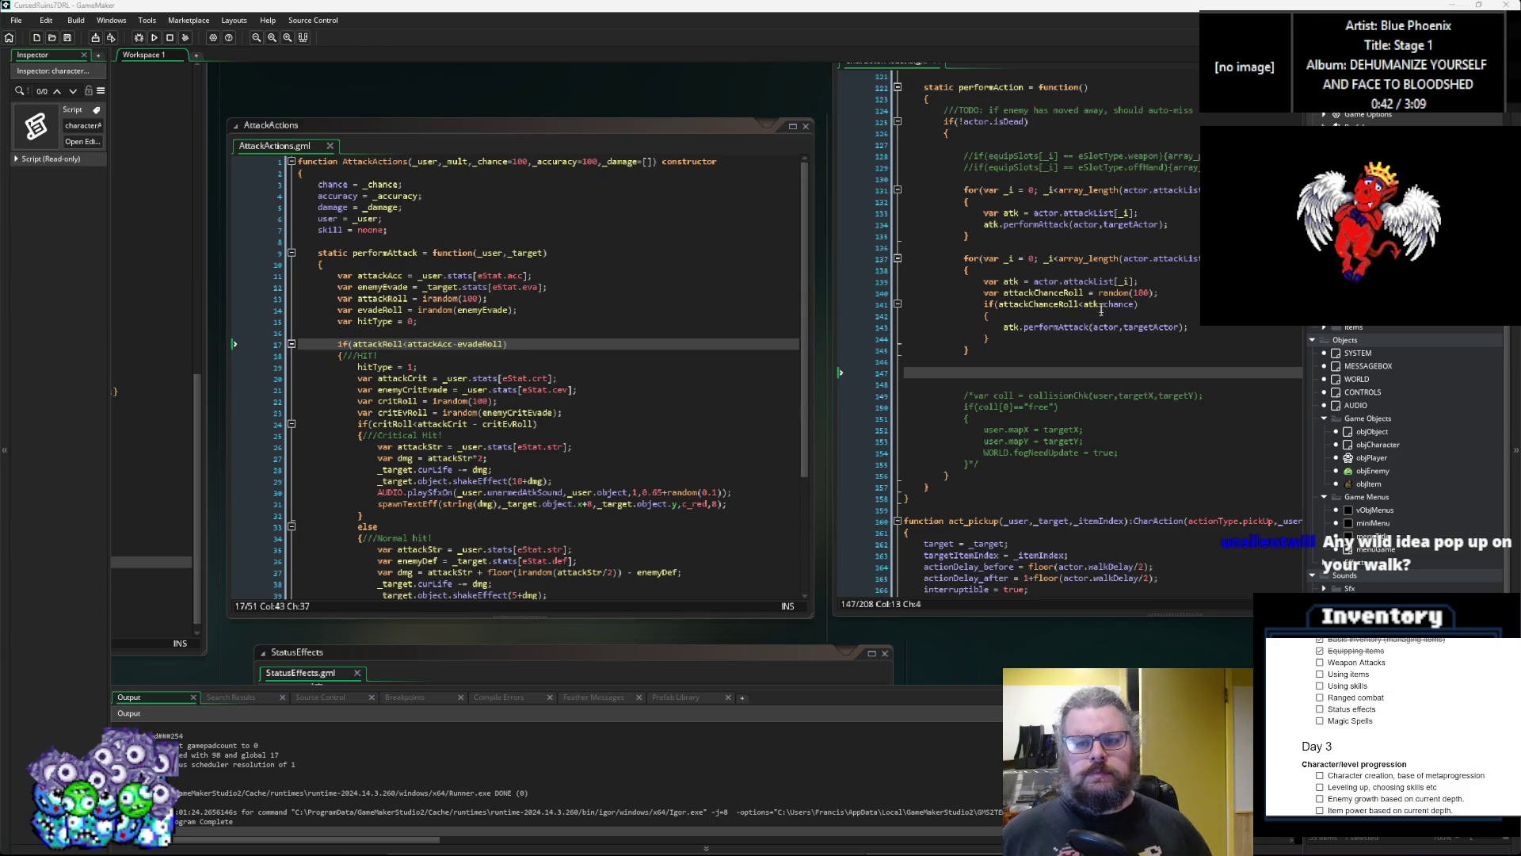
Step: Look over the characterActions, Effects effMeleeAttack and ItemStructs code
left_click(1103, 337)
left_click(932, 305)
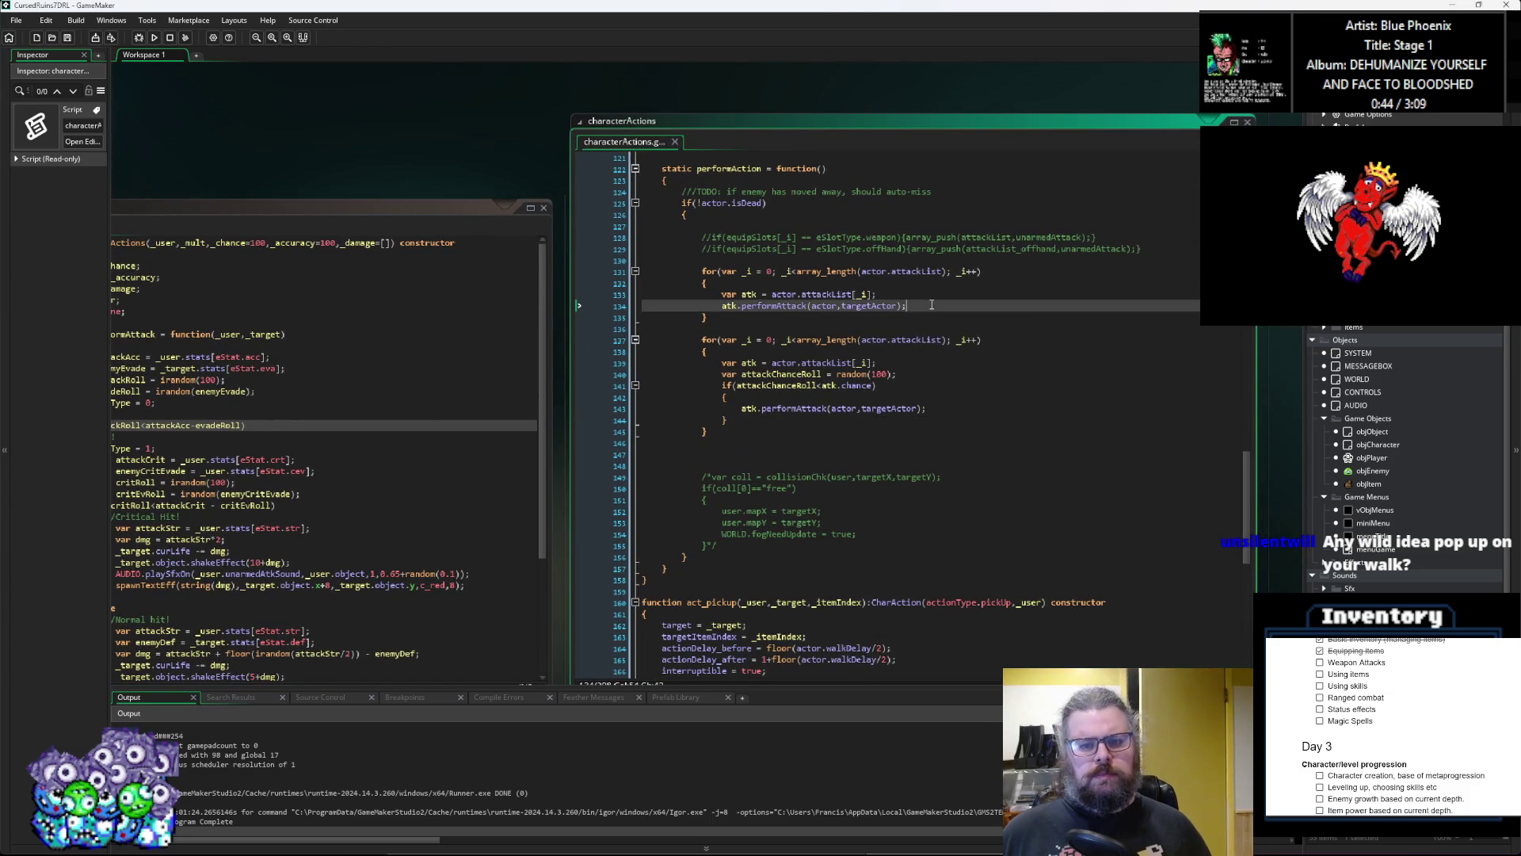
key("ctrl+Tab")
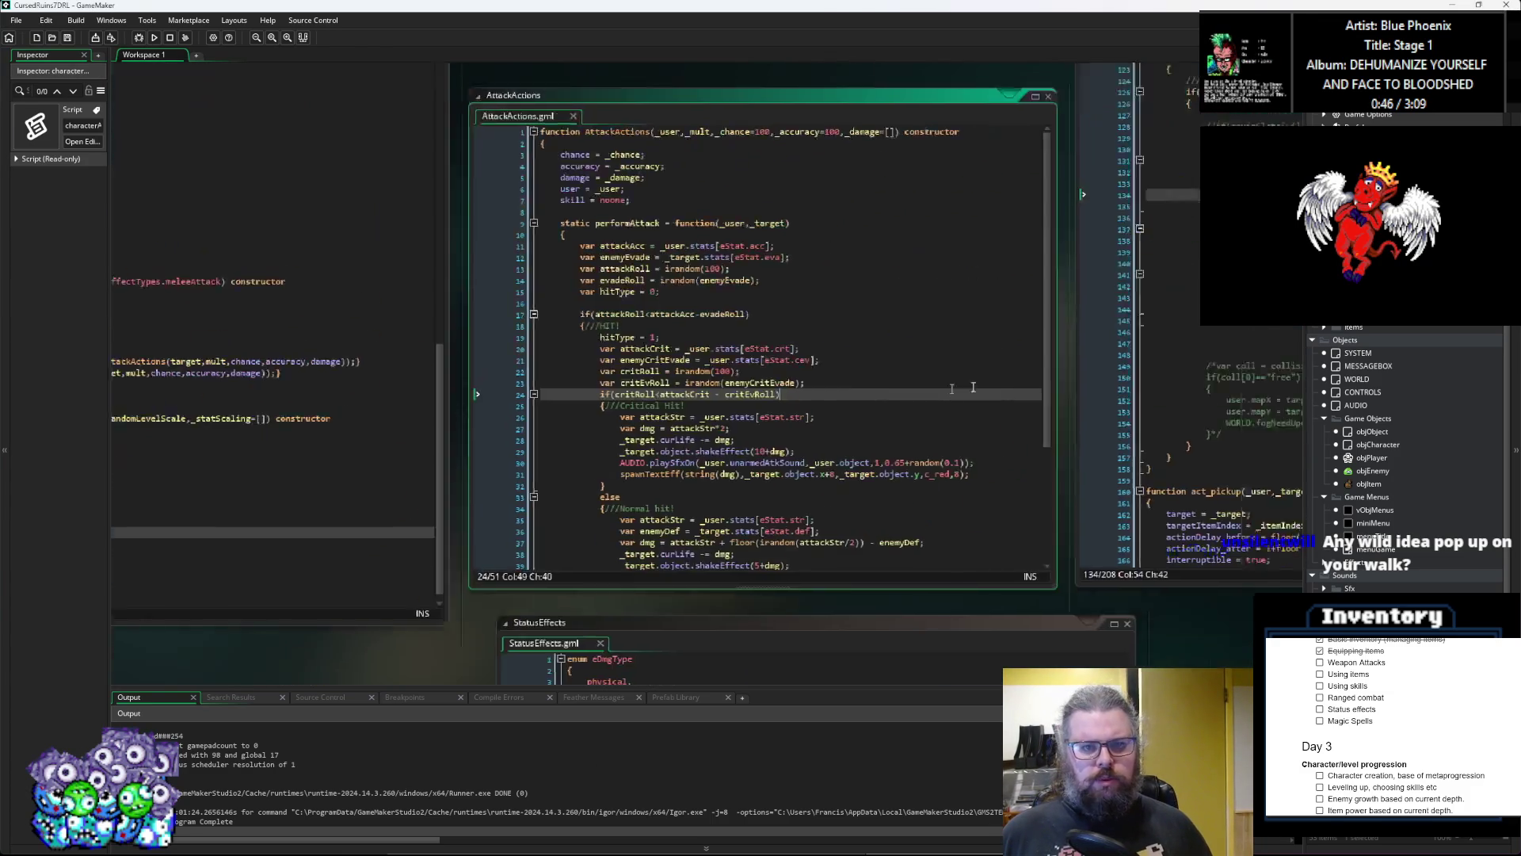
left_click(991, 387)
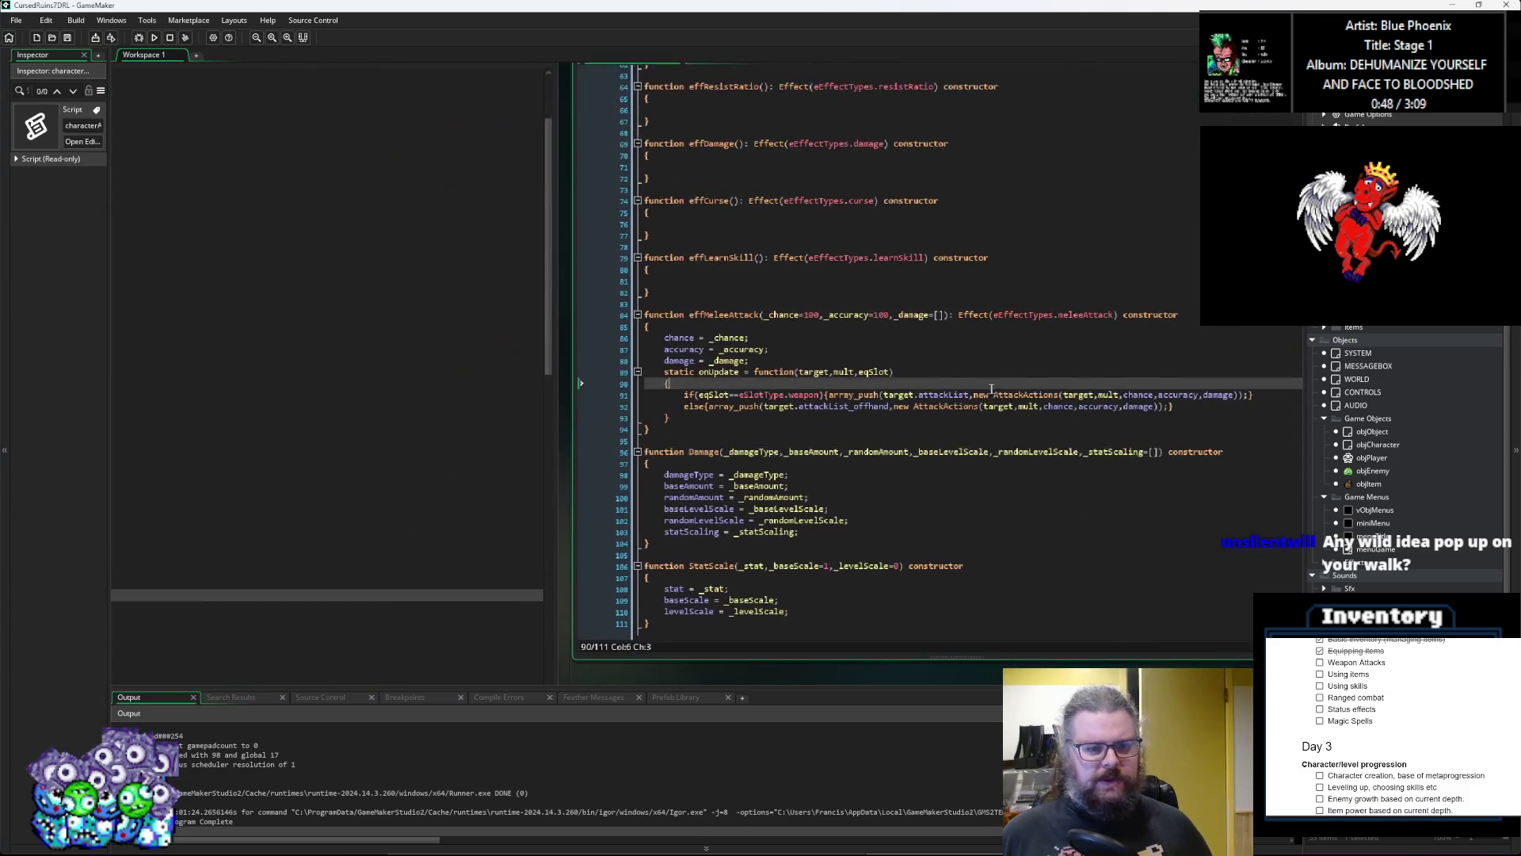
left_click(935, 418)
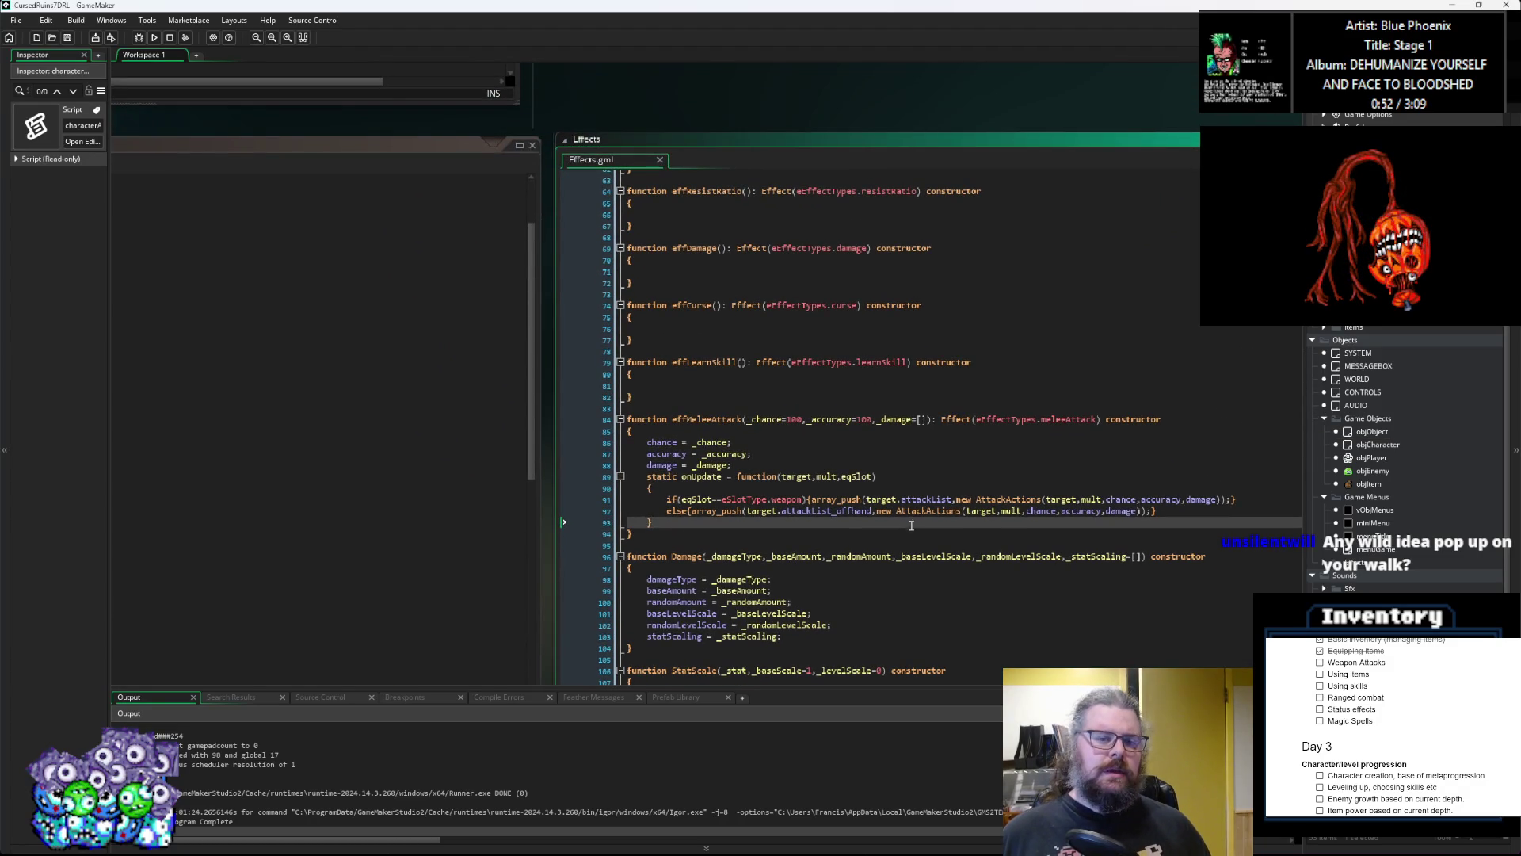
left_click(1134, 581)
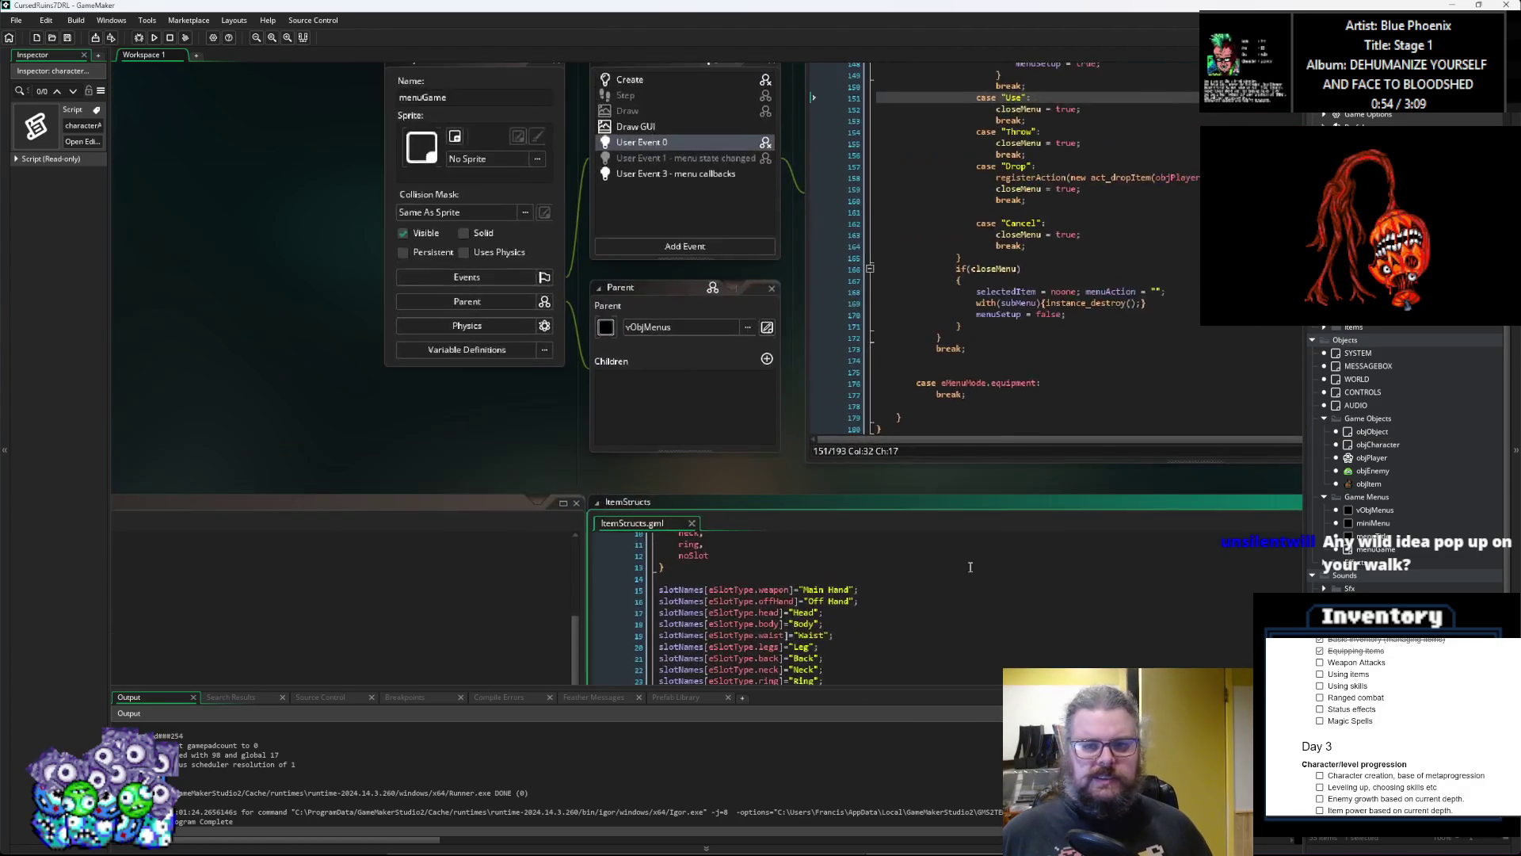
scroll(680, 425, "down", 5)
scroll(680, 425, "up", 5)
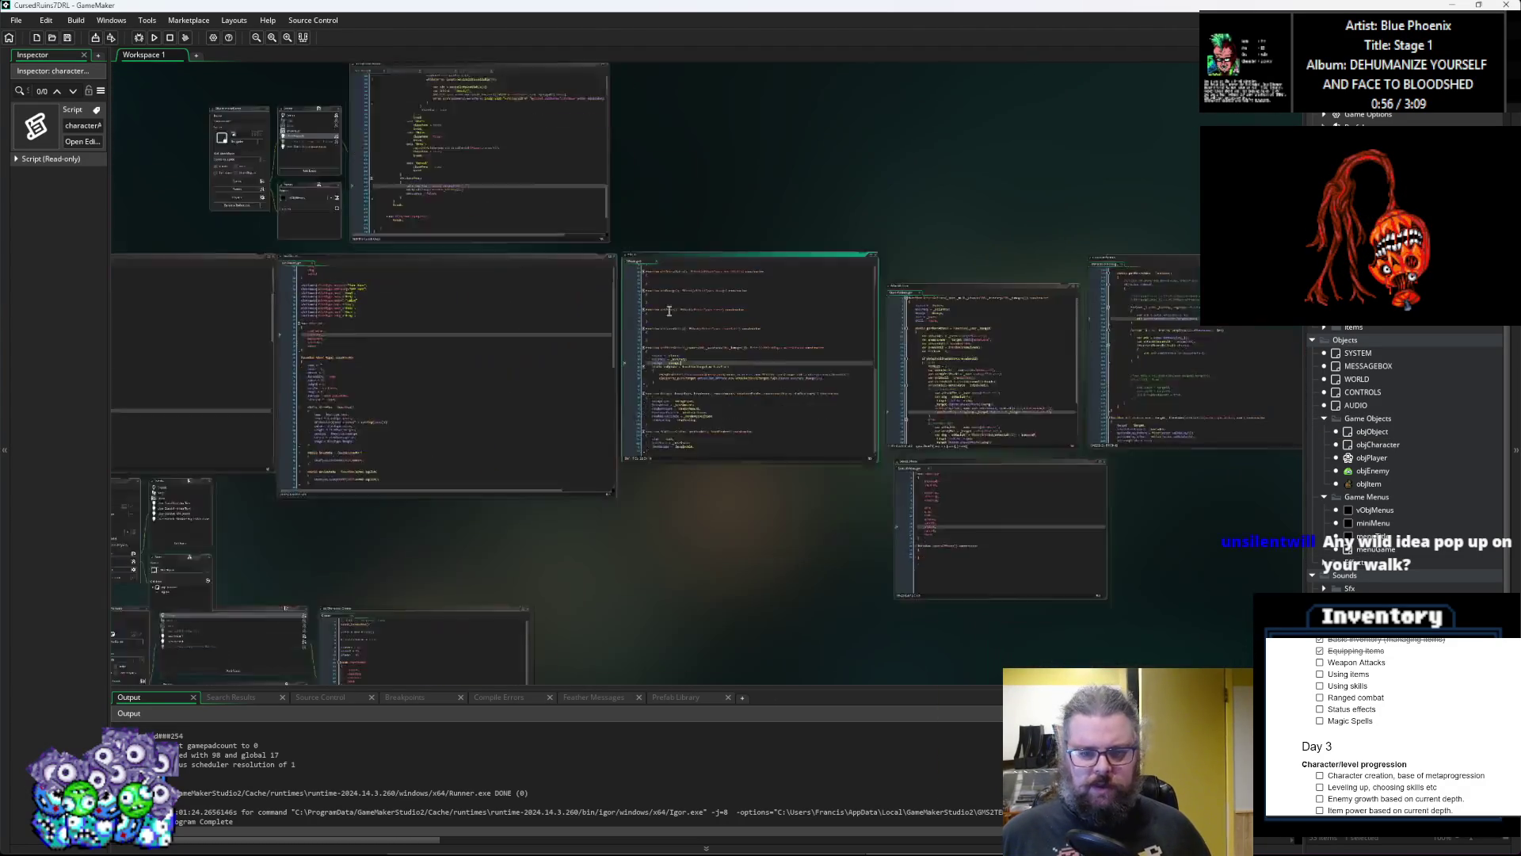
scroll(593, 607, "up", 1)
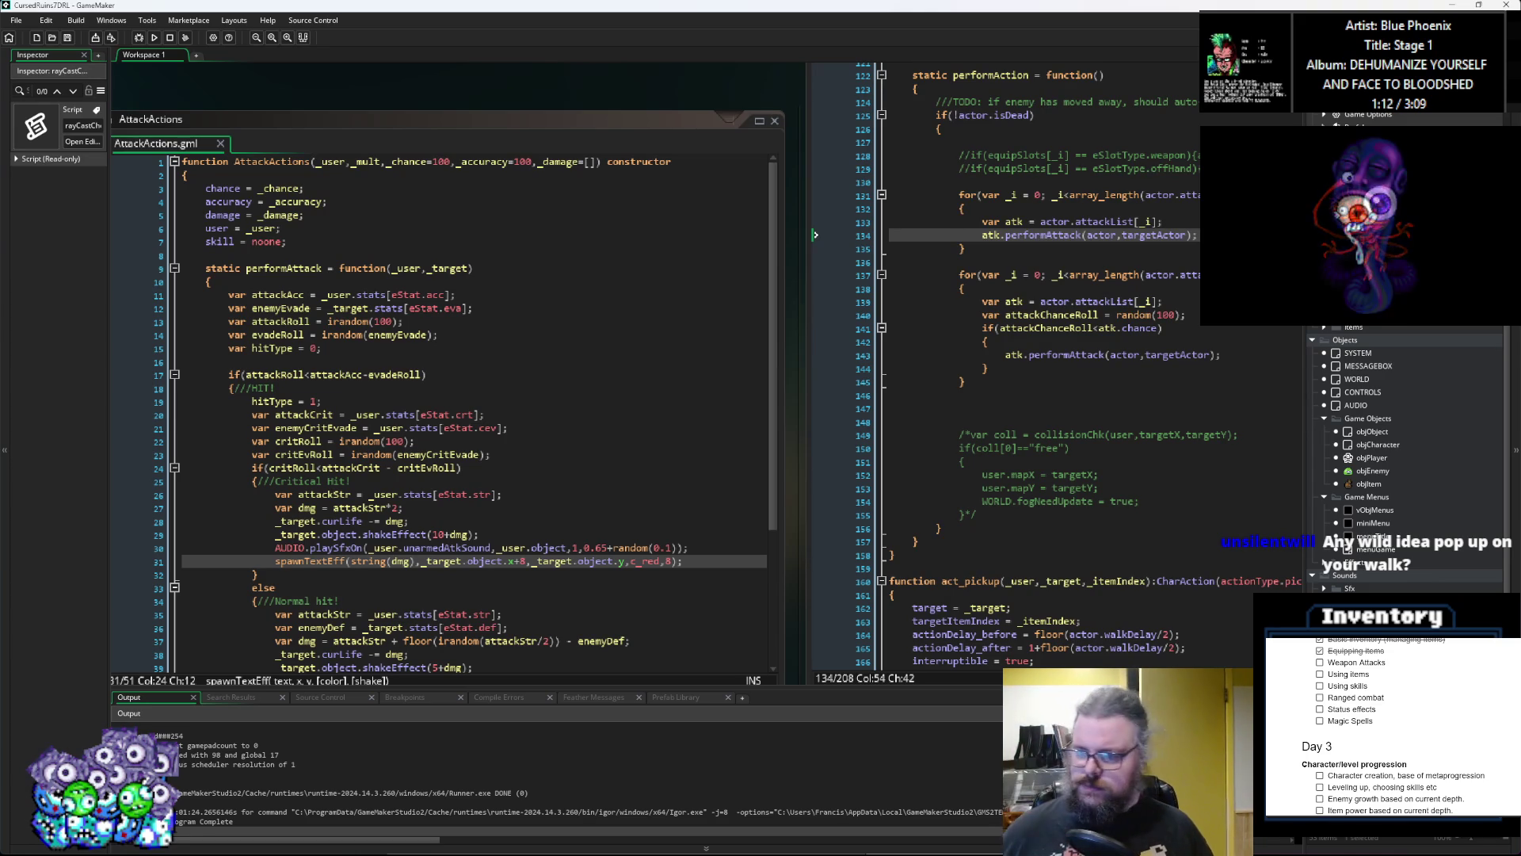
Step: Open the SYSTEM object's Step event and inspect where systemWait is used
left_click(1373, 470)
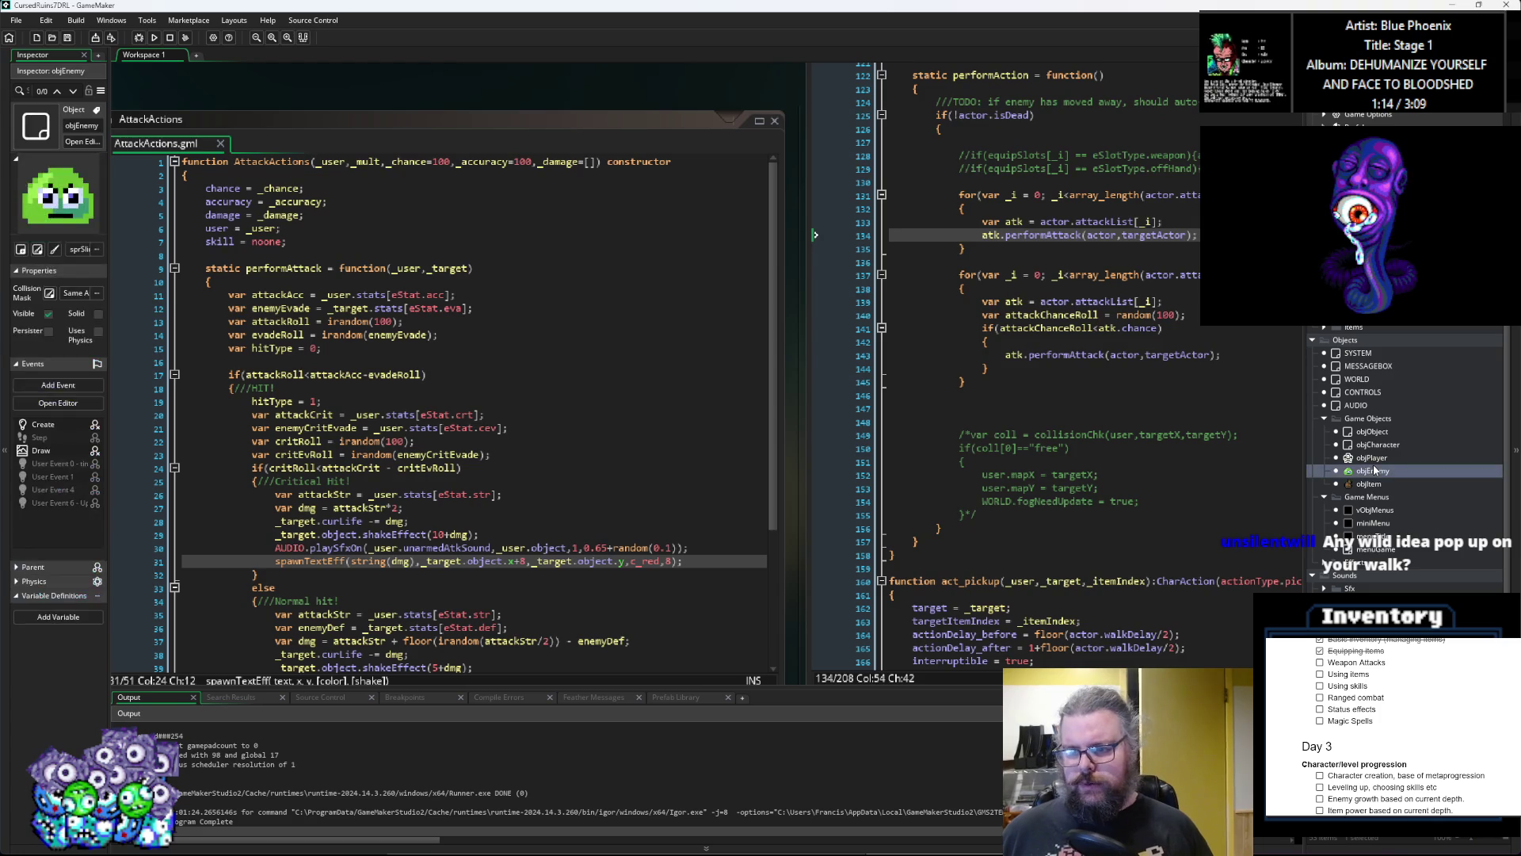
double_click(1355, 353)
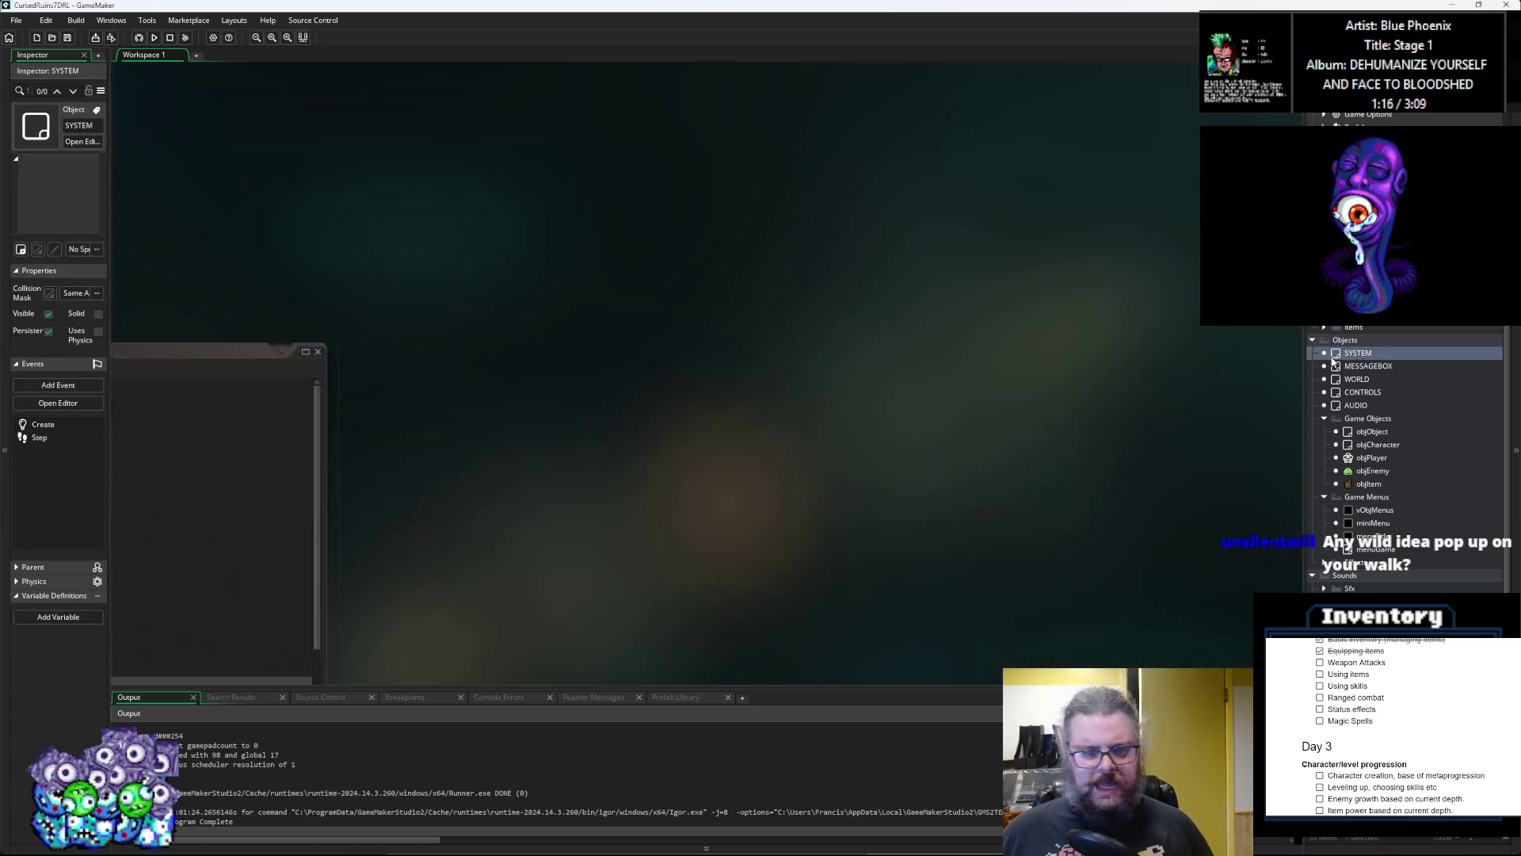
left_click(345, 227)
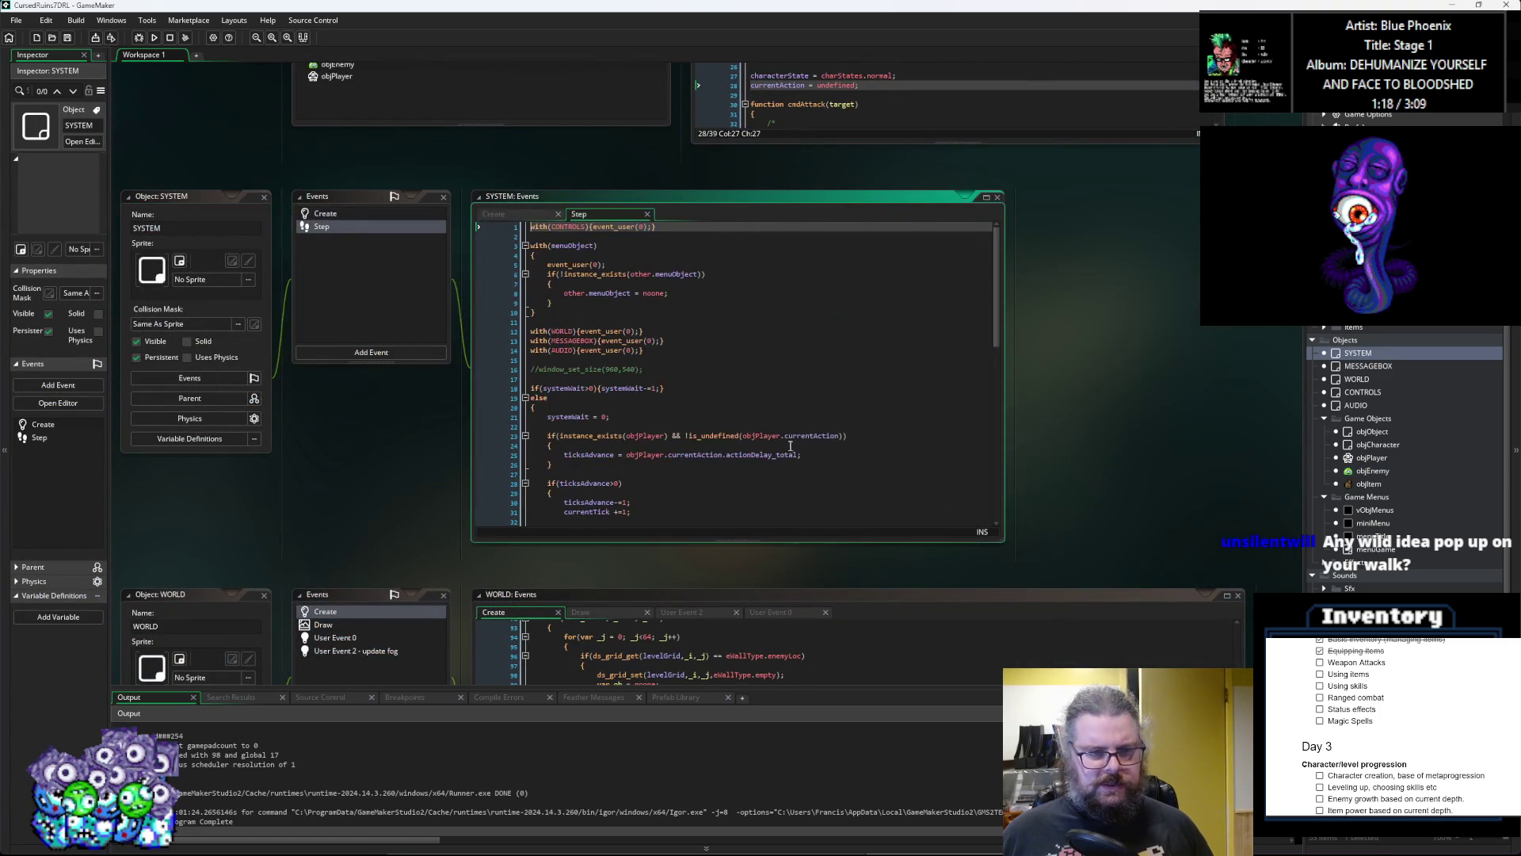
double_click(573, 418)
left_click(656, 413)
Step: Pan back to characterActions and place the caret after the first performAttack call
scroll(846, 420, "down", 3)
left_click_drag(735, 430, 764, 587)
scroll(764, 587, "down", 3)
scroll(435, 352, "up", 3)
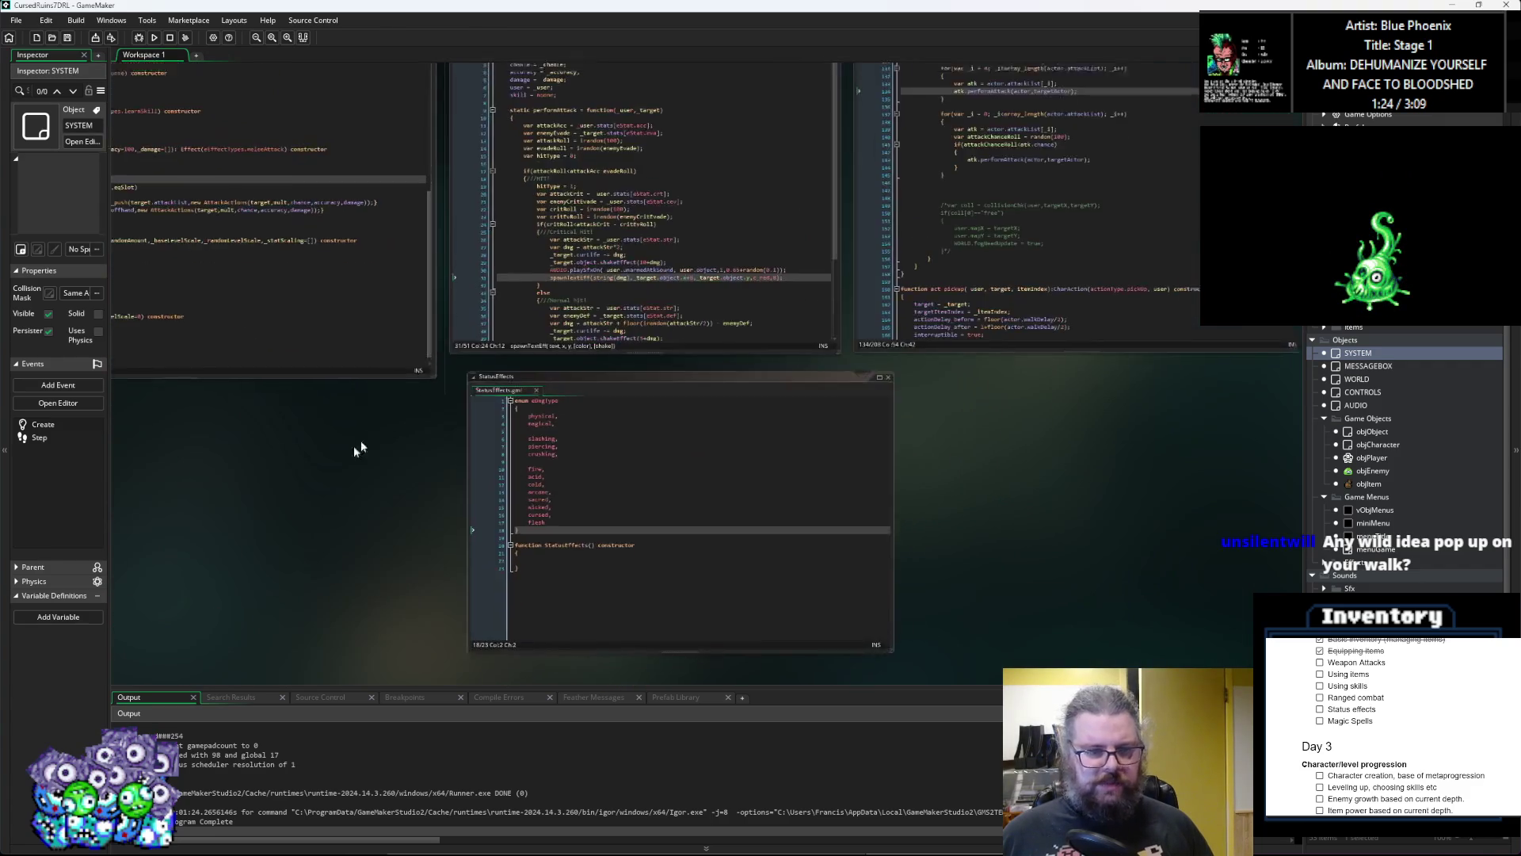
scroll(496, 491, "up", 5)
left_click(1000, 371)
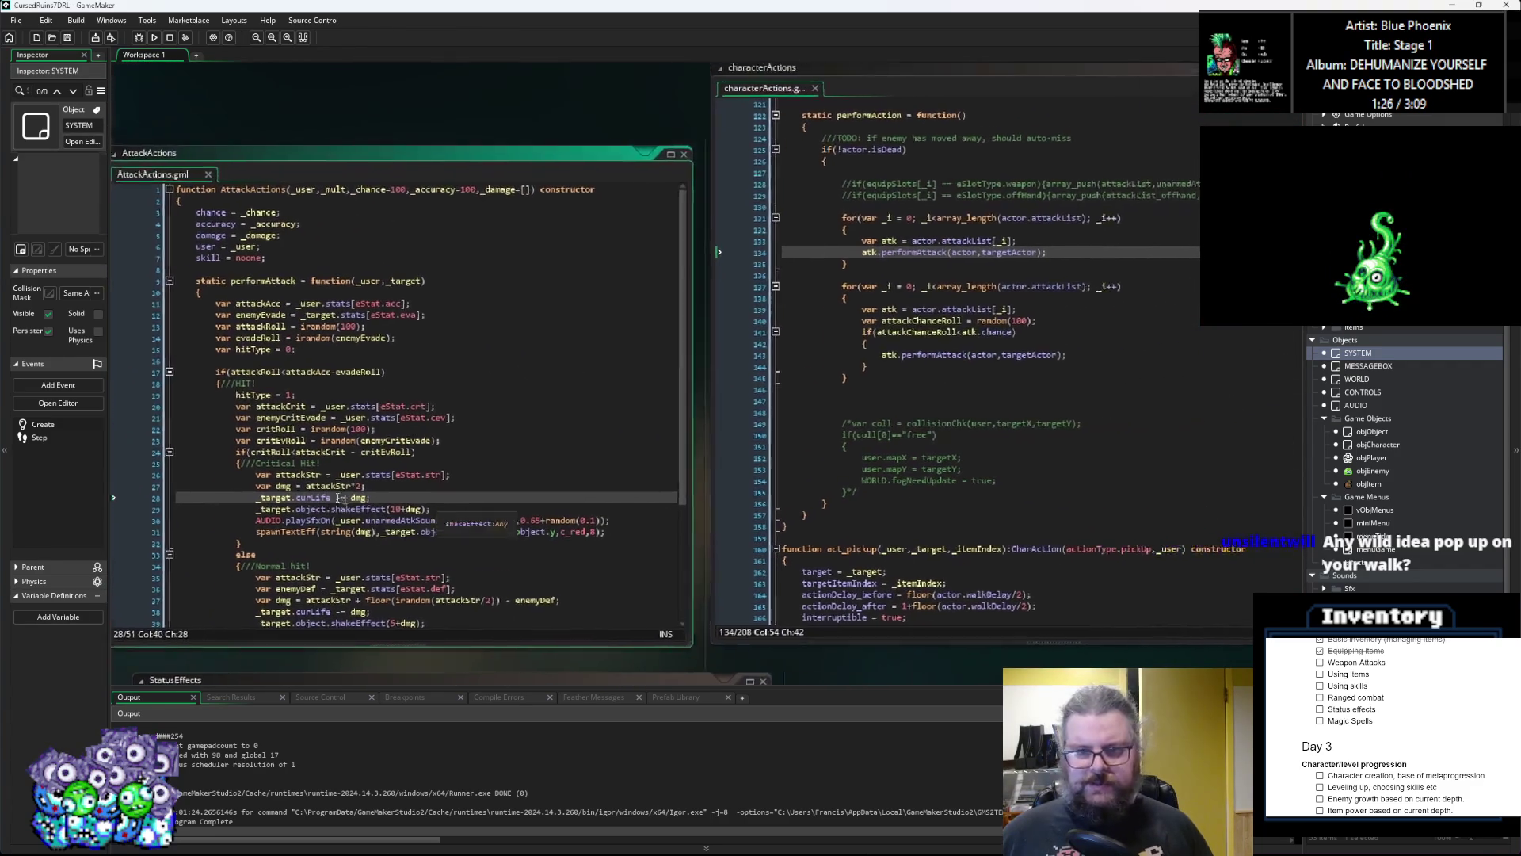
left_click(805, 291)
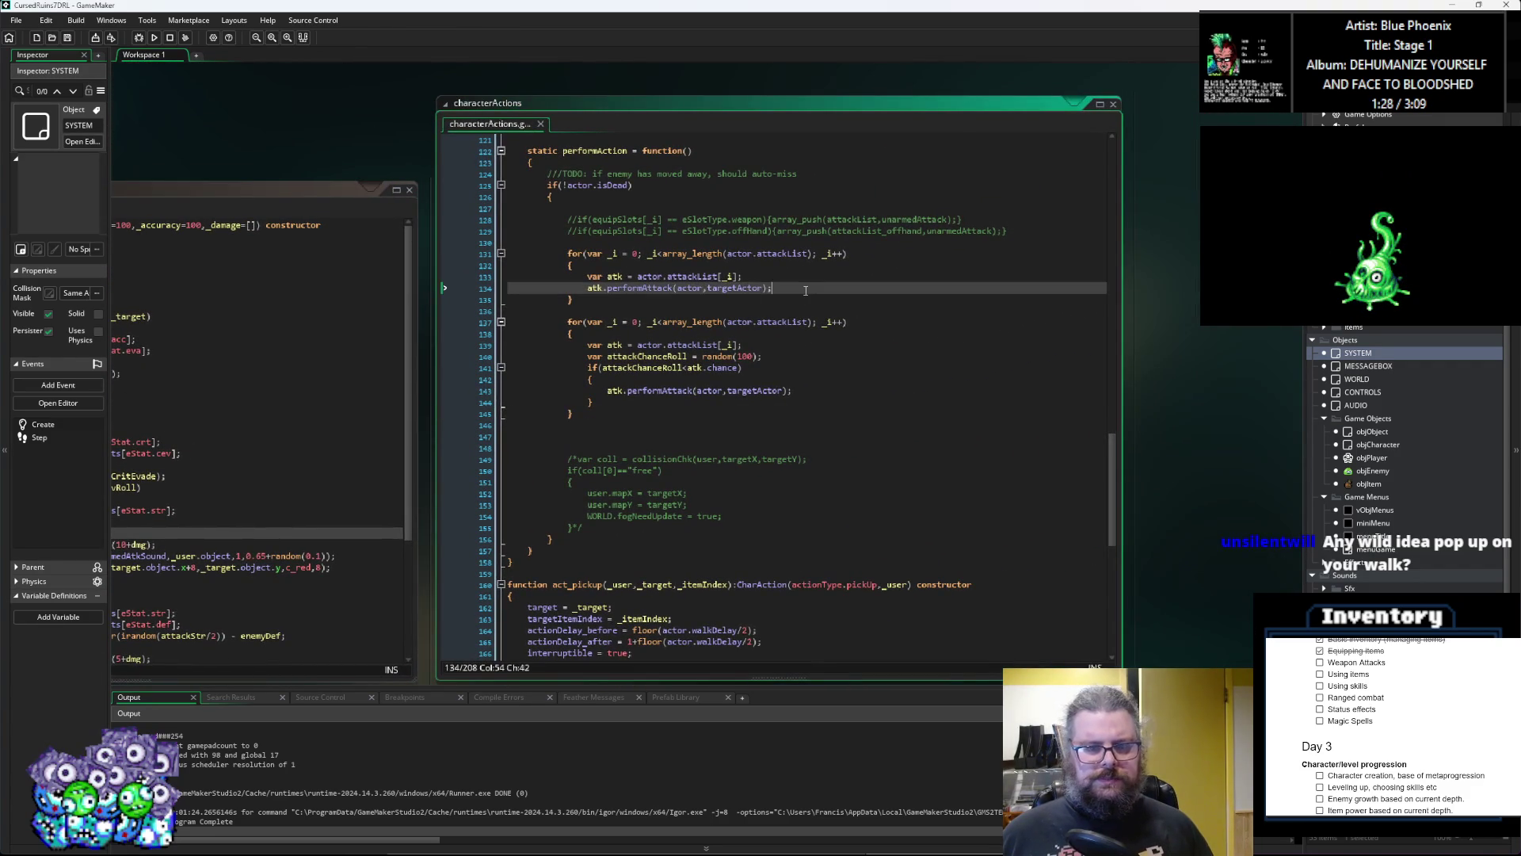
Step: Add if(SYSTEM.systemWait<8){SYSTEM.systemWait=8;} after the first loop's performAttack call
key("Return")
type("if(")
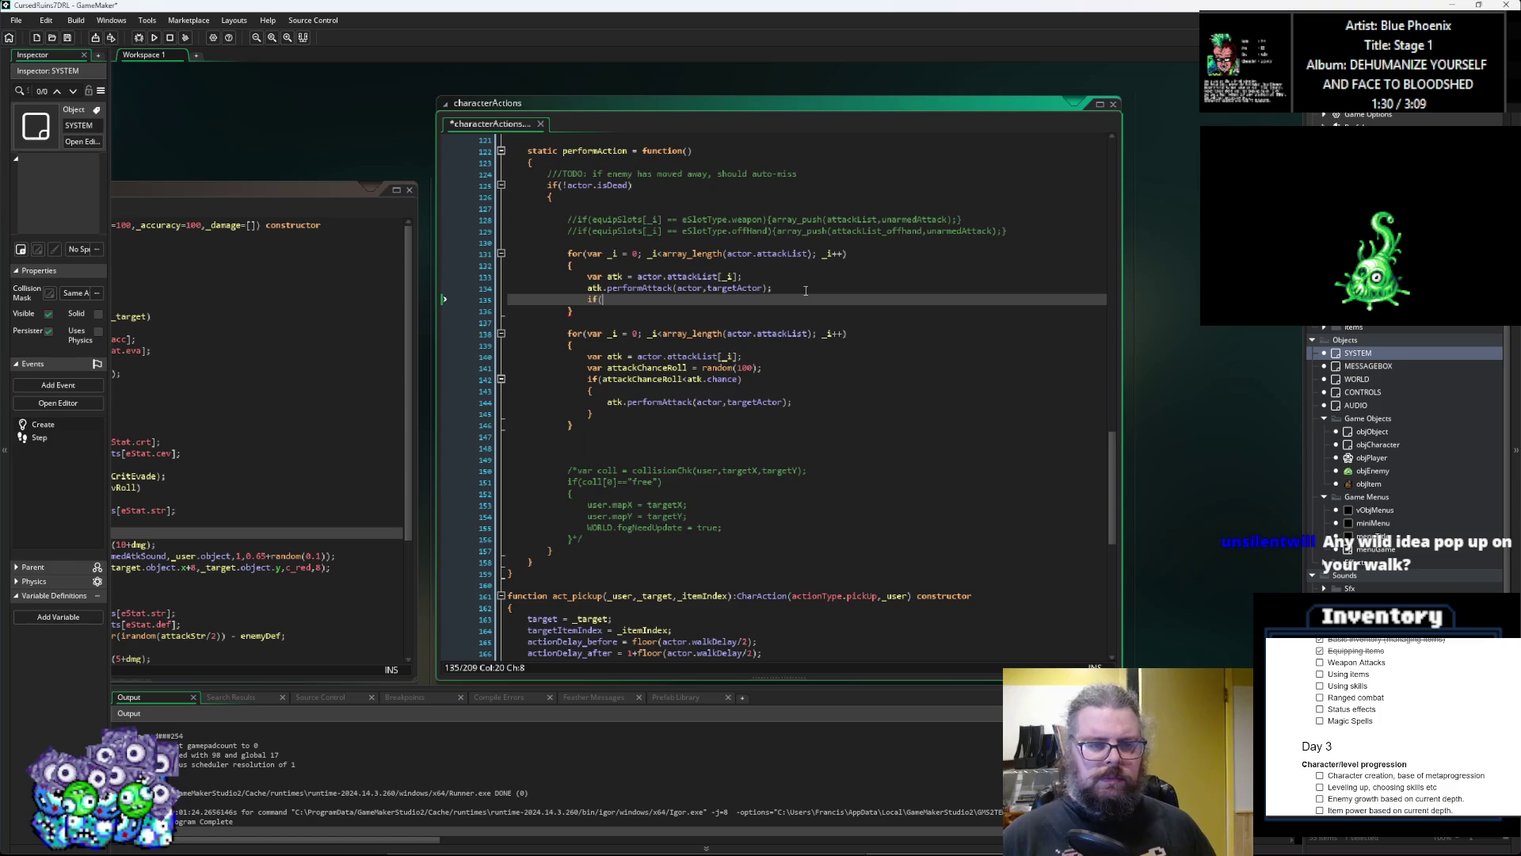
type("SYSTEM.")
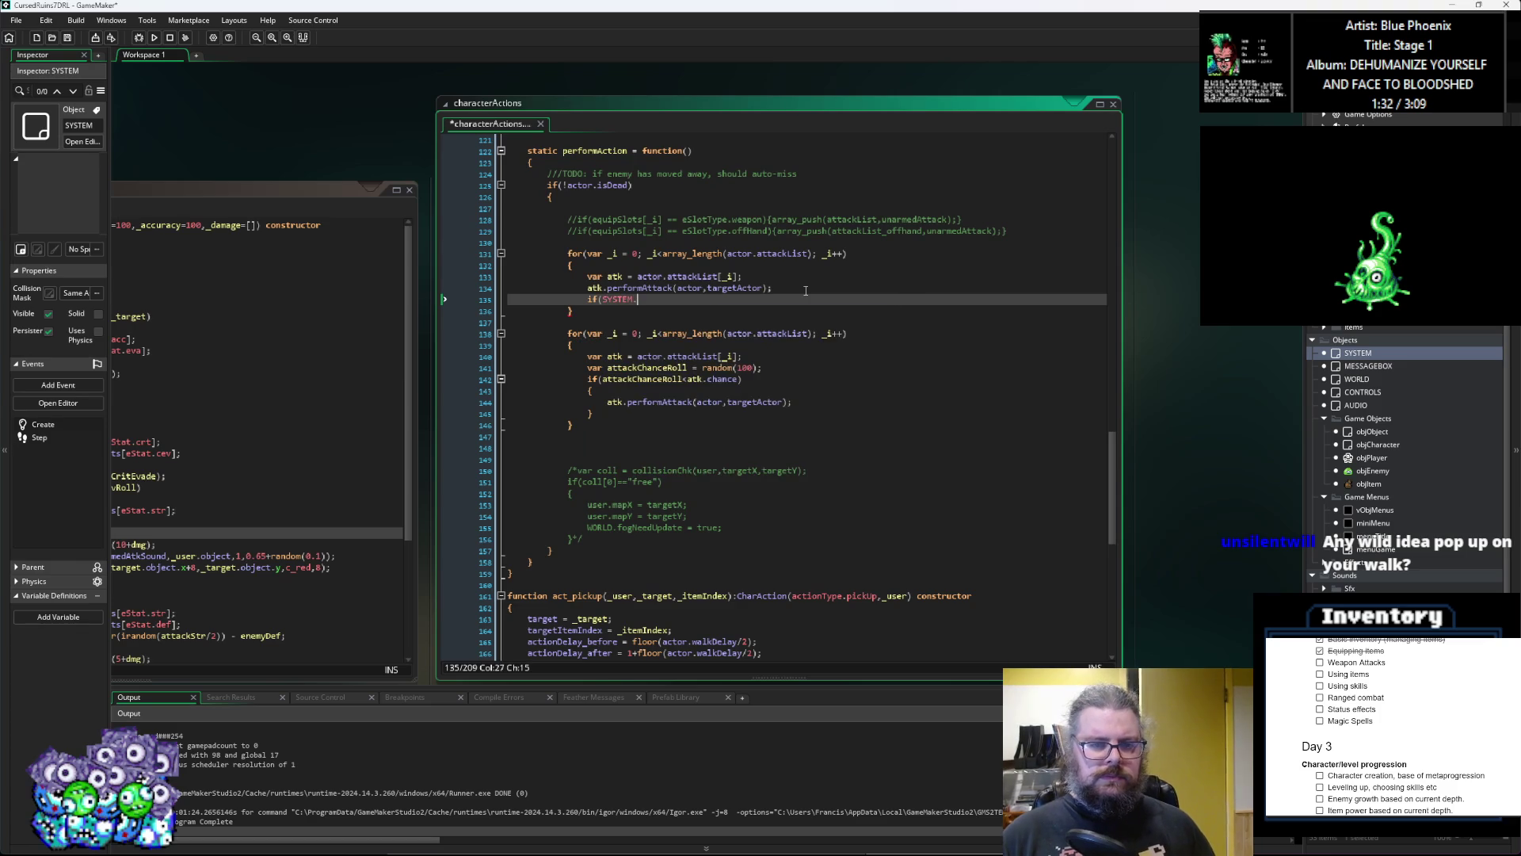
type("systemWait")
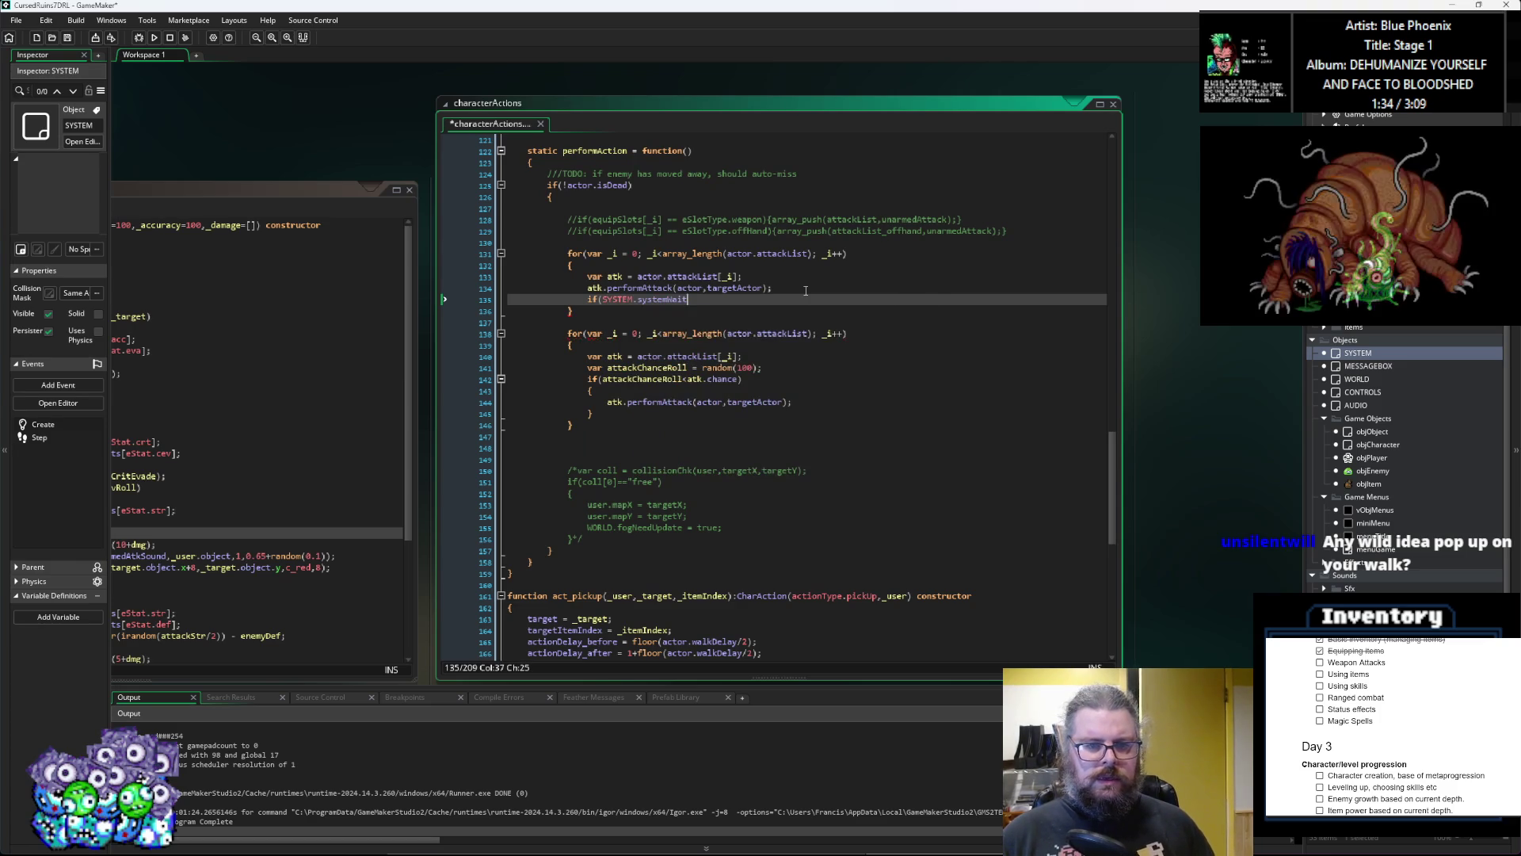
type("(8)){")
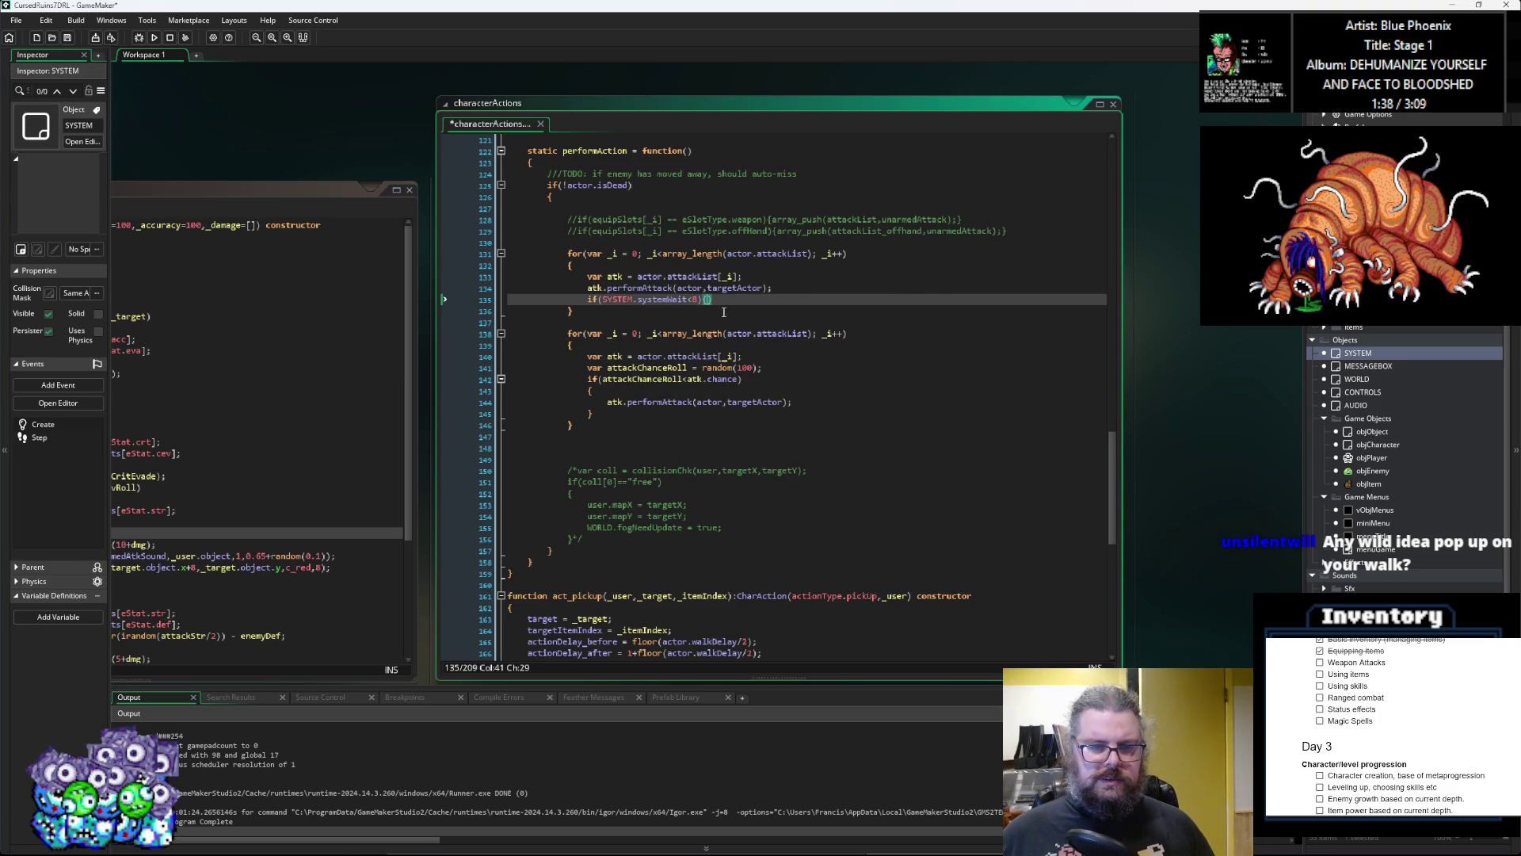
left_click_drag(700, 300, 600, 300)
key("ctrl+c")
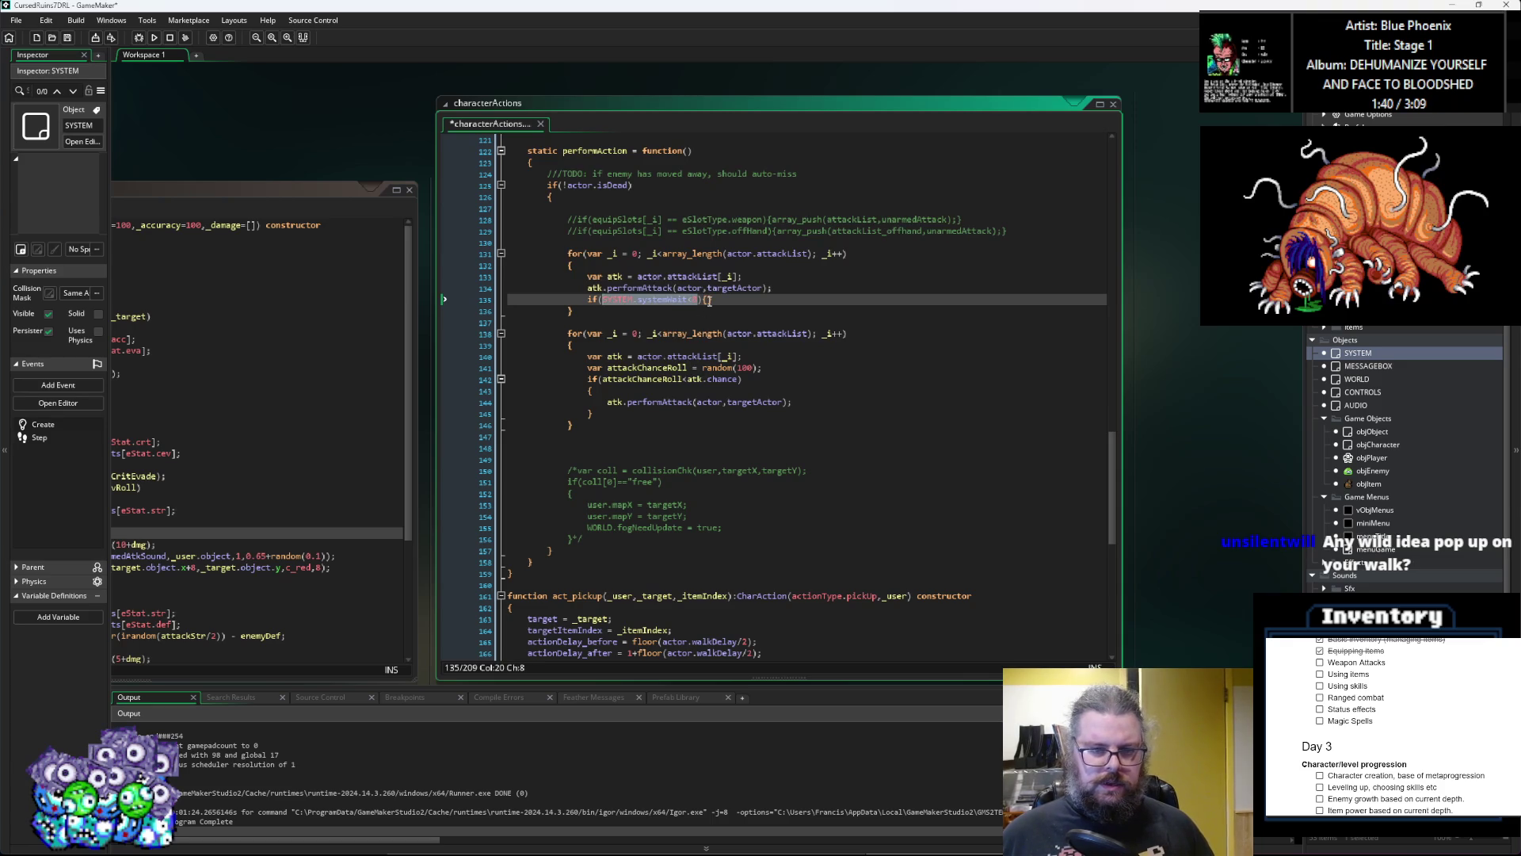
left_click(707, 299)
key("ctrl+v")
key("Left")
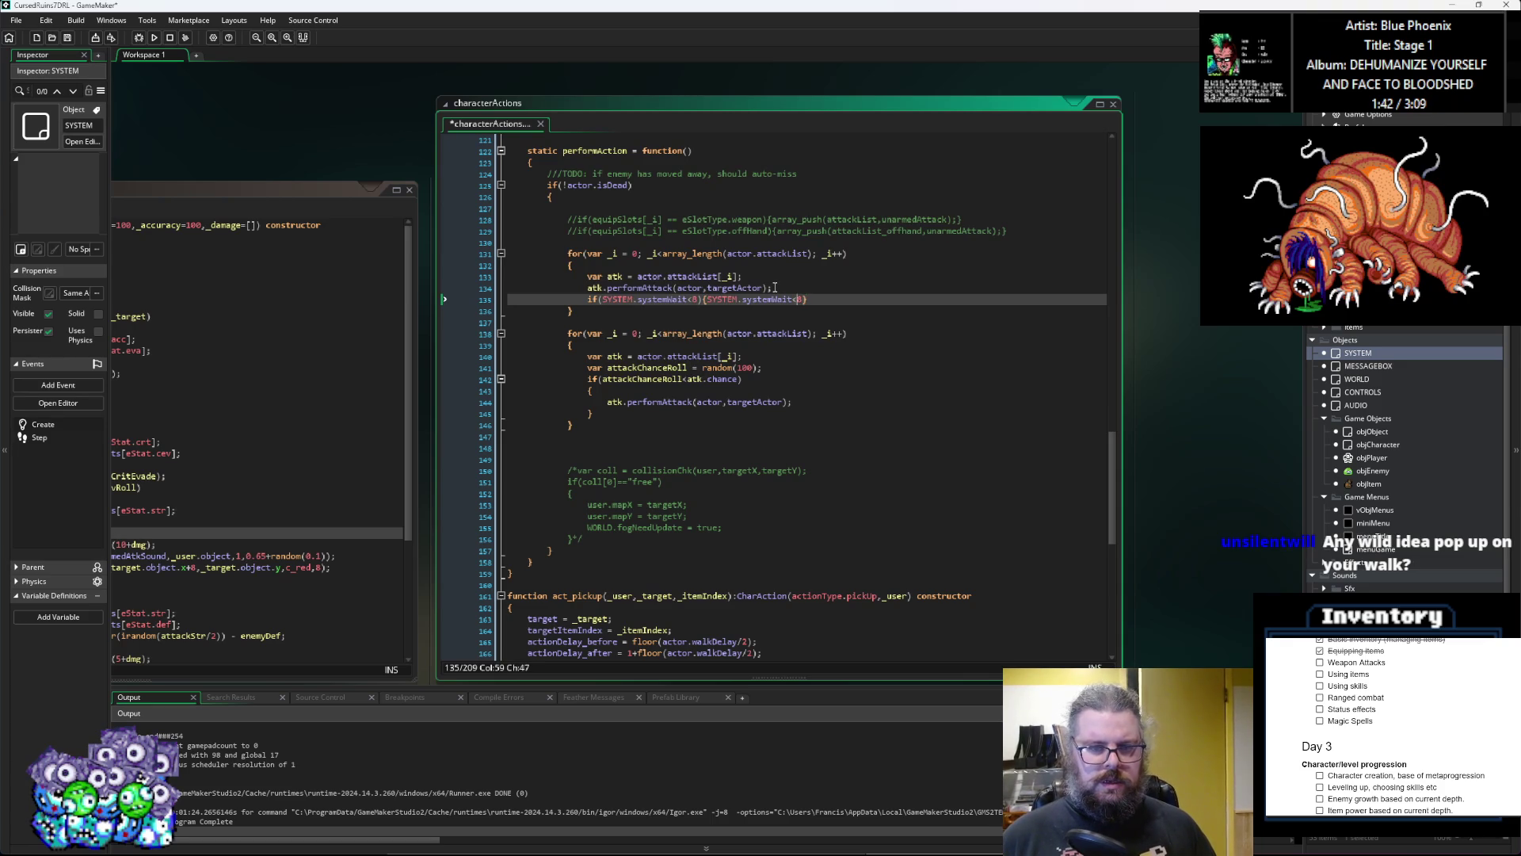
key("BackSpace")
type("=")
key("Right")
type(";")
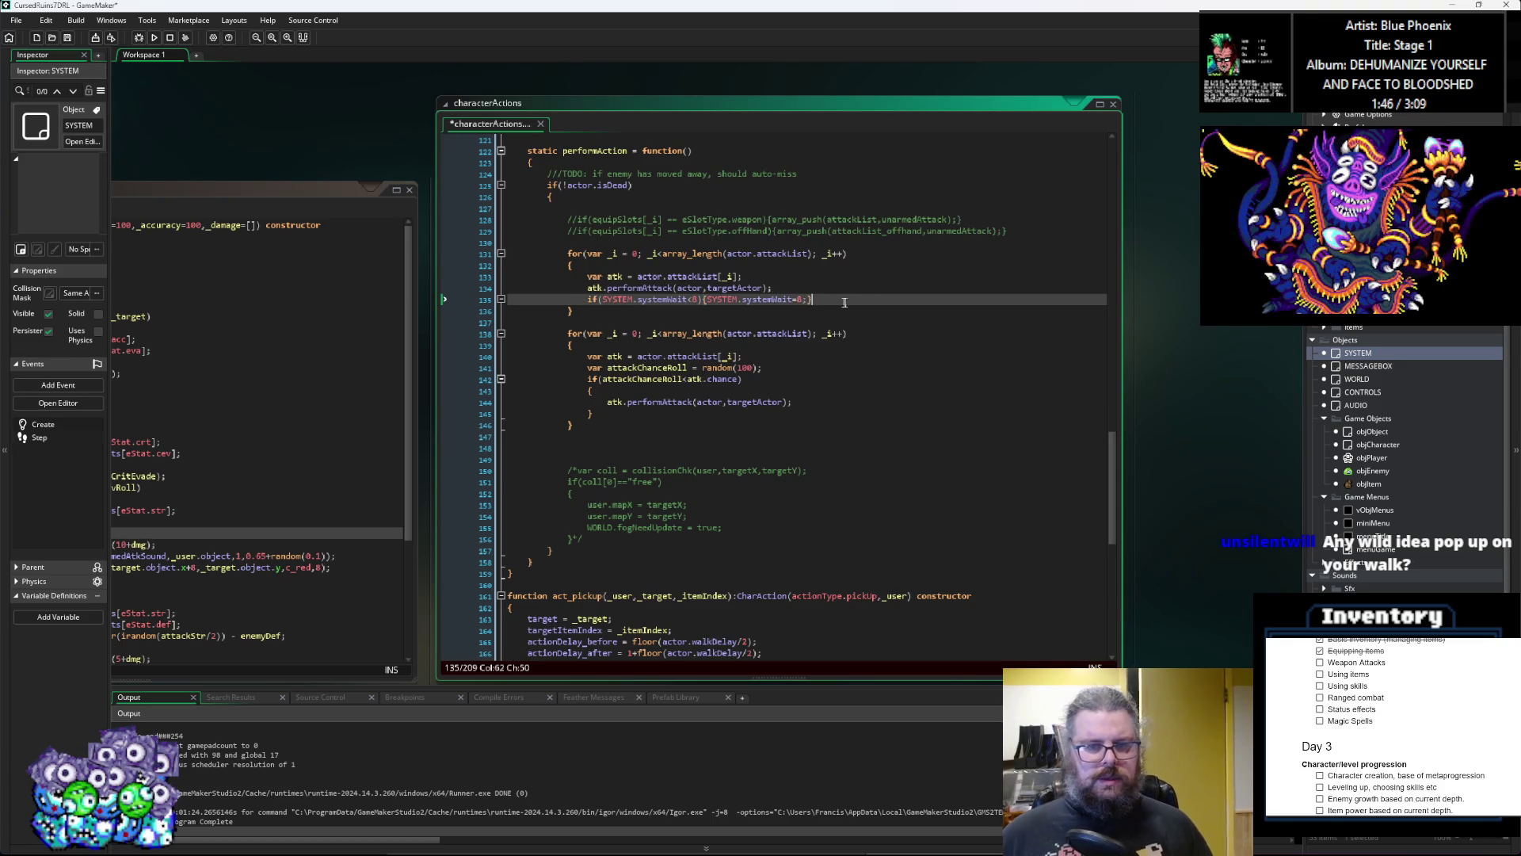
Step: Edit the threshold digit in the wait condition and select the whole wait check
left_click_drag(811, 300, 532, 291)
left_click(698, 300)
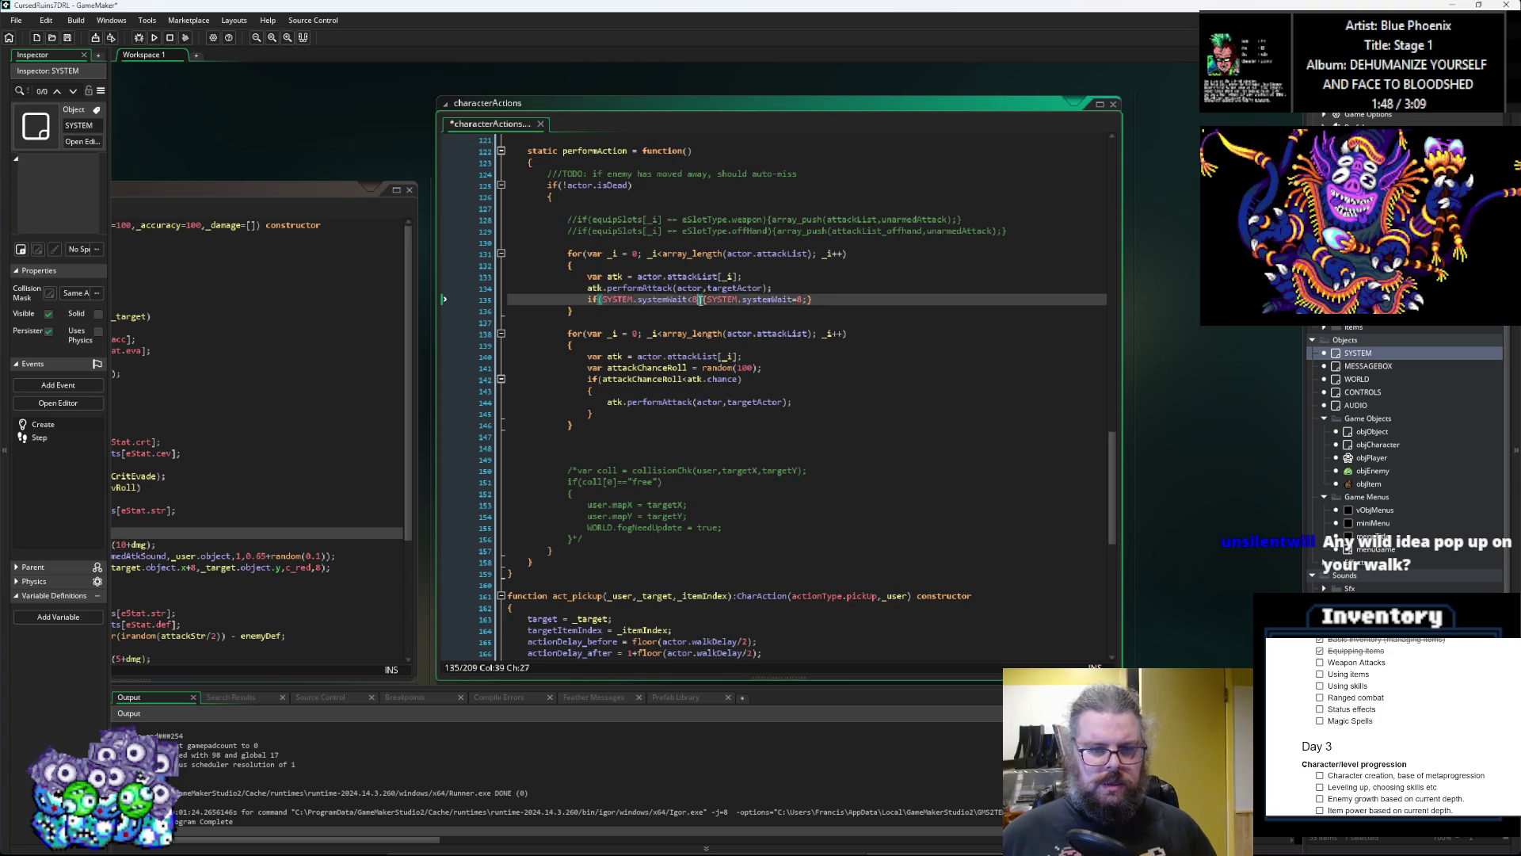
key("BackSpace")
type("4")
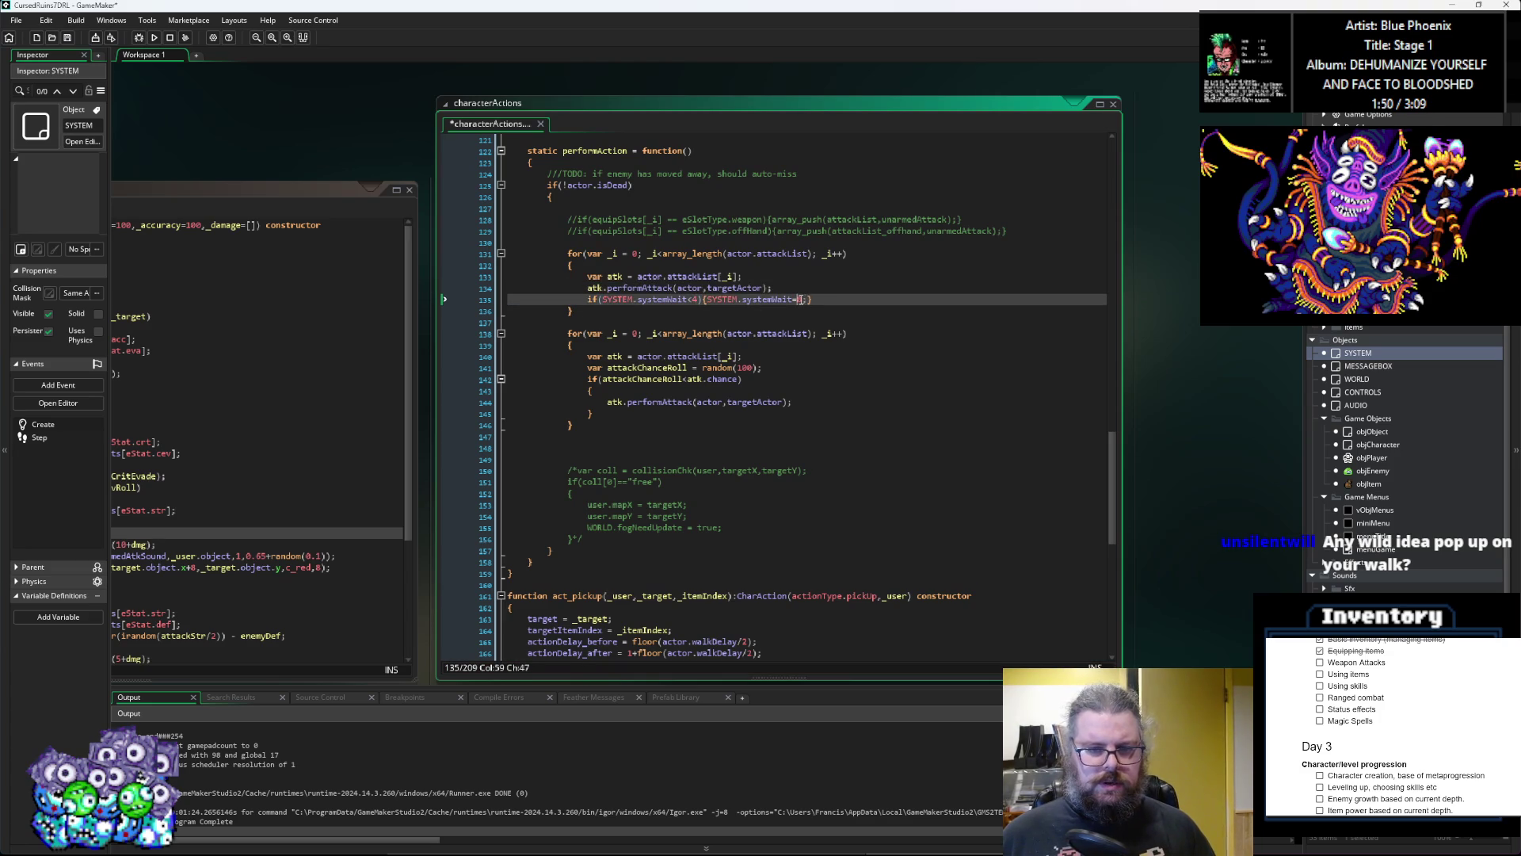
left_click(694, 302)
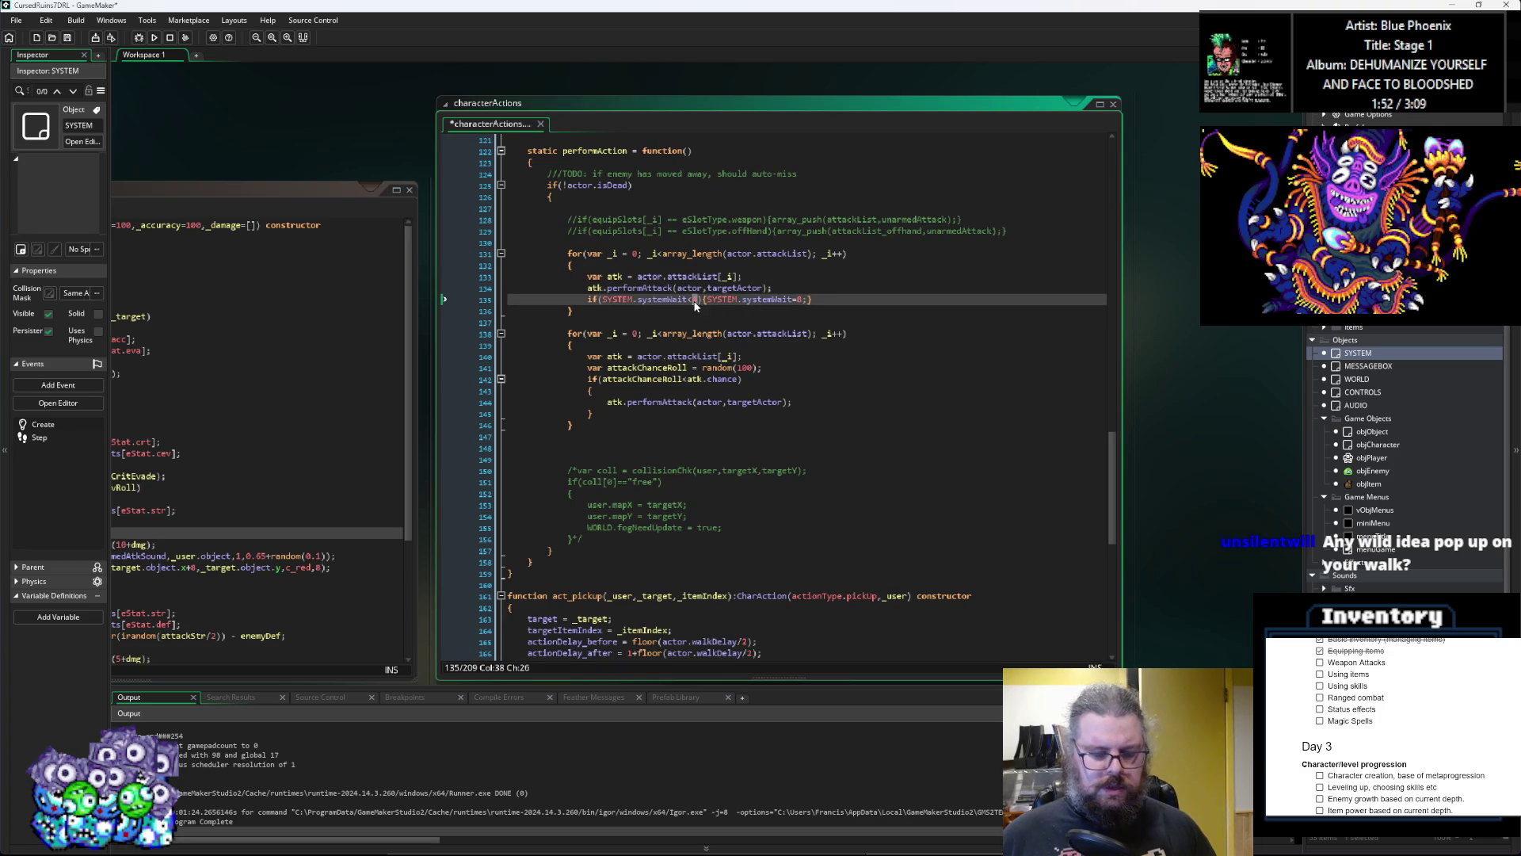
key("shift+Right")
left_click_drag(823, 304, 588, 301)
Step: Paste the wait check after the second loop's attack block and save characterActions
left_click(621, 407)
left_click(618, 413)
key("Return")
key("ctrl+v")
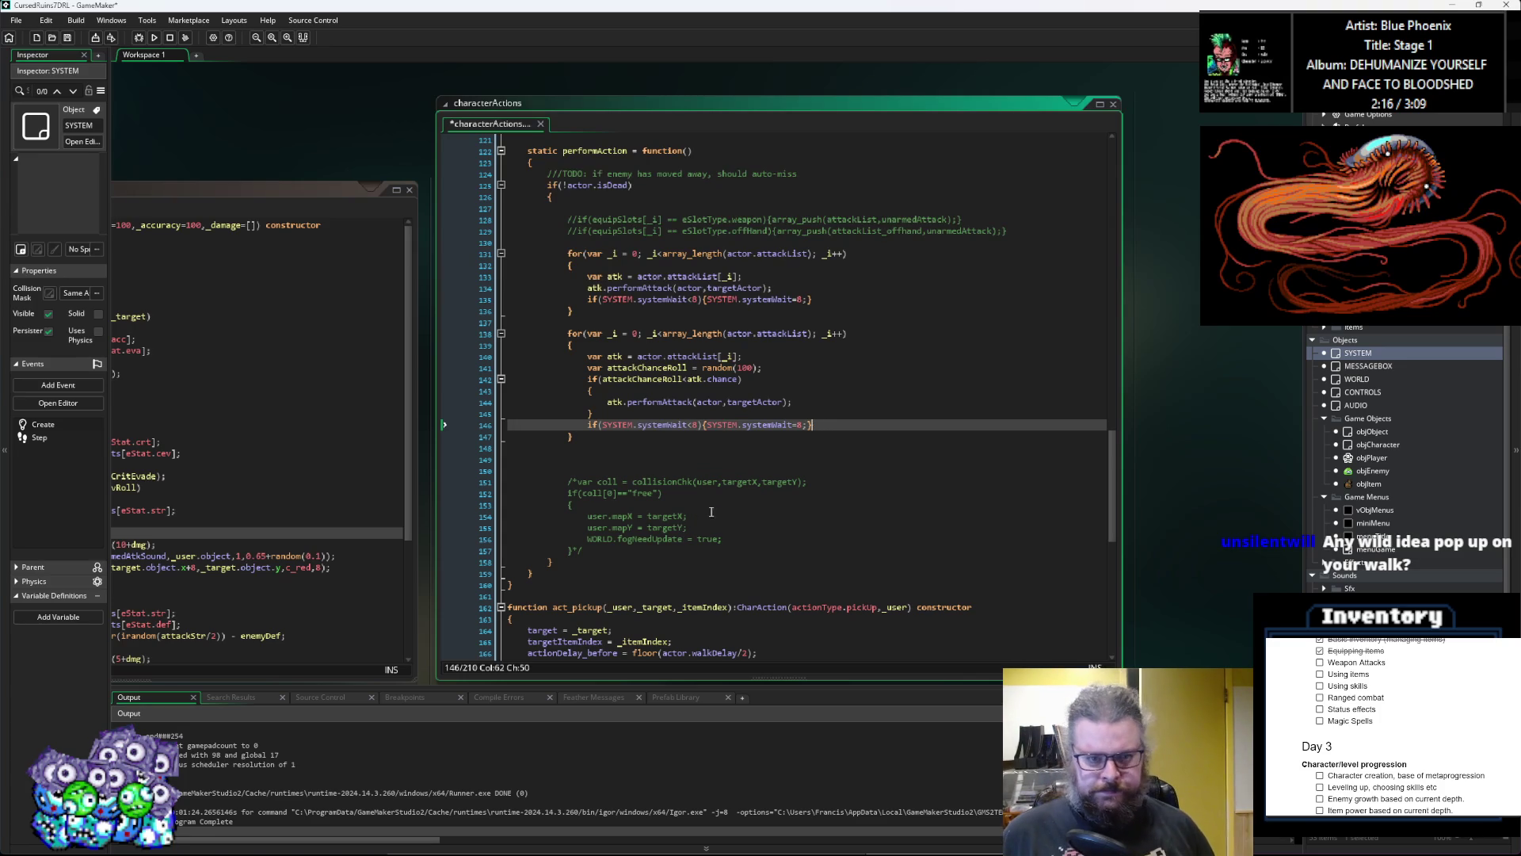
left_click(699, 415)
mouse_move(699, 415)
left_mouse_down()
mouse_move(910, 390)
mouse_move(853, 406)
left_mouse_up()
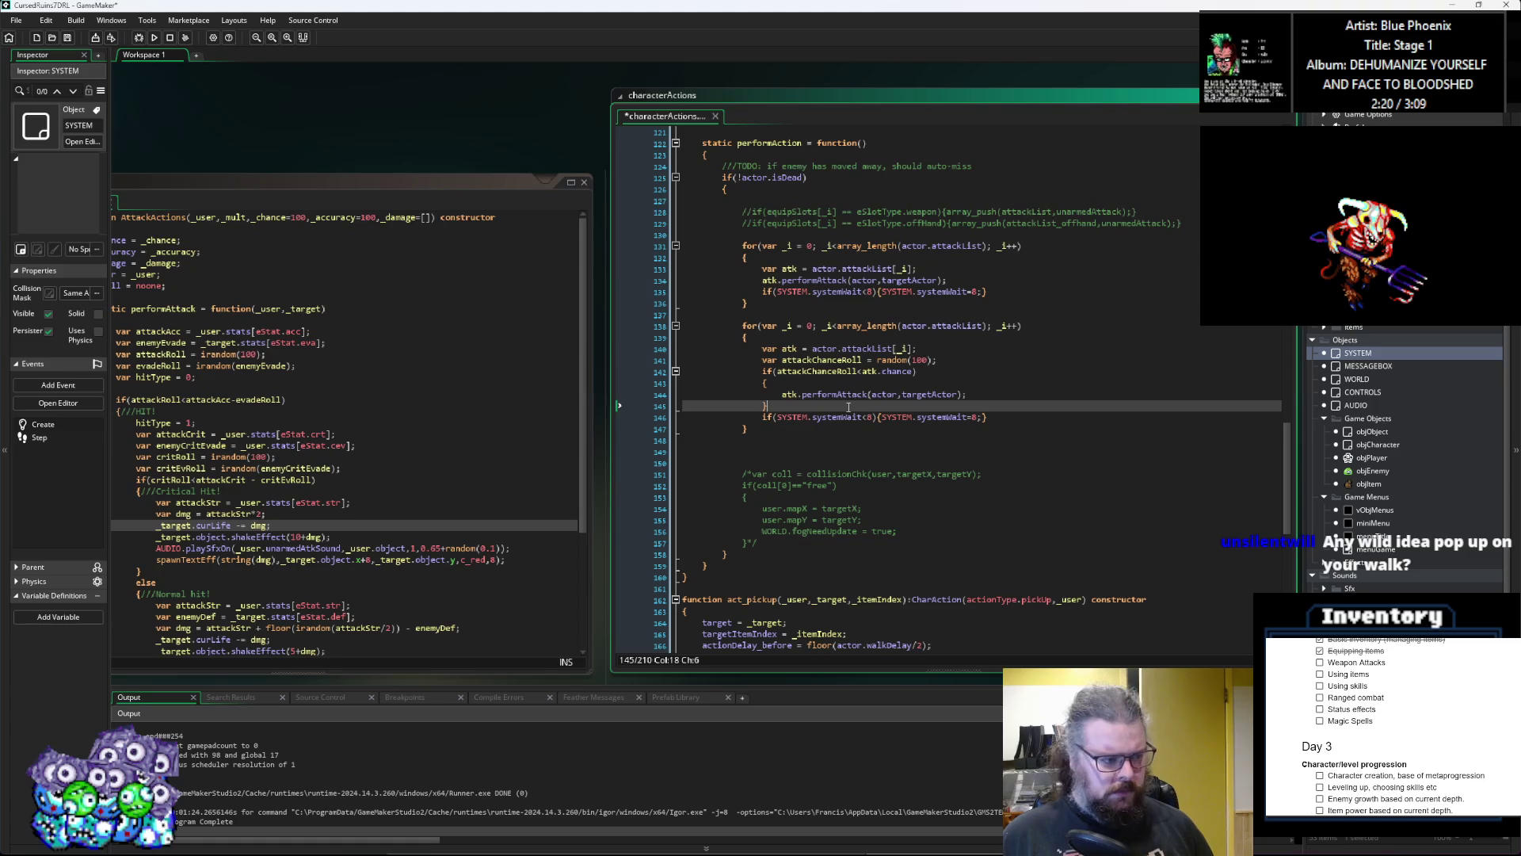
left_click(69, 39)
Step: Centre the AttackActions code and review its attackCrit and critical hit block
left_click(888, 360)
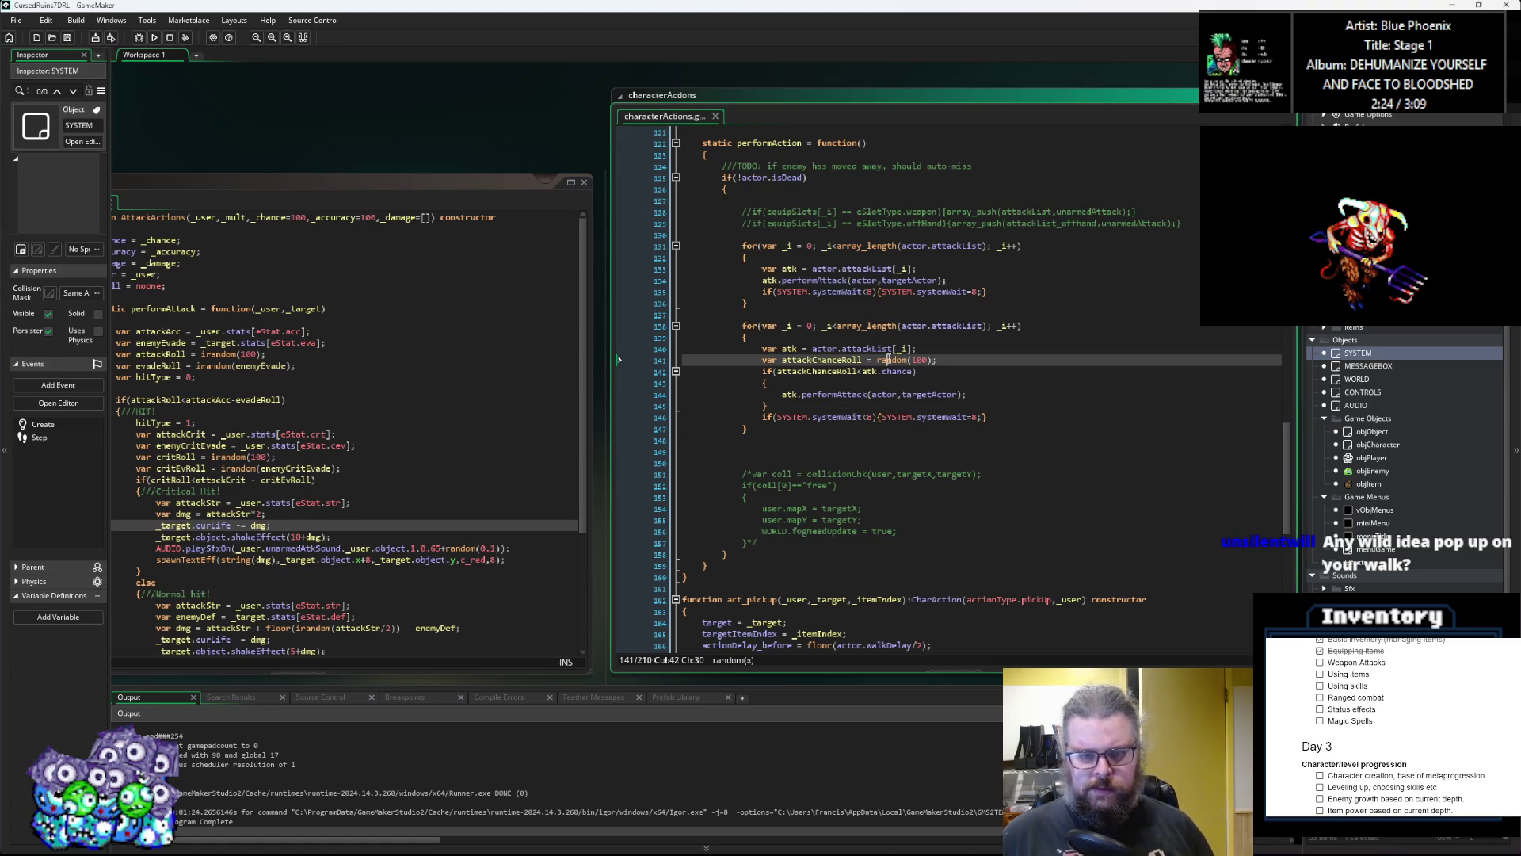
left_click(591, 431)
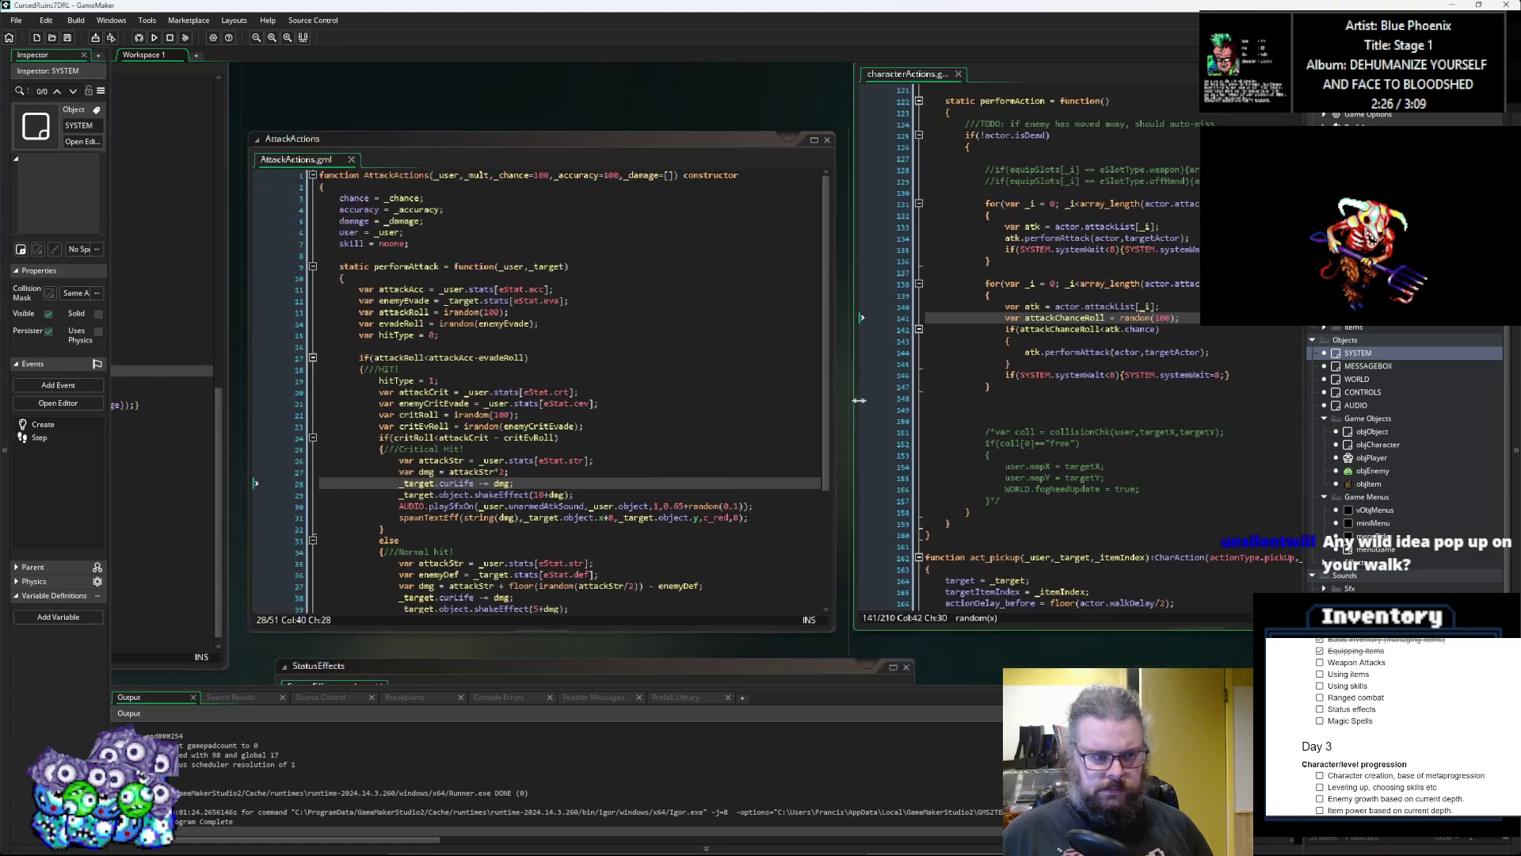
left_click_drag(591, 431, 730, 425)
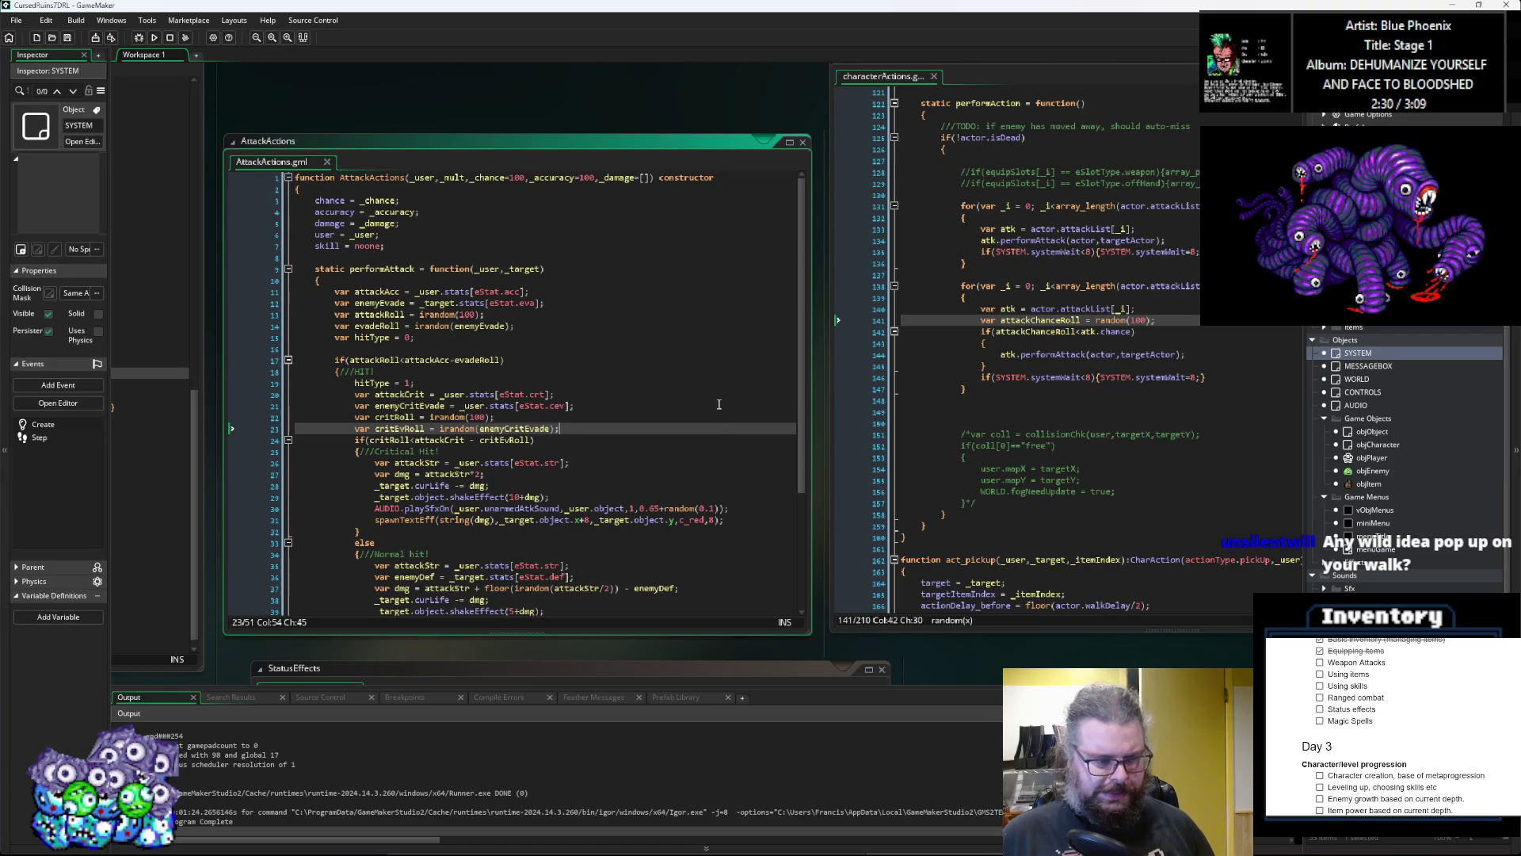
left_click(653, 399)
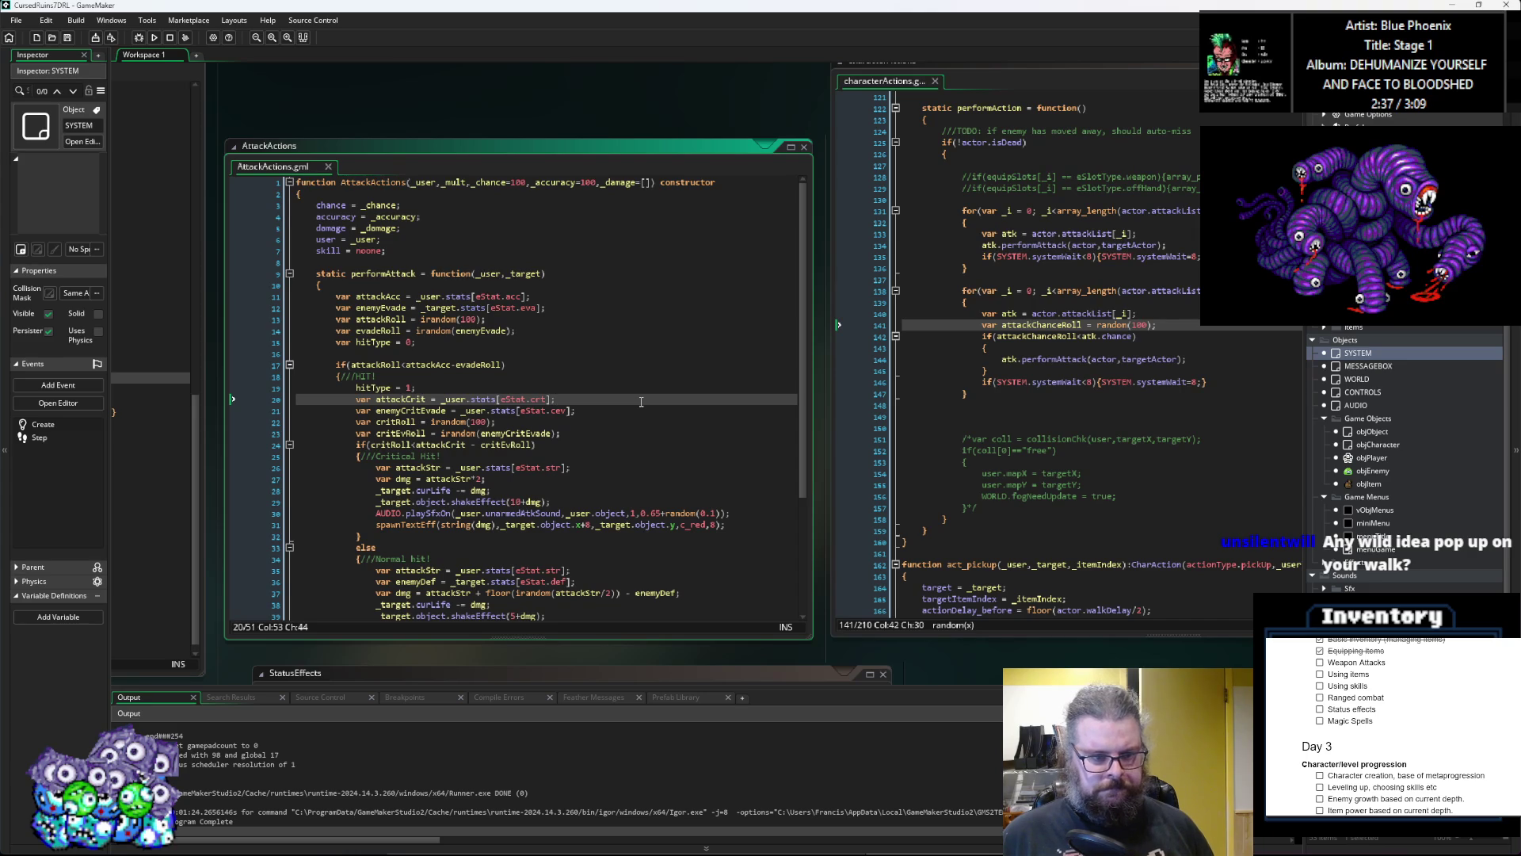
scroll(641, 401, "down", 2)
left_click(641, 402)
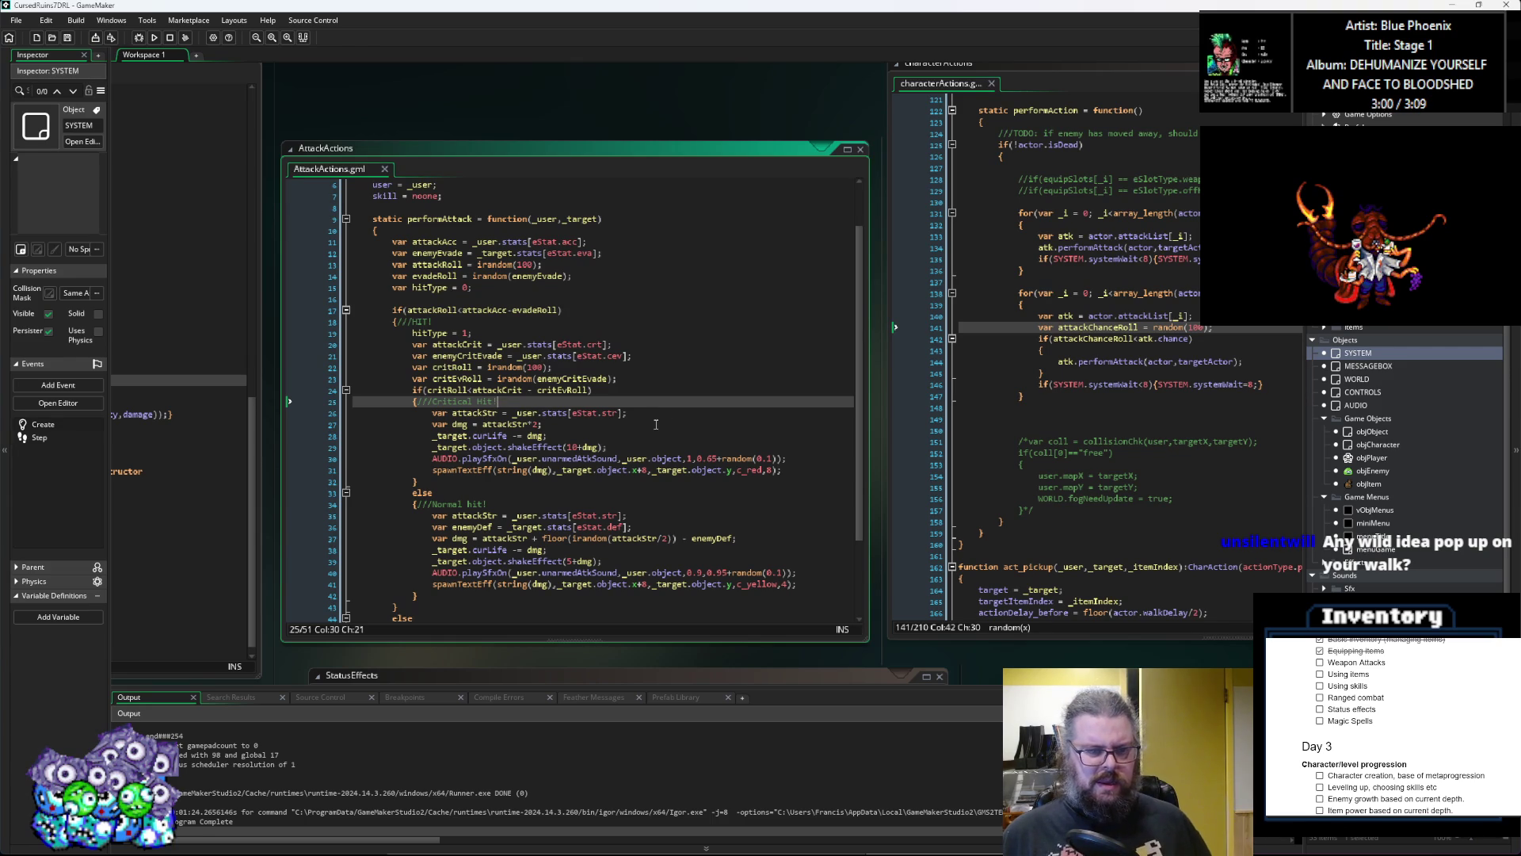
Step: Scroll AttackActions to the top and put the caret at the end of the attackAcc line
scroll(656, 416, "down", 1)
scroll(656, 409, "up", 1)
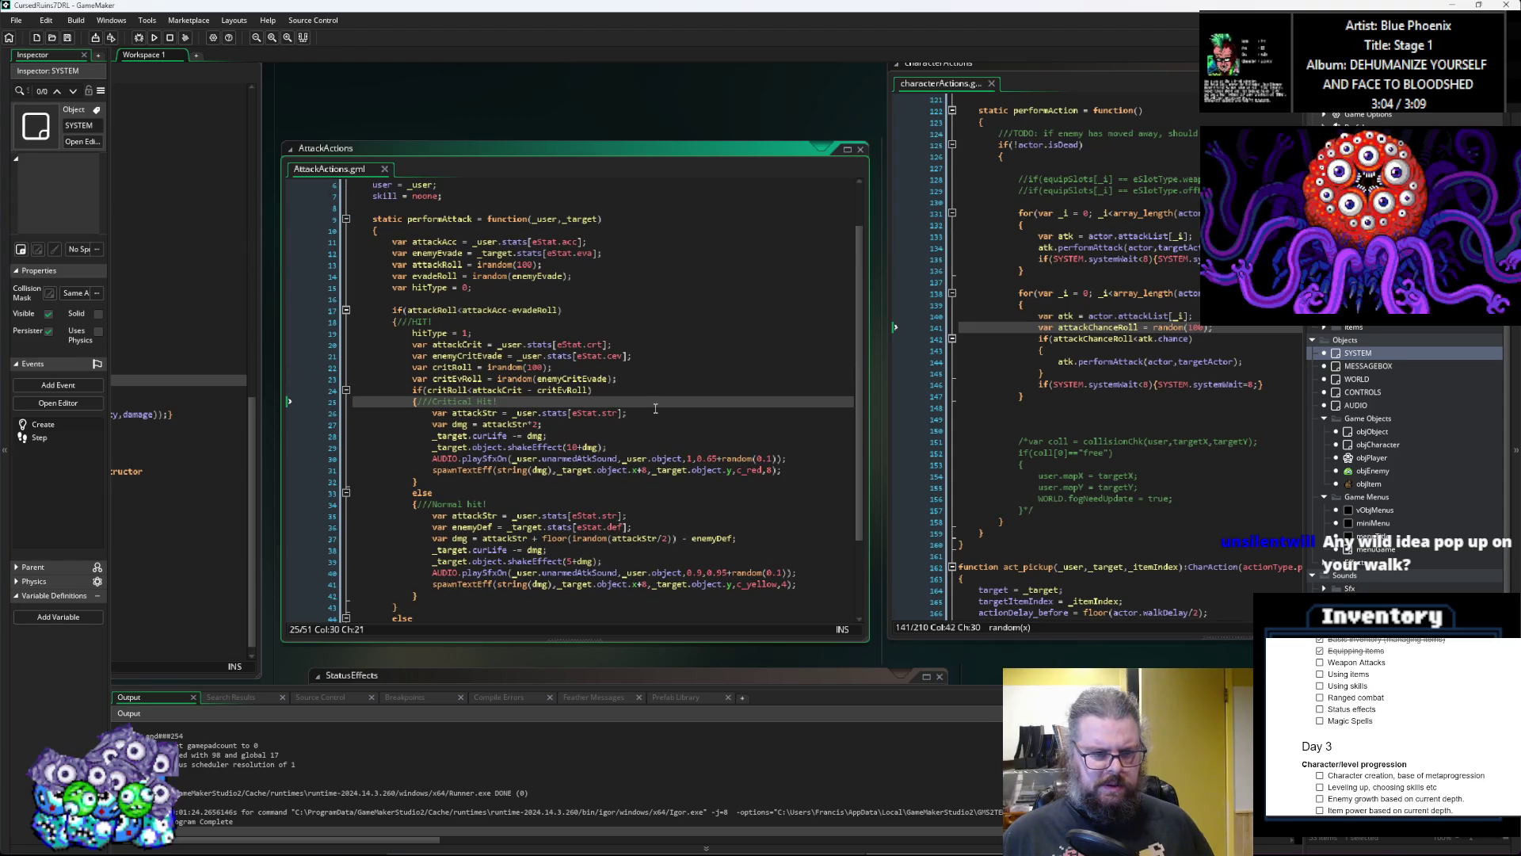
scroll(656, 408, "up", 1)
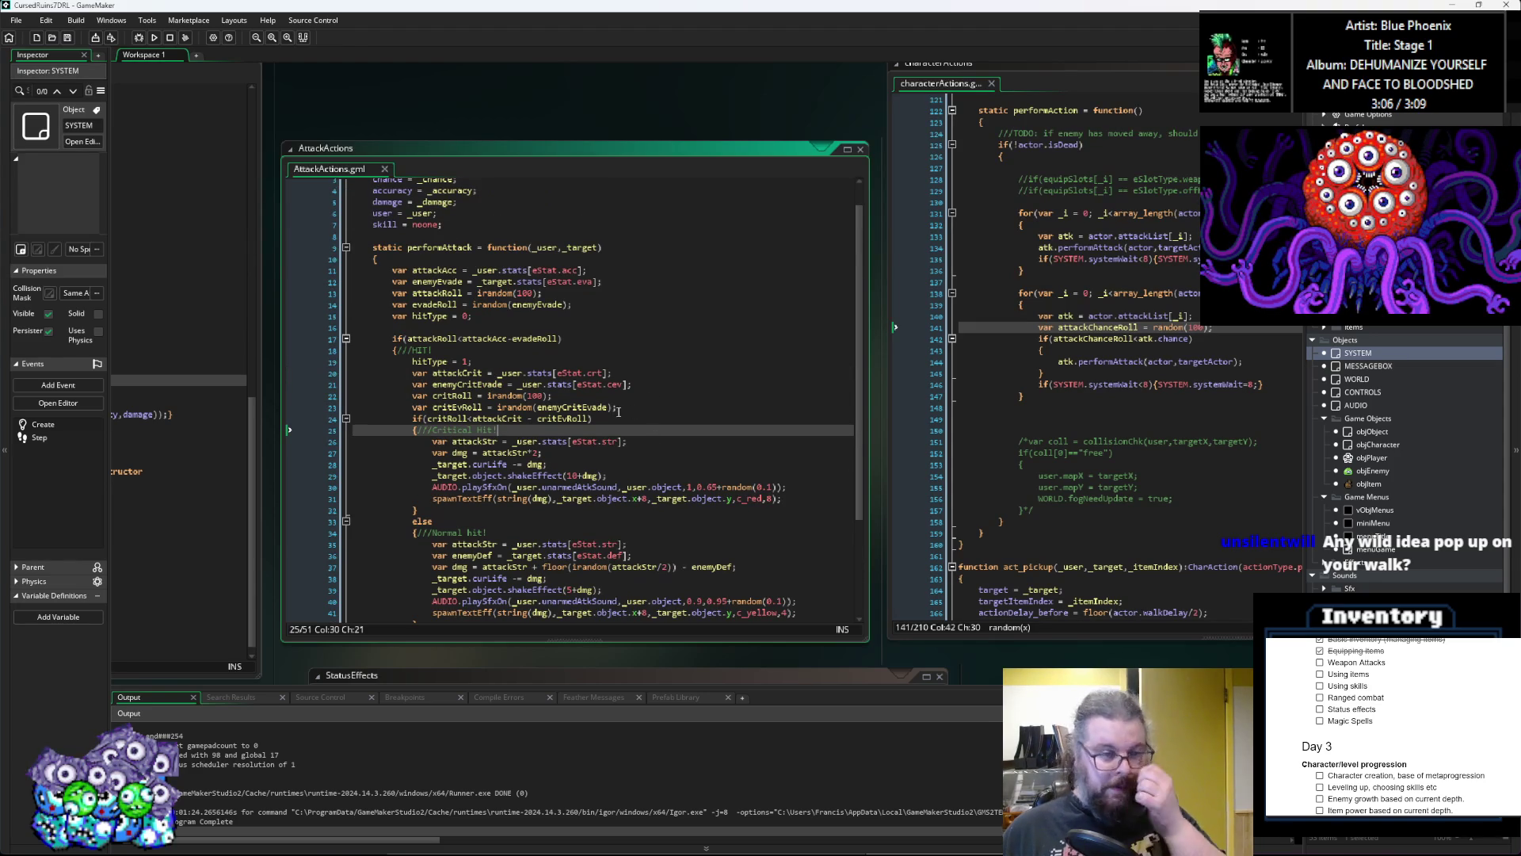
mouse_move(552, 304)
left_mouse_down()
mouse_move(711, 342)
mouse_move(616, 328)
left_mouse_up()
scroll(634, 330, "up", 1)
left_click(671, 333)
Step: Append *(accuracy/100) after _user.stats[eStat.acc] on the attackAcc line
type("*")
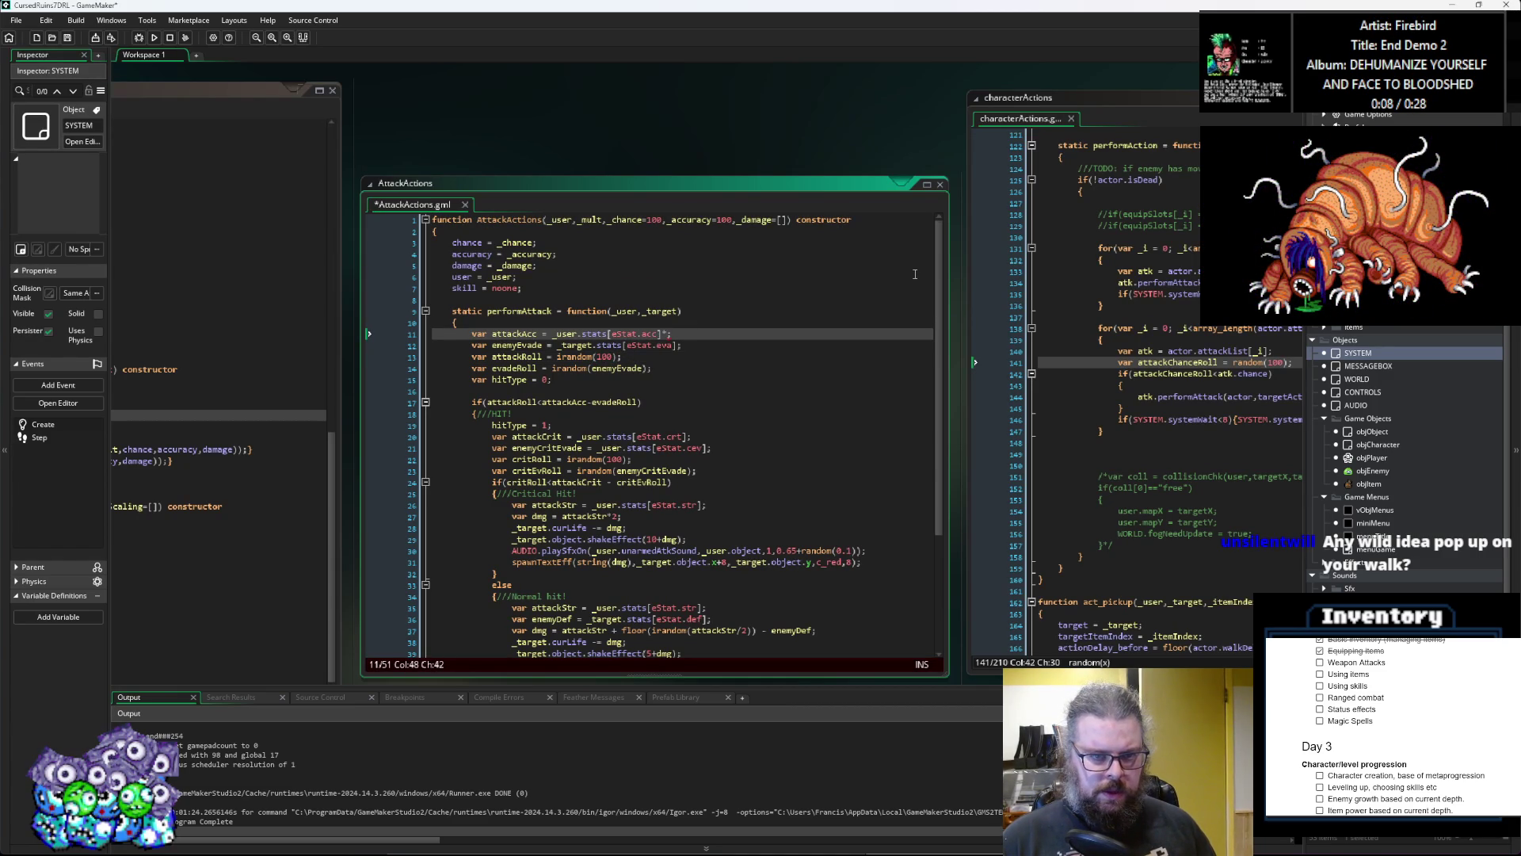
type("accuracy")
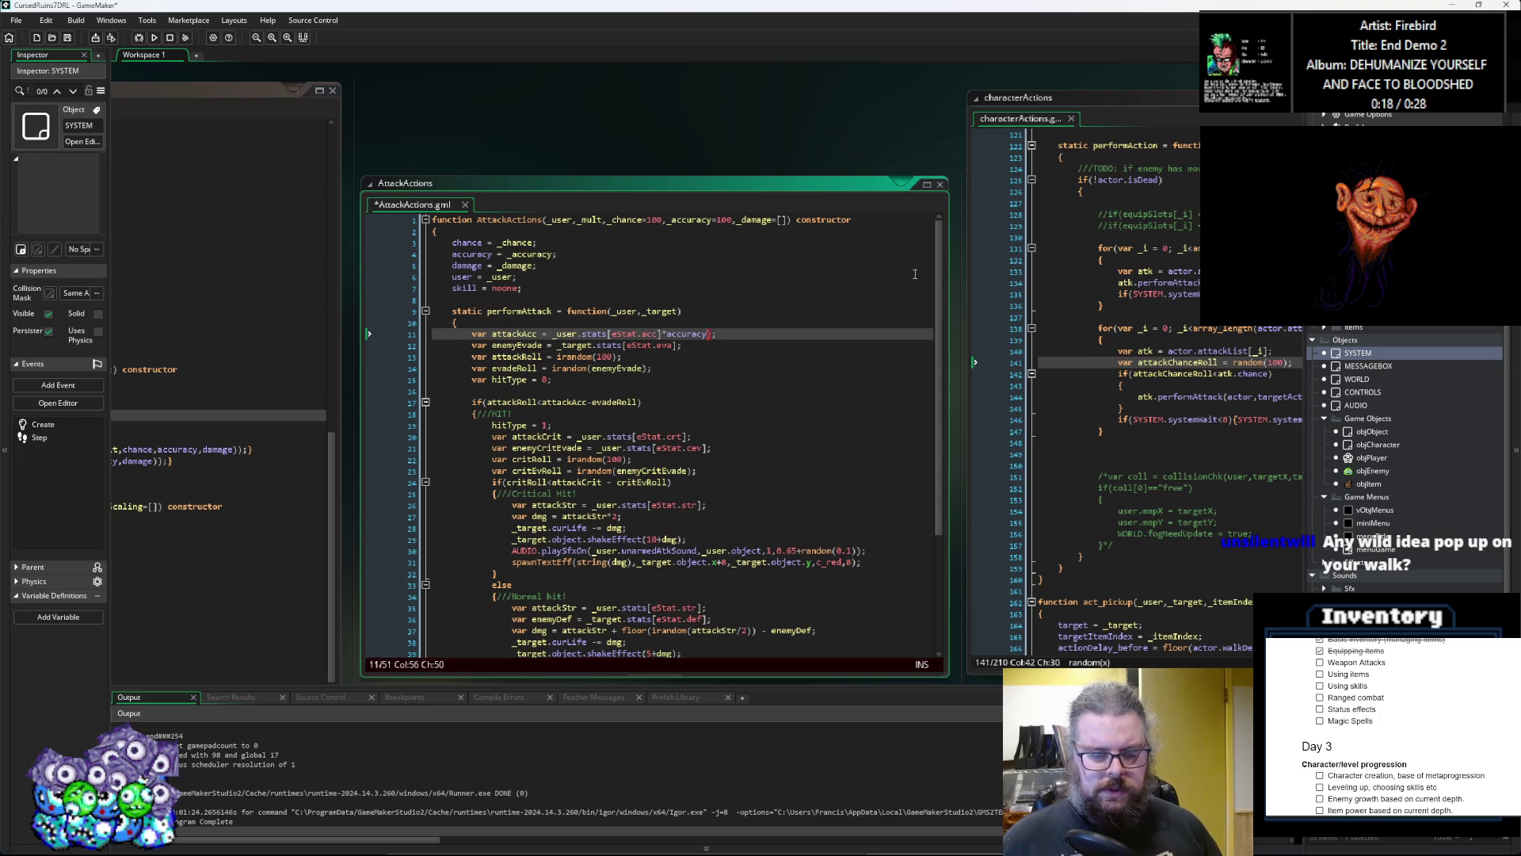
type("100")
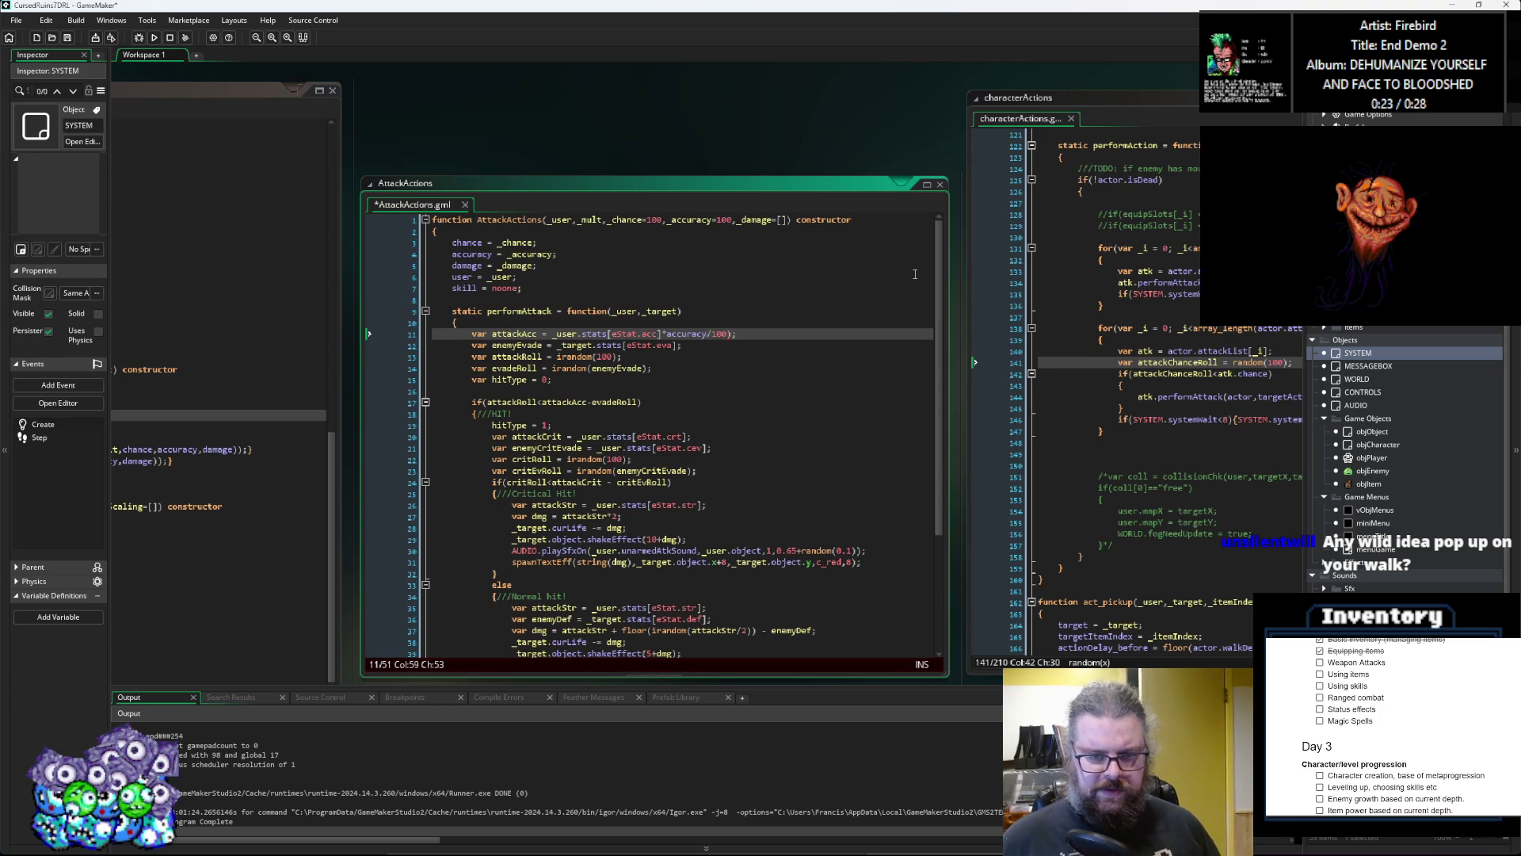
type("(")
key("Right")
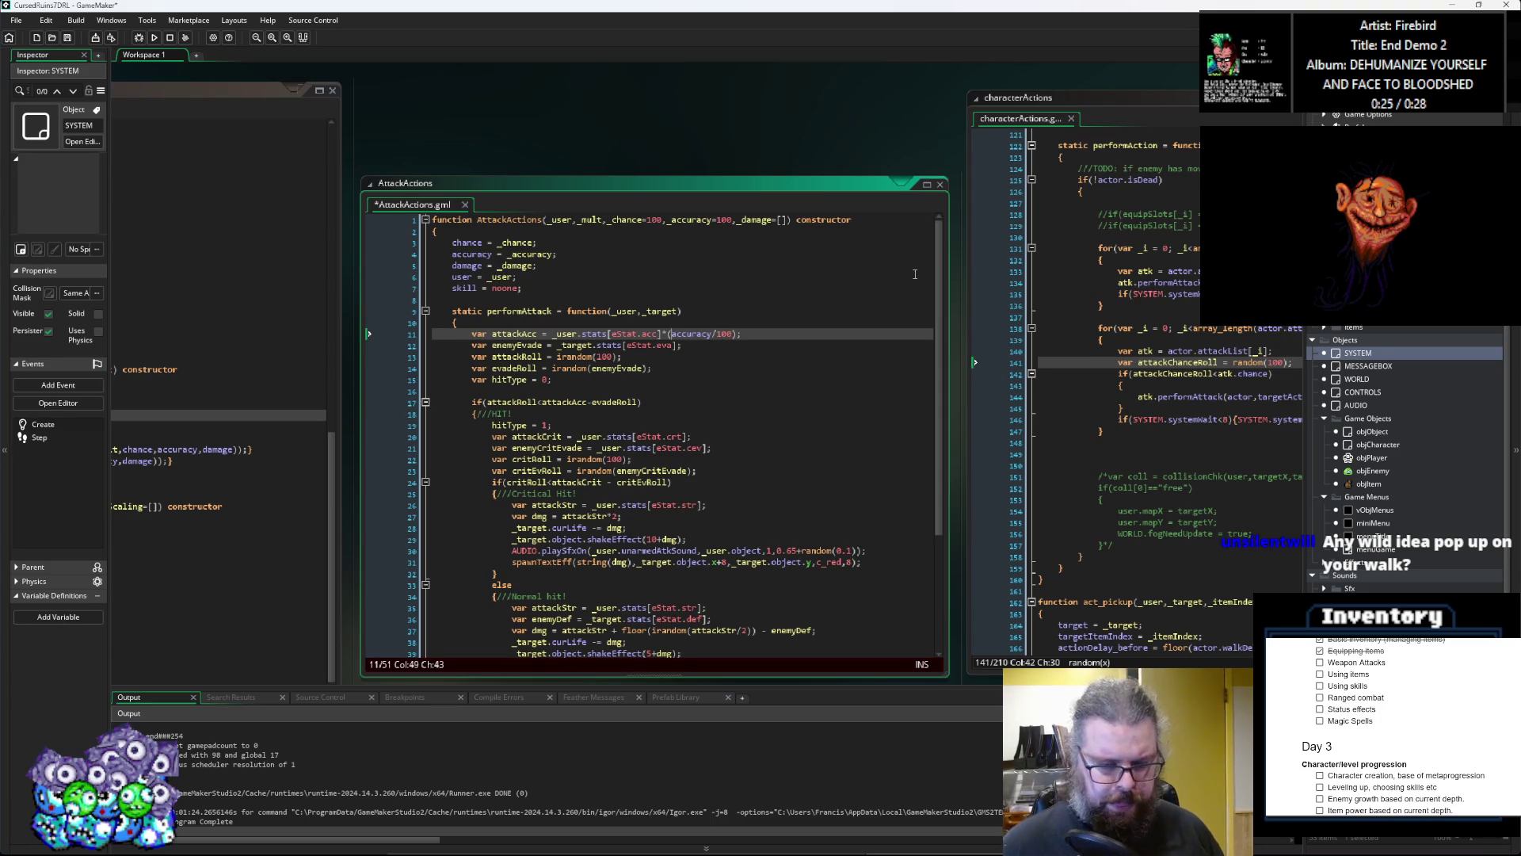
Step: Highlight usages of acc, attackAcc, the evasion stat, attackRoll and enemyCritEvade
double_click(648, 334)
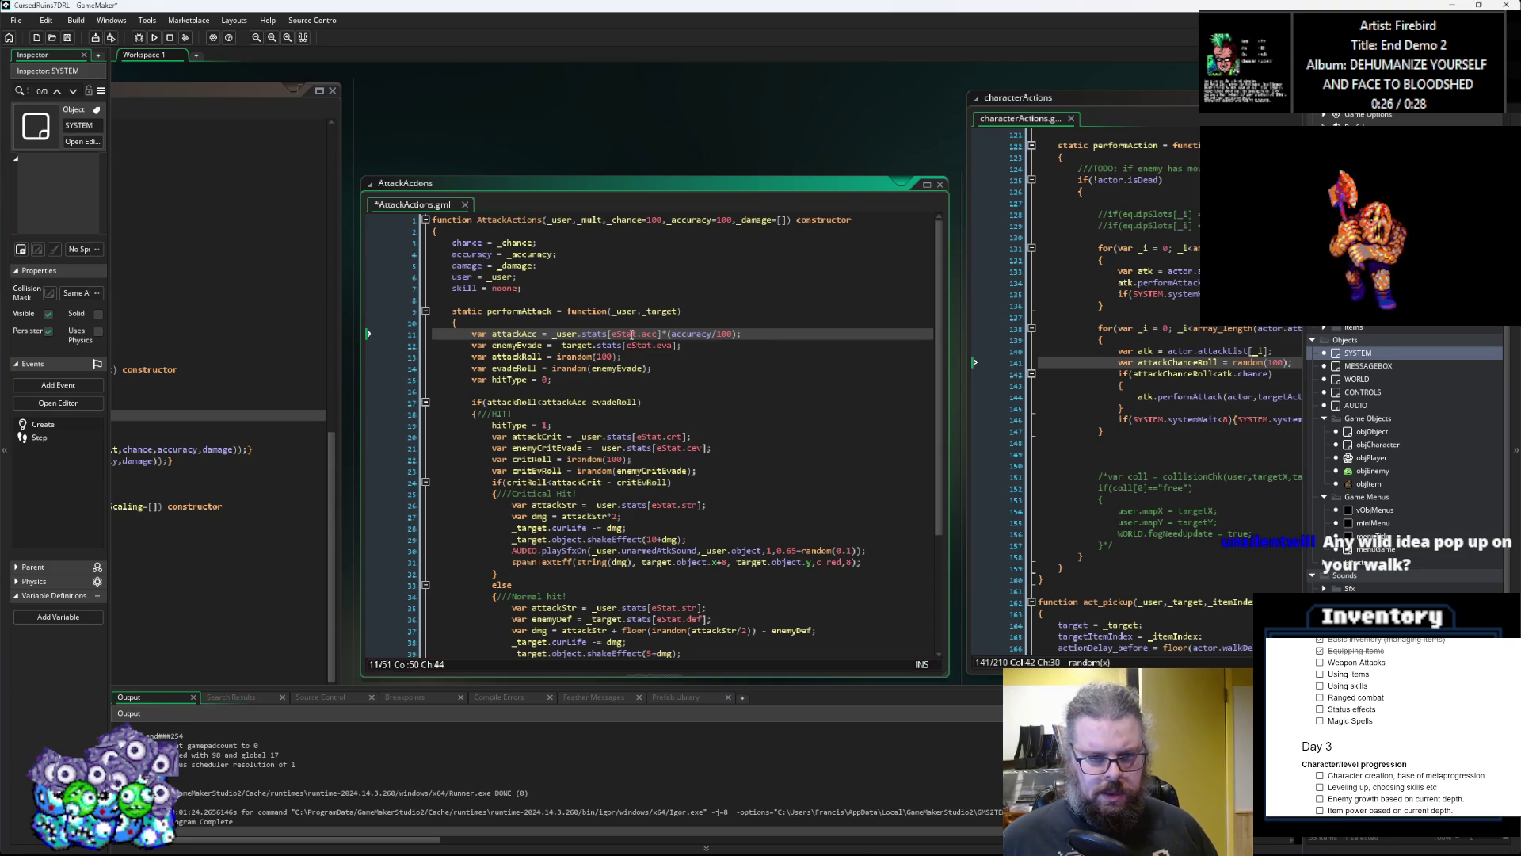
double_click(515, 334)
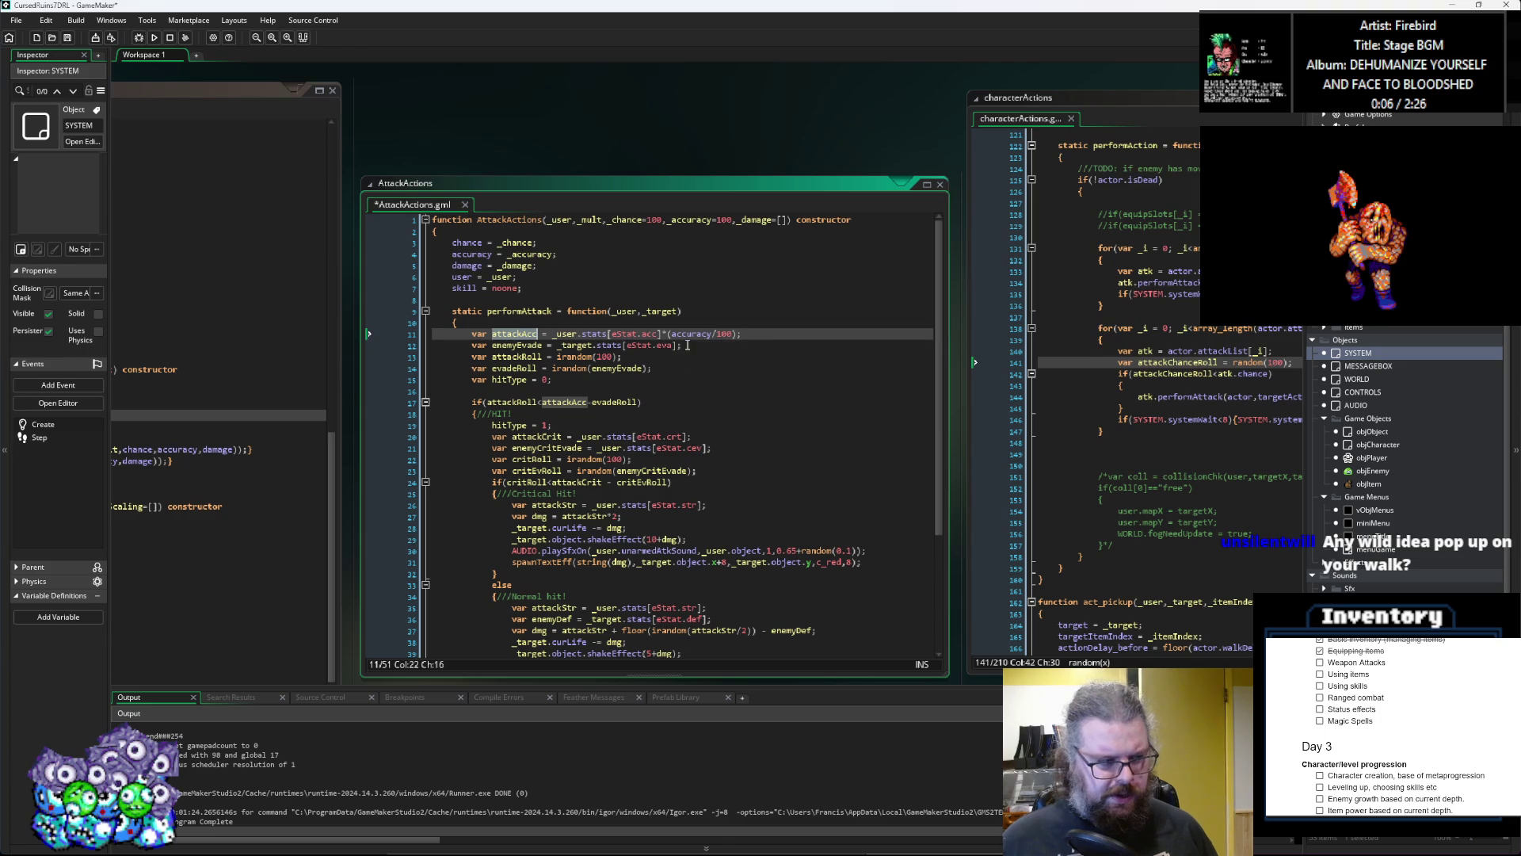
left_click(685, 346)
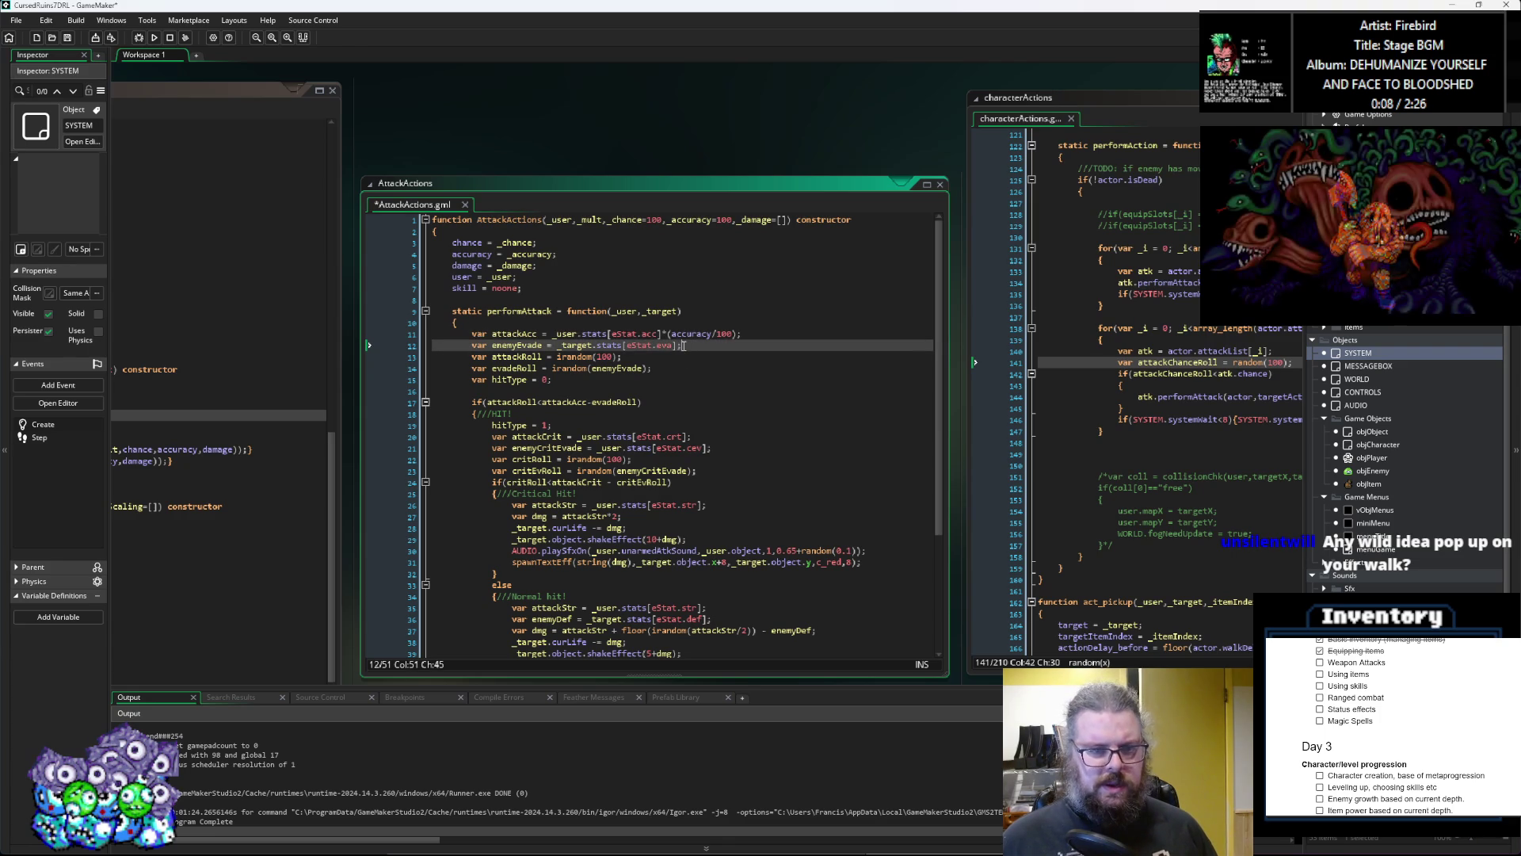
left_click(663, 346)
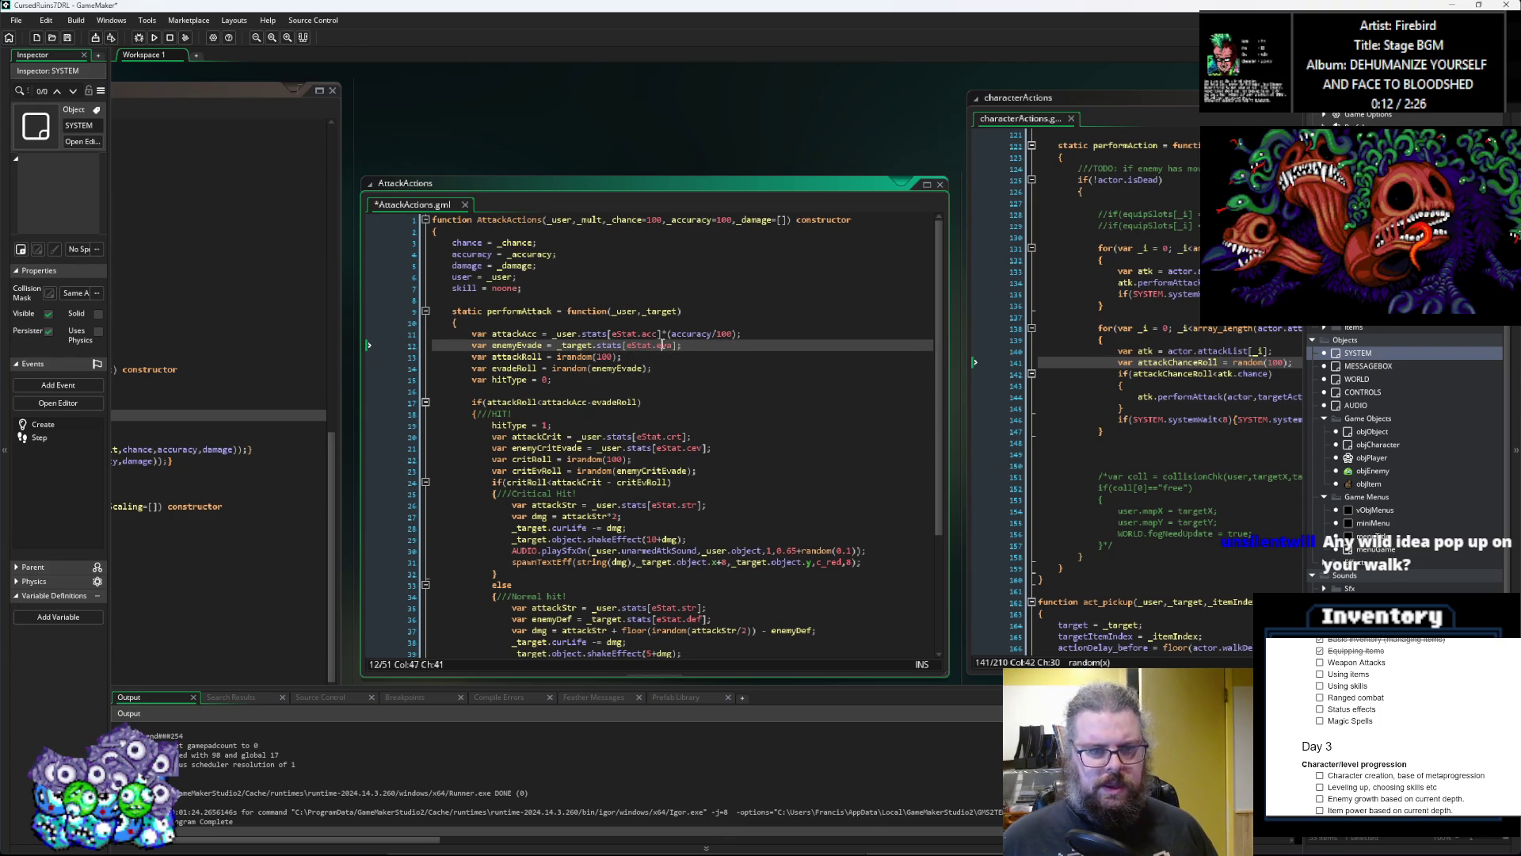
double_click(516, 357)
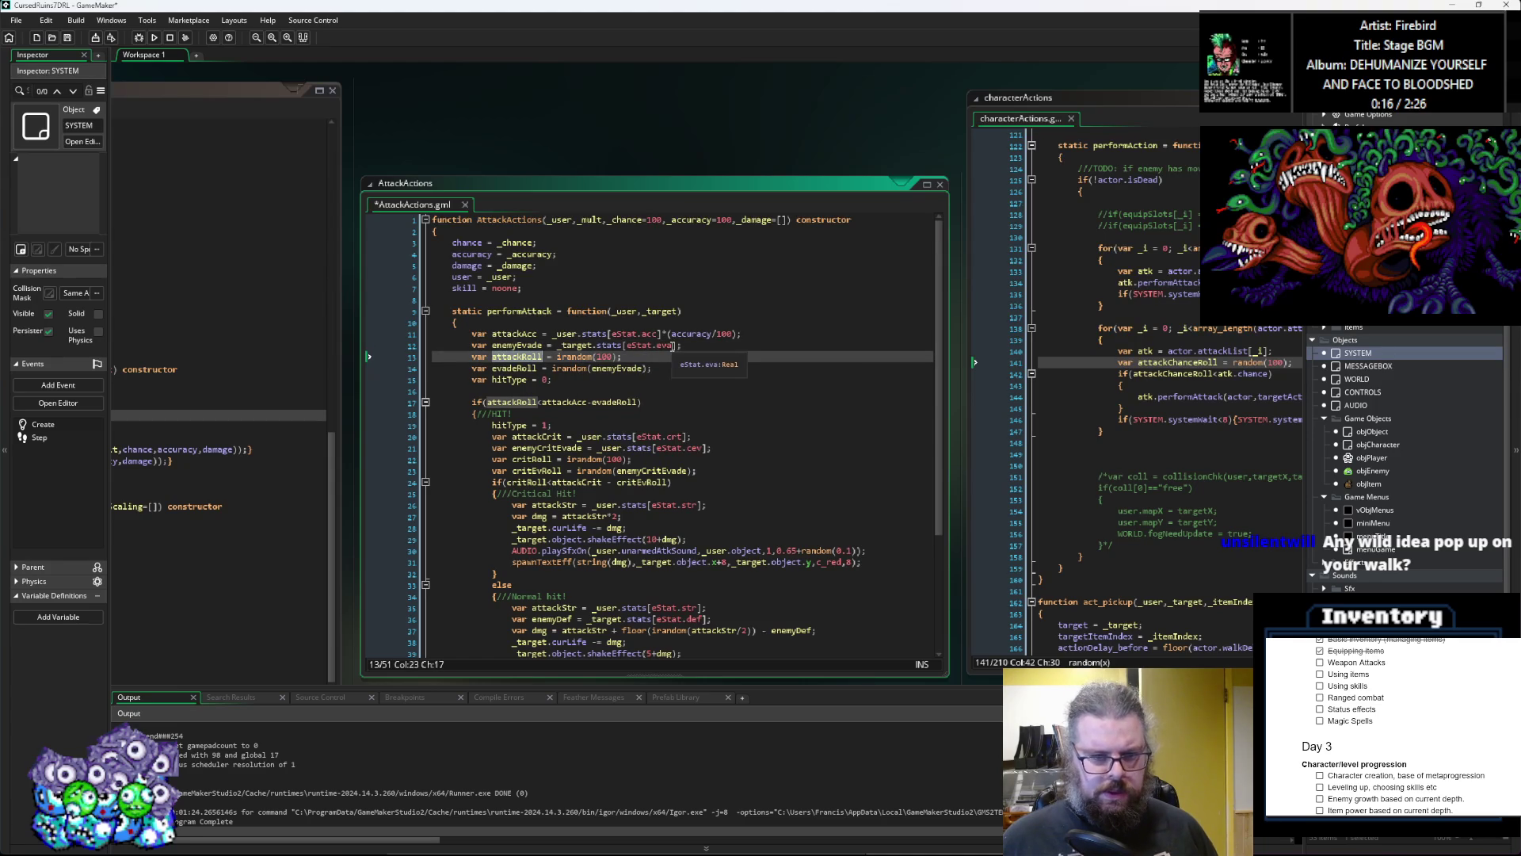
scroll(683, 426, "down", 1)
left_click(664, 408)
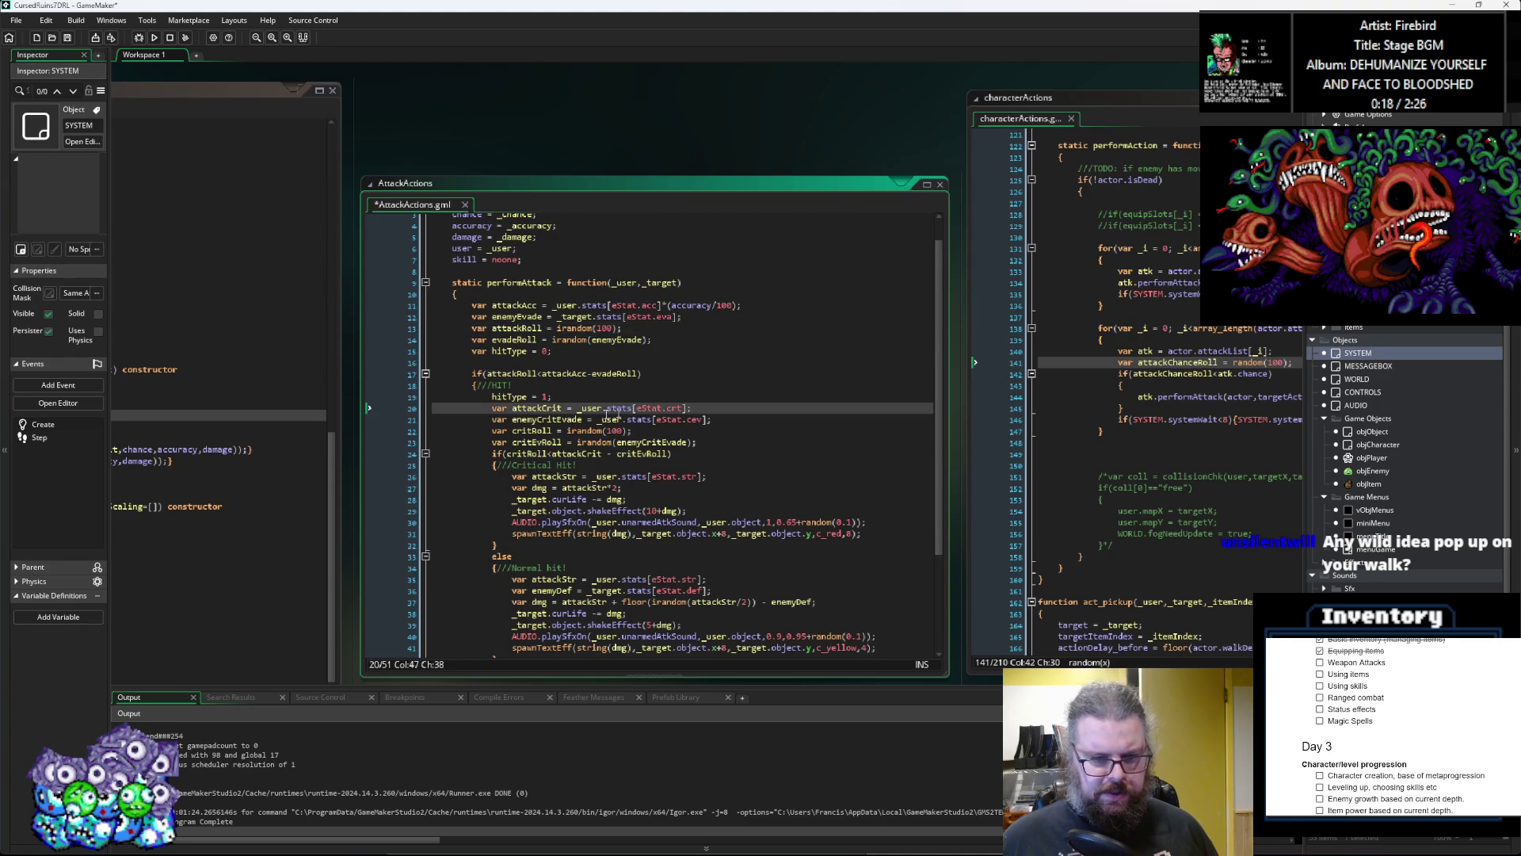
double_click(547, 419)
scroll(689, 426, "up", 1)
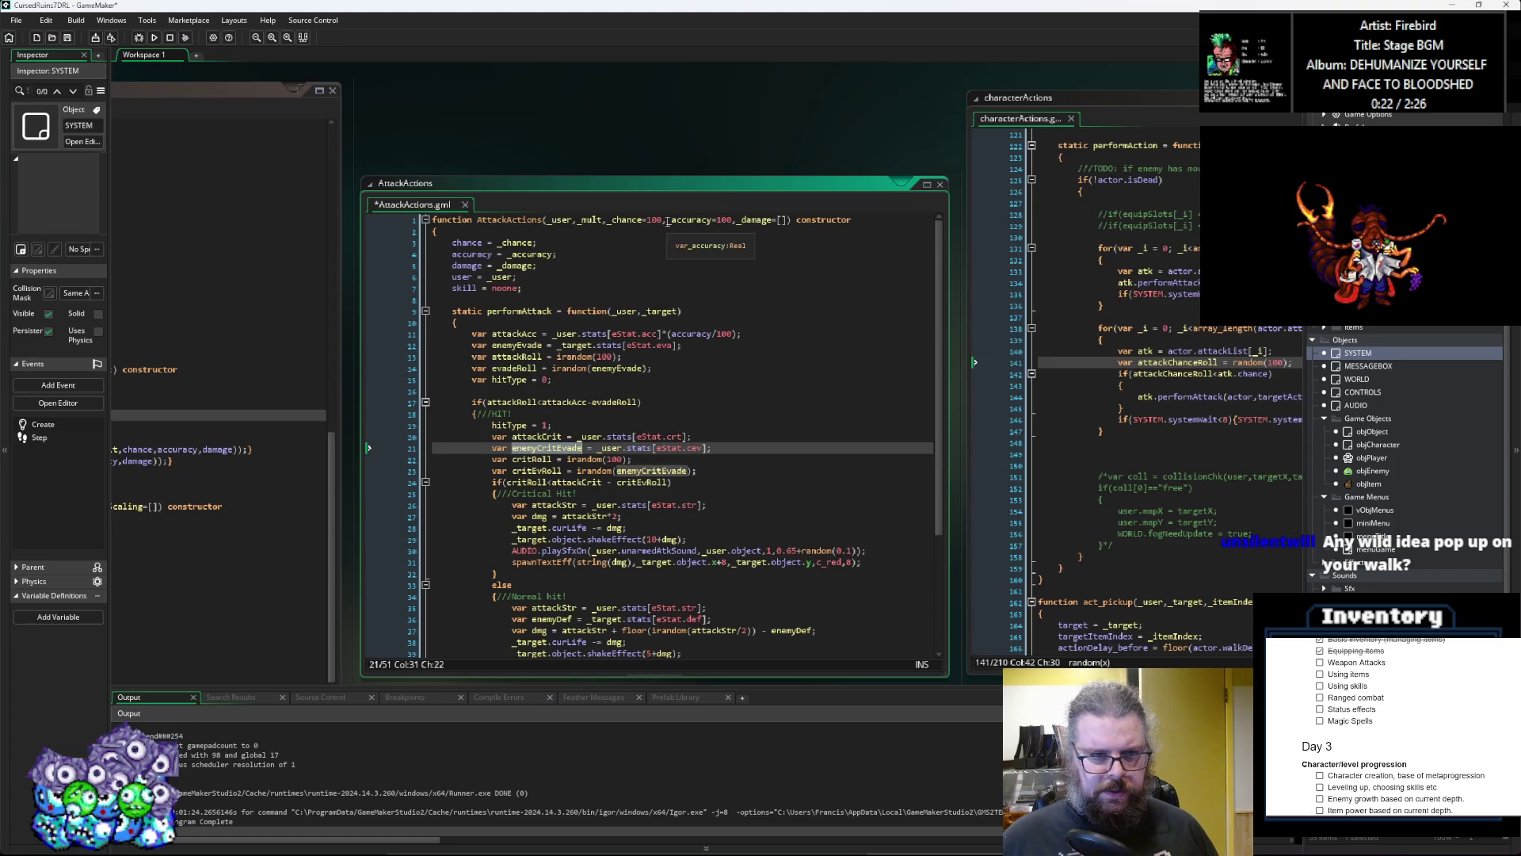
left_click(546, 380)
left_click(522, 489)
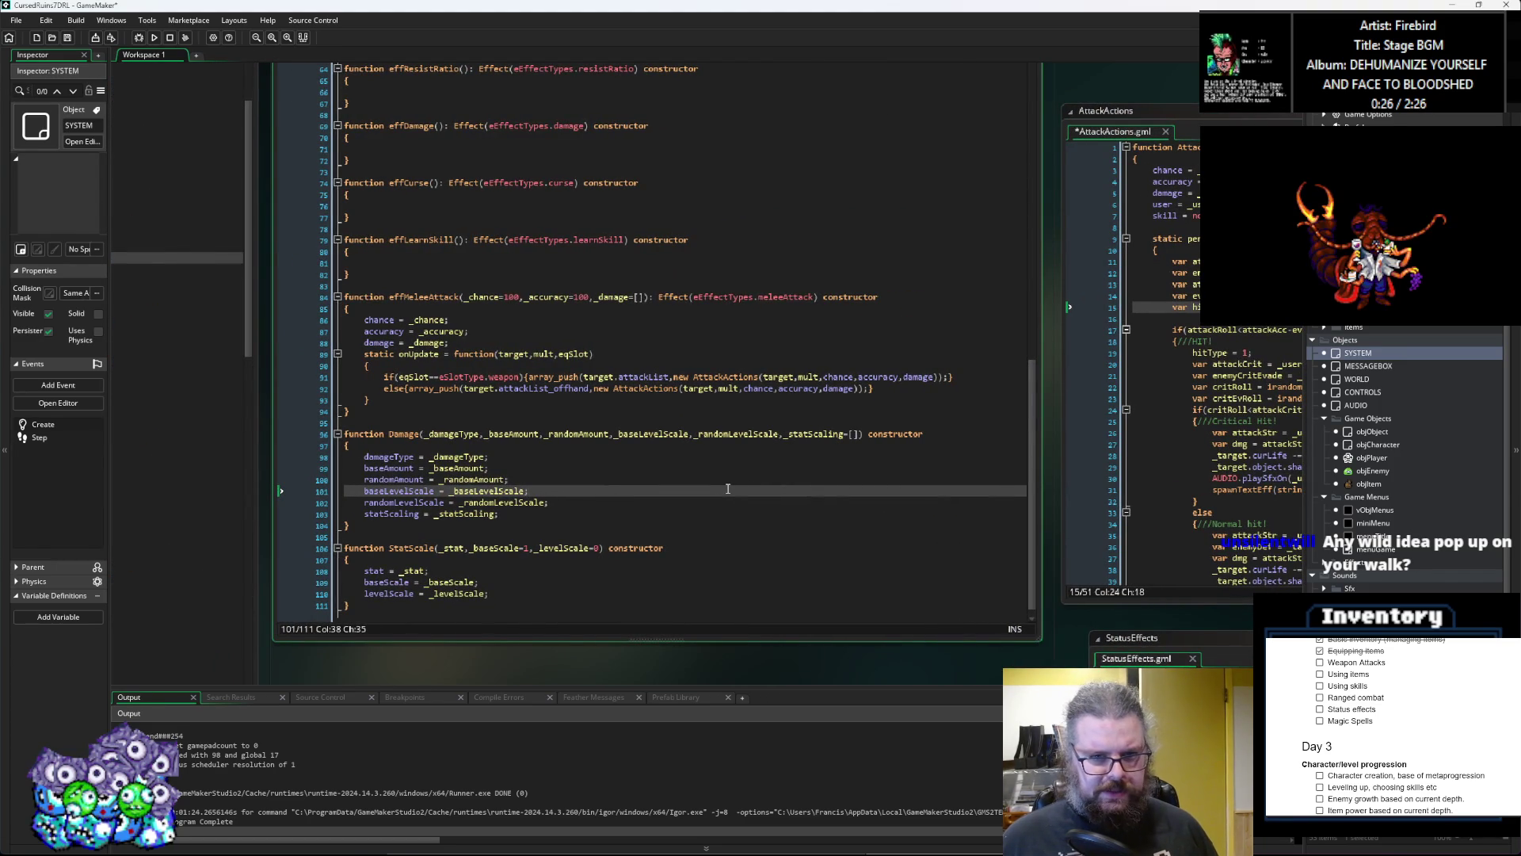
left_click(435, 296)
left_click(916, 432)
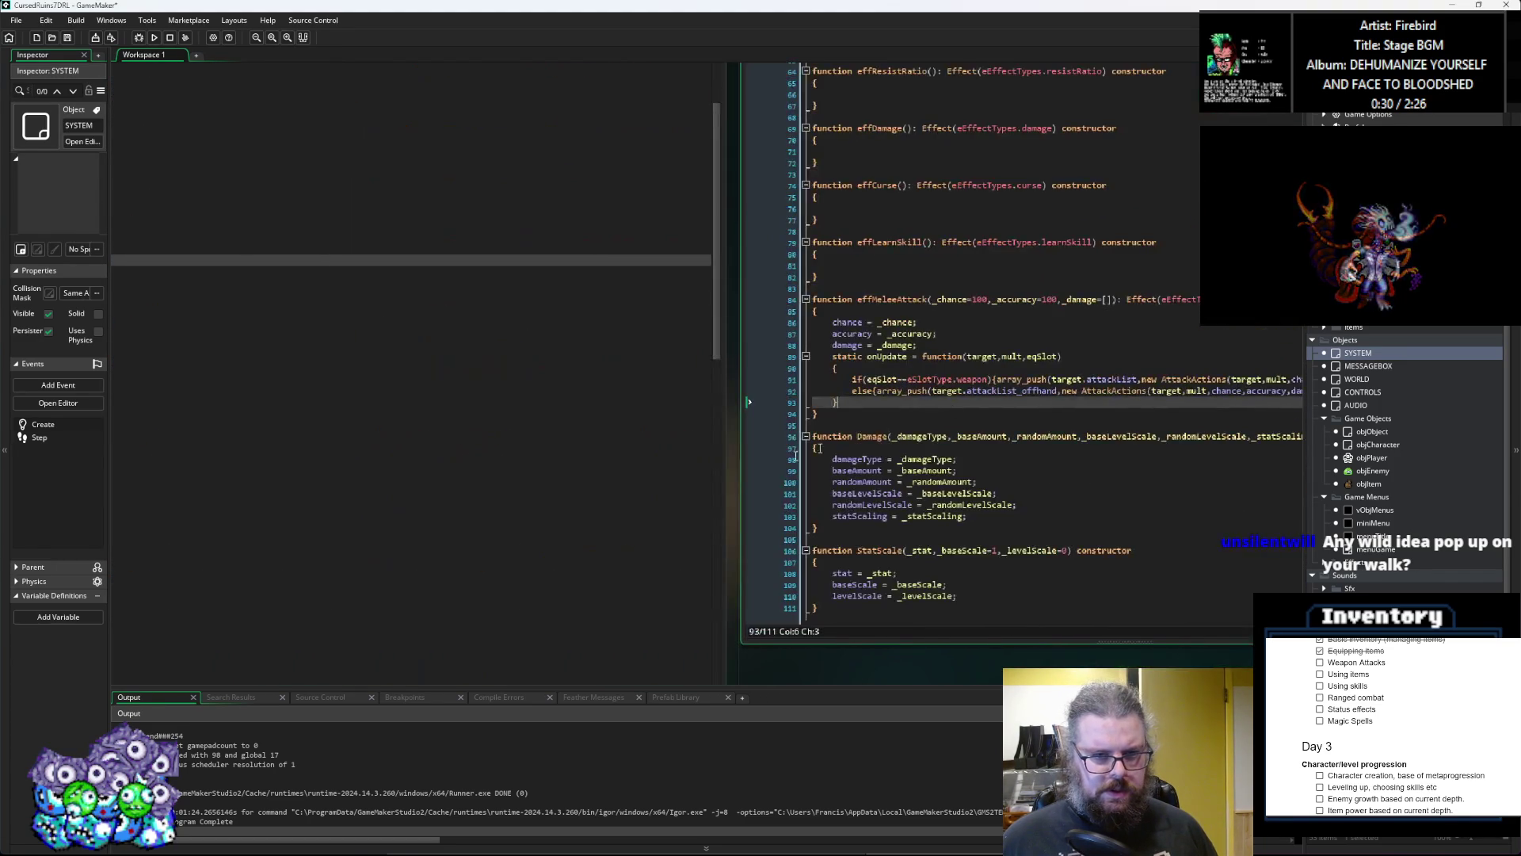
scroll(915, 432, "right", 5)
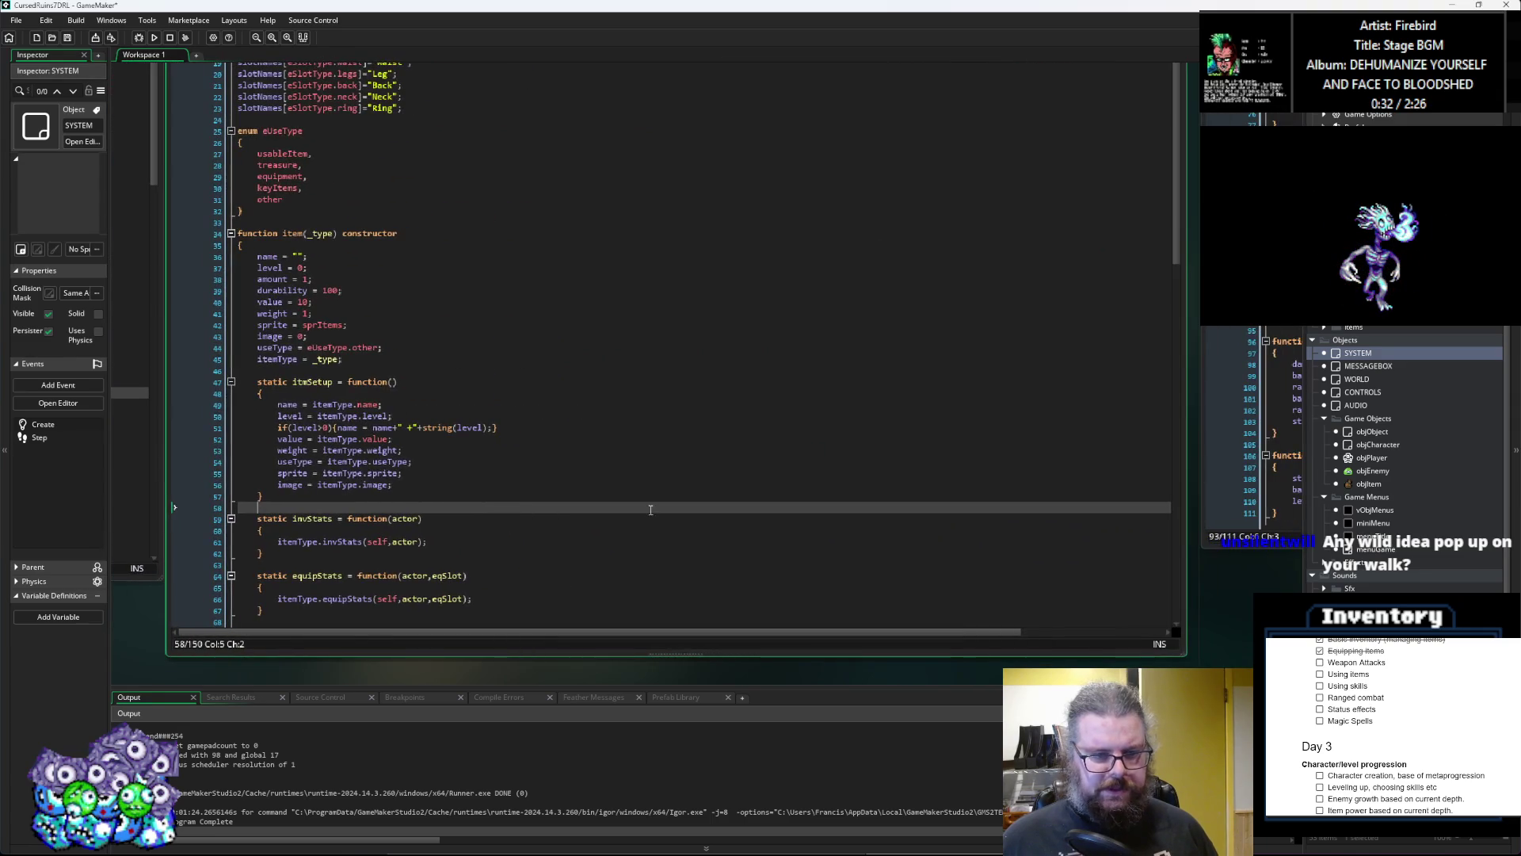
scroll(784, 450, "right", 6)
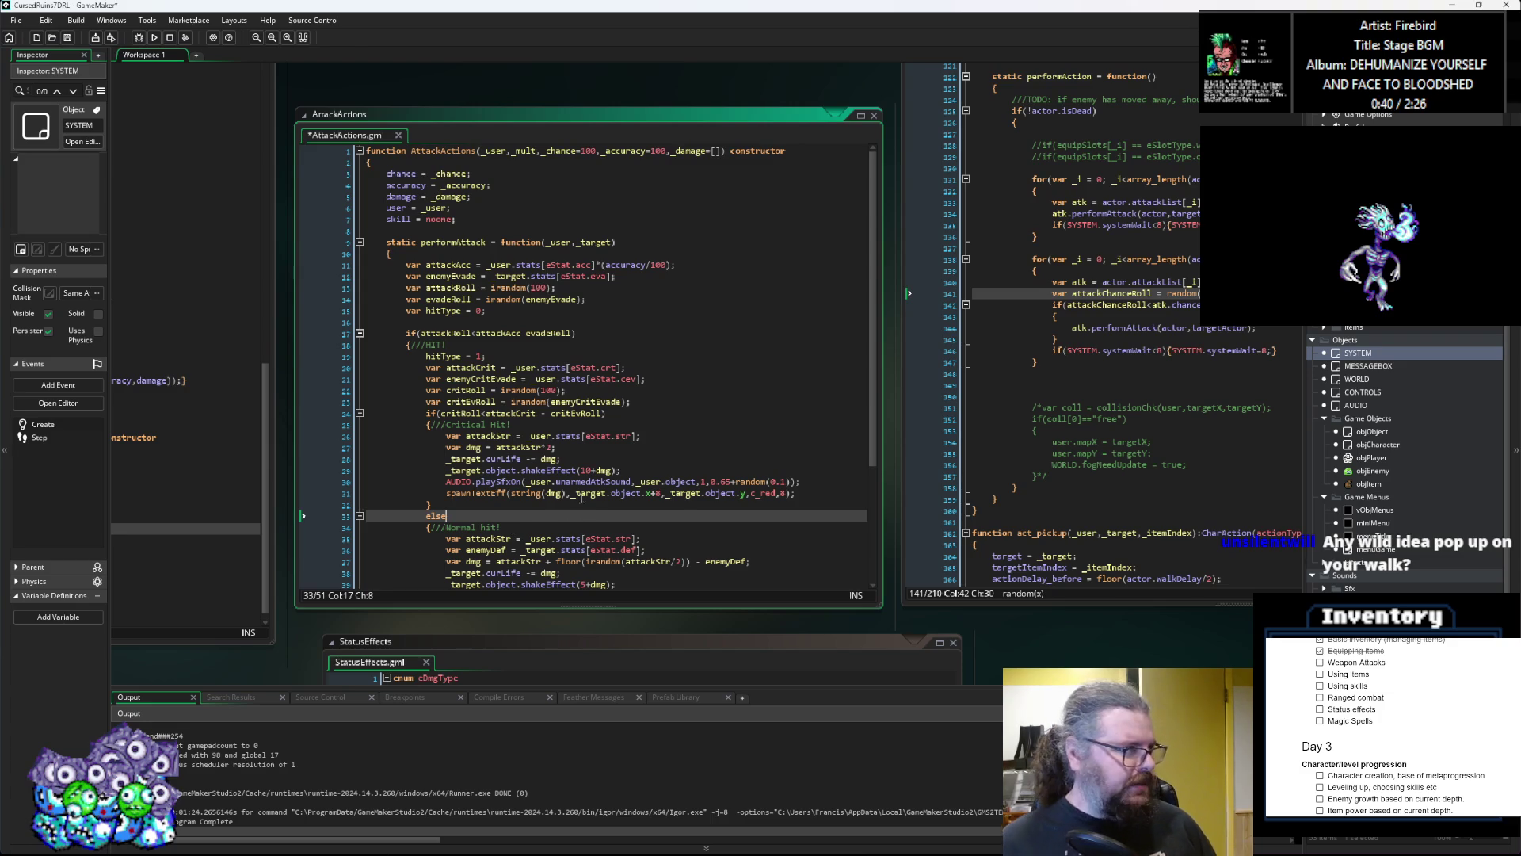
left_click(645, 436)
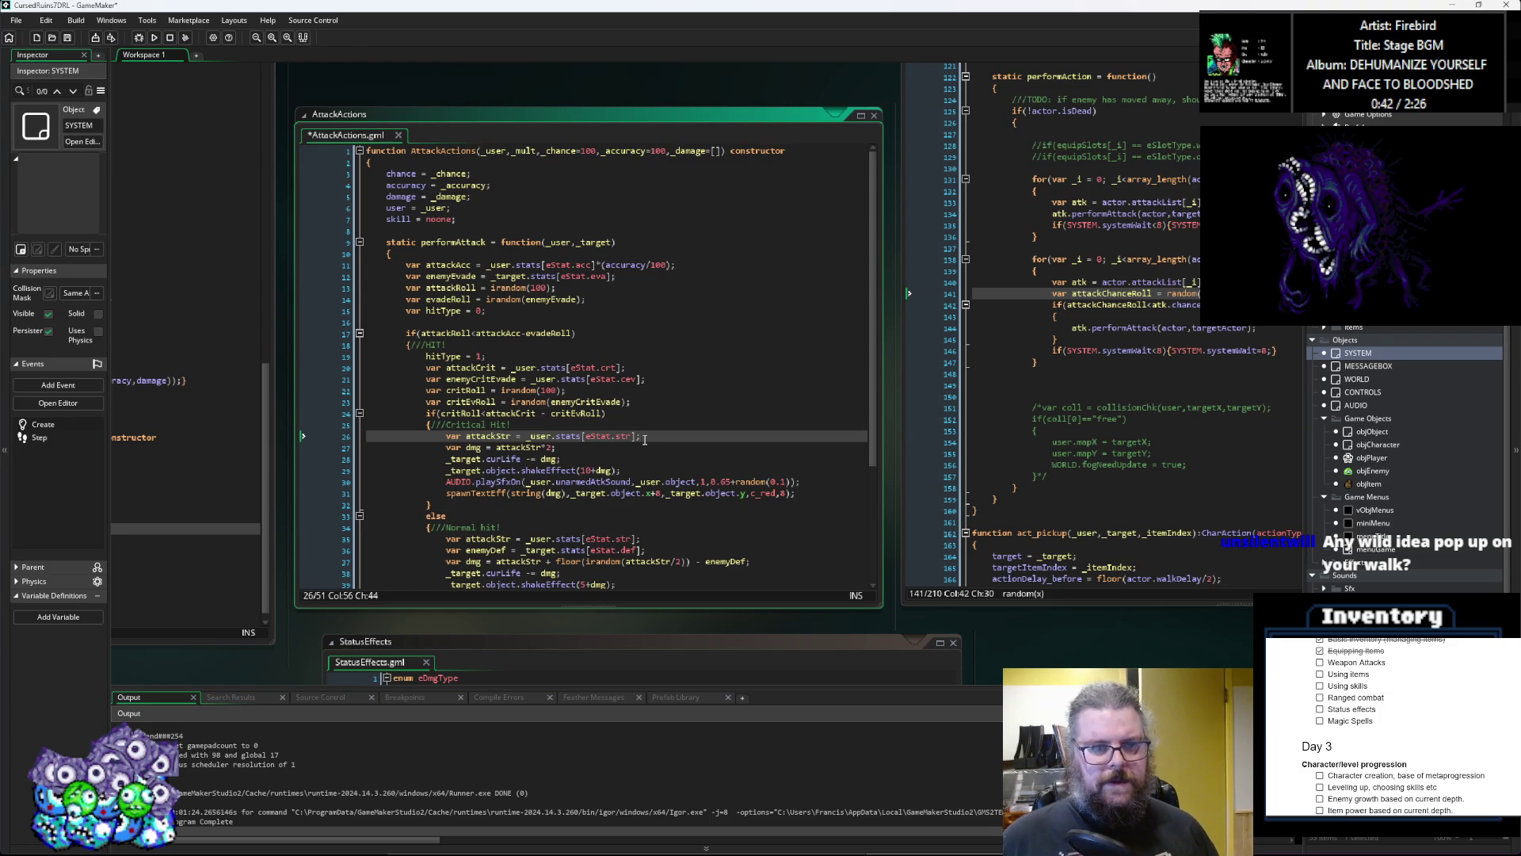
scroll(645, 440, "down", 1)
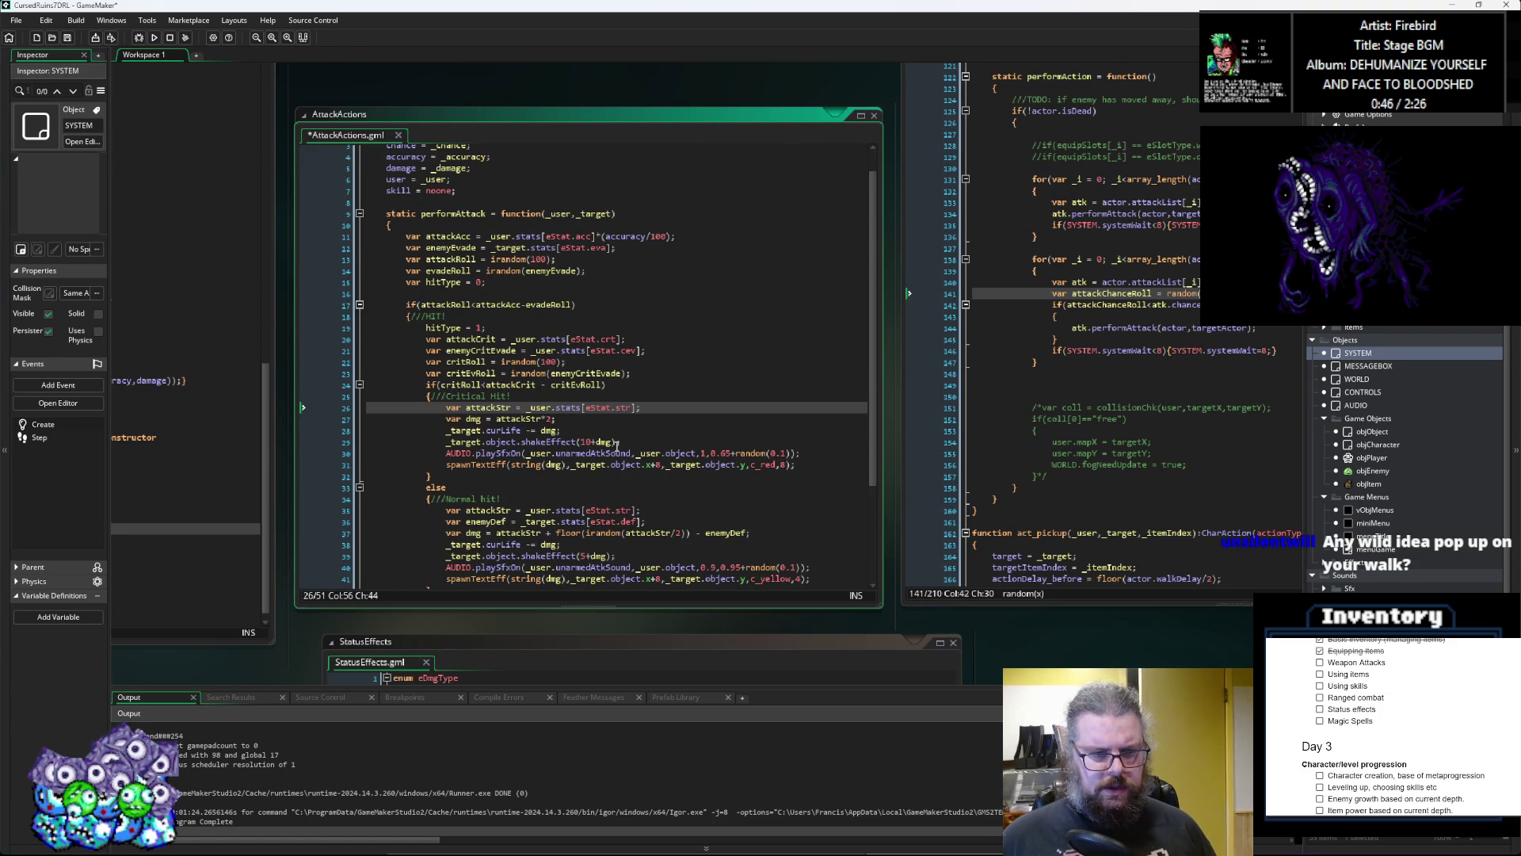
scroll(513, 431, "down", 2)
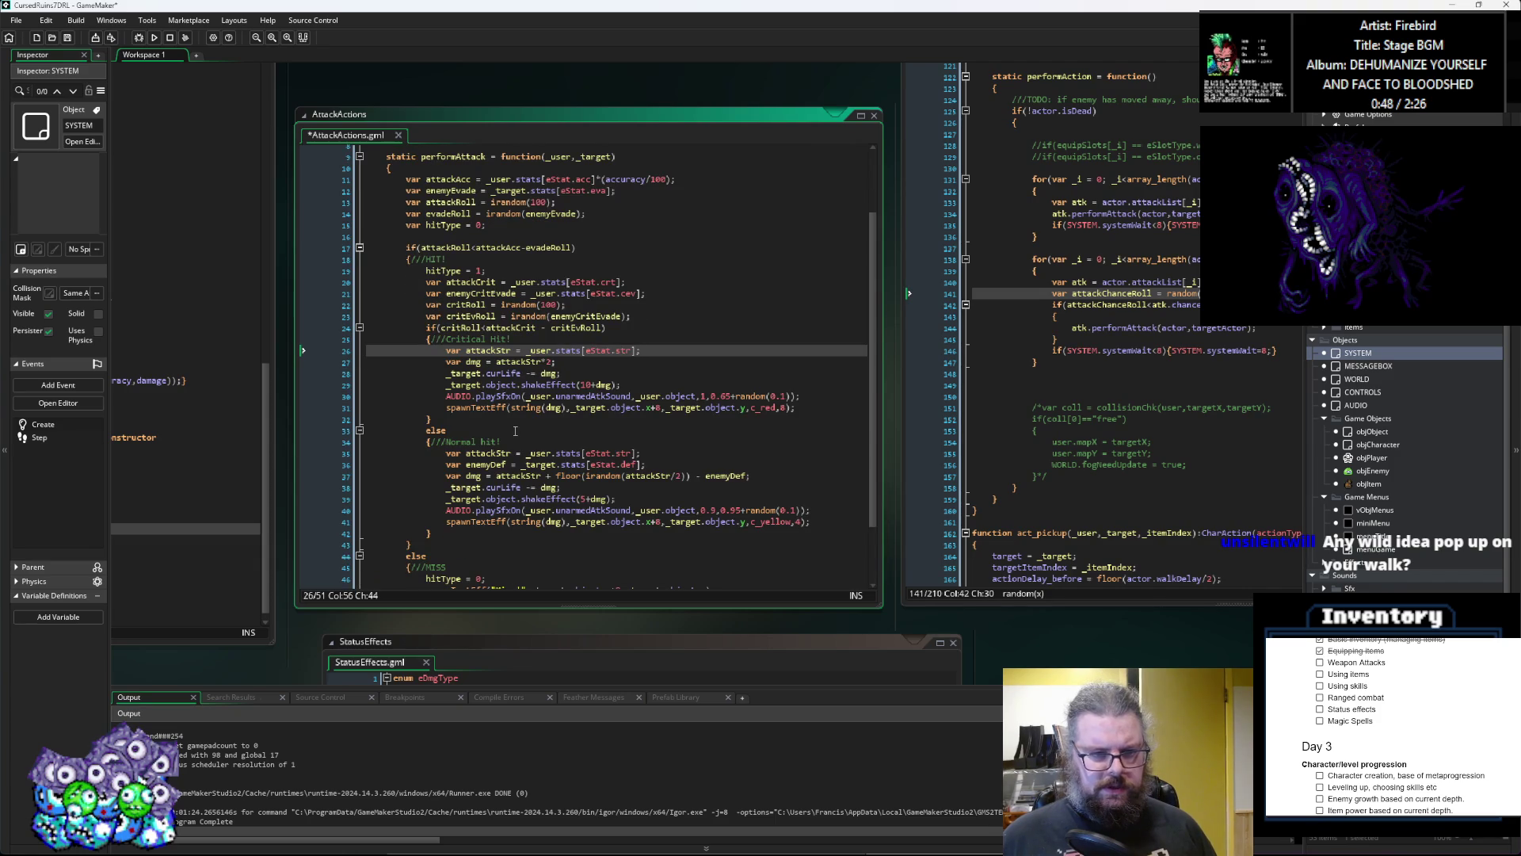
scroll(515, 431, "down", 1)
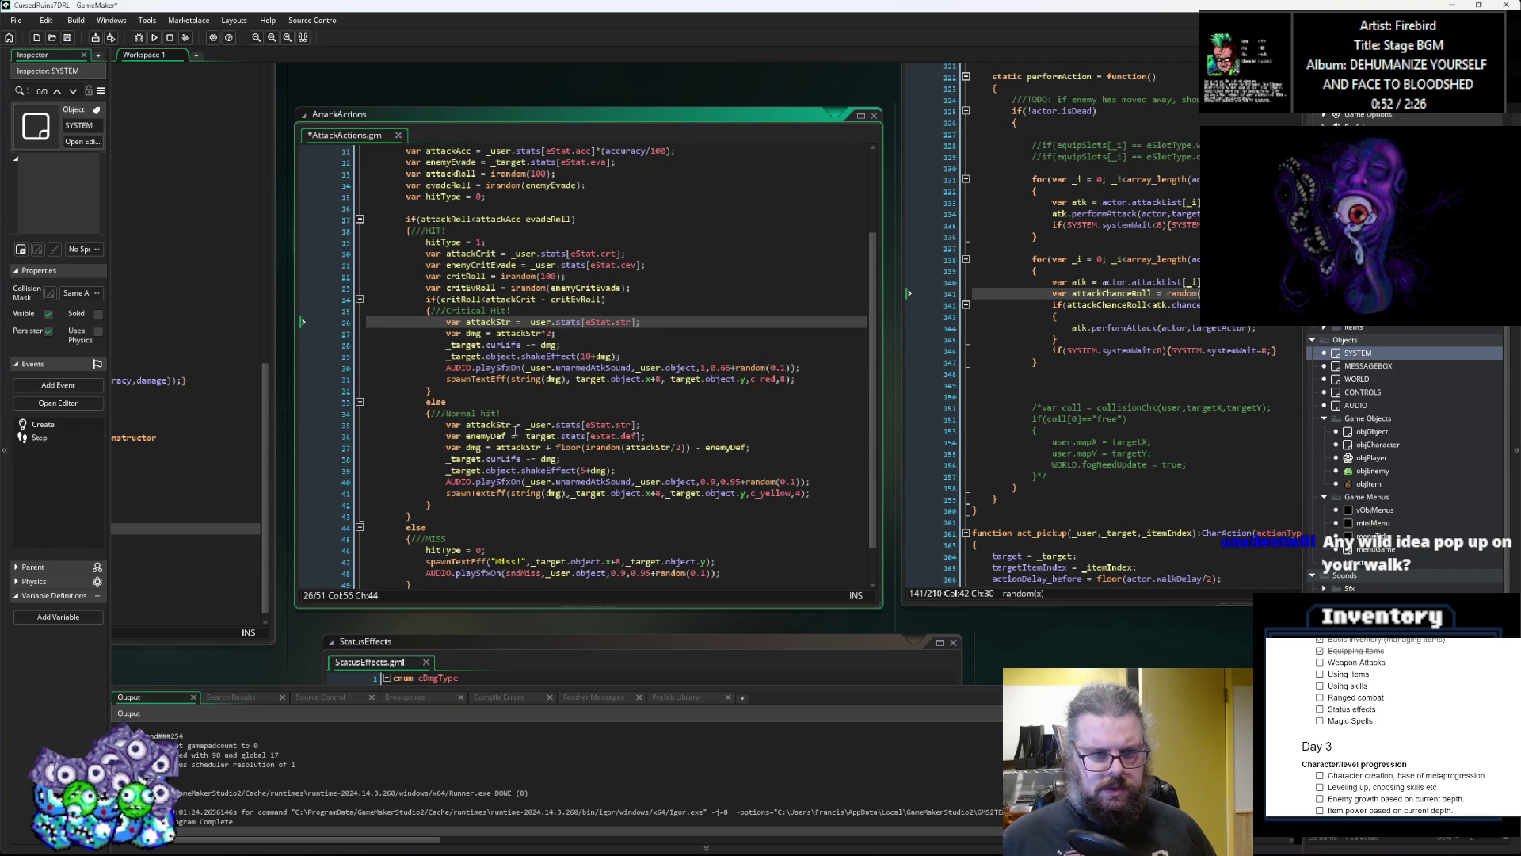
left_click(653, 289)
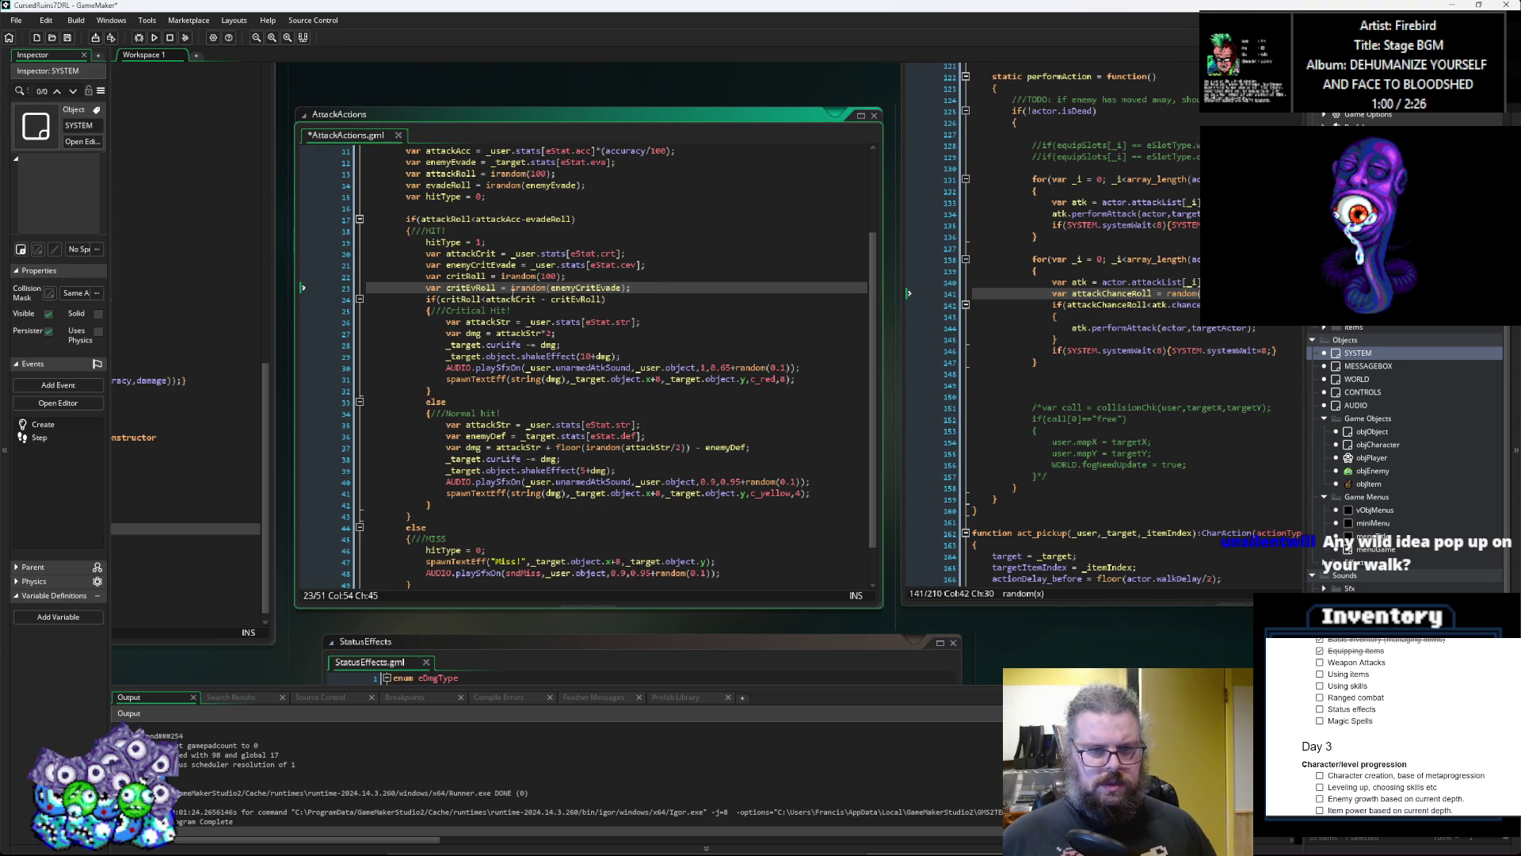
left_click(444, 242)
left_click(524, 310)
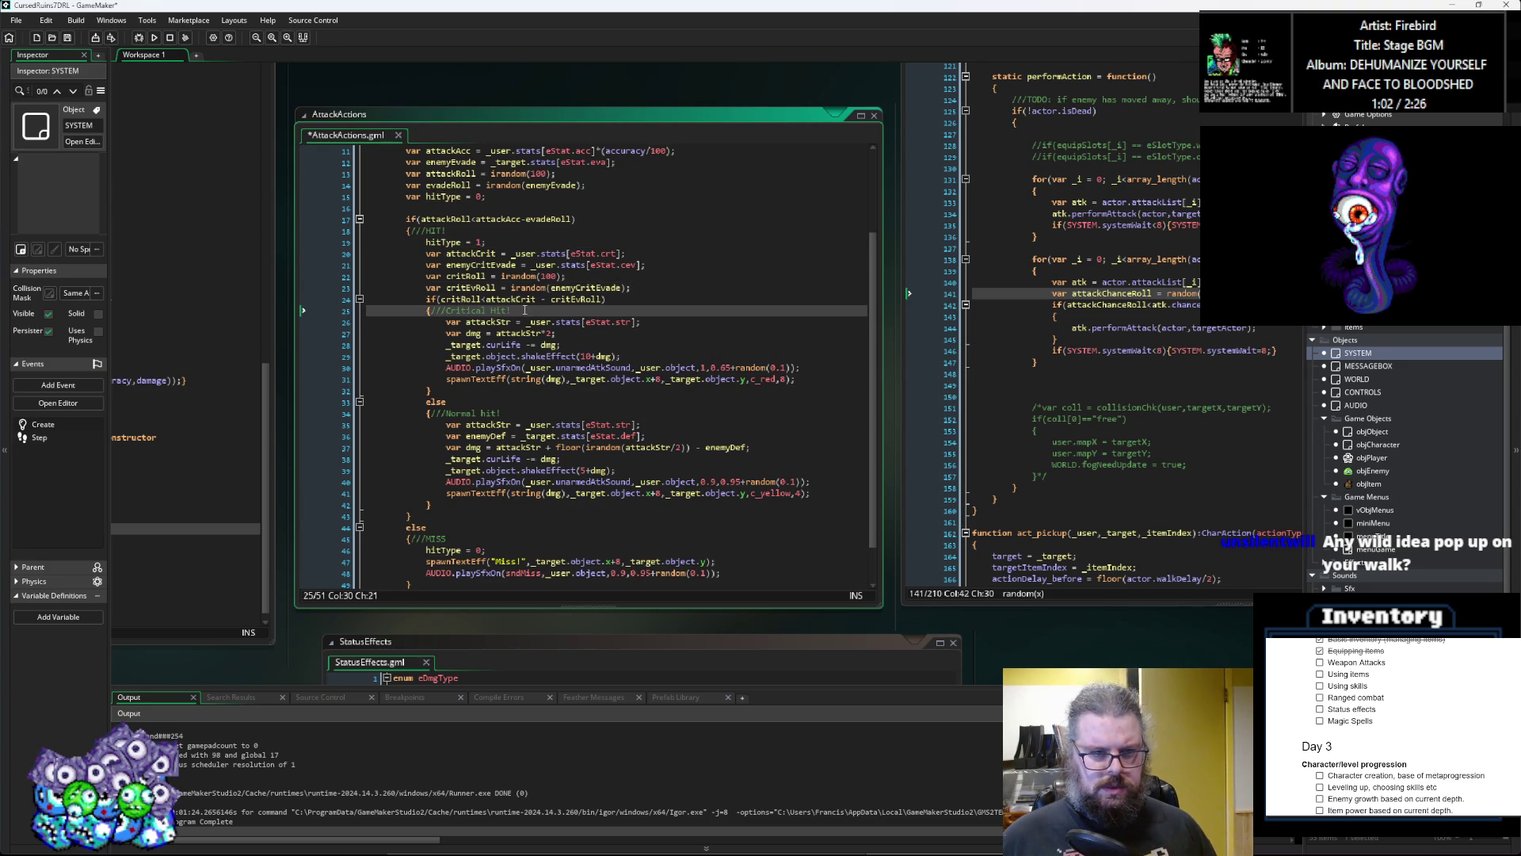
key("Return")
type("hitType = 2;")
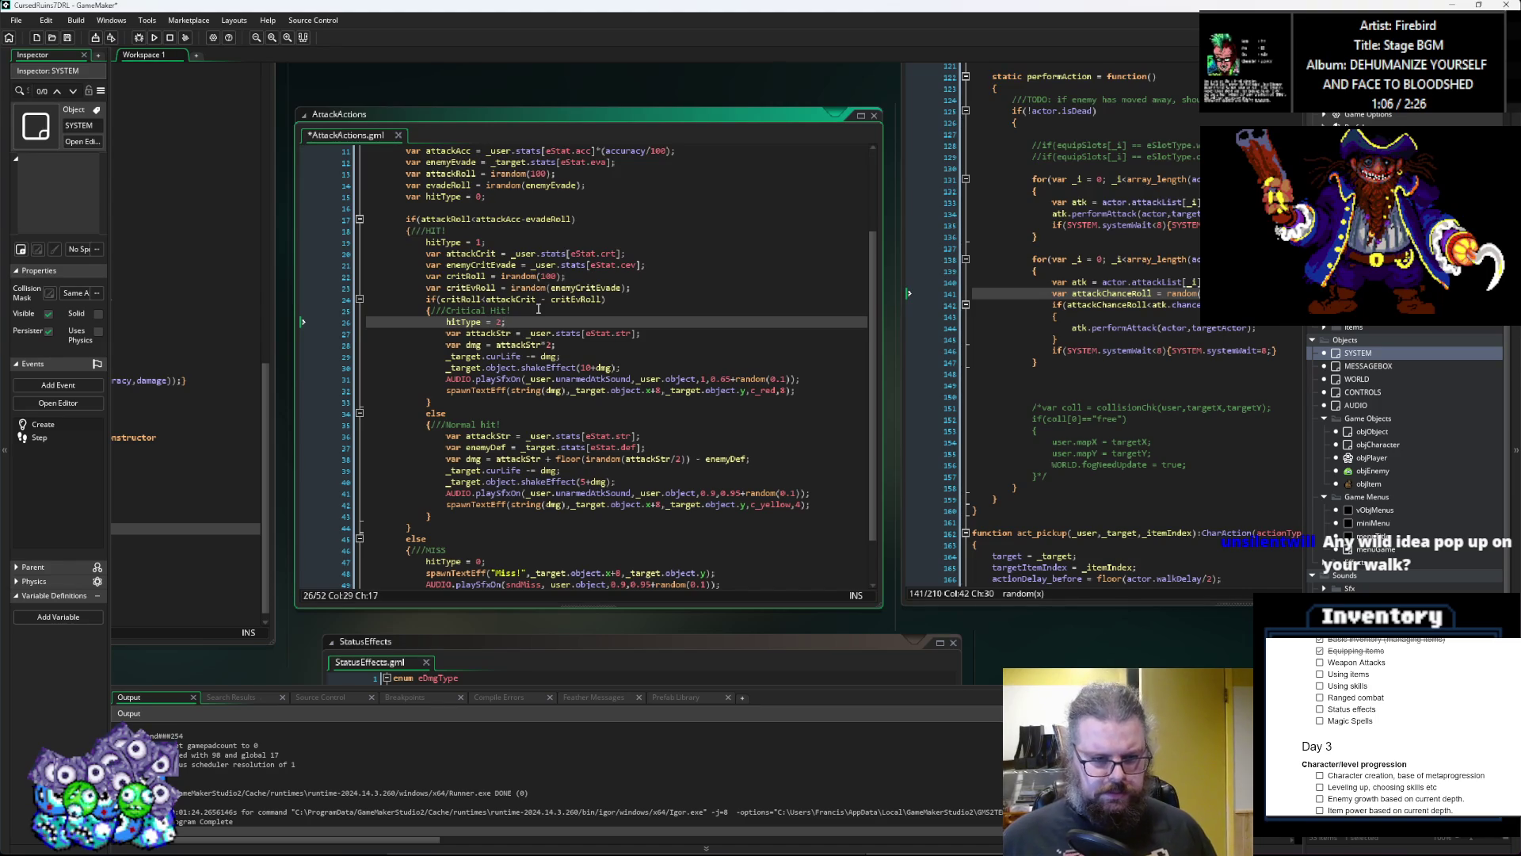
Step: After the normal hit block, add for(var _i = 0; _i<array_length(damage); _i++) with an opening brace
left_click(469, 514)
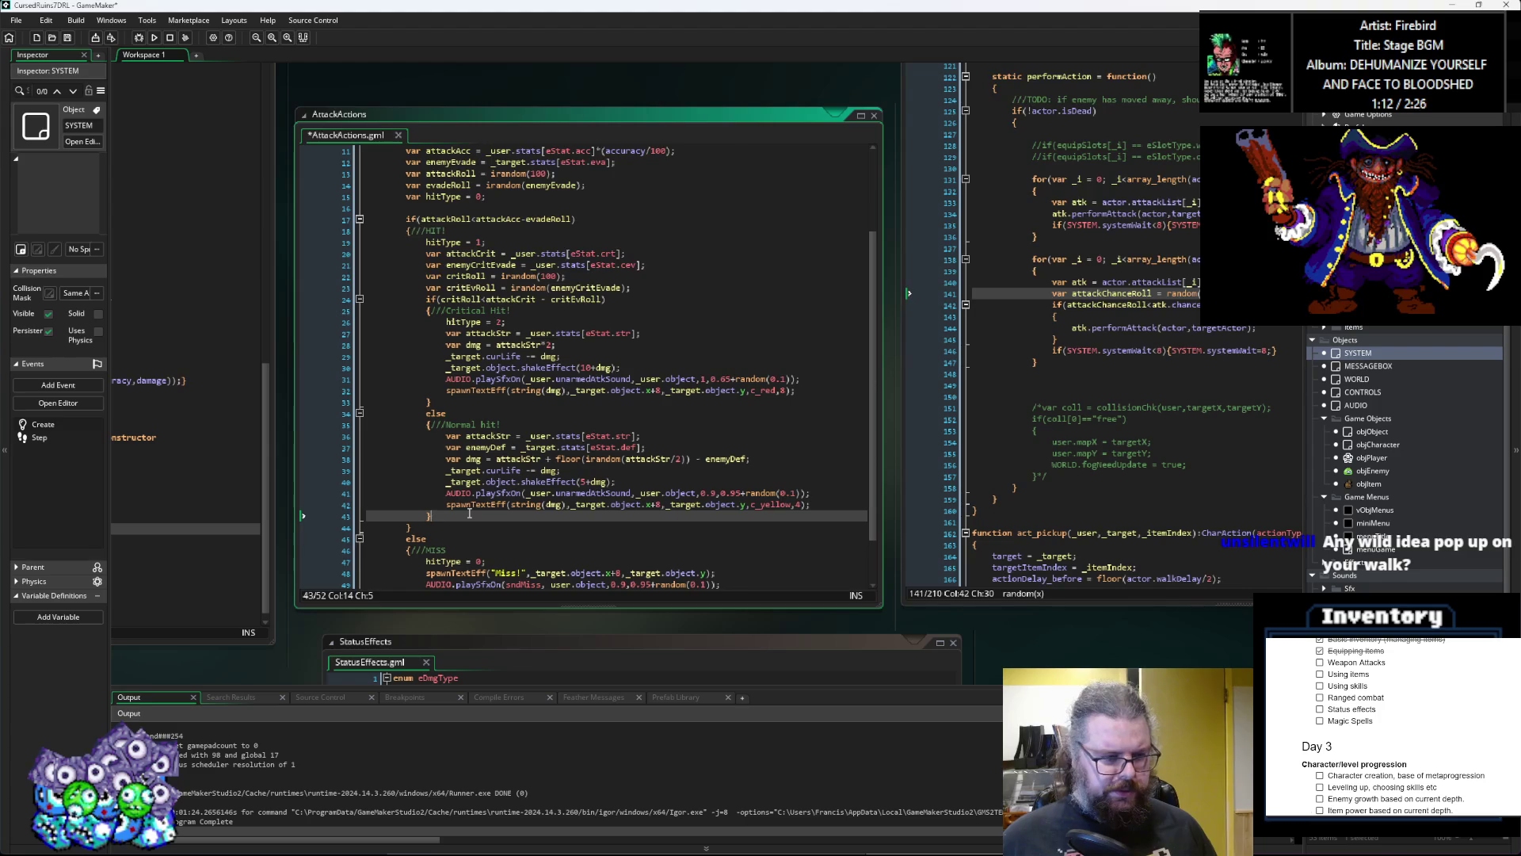
key("Return")
scroll(464, 515, "up", 3)
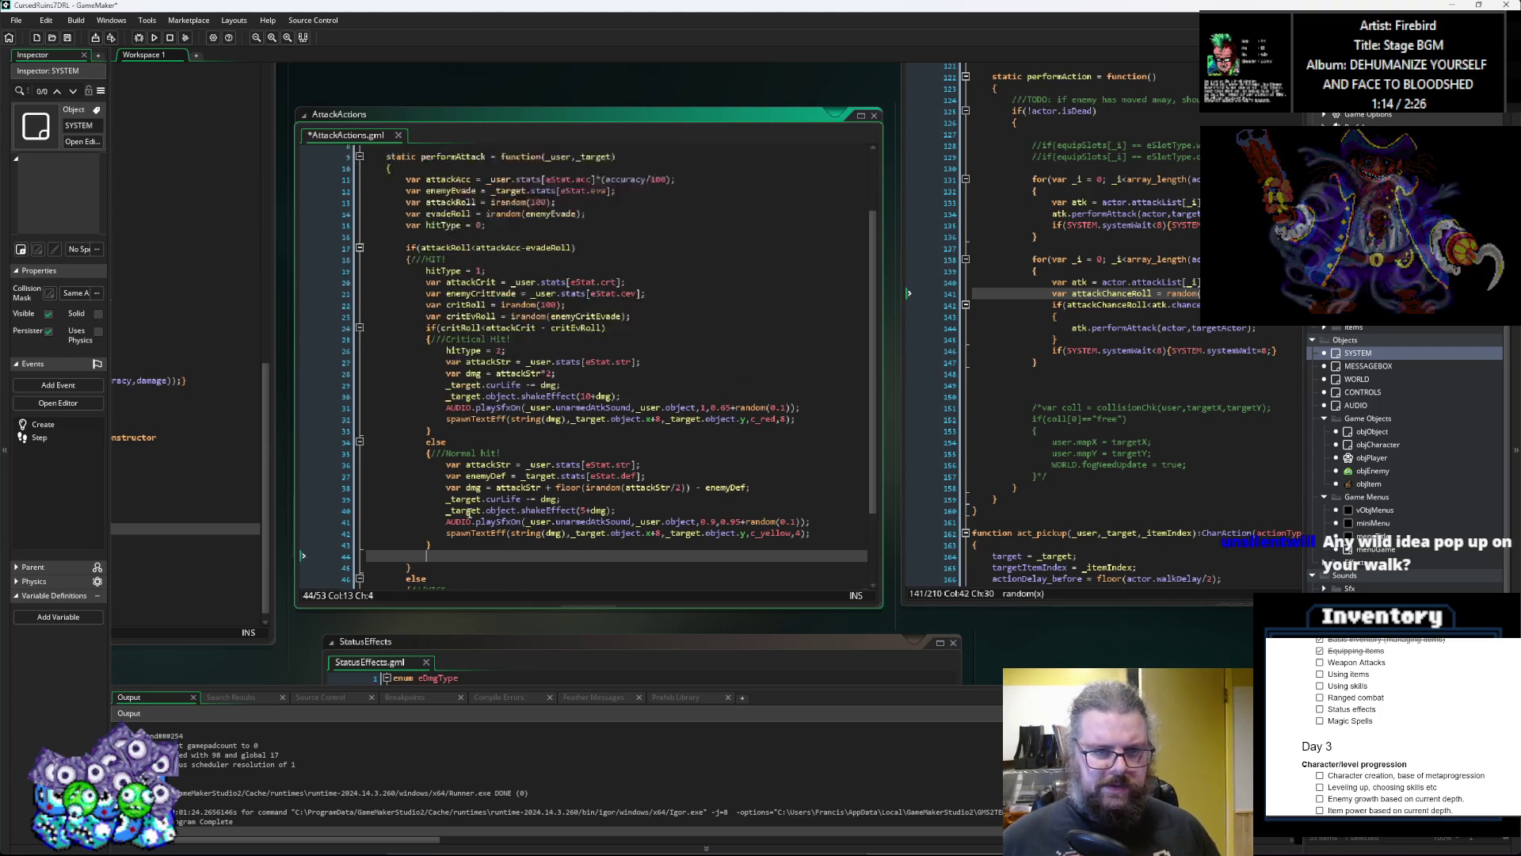
scroll(460, 516, "down", 5)
type("for(var _i")
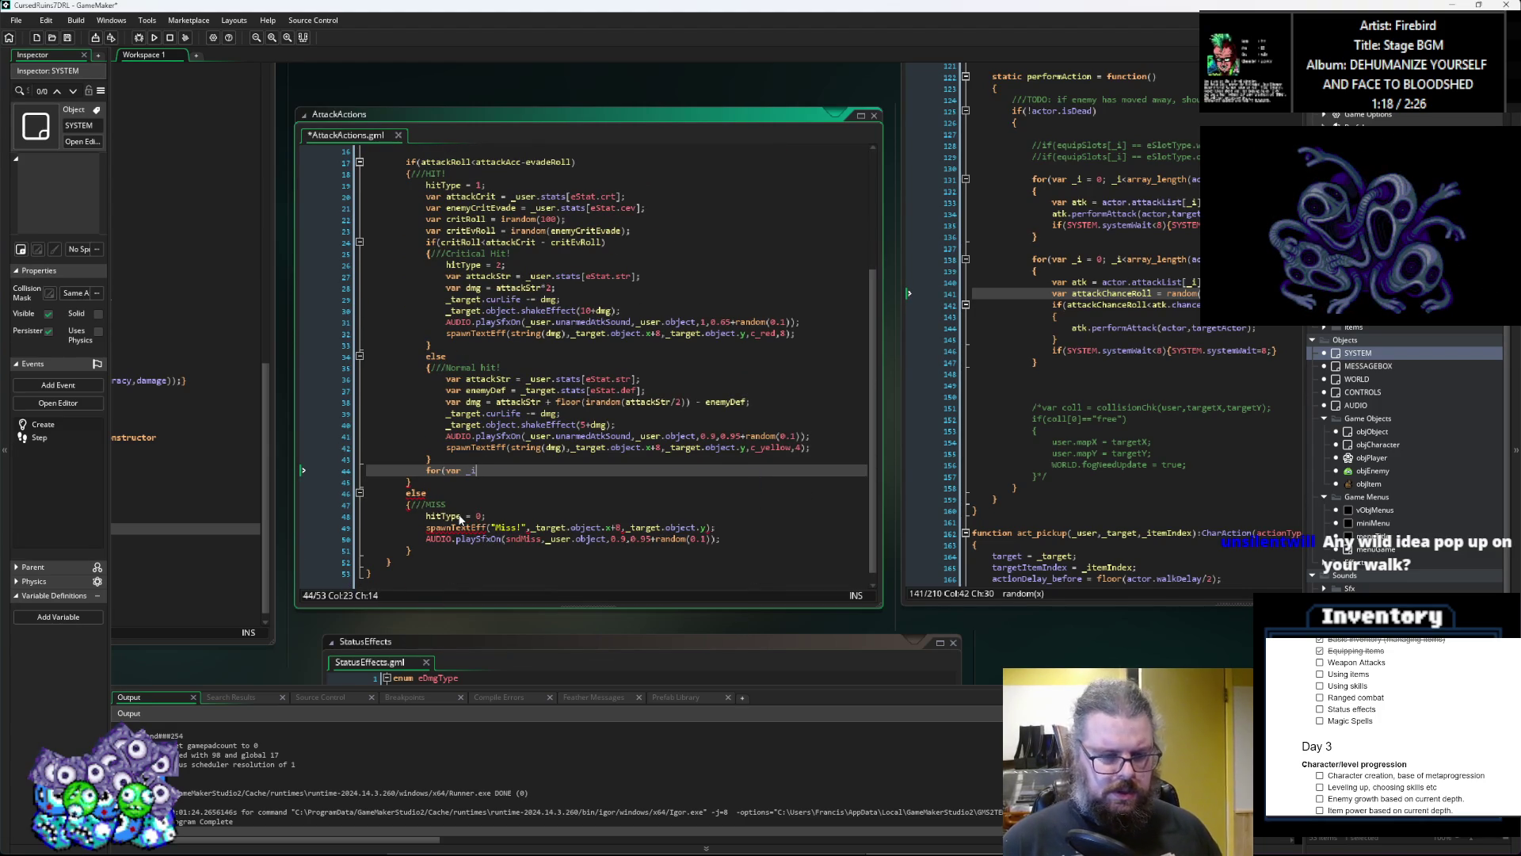
type(" = 0; _i<")
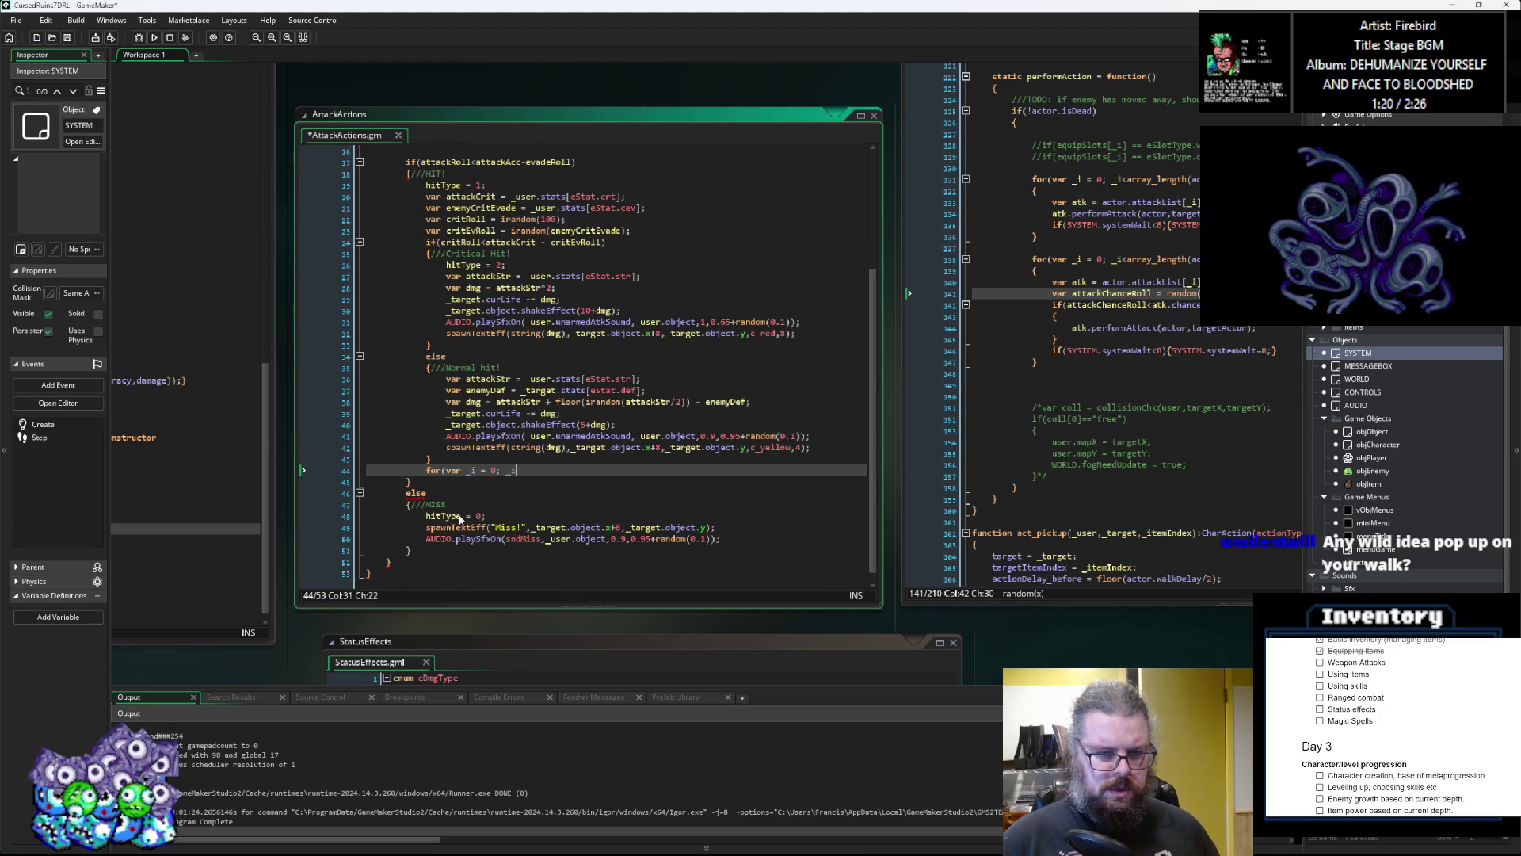
type("arra")
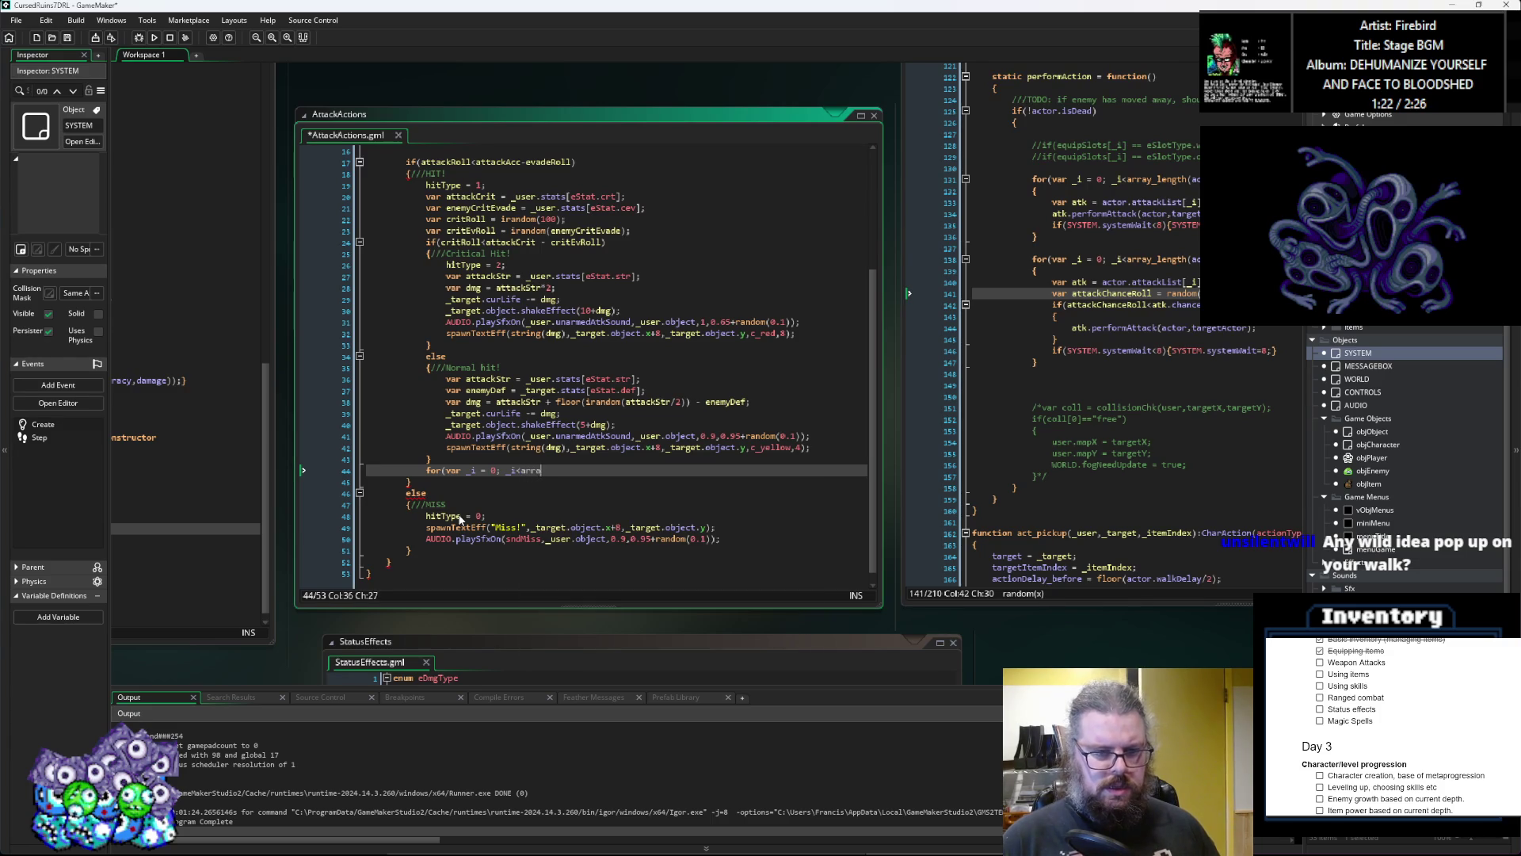
type("y_length(dam")
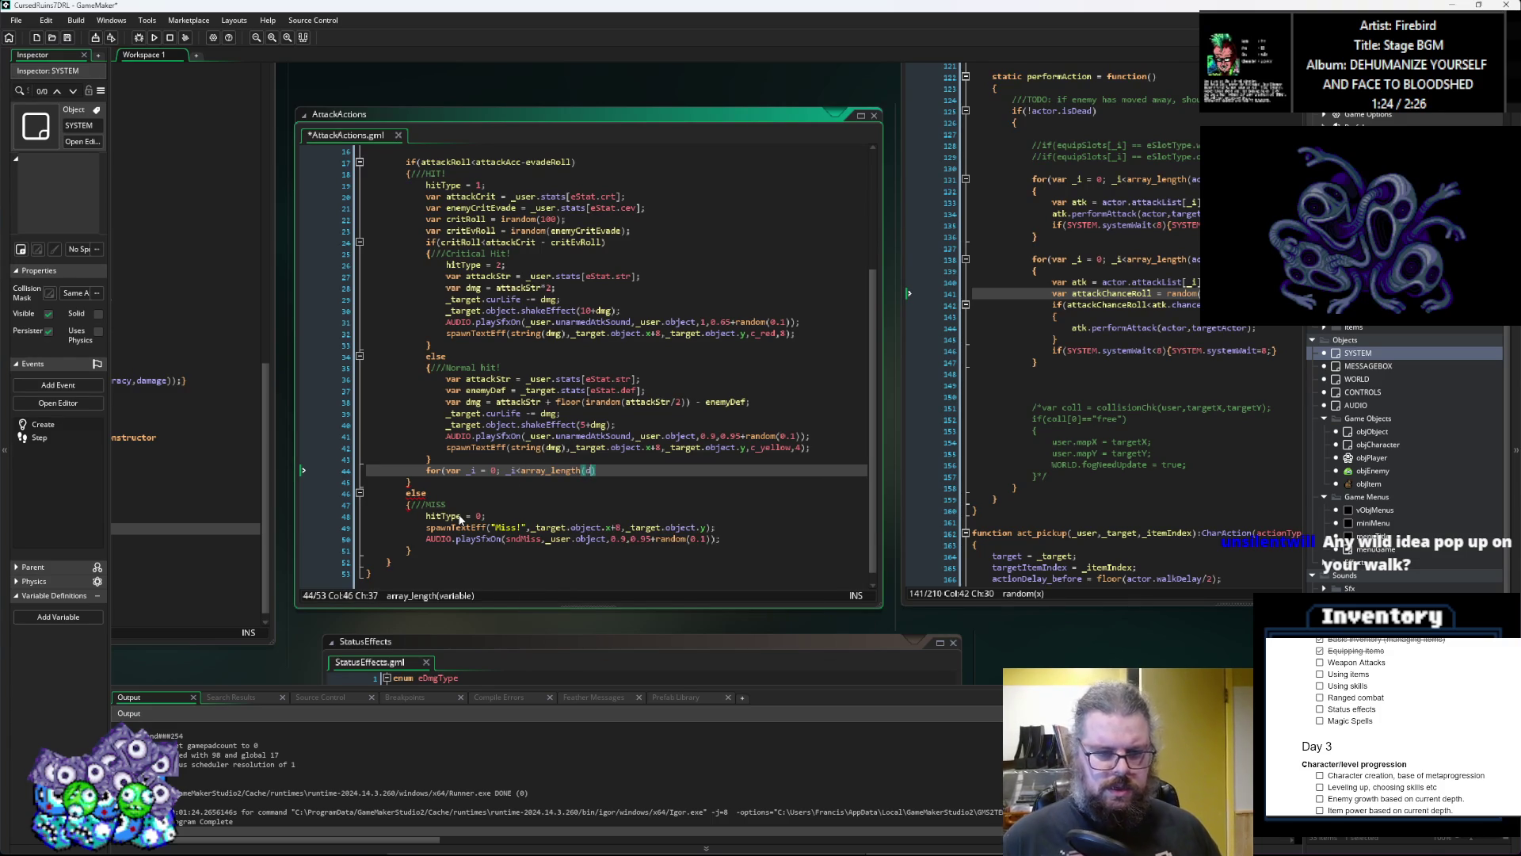
type("age); ")
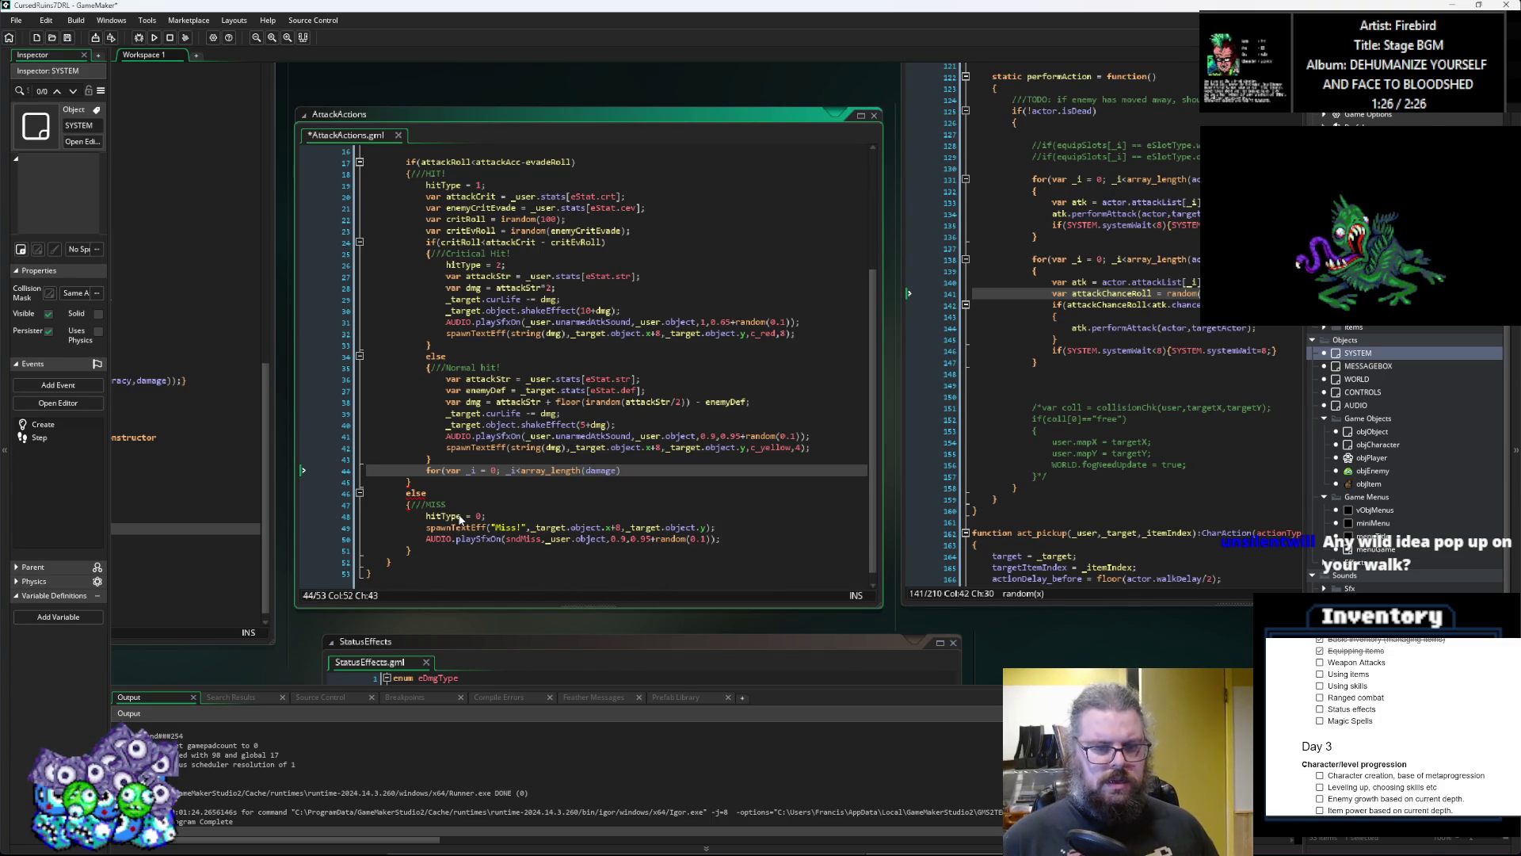
type("_i++)")
key("Return")
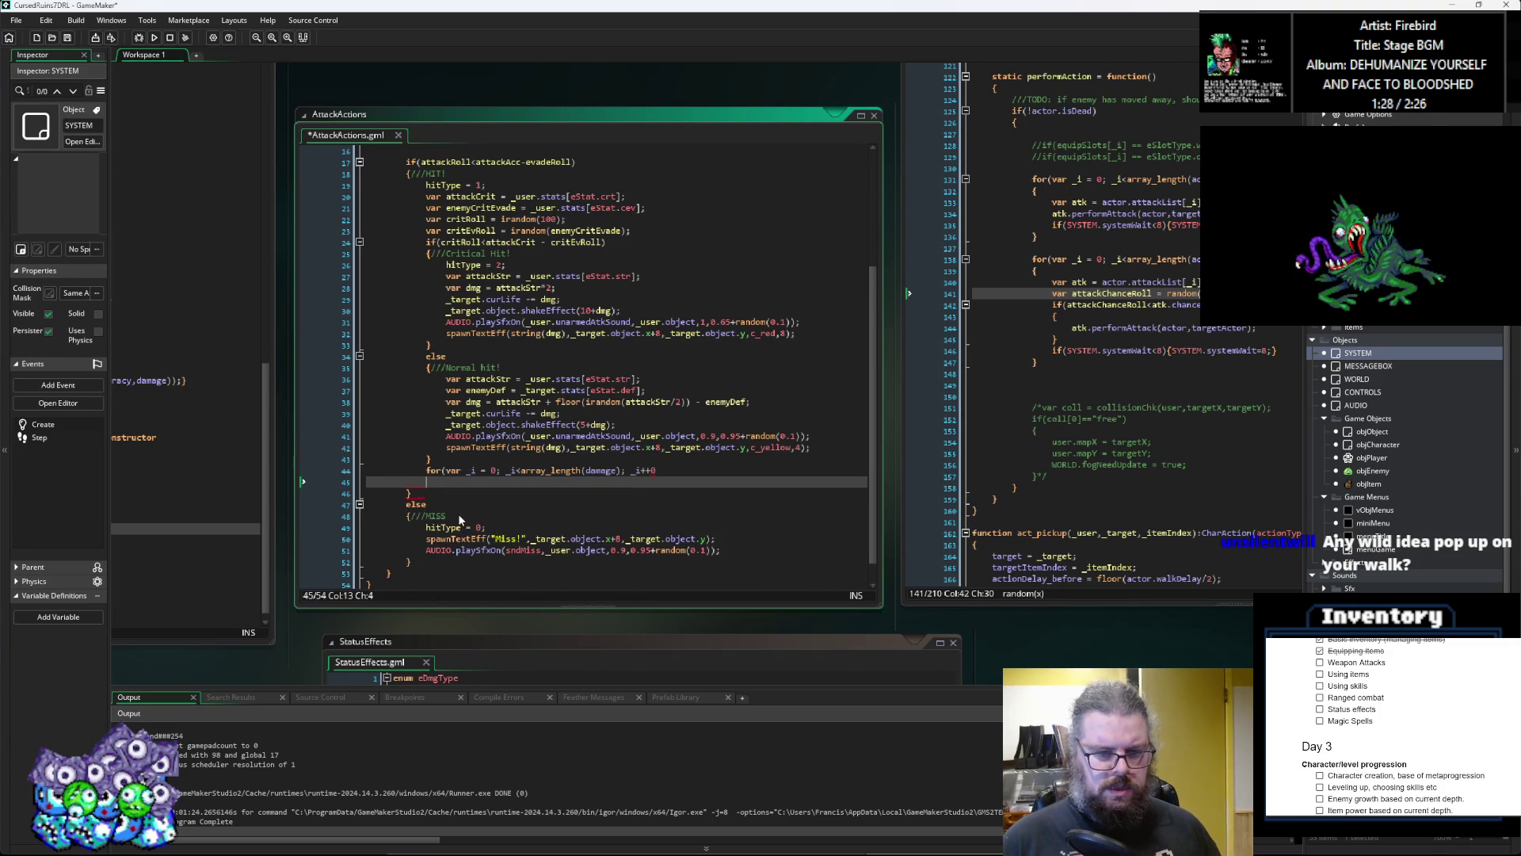
type("{")
key("Return")
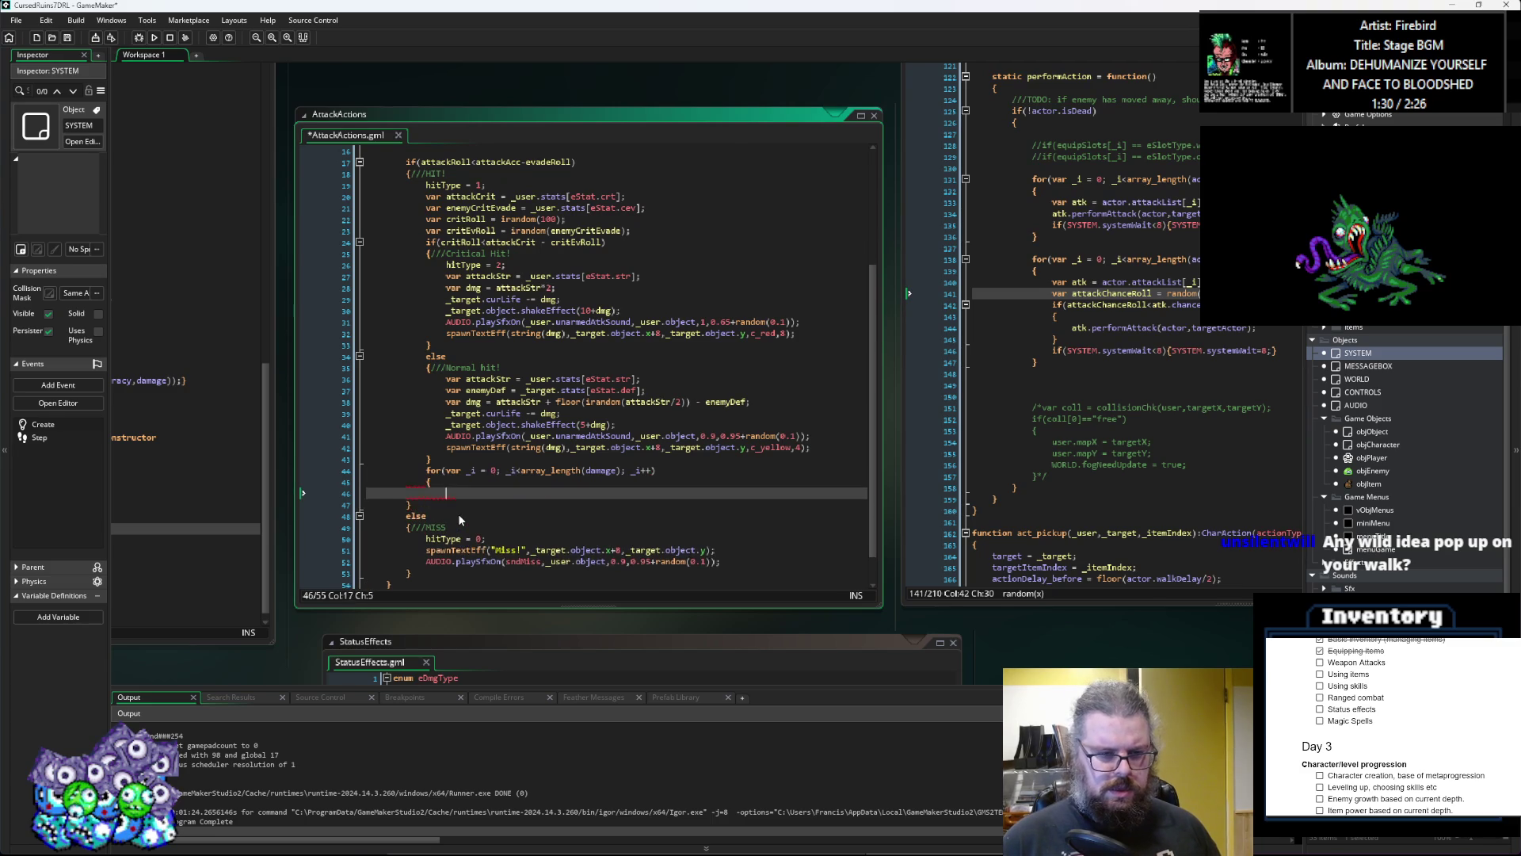
Step: Inside the loop, type var dmg = damage[_i]; and start a new line
type("var dmg")
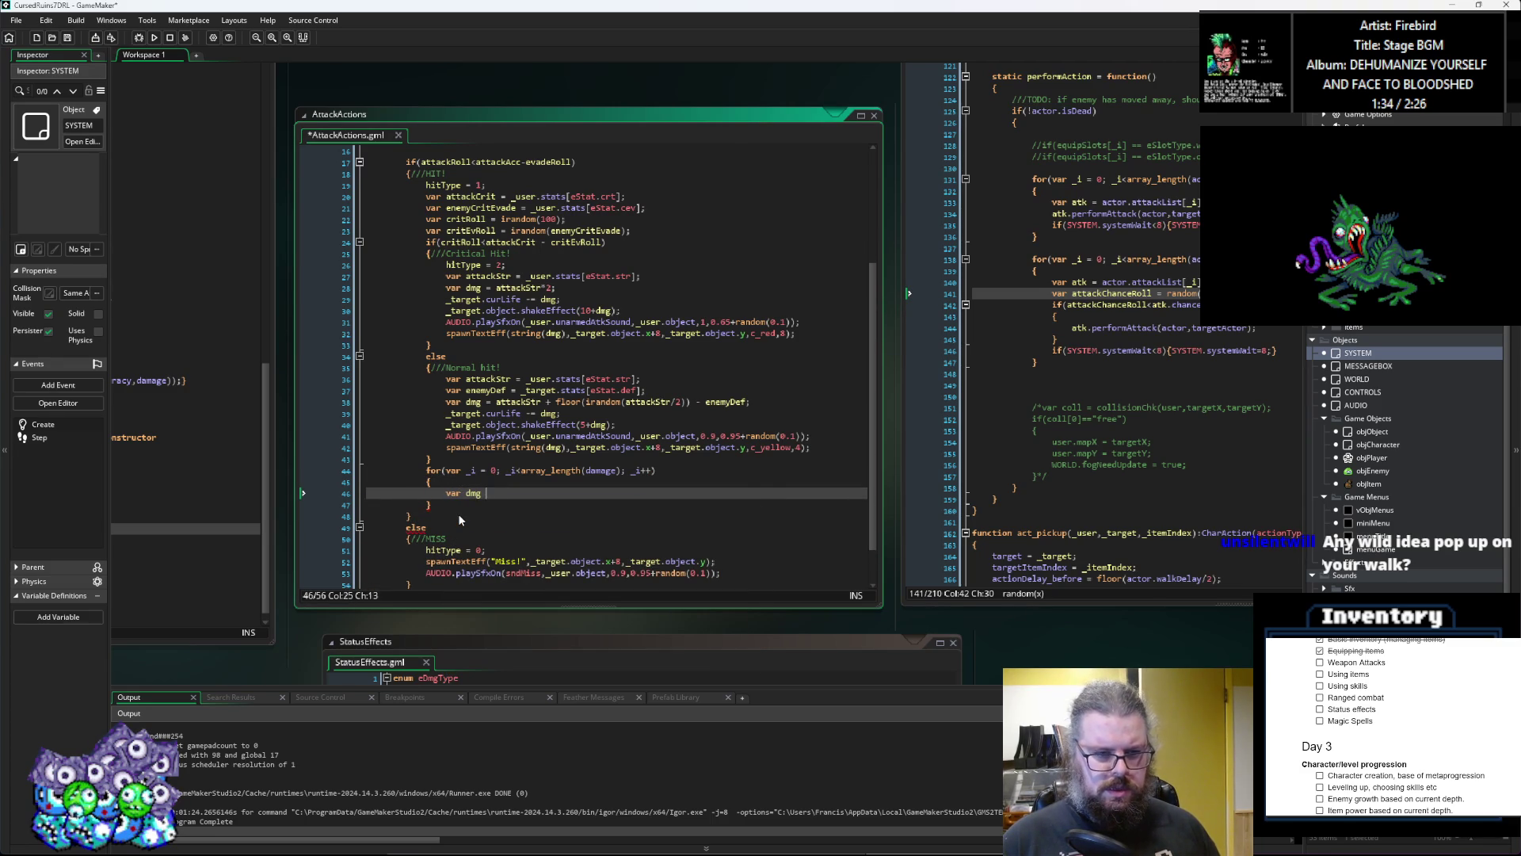
key("BackSpace")
key("BackSpace")
key("BackSpace")
type("= daa")
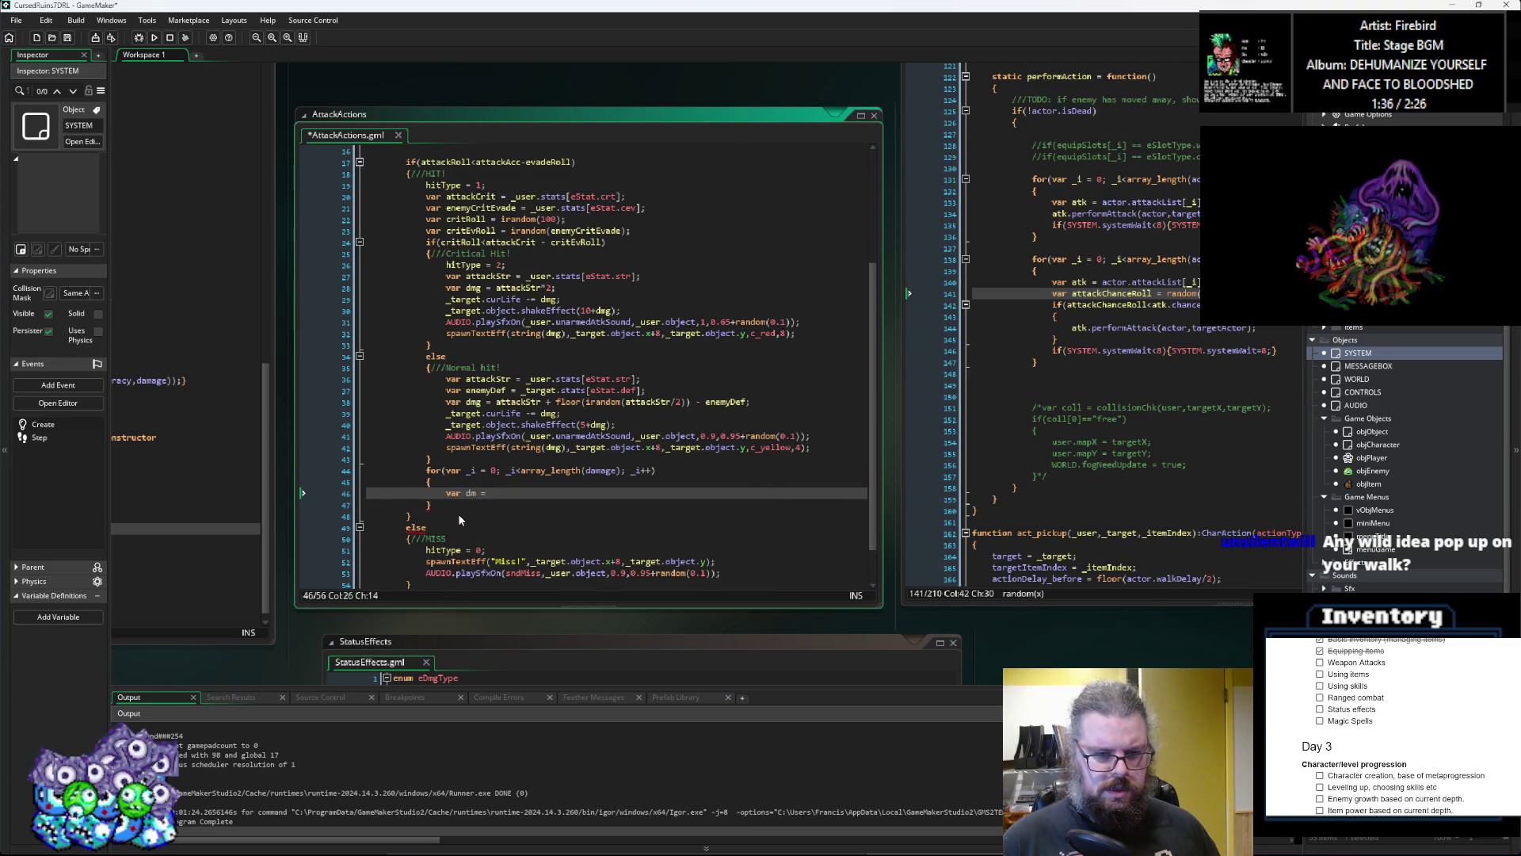
key("BackSpace")
type("mage[_i")
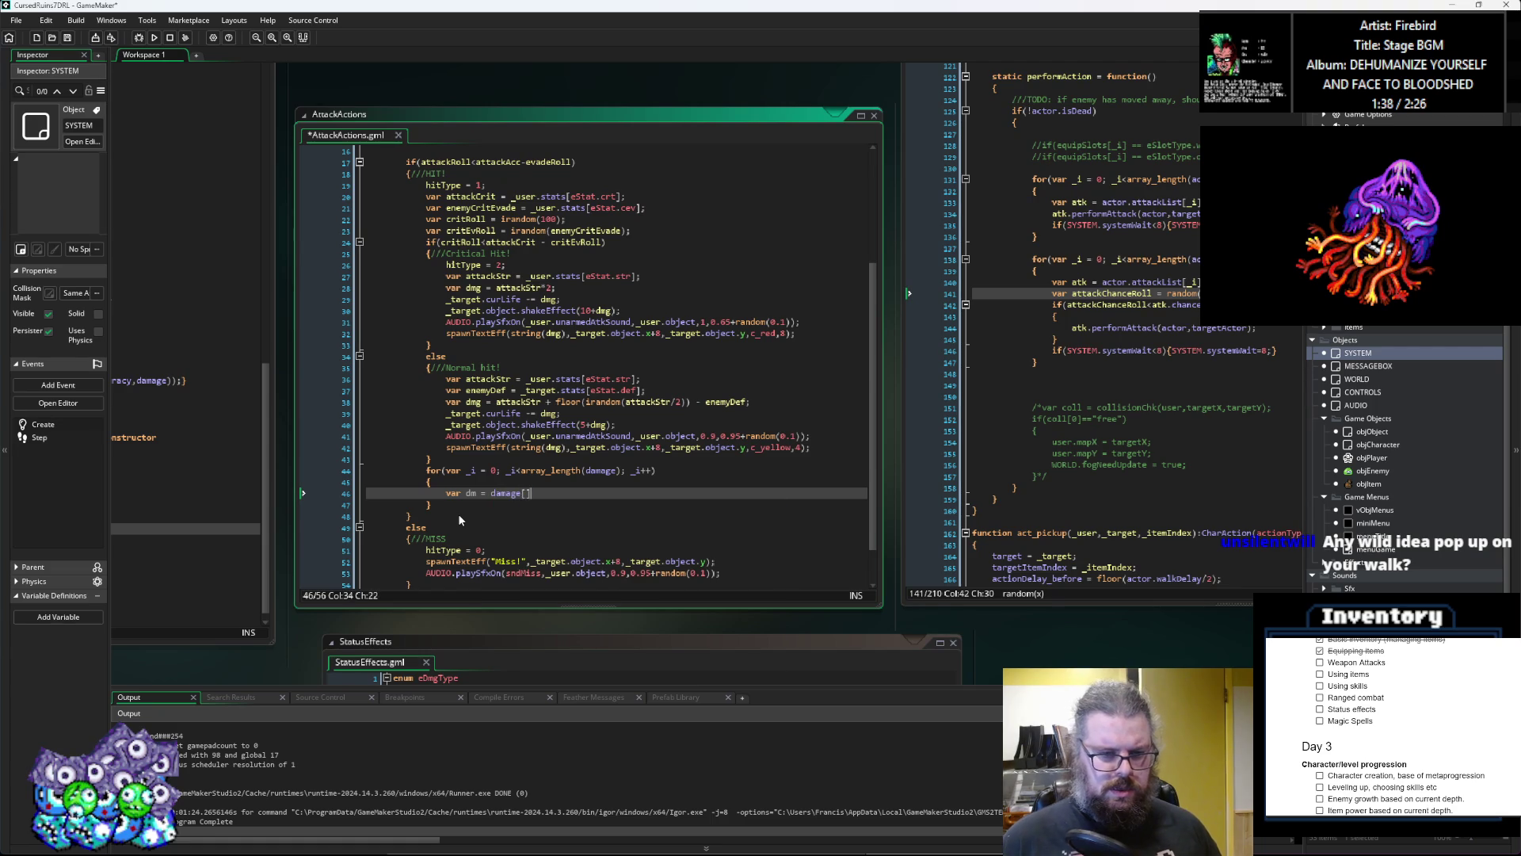
type("];l")
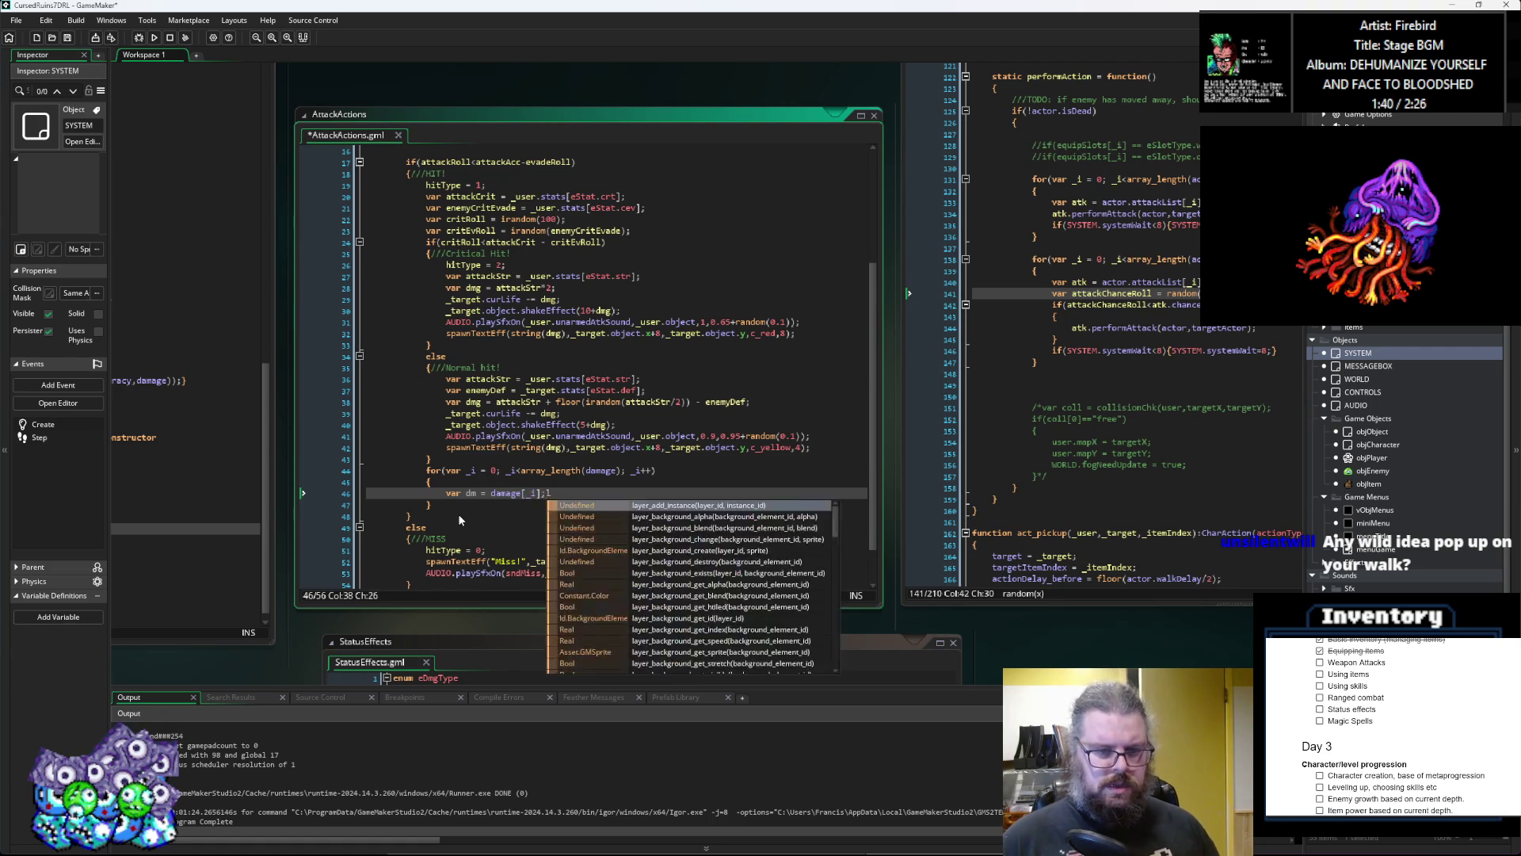
key("Return")
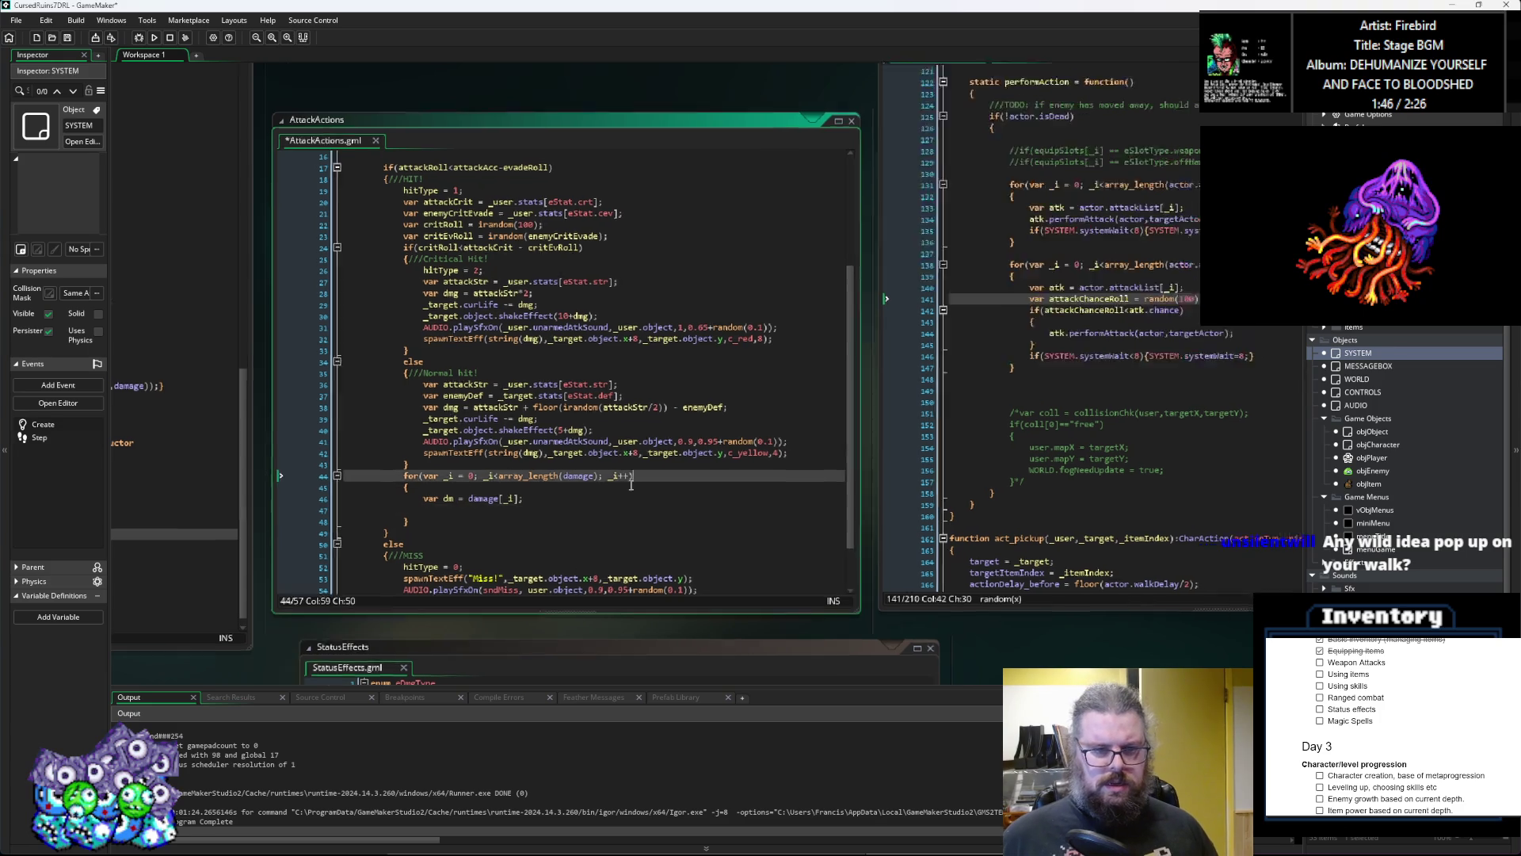
left_click(513, 523)
scroll(1023, 492, "up", 8)
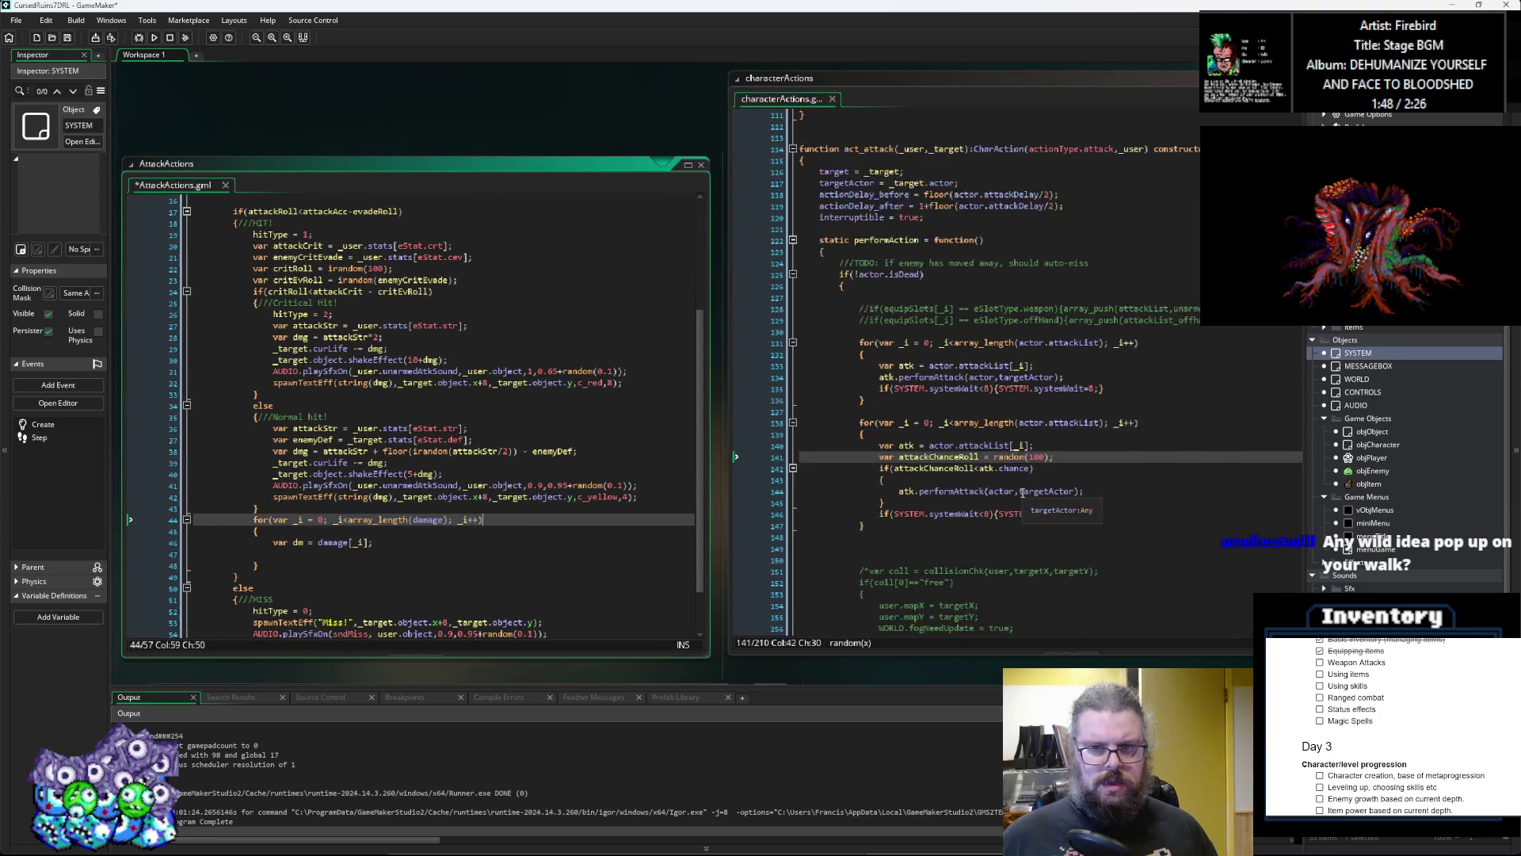
Step: Review the AttackActions hit code and the characterActions code around the new loop
scroll(1023, 493, "down", 2)
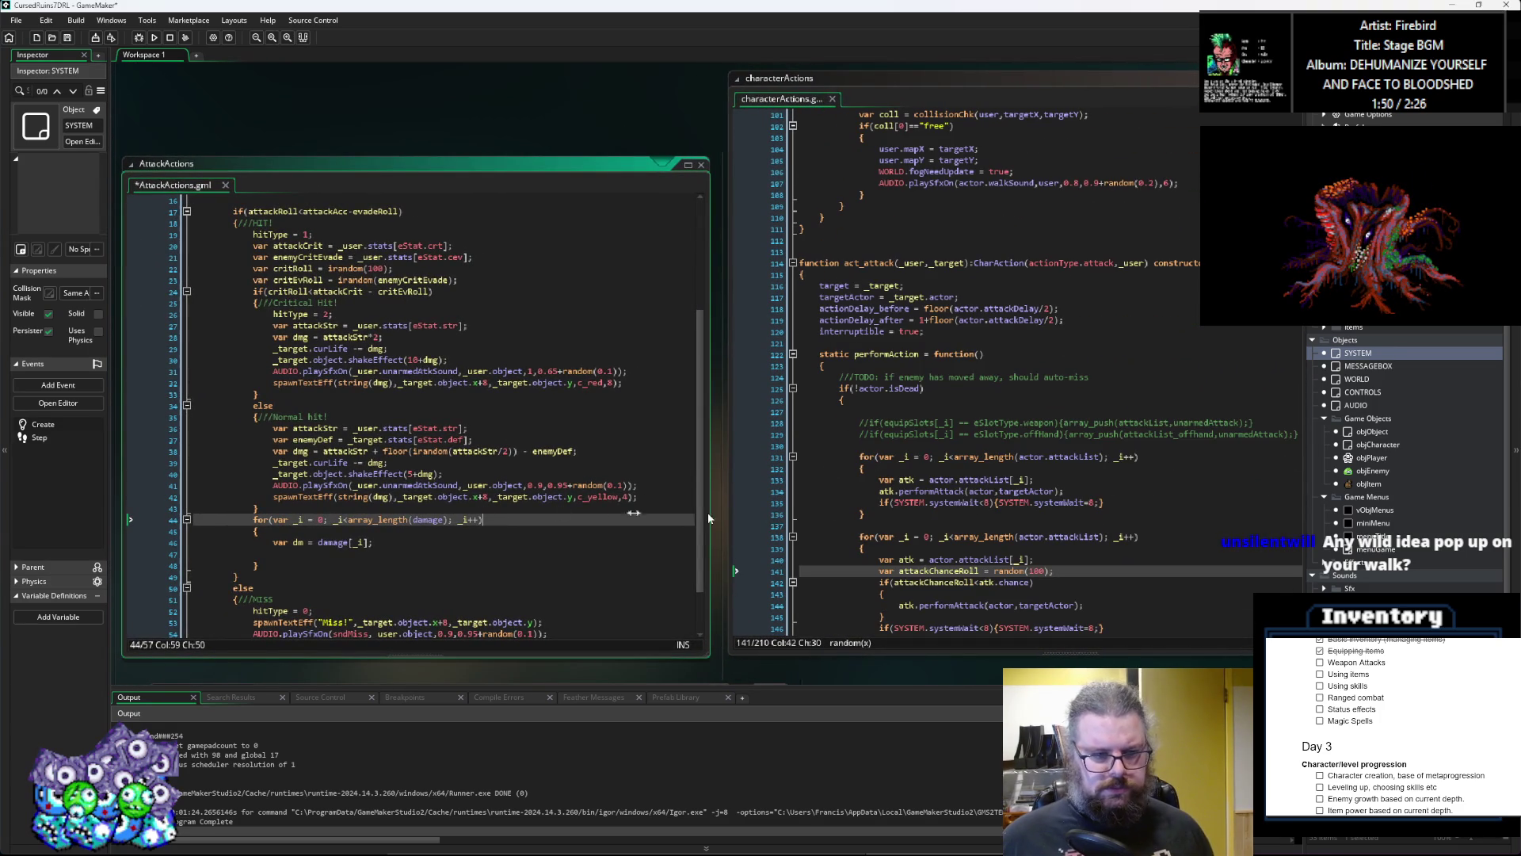
left_click(362, 556)
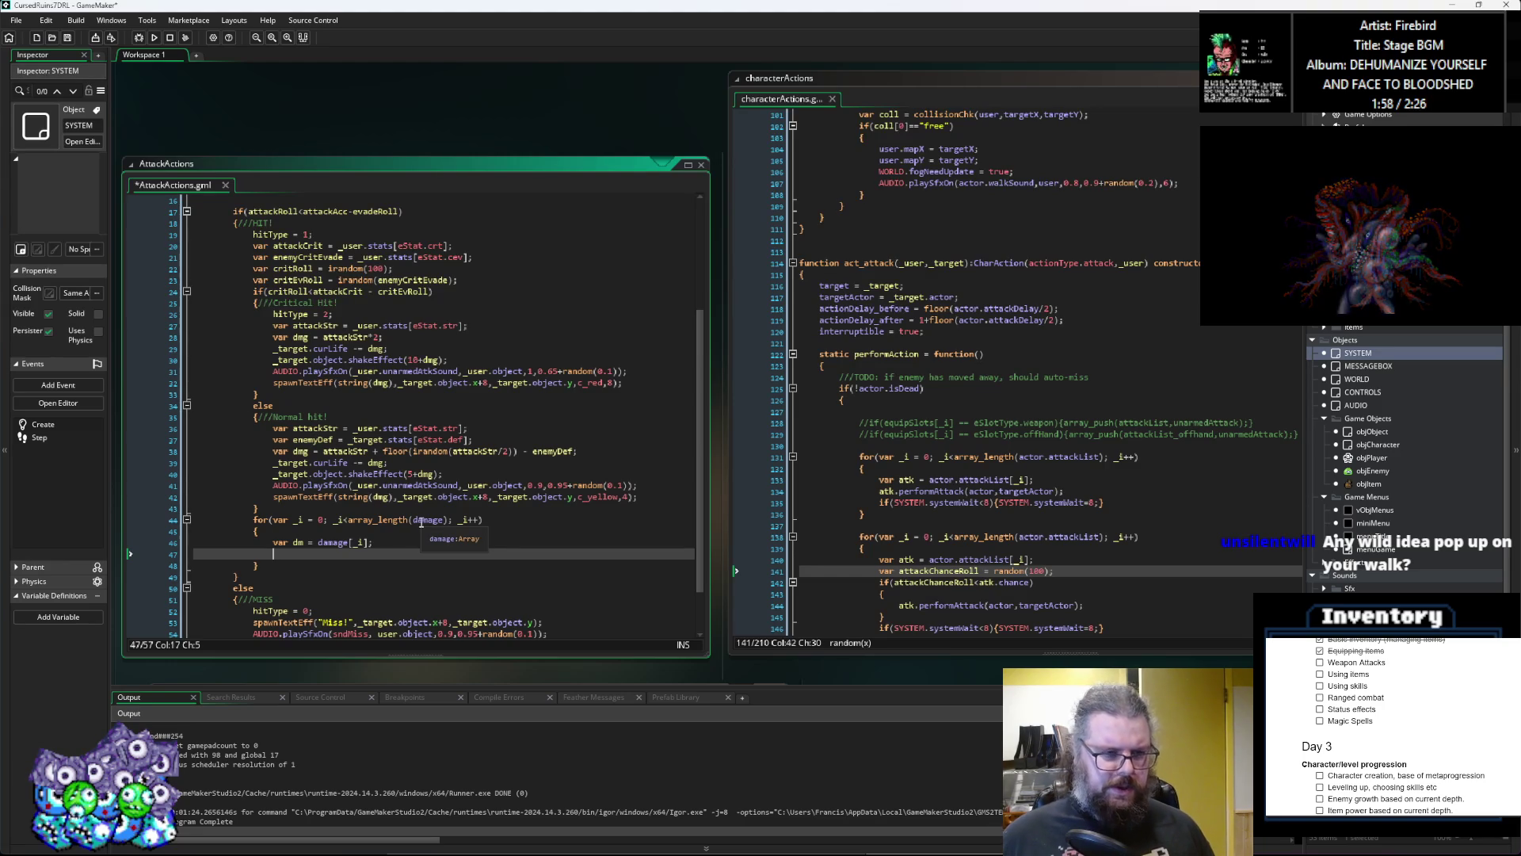
left_click(309, 511)
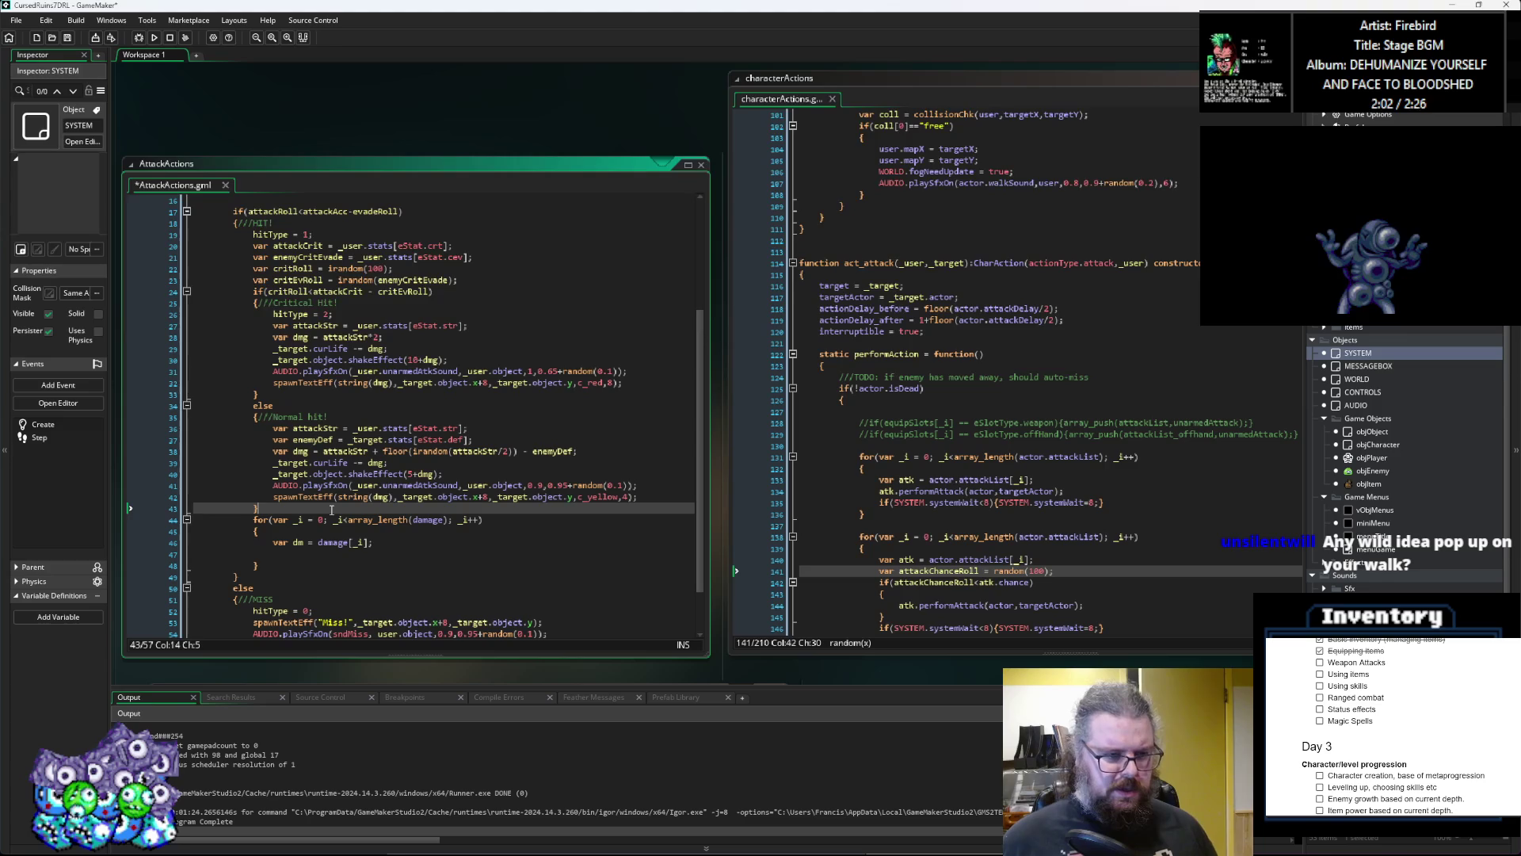
left_click(322, 552)
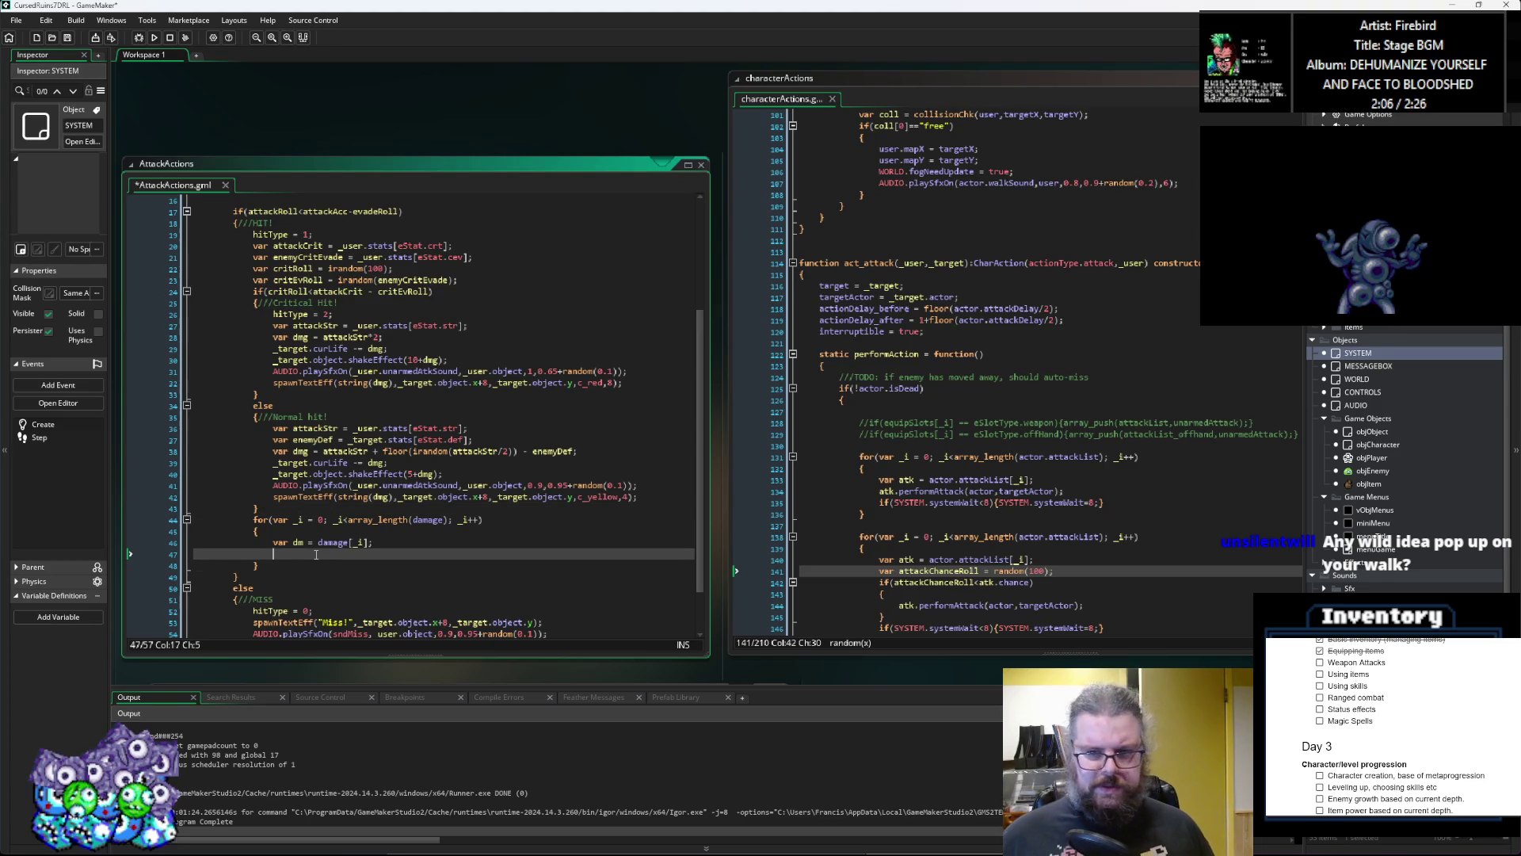
left_click_drag(243, 301, 301, 517)
left_click(305, 562)
key("Up")
key("Up")
key("Down")
scroll(868, 428, "up", 10)
left_click(868, 428)
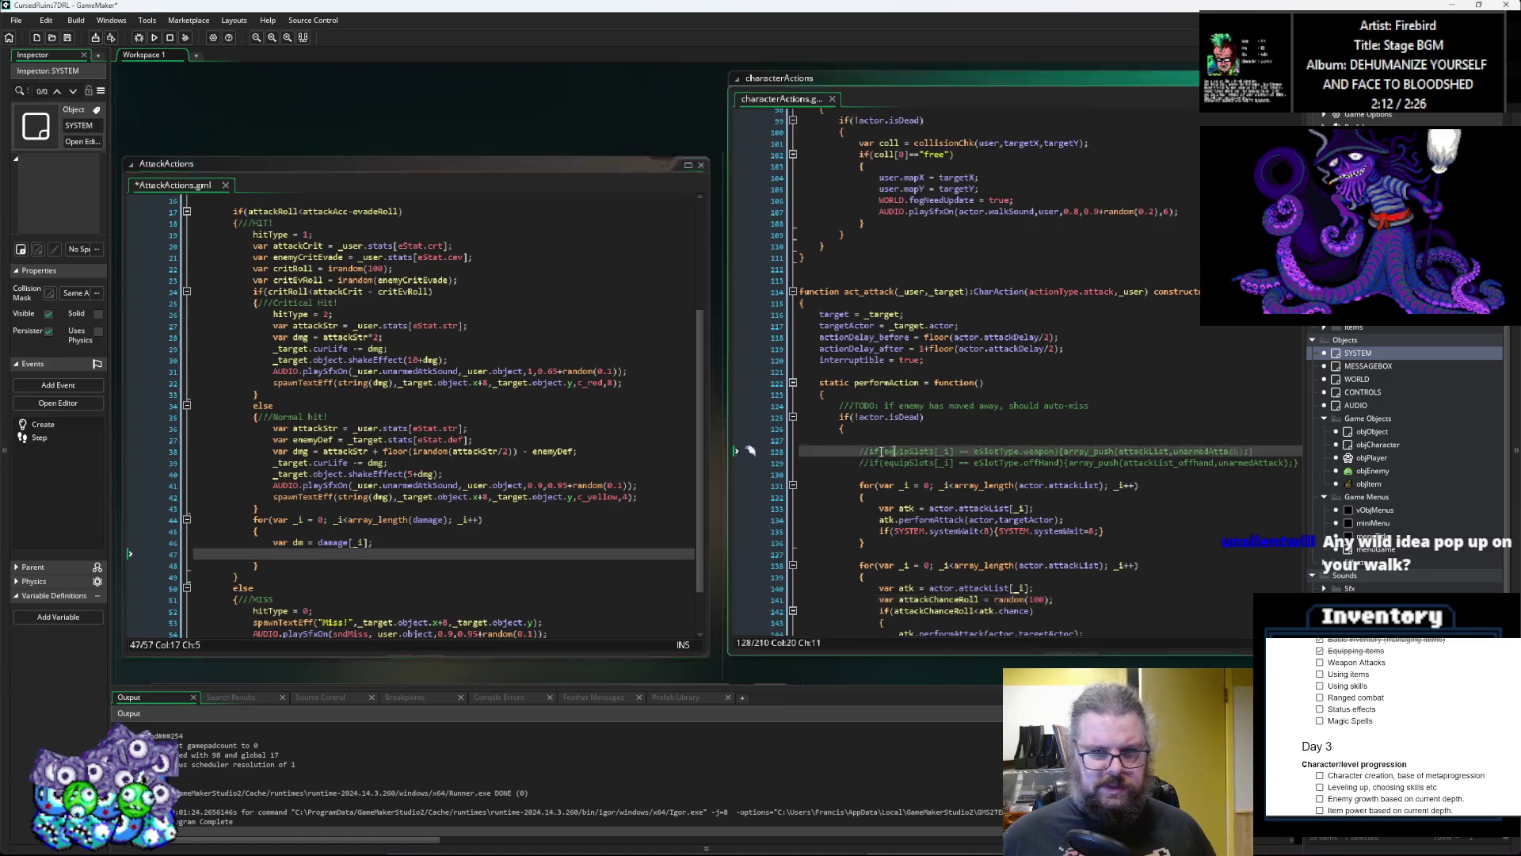
scroll(394, 475, "up", 5)
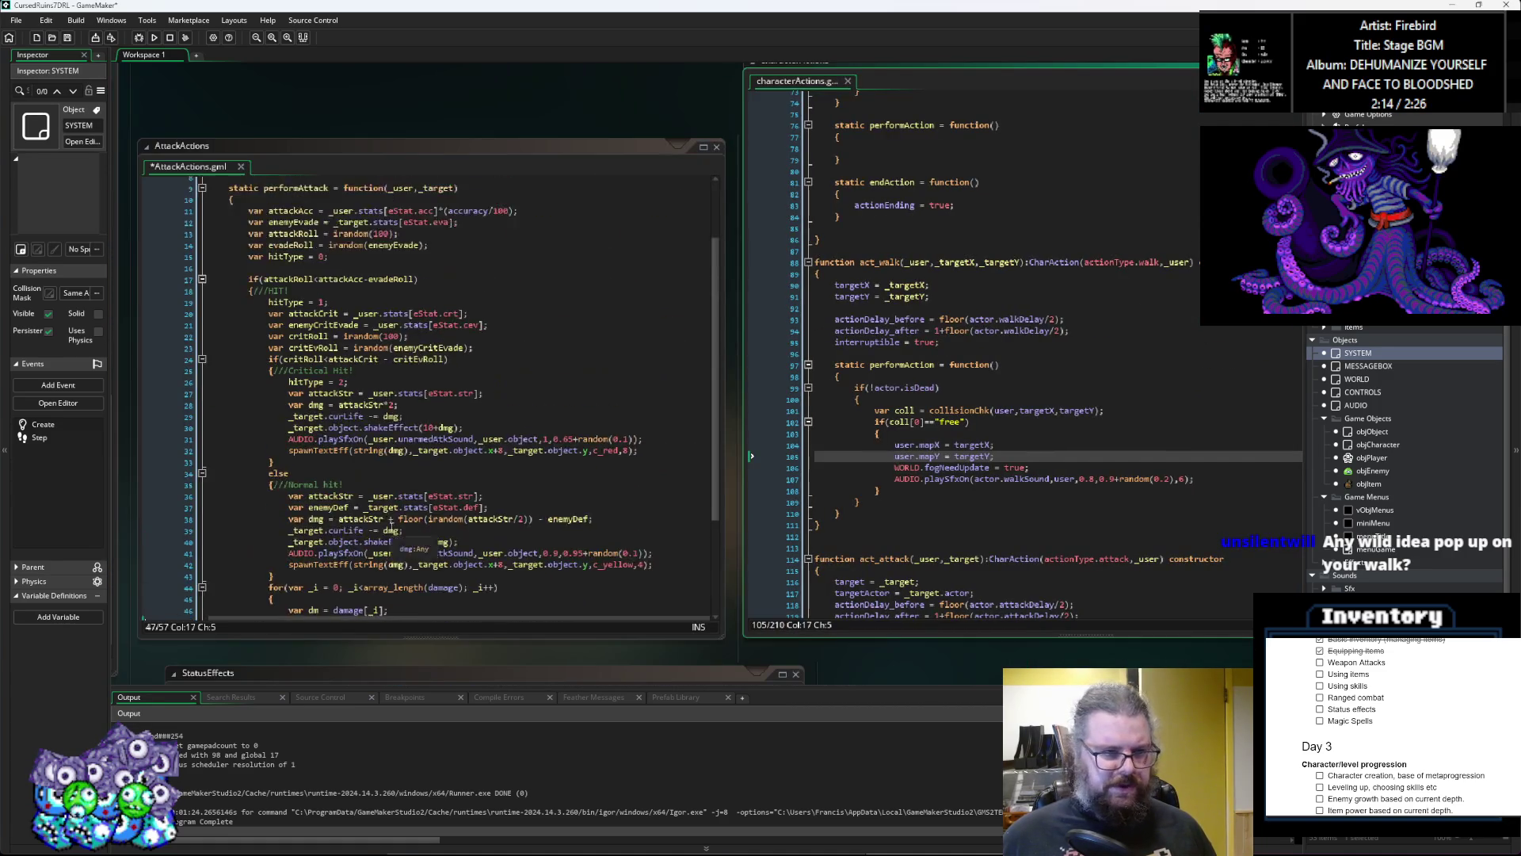
scroll(394, 475, "down", 7)
left_click(394, 525)
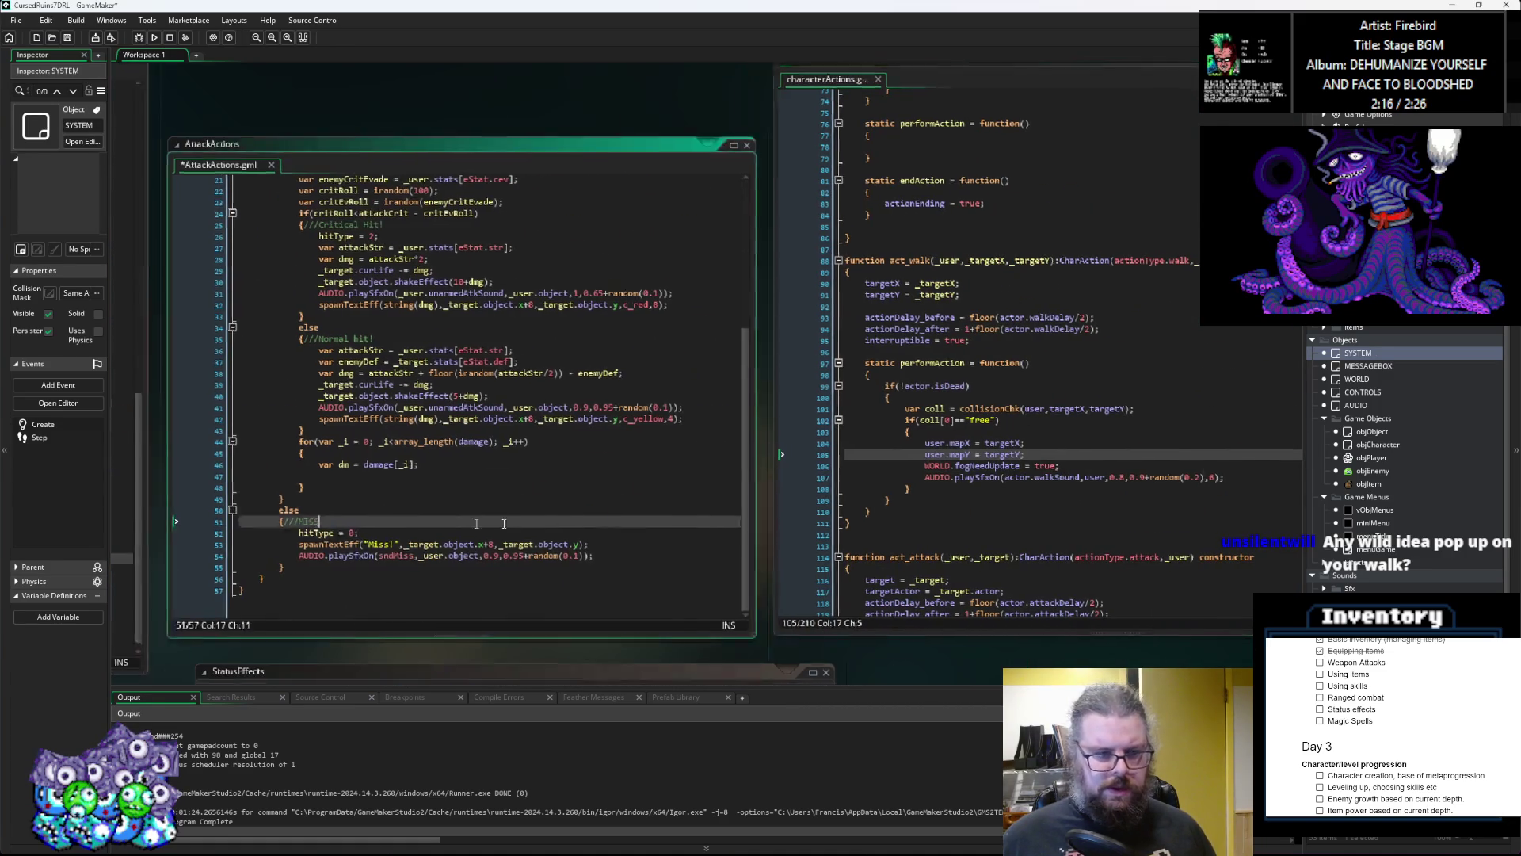
Step: Bring up Effects.gml and pan so AttackActions shows fully, caret on empty line 47
key("ctrl+Tab")
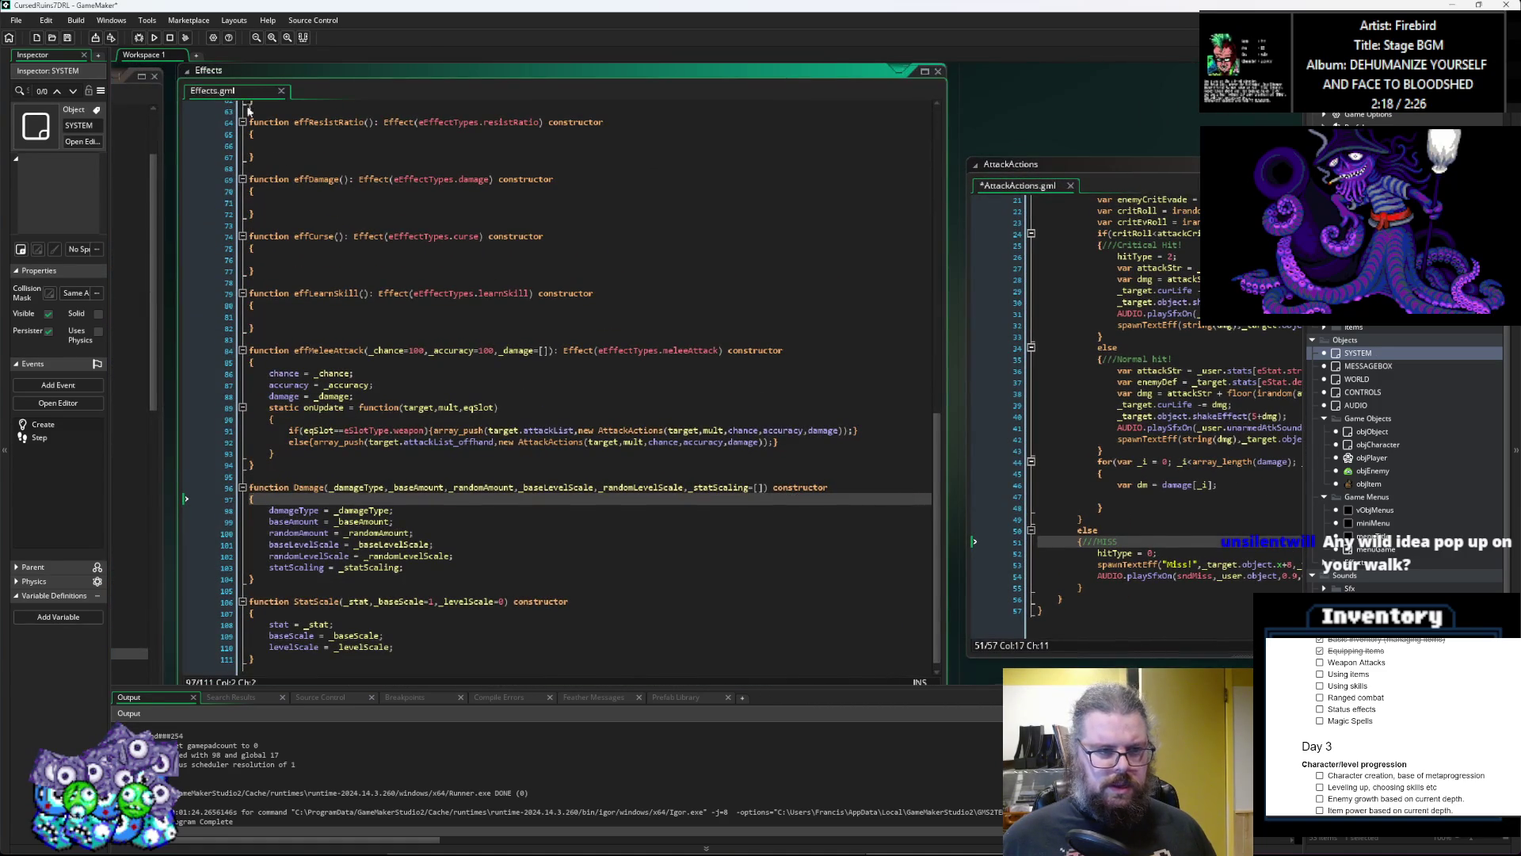
mouse_move(187, 73)
left_mouse_down()
mouse_move(196, 87)
mouse_move(394, 99)
left_mouse_up()
mouse_move(1252, 528)
left_mouse_down()
mouse_move(929, 461)
mouse_move(943, 468)
left_mouse_up()
left_click(933, 454)
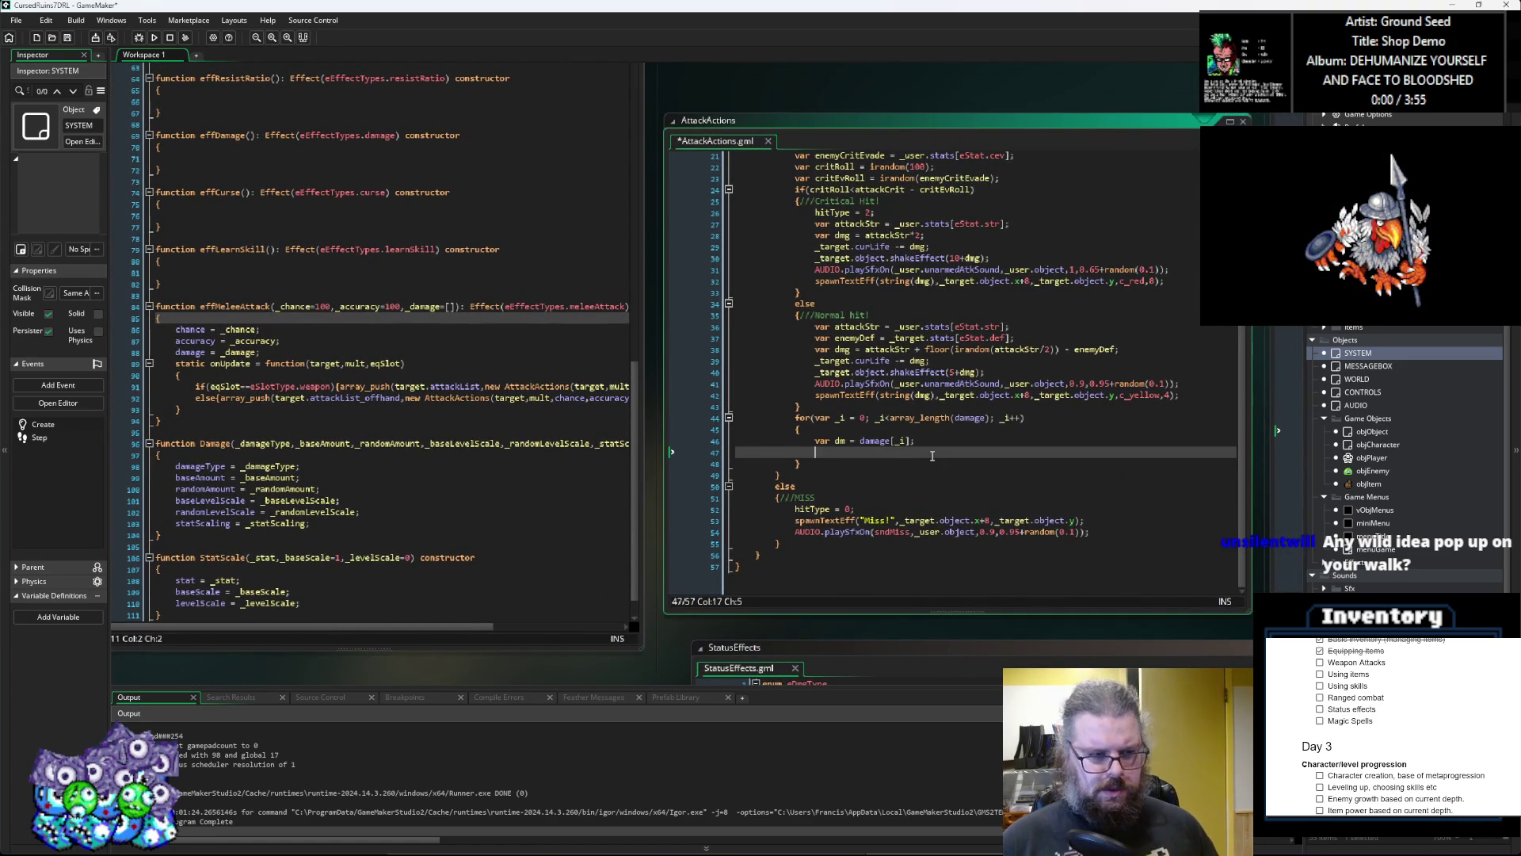
Step: Type var totalDmg = dm.baseAmount + irandom(dm.randomAmount); and begin a for loop over dm.statScaling
type("var totalDmg =")
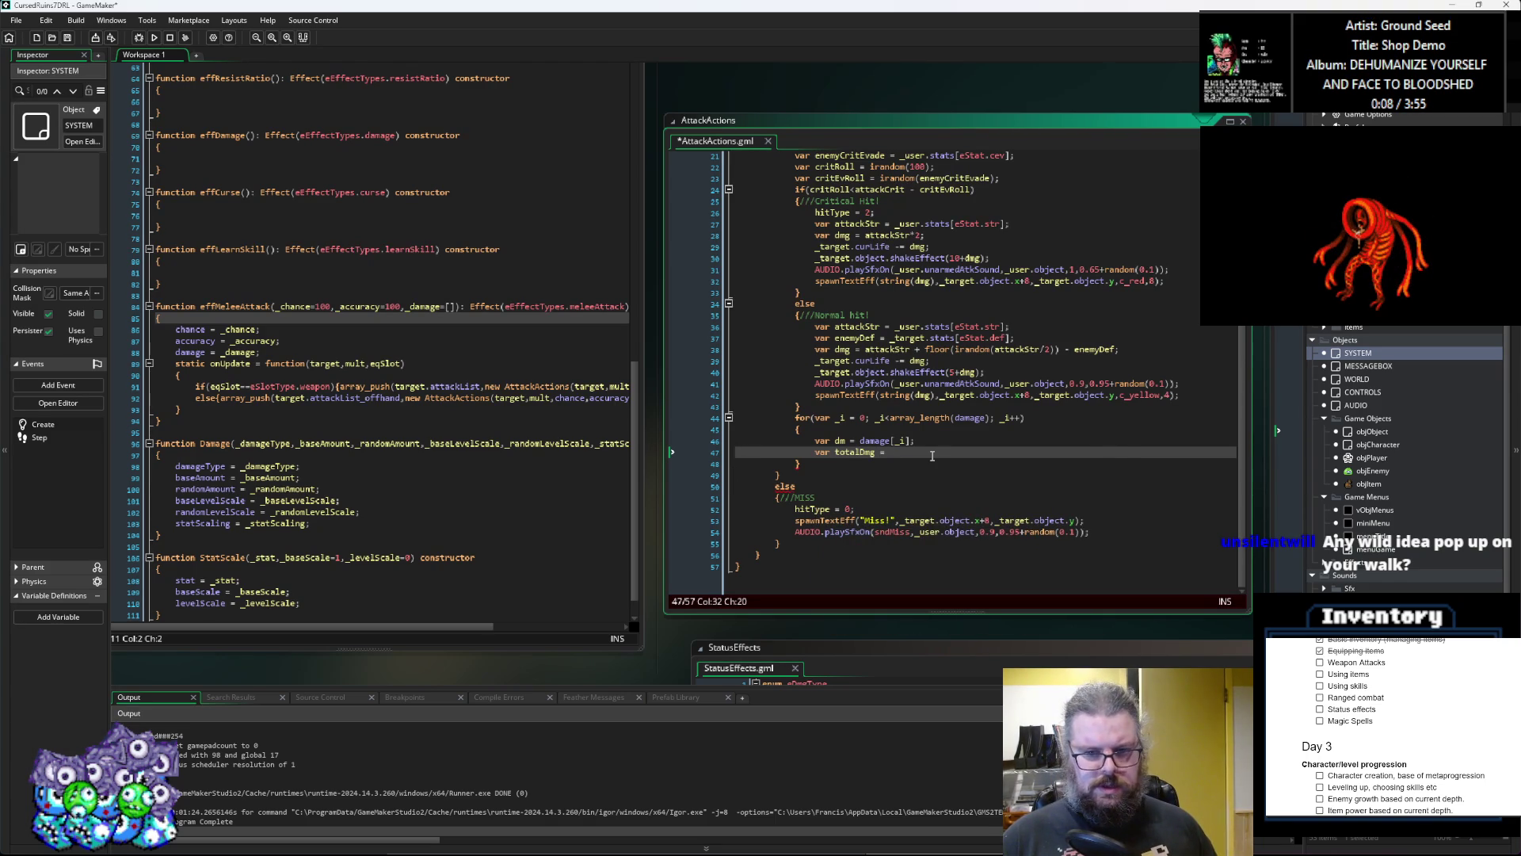
type(" dm.d")
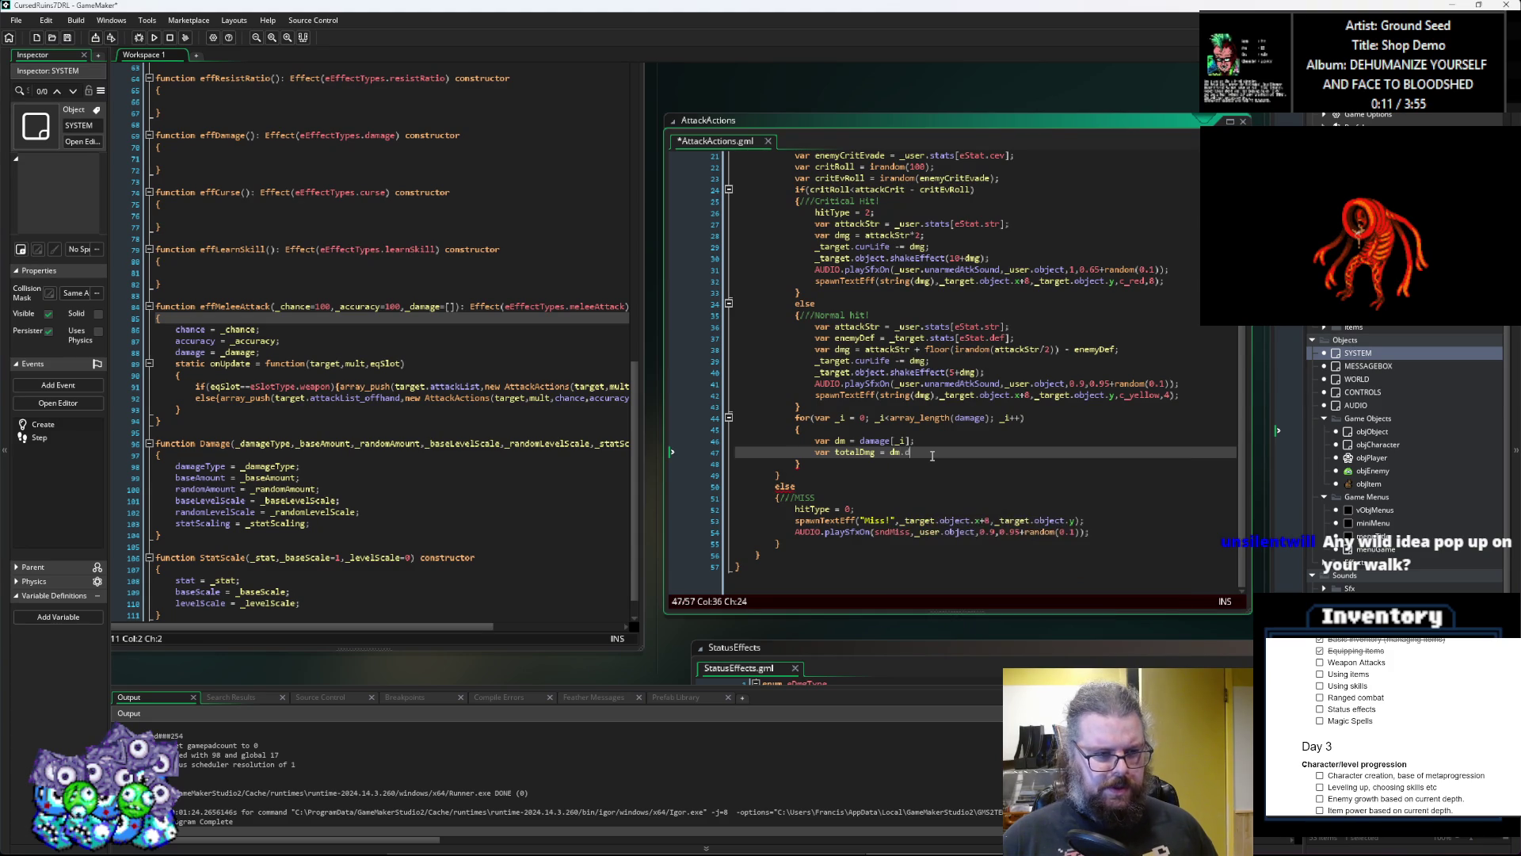
key("BackSpace")
type("base")
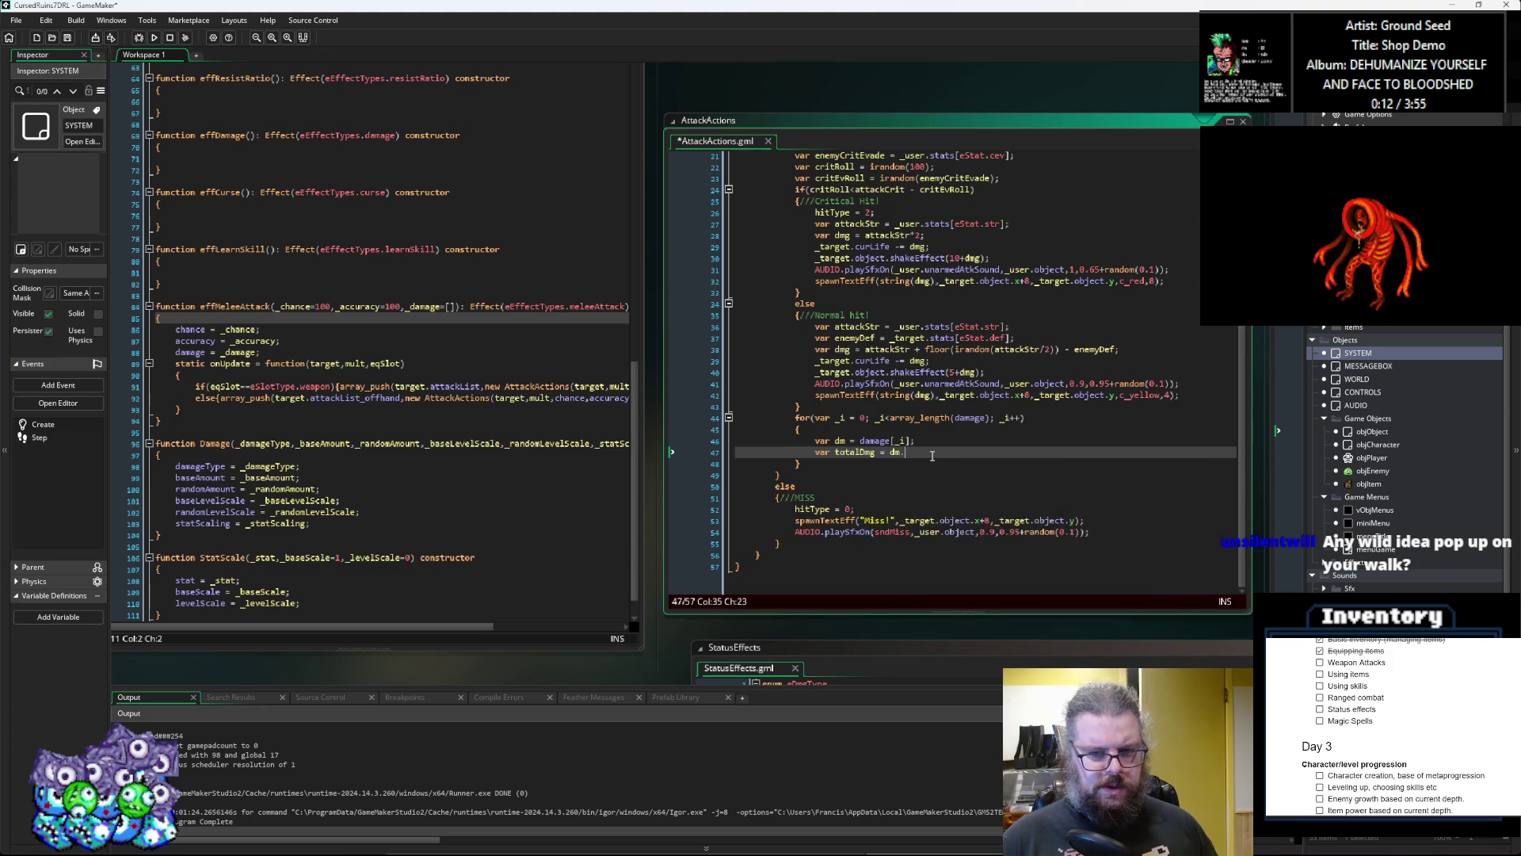
type("Amount;")
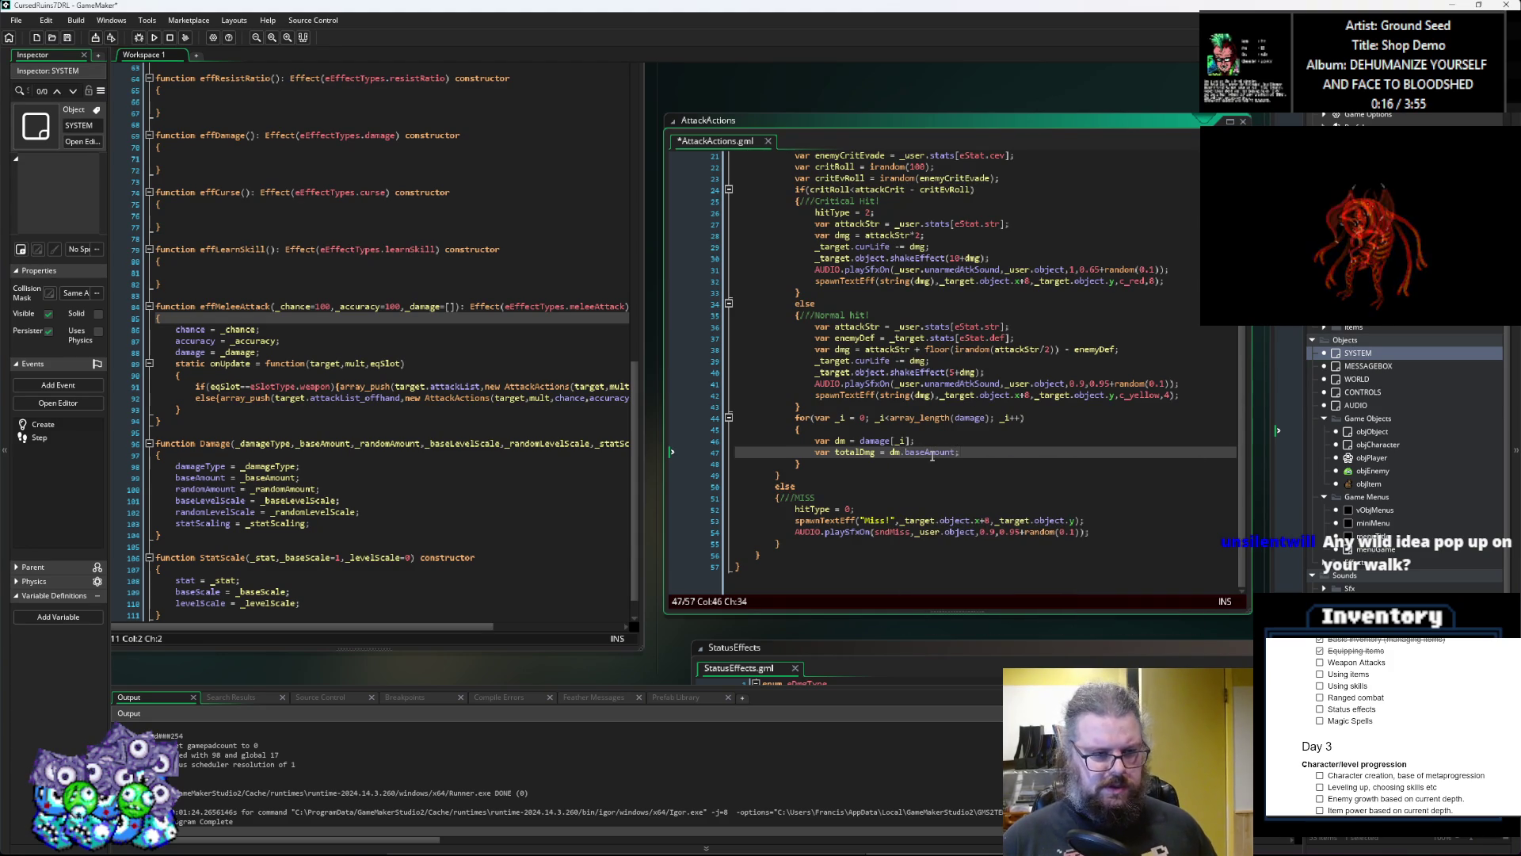
key("BackSpace")
type(" + ir")
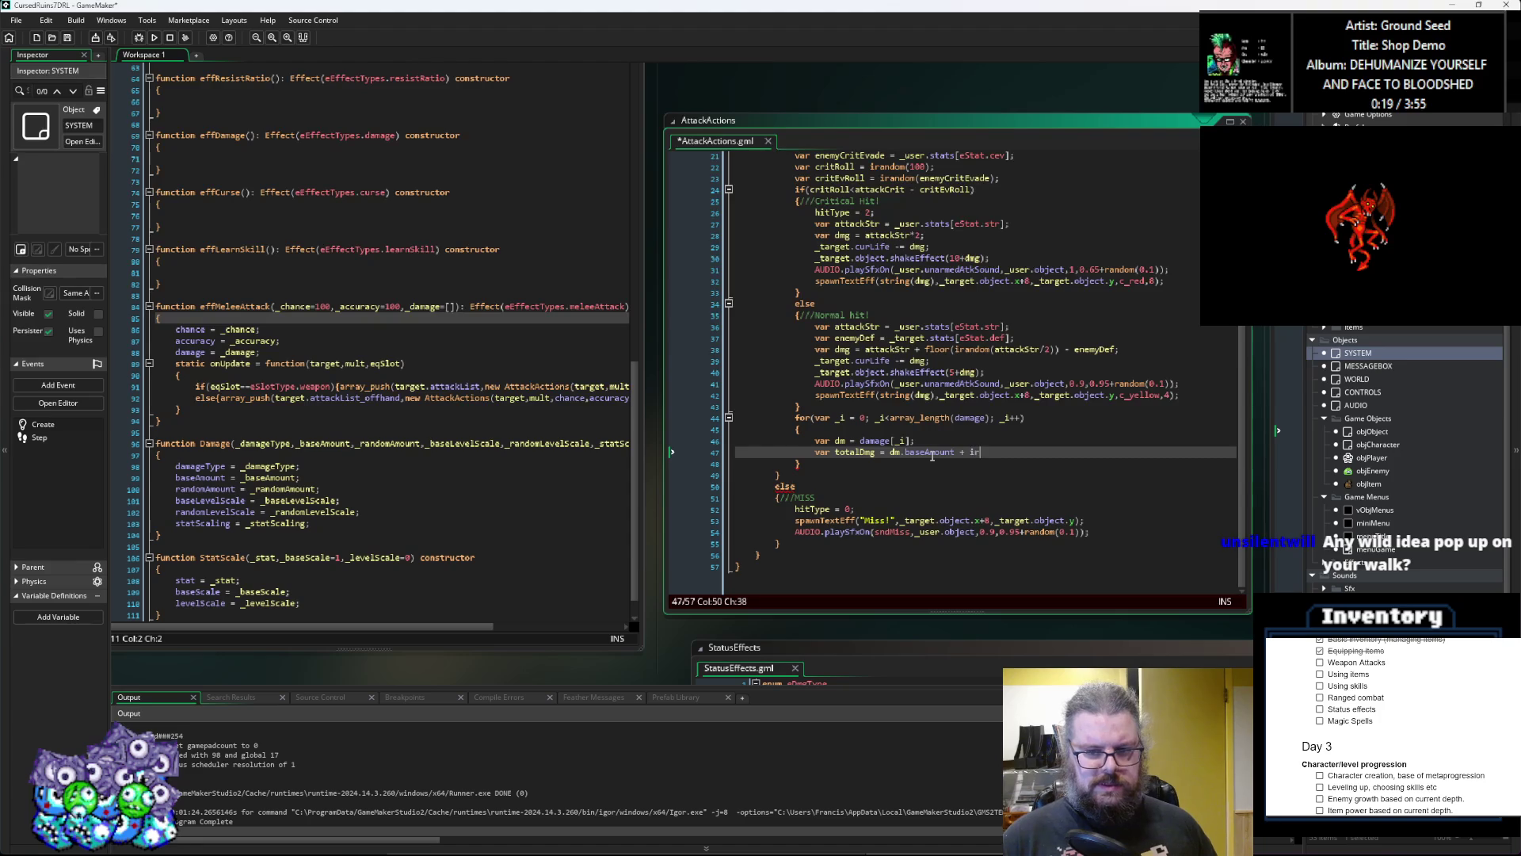
type("andom(random(ran")
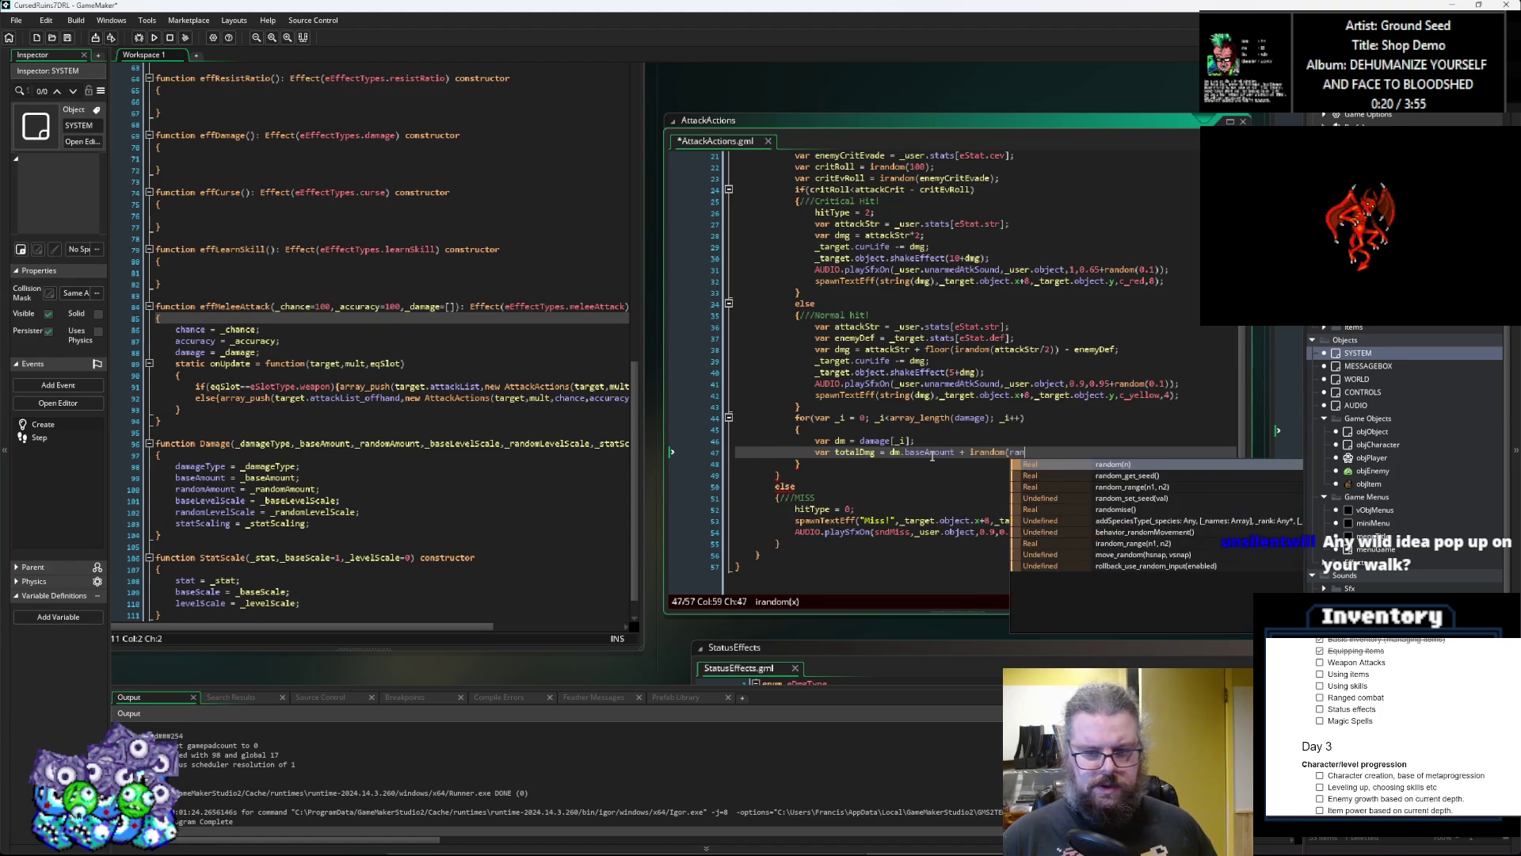
key("BackSpace")
key("BackSpace")
key("BackSpace")
type("dm/.")
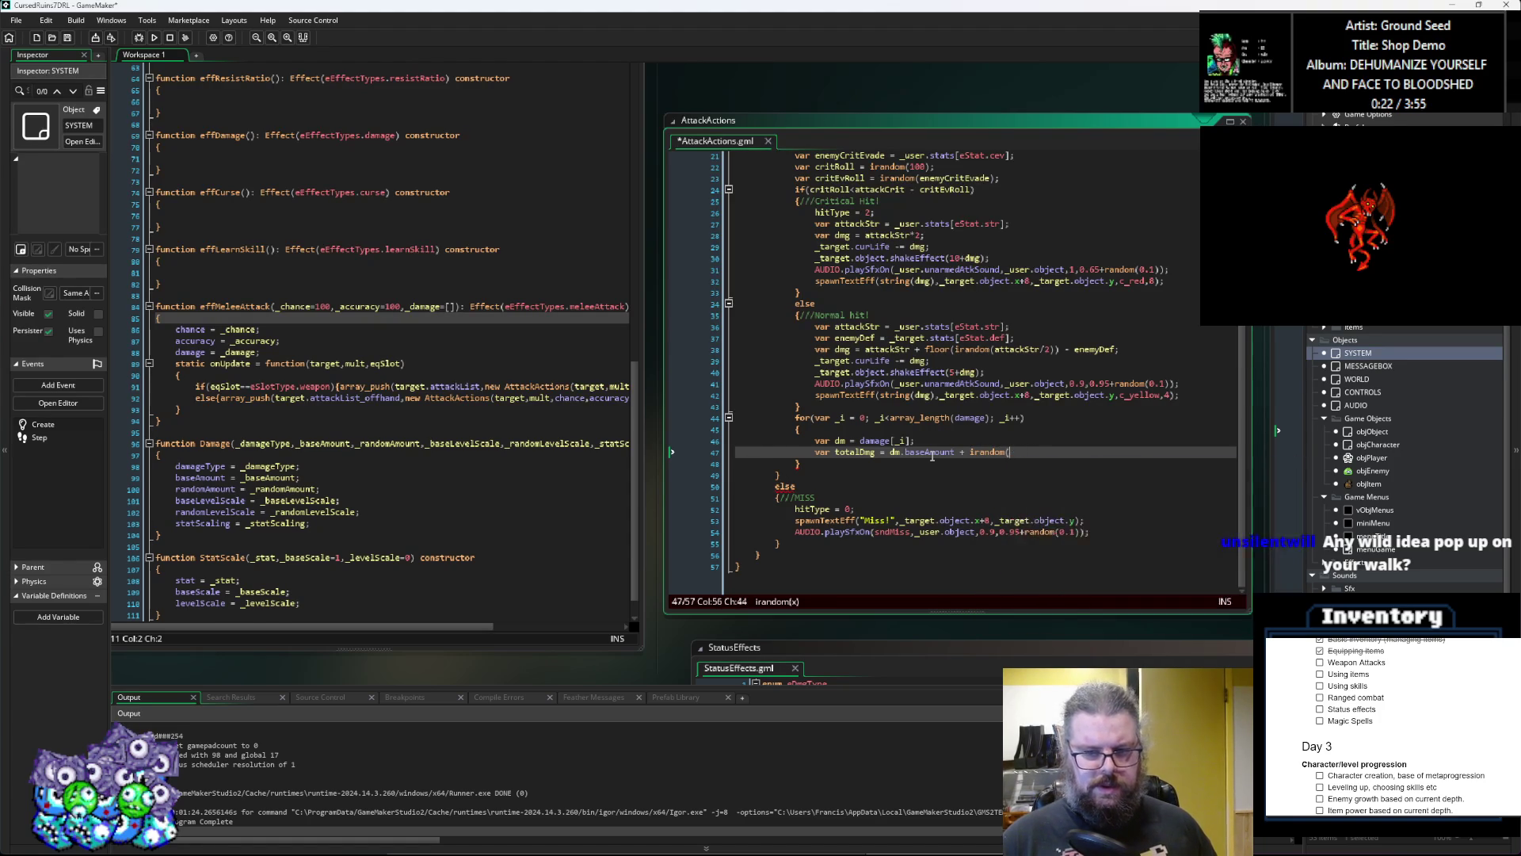
type("rand")
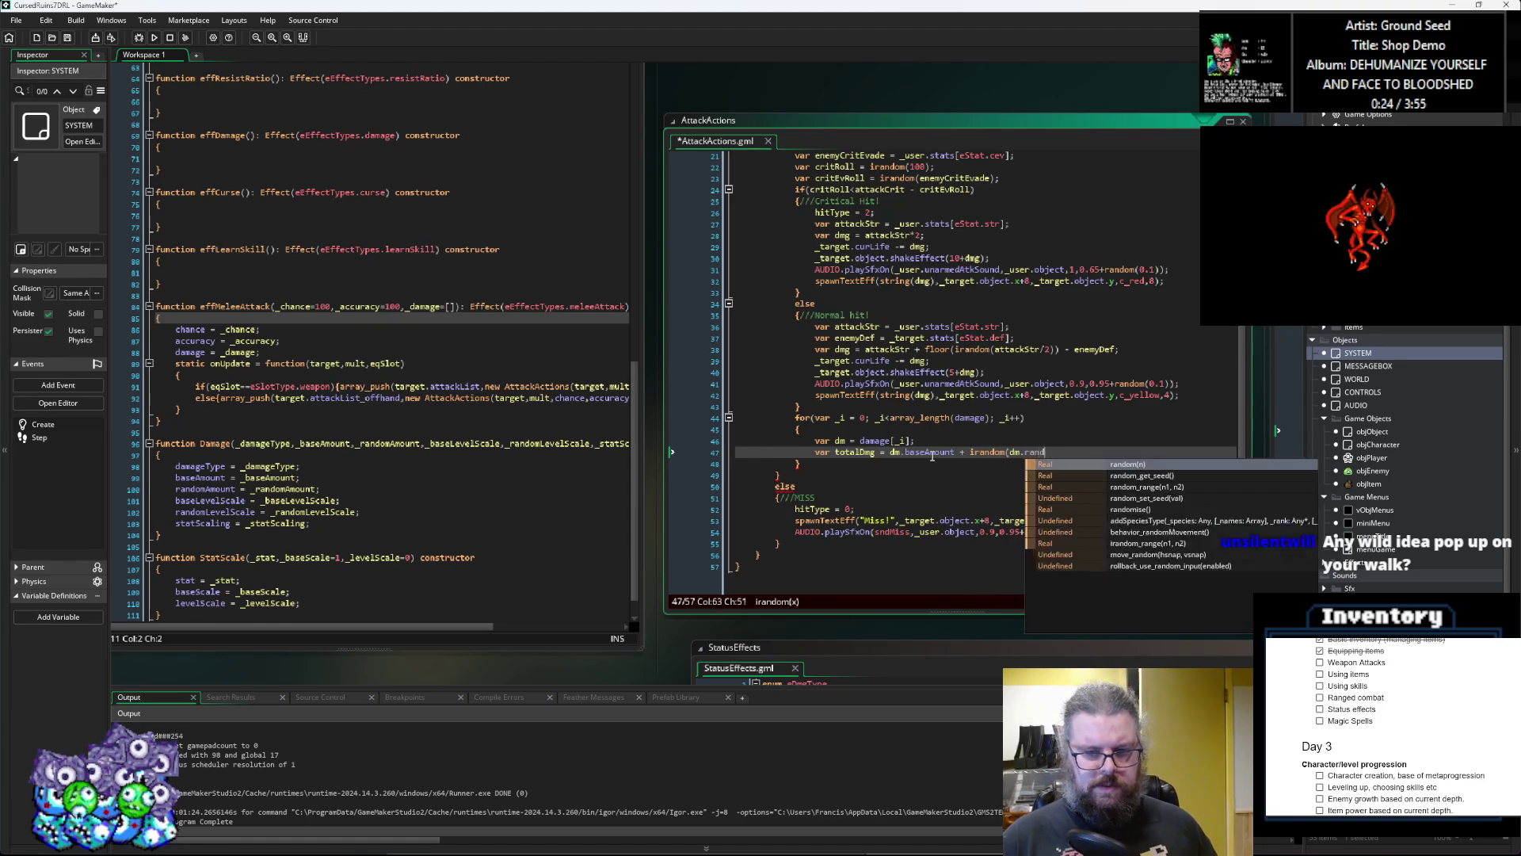
type("omAmount")
type(");")
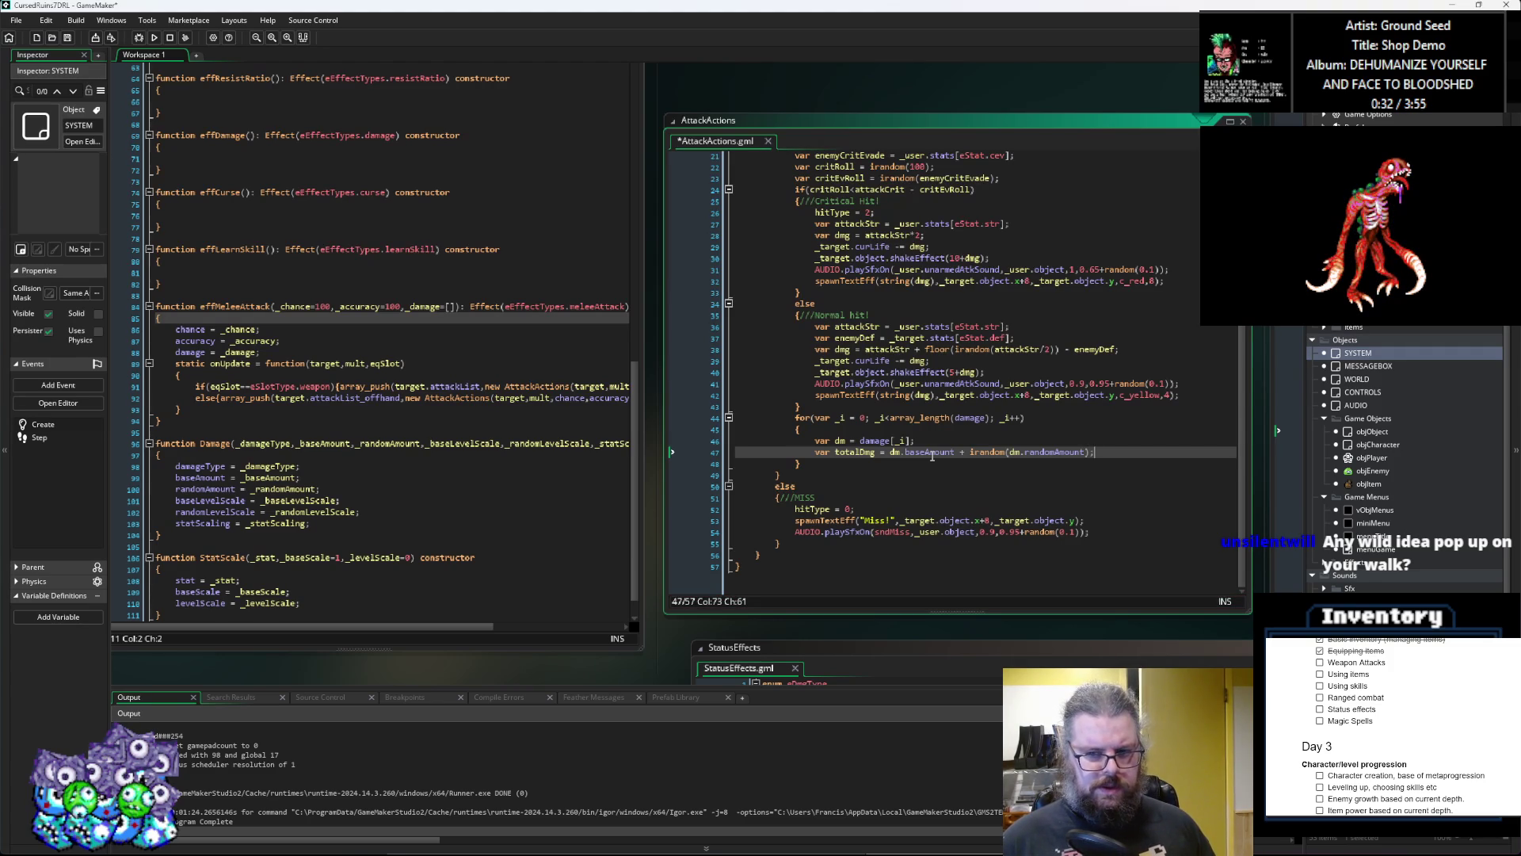
key("Return")
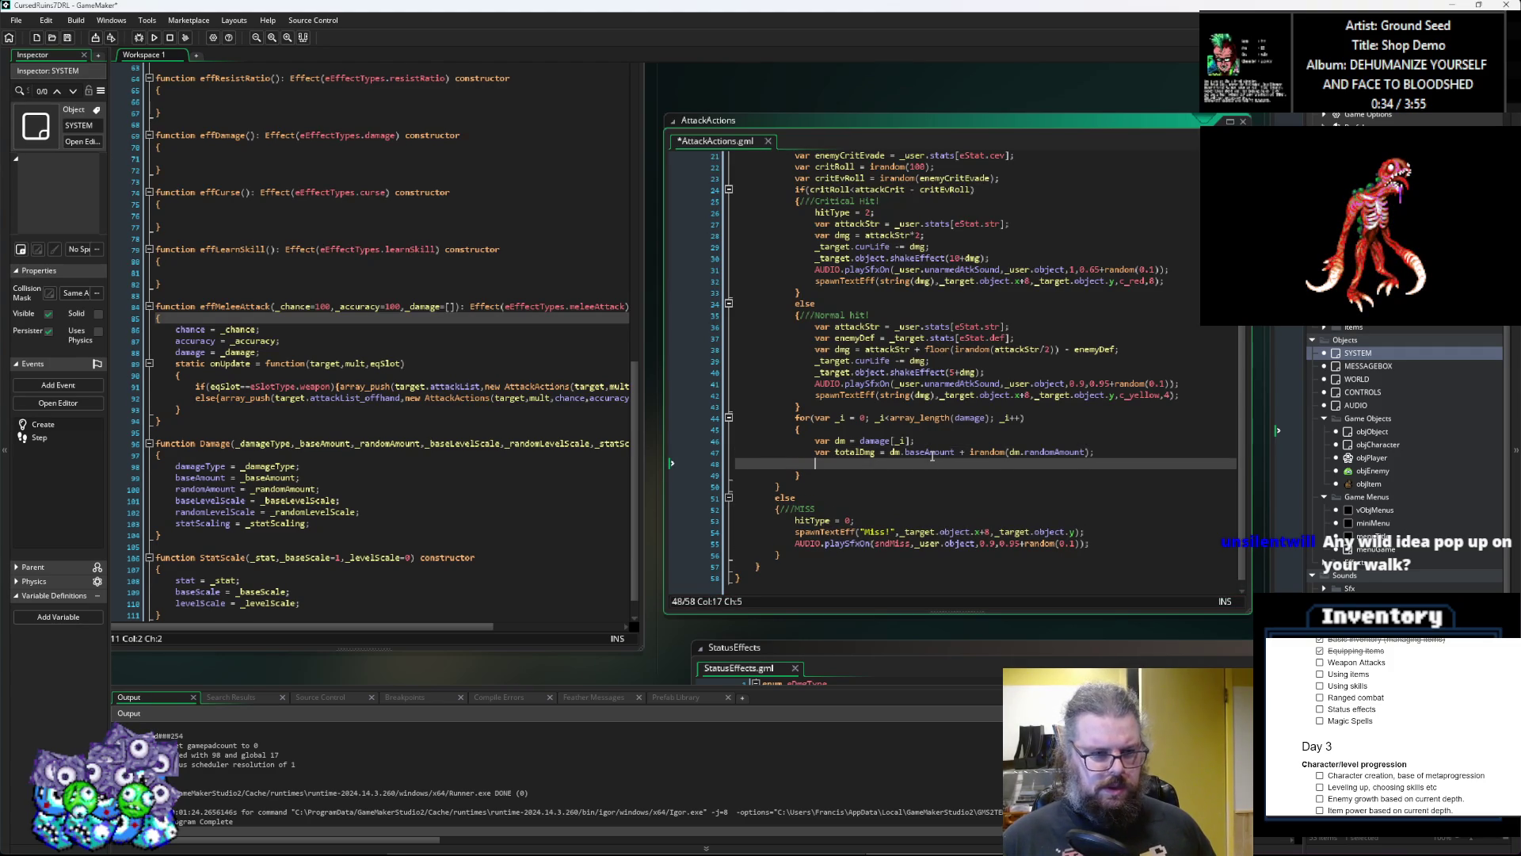
type("for(var _j=0; ")
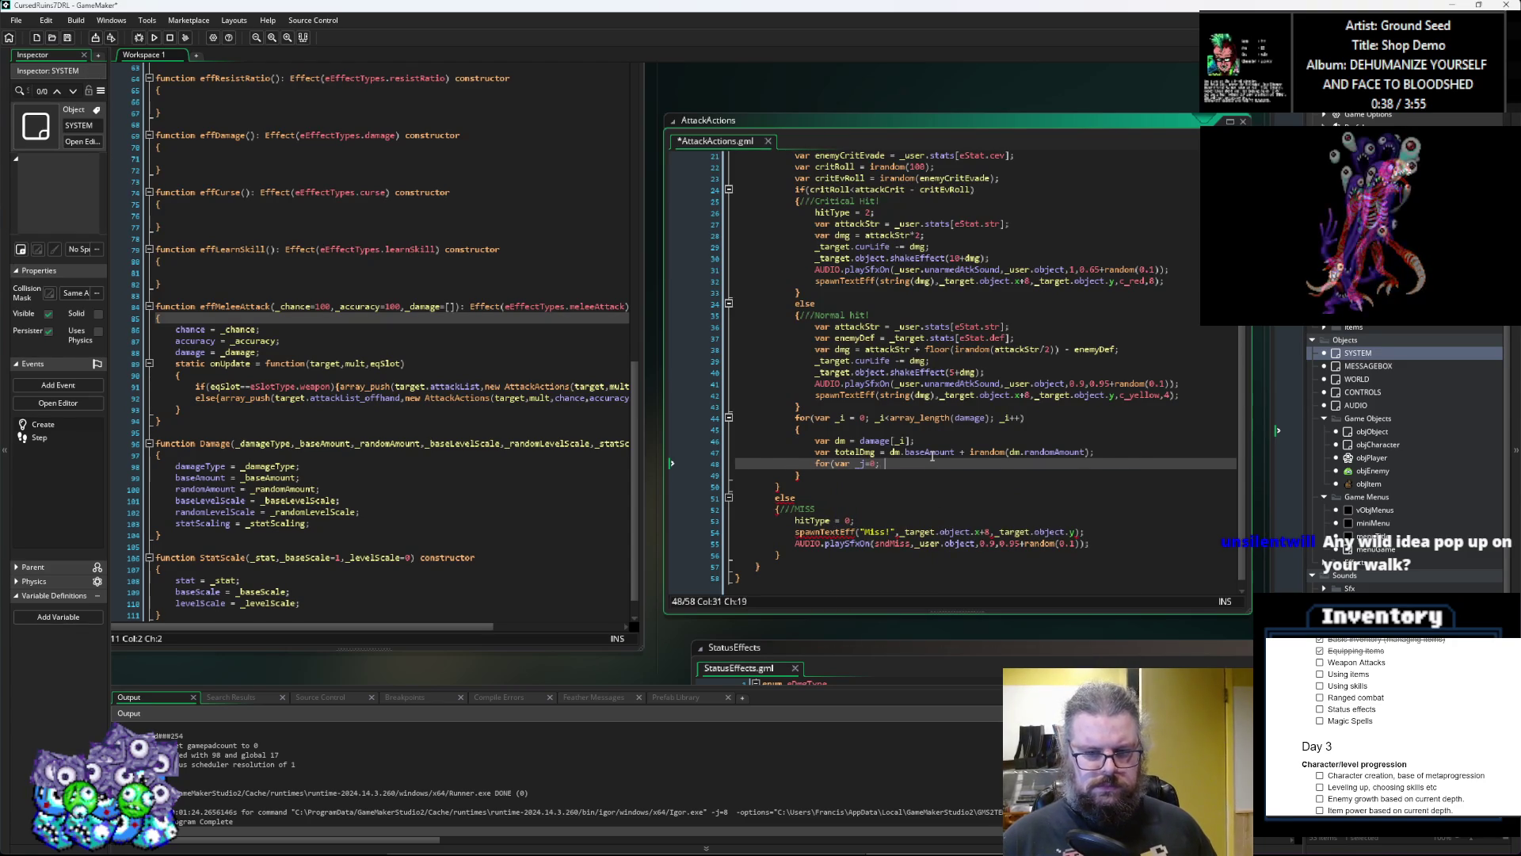
type("_")
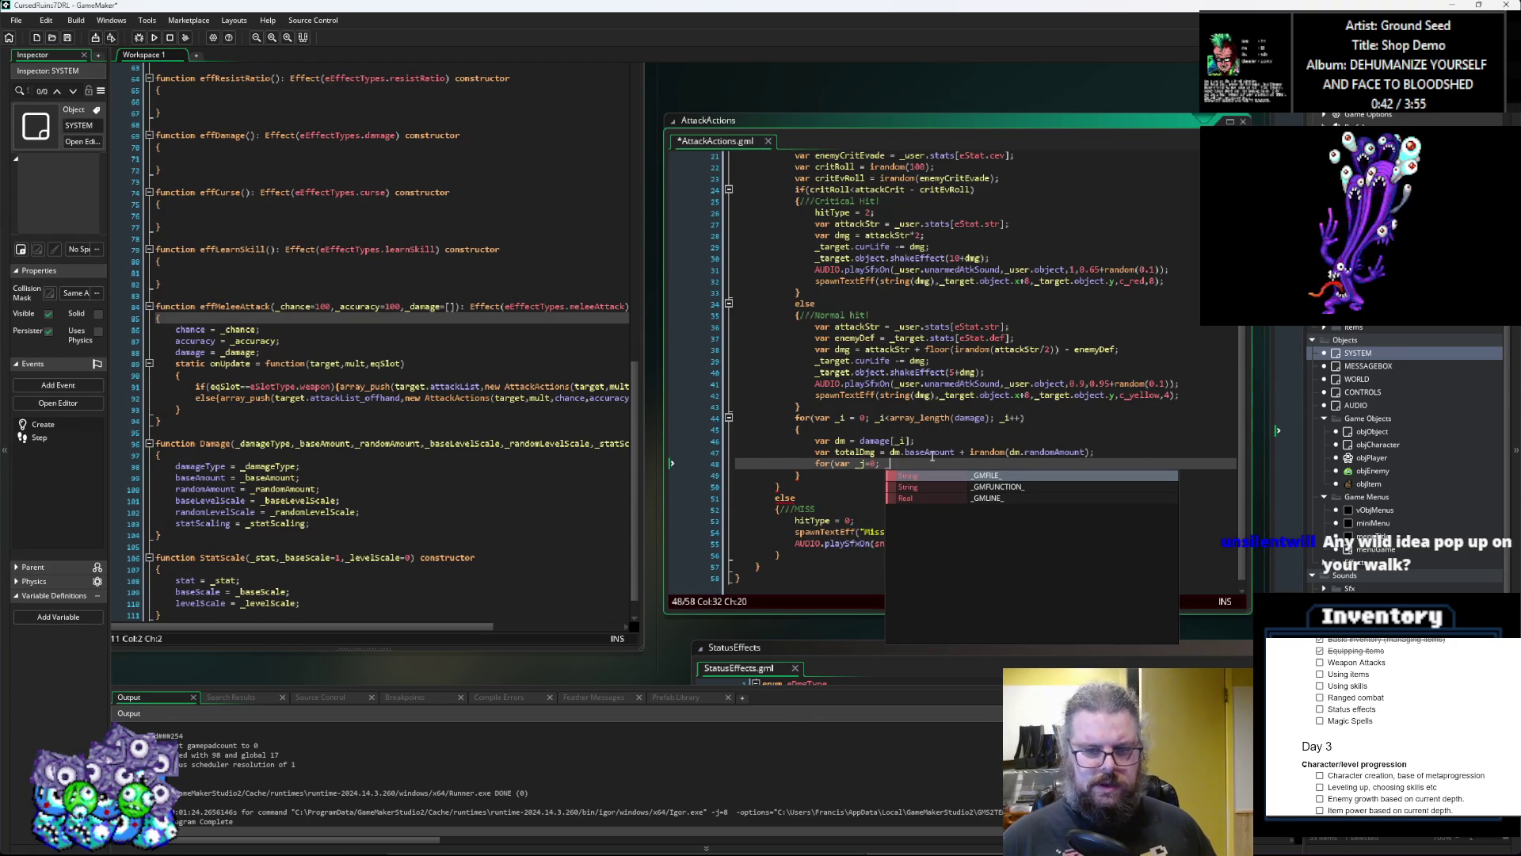
type("j")
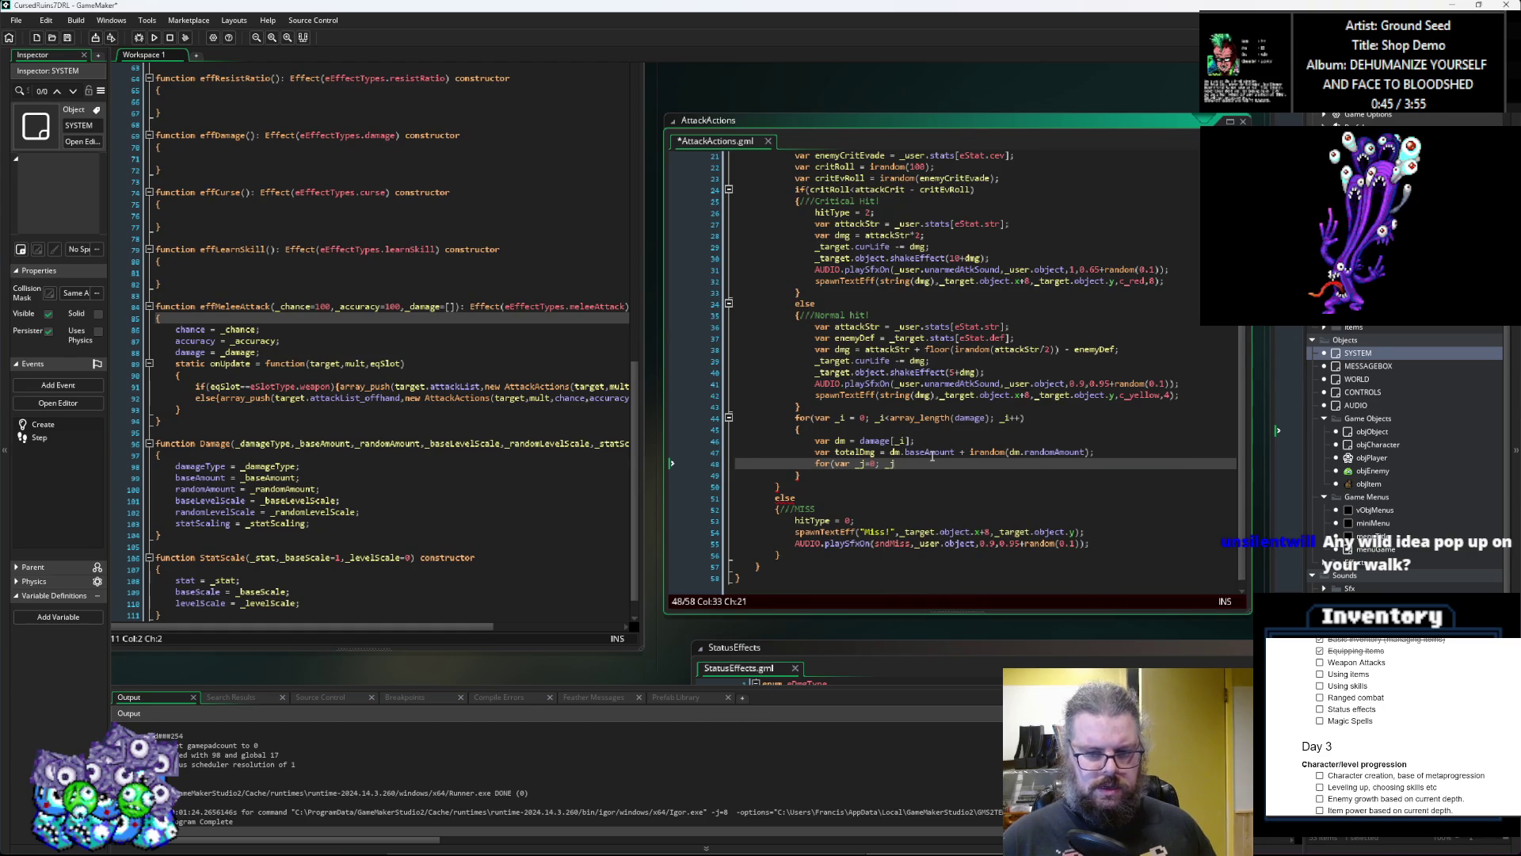
type("<array_")
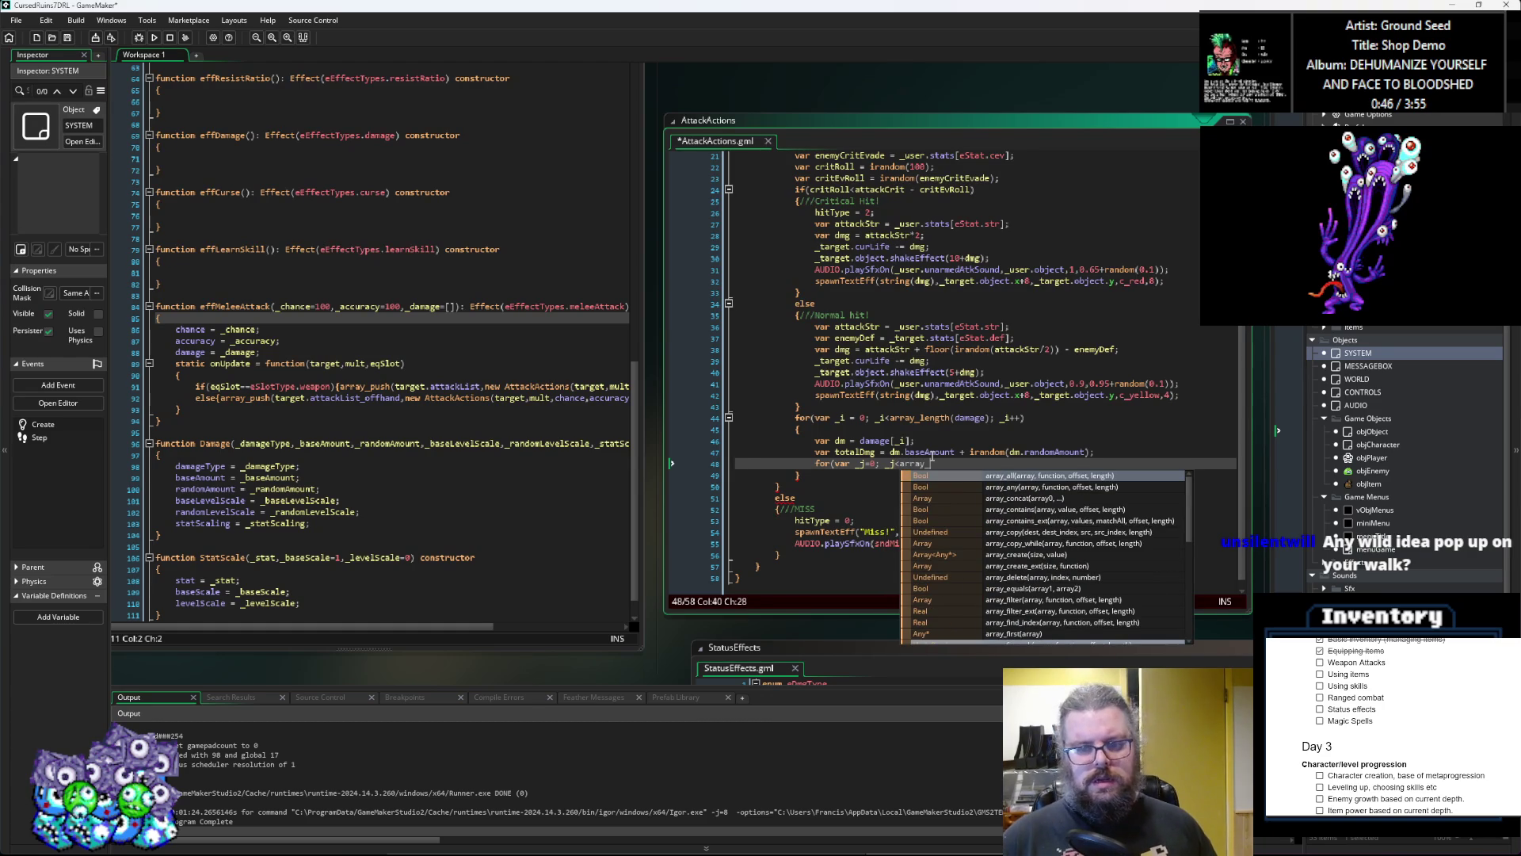
type("length(dm")
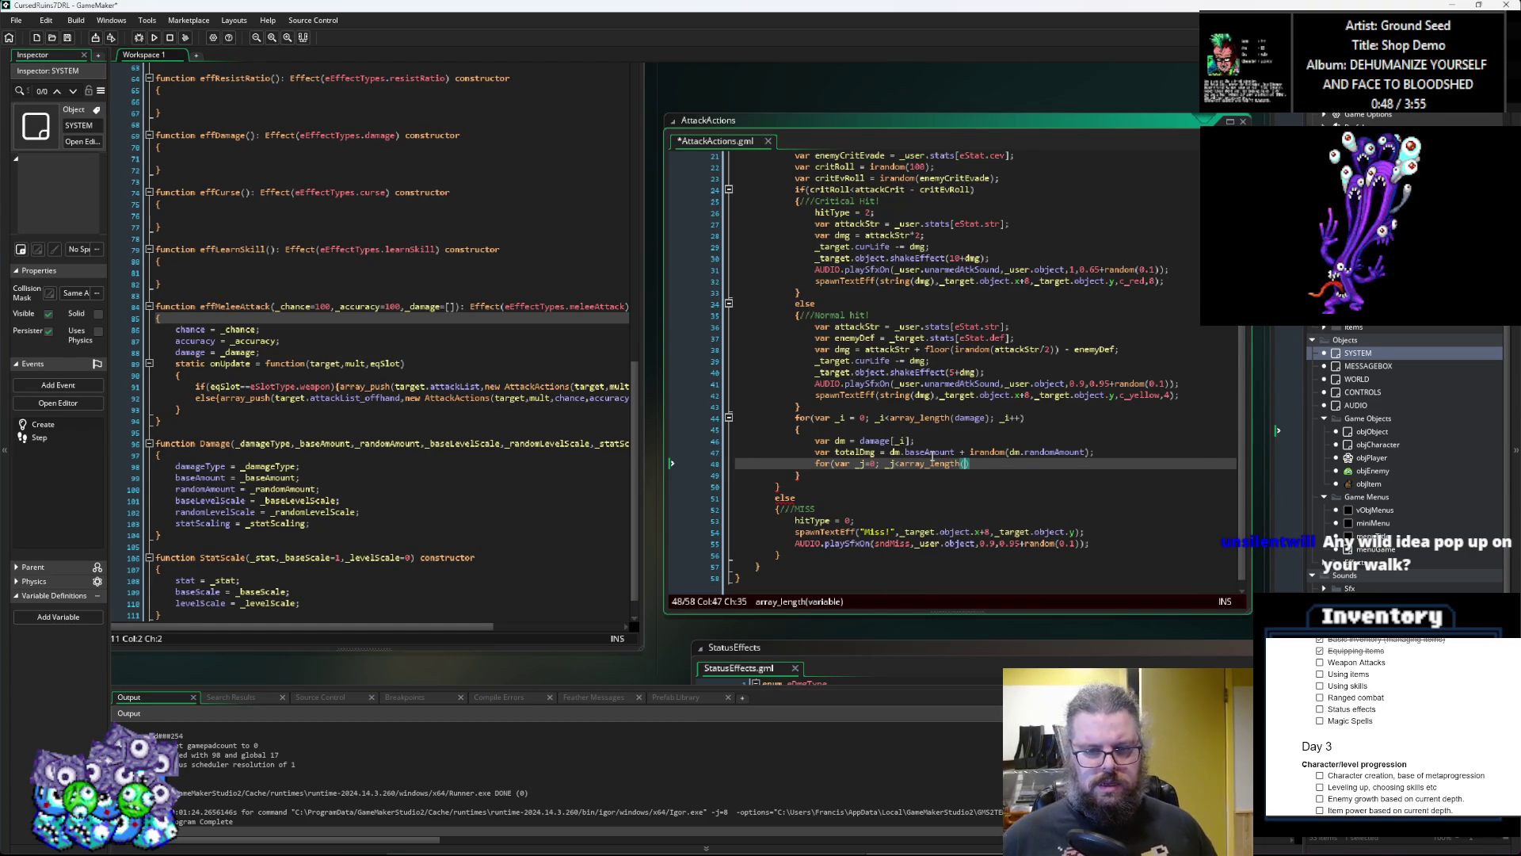
type(".sta")
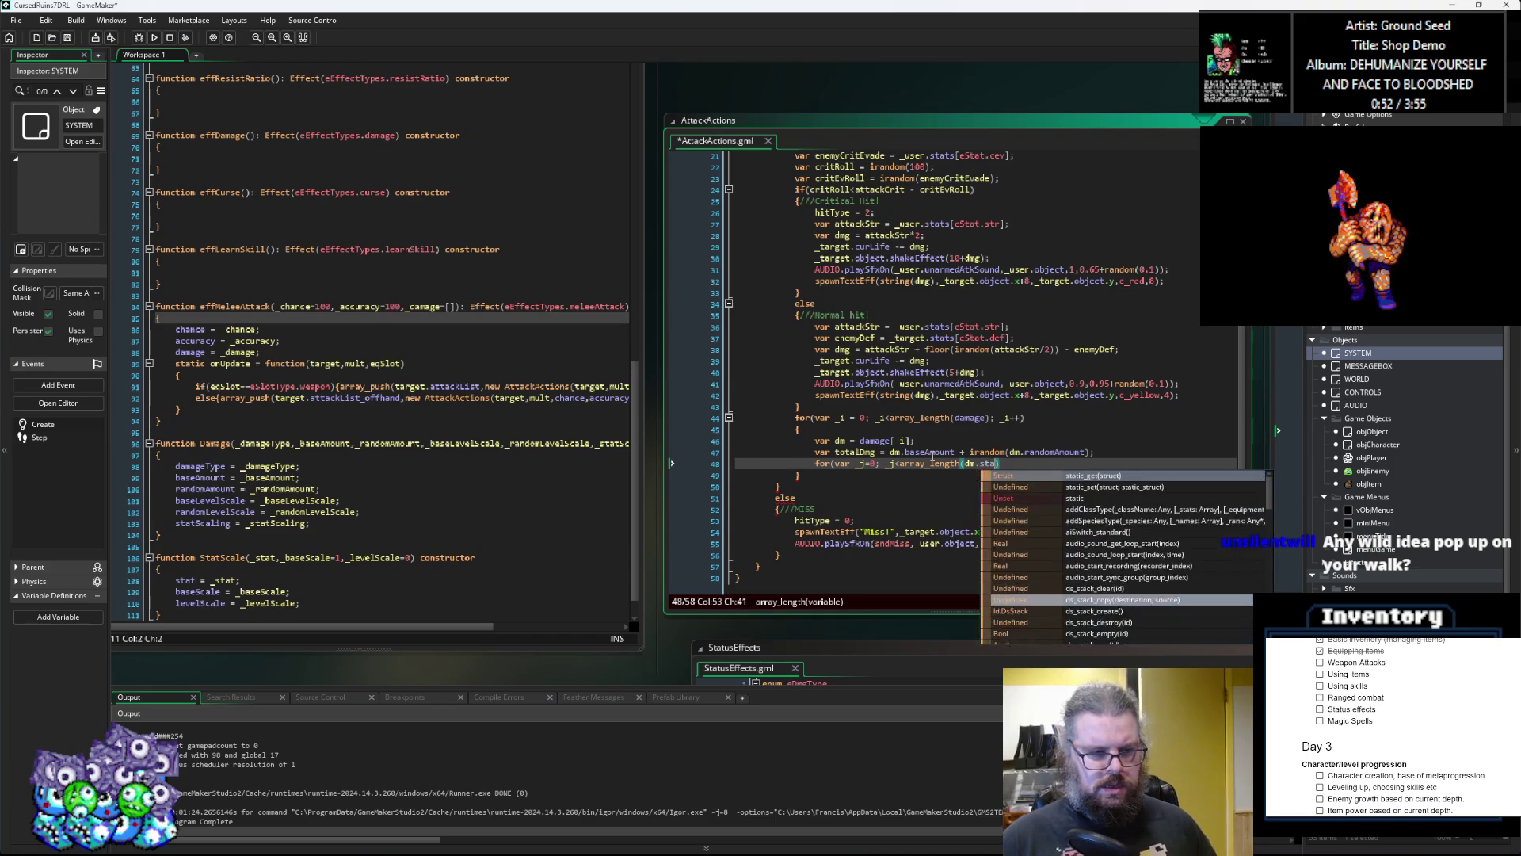
type("tScaling); _i++)")
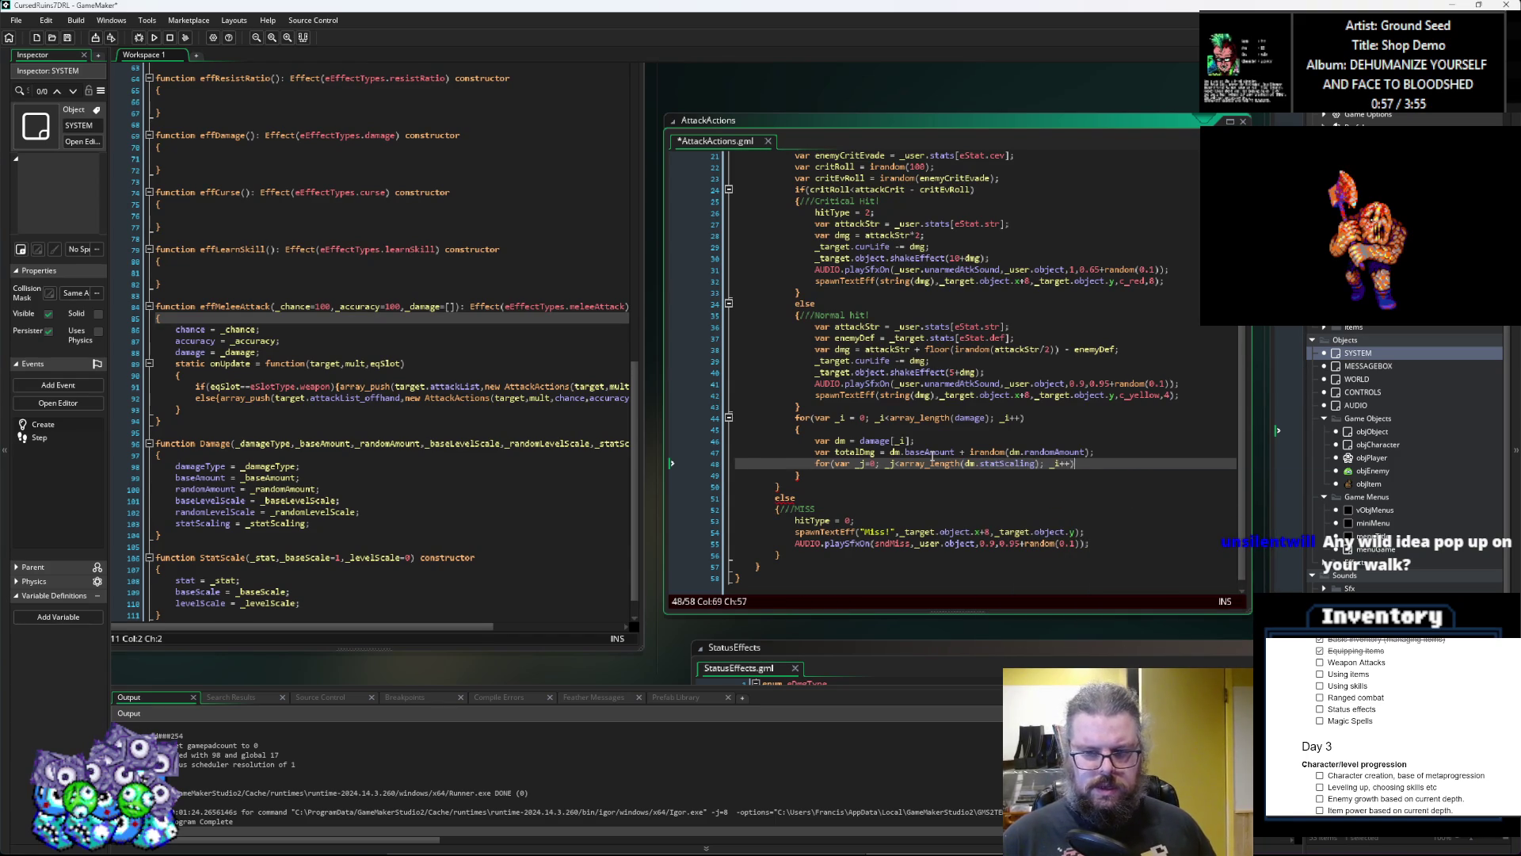
Step: Change the inner loop increment to _j++, add its braces, and start totalDmg+ inside
key("Left")
key("Left")
key("Left")
key("BackSpace")
type("j")
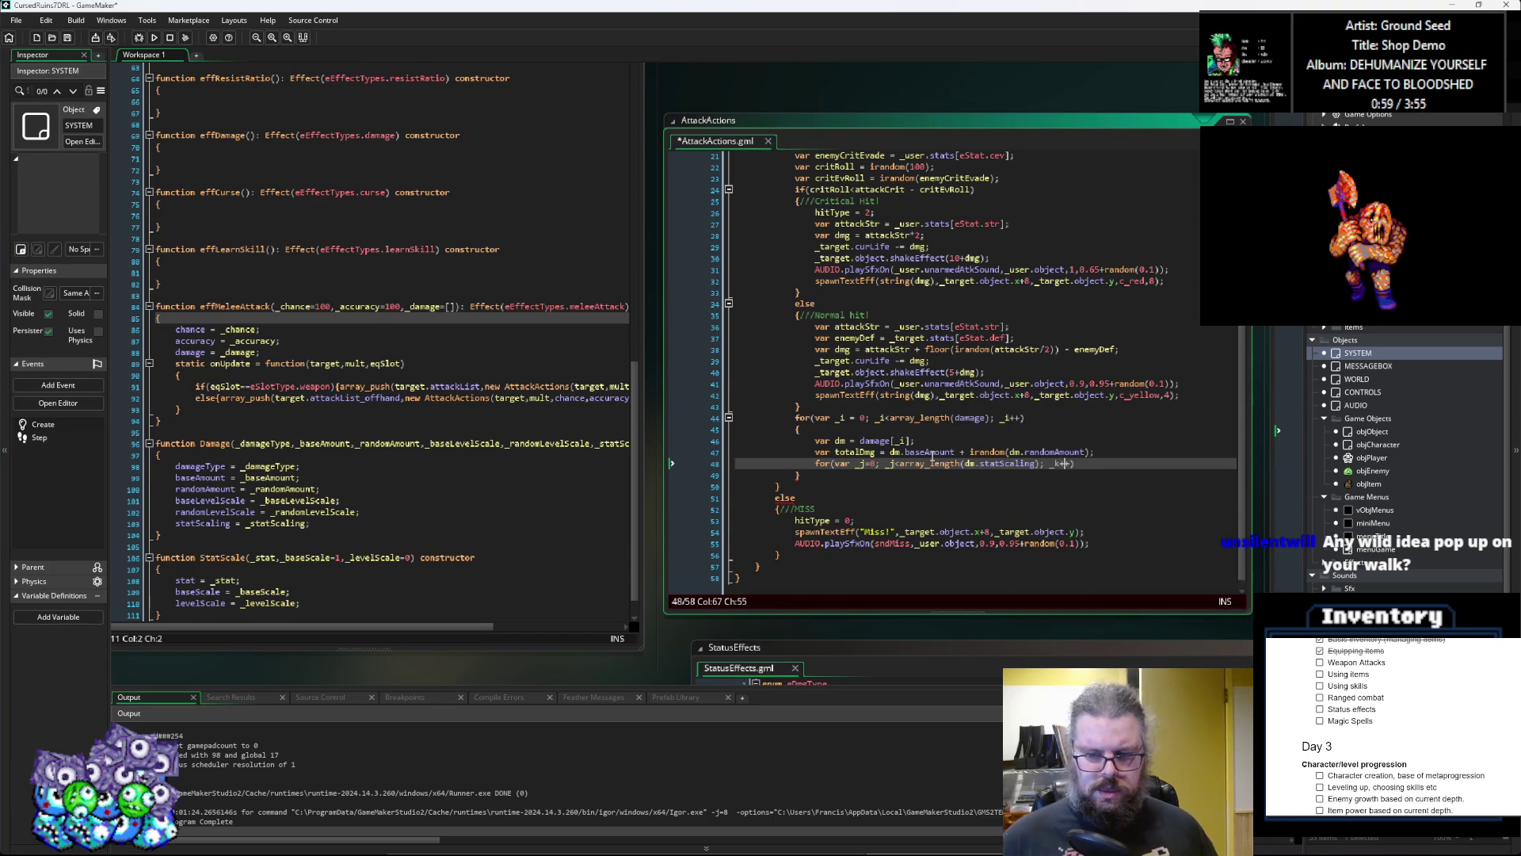
key("End")
key("Return")
type("{")
key("Return")
key("Return")
type("}")
key("Up")
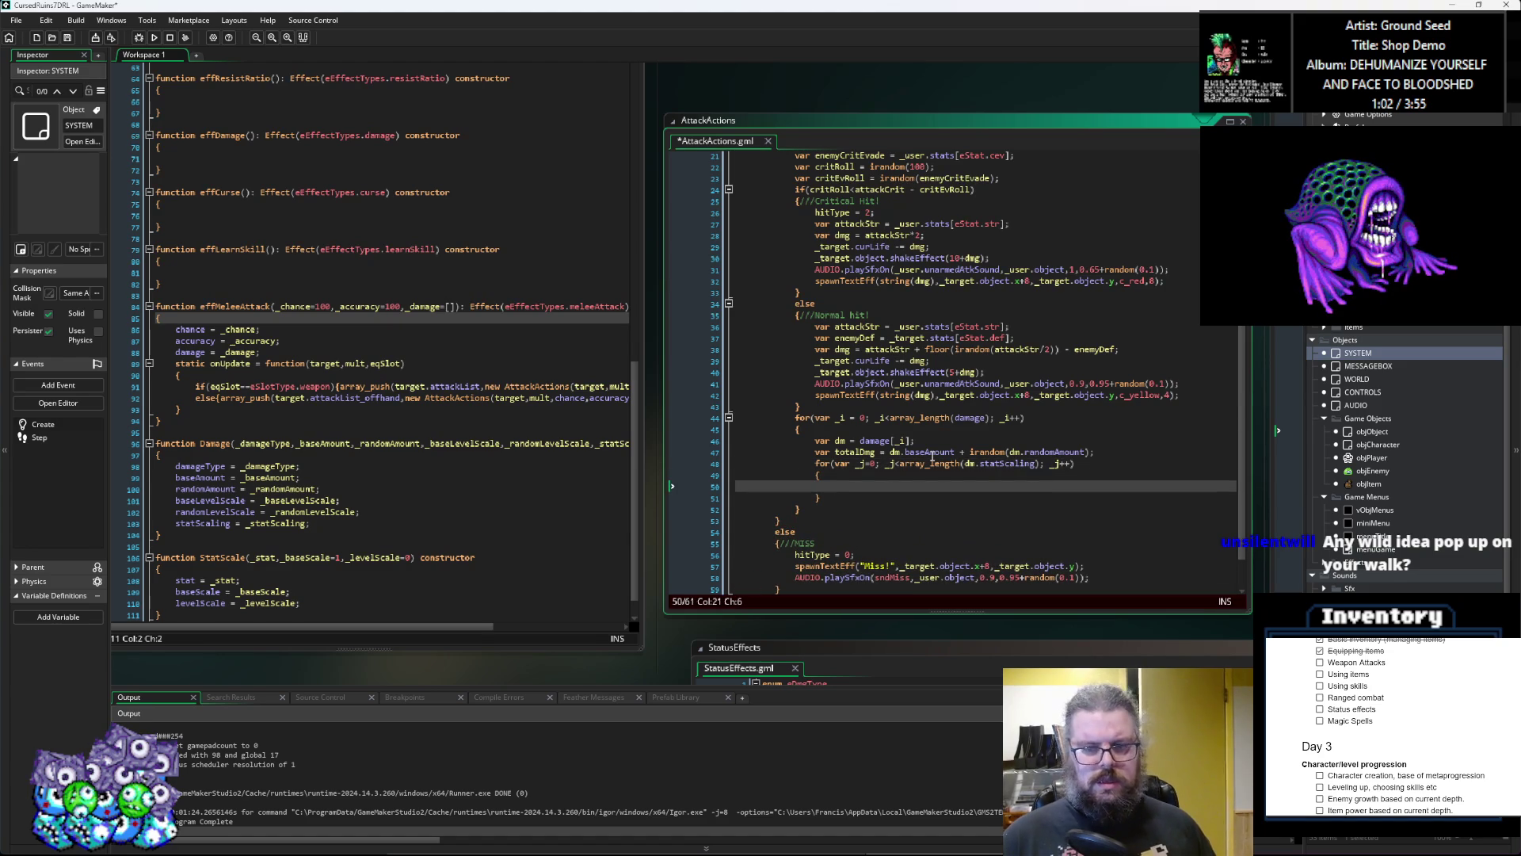
type("totalD")
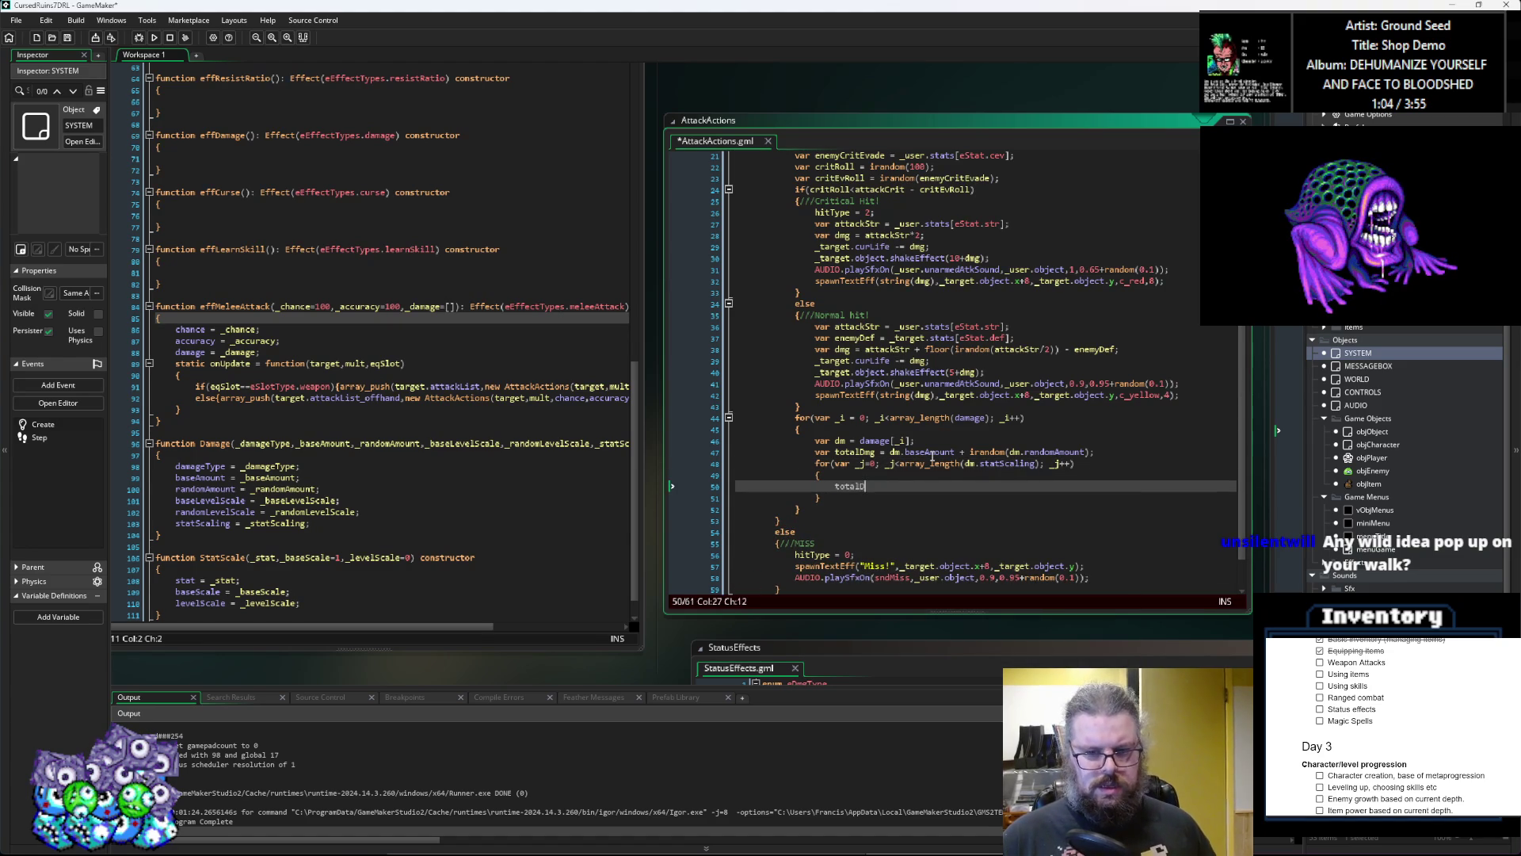
type("mg+=")
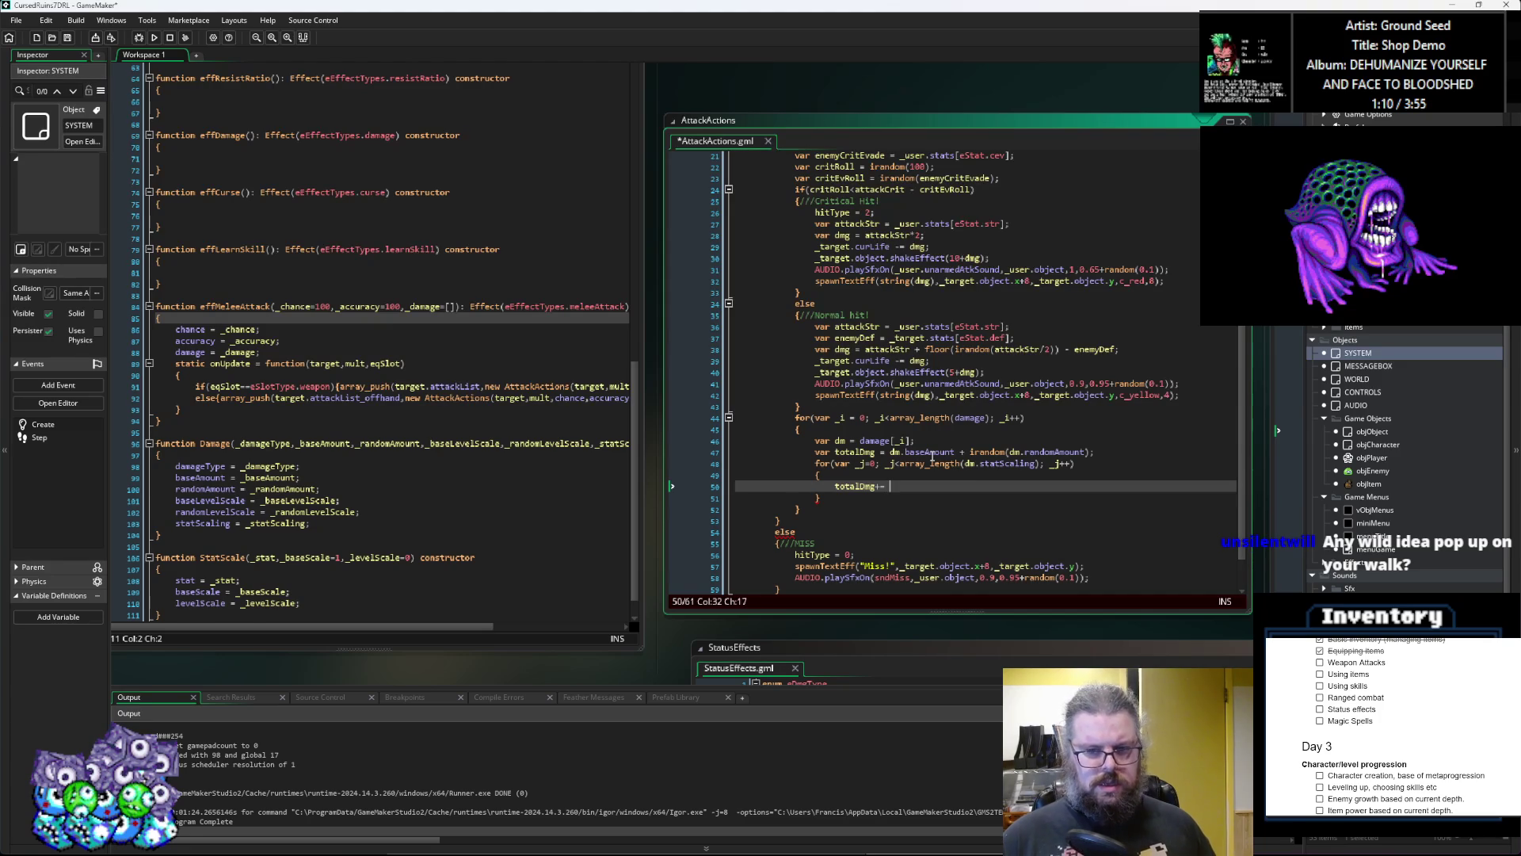
Step: Insert var scl = dm.statScaling[_j]; above the totalDmg line
key("Home")
key("Return")
key("Up")
type("d")
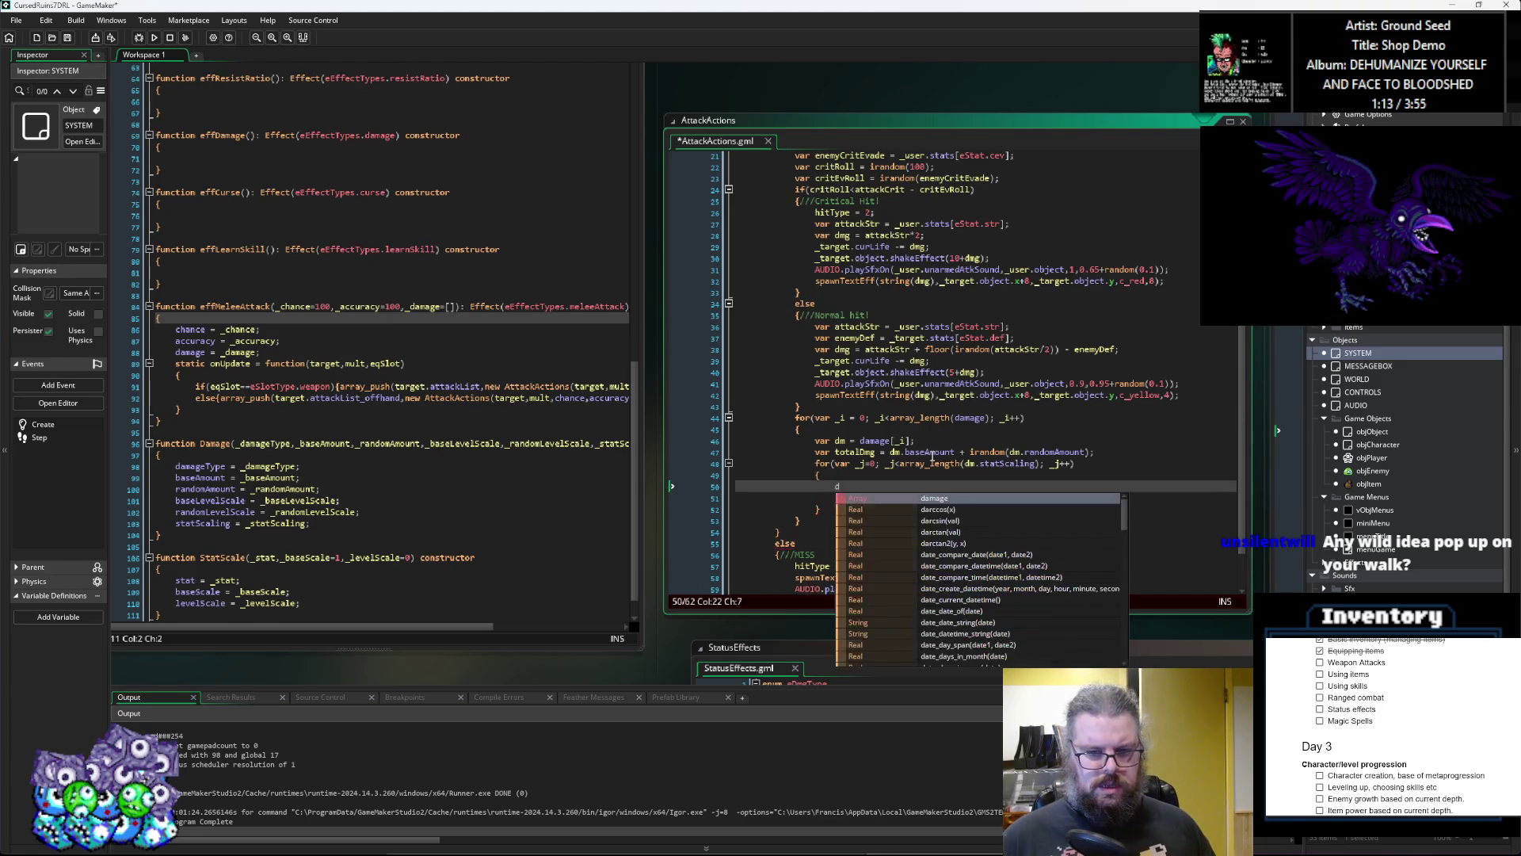
type("var s")
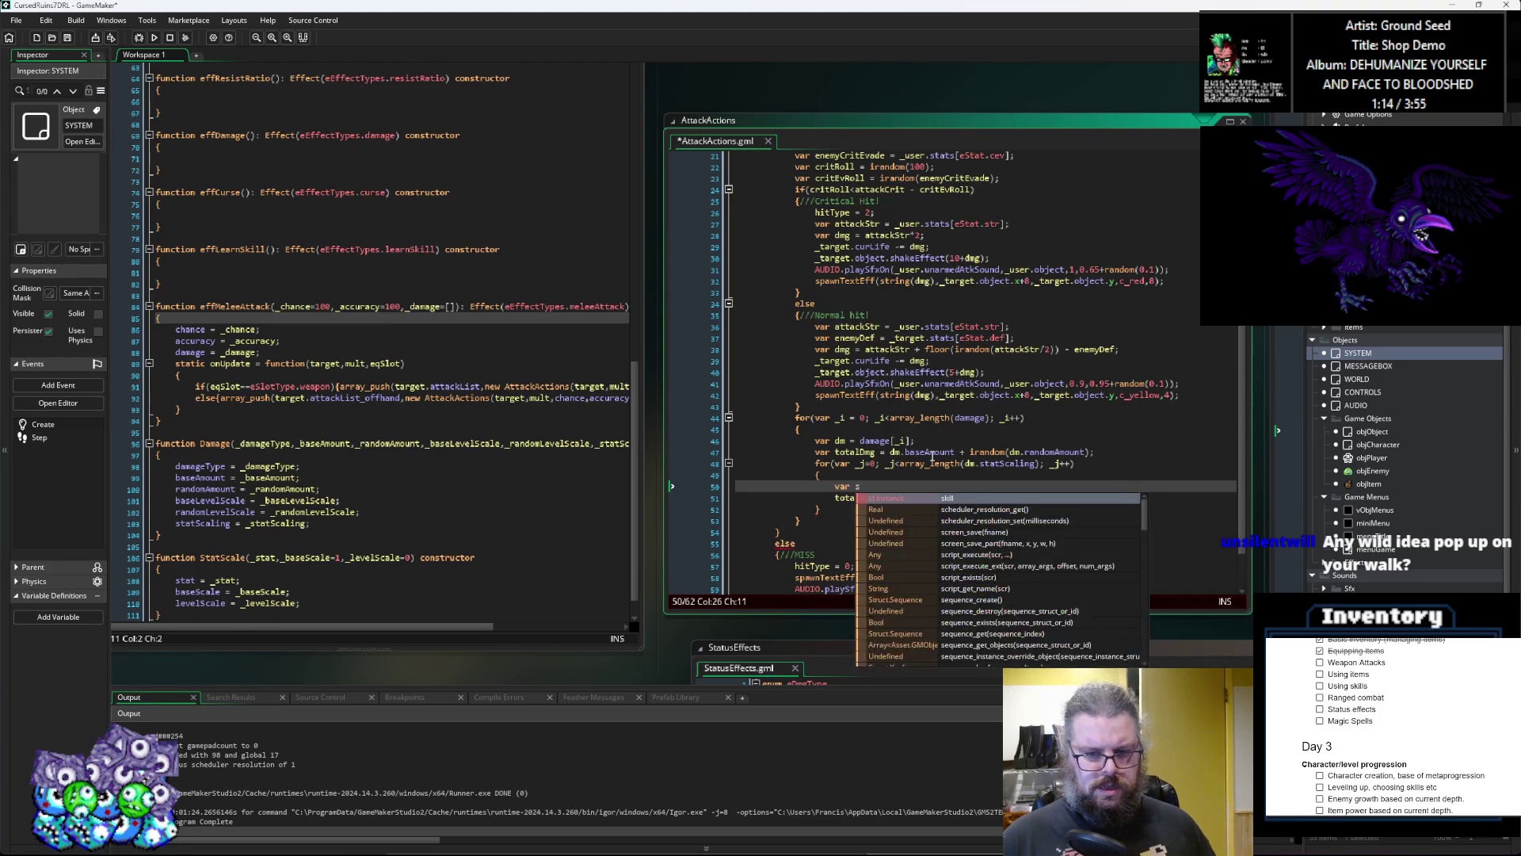
type("cl =dm.")
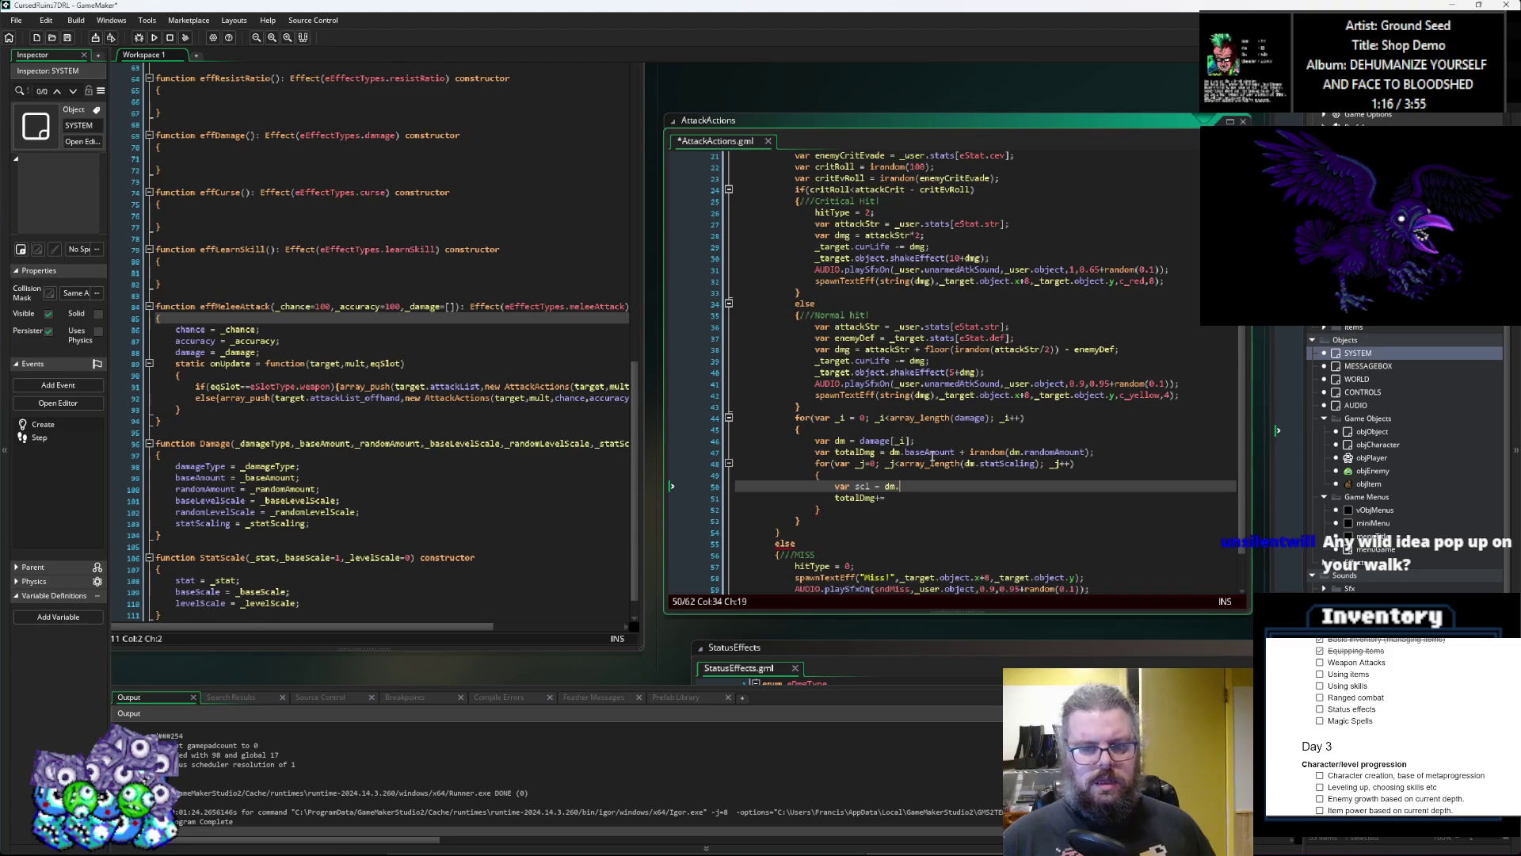
type("statScaling[_j];")
key("Down")
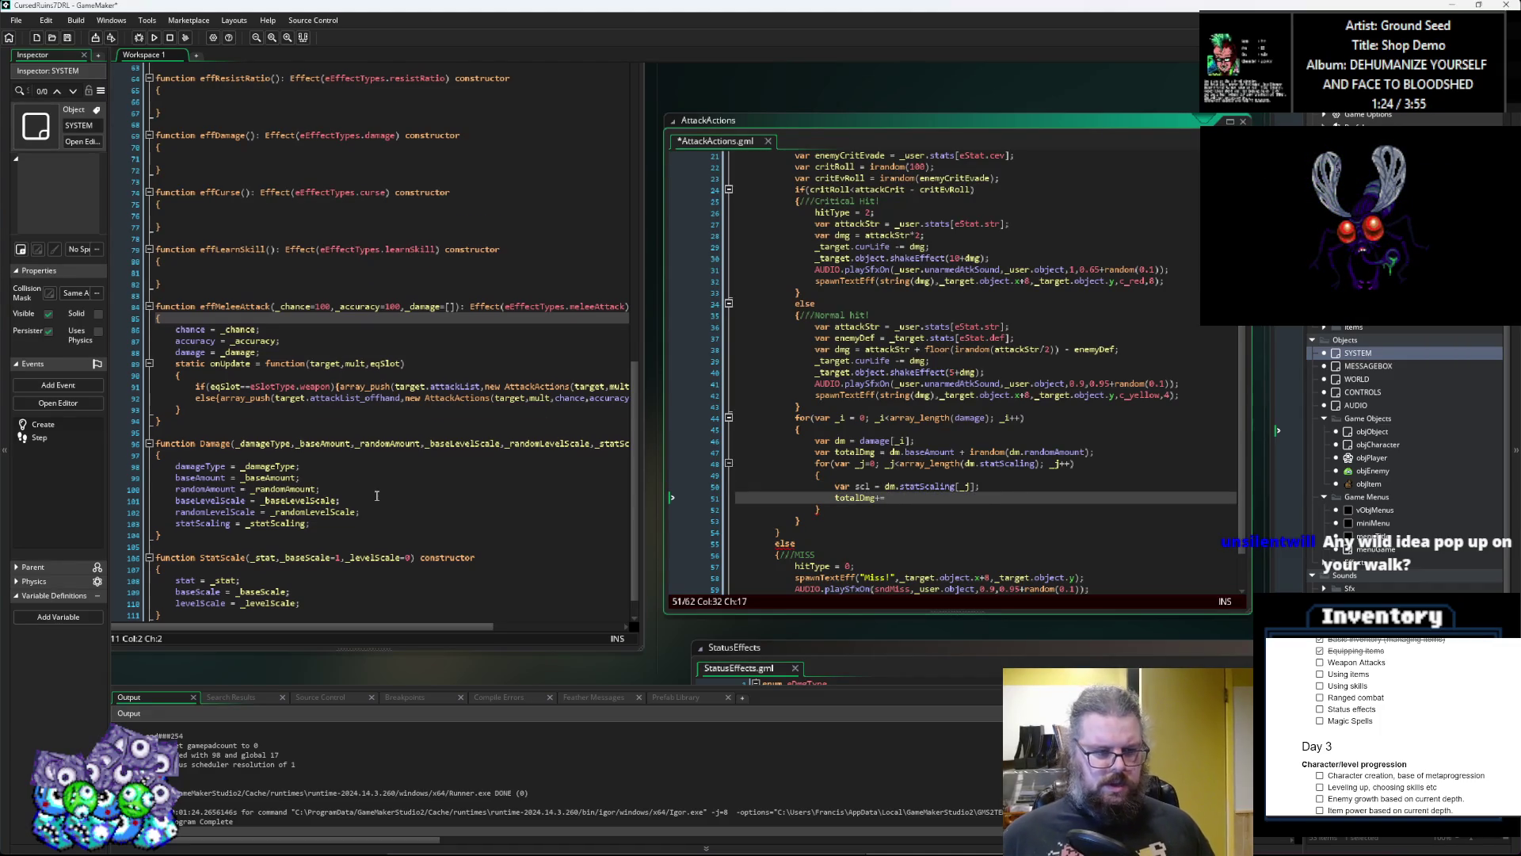
scroll(377, 495, "down", 1)
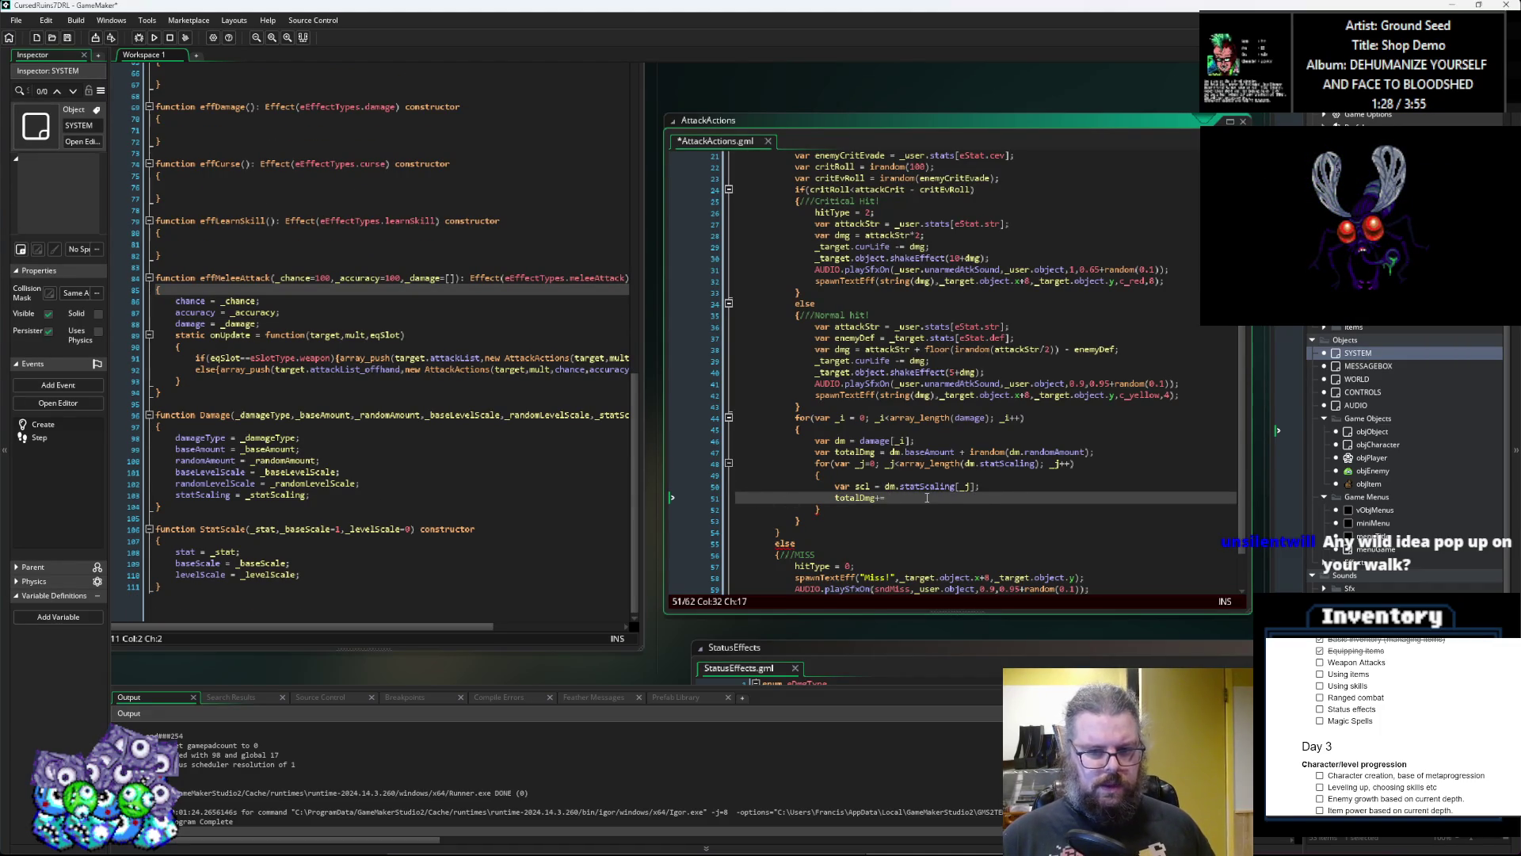
Step: Make the totalDmg line add scl.baseScale+scl.levelScale
type("s")
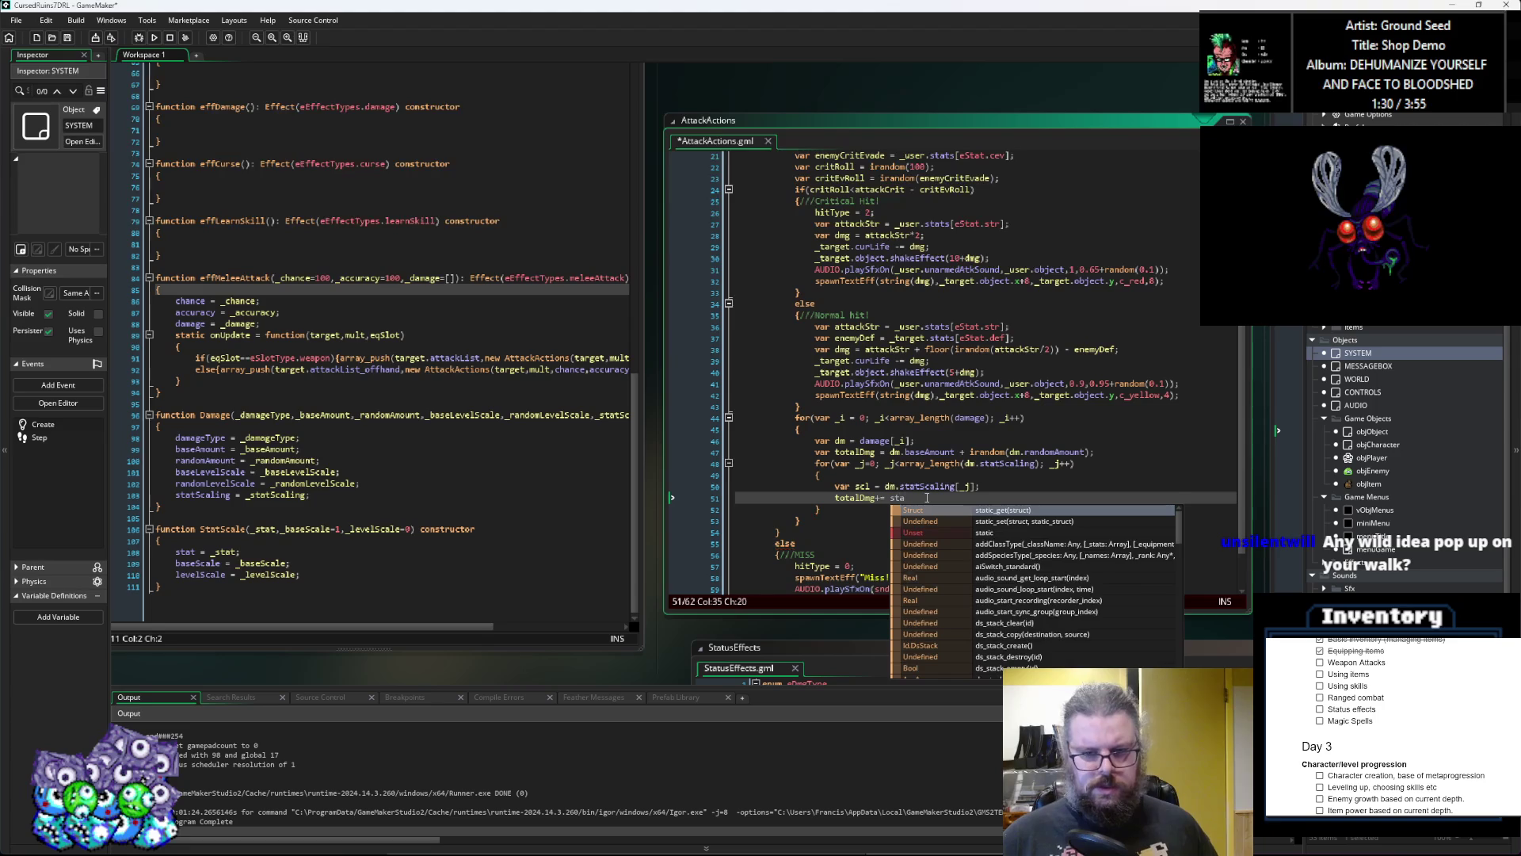
key("BackSpace")
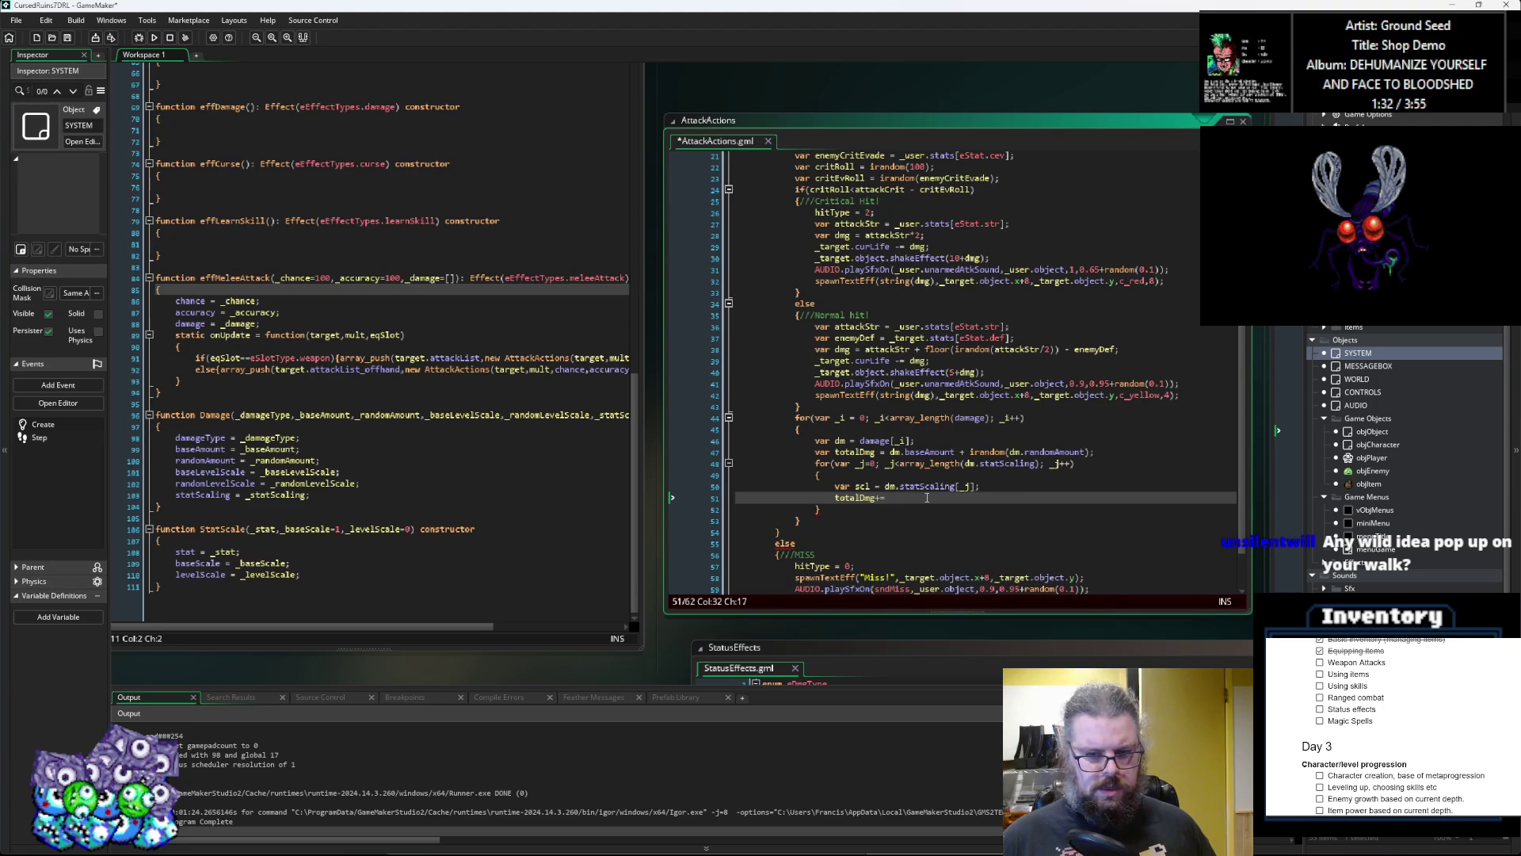
type("base")
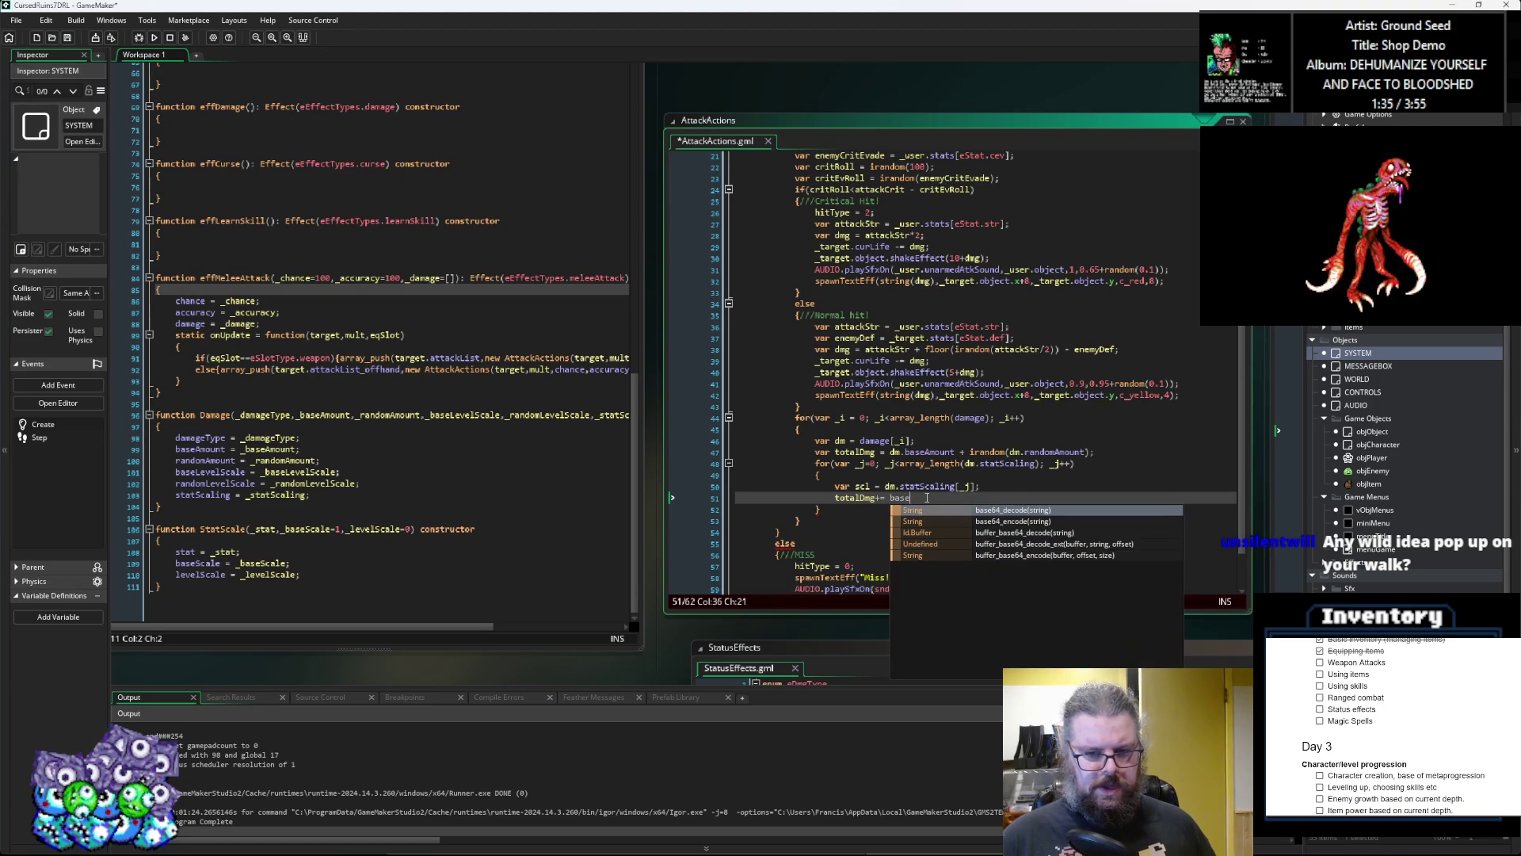
type("Scale+level")
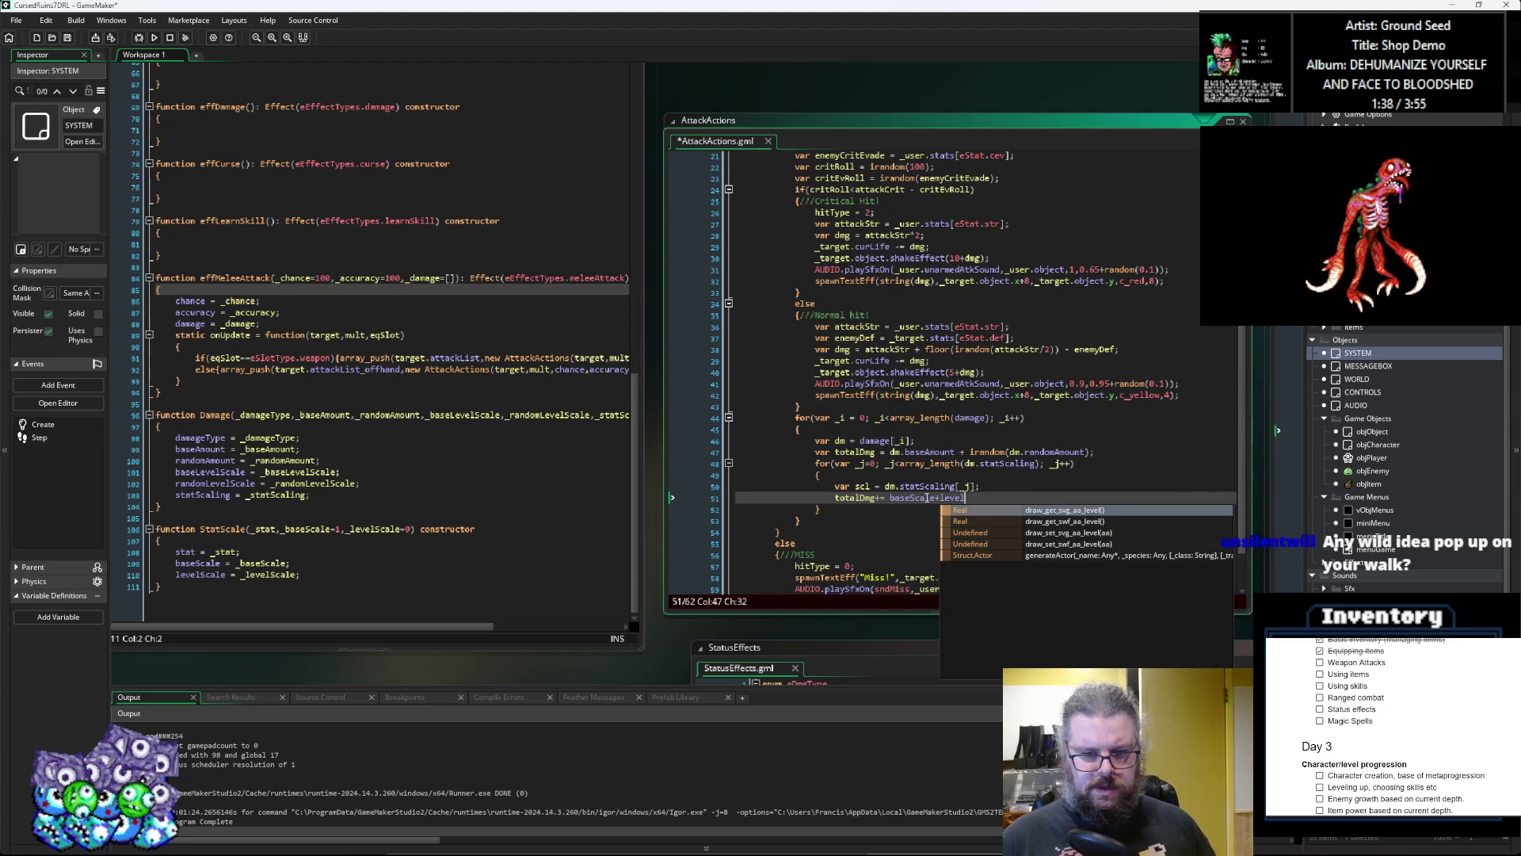
type("Scale")
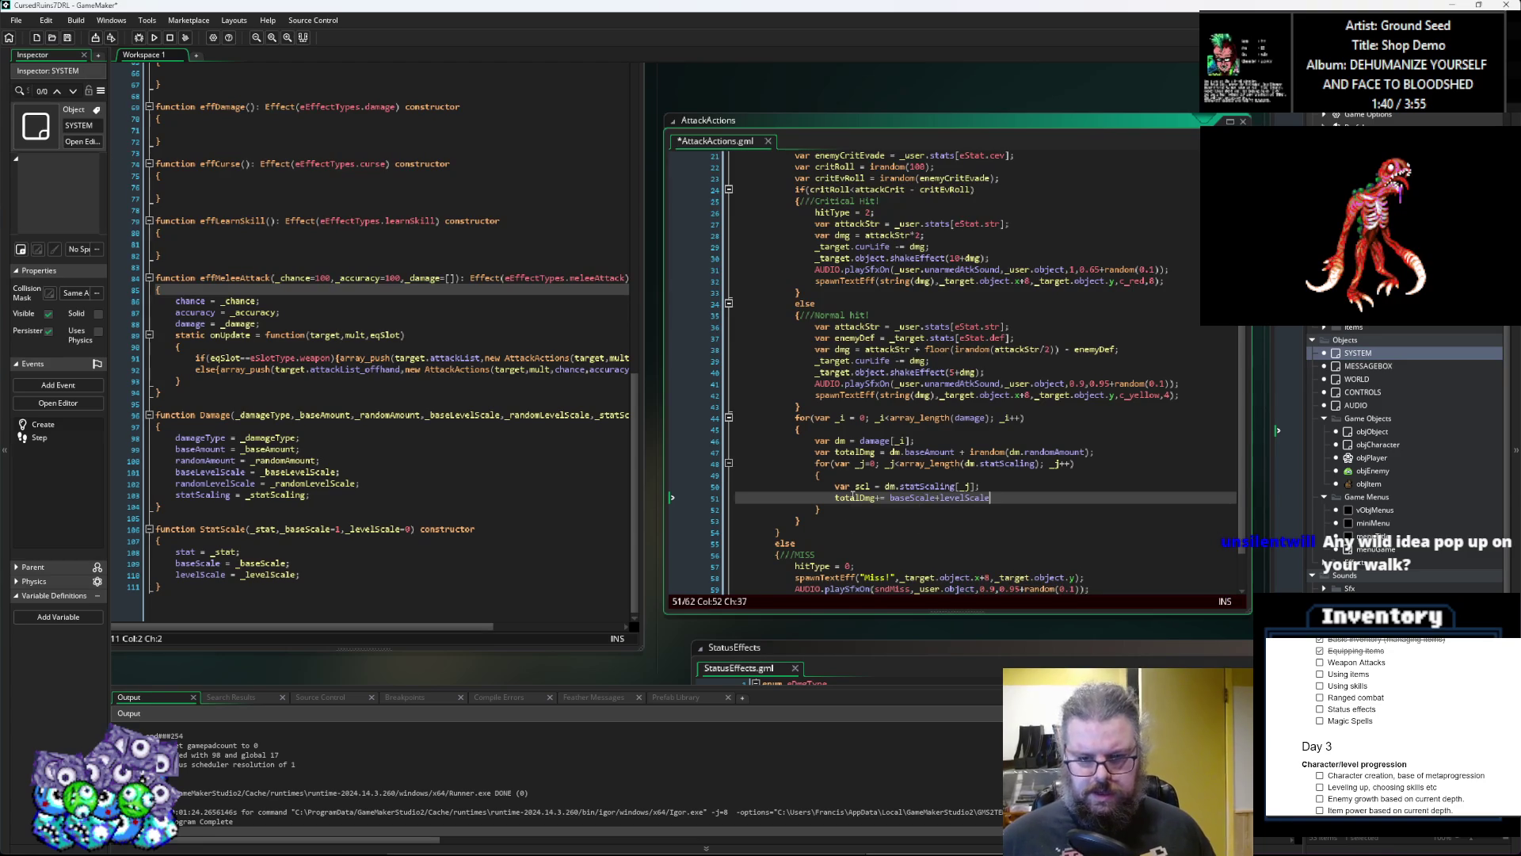
left_click(891, 500)
type("scl.")
left_click(965, 499)
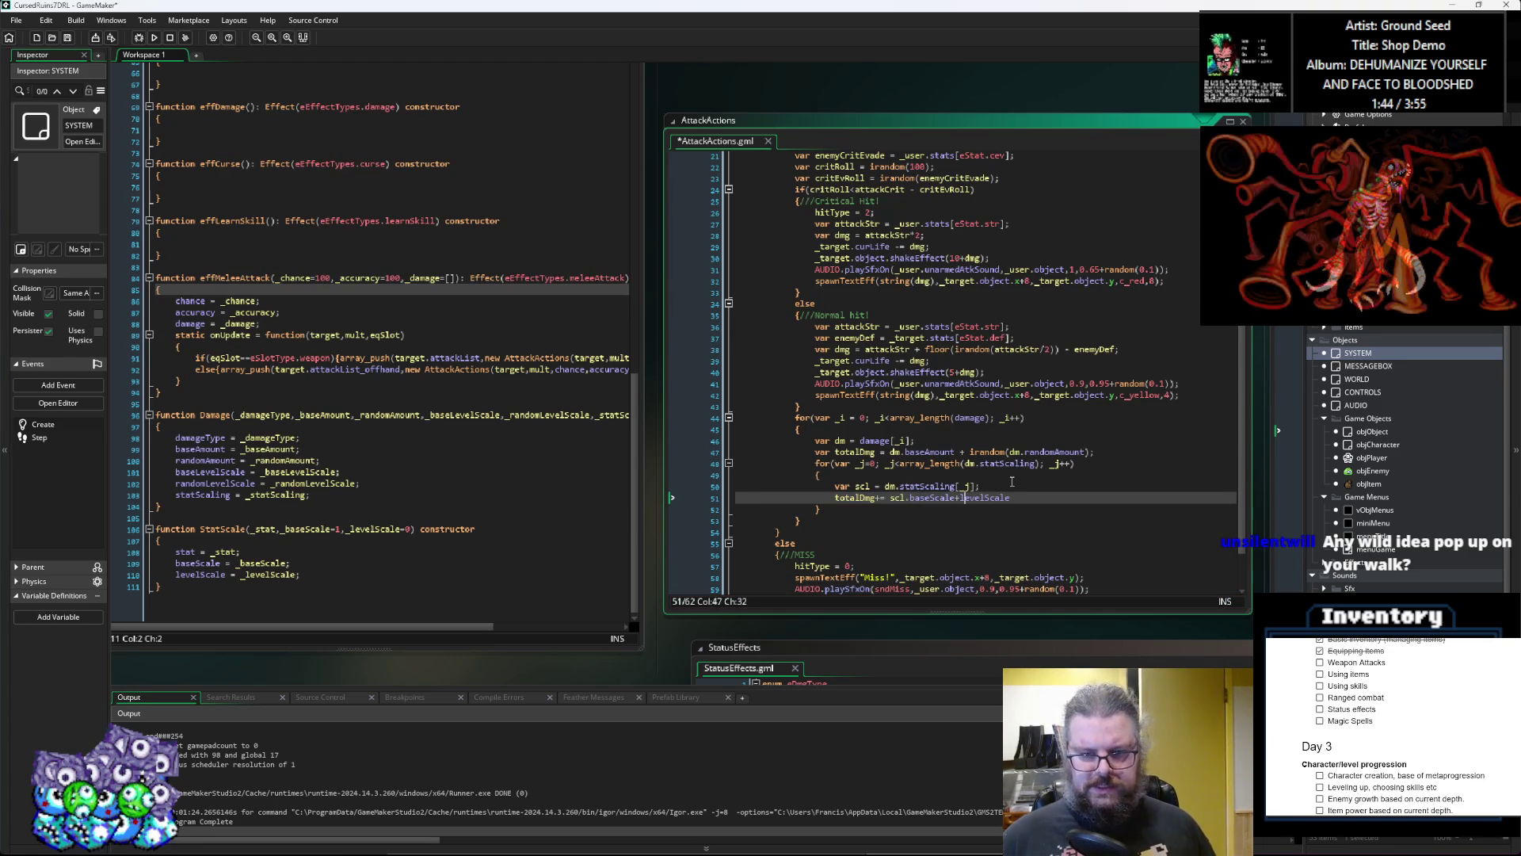
type("scl.")
key("Right")
key("Right")
key("Right")
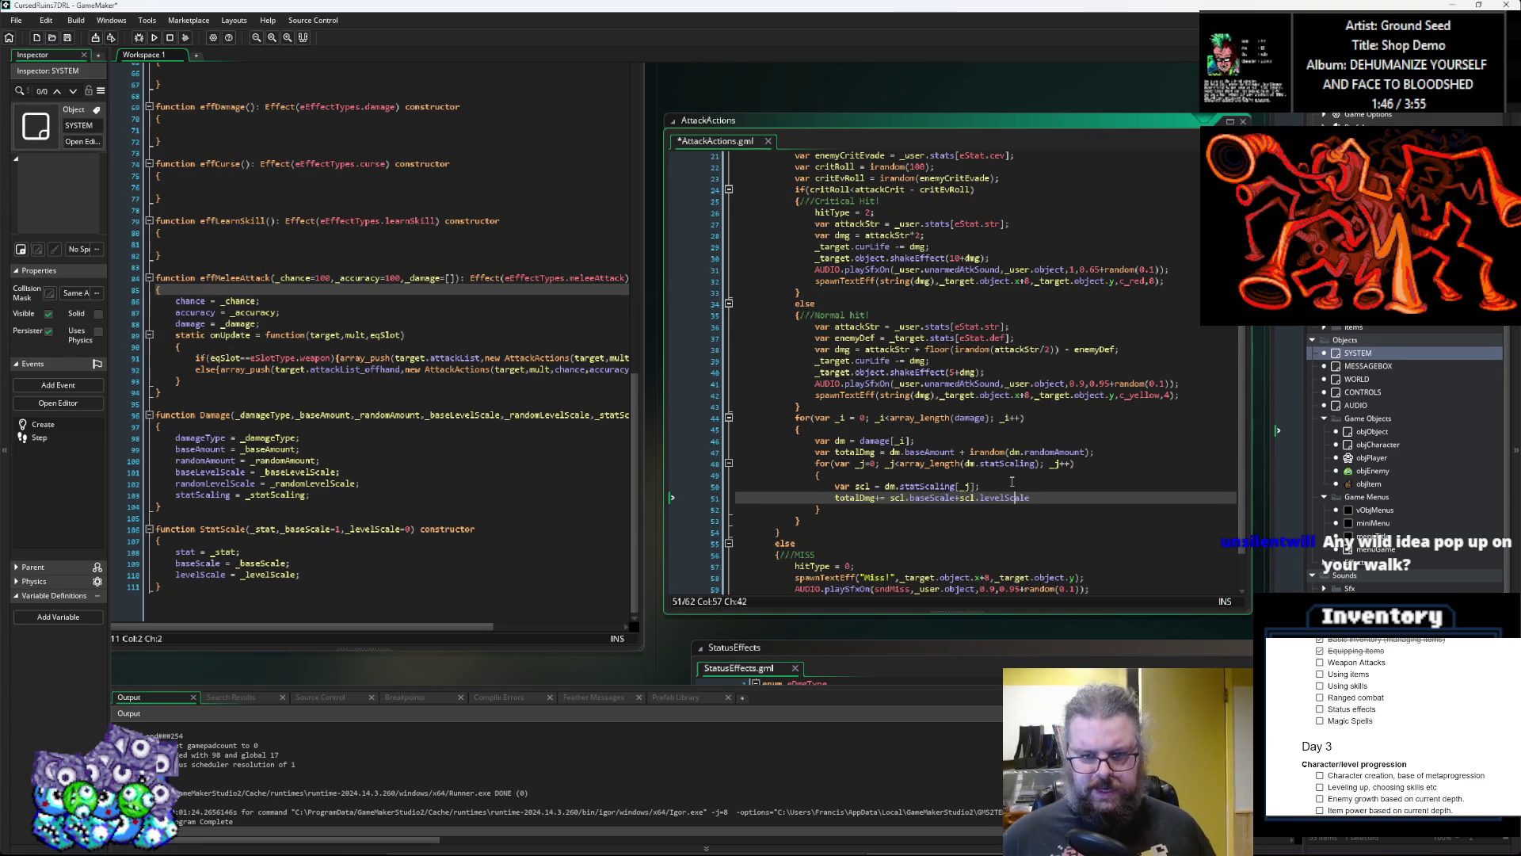
type(")")
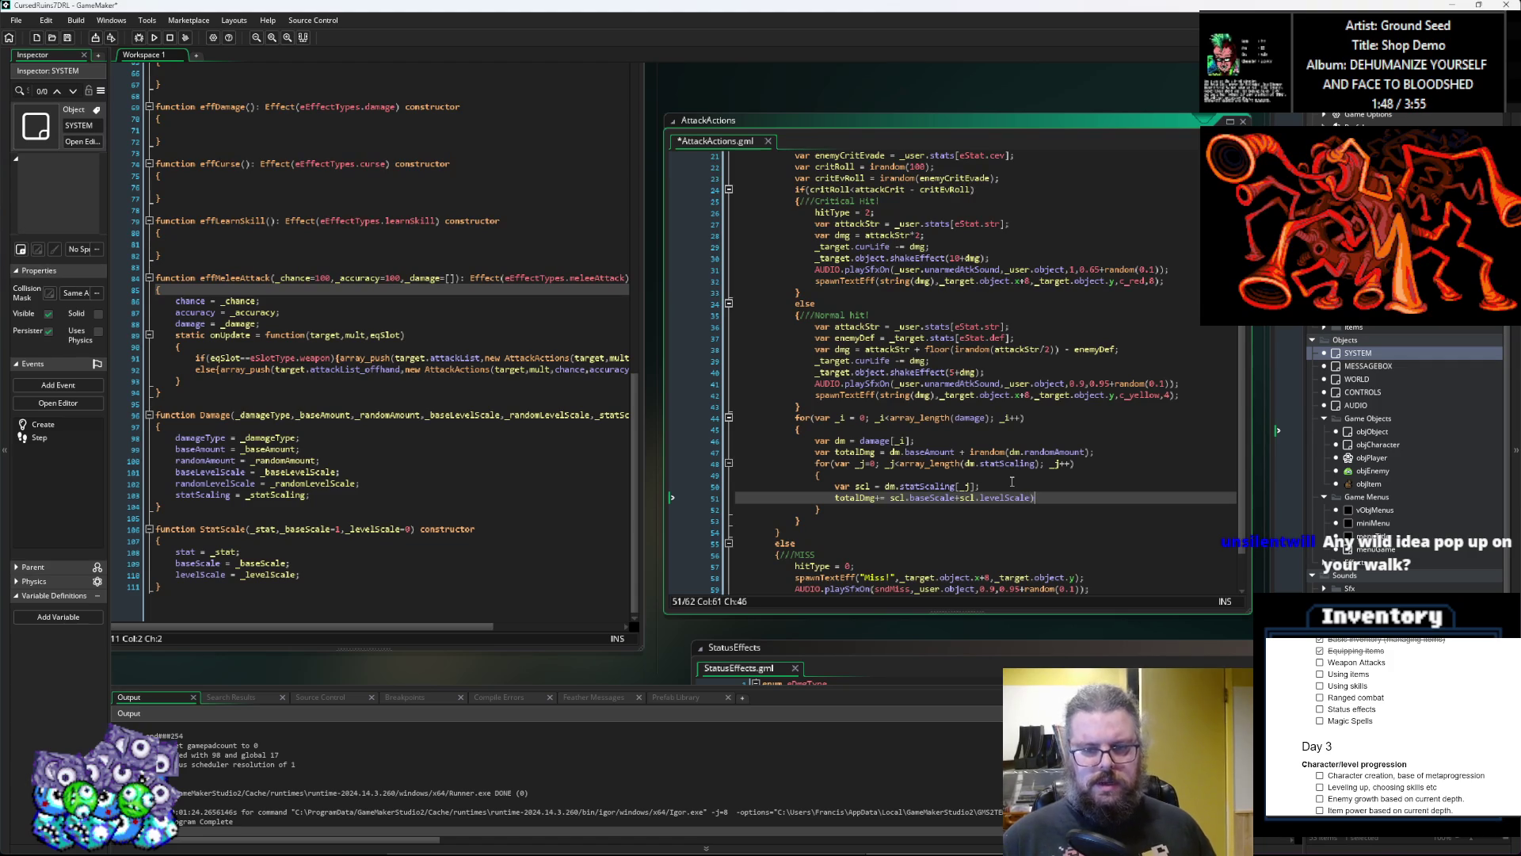
Step: Parenthesize the scale sum and multiply it by _user.stats[scl.stat]
left_click(890, 497)
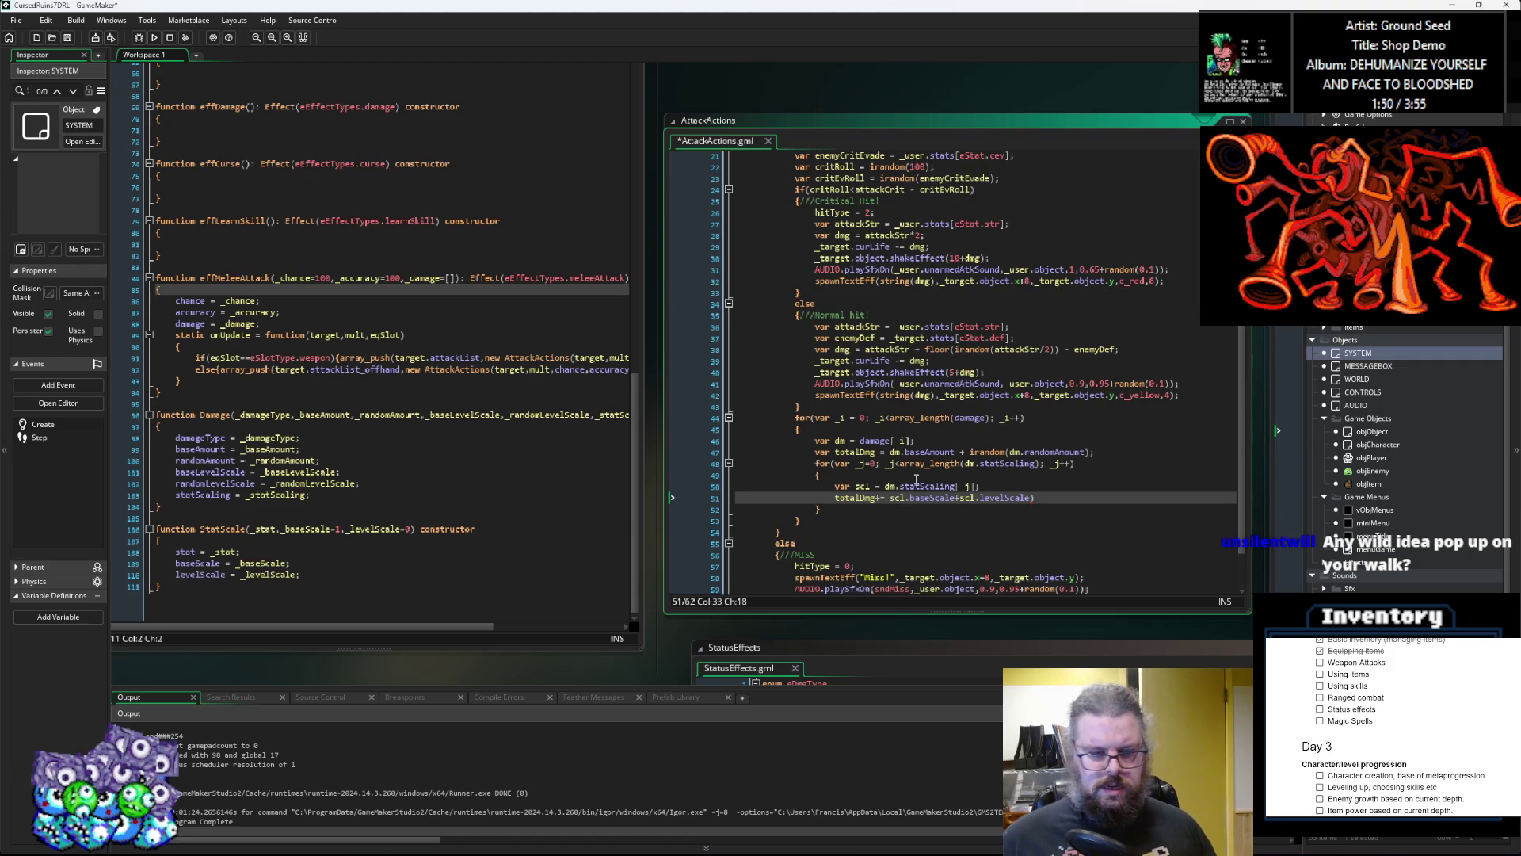
type("(")
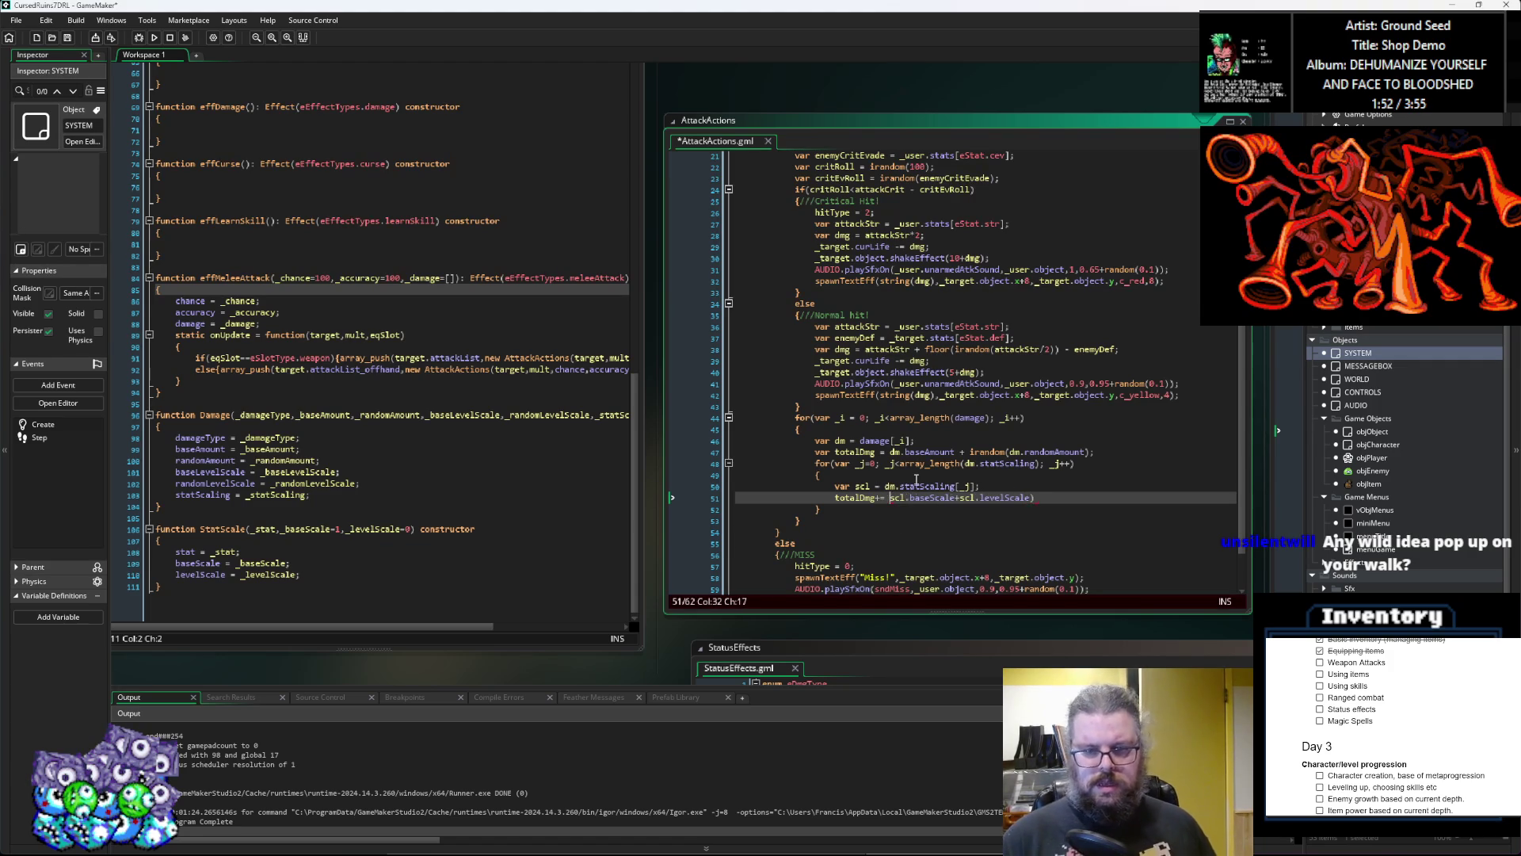
left_click(1046, 499)
type("*")
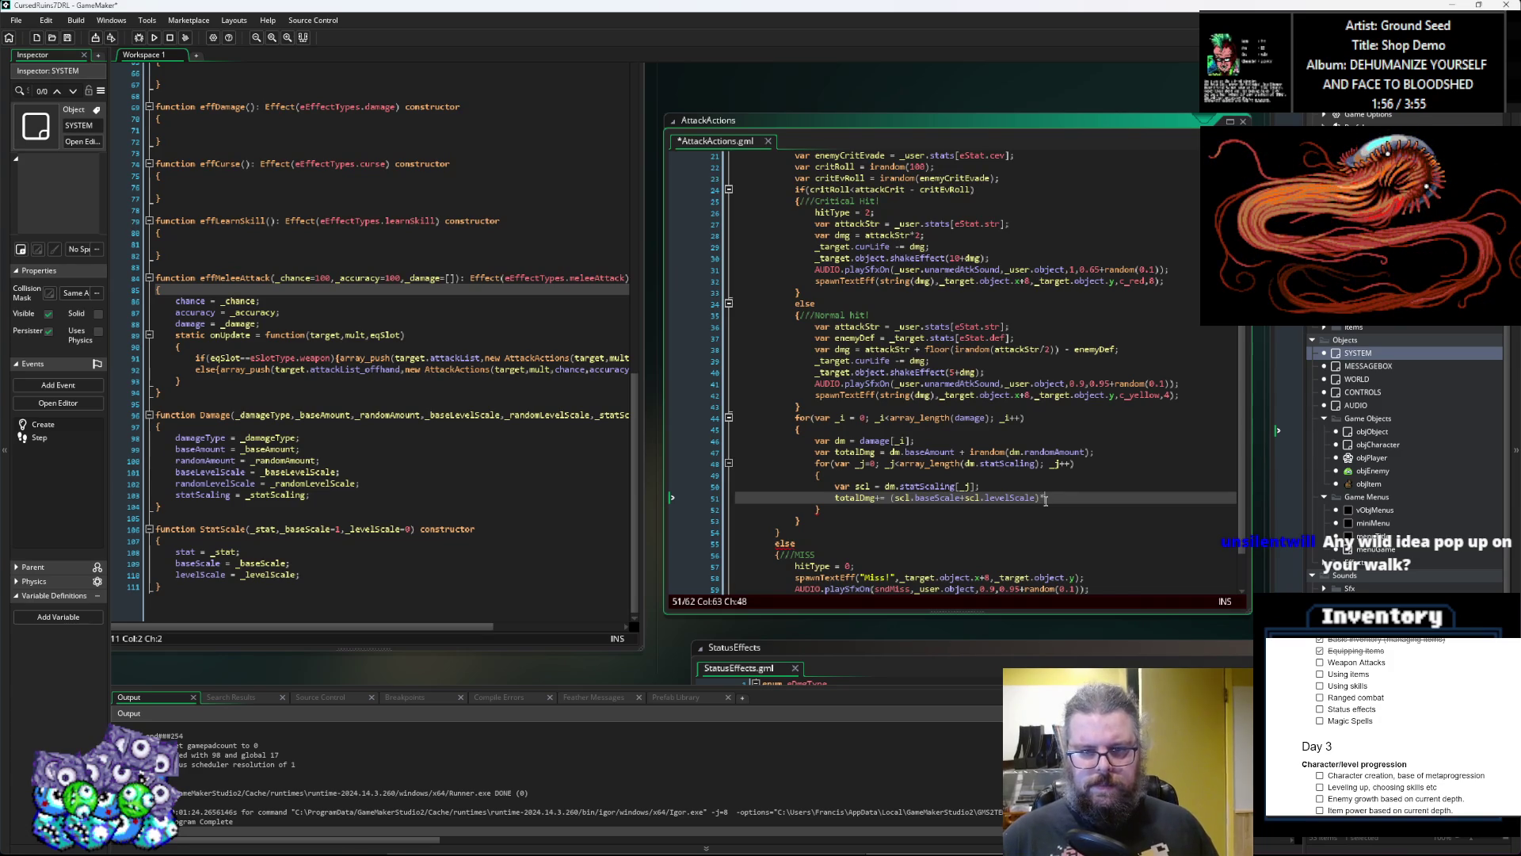
type("_user")
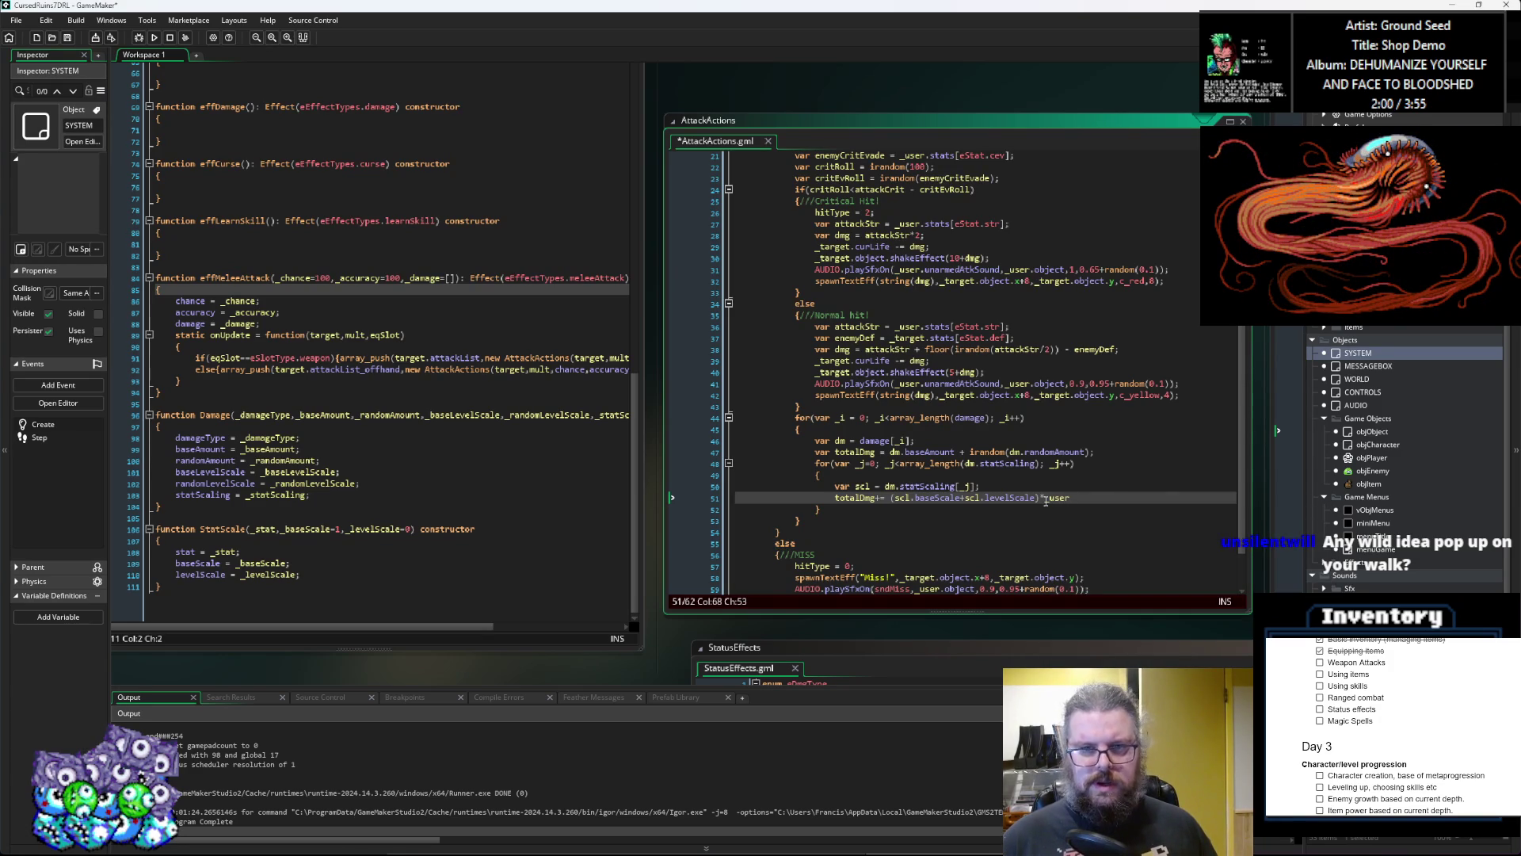
type(".")
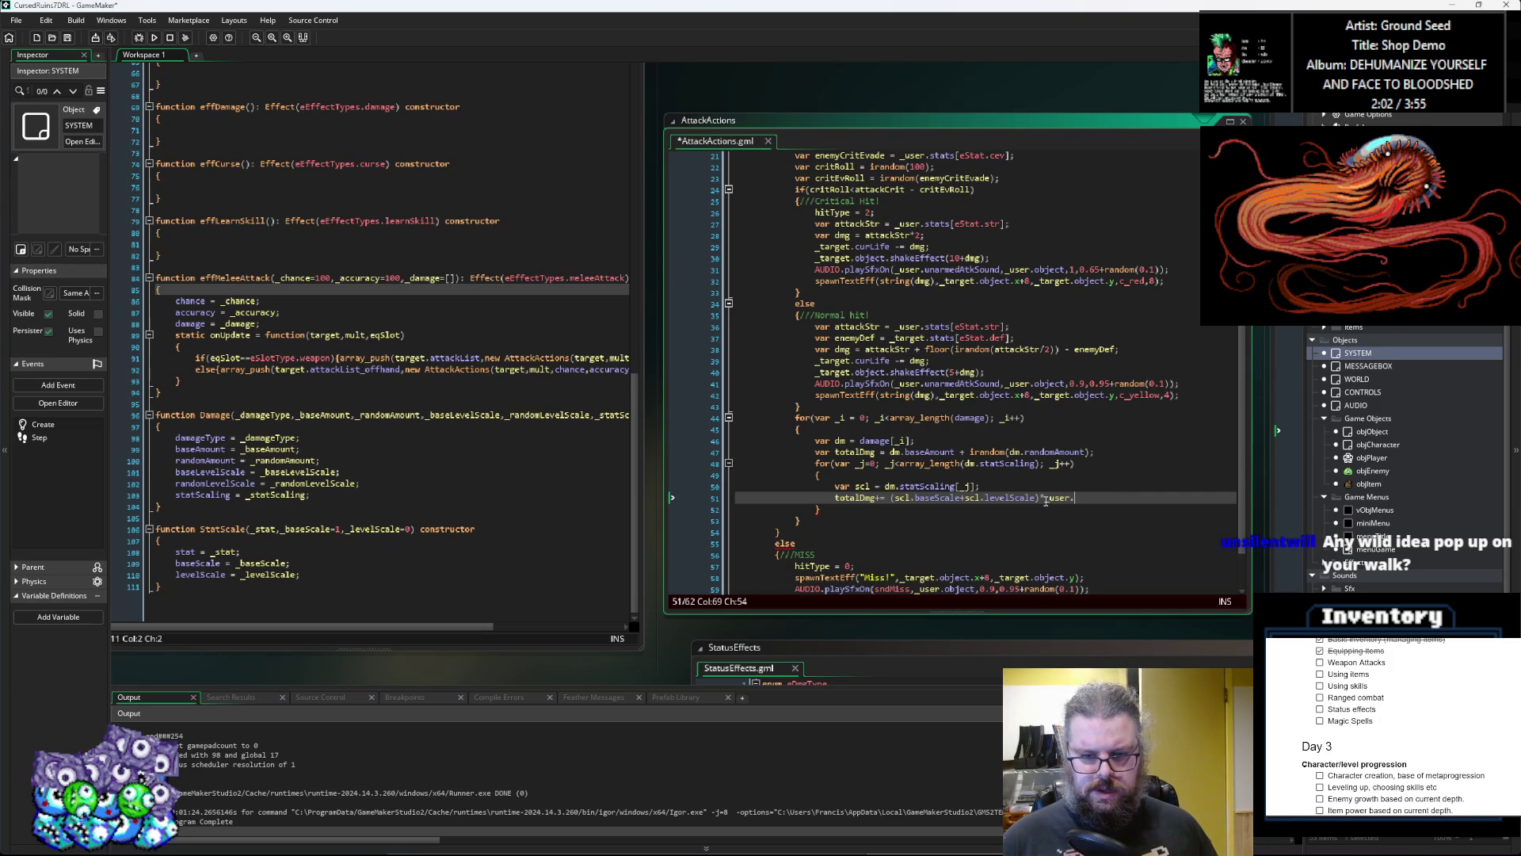
type("stat")
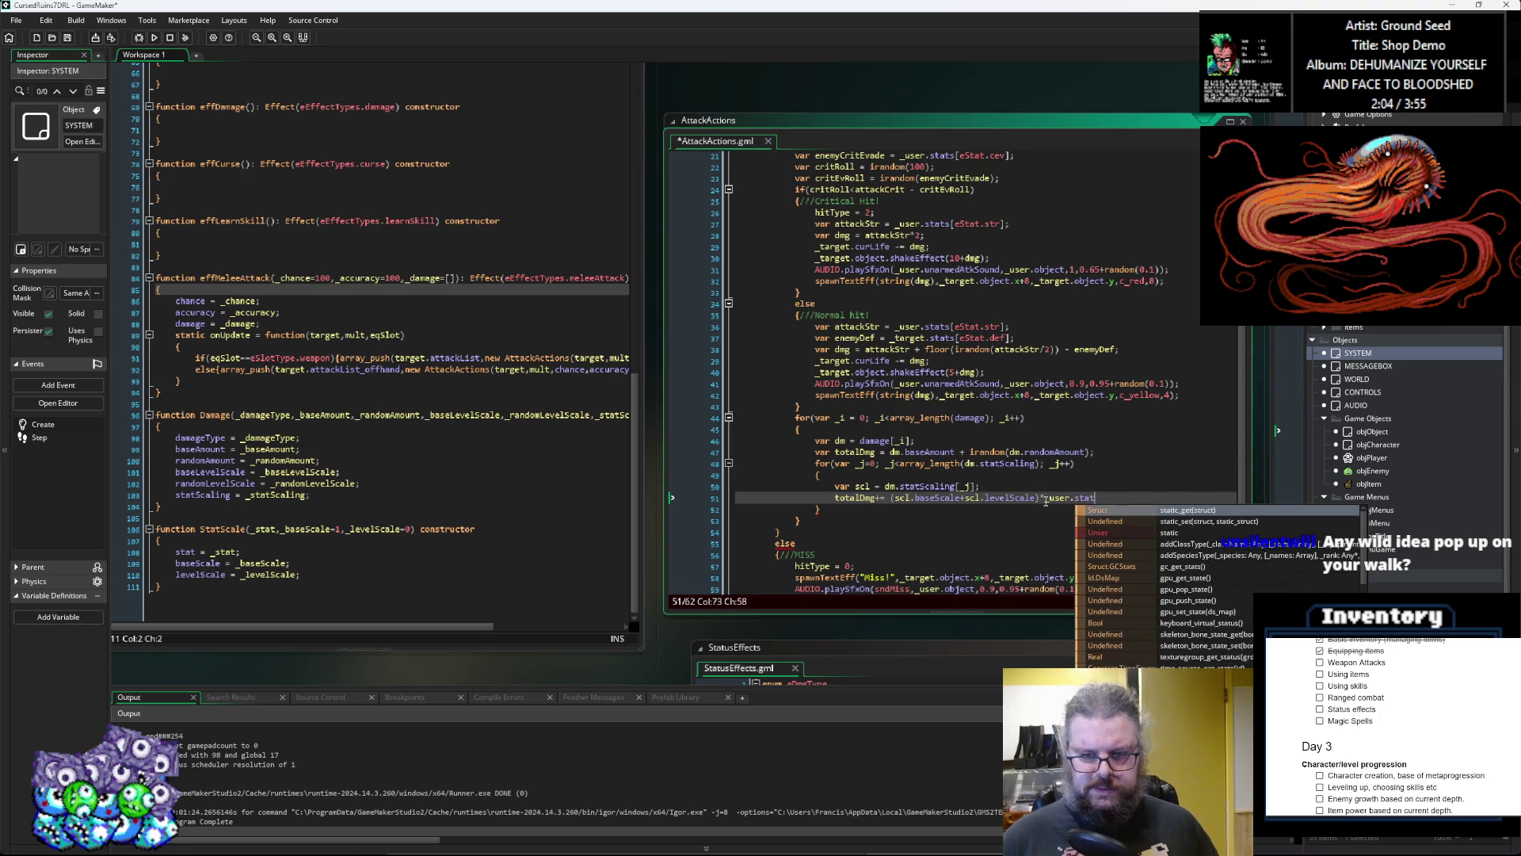
type("s[")
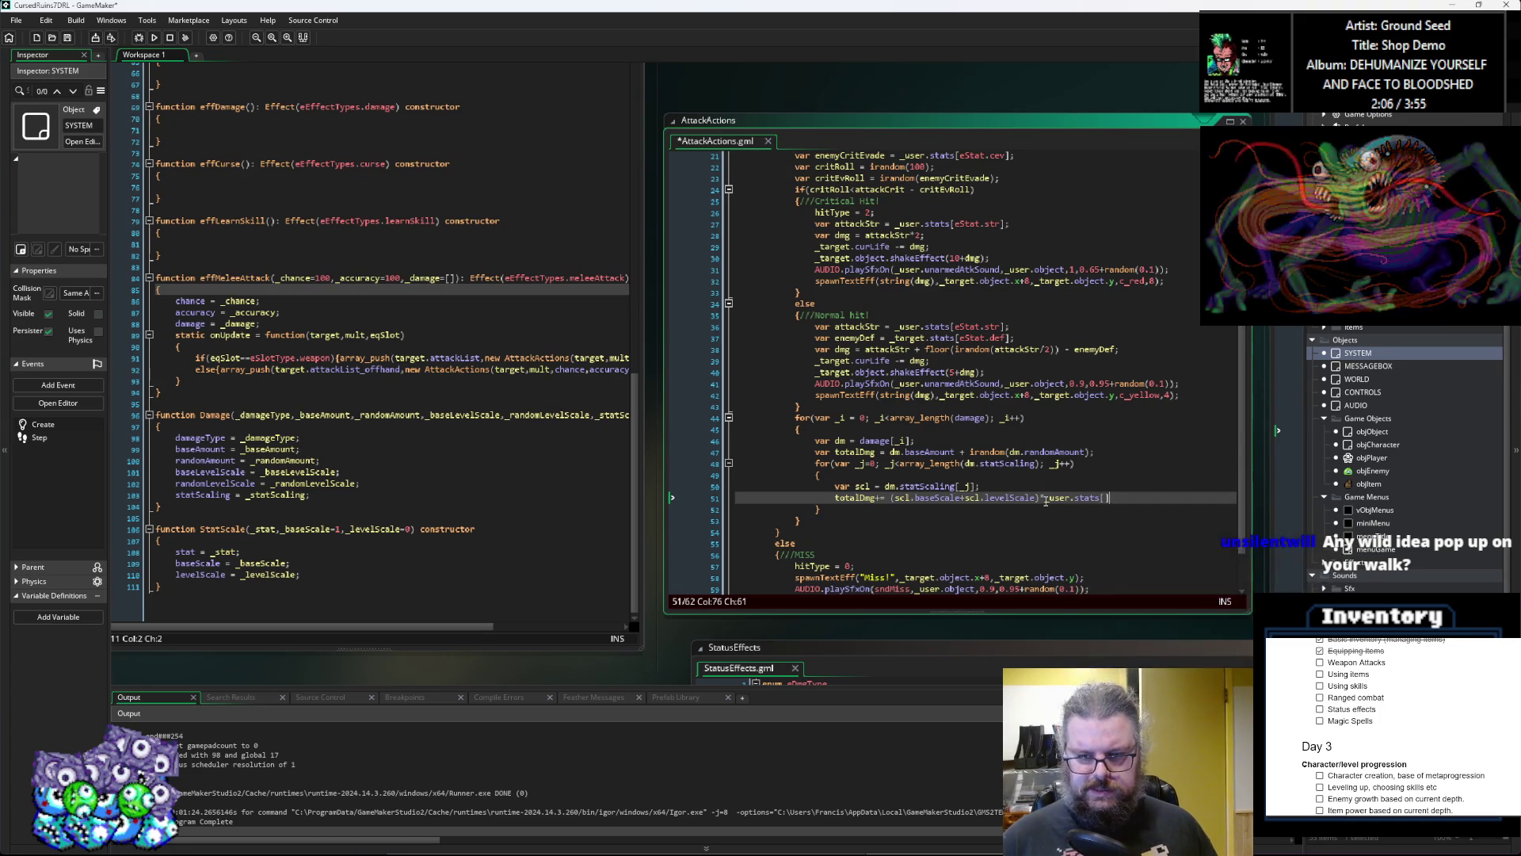
type("scl.")
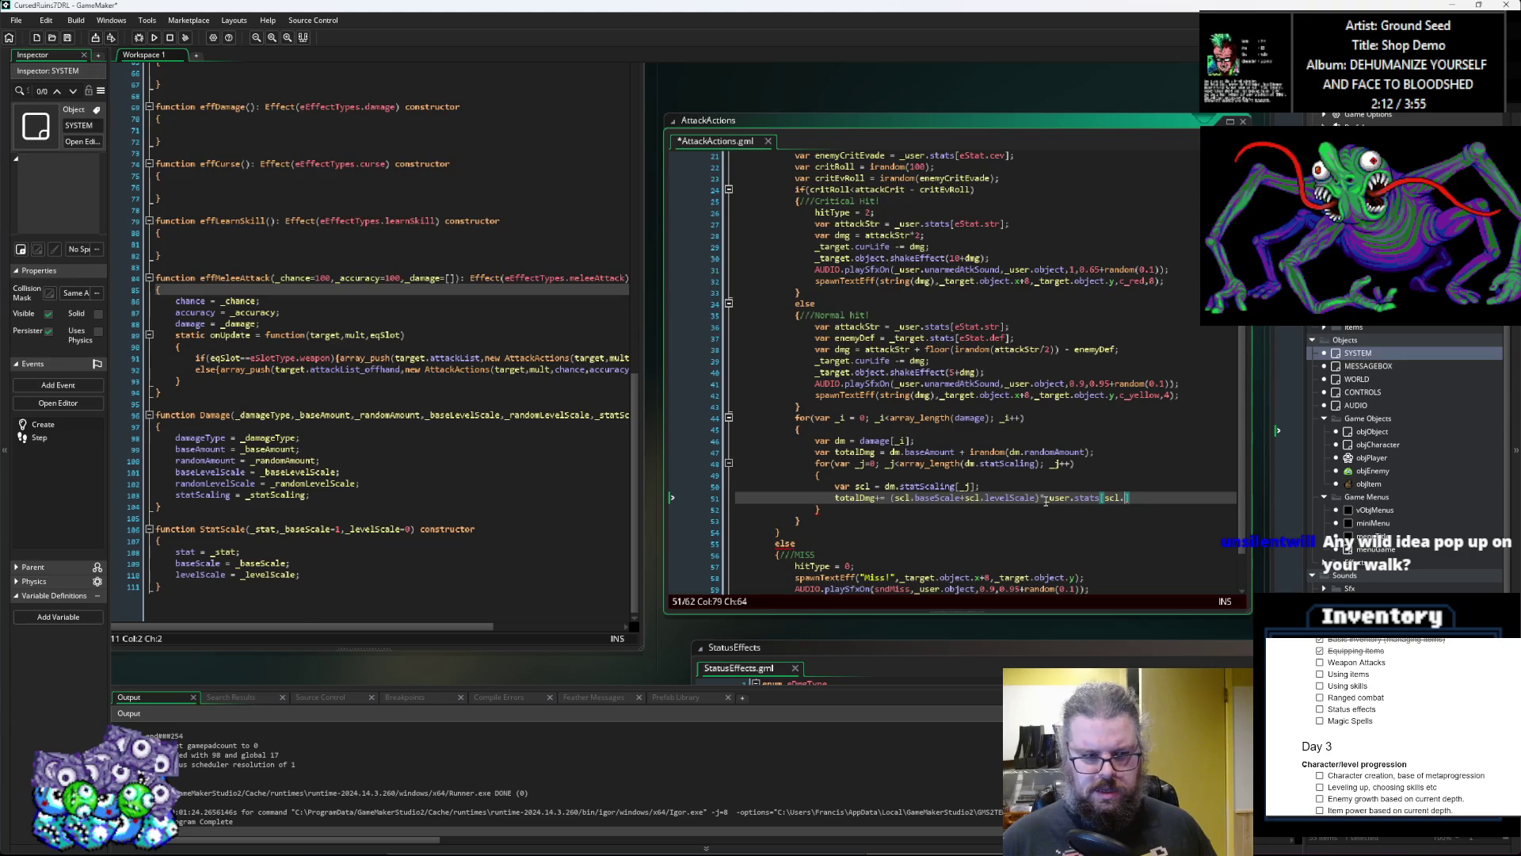
type("stat]")
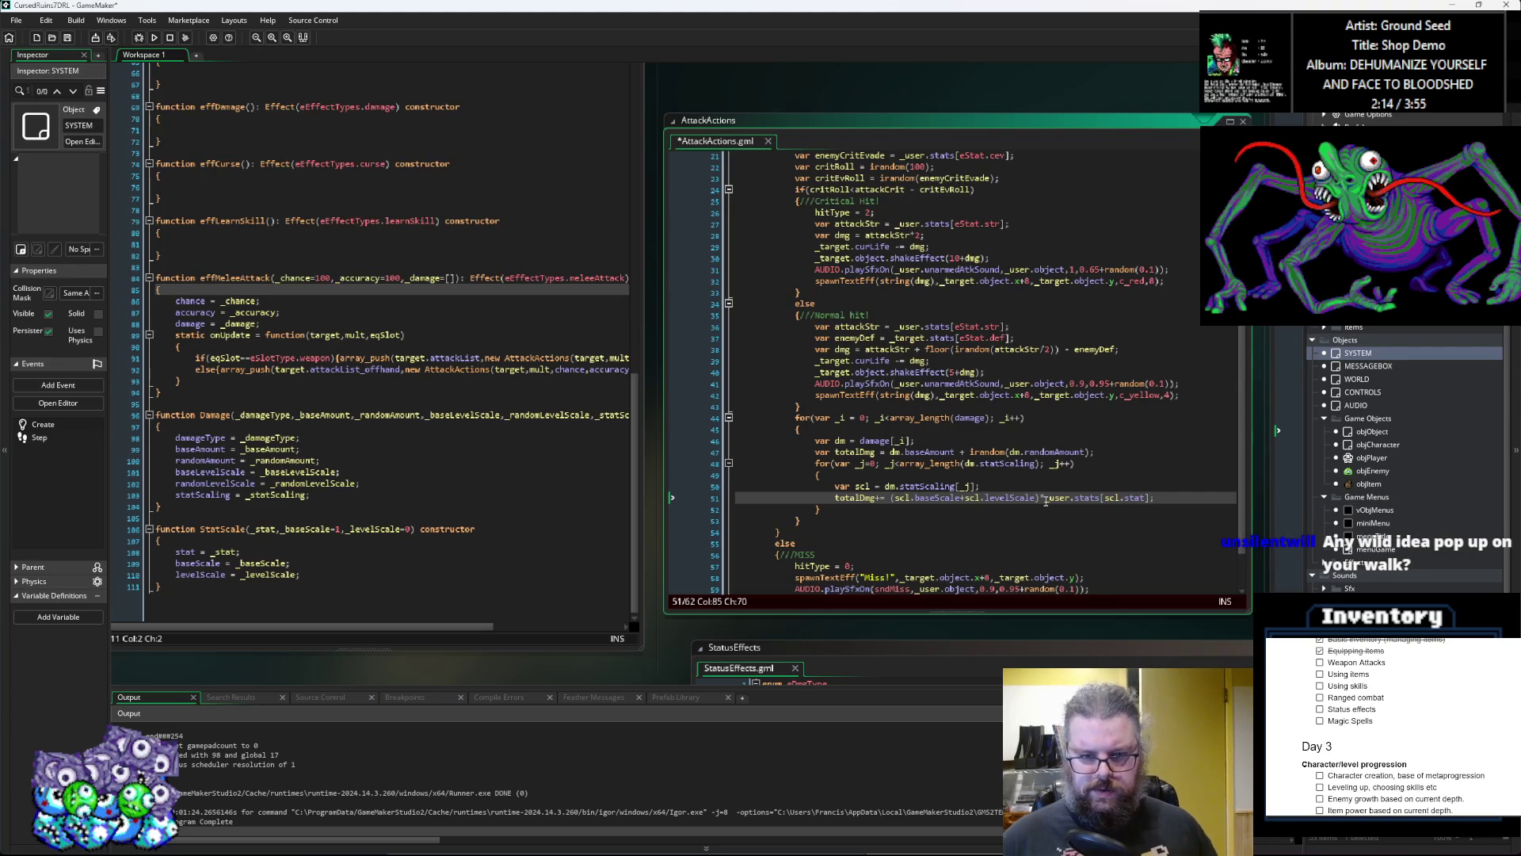
left_click(866, 498)
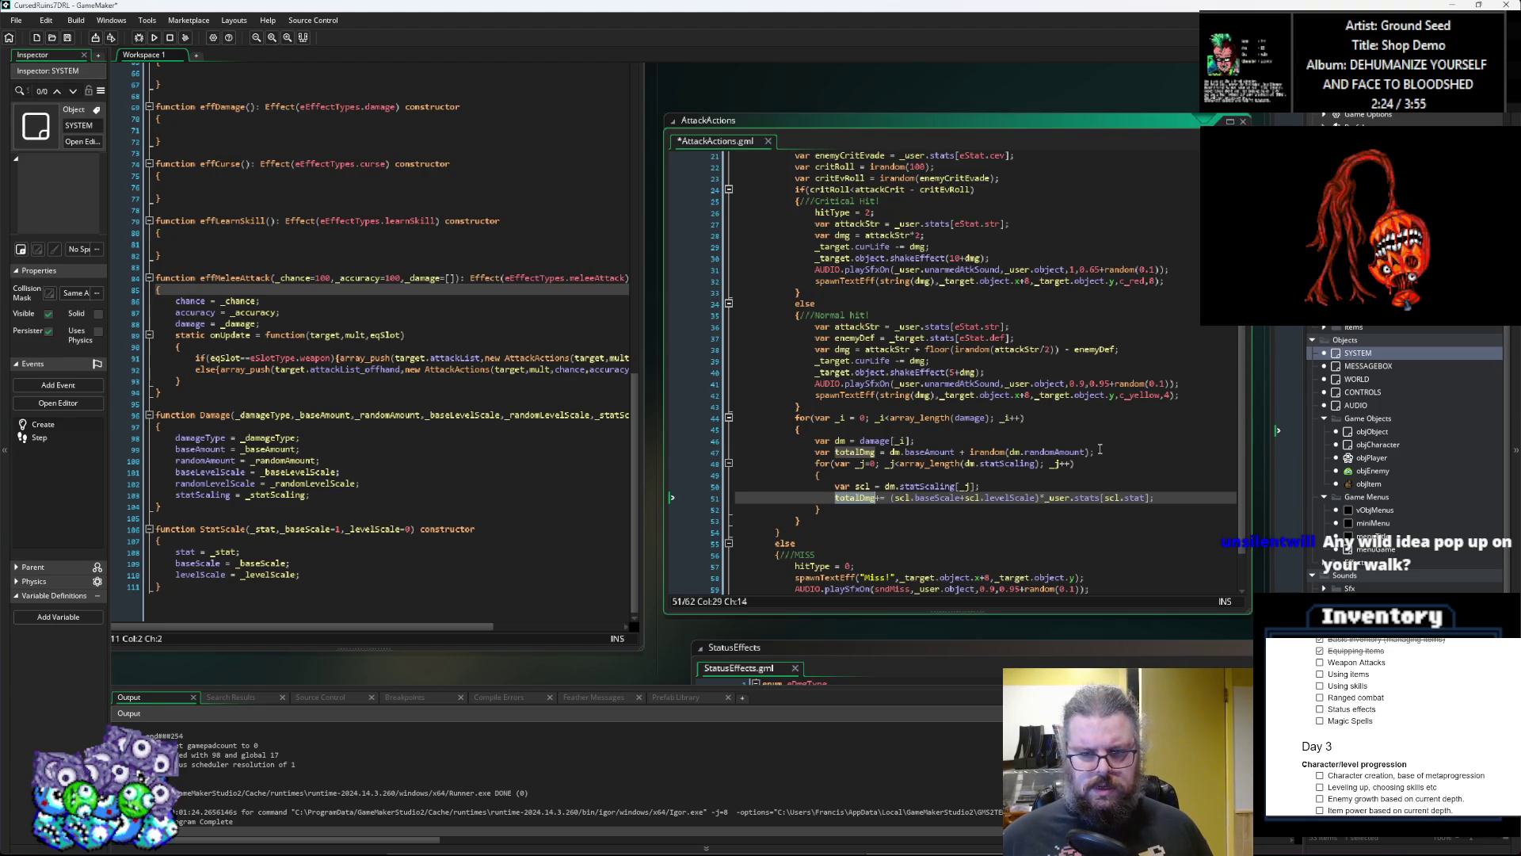
Step: Comment out irandom(dm.randomAmount) on line 47, end totalDmg at dm.baseAmount;, and add a line below the inner loop
left_click(957, 451)
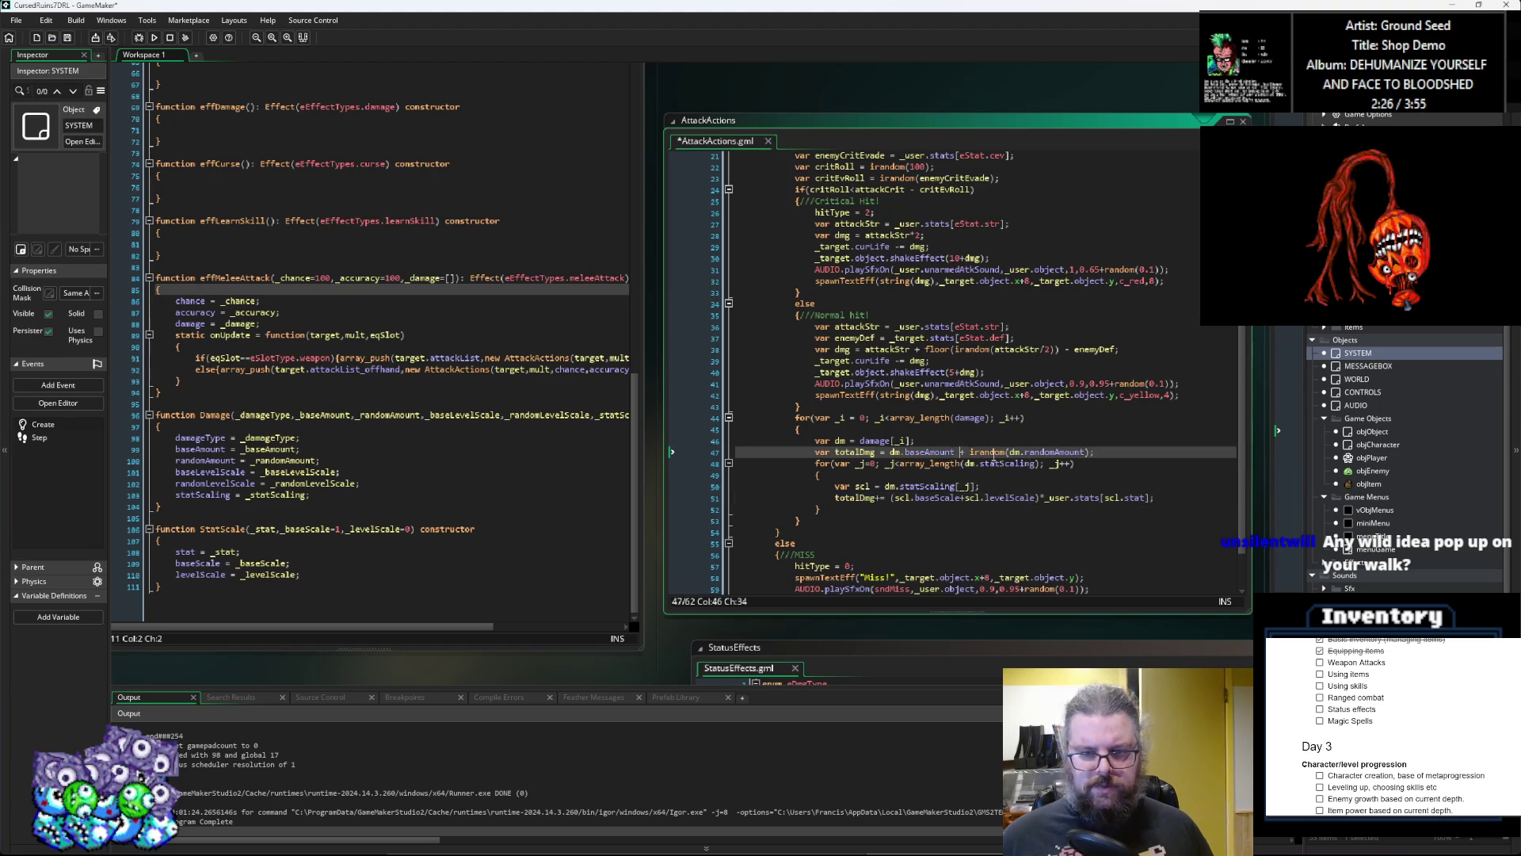
type("//")
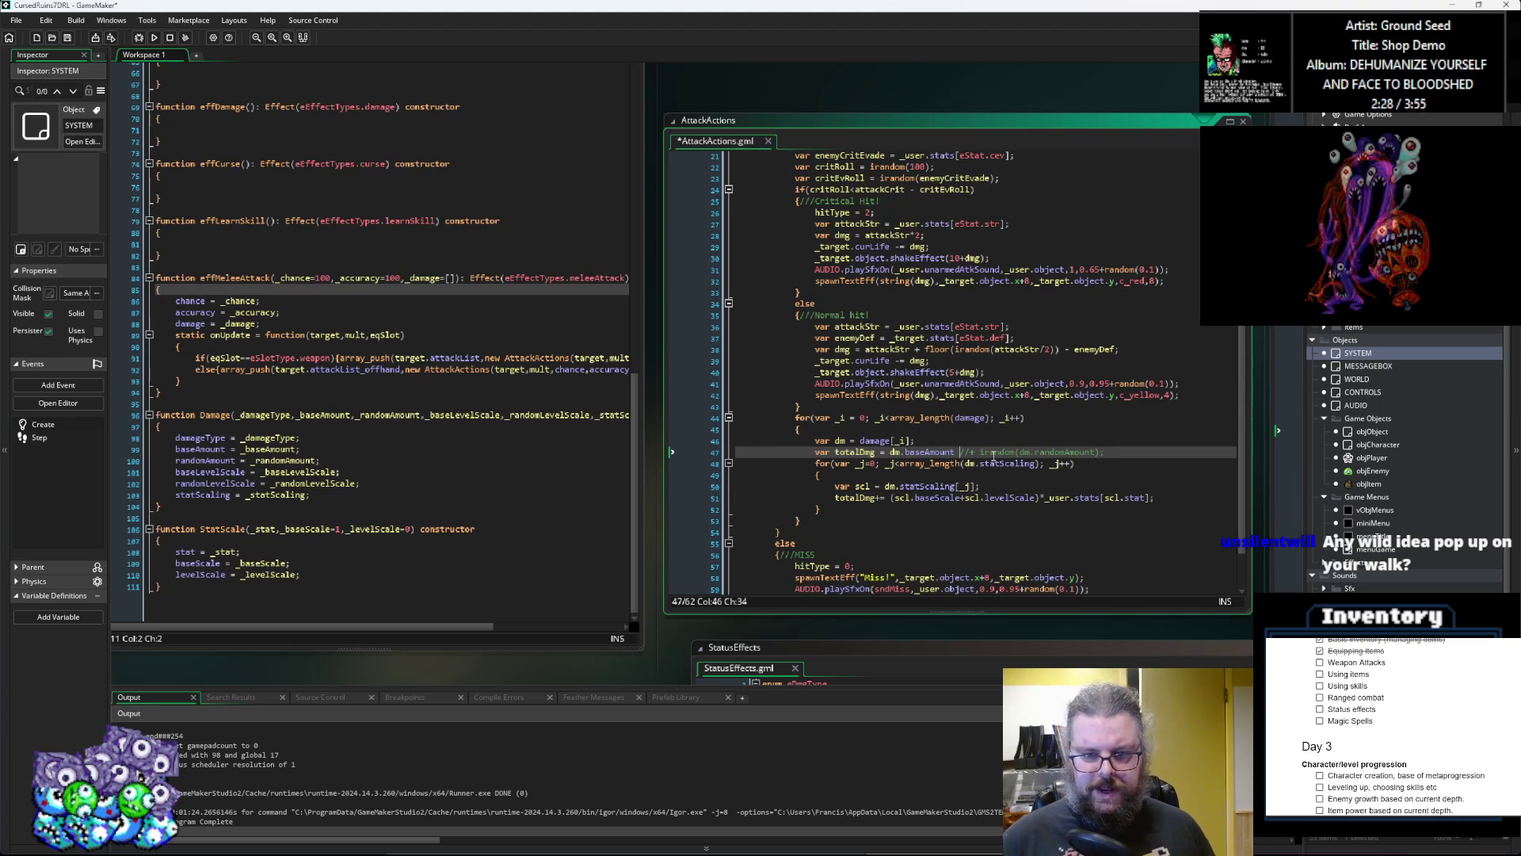
key("Left")
key("Left")
key("Left")
type(";")
left_click(841, 504)
left_click_drag(787, 516, 825, 512)
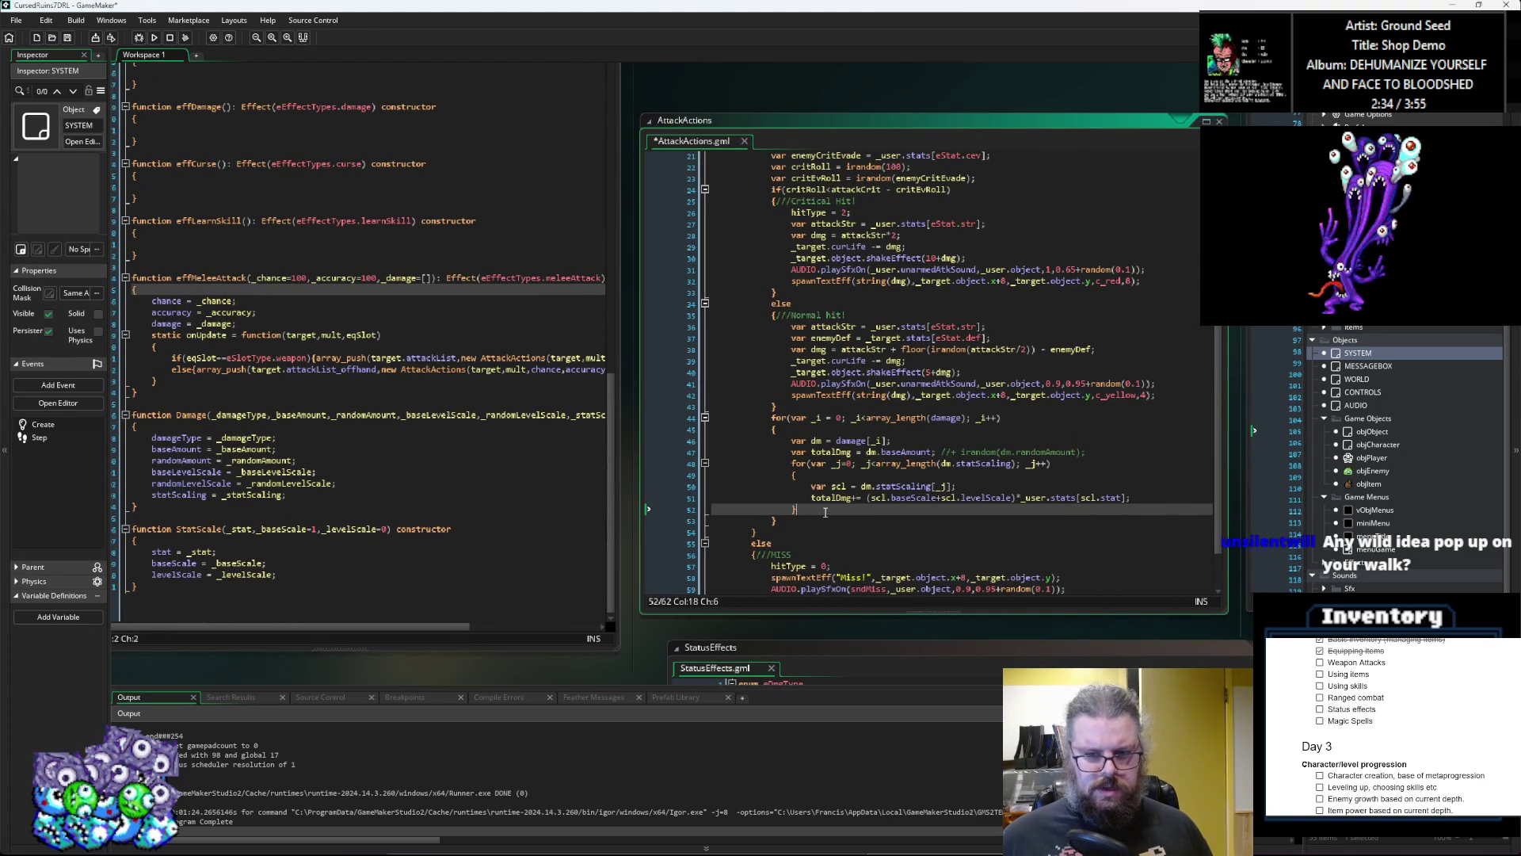
key("Return")
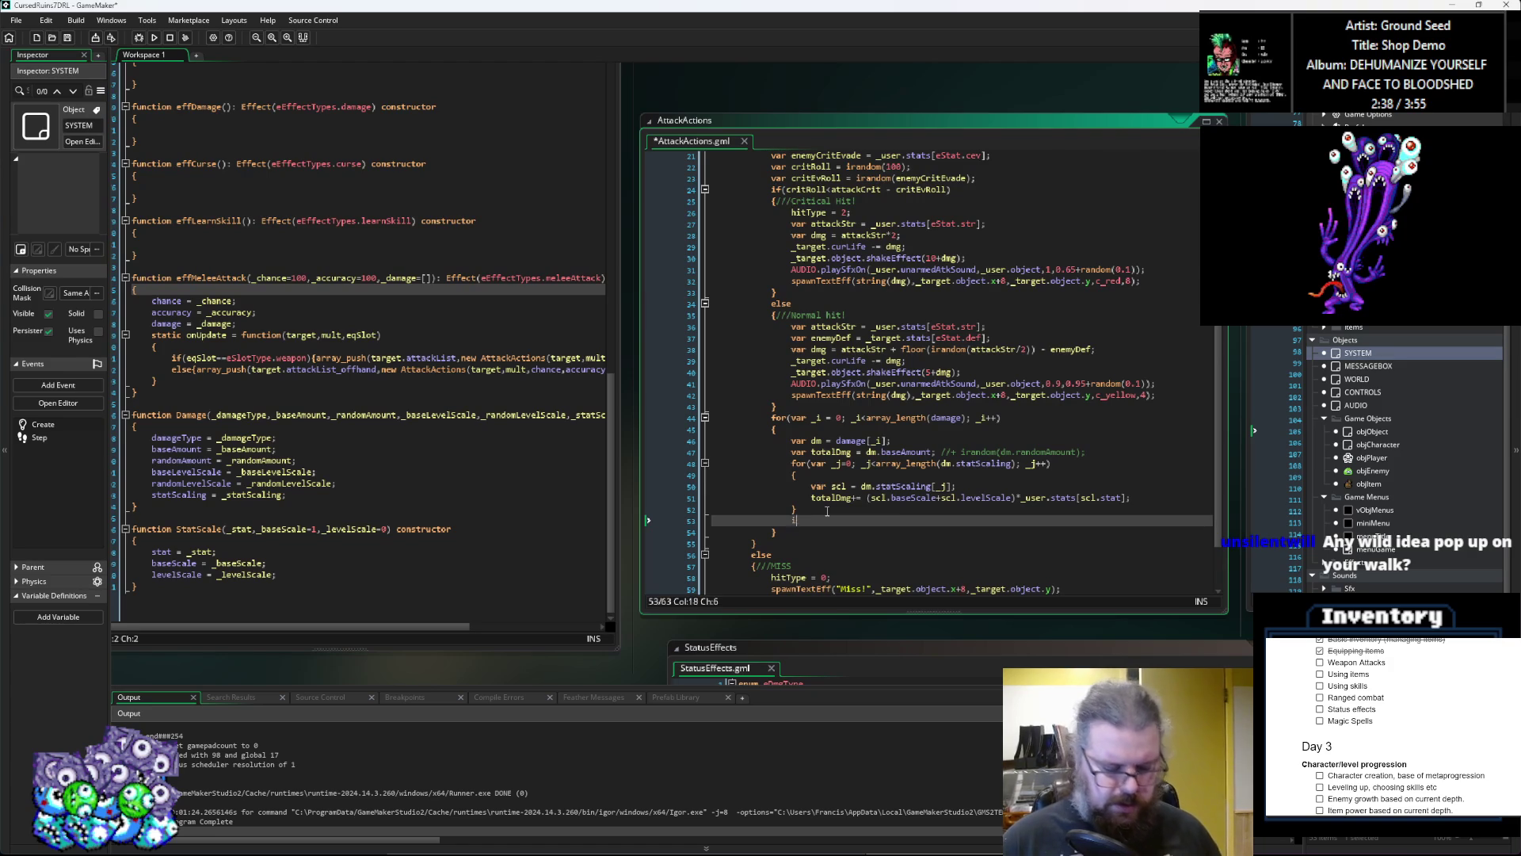
Step: Add an if(hitType==2){} block followed by an empty else{} block below the inner loop
type("f(hitType==2)")
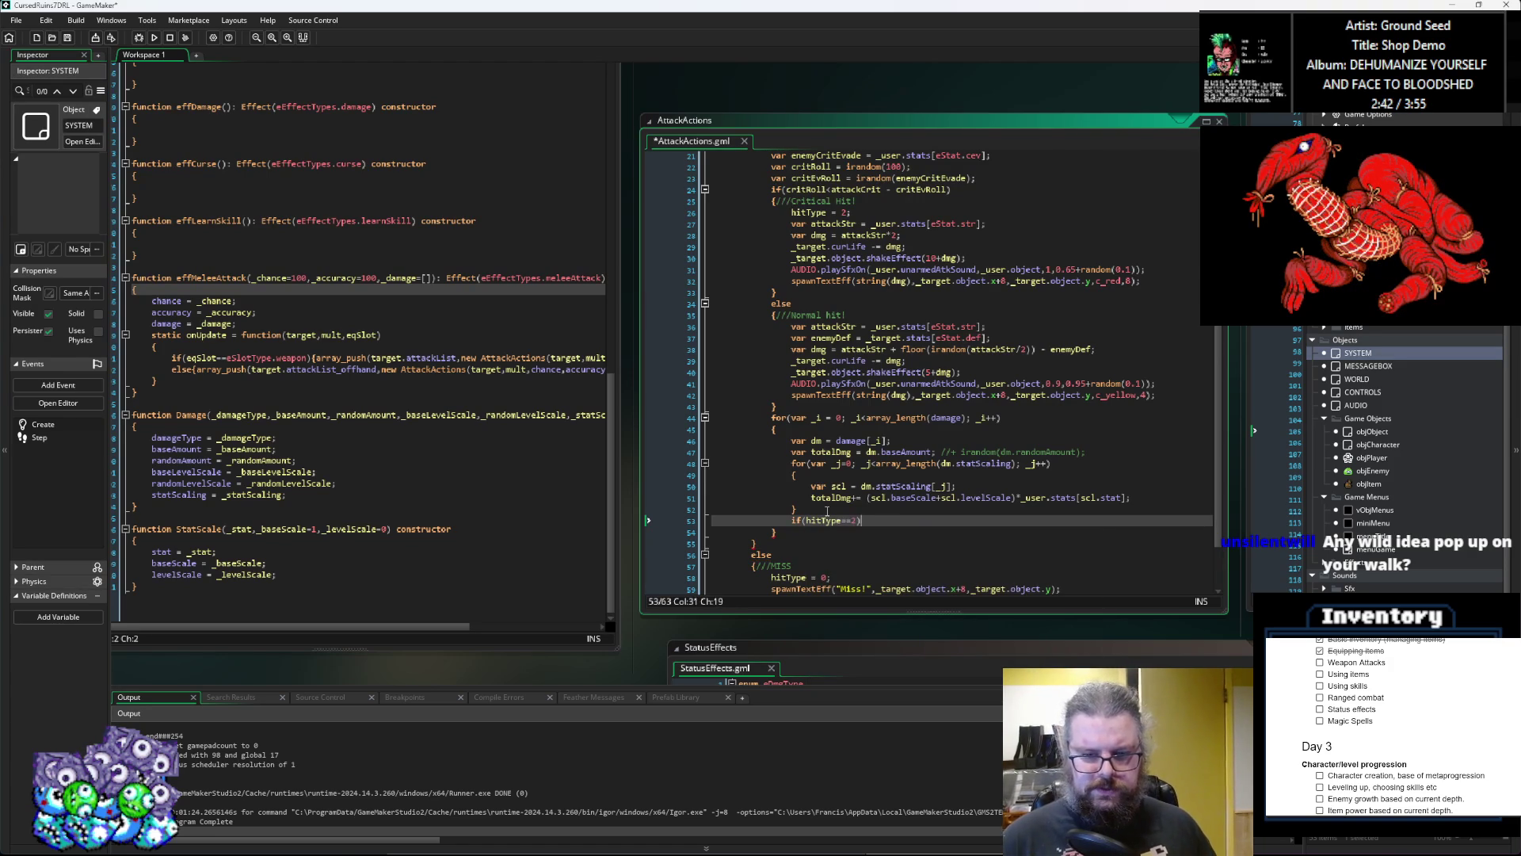
type("{}")
key("Return")
type("else{}")
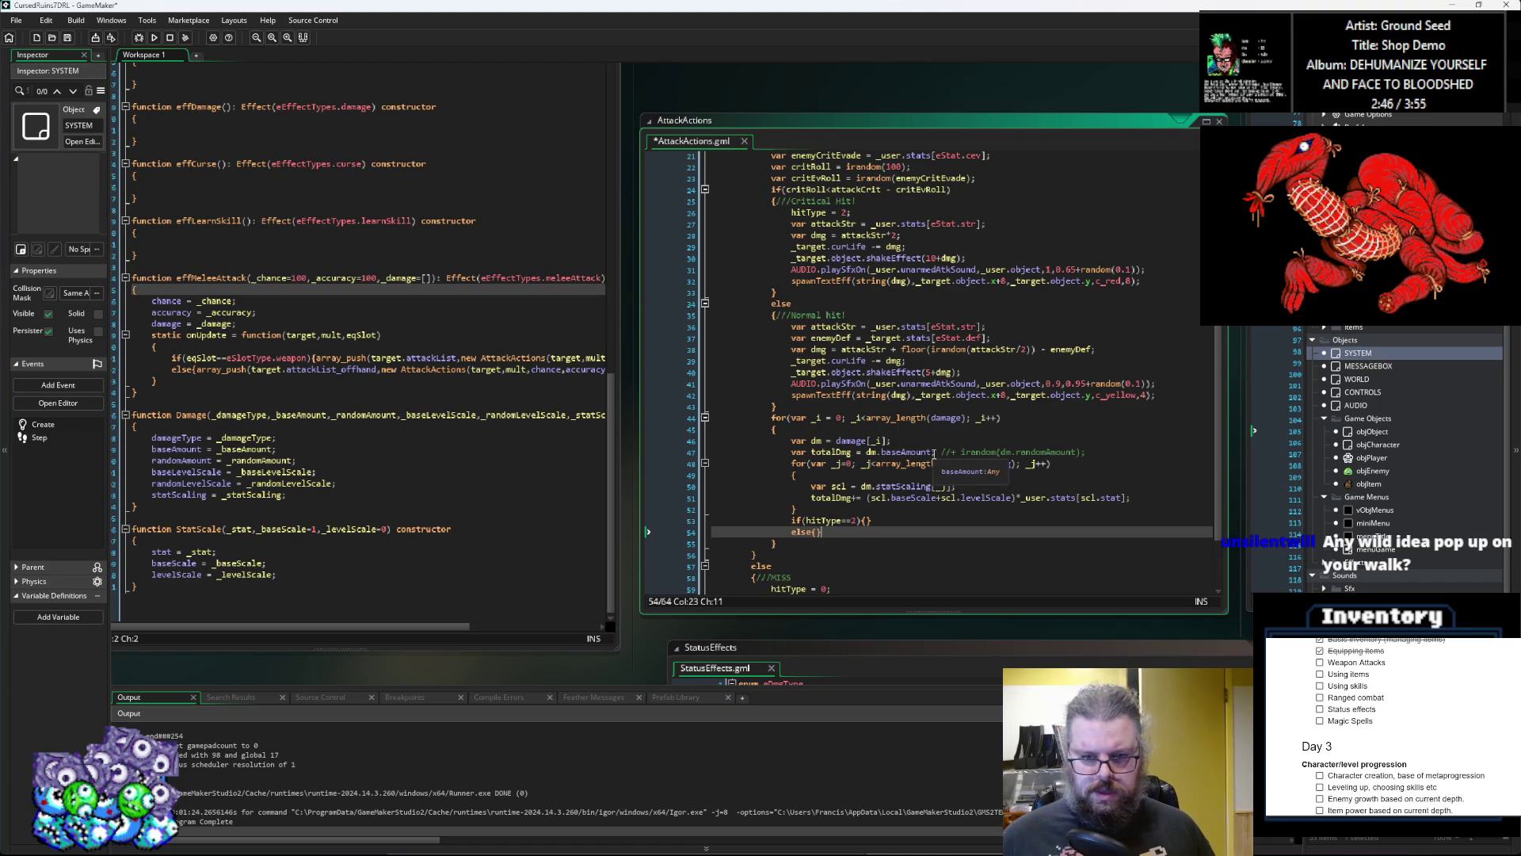
Step: Make the critical-hit branch add the full amount: totalDmg+=dm.randomAmount;
left_click(836, 452)
double_click(832, 451)
key("ctrl+c")
left_click(865, 521)
key("ctrl+v")
type("+=")
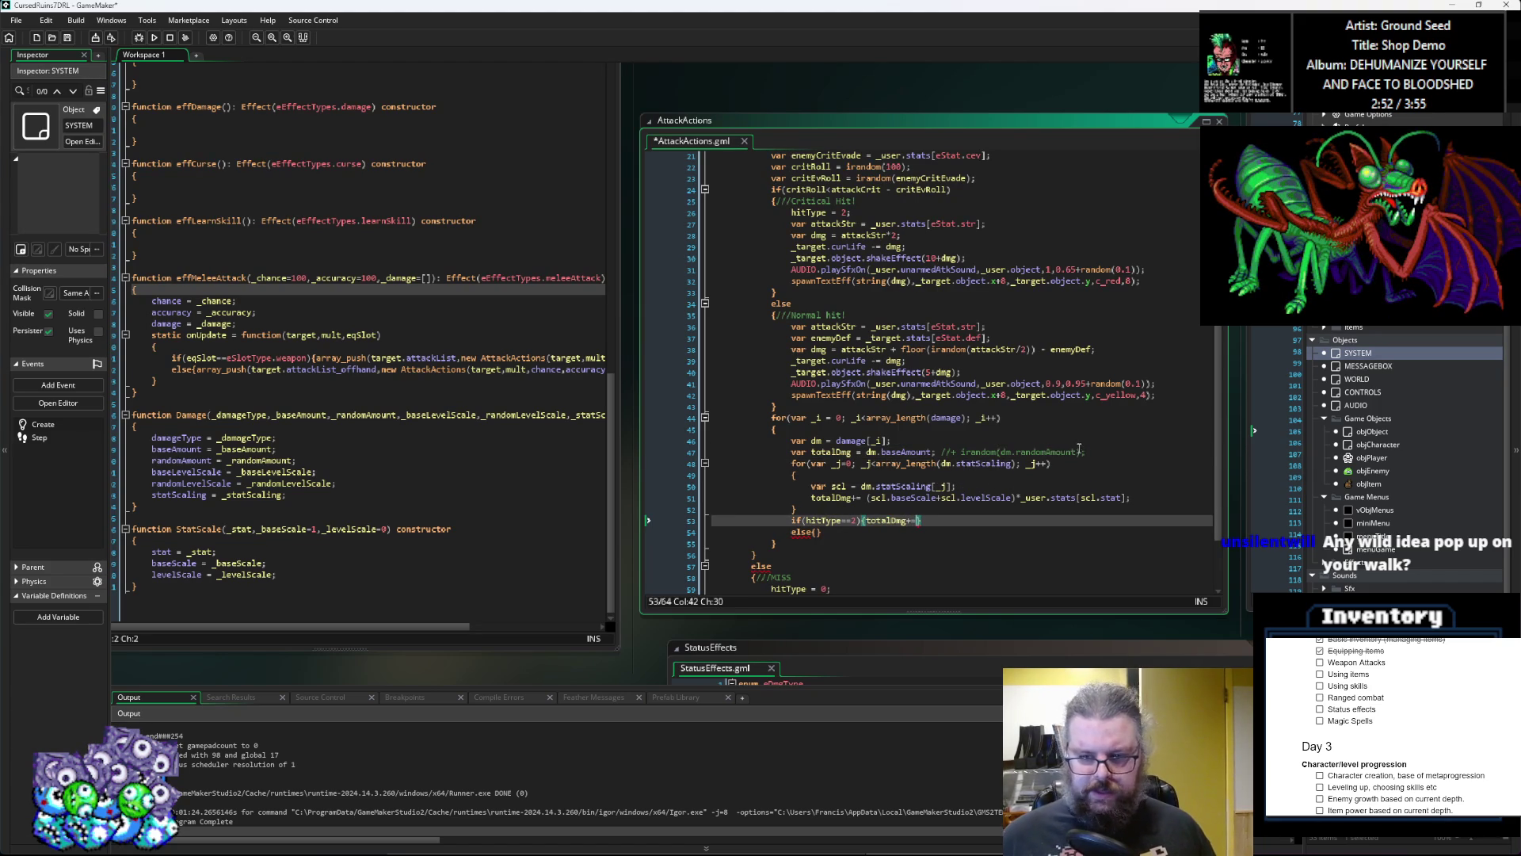
left_click(1078, 452)
key("shift+Up")
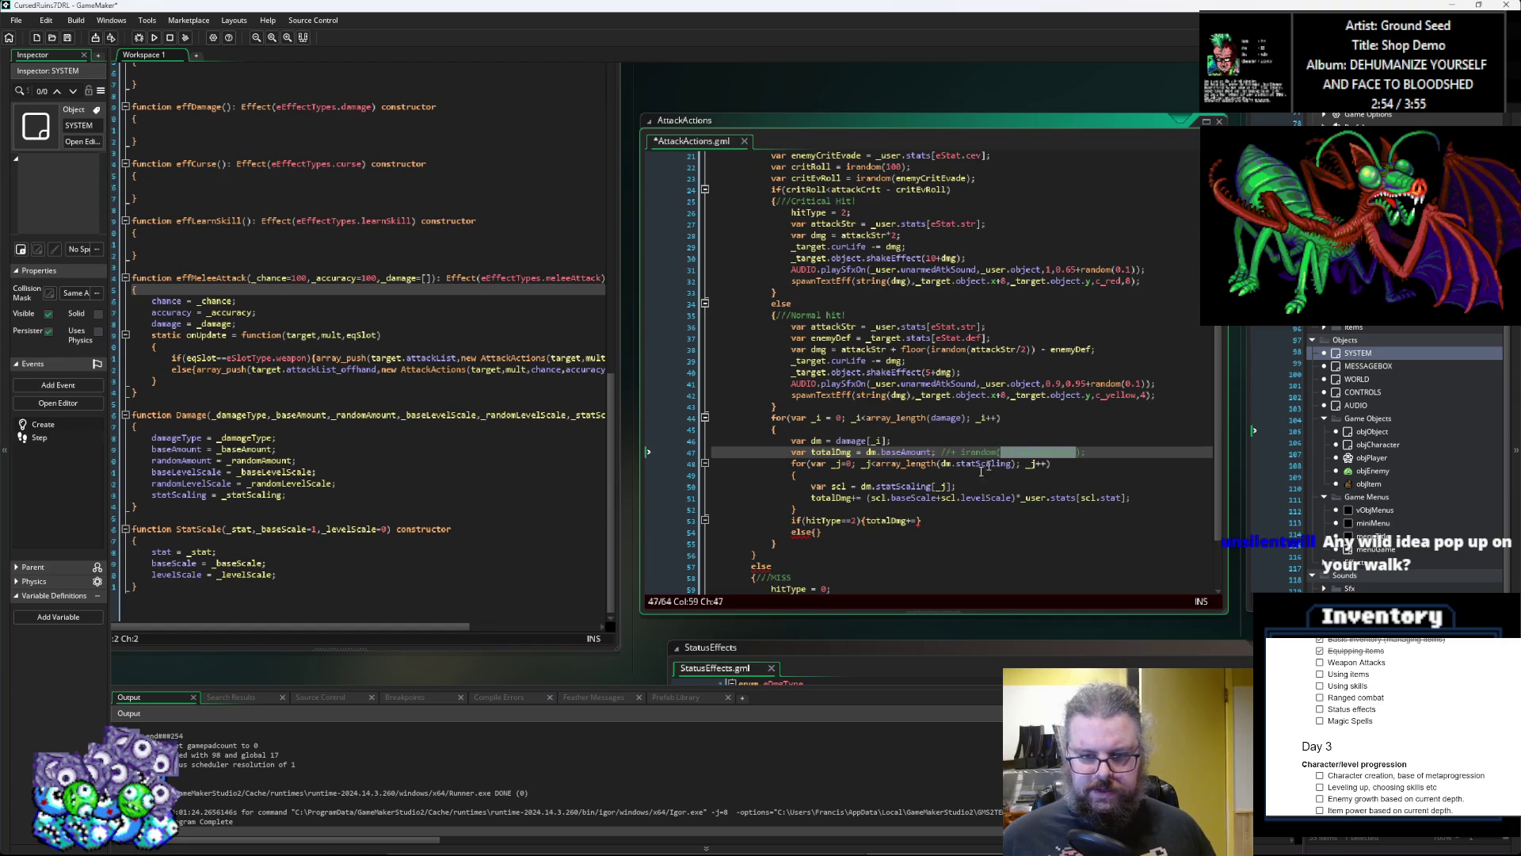
left_click(919, 520)
type("dm.randomAmount;")
Step: Make the else branch add a random roll: totalDmg+=irandom(dm.randomAmount);
key("Down")
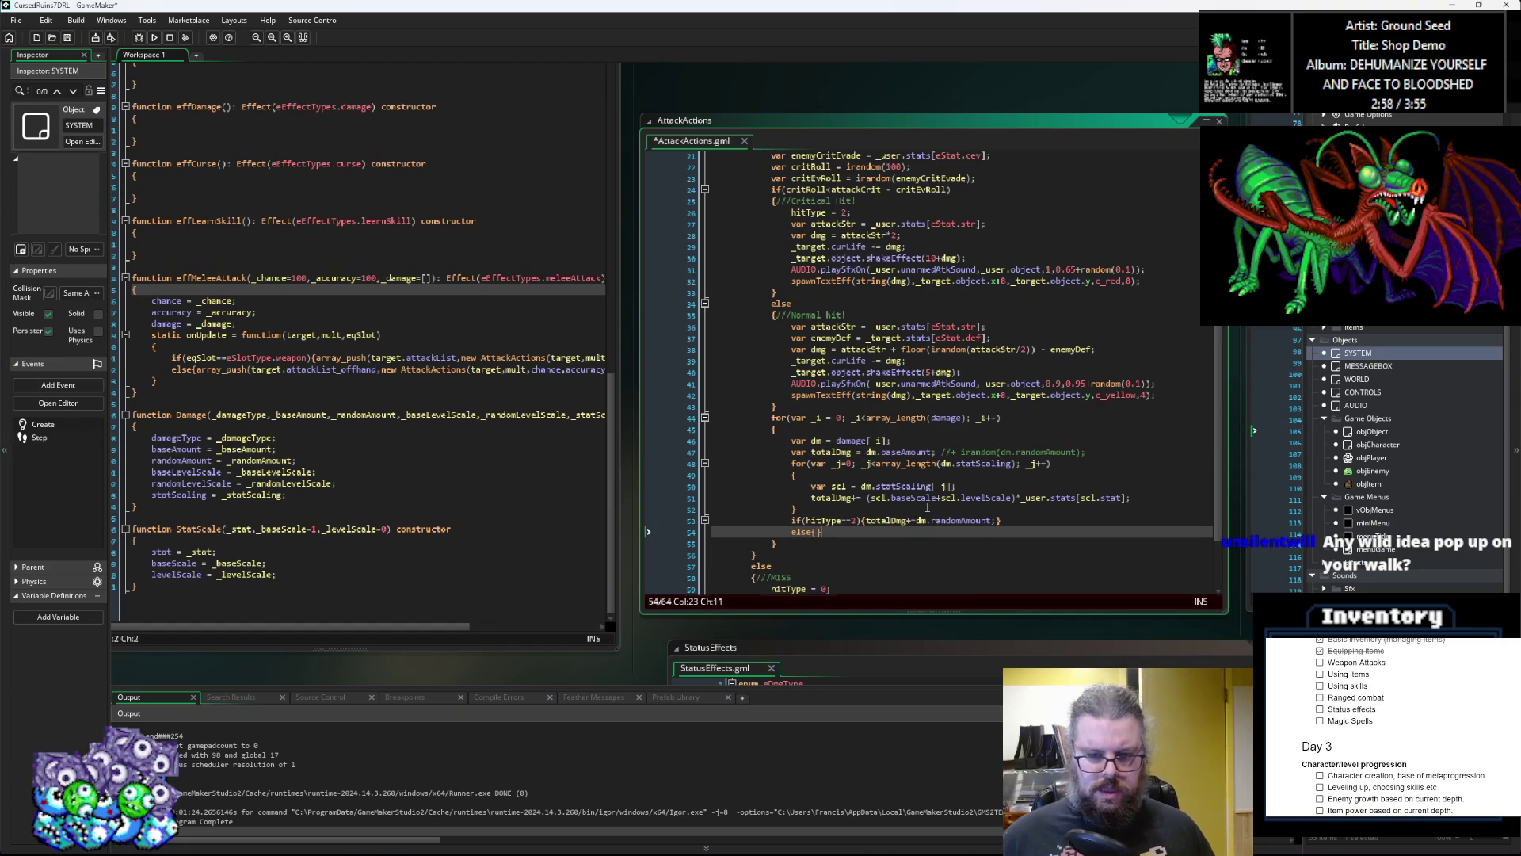
key("Left")
left_click_drag(957, 451, 1083, 460)
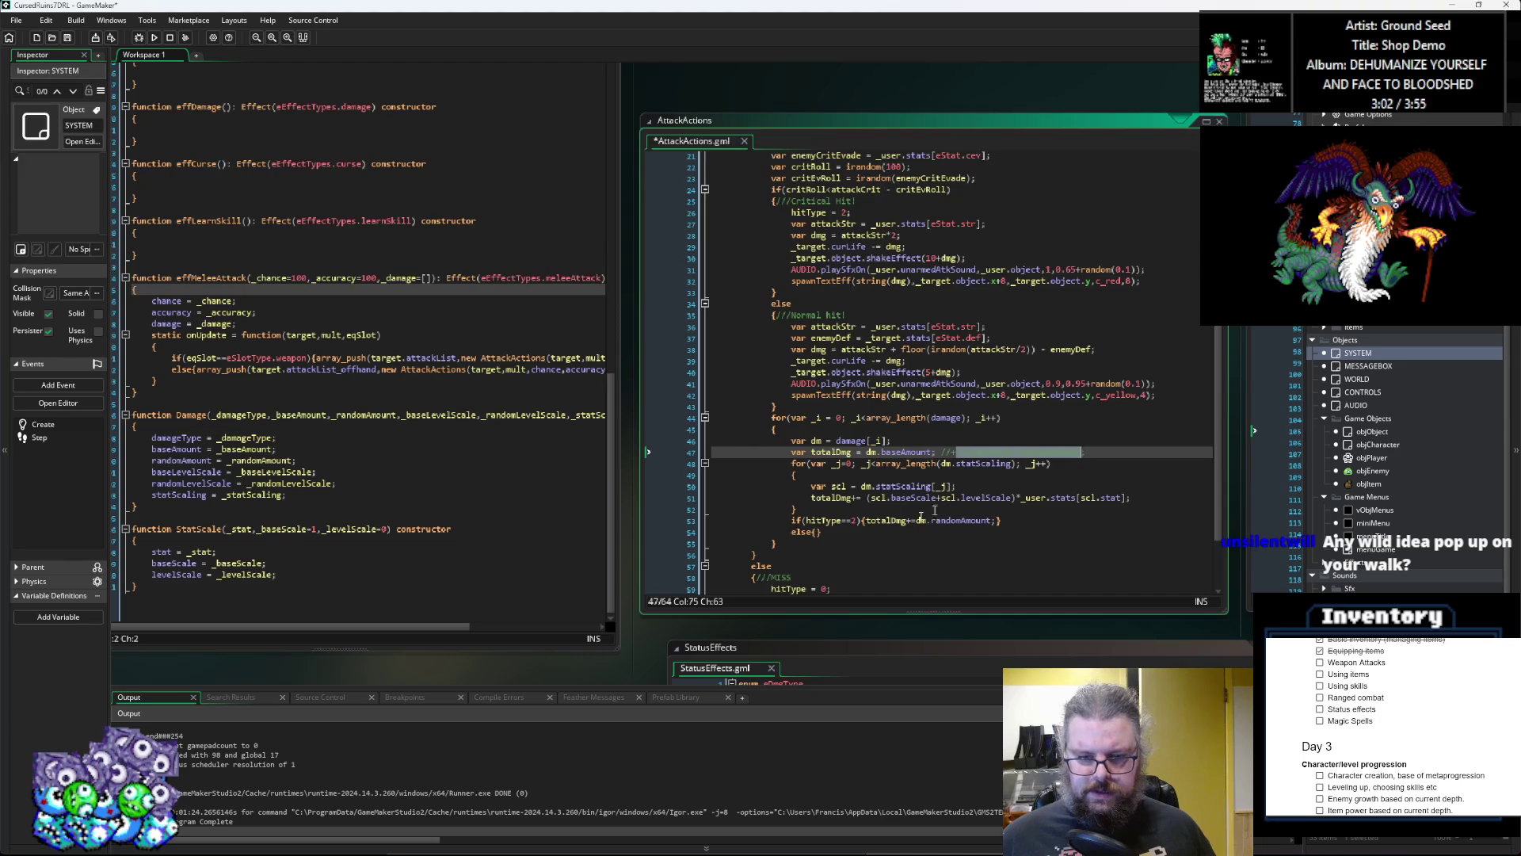
left_click(818, 532)
type("totalDm")
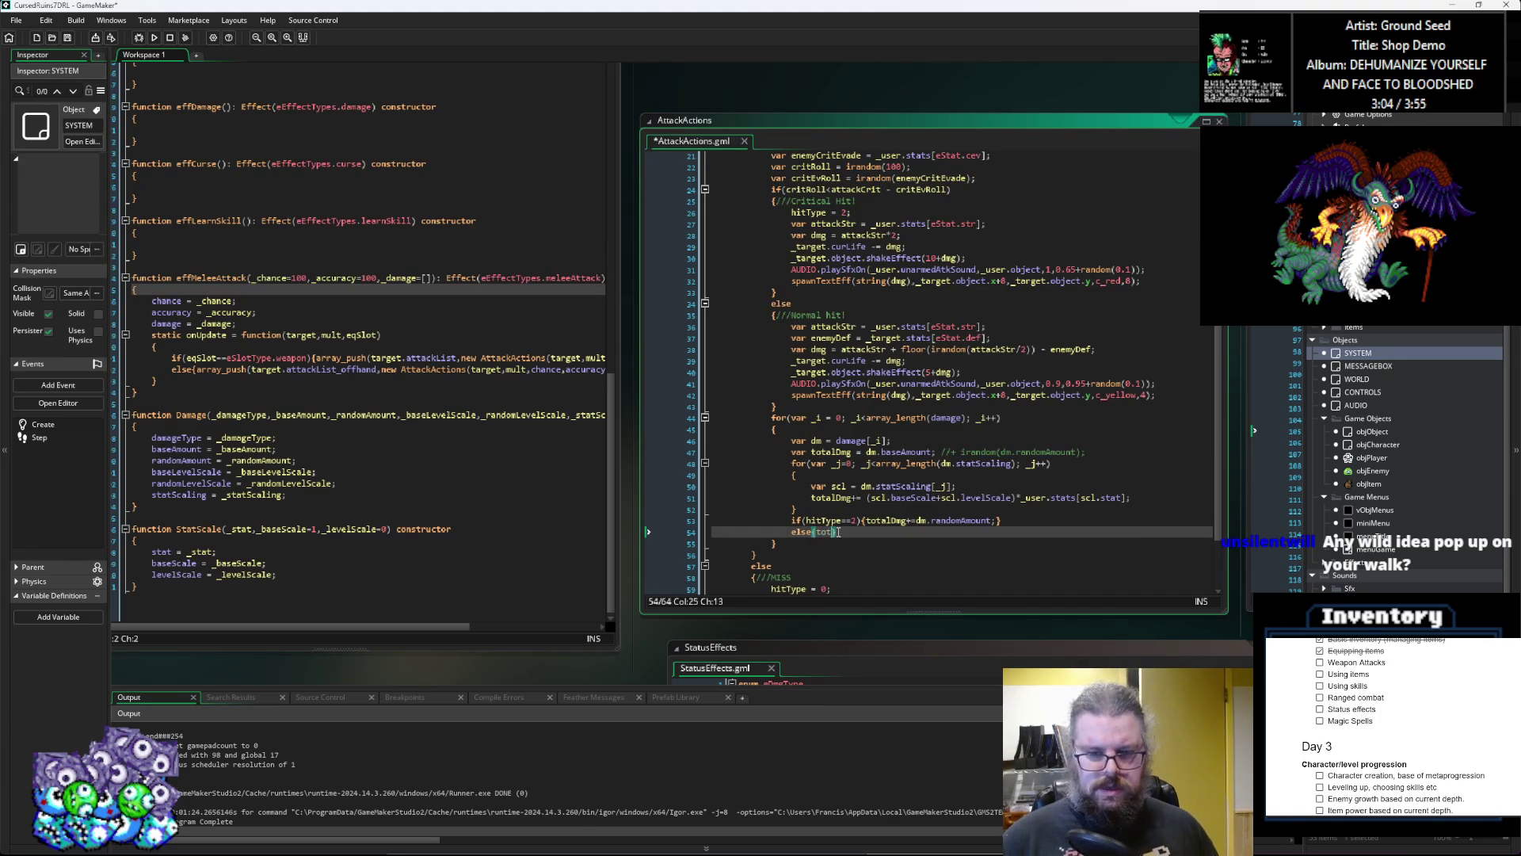
type("g+=")
key("ctrl+v")
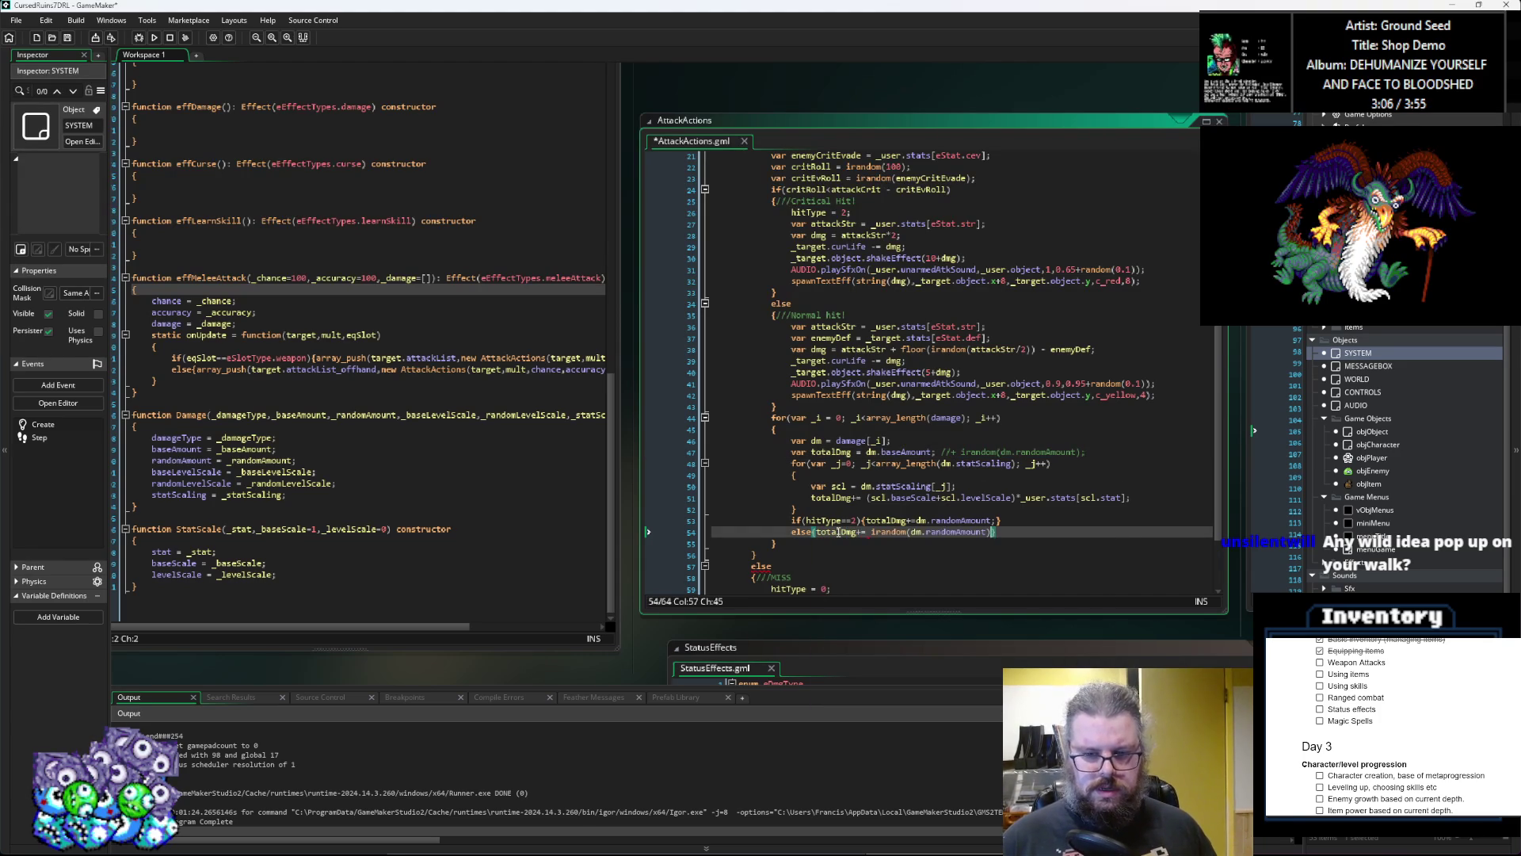
type(";")
key("Left")
key("Left")
key("Left")
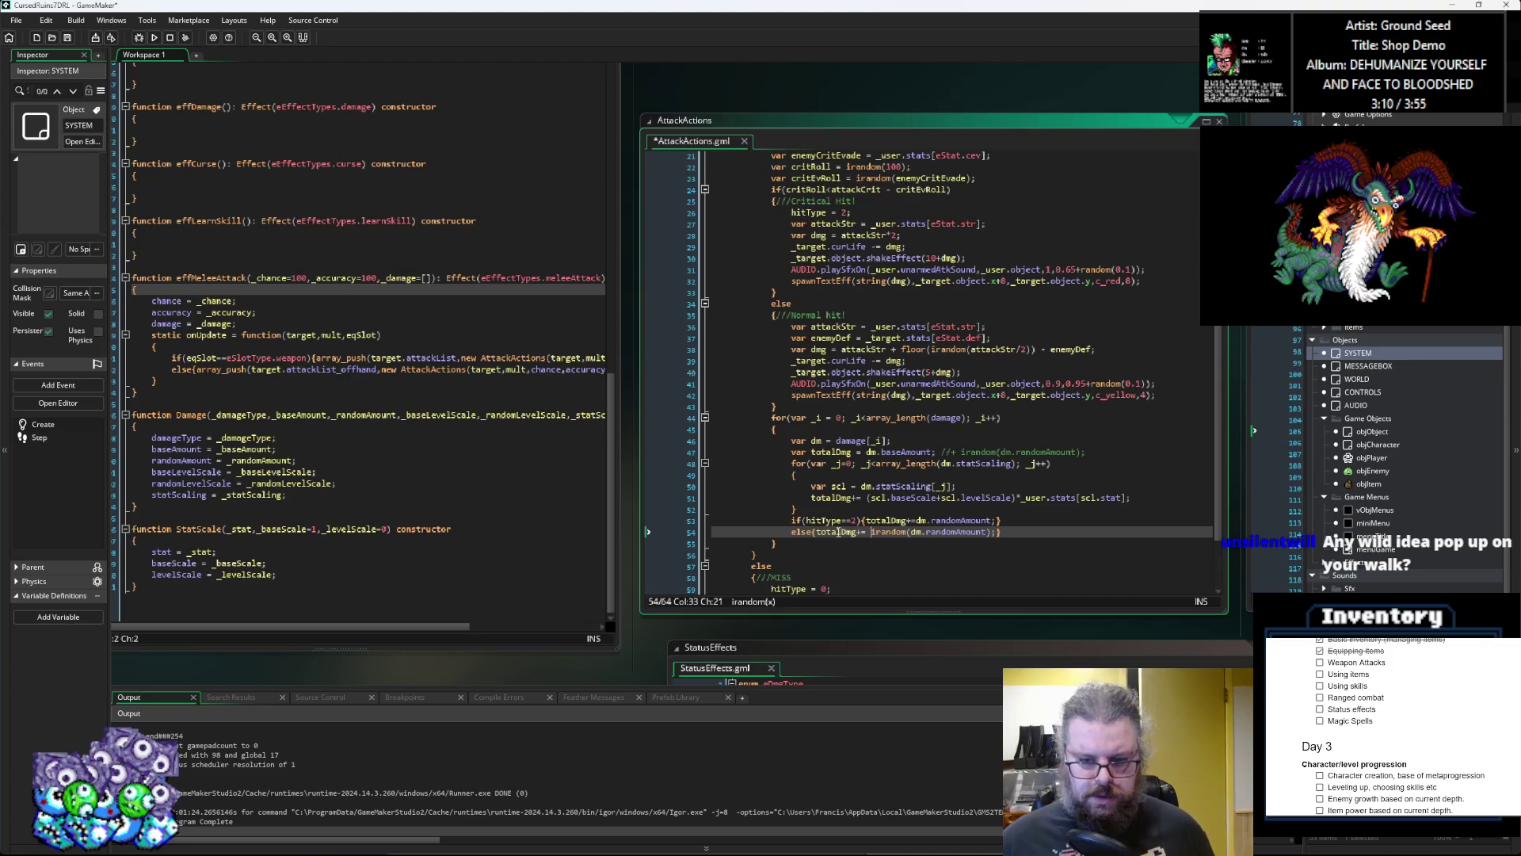
key("BackSpace")
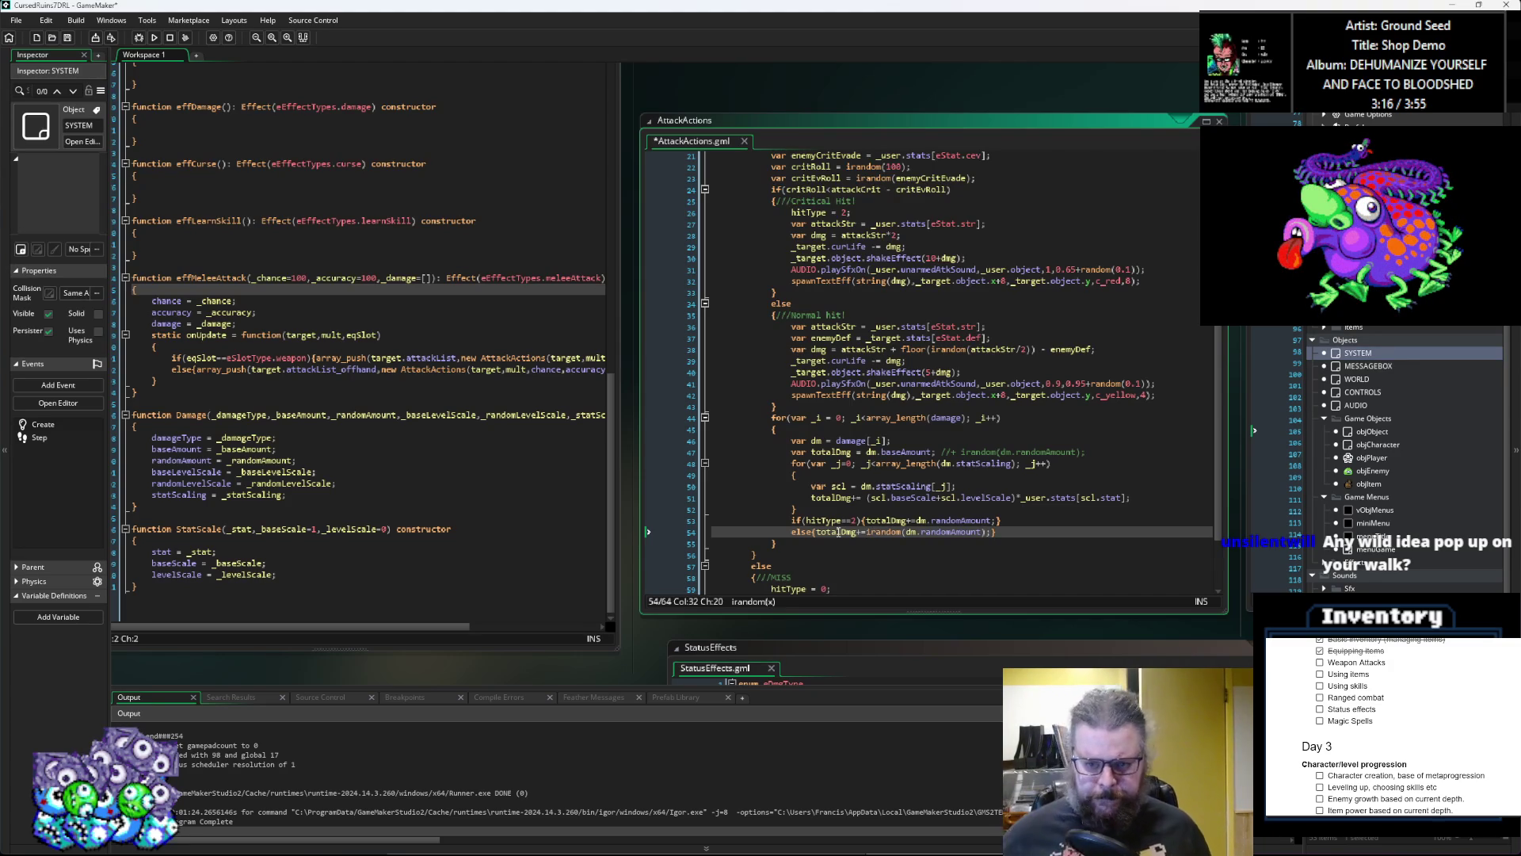
Step: Delete the leftover random-amount comment on line 47 and open a new line after the else branch
left_click_drag(1103, 449, 936, 452)
key("BackSpace")
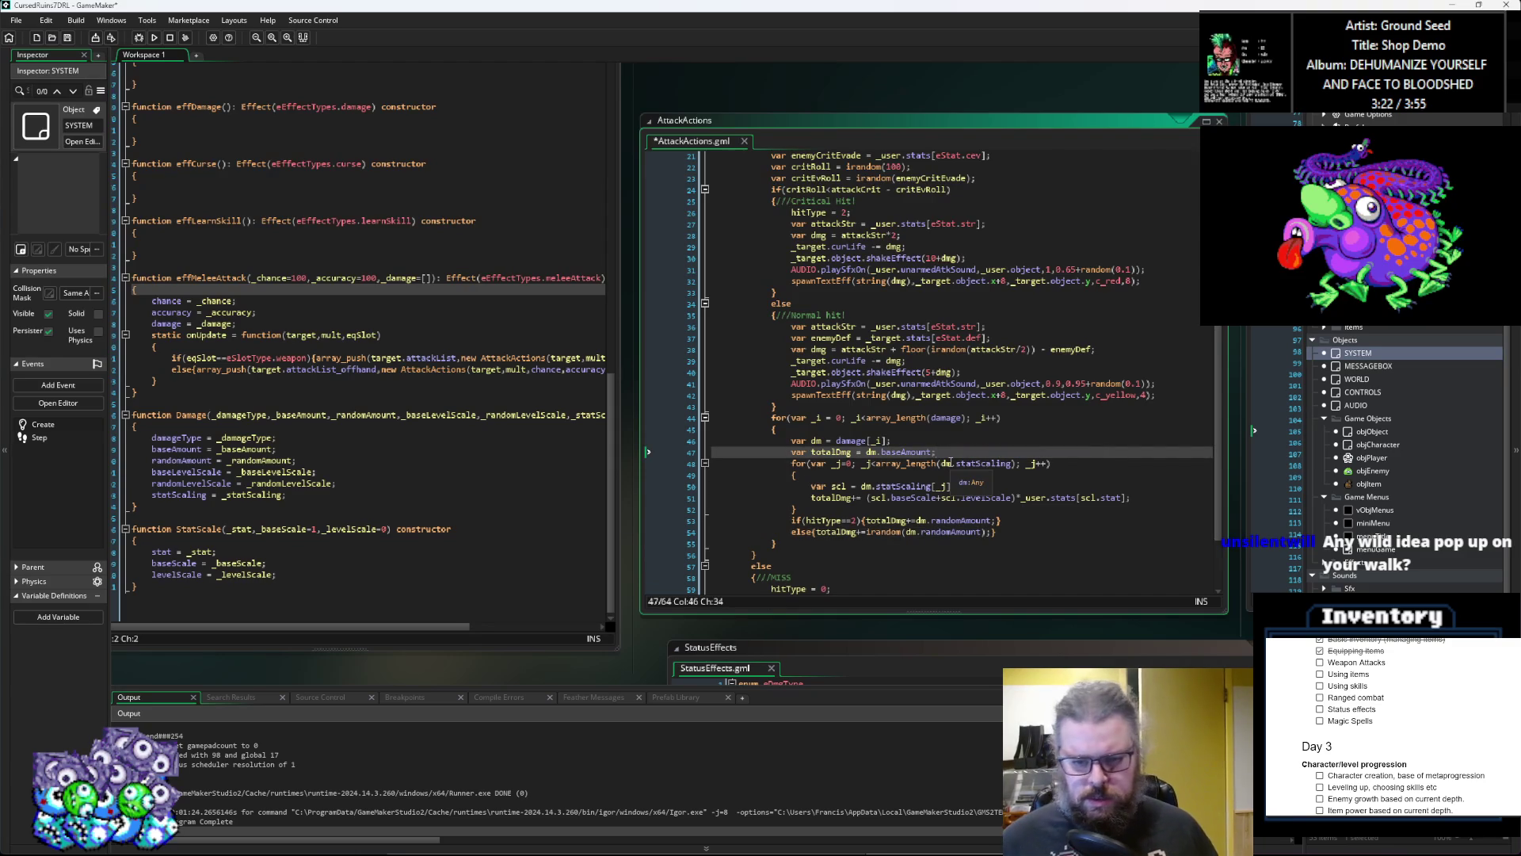
left_click(1014, 536)
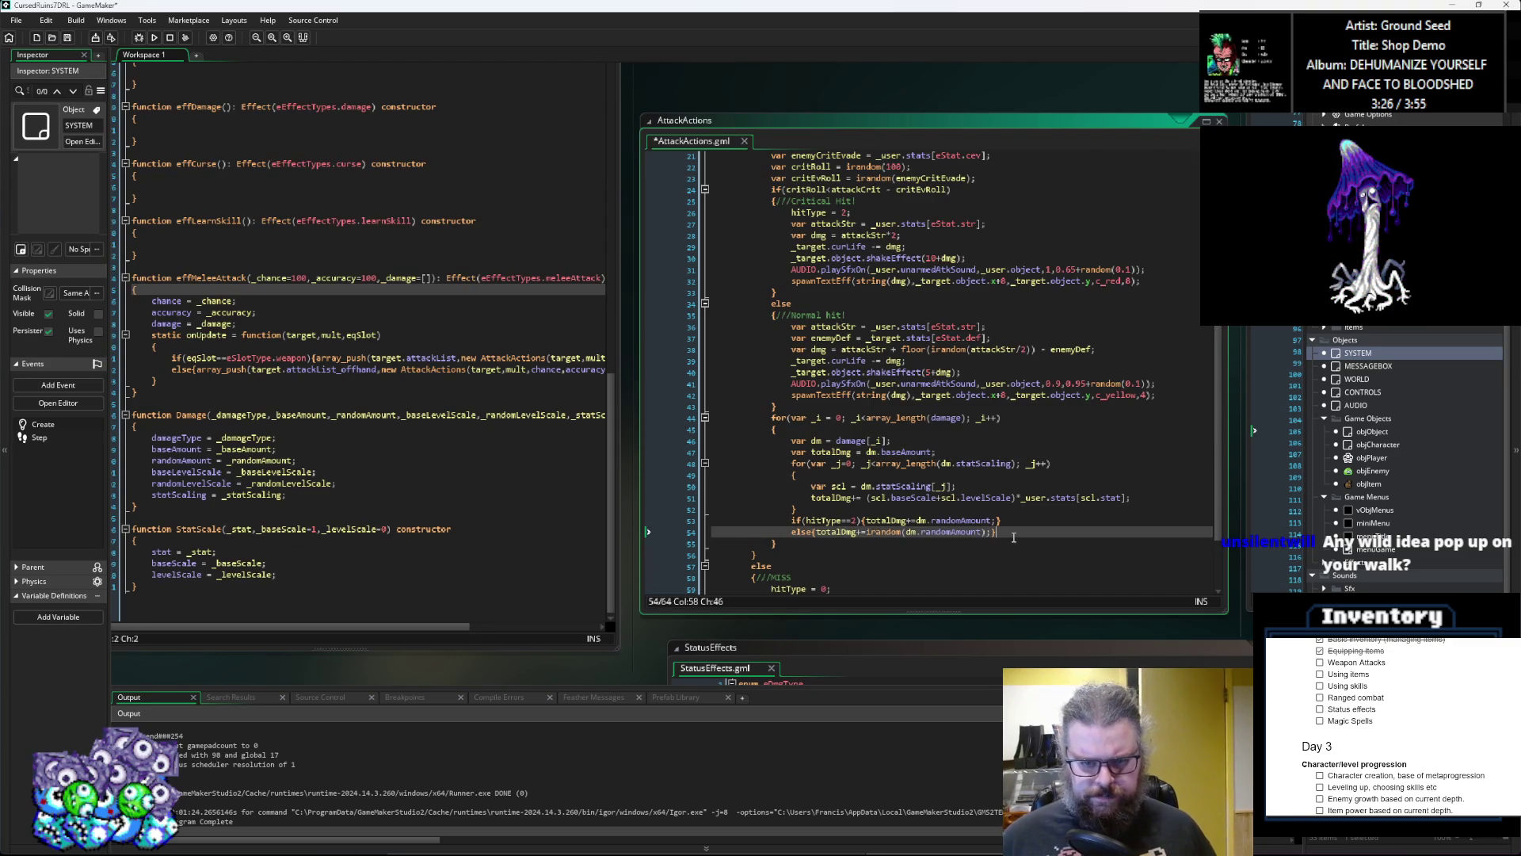
key("Return")
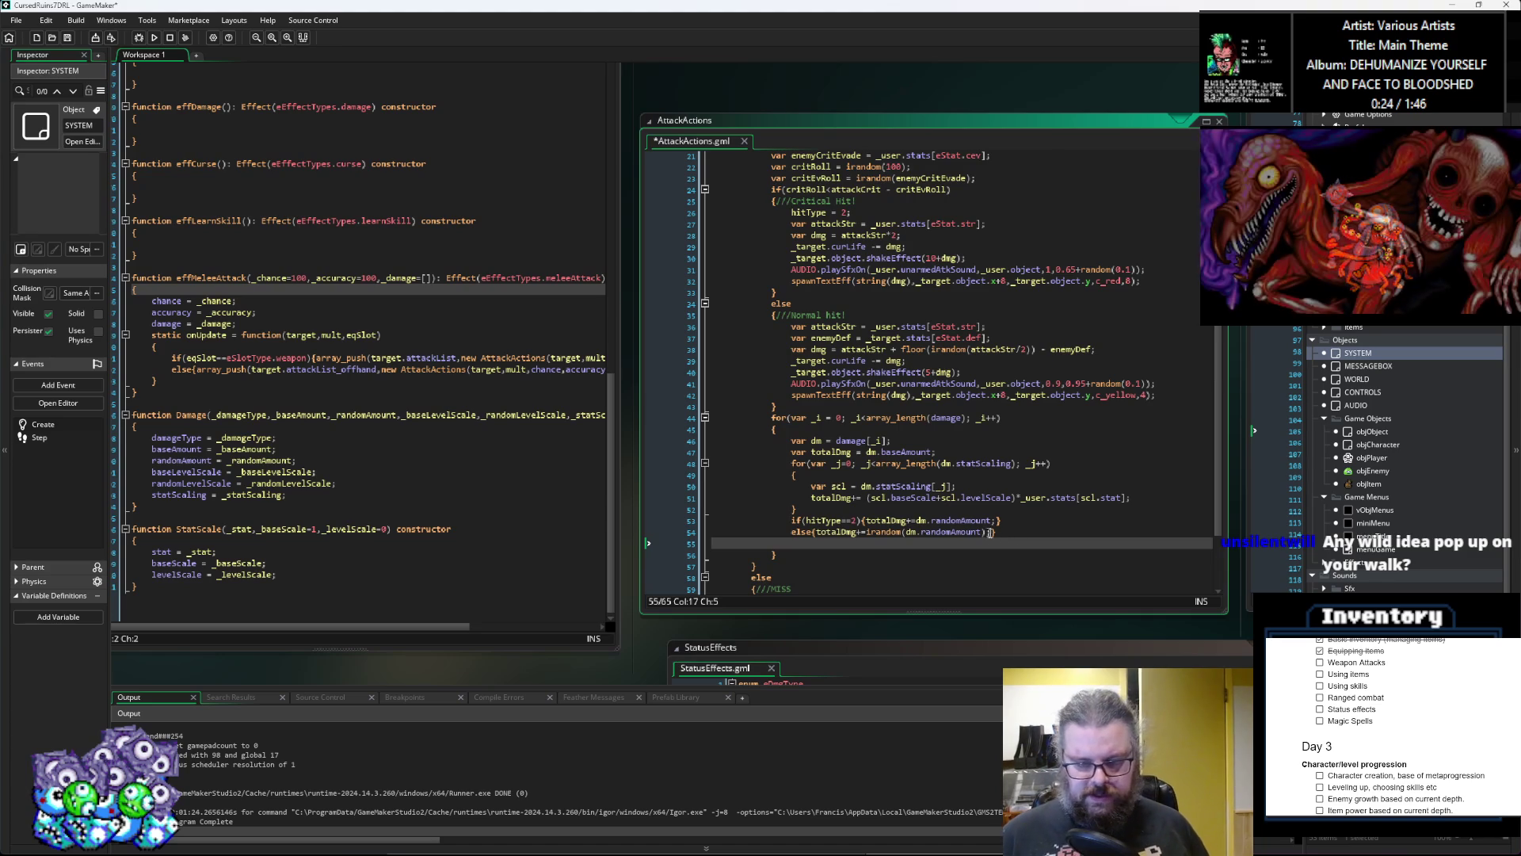
left_click(1014, 537)
left_click(813, 574)
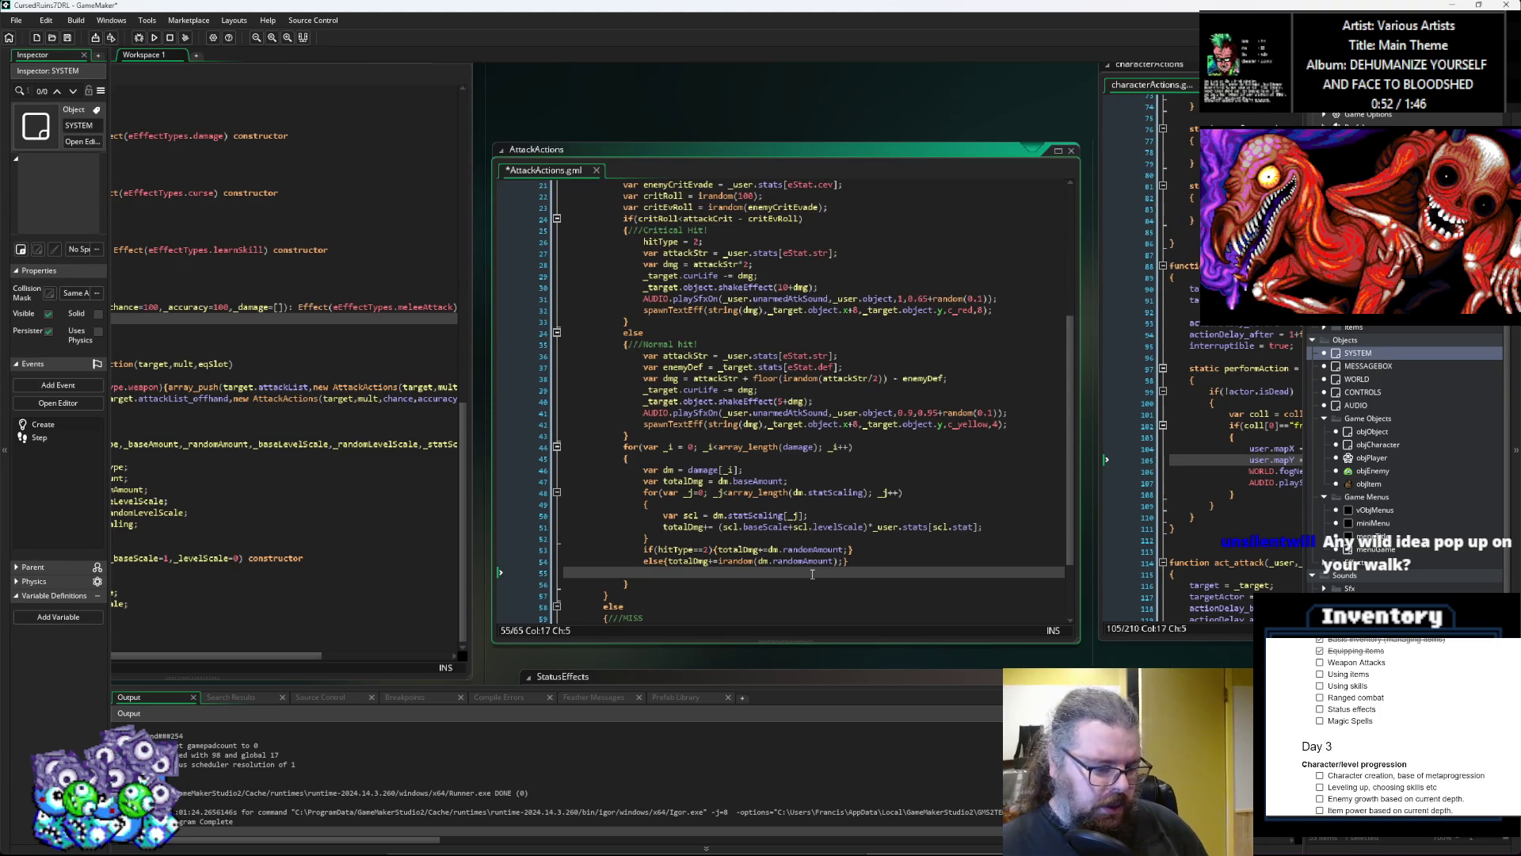
Step: Look over the Effects Damage constructor and the AttackActions code, ending on the ItemStructs script
left_click(842, 561)
key("ctrl+Tab")
key("ctrl+Tab")
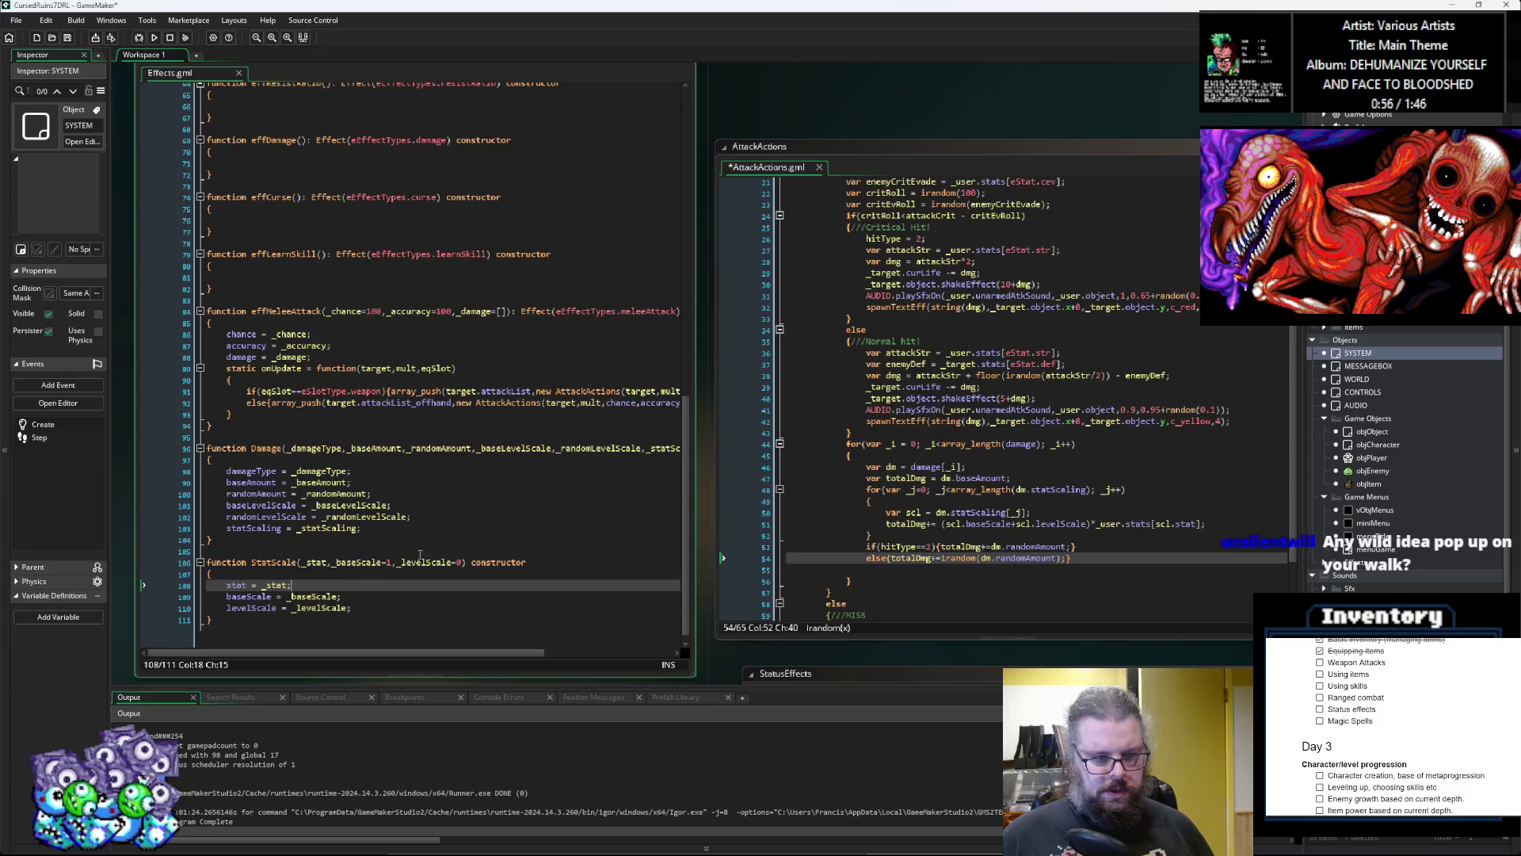
left_click(937, 579)
left_click(939, 570)
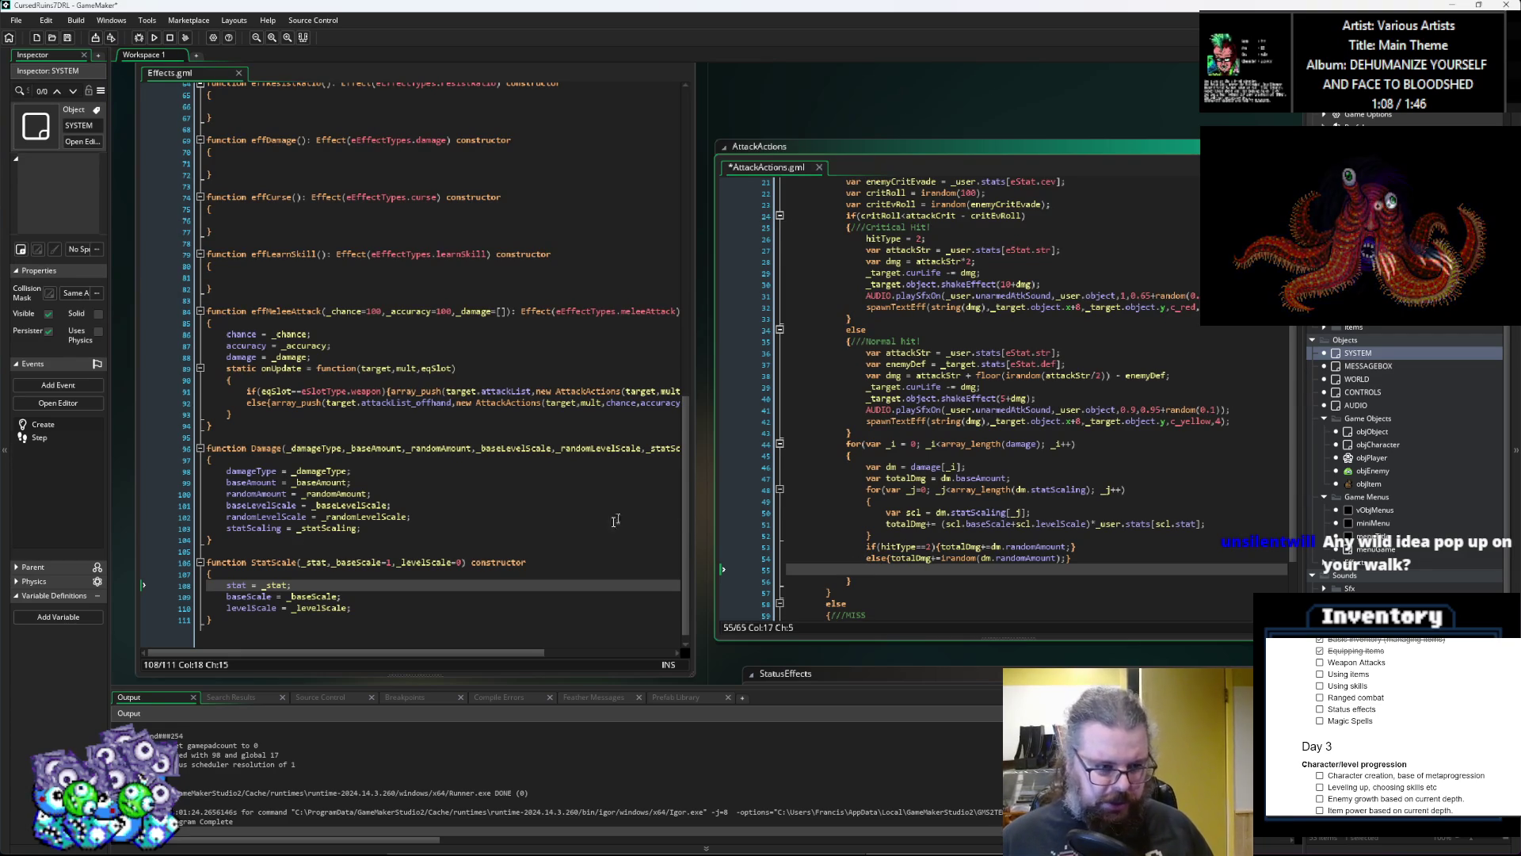
left_click(622, 495)
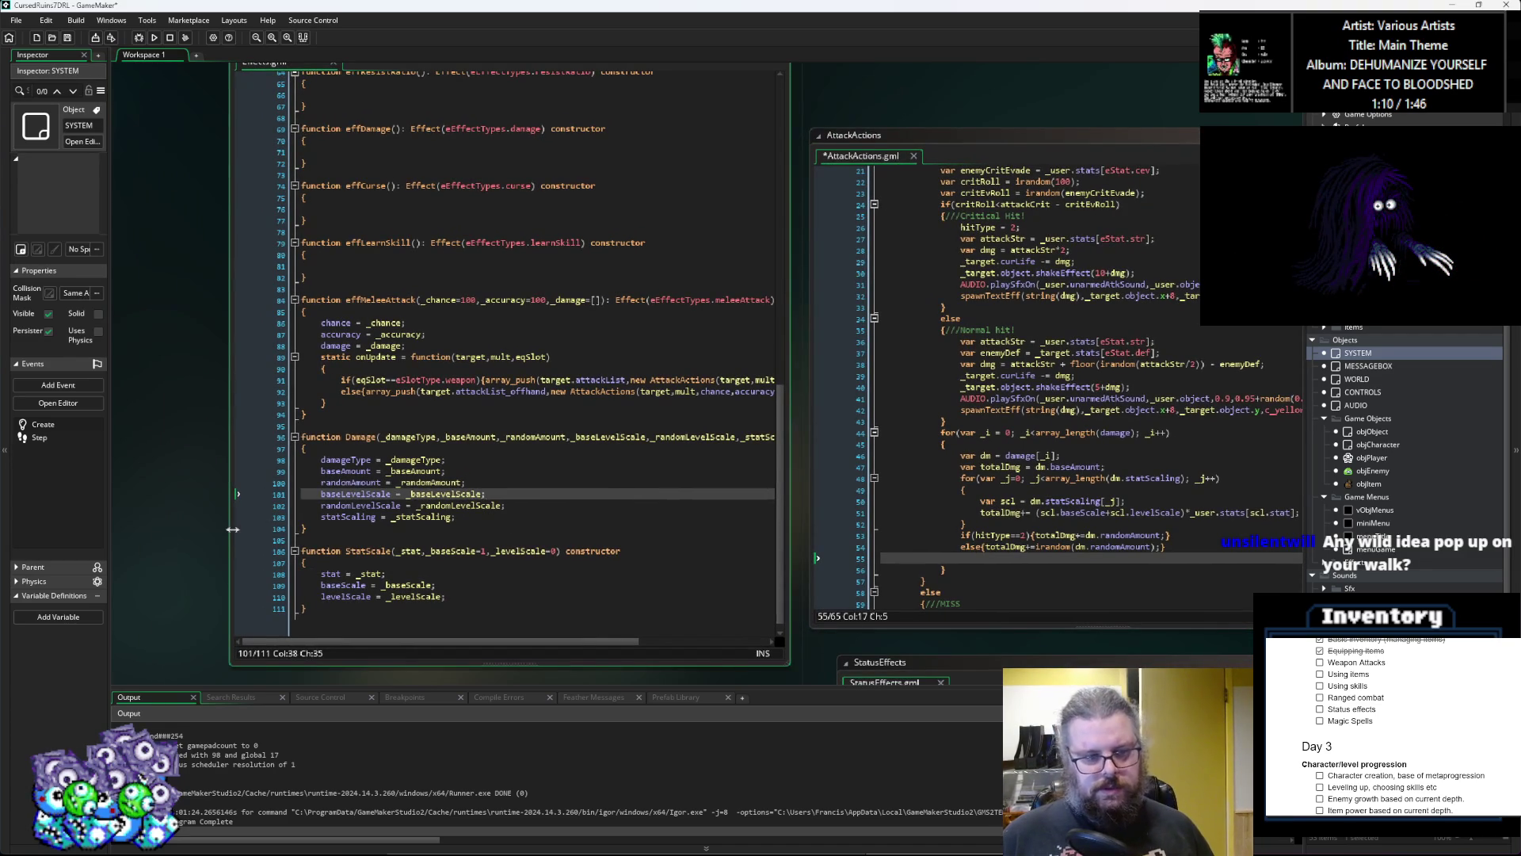
left_click_drag(654, 515, 371, 549)
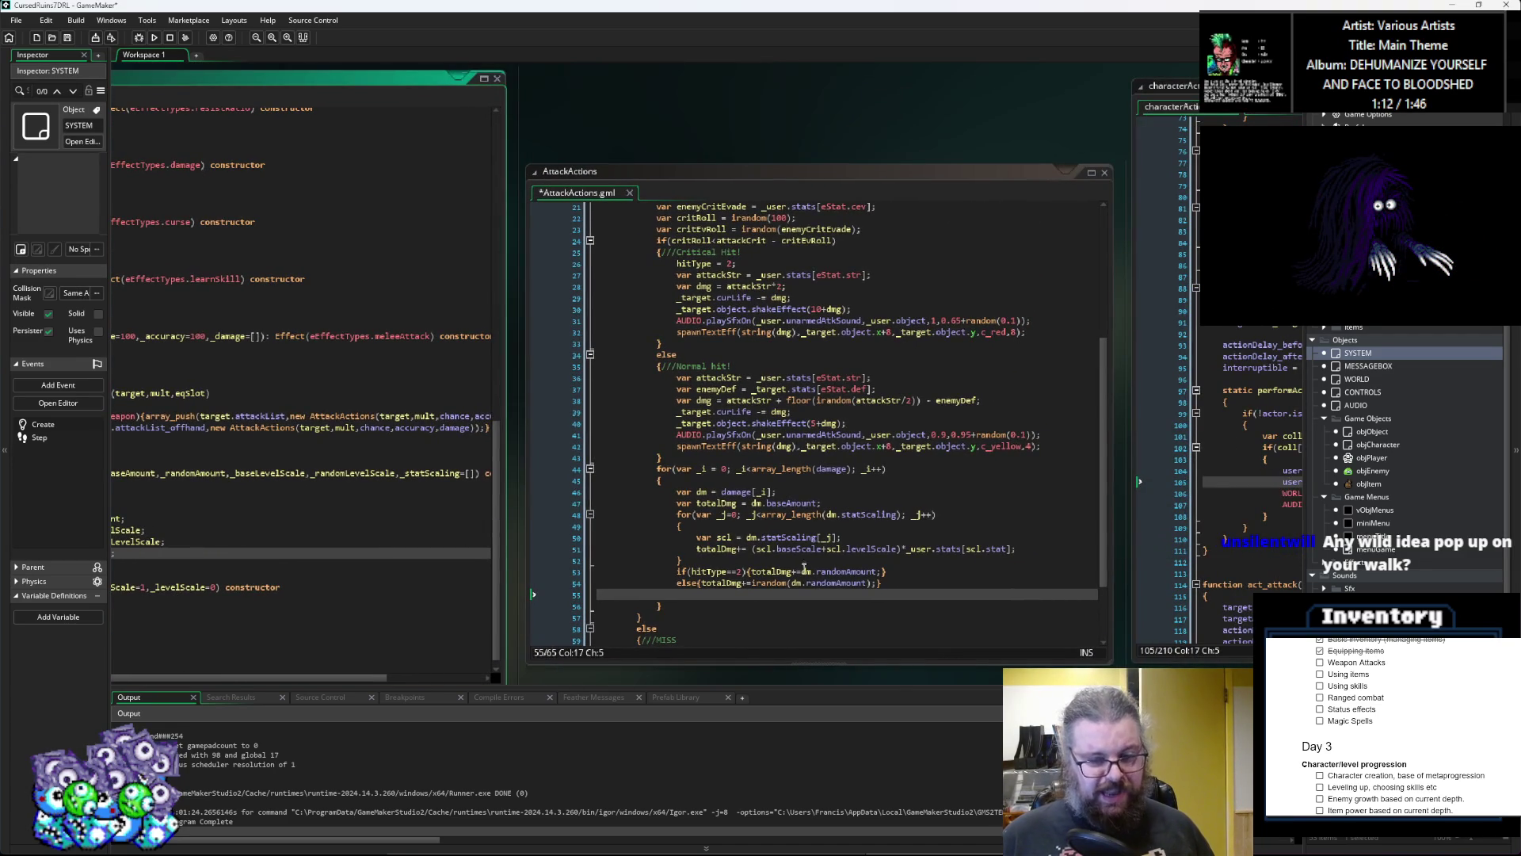
left_click_drag(779, 593, 637, 566)
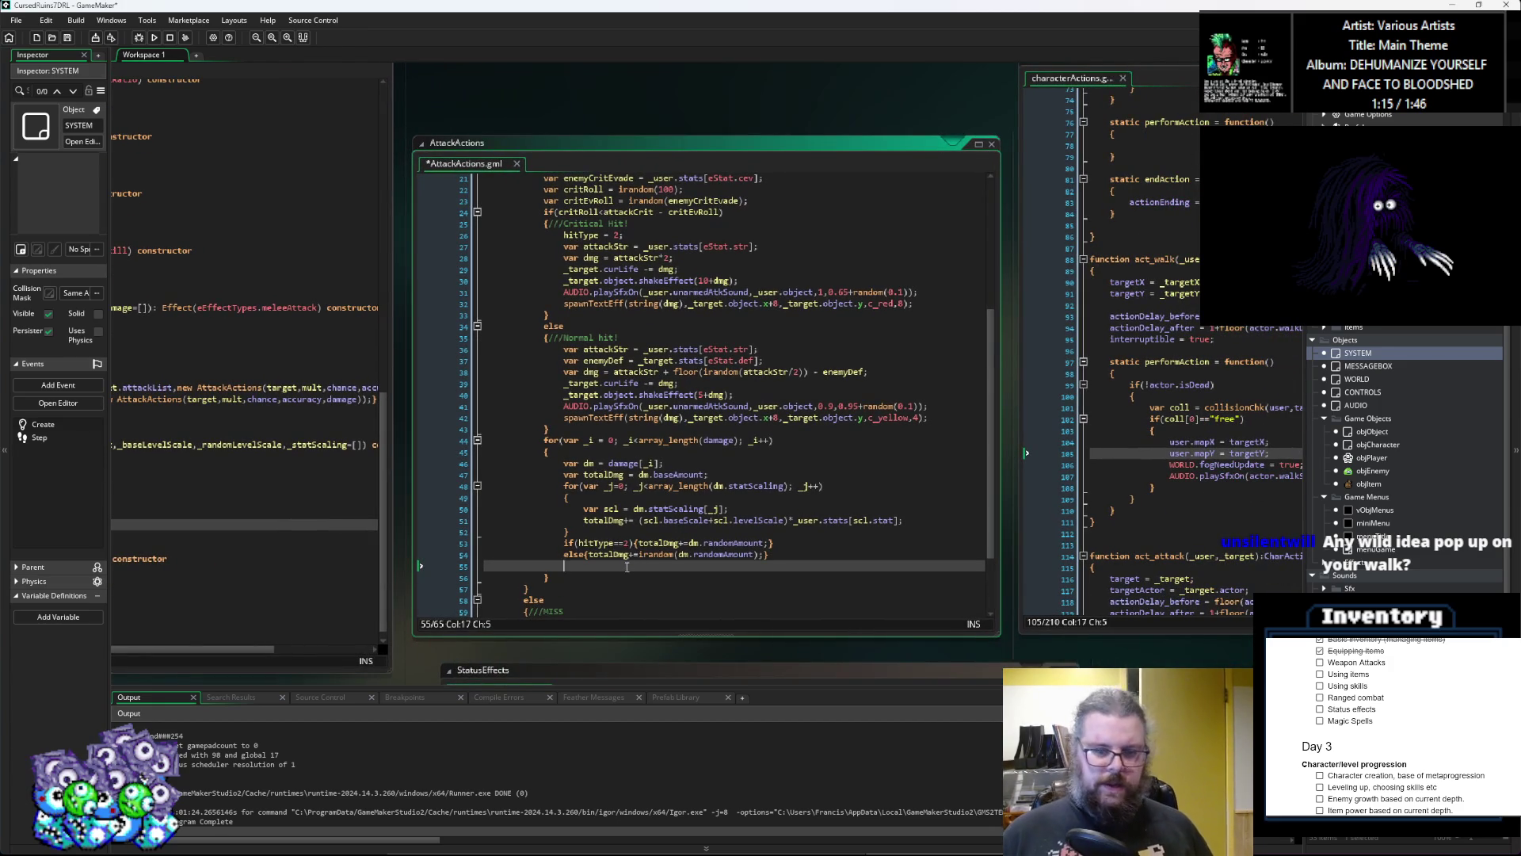
middle_click(658, 520)
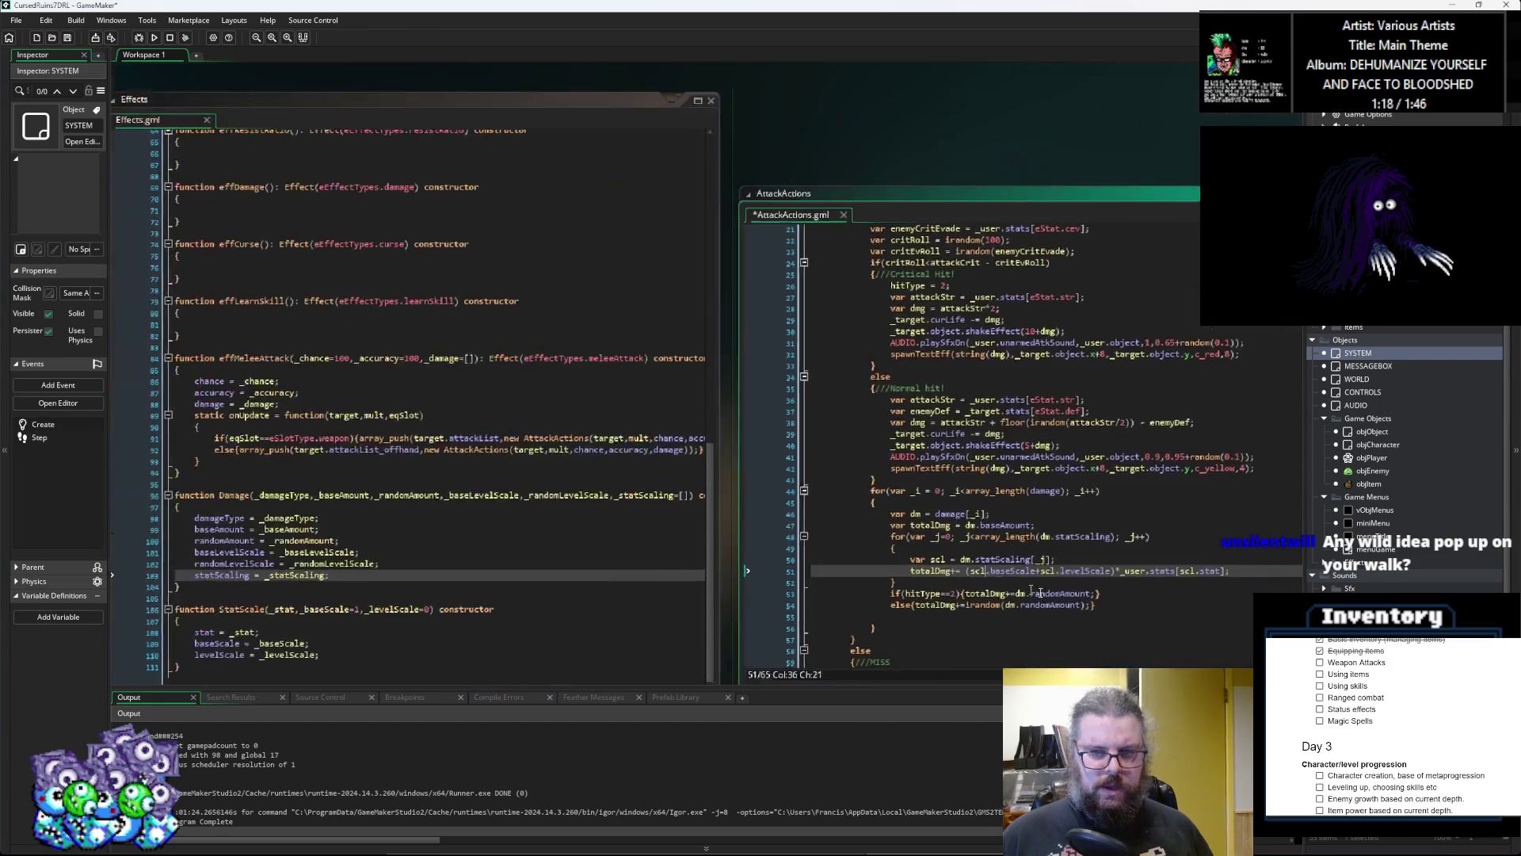
key("alt+Left")
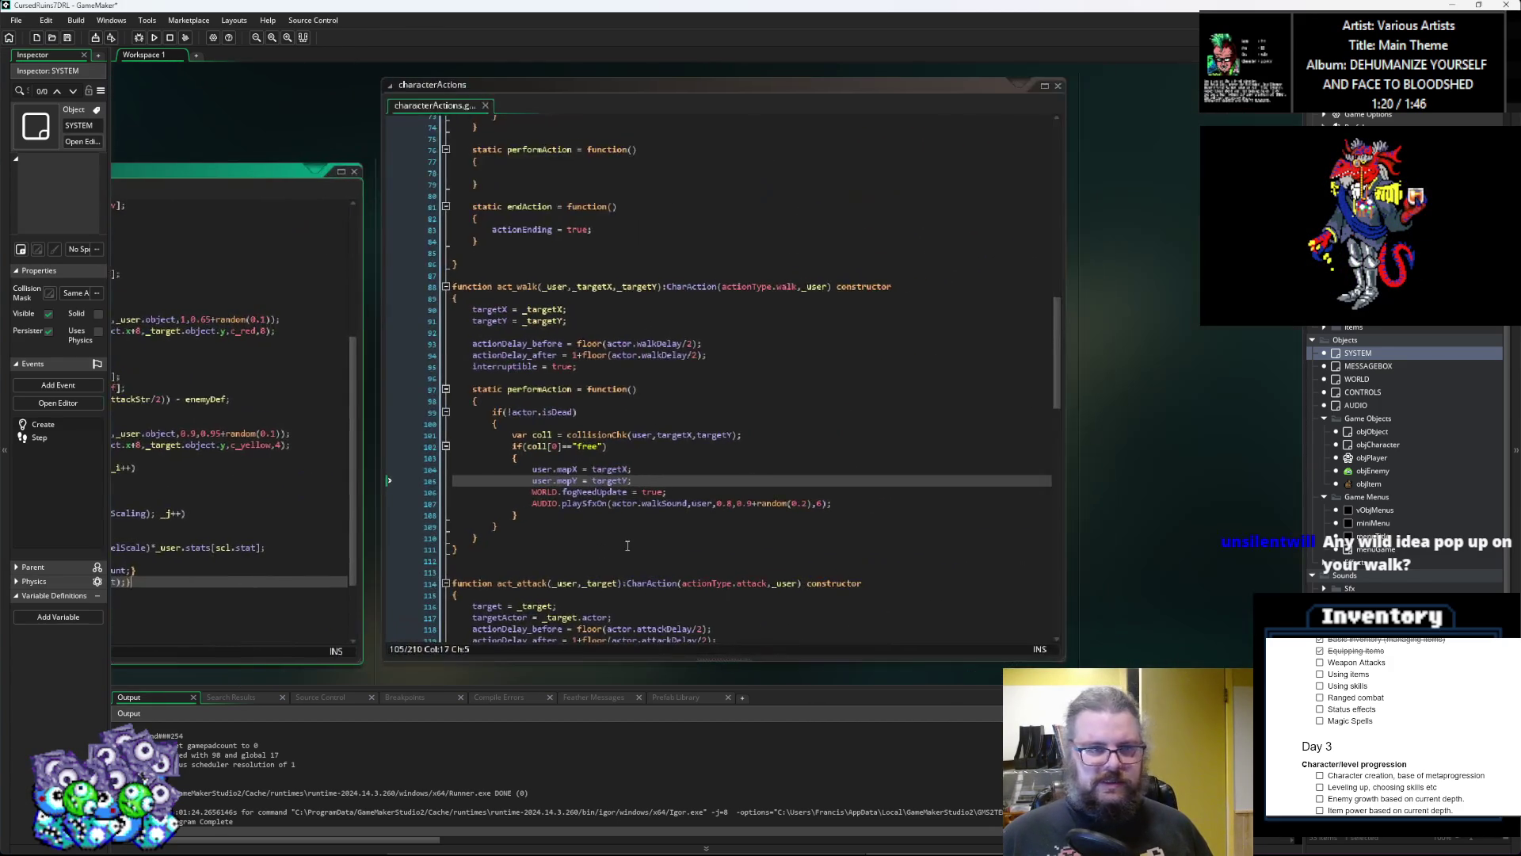
middle_click(502, 553)
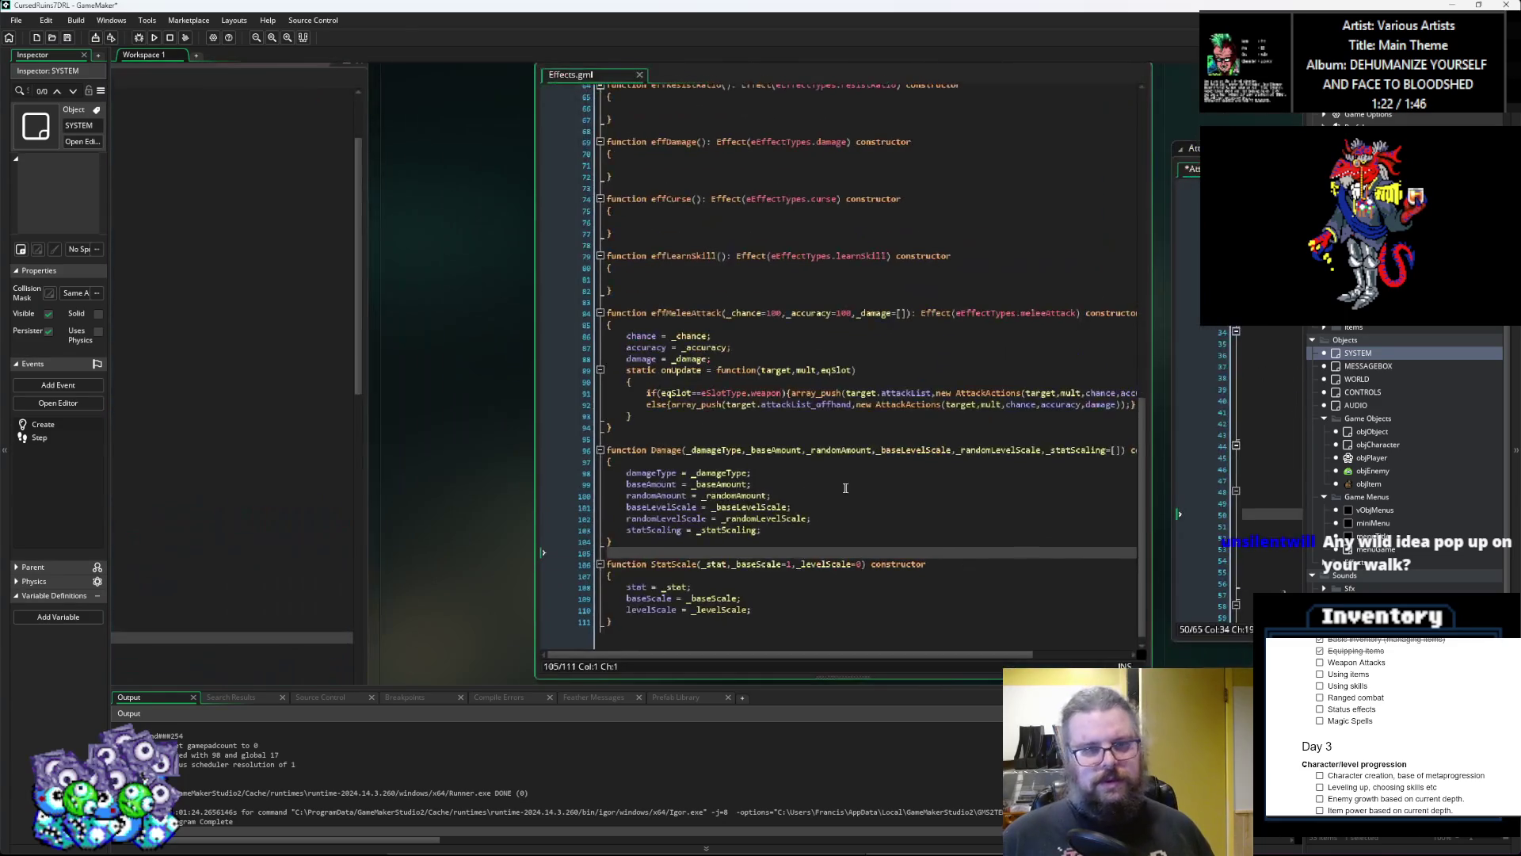
key("alt+Left")
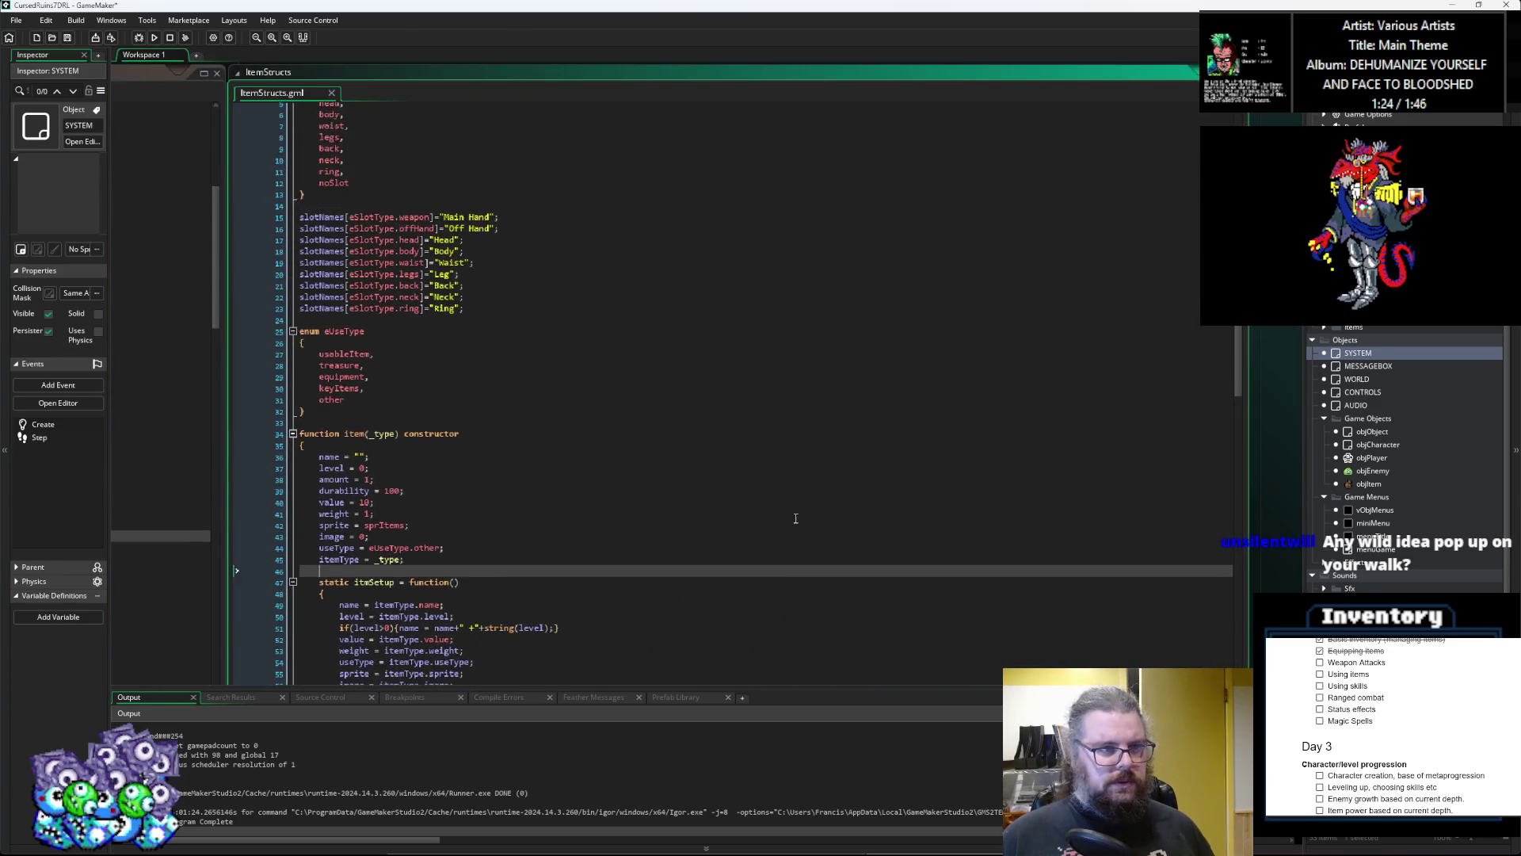
Step: Bring the characters script into view and insert blank lines after the traits arrays
key("alt+Left")
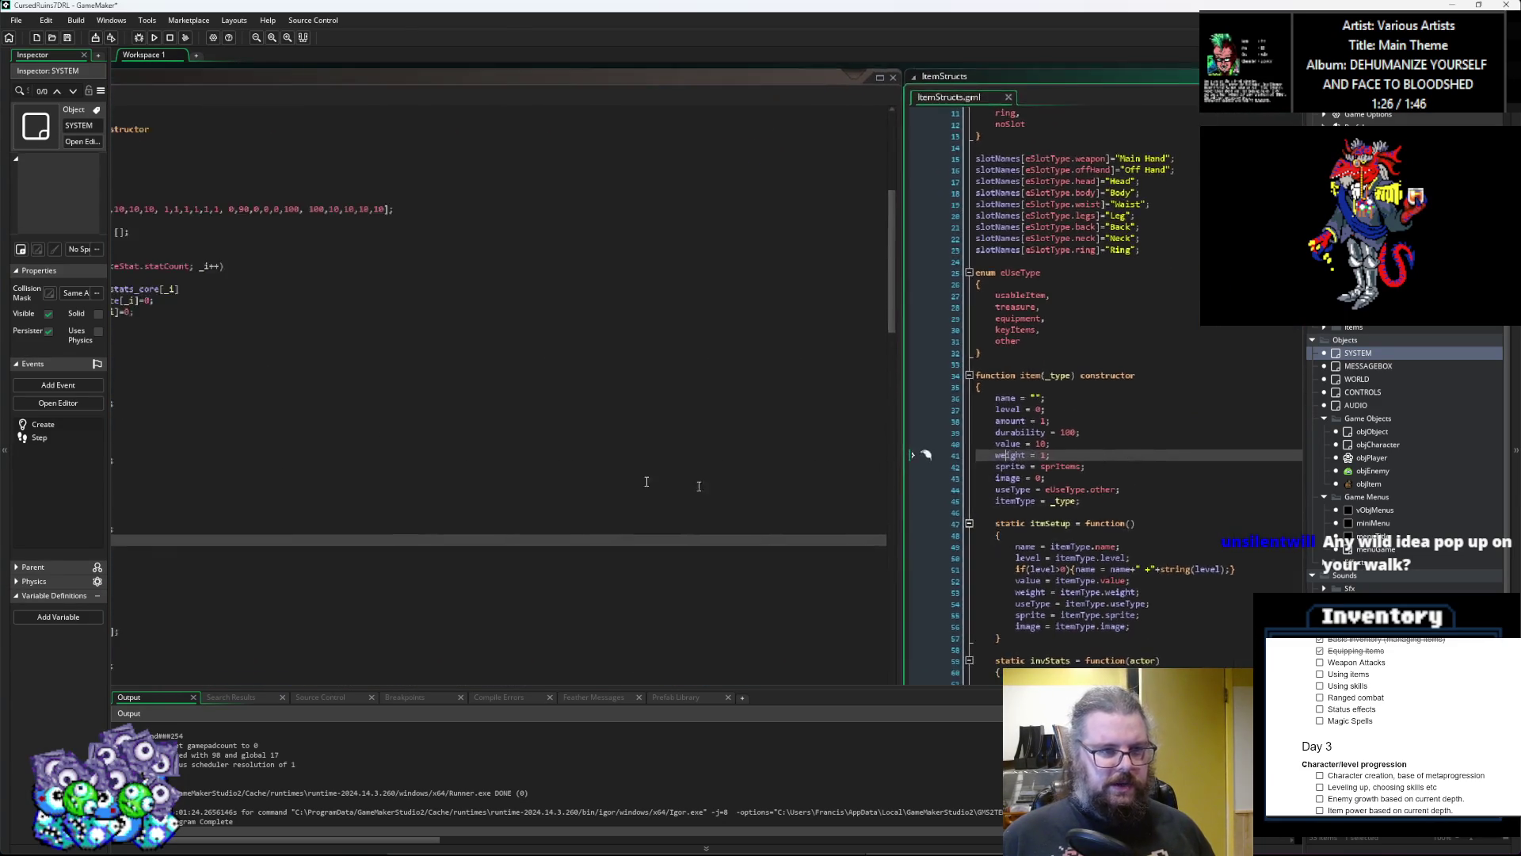
mouse_move(845, 484)
left_mouse_down()
mouse_move(438, 409)
mouse_move(598, 420)
left_mouse_up()
scroll(598, 419, "down", 2)
scroll(569, 411, "up", 2)
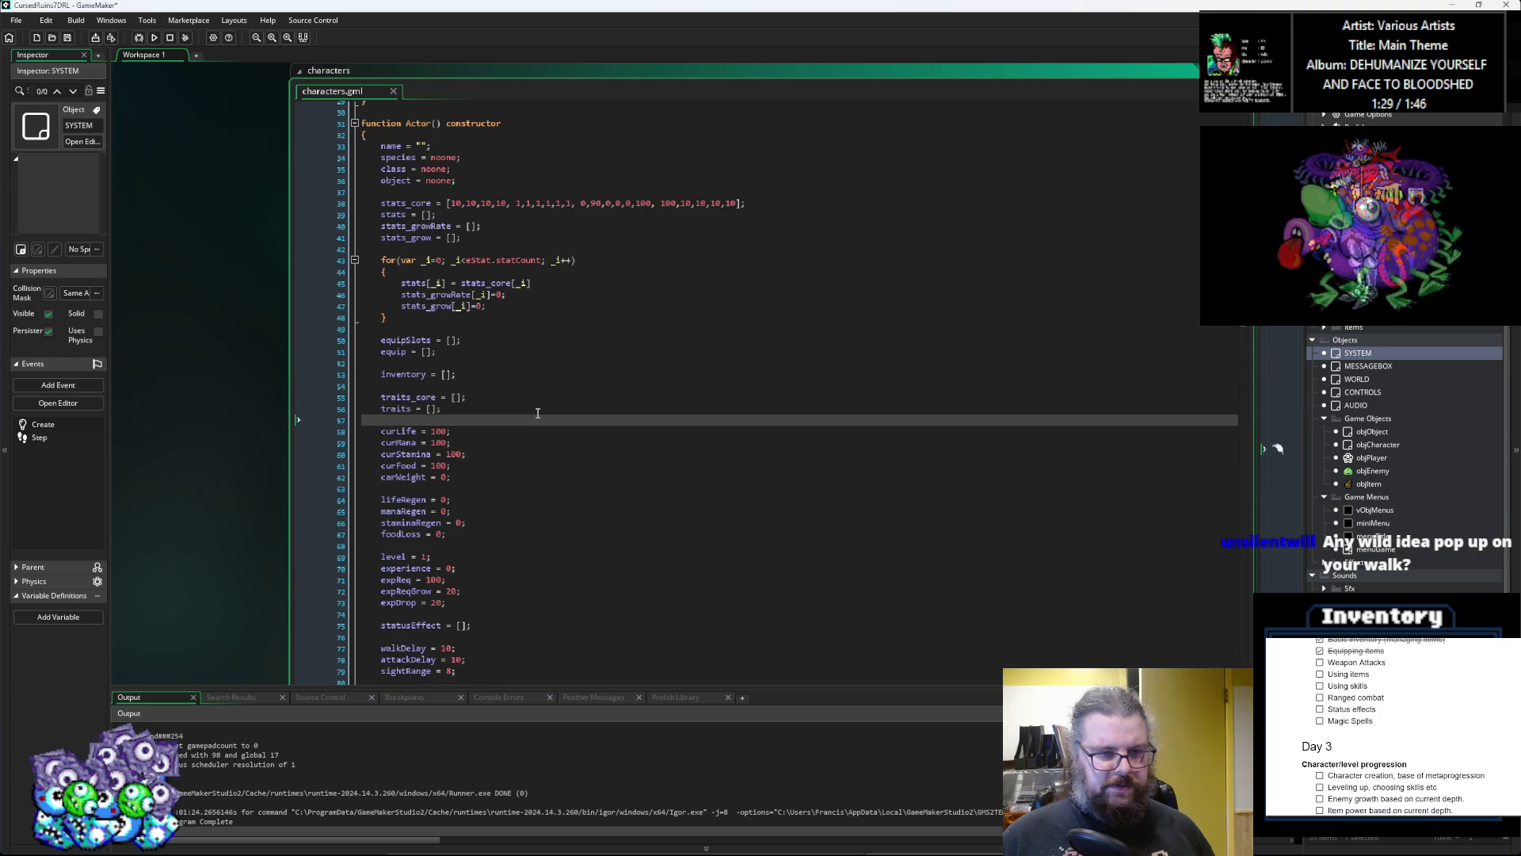
key("Return")
key("Return")
key("Up")
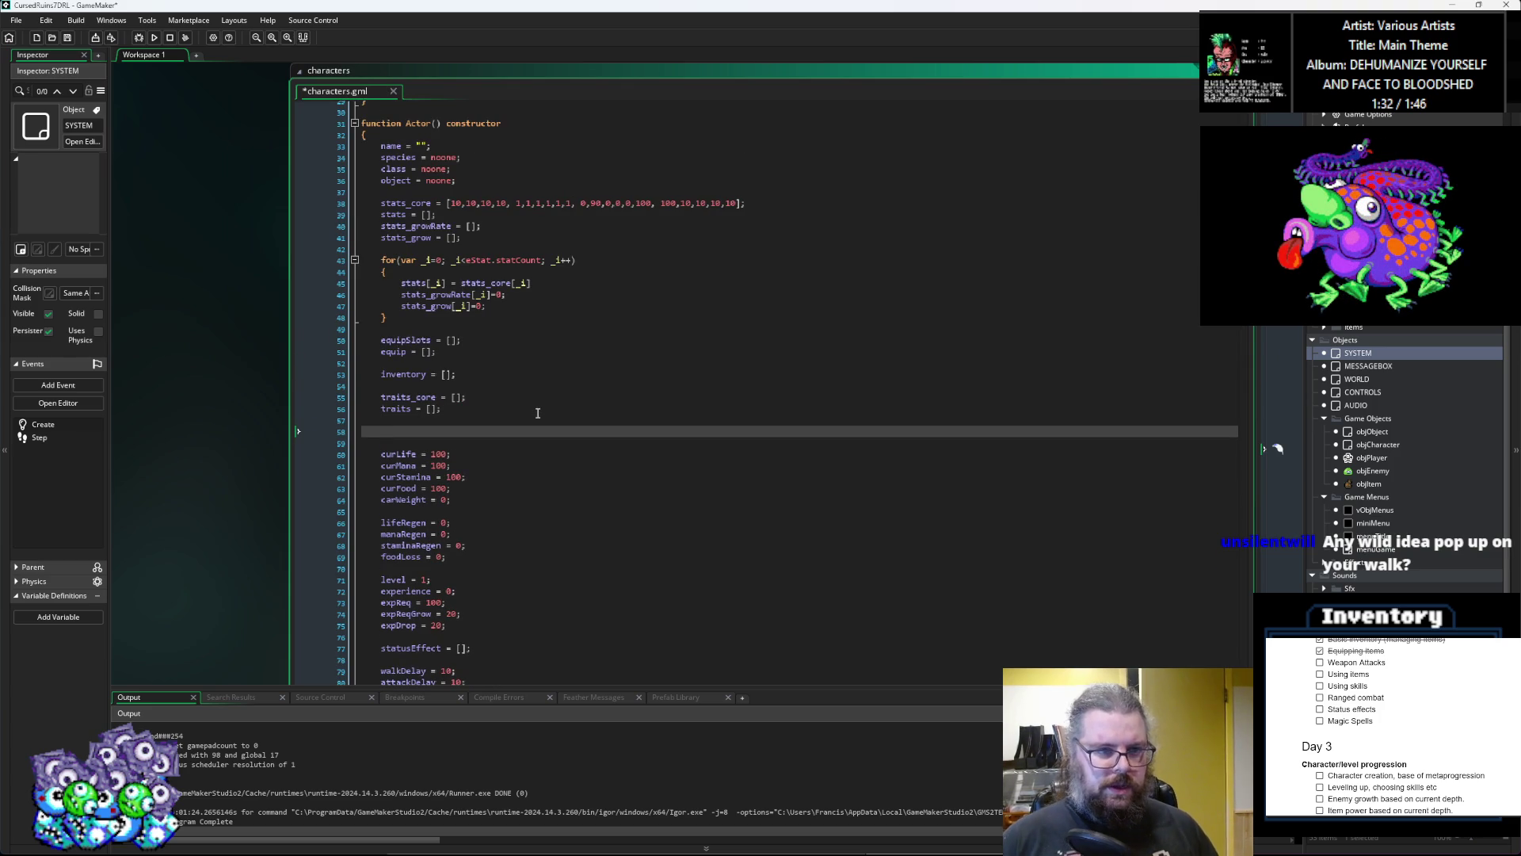
scroll(537, 413, "down", 3)
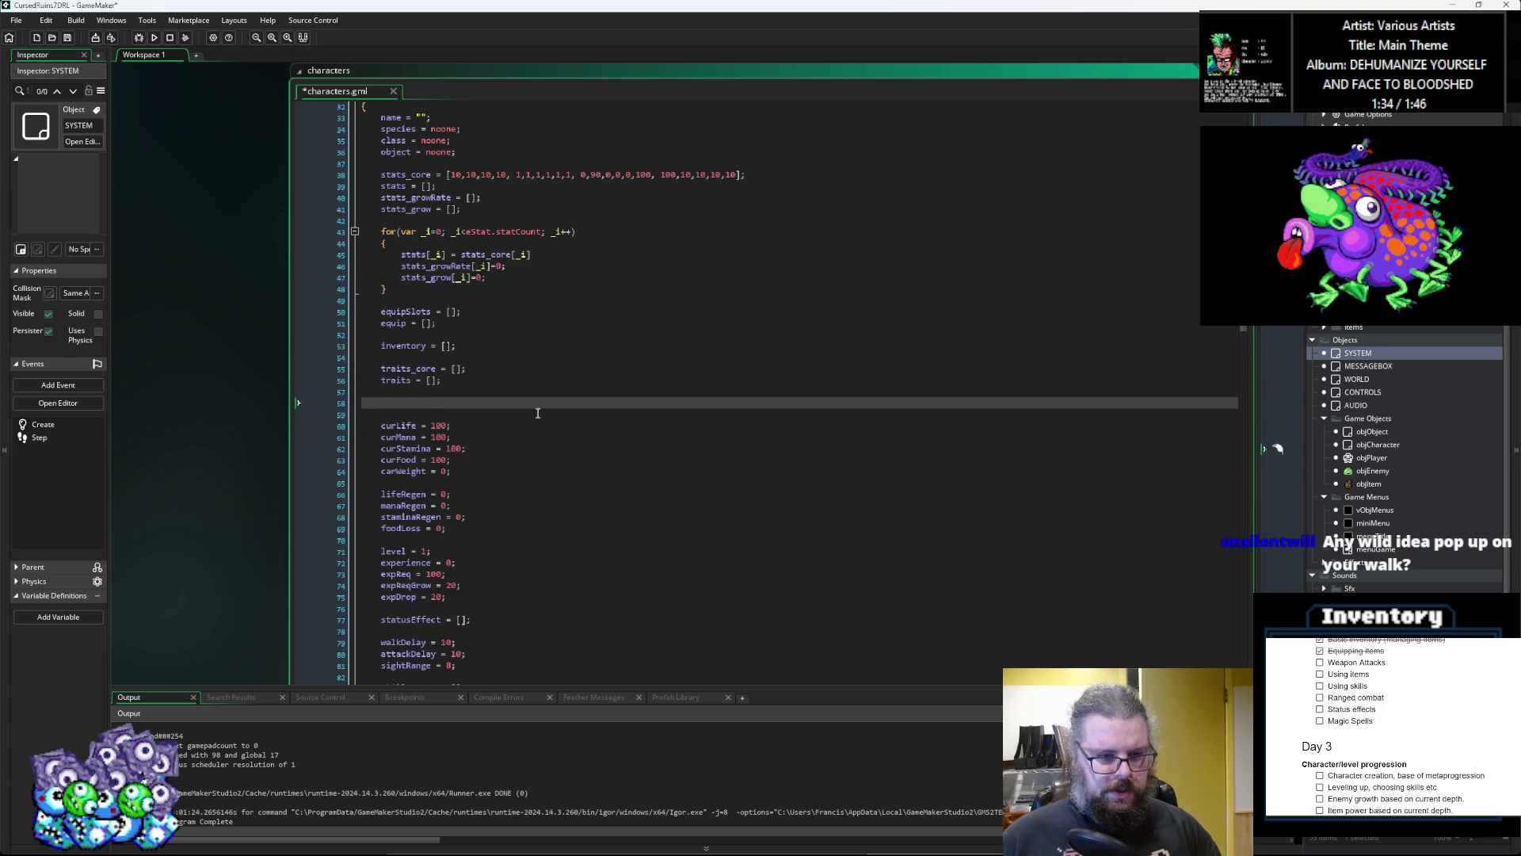
scroll(537, 413, "up", 5)
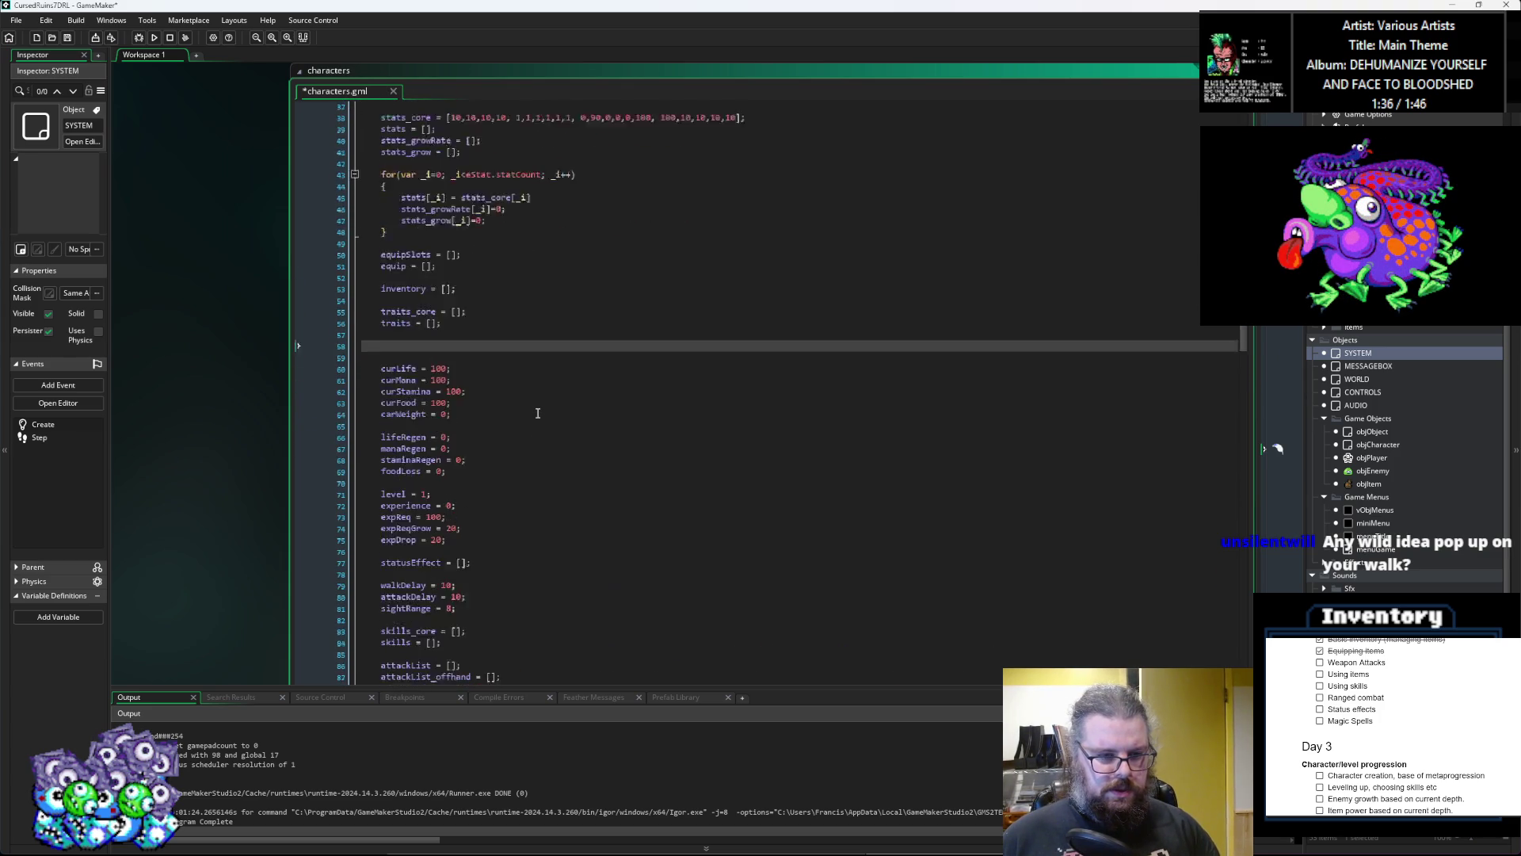
Step: Add resists_core = []; and resists = []; after stats_grow in Actor, then save
left_click(486, 293)
key("Return")
key("Return")
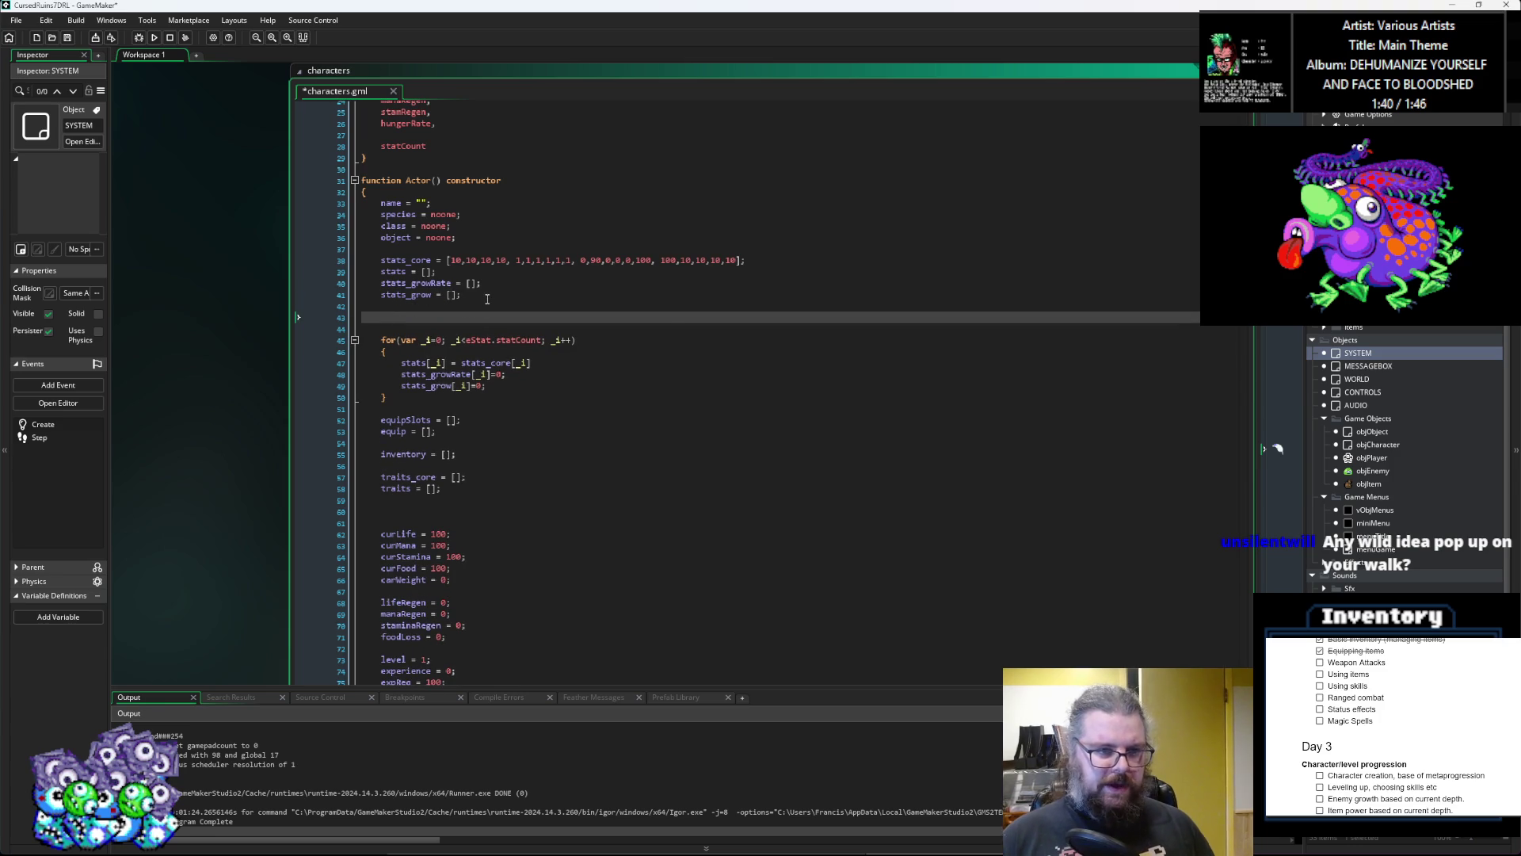
type("resist")
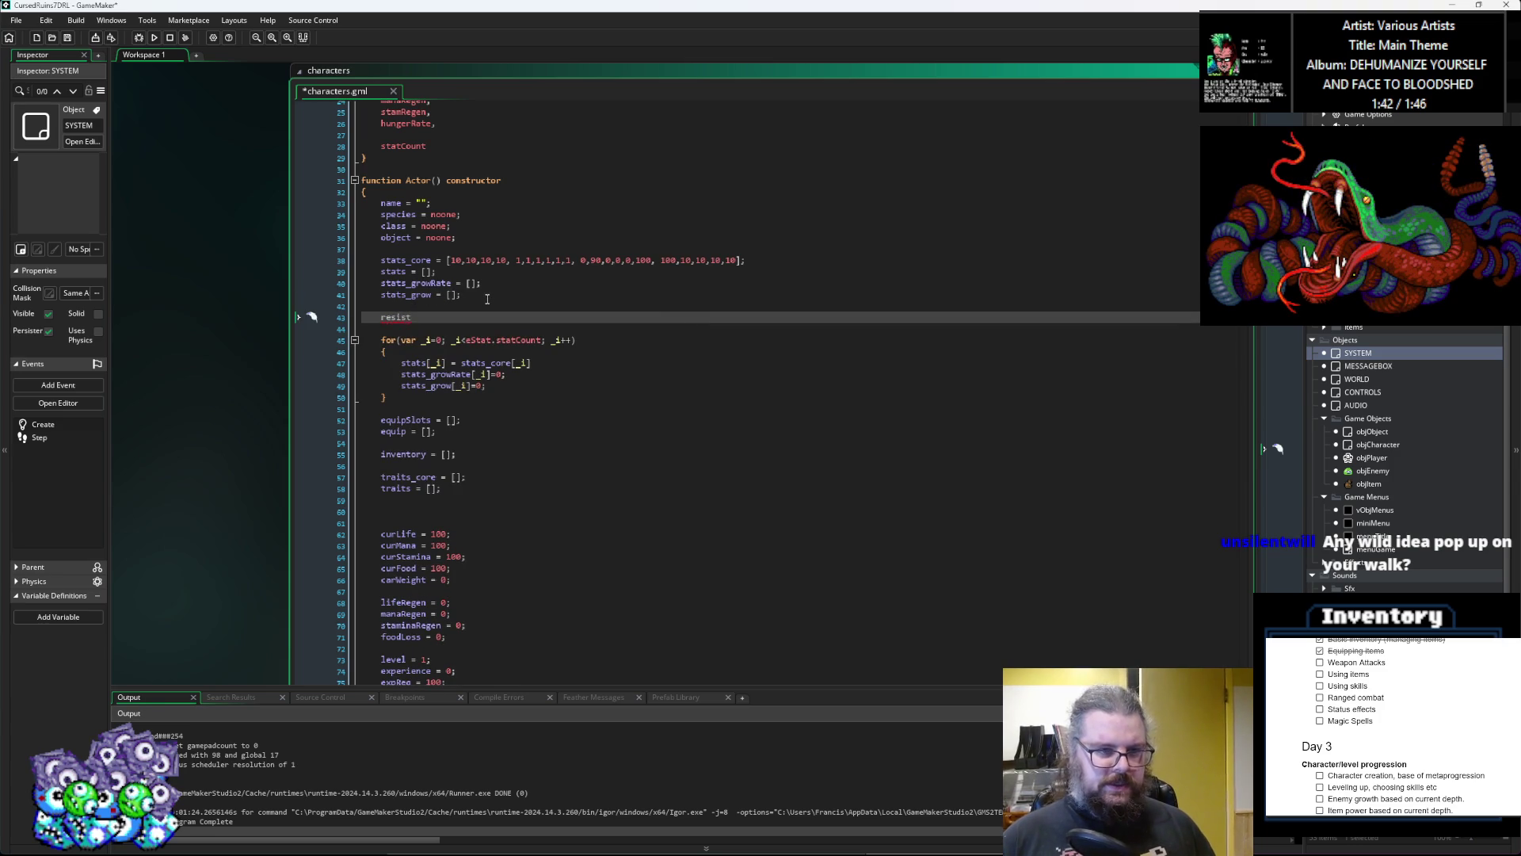
type("s_core =")
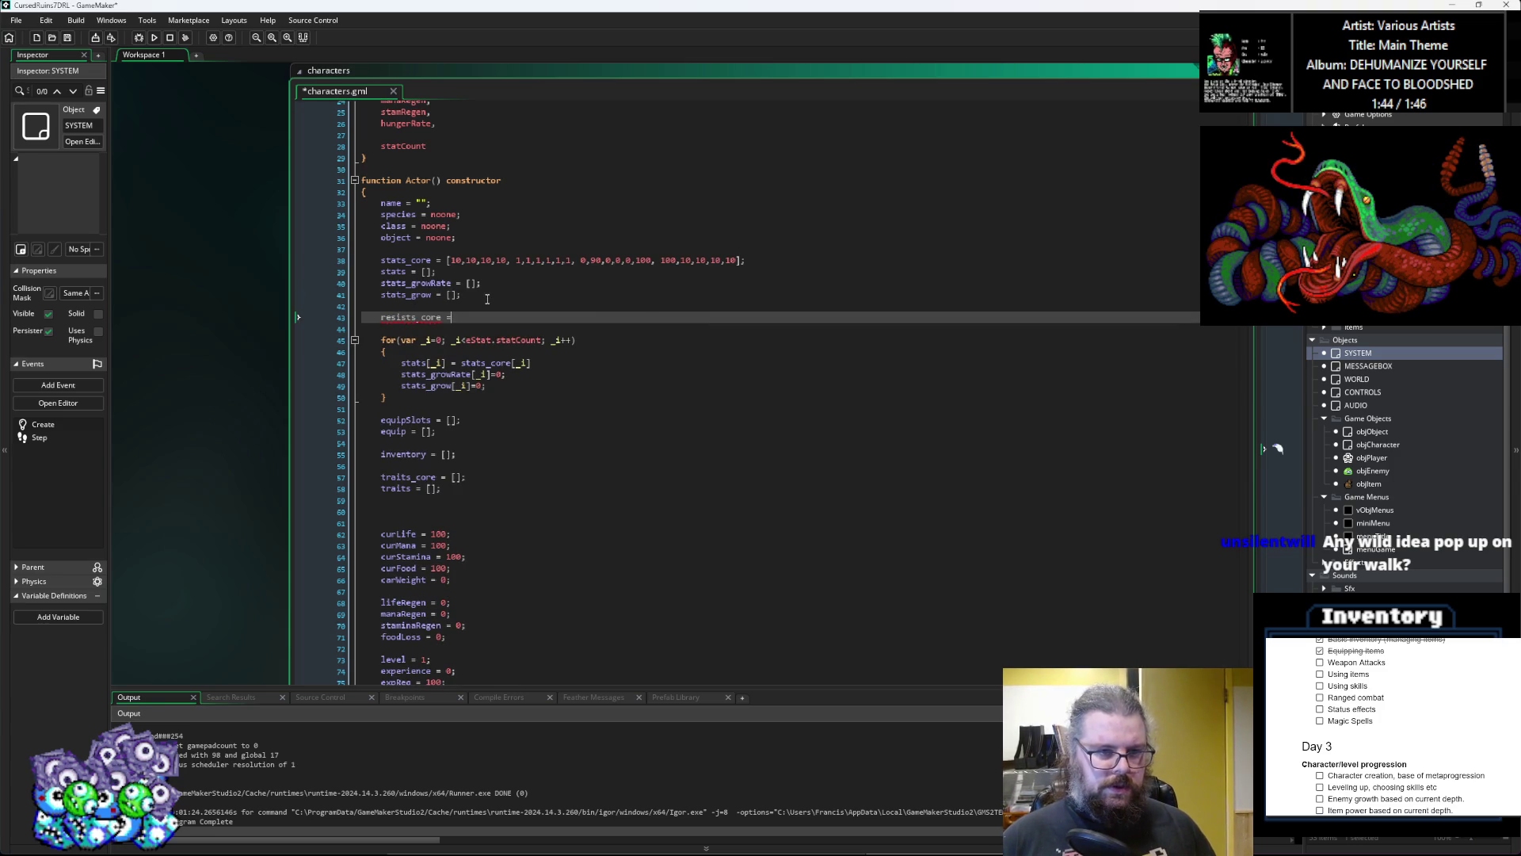
type(" [];")
key("Return")
type("esists_")
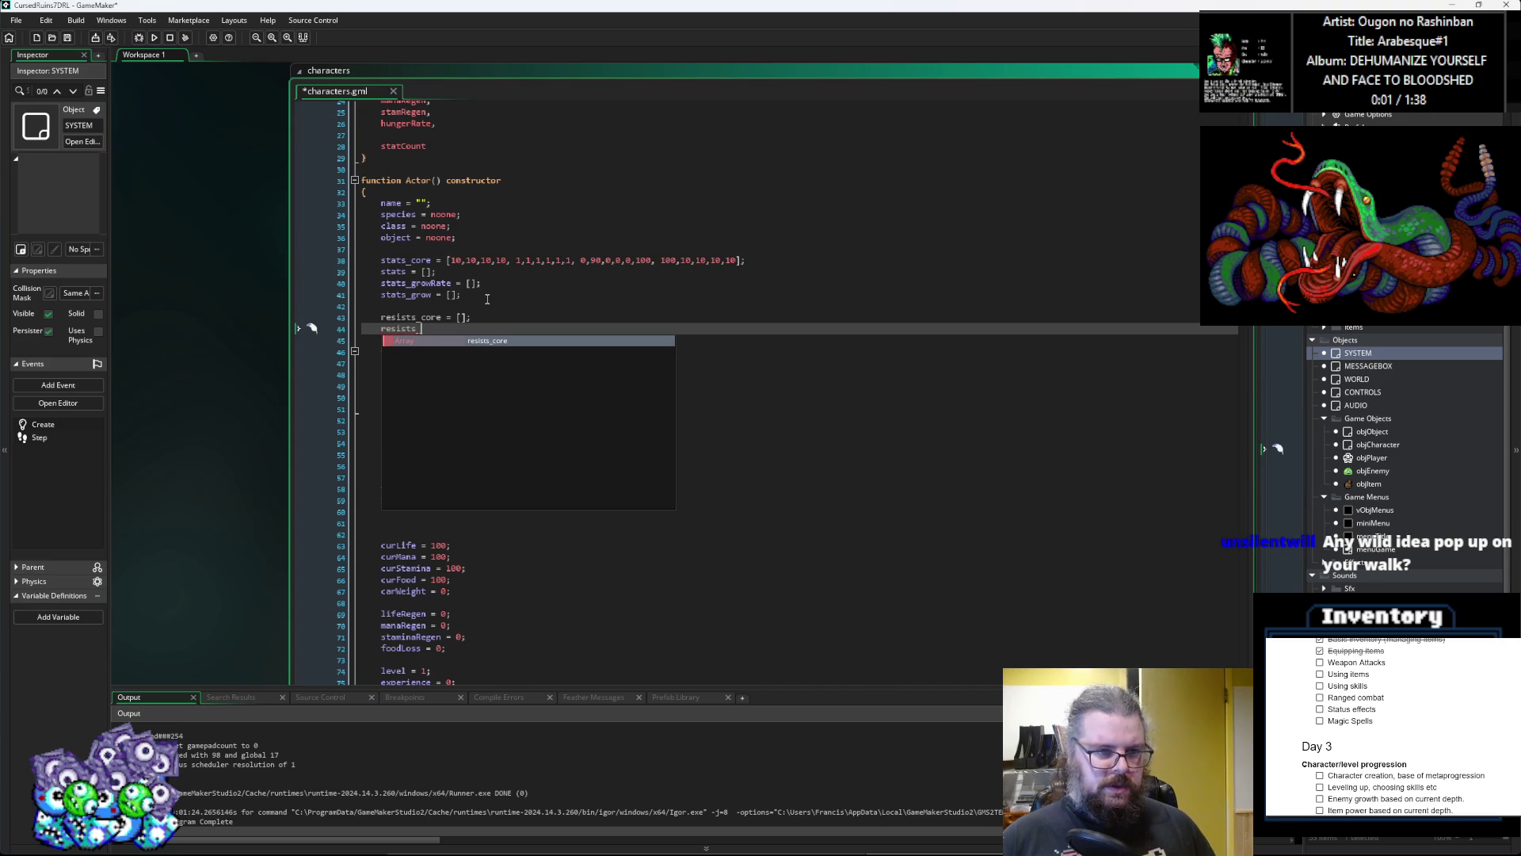
key("BackSpace")
type(" = [];")
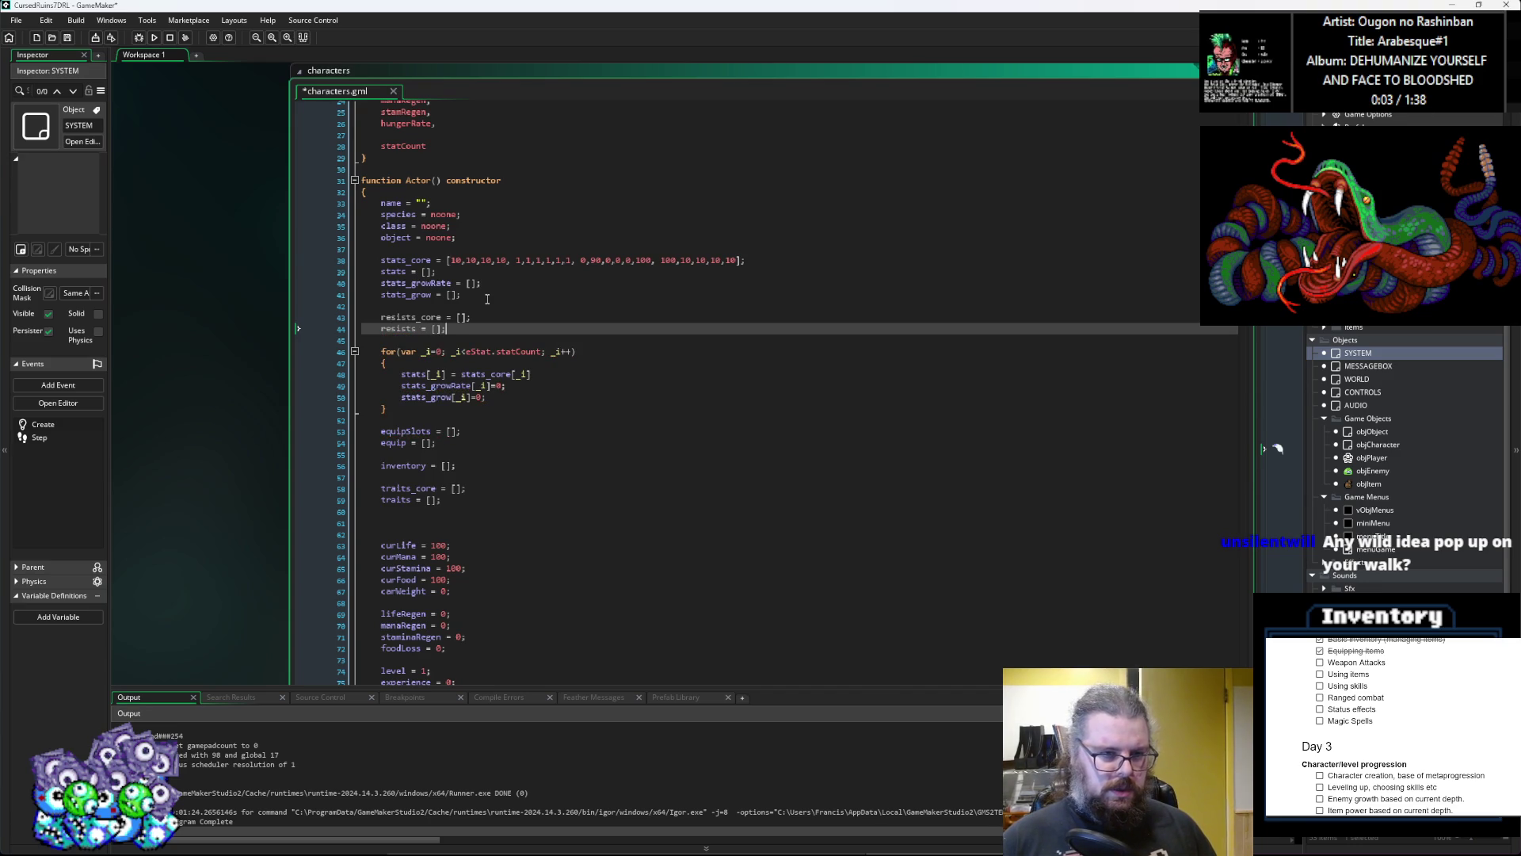
left_click(67, 37)
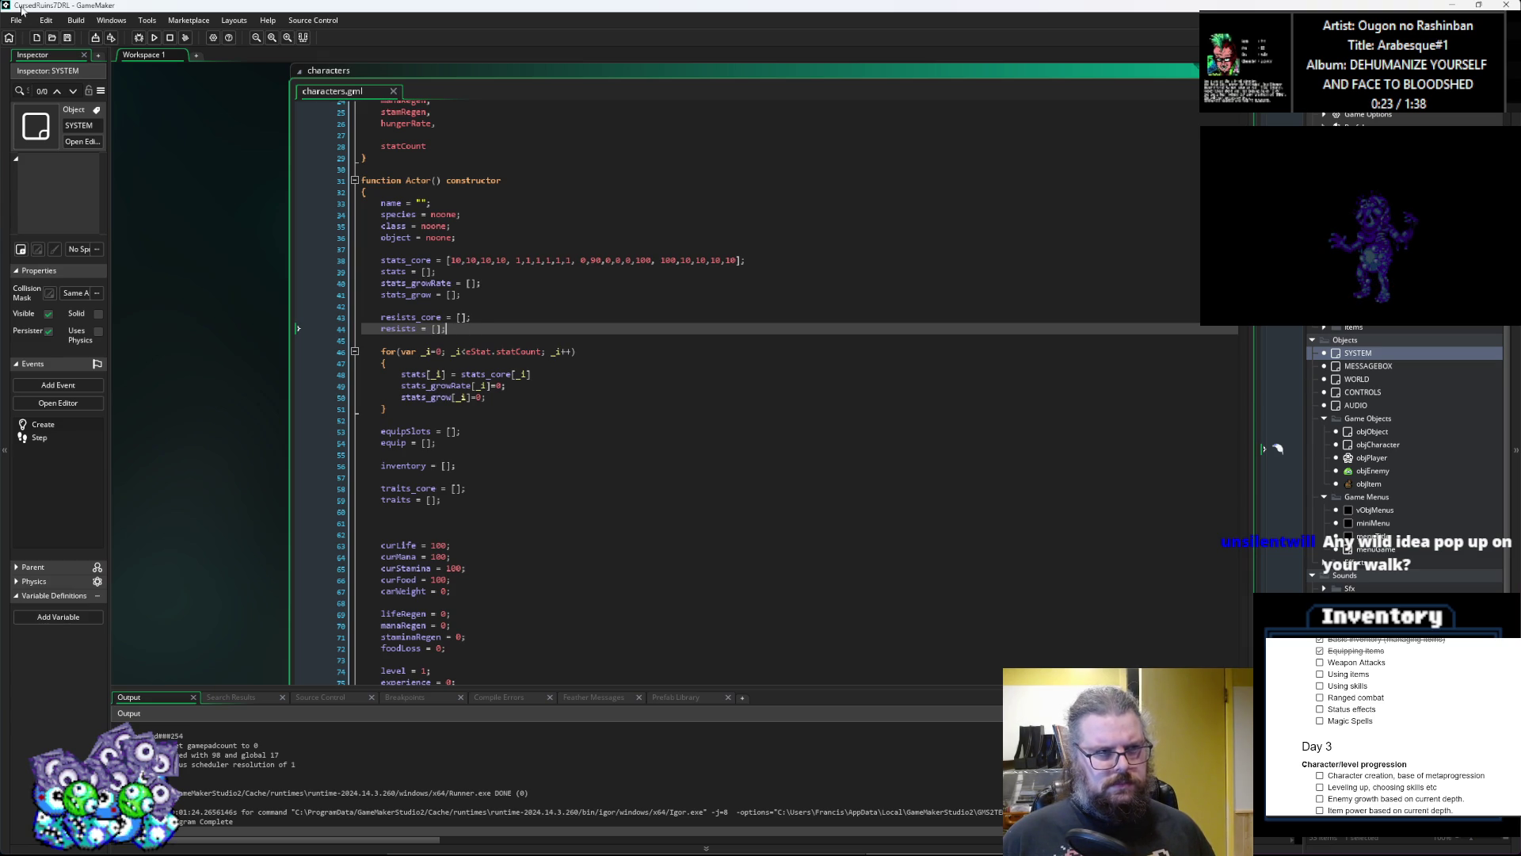
left_click(465, 332)
scroll(617, 488, "down", 10)
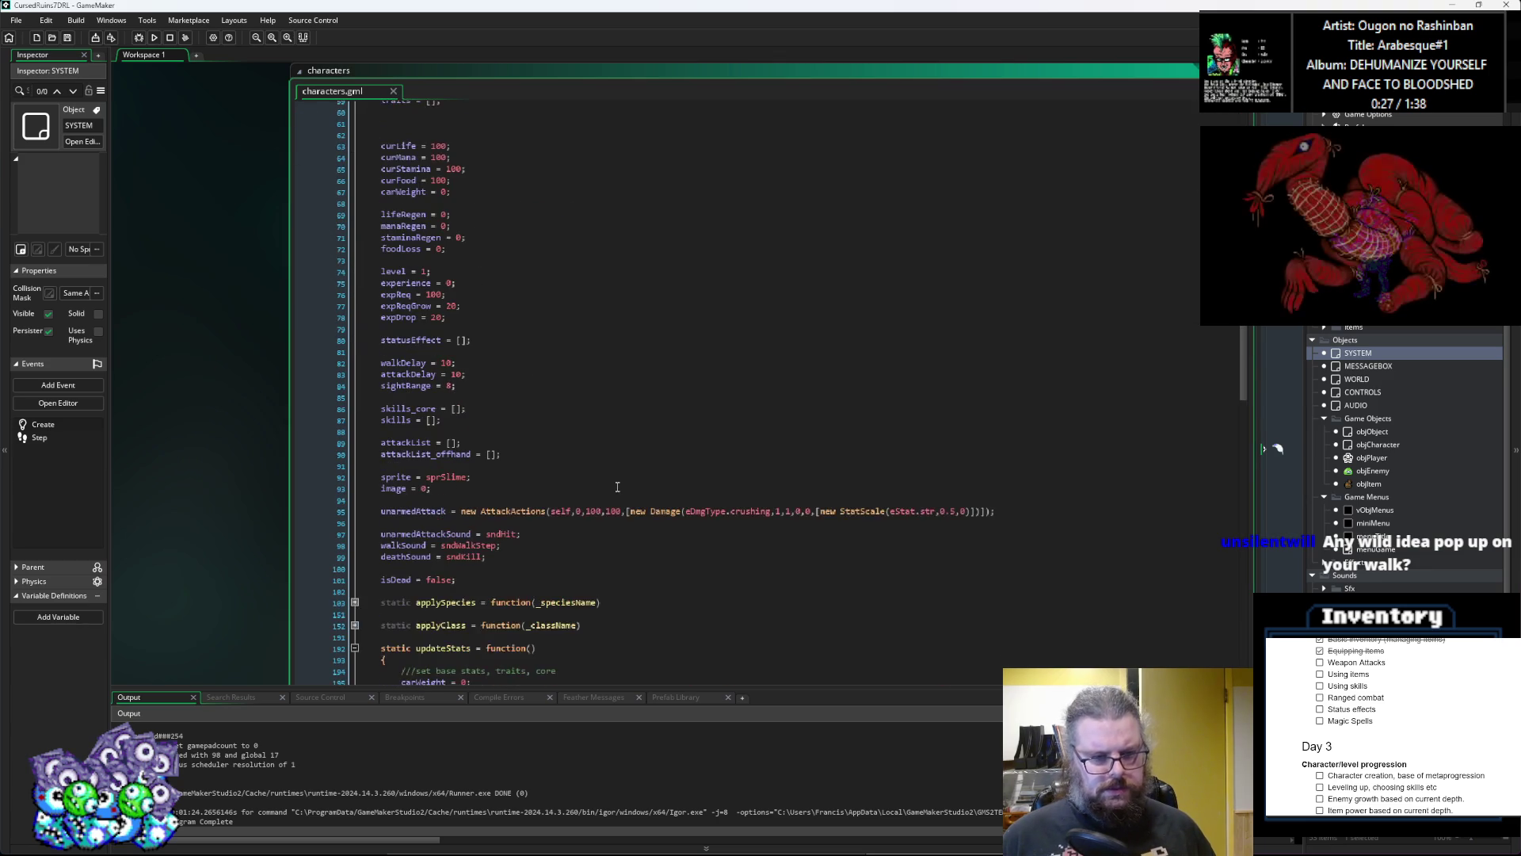
scroll(618, 488, "down", 8)
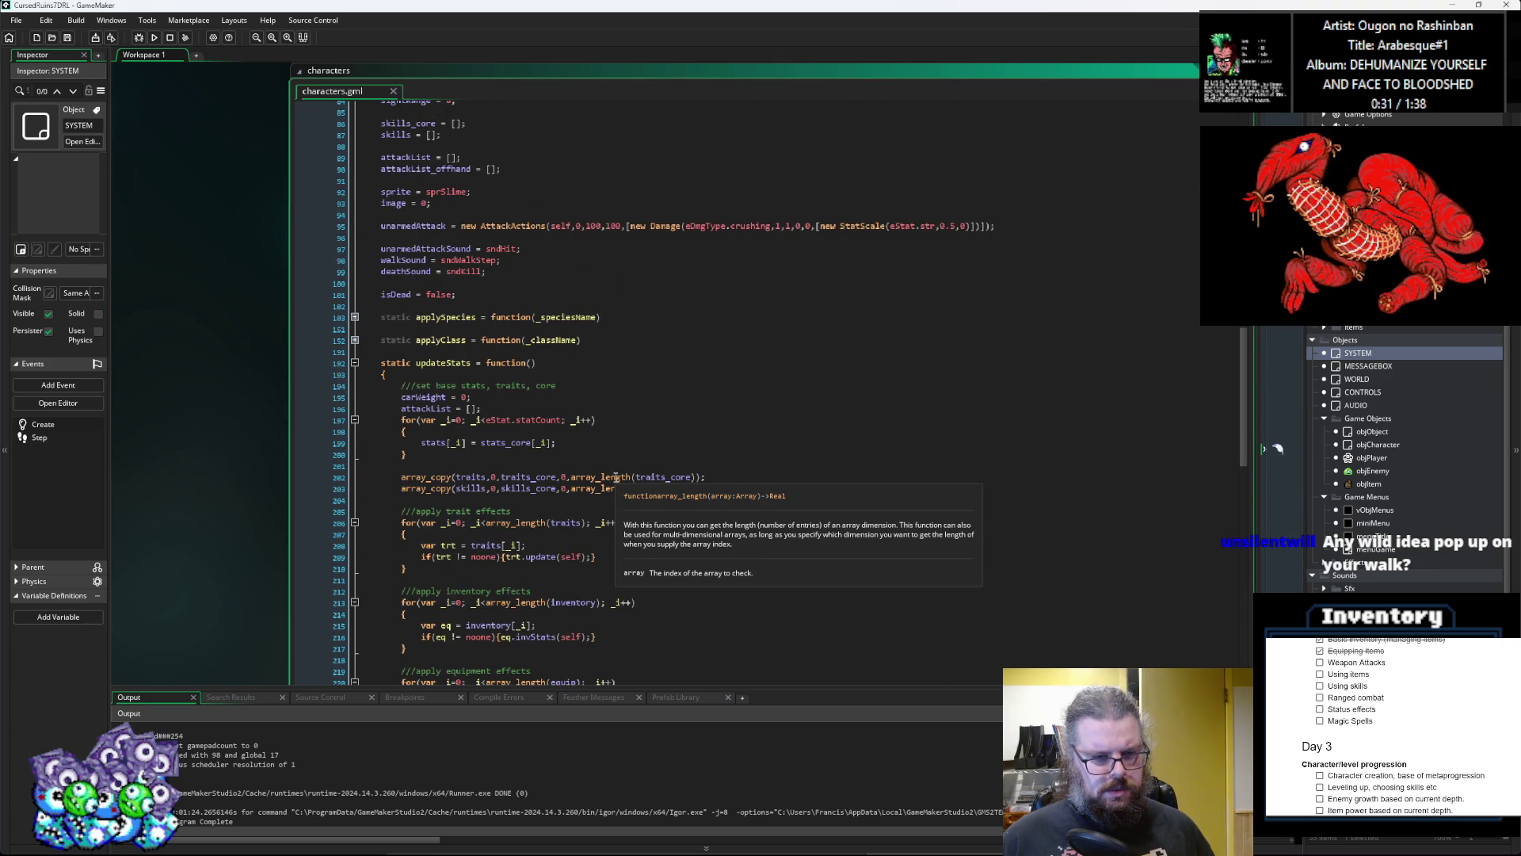
scroll(615, 478, "down", 6)
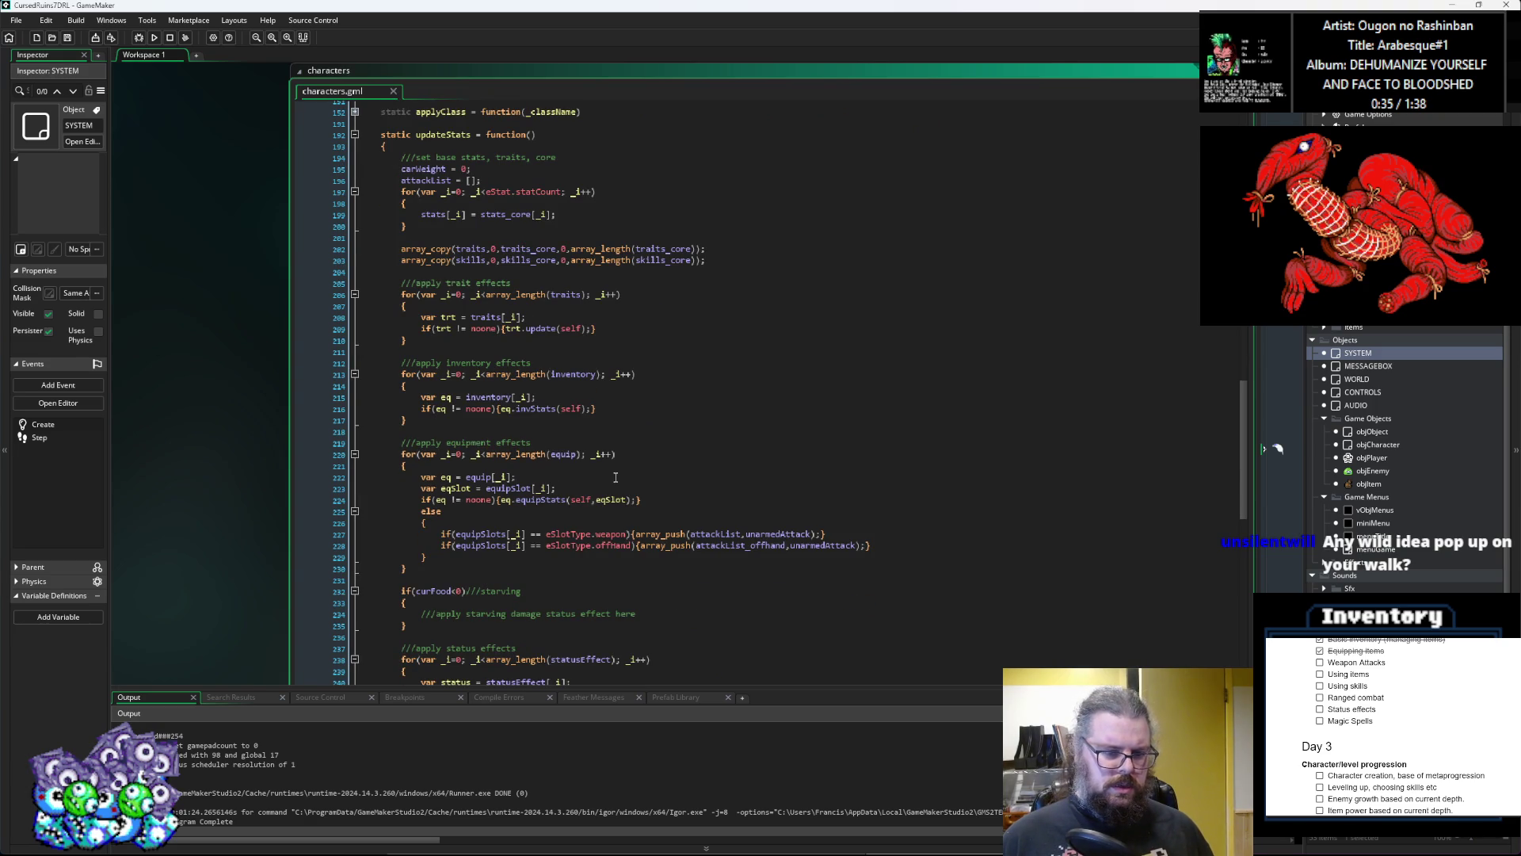
scroll(616, 477, "down", 12)
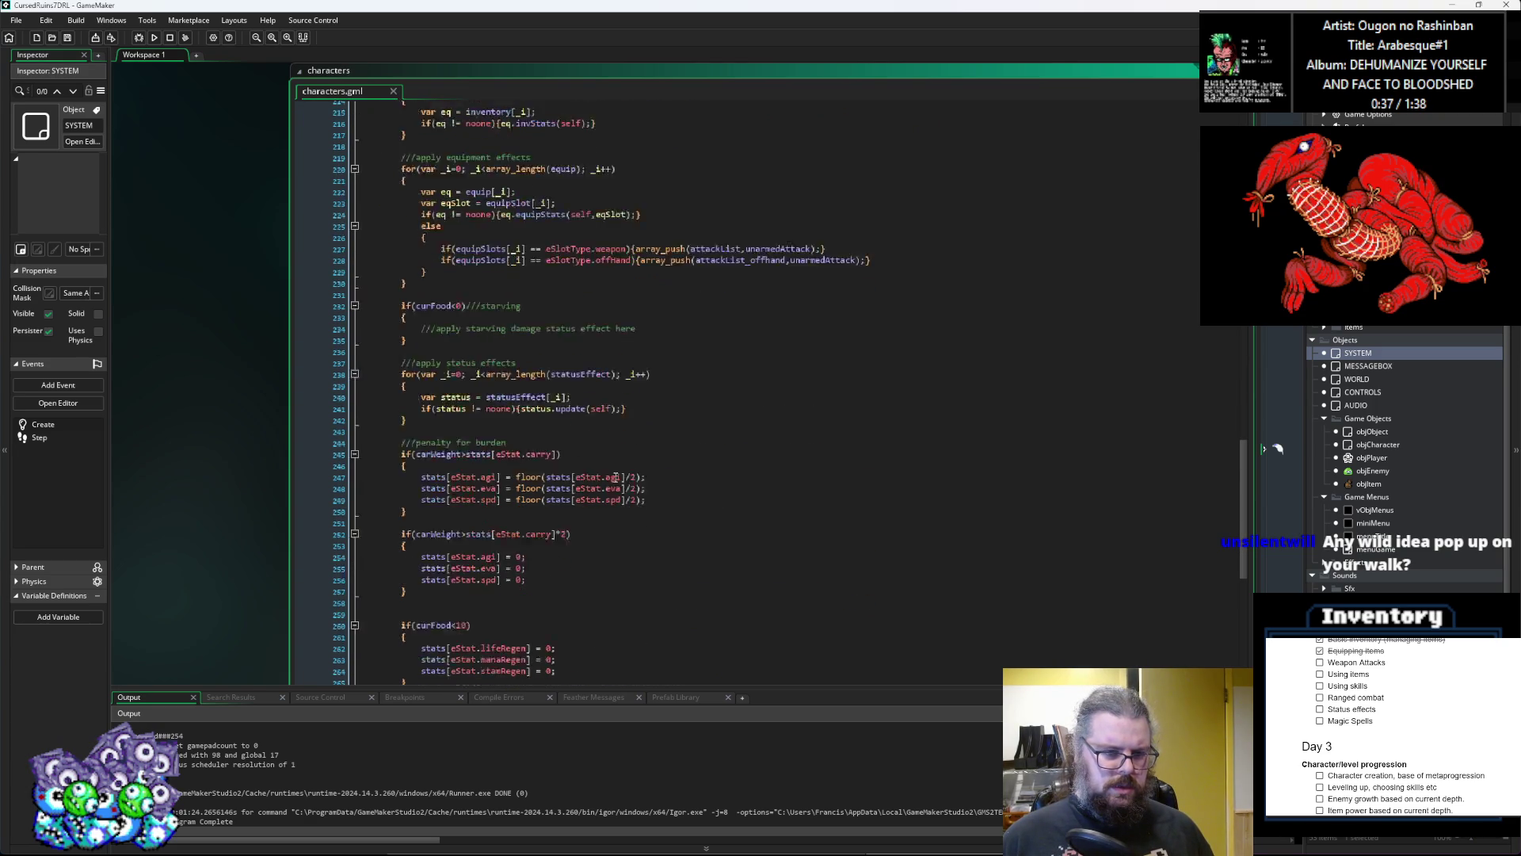
scroll(616, 477, "down", 3)
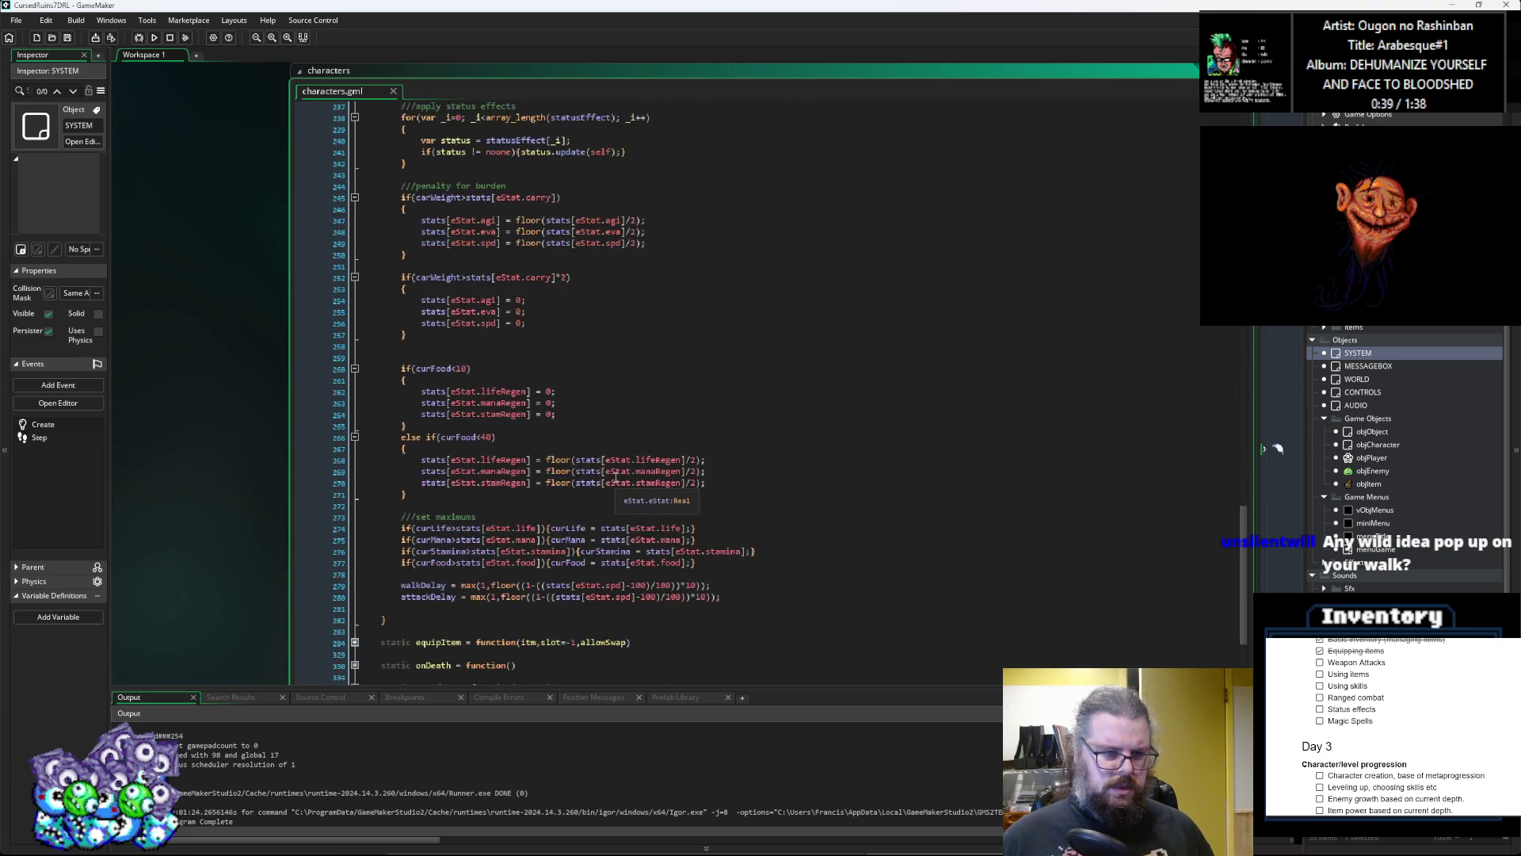
scroll(615, 477, "down", 6)
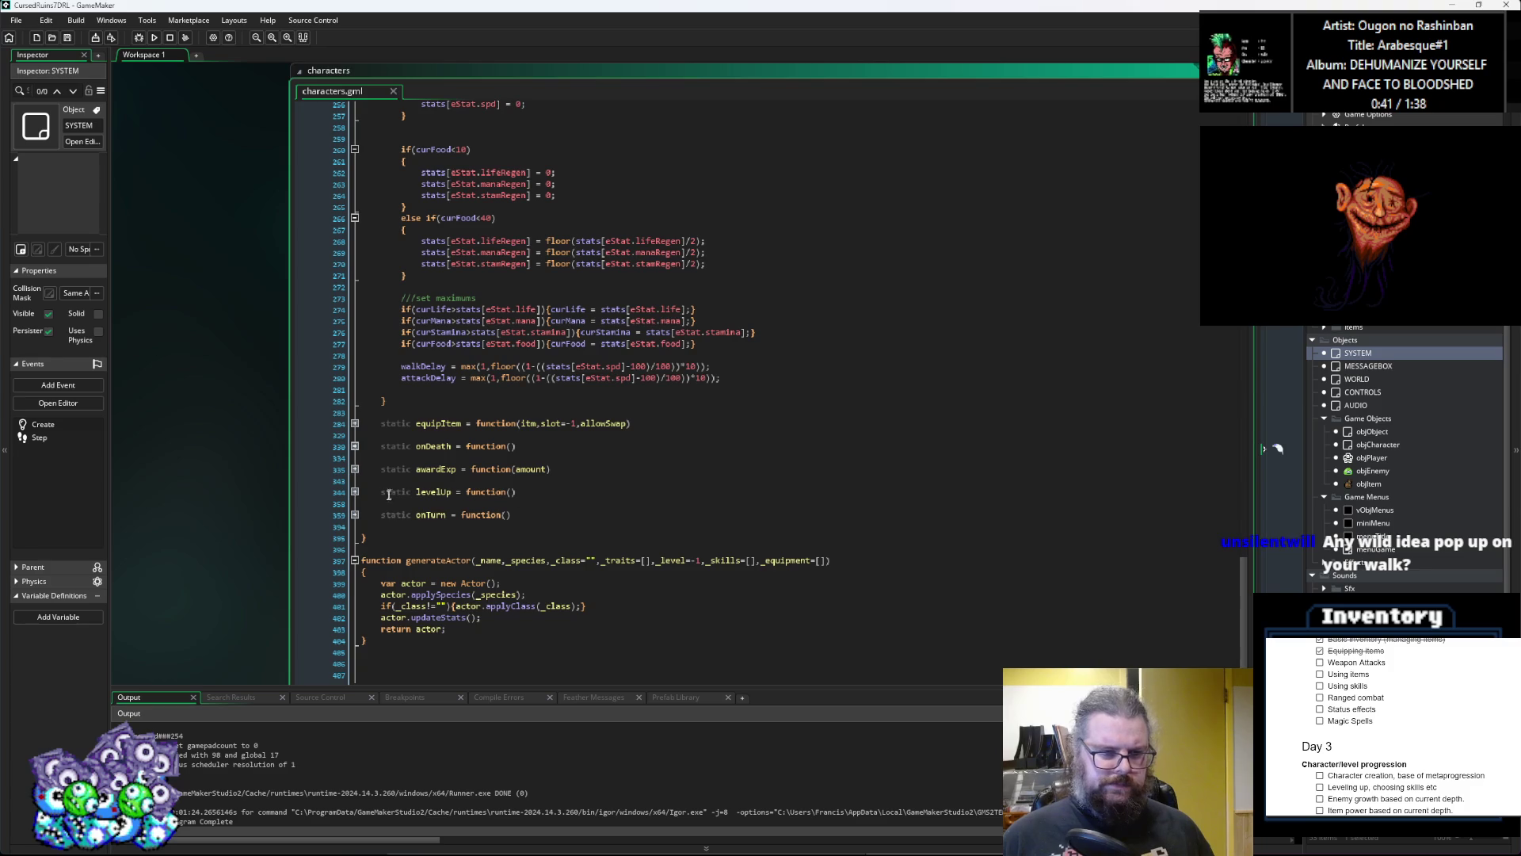
scroll(379, 458, "up", 20)
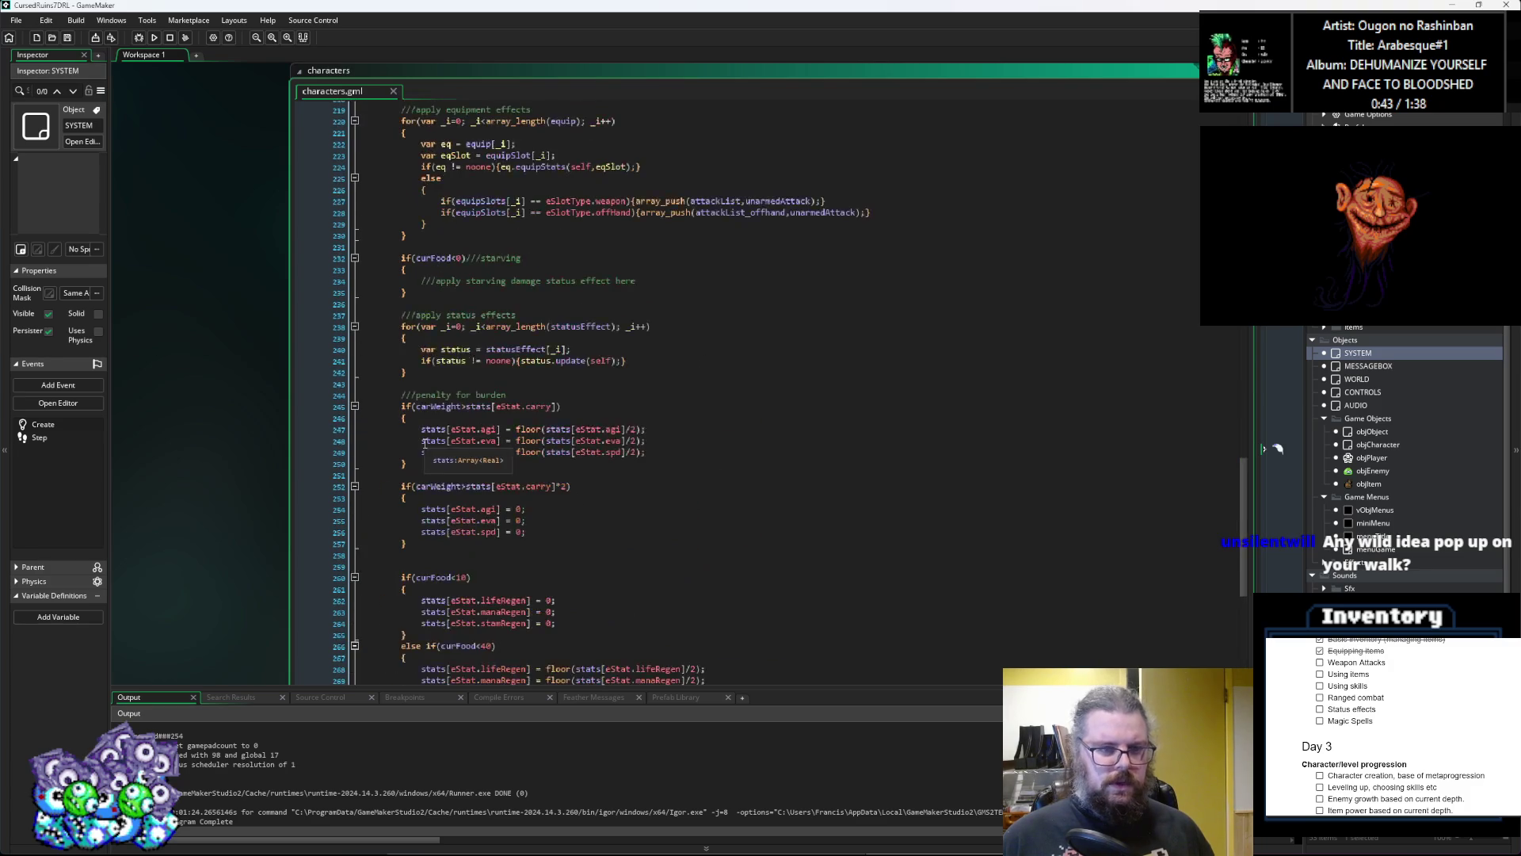
scroll(425, 445, "up", 2)
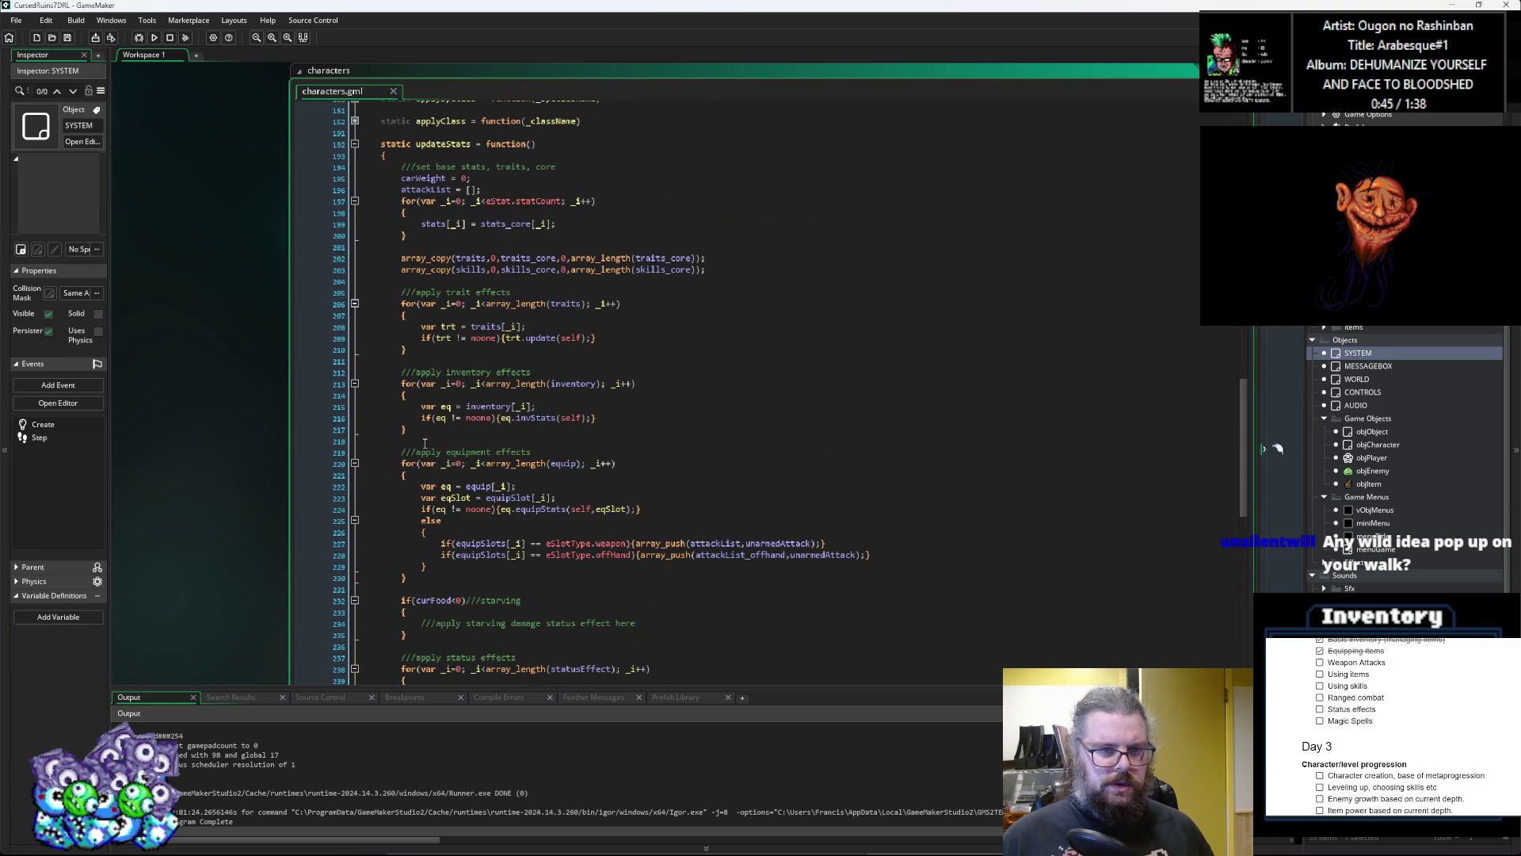
Step: After the skills copy, add array_copy(resists,0,resists_core,0,array_length(resists_core));
scroll(425, 444, "up", 3)
left_click(446, 397)
key("Return")
left_click(453, 395)
type("arr")
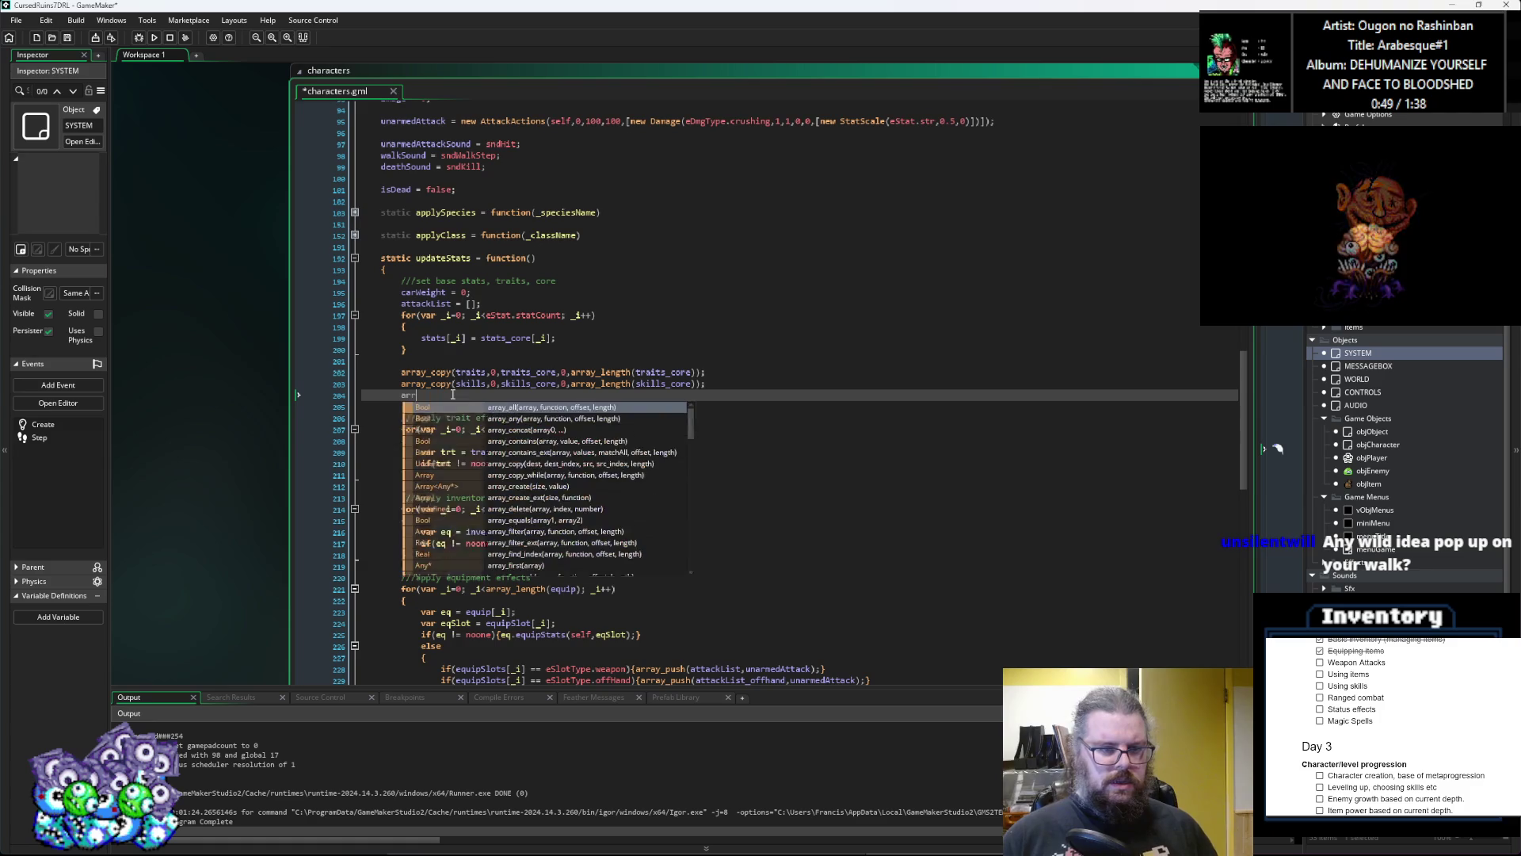
type("ay_copy")
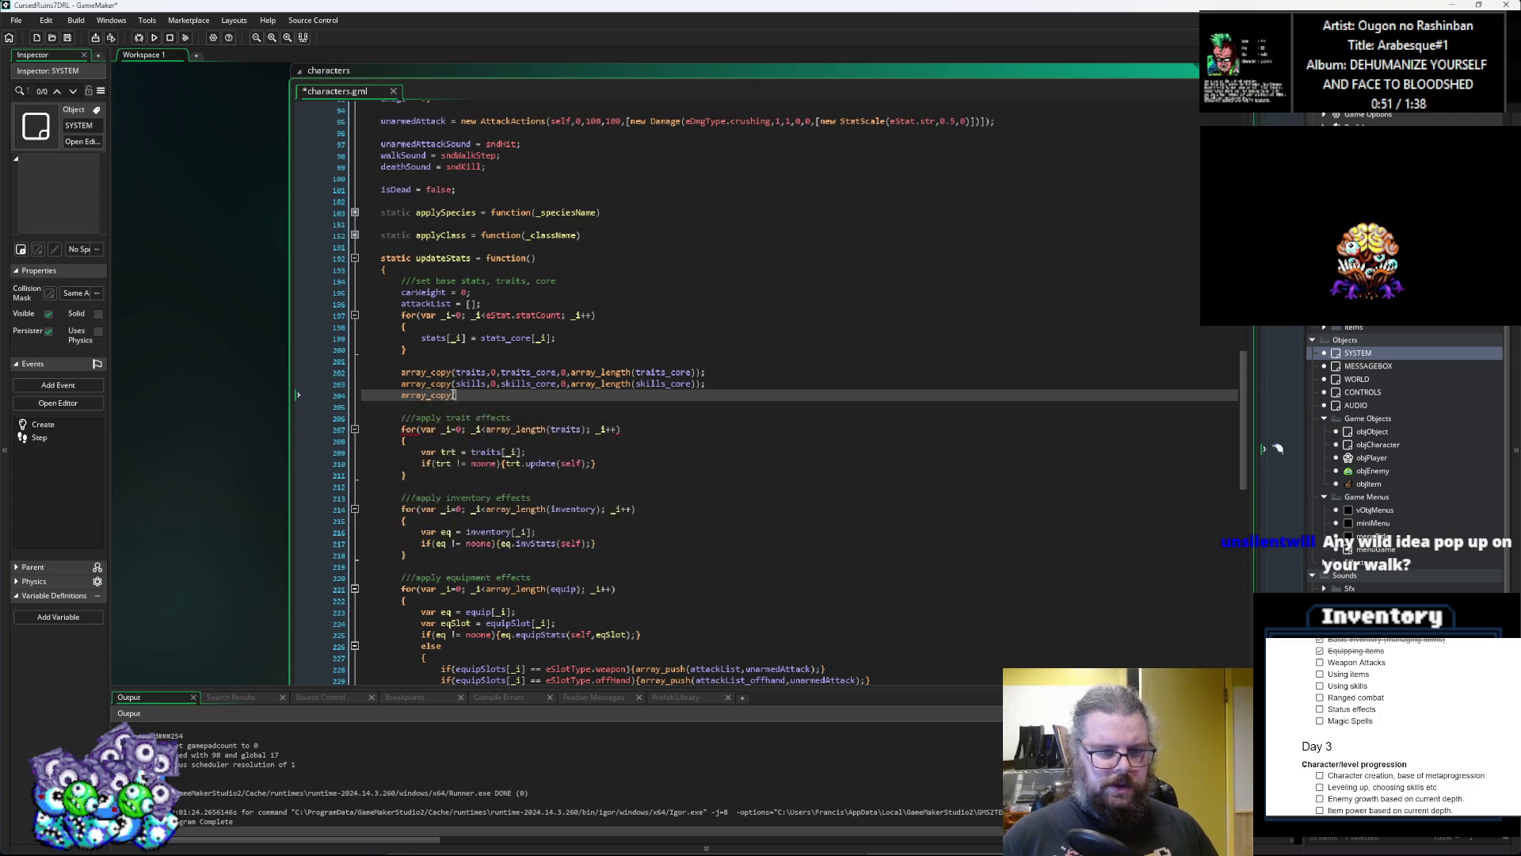
type("(resists,0")
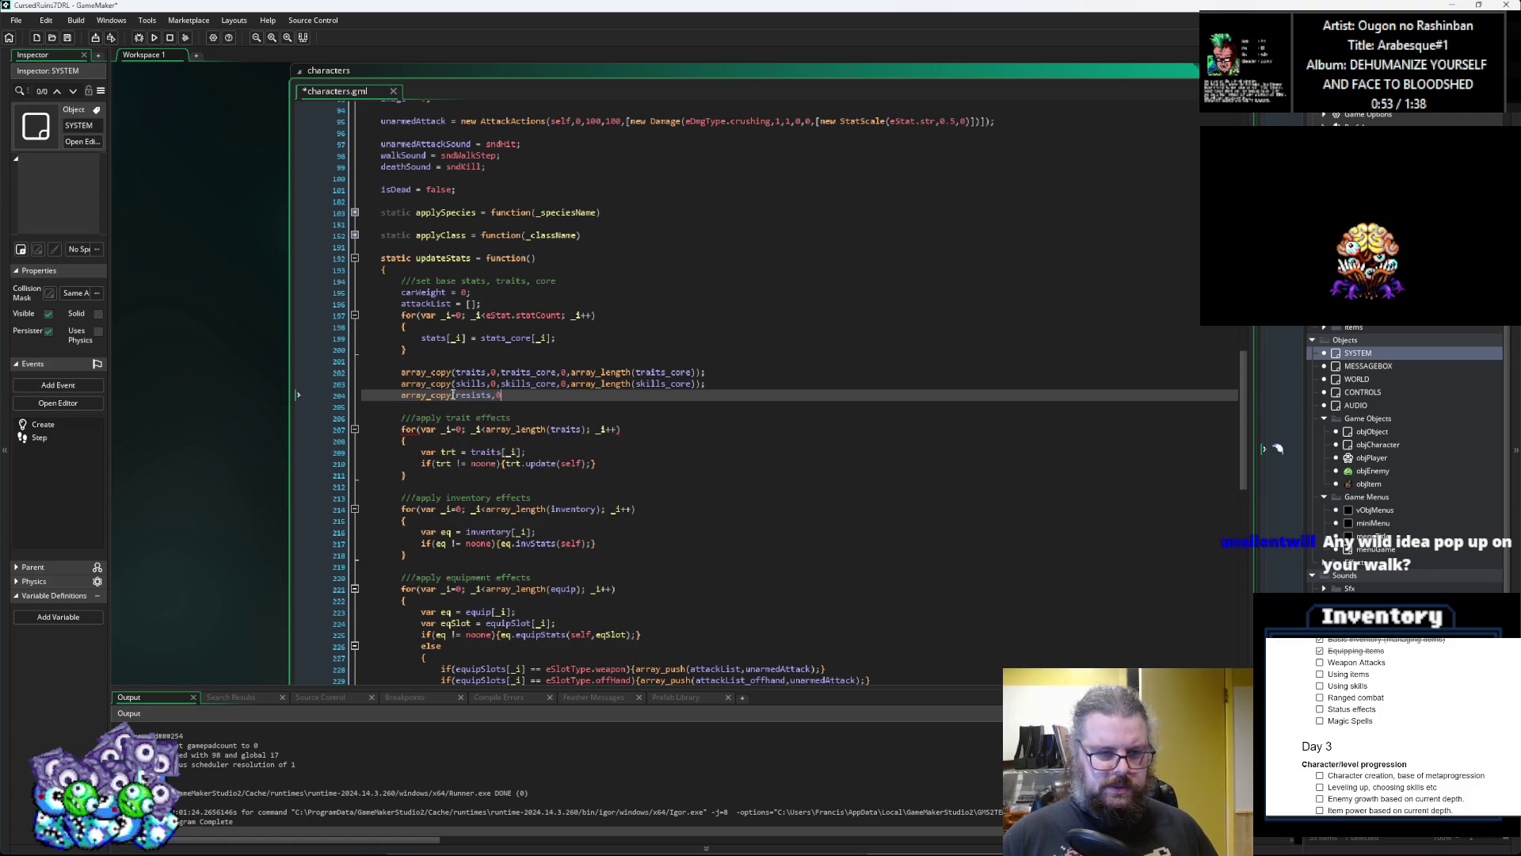
type(",resis")
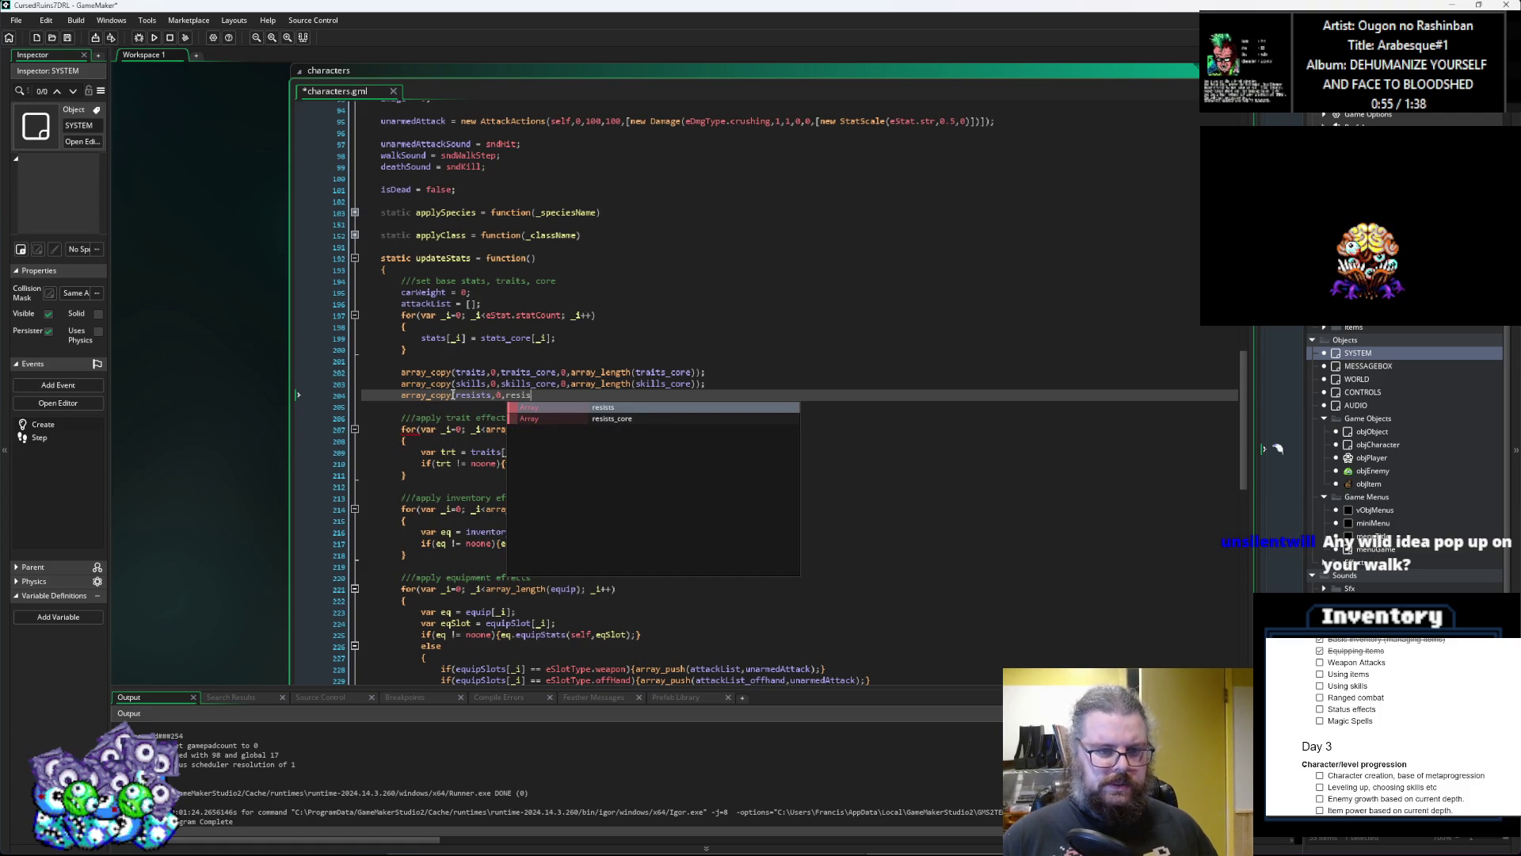
type("ts_core,0,")
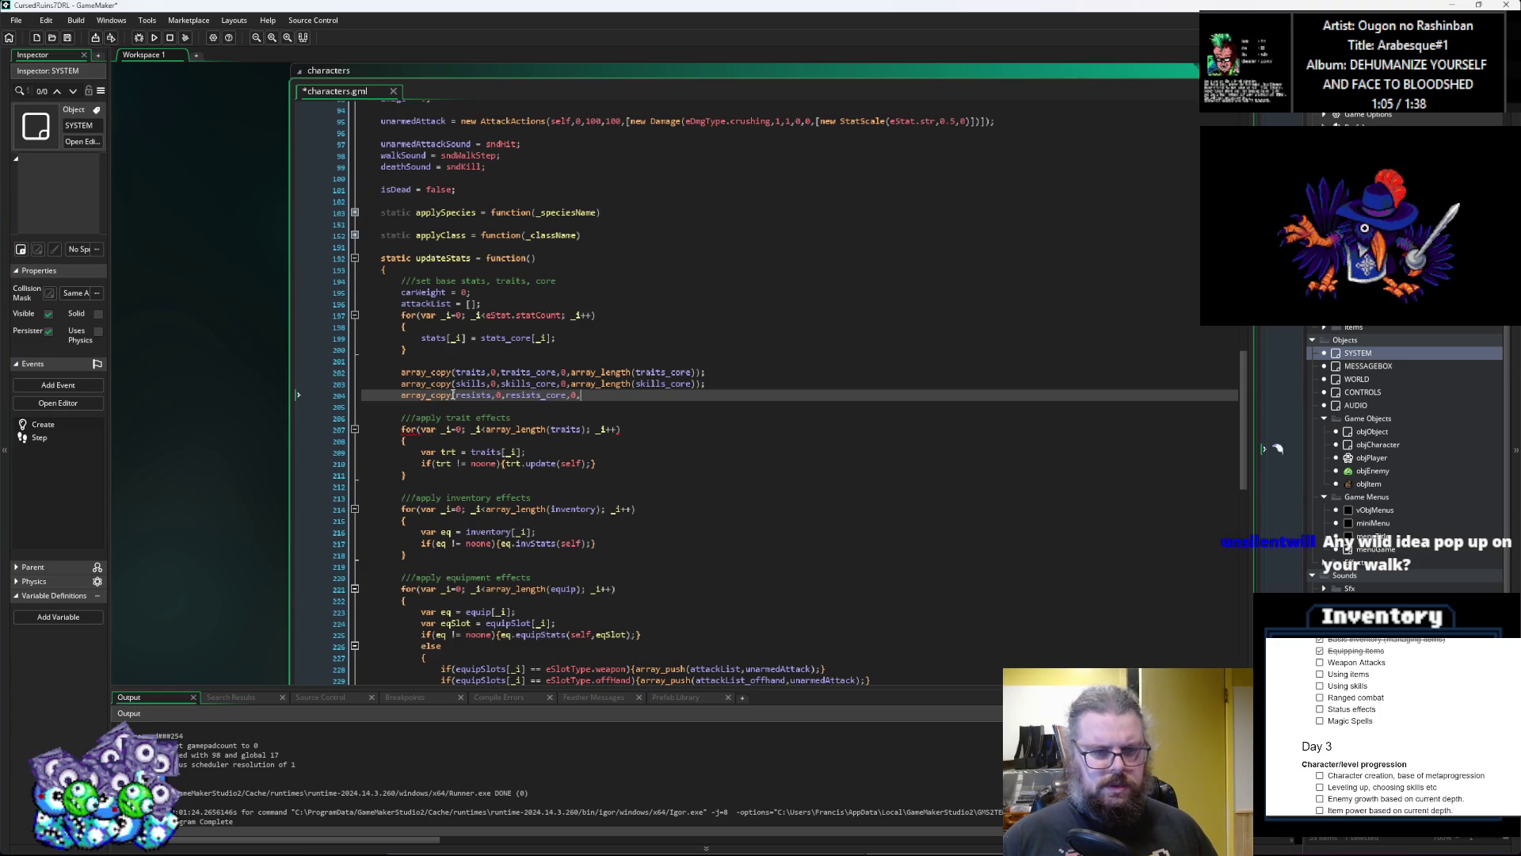
type("_length(")
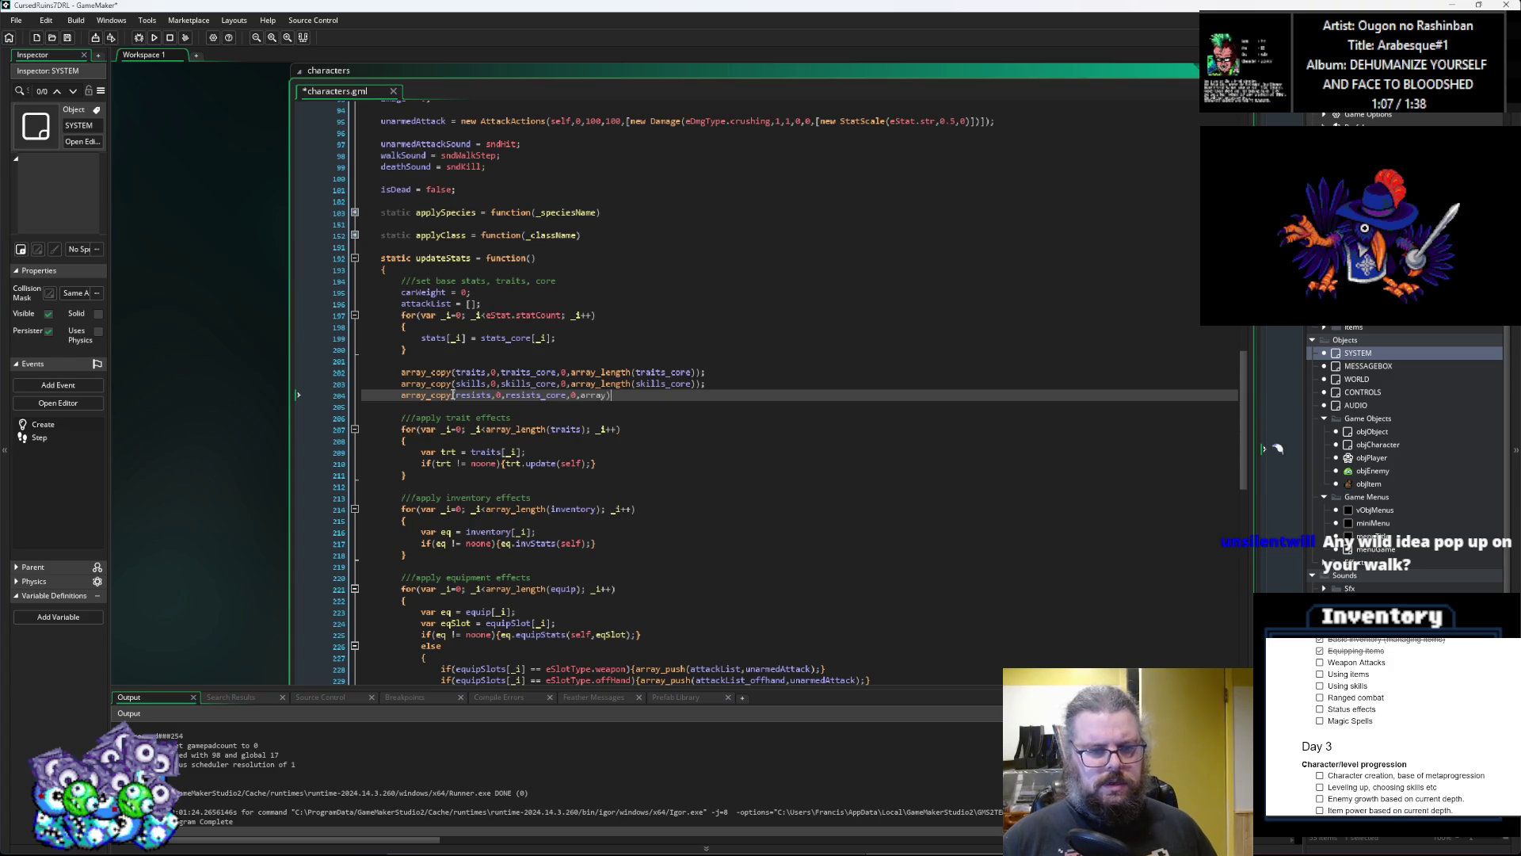
type("resists_co")
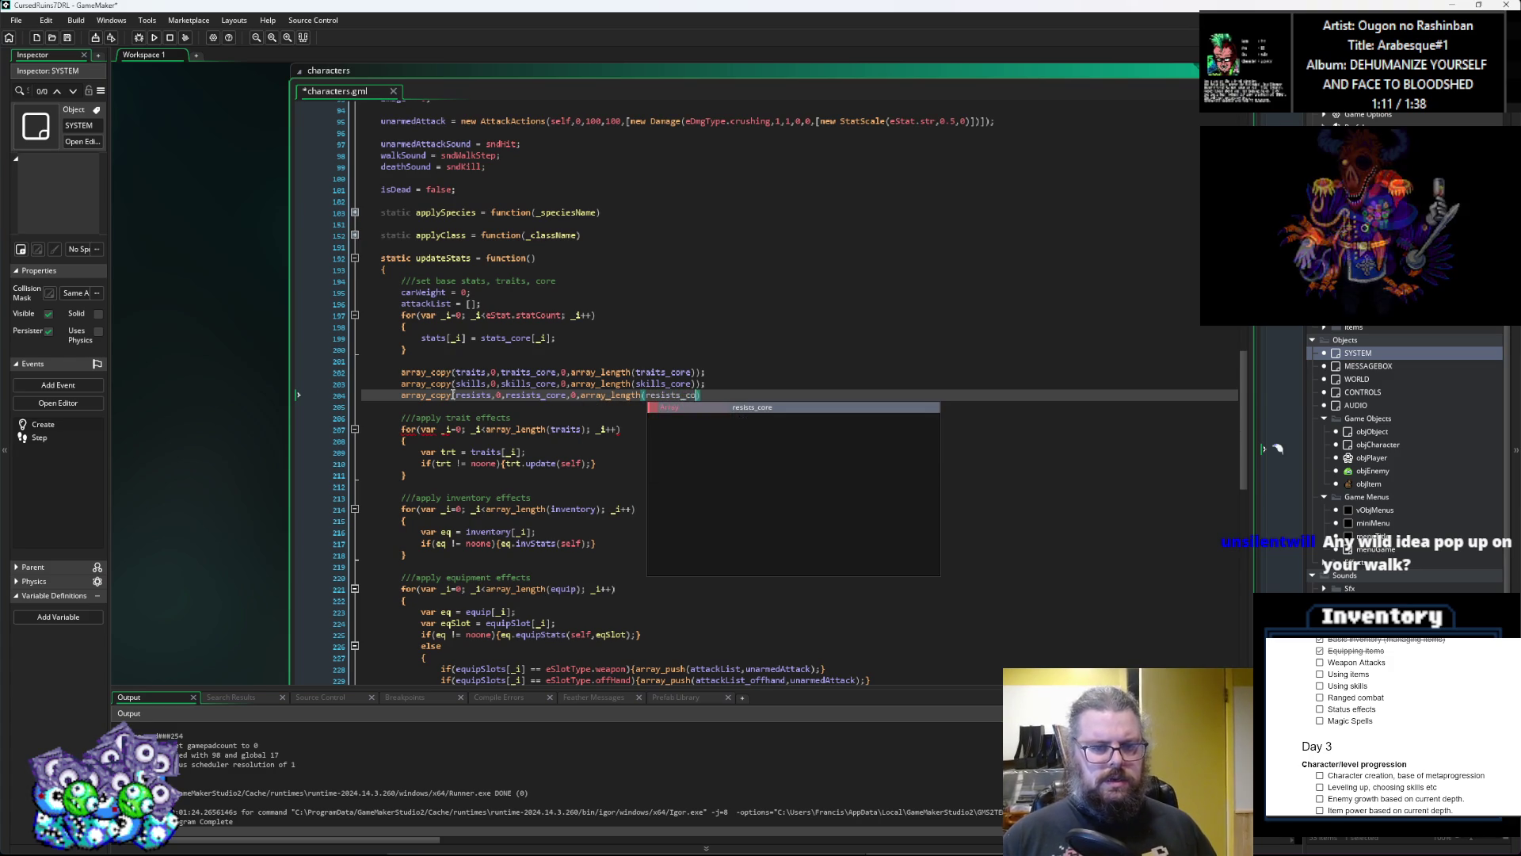
key("Return")
type("))")
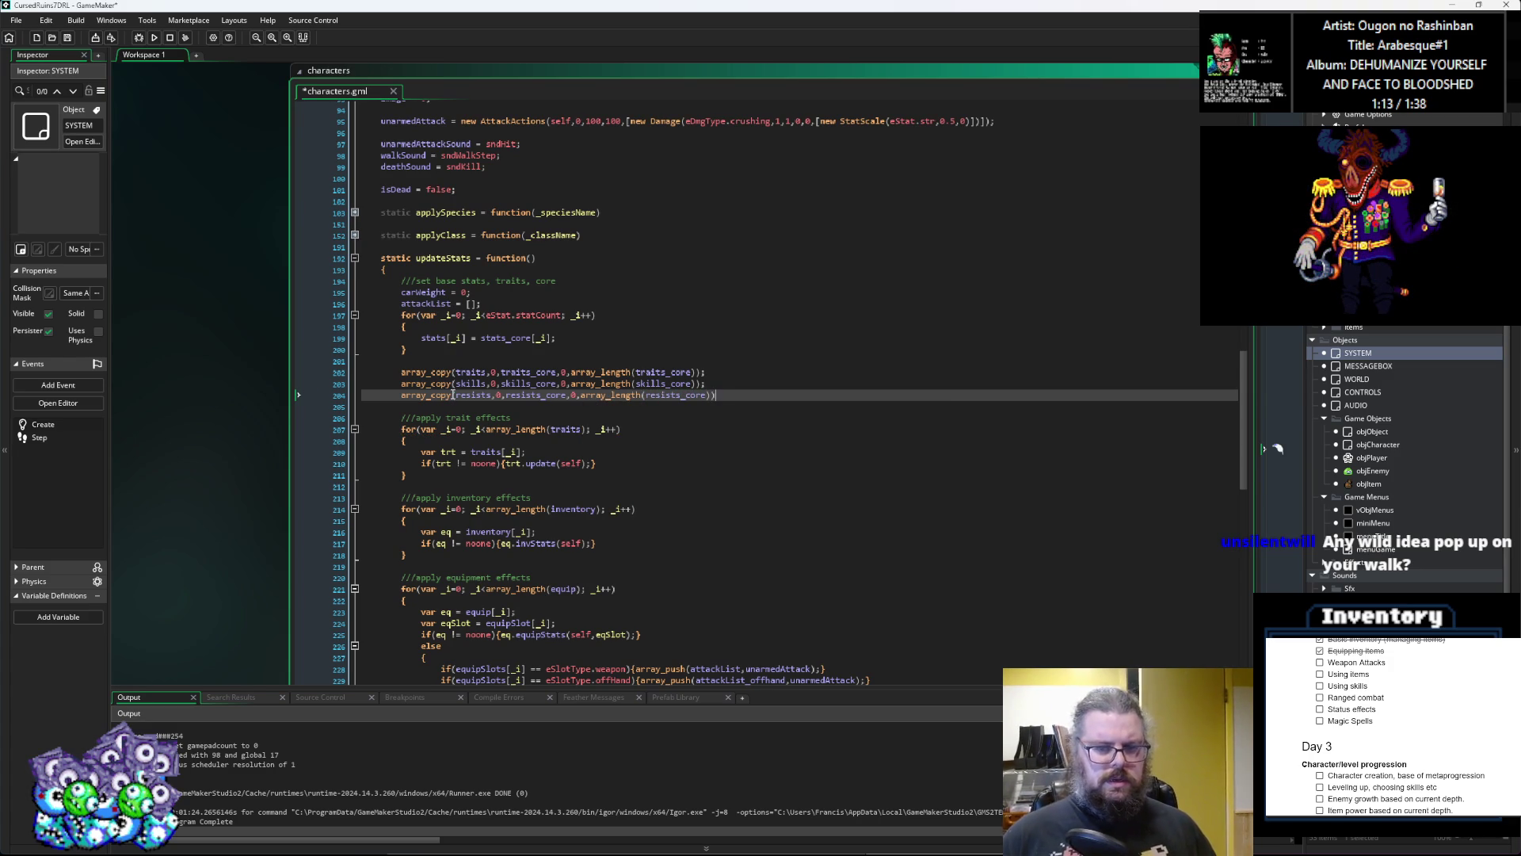
type(";")
key("Up")
key("Up")
key("Up")
key("Down")
key("Down")
key("Down")
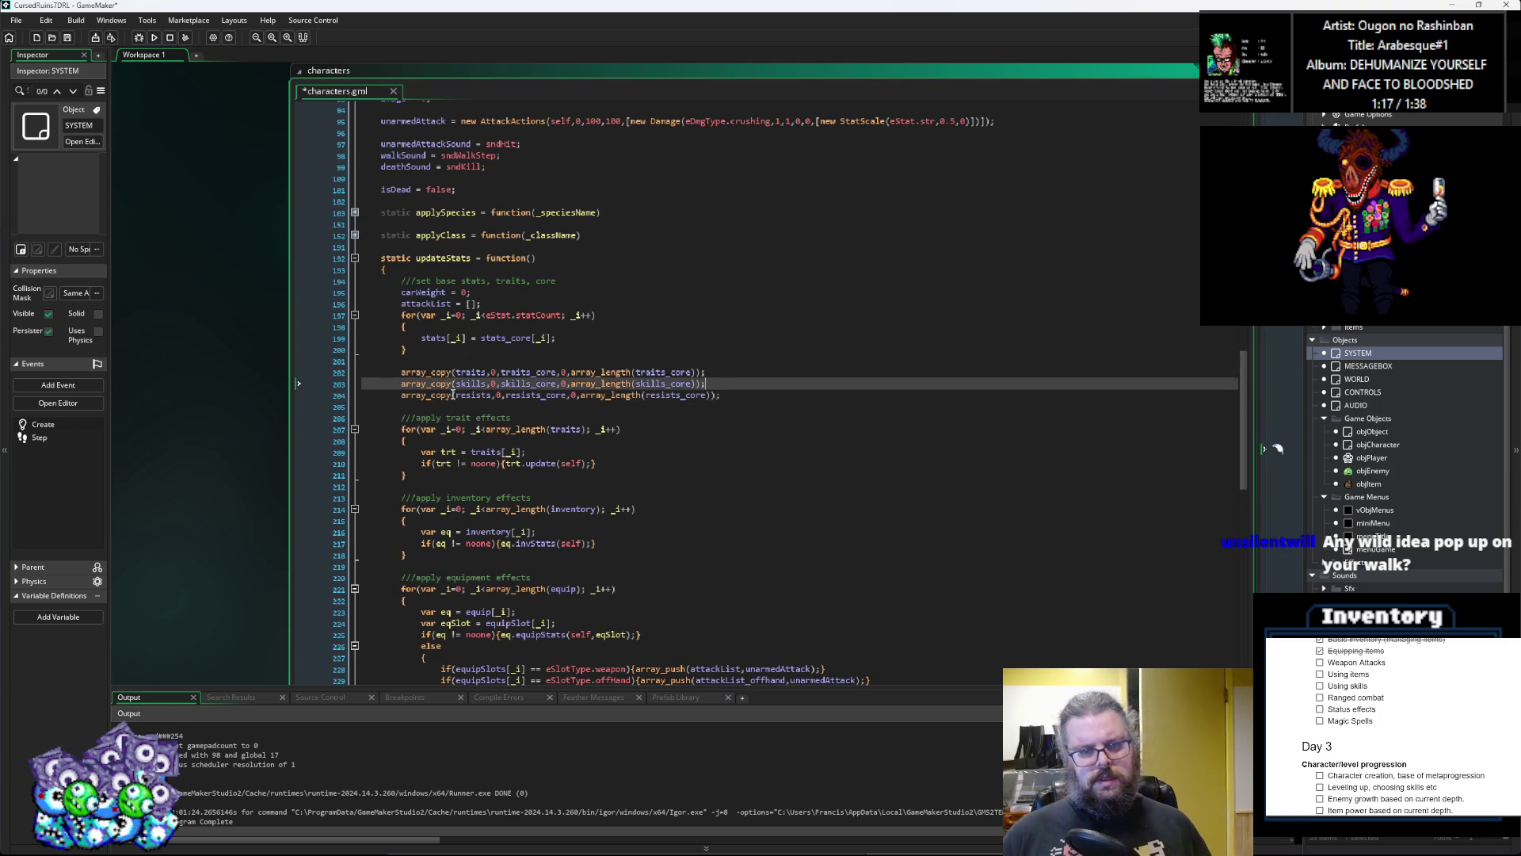
key("Down")
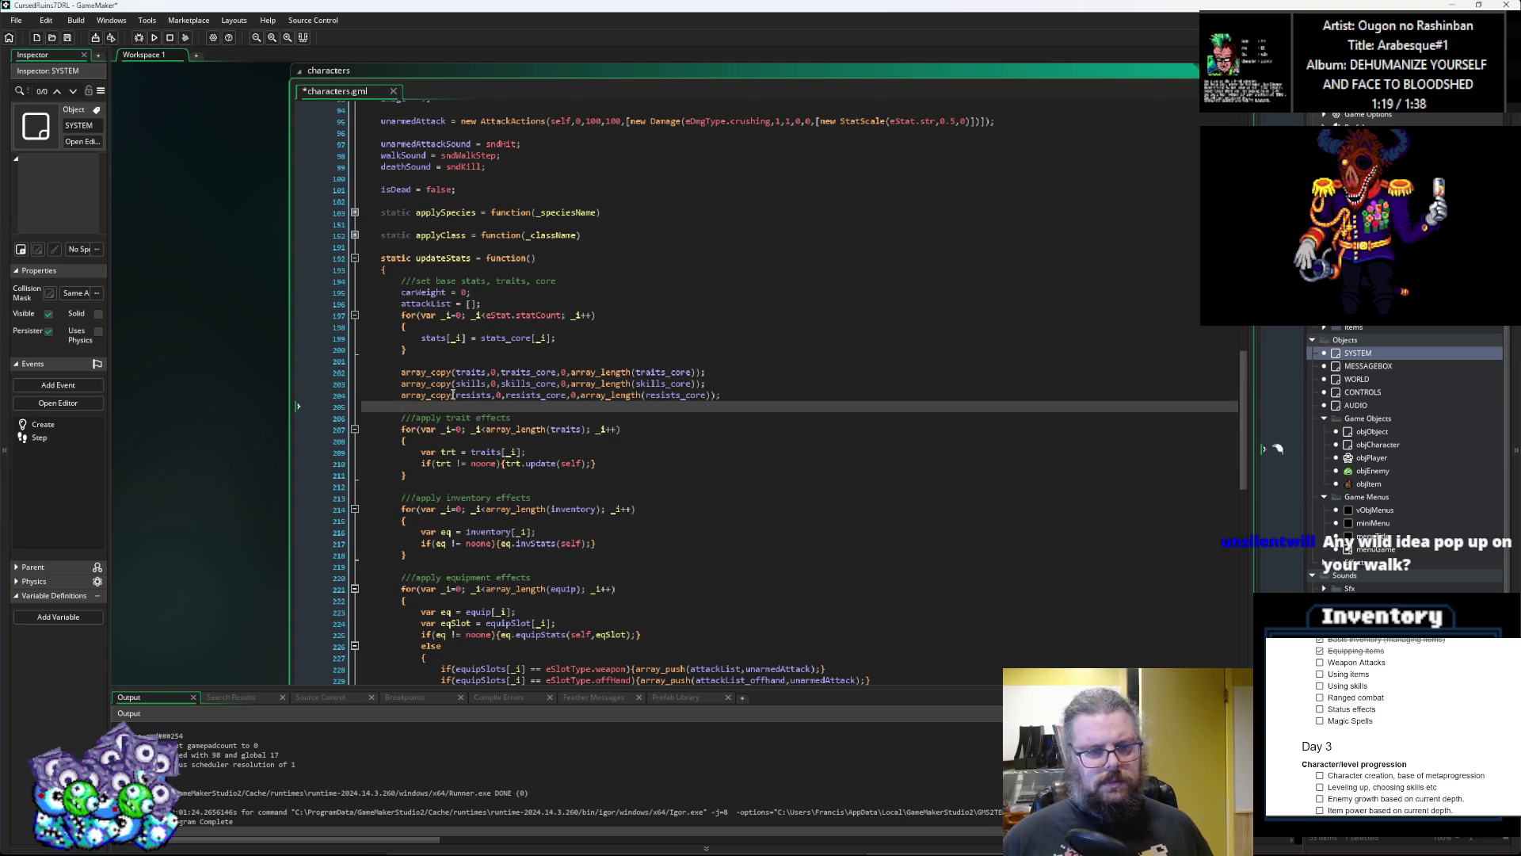
Step: Open the context options for the resists variable on the new line and save the project
left_click(456, 395)
double_click(473, 395)
right_click(473, 395)
left_click(554, 464)
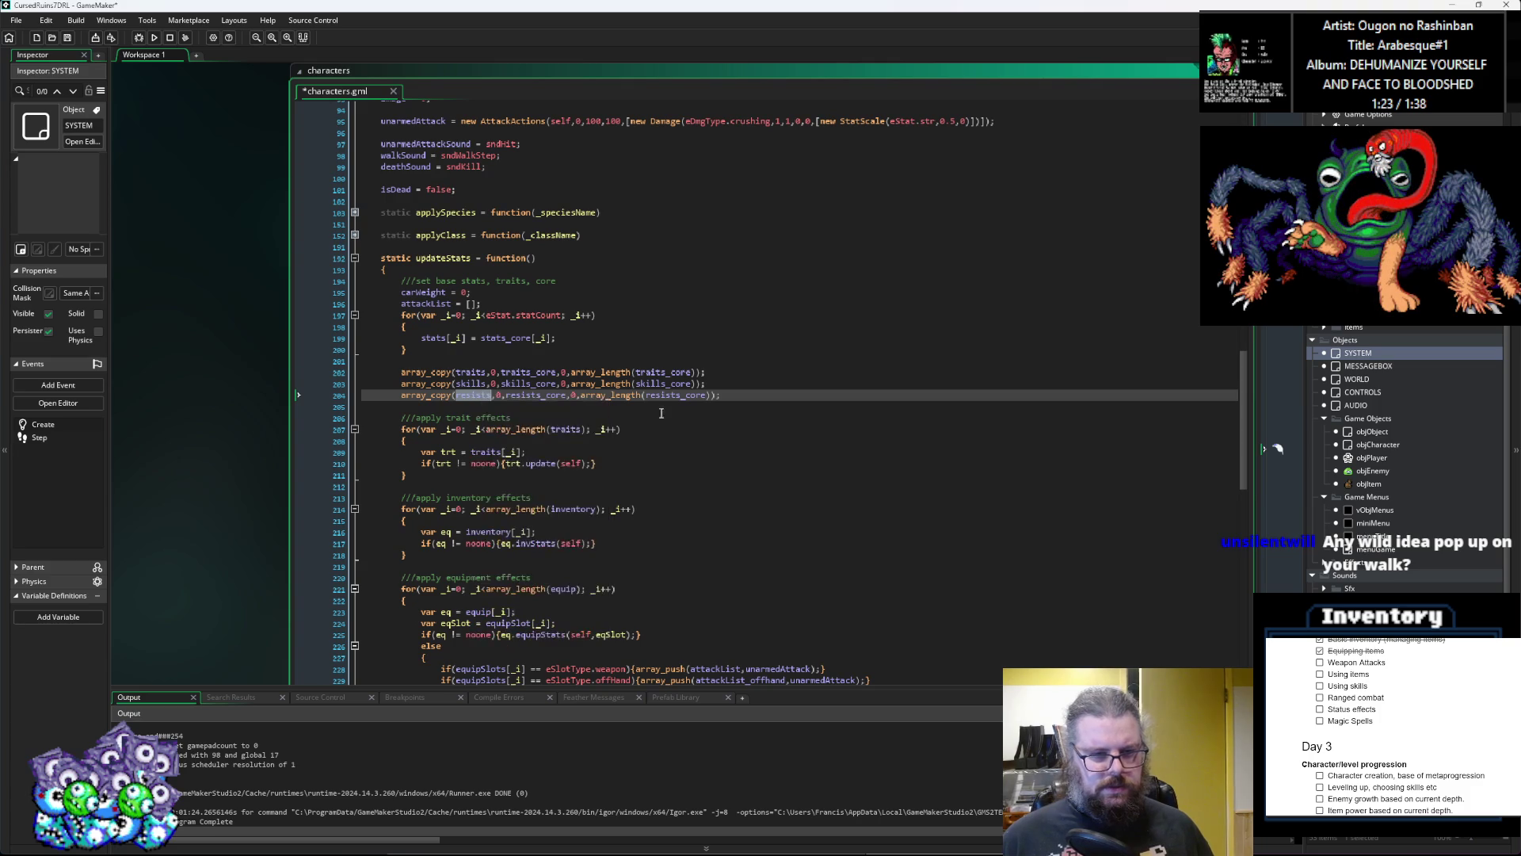
left_click(67, 38)
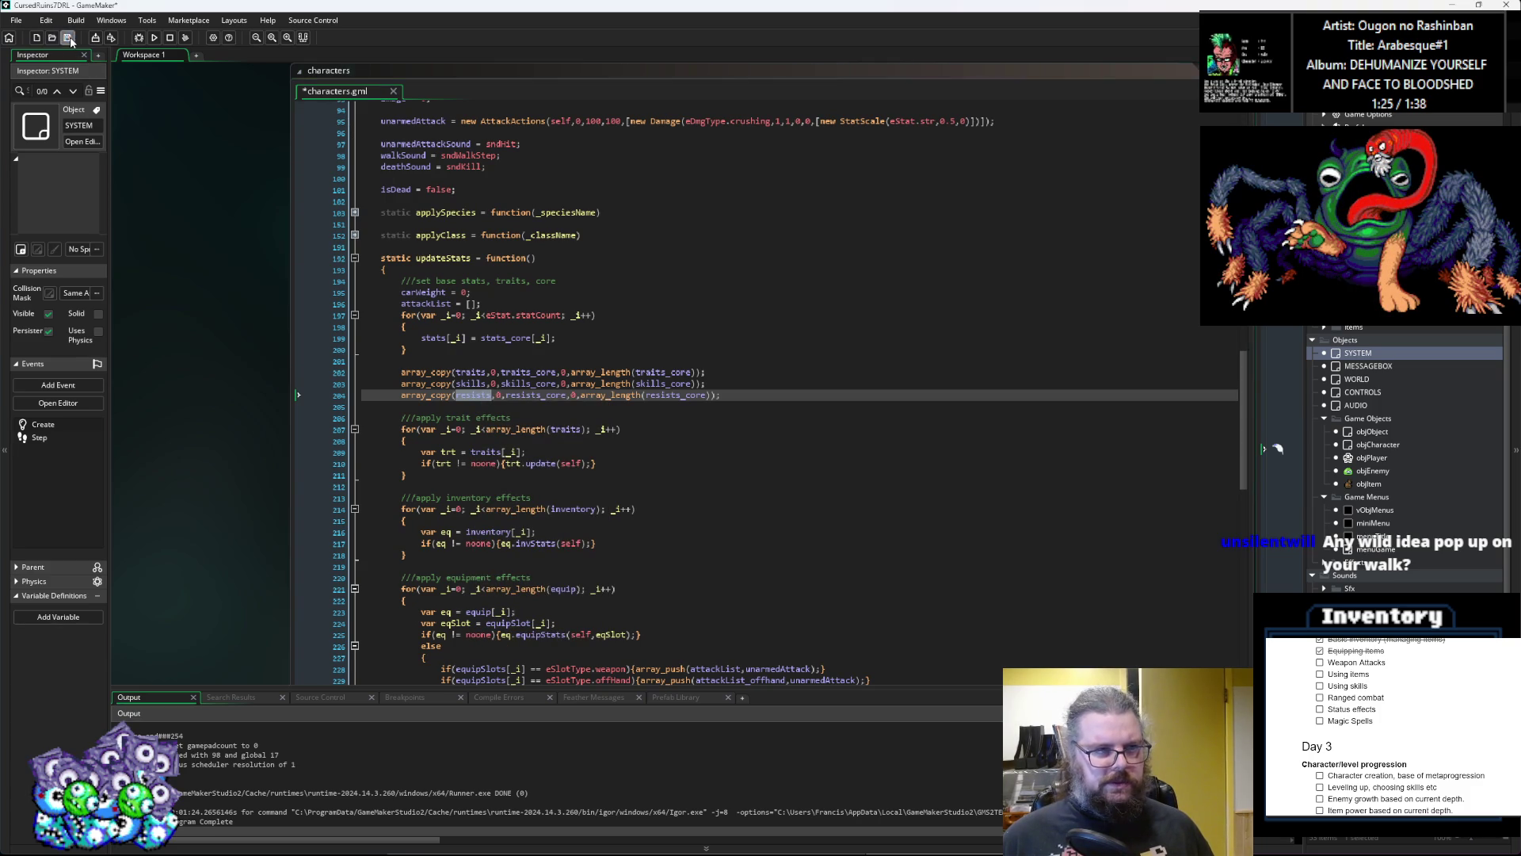
Step: Cycle through the item, Effects and AttackActions scripts, settling on the empty line after the damage roll
key("ctrl+Tab")
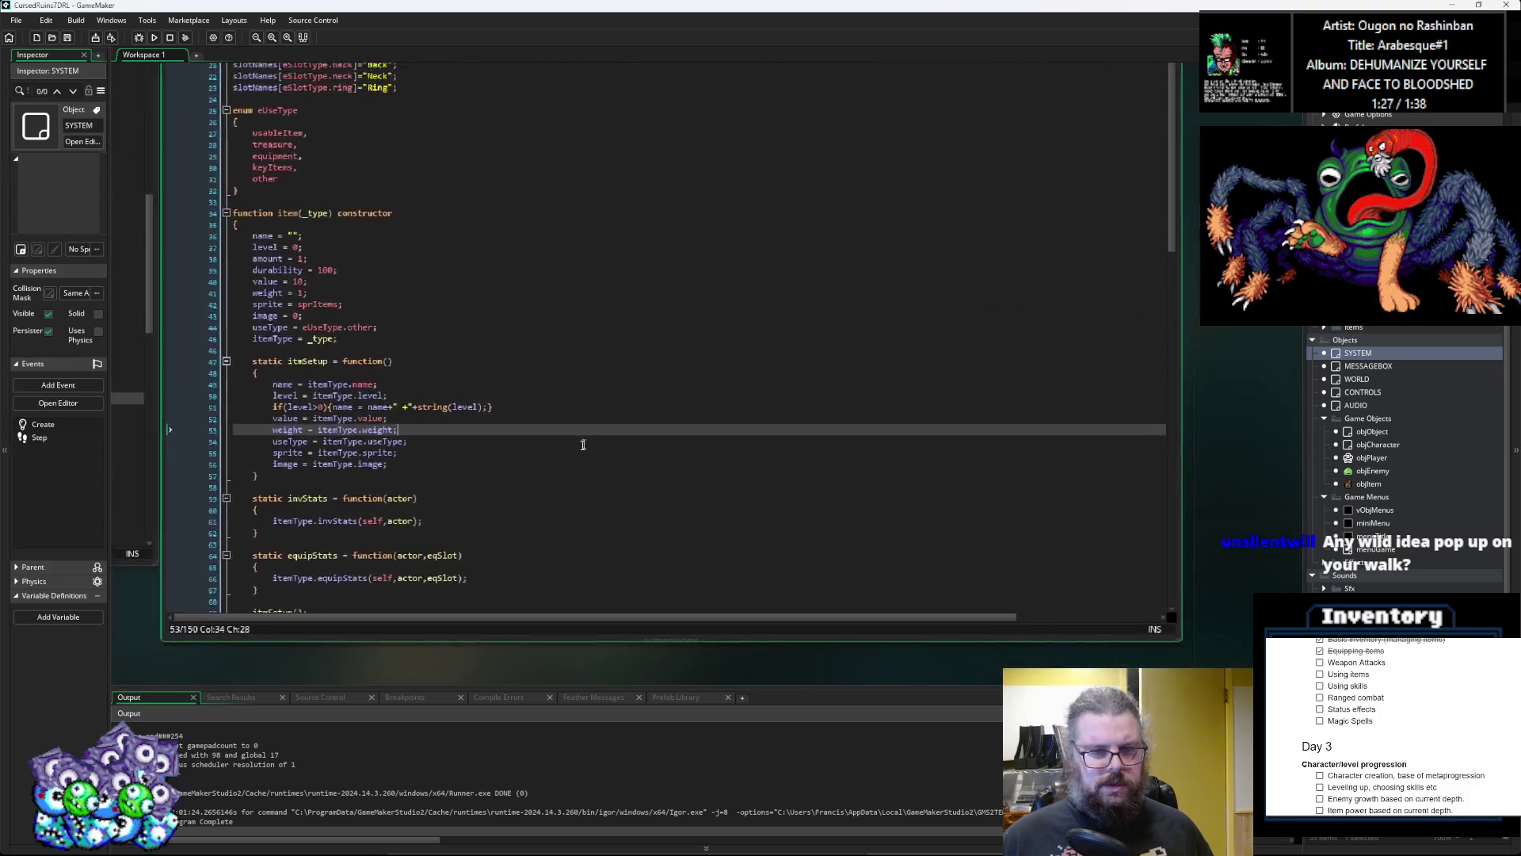
left_click(692, 501)
key("ctrl+Tab")
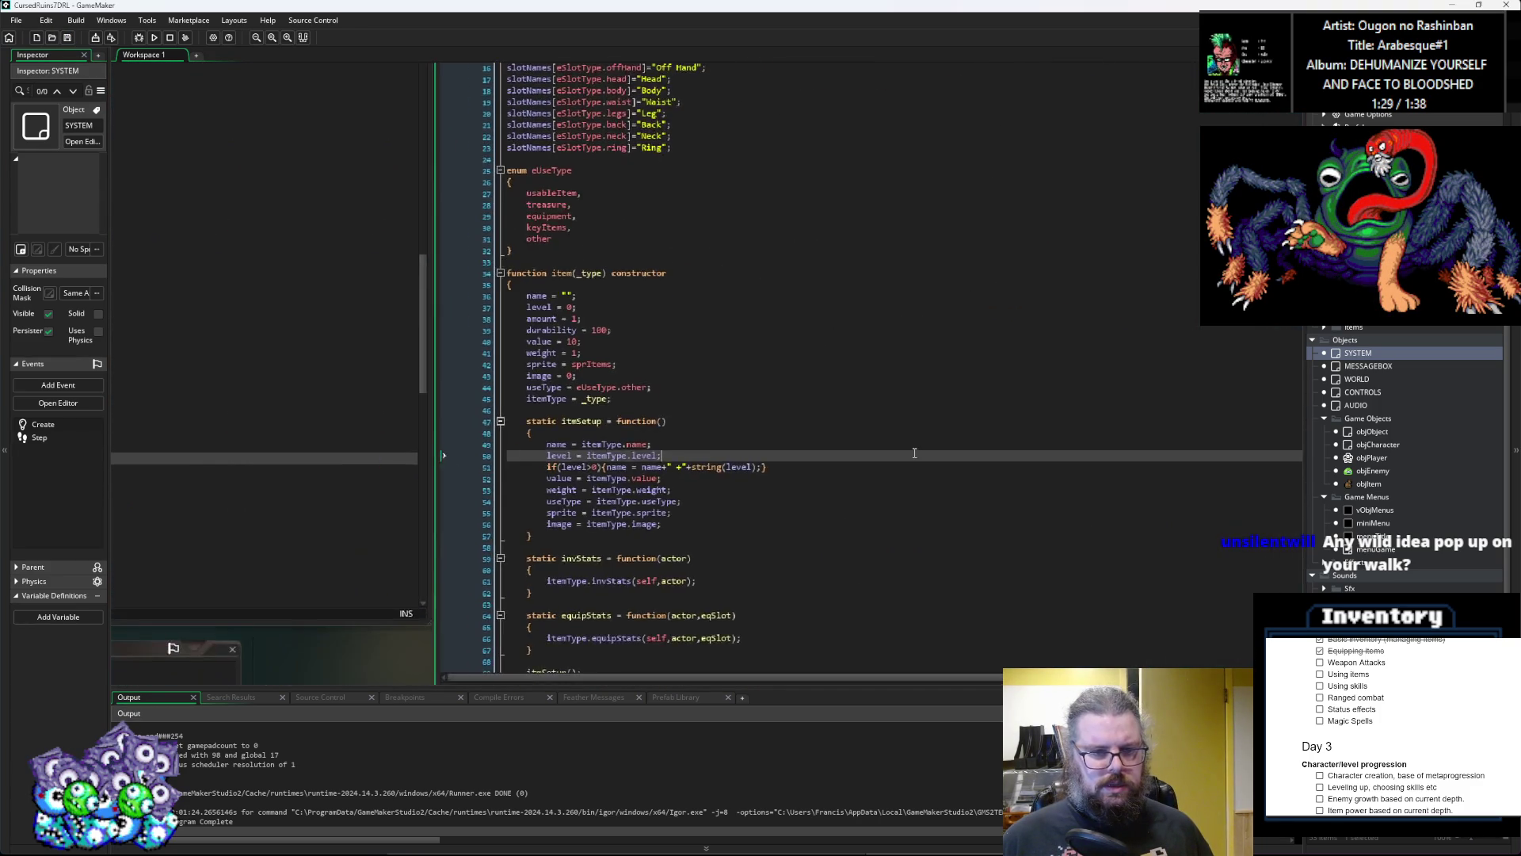
left_click(896, 481)
key("ctrl+Tab")
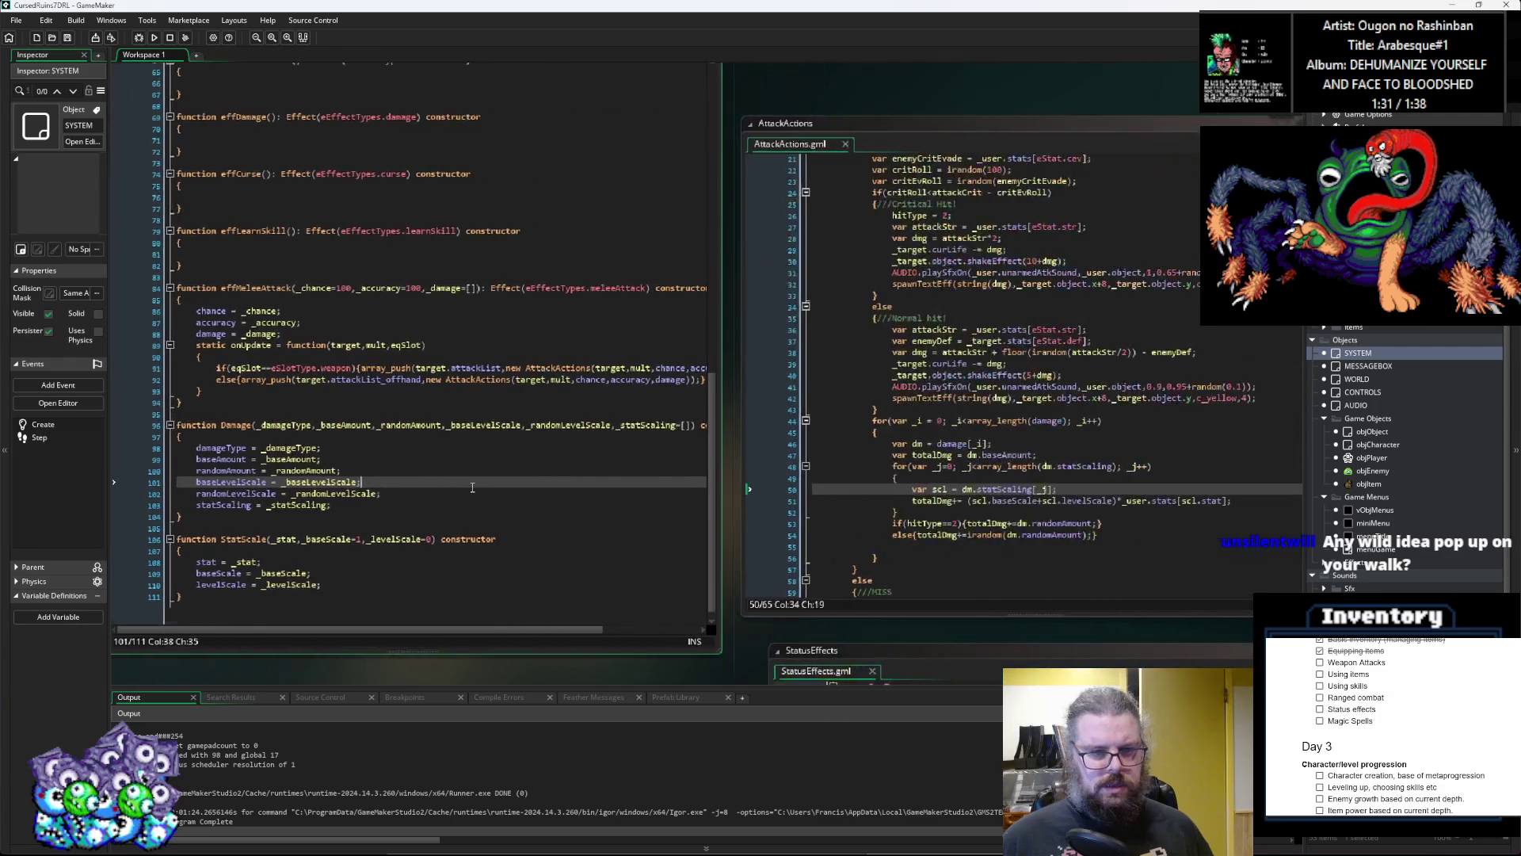
left_click(948, 483)
key("ctrl+Tab")
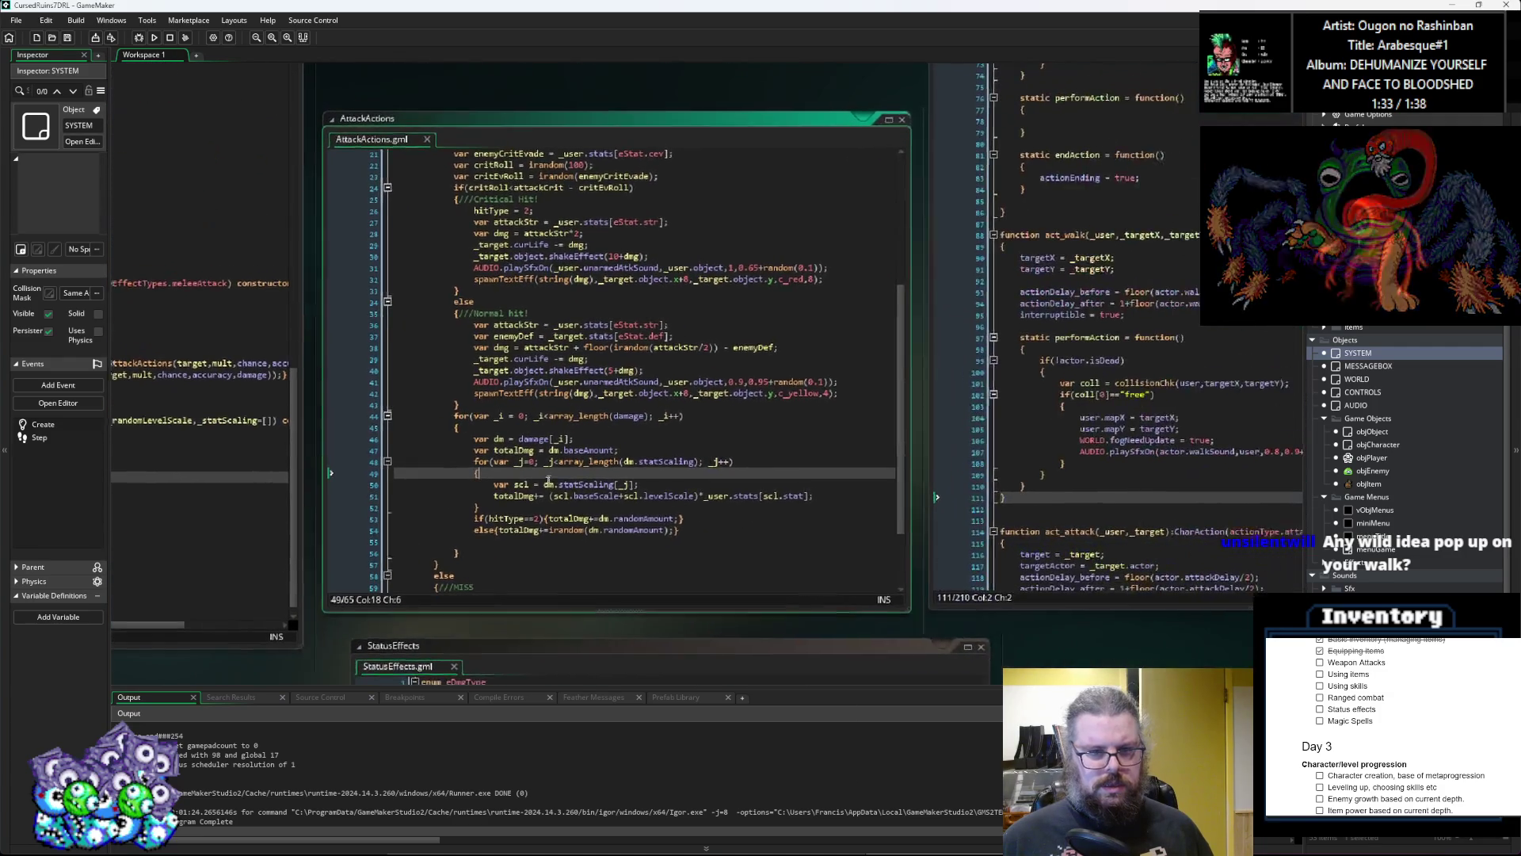
key("ctrl+Tab")
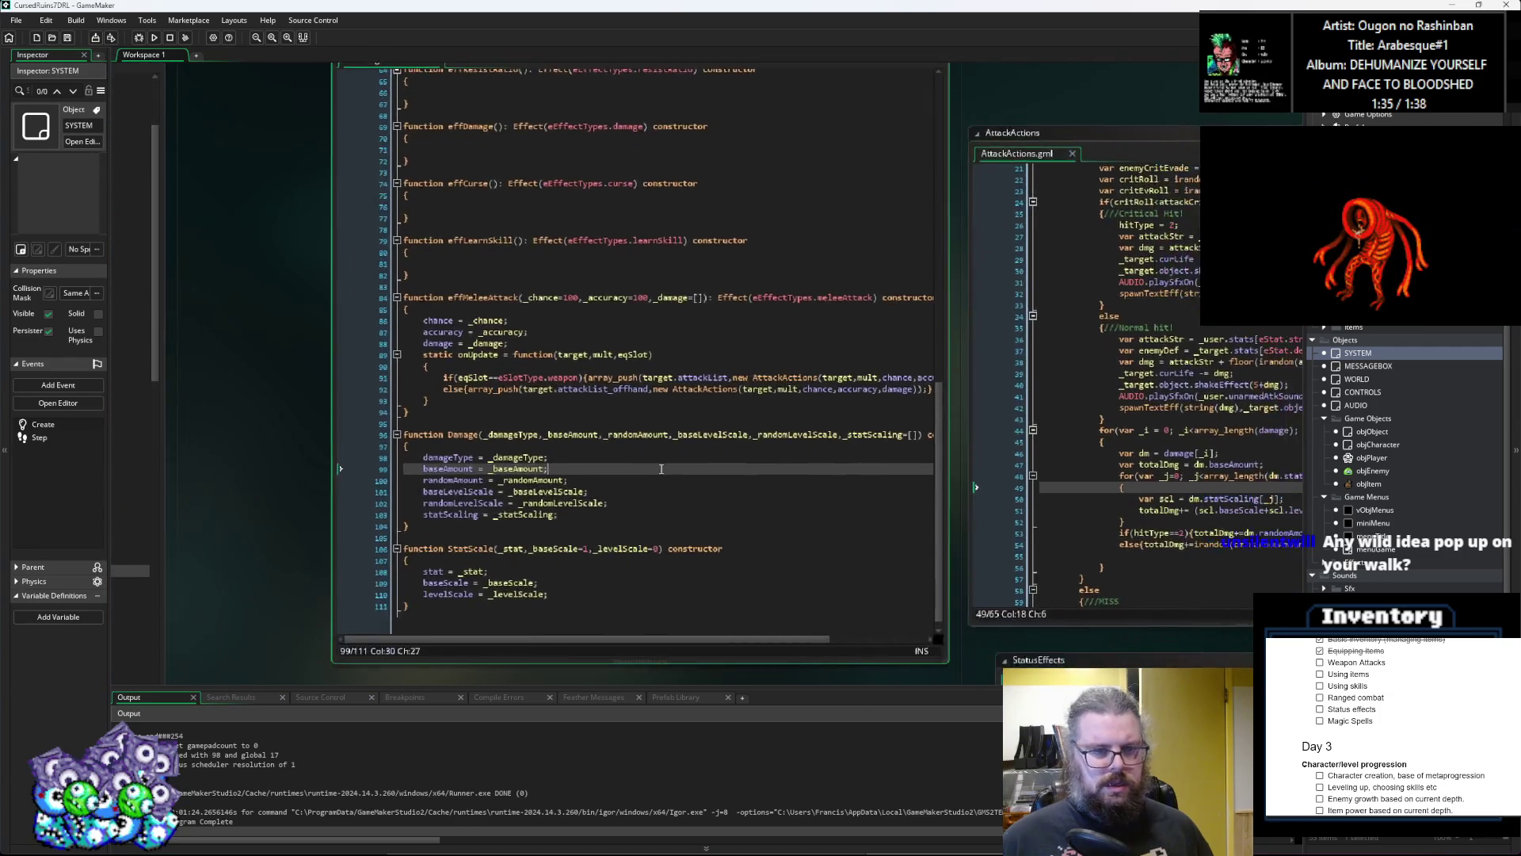
left_click(845, 471)
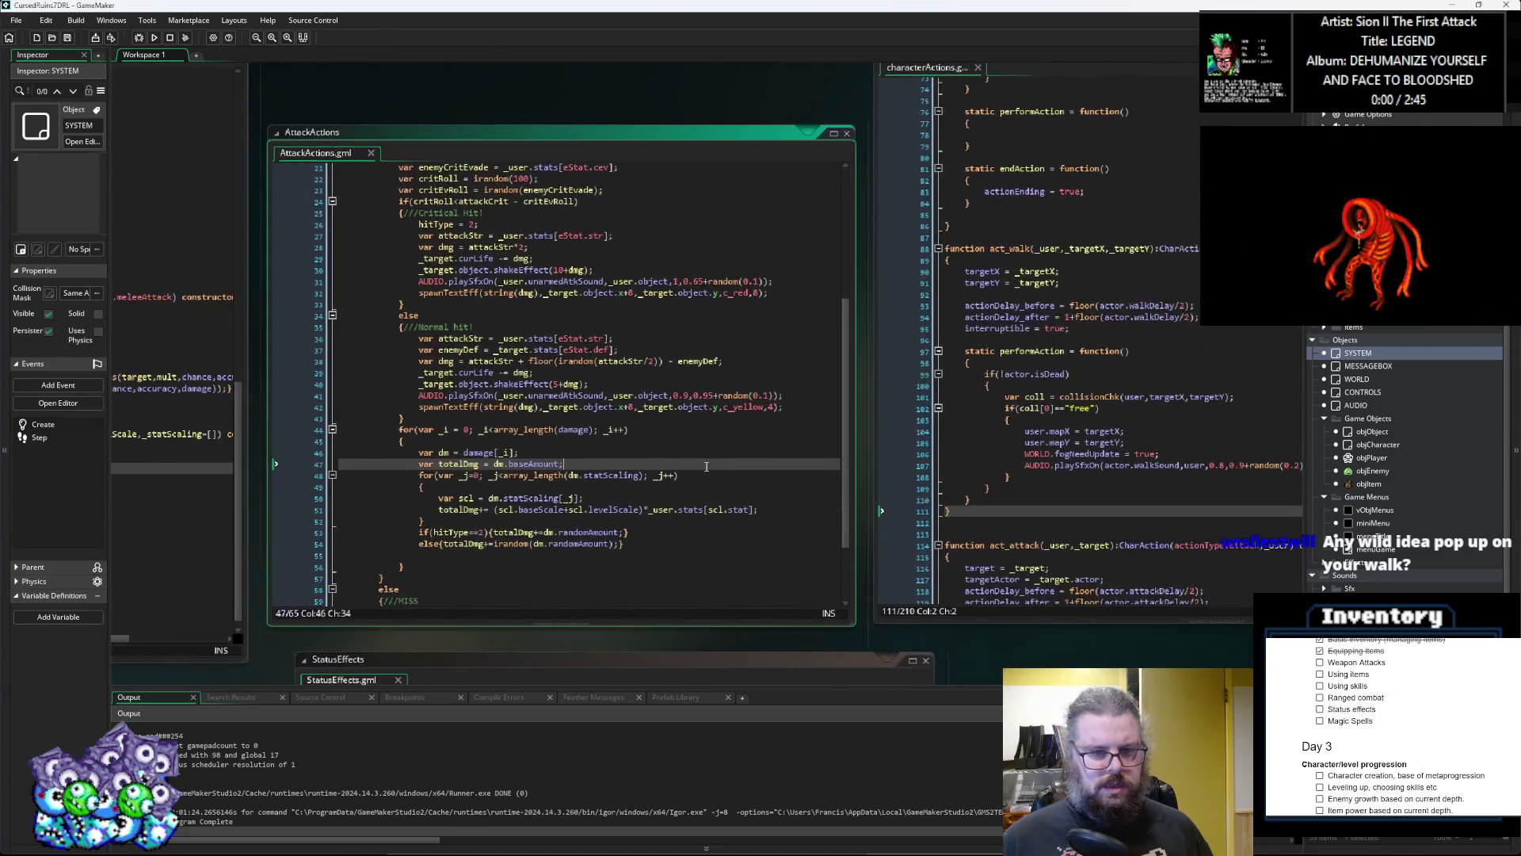
left_click(667, 555)
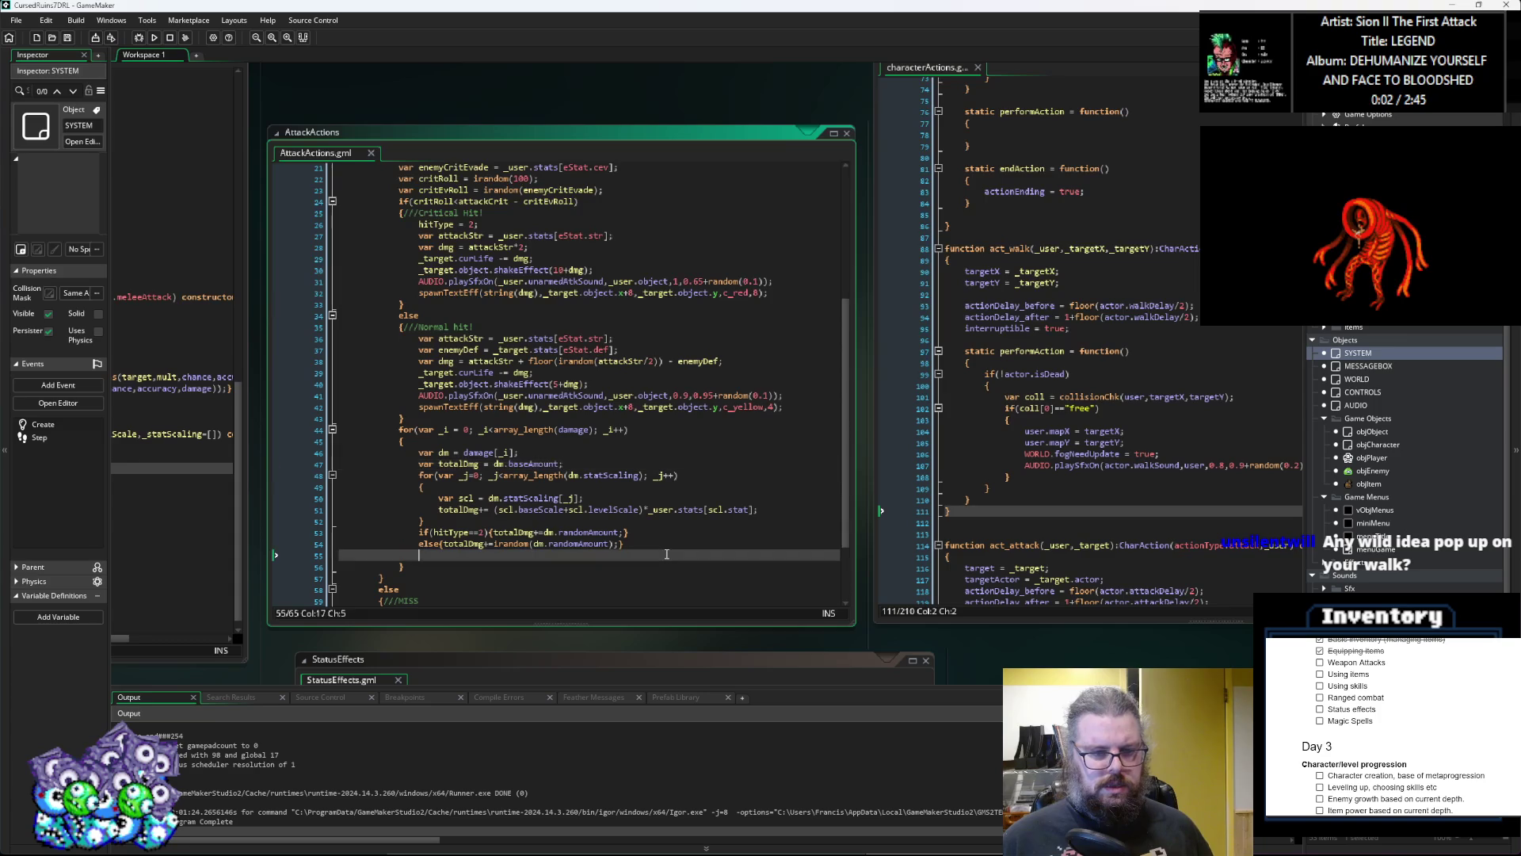
Step: Add an //apply resist comment after the damage roll with an empty line following it
type("/*")
key("BackSpace")
key("BackSpace")
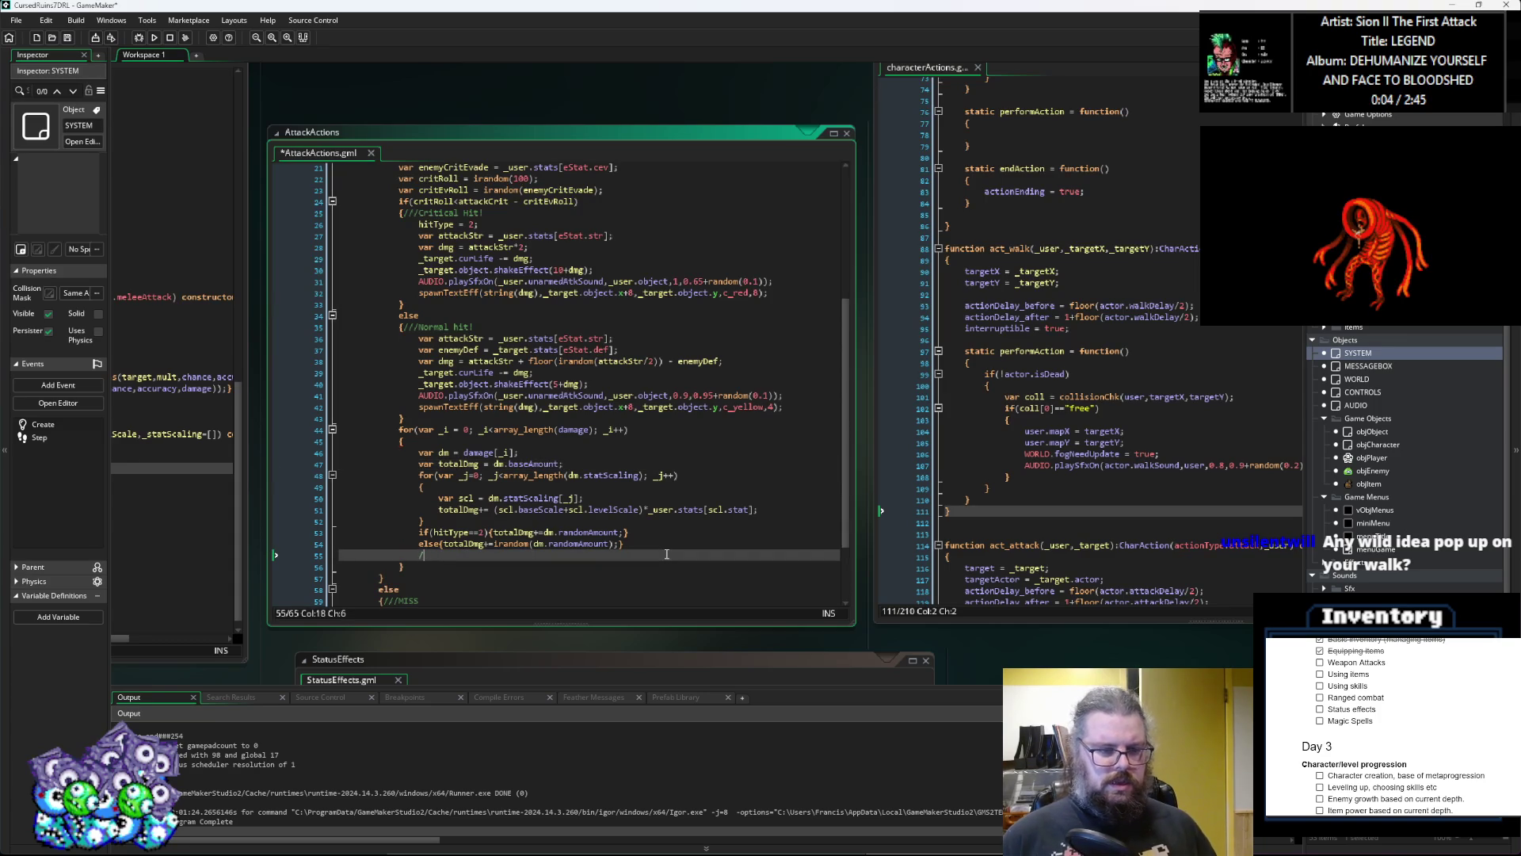
type("apply resist")
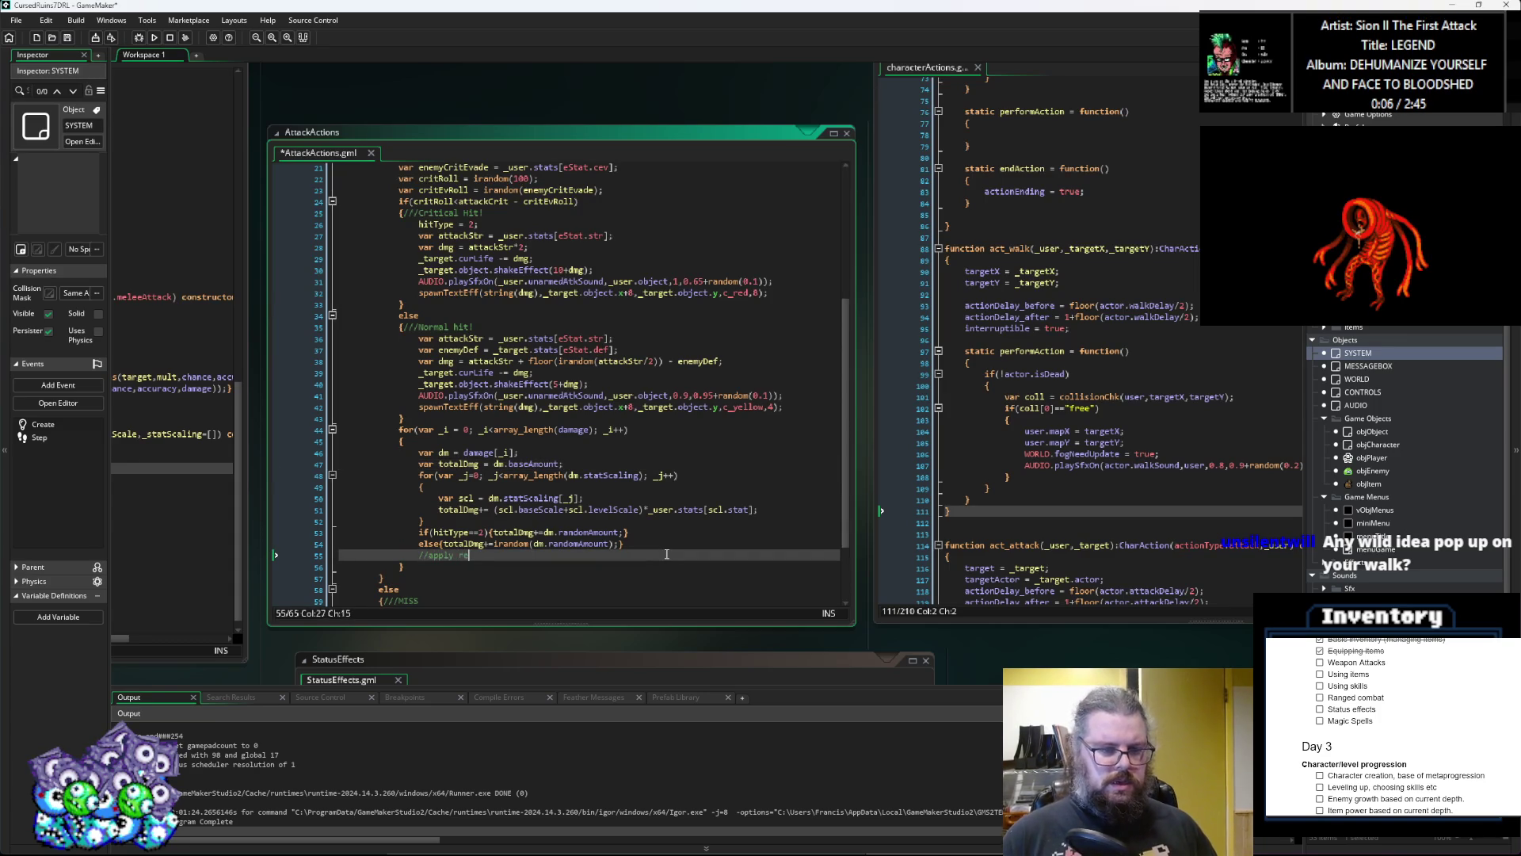
left_click(637, 545)
key("Return")
Step: Tidy the blank lines at the top of the damage loop around the damage entry declaration
scroll(637, 544, "down", 3)
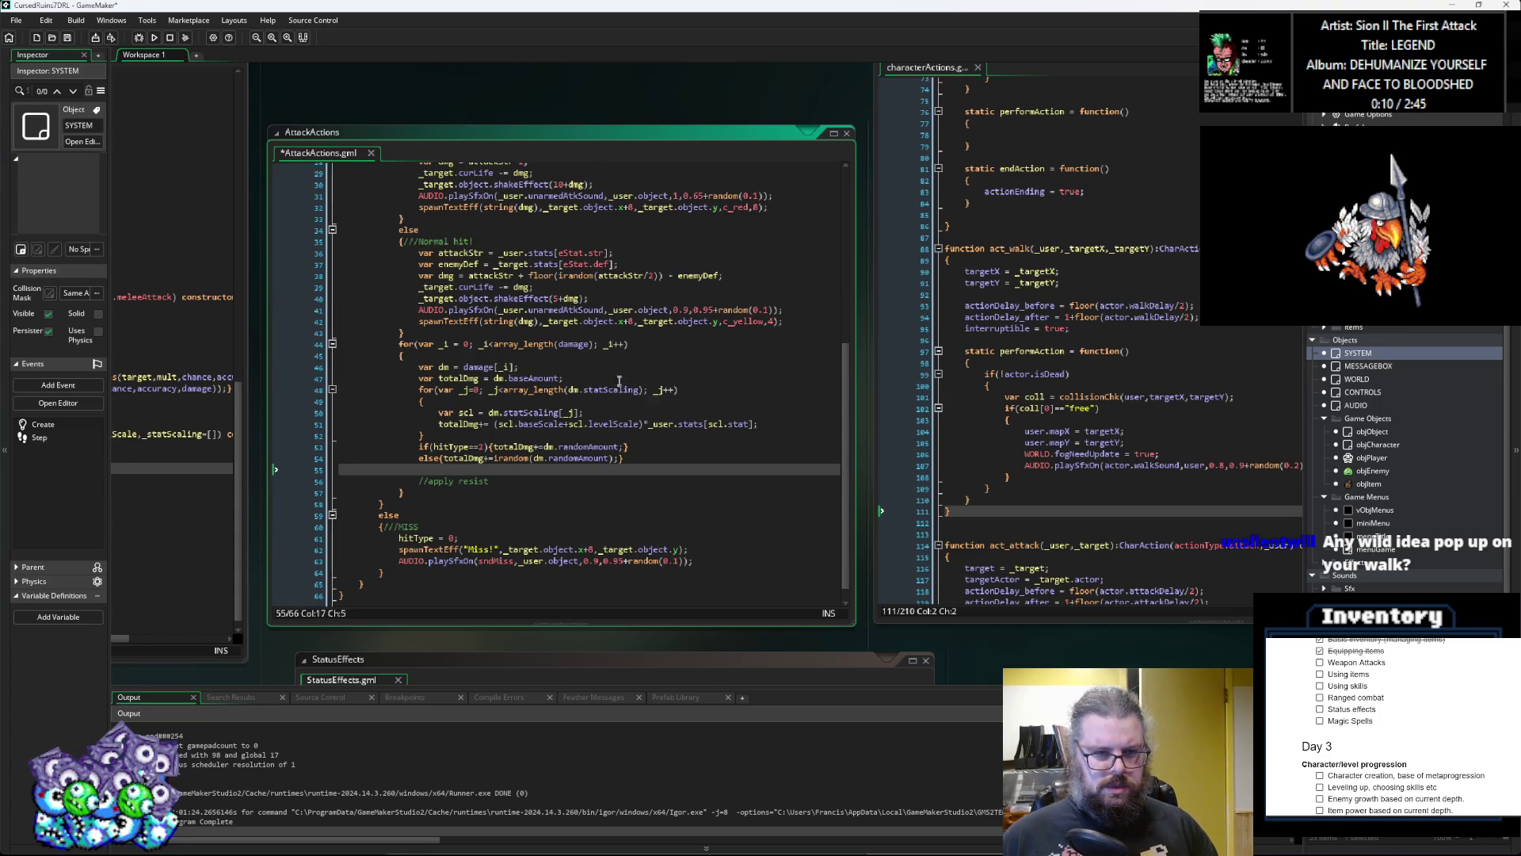
left_click(618, 377)
key("Return")
key("BackSpace")
key("BackSpace")
key("BackSpace")
key("Up")
key("Up")
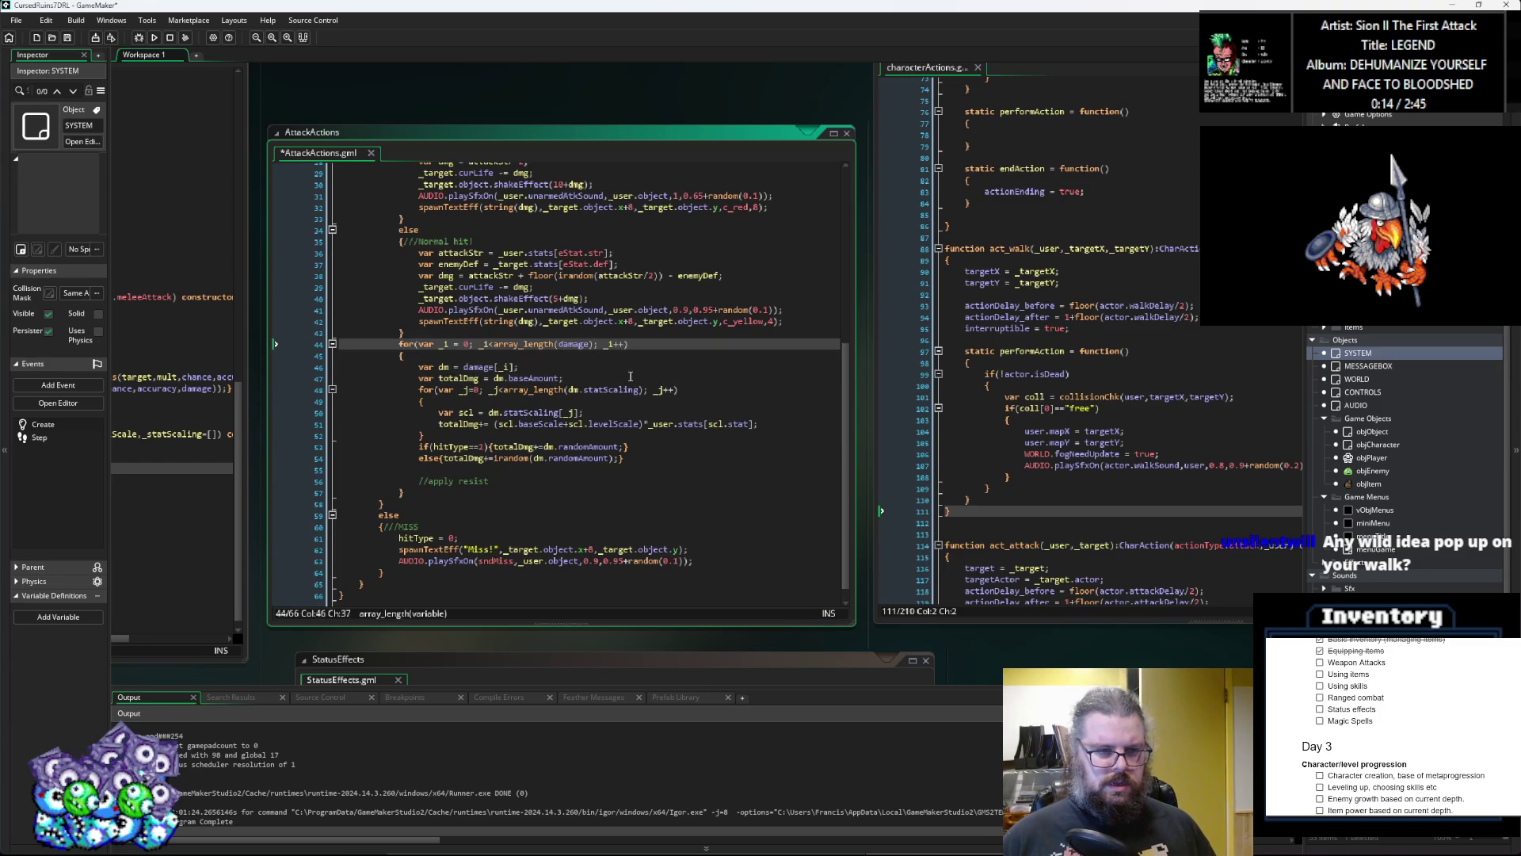
key("Return")
key("Down")
key("Down")
key("Return")
key("Up")
key("Up")
key("Up")
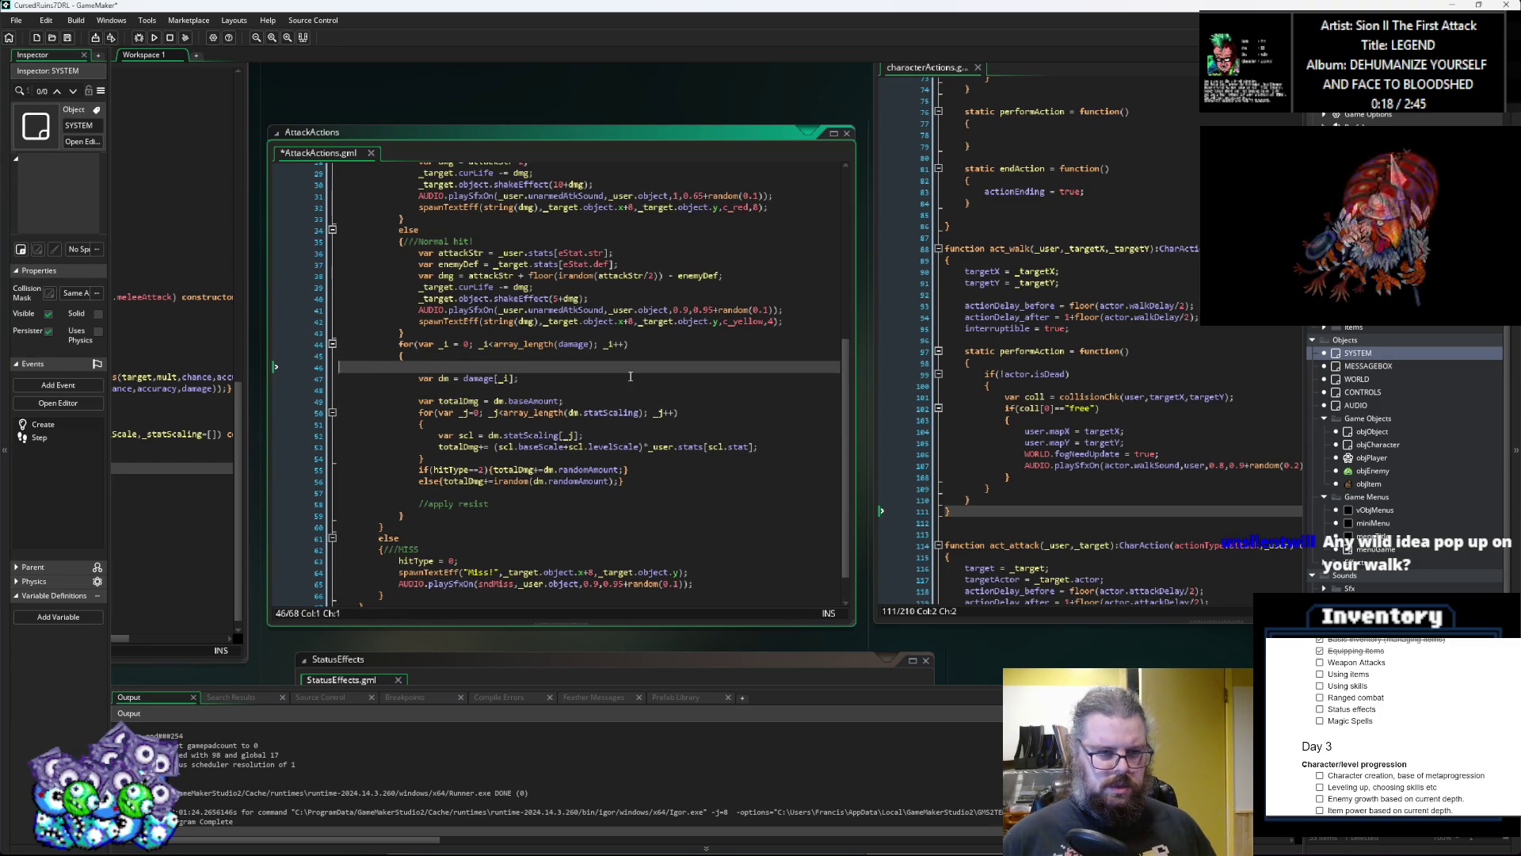
key("Delete")
key("Down")
Step: Add a //compile damage comment above totalDmg and a blank line under //apply resist
type("//")
key("BackSpace")
type("compile")
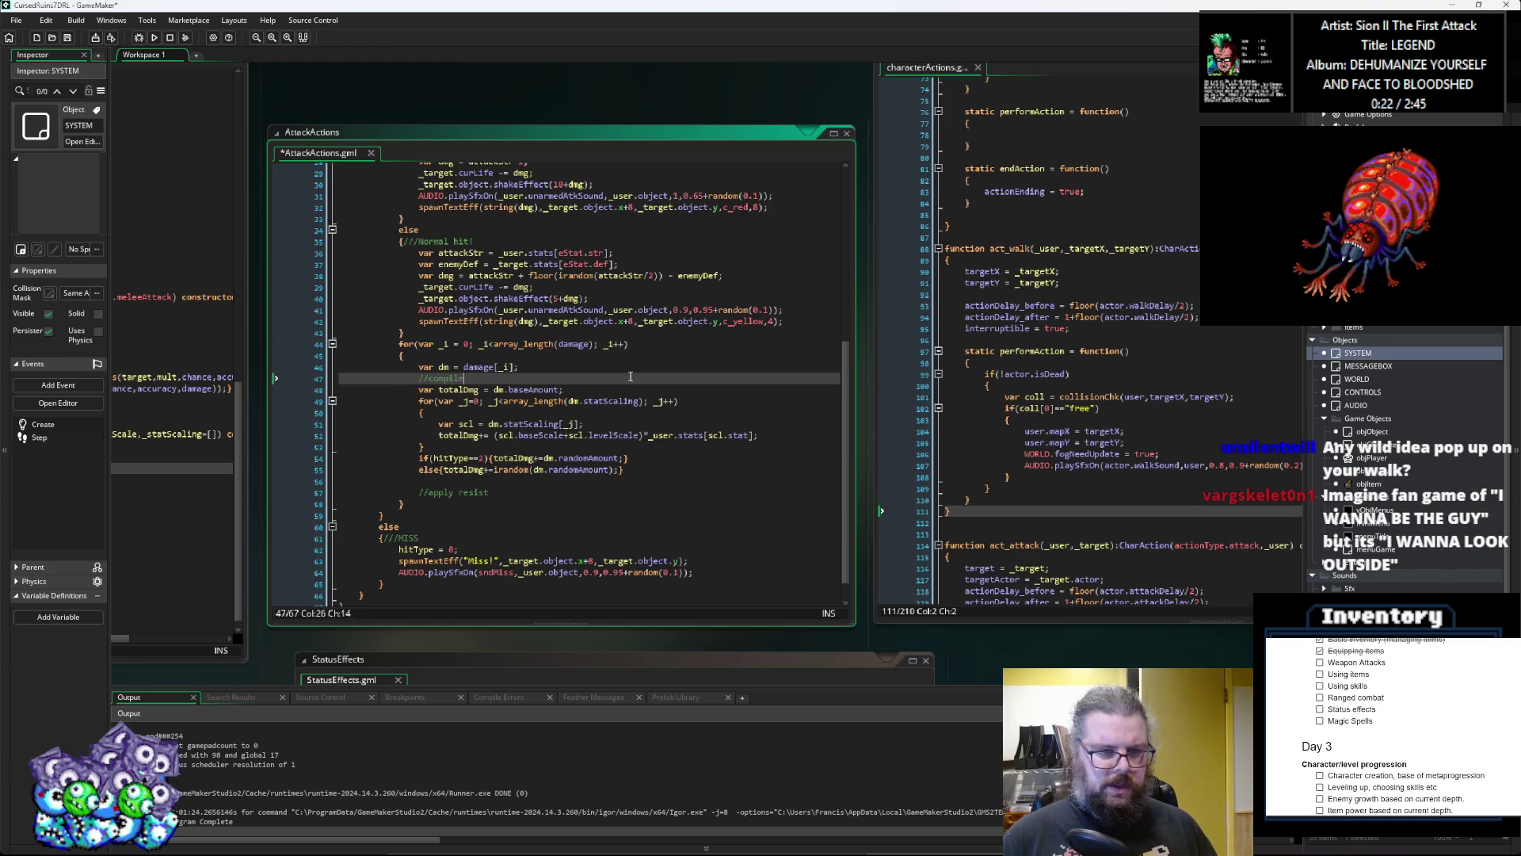
type(" dammagwe")
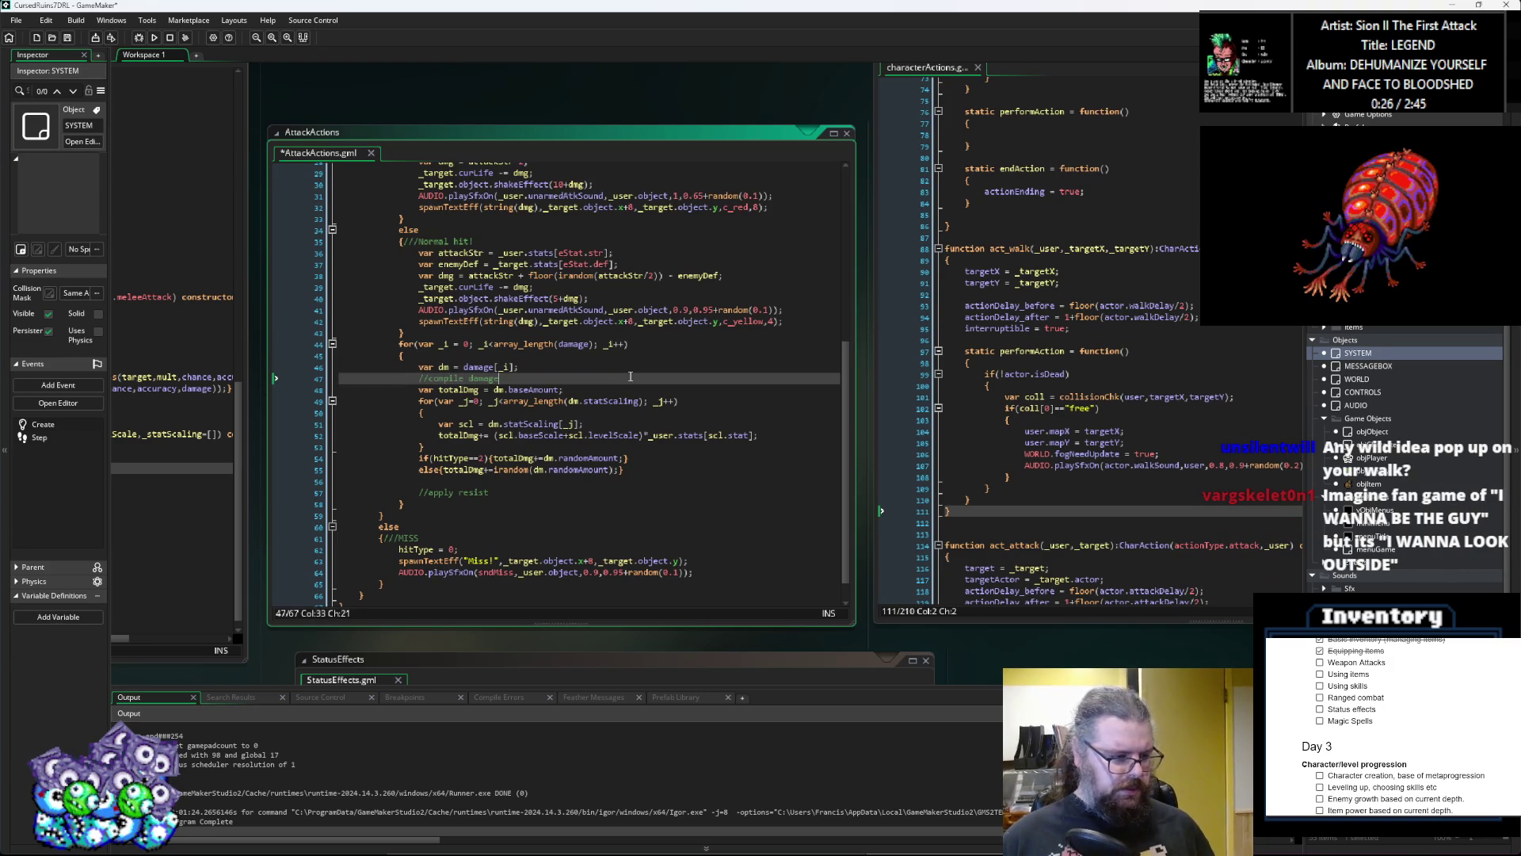
key("Down")
key("Down")
key("Down")
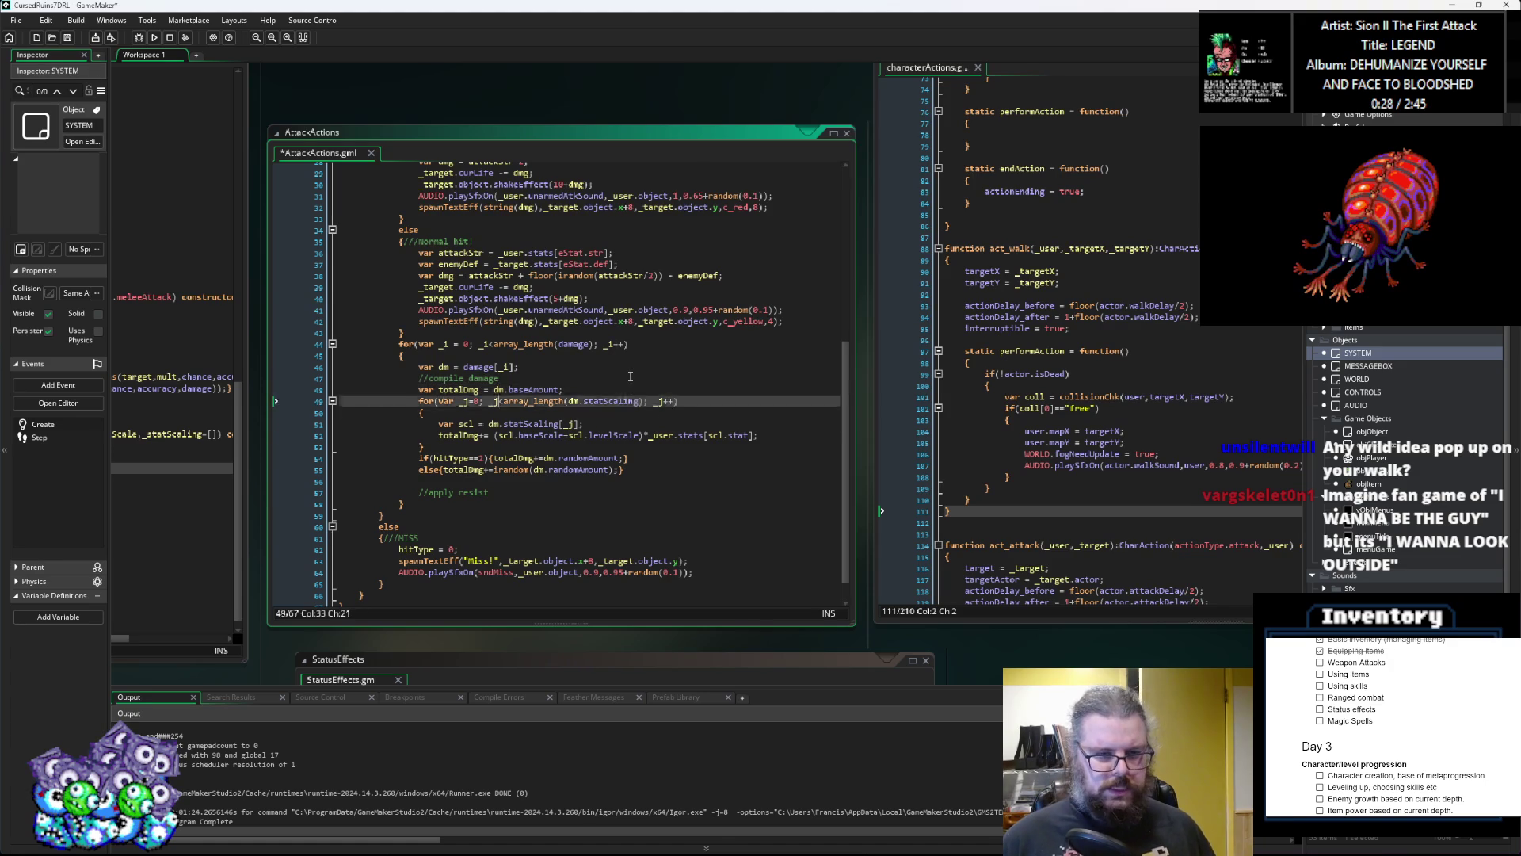
key("Return")
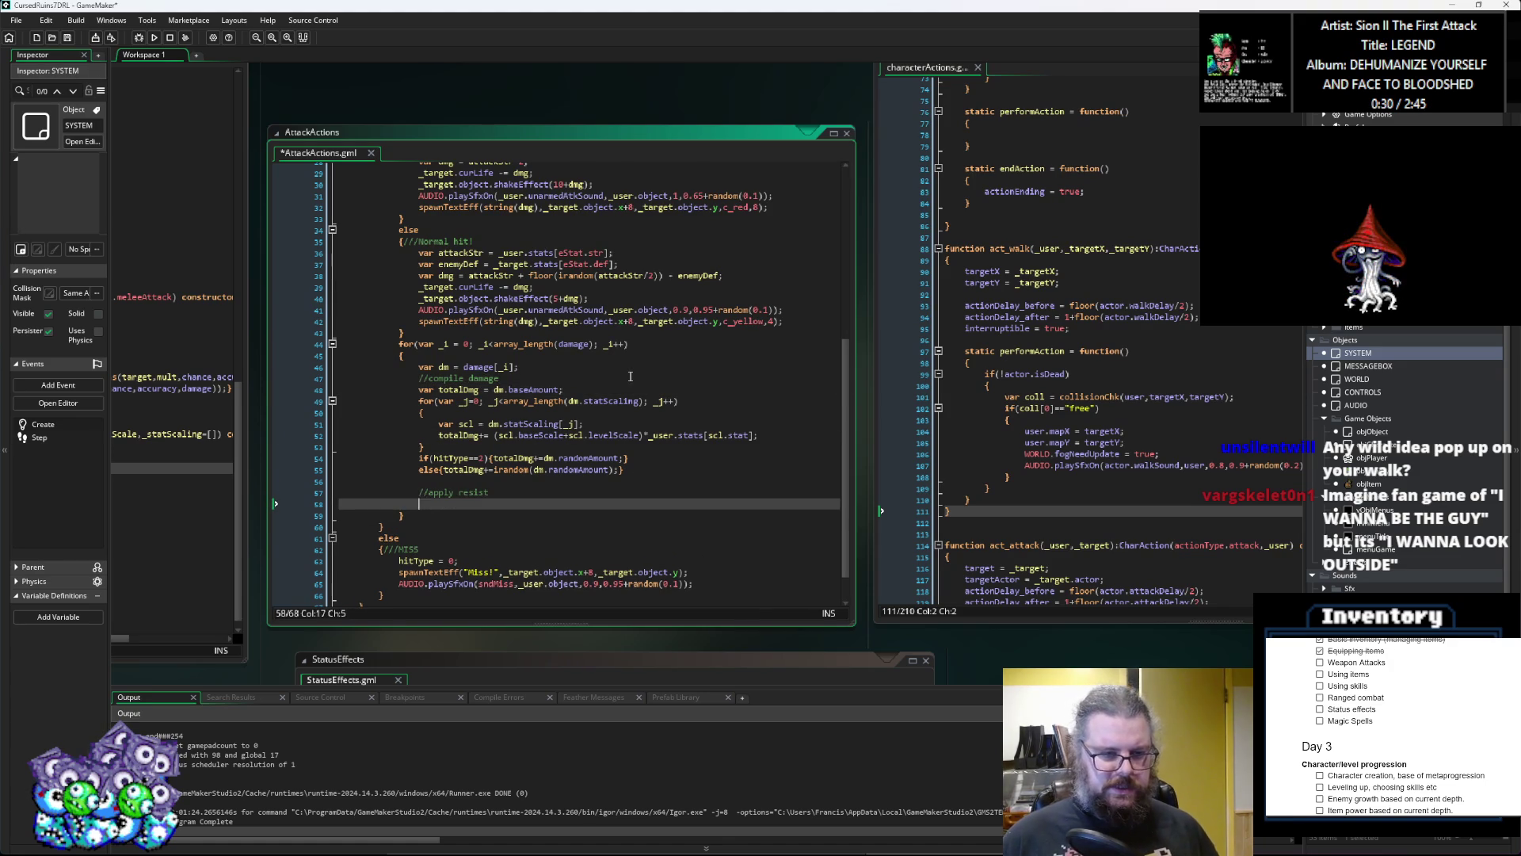
Step: Copy the statScaling loop header and brace for reuse under //apply resist
left_click_drag(419, 413, 416, 404)
key("ctrl+c")
left_click(447, 506)
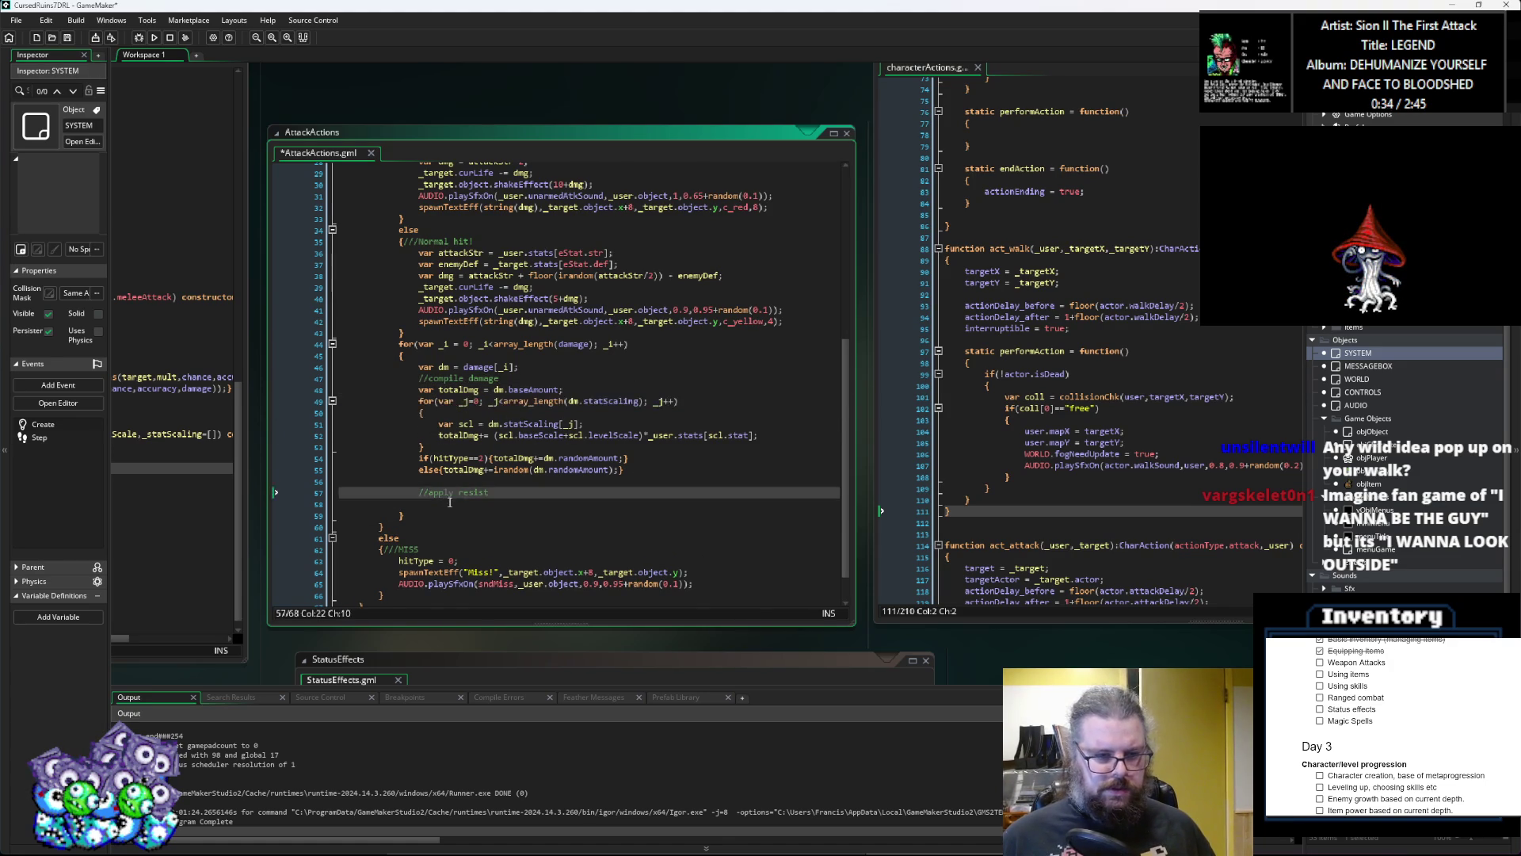
Step: Paste the statScaling loop under //apply resist and change dm.statScaling to target.resists
key("ctrl+v")
key("Return")
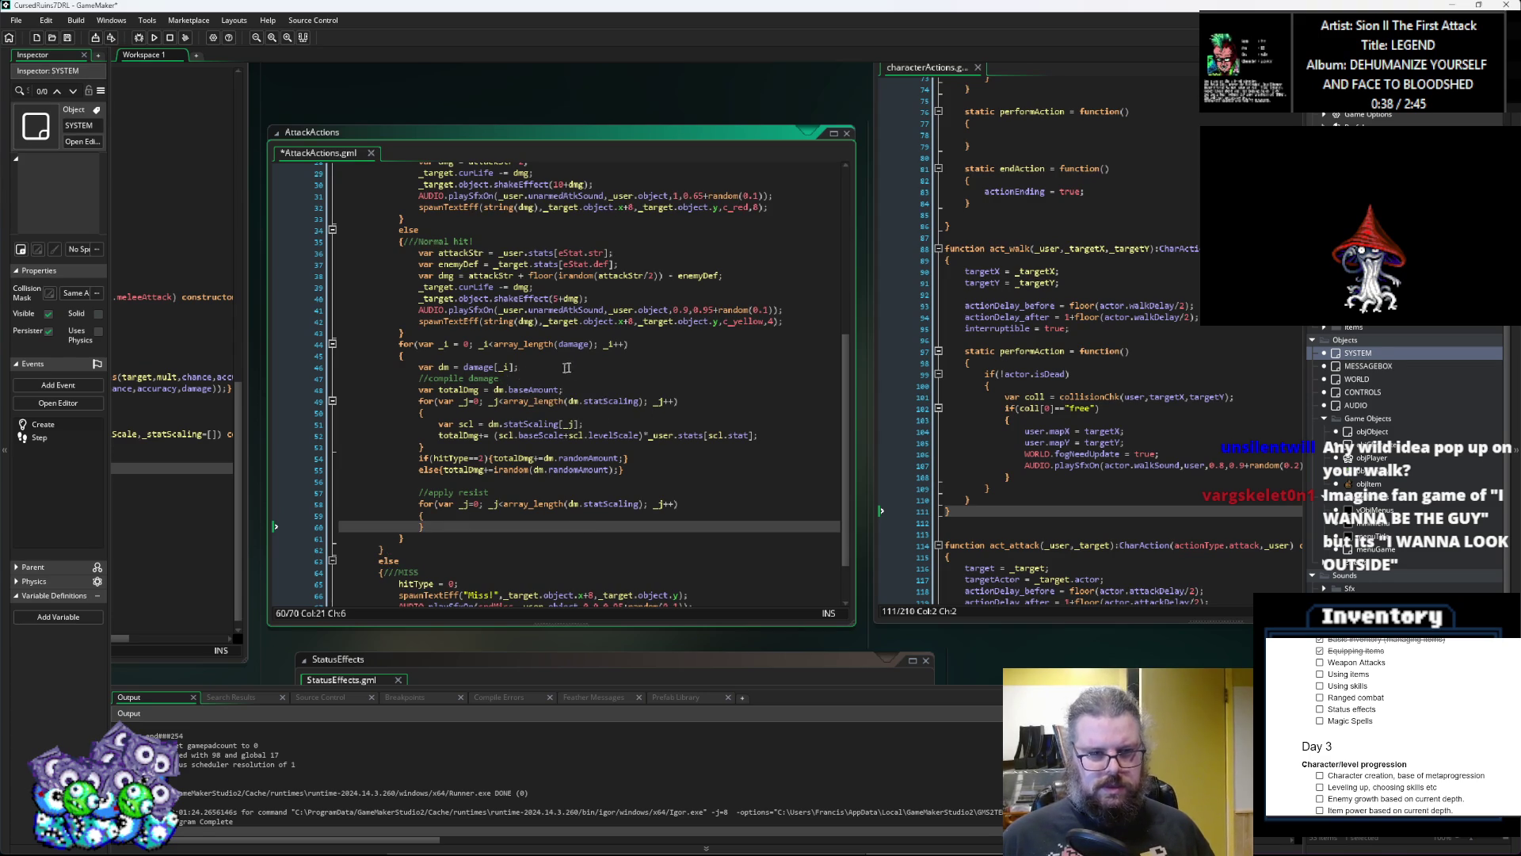
double_click(575, 504)
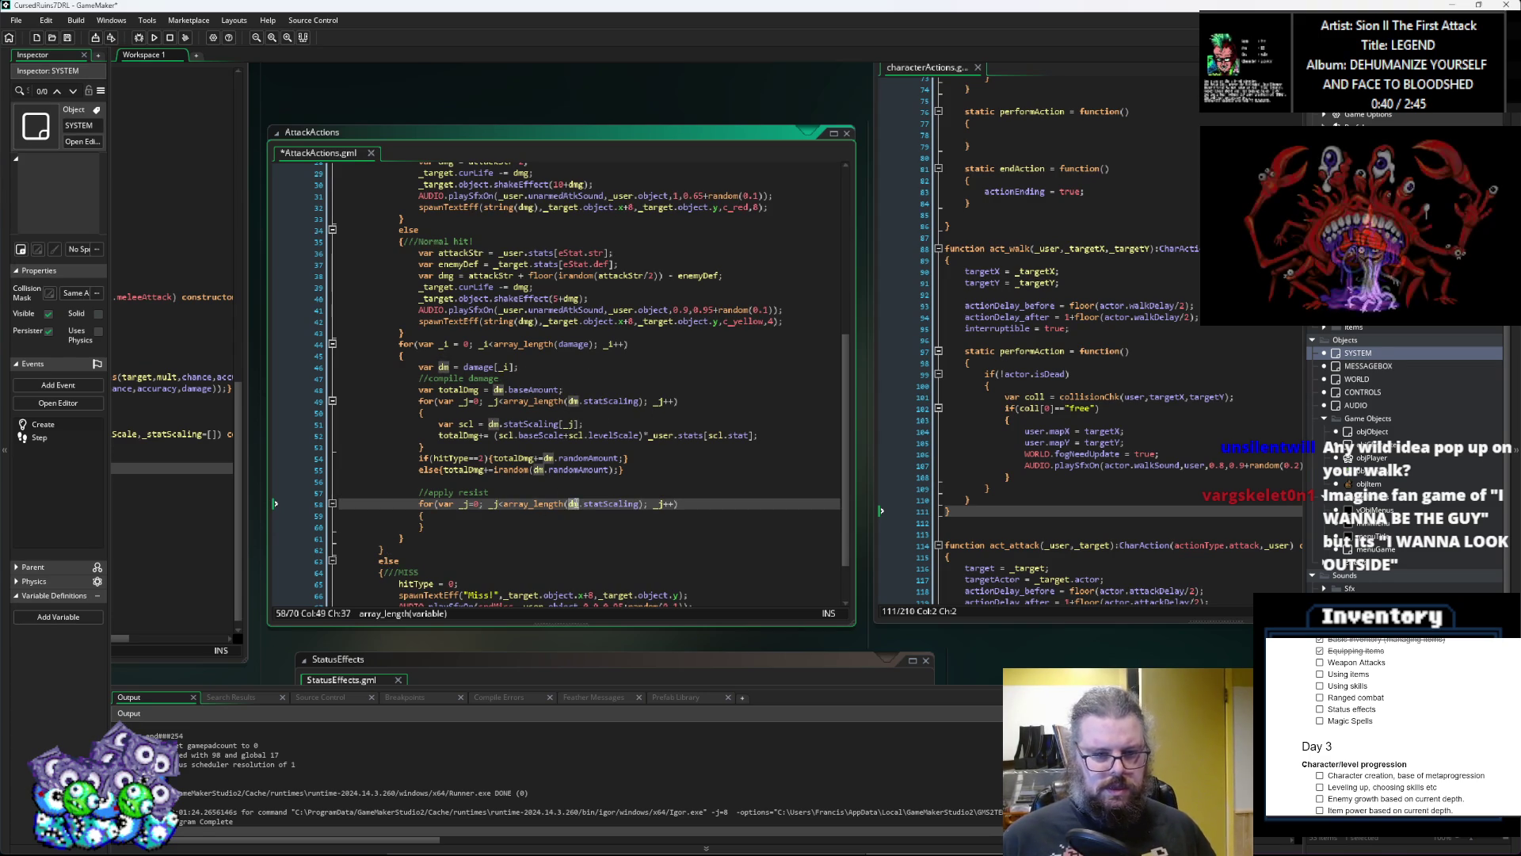
type("target")
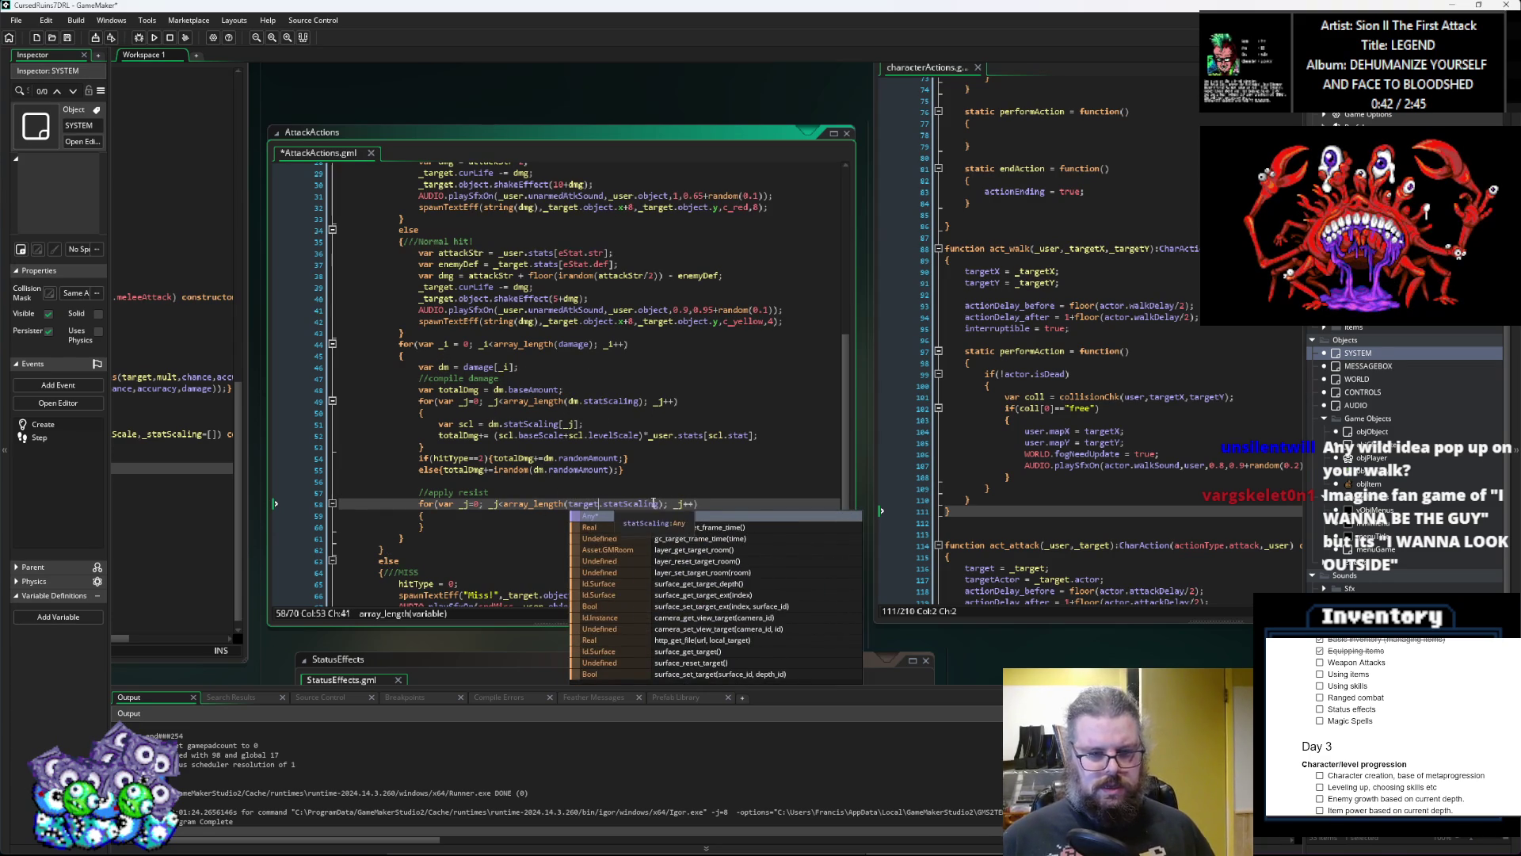
double_click(651, 504)
type("resists")
key("Down")
Step: Inside the new loop, begin an if(target.resists[_j]==) comparison
key("Return")
type("if(")
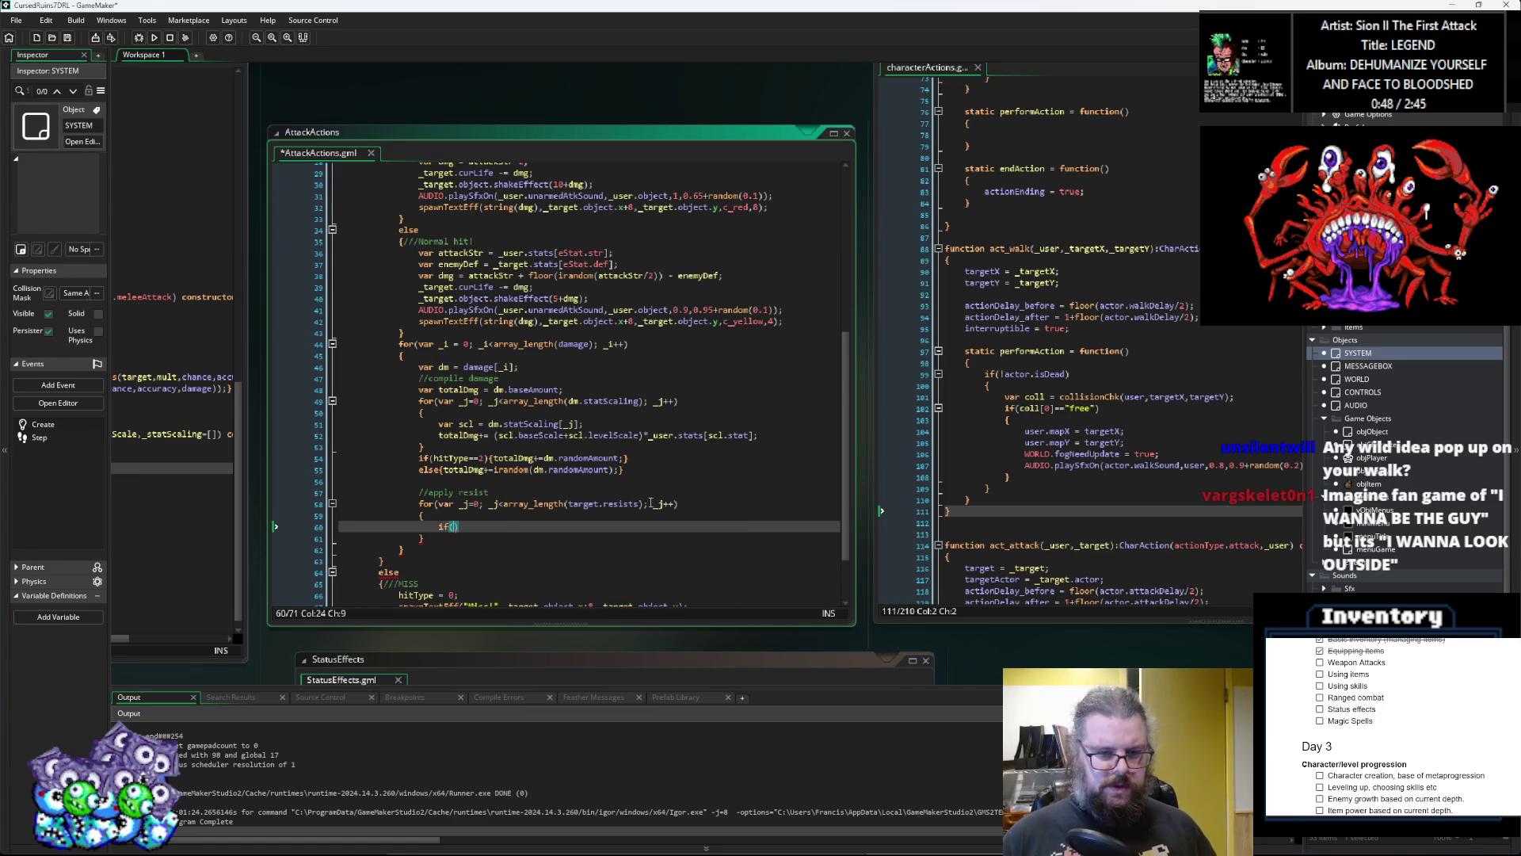
type("target.r")
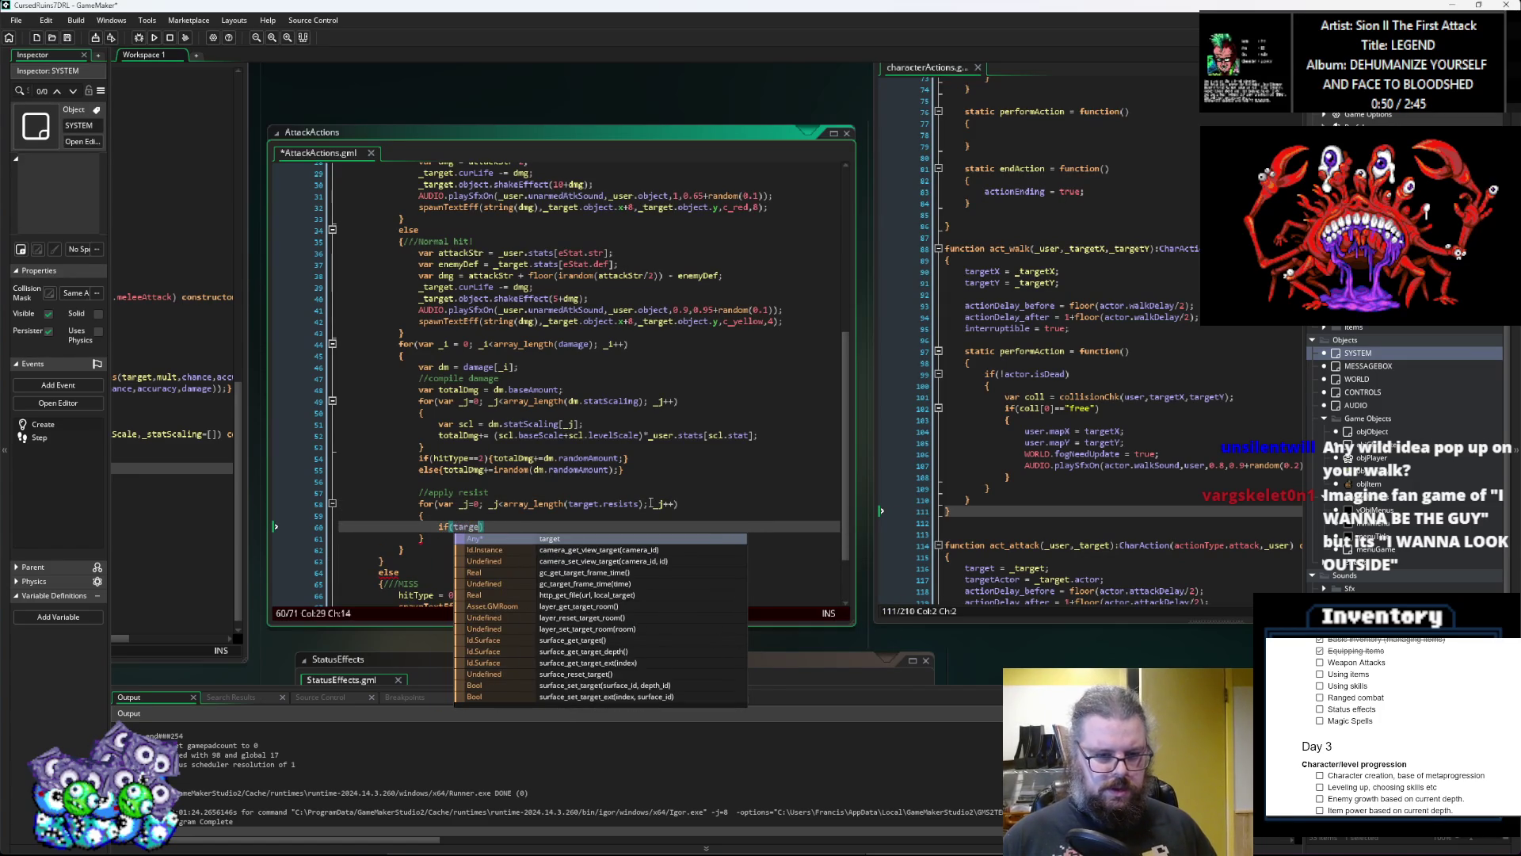
type("esists")
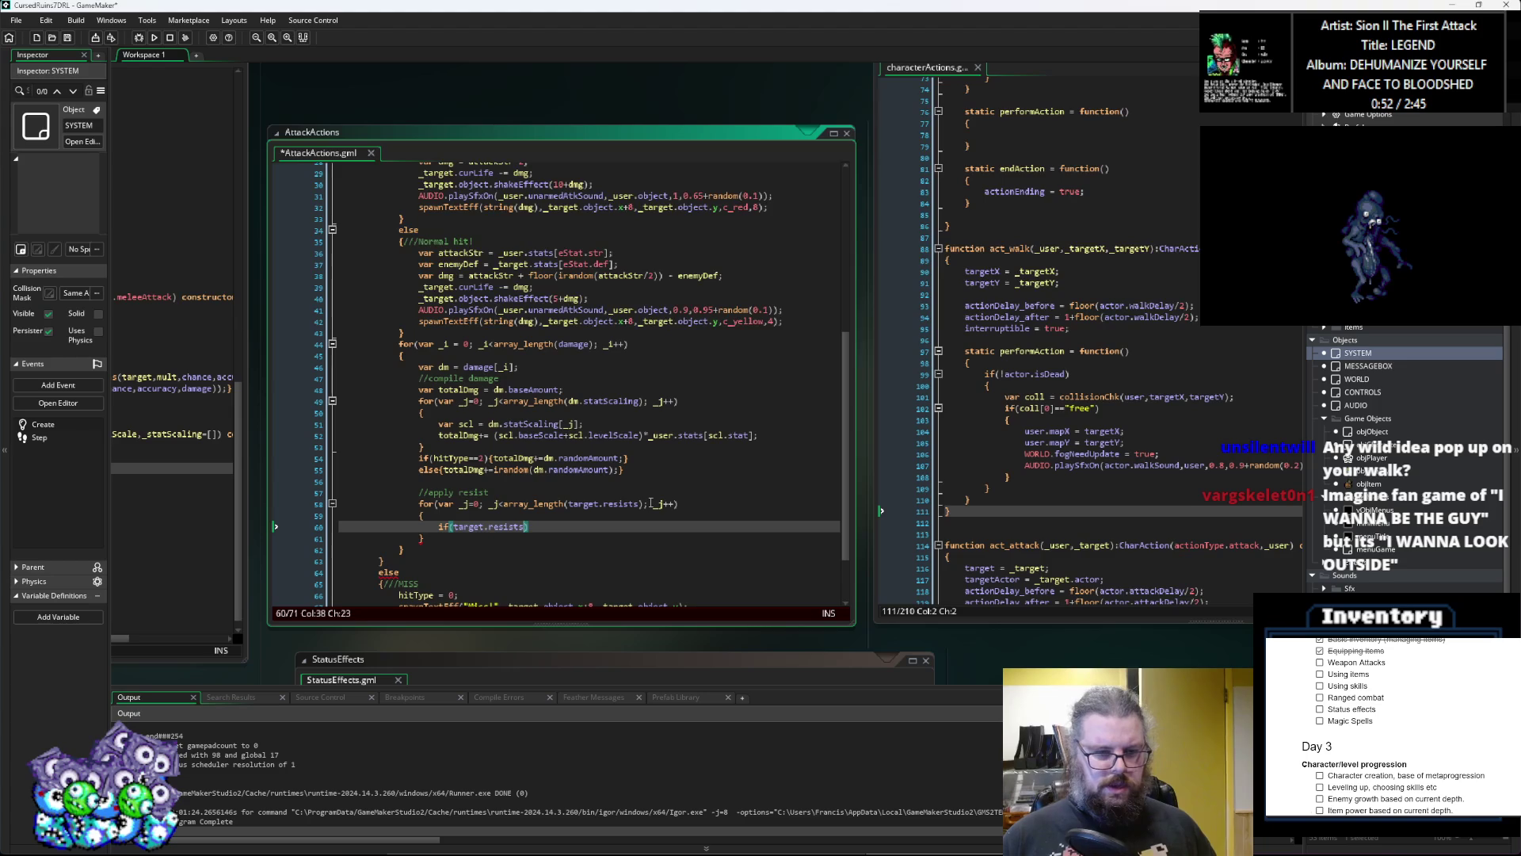
type("[_j")
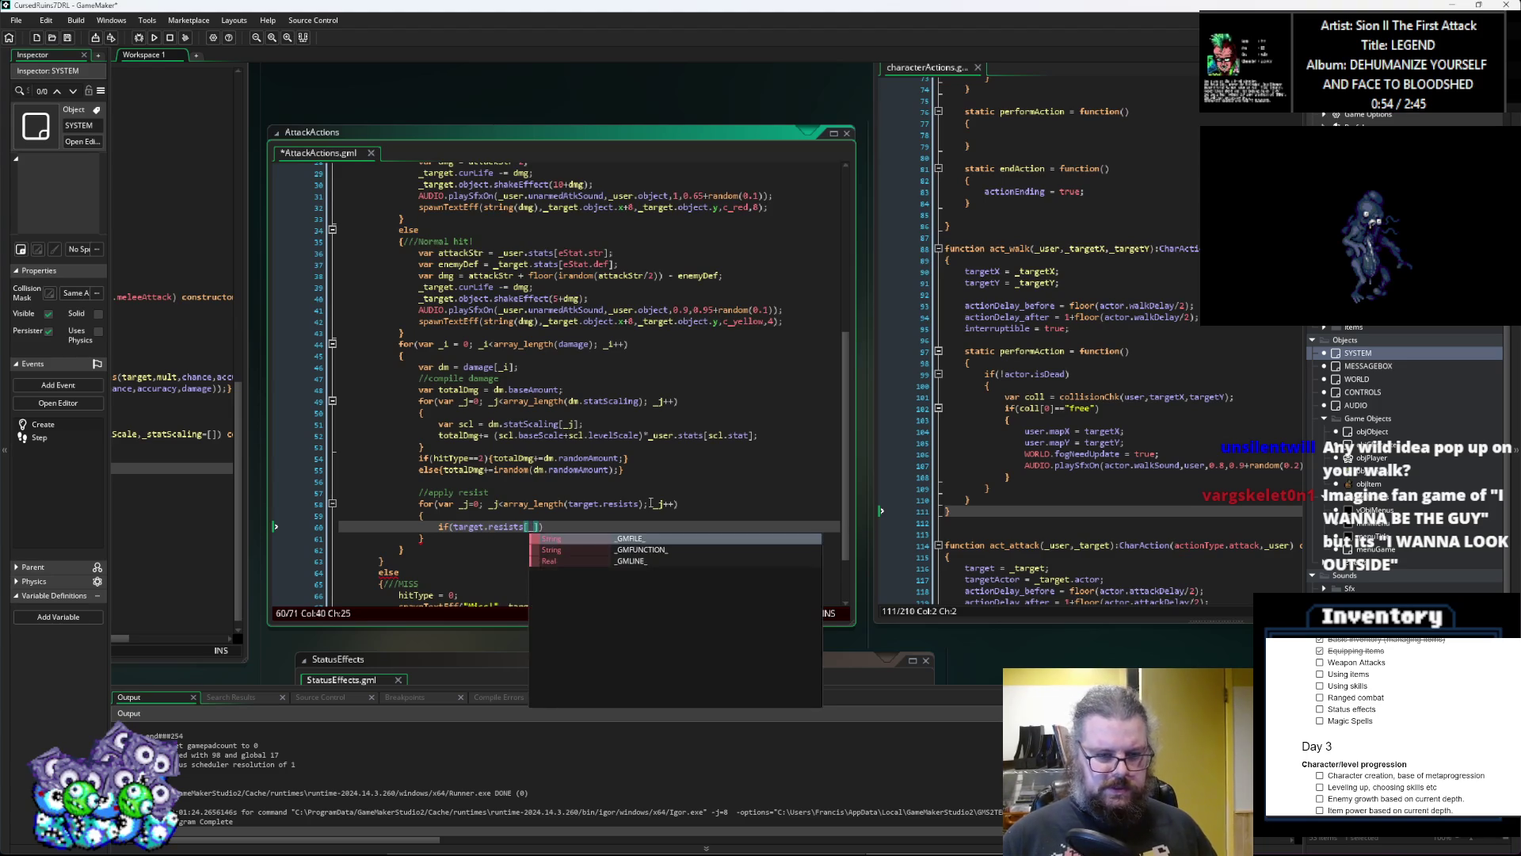
type("]")
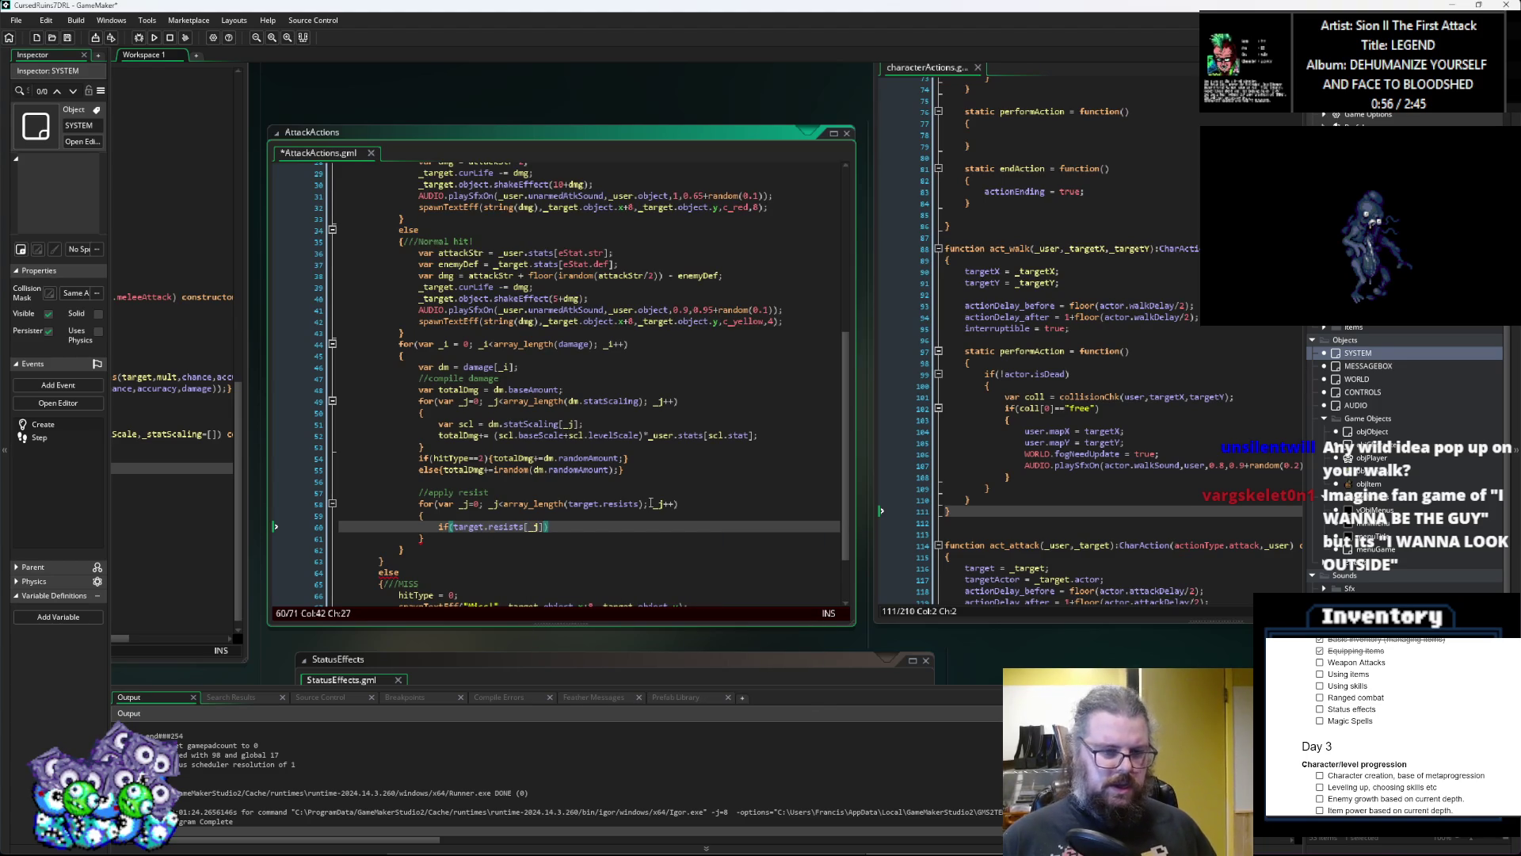
type("-")
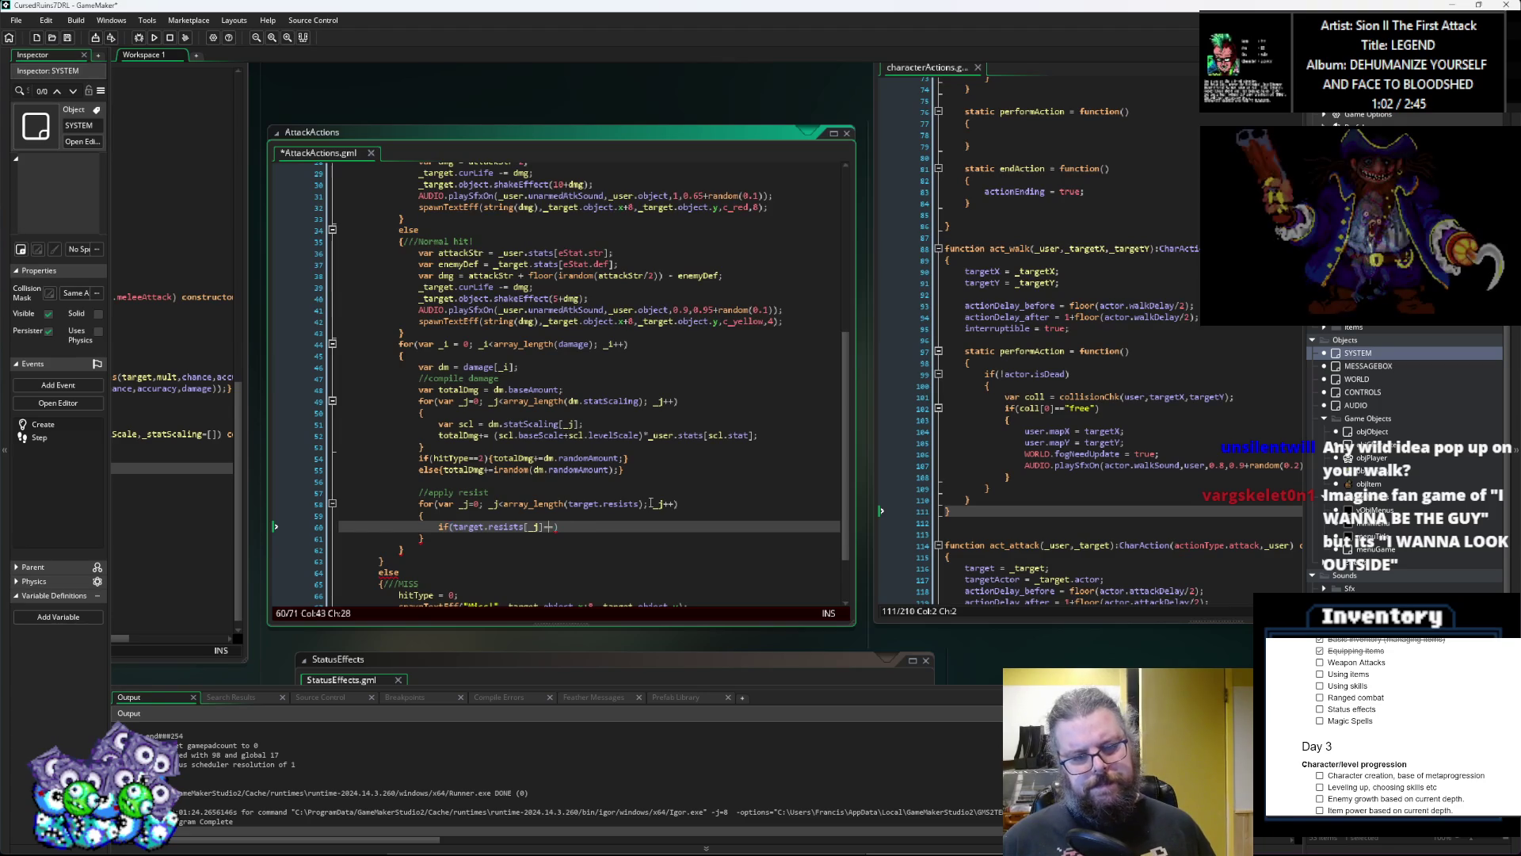
key("Left")
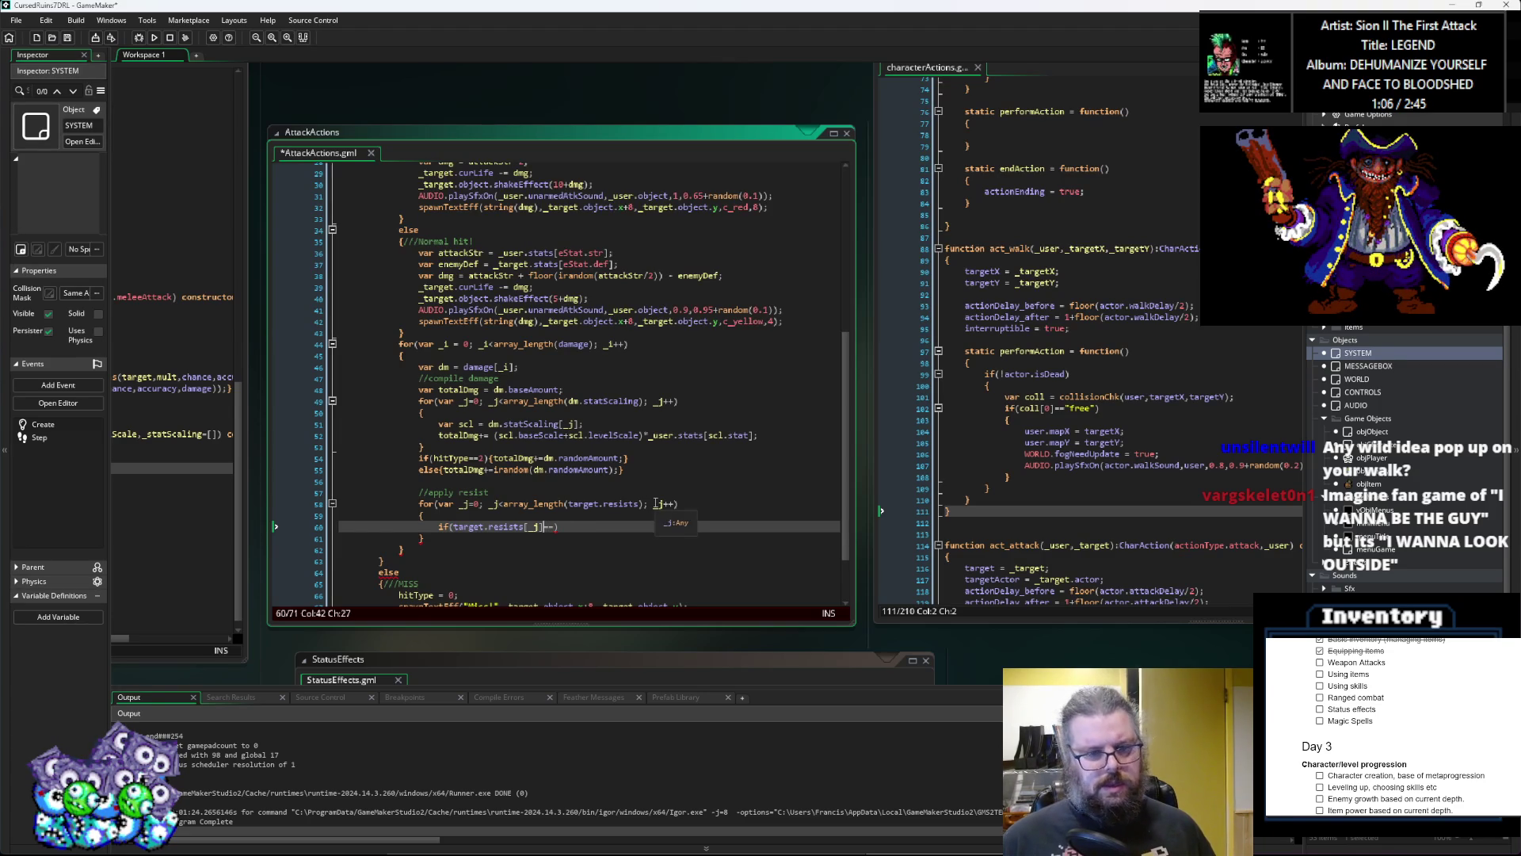
scroll(659, 504, "right", 5)
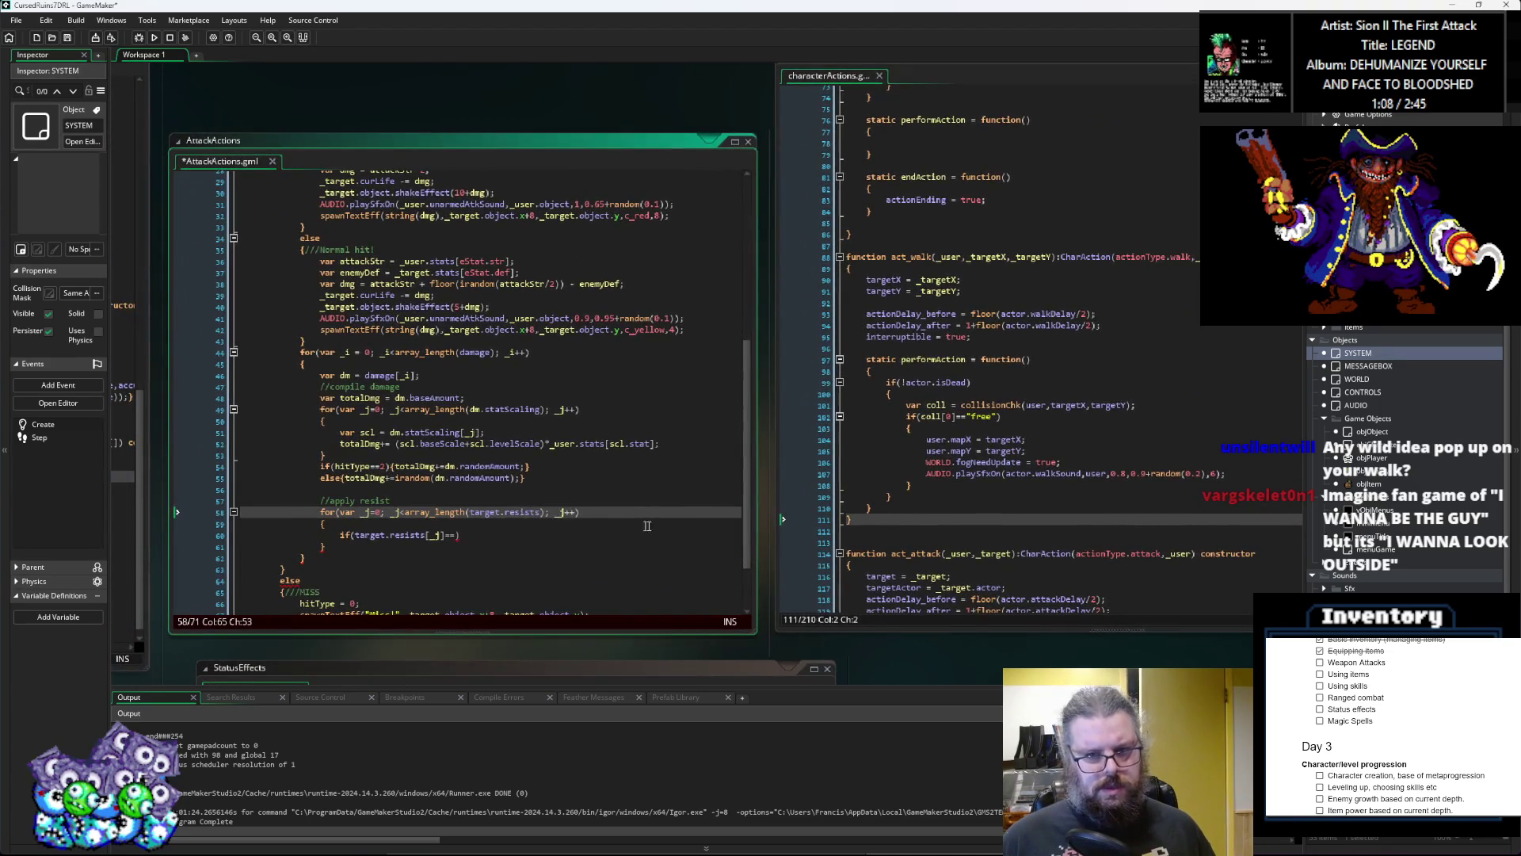
Step: Scroll through characterActions and pan over to the Effects script's Damage and StatScale constructors
scroll(626, 532, "up", 20)
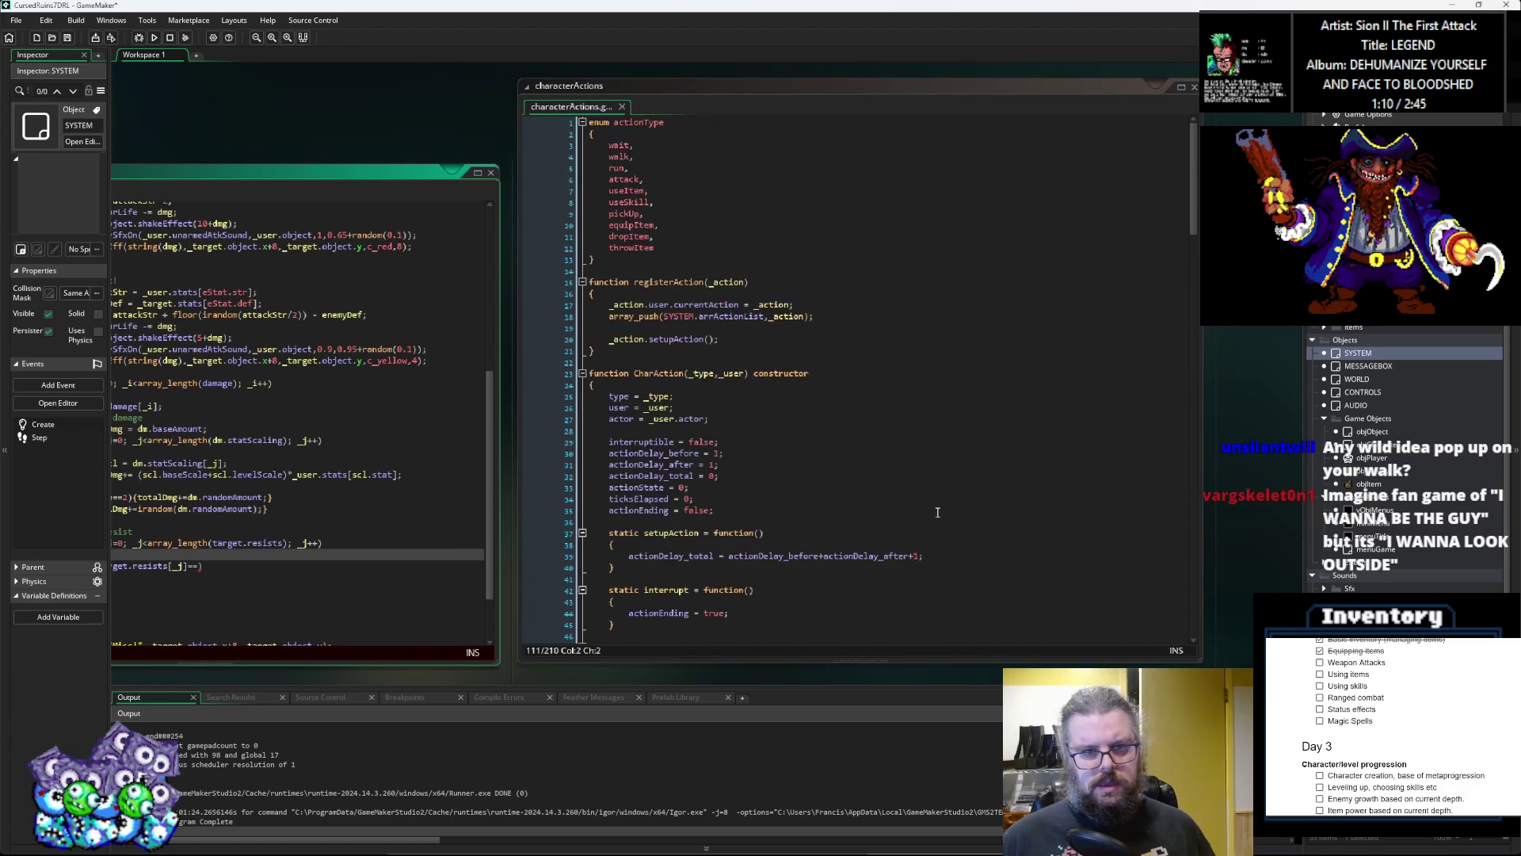
scroll(937, 513, "down", 5)
left_click(868, 513)
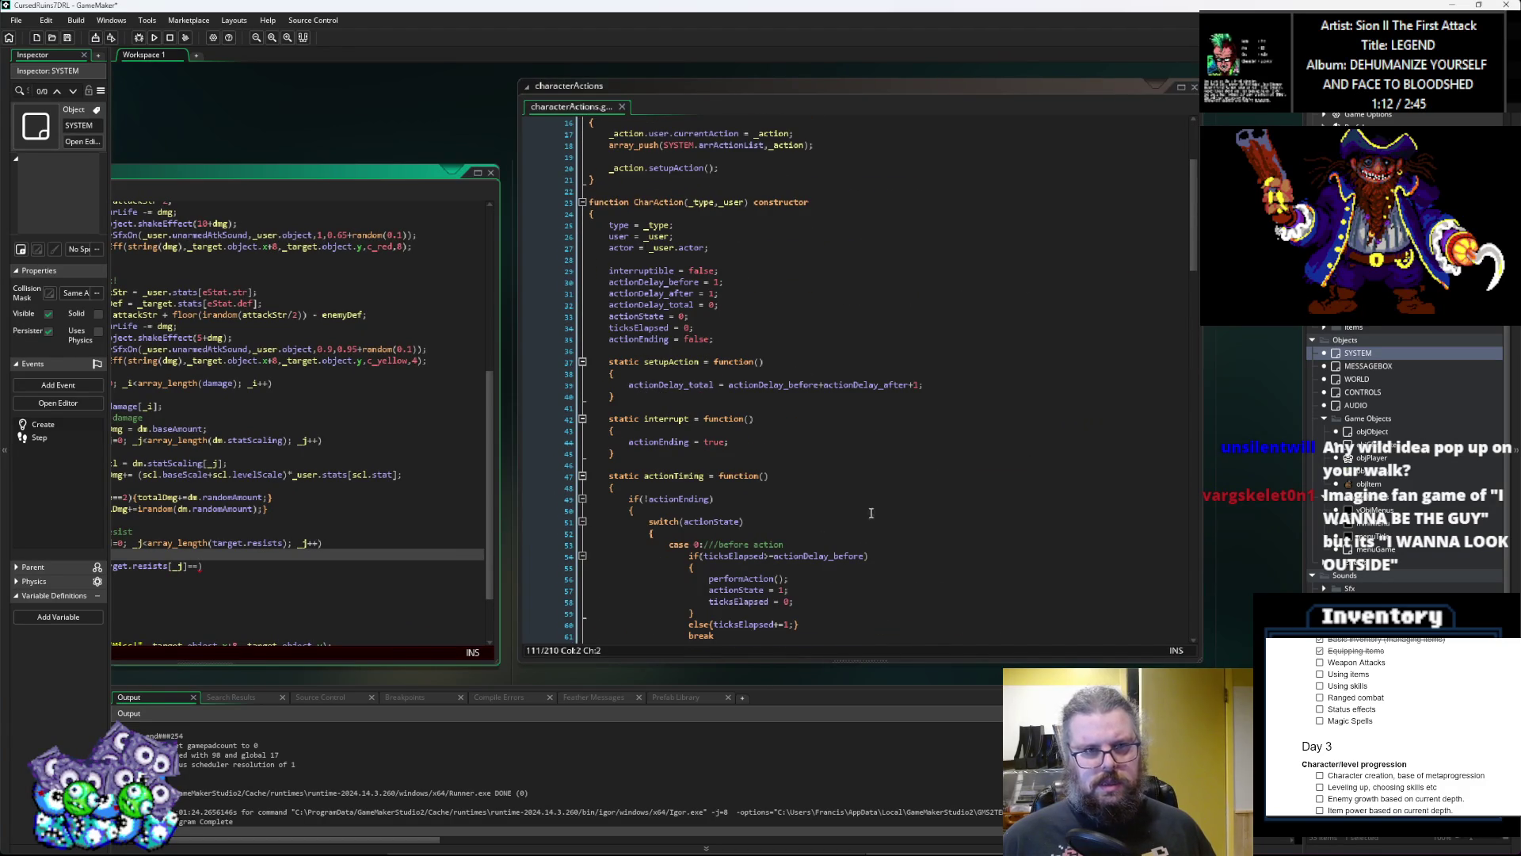
scroll(576, 556, "left", 4)
scroll(576, 556, "left", 8)
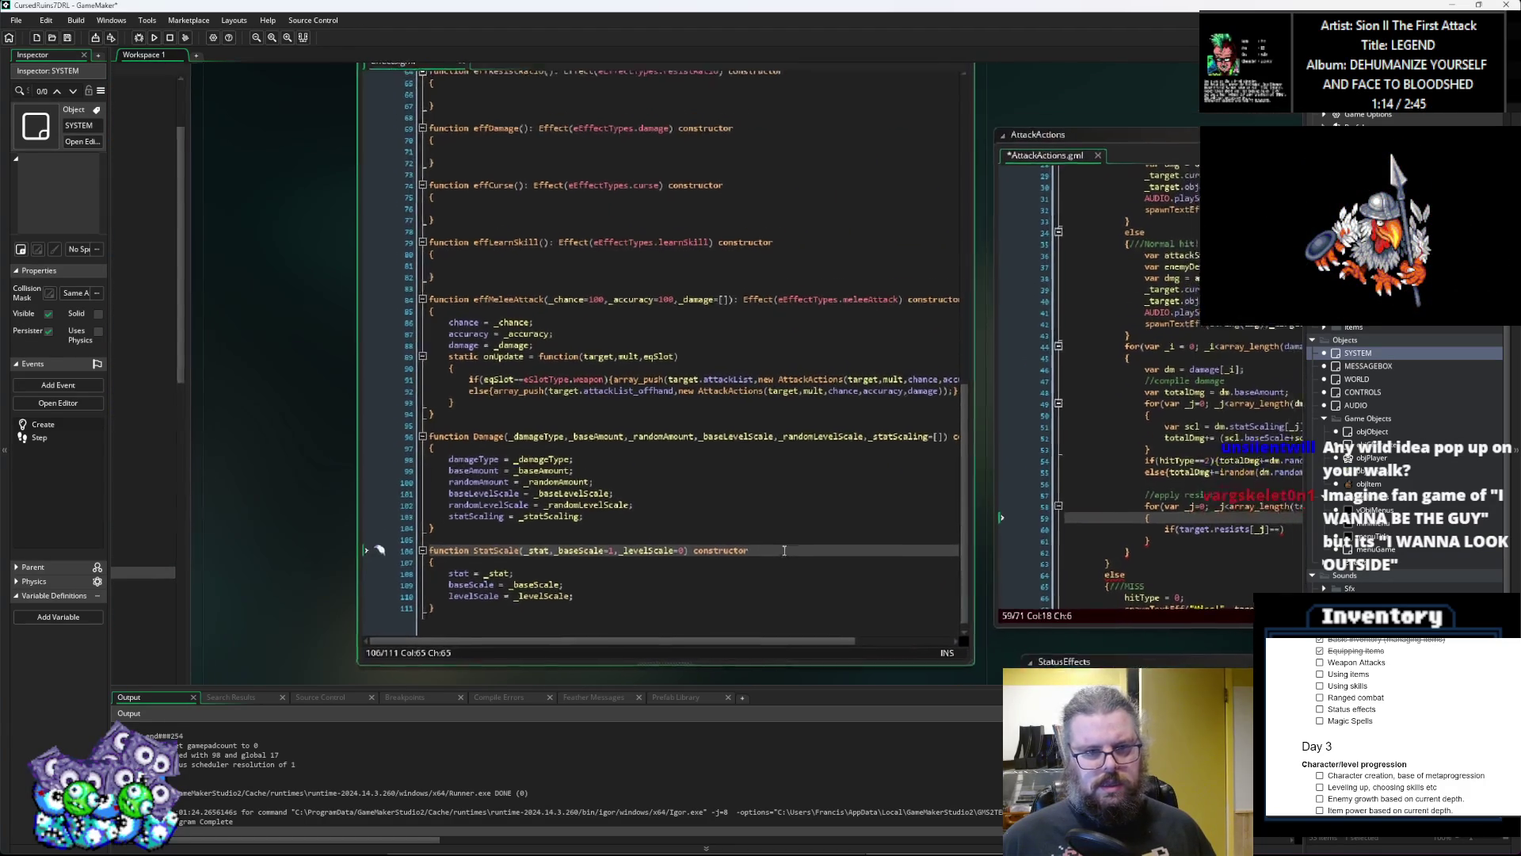
scroll(506, 540, "down", 1)
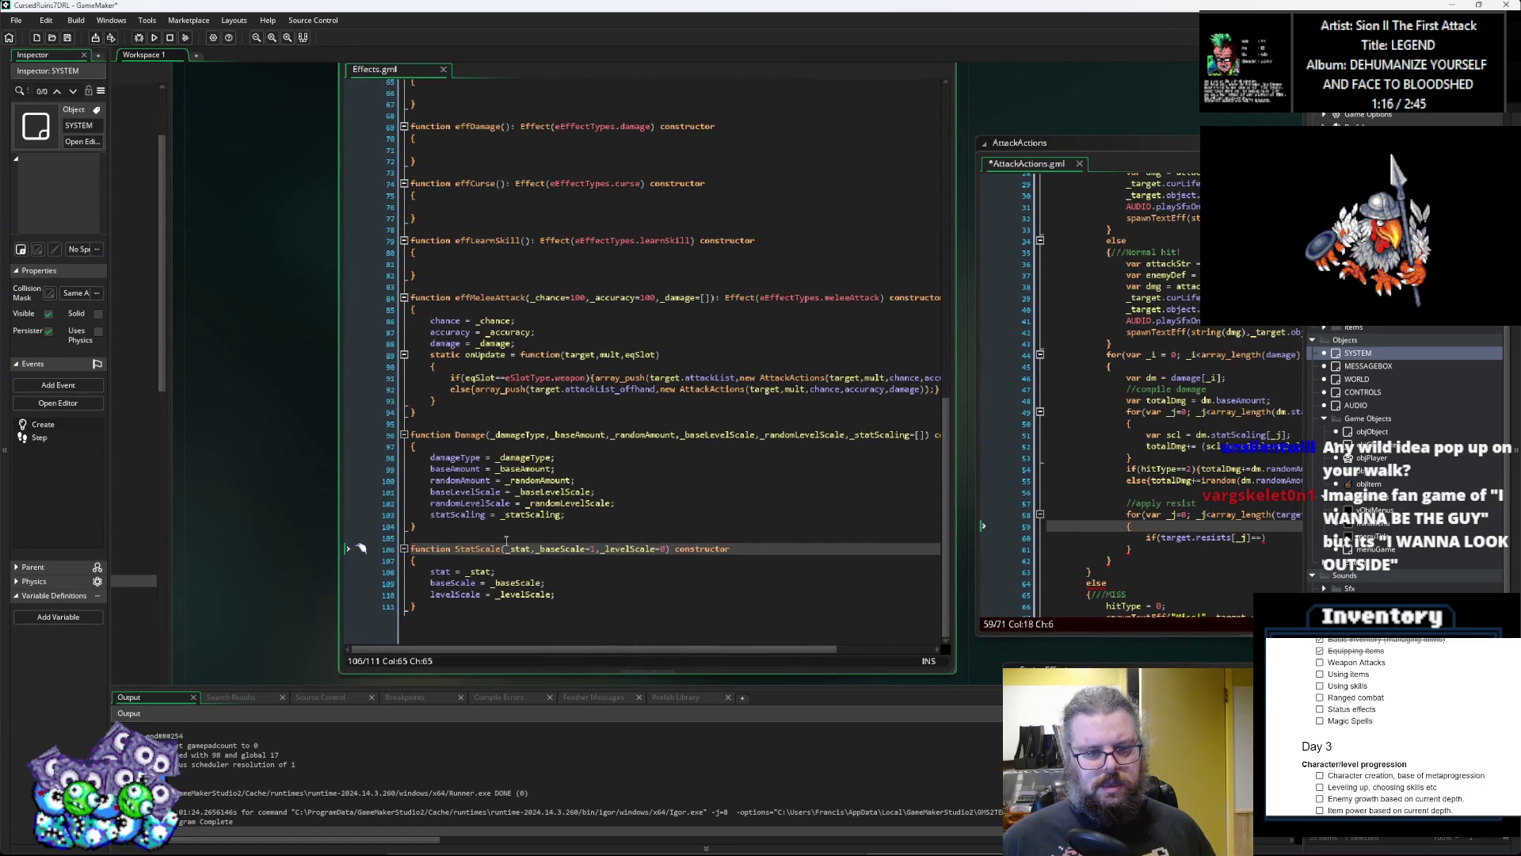
scroll(498, 418, "up", 1)
Step: Add a new function Resist(_damageType,_resistAmount) with an empty body after the melee attack constructor
left_click(500, 417)
key("Return")
key("Return")
type("fun")
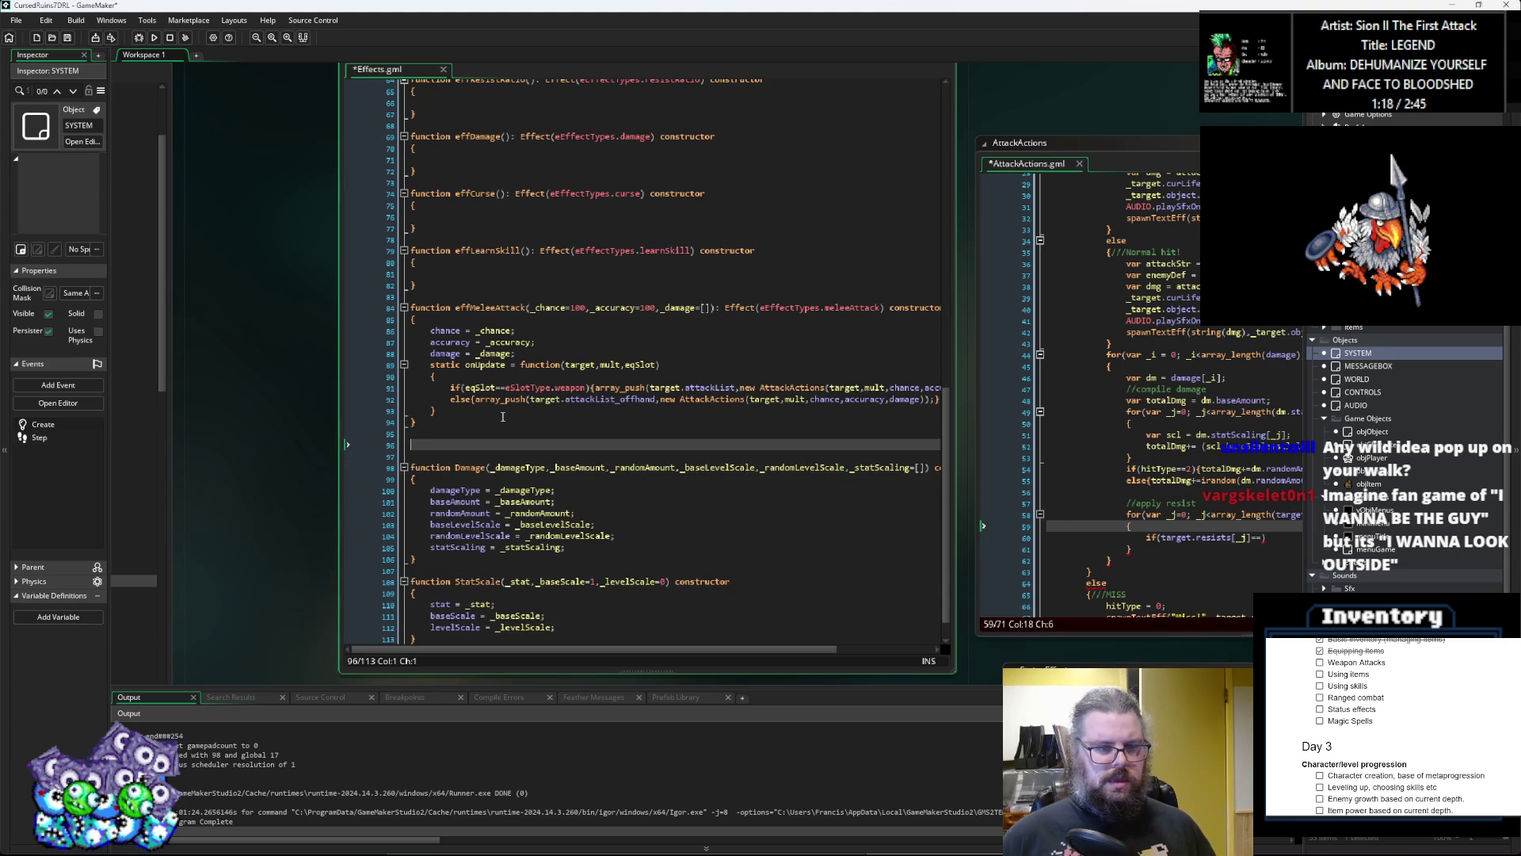
type("ction R")
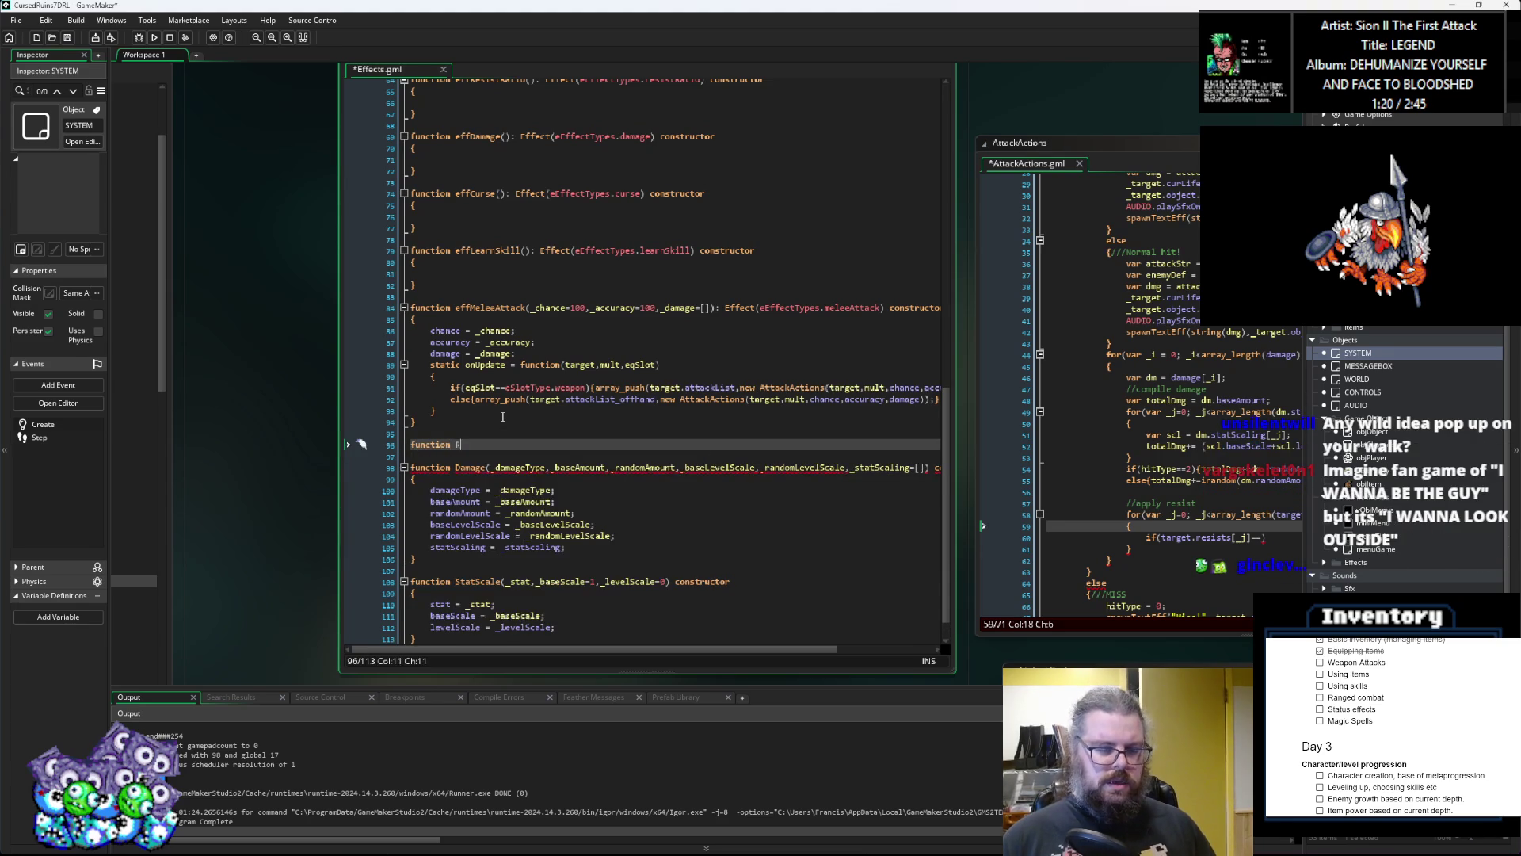
type("esist")
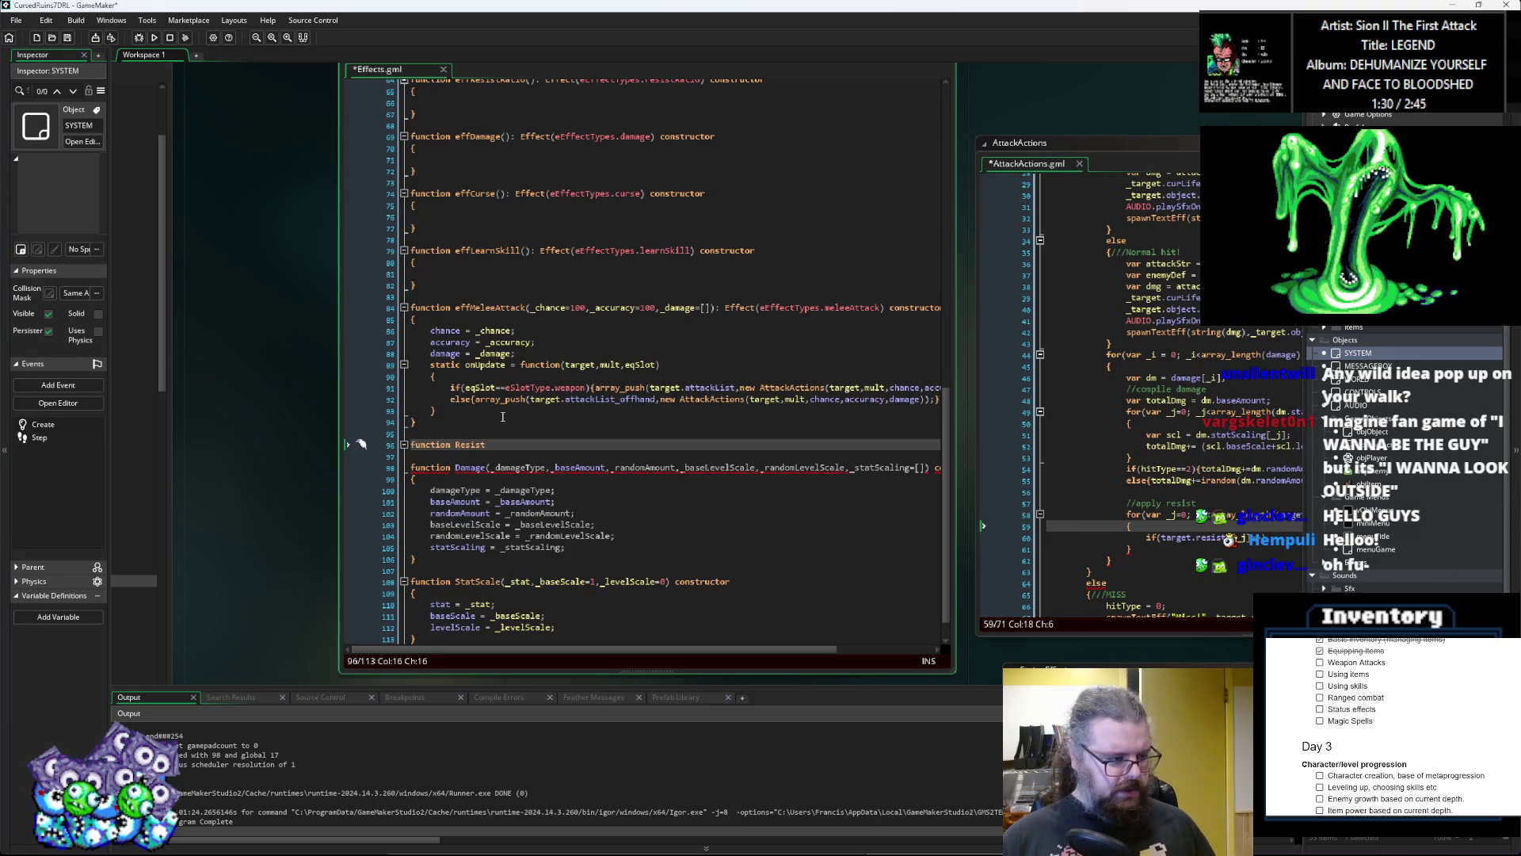
type("(")
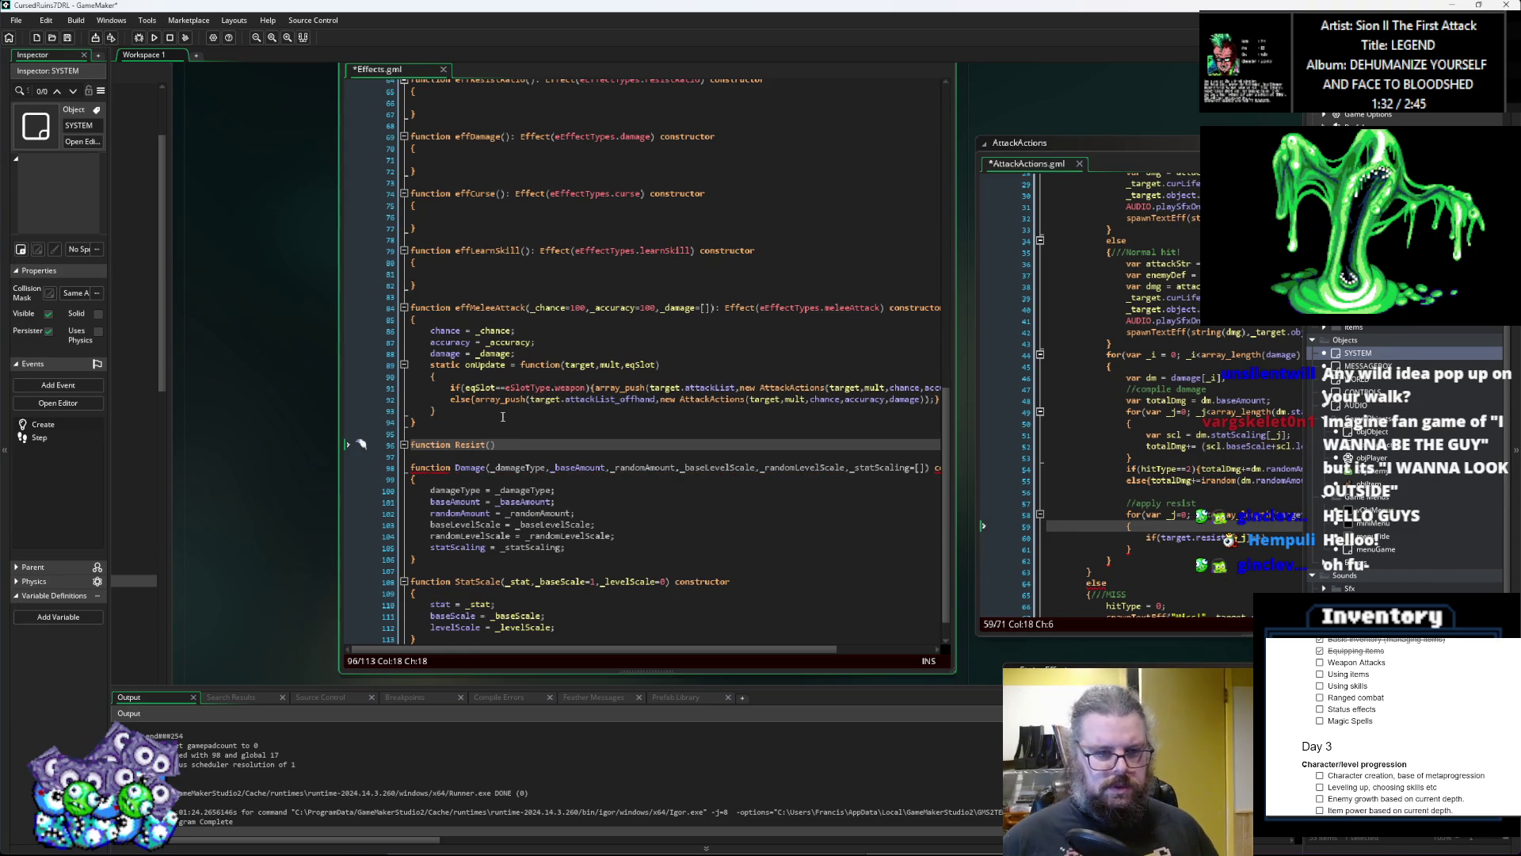
type("_damag")
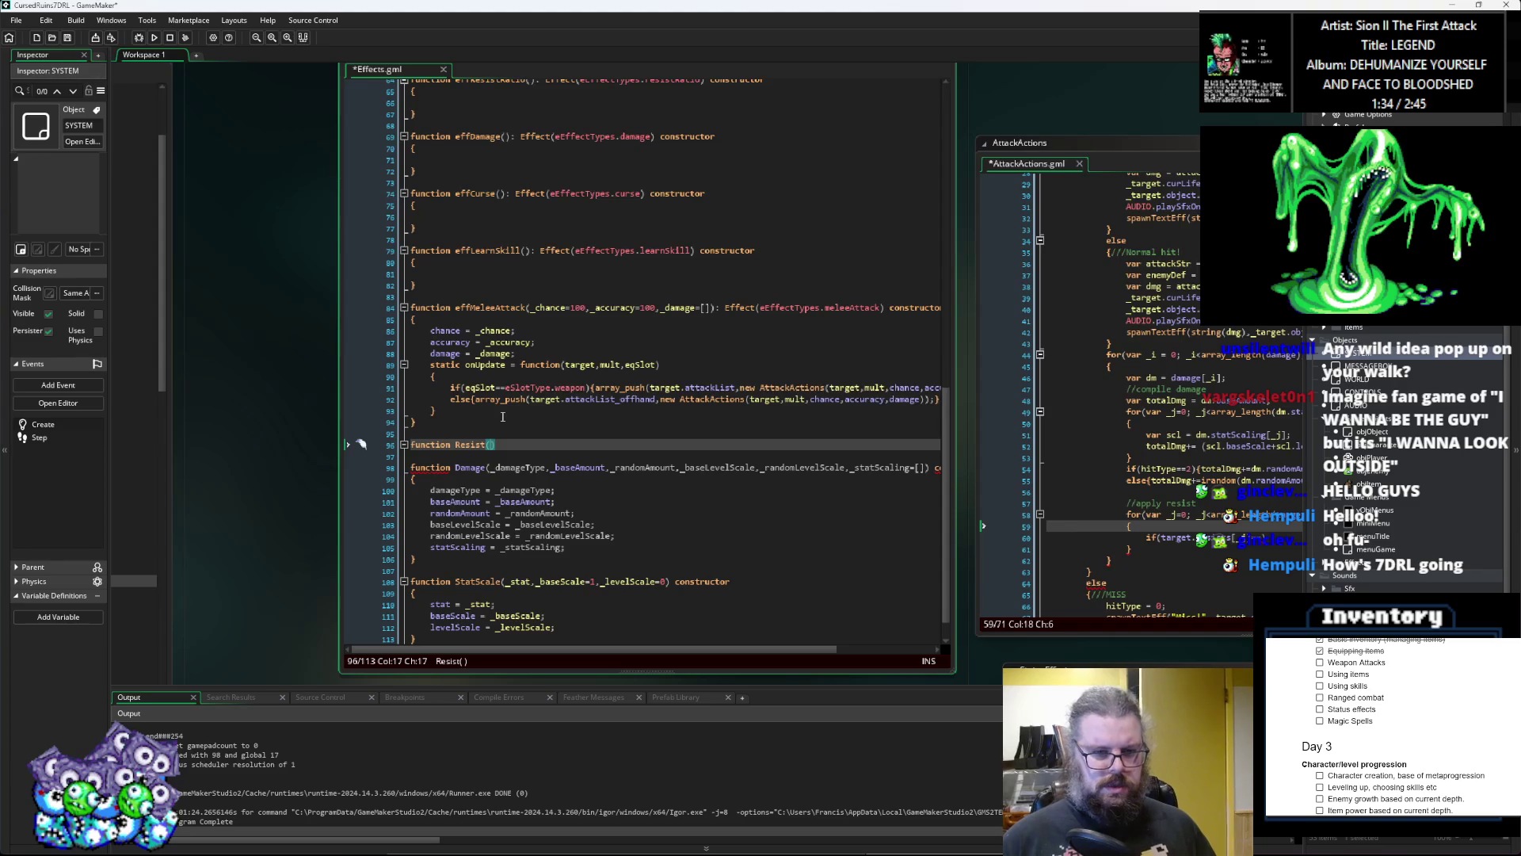
type("eType")
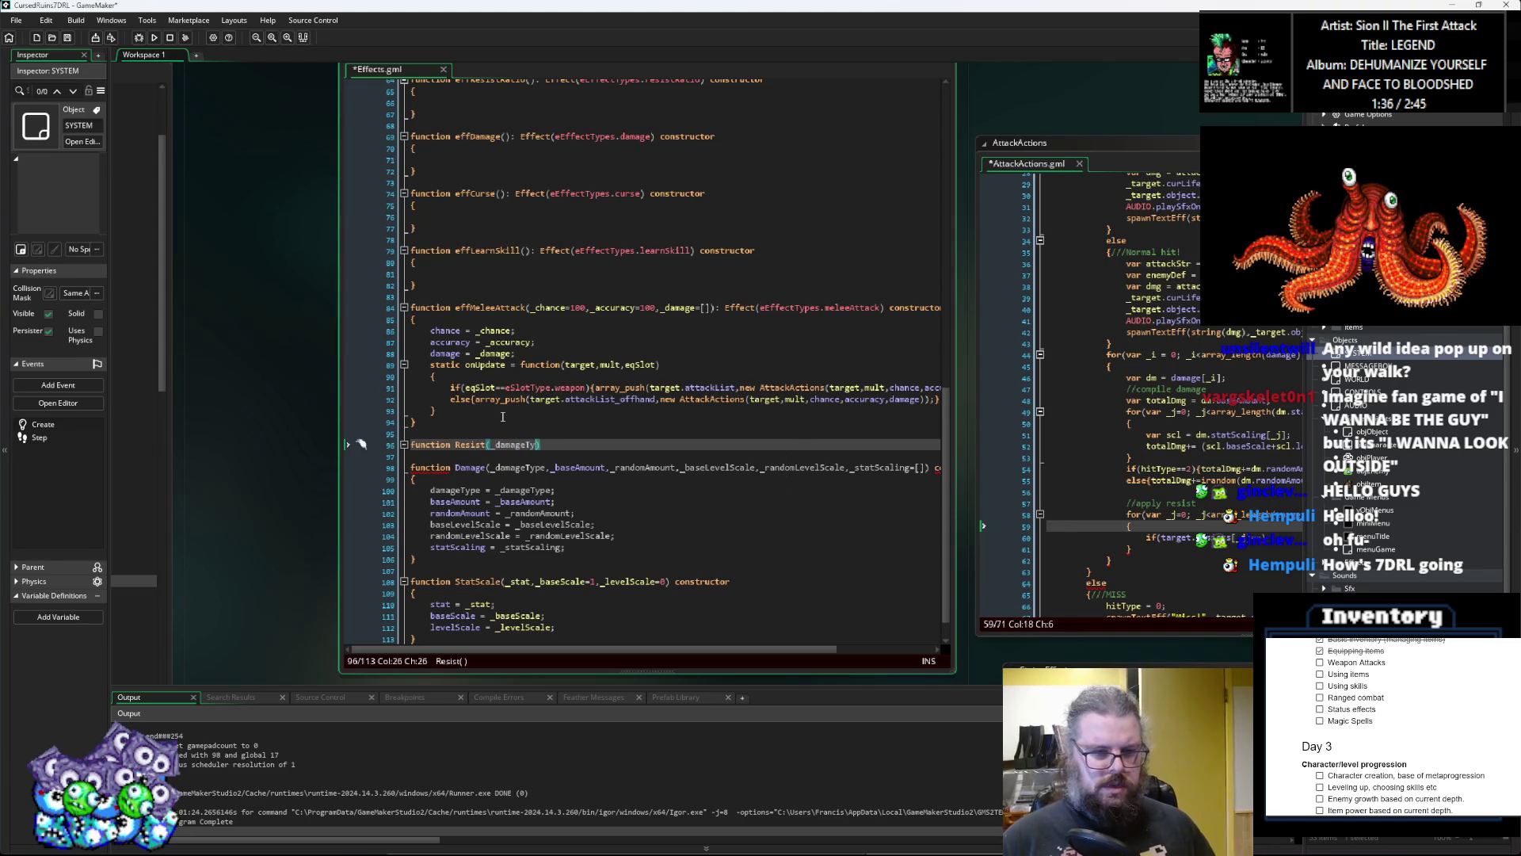
type(",_resist")
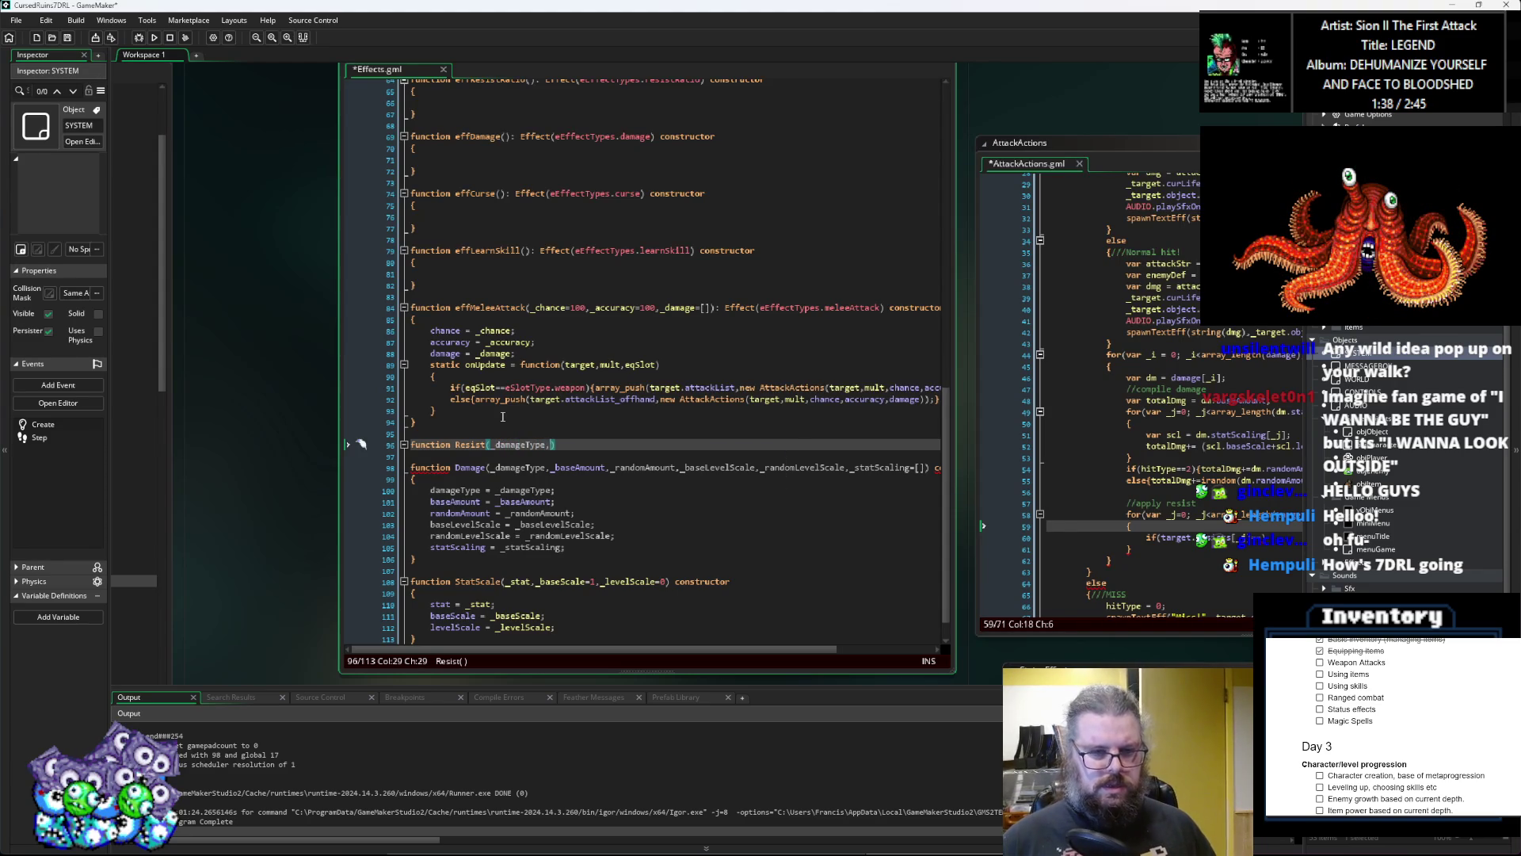
type("Amount)")
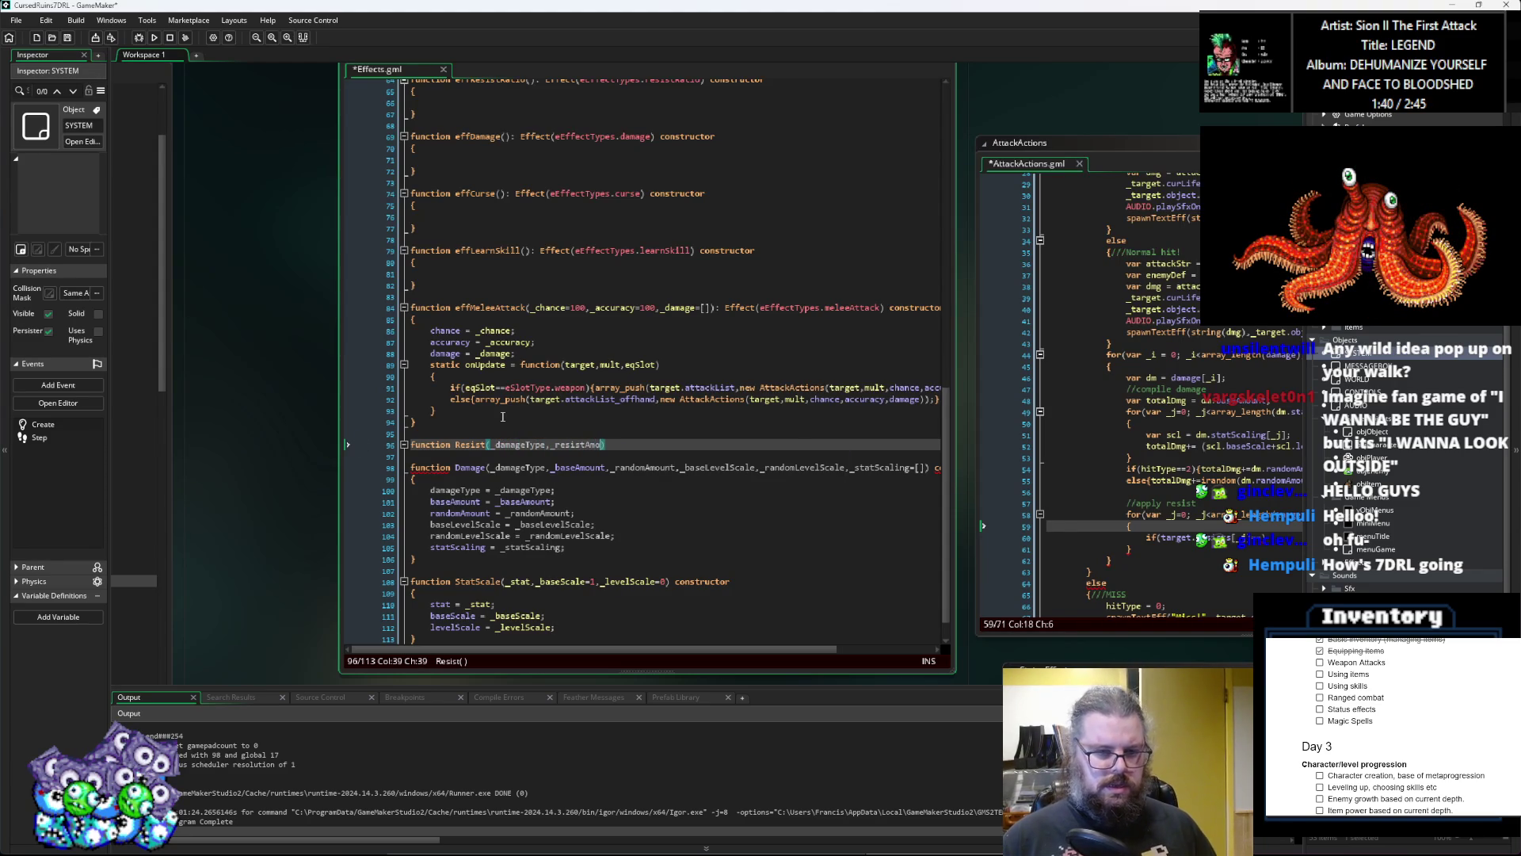
key("Return")
type("{")
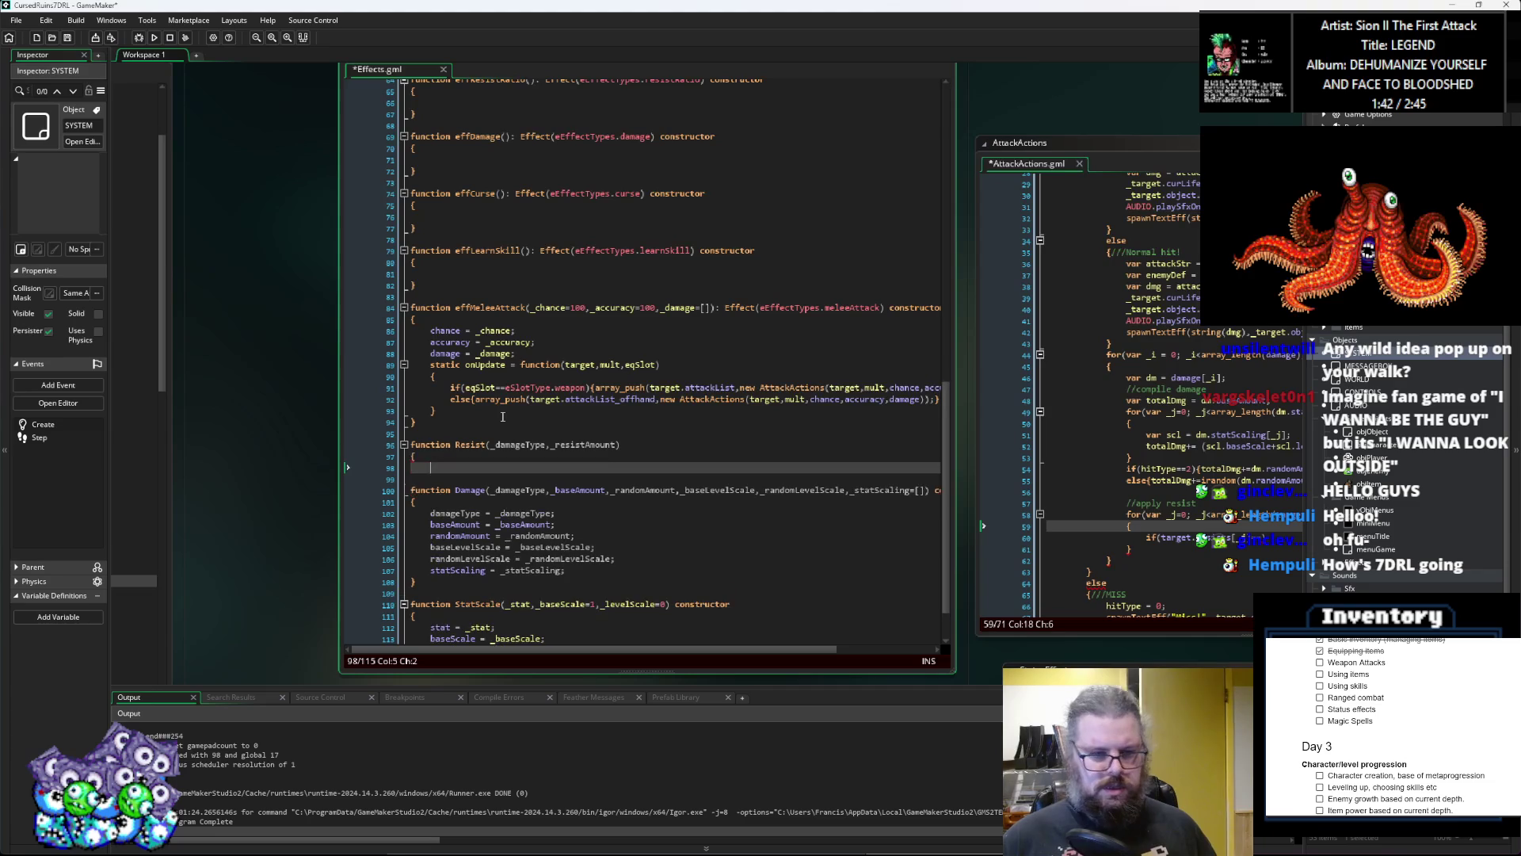
key("Return")
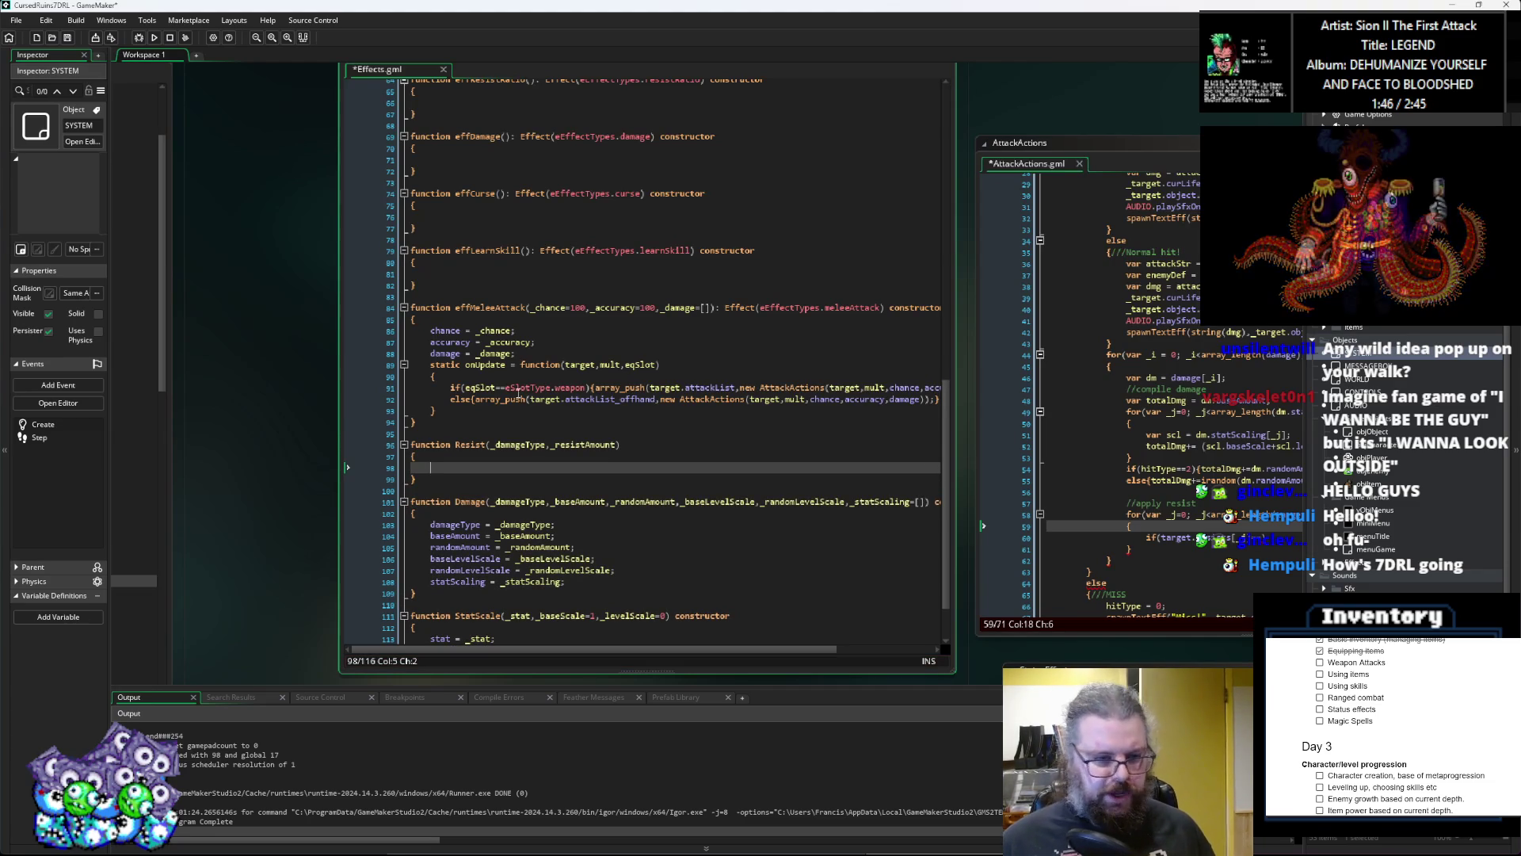
scroll(515, 400, "down", 2)
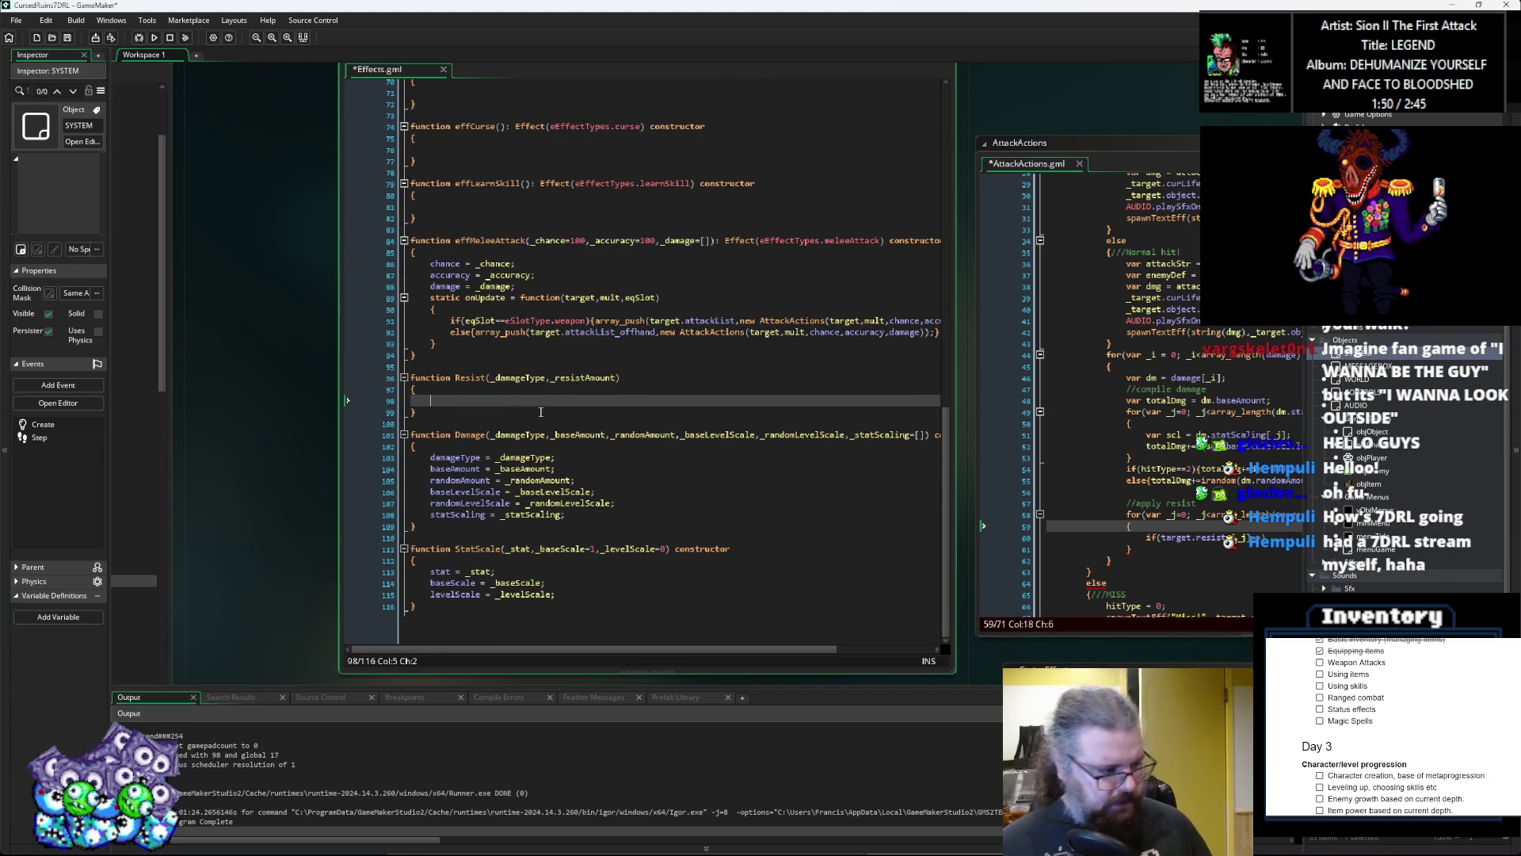
scroll(541, 412, "up", 1)
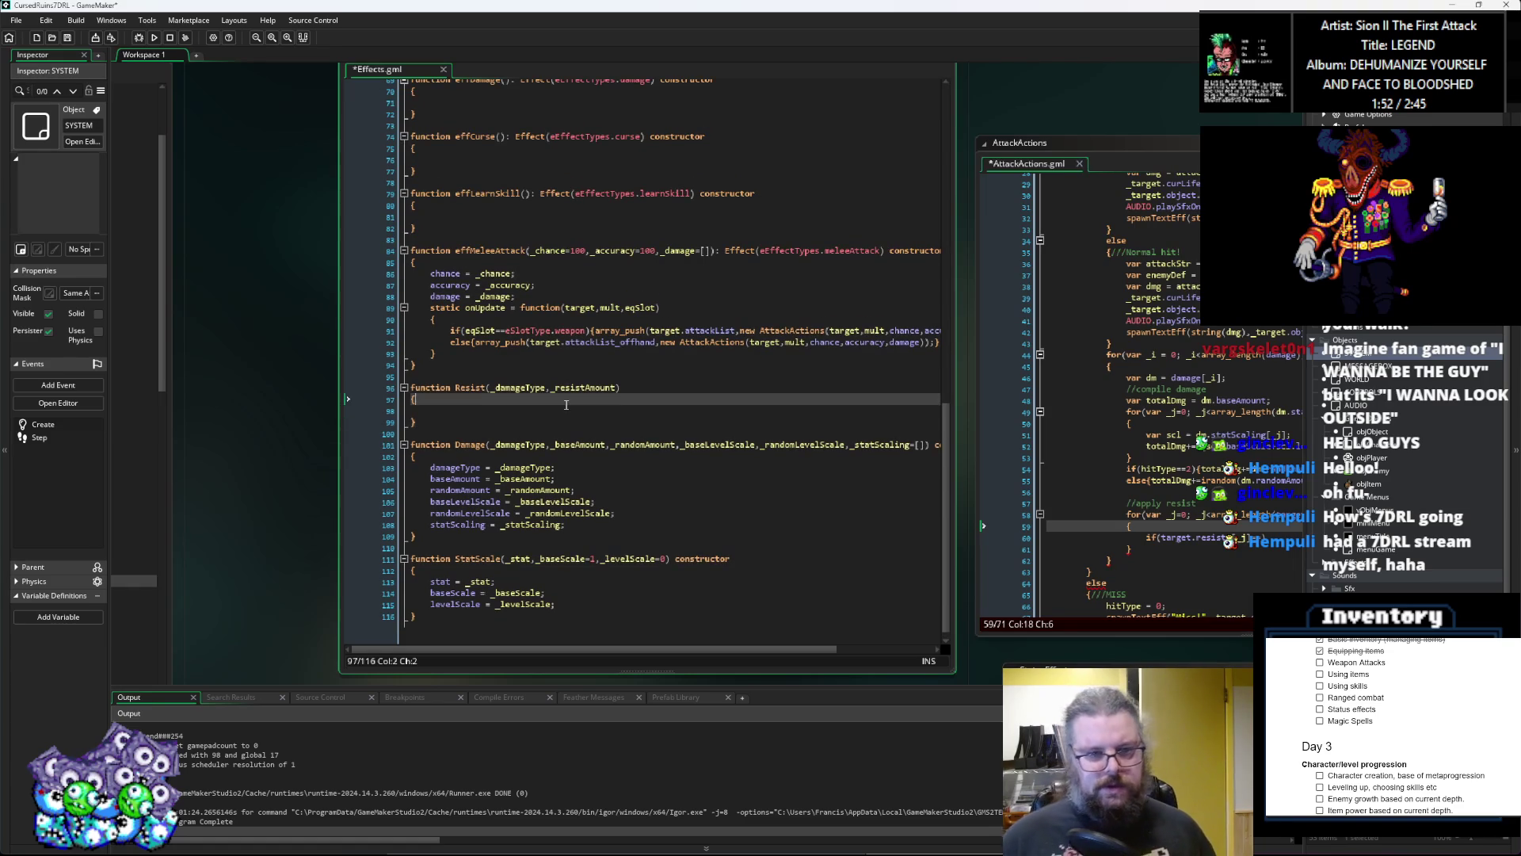
Step: Make Resist a constructor assigning damageType = _damageType; and resistAmount = _resistAmount; in its body
left_click(633, 389)
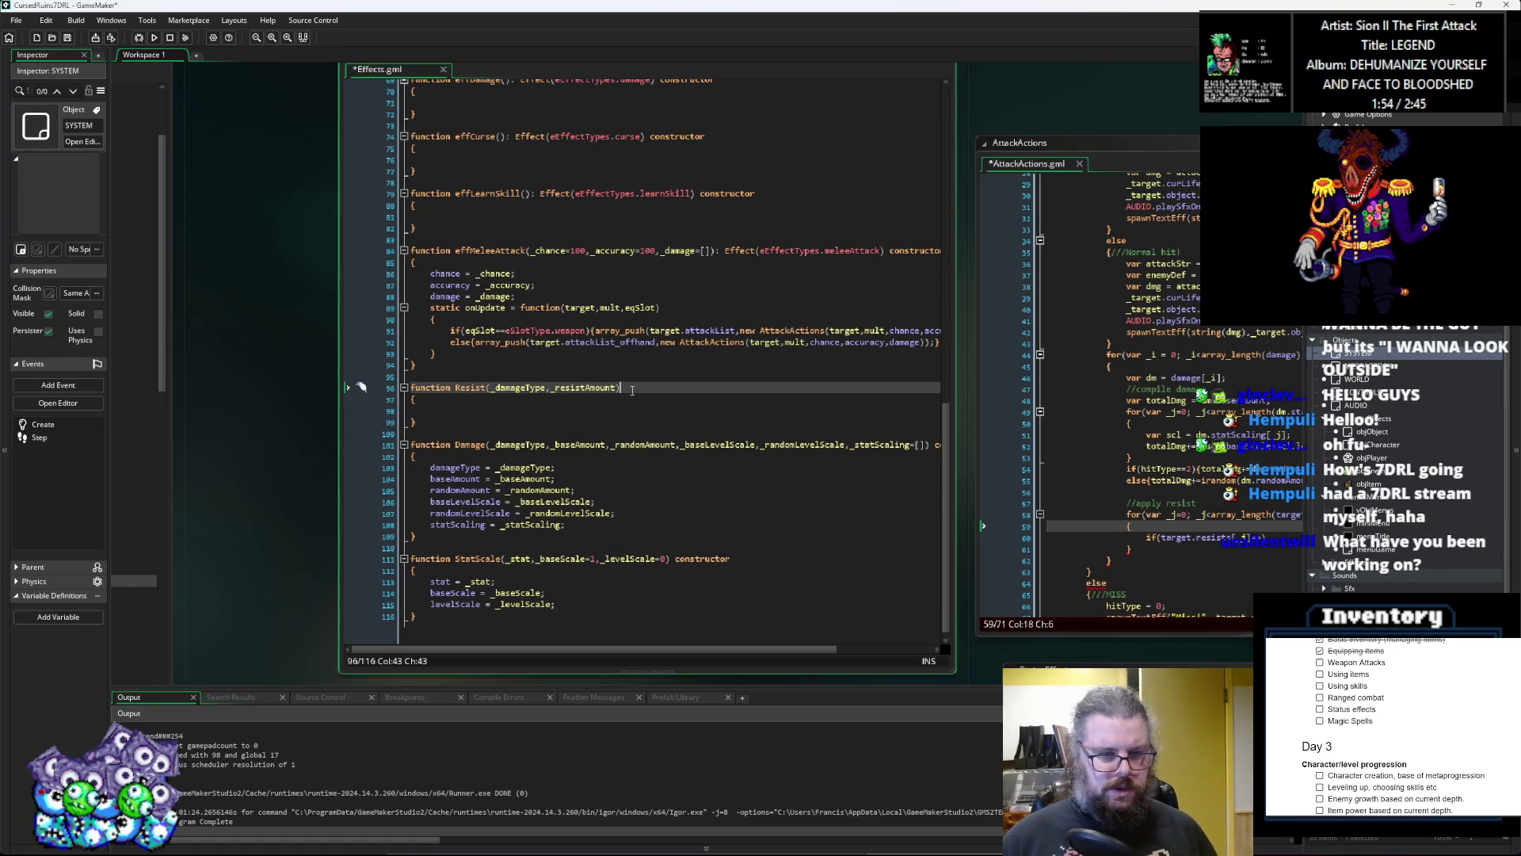
type(" constructor")
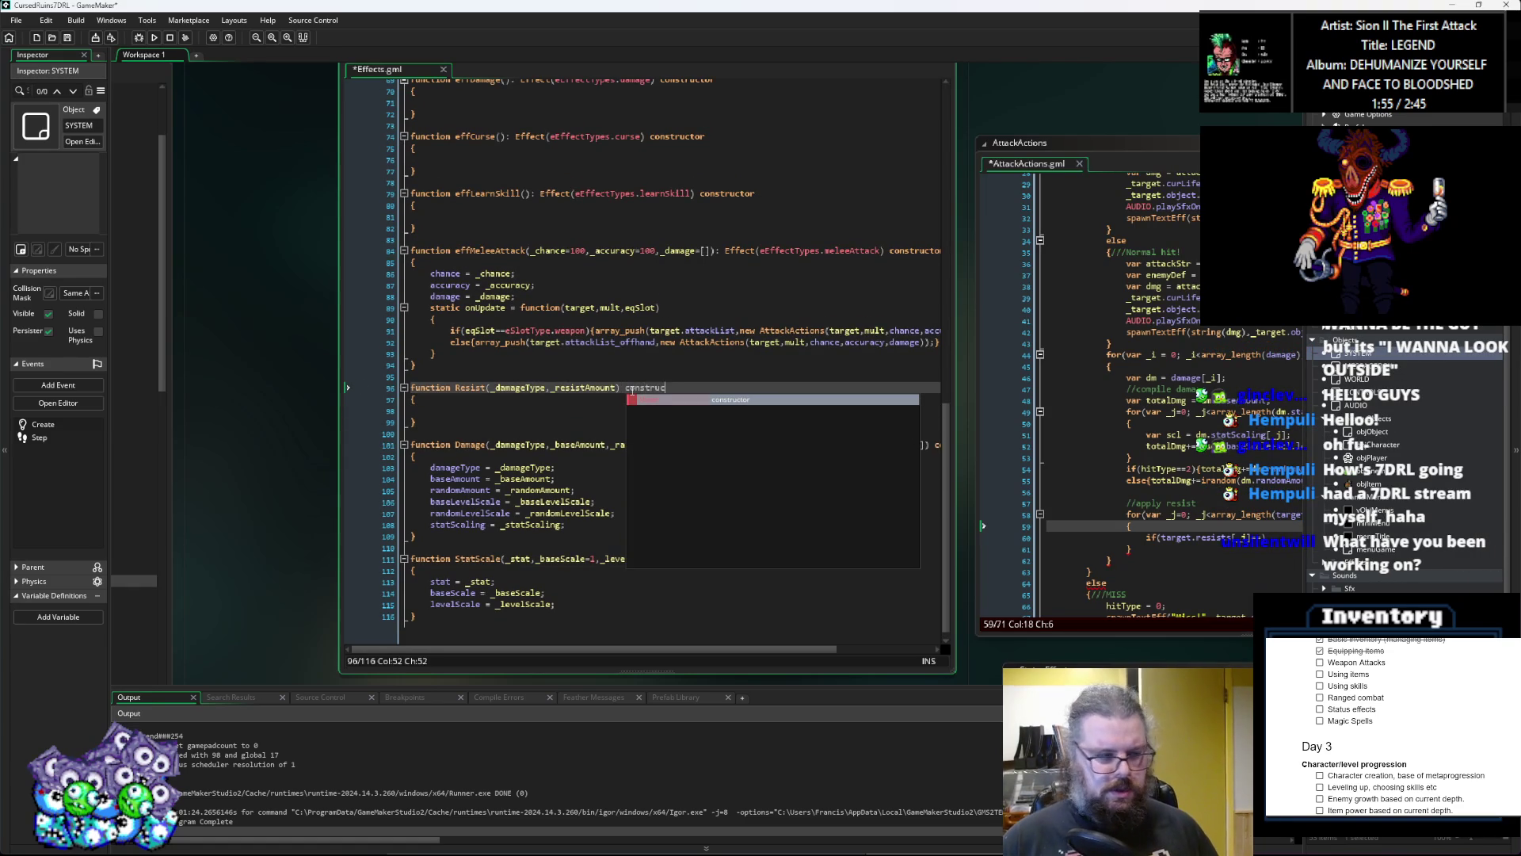
key("Down")
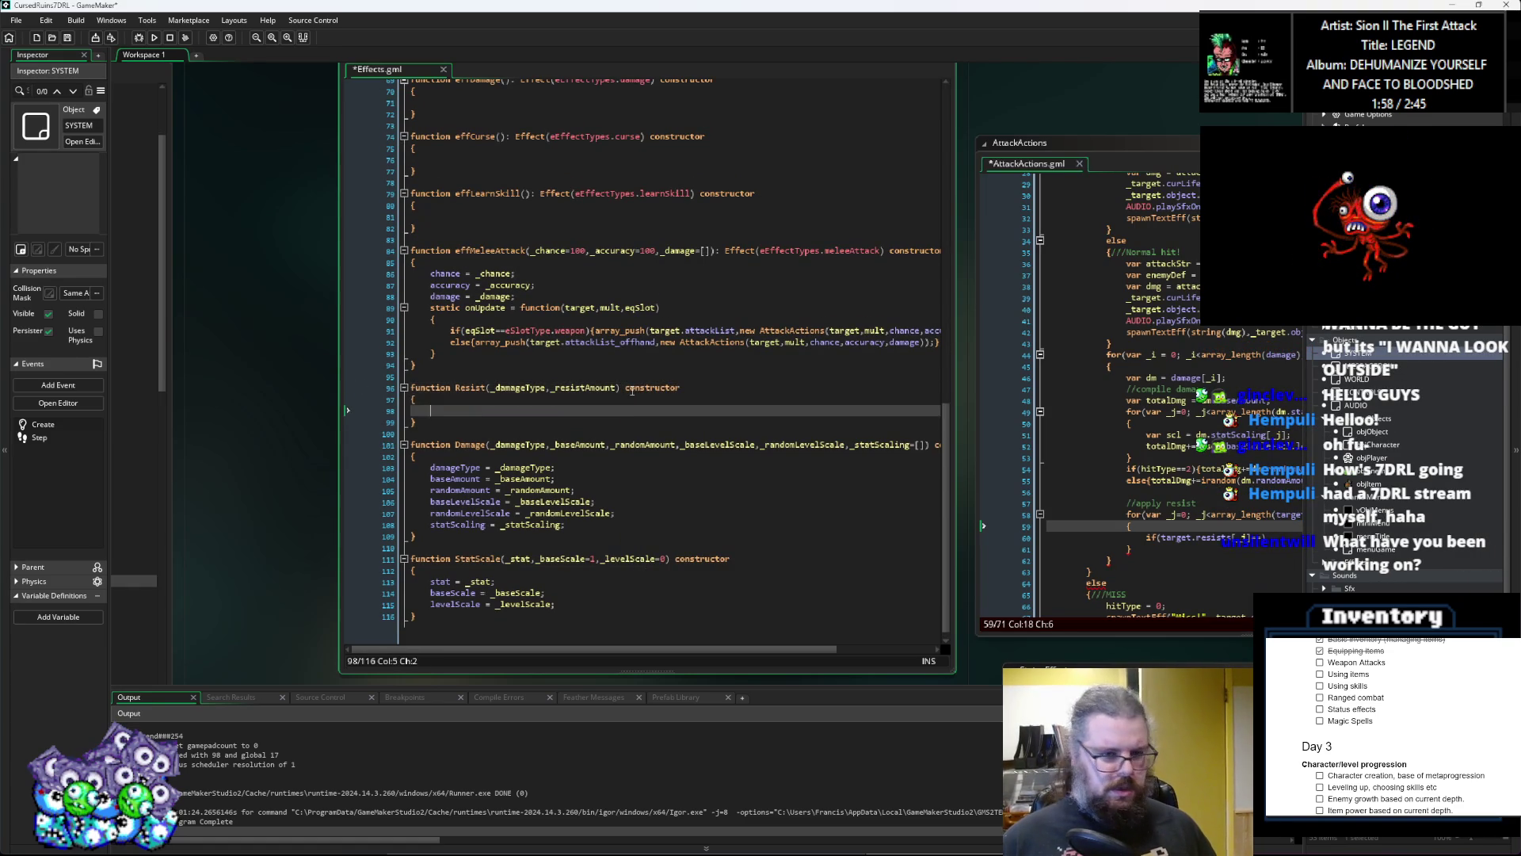
key("Down")
type("damageType,")
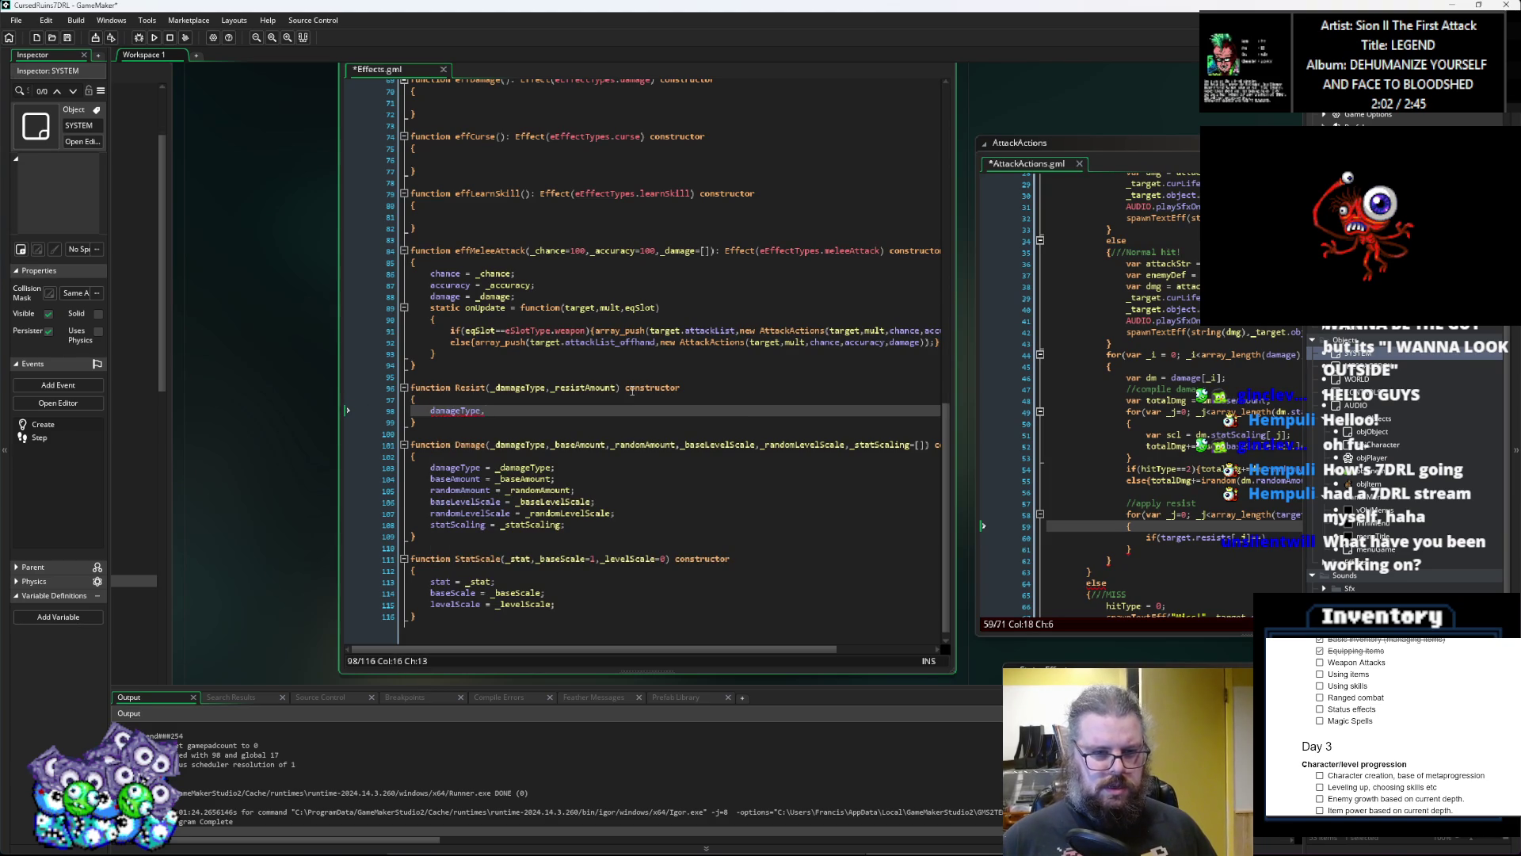
key("BackSpace")
type("= _damageT")
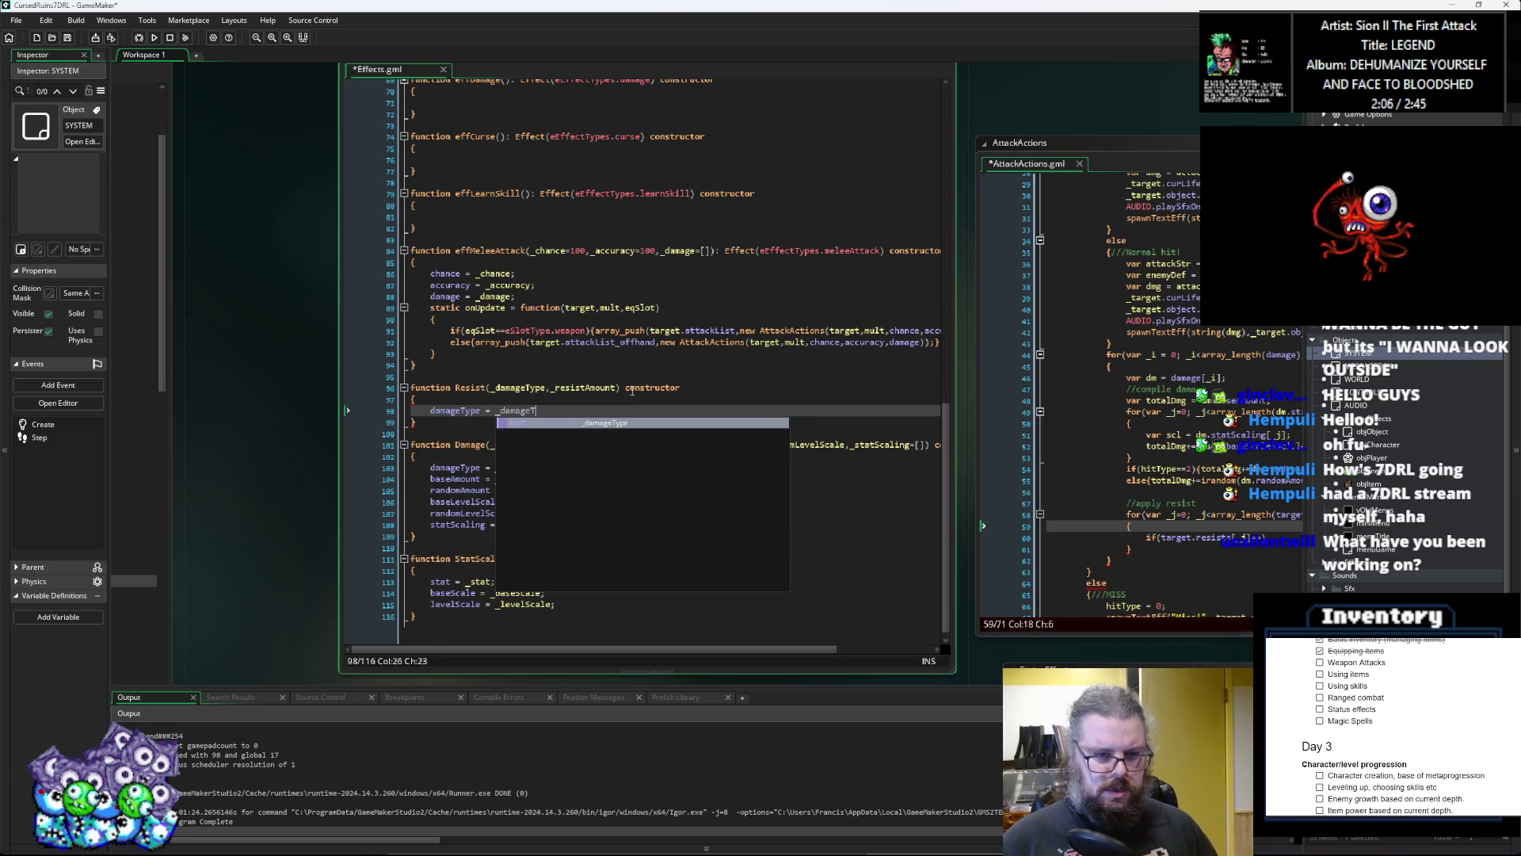
key("Return")
type(";")
key("Return")
type("resistAmou")
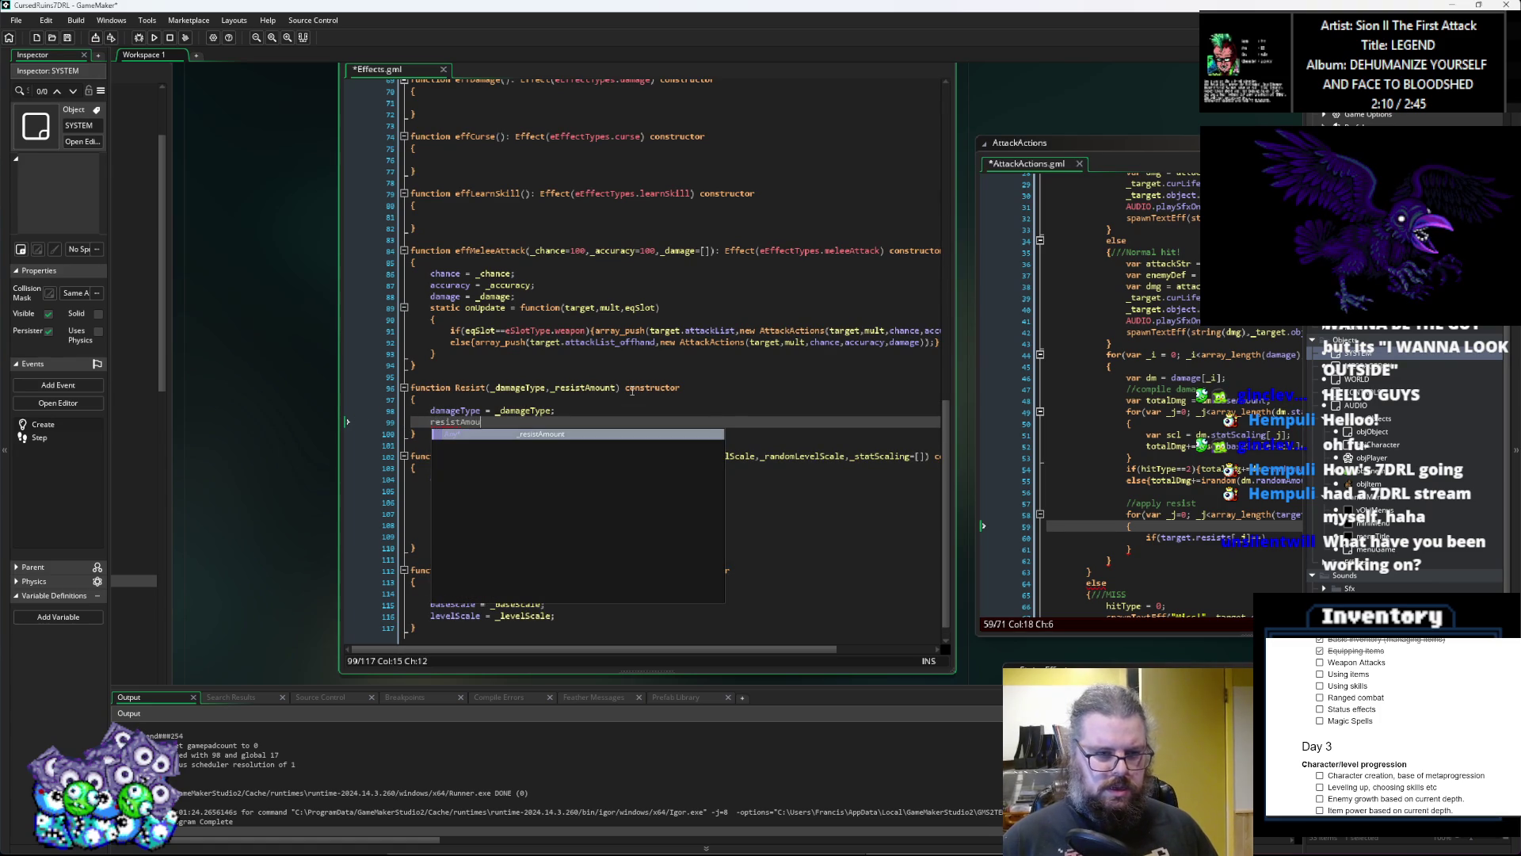
type("nt = _resist")
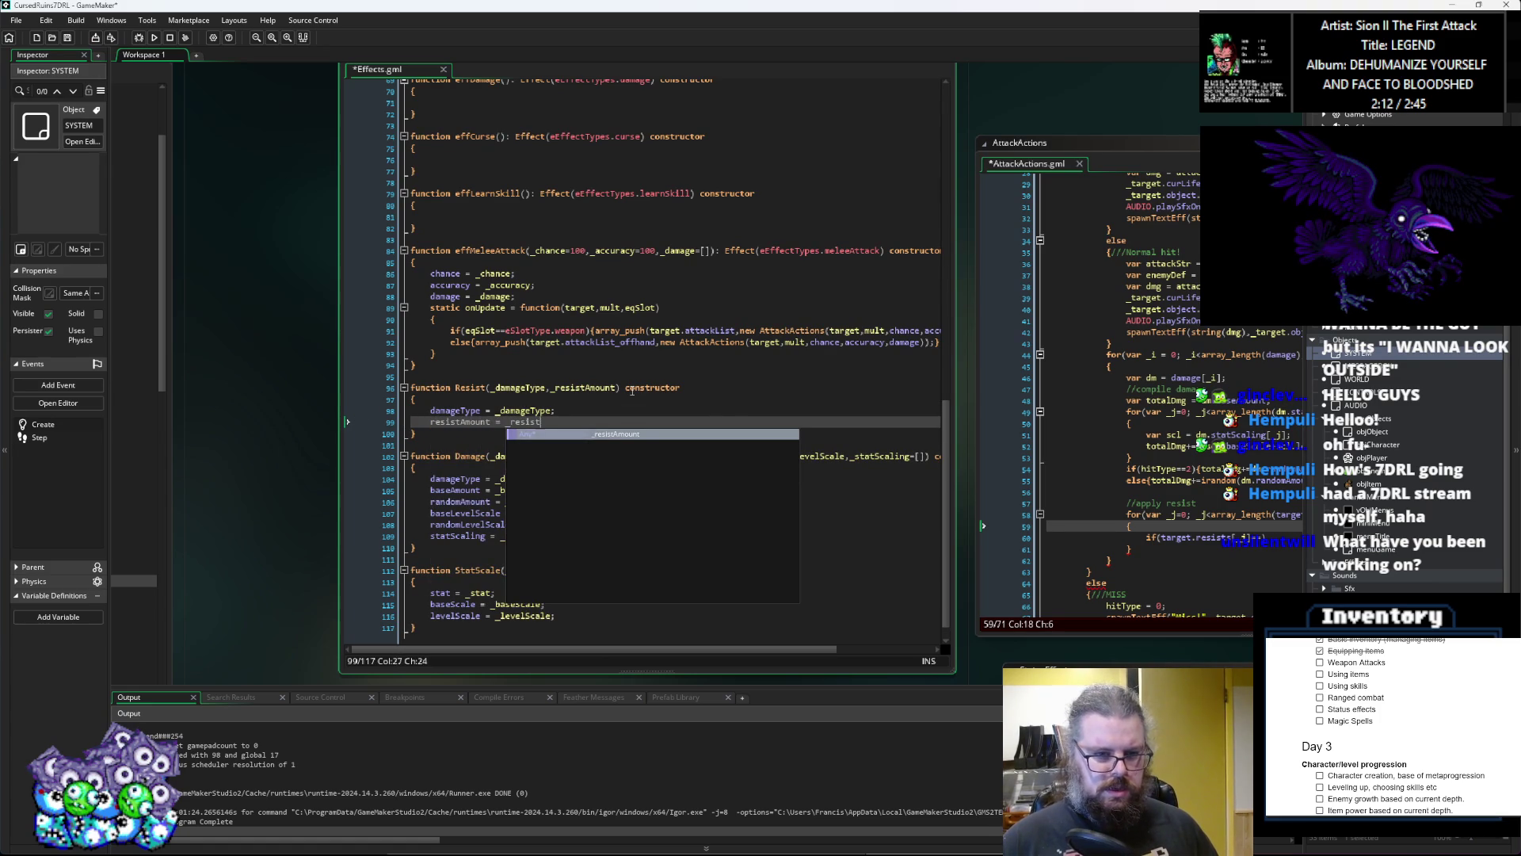
type("Amount;")
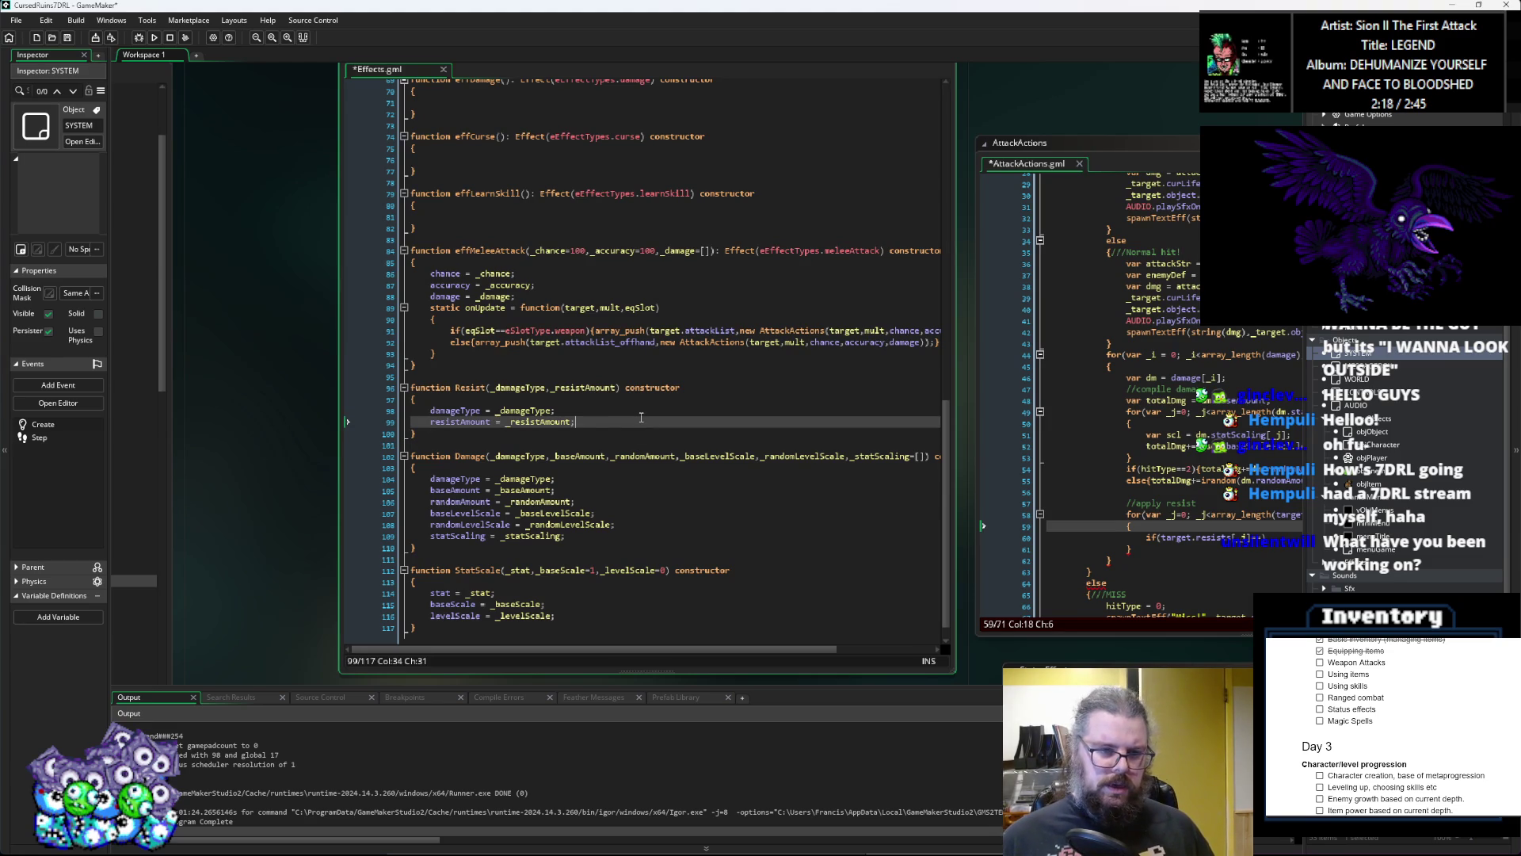
left_click(489, 388)
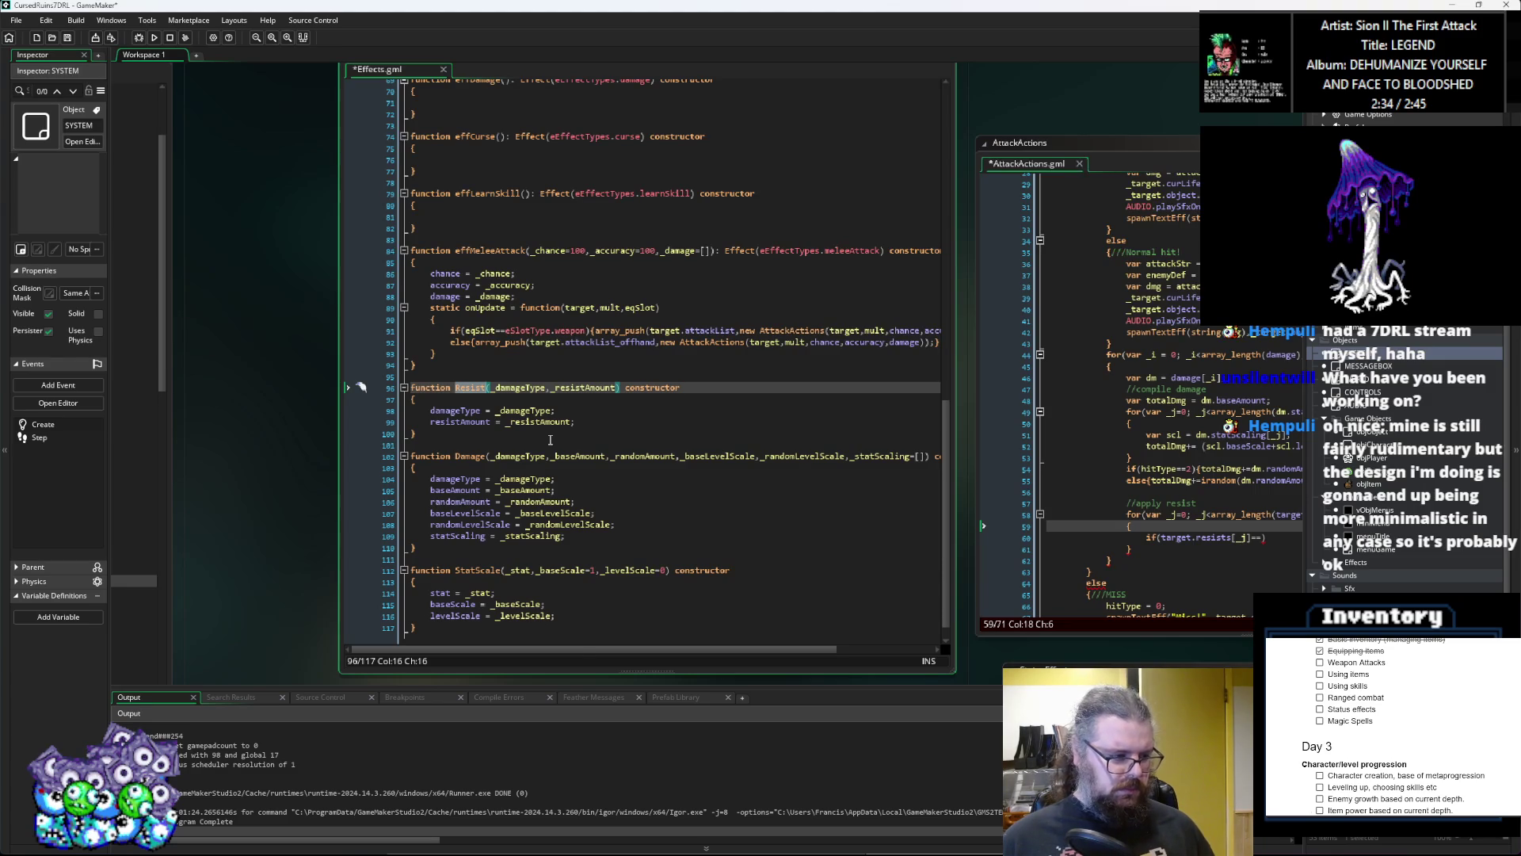
left_click(665, 422)
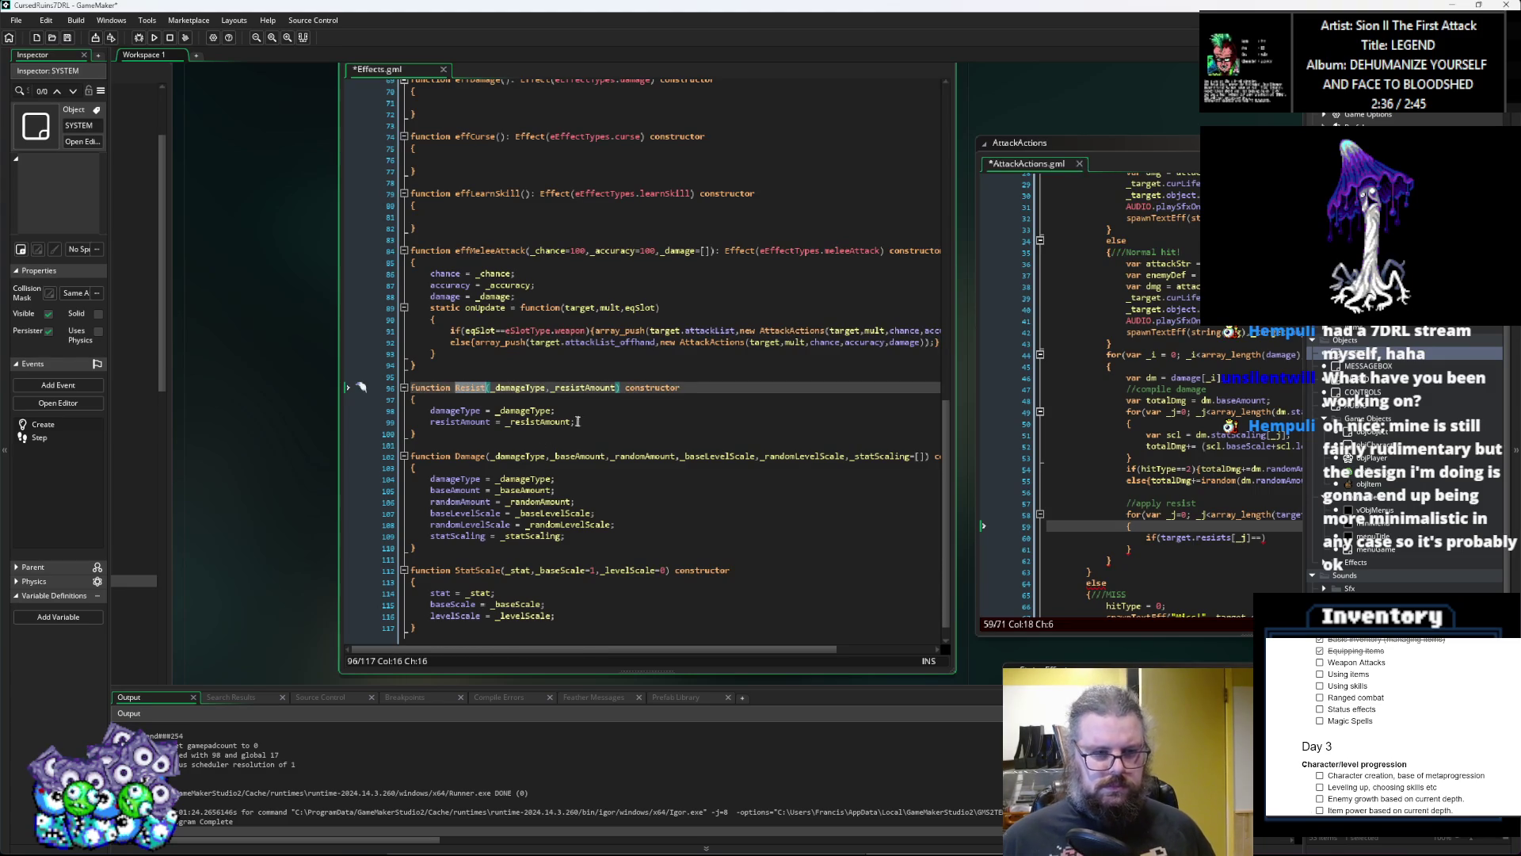
Step: In AttackActions line 60, change target.resists[_j] to target.resists[_j].damageType before the == comparison
left_click(1157, 492)
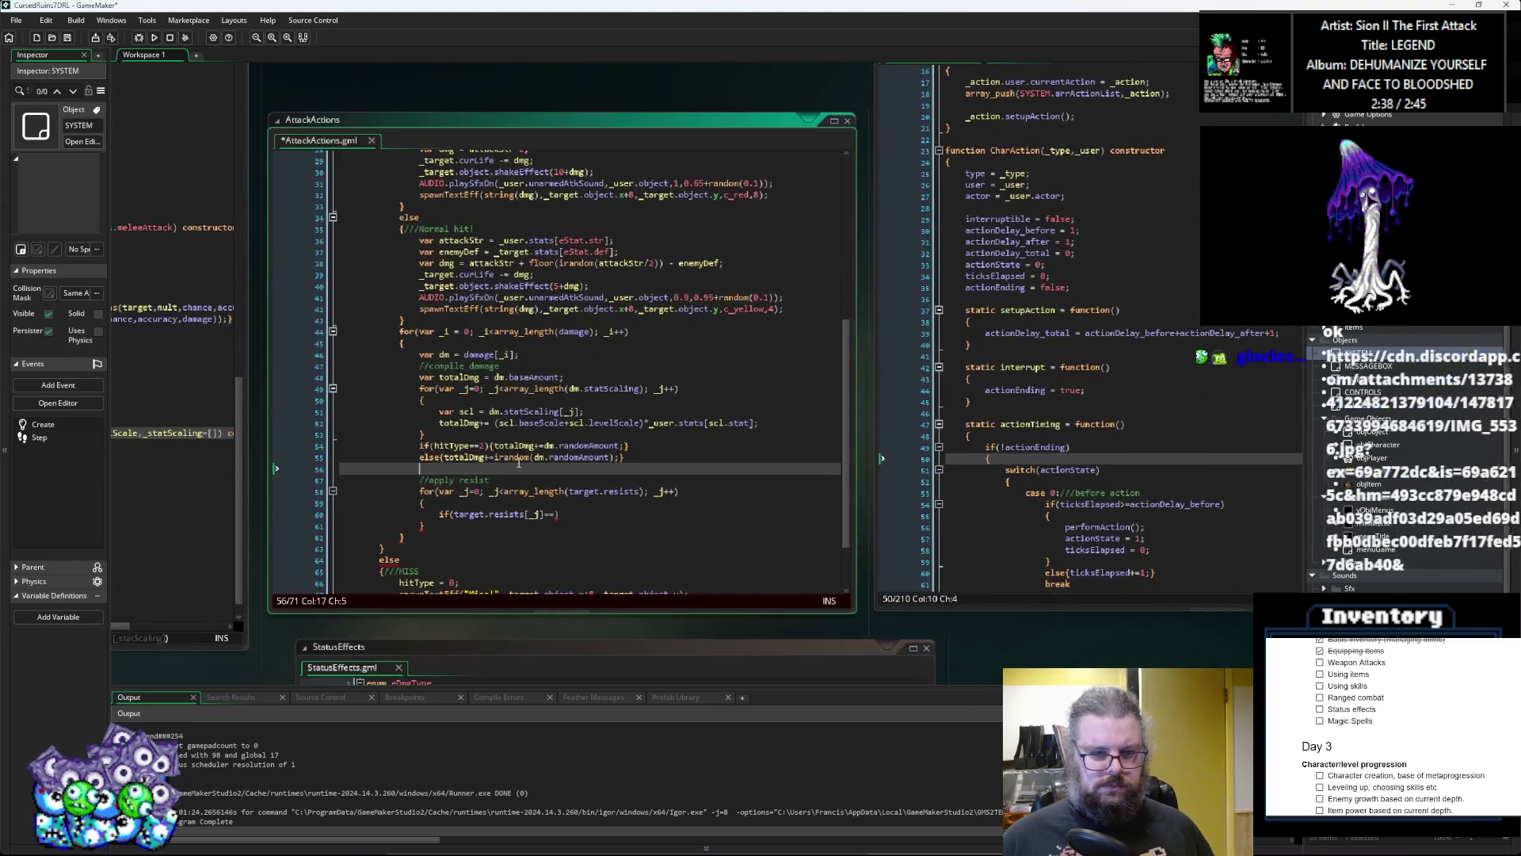
left_click(552, 514)
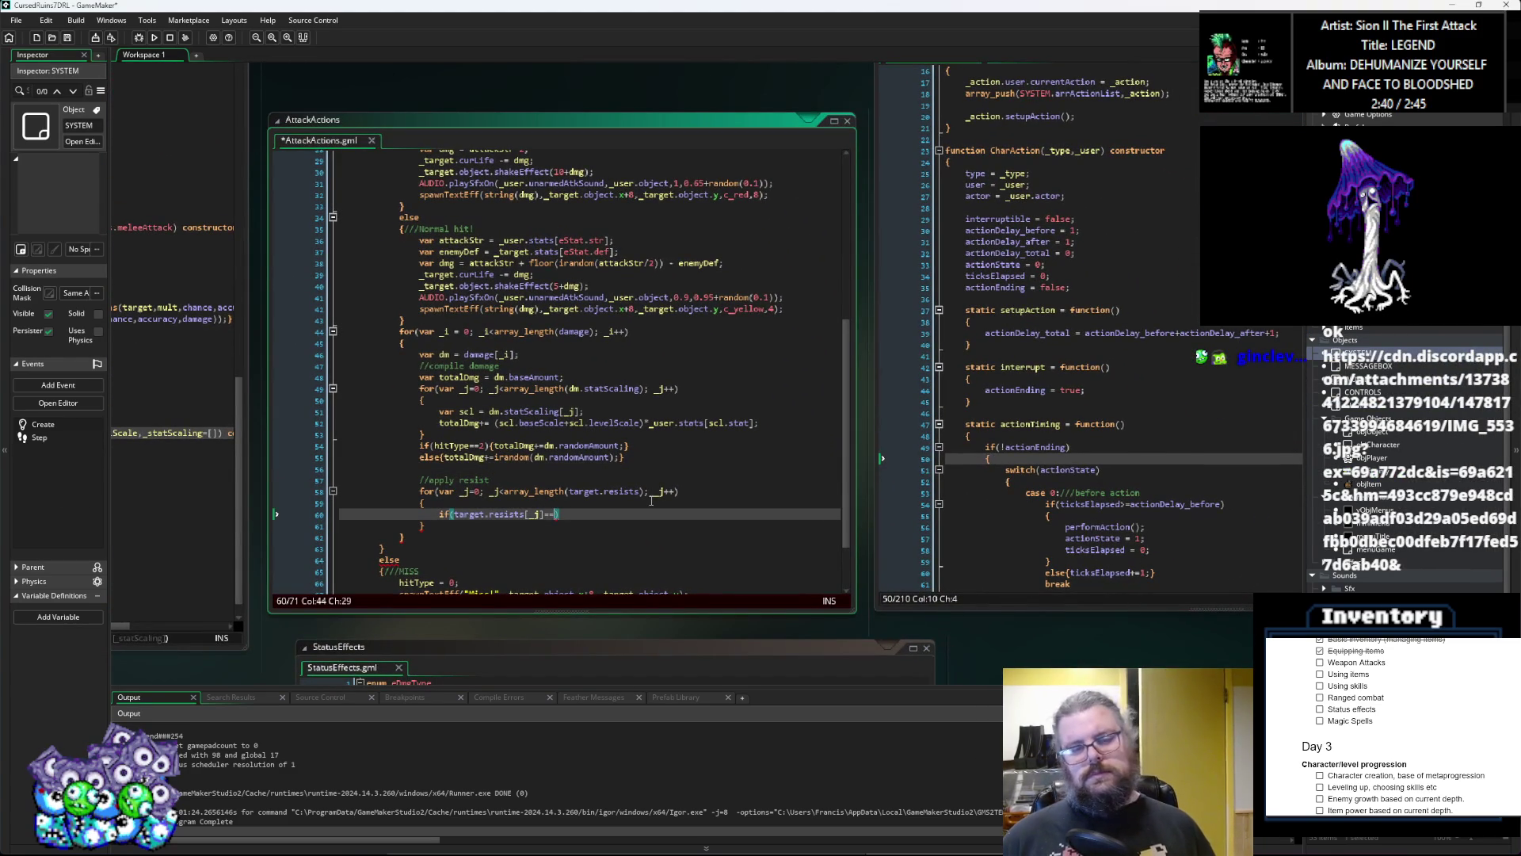
key("Left")
key("Left")
left_click(480, 547)
left_click(1011, 479)
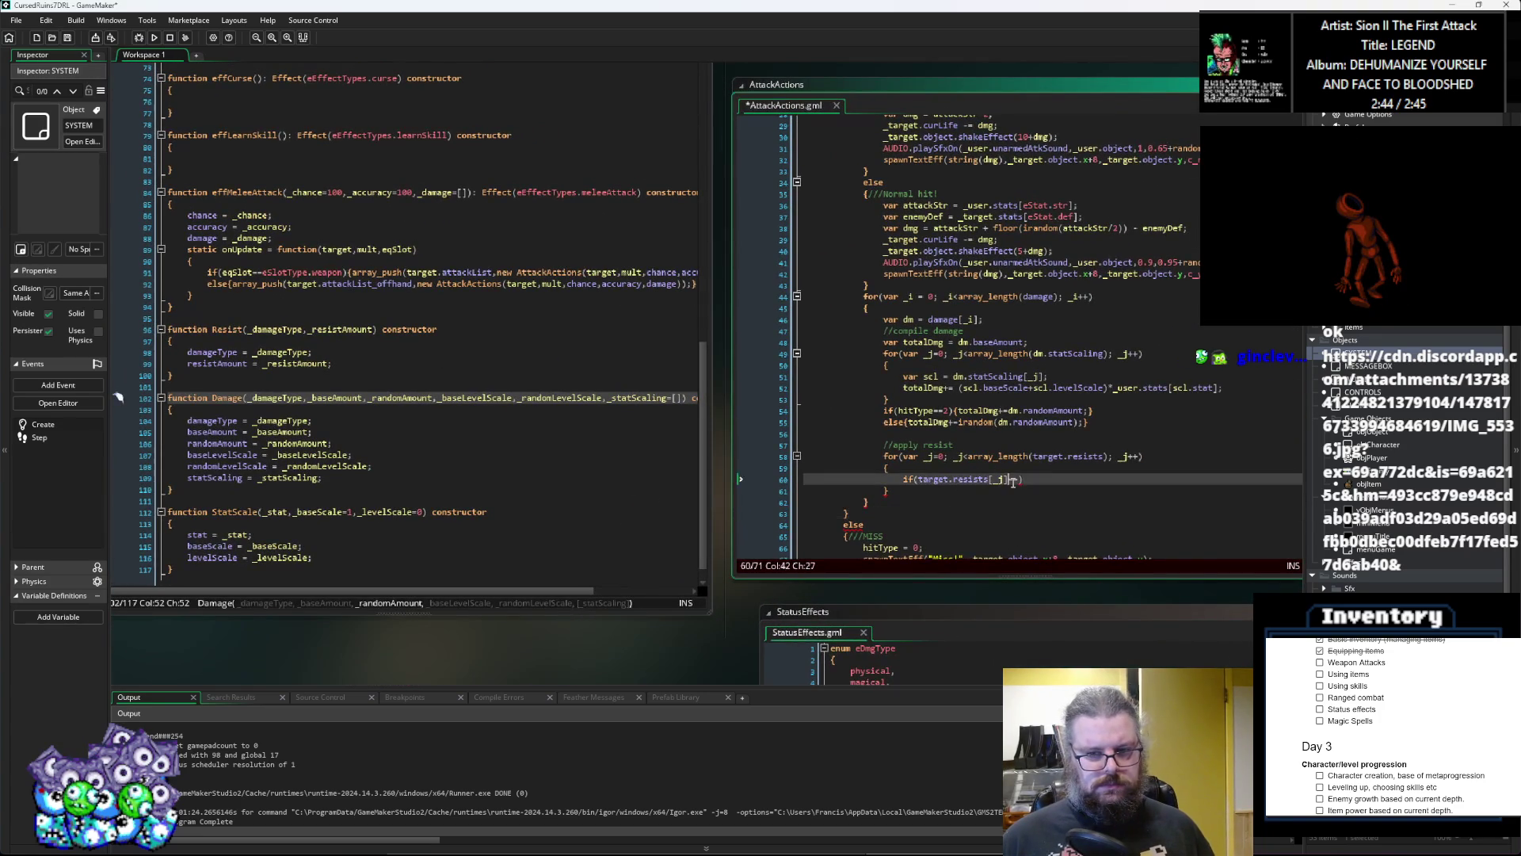
type(".damageTyp")
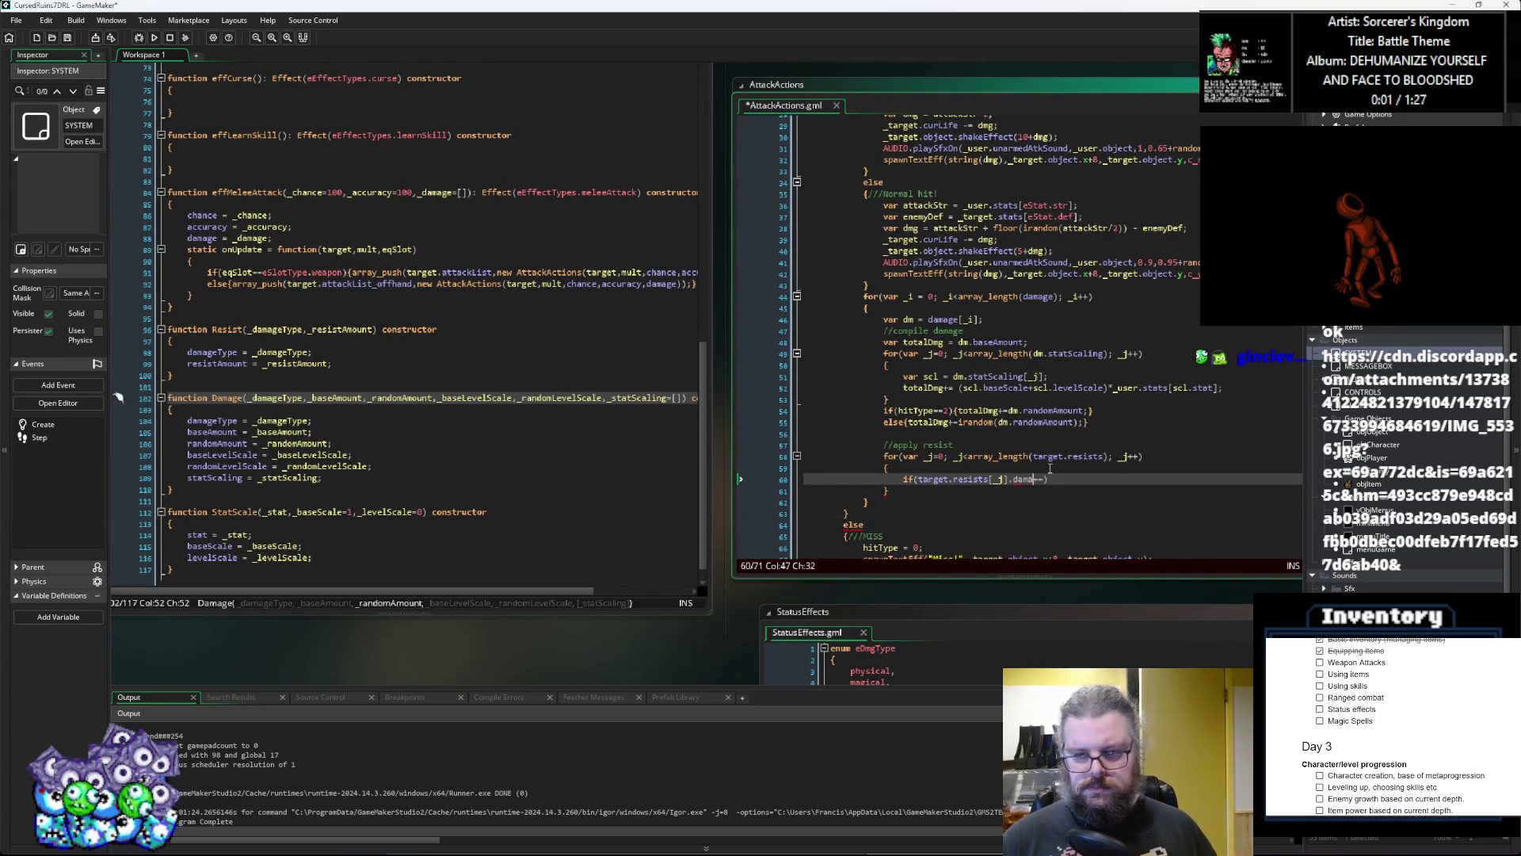
key("Right")
key("Right")
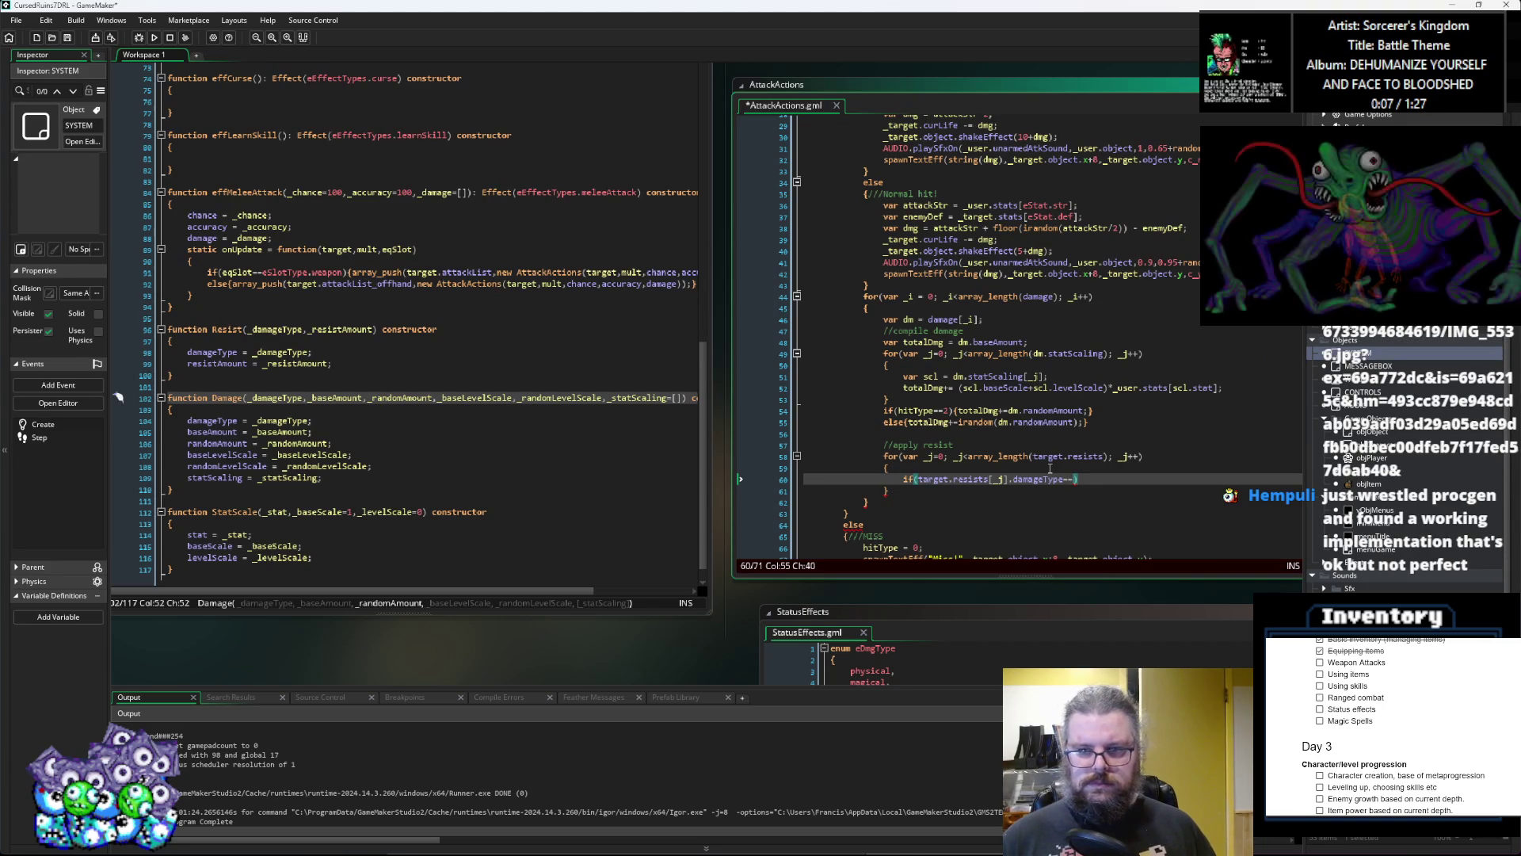
type("d")
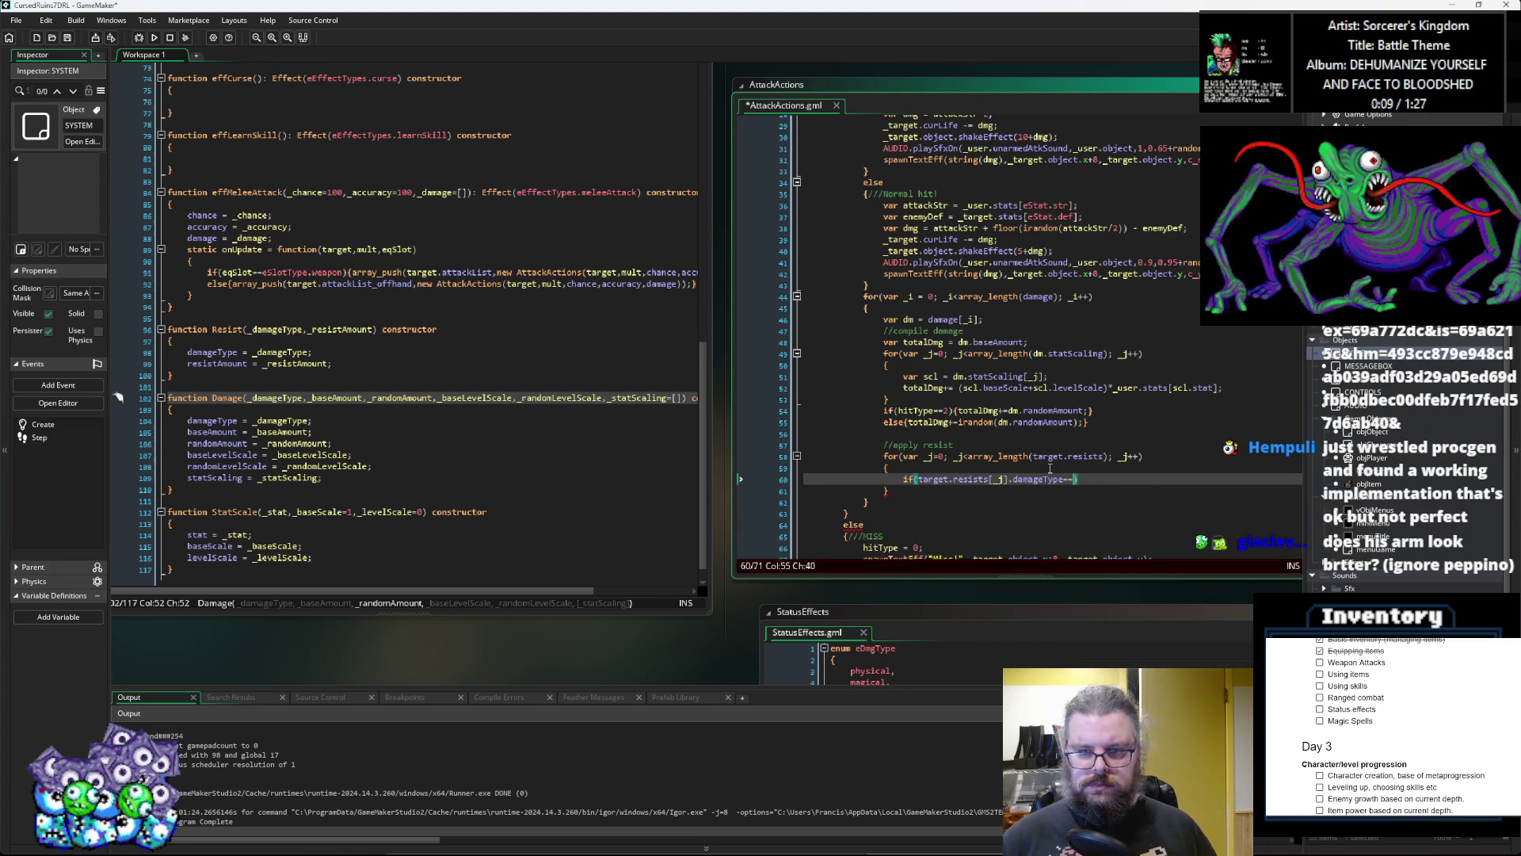
key("BackSpace")
scroll(1050, 468, "up", 6)
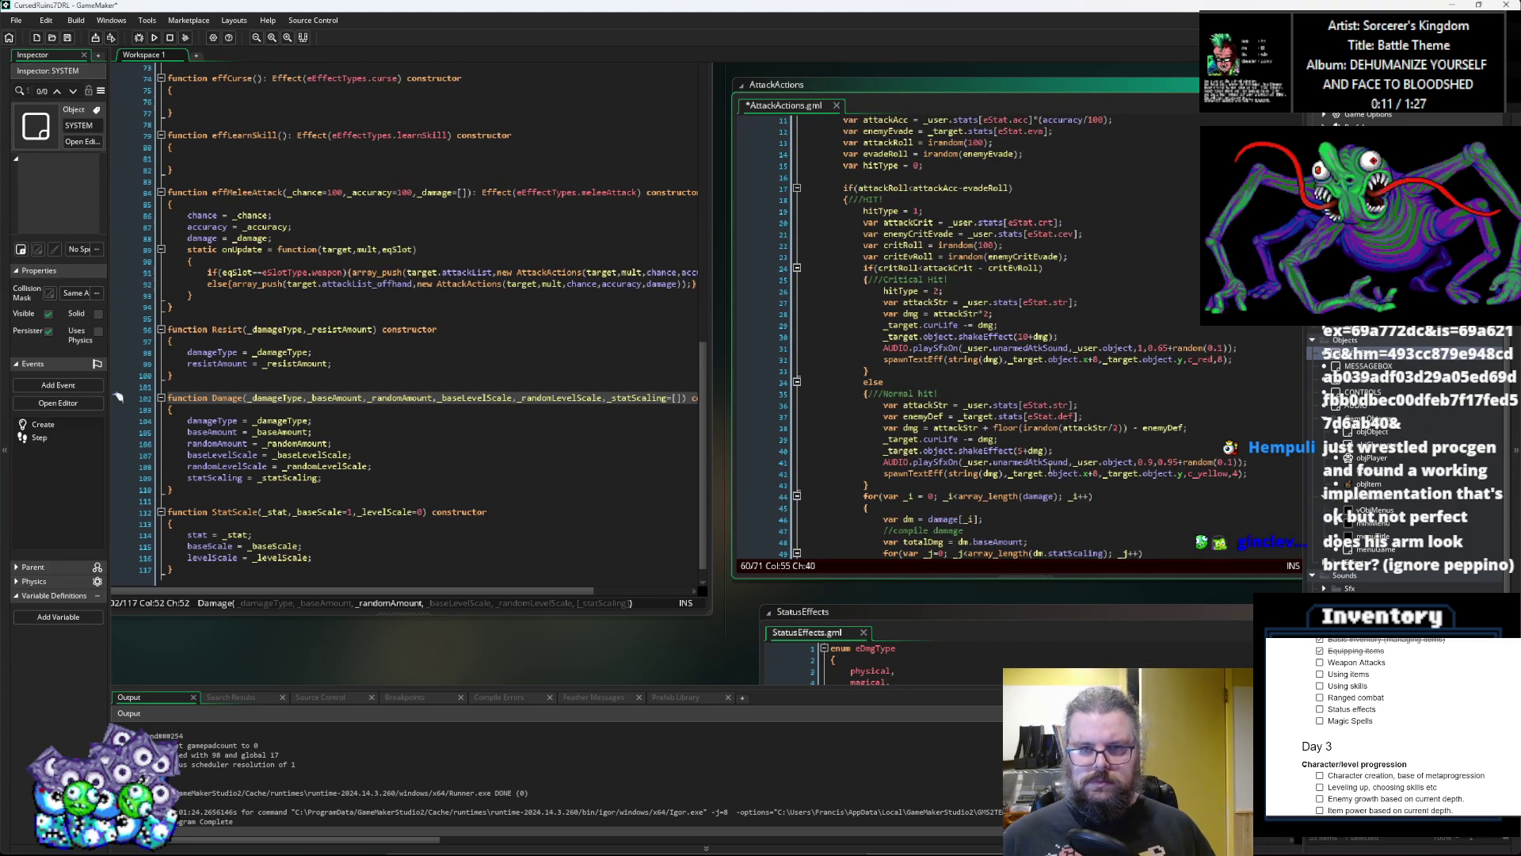
scroll(1050, 469, "up", 4)
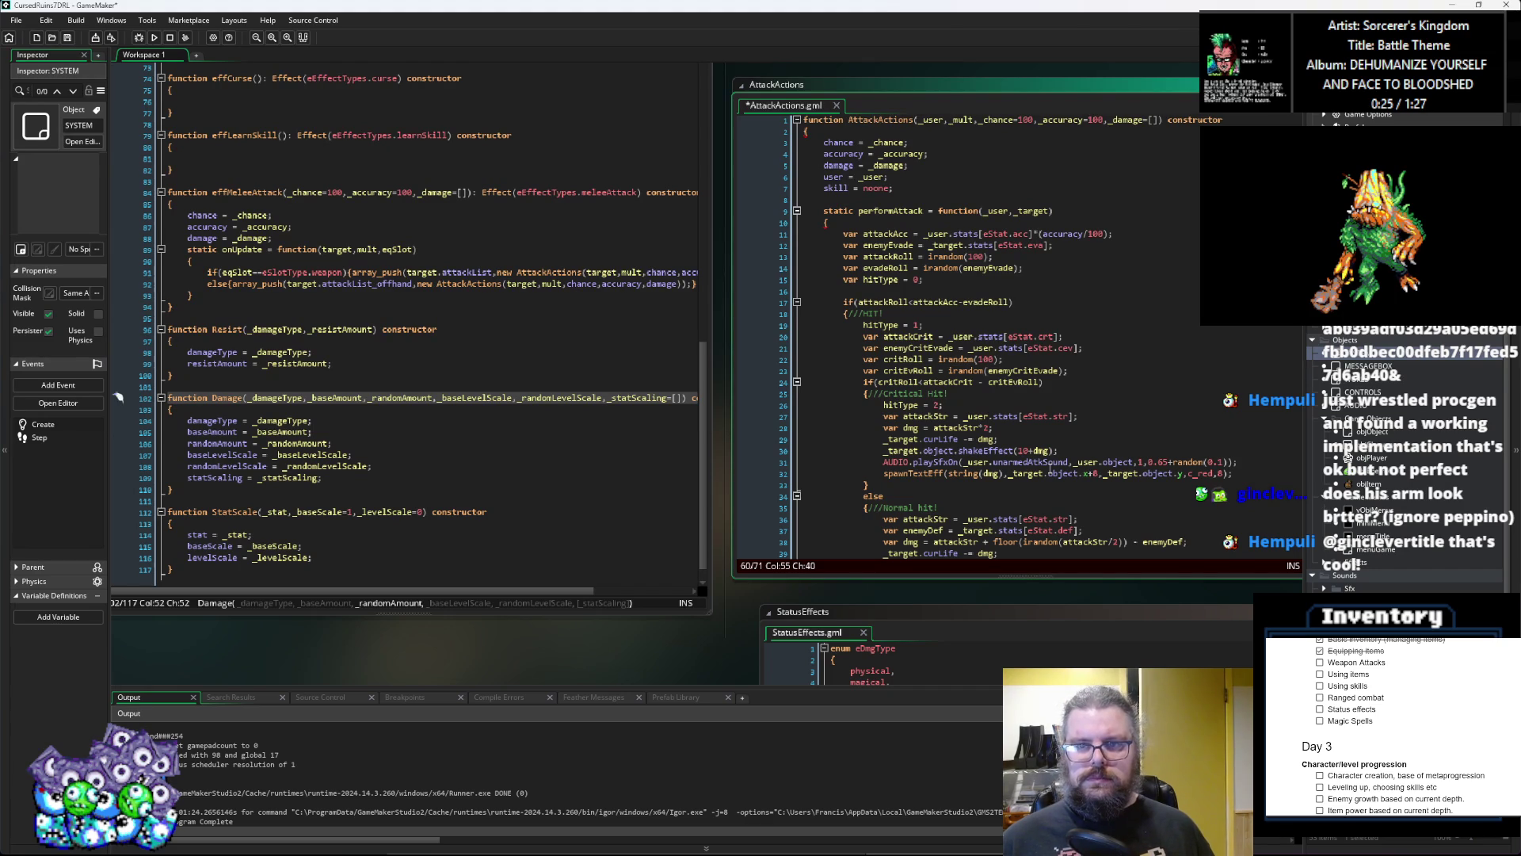
scroll(1050, 468, "down", 3)
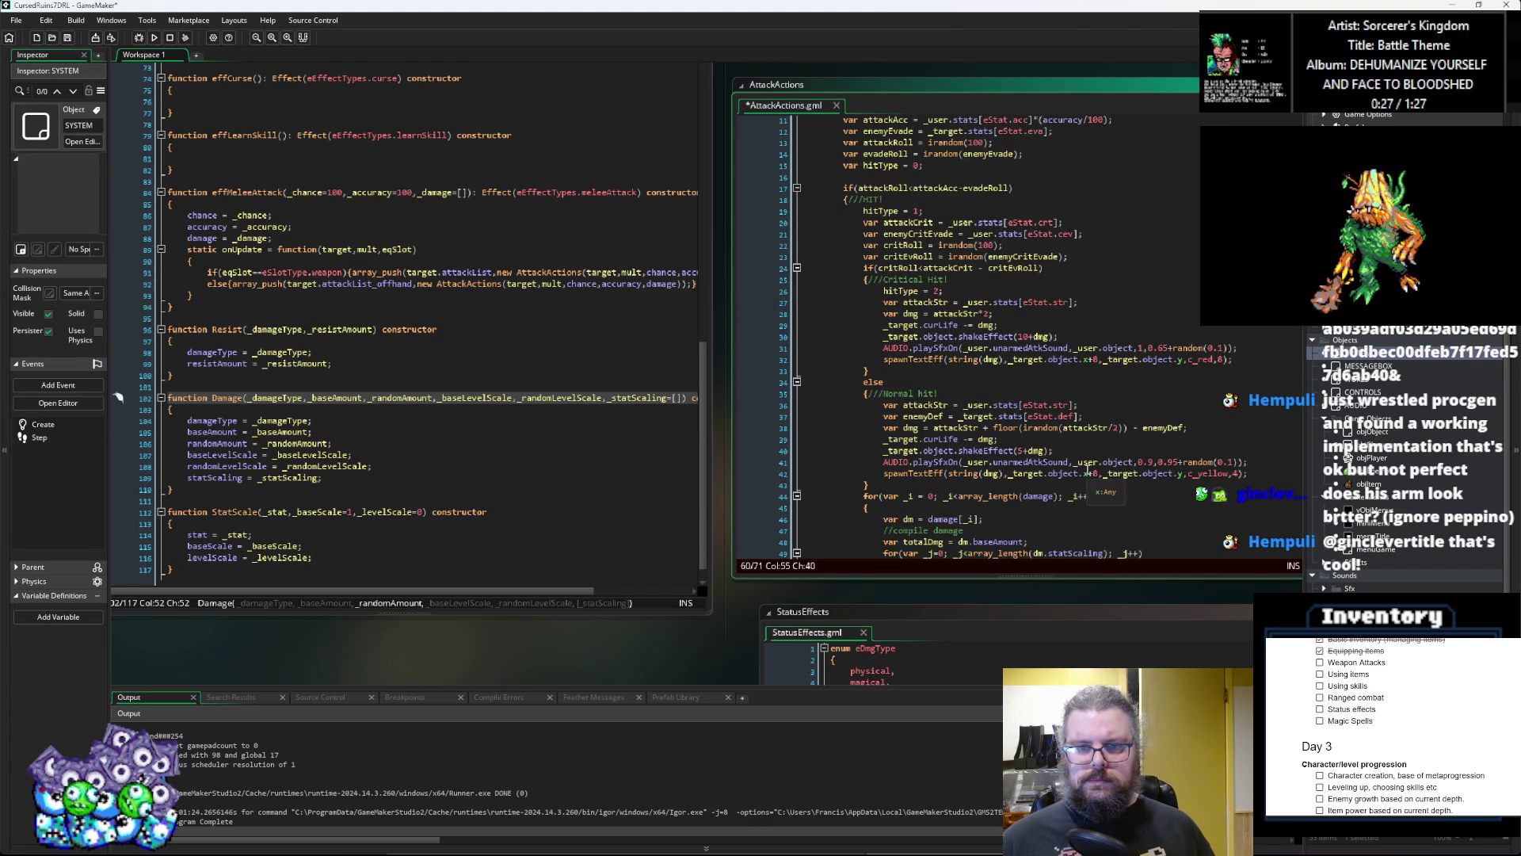
scroll(1072, 470, "down", 5)
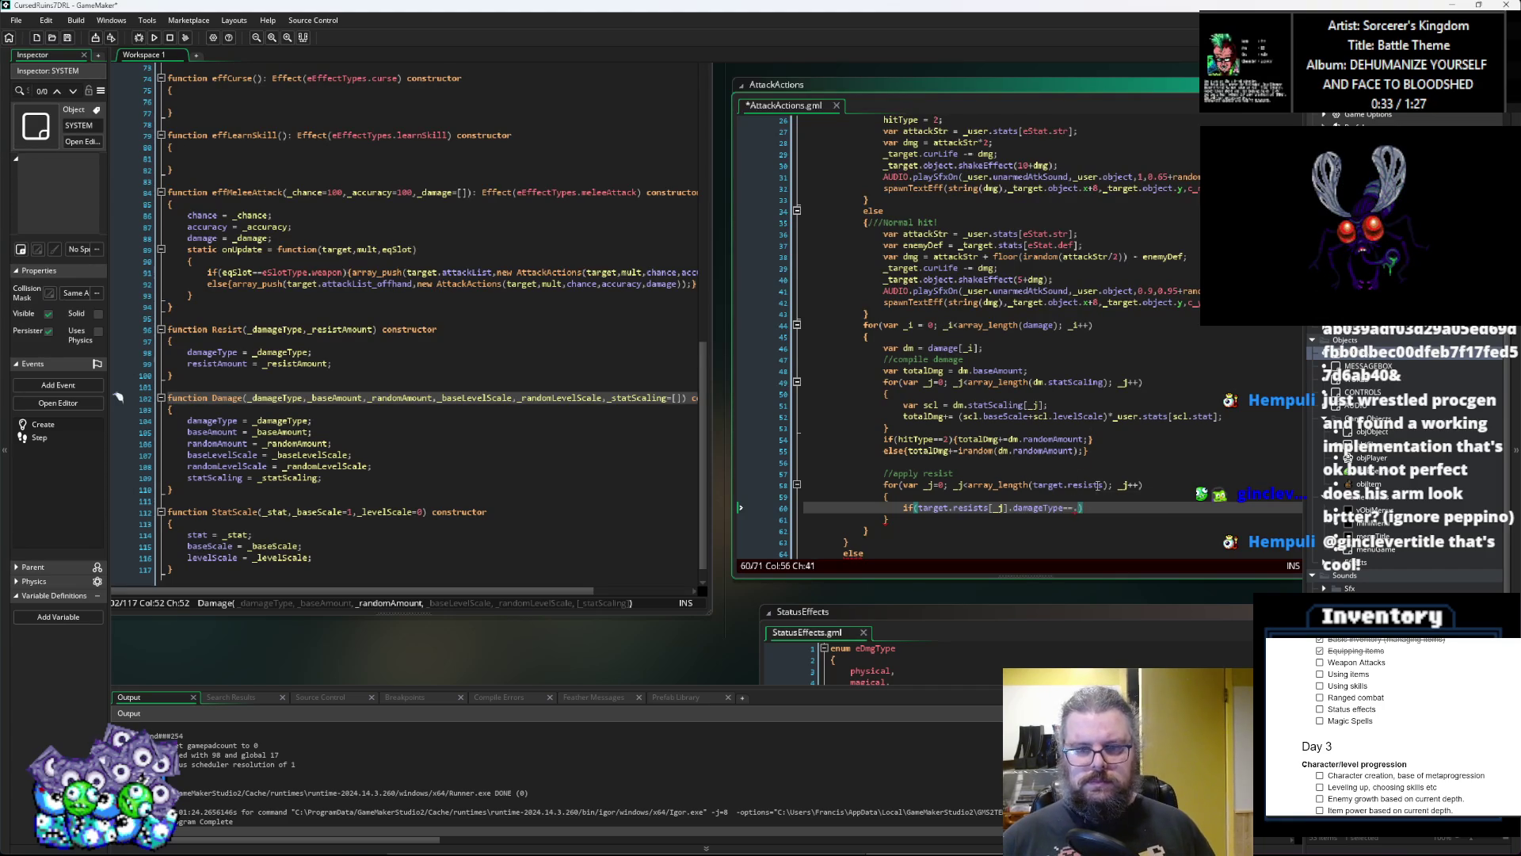
Step: Finish the condition with dm.damageType) and add a braced block containing break; below an empty line
type("dm.d")
type("amageT")
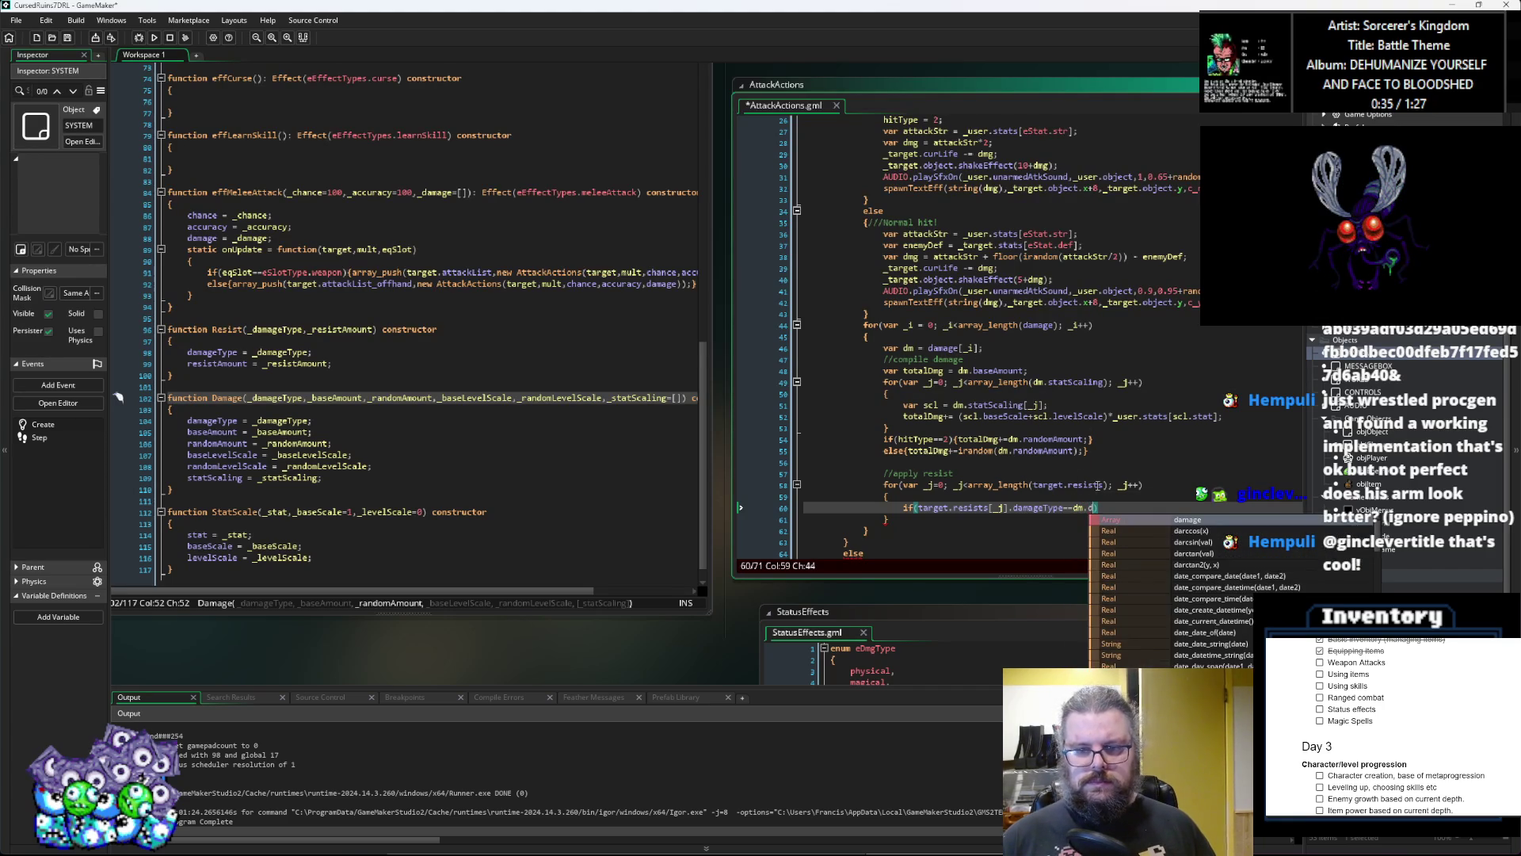
type("ype)")
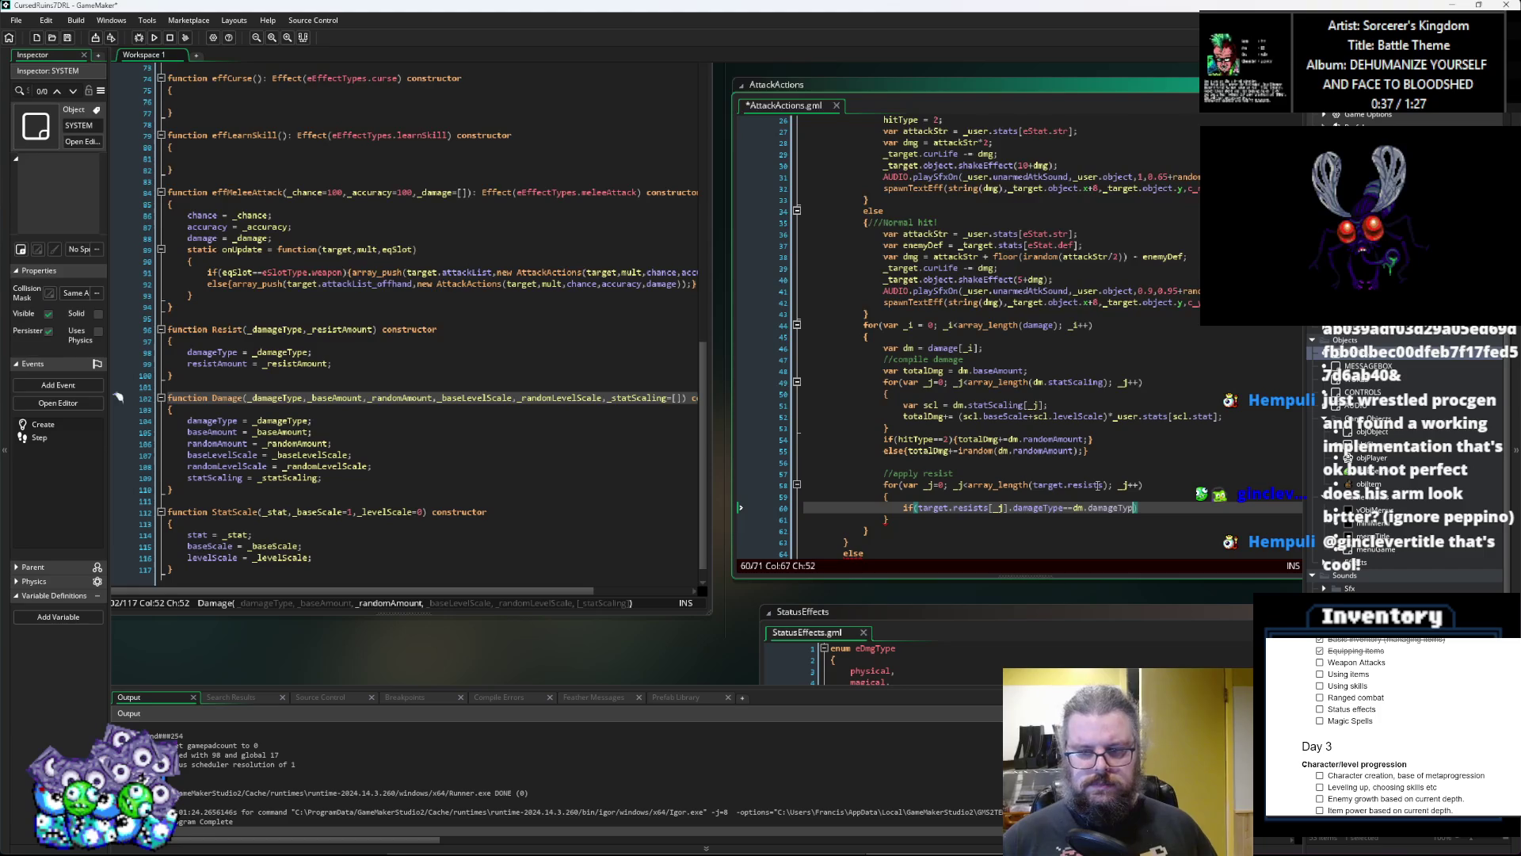
key("Return")
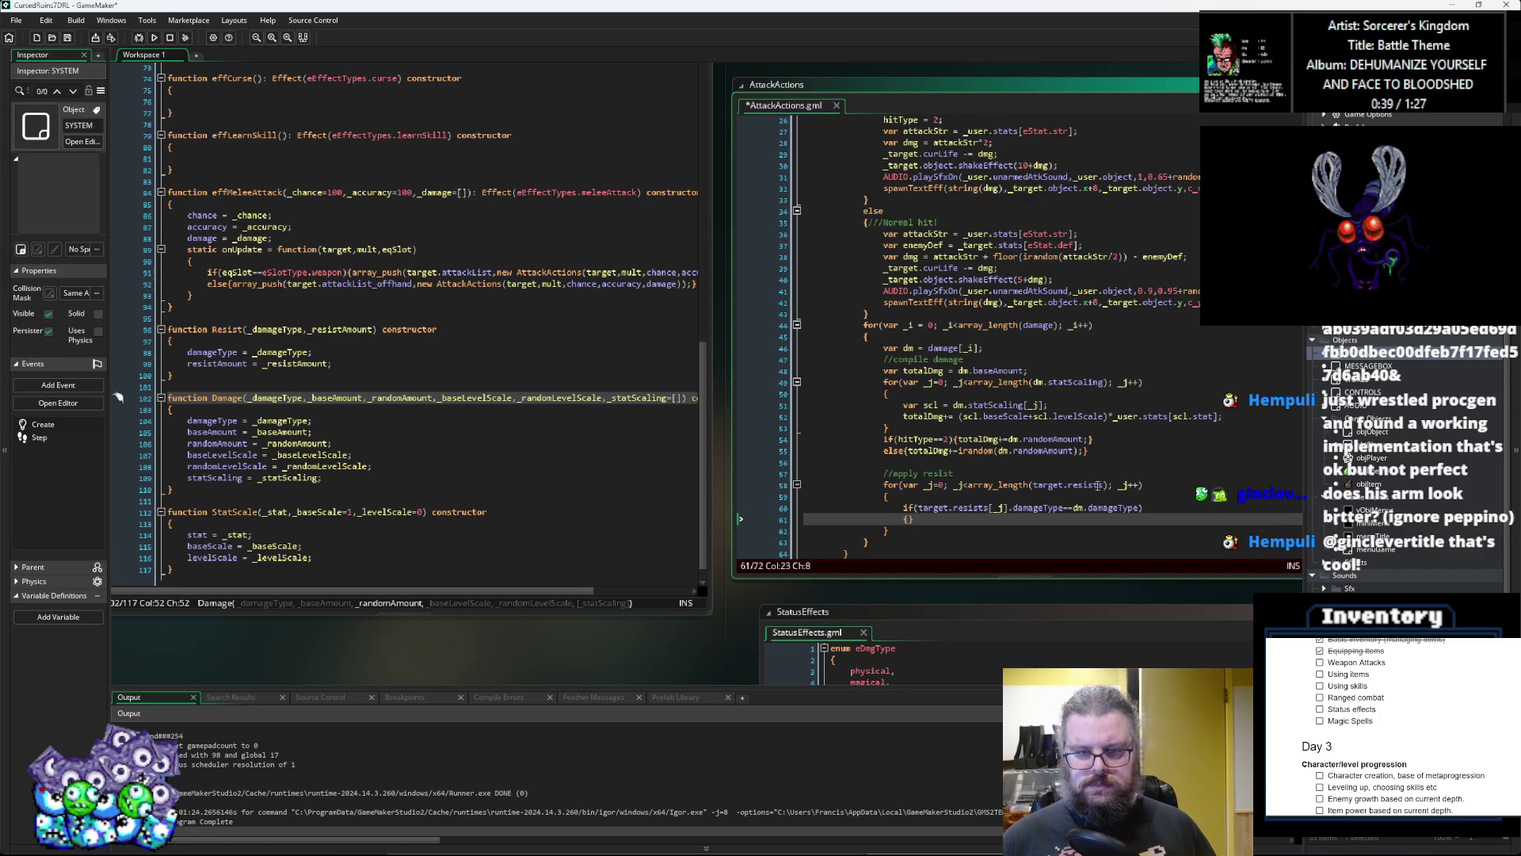
type("{")
key("Return")
key("Return")
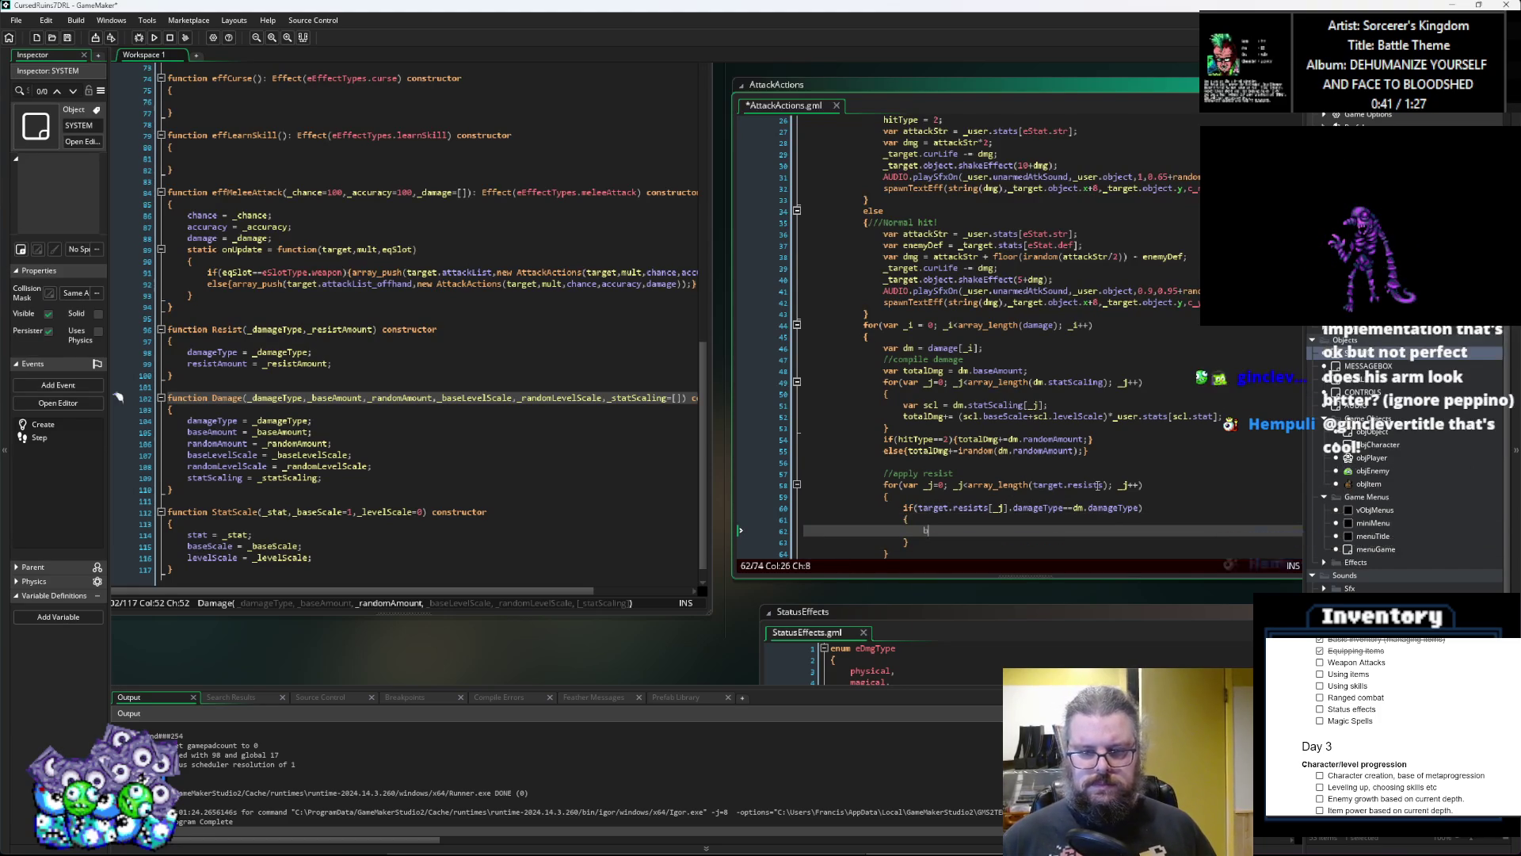
type("break;")
key("Up")
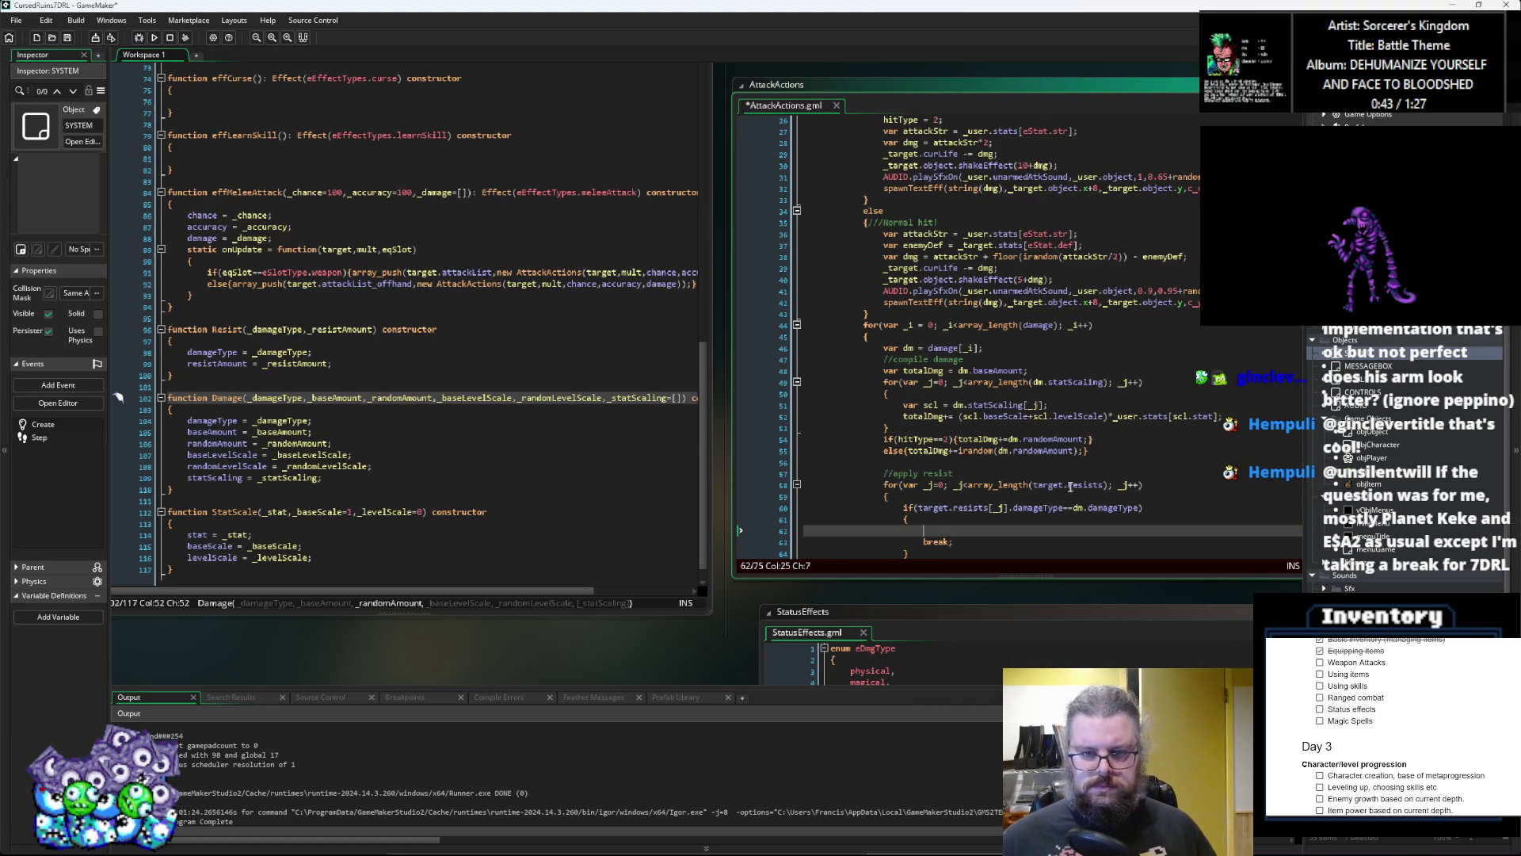
left_click(1070, 485)
left_click(814, 513)
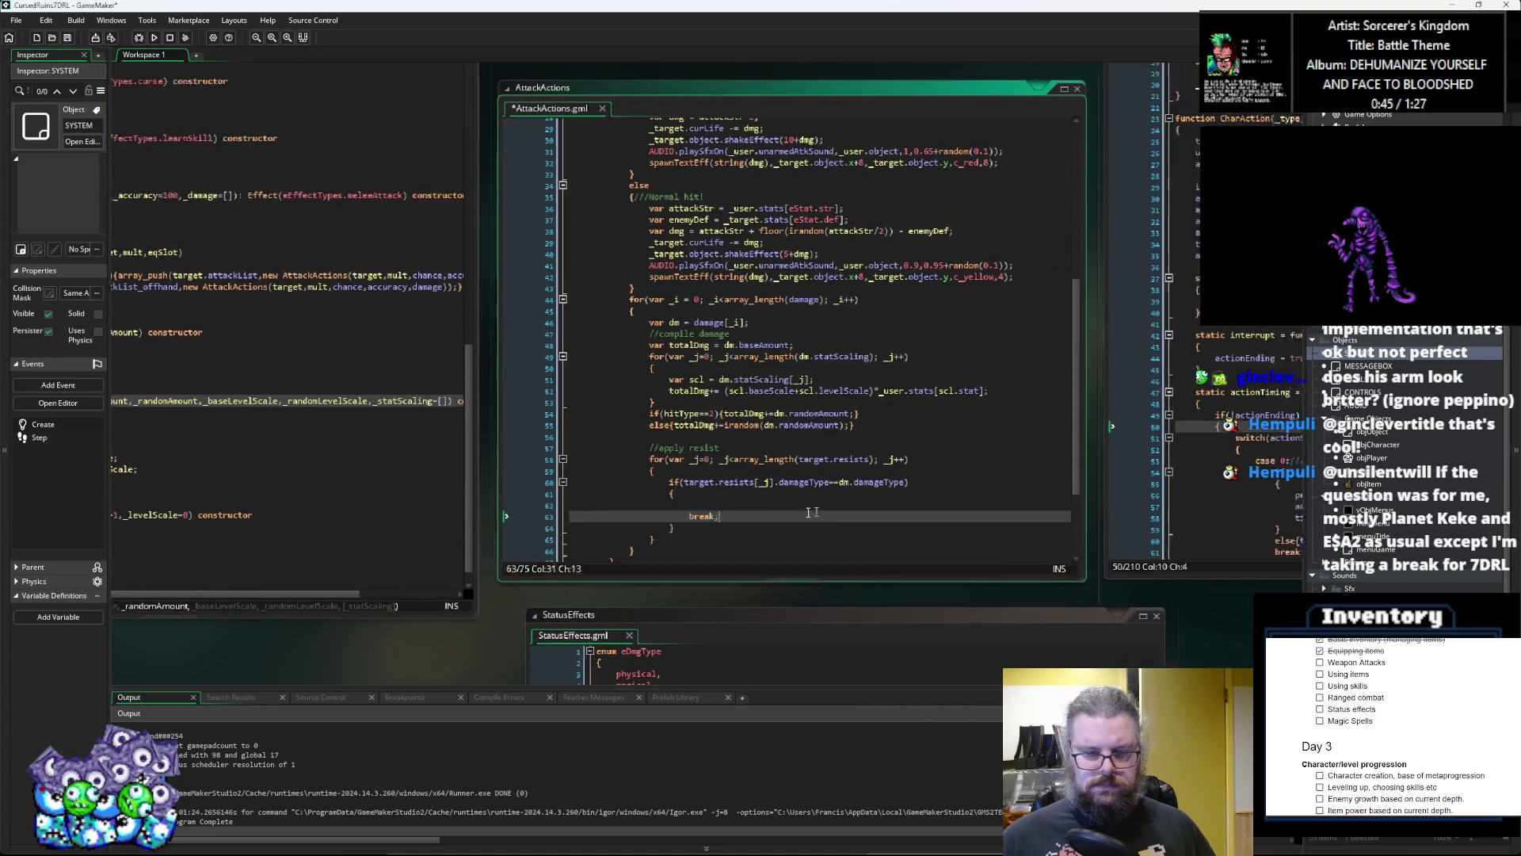
left_click(681, 510)
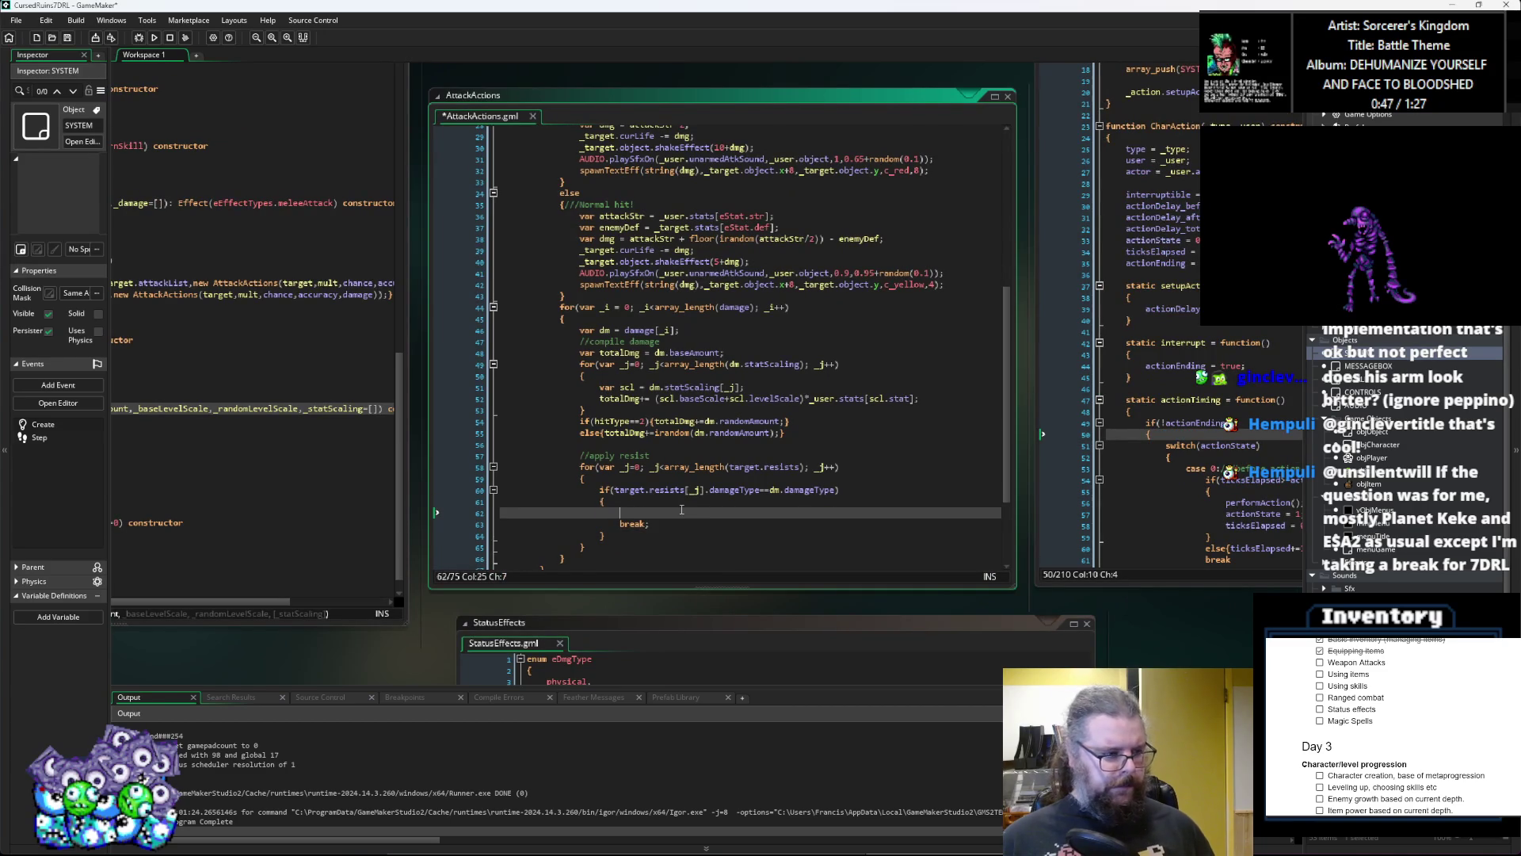
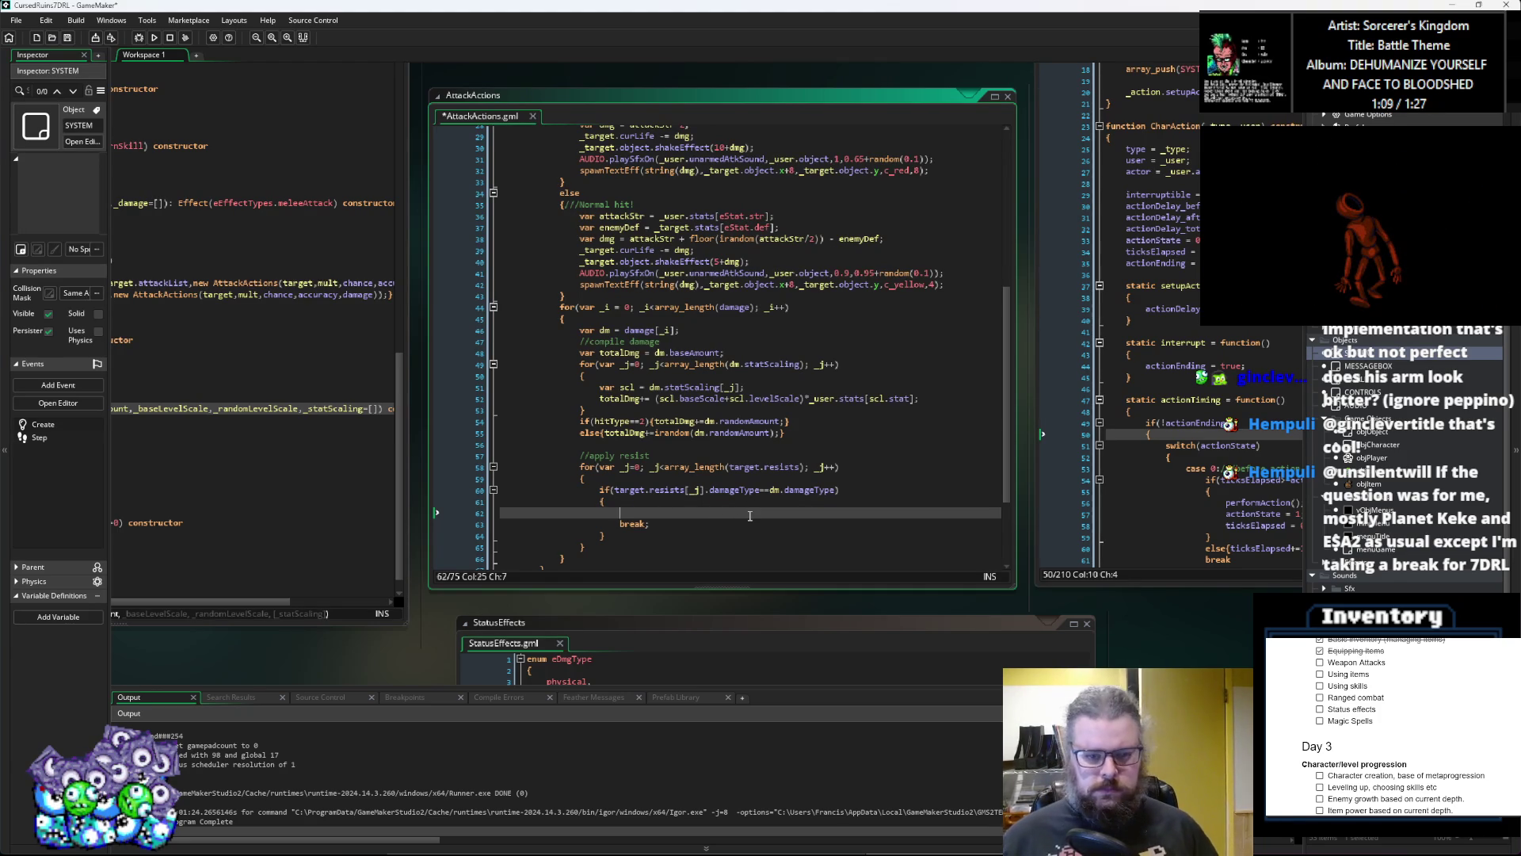
Step: Add 'var res = target.resists[_j];' on a new line above the damage-type check
type("tar")
key("BackSpace")
key("BackSpace")
key("BackSpace")
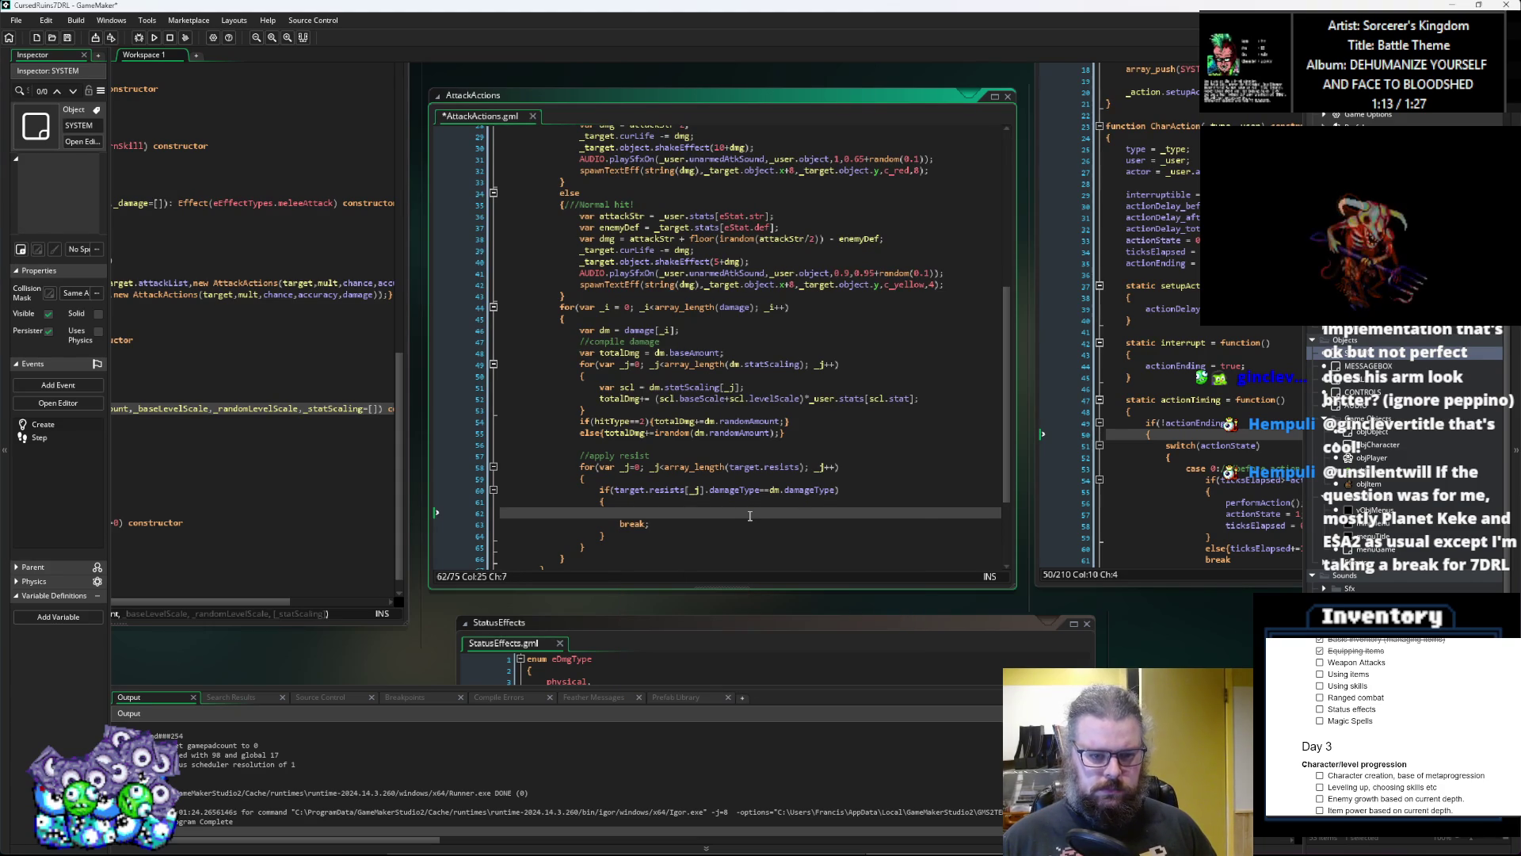
key("Up")
key("Up")
key("Up")
key("Return")
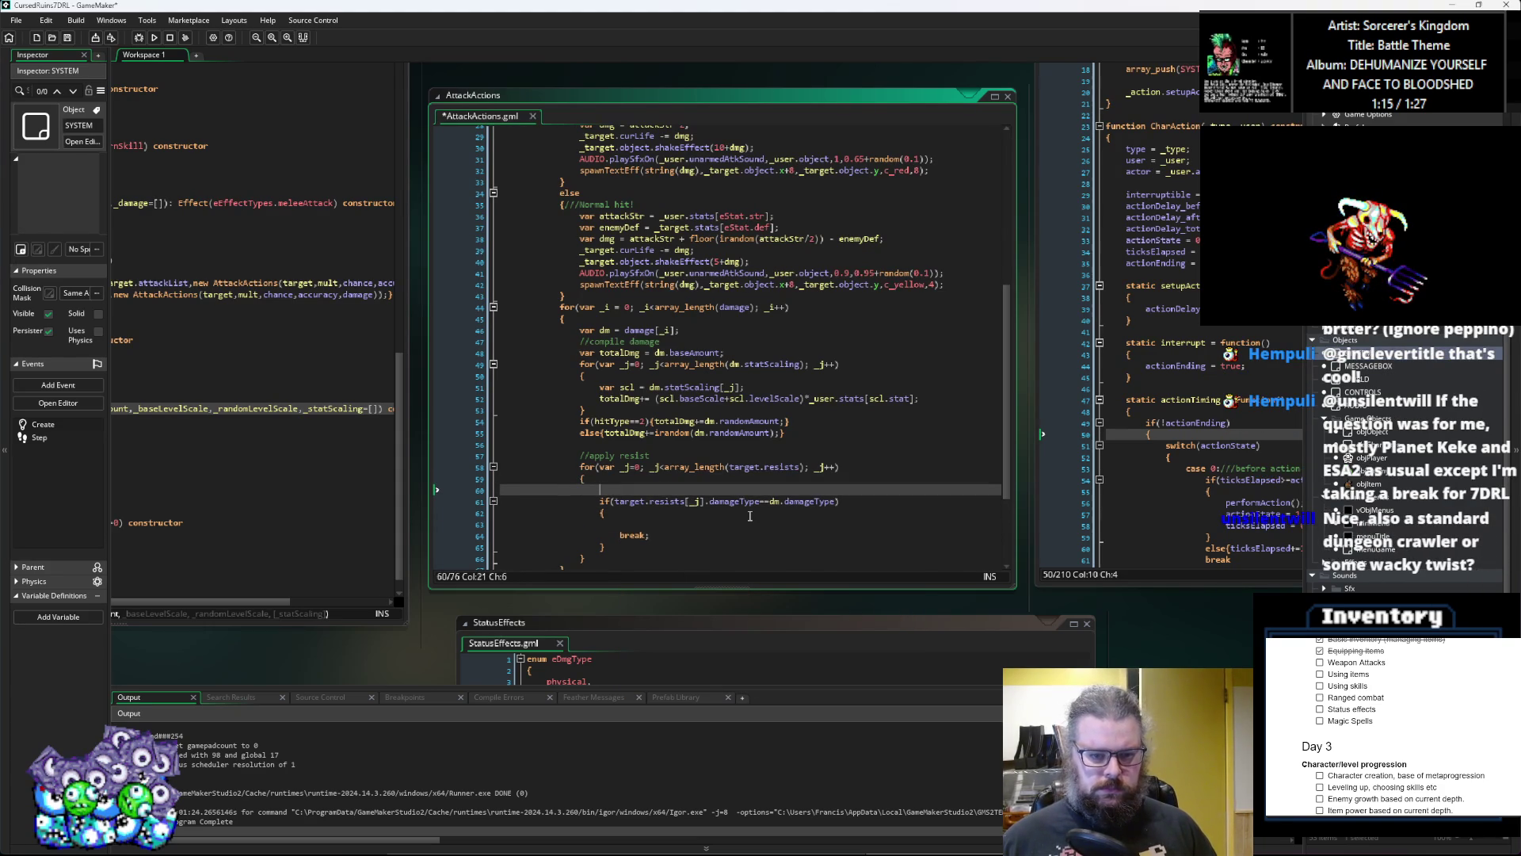
type("var ")
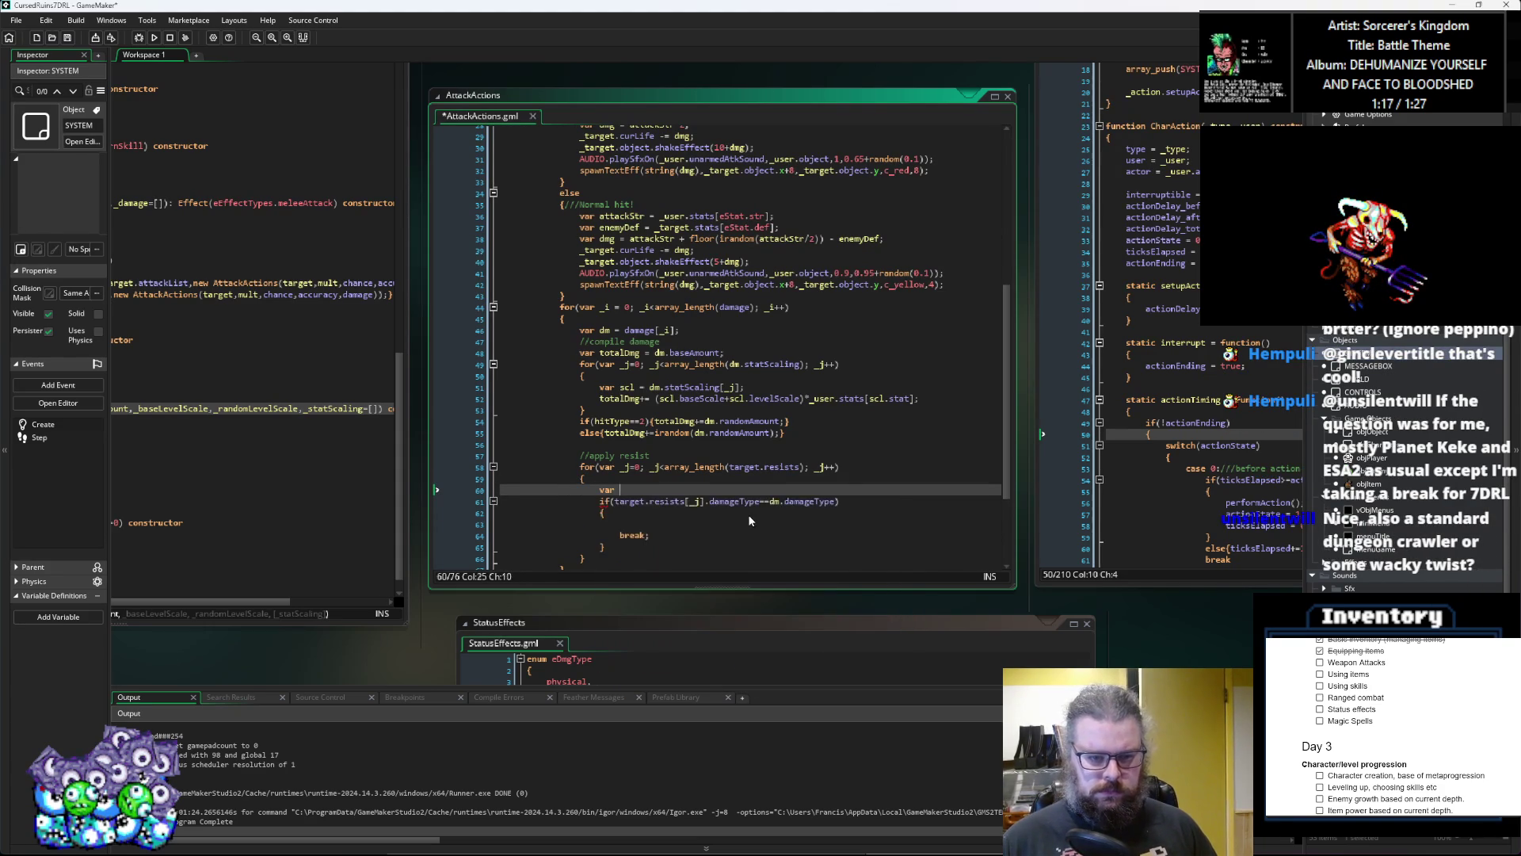
type("res")
type(" = ")
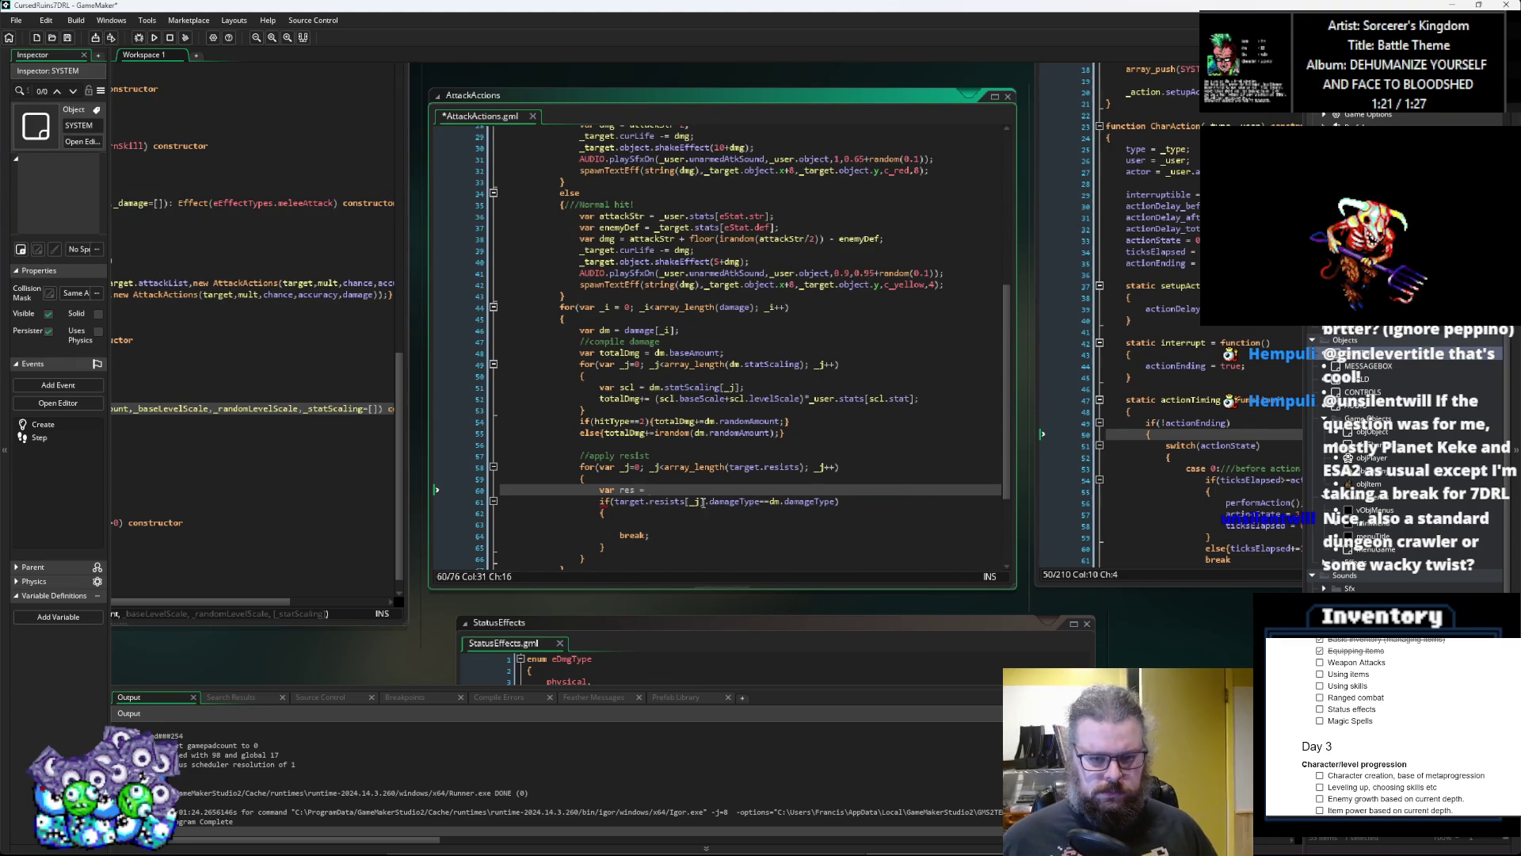
type("target.resists[_j];")
Step: Replace target.resists[_j] in the if condition with res
left_click(630, 482)
double_click(627, 490)
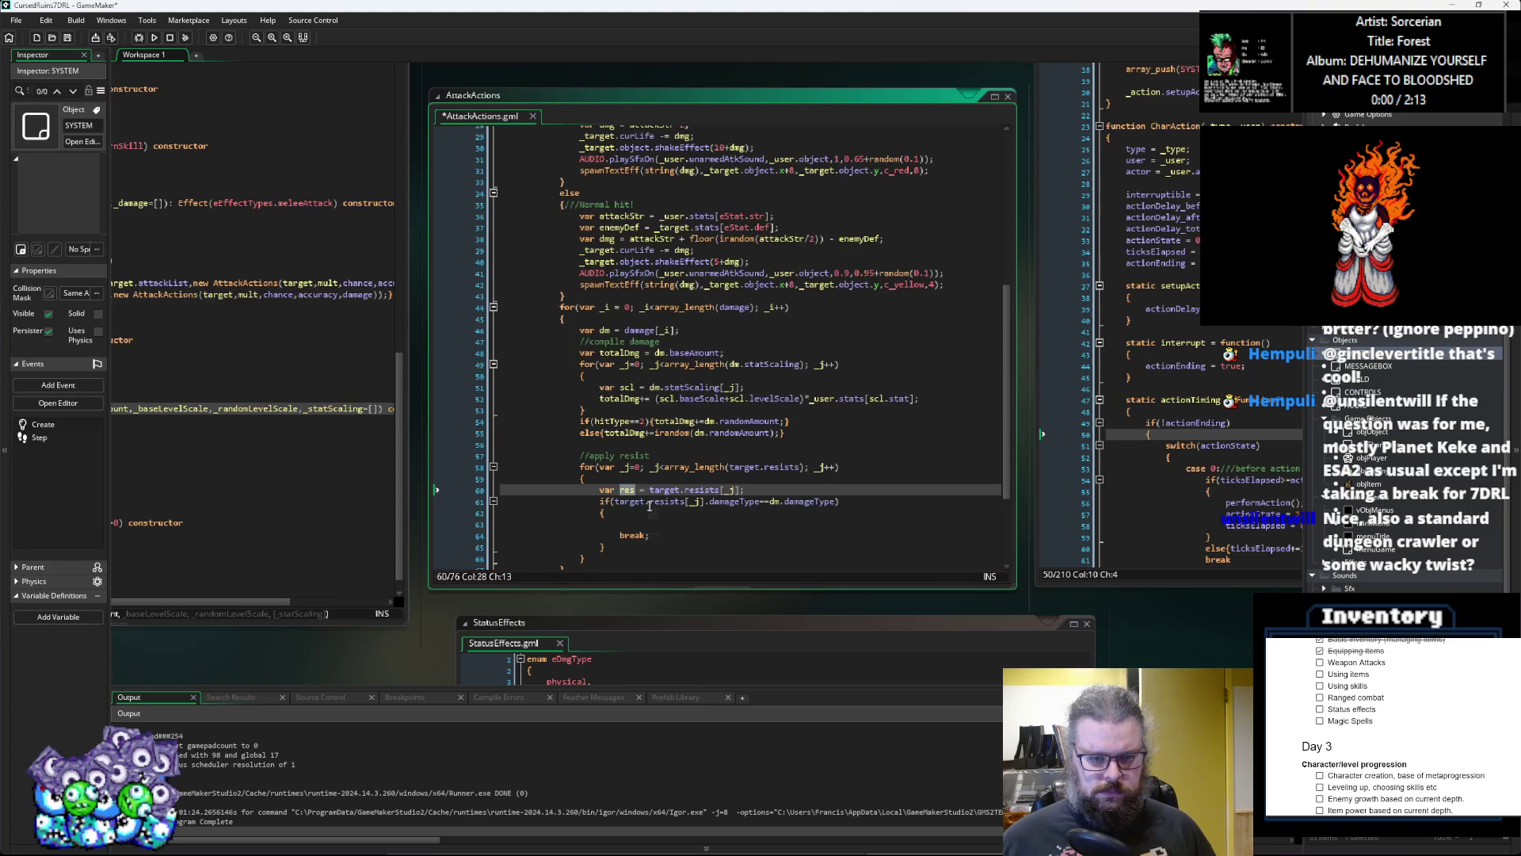
left_click_drag(708, 502, 613, 501)
type("res")
left_click(642, 526)
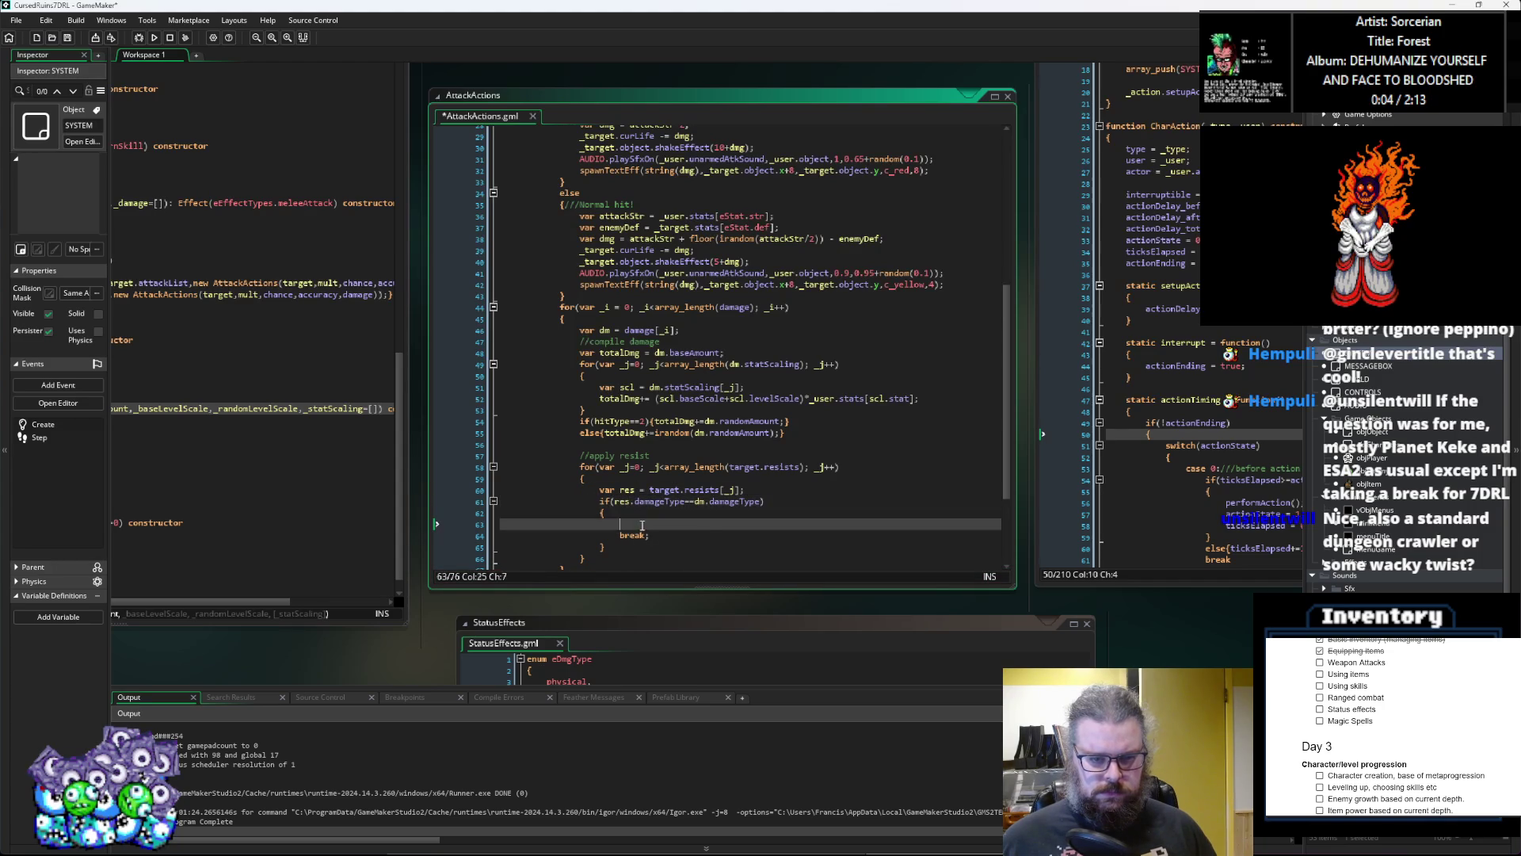
scroll(706, 524, "down", 2)
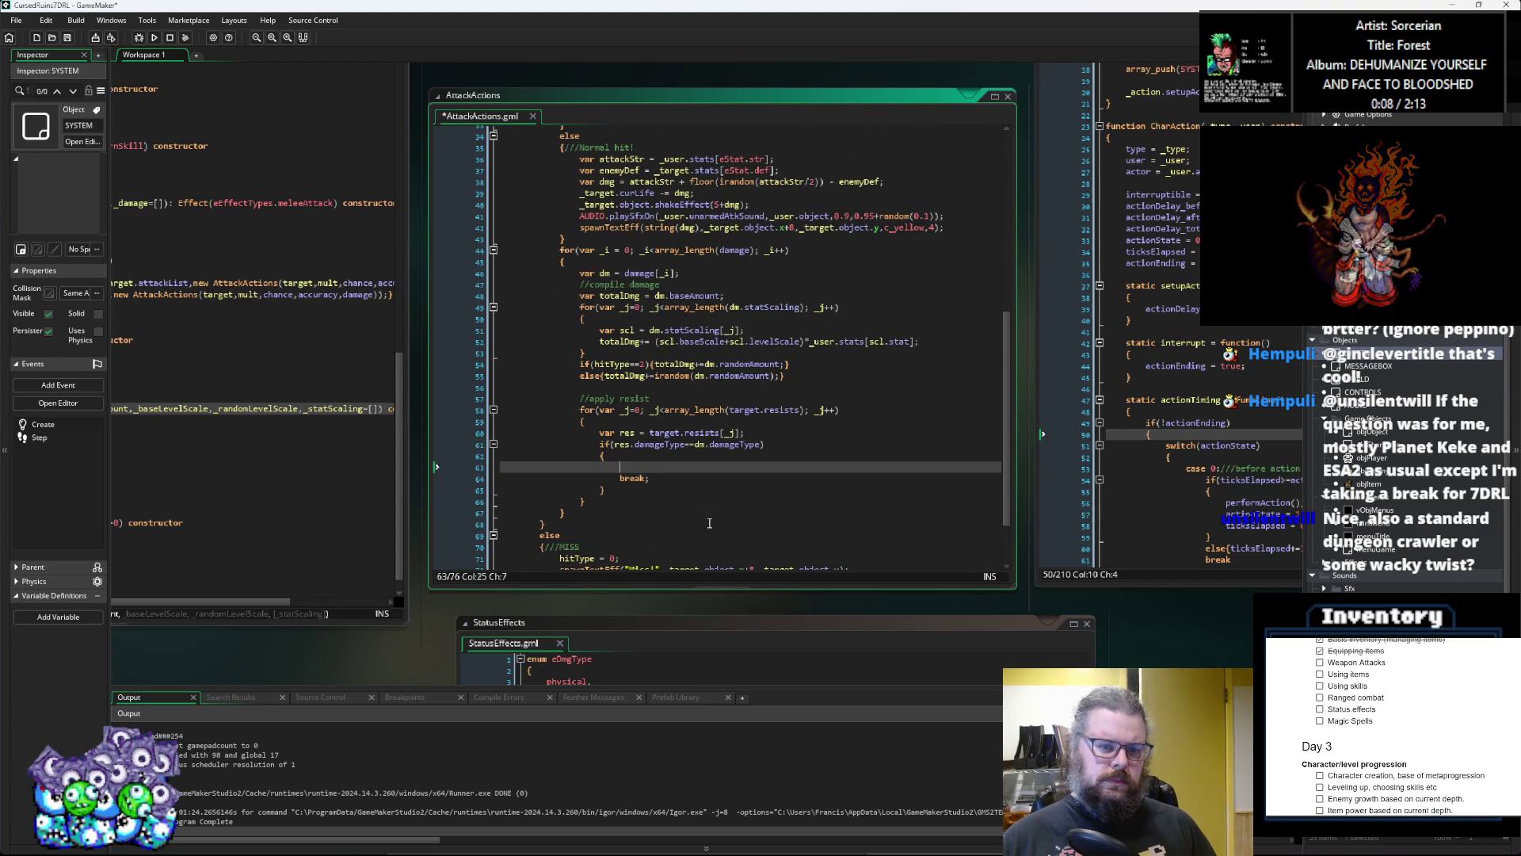
left_click(709, 513)
left_click_drag(709, 513, 1066, 511)
Step: Write 'totalDmg = totalDmg*res.resistAmount;' inside the matching-resist if block, then save
left_click(1033, 461)
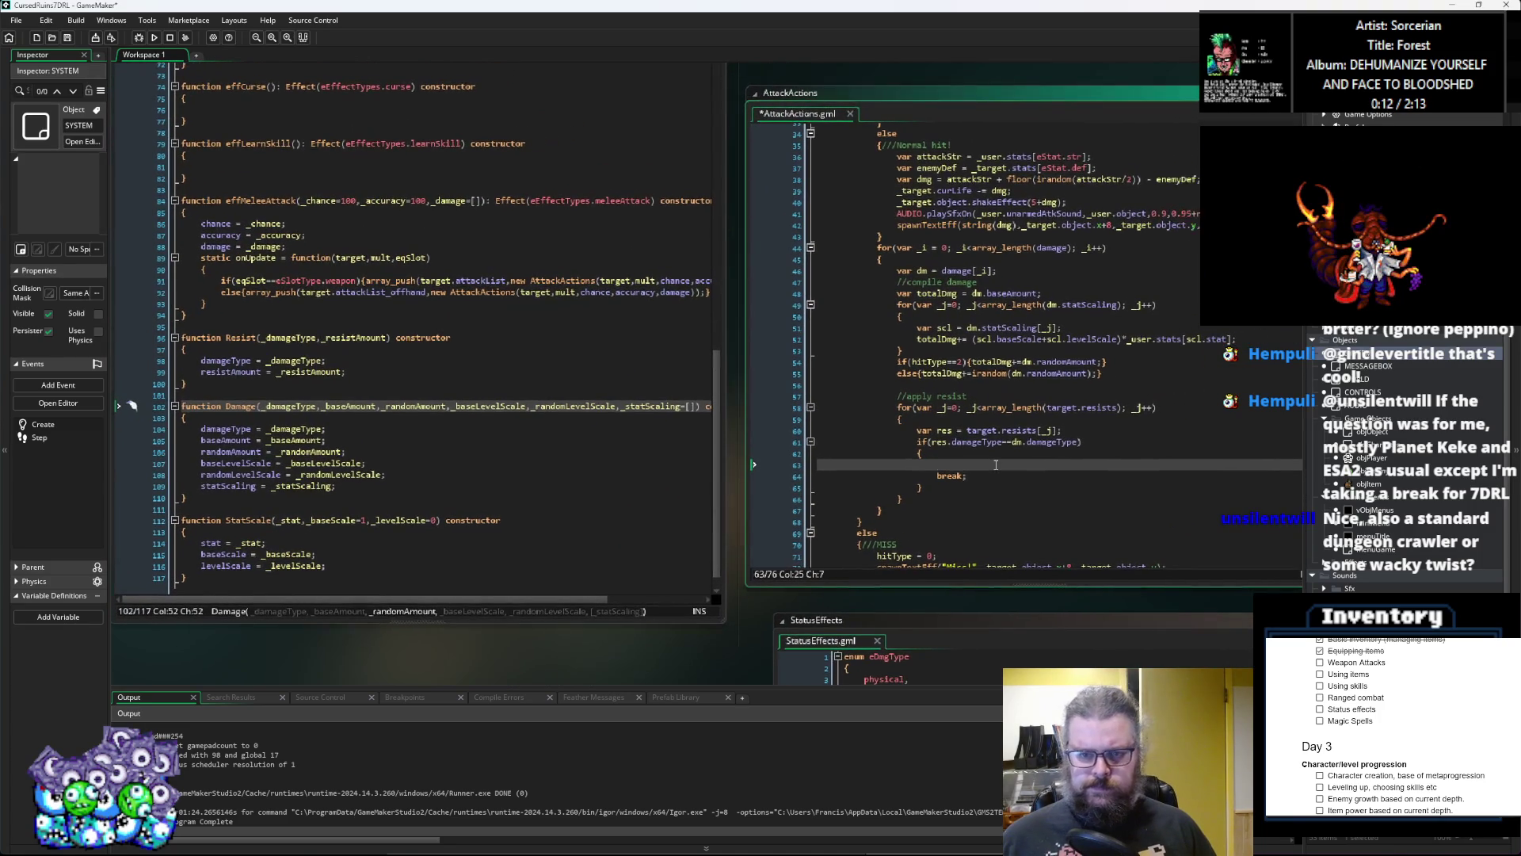
type("totalDmg")
key("BackSpace")
type("alDmg*")
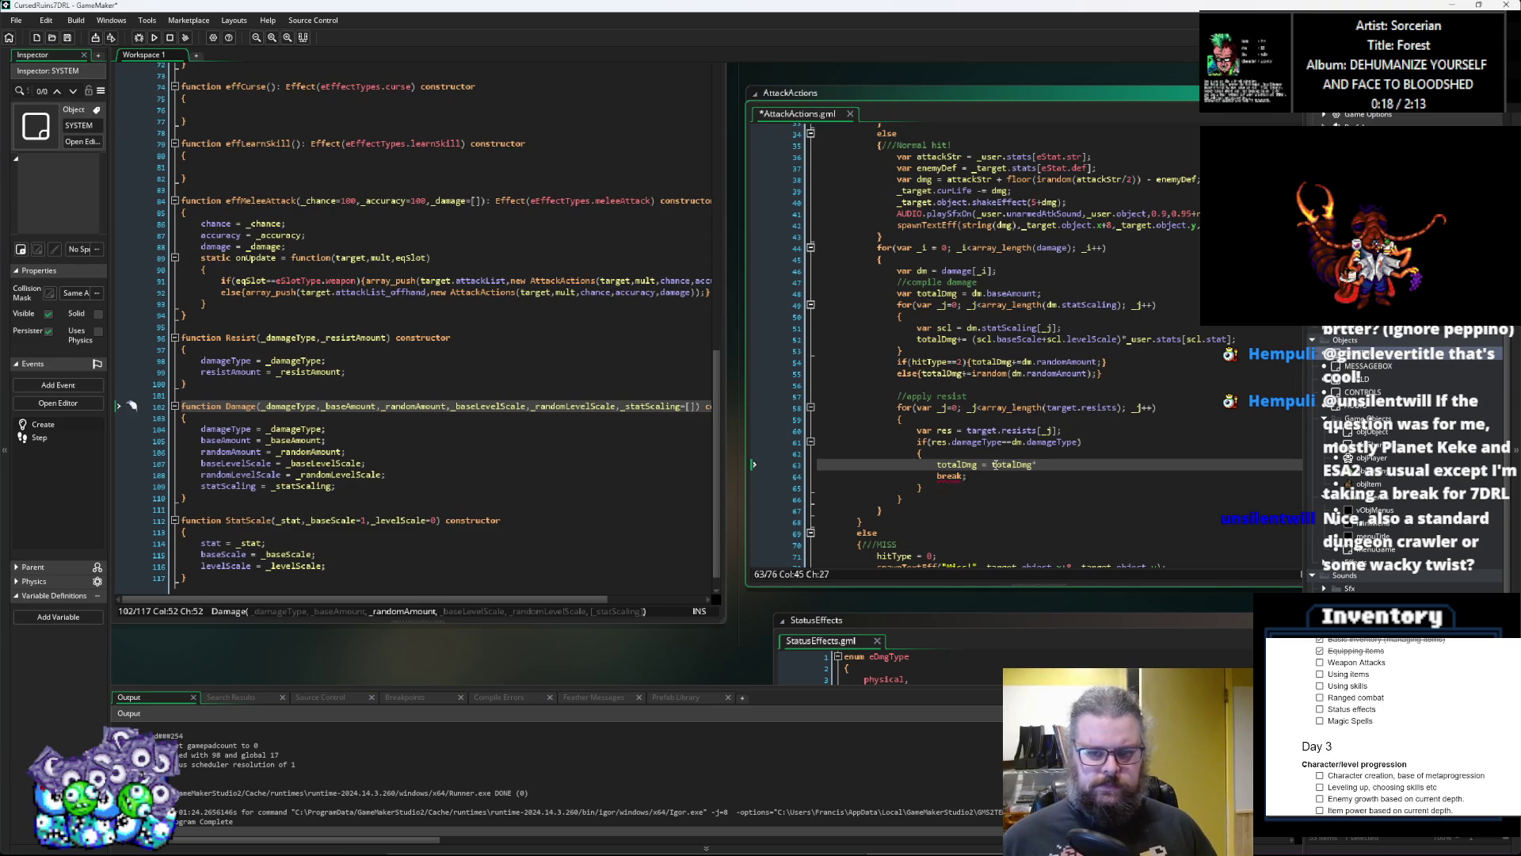
type("res.")
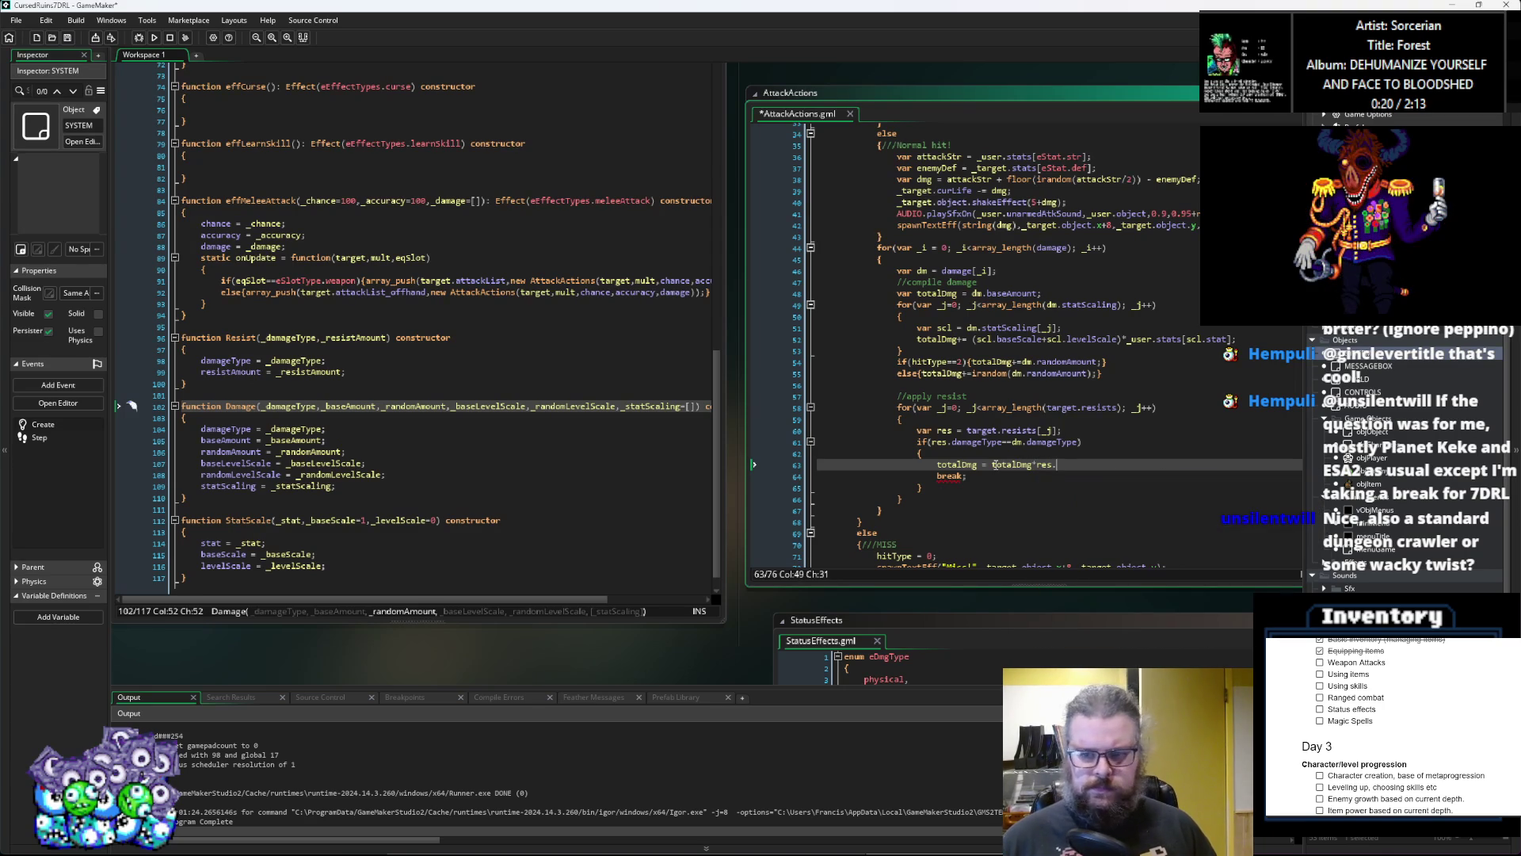
type("resistAmount;")
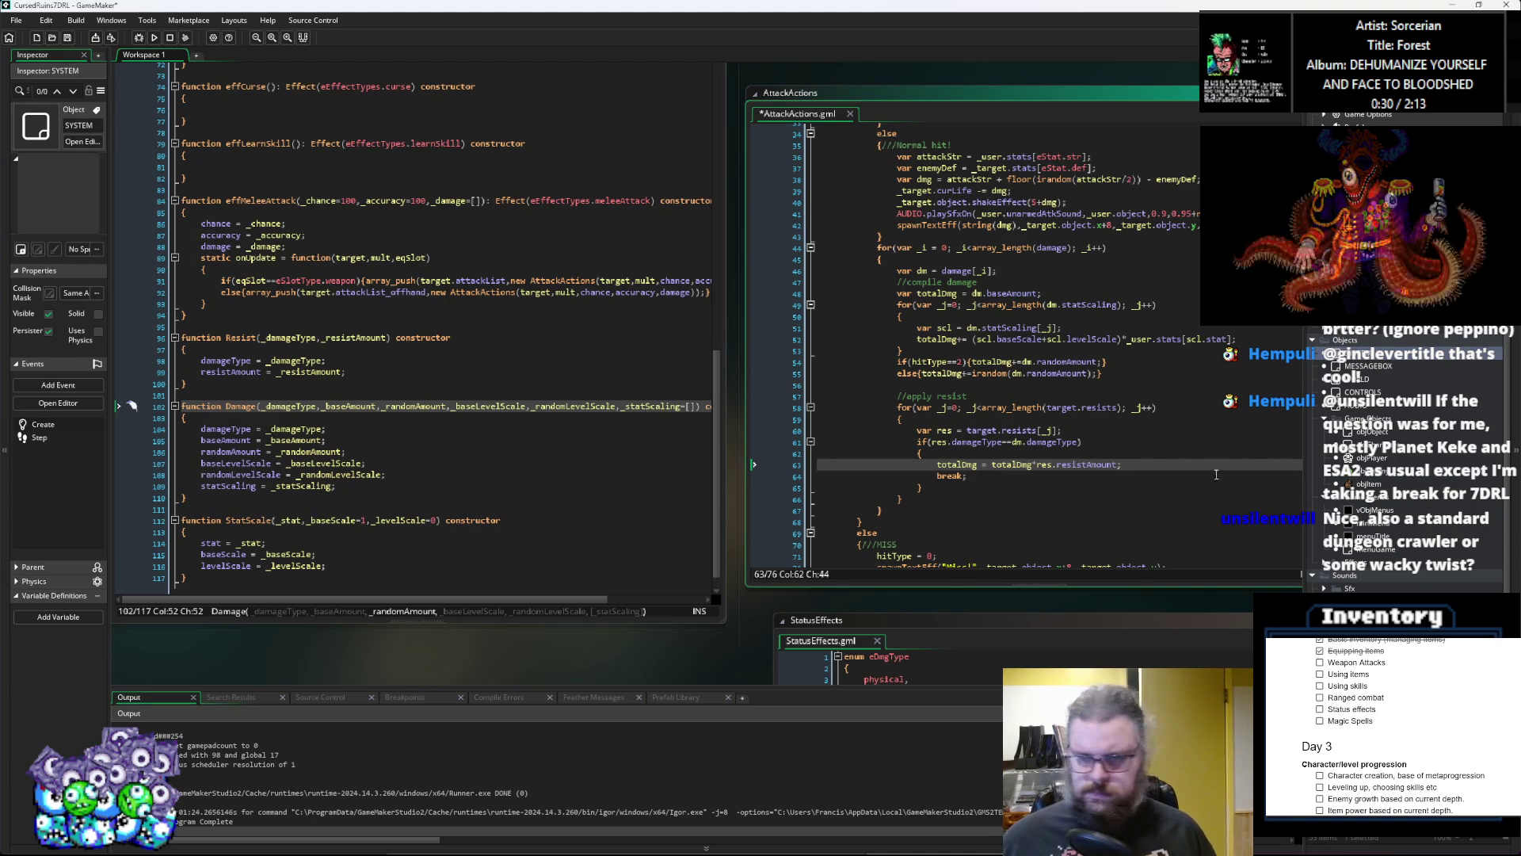
left_click_drag(1133, 475, 749, 519)
left_click(809, 507)
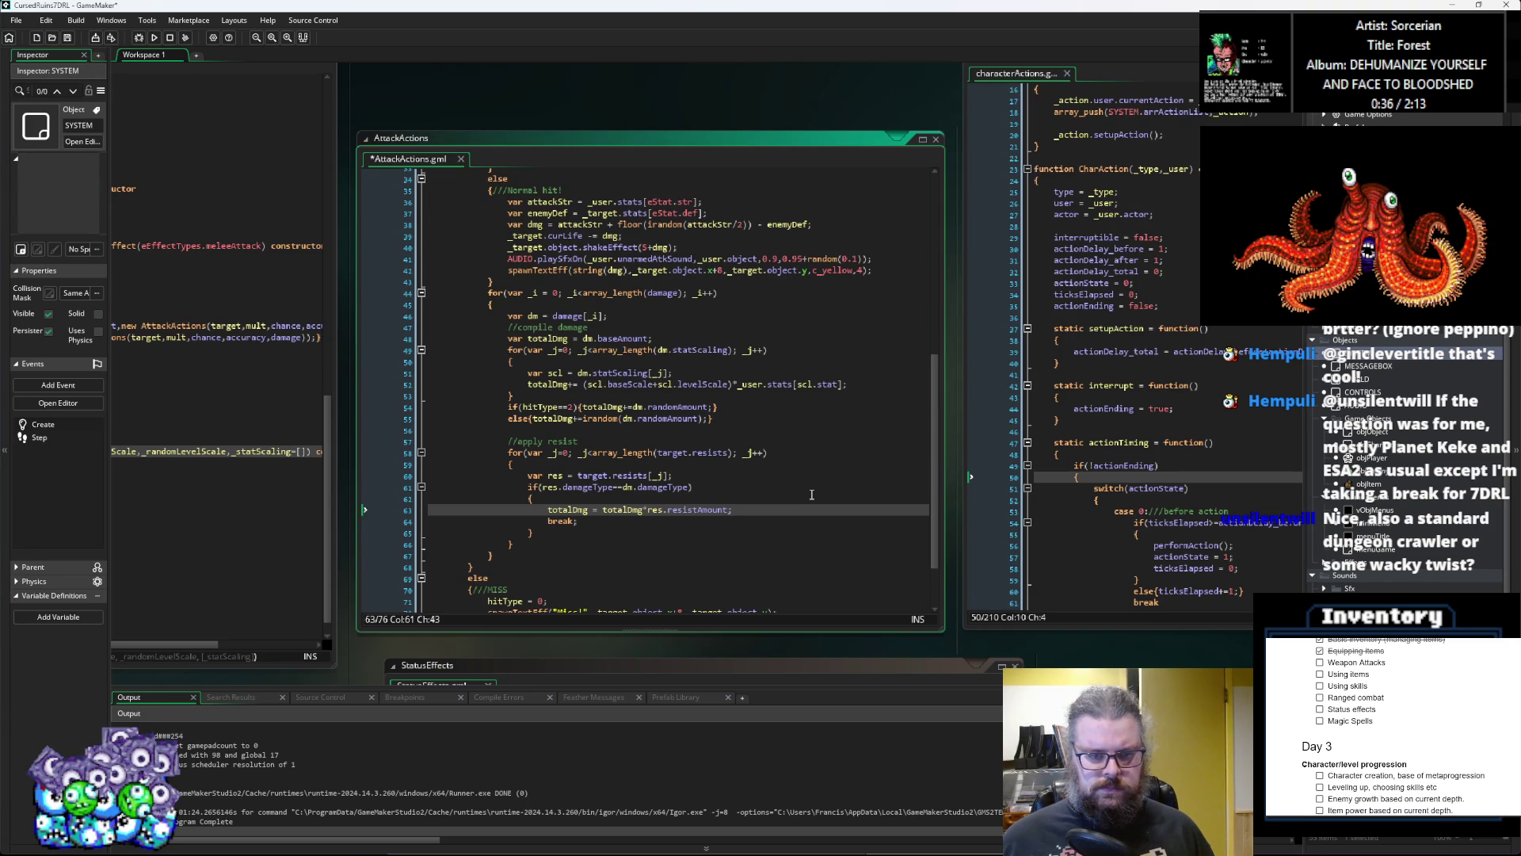
key("ctrl+s")
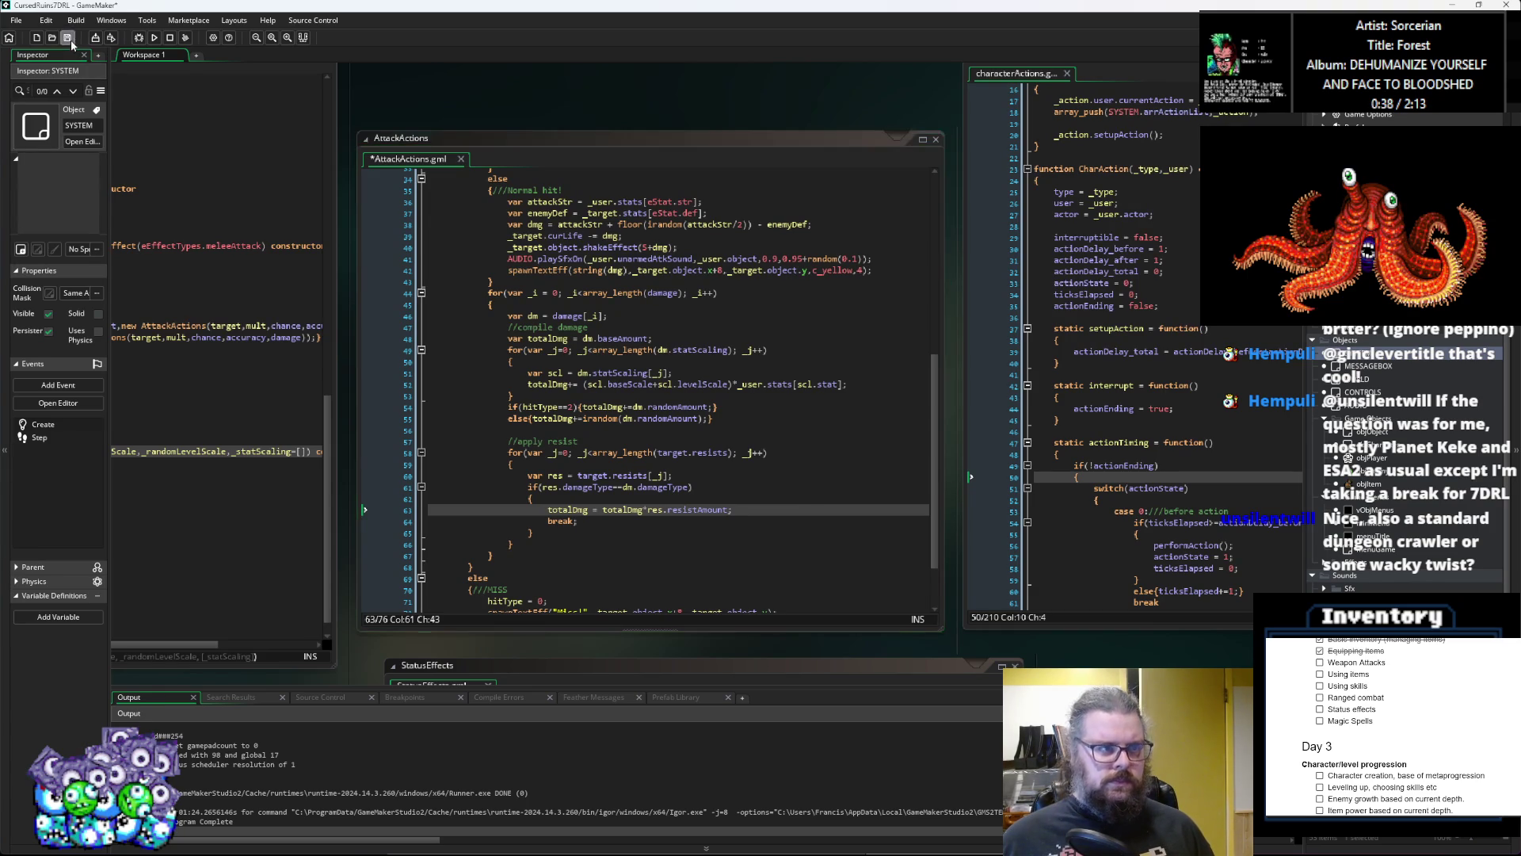
Step: Add an '//apply defense' comment line right after the resist loop's closing brace
key("Right")
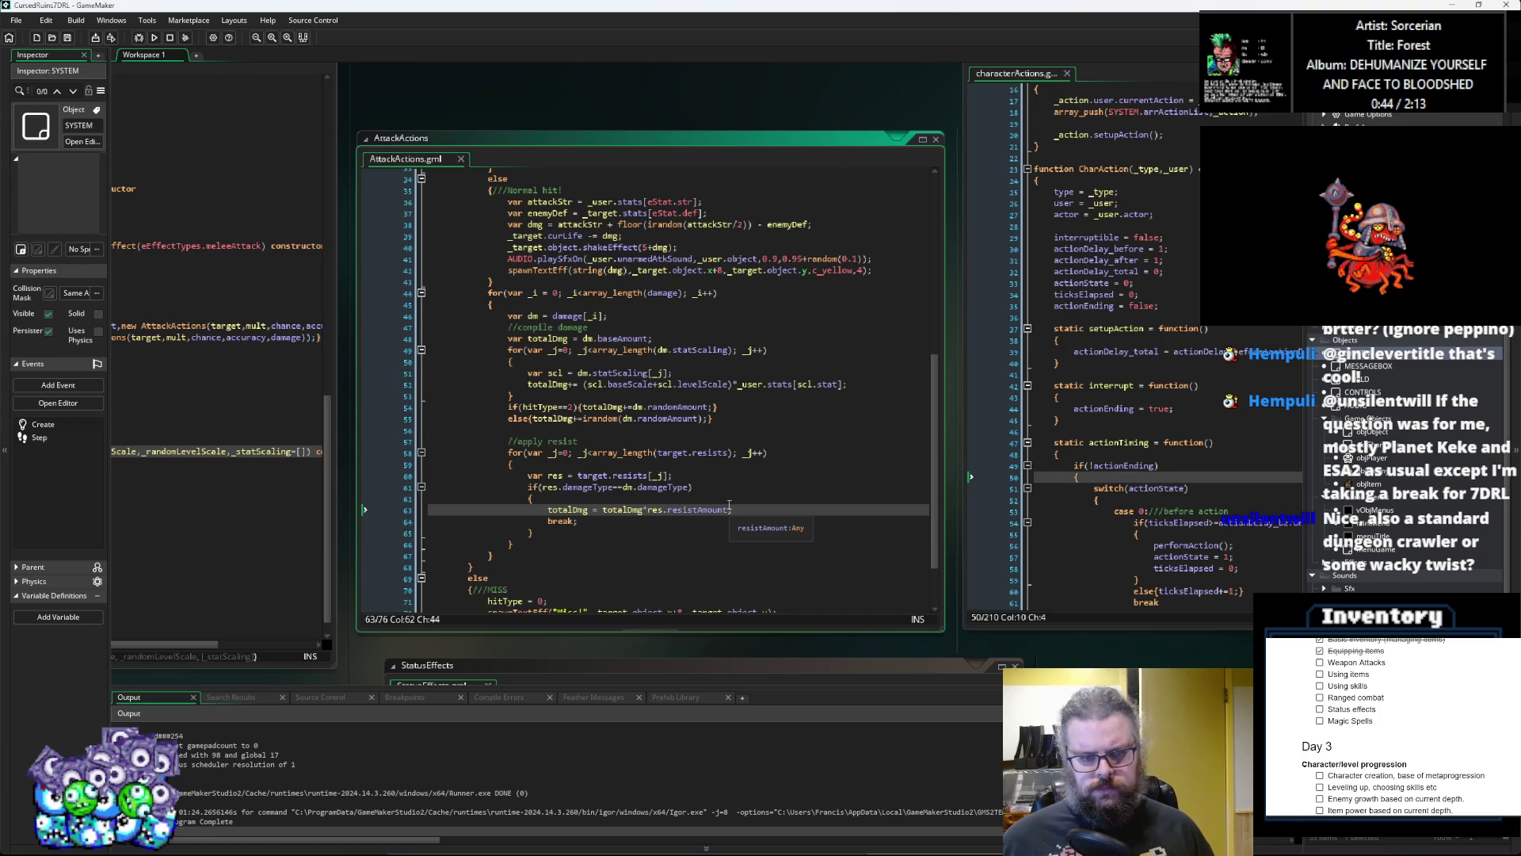
left_click(596, 520)
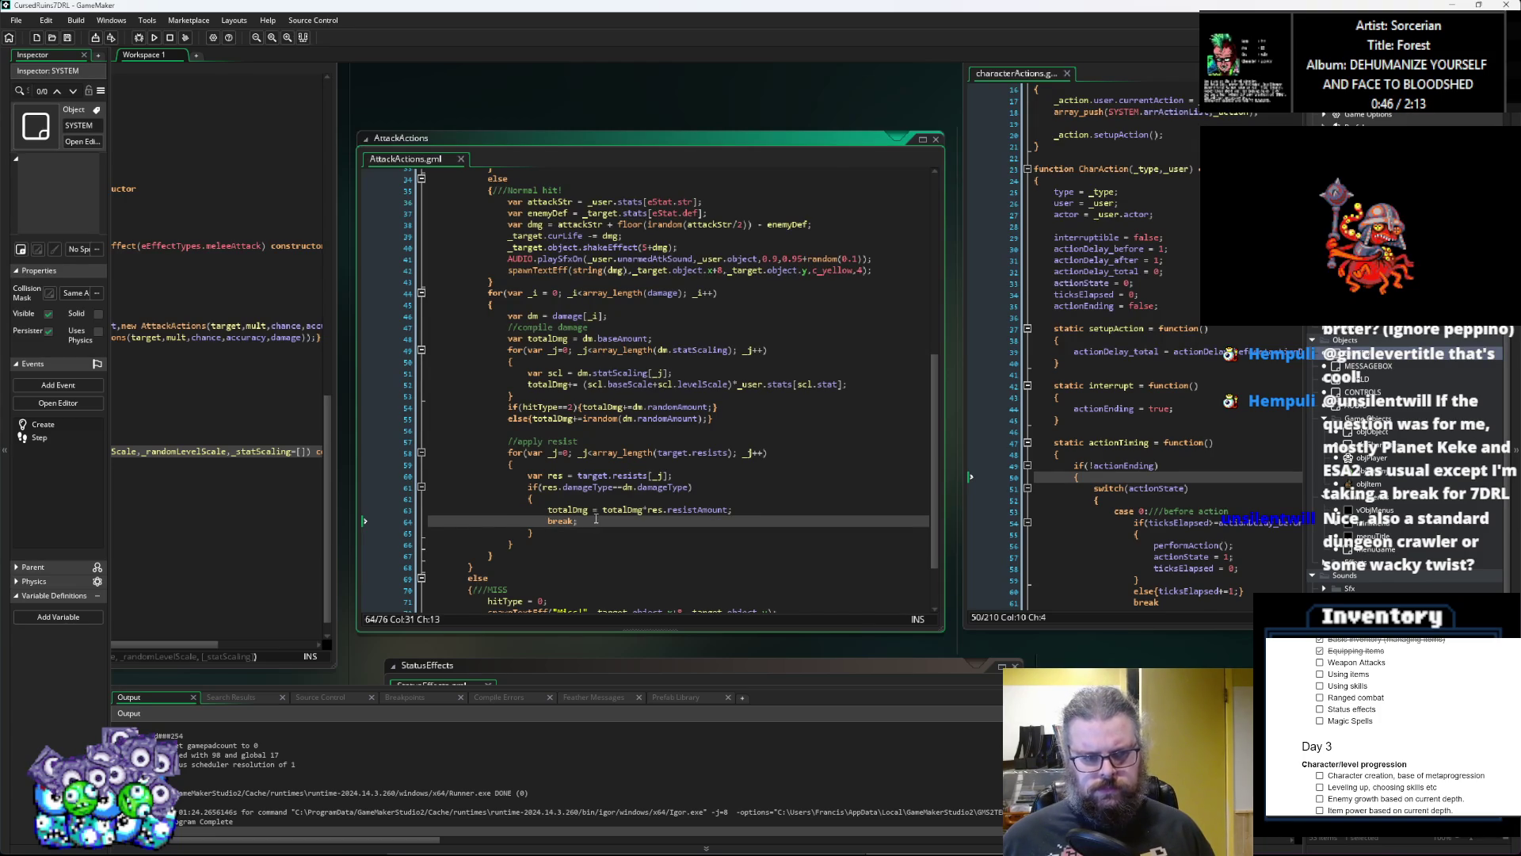
left_click(585, 454)
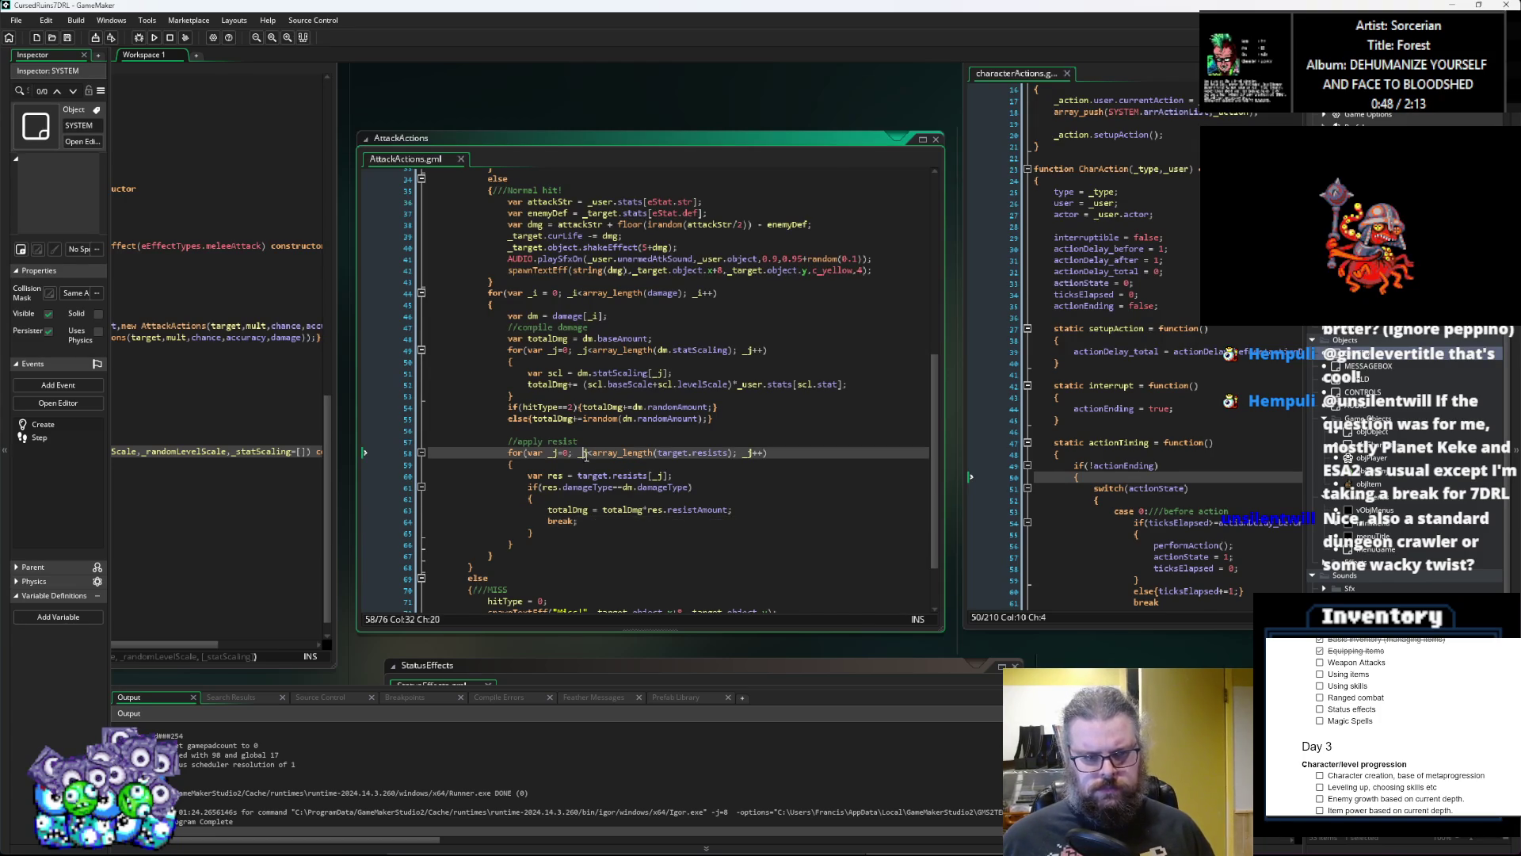
left_click(563, 543)
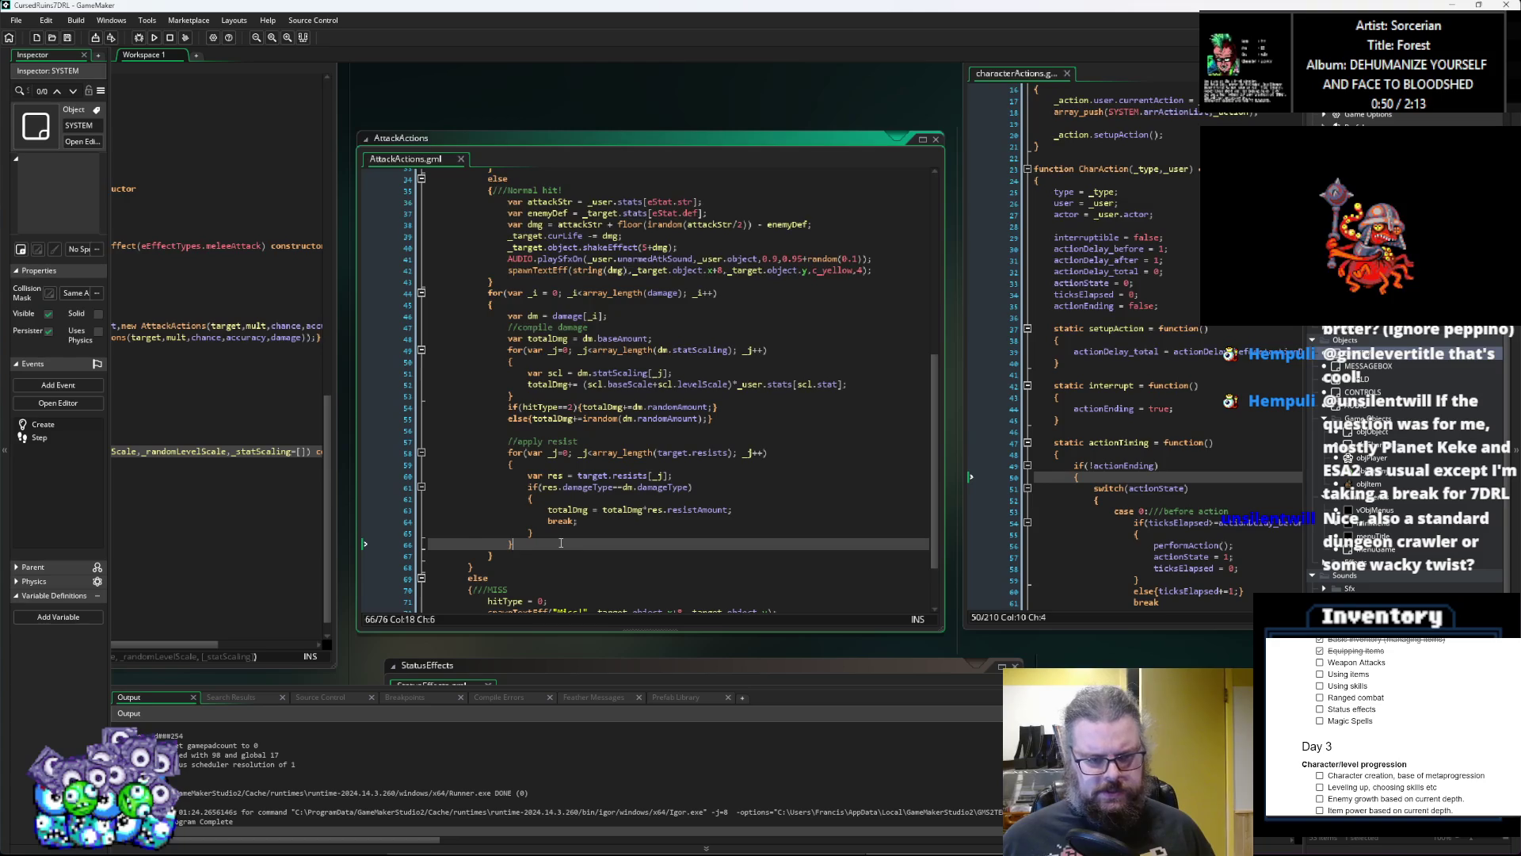
scroll(564, 538, "down", 1)
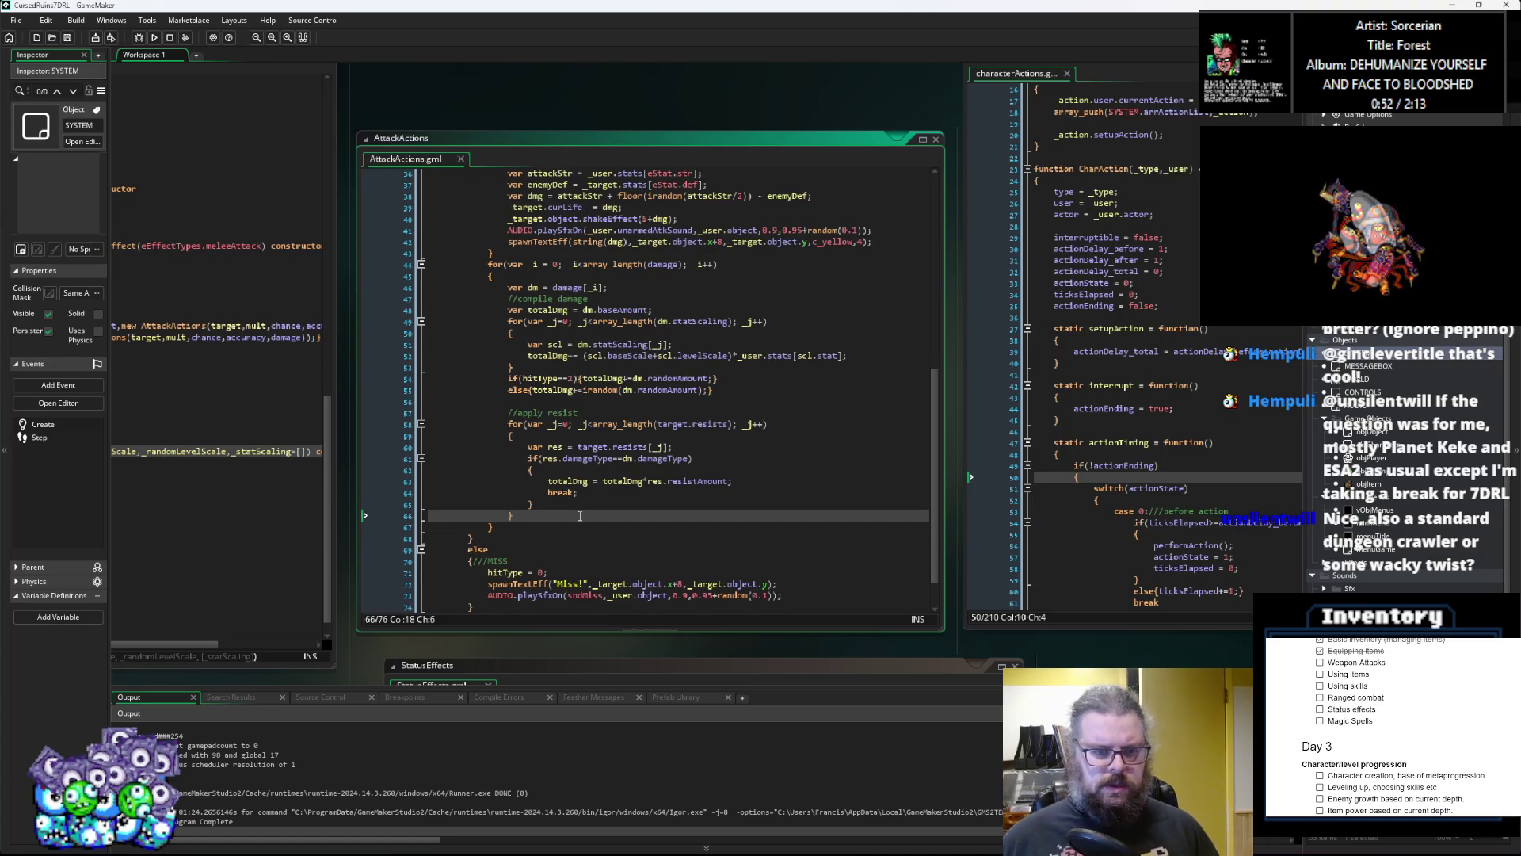
key("Return")
type("defe")
key("Return")
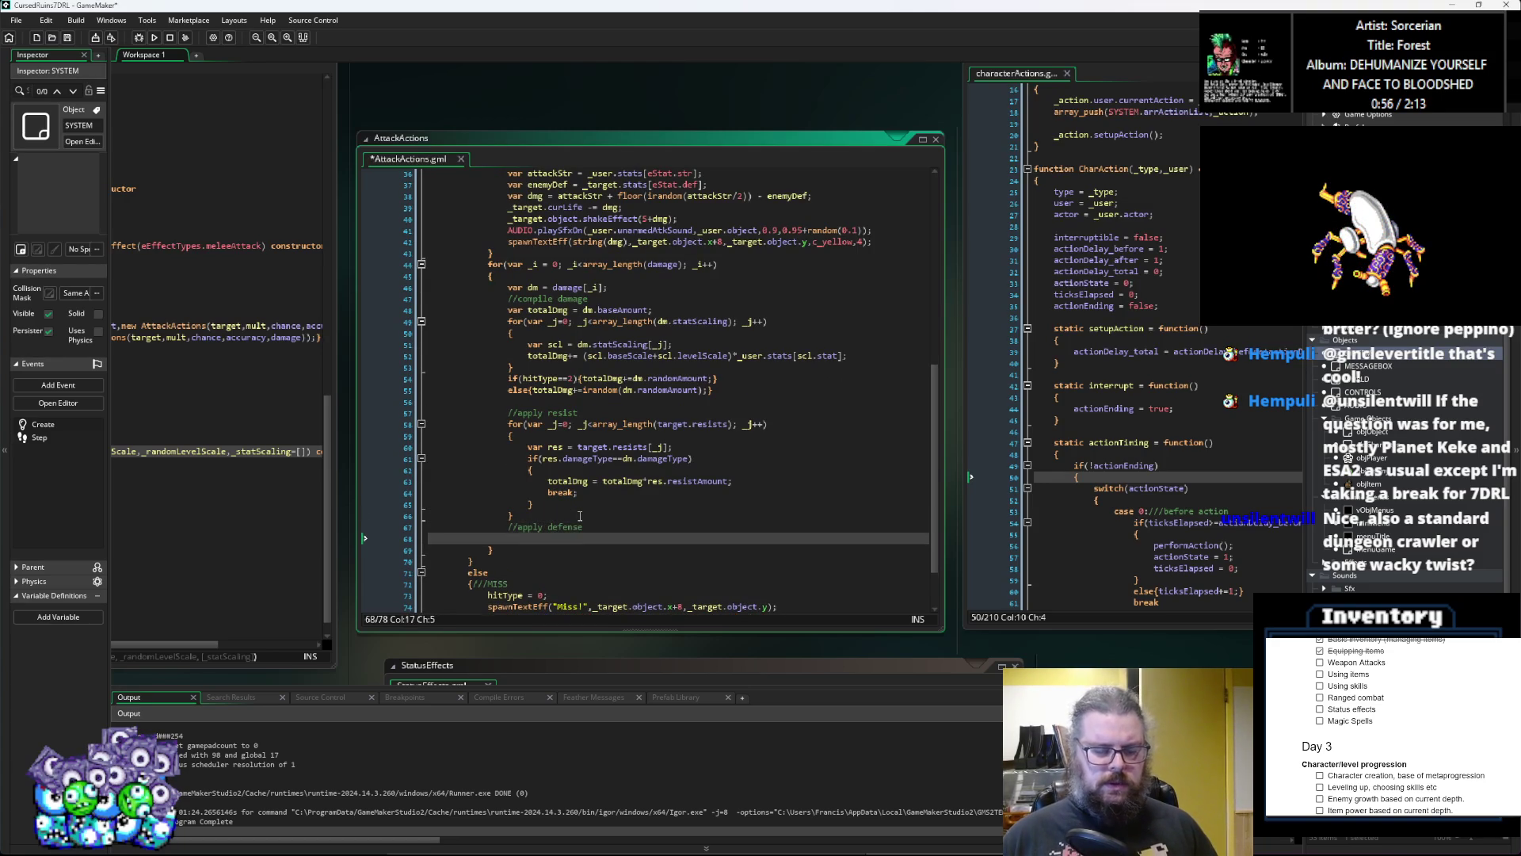
Step: Start an if block on the copied hitType check under the apply-defense comment
type("t")
key("BackSpace")
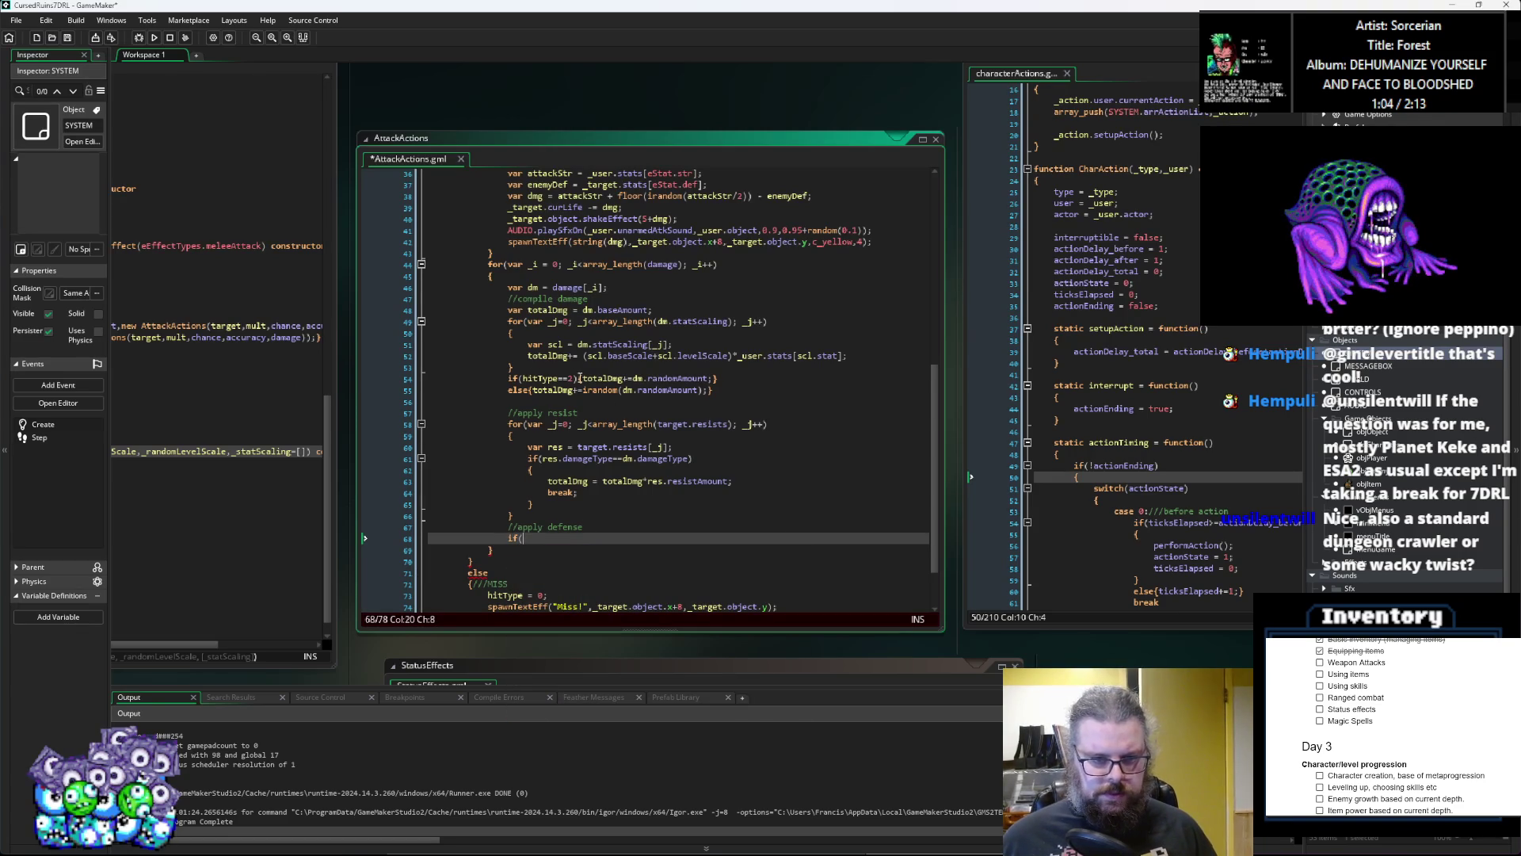
left_click_drag(580, 378, 523, 378)
key("ctrl+c")
left_click(547, 539)
key("ctrl+v")
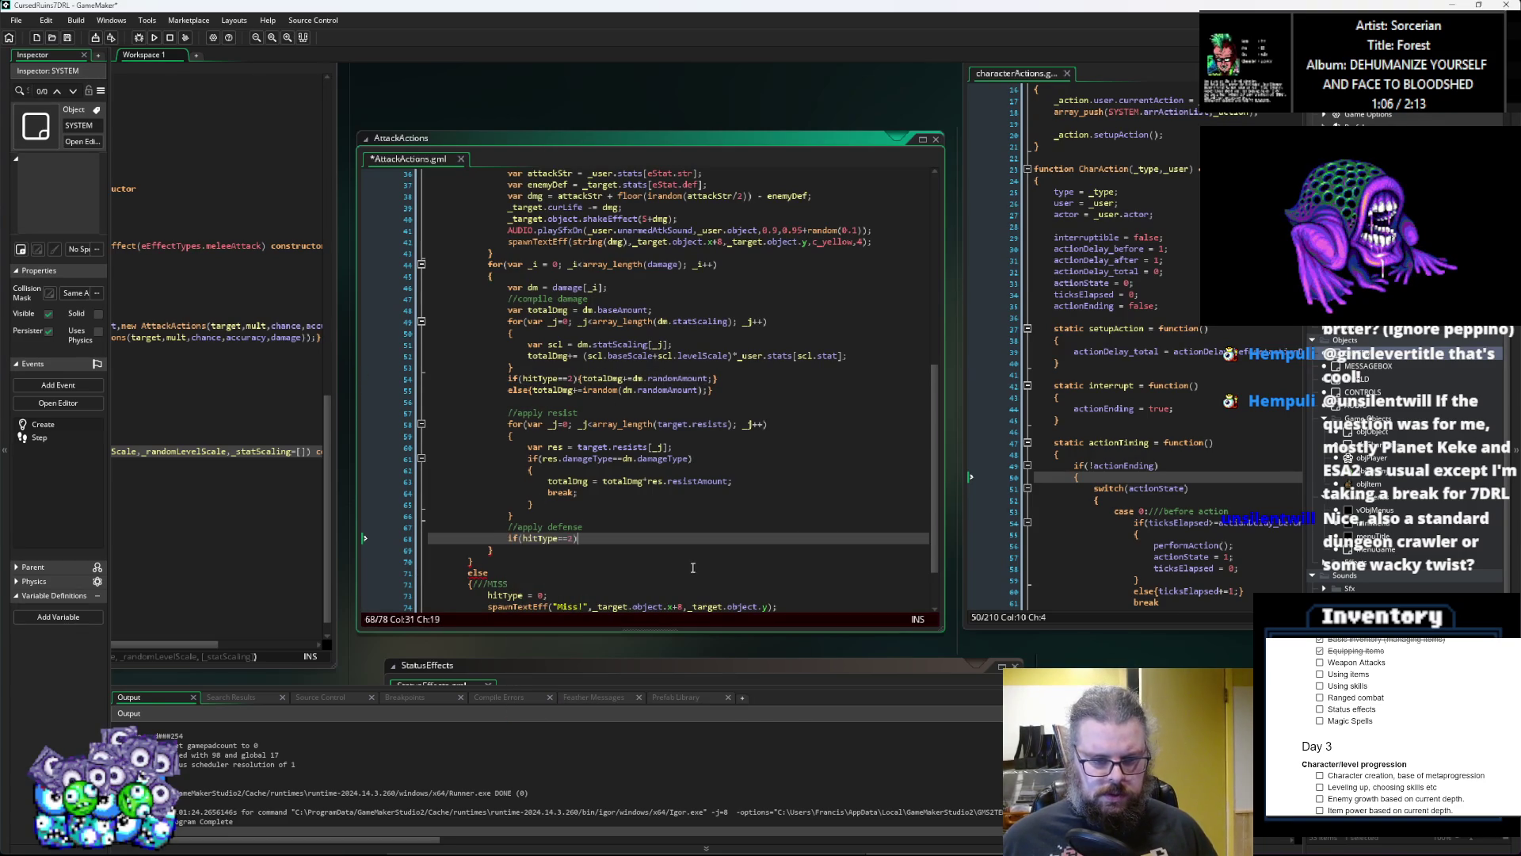
key("Return")
type("{")
key("Return")
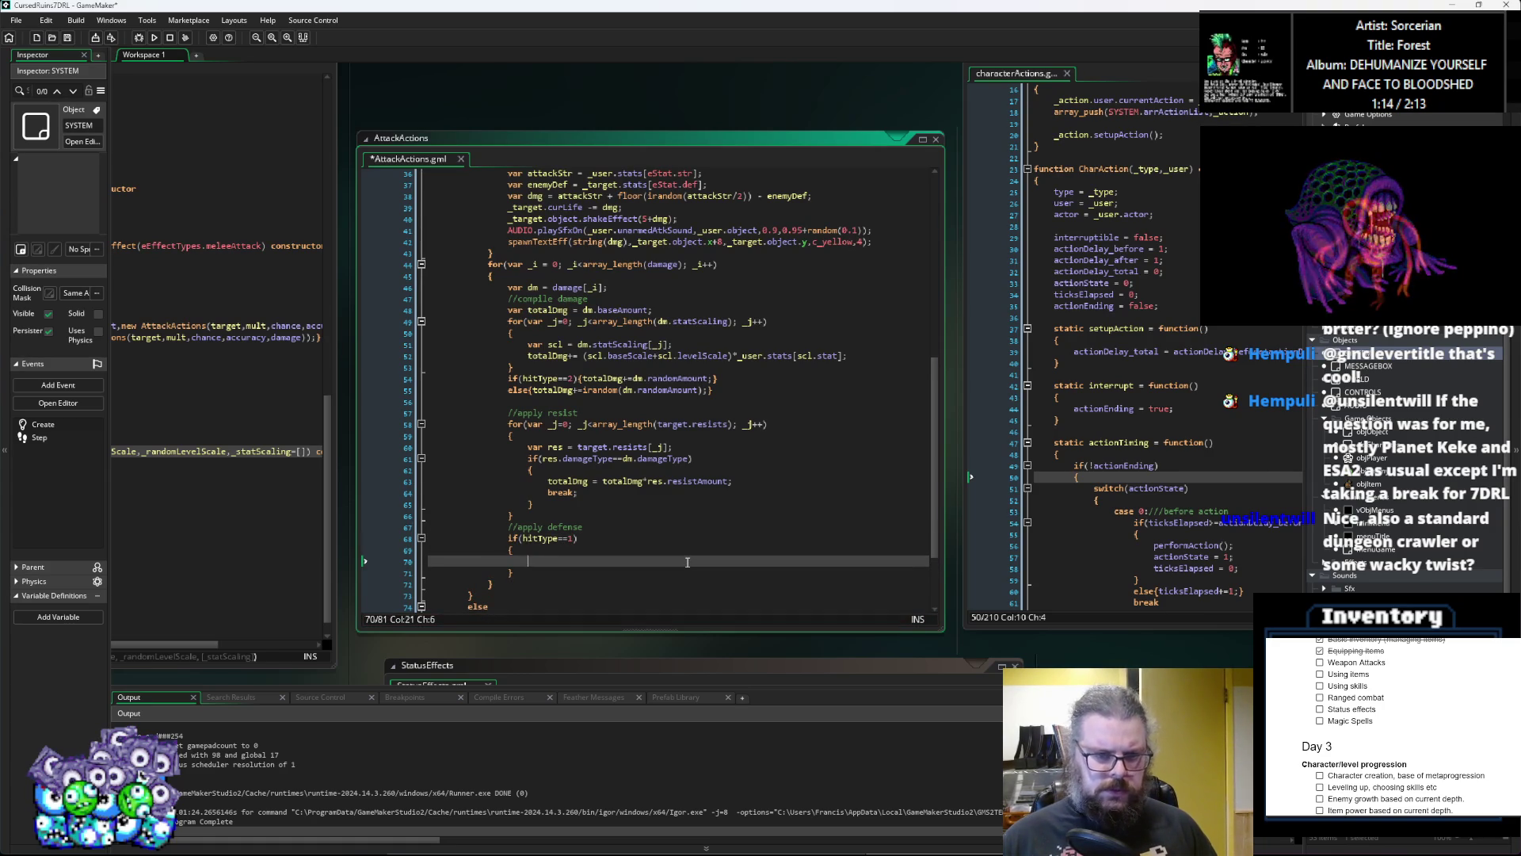
Step: Inside that block, subtract _target.stats[eStat.def] from totalDmg
type("totalDmg -=")
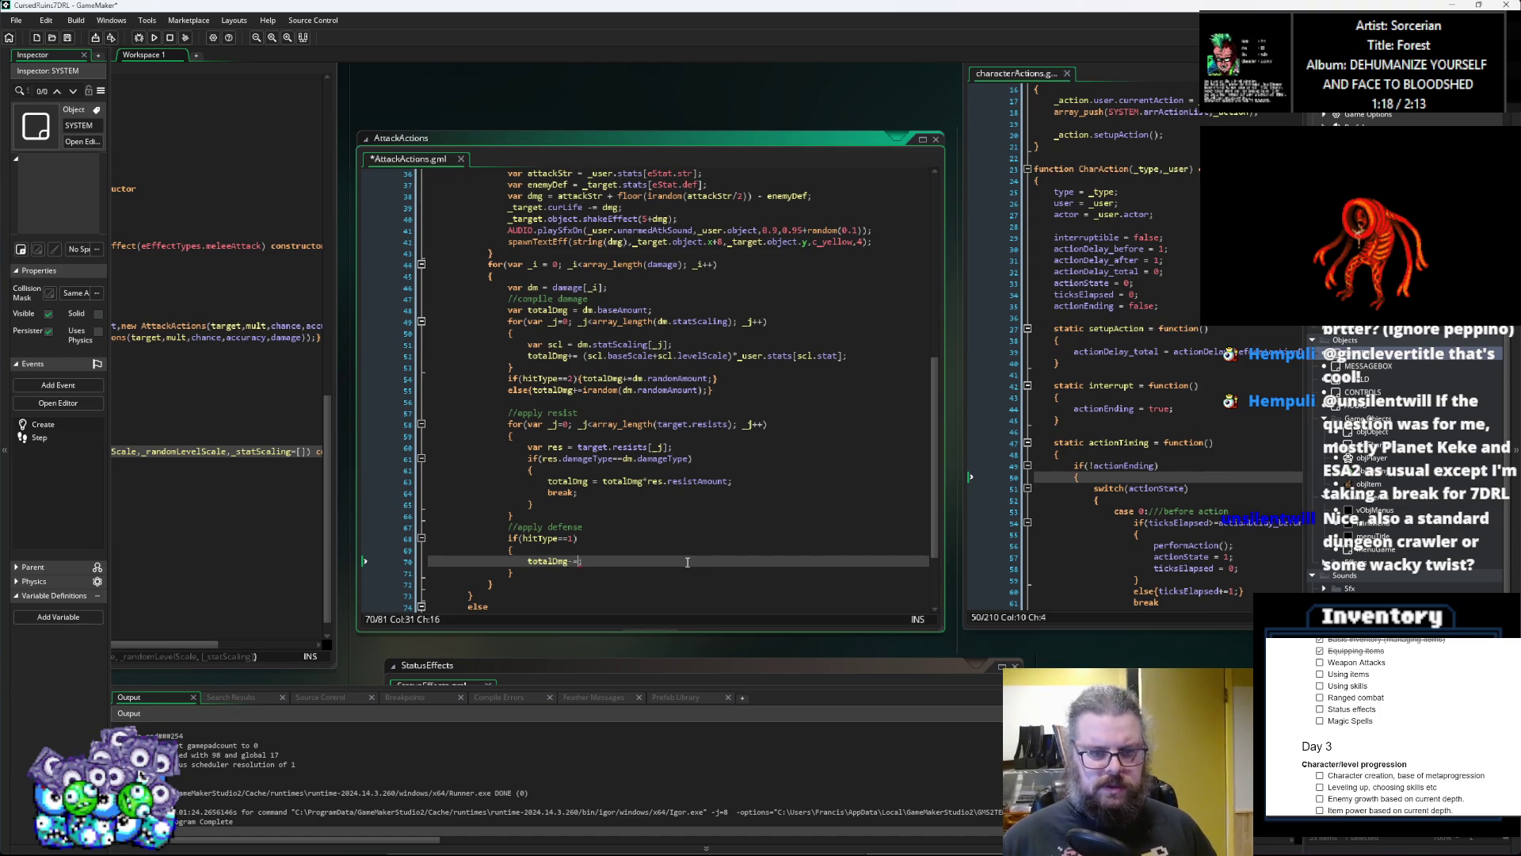
type("dm.")
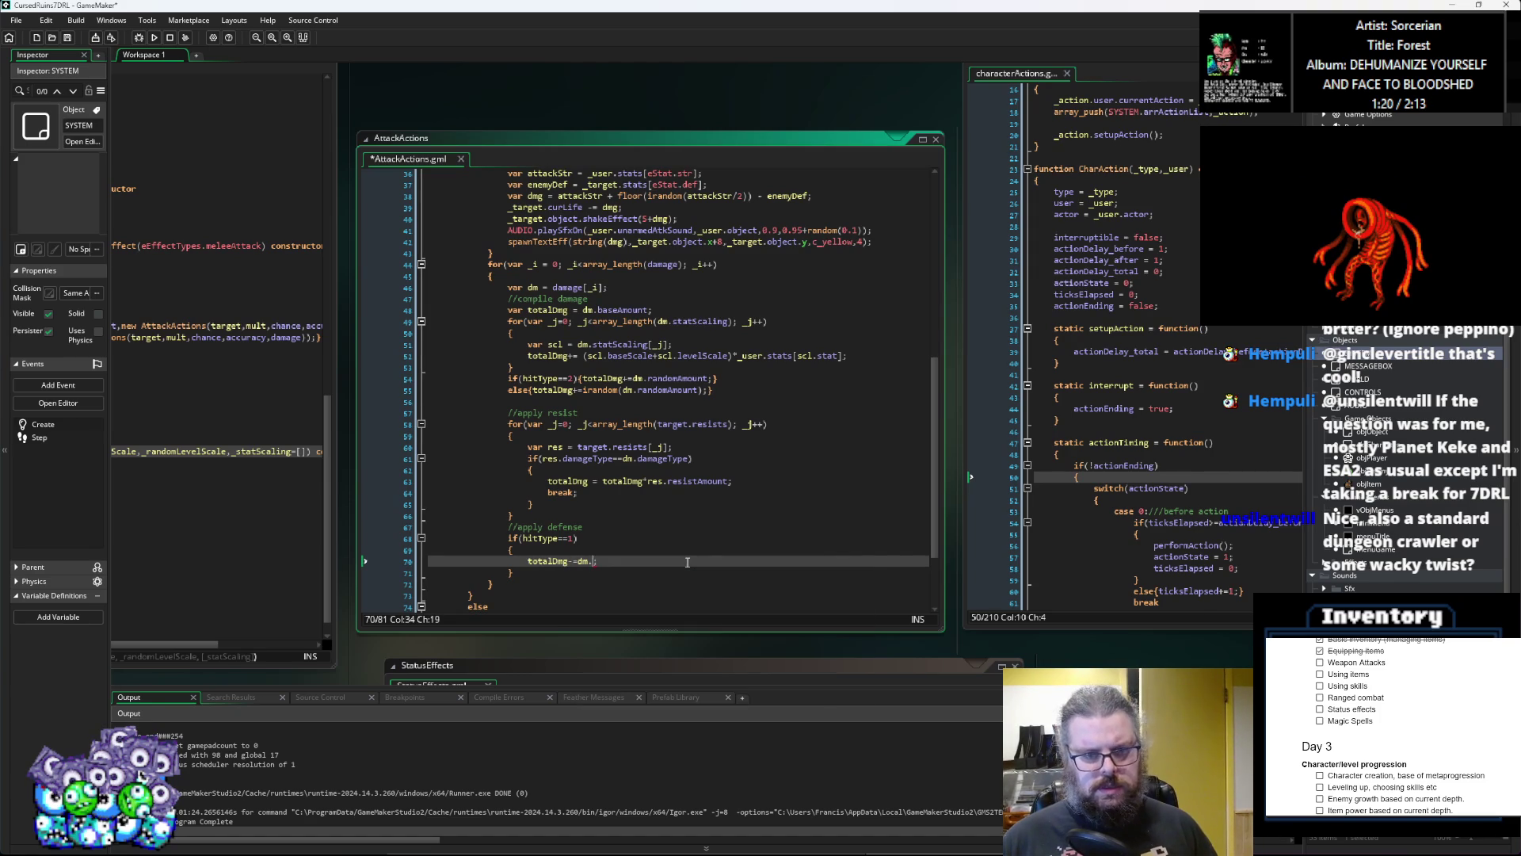
key("BackSpace")
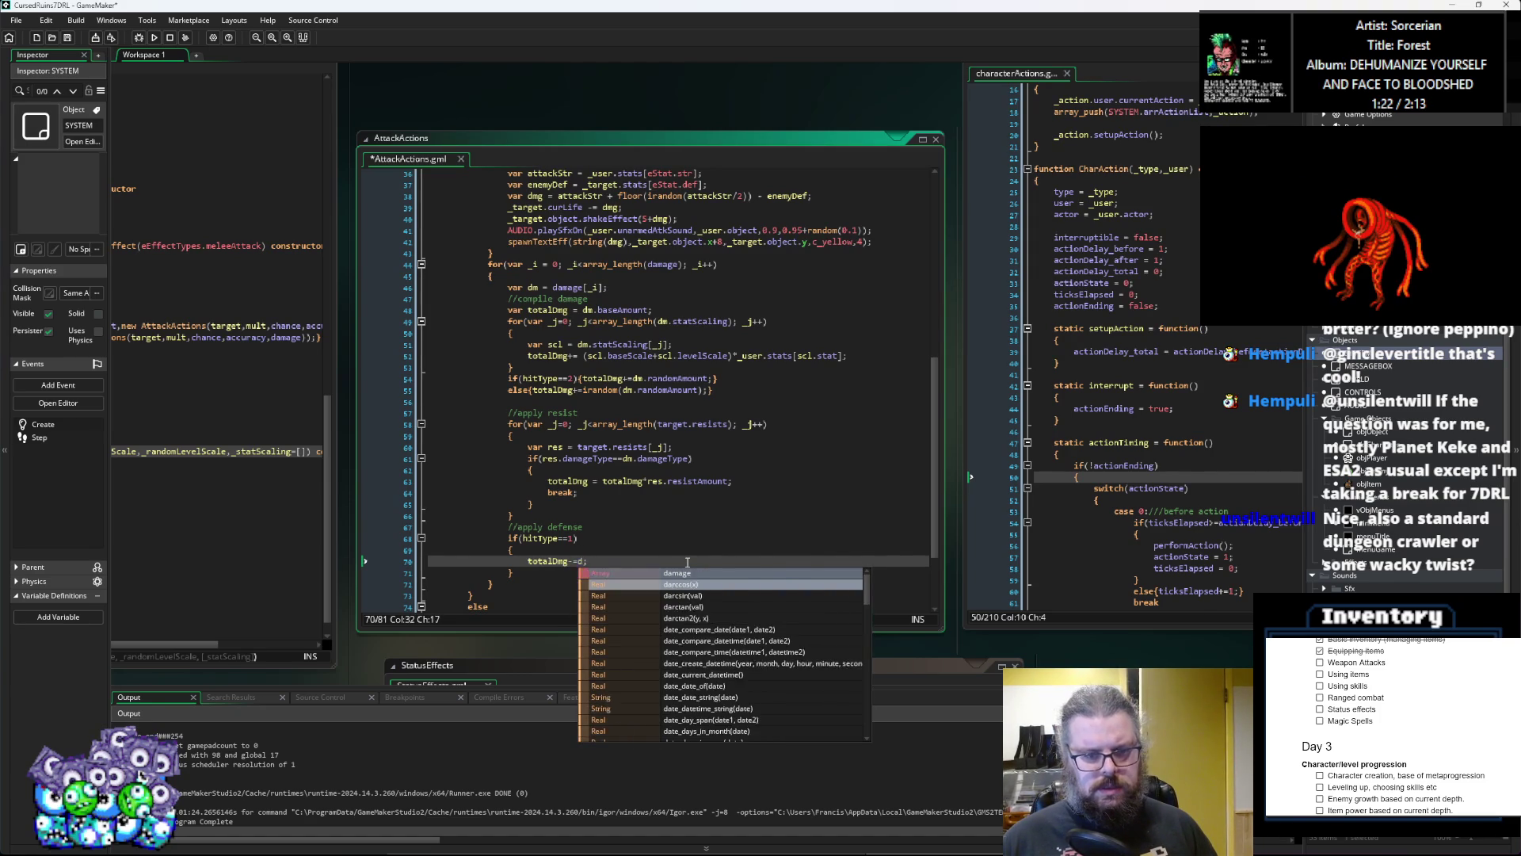
key("BackSpace")
key("BackSpace")
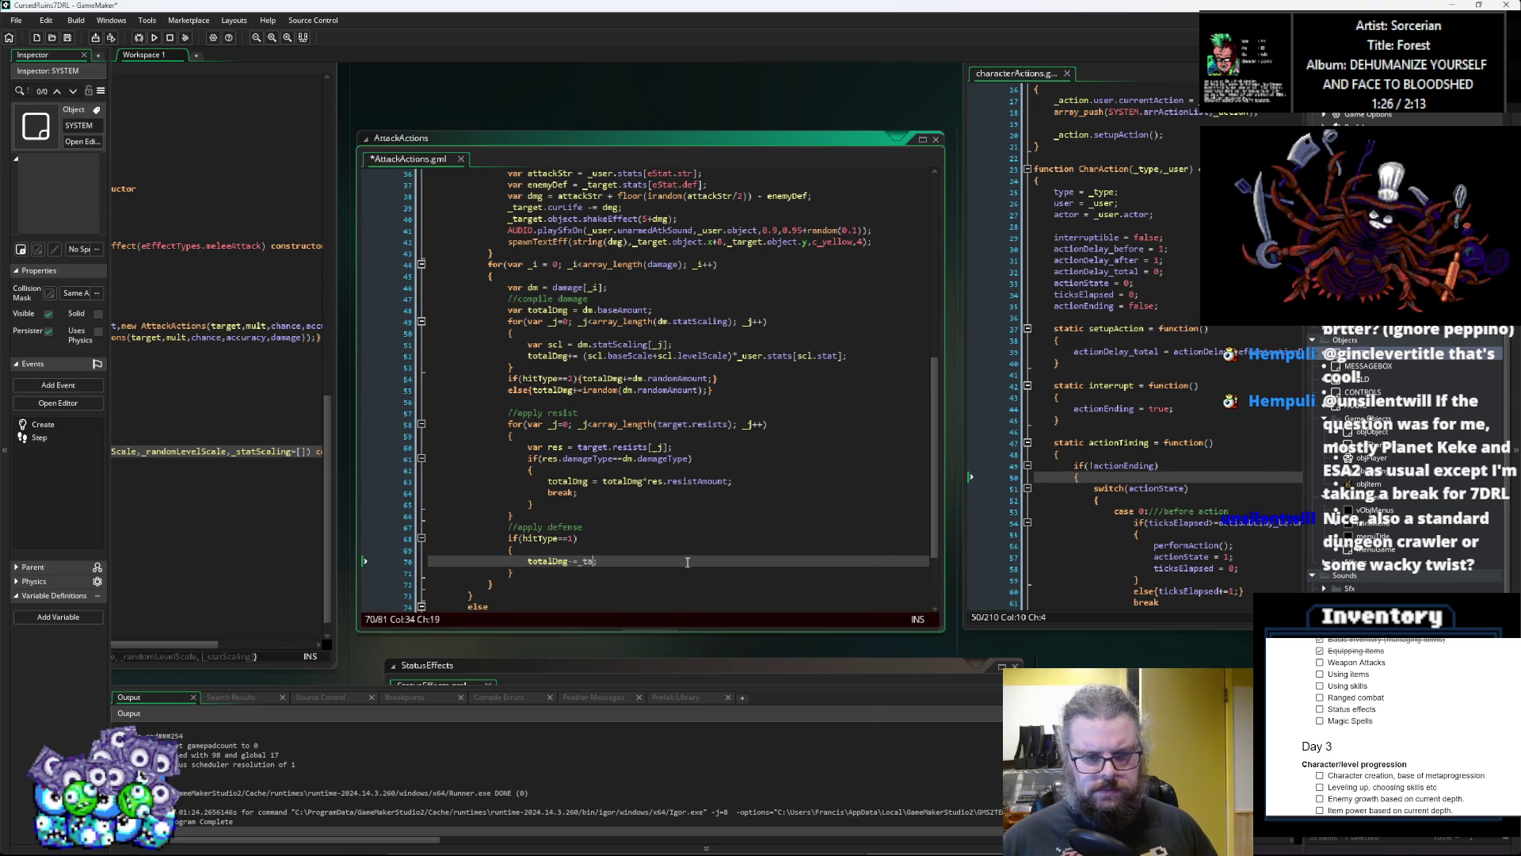
type("t.")
scroll(717, 251, "up", 1)
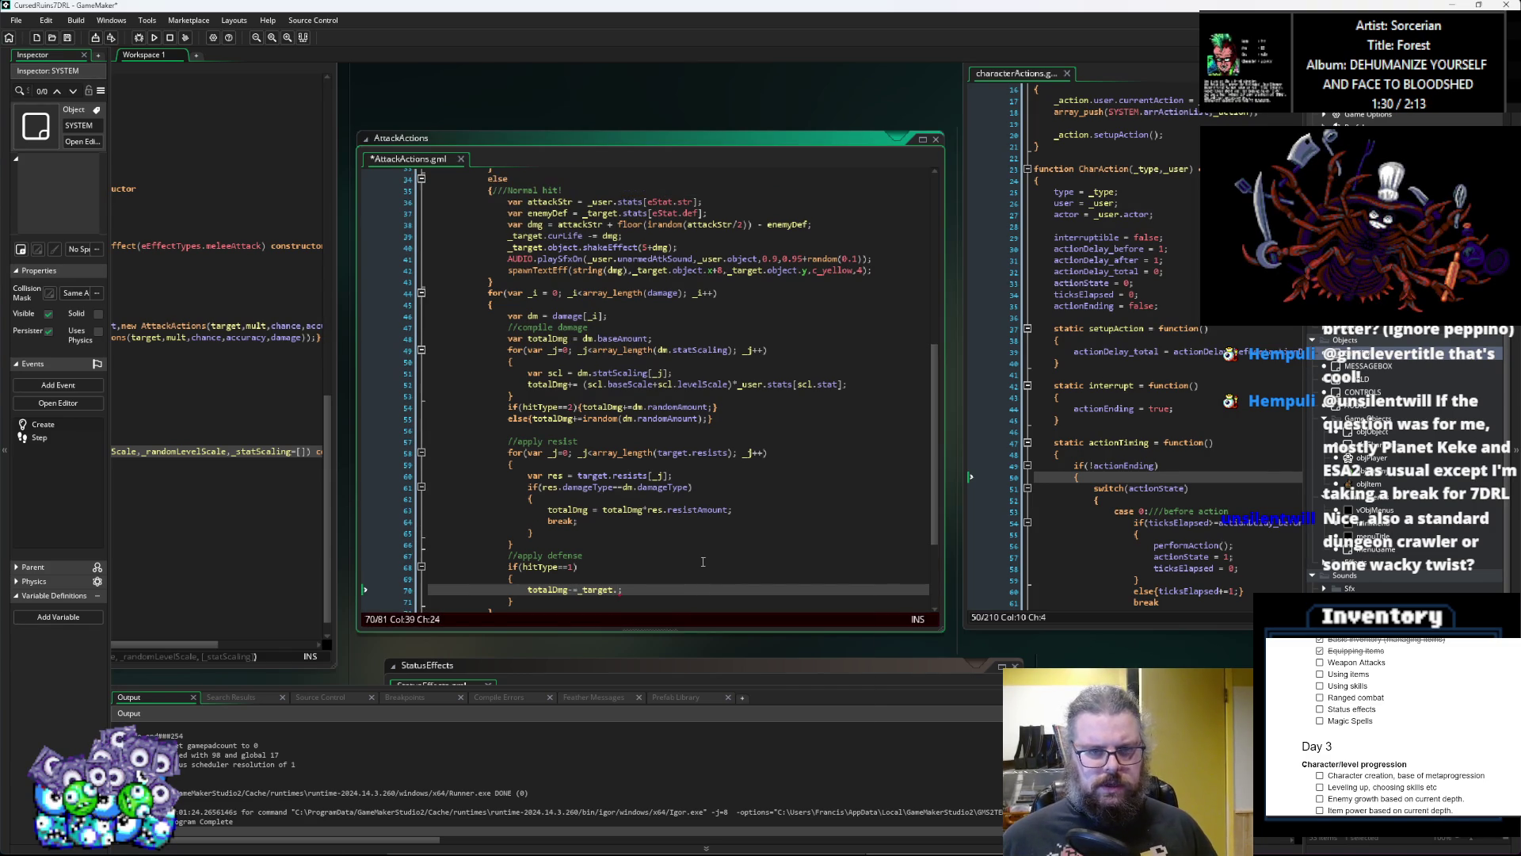
left_click(702, 213)
left_click_drag(702, 212, 617, 212)
left_click(623, 590)
type("stats[eStat.def]")
scroll(731, 591, "down", 1)
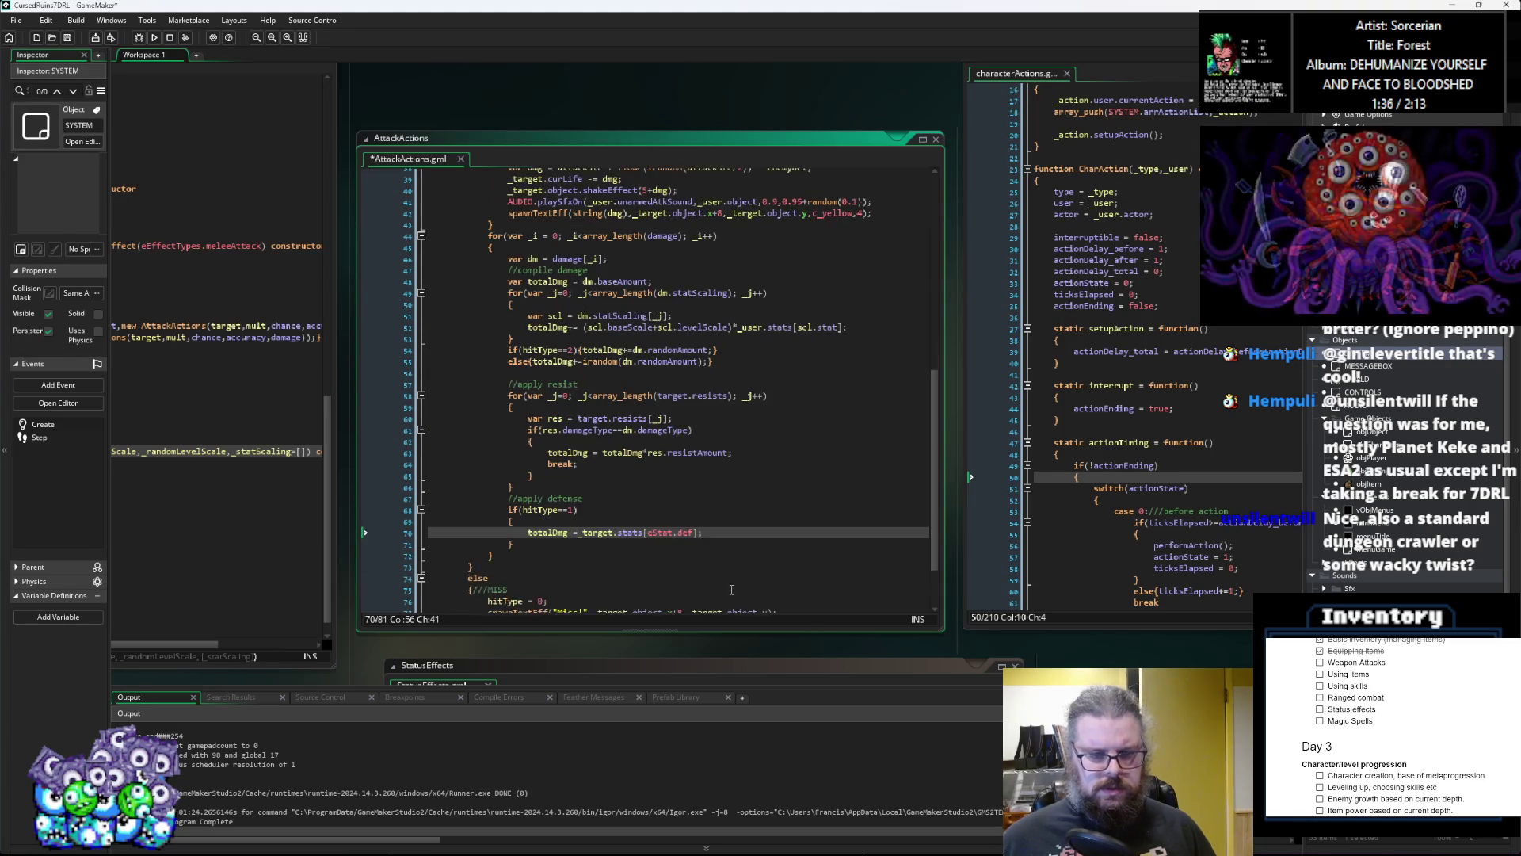
scroll(726, 570, "up", 1)
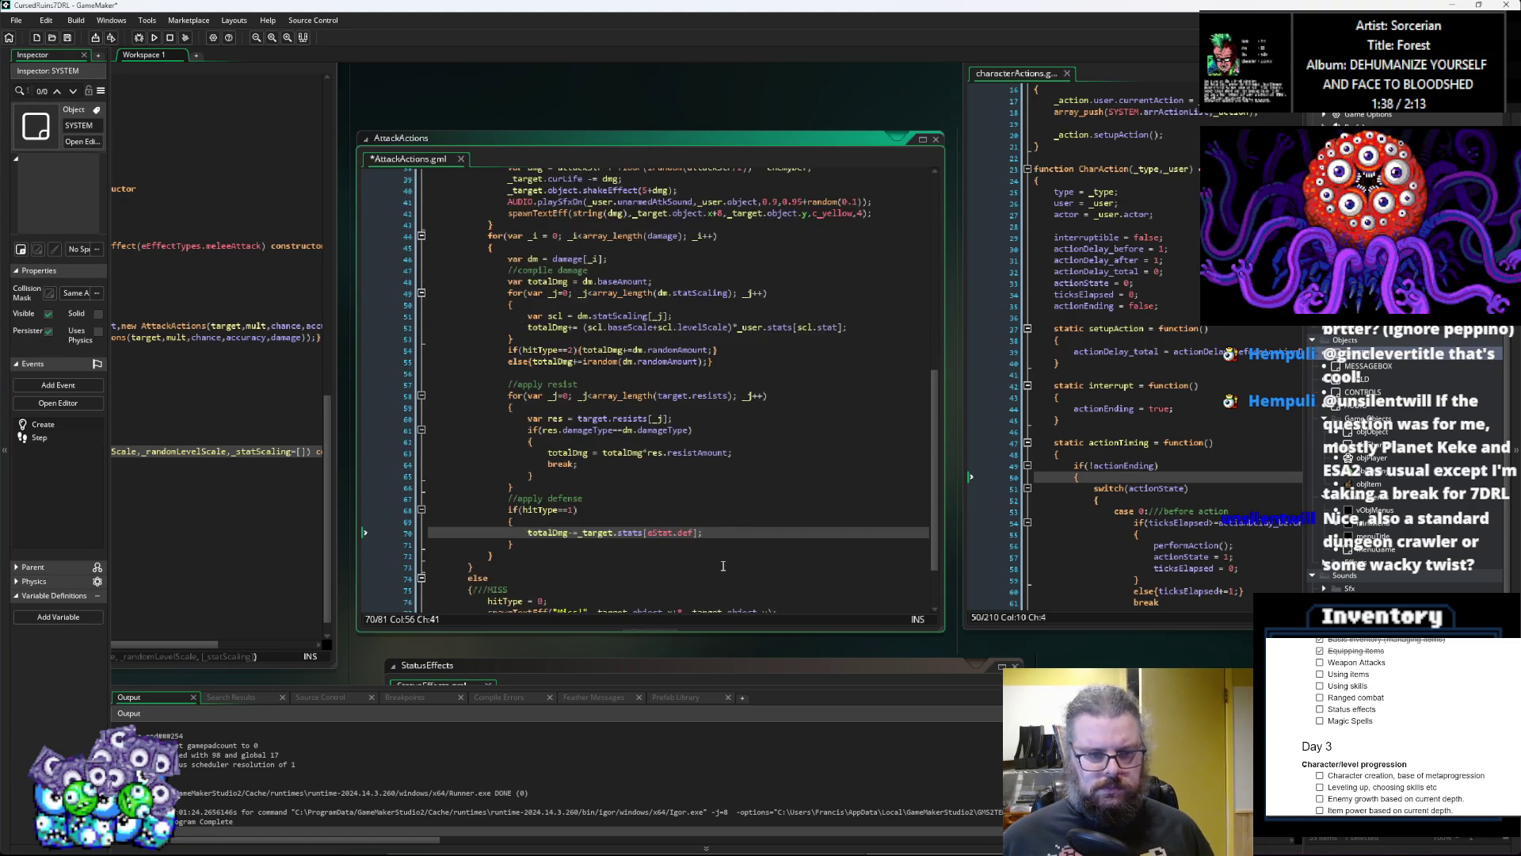
scroll(708, 547, "down", 1)
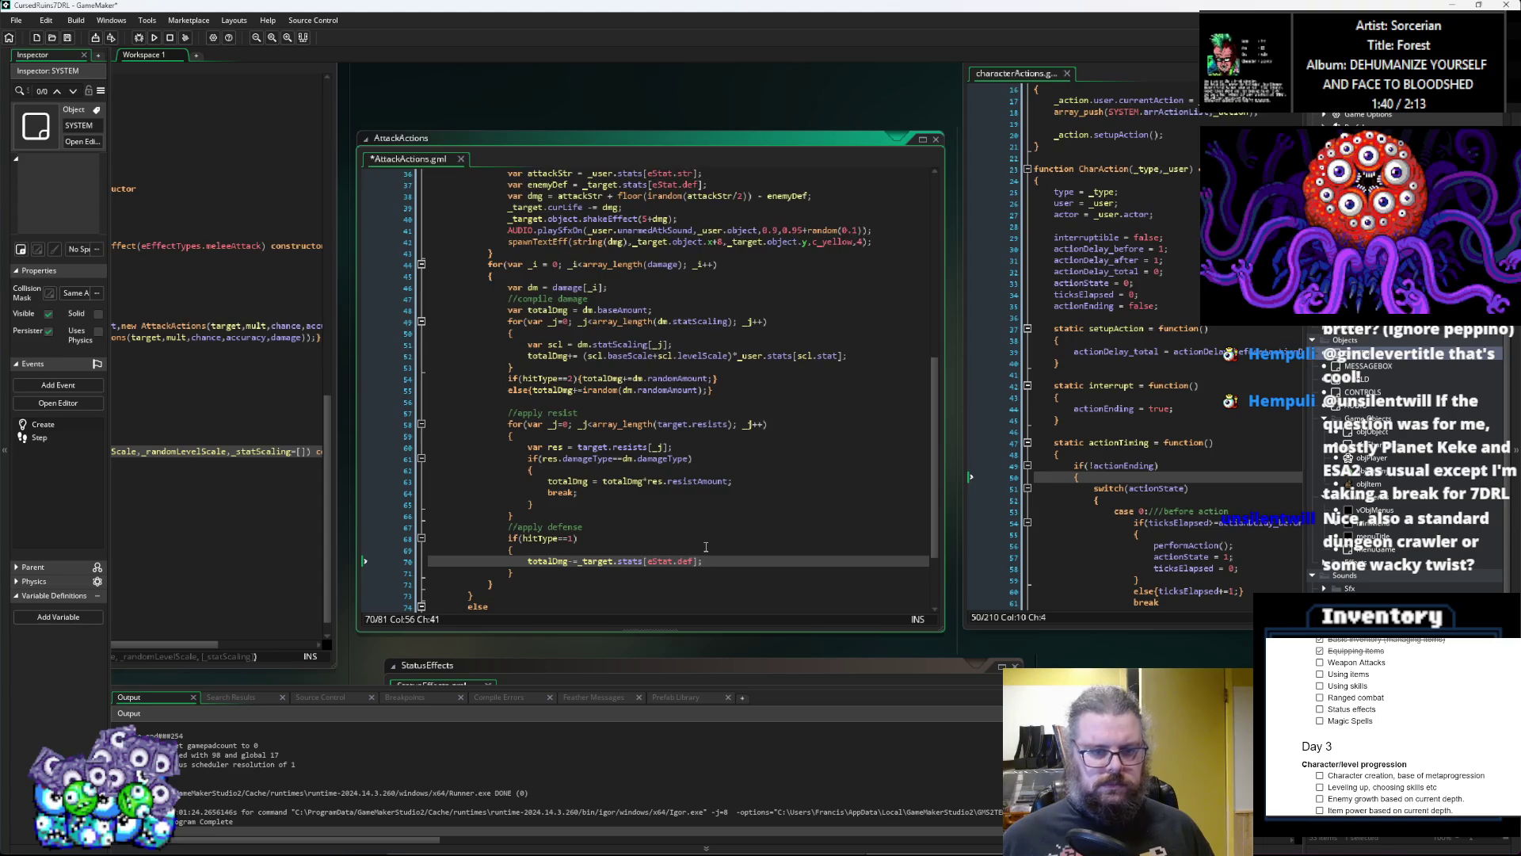
scroll(706, 546, "up", 2)
scroll(706, 546, "down", 2)
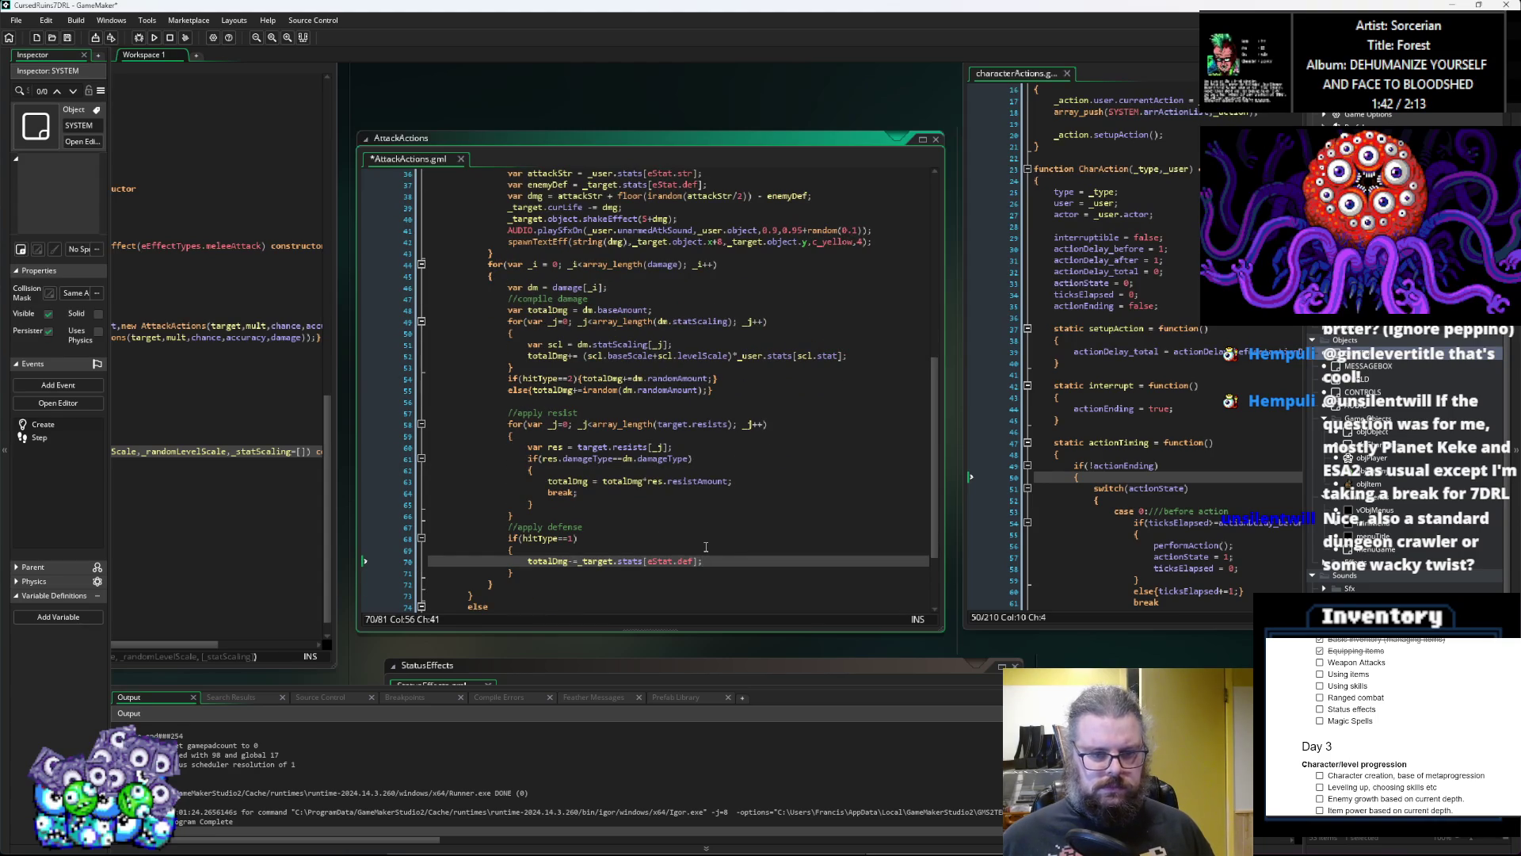
left_click(673, 584)
left_click(673, 572)
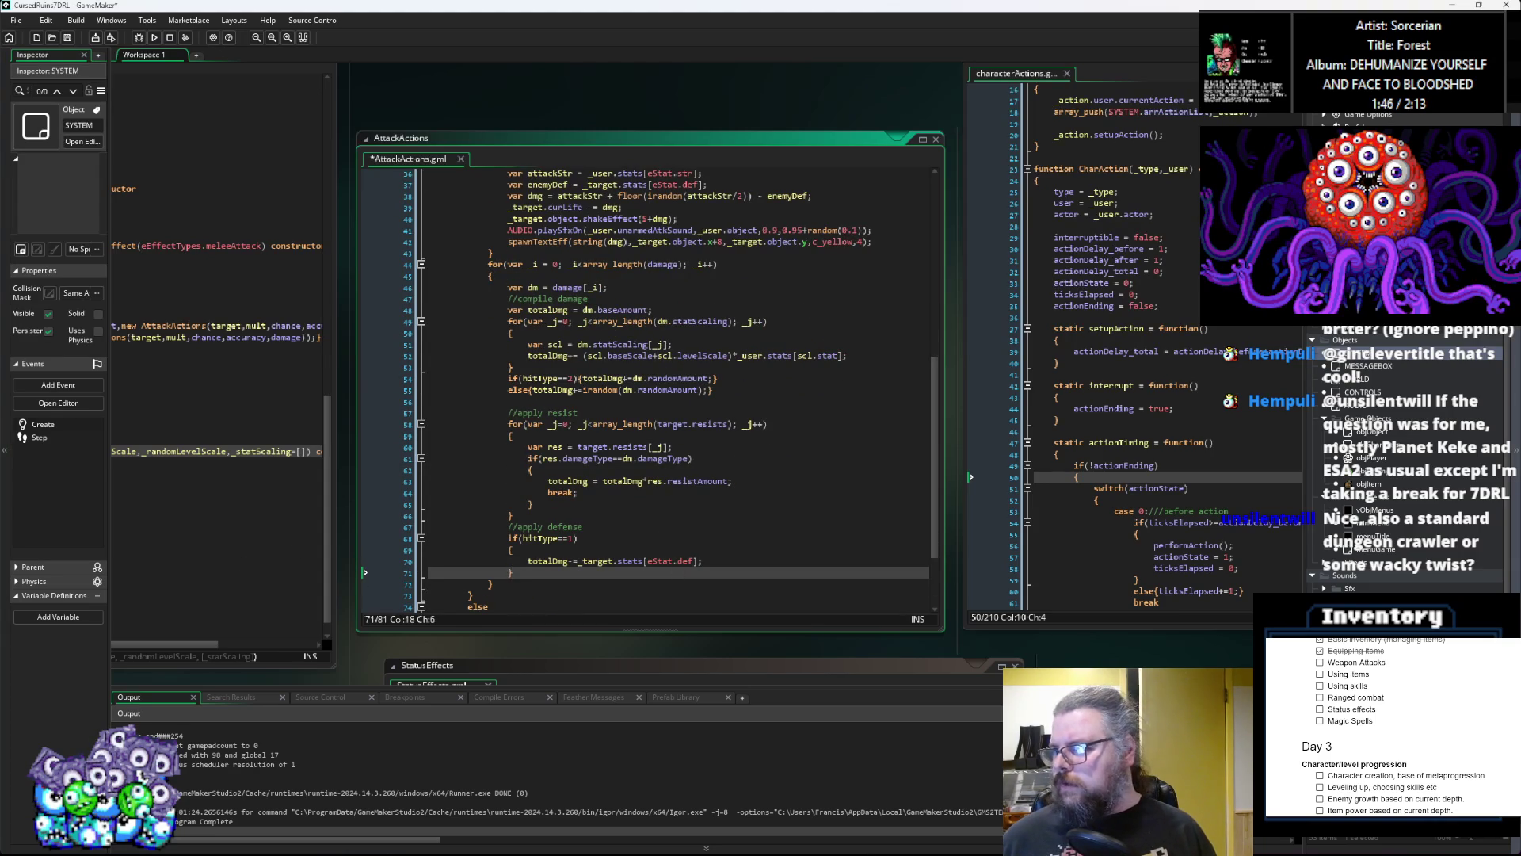
Step: In an enlarged Bfxr window, generate a new hit sound and try several waveforms
key("alt+Tab")
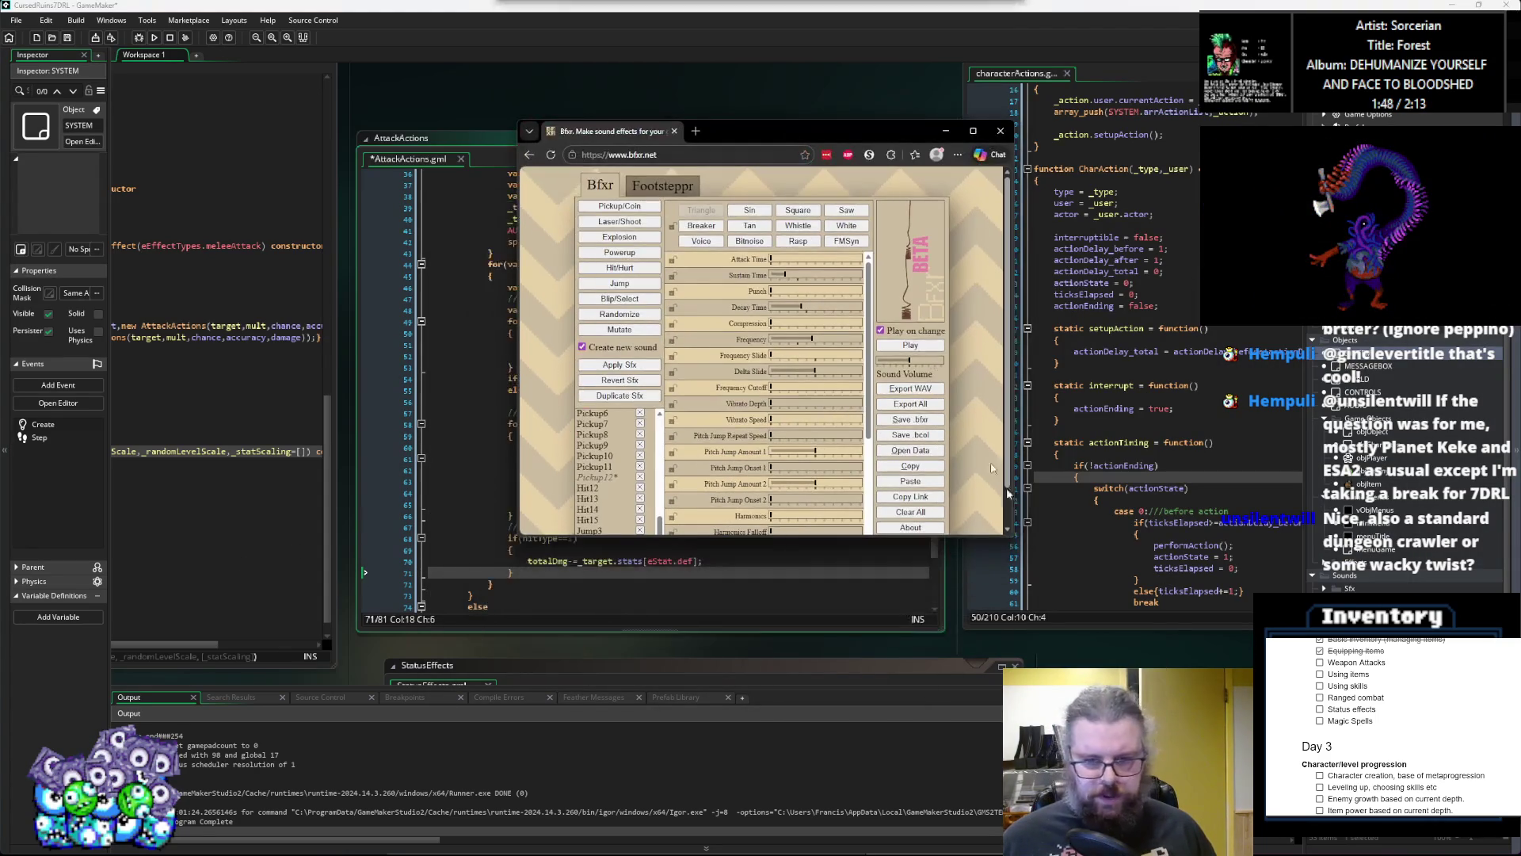
left_click_drag(1009, 536, 1164, 652)
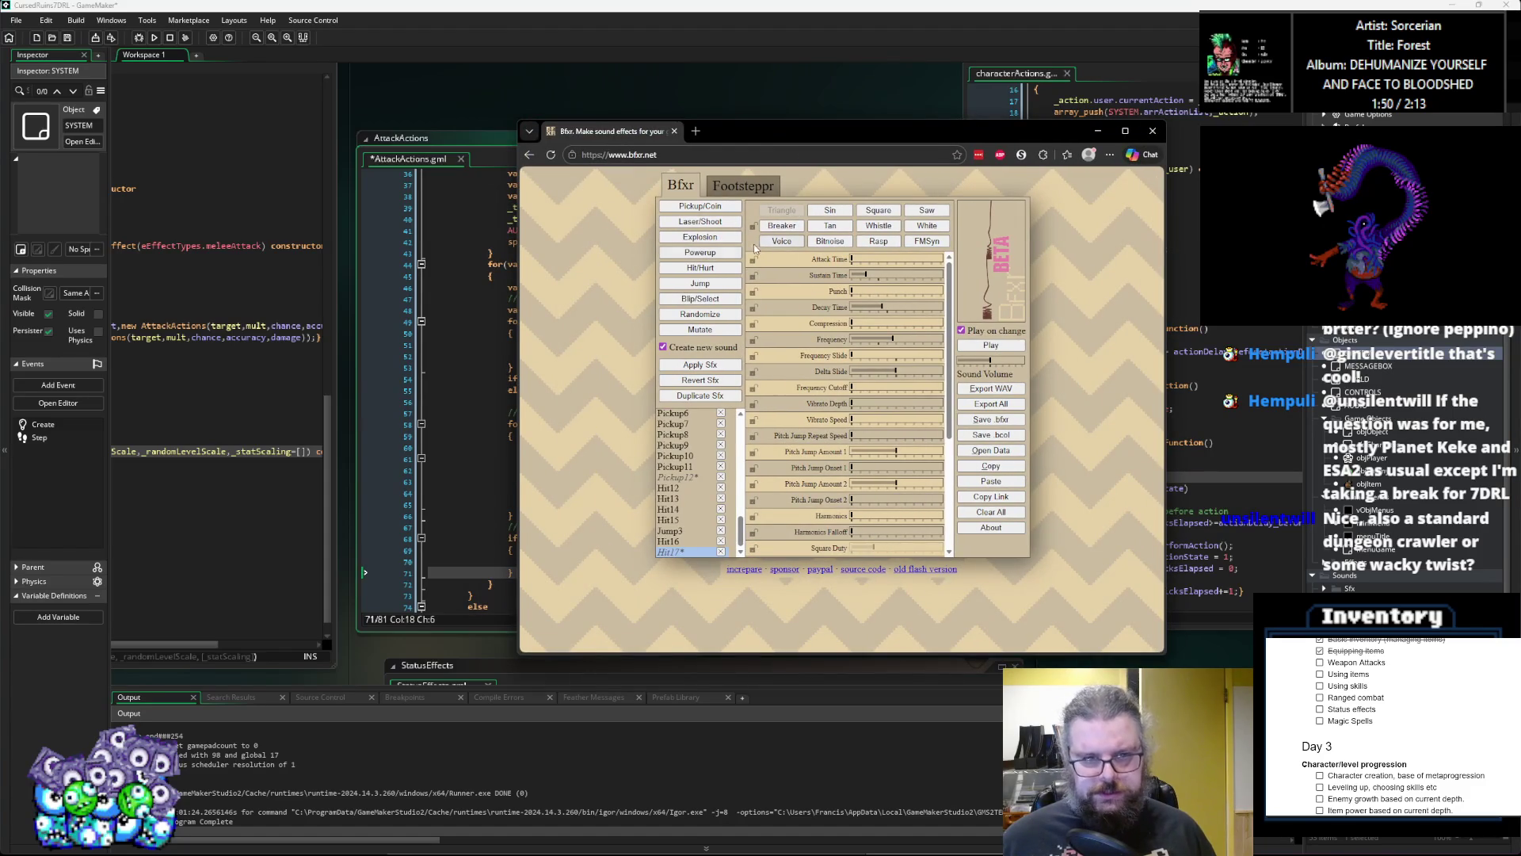
left_click(699, 268)
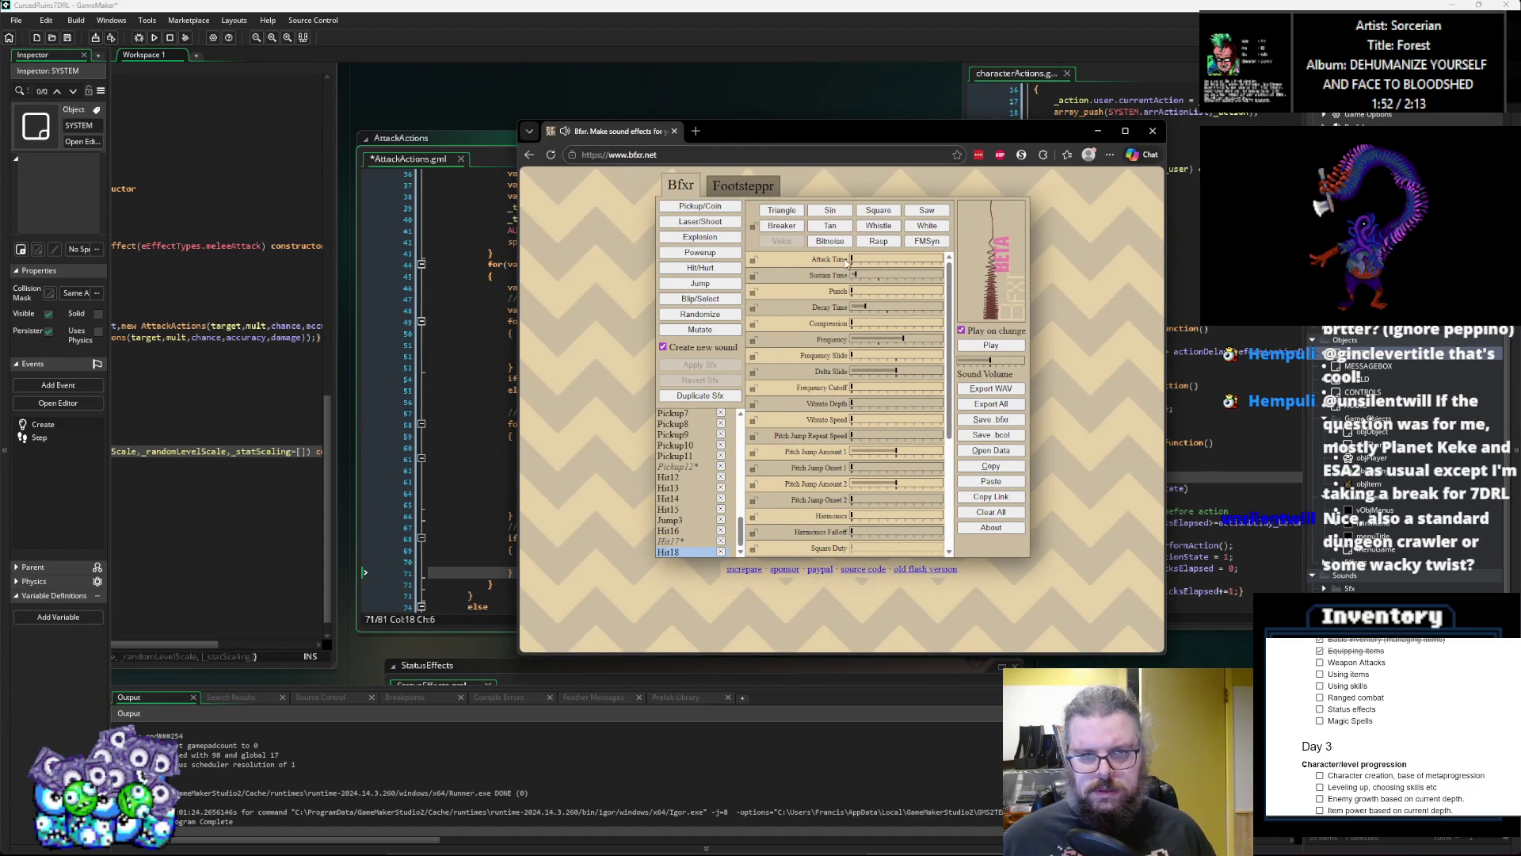
left_click_drag(912, 341, 924, 341)
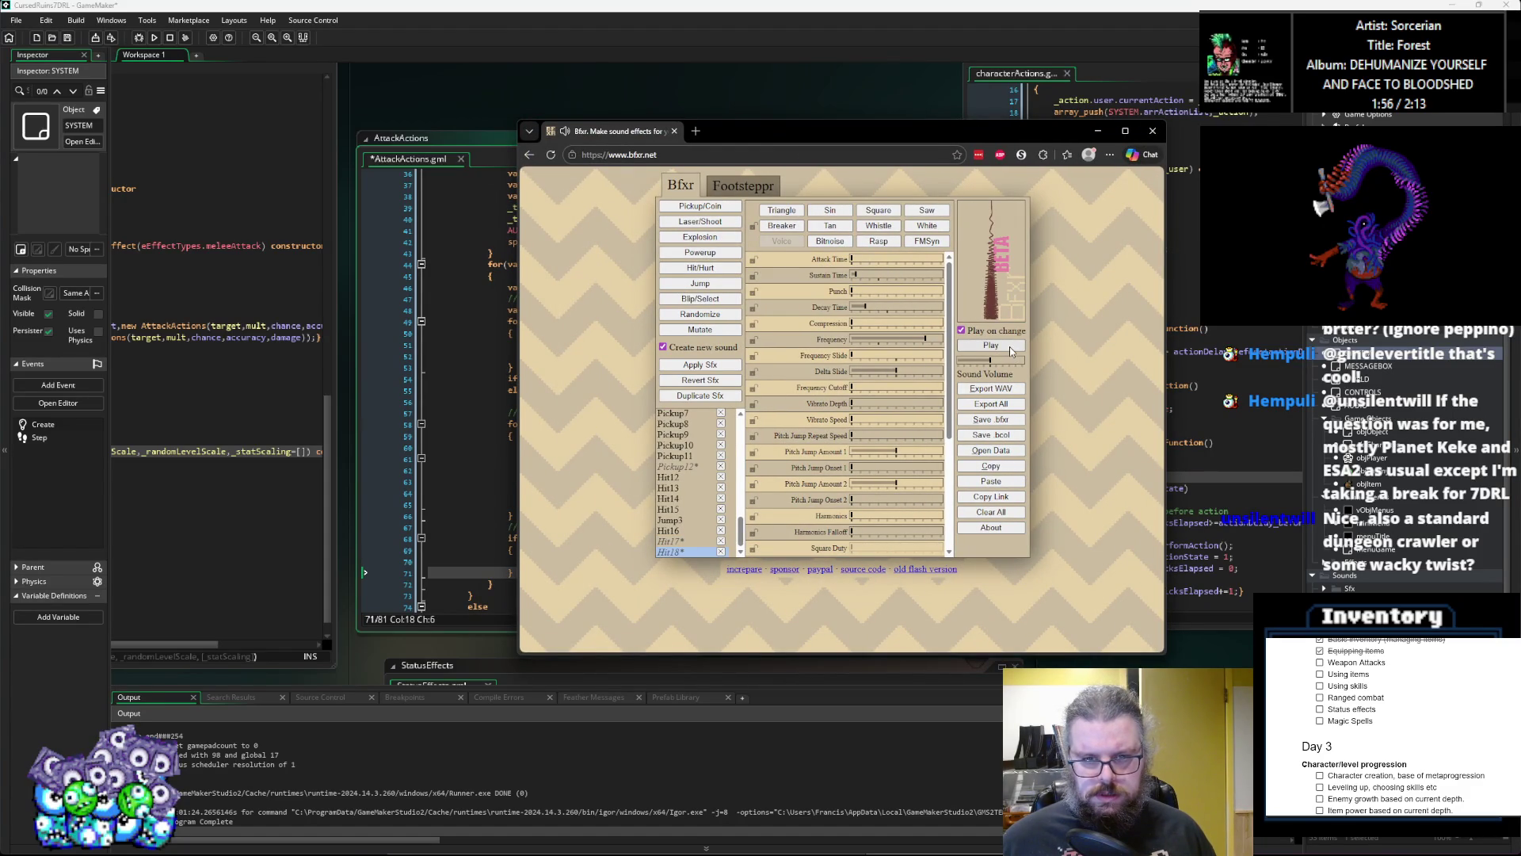
left_click(866, 275)
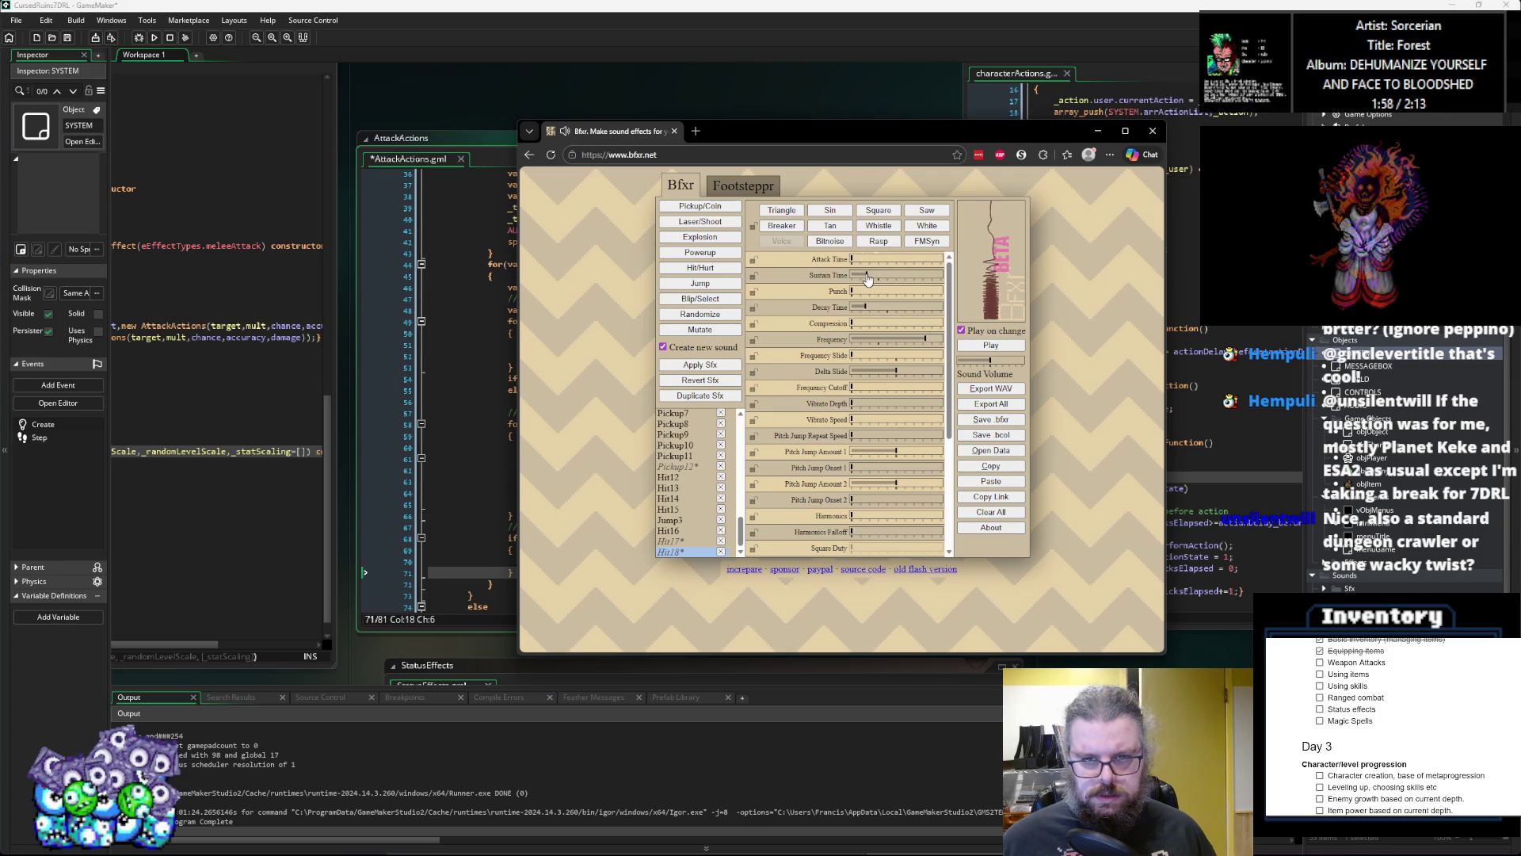
left_click(829, 211)
left_click(876, 211)
left_click(779, 212)
left_click(827, 211)
left_click(925, 211)
left_click(839, 230)
left_click(927, 212)
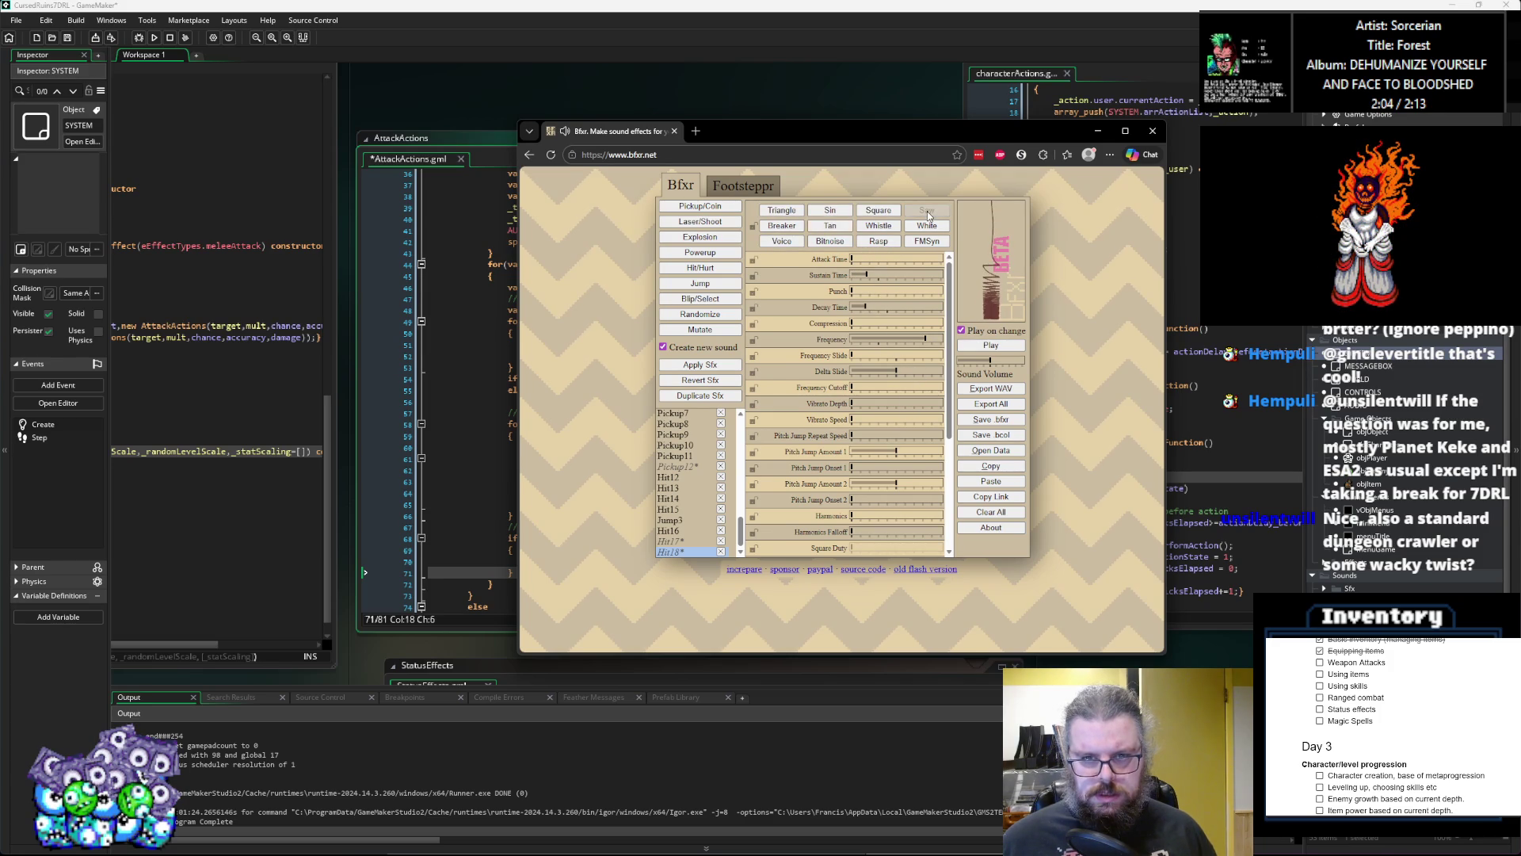
Step: Tune duty sweep, decay, pitch jump, frequency slide and delta slide, previewing the sound
scroll(879, 491, "down", 3)
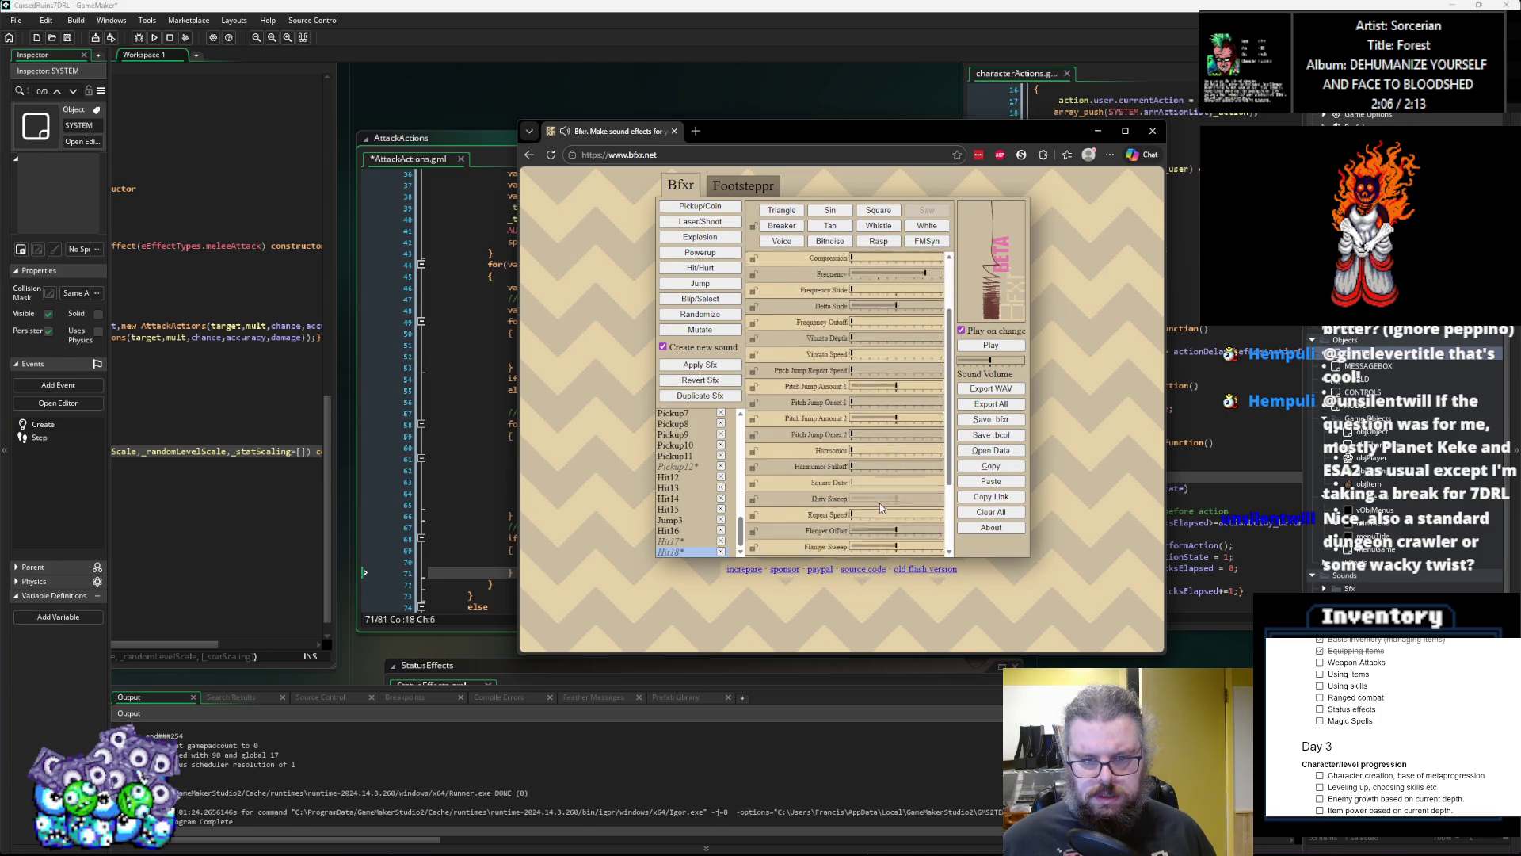
mouse_move(887, 445)
left_mouse_down()
mouse_move(862, 466)
mouse_move(940, 467)
left_mouse_up()
scroll(939, 466, "up", 3)
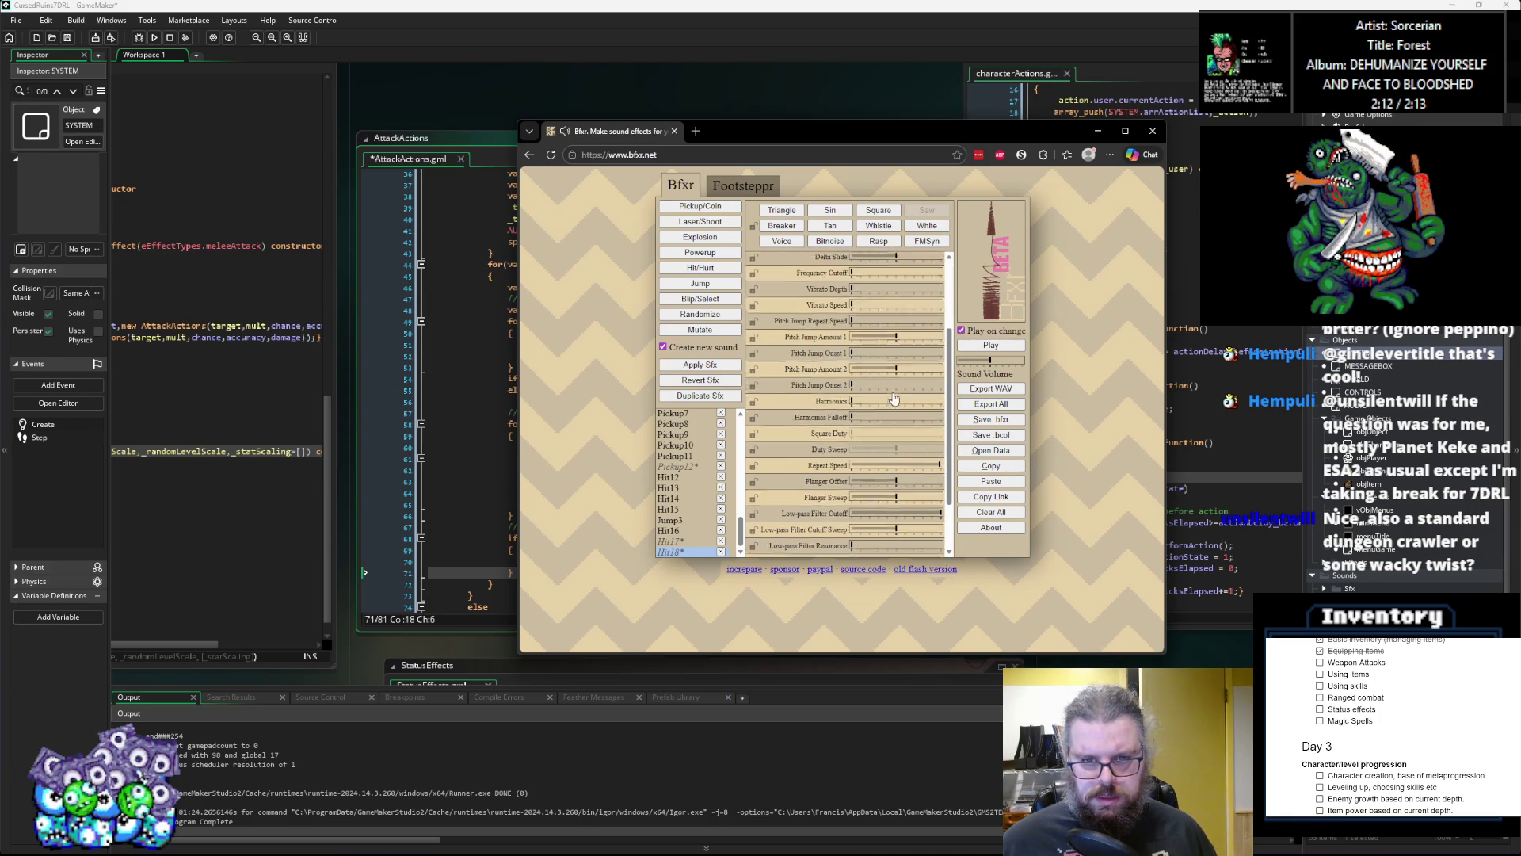
left_click_drag(865, 306, 876, 313)
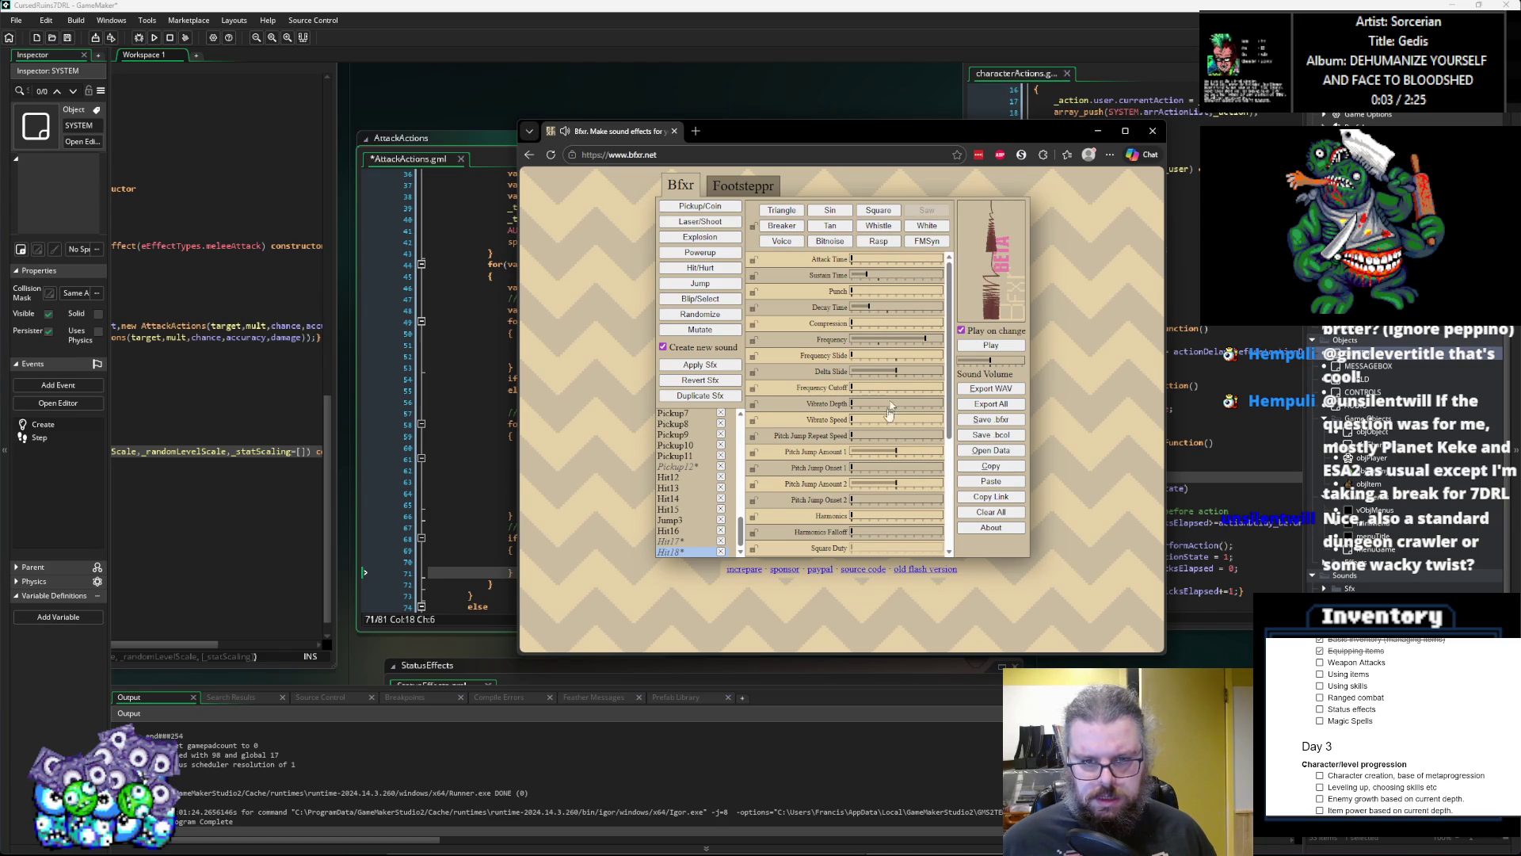
scroll(906, 376, "down", 3)
mouse_move(898, 334)
left_mouse_down()
mouse_move(933, 339)
mouse_move(864, 339)
mouse_move(916, 337)
mouse_move(893, 337)
mouse_move(898, 358)
mouse_move(903, 339)
mouse_move(876, 341)
mouse_move(905, 358)
mouse_move(922, 342)
mouse_move(880, 374)
left_mouse_up()
scroll(902, 339, "up", 3)
left_click(878, 339)
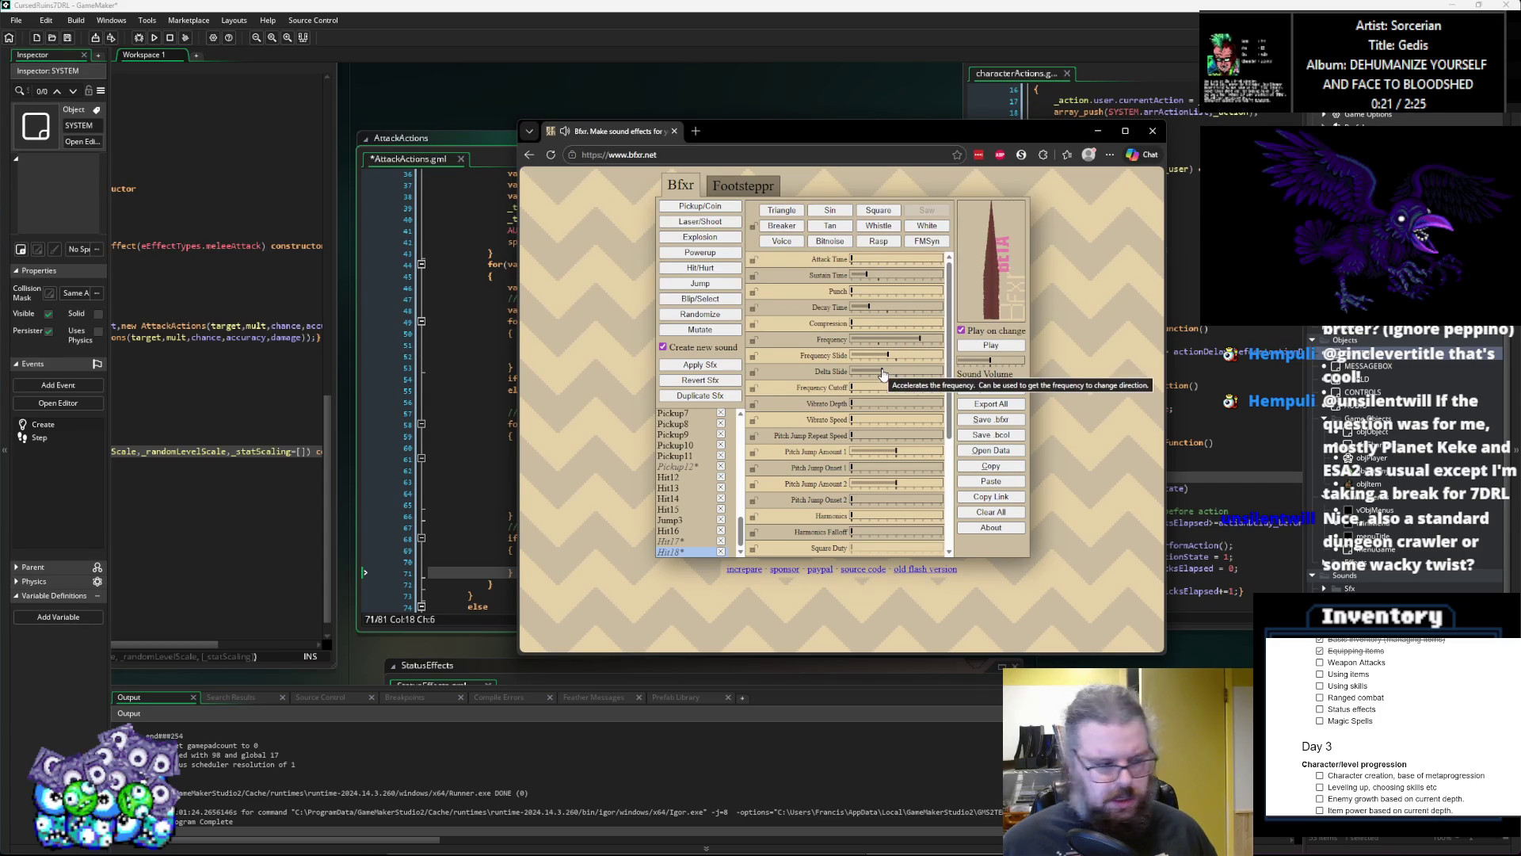
left_click(990, 349)
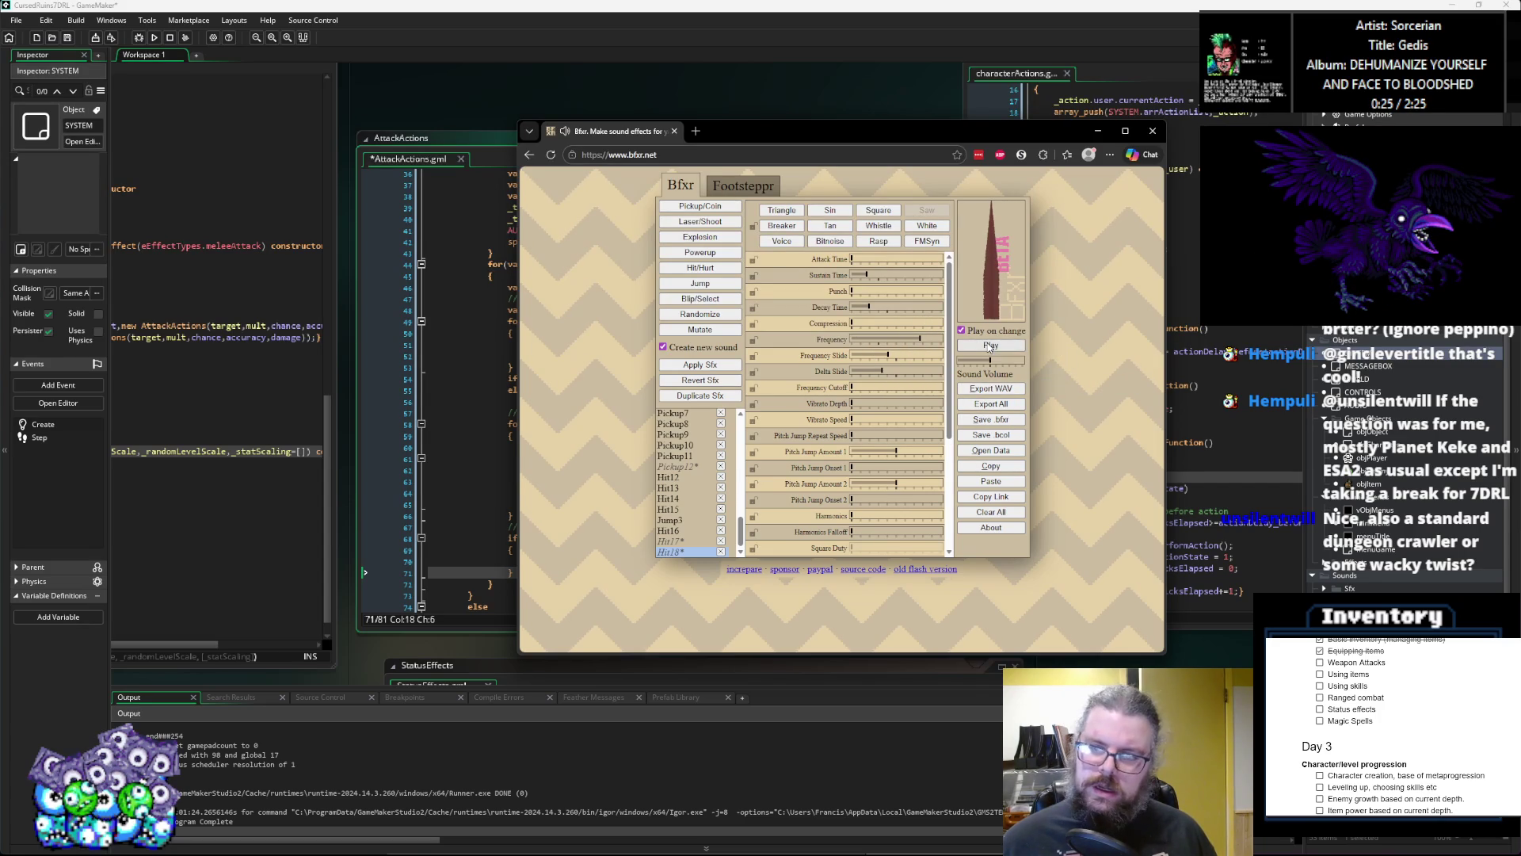
left_click_drag(919, 341, 913, 344)
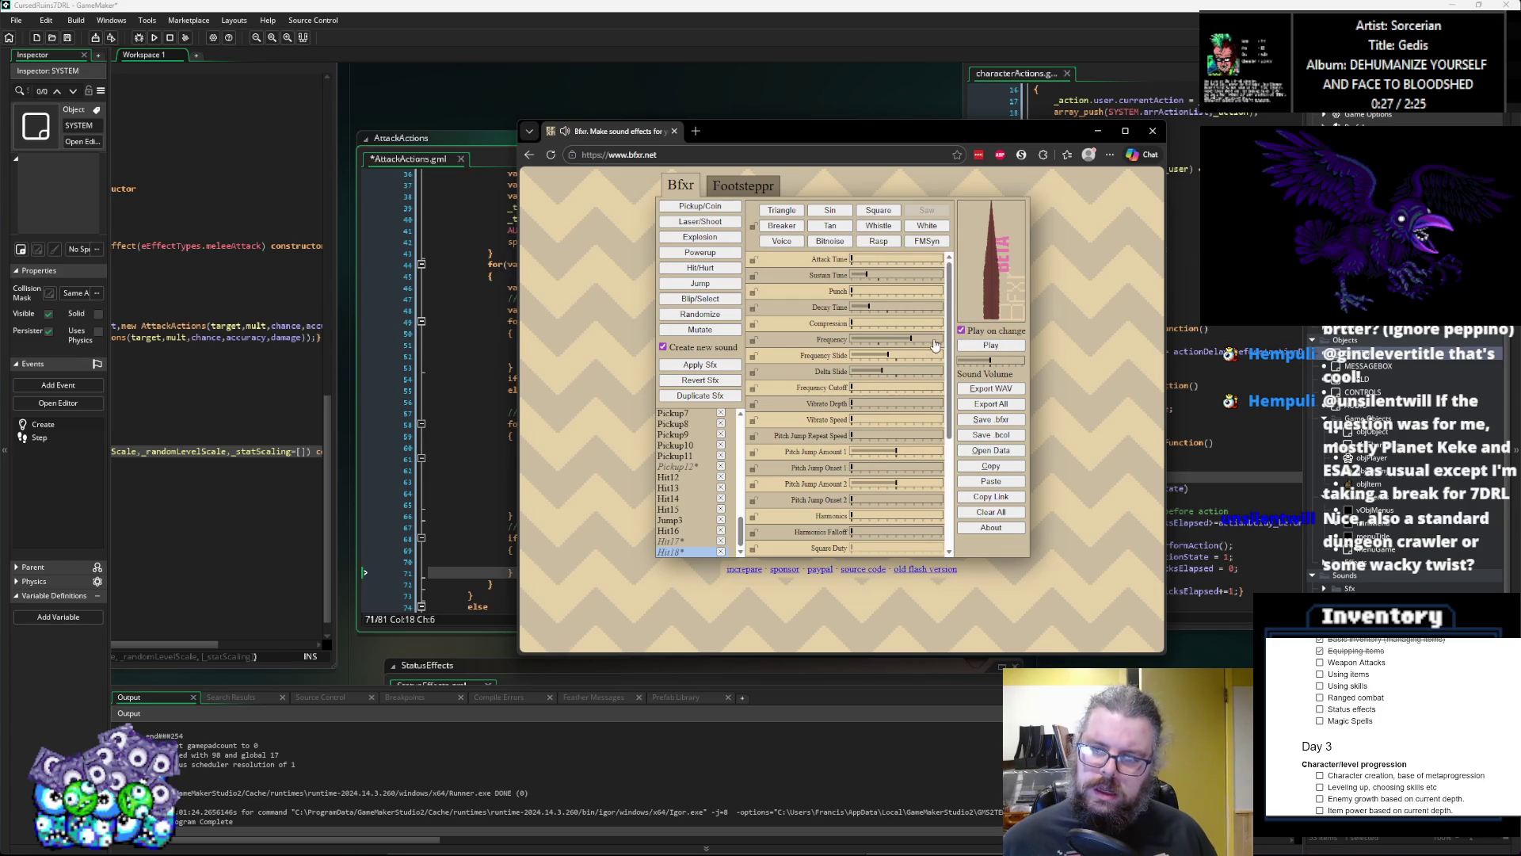
left_click(923, 356)
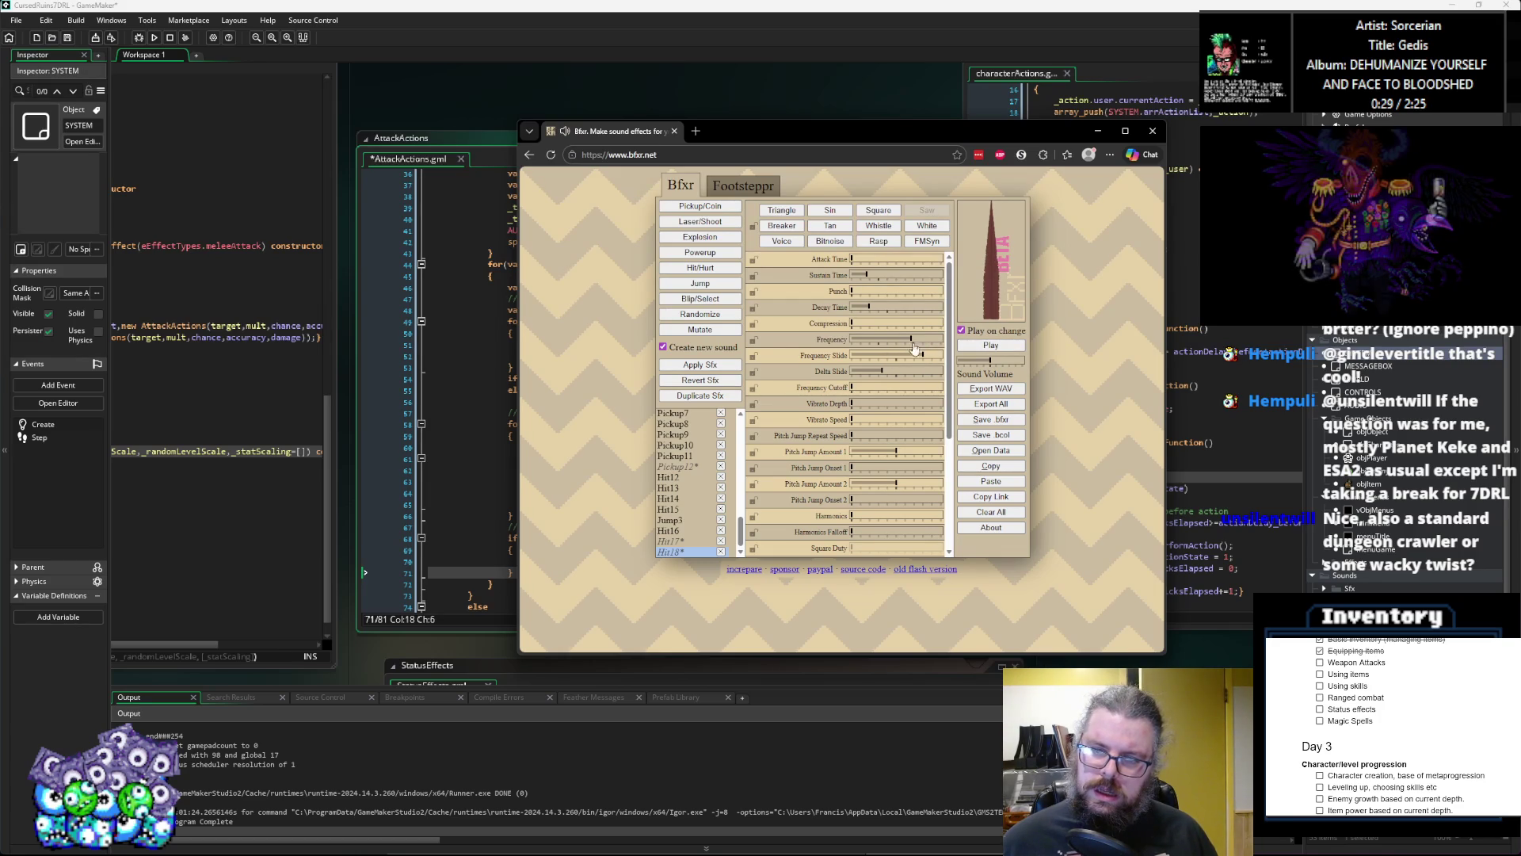
left_click_drag(923, 364, 919, 361)
left_click(900, 355)
left_click(873, 373)
mouse_move(873, 376)
left_mouse_down()
mouse_move(926, 378)
mouse_move(861, 375)
left_mouse_up()
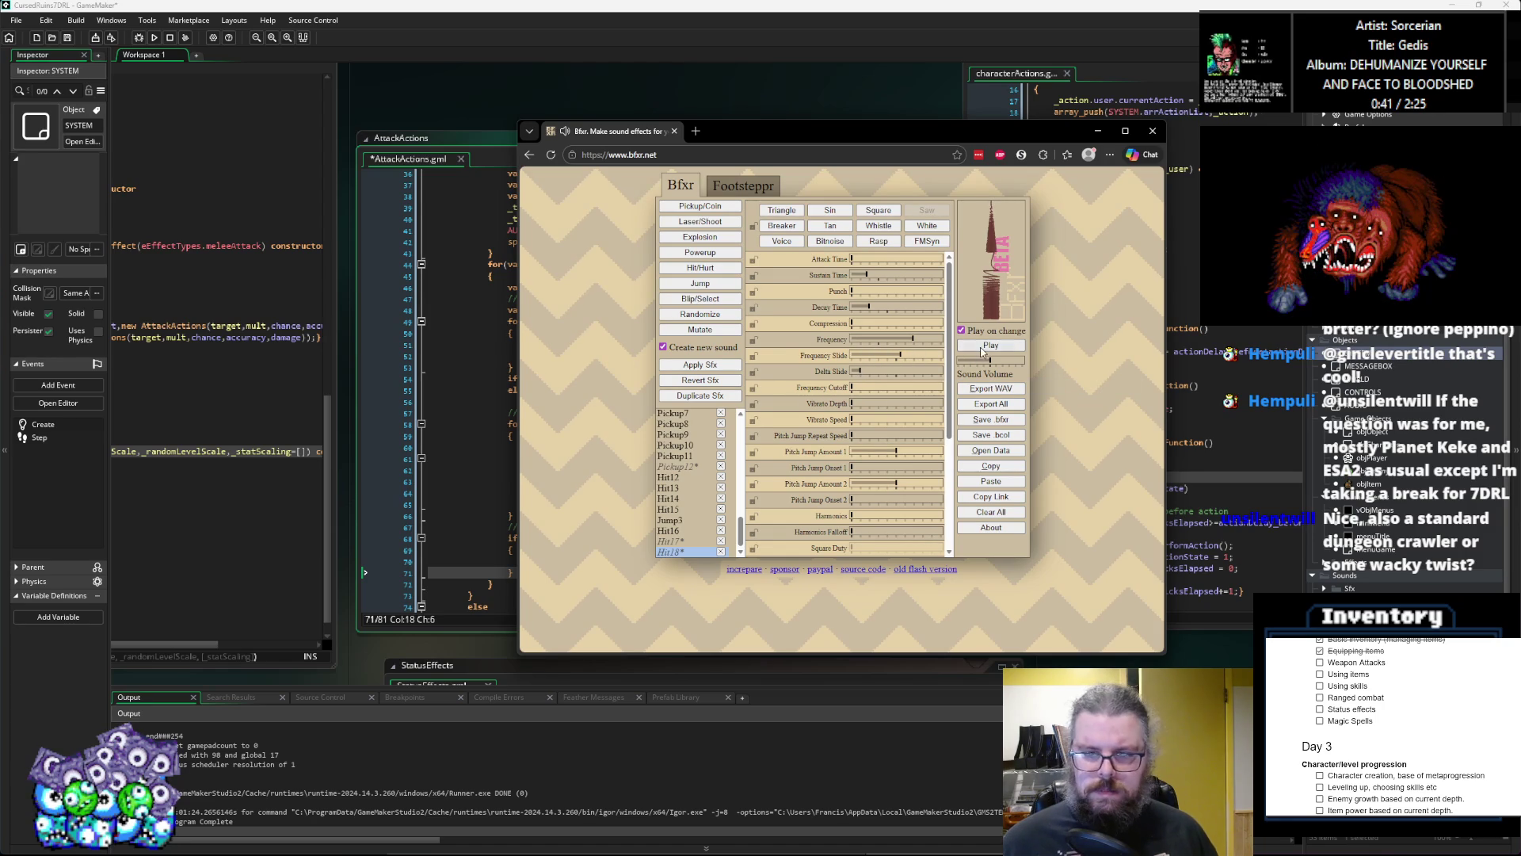
Step: Settle on the Tan waveform, preview, and export the sound as Hit18.wav
left_click(927, 226)
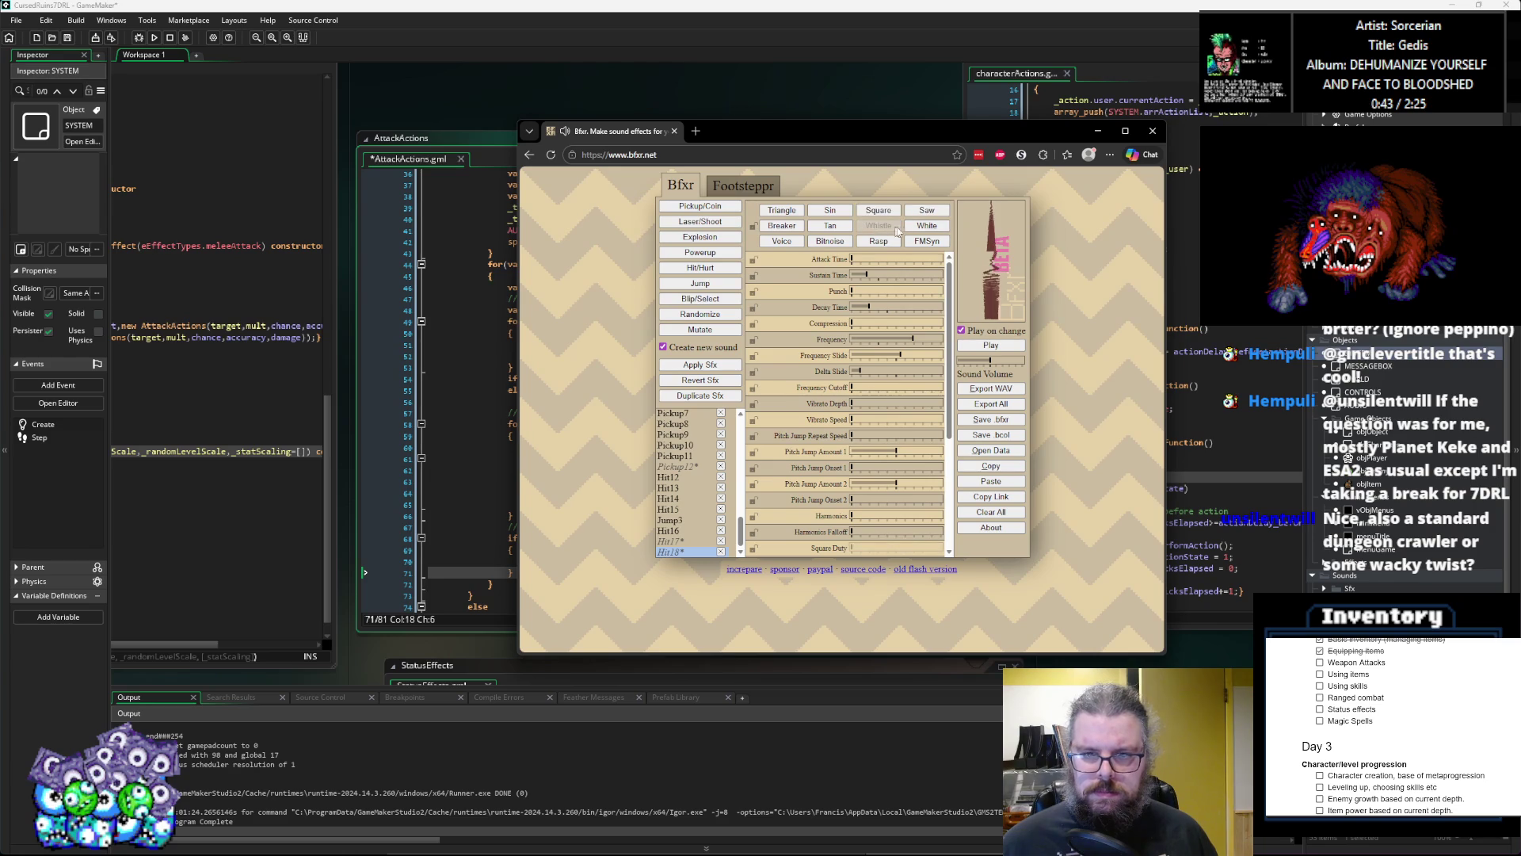
left_click(831, 227)
left_click(783, 227)
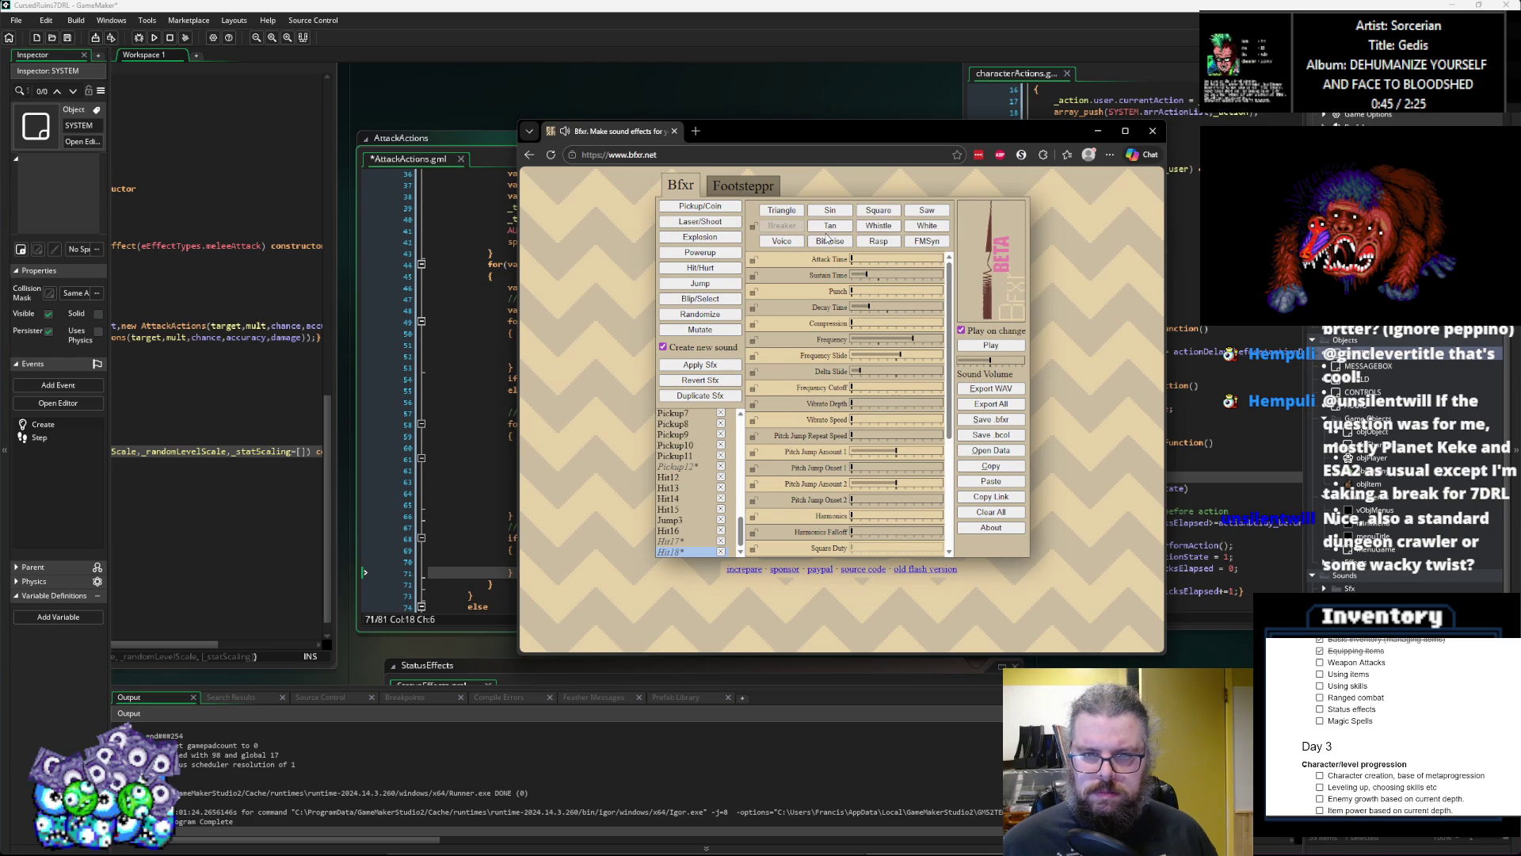
left_click(830, 226)
left_click(828, 241)
left_click(792, 242)
left_click(784, 215)
left_click(829, 226)
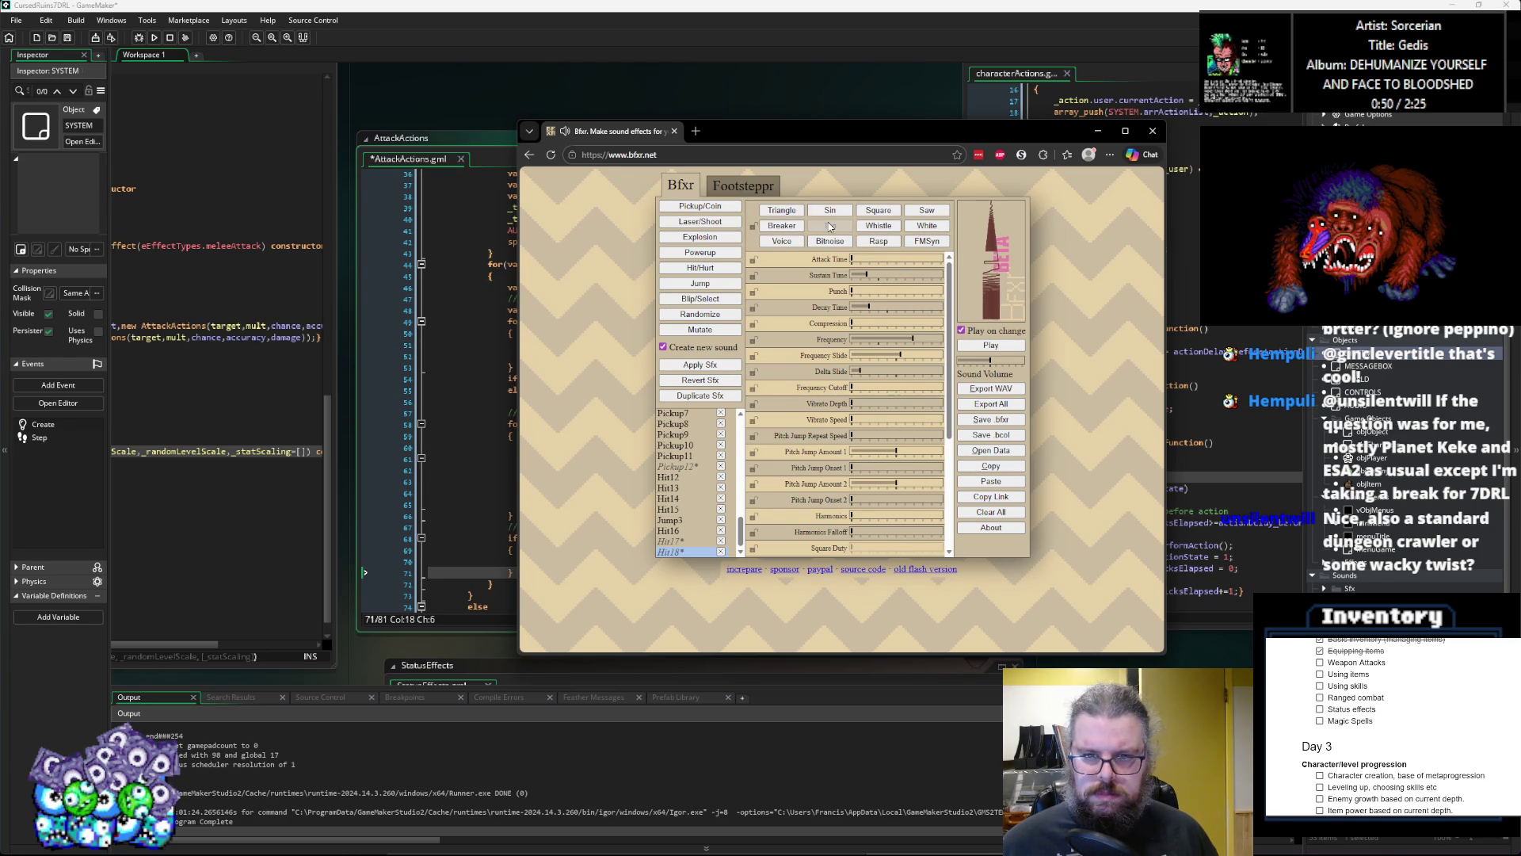
left_click(1000, 348)
left_click(984, 388)
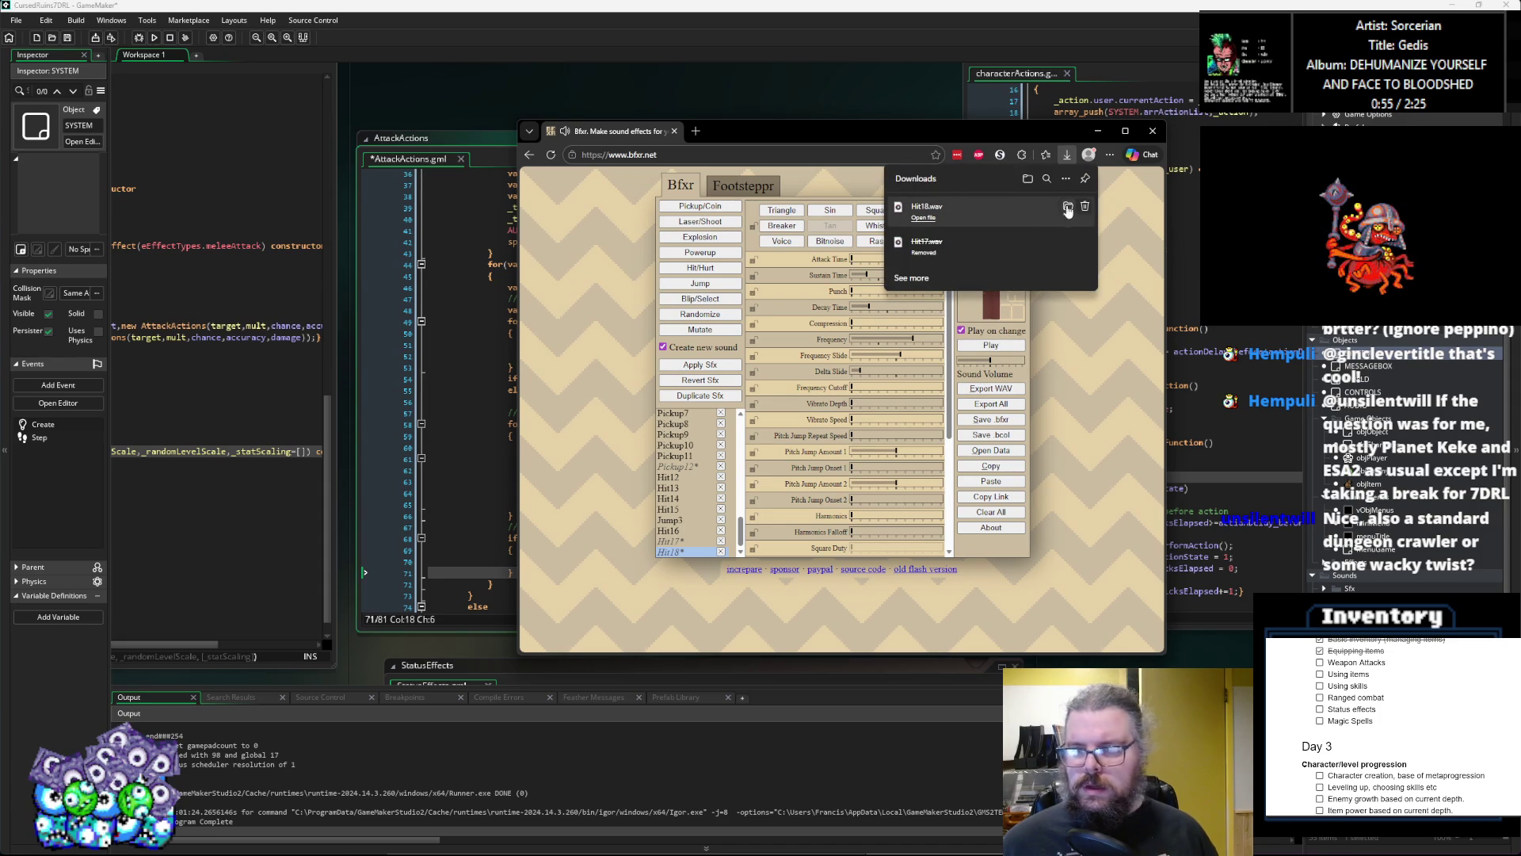
left_click(1068, 206)
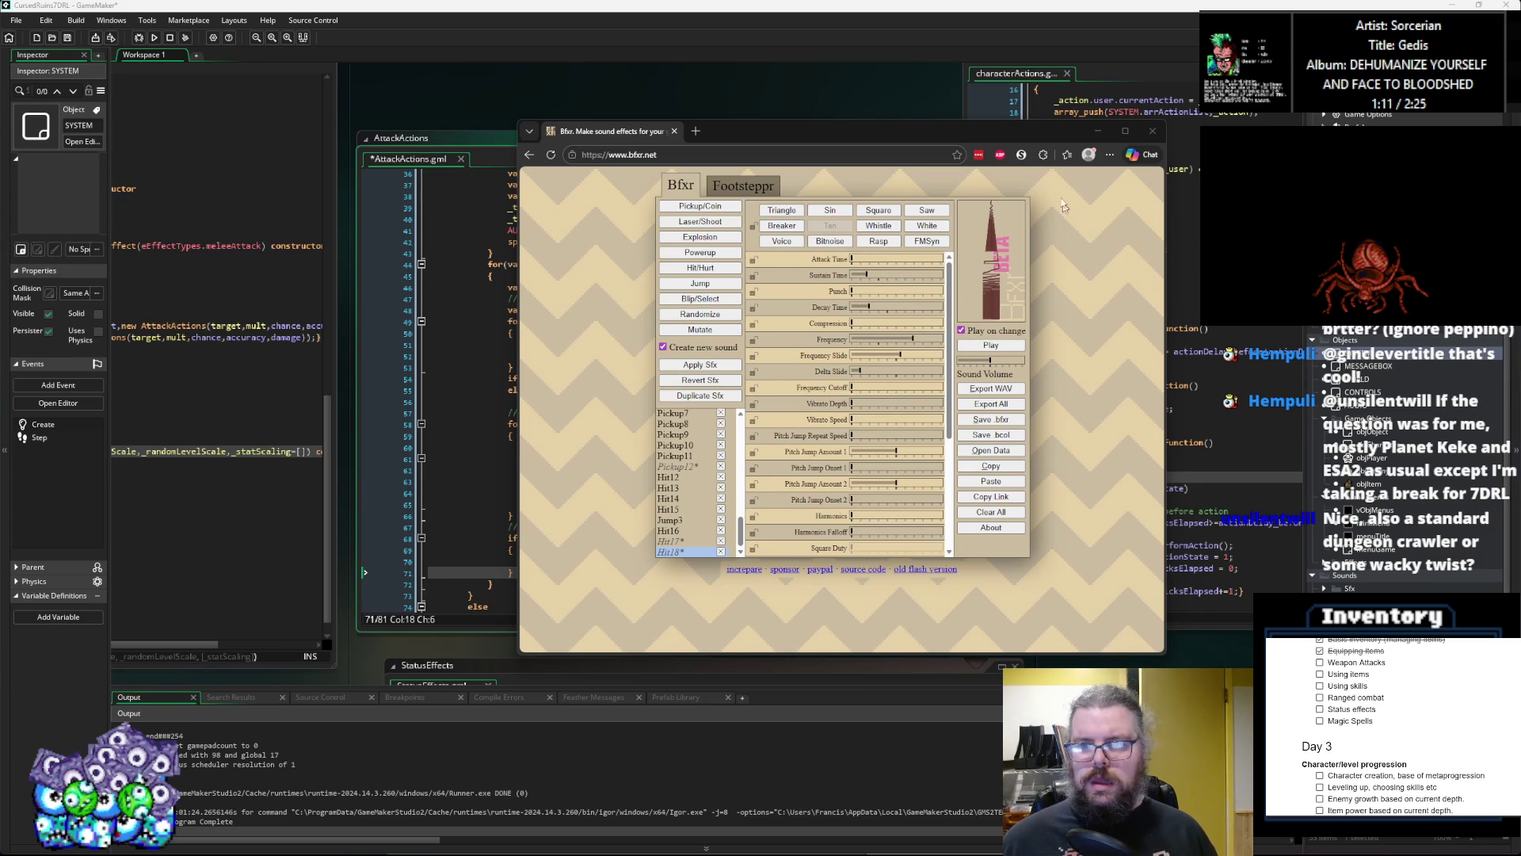
left_click(1098, 131)
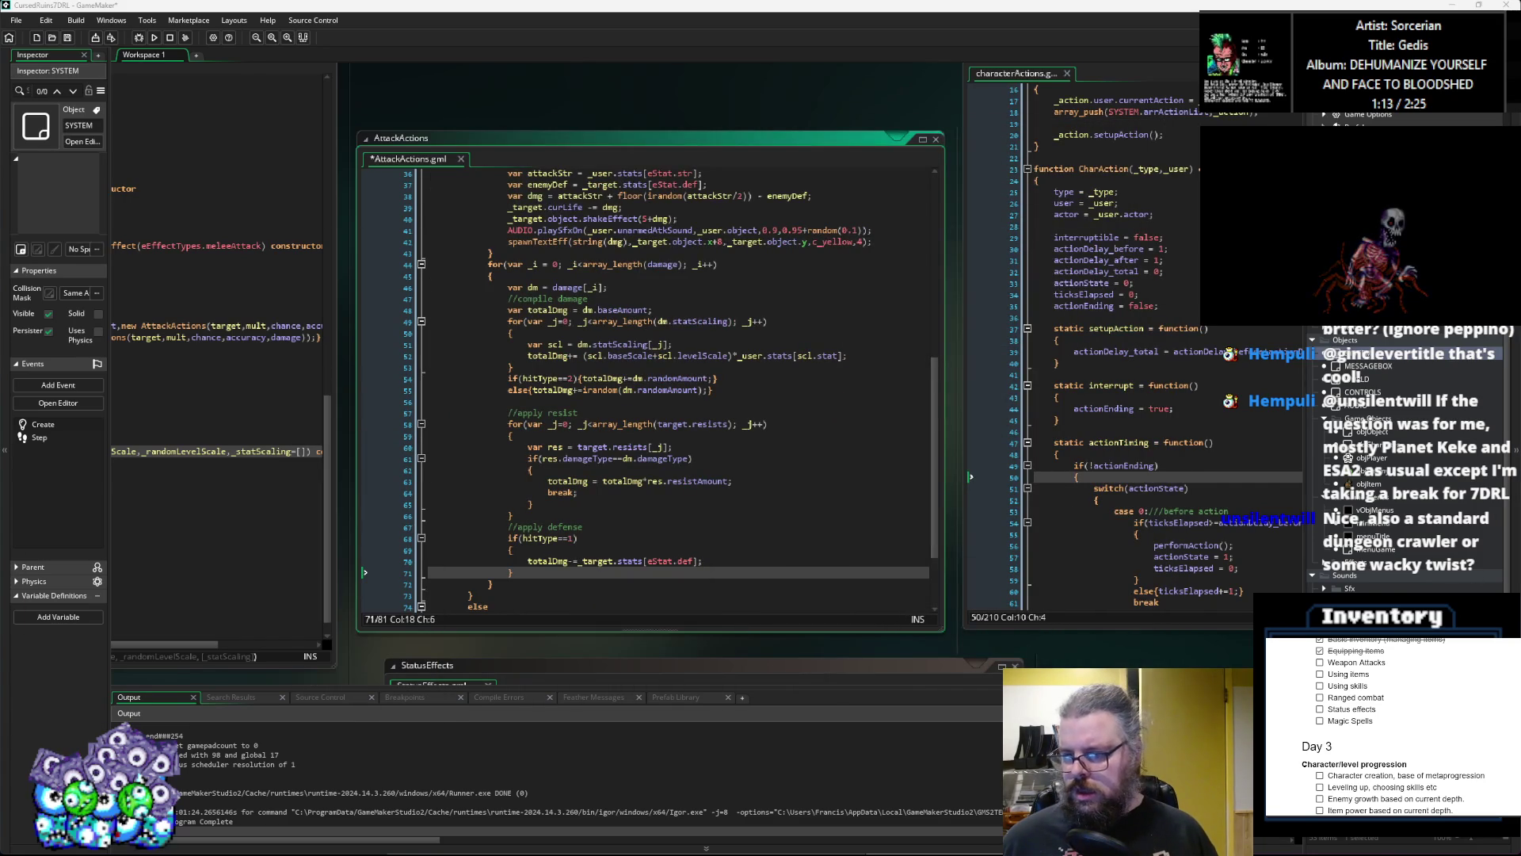
Step: Import the exported WAV into the Sfx sound folder and rename it sndRicochet
left_click(1409, 480)
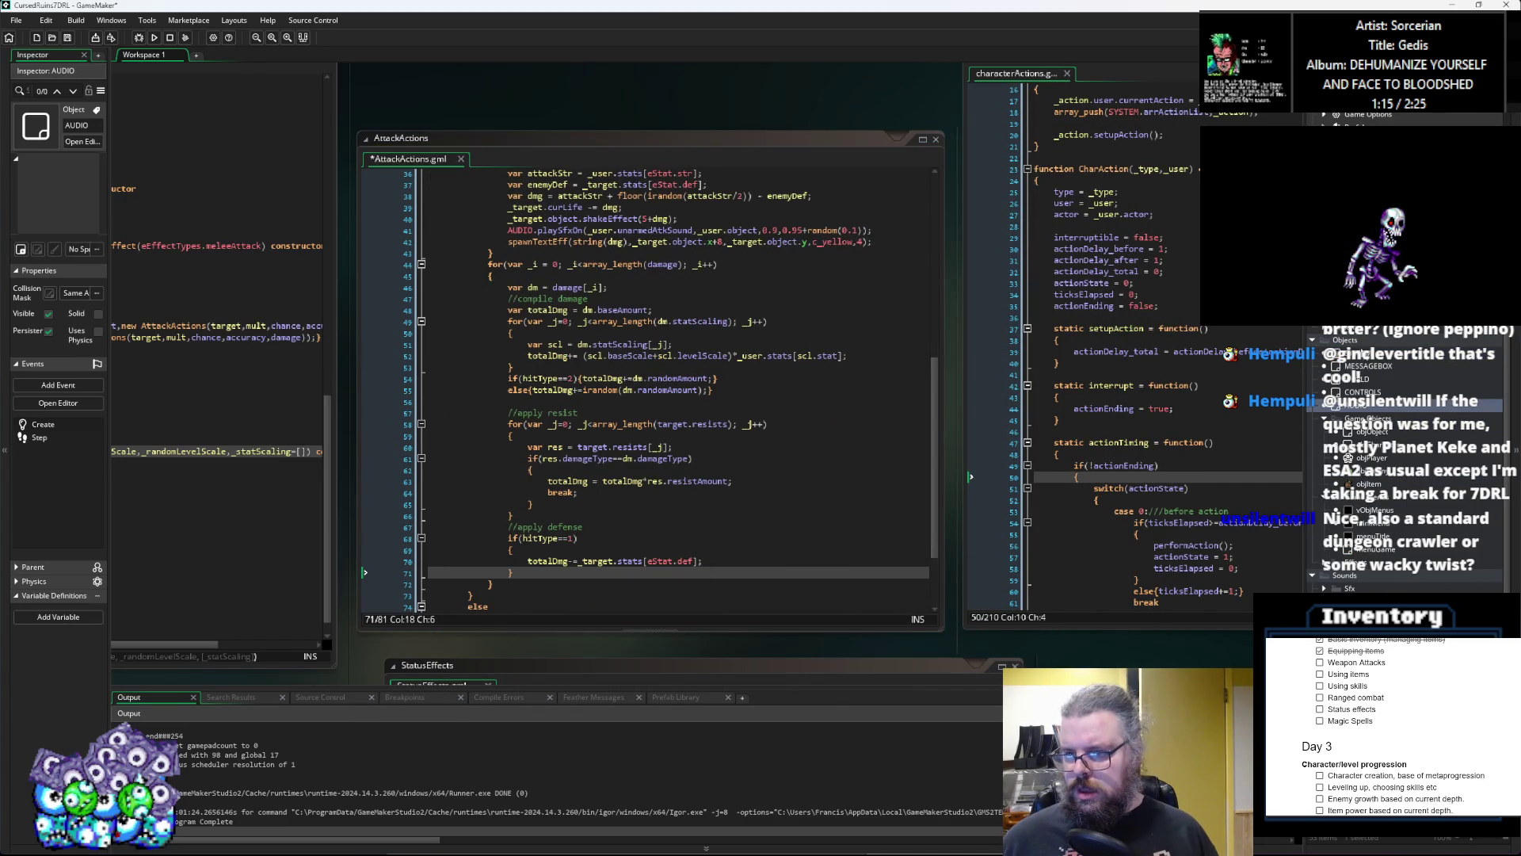
scroll(1407, 467, "up", 2)
scroll(1407, 467, "down", 2)
left_click(1324, 588)
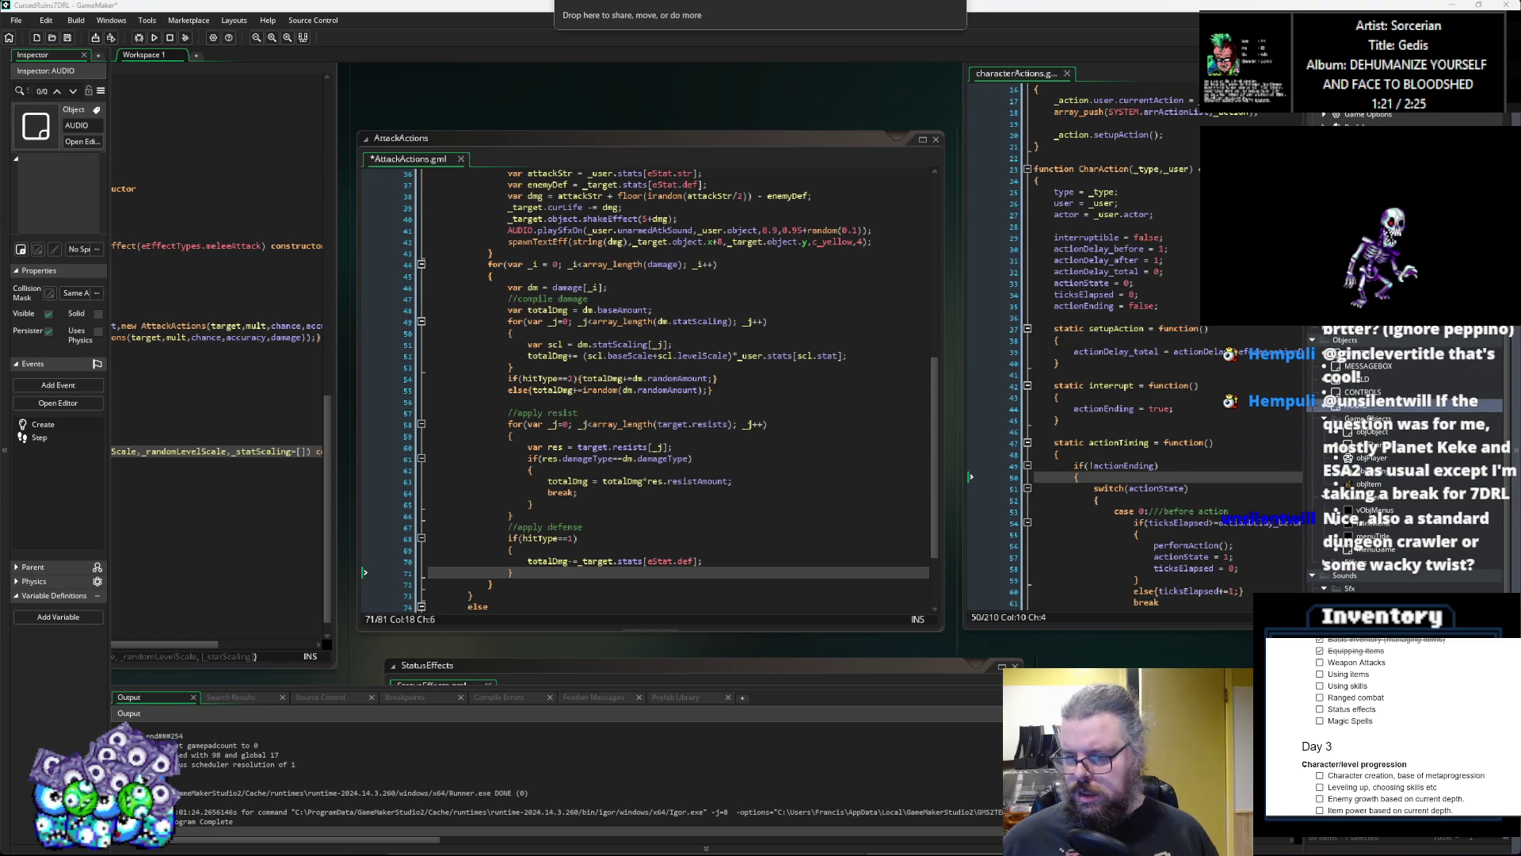
left_click_drag(1363, 600, 237, 356)
left_click(132, 244)
type("snd")
Step: Set sndRicochet's channel format to 3D and close the sound editor
left_click(212, 450)
left_click(171, 482)
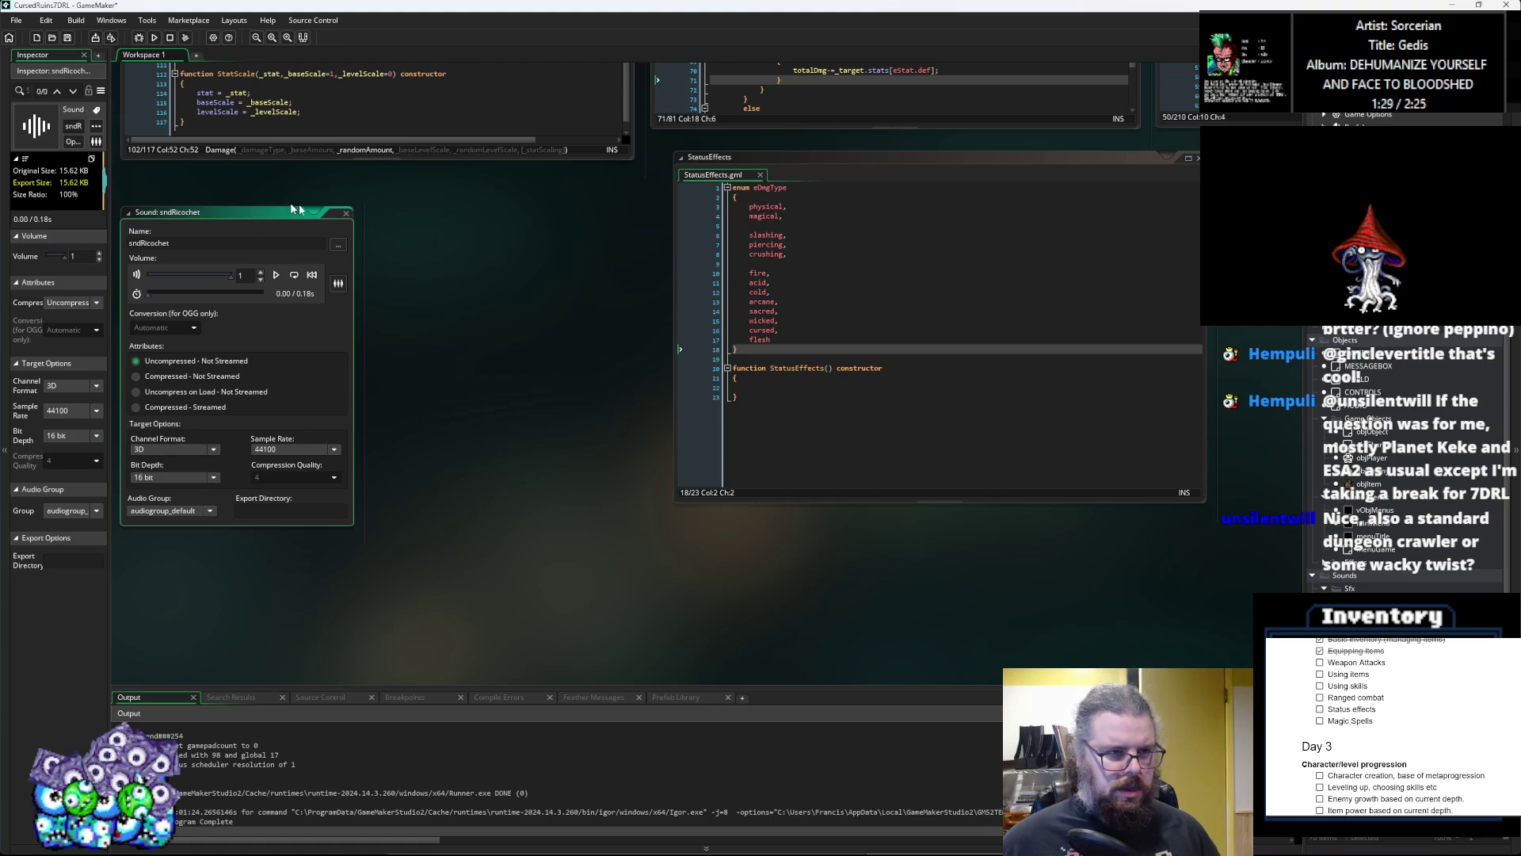
left_click(346, 214)
left_click(634, 372)
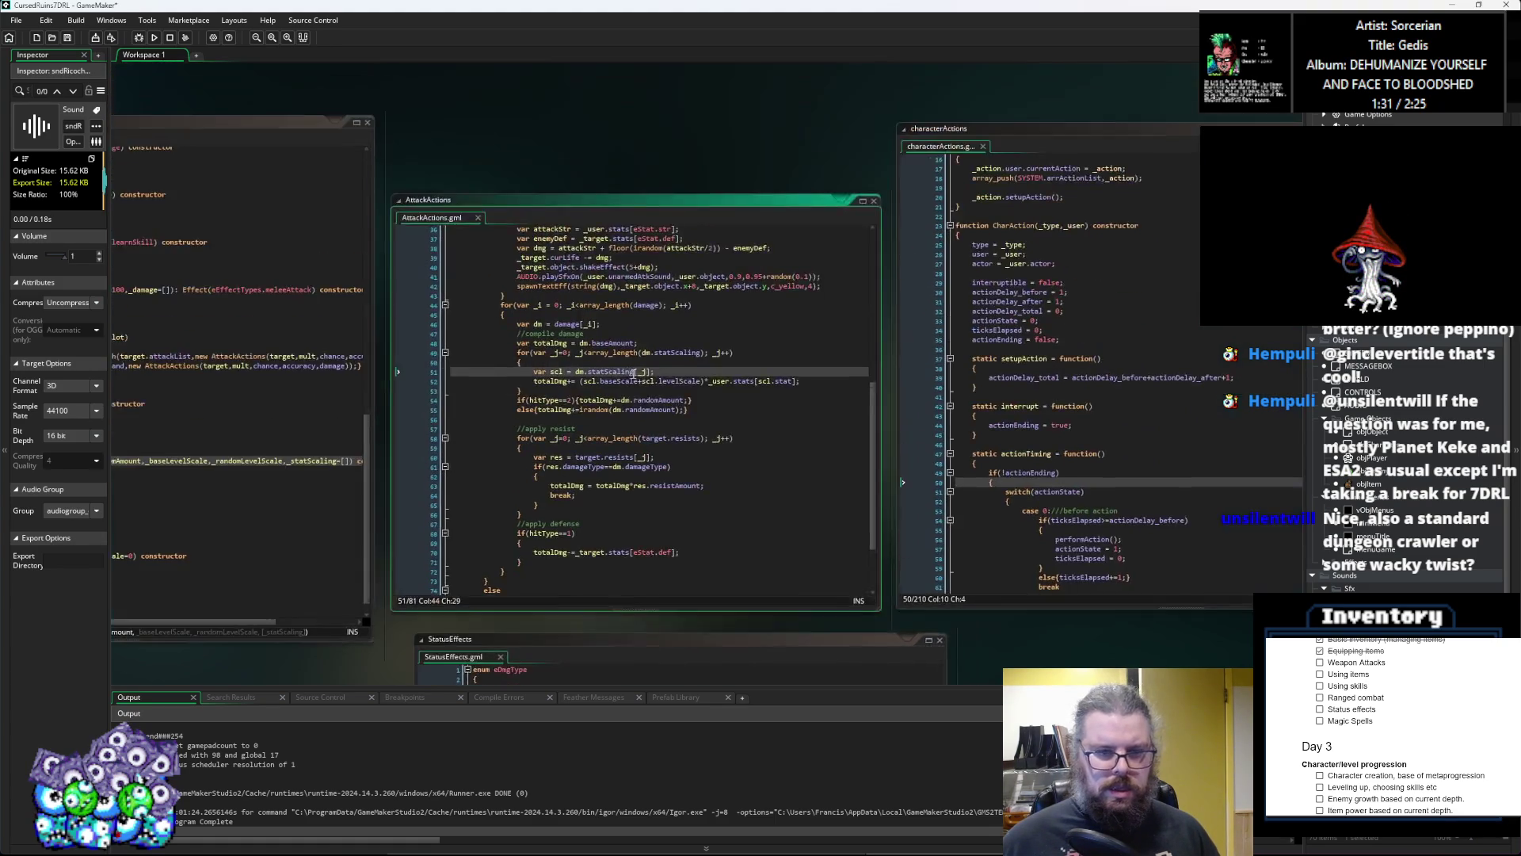
Step: Add a new line starting with 'if' inside the hitType==1 defense block
left_click(632, 485)
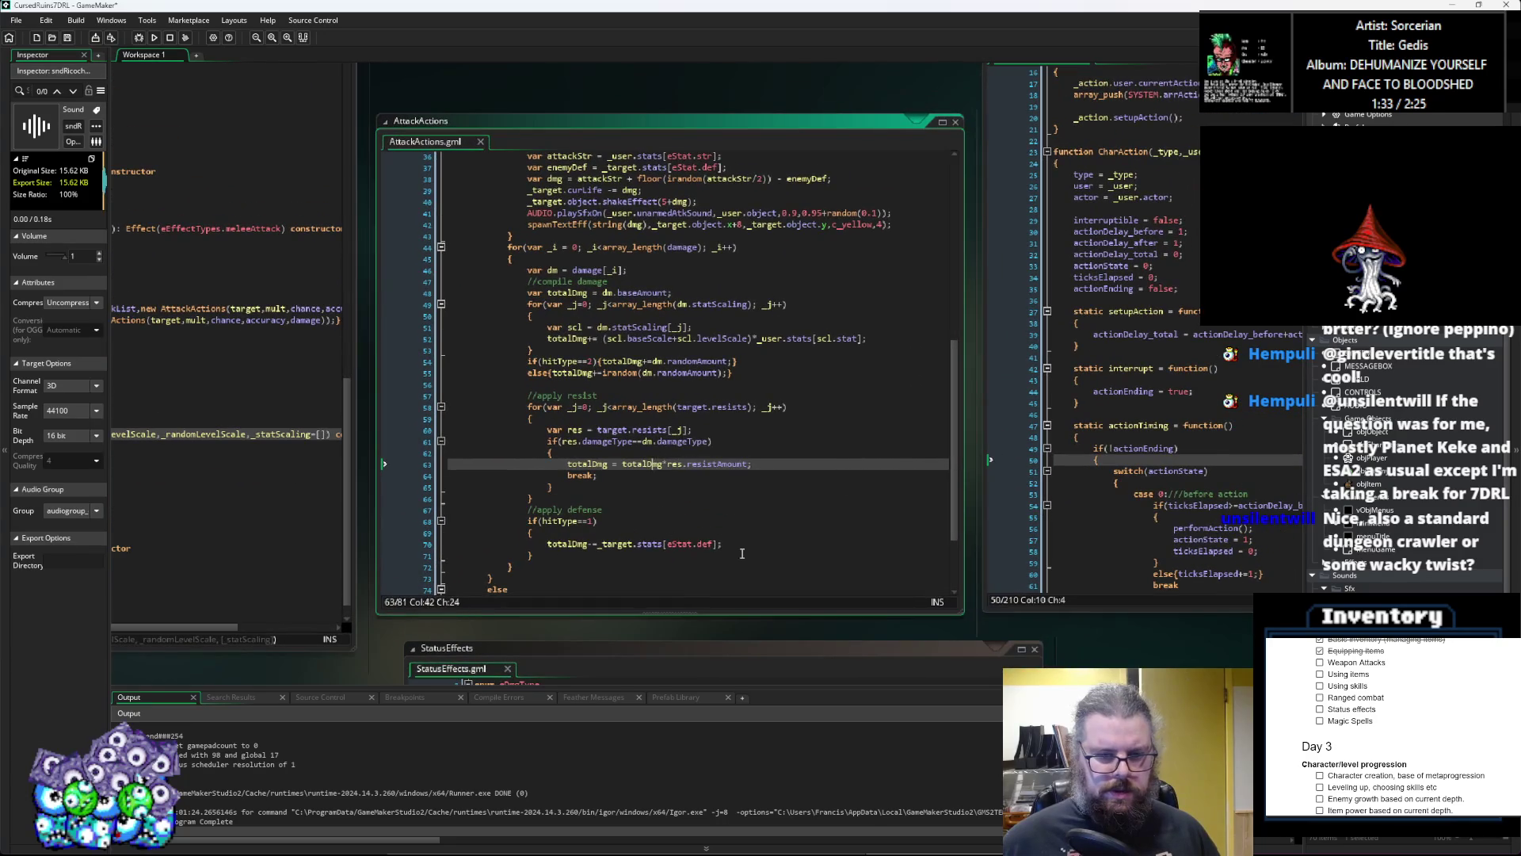
left_click(739, 549)
left_click(737, 553)
scroll(757, 527, "down", 2)
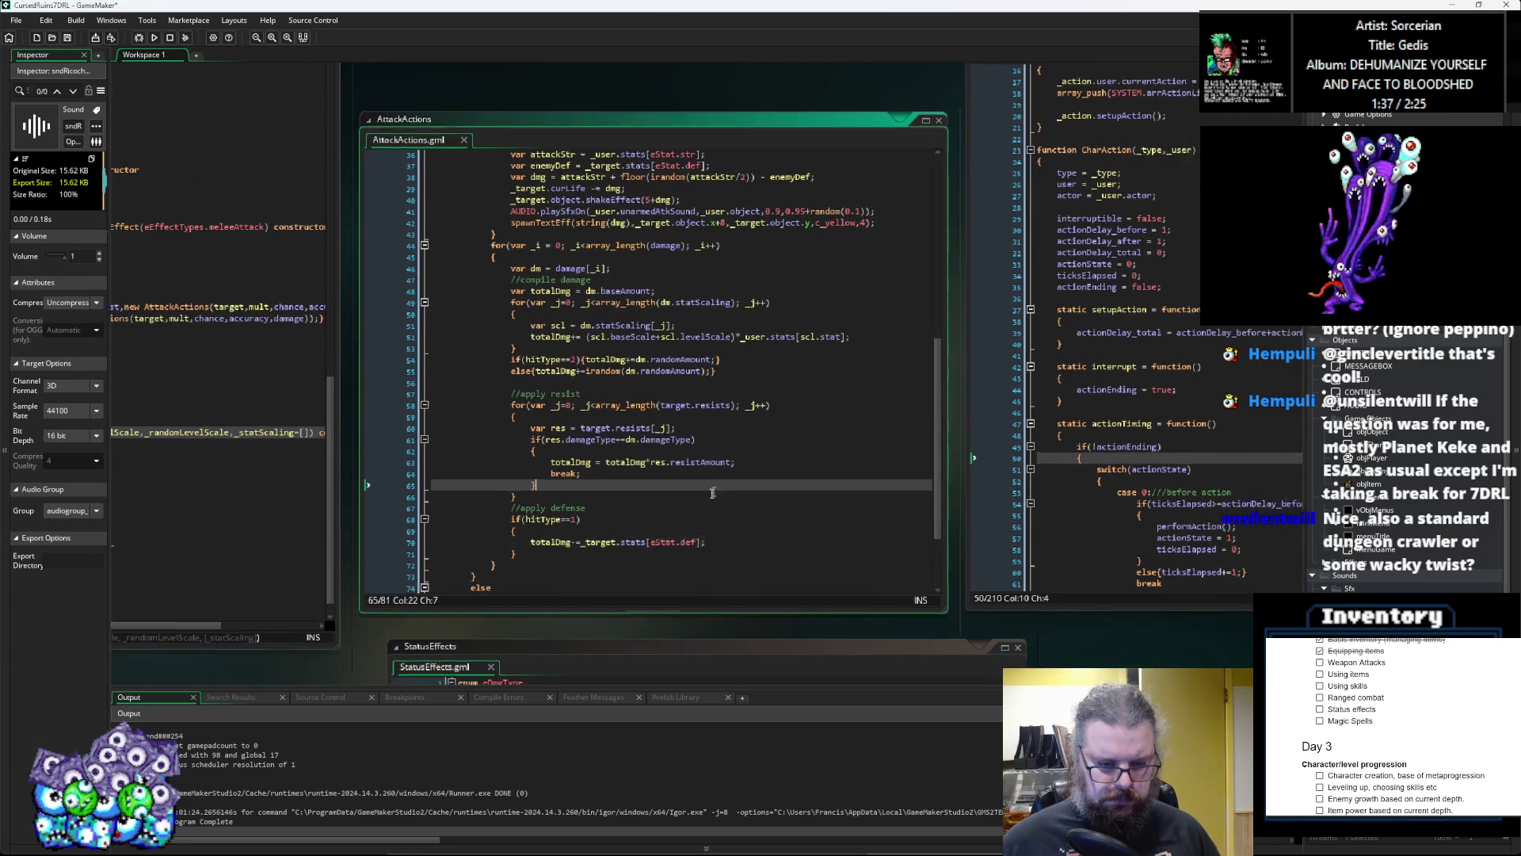
left_click(675, 476)
scroll(675, 477, "up", 2)
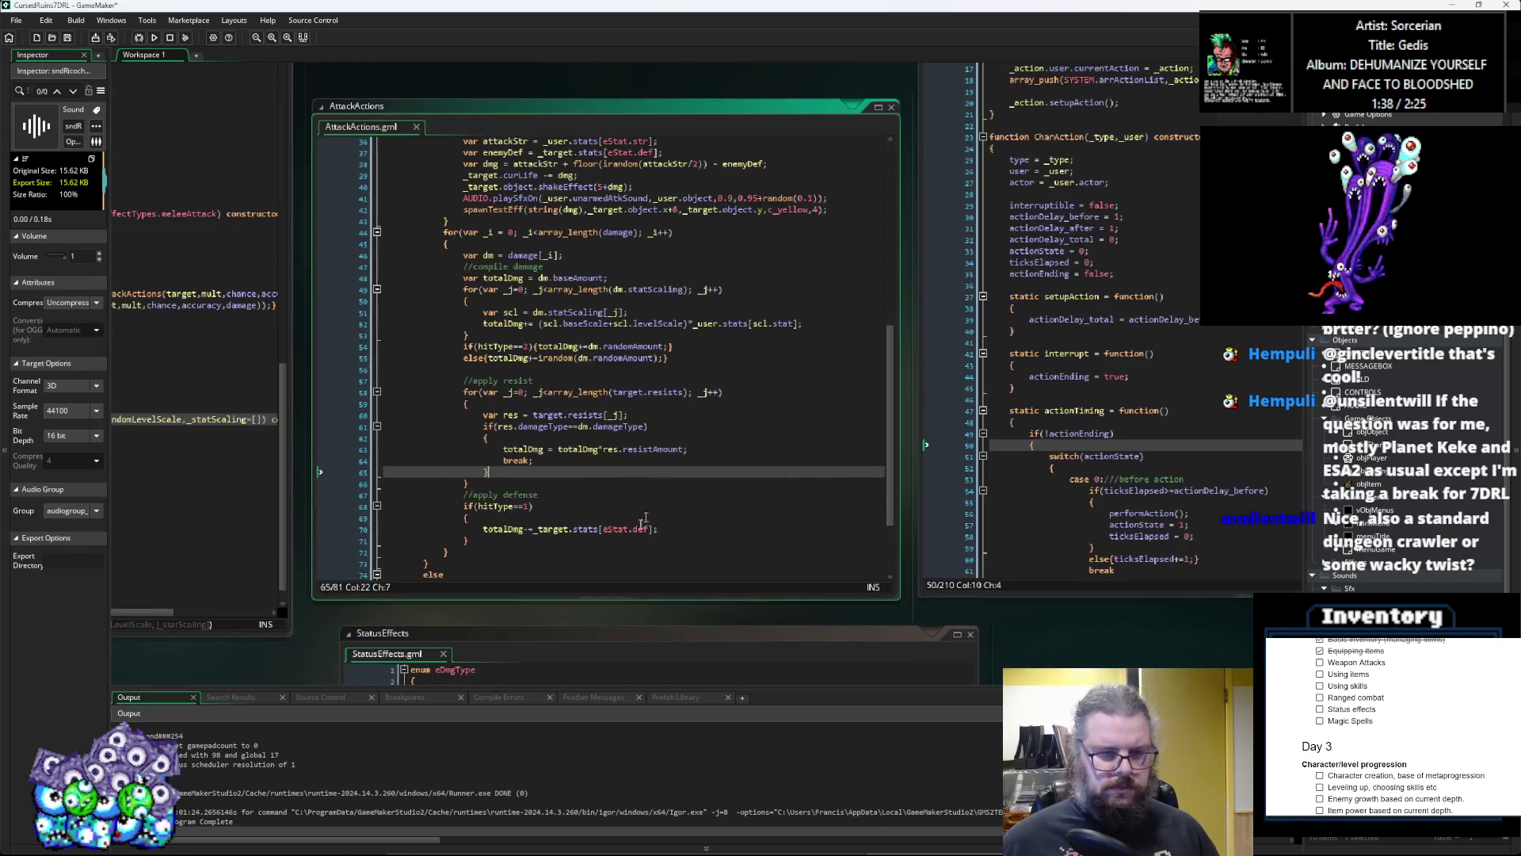
left_click(587, 539)
key("Return")
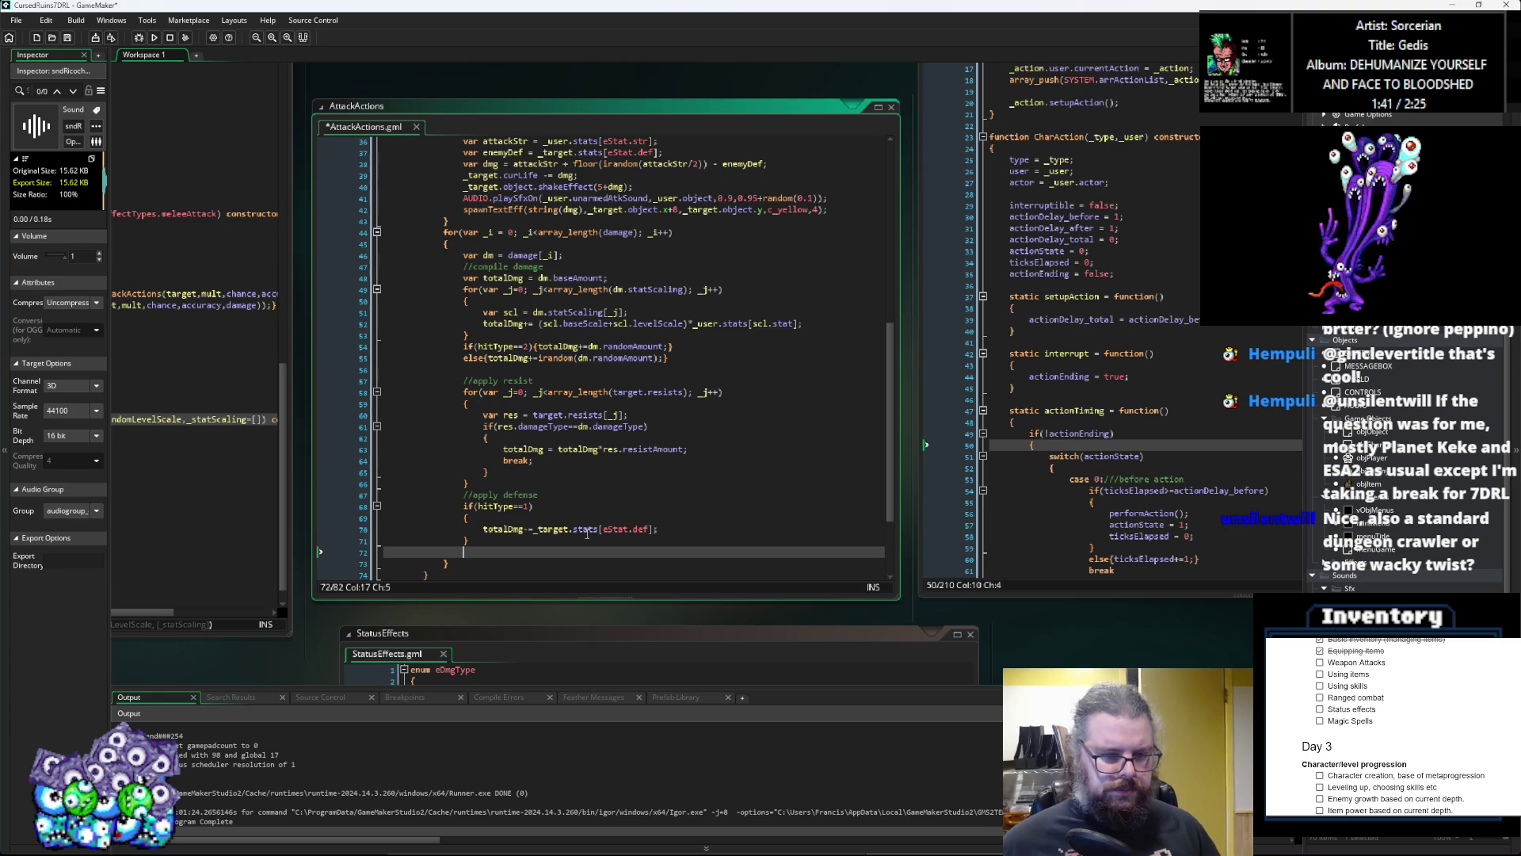
scroll(589, 536, "up", 2)
left_click(640, 500)
left_click(638, 559)
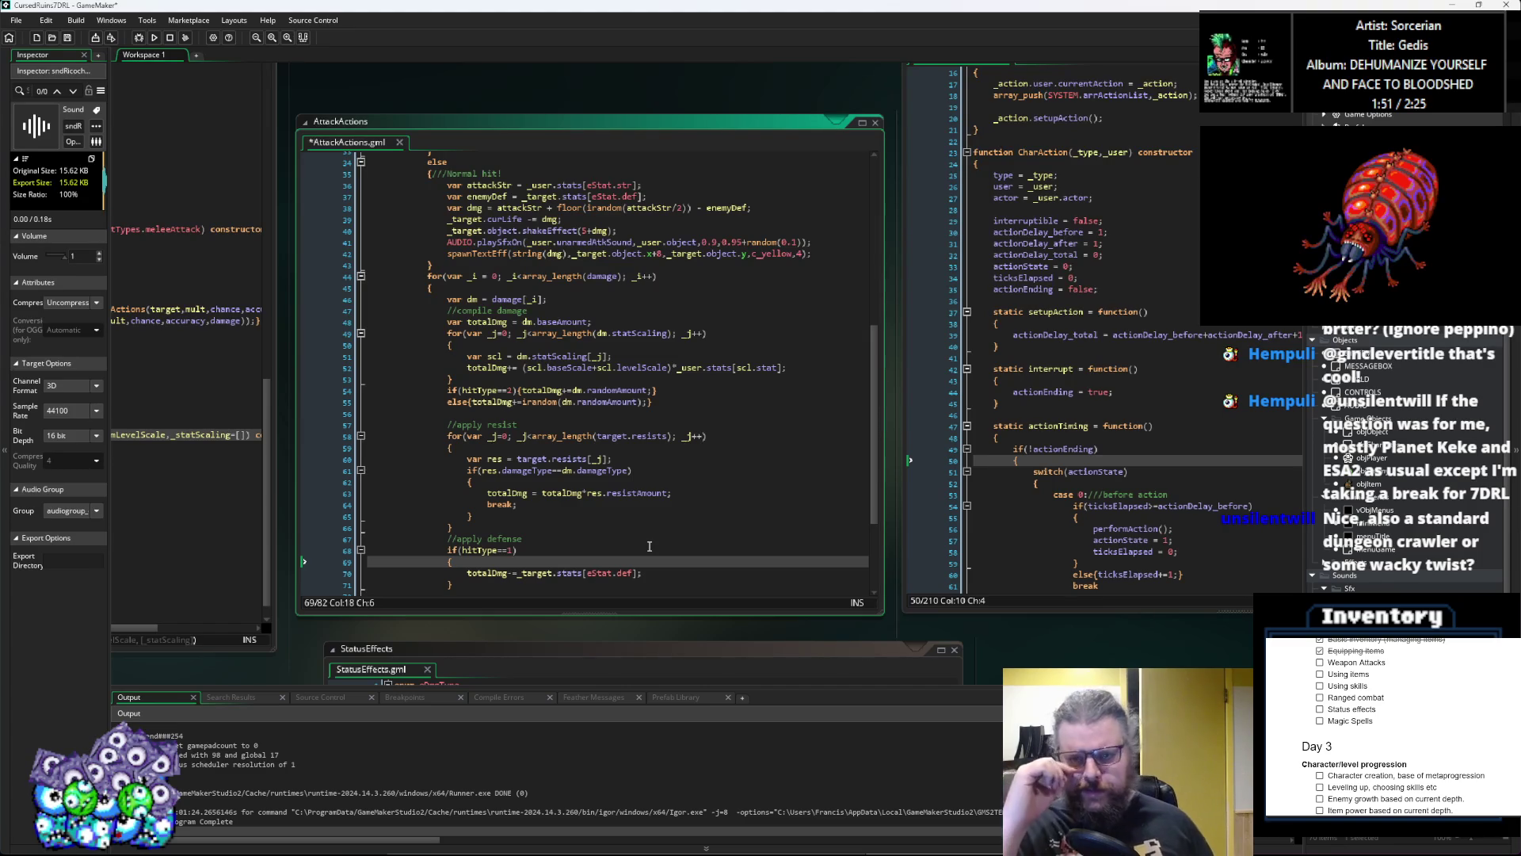
scroll(650, 546, "down", 1)
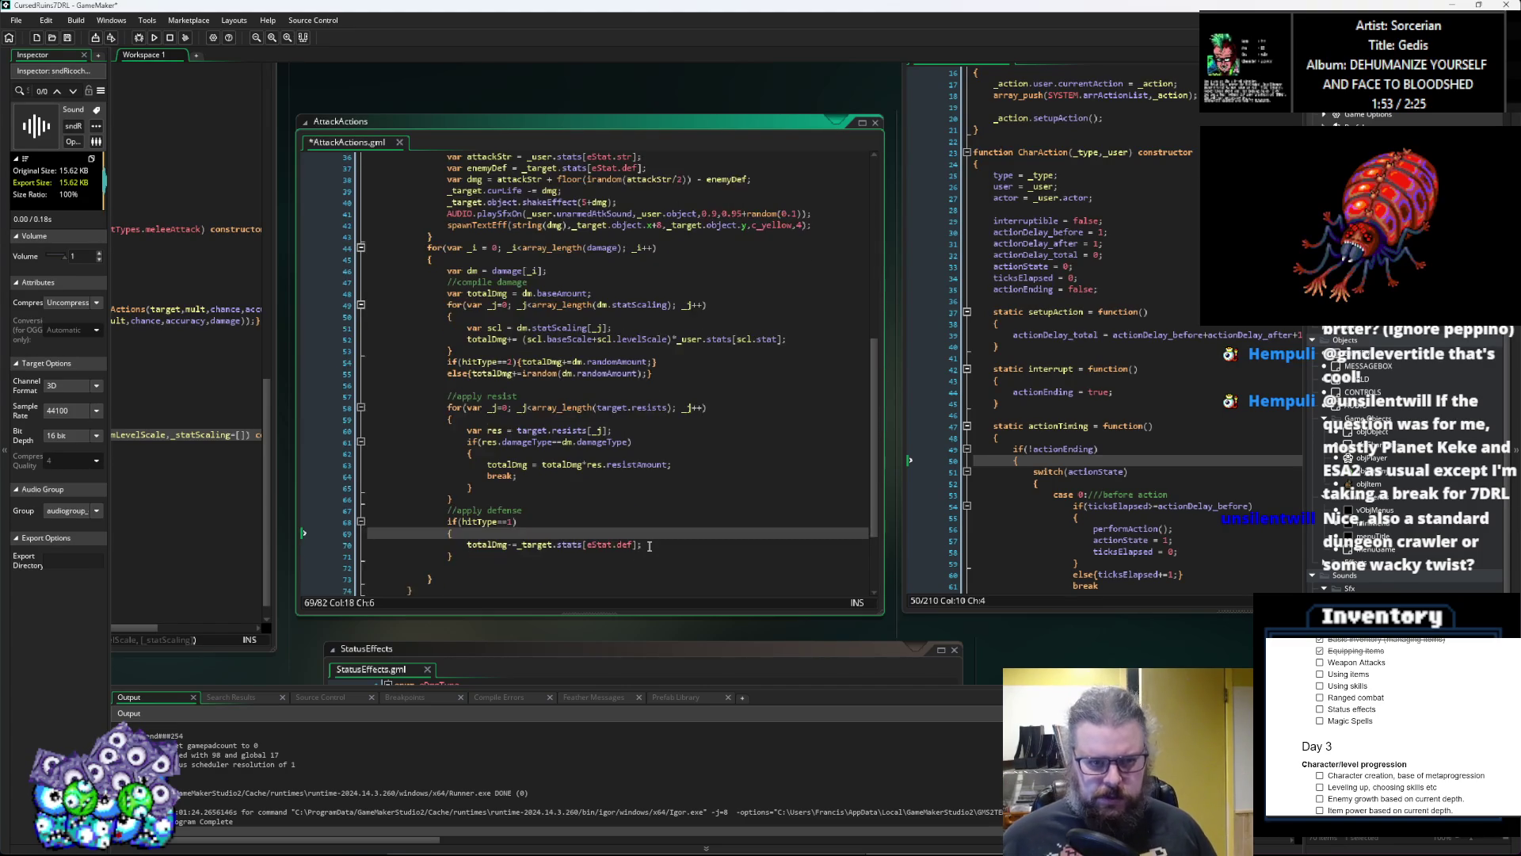
left_click(649, 547)
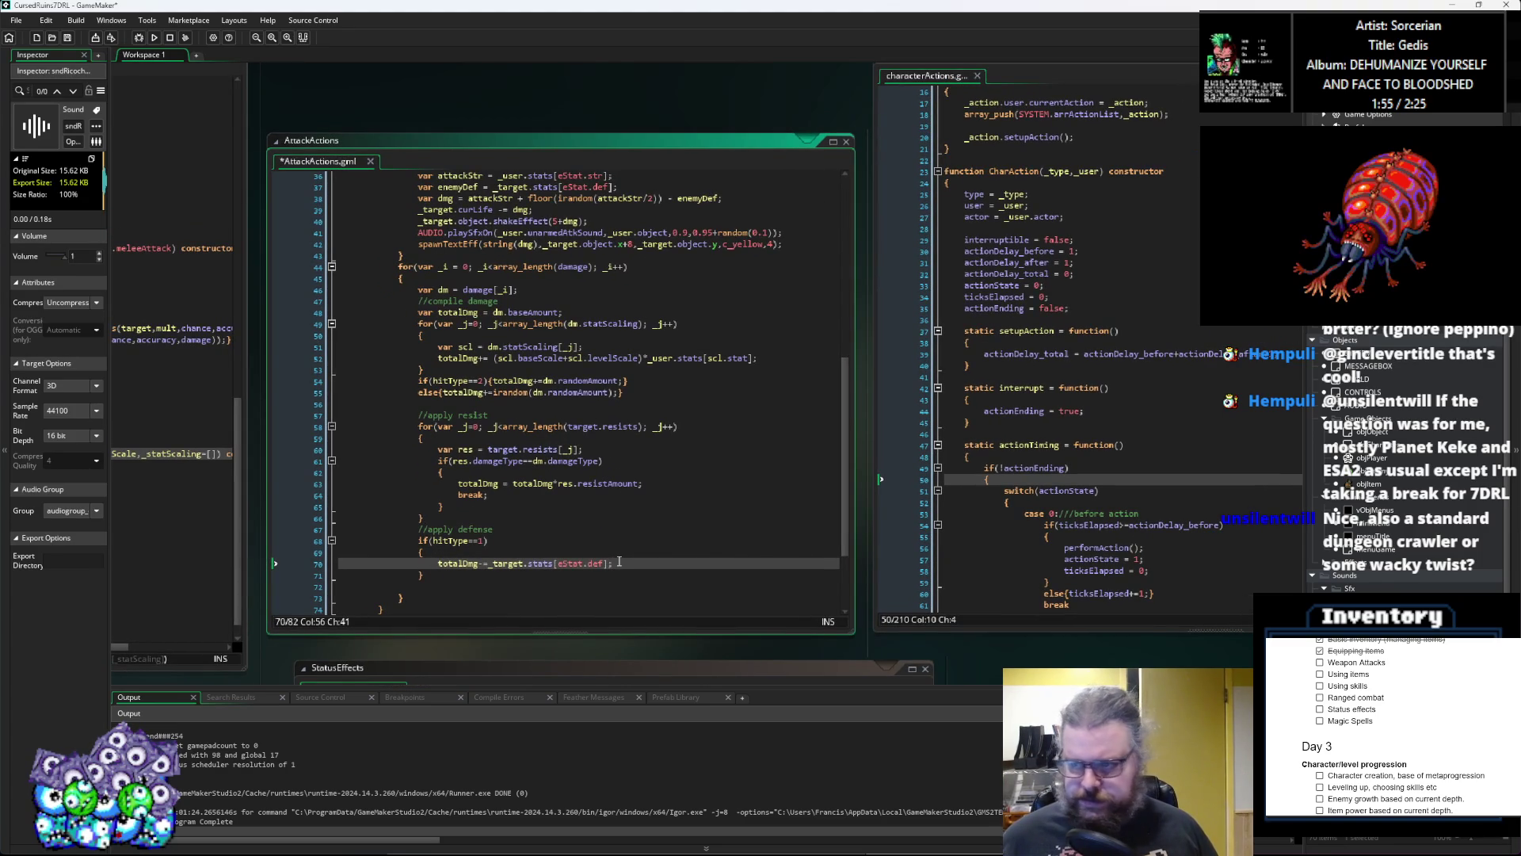
key("Up")
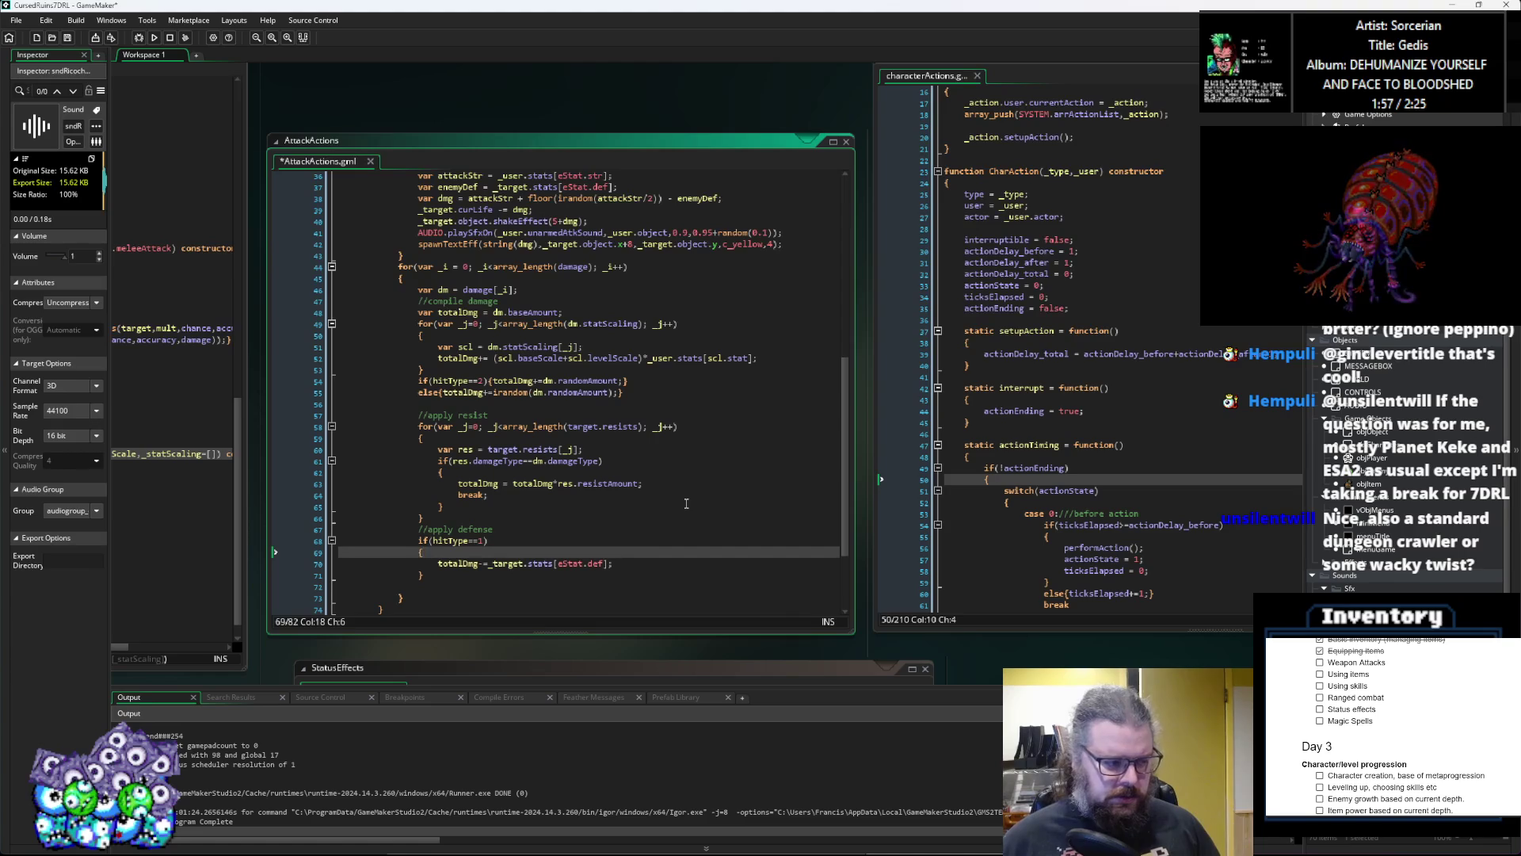
key("Return")
type("if")
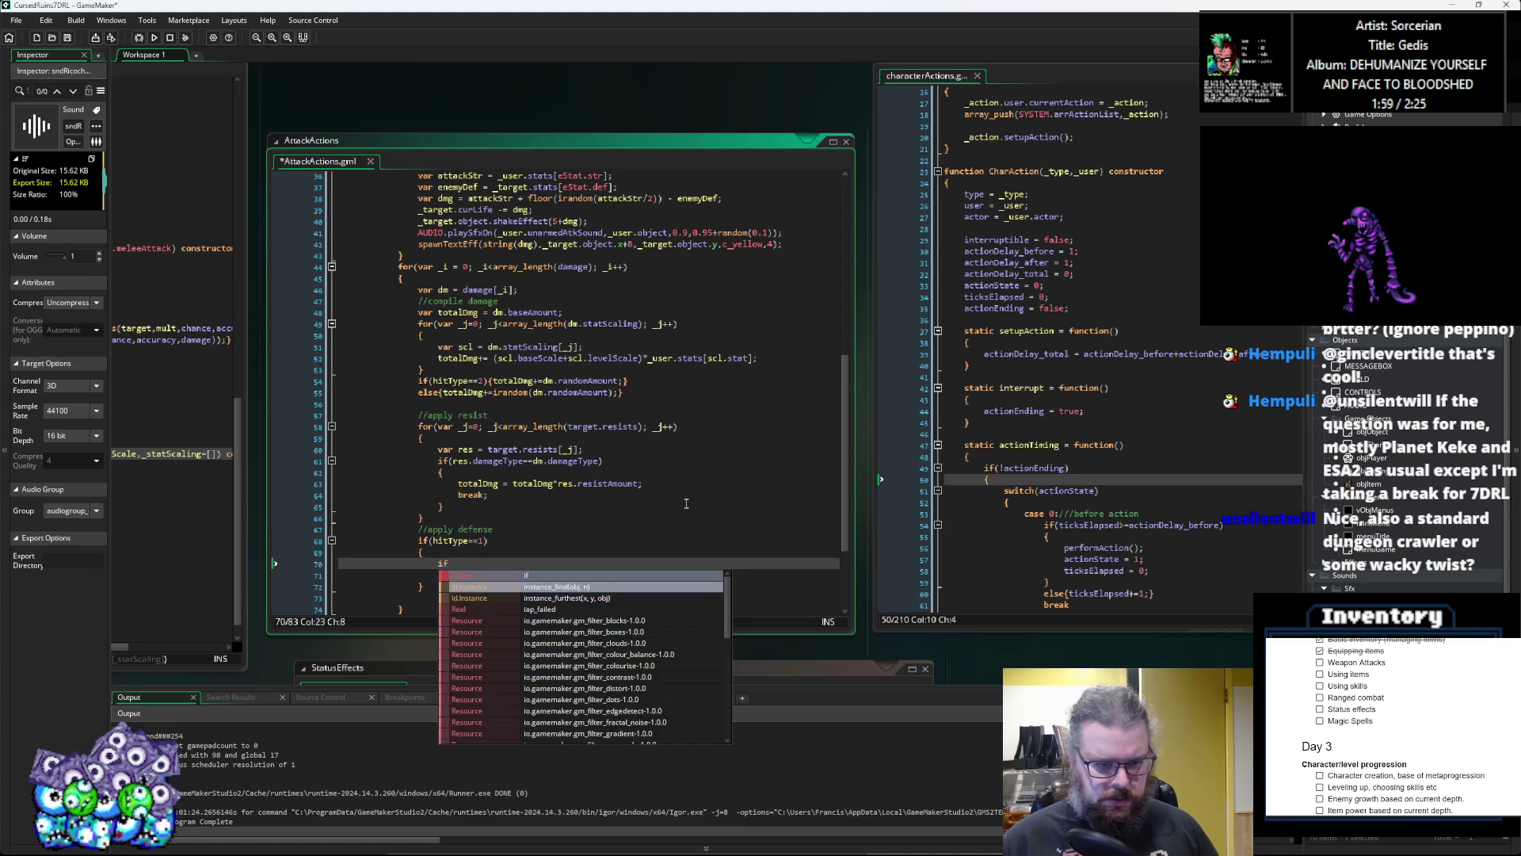
left_click(705, 427)
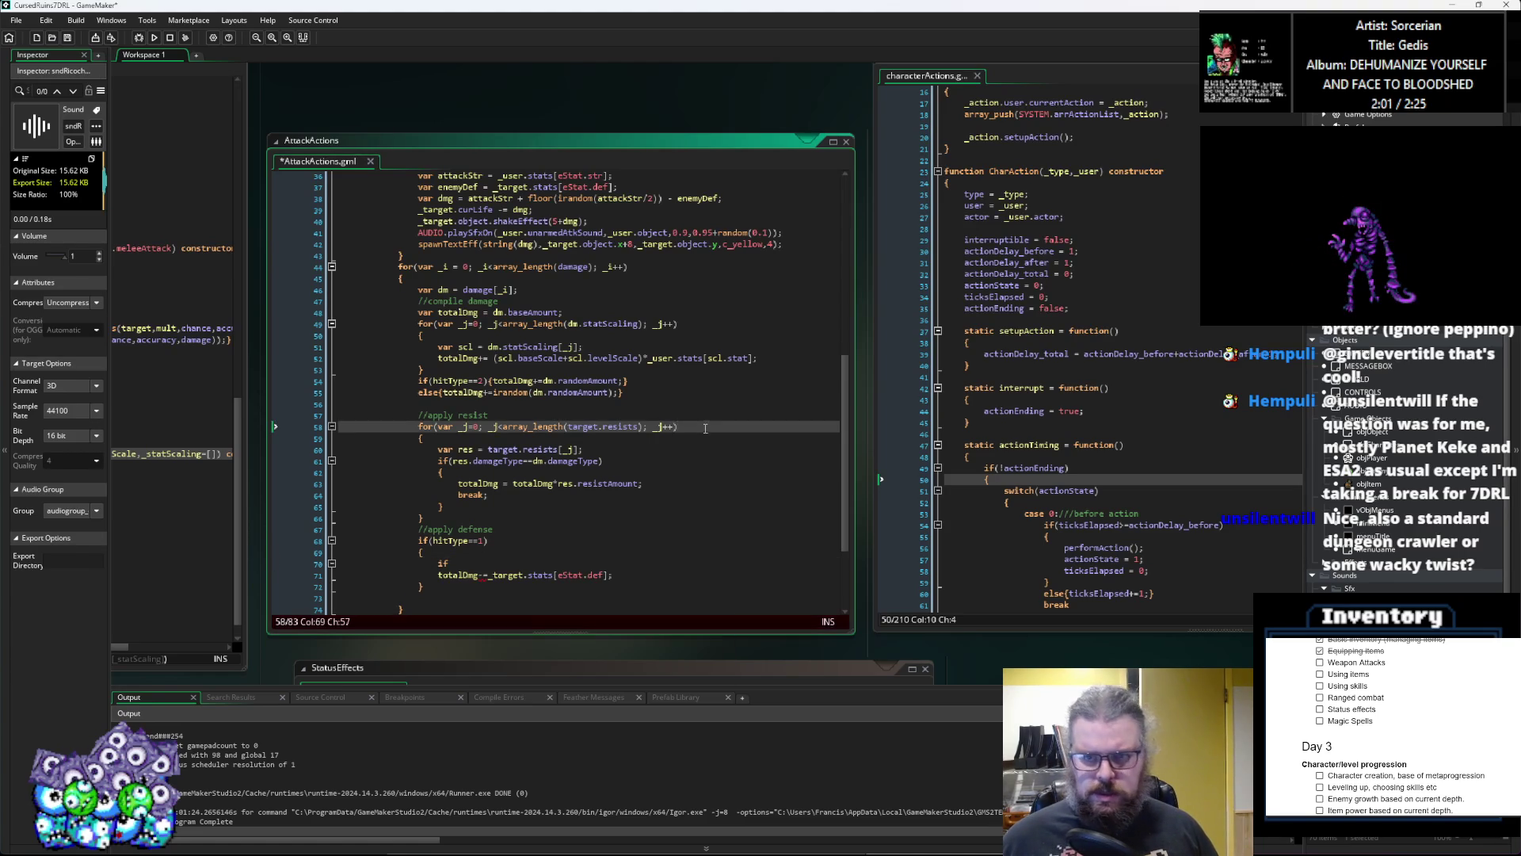
Step: Cycle through the Effects script to the StatusEffects eDmgType enum
scroll(645, 436, "up", 10)
key("ctrl+Tab")
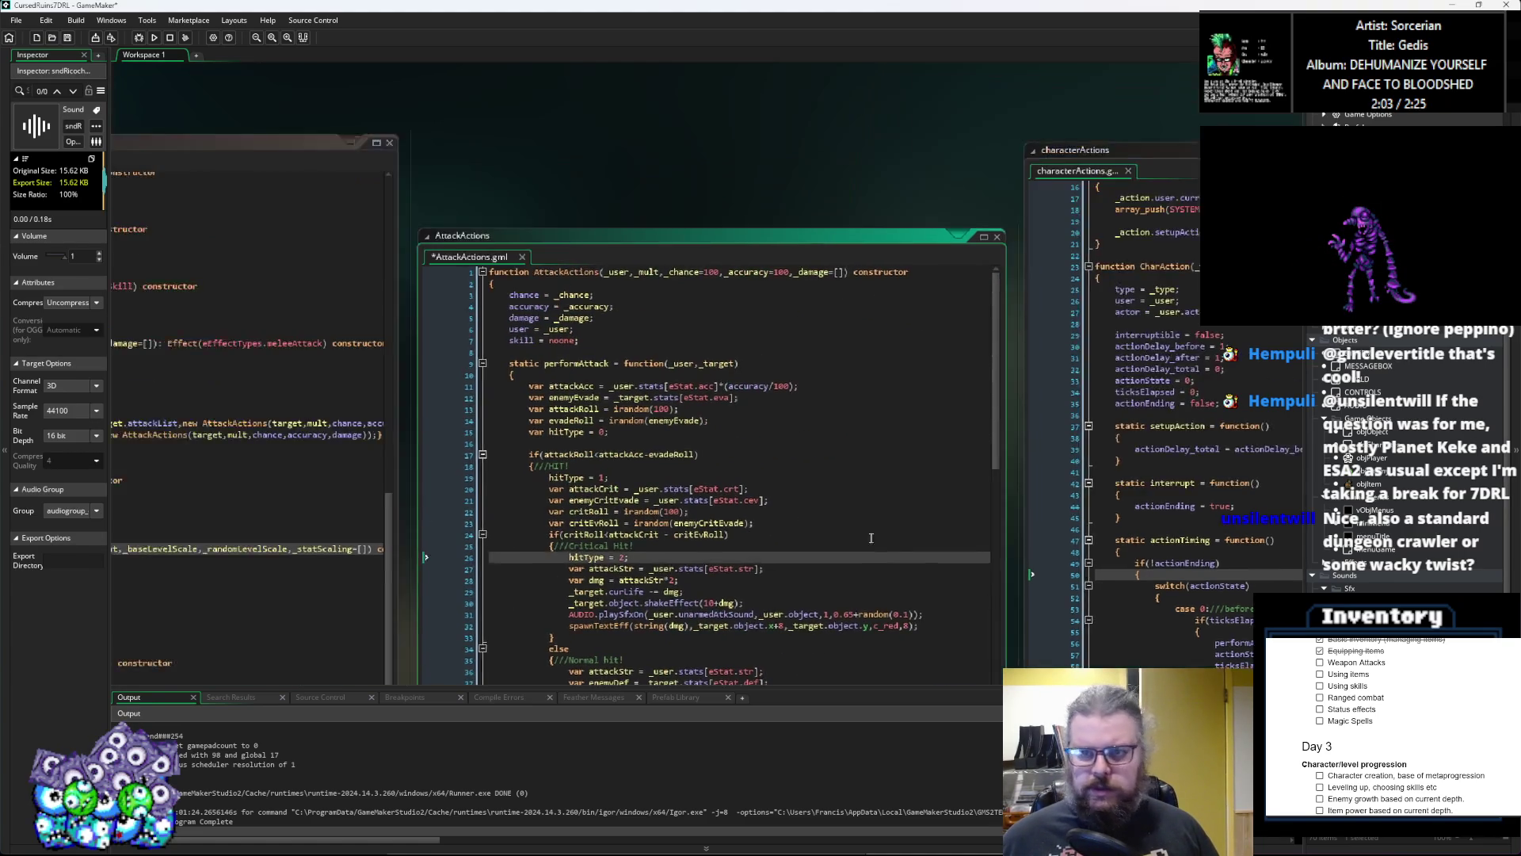
key("ctrl+Tab")
key("ctrl+Tab")
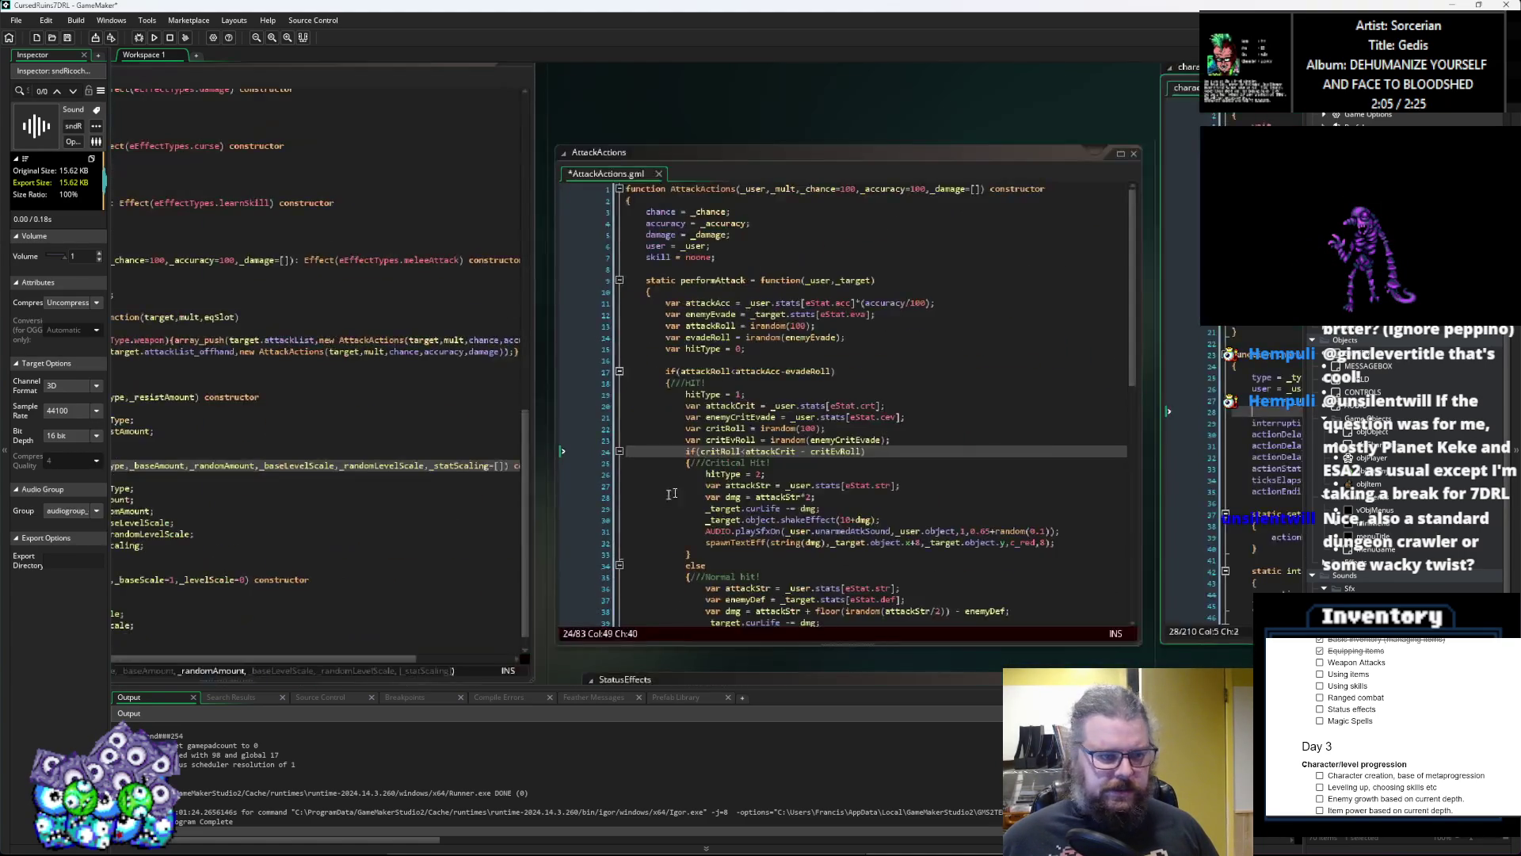
scroll(572, 549, "down", 9)
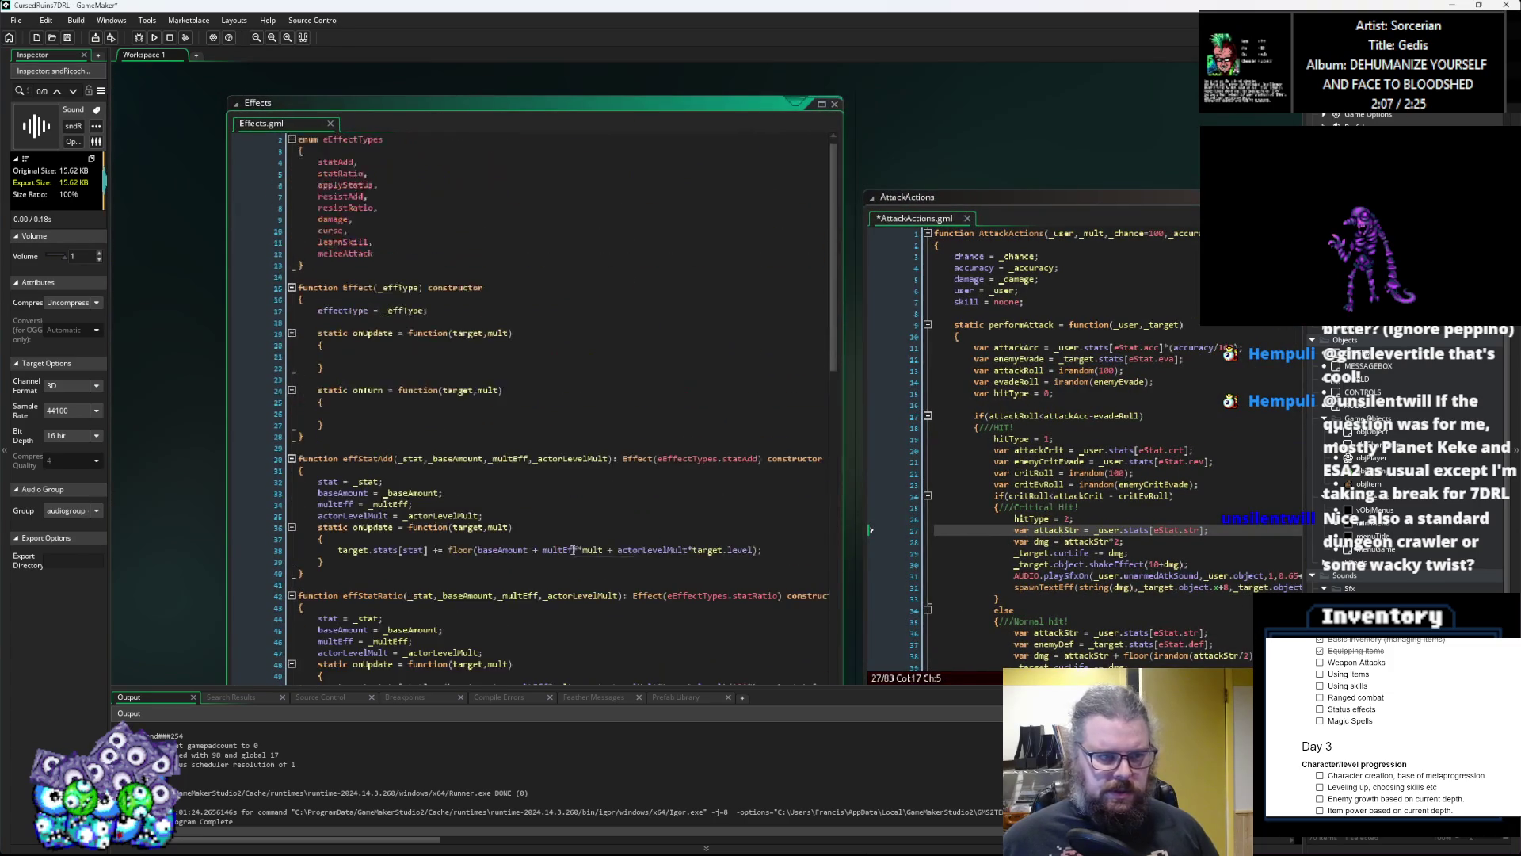
scroll(598, 548, "down", 2)
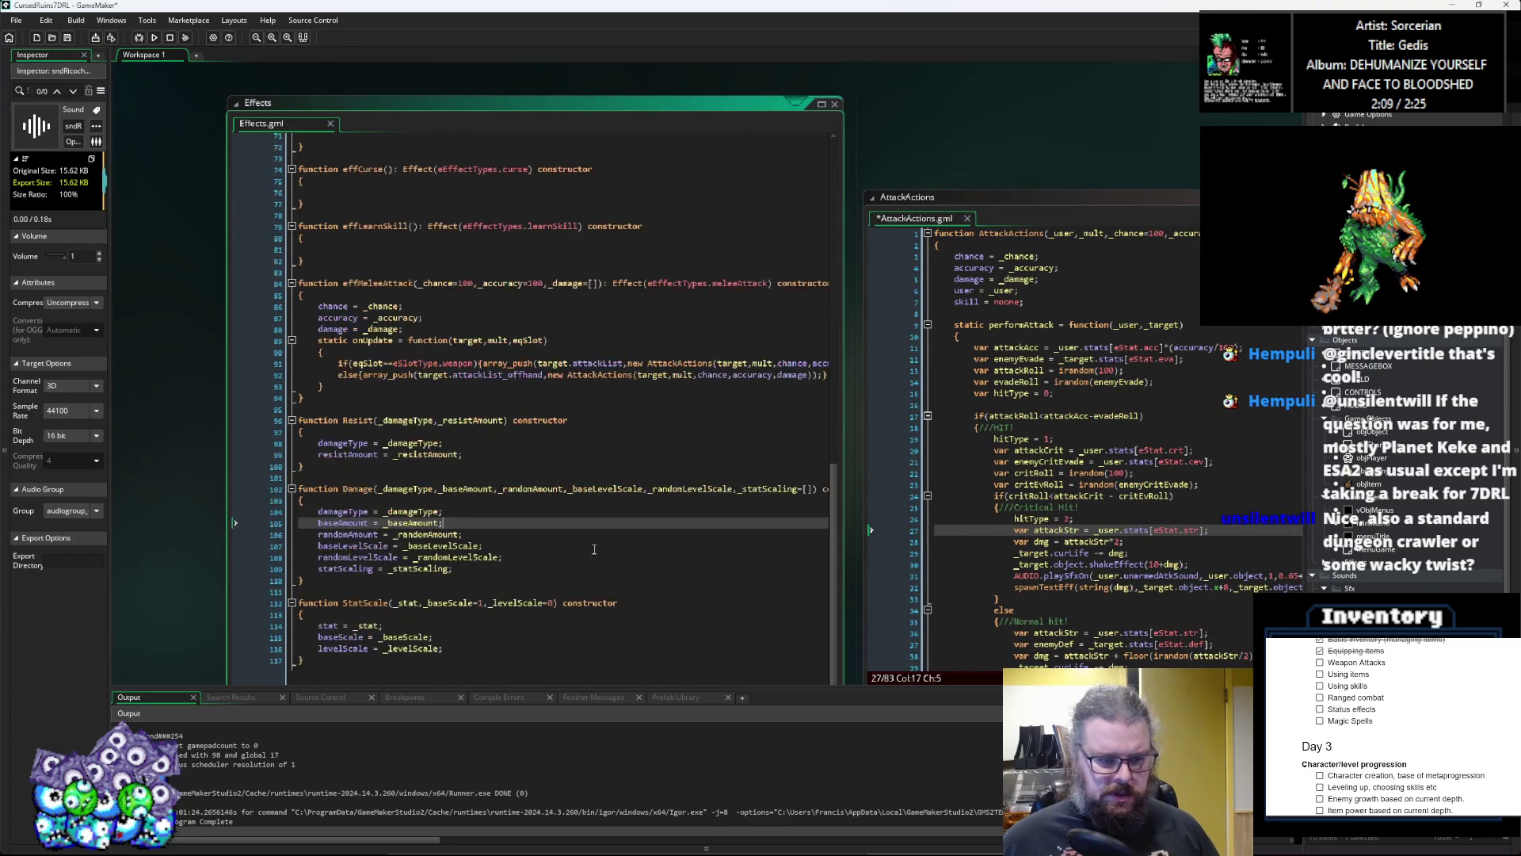
left_click_drag(579, 527, 848, 325)
key("ctrl+Tab")
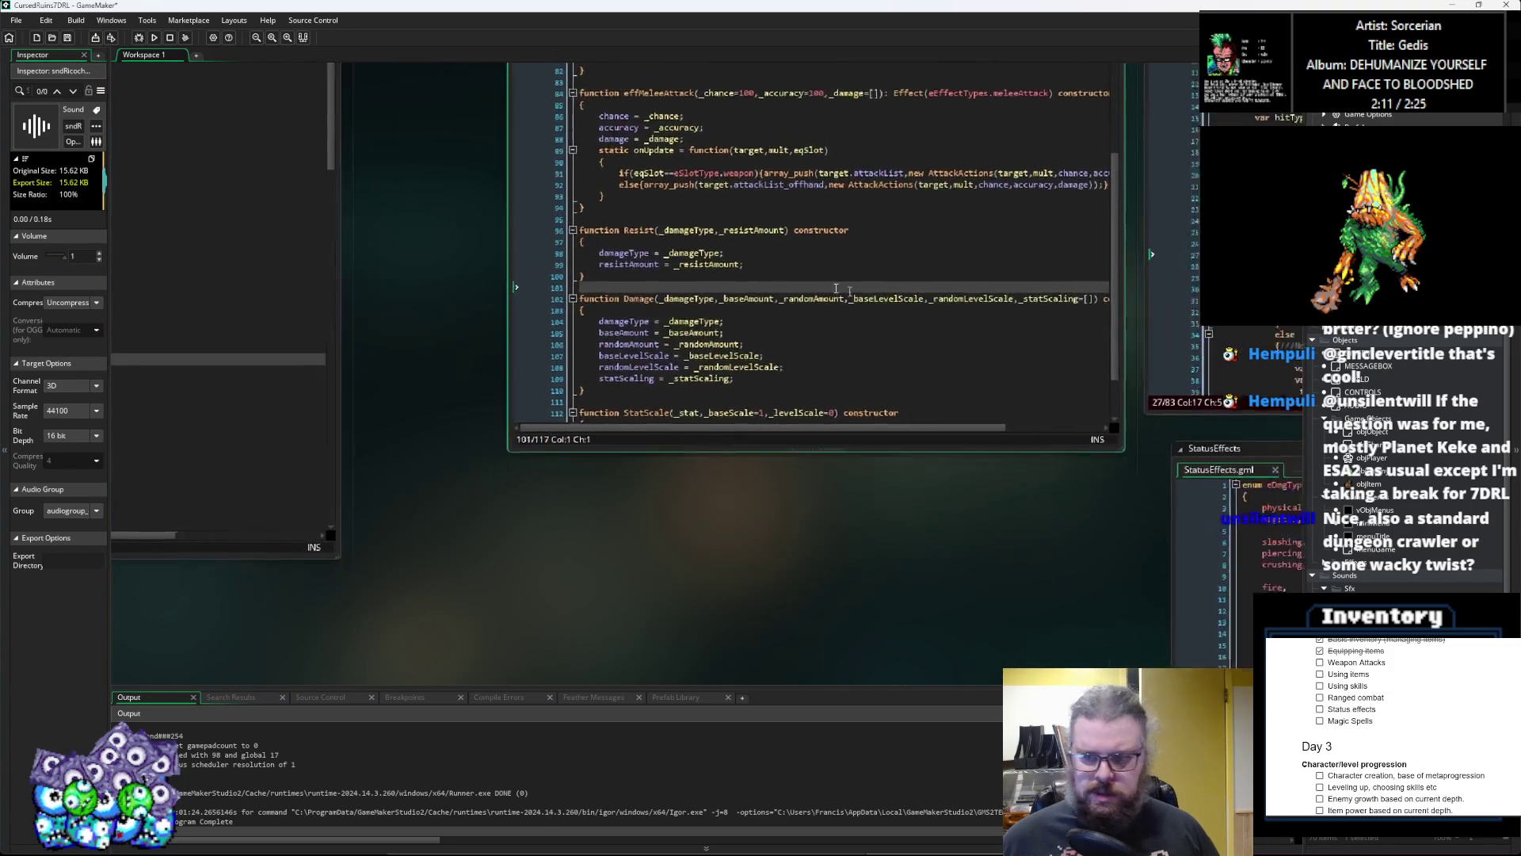
left_click(589, 352)
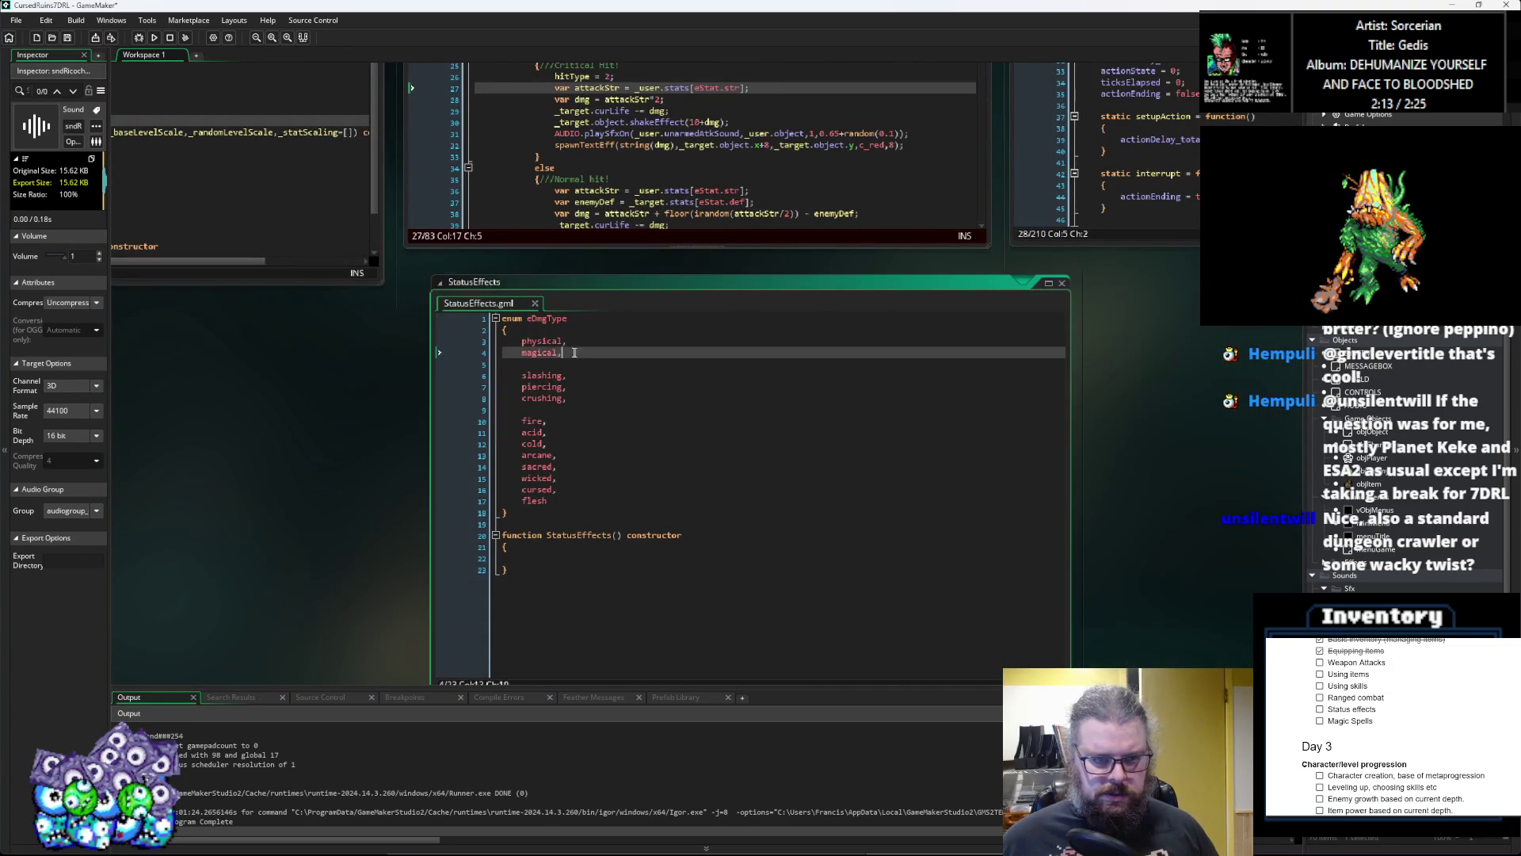
Step: Move the magical and cold entries up beside acid in the eDmgType enum
key("BackSpace")
key("BackSpace")
key("BackSpace")
left_click(564, 434)
key("Return")
key("Return")
type("magical,")
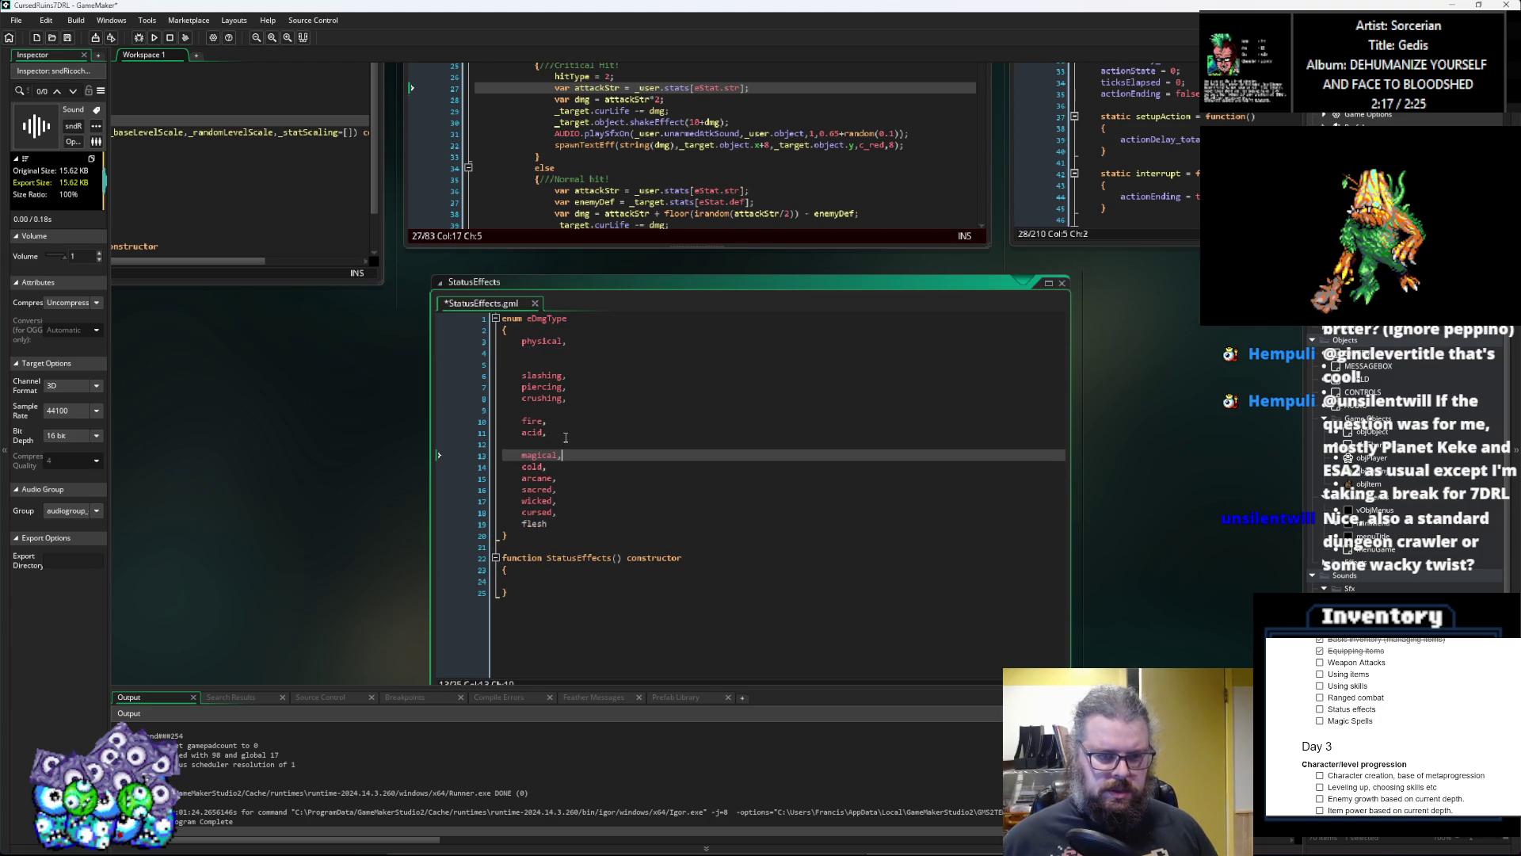
key("Down")
key("shift+Home")
key("BackSpace")
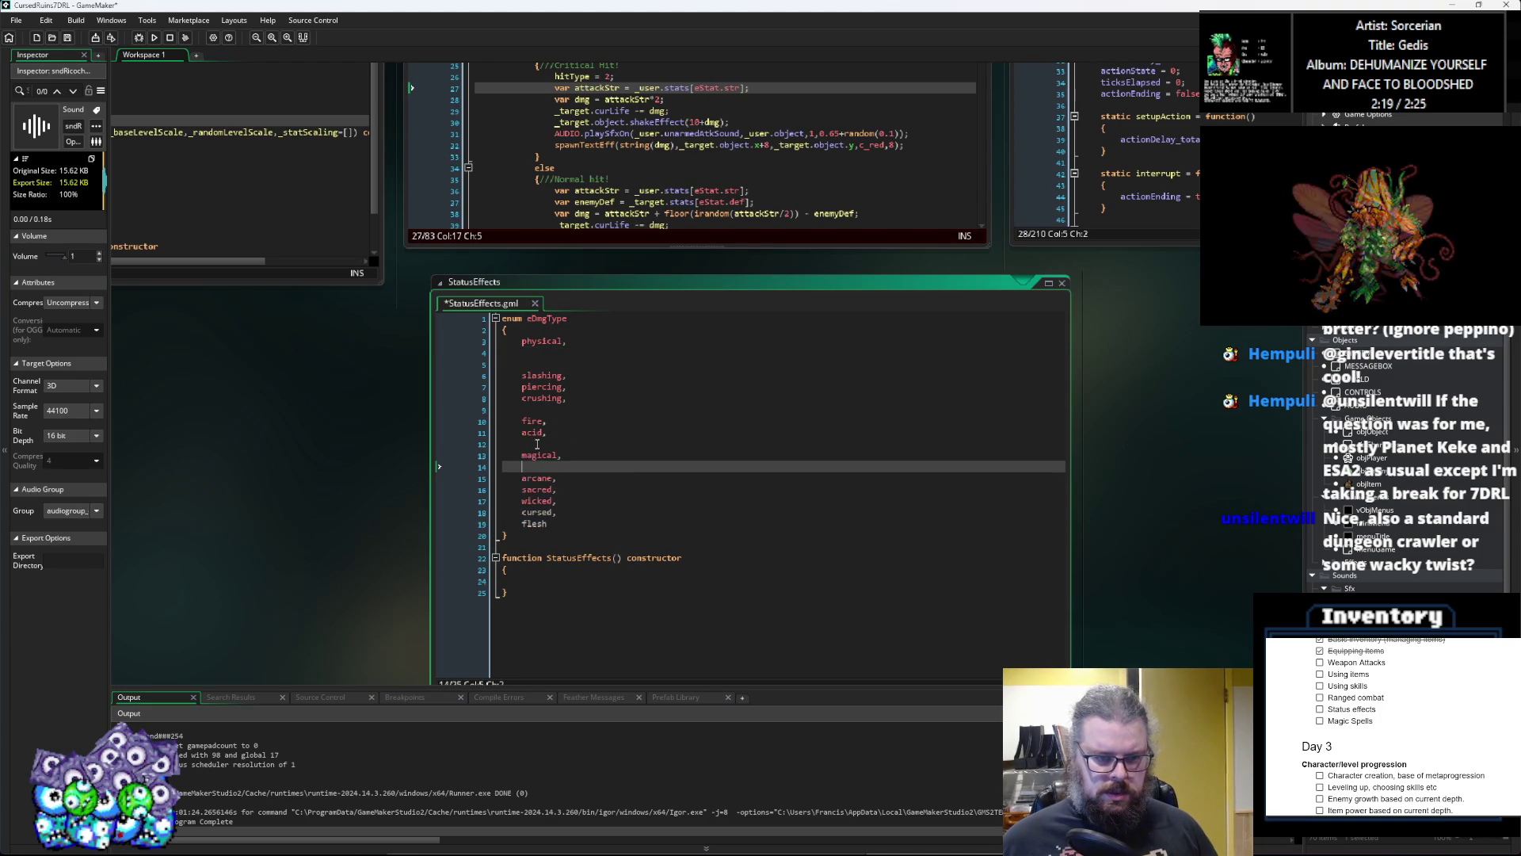
left_click(564, 438)
type("cold,")
key("Return")
key("Up")
key("Up")
key("Up")
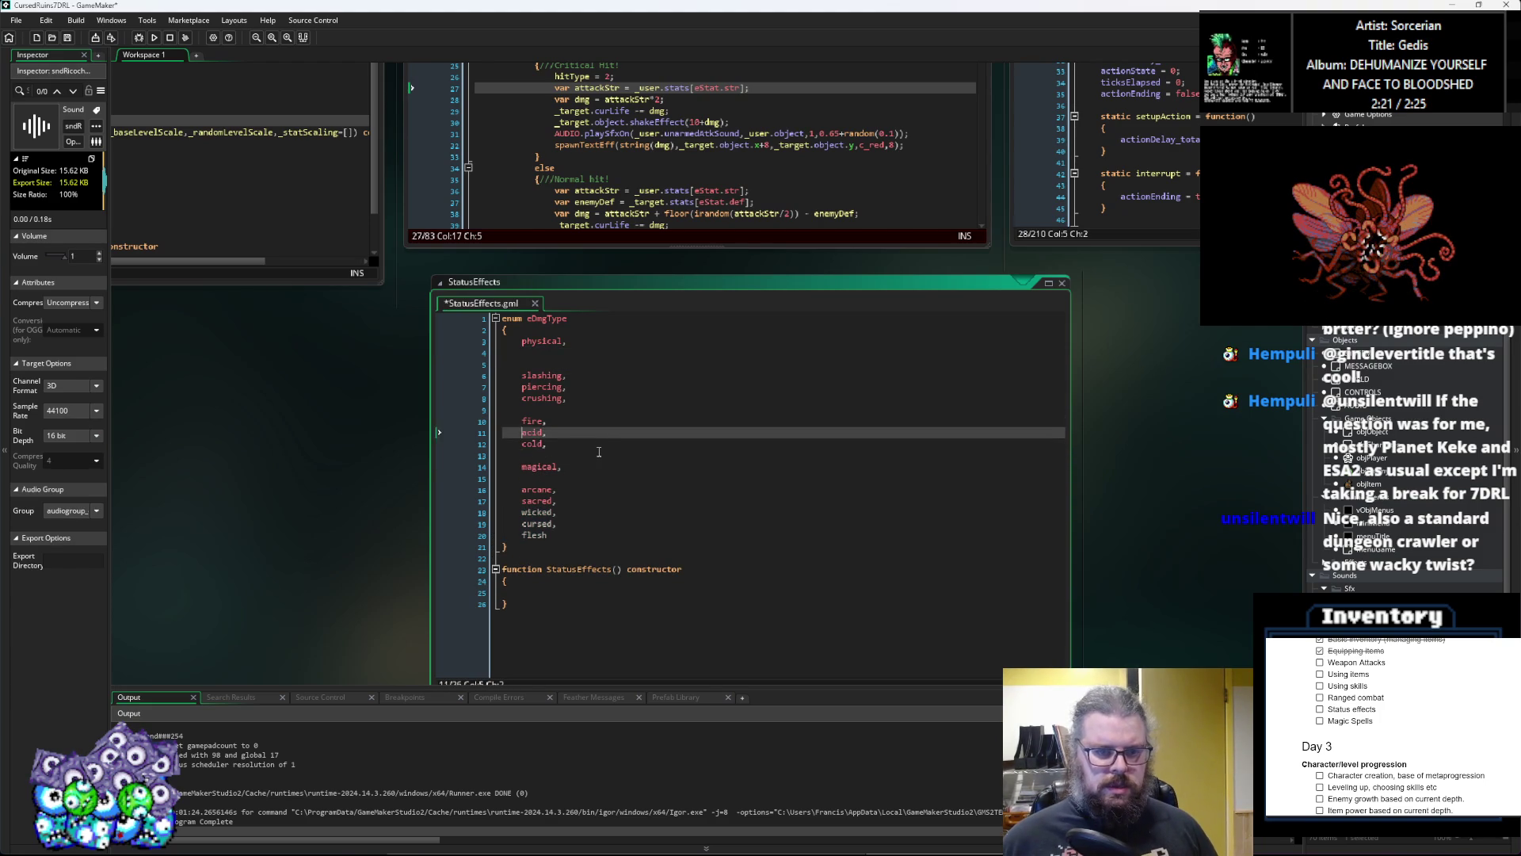
Step: Remove the leftover blank lines between the enum entries
key("Down")
key("BackSpace")
key("Up")
key("Up")
key("Up")
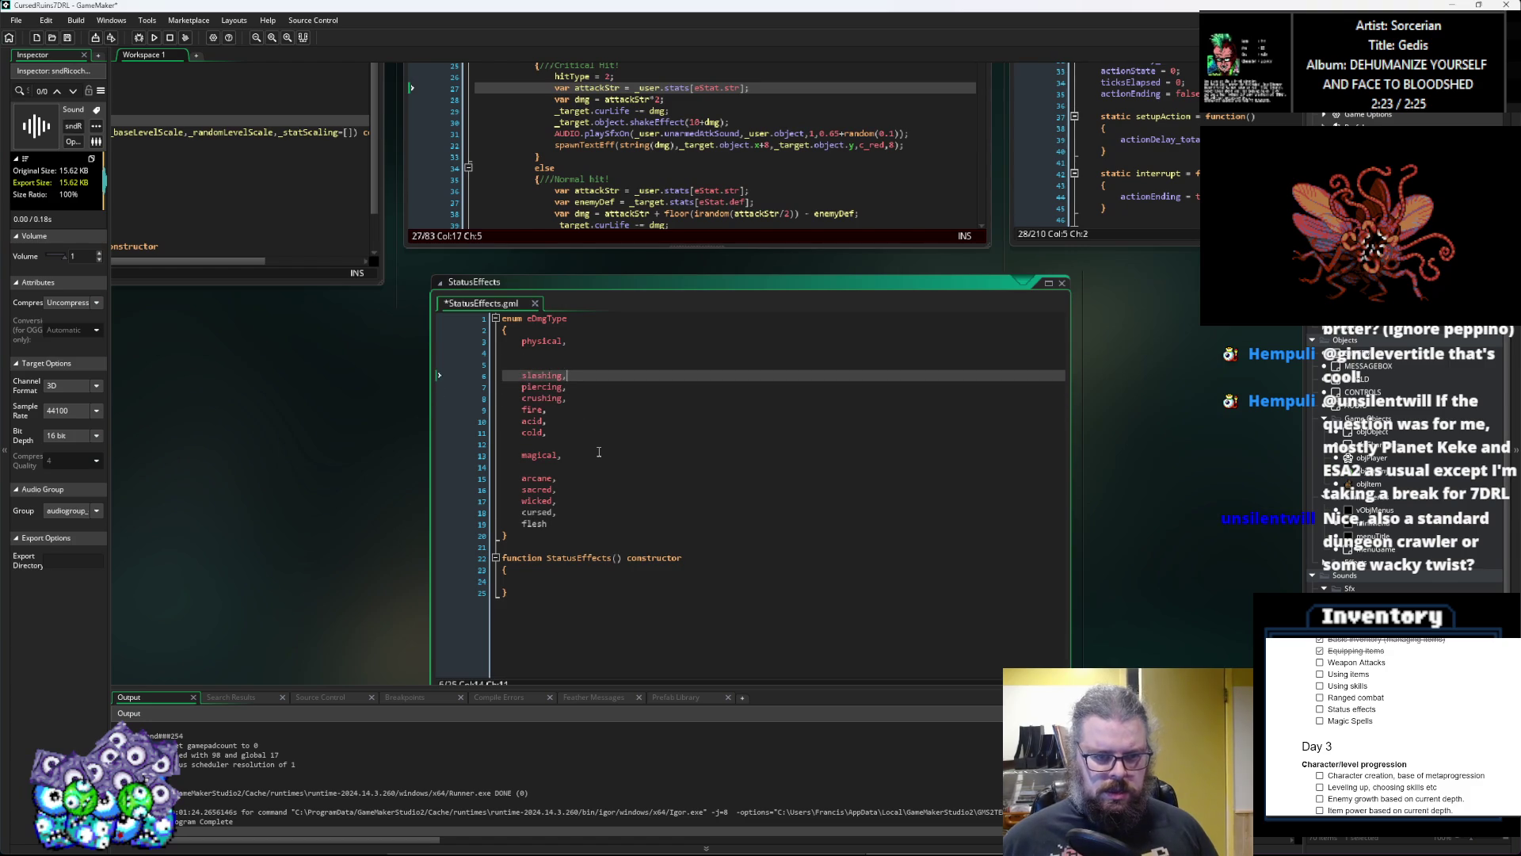
key("Delete")
left_click(600, 451)
left_click(569, 511)
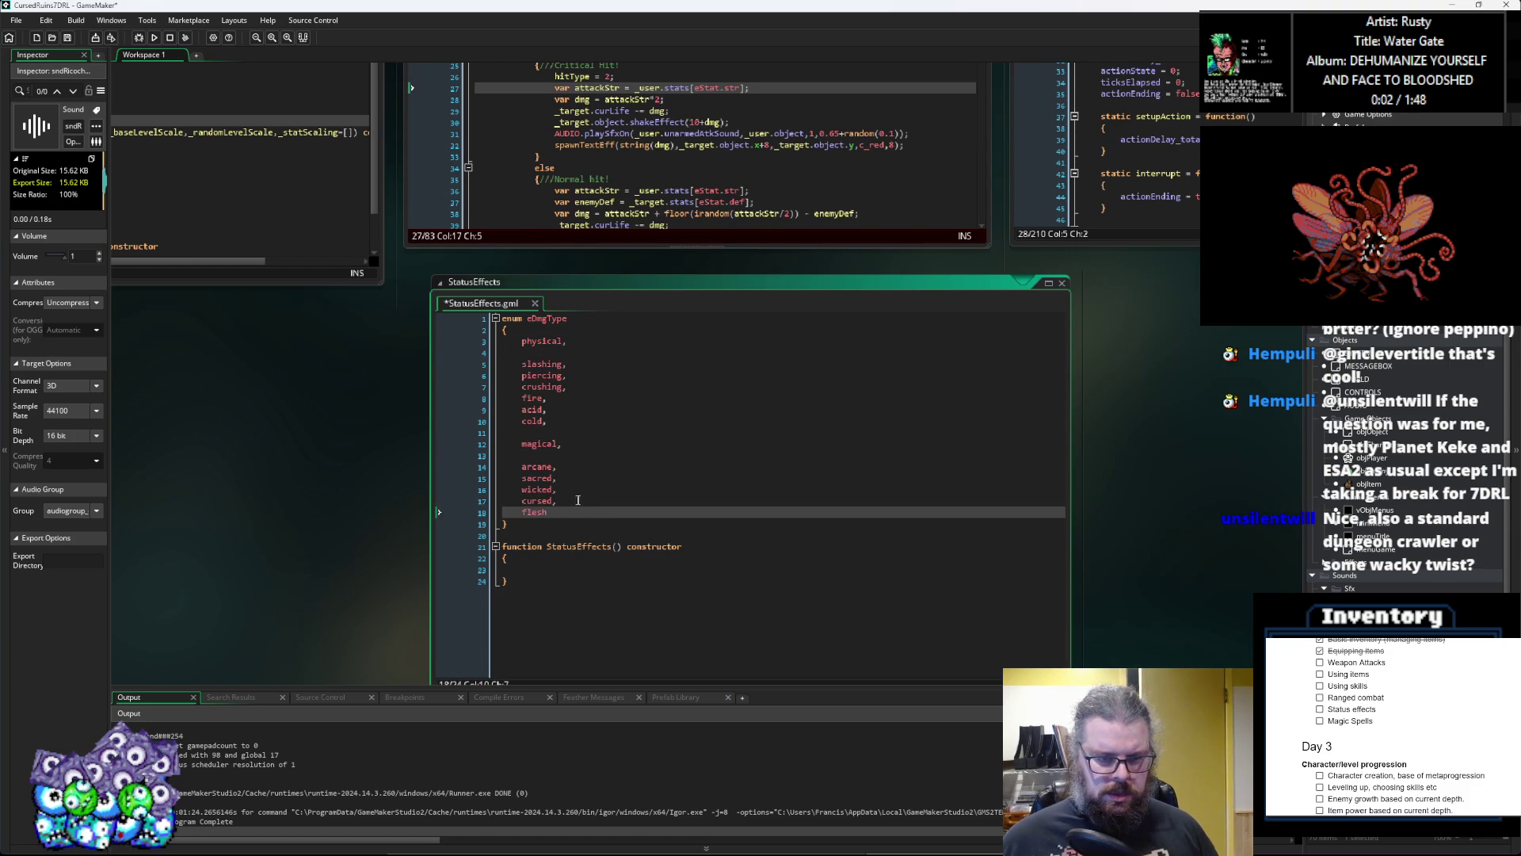
left_click(586, 457)
left_click_drag(585, 418, 518, 336)
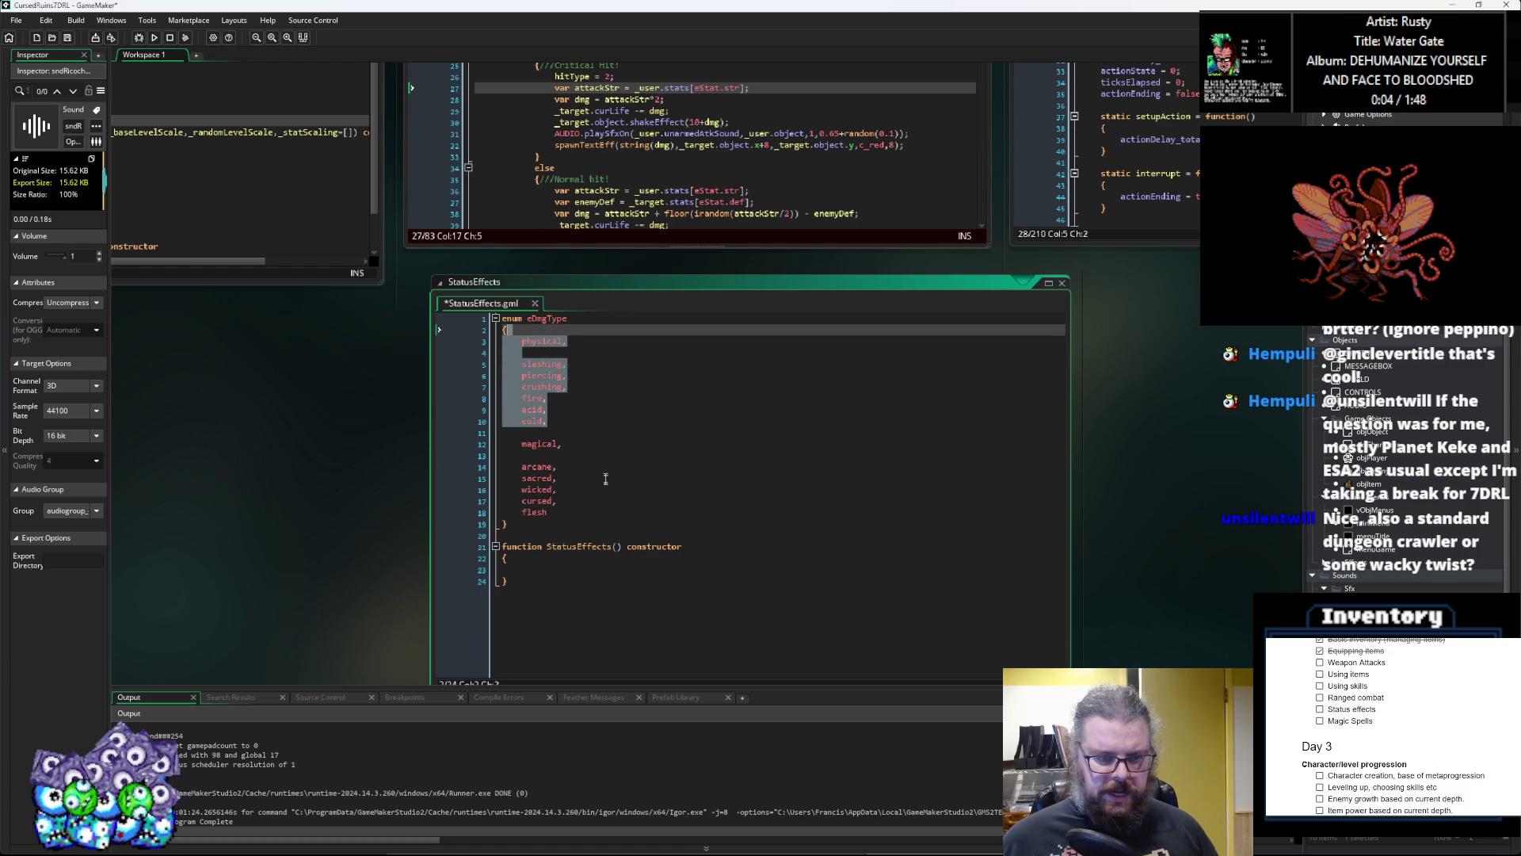
left_click(560, 457)
left_click(571, 513)
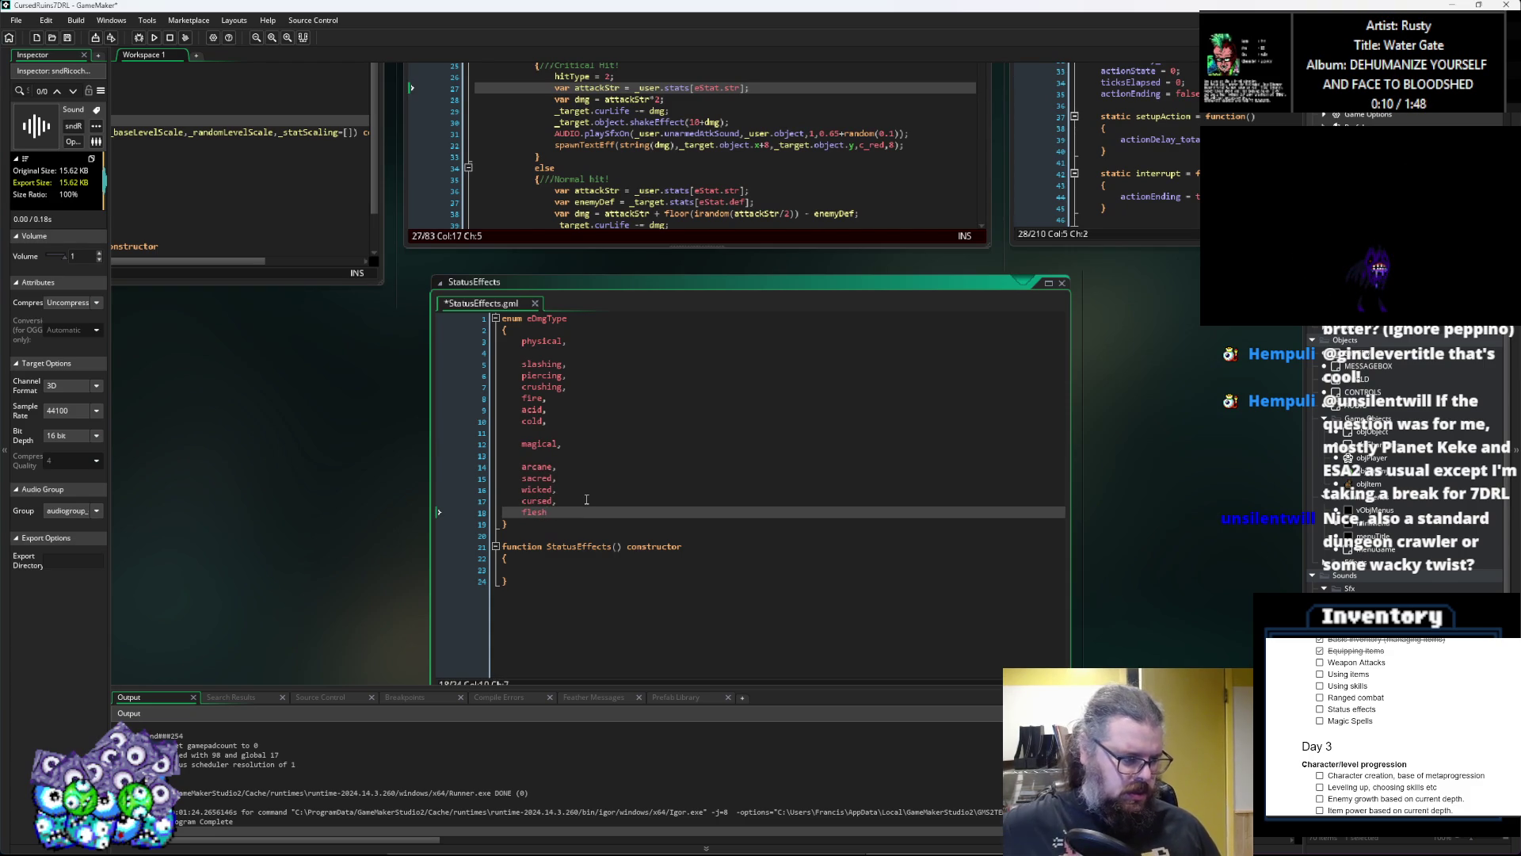
type(",")
Step: Add a statusEffects entry after flesh at the end of the enum and save
key("Return")
key("Return")
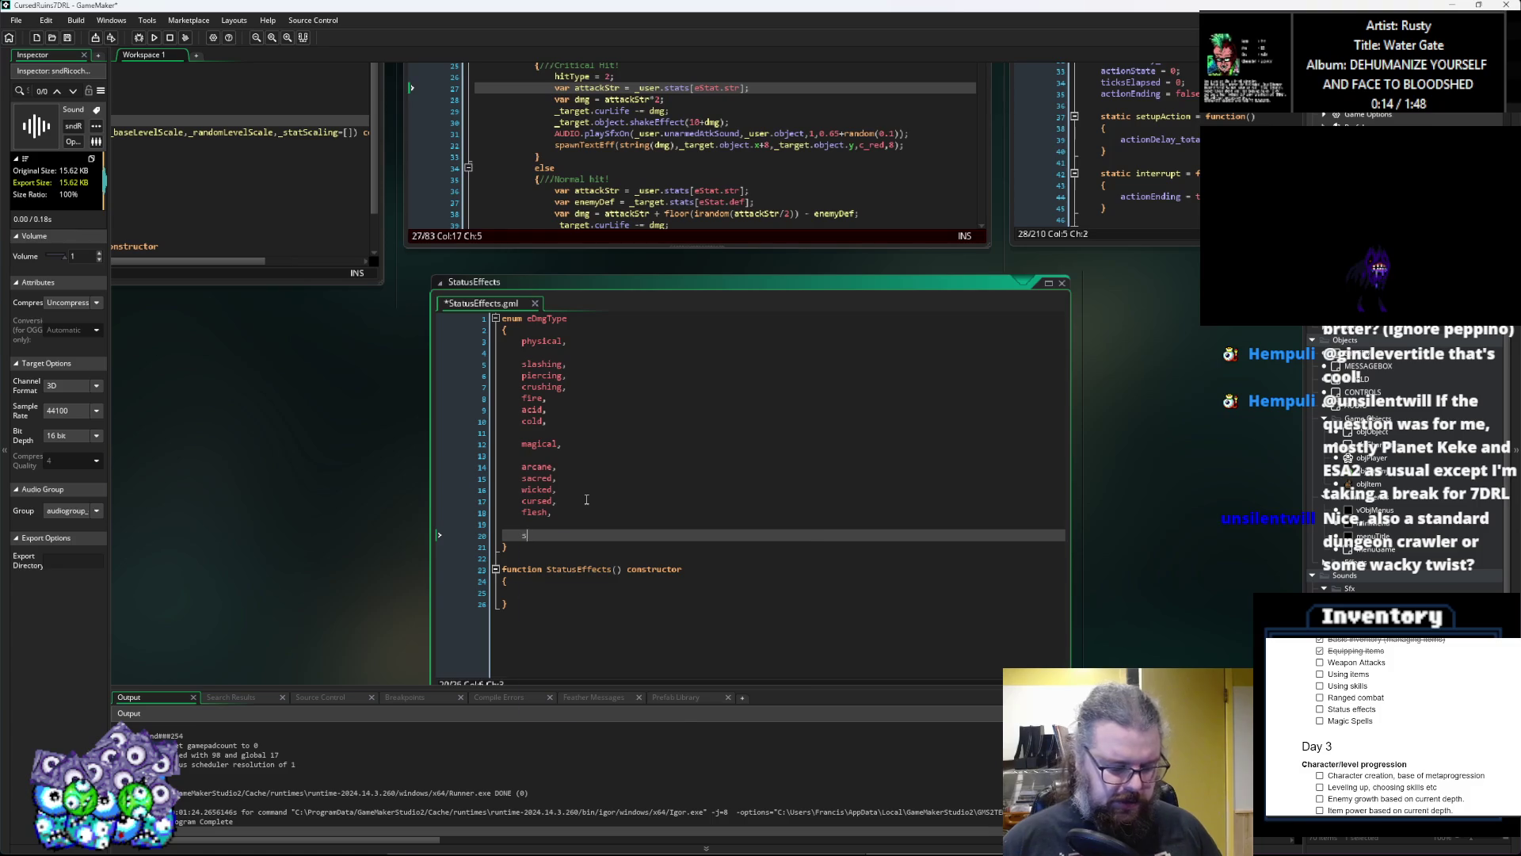
type("tatusEffects,")
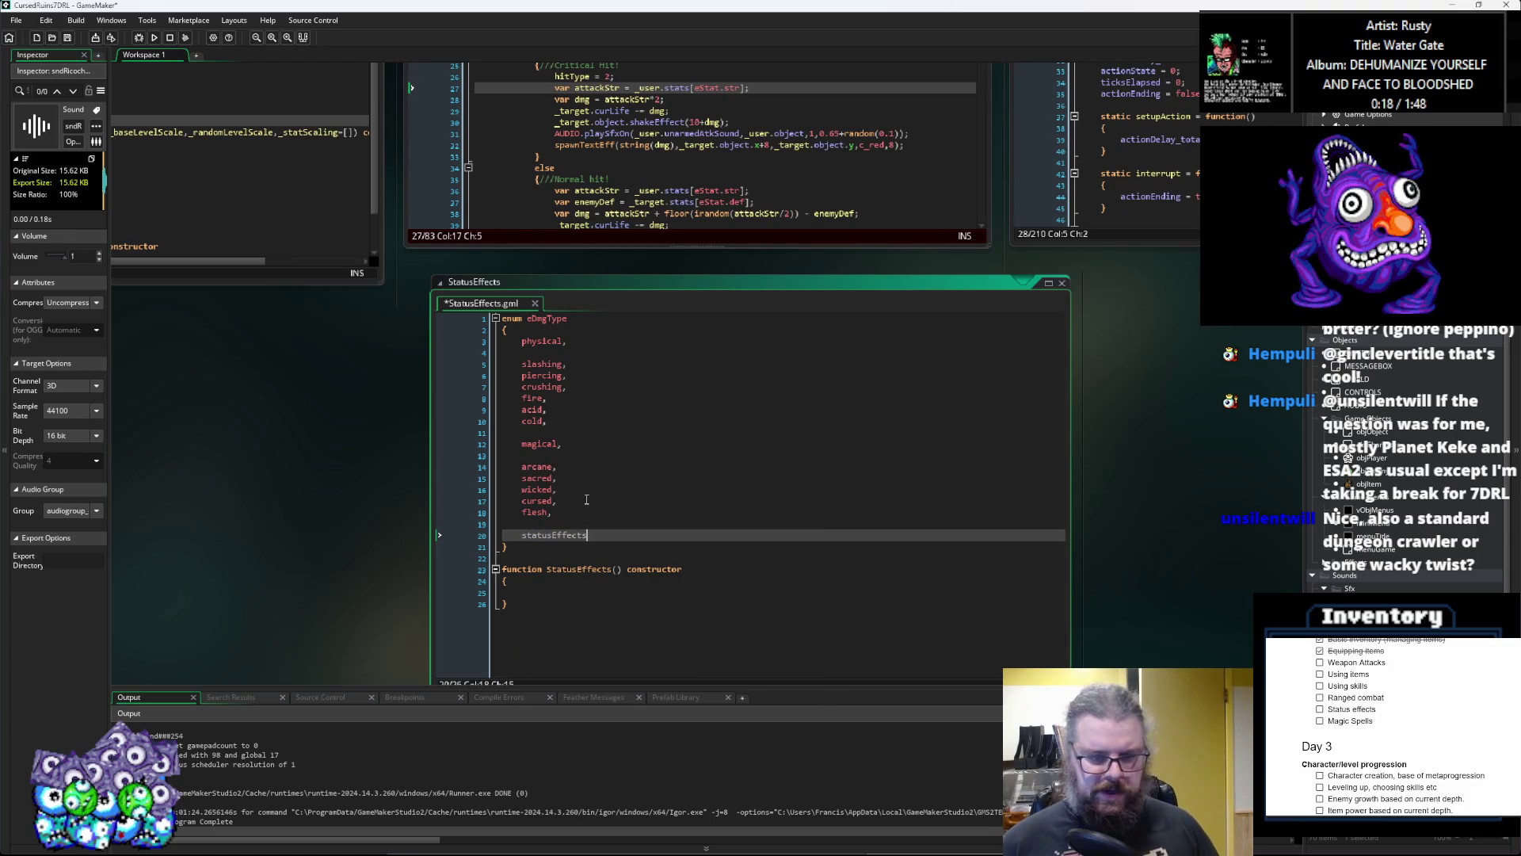
left_click(587, 467)
left_click(598, 435)
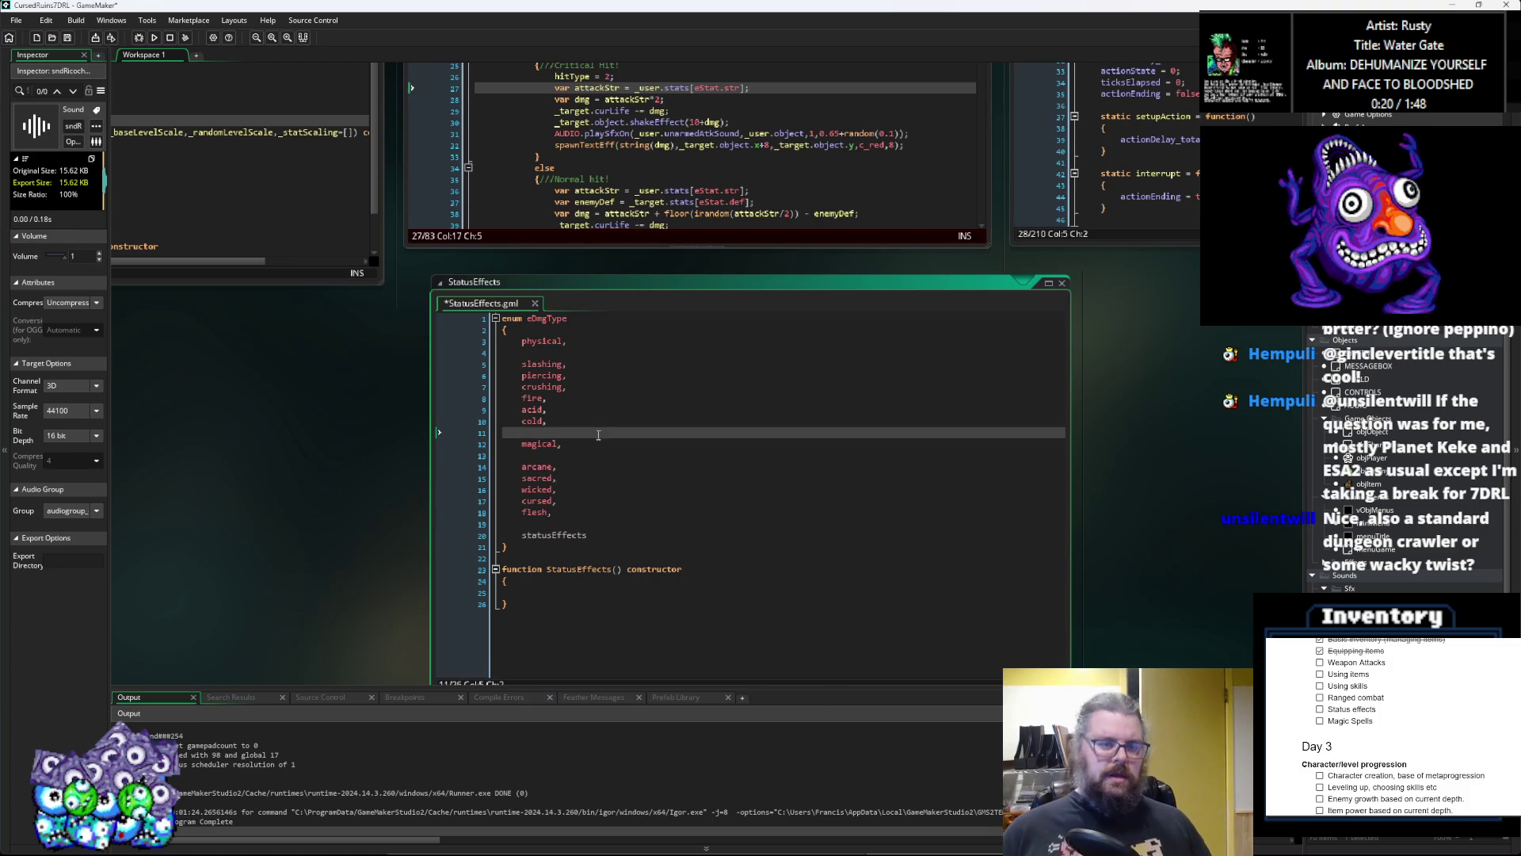
left_click(552, 512)
key("ctrl+s")
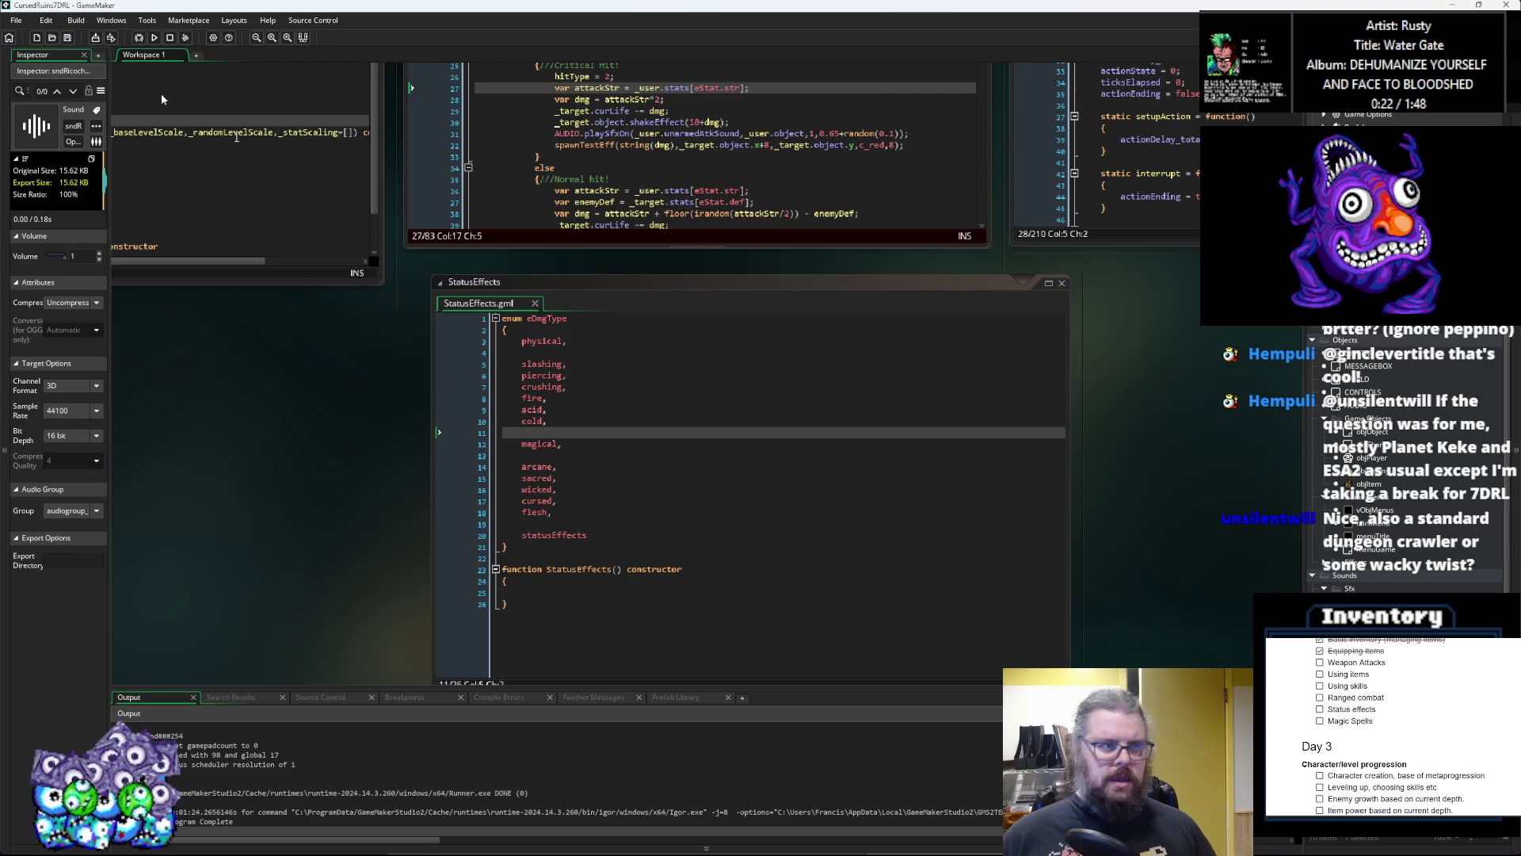
scroll(792, 476, "down", 2)
scroll(945, 456, "up", 2)
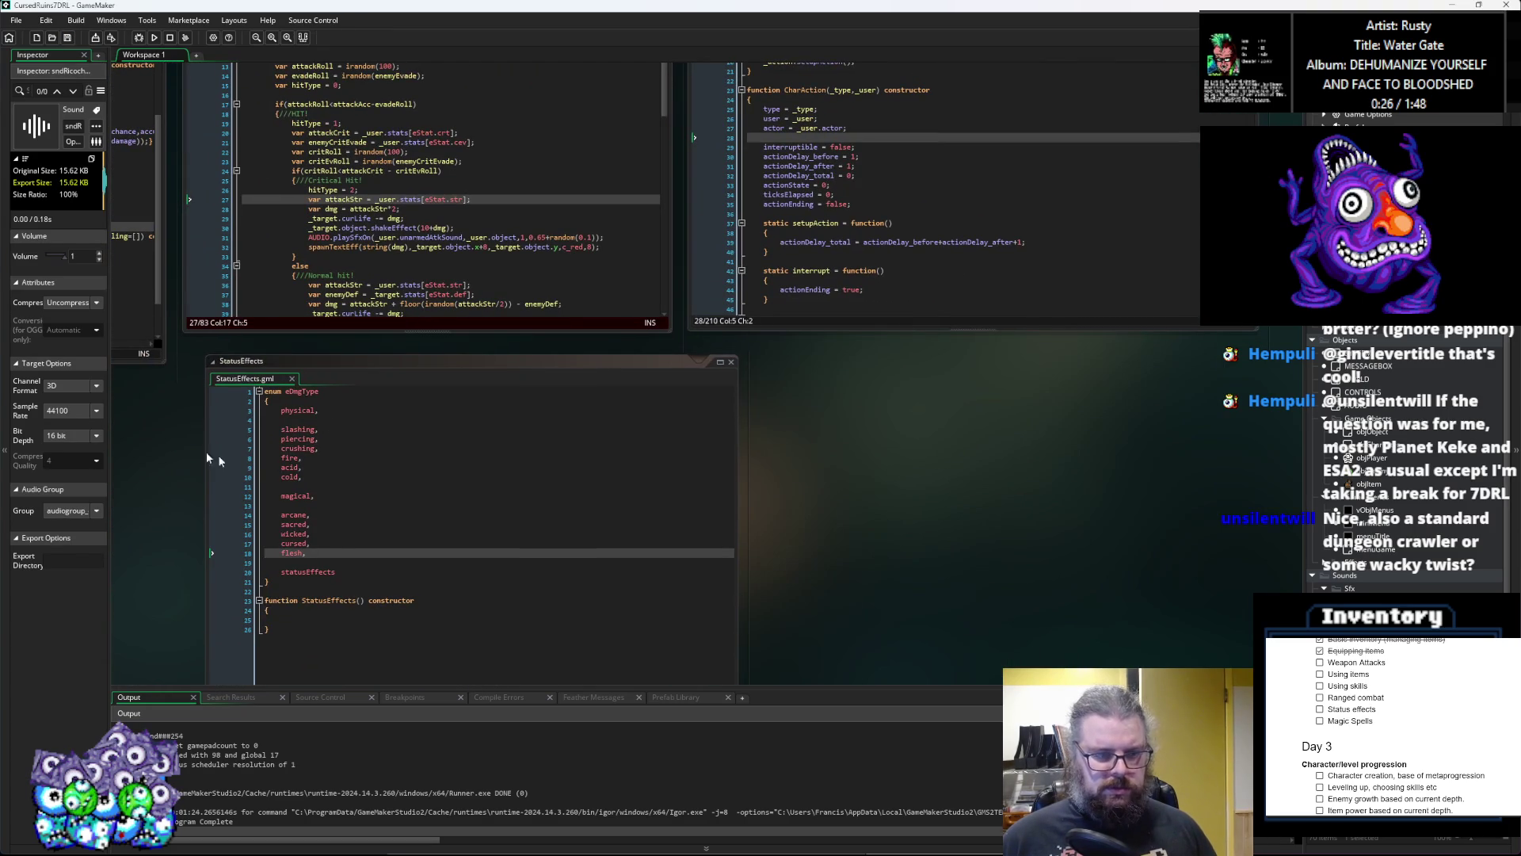
Step: Move acid above fire, drop the stray blank line, and save StatusEffects
double_click(285, 458)
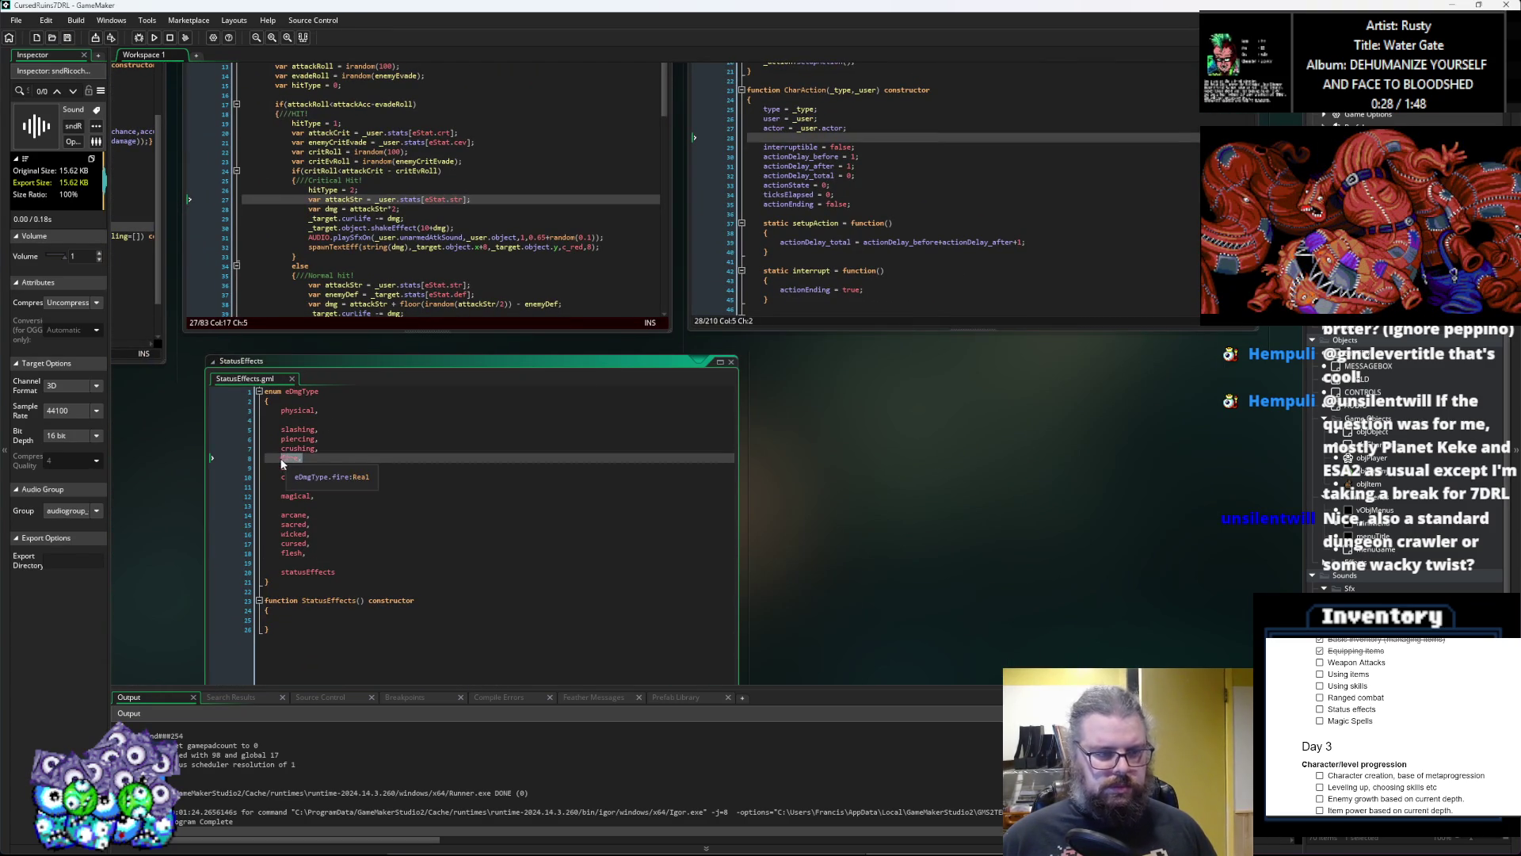
double_click(291, 467)
key("Delete")
left_click(286, 457)
key("Return")
type("acid,")
key("Down")
key("Down")
key("BackSpace")
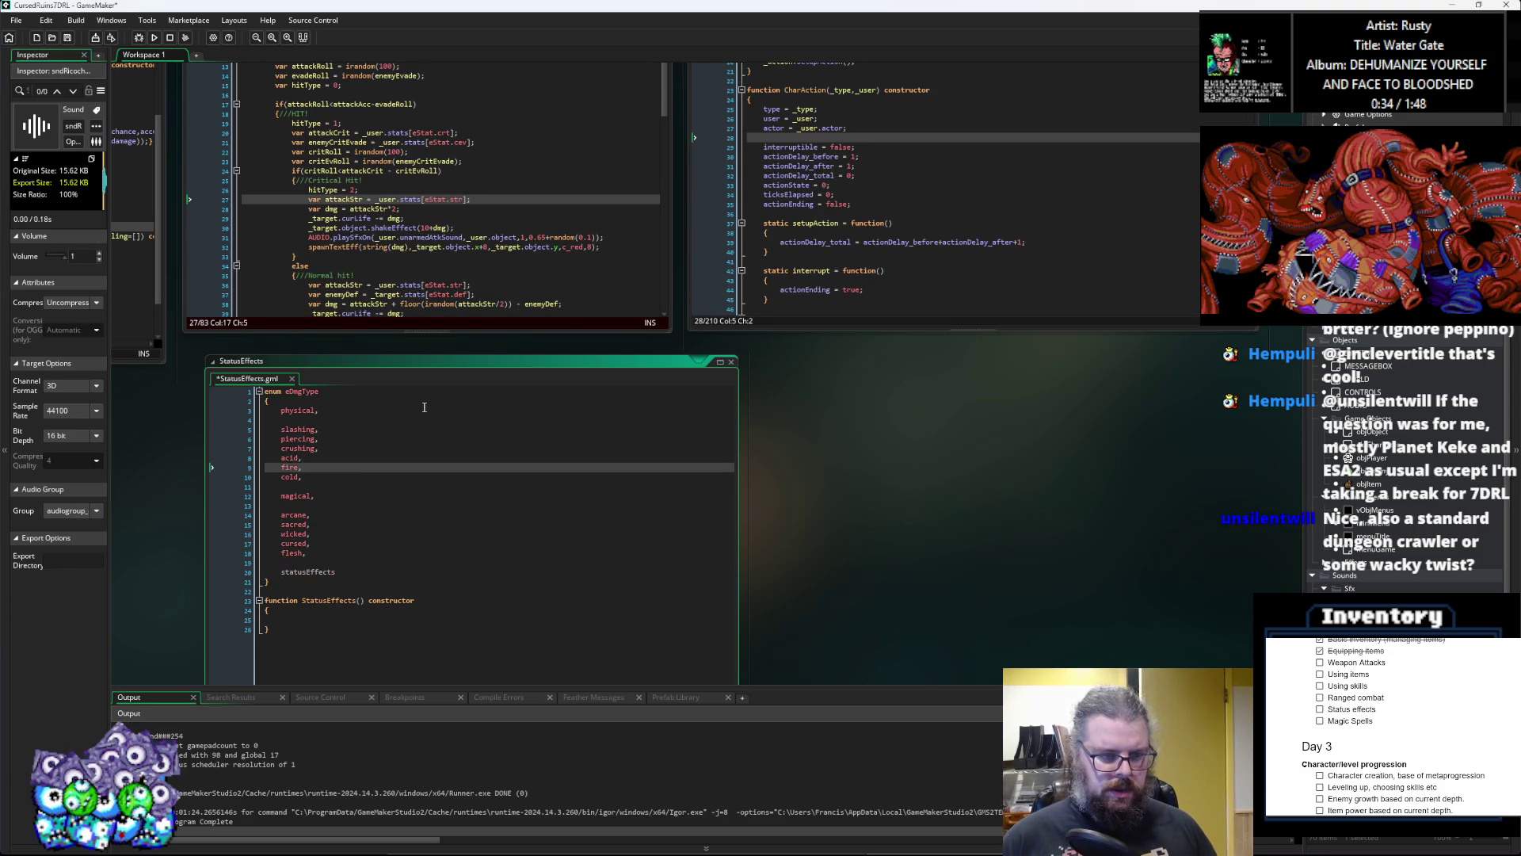
left_click(67, 38)
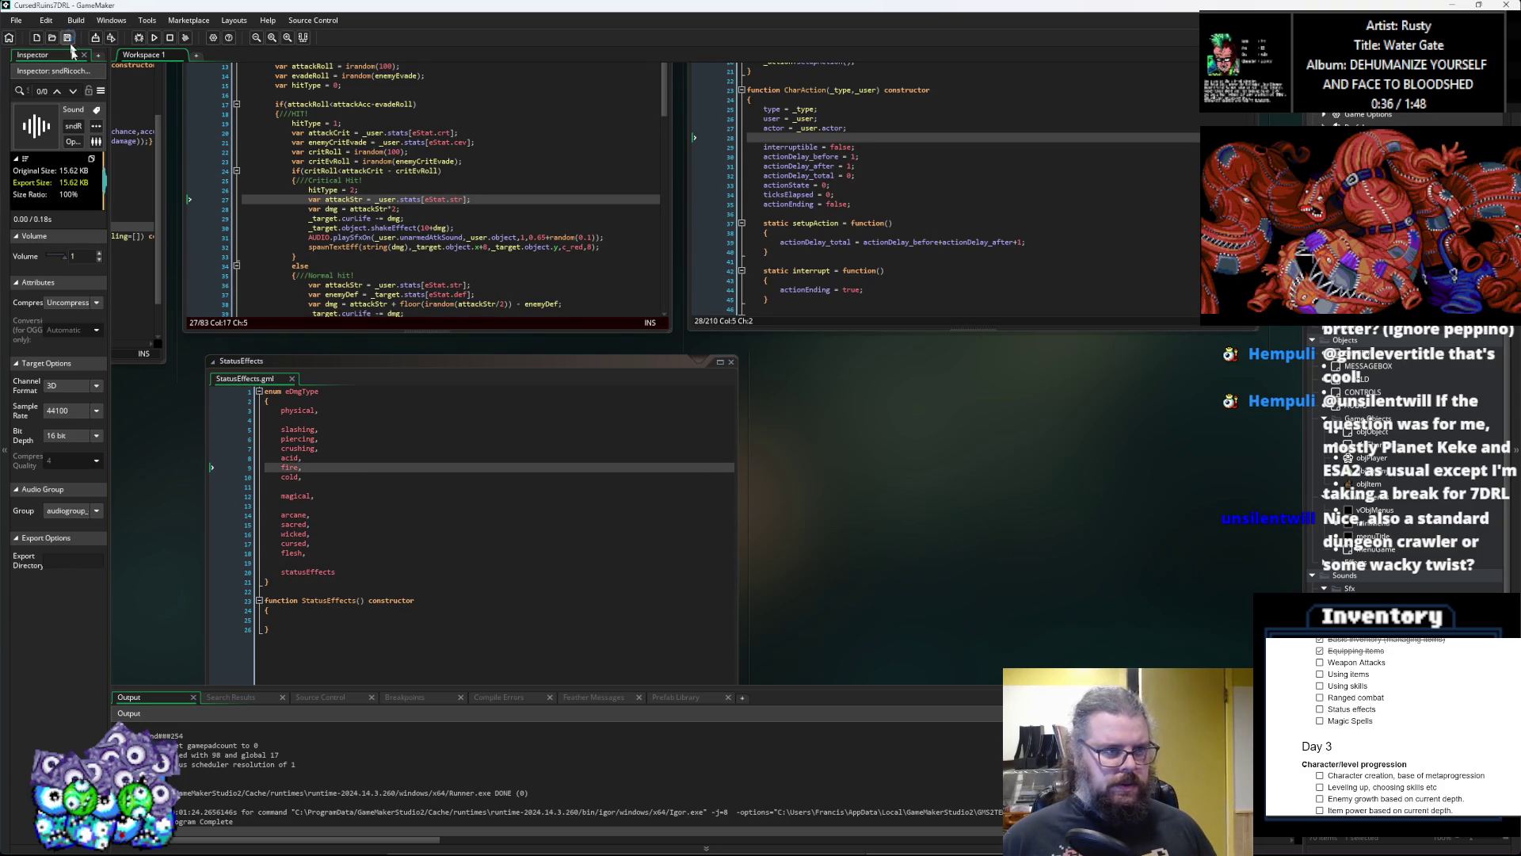
left_click(373, 419)
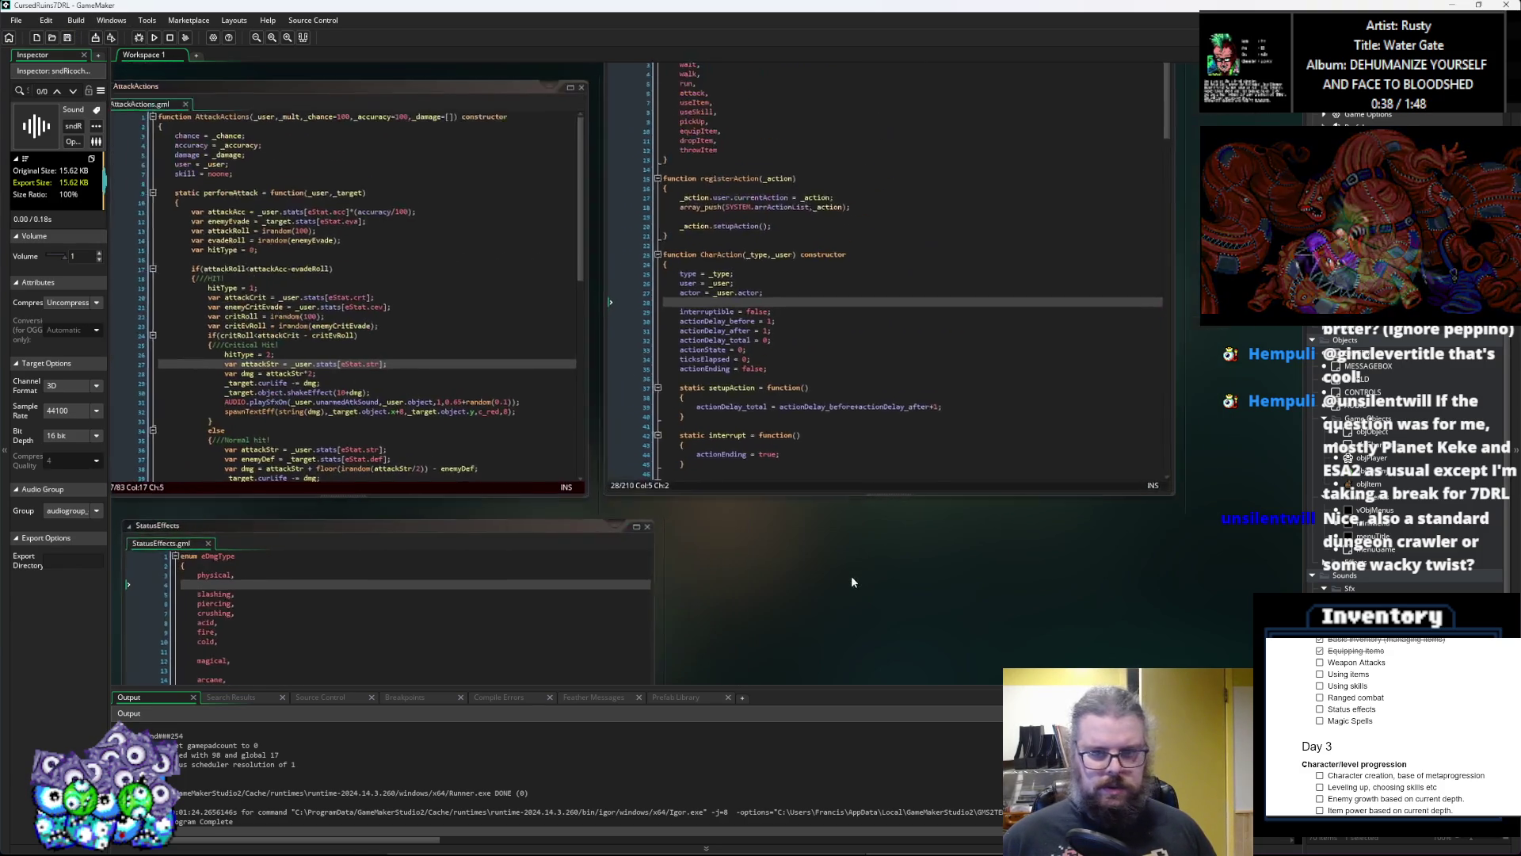
Step: Give the bare if on line 70 brackets starting with dm.damageType
scroll(851, 575, "up", 5)
left_click(709, 442)
scroll(708, 443, "down", 10)
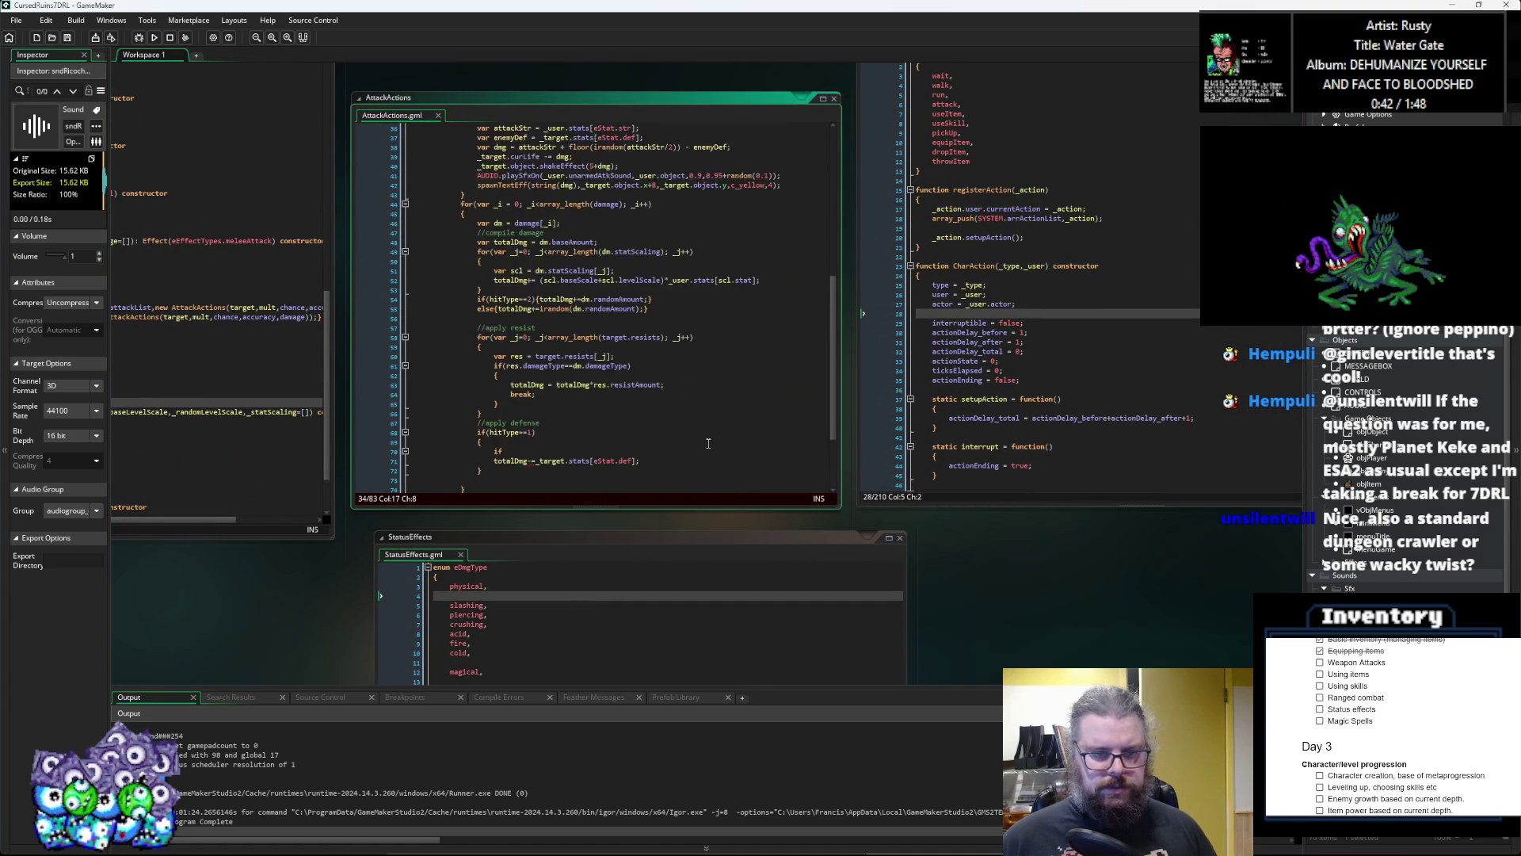
left_click(597, 404)
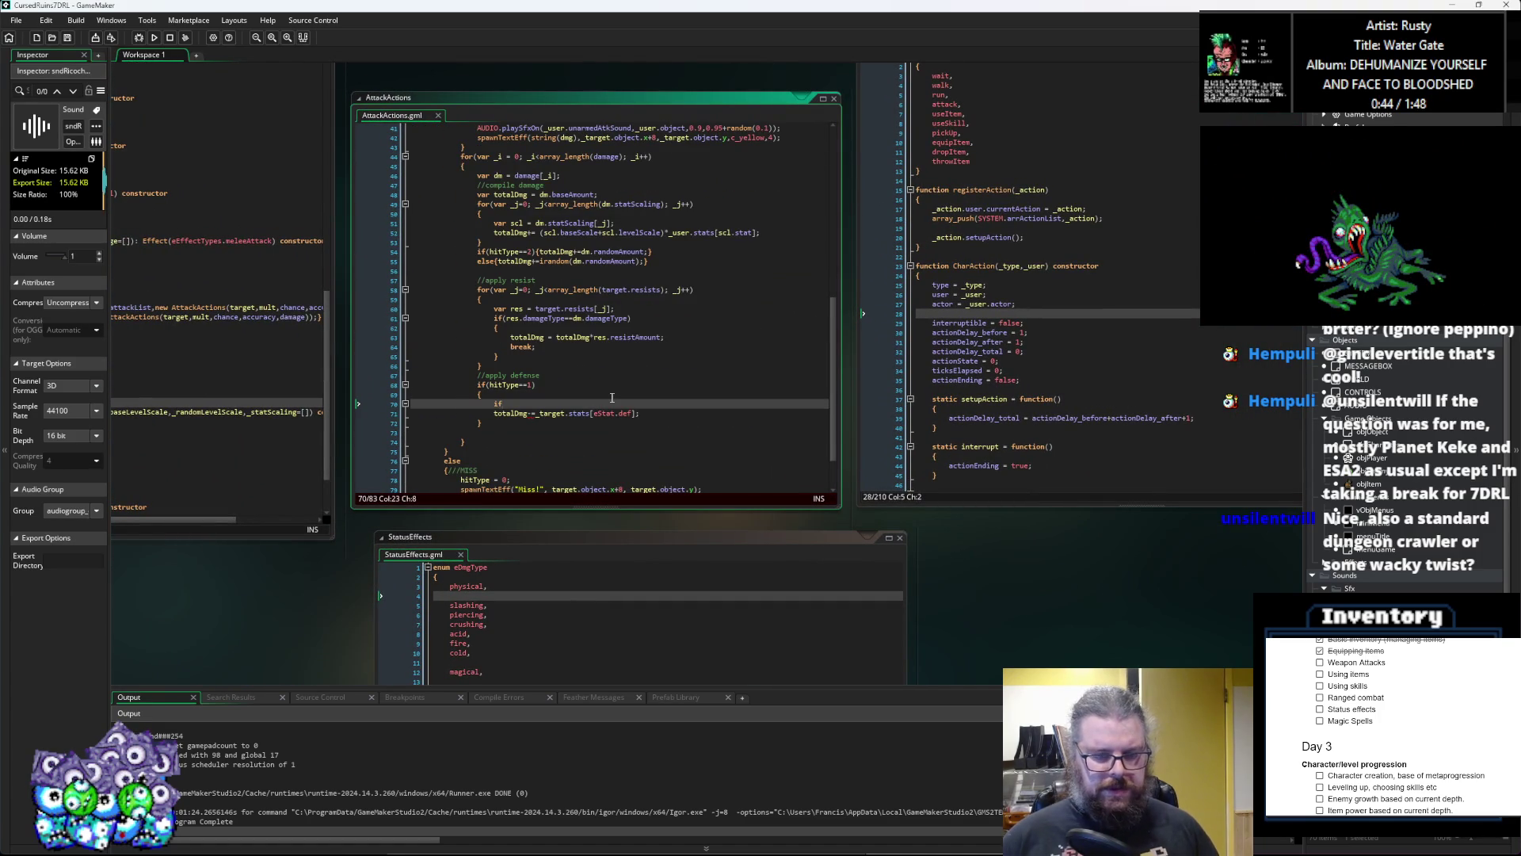
type("(")
key("Left")
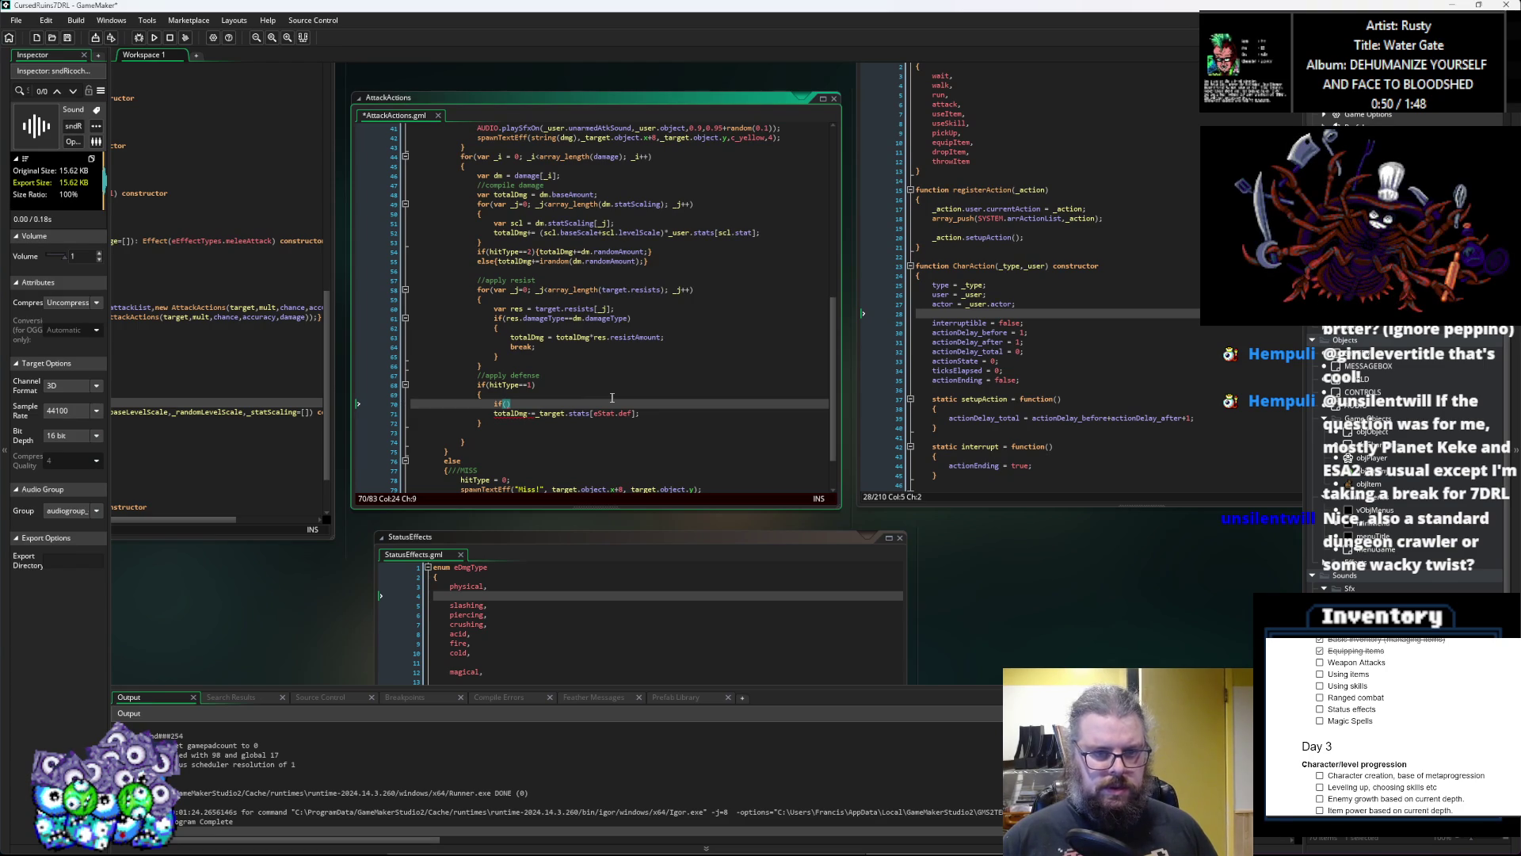
type("dm.da")
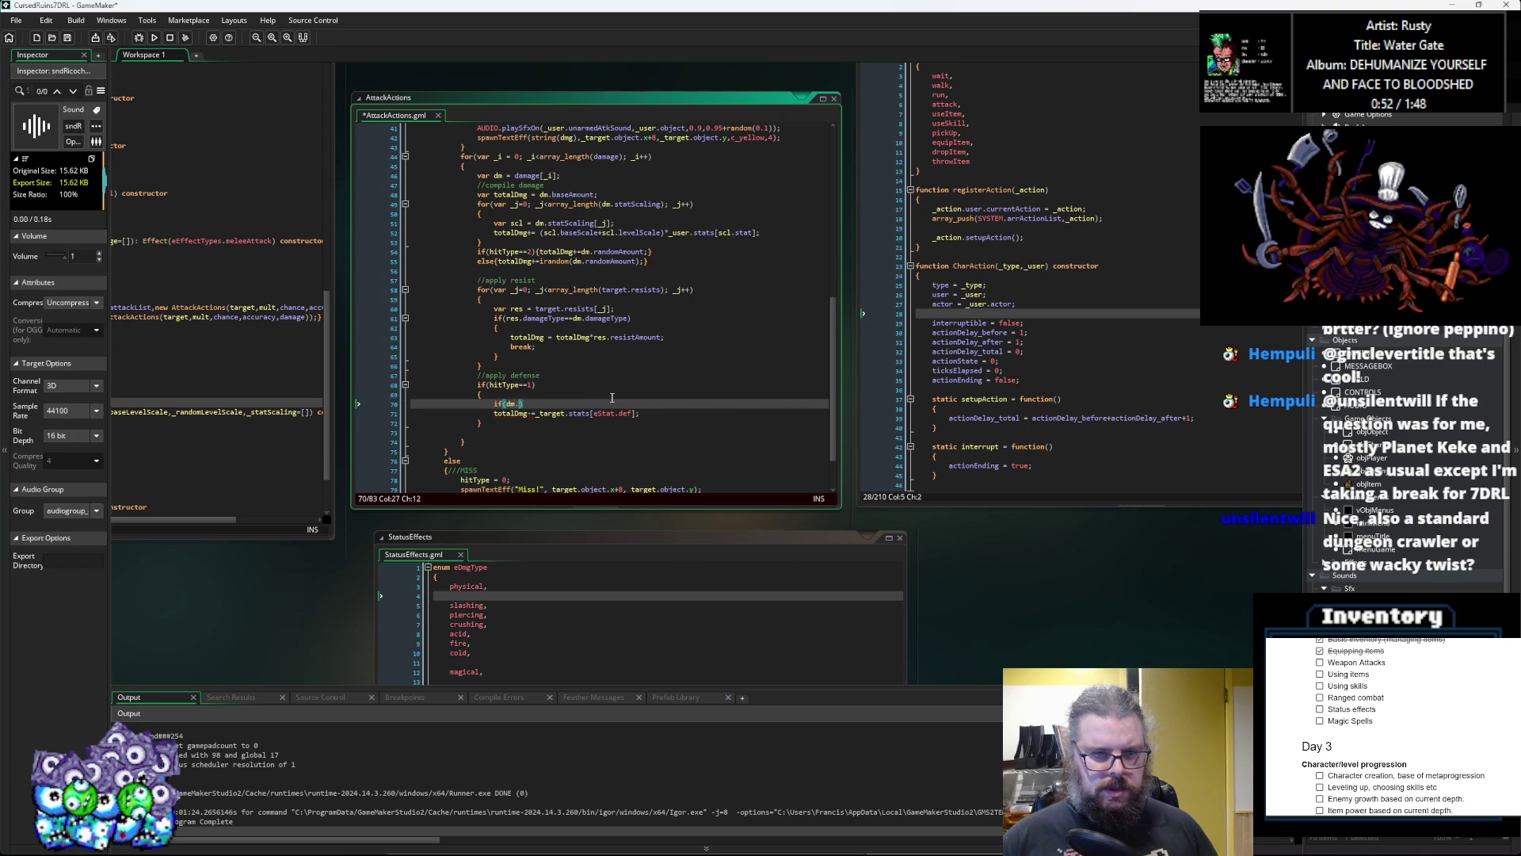
type("mag")
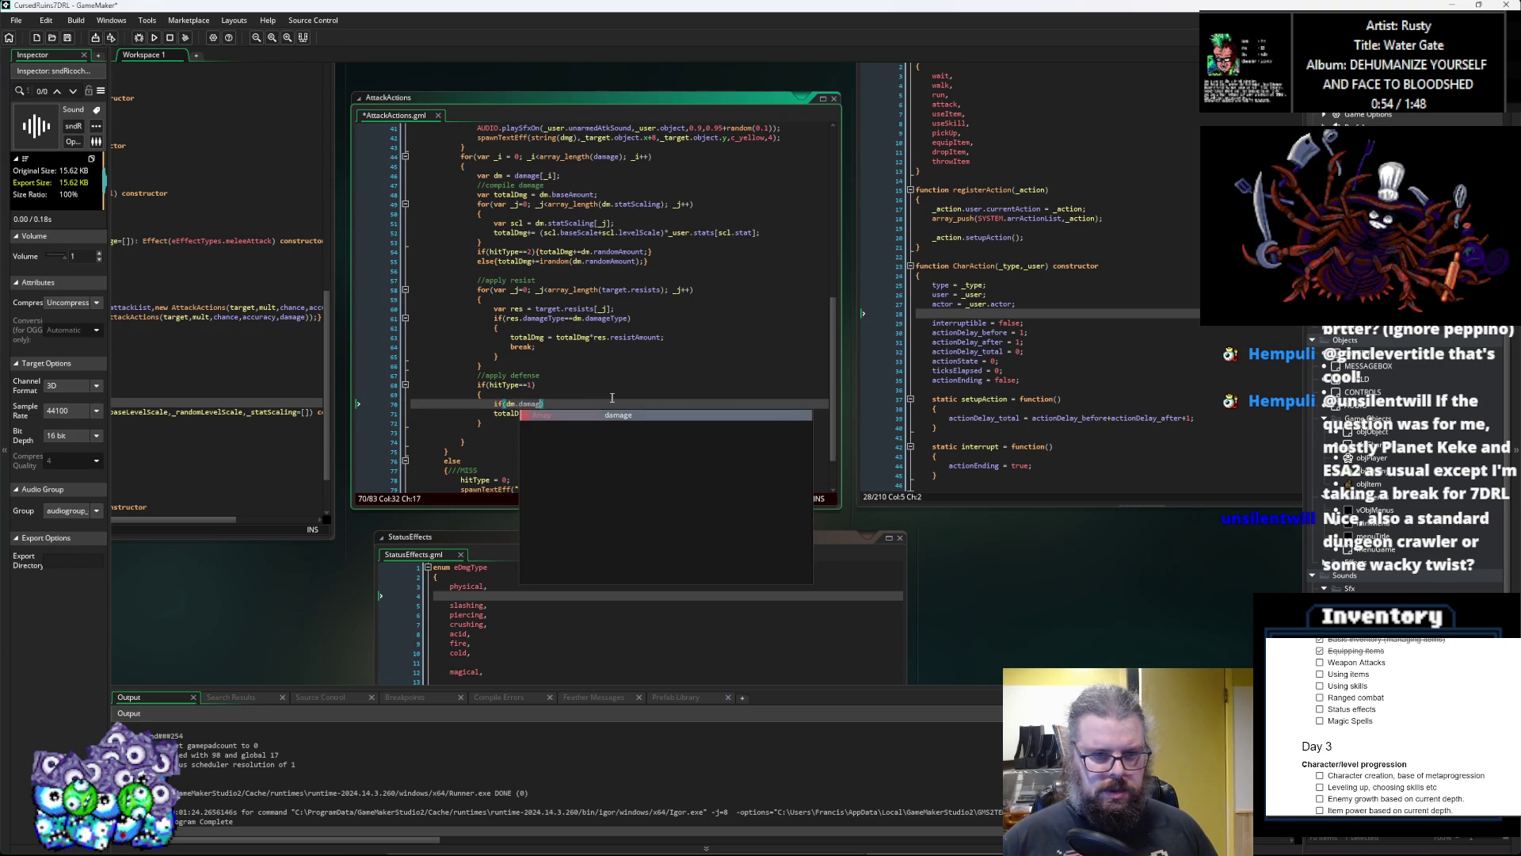
type("eType")
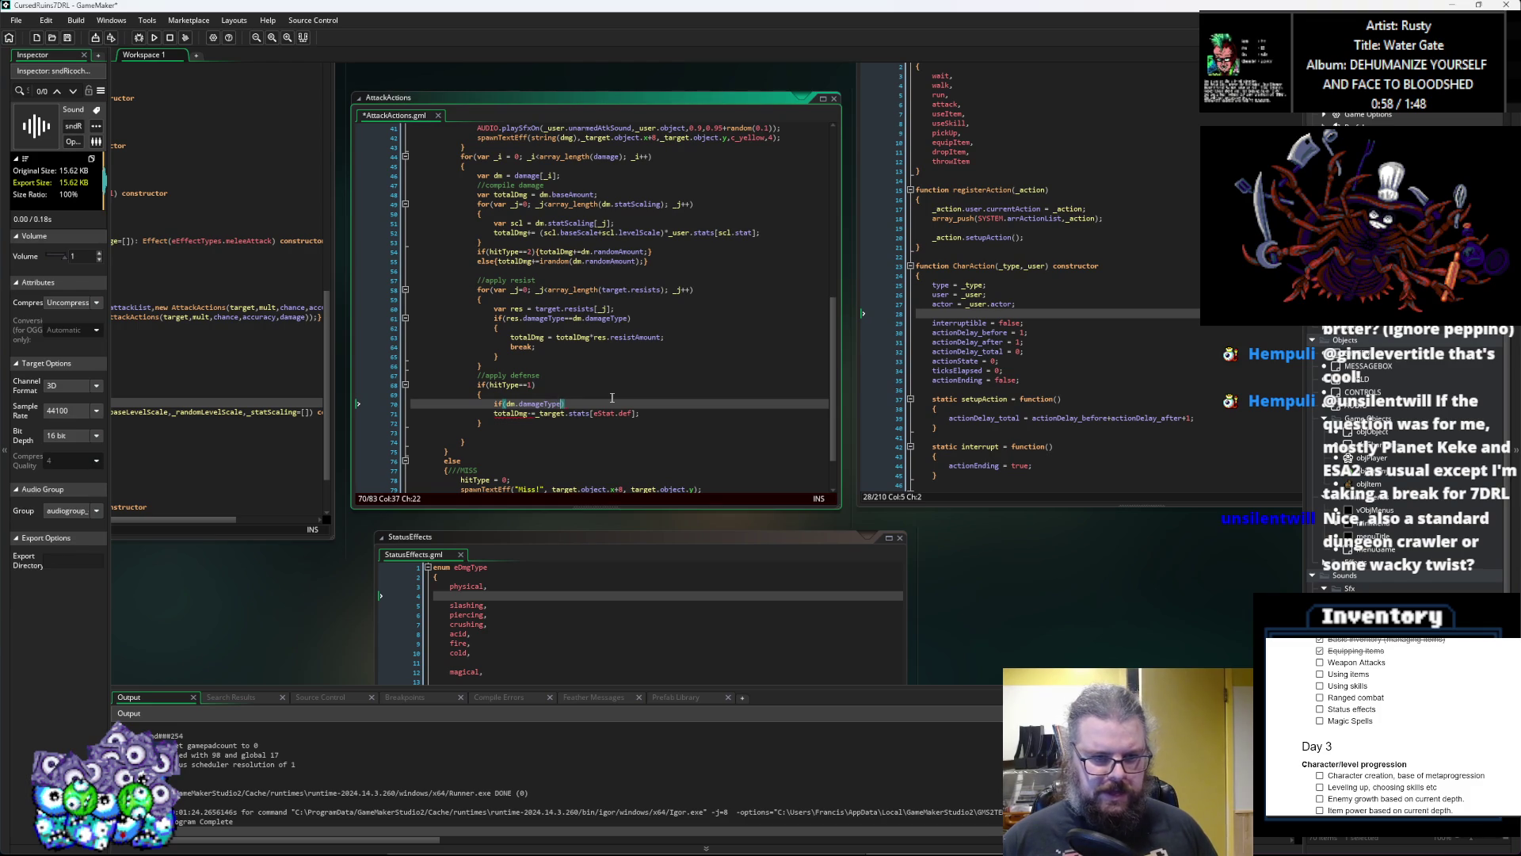
scroll(612, 397, "up", 1)
scroll(611, 397, "down", 1)
scroll(612, 397, "up", 1)
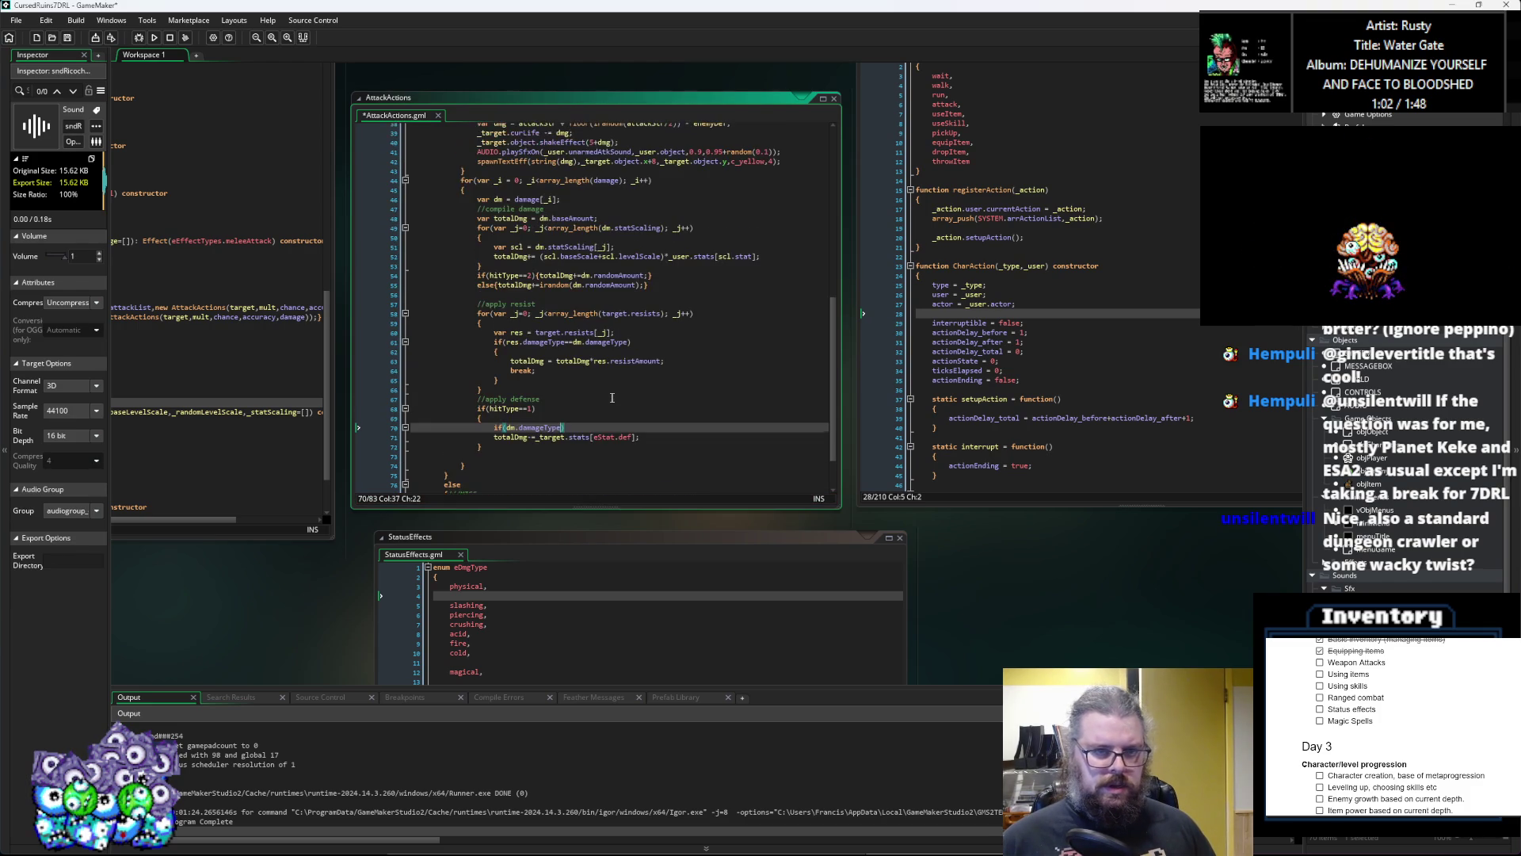
scroll(612, 397, "up", 3)
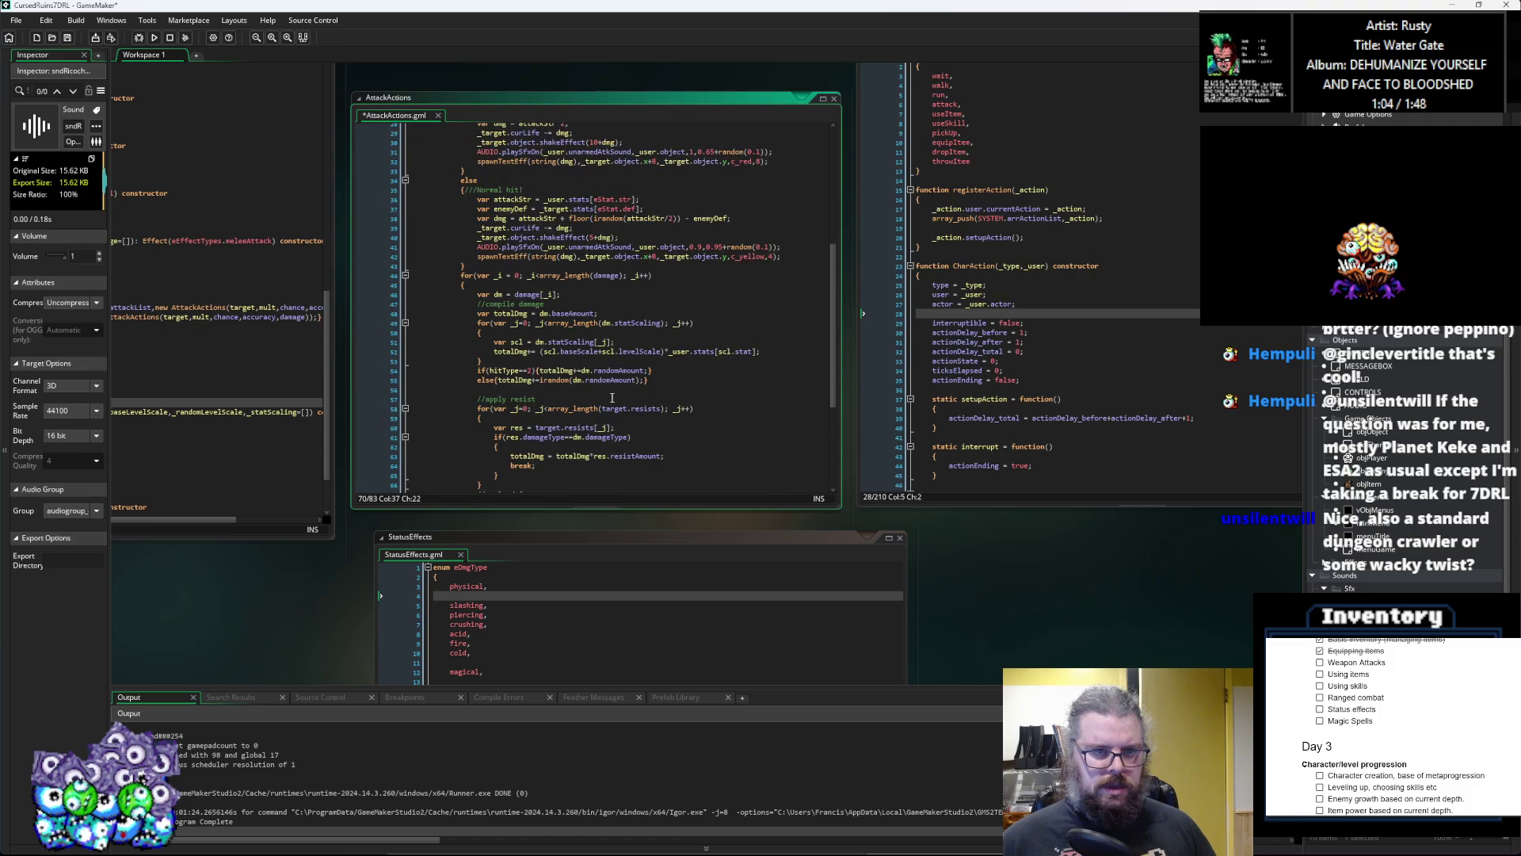
Step: Declare 'var totalDamage = 0;' just above the damage for-loop
scroll(611, 397, "up", 4)
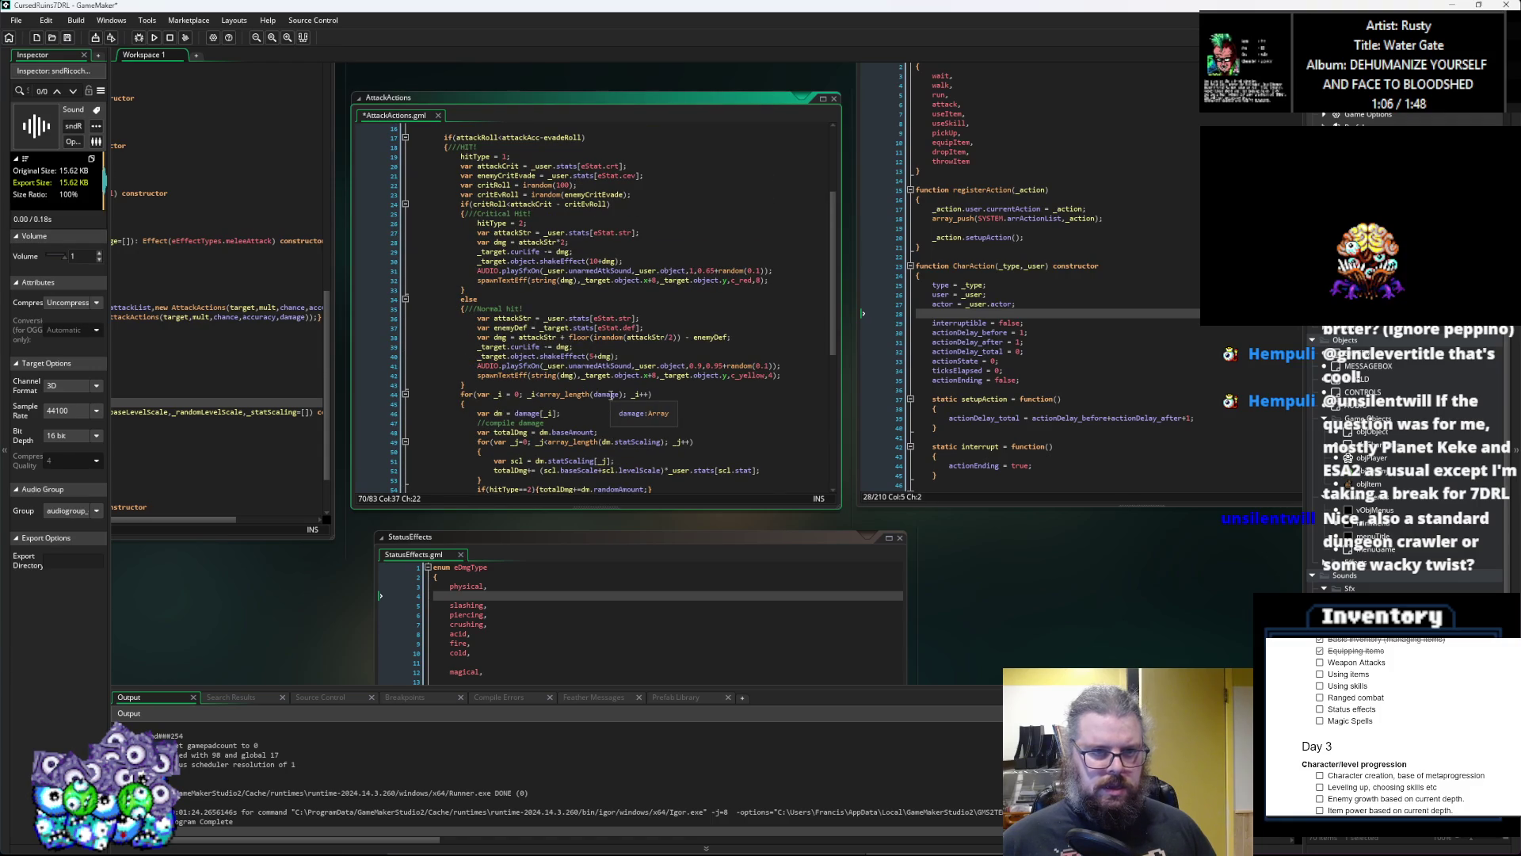
scroll(612, 395, "down", 2)
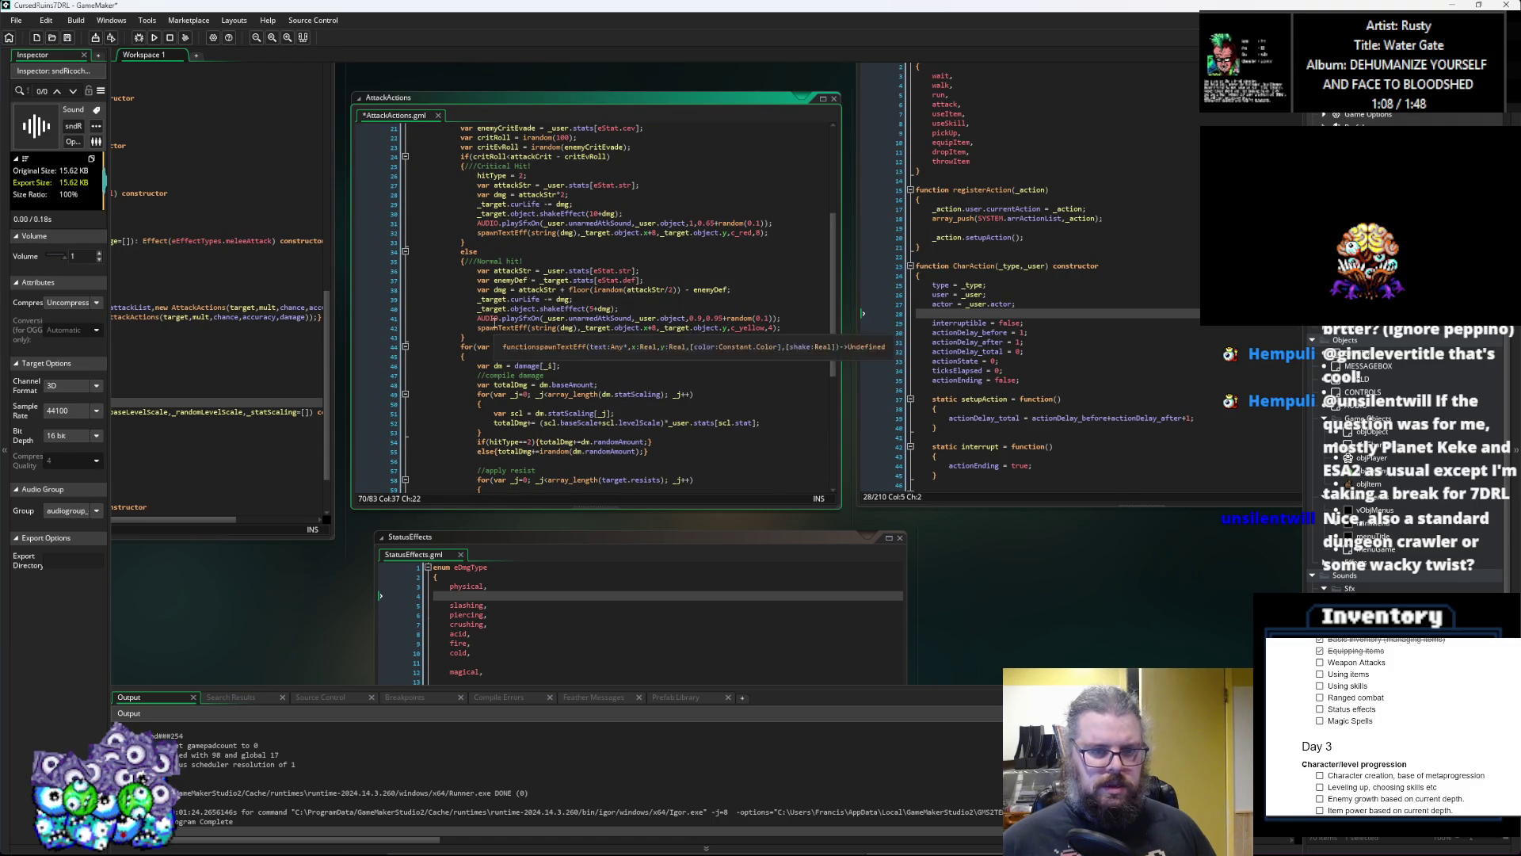
left_click(500, 338)
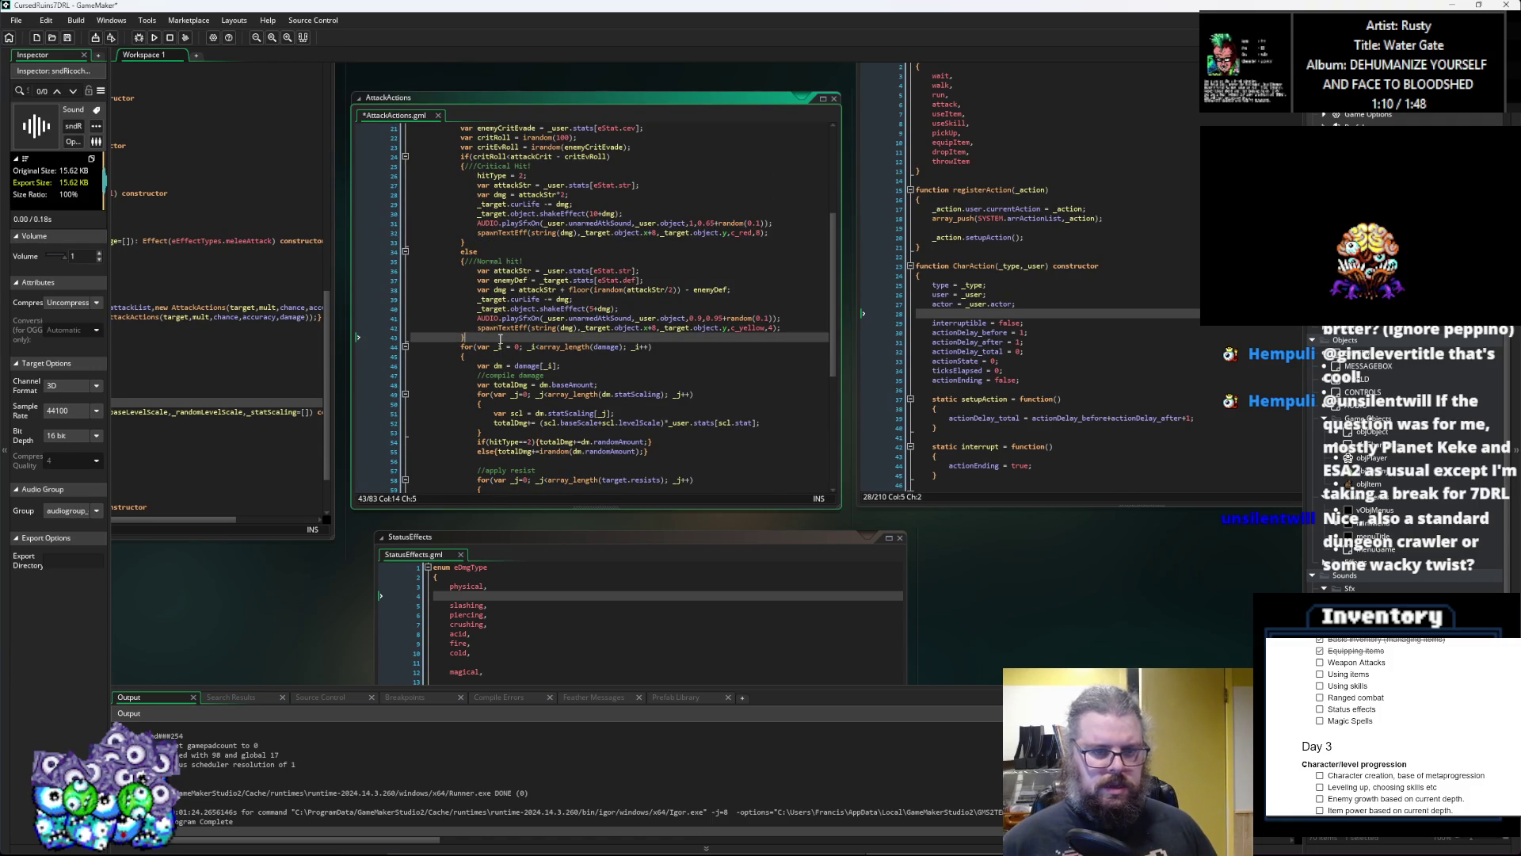
key("Return")
type("var")
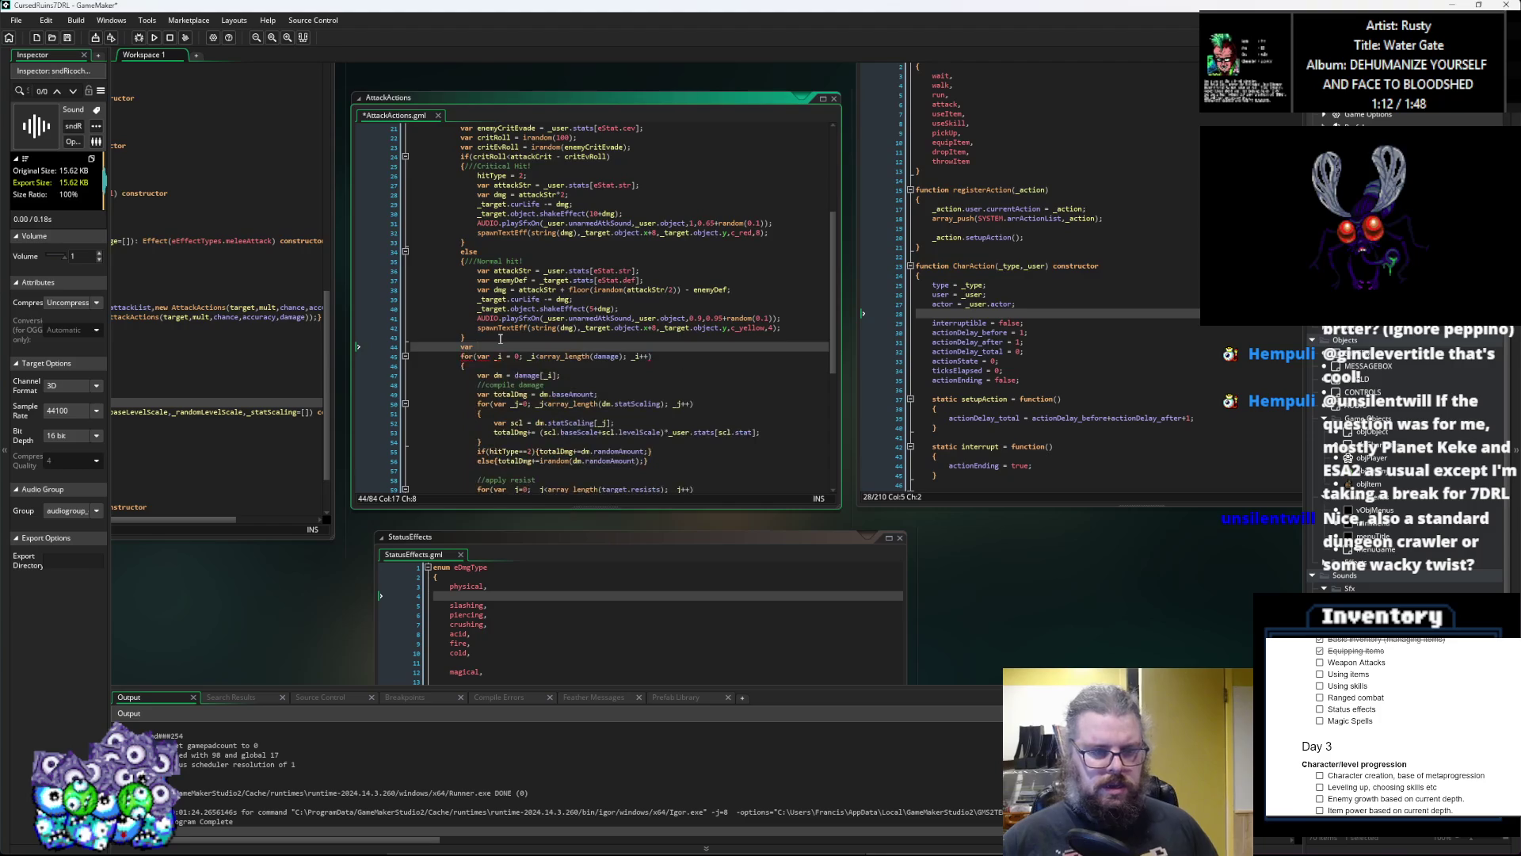
type("totalDamage = 0")
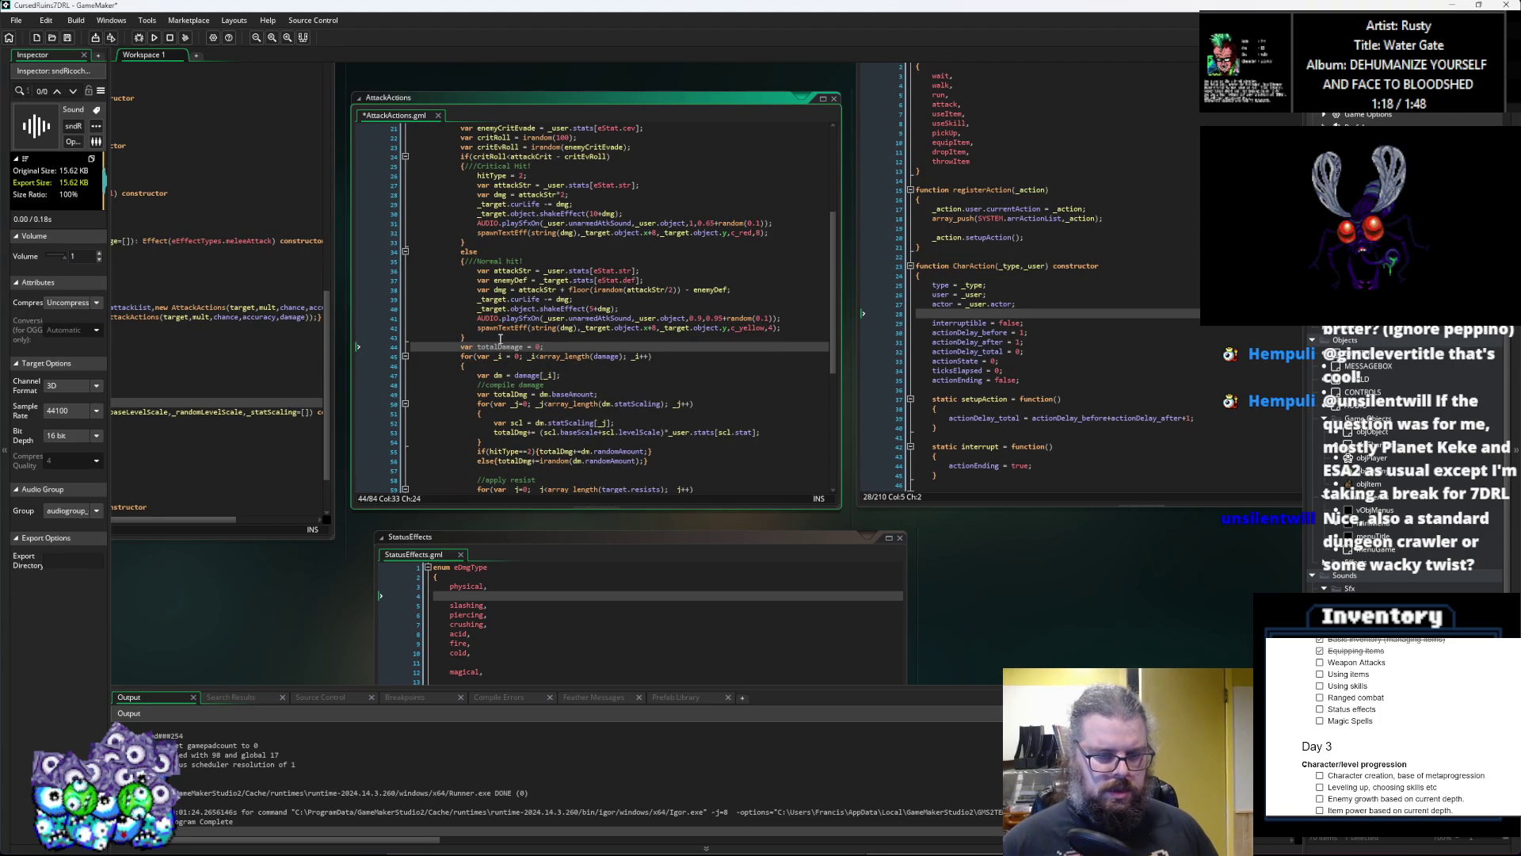
type(";")
scroll(511, 361, "down", 1)
Step: Rename each totalDmg in the compile and resist steps to curDmg
left_click(528, 371)
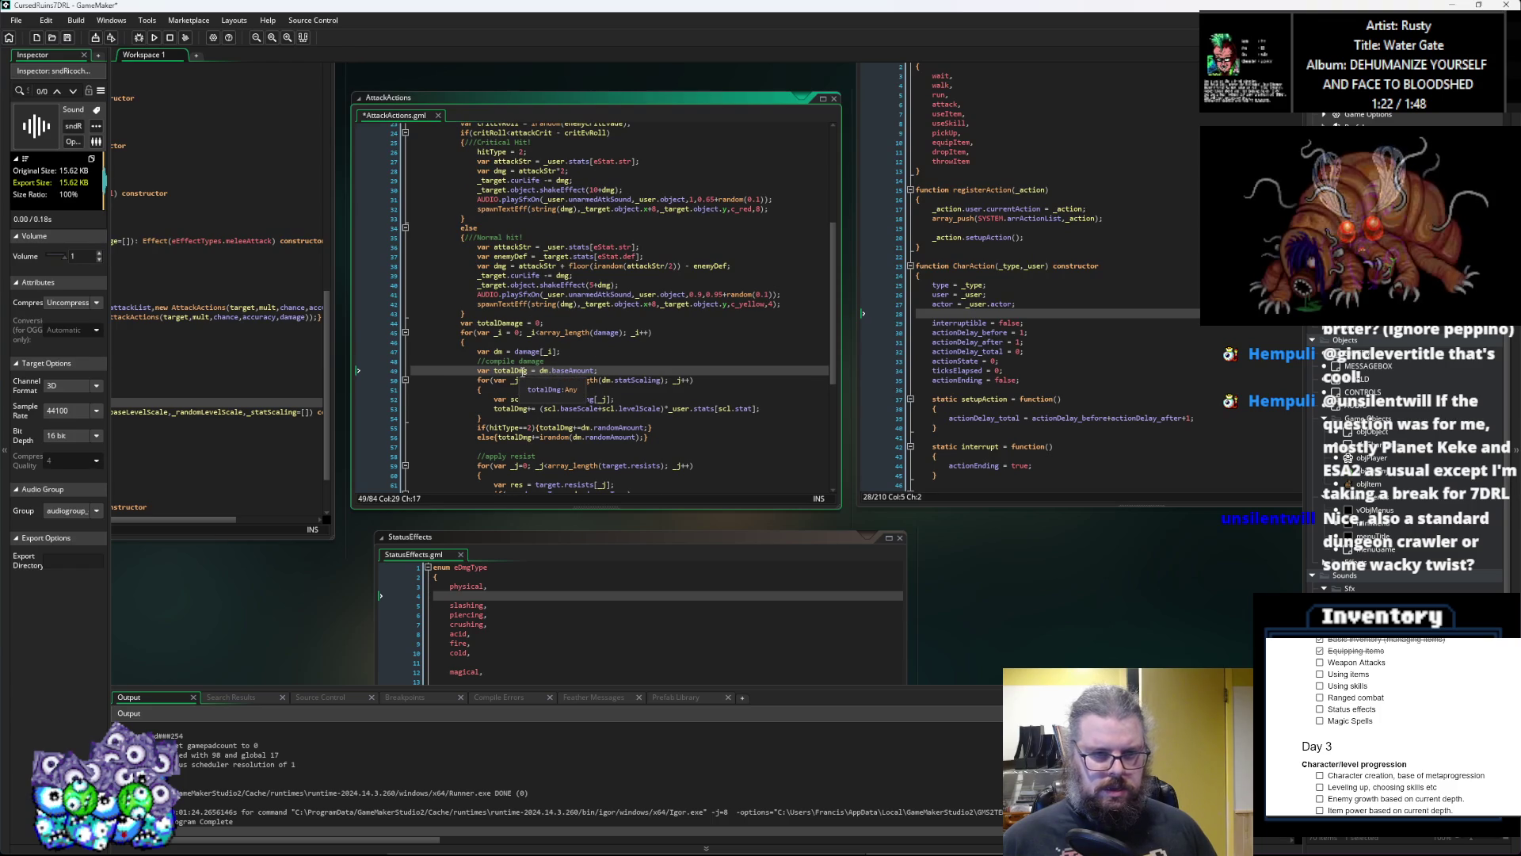
scroll(526, 370, "down", 3)
left_click(520, 302)
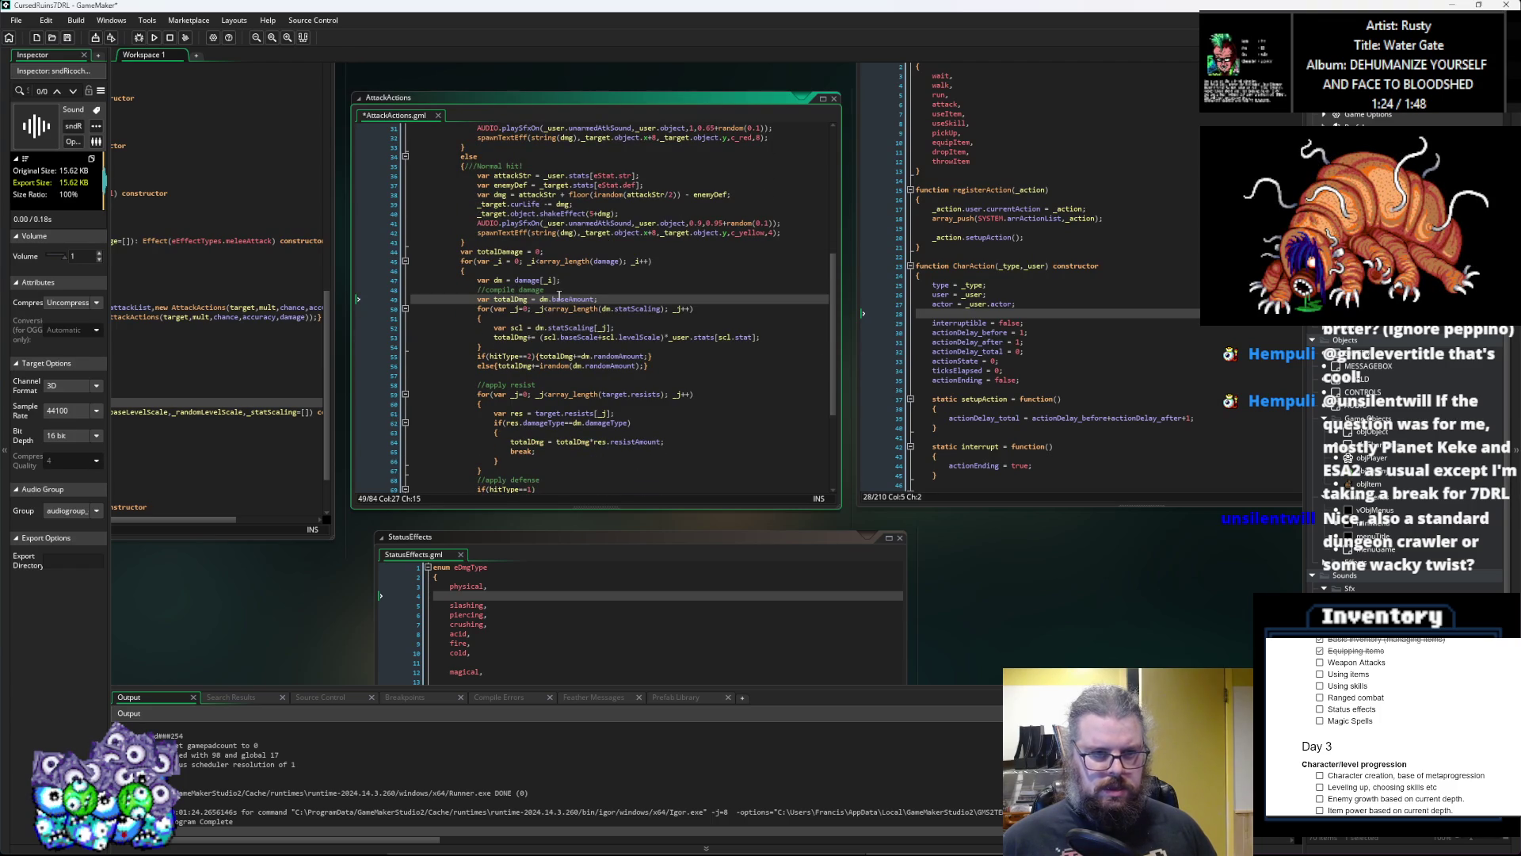
double_click(510, 299)
type("curDmg")
scroll(555, 301, "down", 1)
double_click(507, 313)
type("curDmg")
double_click(555, 332)
type("curDmg")
double_click(517, 341)
type("curDmg")
double_click(529, 419)
type("curDmg")
double_click(566, 419)
type("curDmg")
scroll(557, 405, "down", 3)
left_click(506, 423)
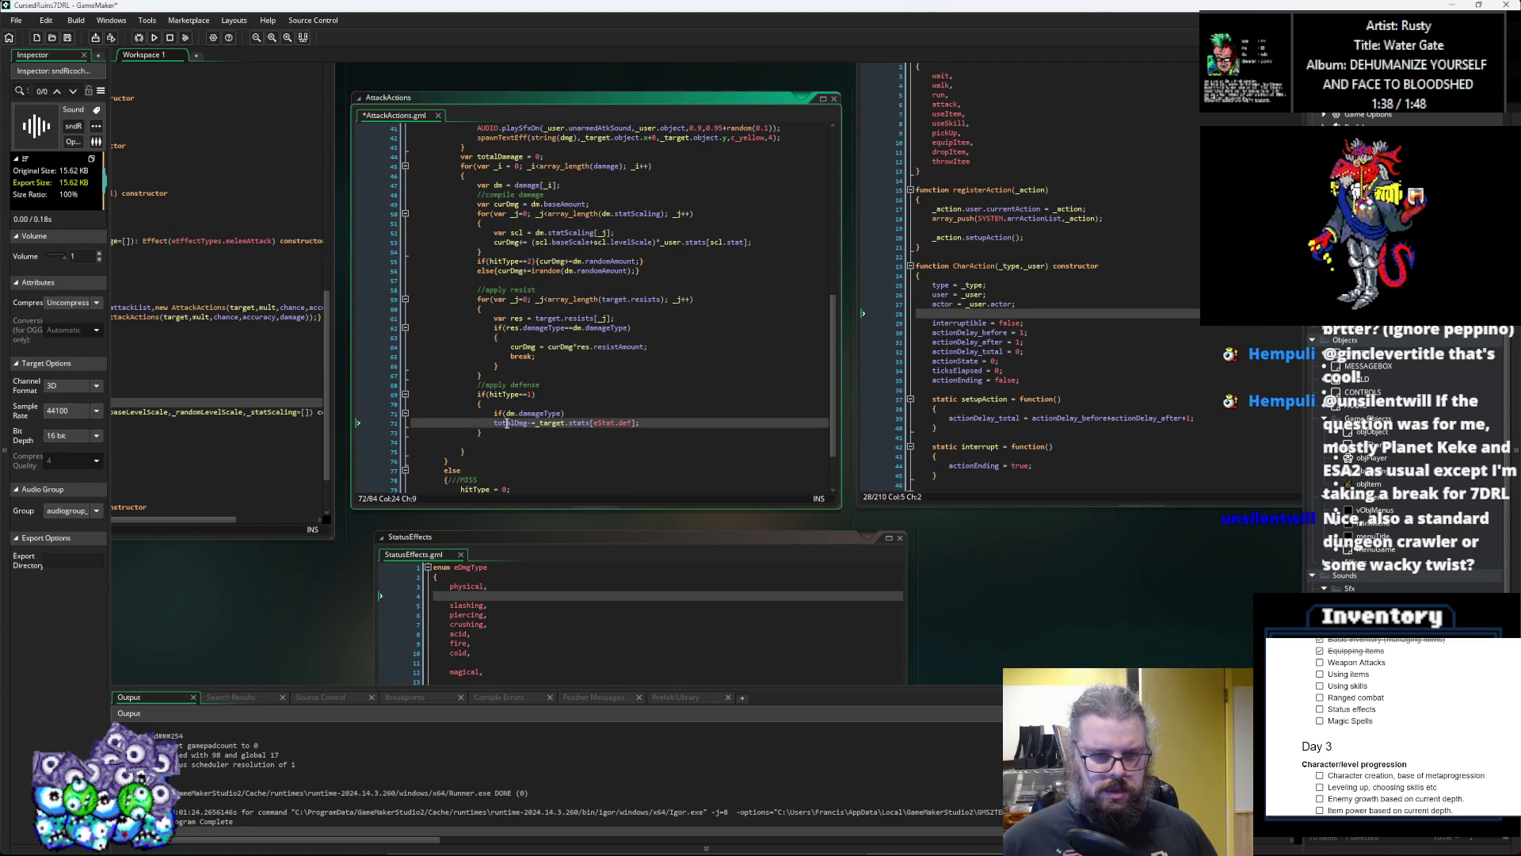
Step: Make the defence if test damageType < eDmgType.magical and brace the curDmg def subtraction
type("curDmg")
left_click(516, 413)
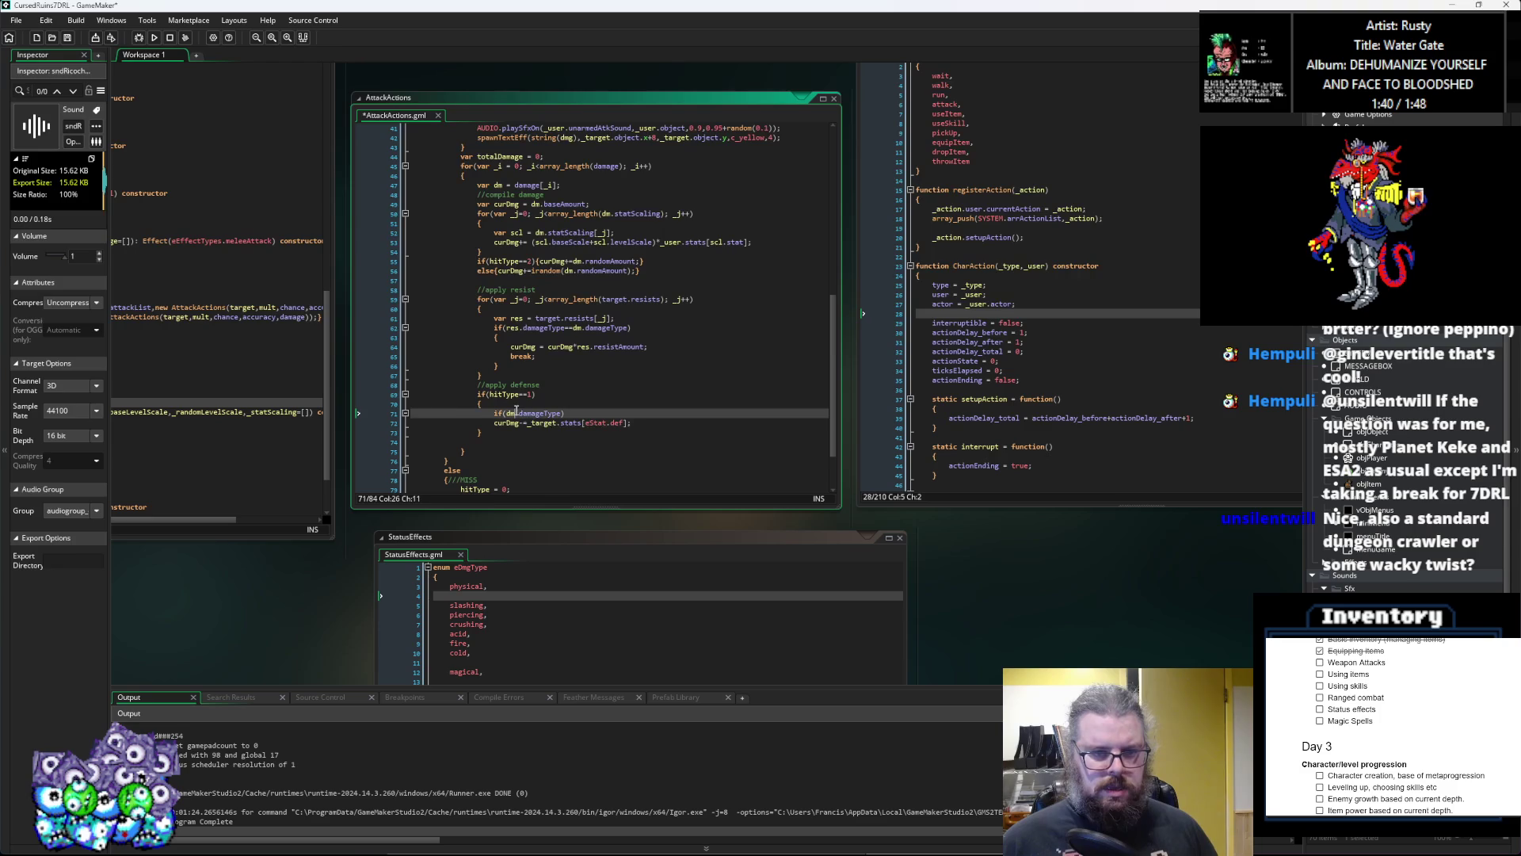
type("geType")
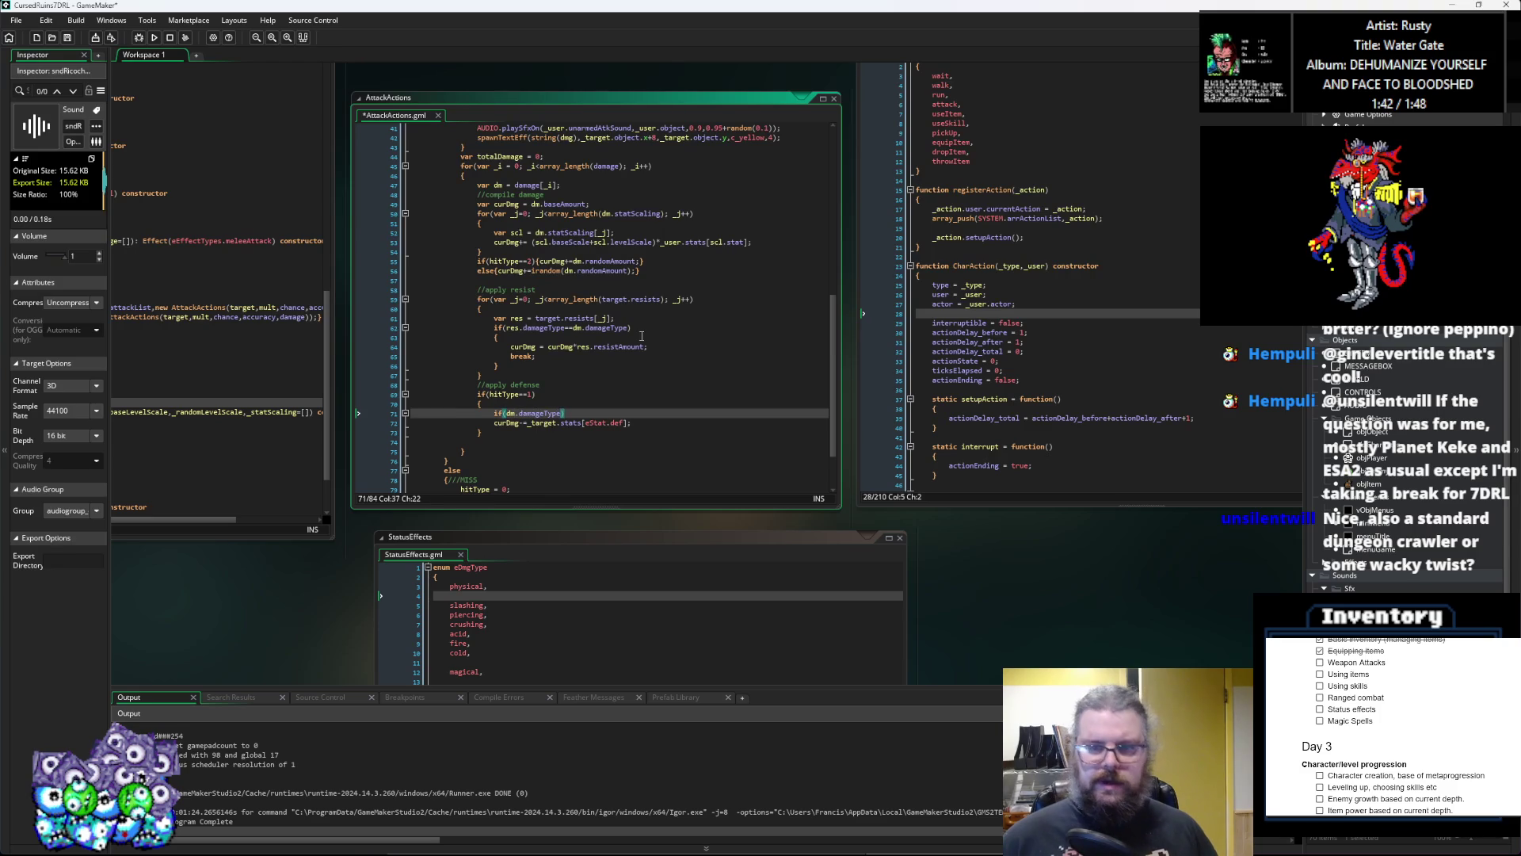
type("<eDm")
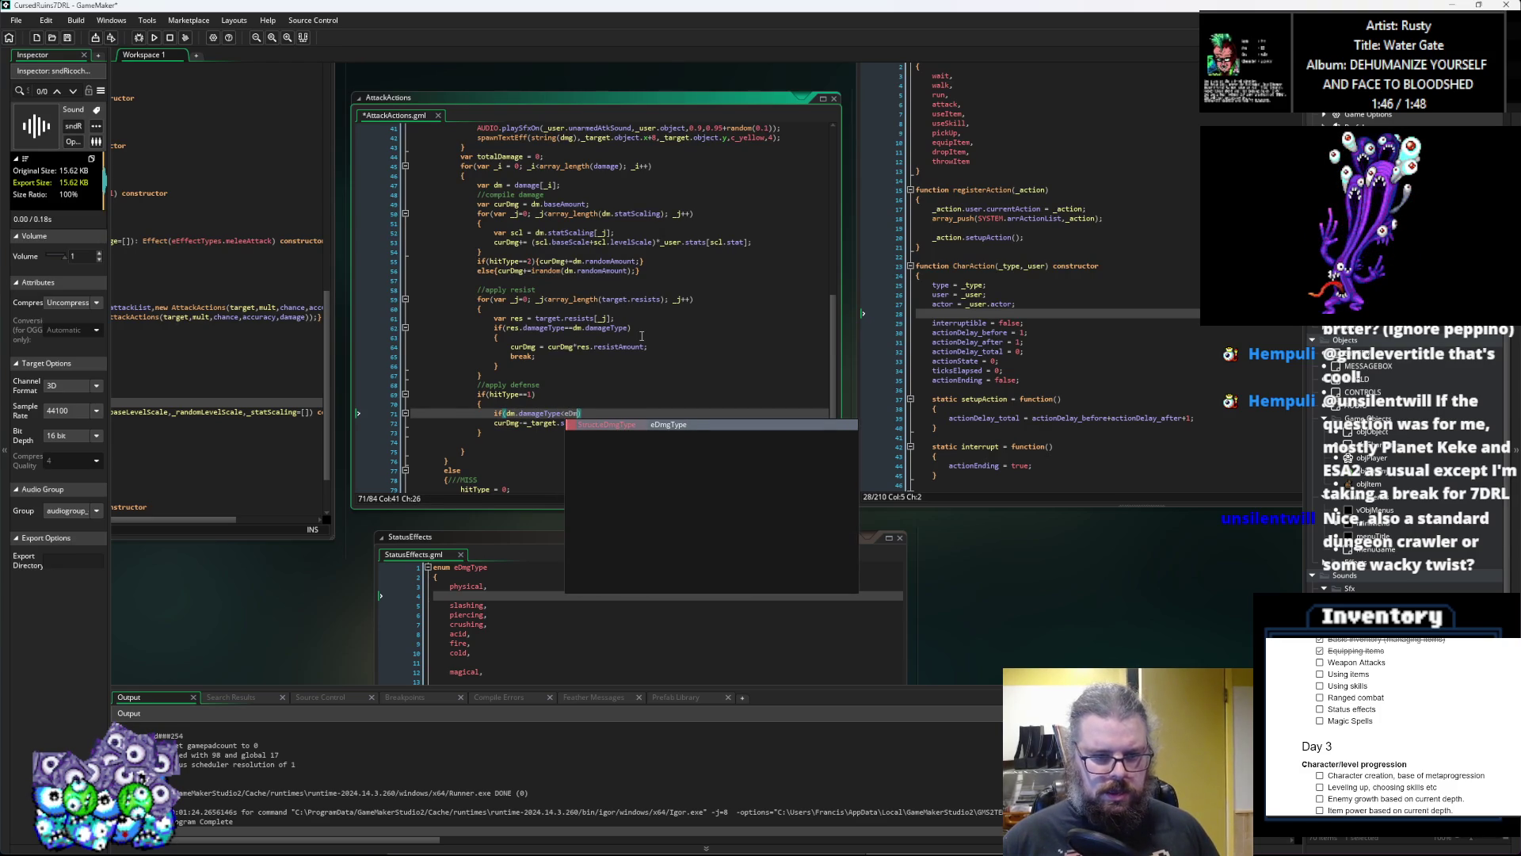
type("gType.magical")
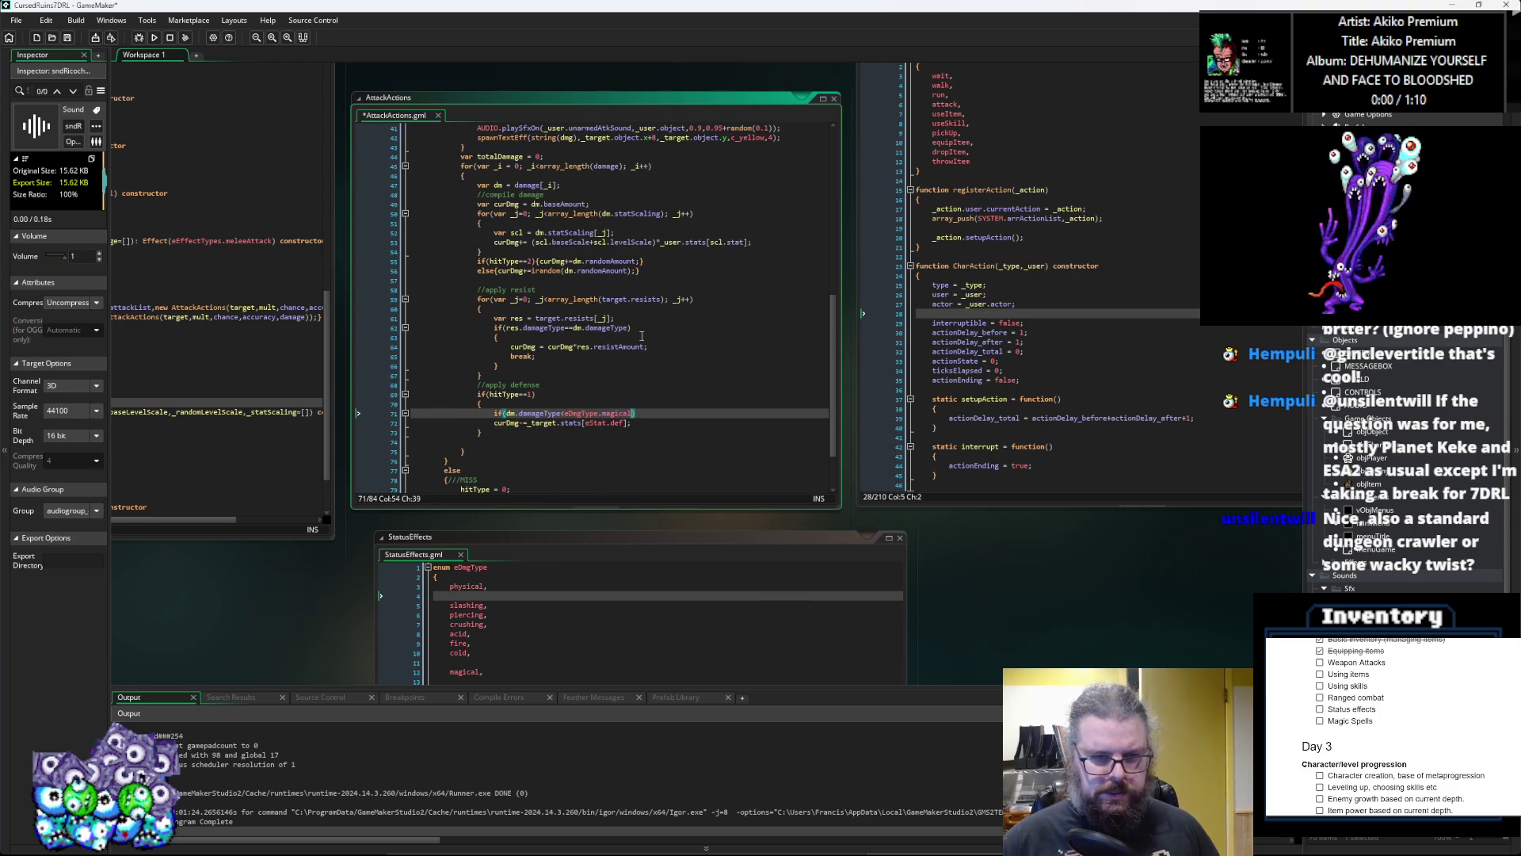
key("Right")
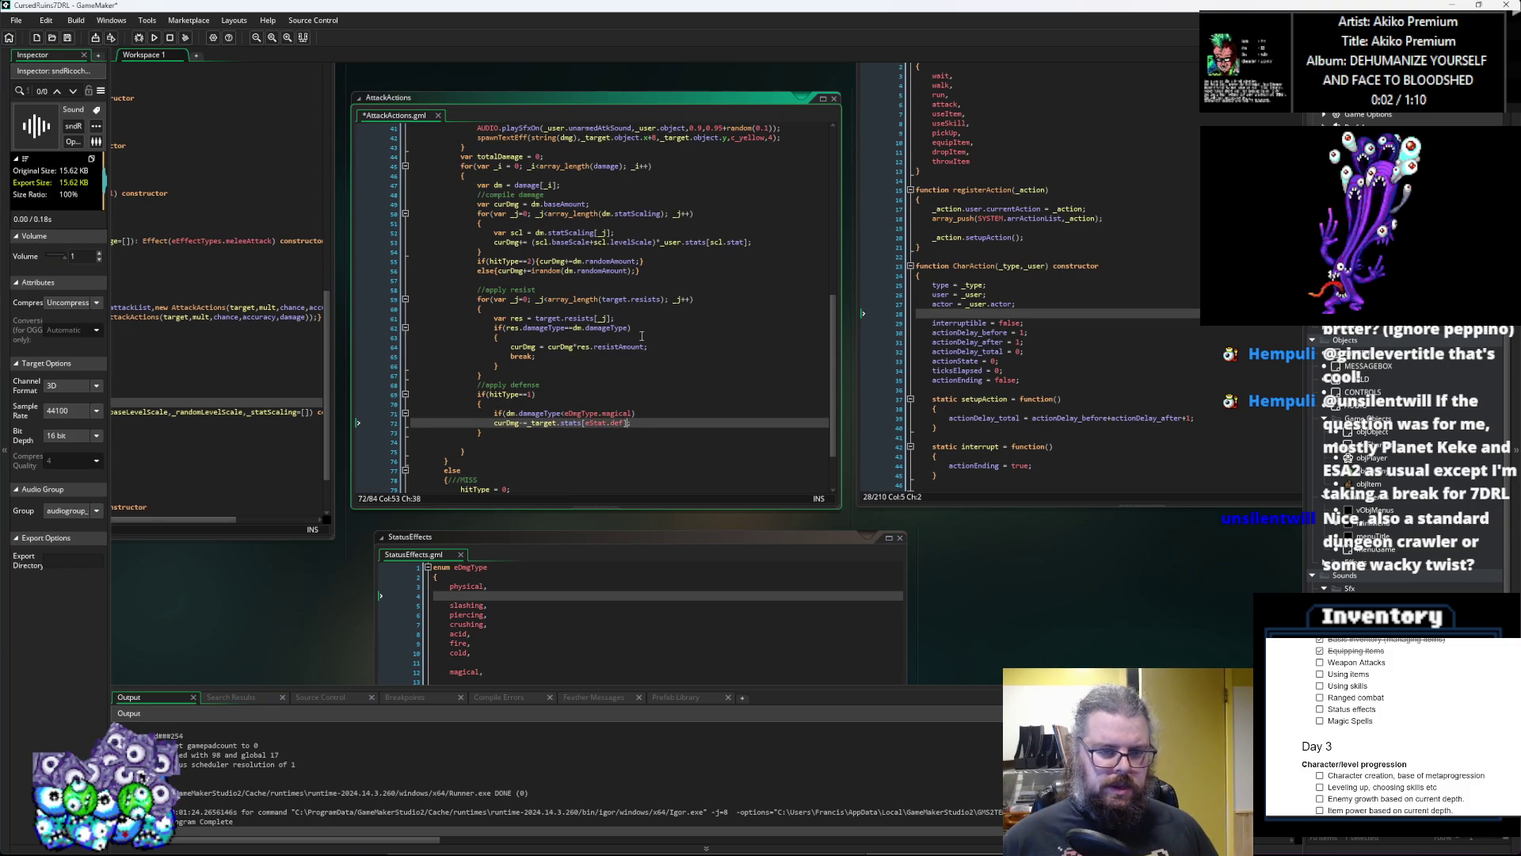
type("{")
left_click(671, 427)
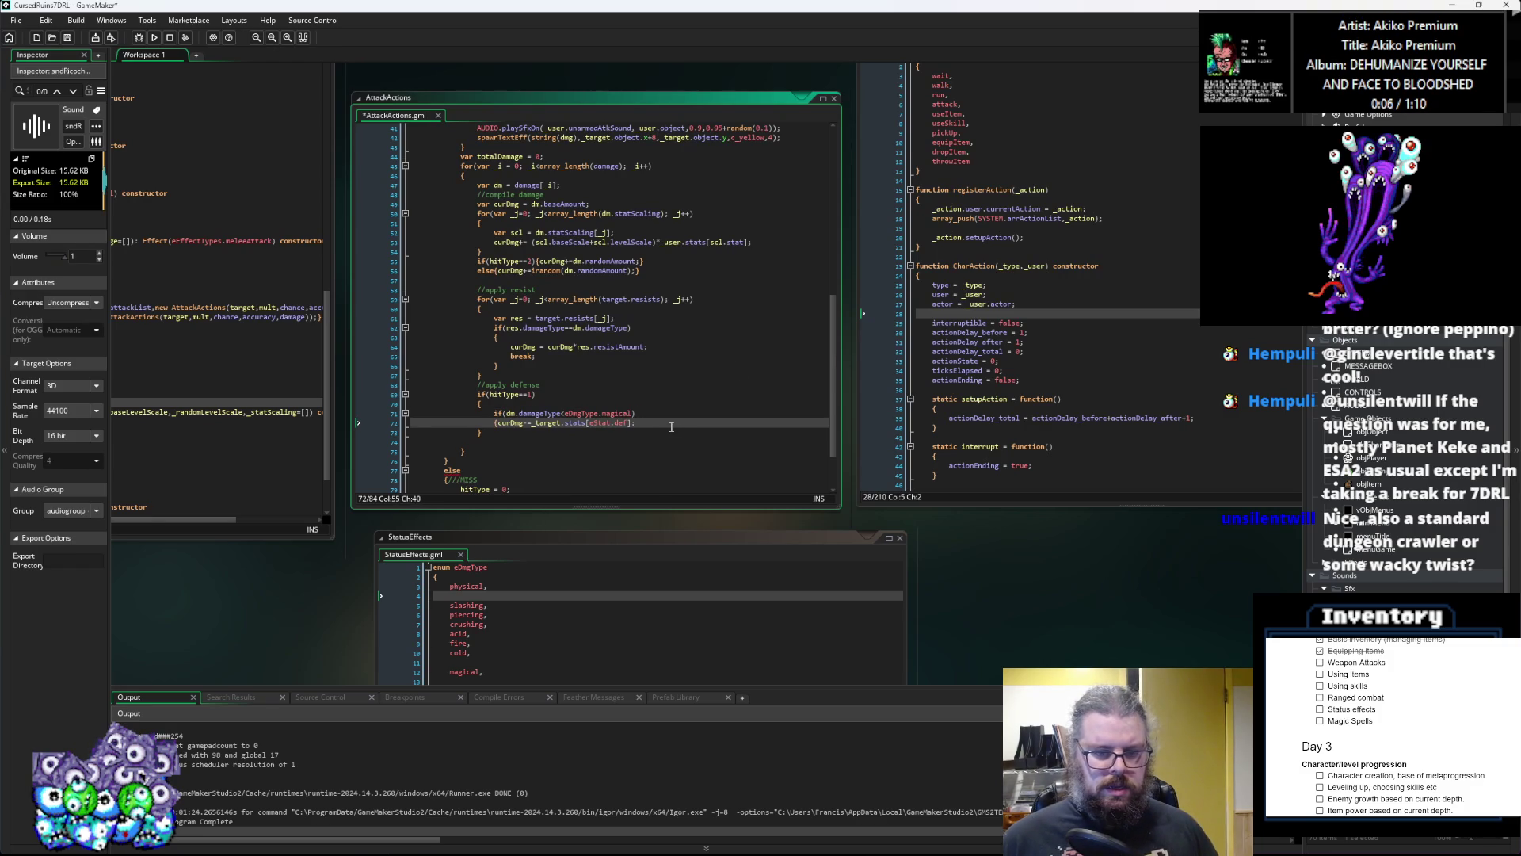
type("}")
key("Return")
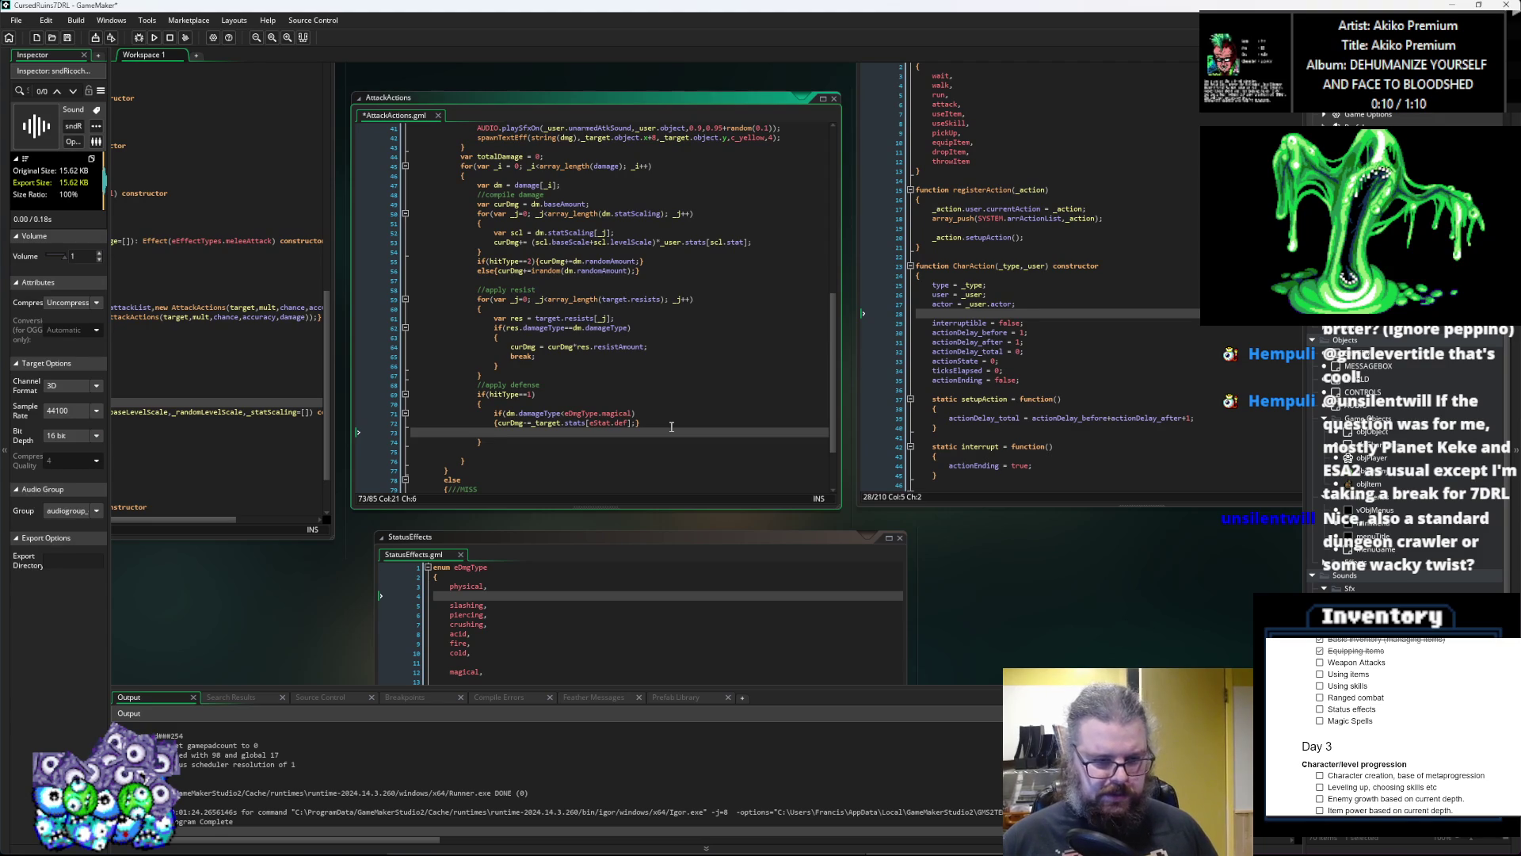
Step: Add an else-if for eDmgType.statusEffects that subtracts eStat.con from curDmg
type("else ")
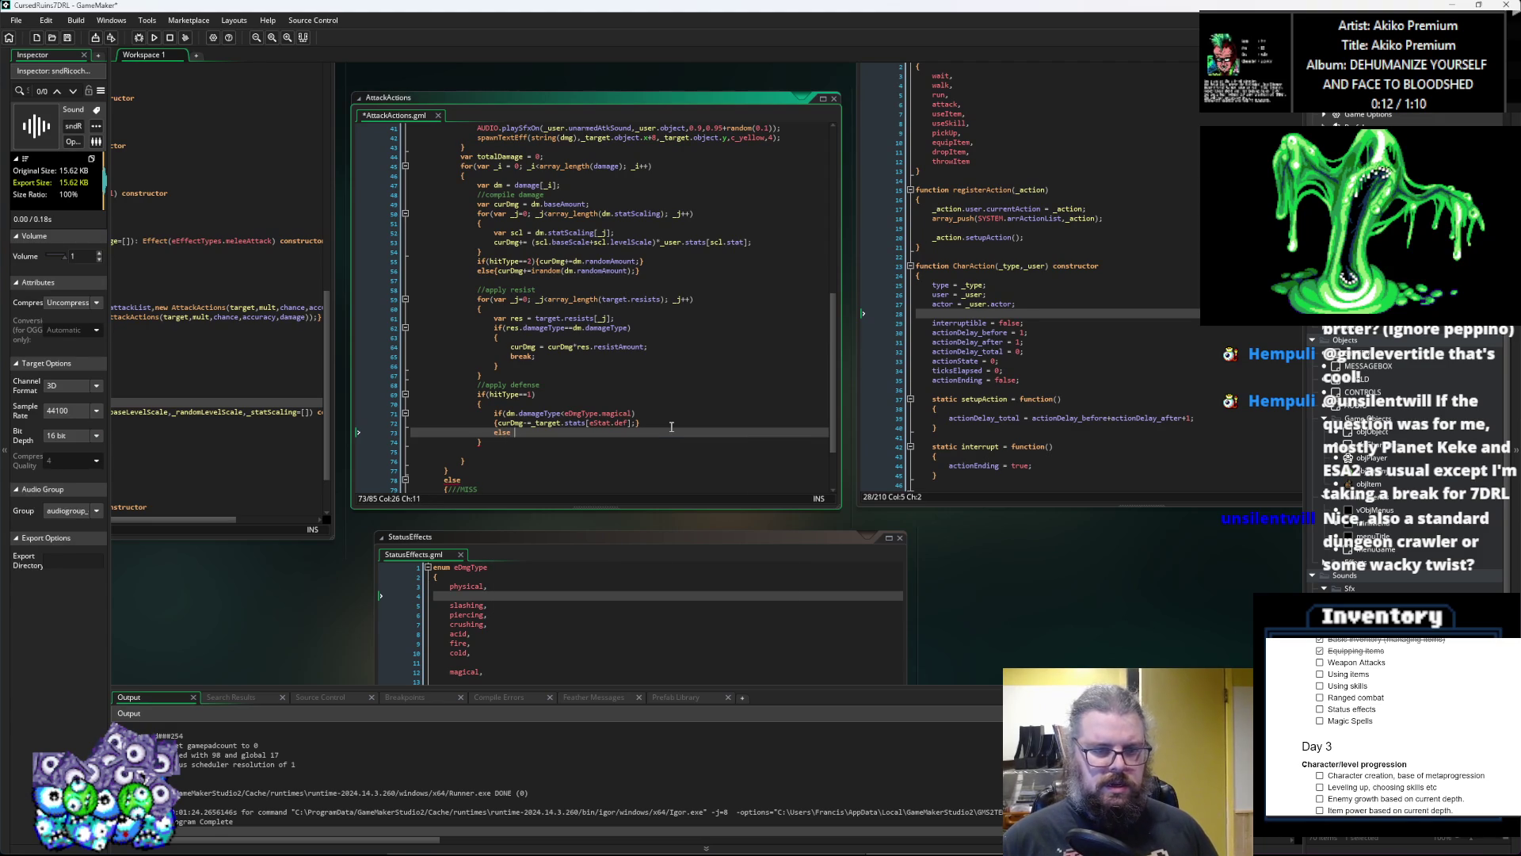
type("if(")
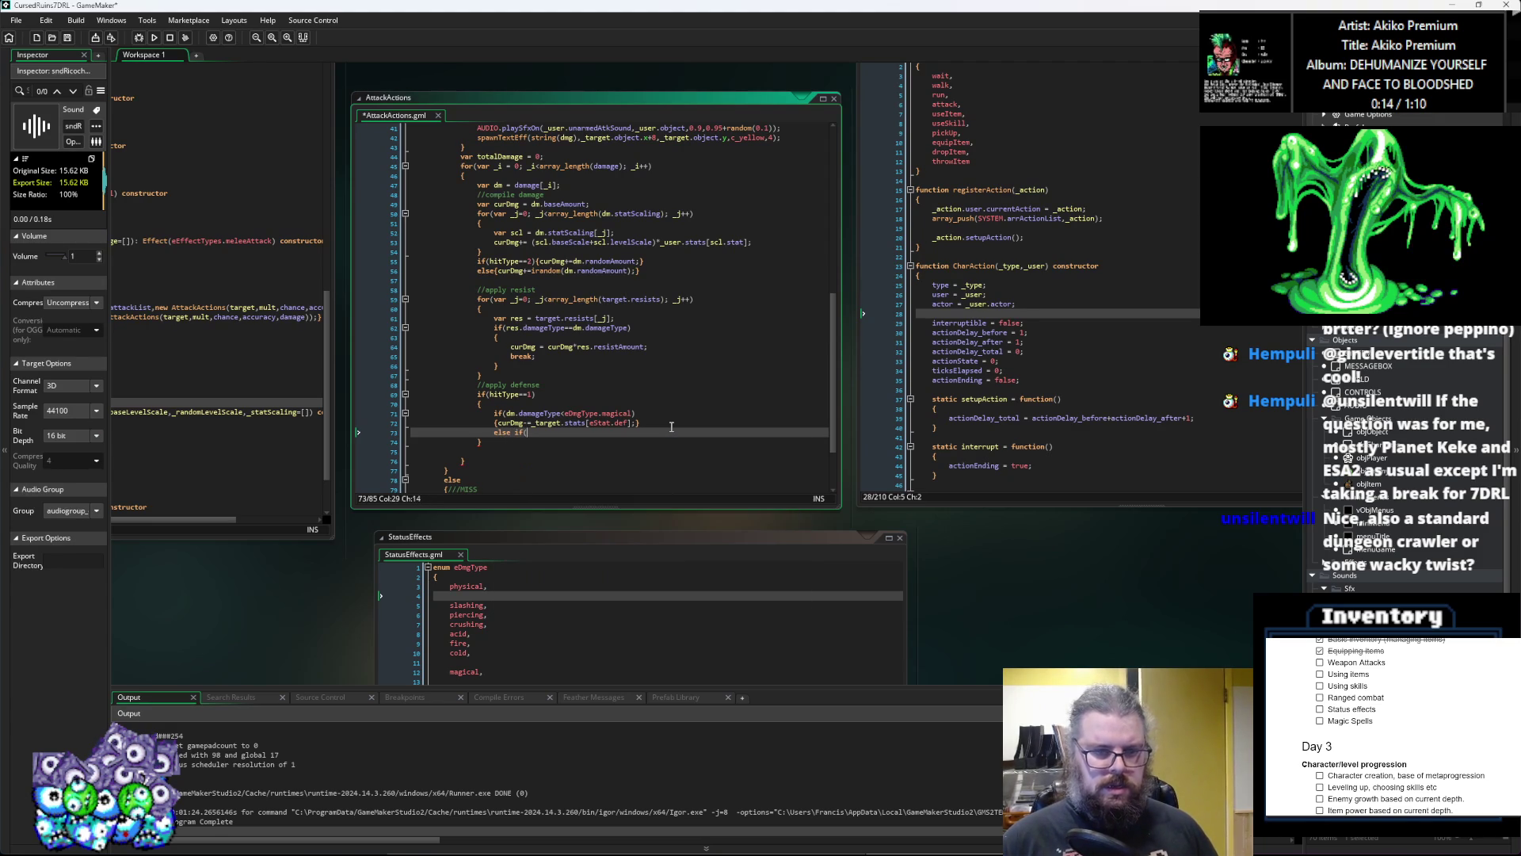
type("dmg.damatr")
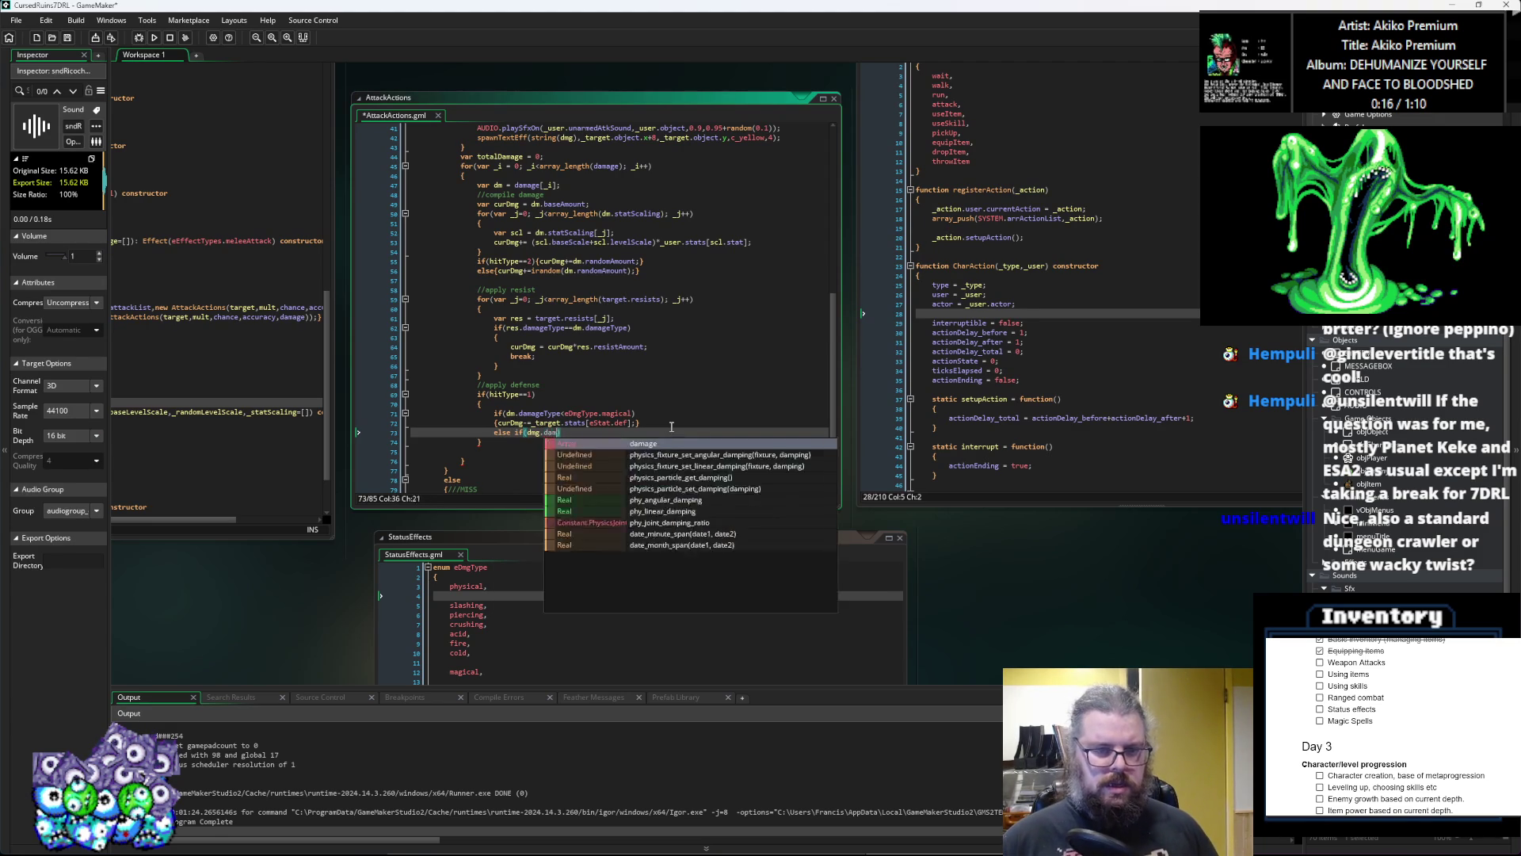
key("BackSpace")
key("BackSpace")
type("geType")
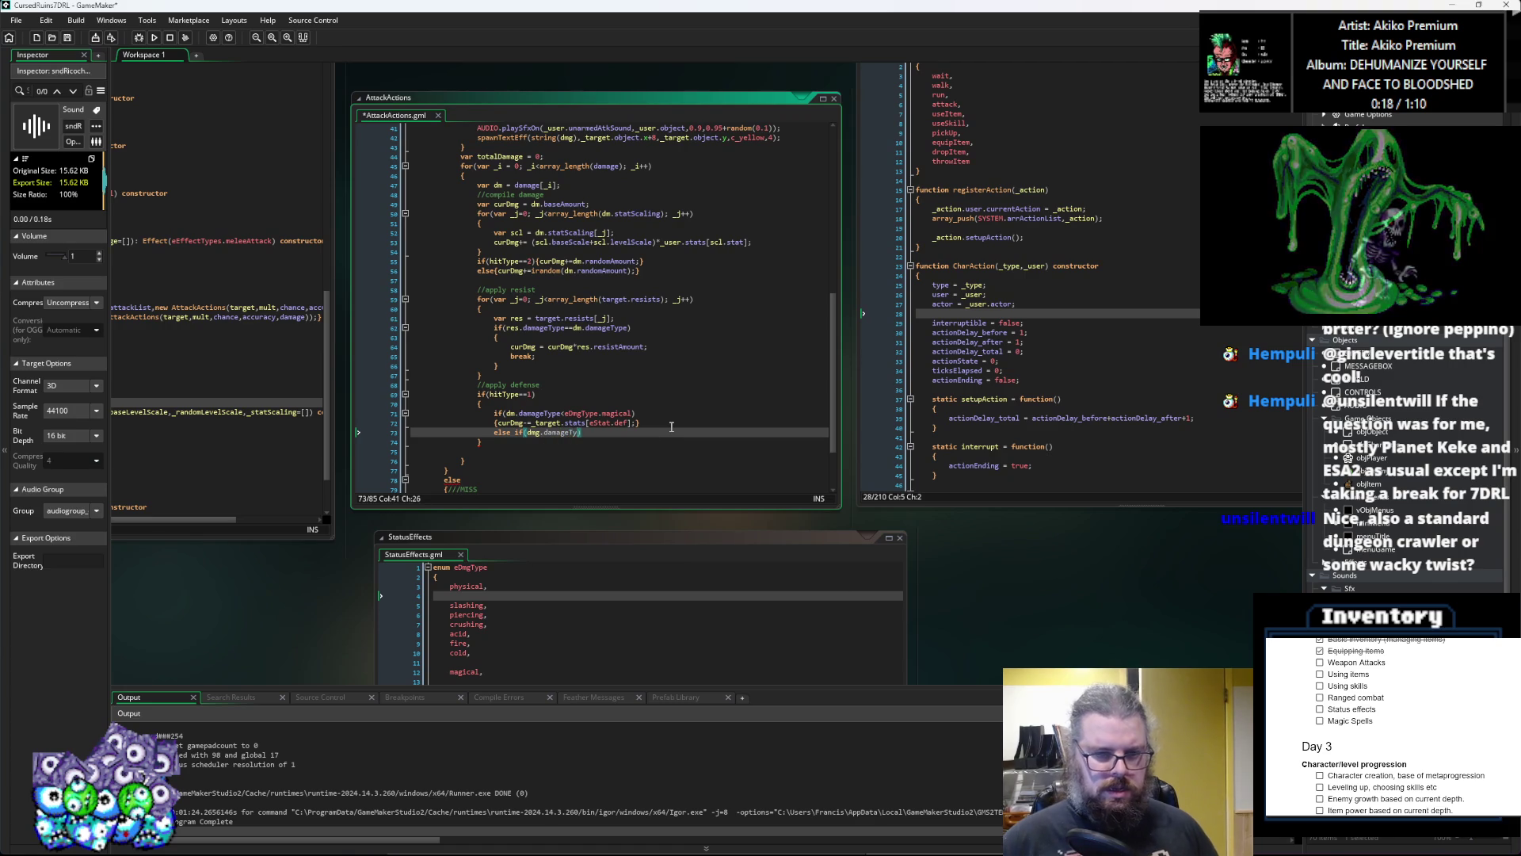
type("<eDmg")
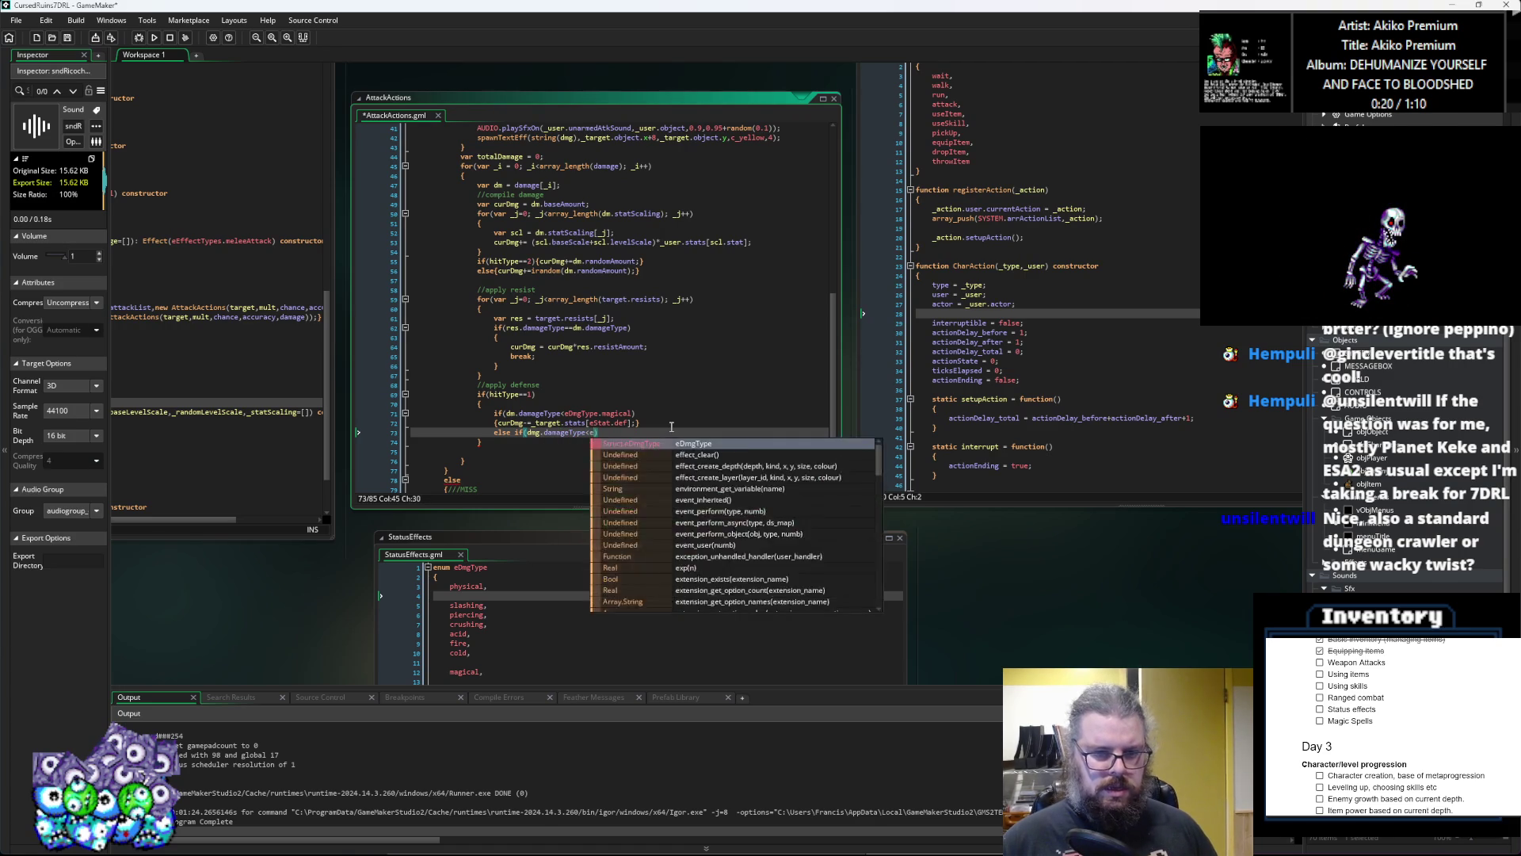
type("Type.")
key("Down")
key("Down")
key("Down")
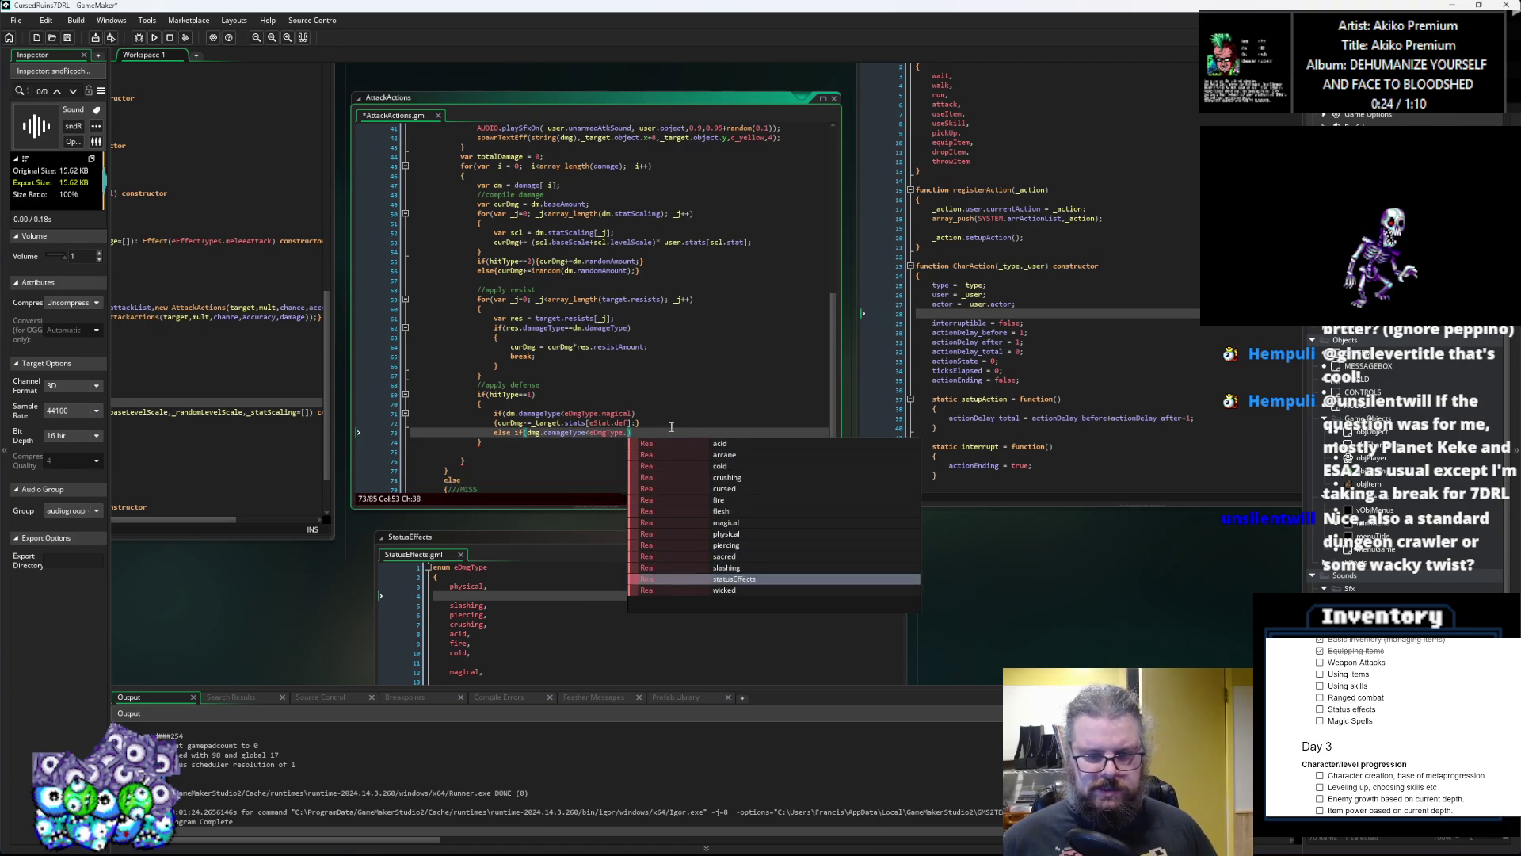
key("Return")
key("Return")
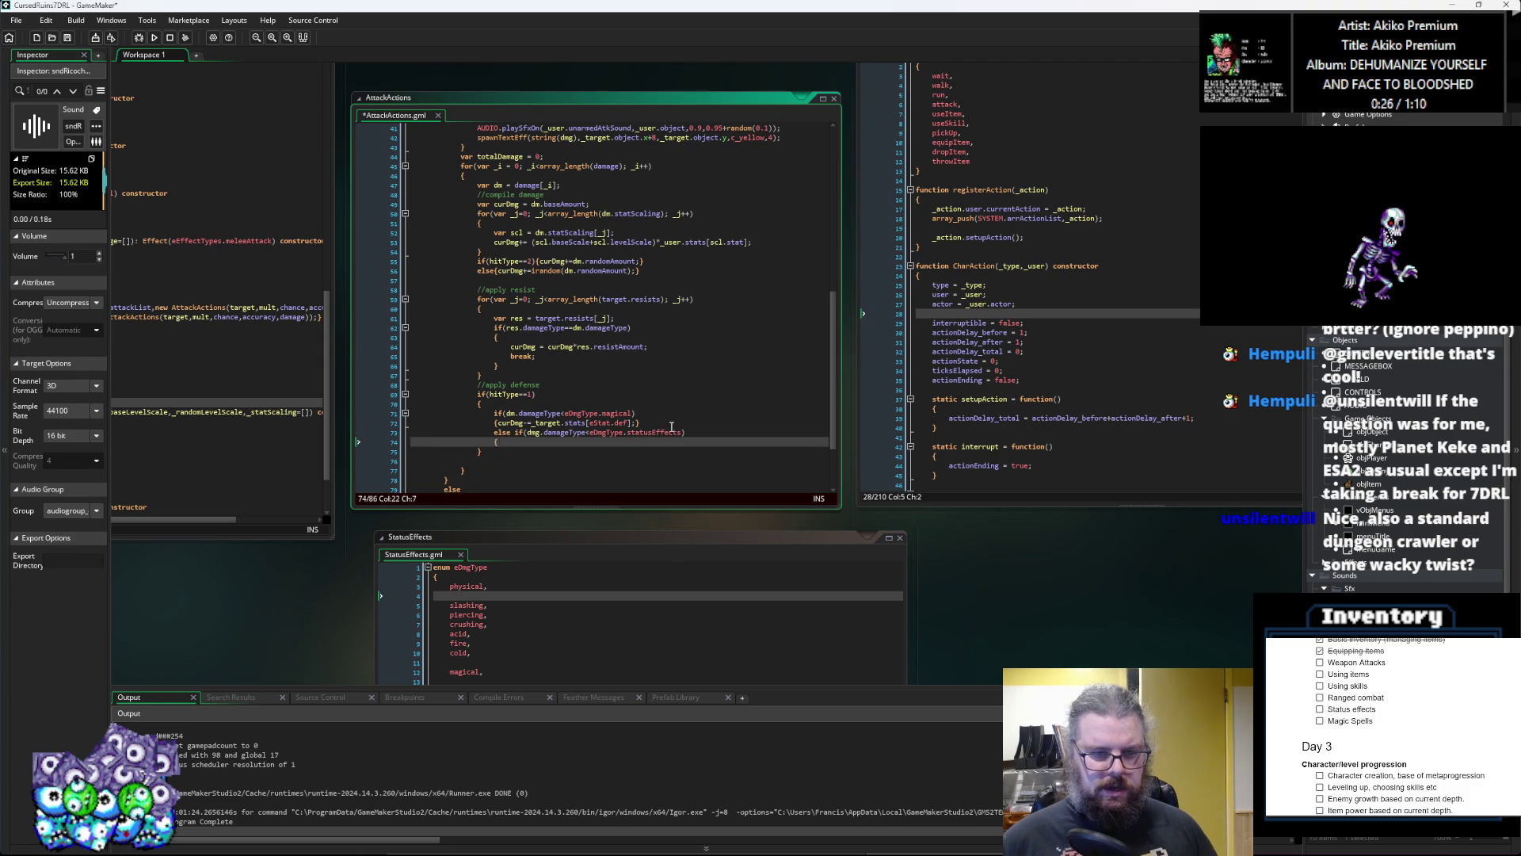
key("Return")
type("}")
mouse_move(639, 422)
left_mouse_down()
mouse_move(483, 428)
mouse_move(499, 451)
left_mouse_up()
key("ctrl+c")
key("ctrl+v")
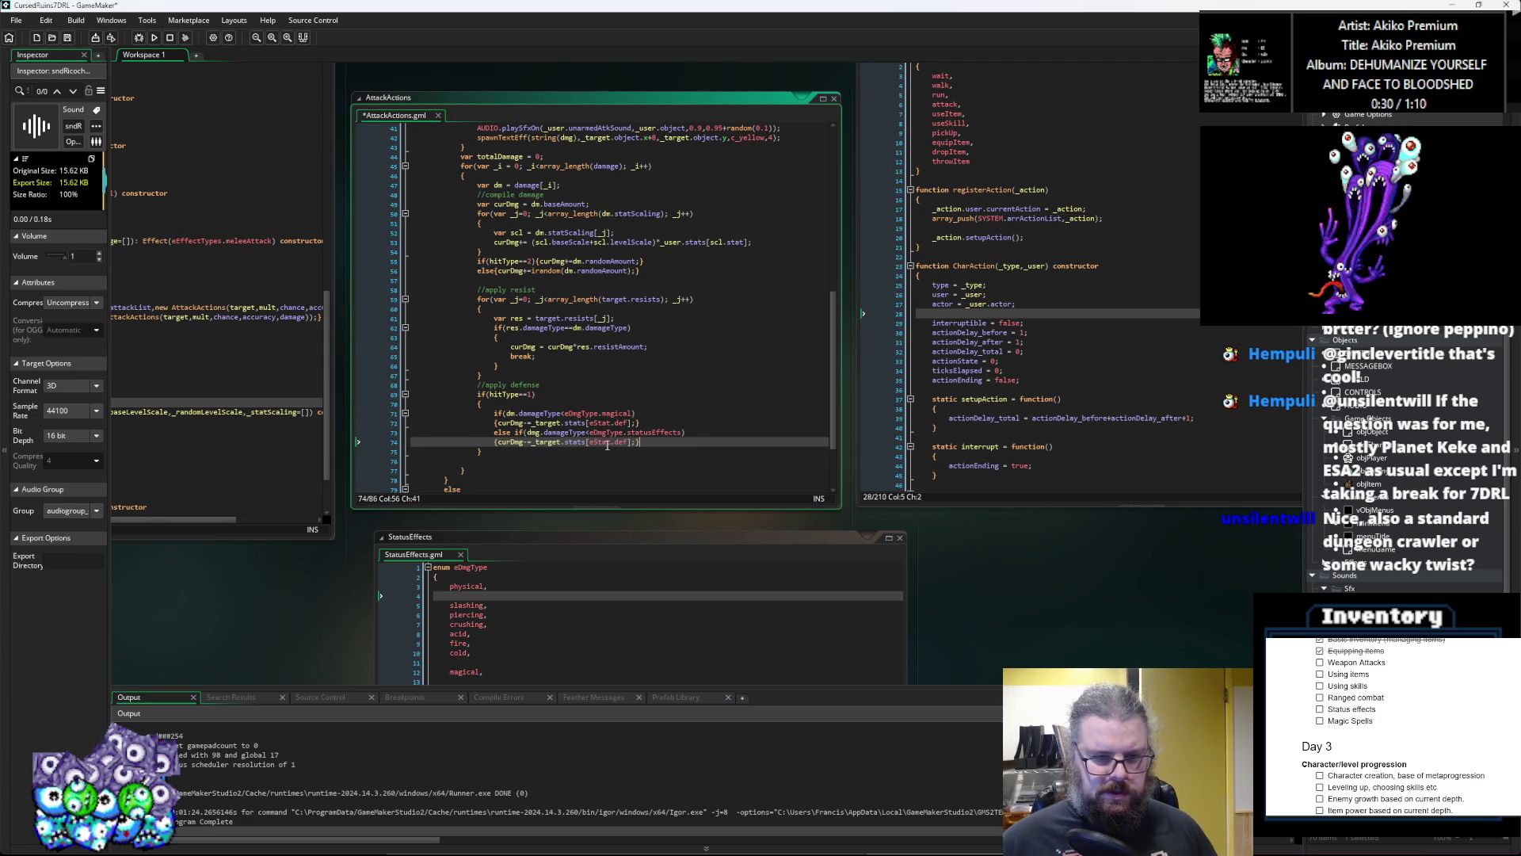
key("Left")
key("Left")
key("Left")
key("BackSpace")
key("BackSpace")
key("BackSpace")
type("con")
key("Escape")
Step: Add an empty else block, then delete it, leaving a line for the next check
key("Return")
type("else")
key("Escape")
key("Return")
type("{")
key("Return")
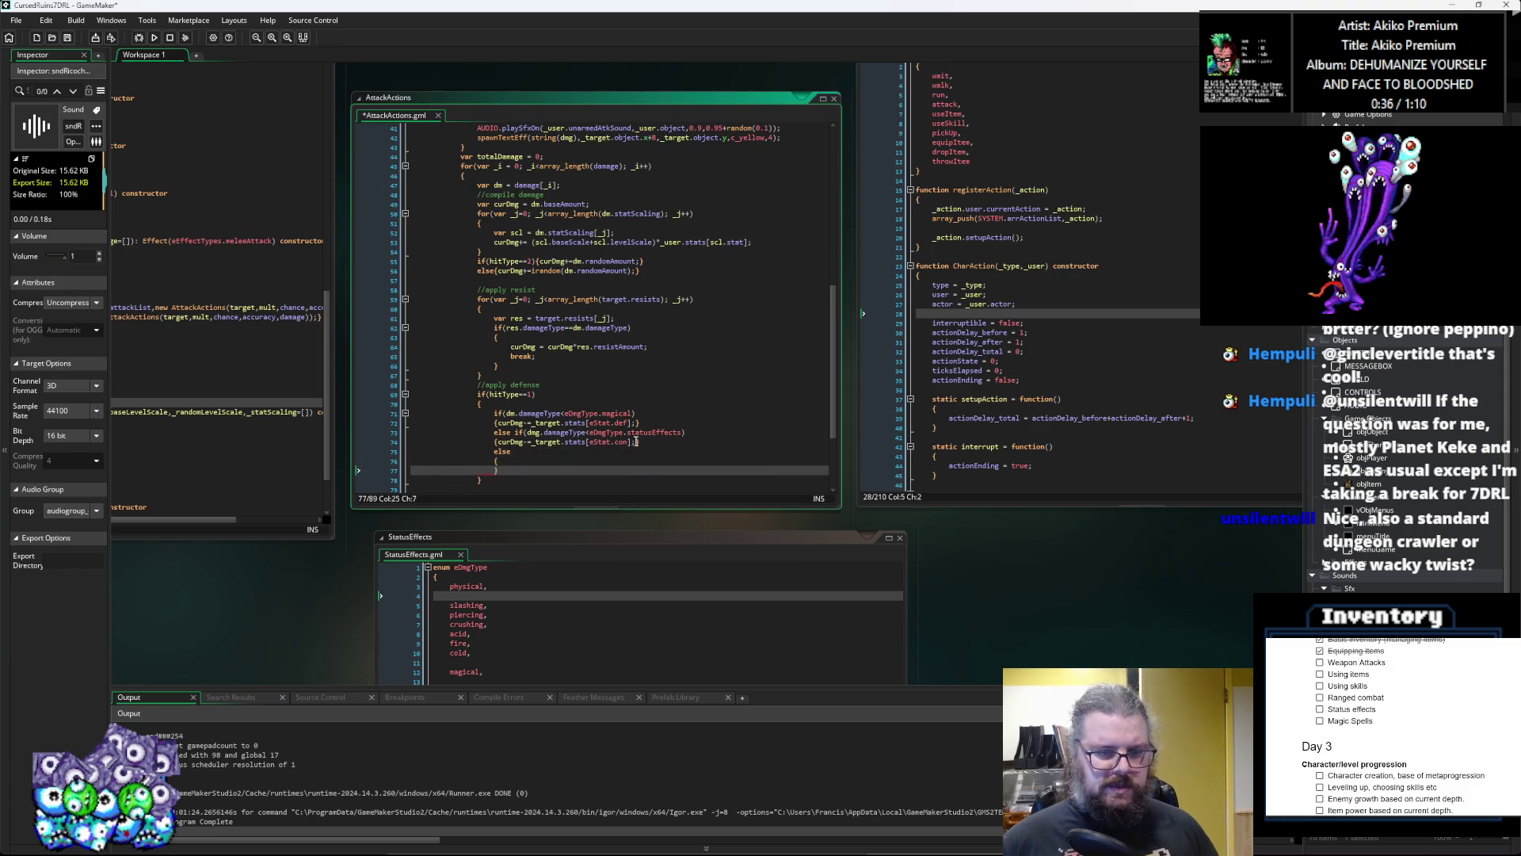
scroll(632, 423, "down", 2)
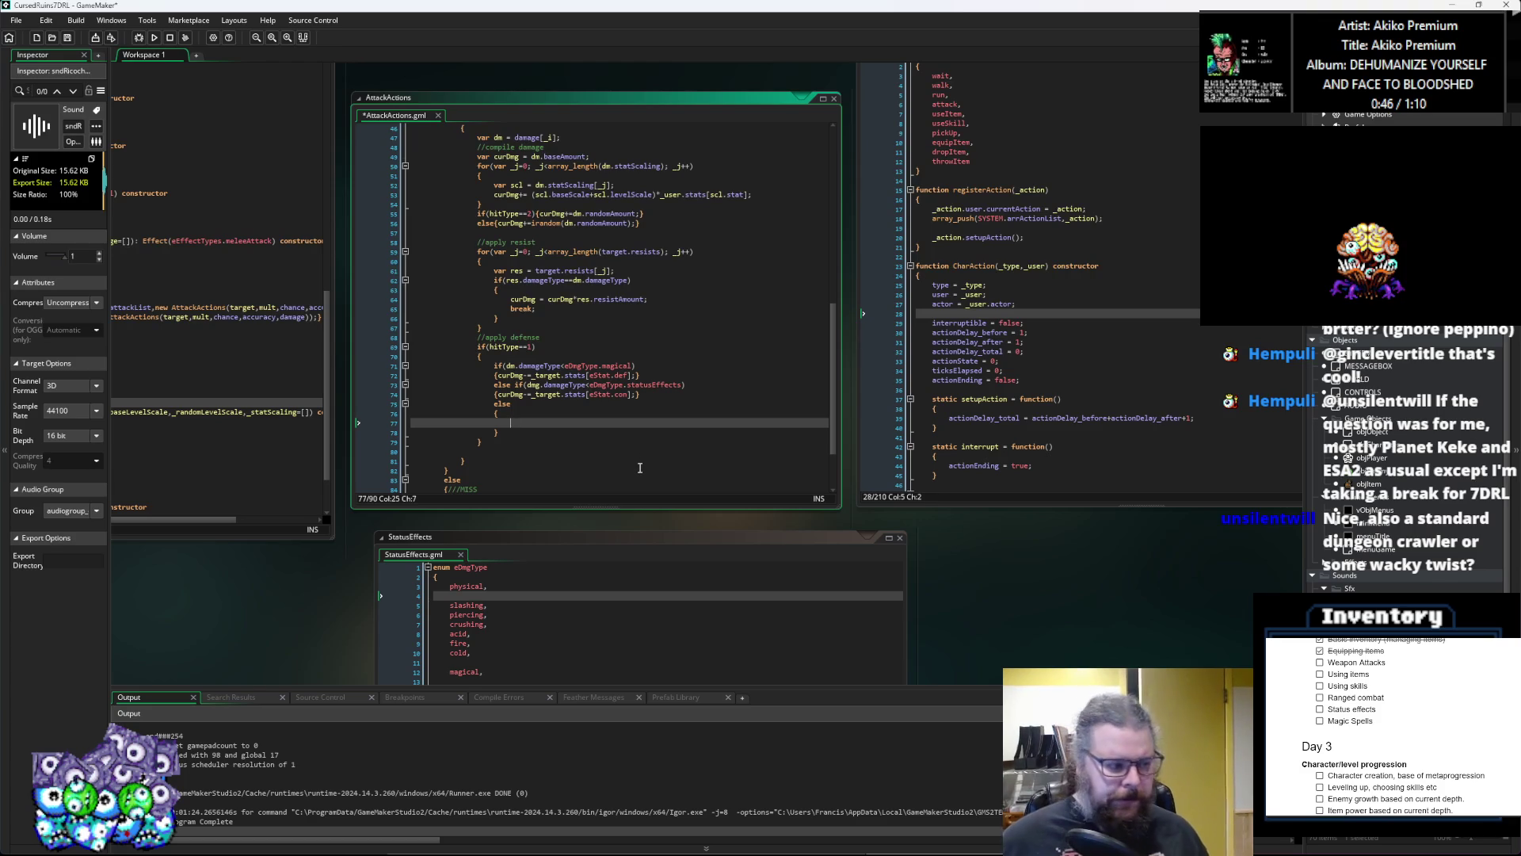
left_click_drag(499, 432, 476, 407)
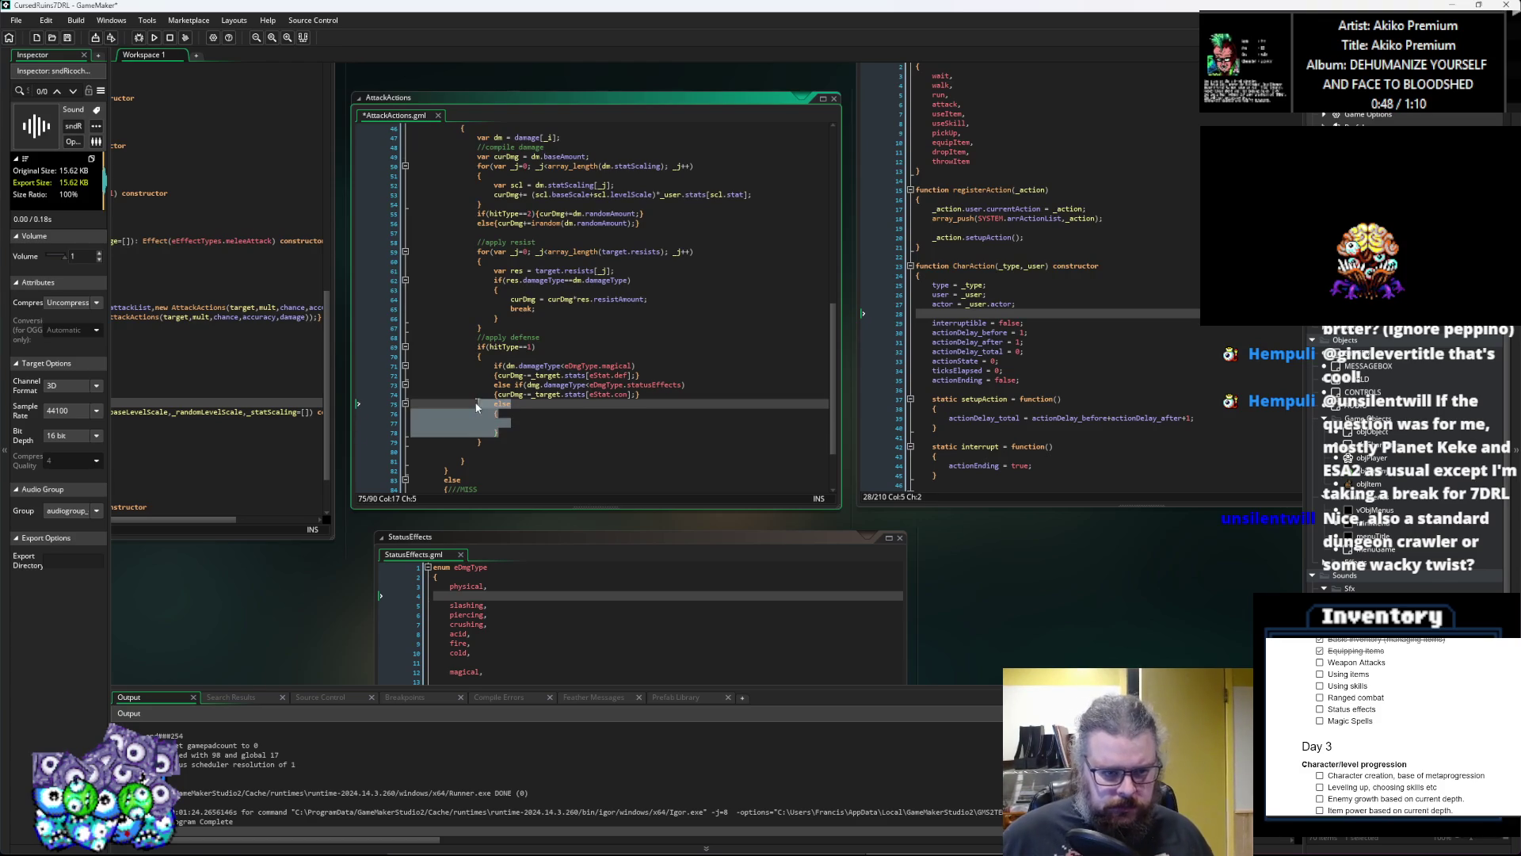
key("BackSpace")
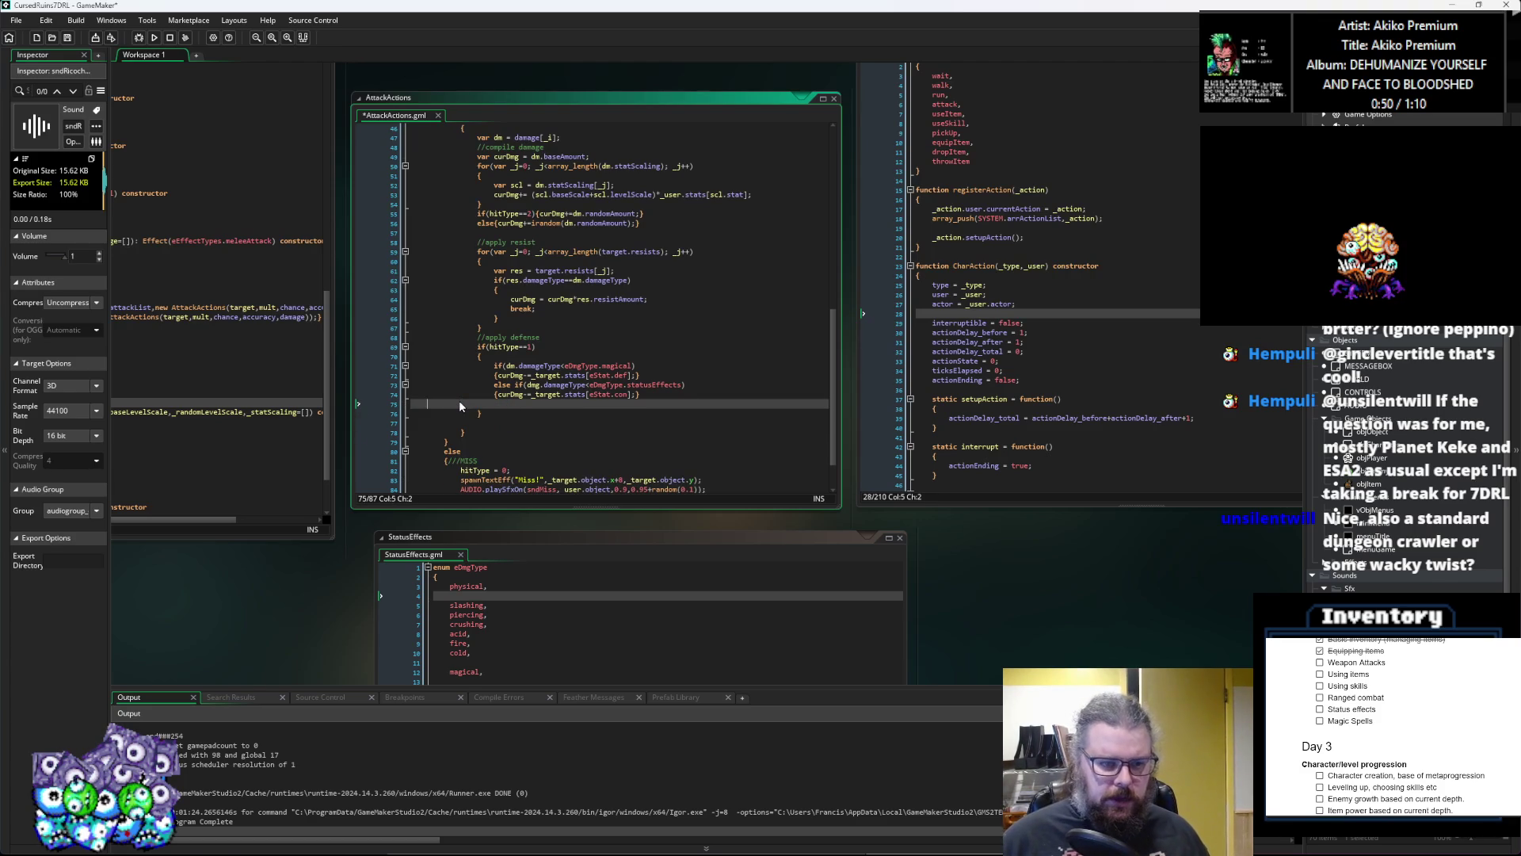
key("BackSpace")
scroll(523, 429, "up", 1)
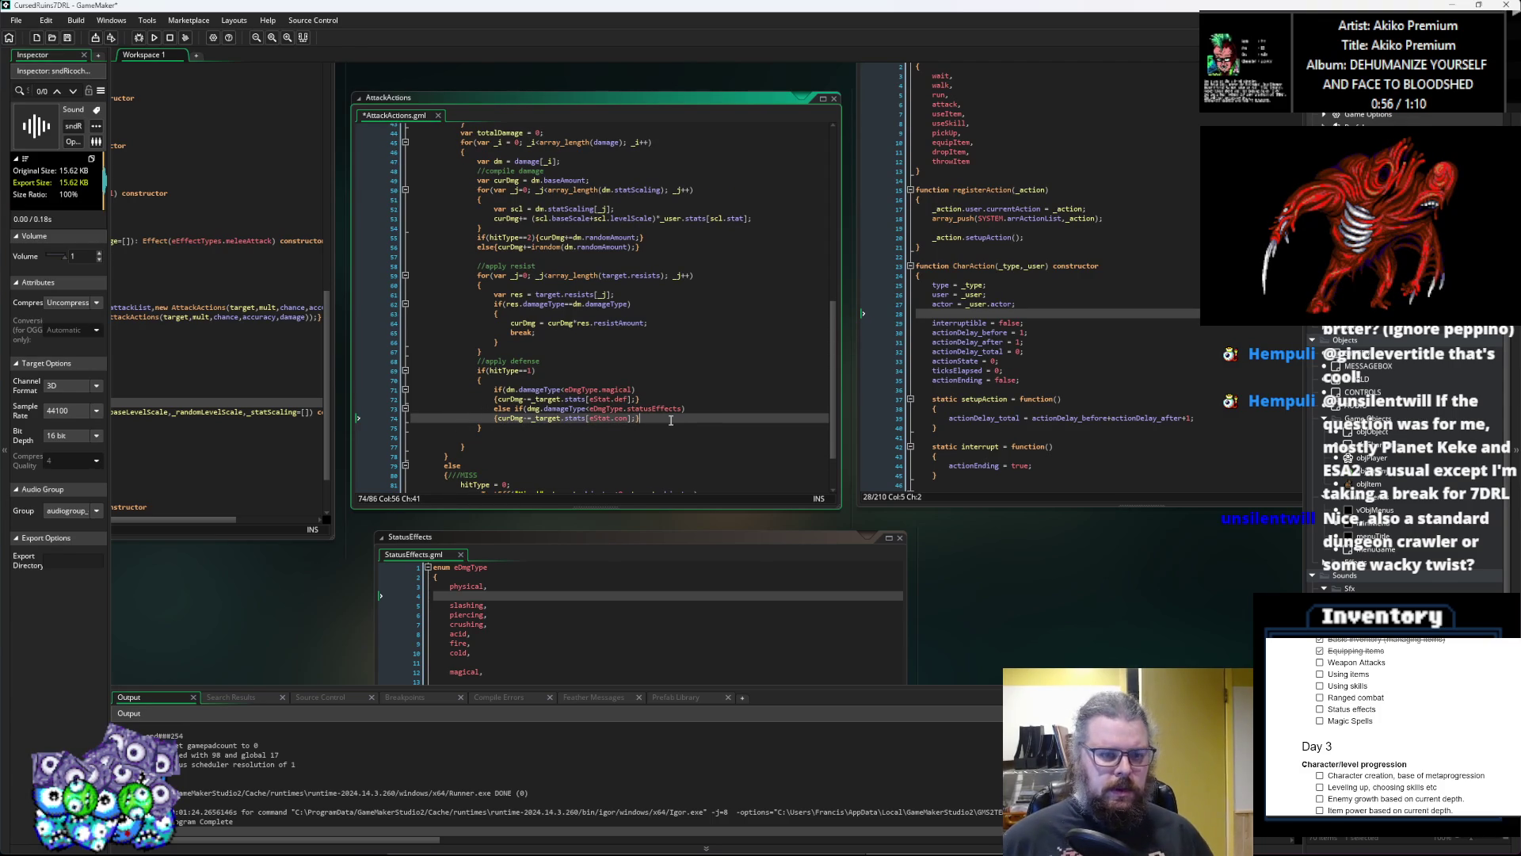
key("Return")
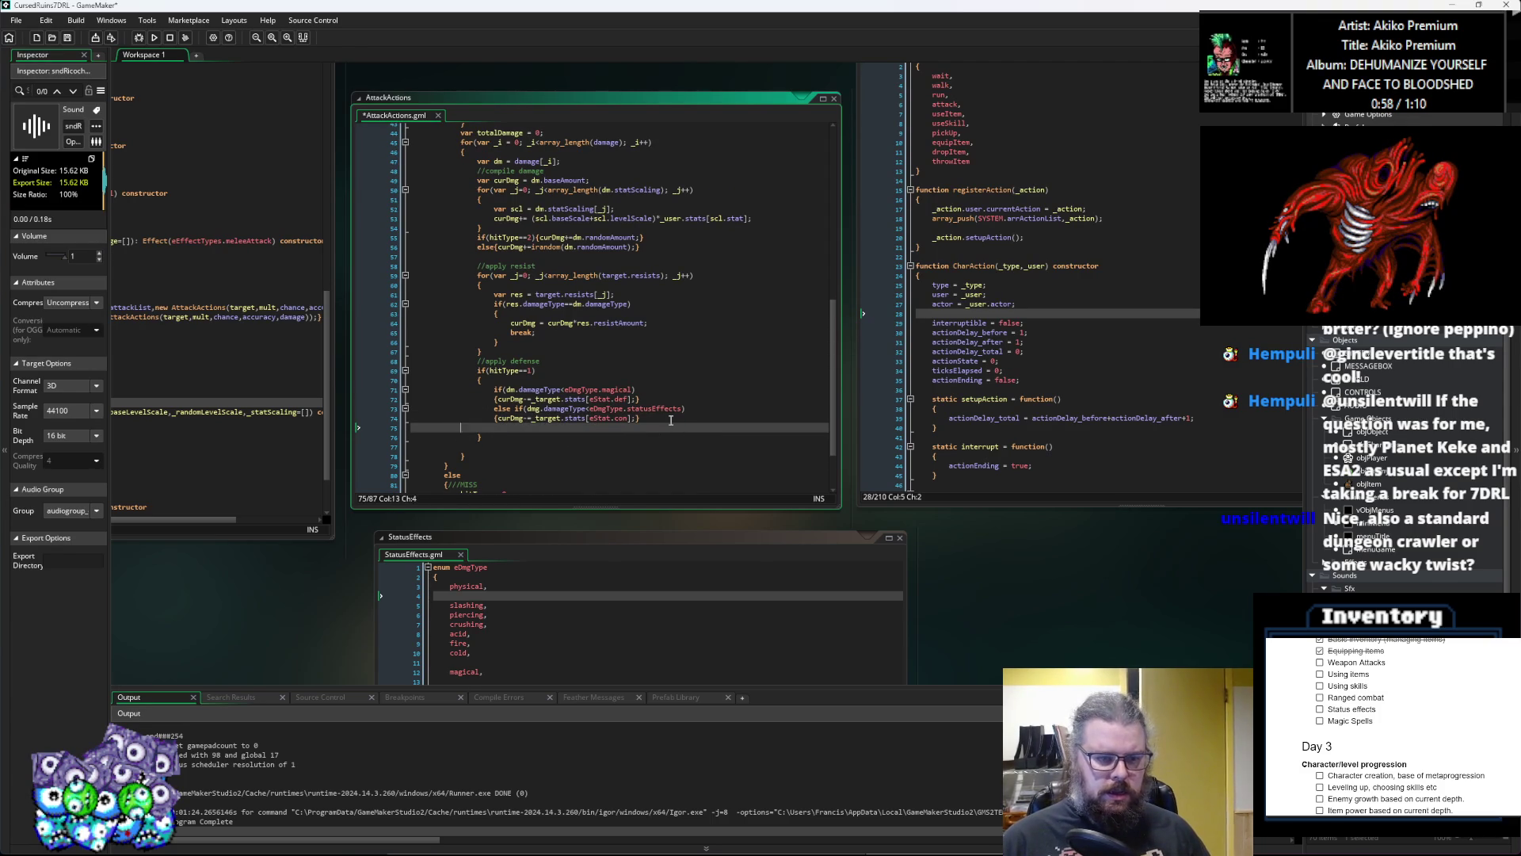
key("ctrl+z")
key("Down")
key("Down")
Step: Add if(curDmg<0){curDmg = 0;} and totalDamage += curDmg; below the defence code
type("if(curDmg<")
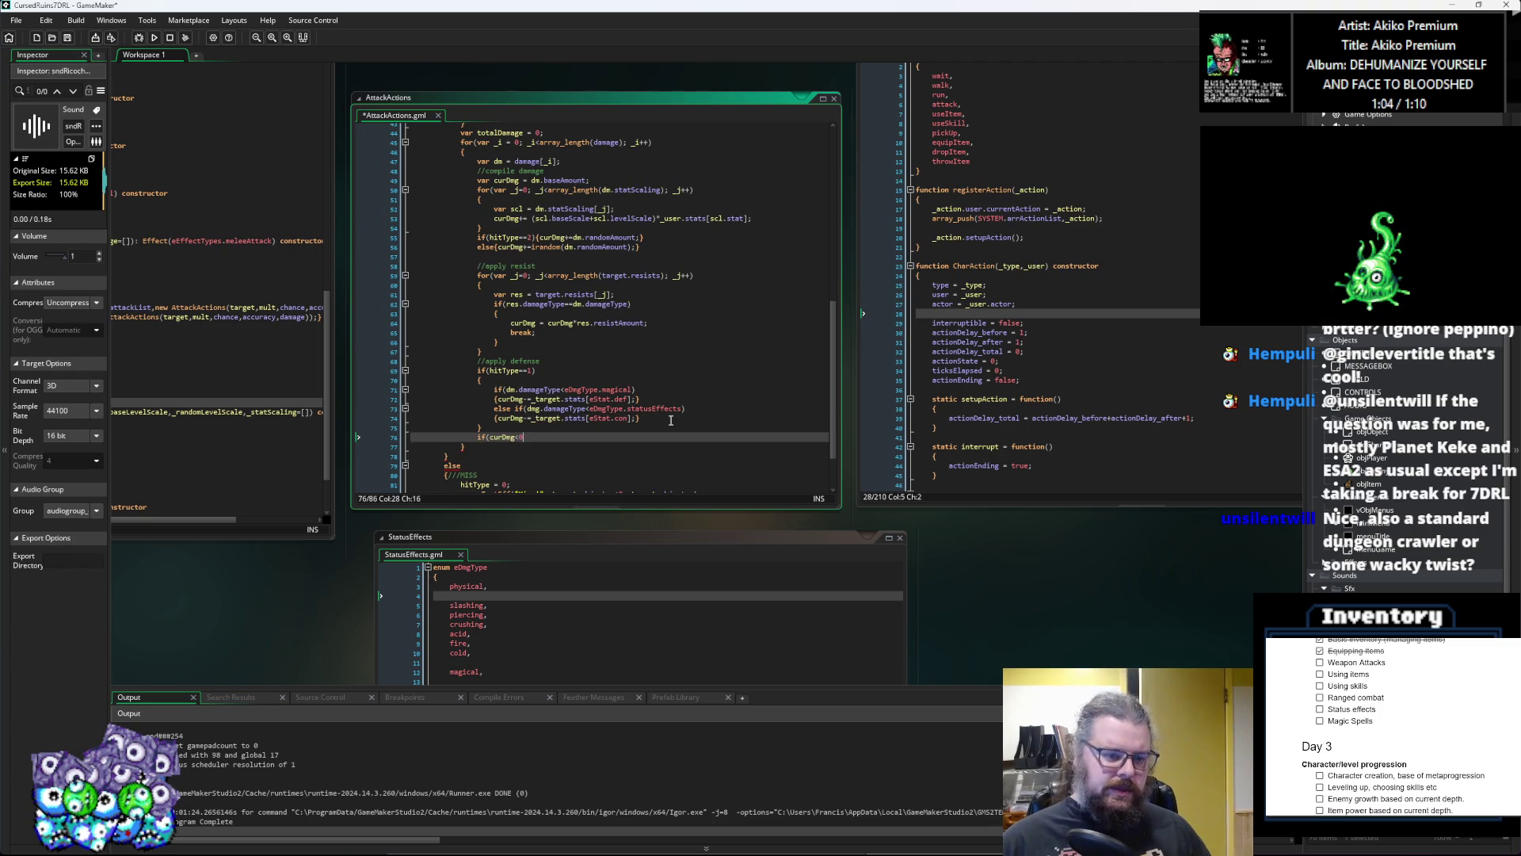
type("urD")
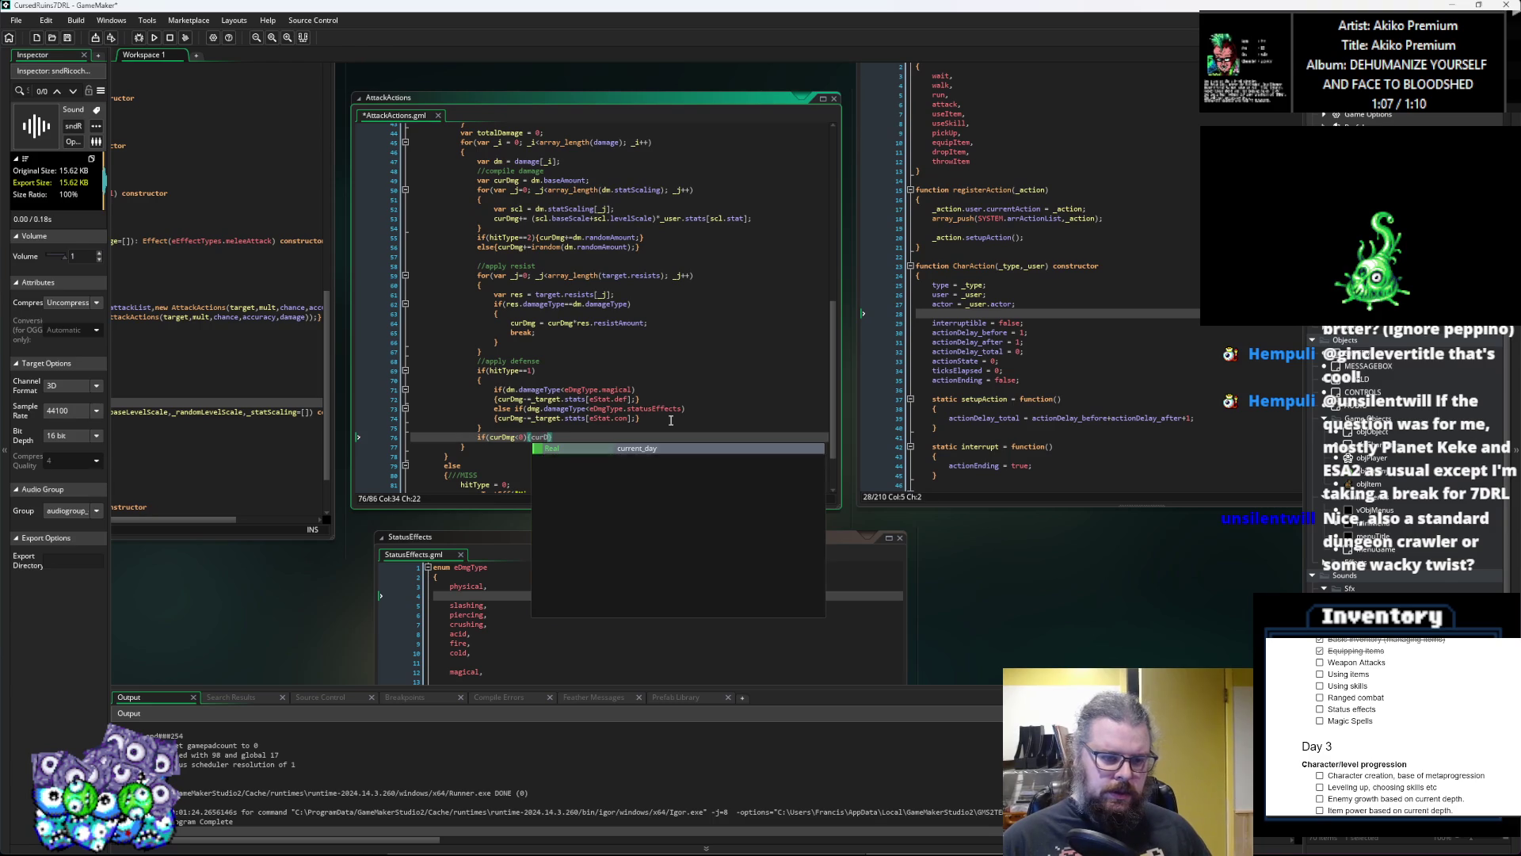
key("Return")
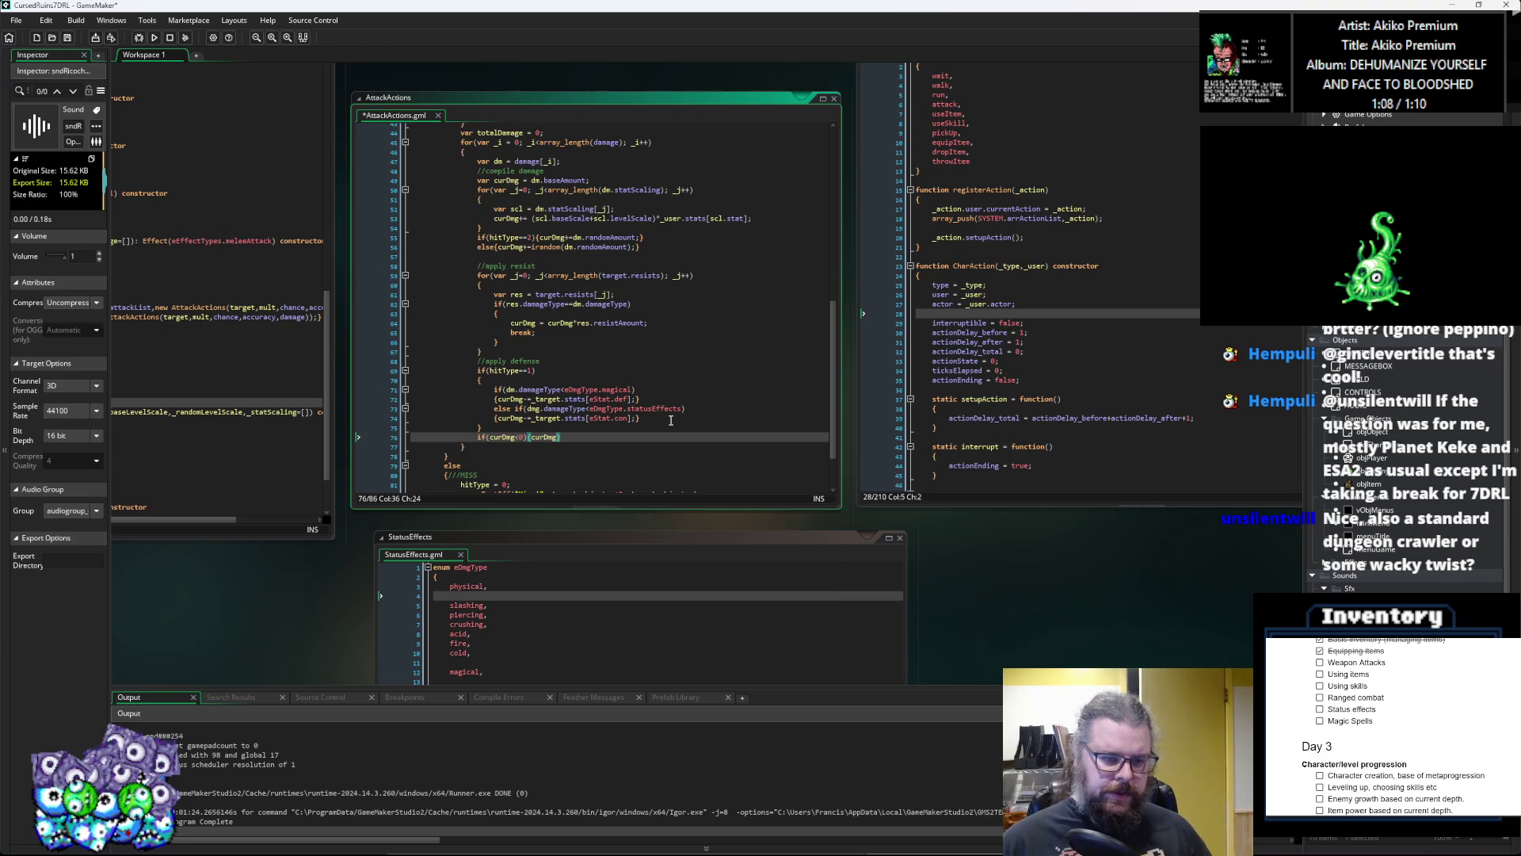
type("= -0")
key("BackSpace")
type("0;")
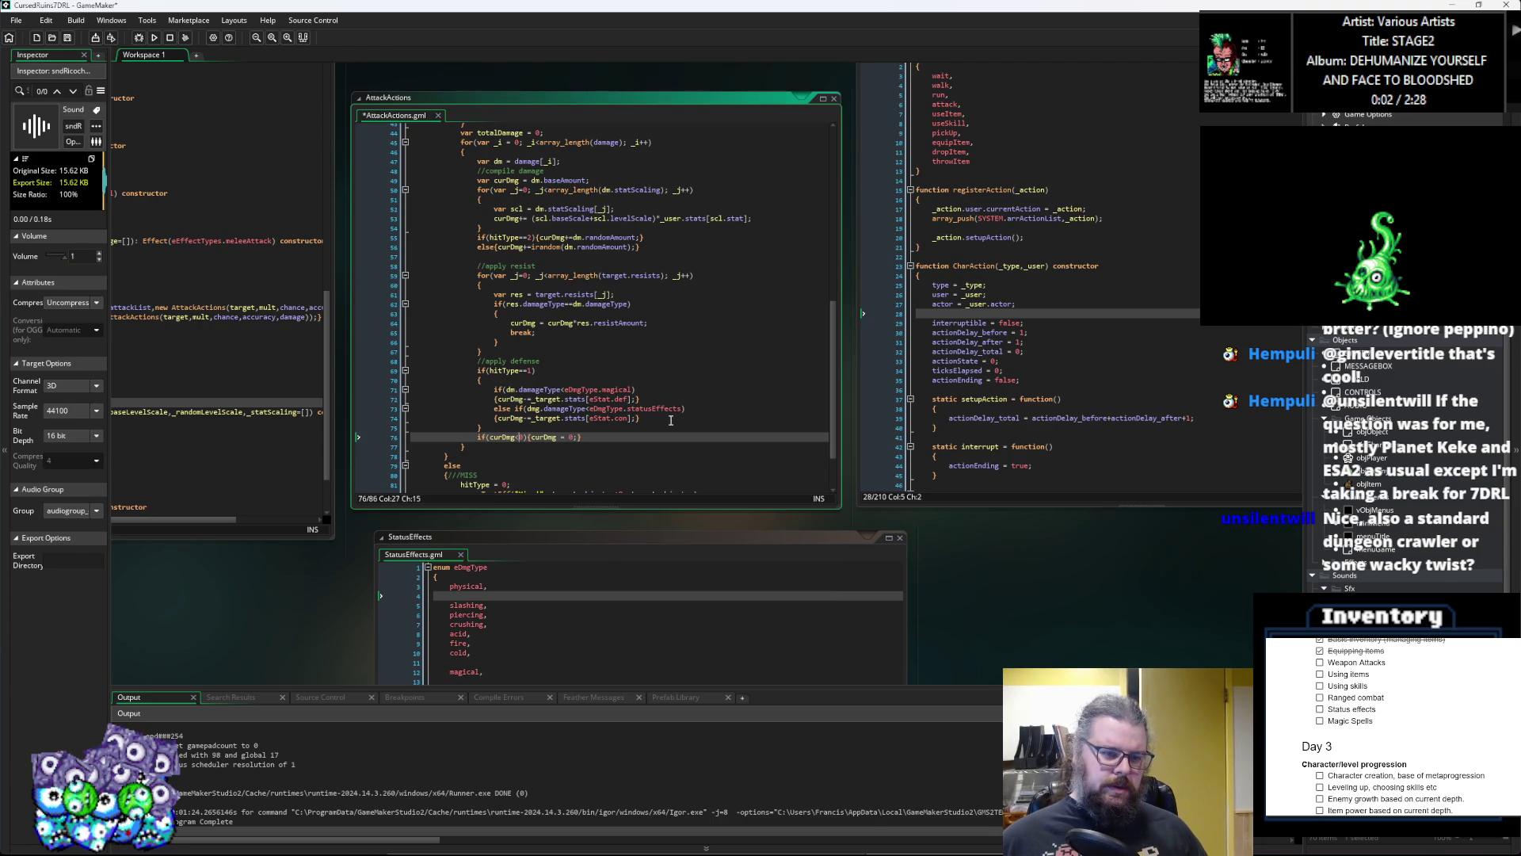
key("End")
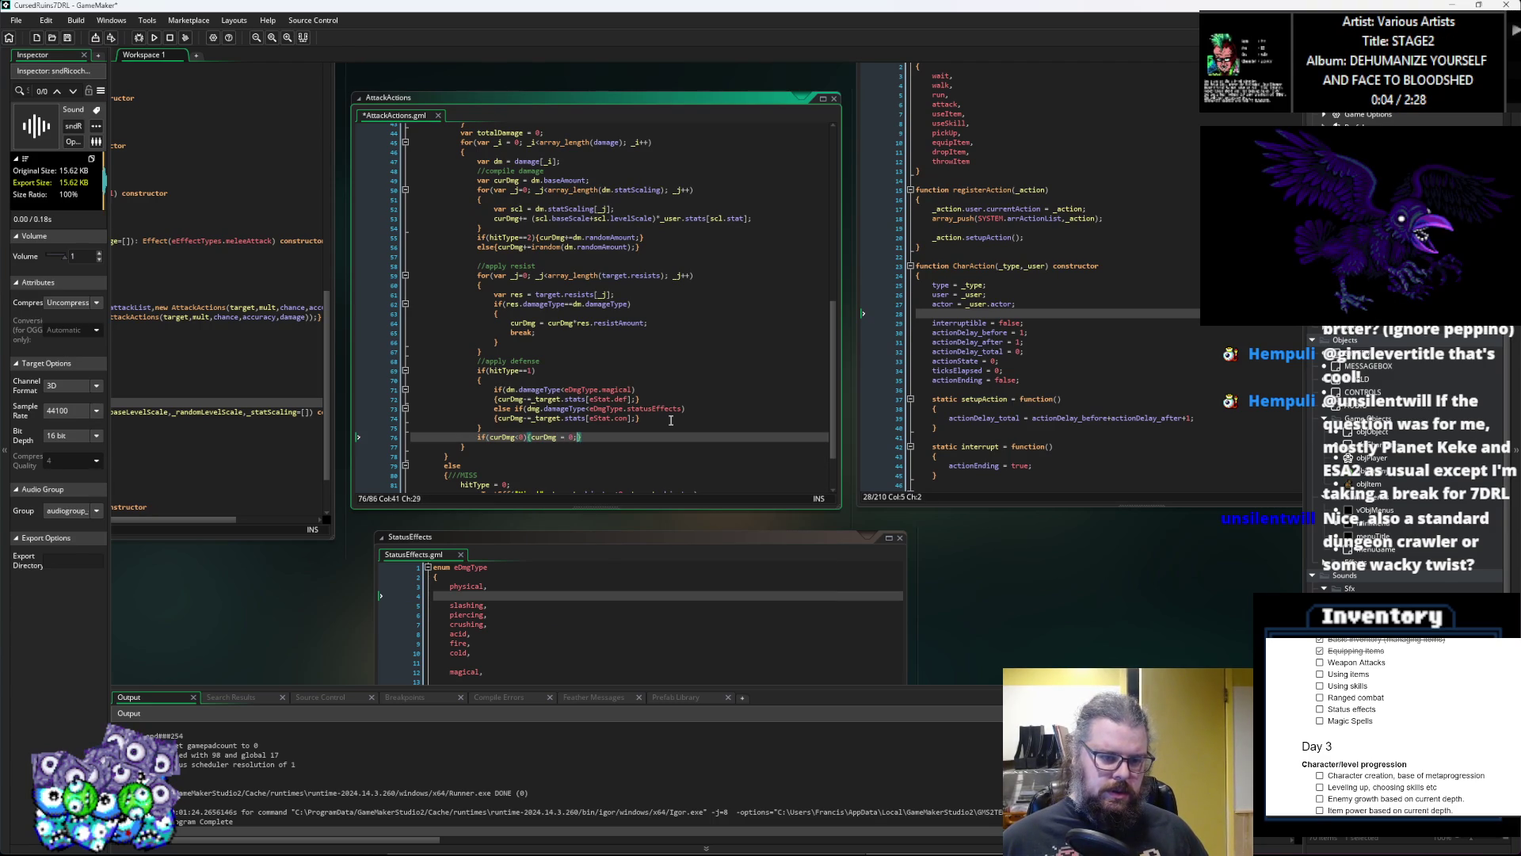
key("Return")
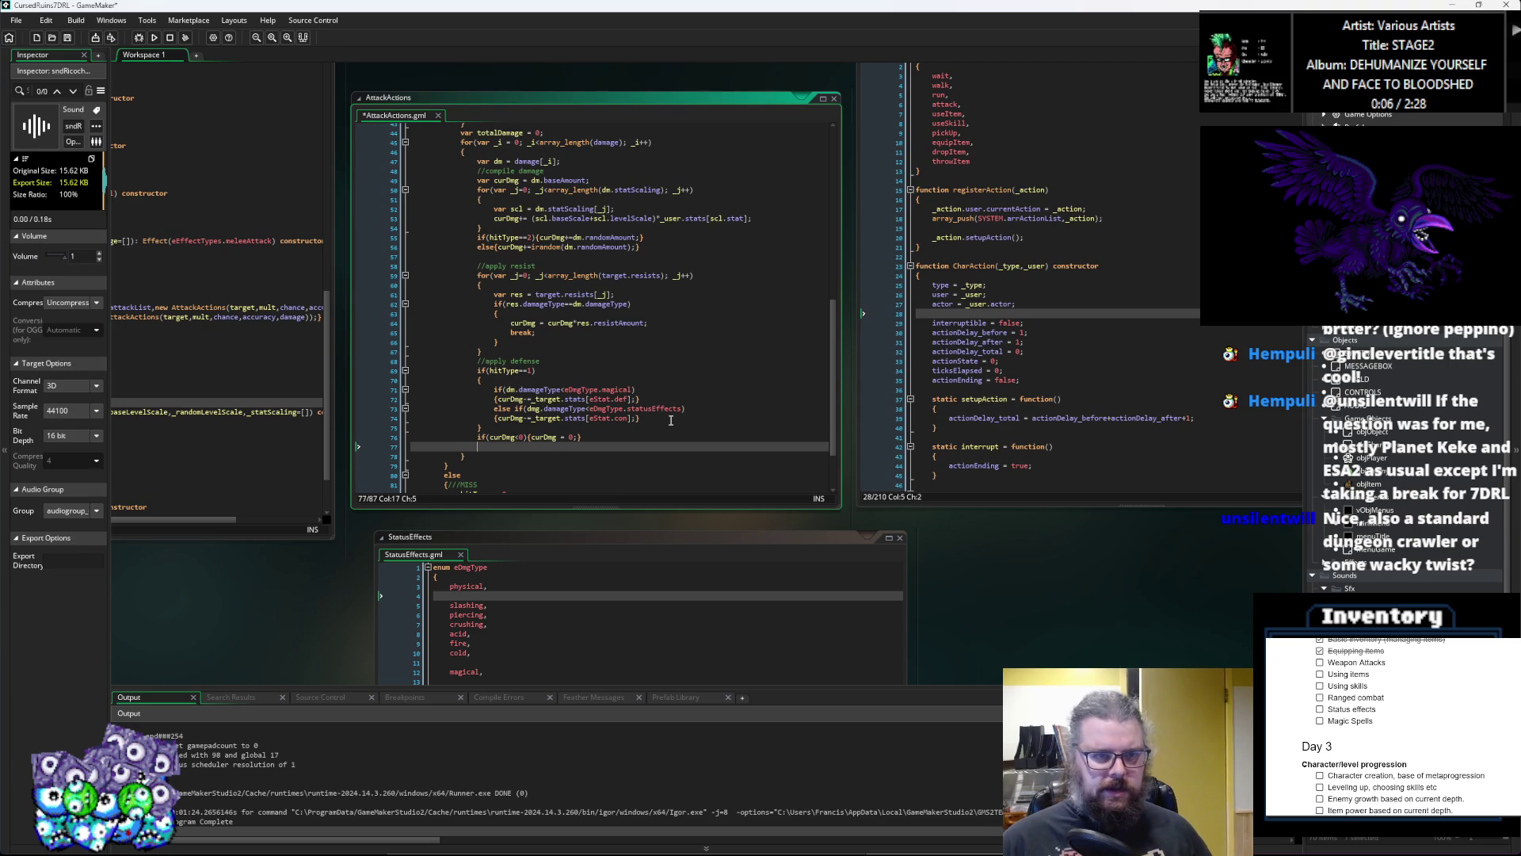
type("totalDm")
type("amage += cur")
type("Dmg;")
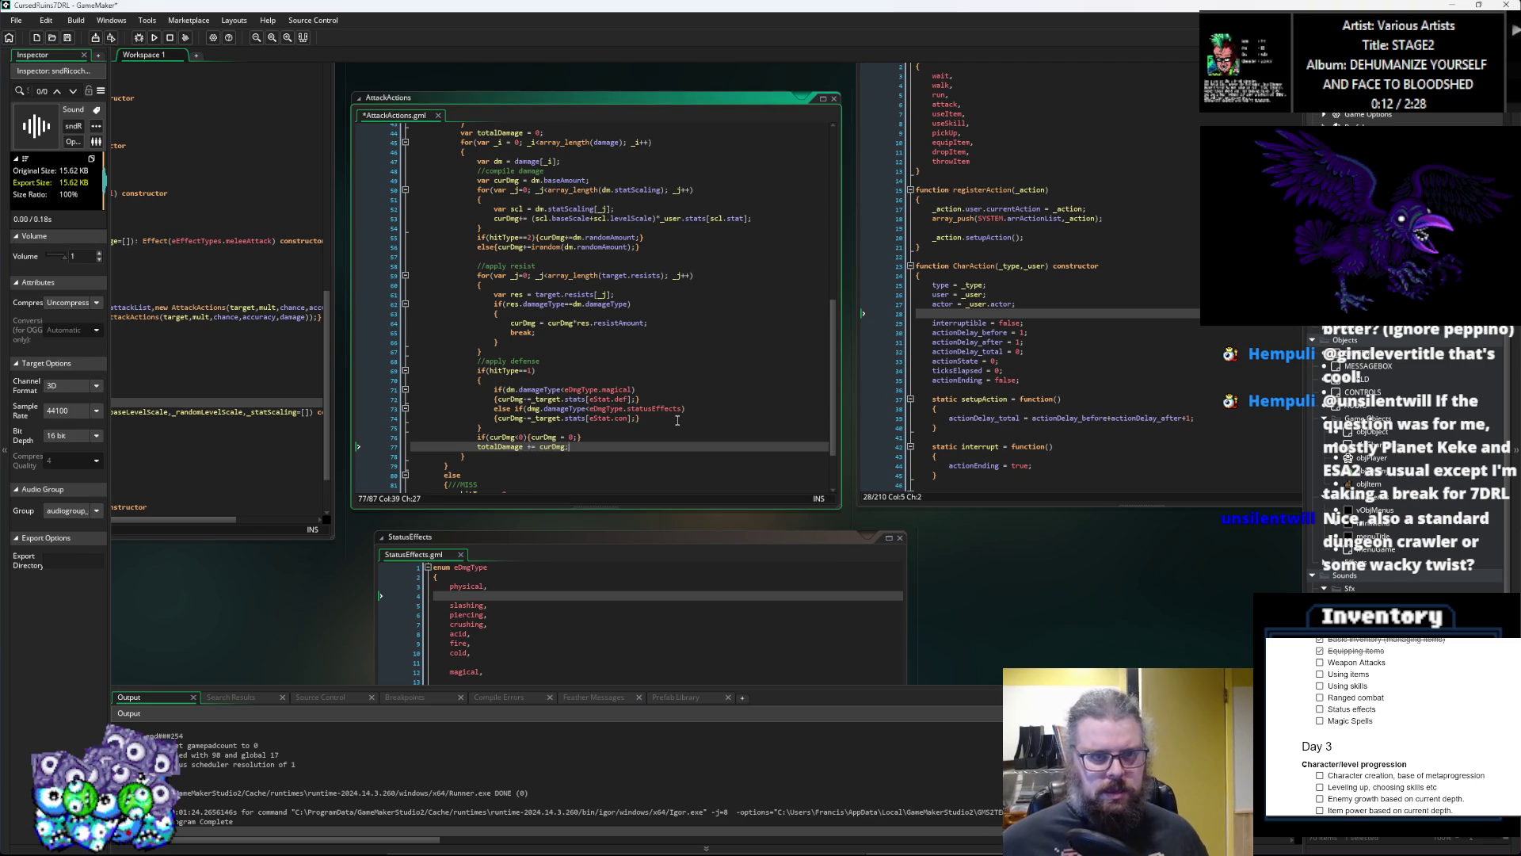
scroll(674, 420, "up", 2)
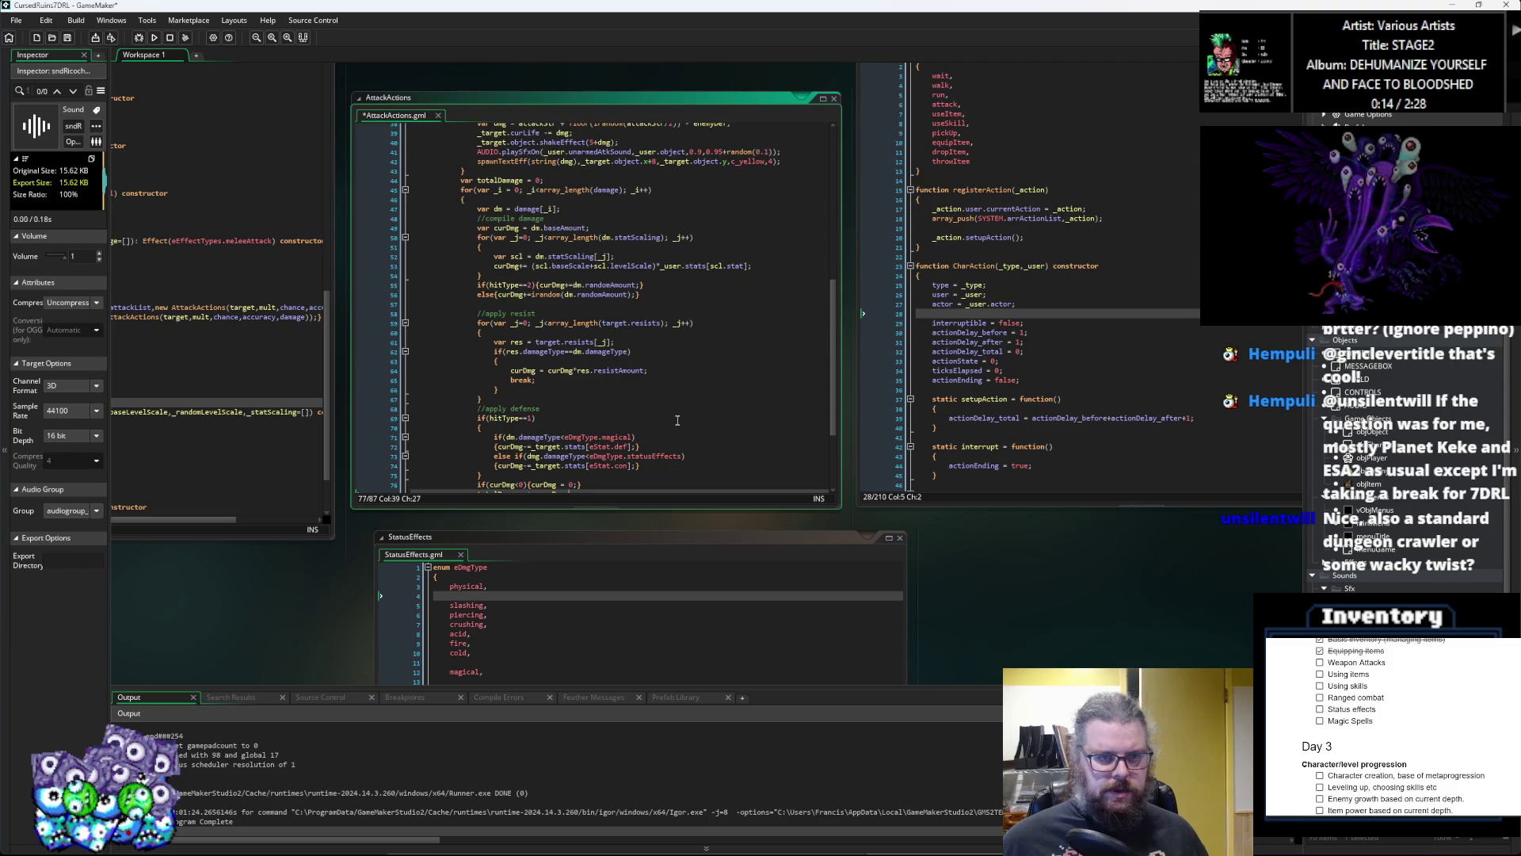
scroll(678, 420, "down", 1)
left_click(579, 186)
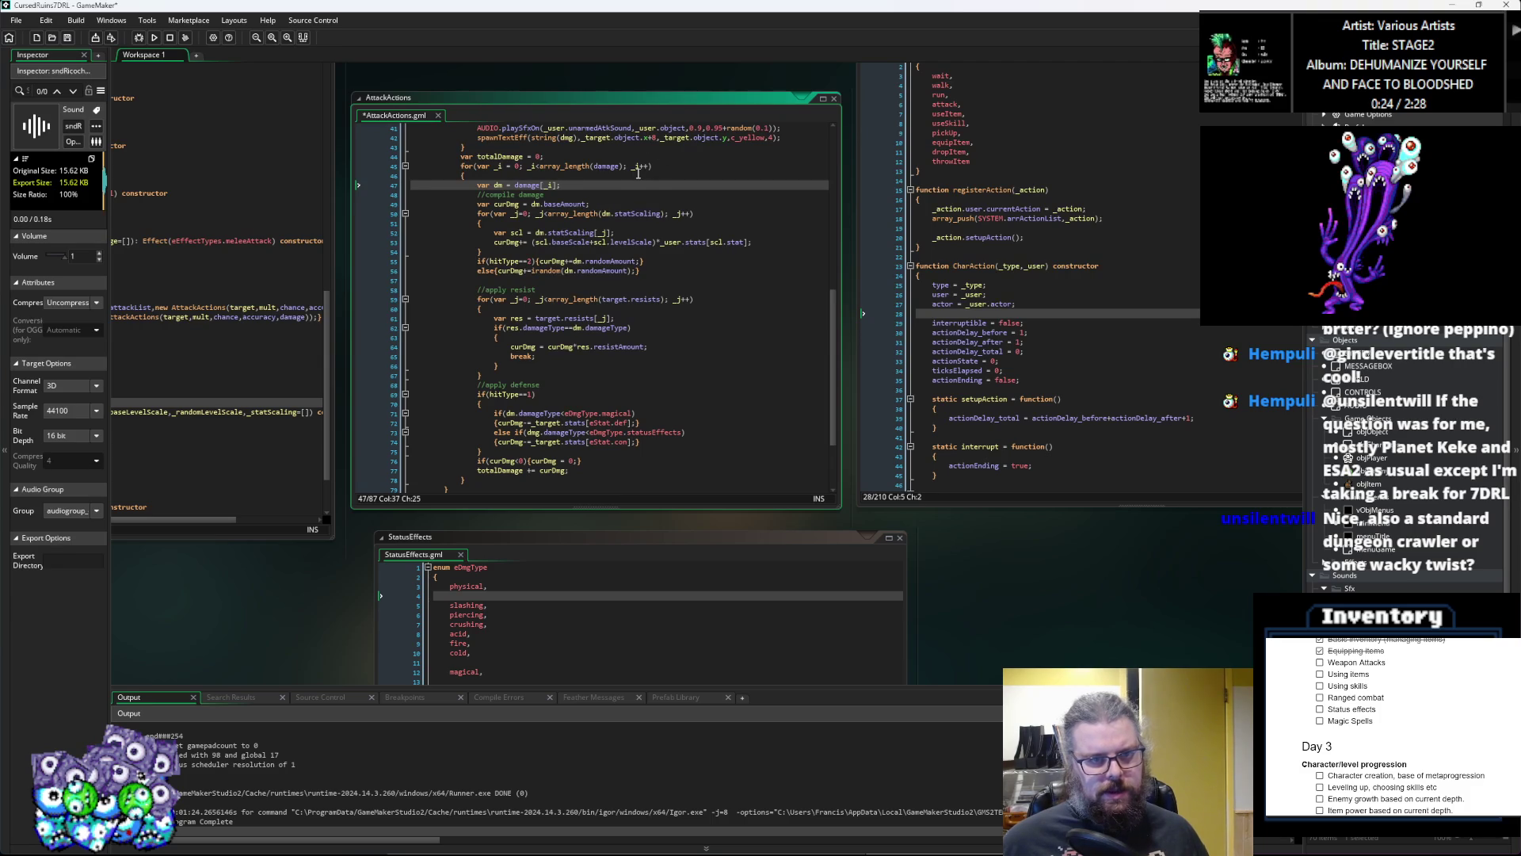
Step: After the damage loop, add an if(totalDamage) block with an empty else branch
left_click(639, 175)
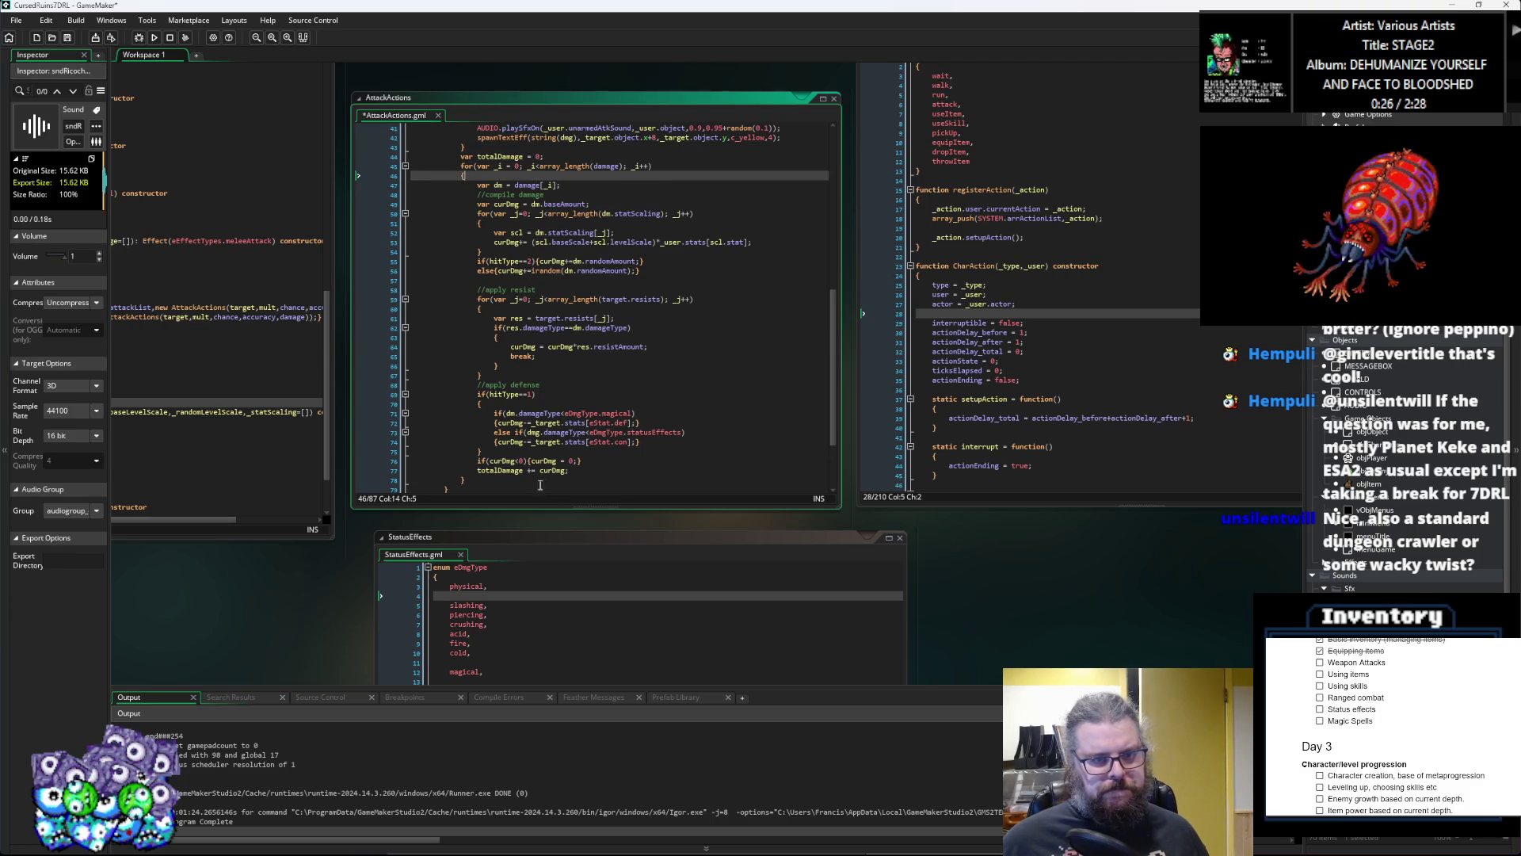
left_click(506, 480)
key("Return")
type("if(totalDama")
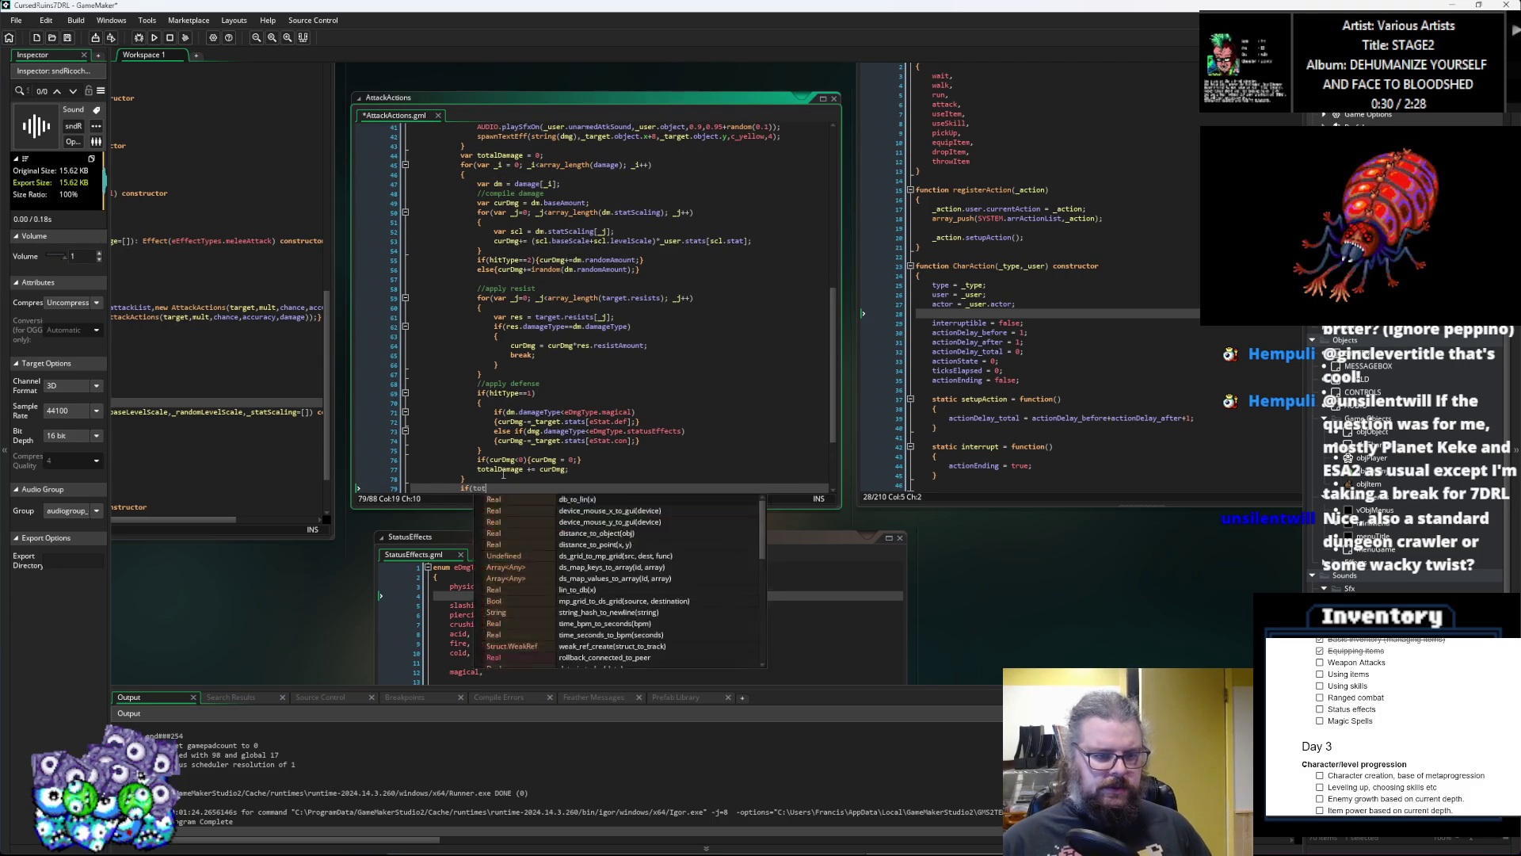
type("ge>0")
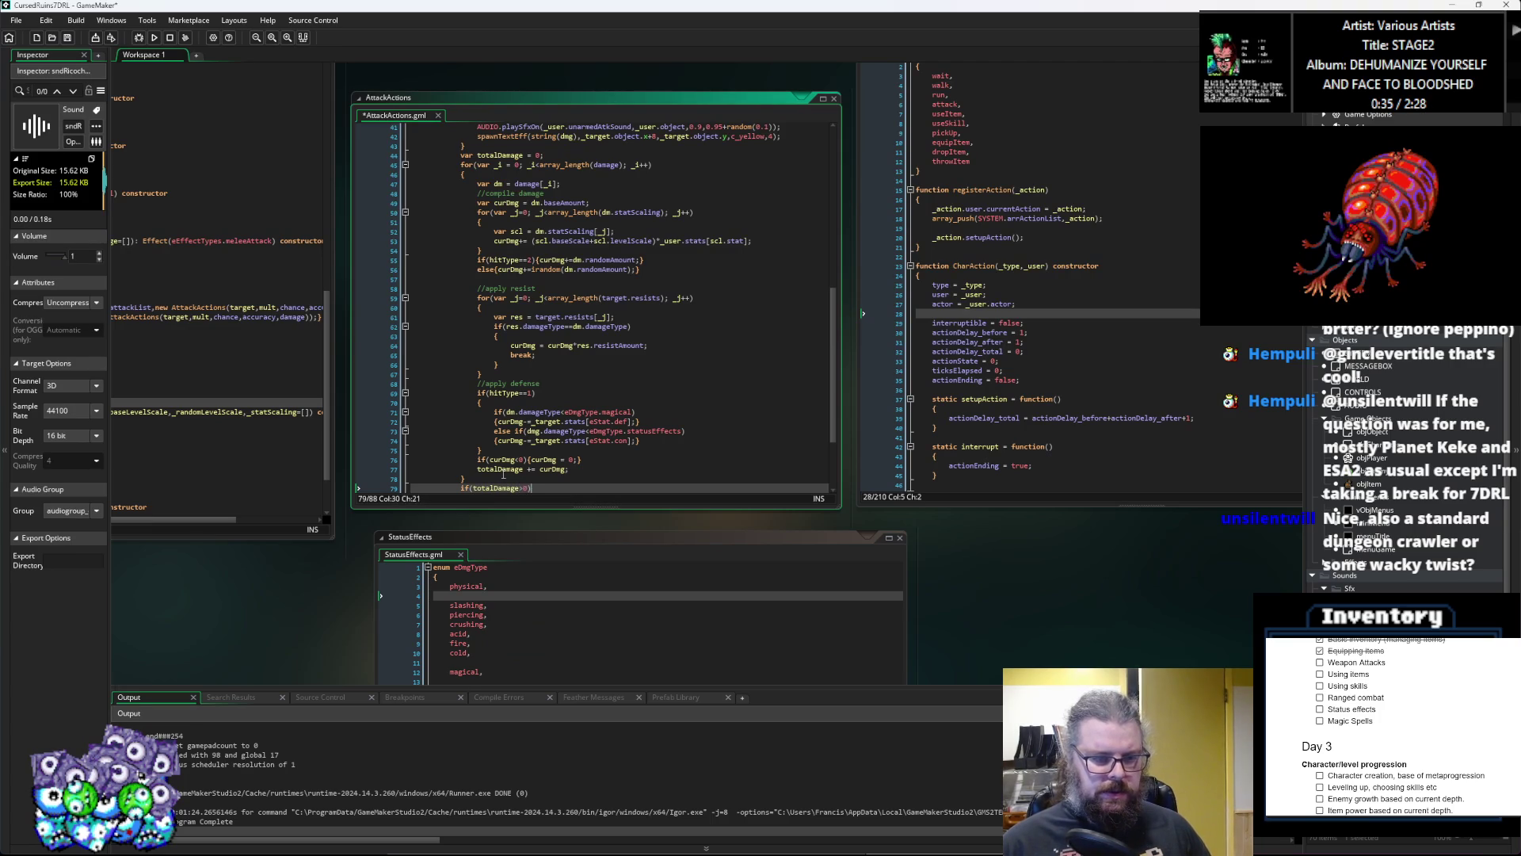
key("Return")
type("{")
key("Return")
type("}")
key("Return")
type("els")
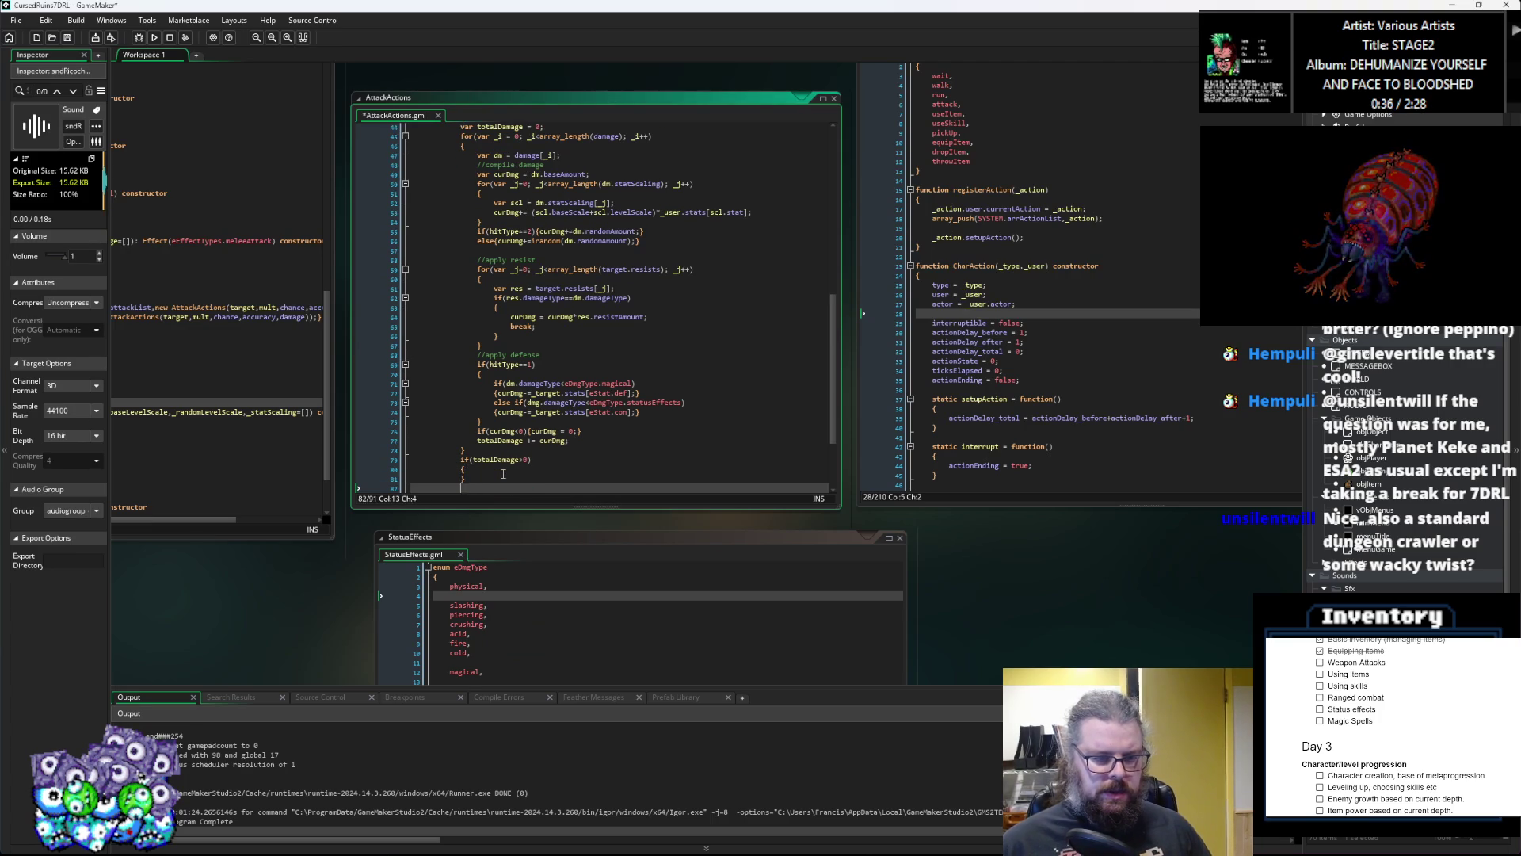
type("e")
key("Return")
type("{")
key("Return")
key("Up")
key("Up")
key("Up")
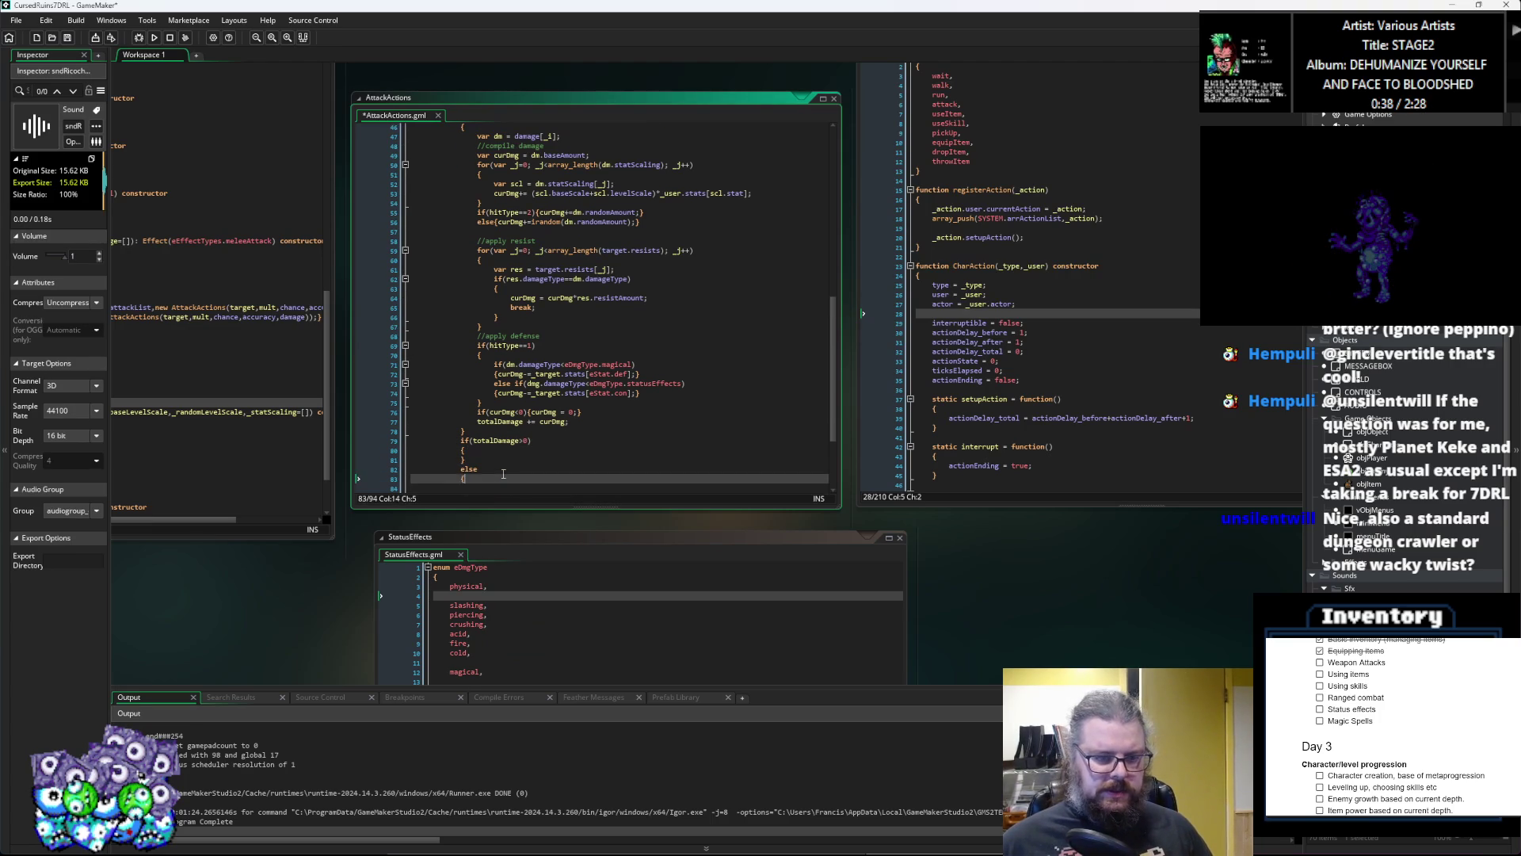
key("Return")
Step: Copy the Miss spawnTextEff and AUDIO lines into the else branch
scroll(600, 432, "down", 4)
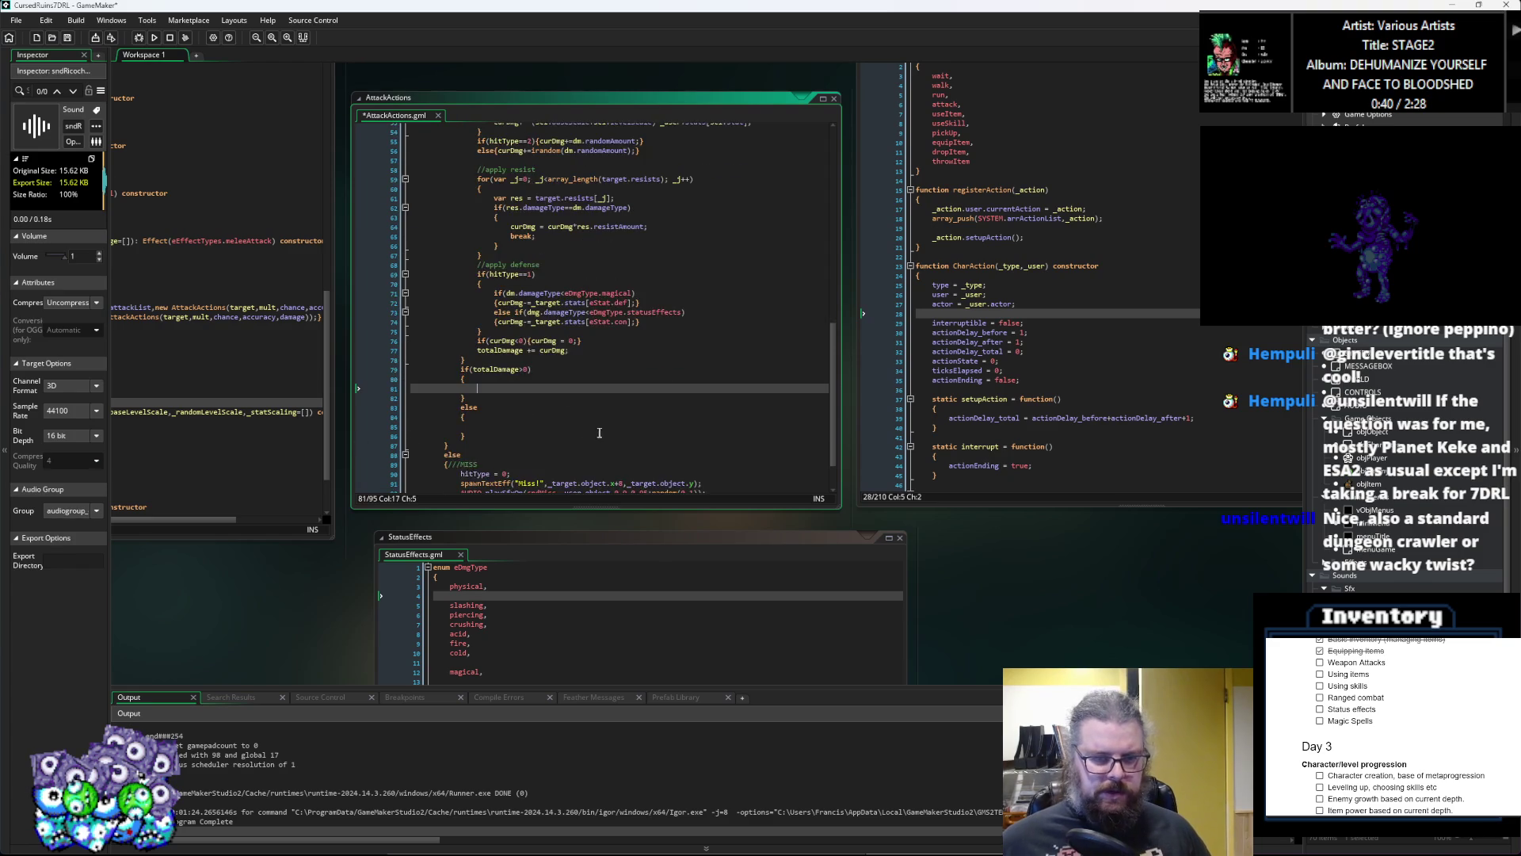
left_click_drag(707, 440, 464, 431)
left_click(668, 383)
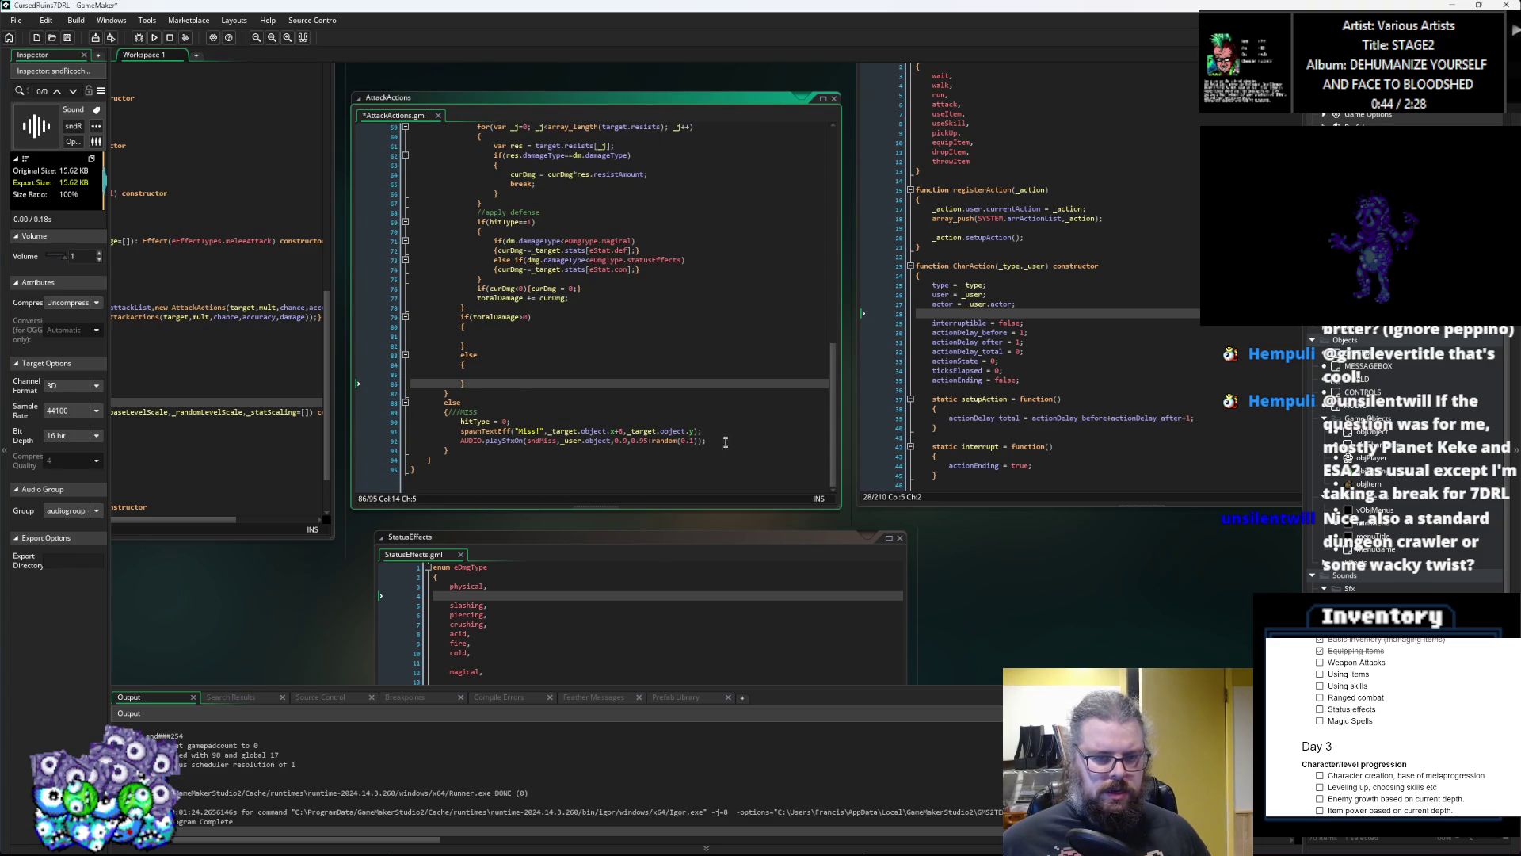
left_click_drag(725, 442, 461, 432)
key("ctrl+c")
left_click(515, 374)
key("ctrl+v")
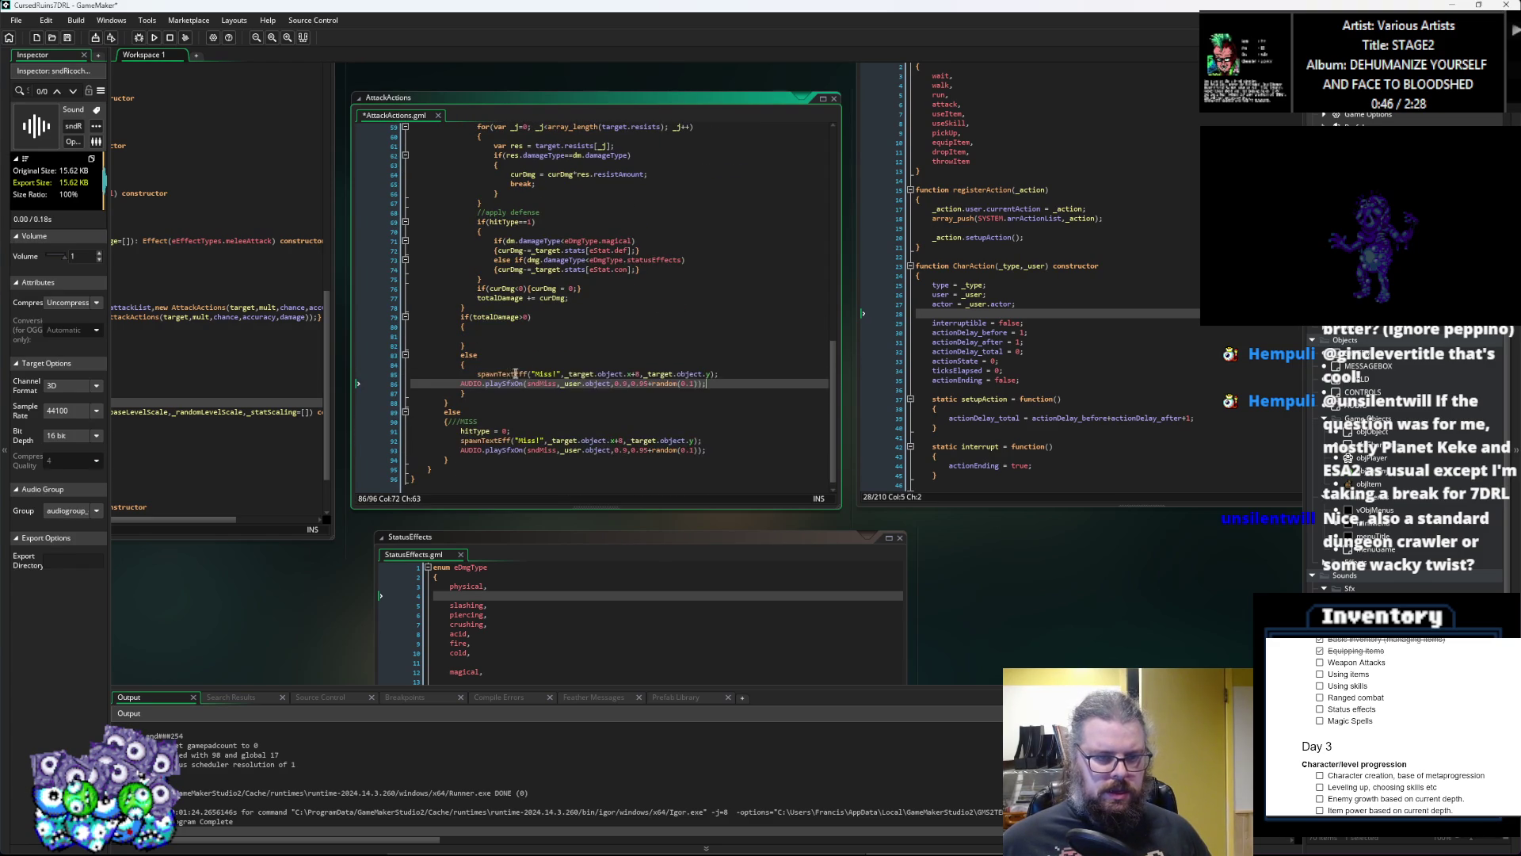
Step: Change the copied text to "Ineffective..." and the sound to sndRicochet
double_click(545, 374)
type("Ineffective")
key("Right")
type("...")
left_click(460, 382)
key("Tab")
left_click(574, 383)
key("BackSpace")
key("BackSpace")
key("BackSpace")
type("Ricochet")
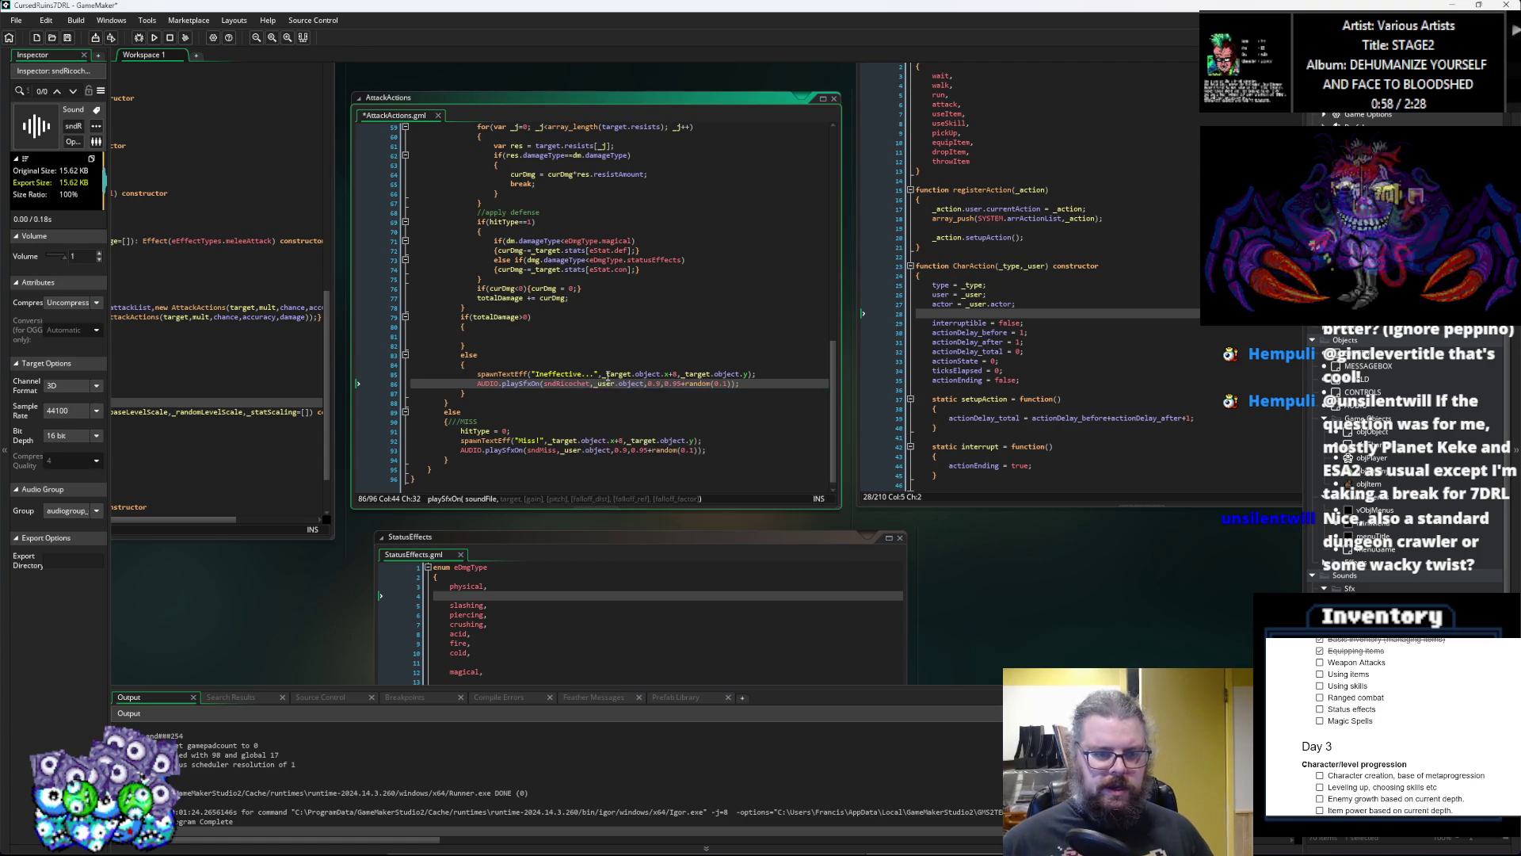
key("Right")
key("Right")
key("Right")
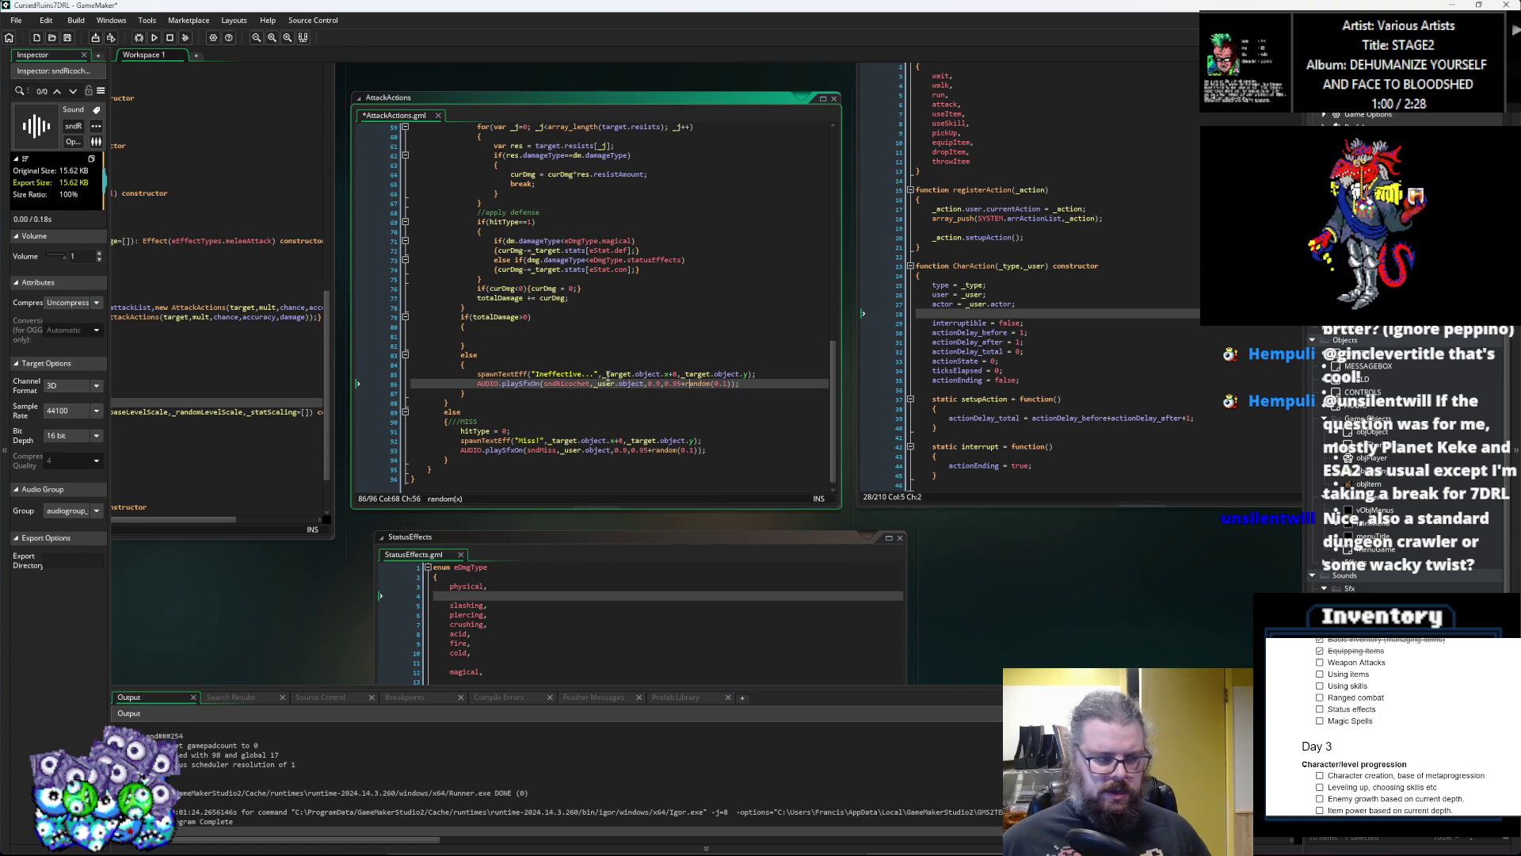
Step: Inside the positive-damage branch, add an empty if(hitType==1) block with an else branch
key("Left")
key("Left")
key("Left")
key("Up")
key("Up")
key("Up")
key("Up")
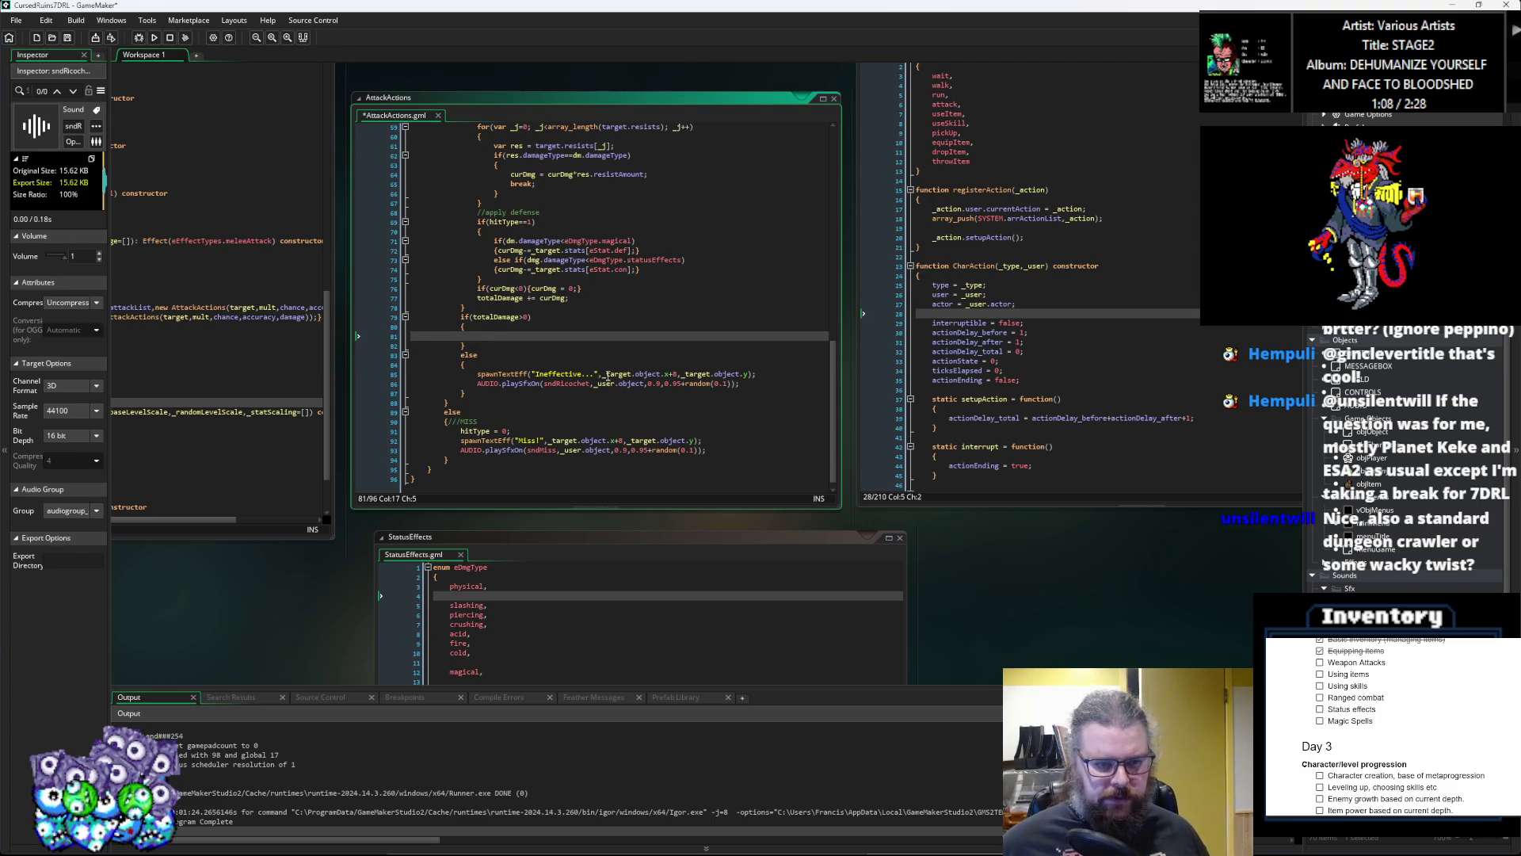
scroll(607, 376, "up", 4)
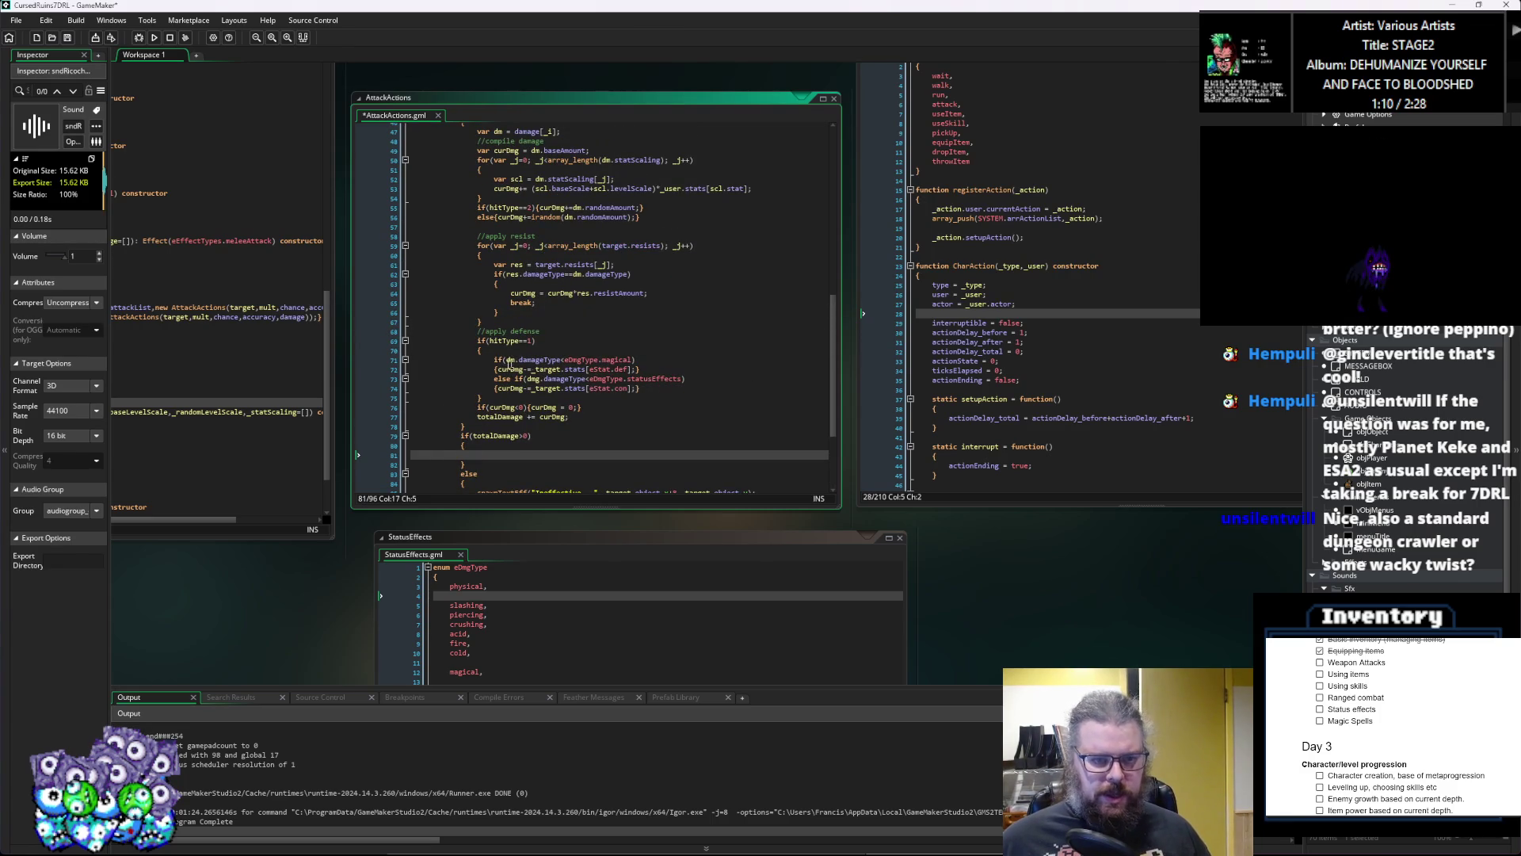
left_click(485, 349)
left_click(525, 460)
key("Up")
type("if(hitType==1)")
key("Return")
type("{")
key("Return")
type("}")
key("Return")
type("els")
key("Return")
type("{")
key("Return")
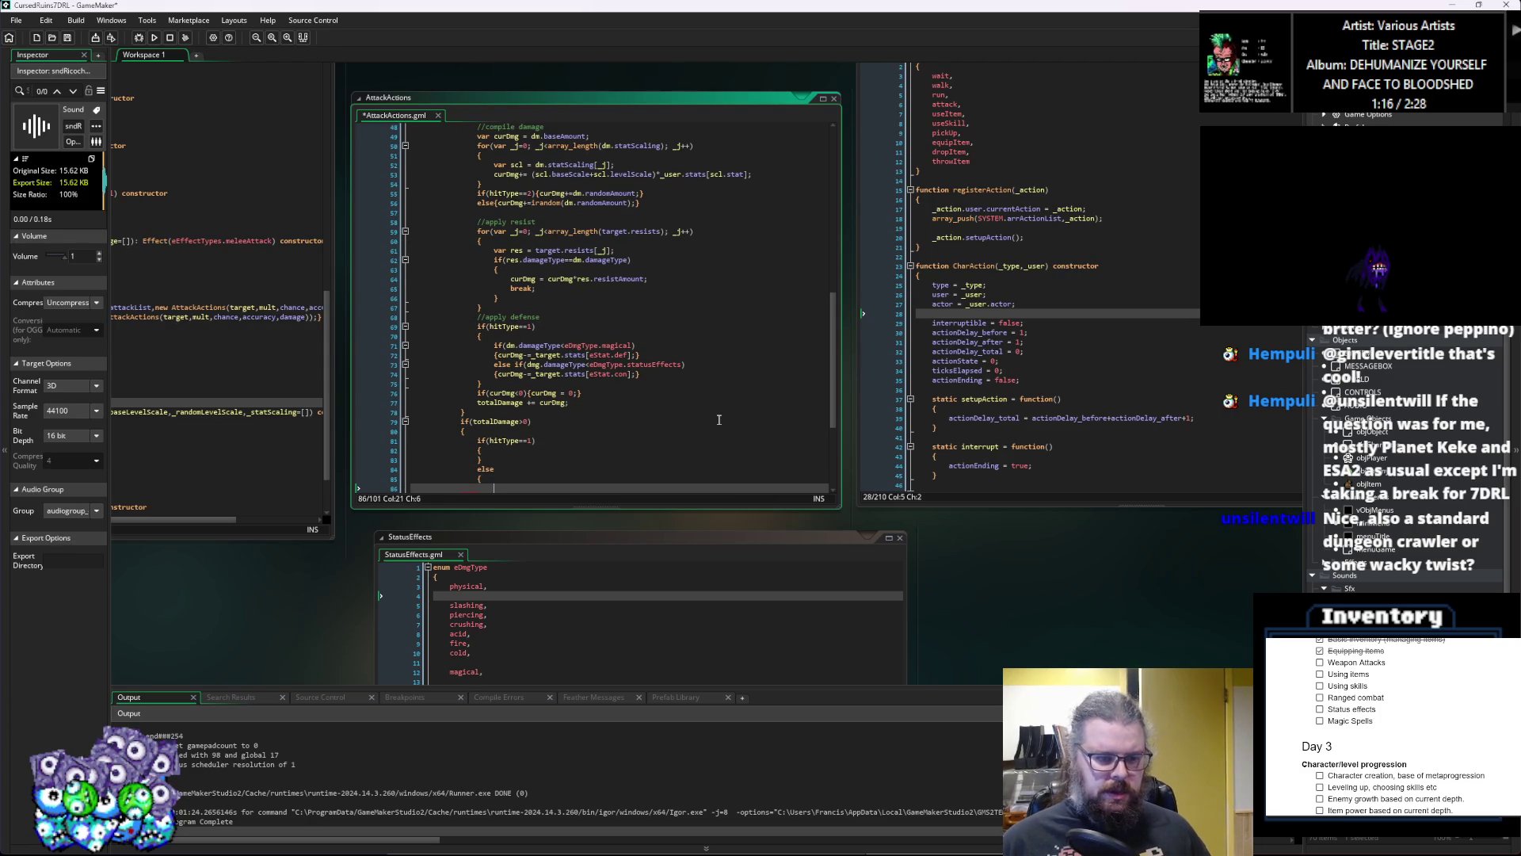
key("Up")
key("Up")
key("Up")
key("Return")
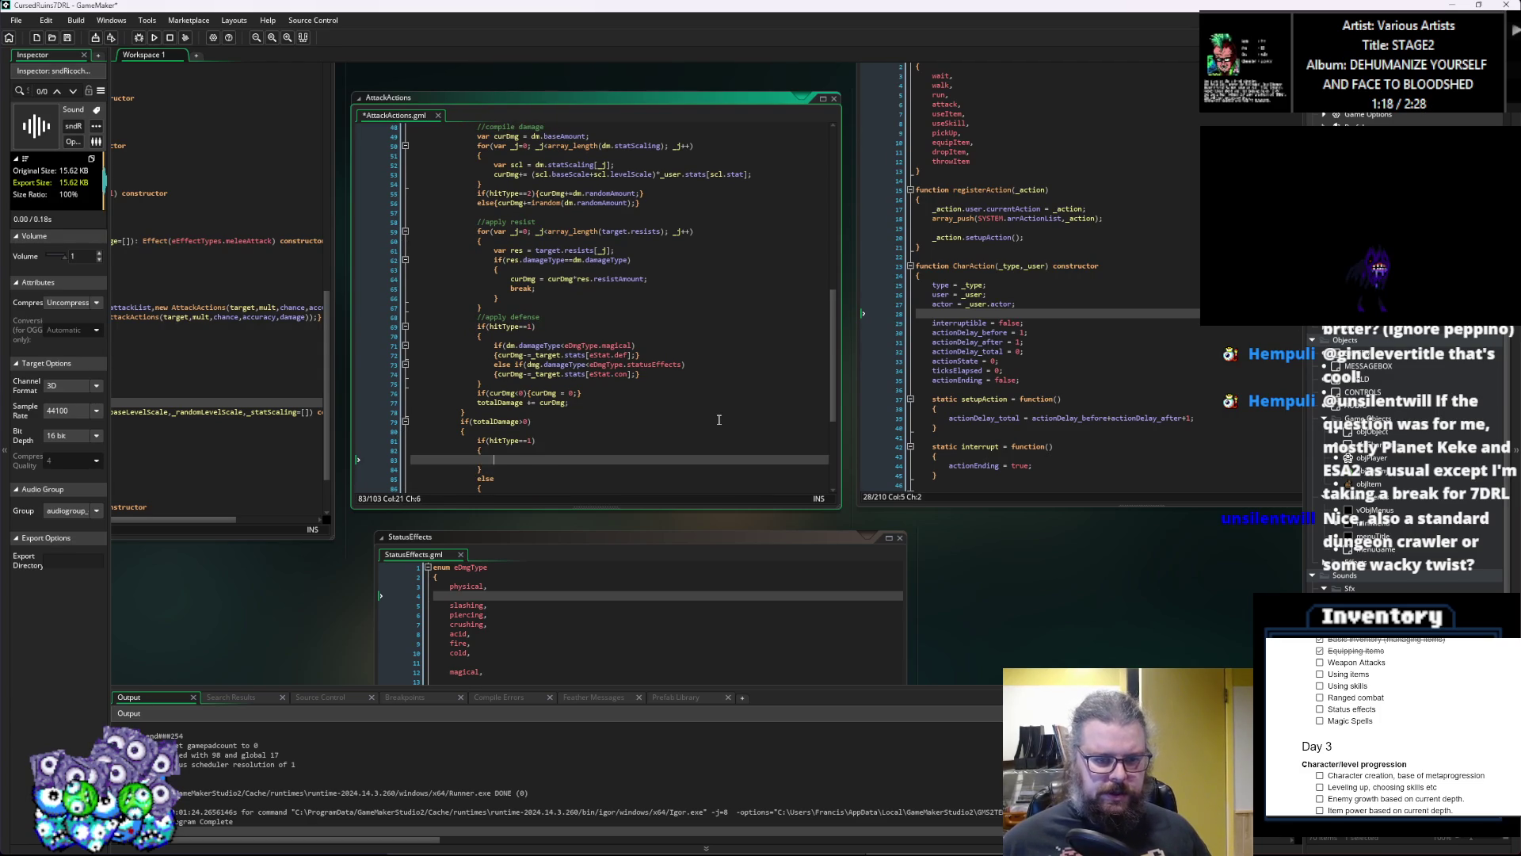
Step: Paste the '_target.curLife -= dmg;' line above the hitType check, followed by a blank line
scroll(761, 414, "down", 3)
left_click(558, 362)
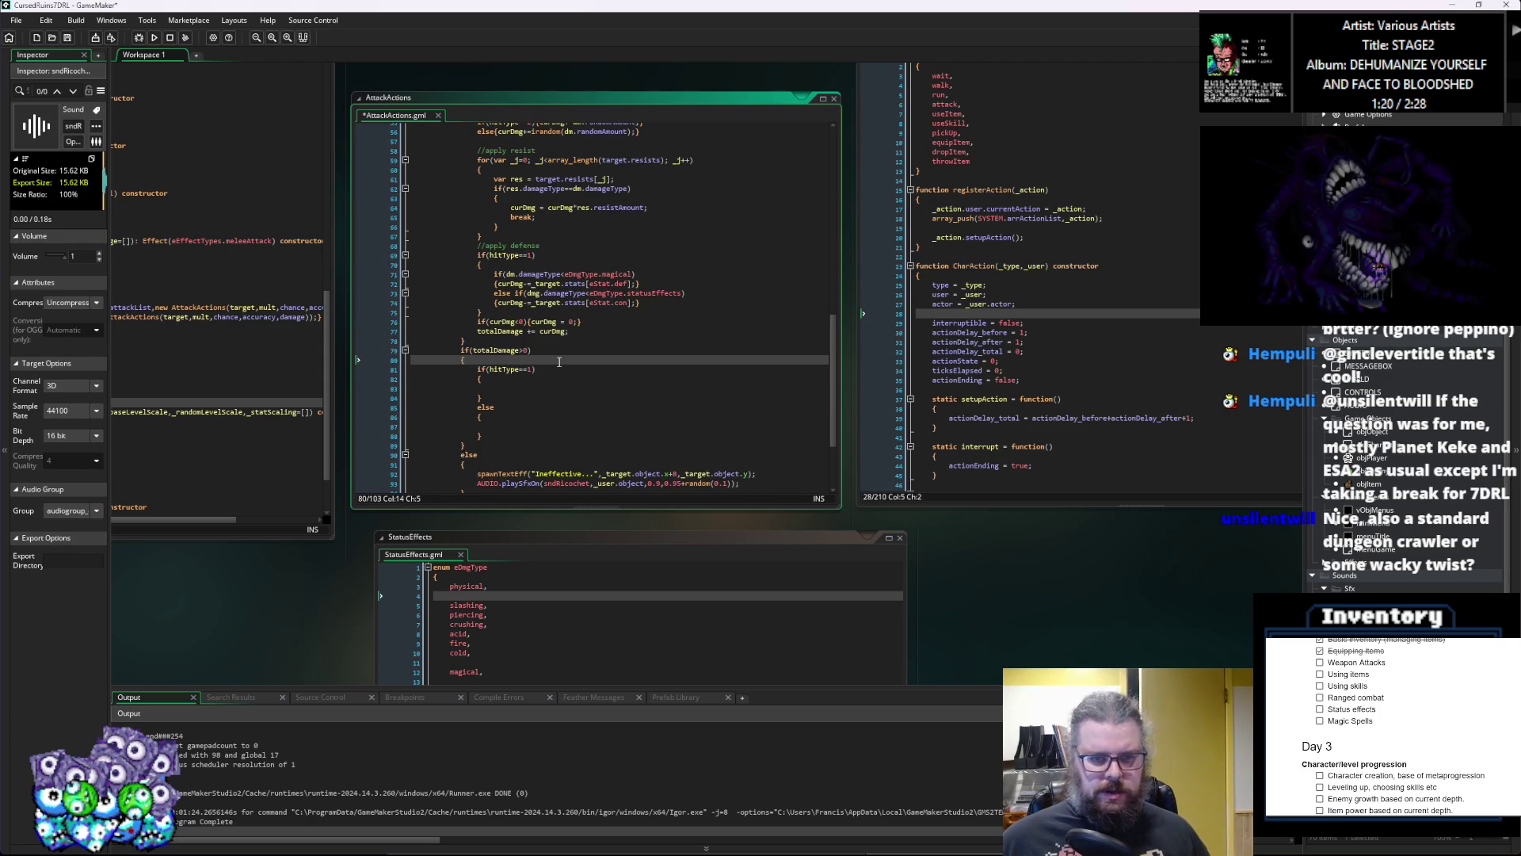
scroll(559, 362, "up", 8)
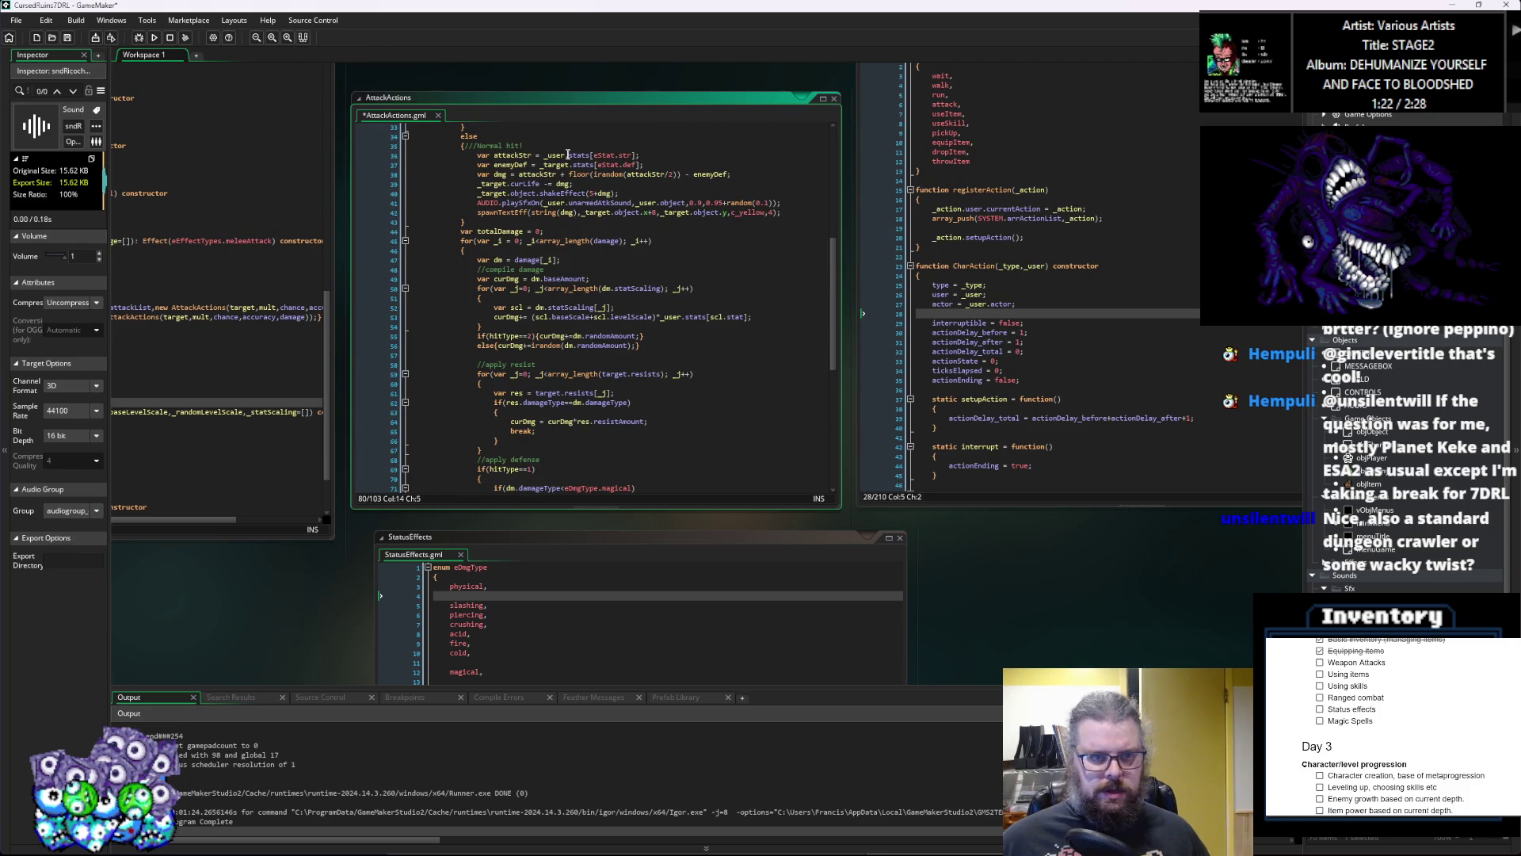
left_click(605, 183)
left_click(628, 195)
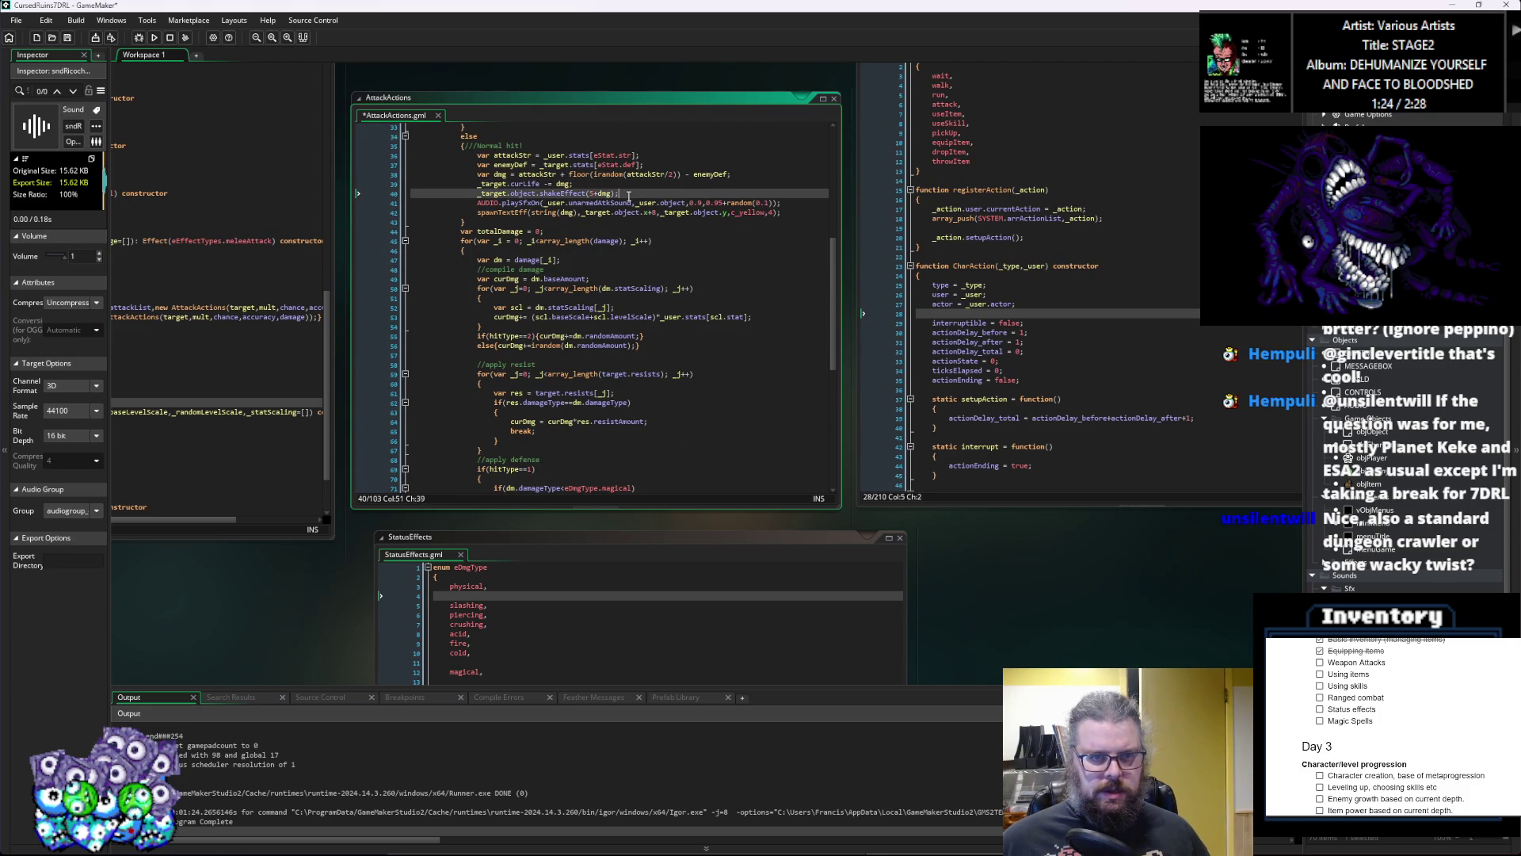
left_click_drag(572, 184, 477, 184)
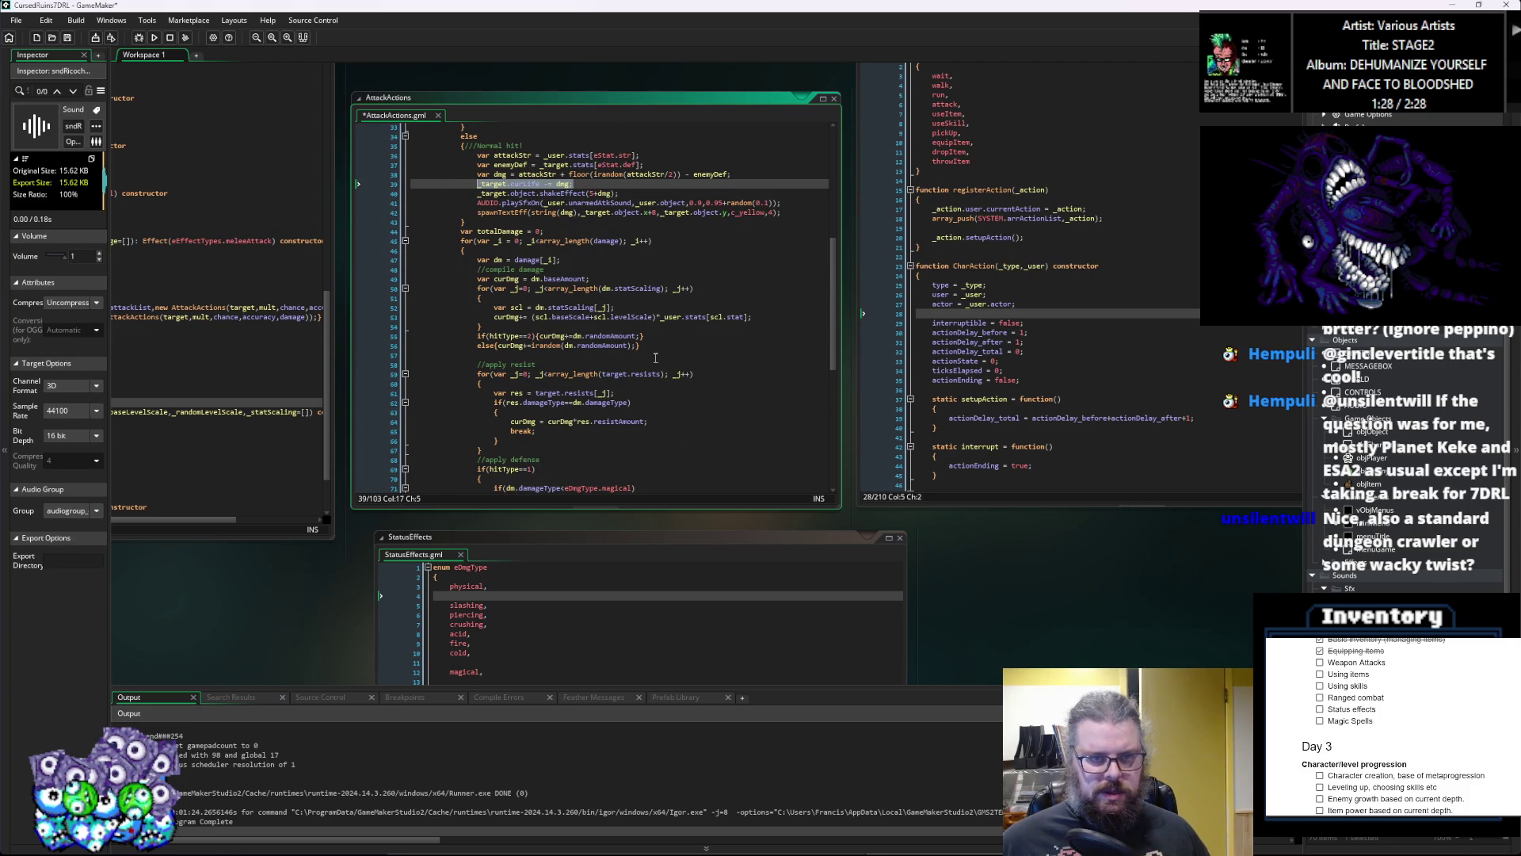
scroll(547, 381, "down", 7)
left_click(544, 379)
left_click(549, 369)
key("Home")
key("Return")
key("Up")
type("_target.curLife -= dmg;")
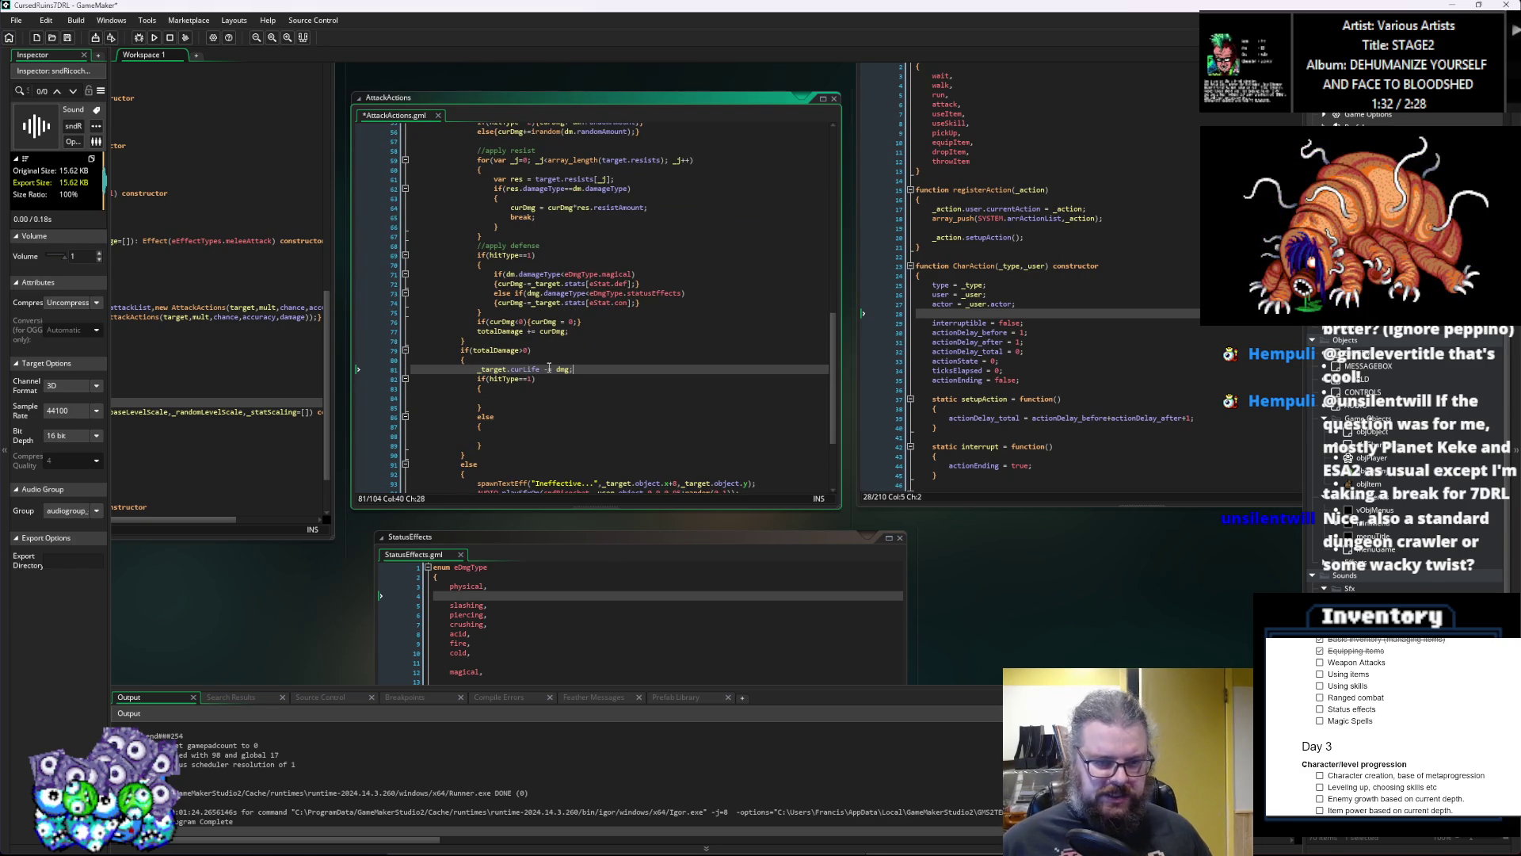
key("Return")
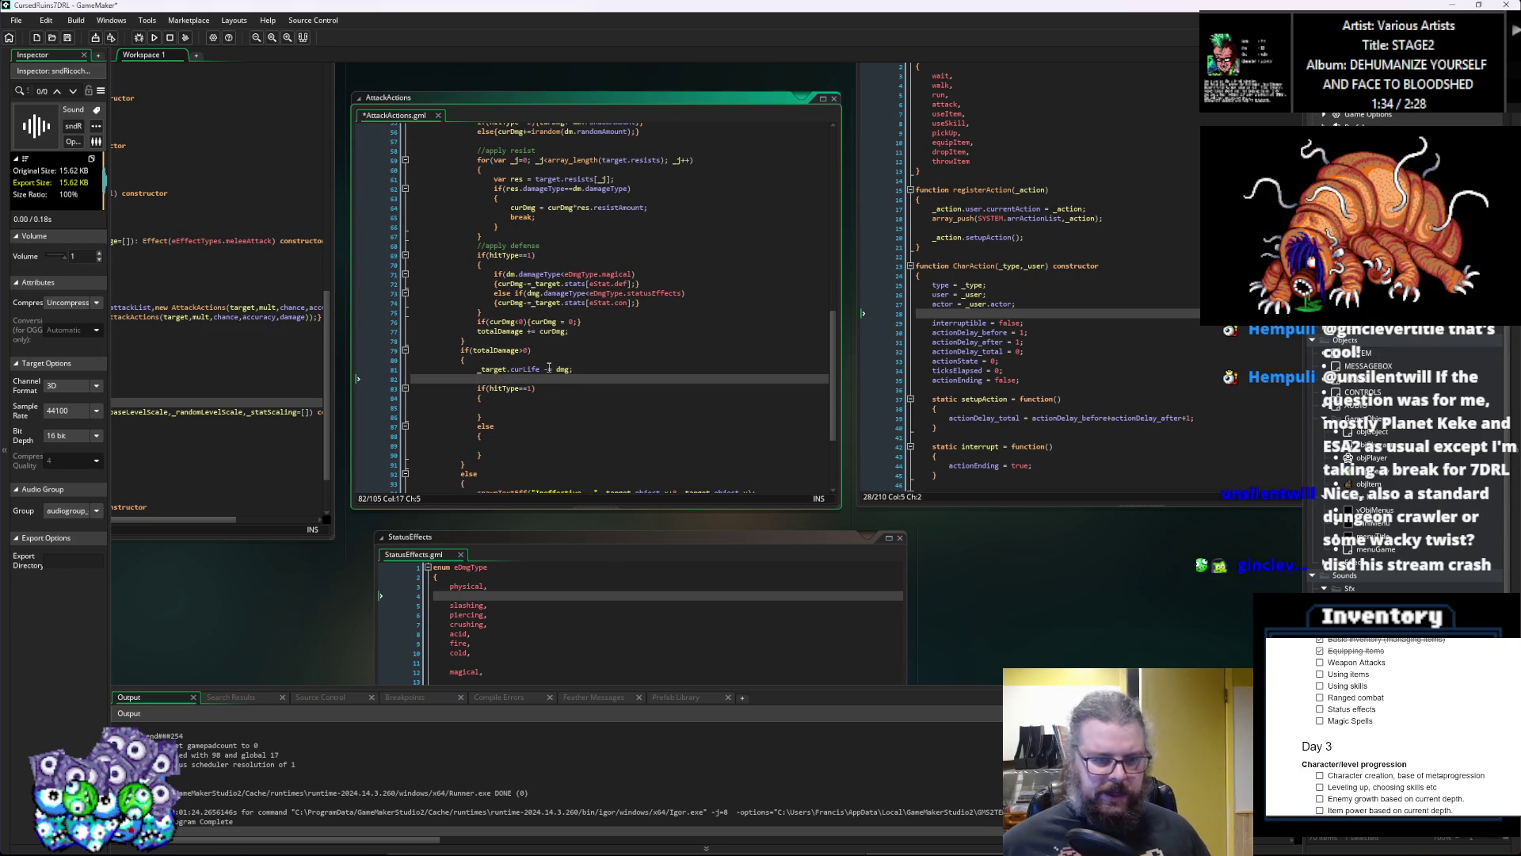
scroll(549, 369, "up", 5)
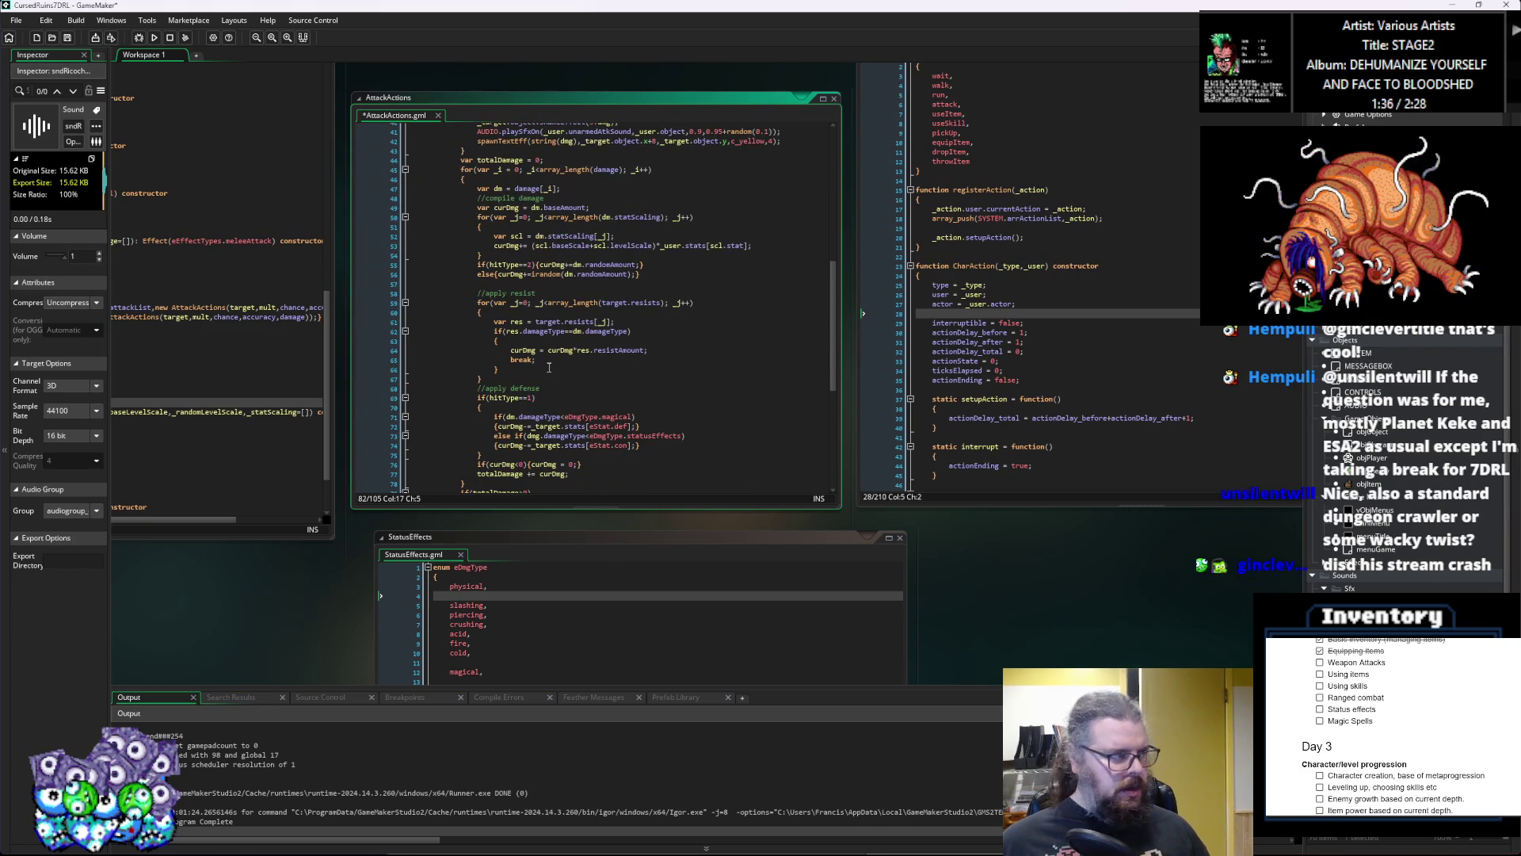
scroll(575, 364, "up", 3)
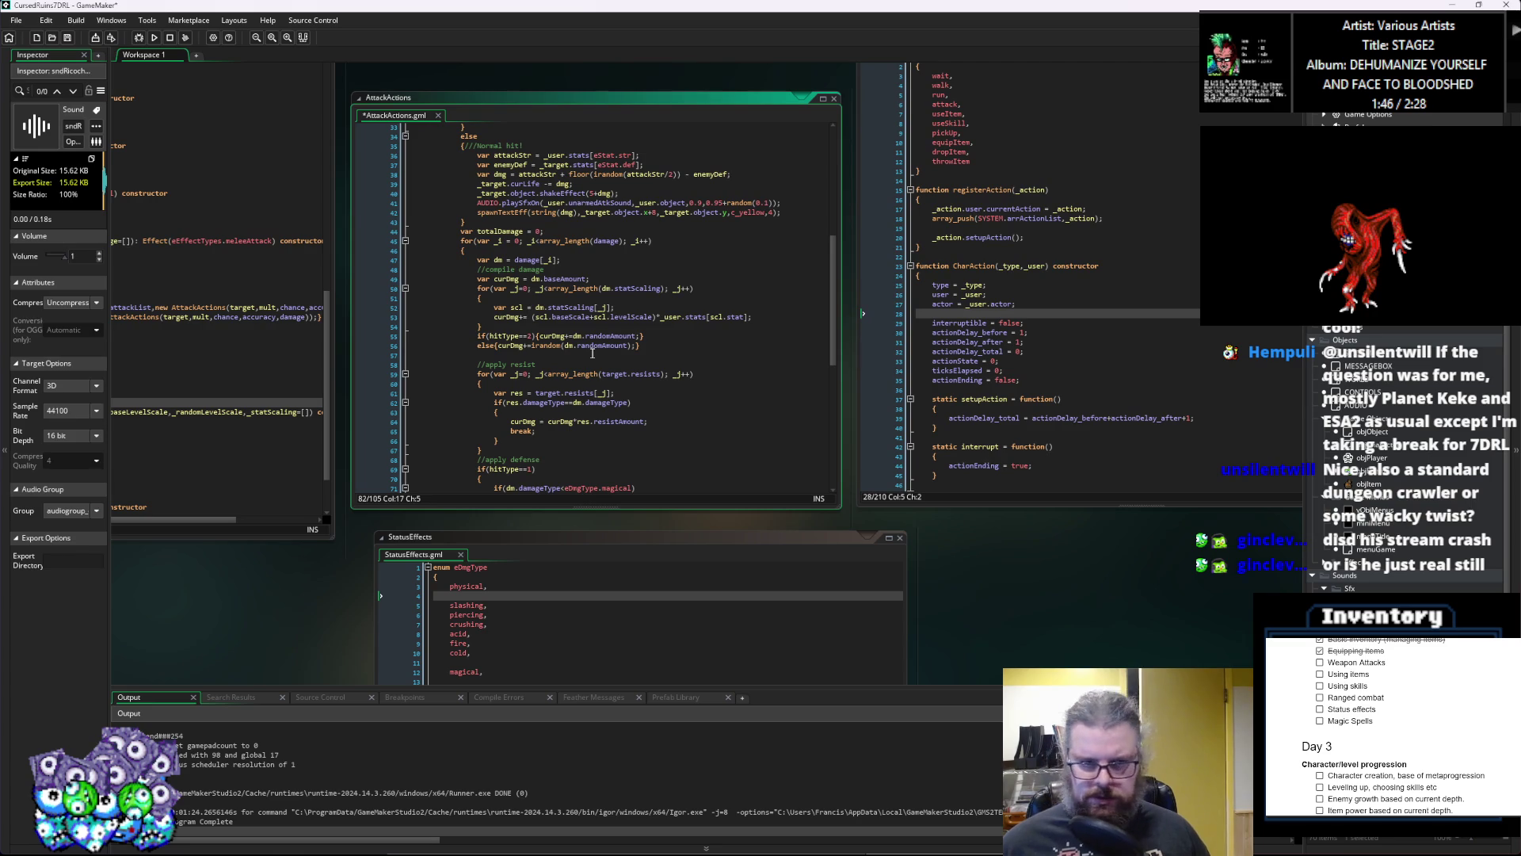
scroll(599, 351, "up", 3)
left_click(602, 295)
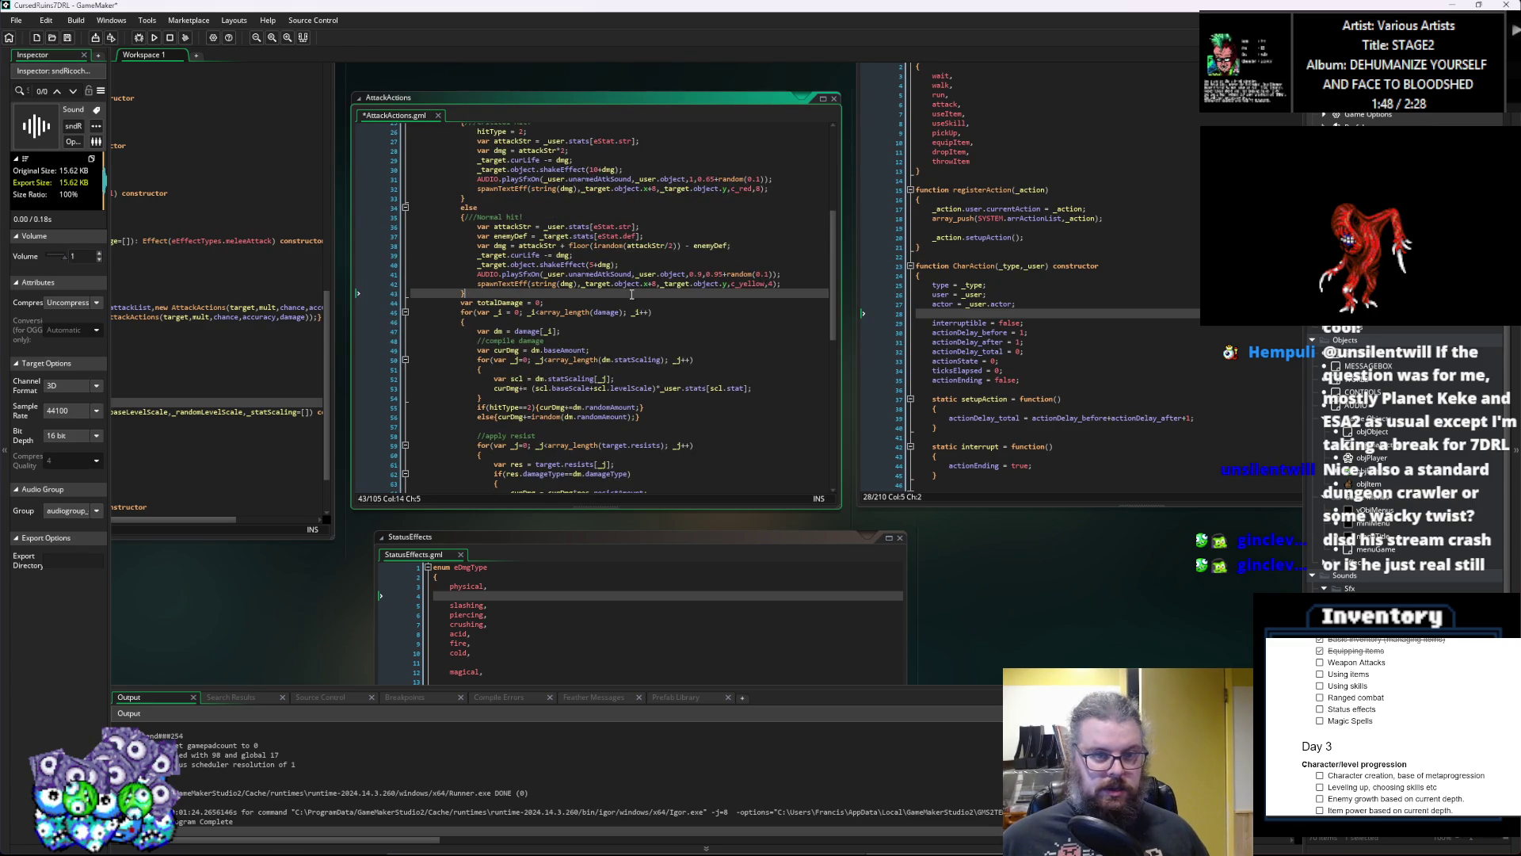
Step: Copy the critical-hit shakeEffect, playSfxOn and spawnTextEff lines into the hitType==1 branch
scroll(602, 295, "up", 3)
scroll(661, 285, "up", 4)
left_click(660, 265)
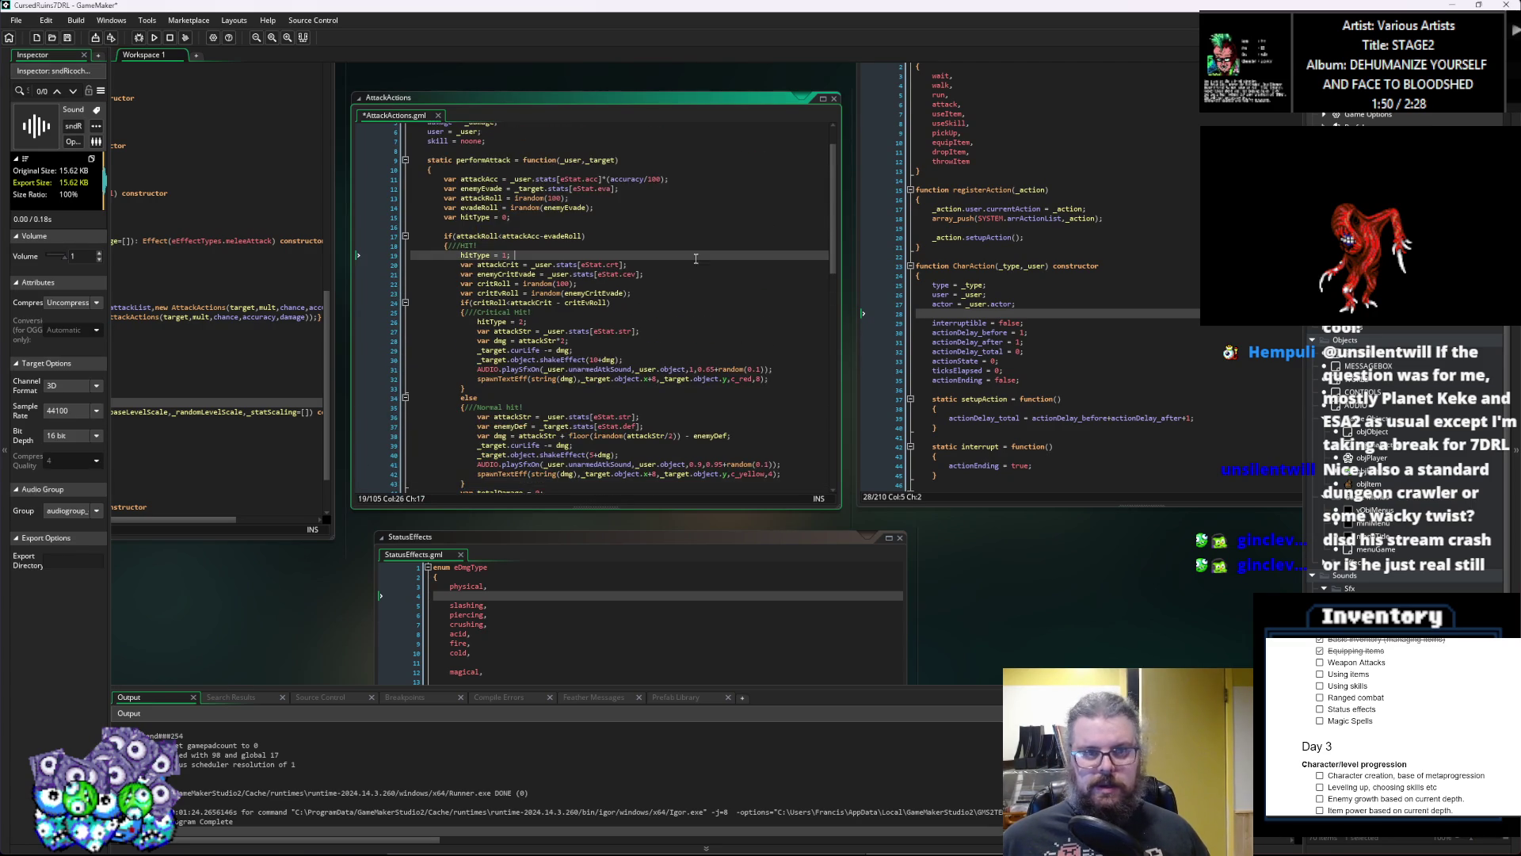
scroll(661, 273, "down", 2)
scroll(661, 279, "down", 2)
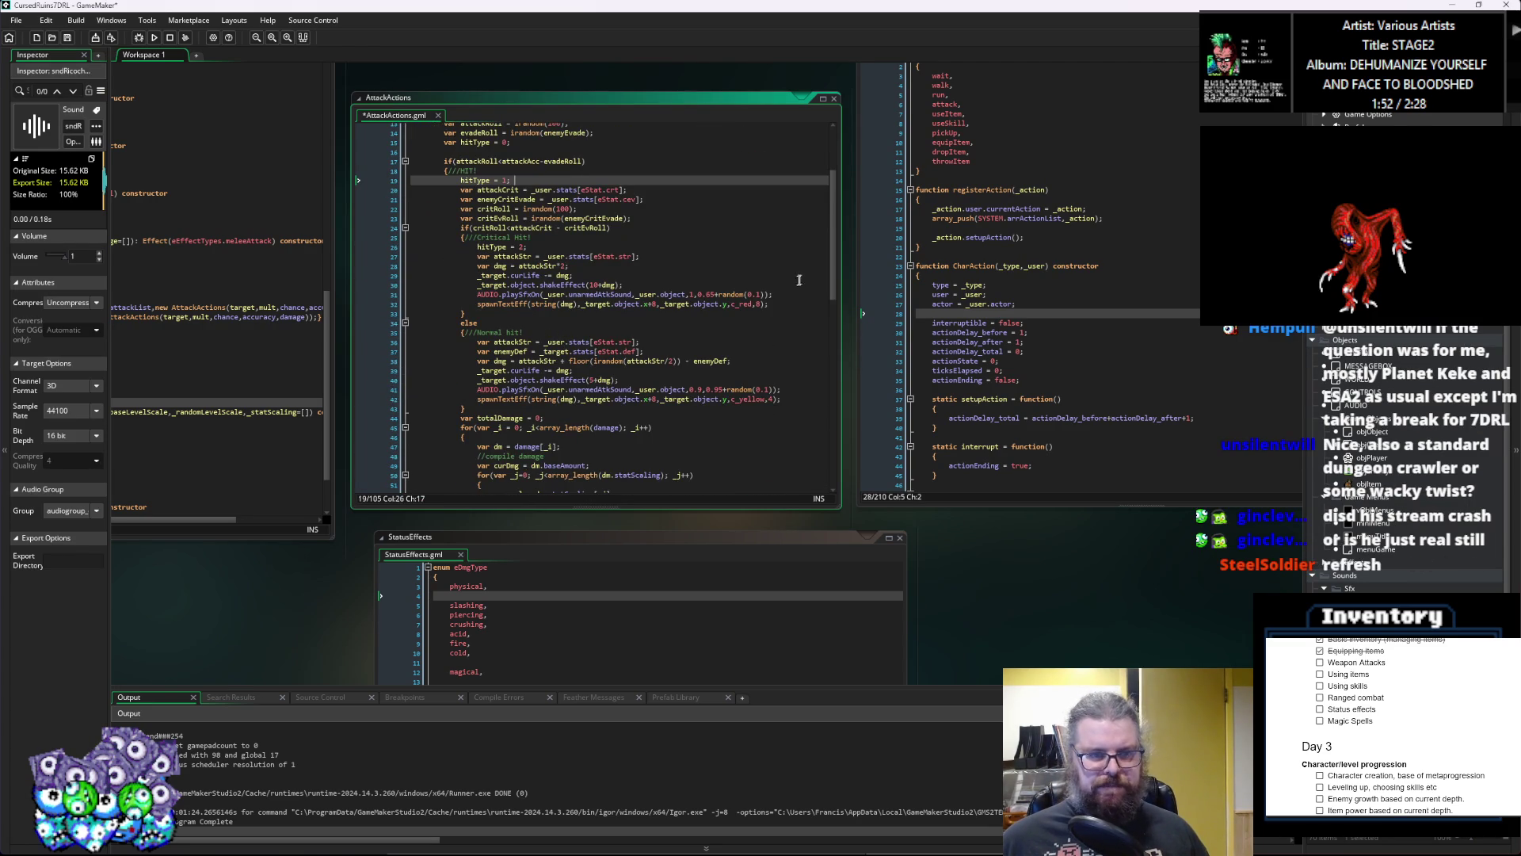
left_click_drag(777, 306, 479, 296)
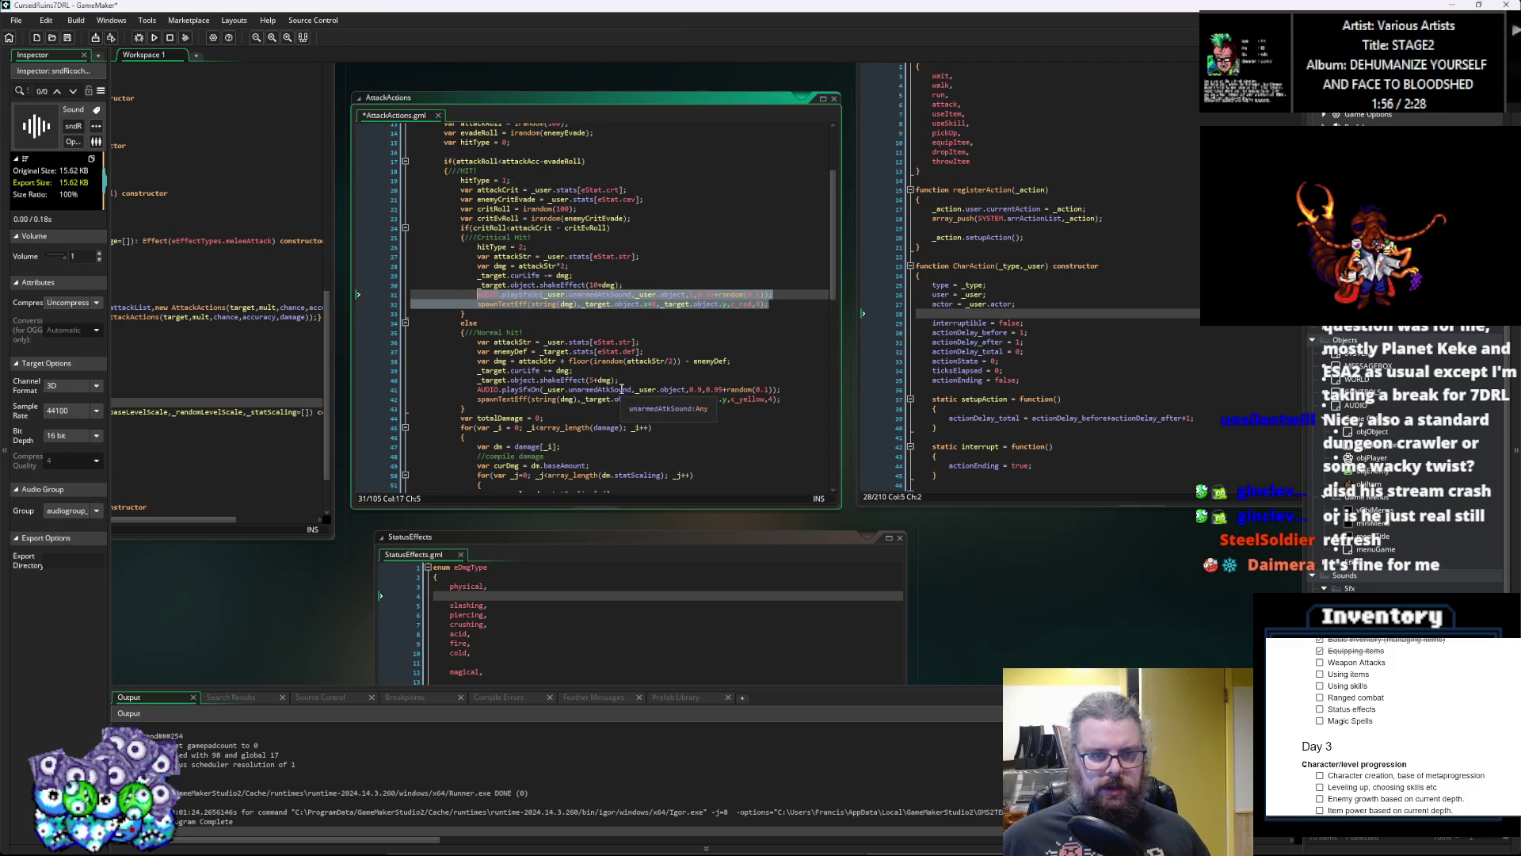
key("Down")
key("Down")
key("Down")
left_click_drag(772, 305, 478, 286)
left_click(533, 351)
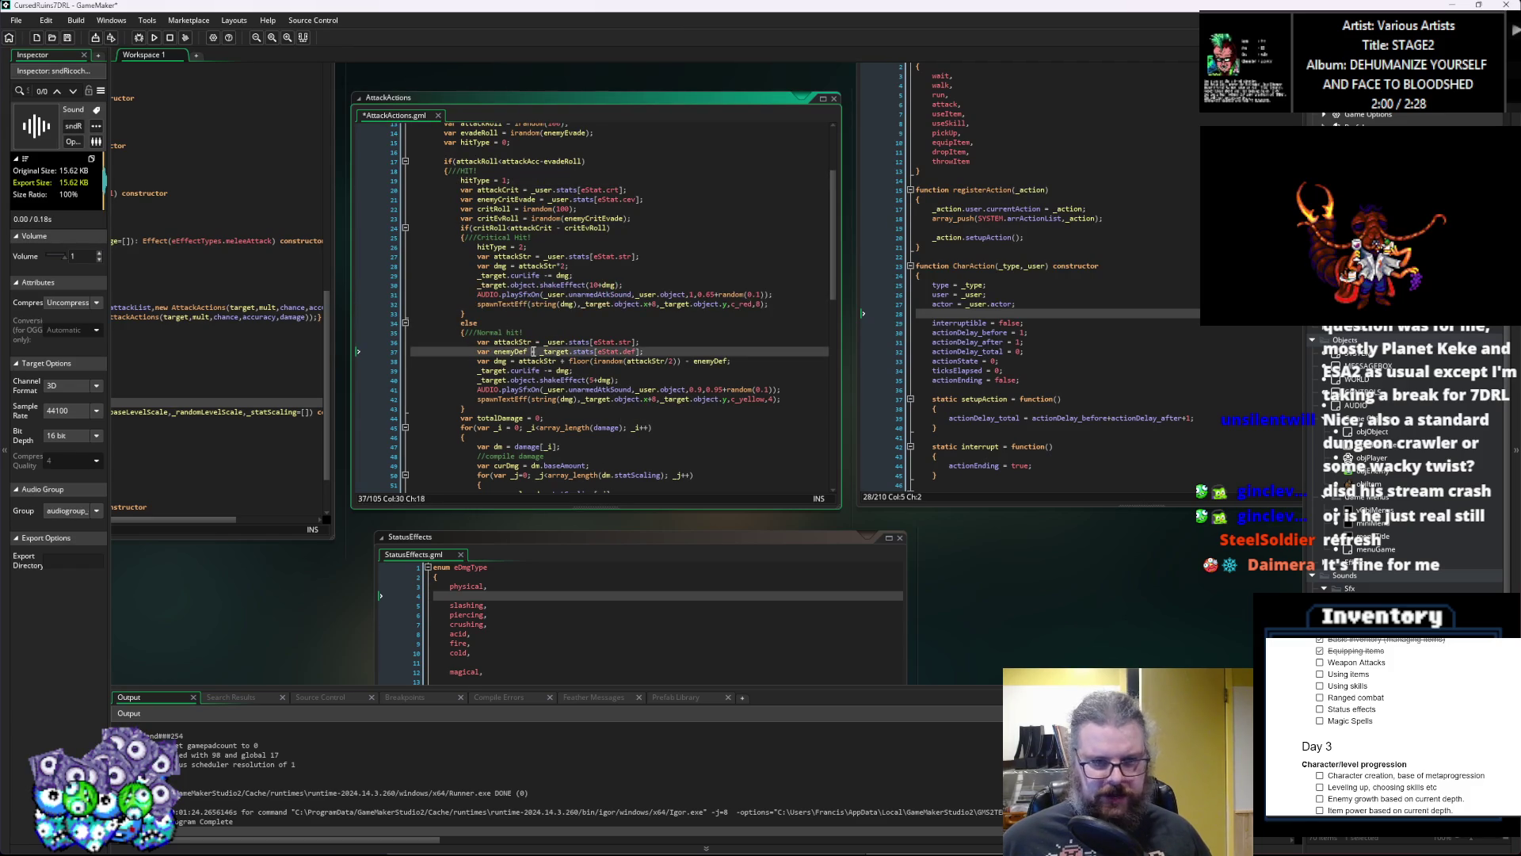
scroll(534, 351, "down", 4)
scroll(533, 351, "down", 4)
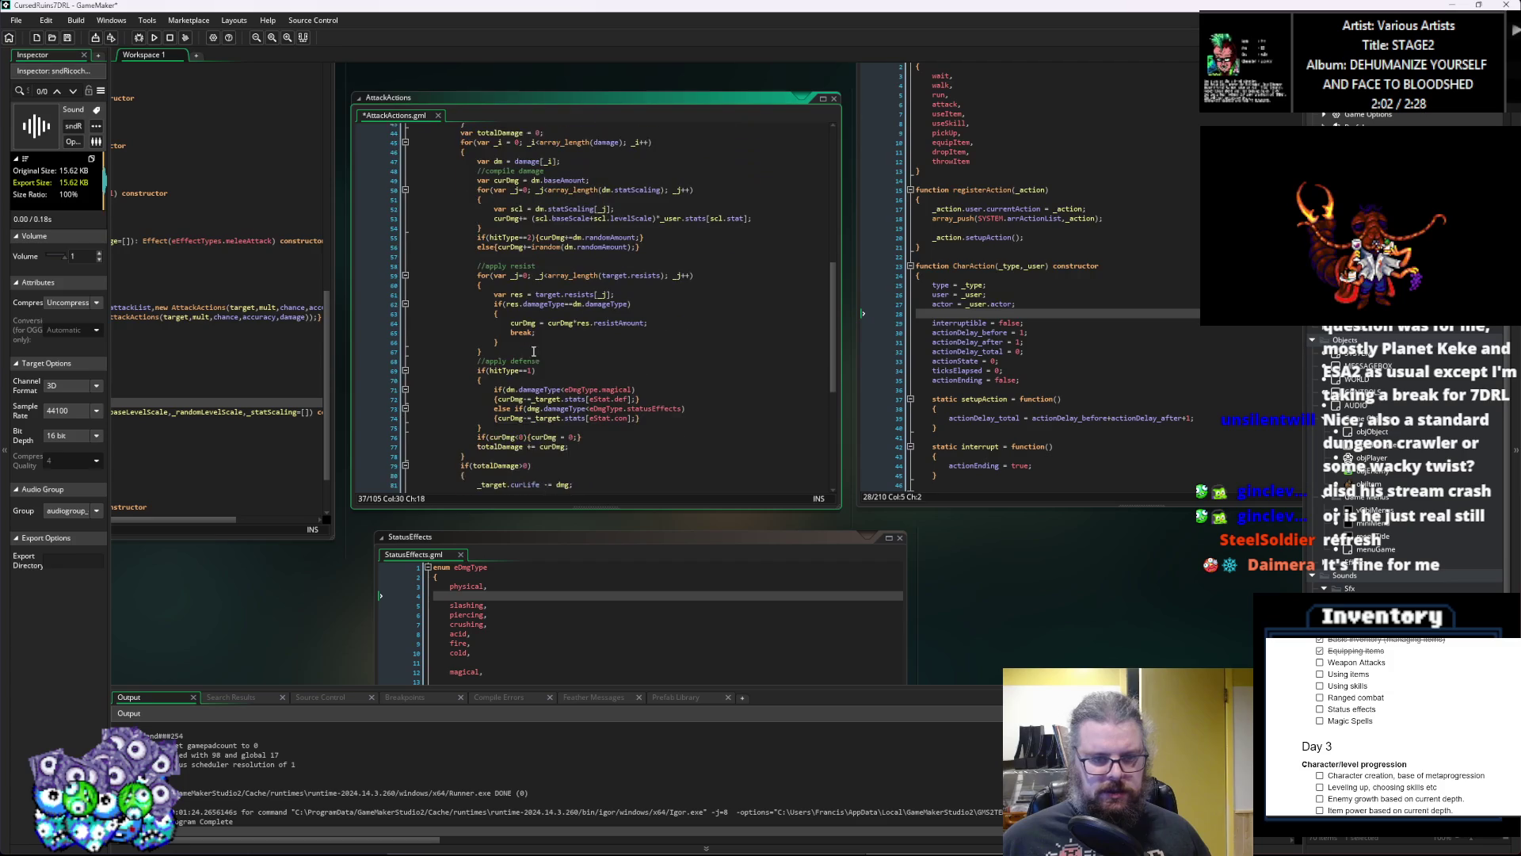
scroll(533, 351, "down", 6)
left_click(531, 406)
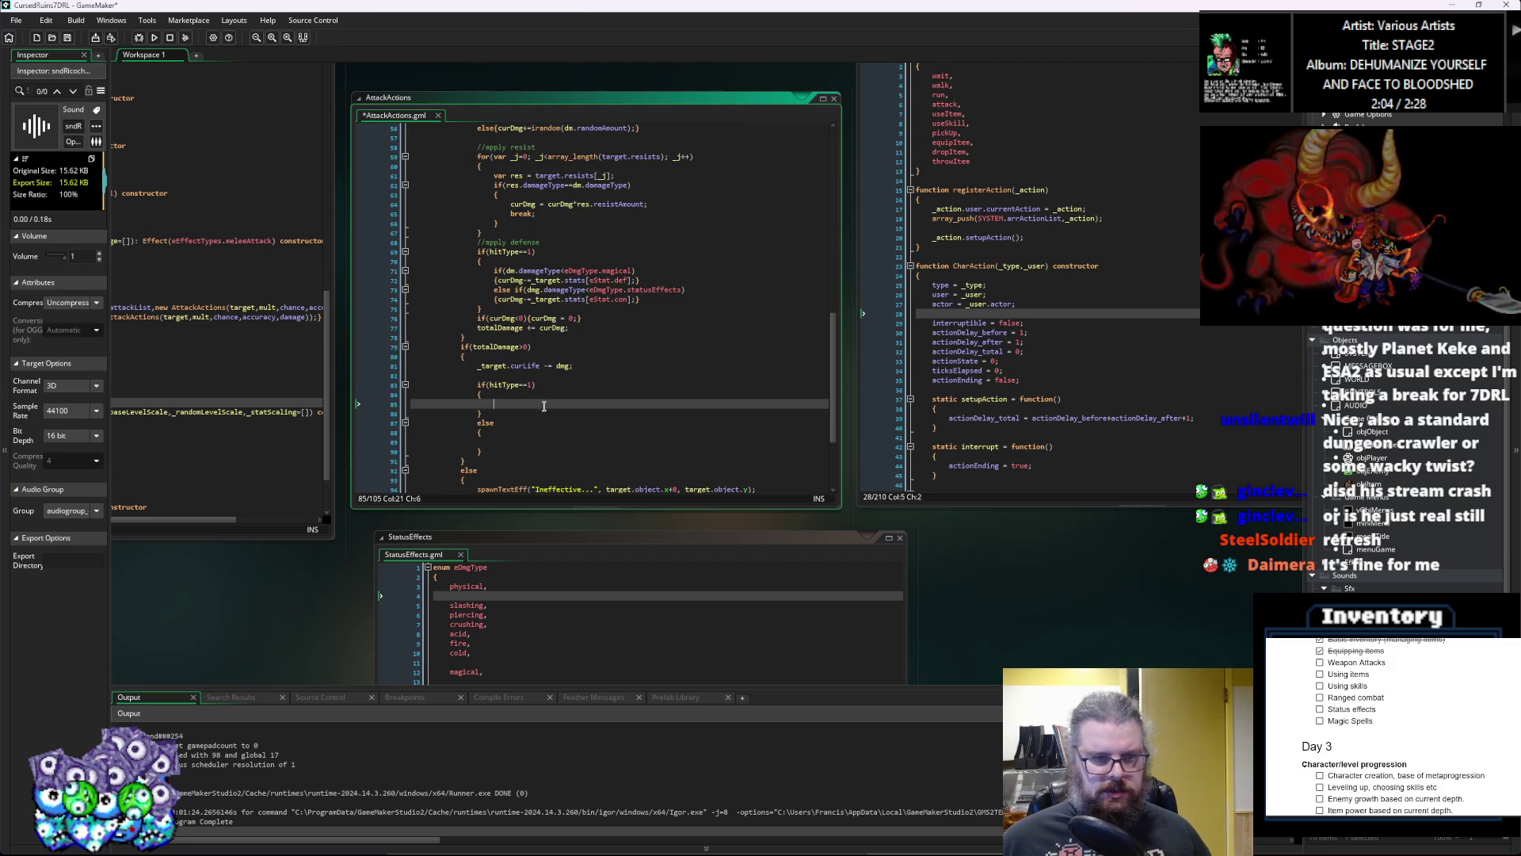
key("ctrl+v")
left_click(478, 424)
key("Tab")
Step: Paste the same critical-hit feedback lines into the else branch
left_click(514, 461)
scroll(570, 406, "up", 5)
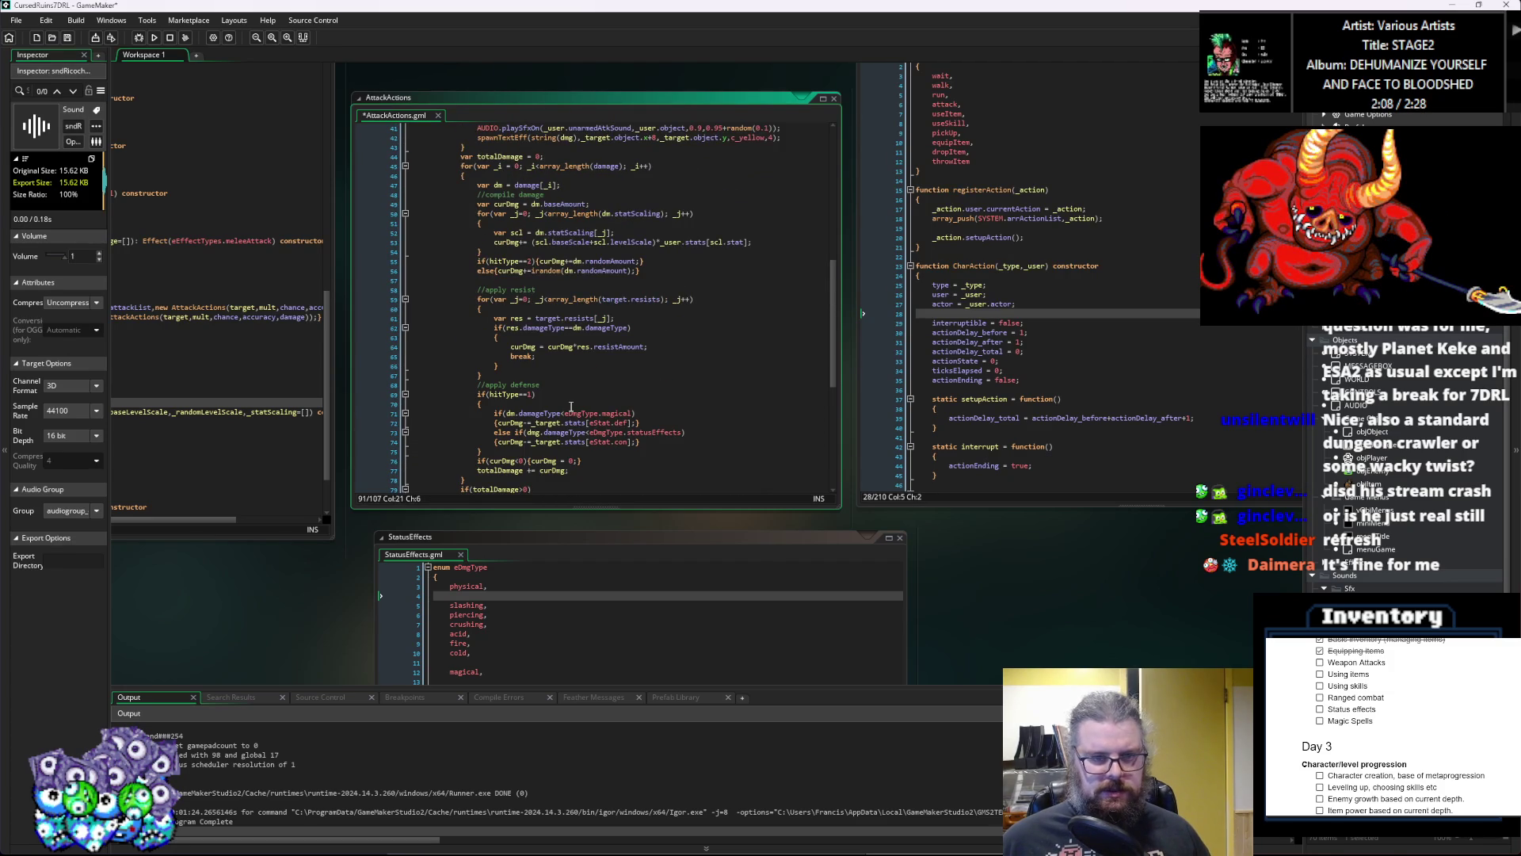
scroll(571, 407, "down", 2)
key("ctrl+v")
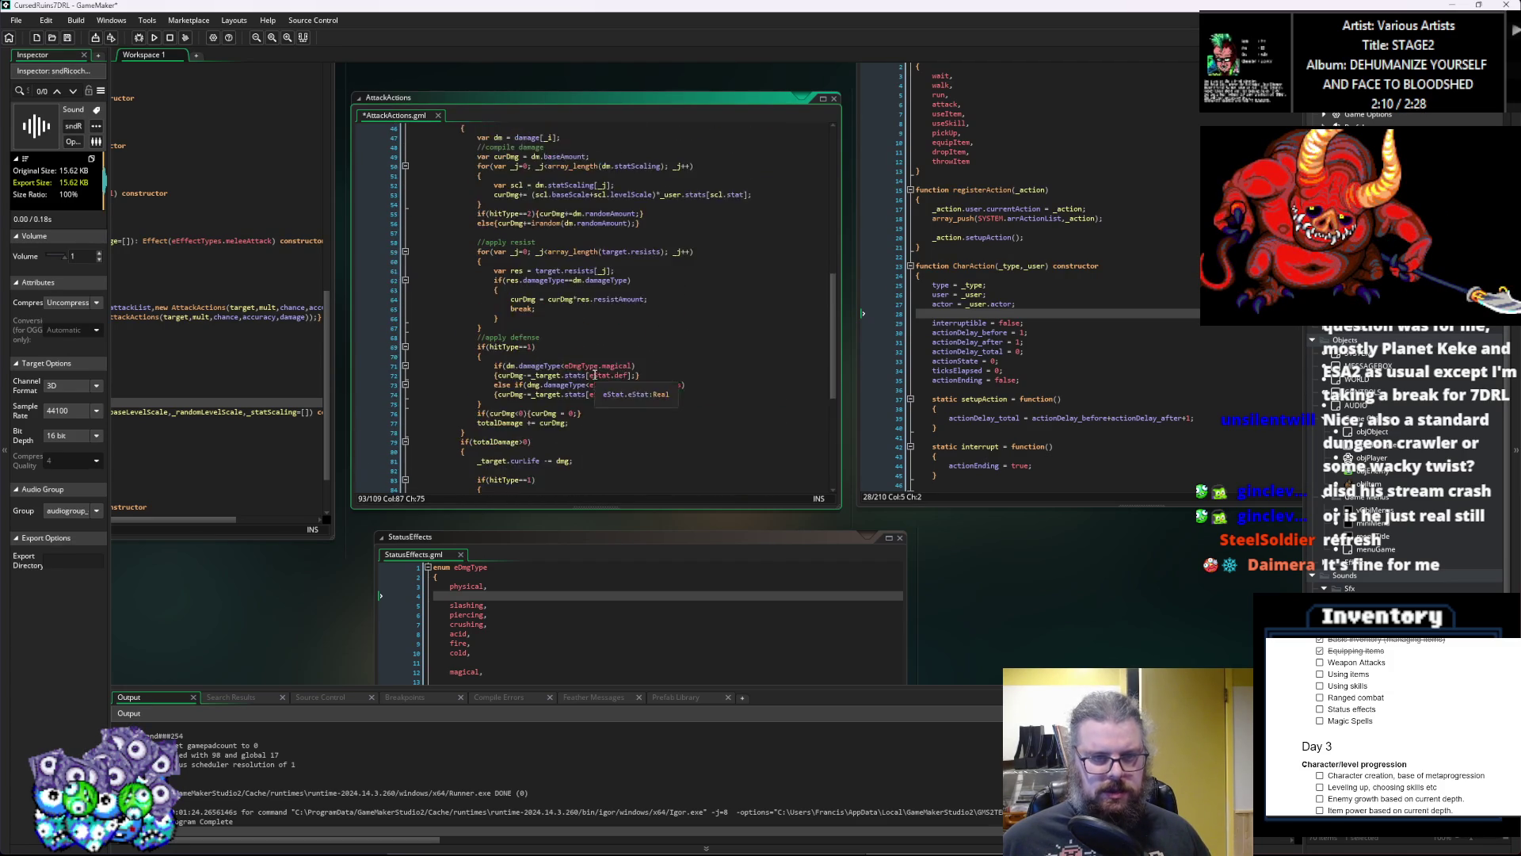
Step: Replace the hitType==1 lines with the normal-hit shake, sound and yellow damage text
scroll(594, 375, "up", 5)
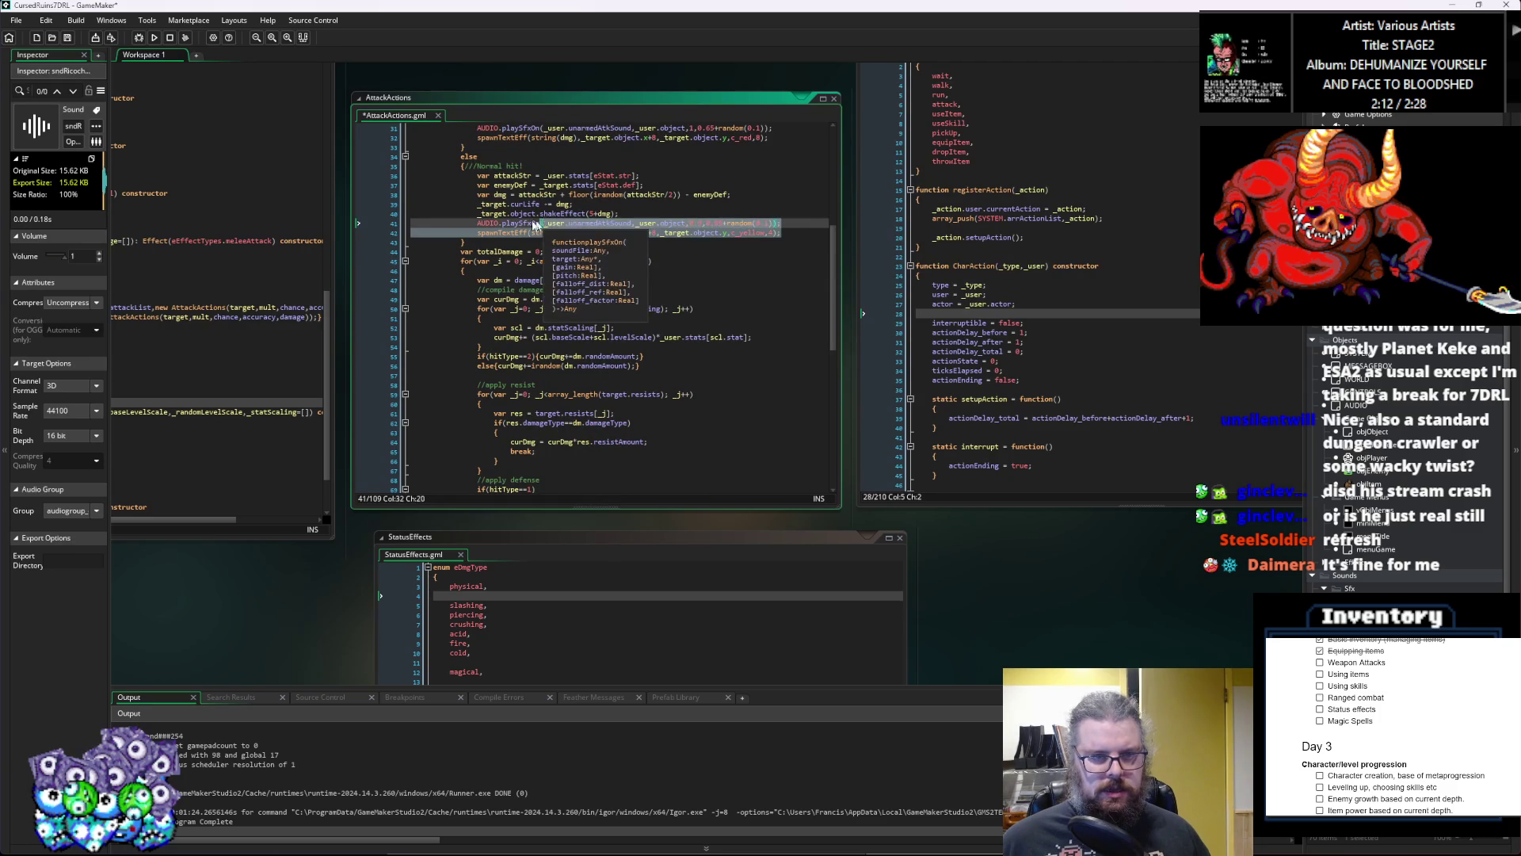
left_click(494, 213)
scroll(552, 323, "down", 4)
scroll(552, 322, "down", 8)
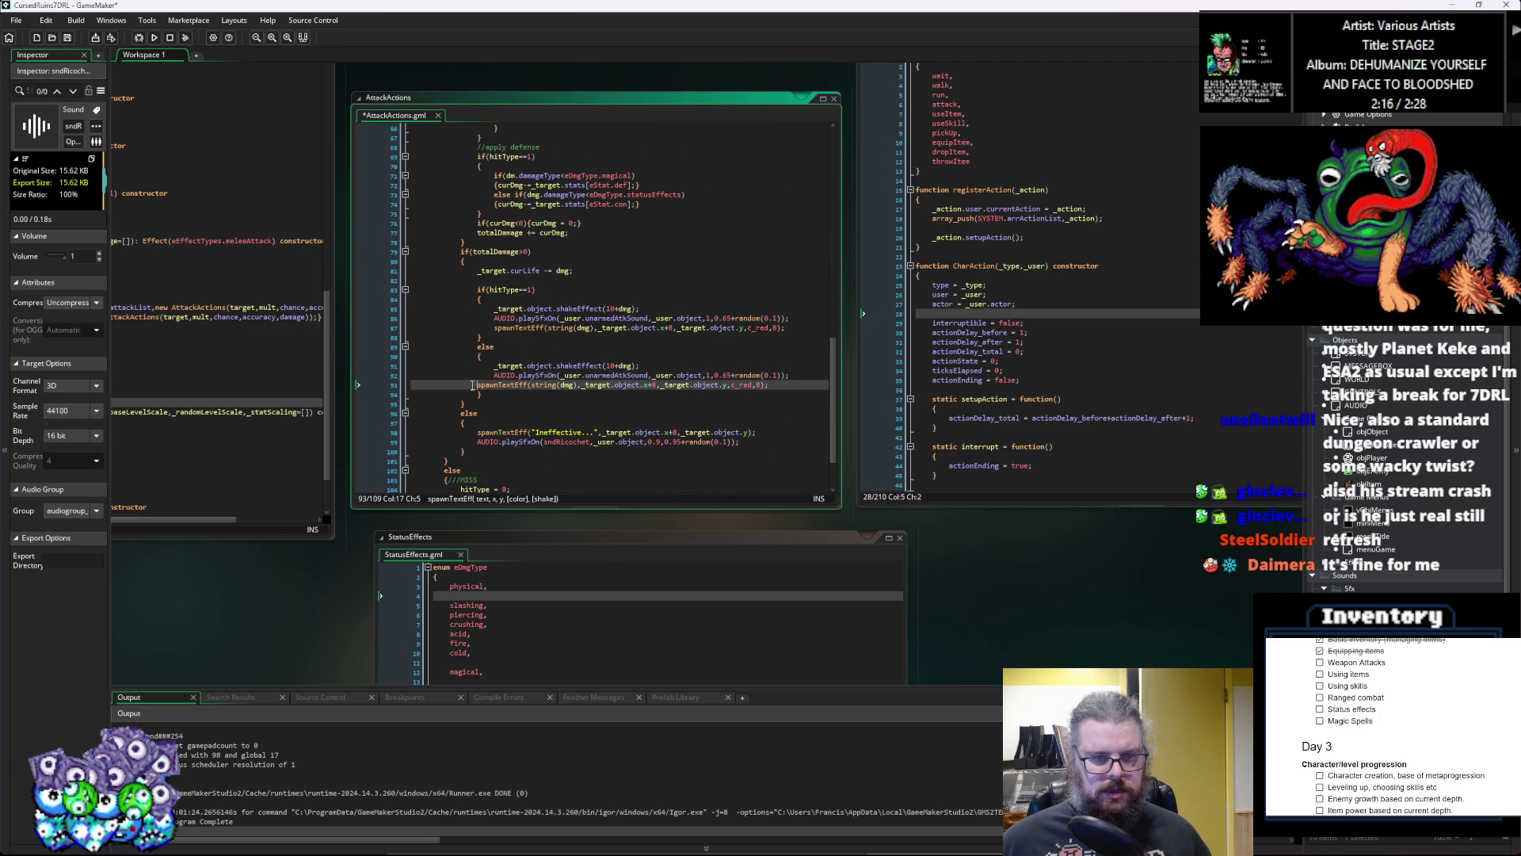
left_click_drag(774, 327, 785, 327)
key("ctrl+z")
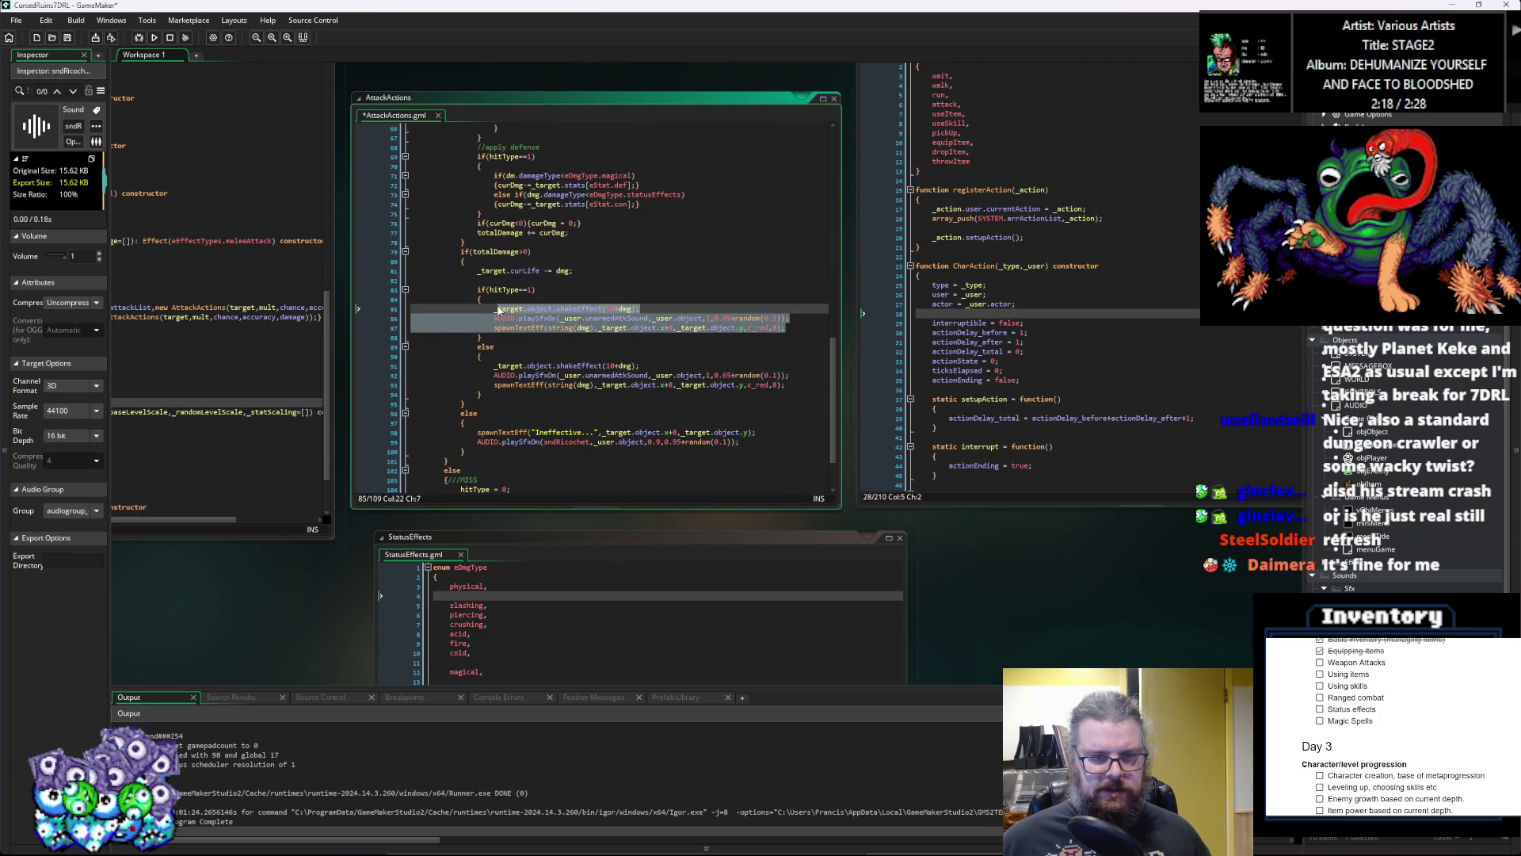
key("ctrl+z")
key("ctrl+z")
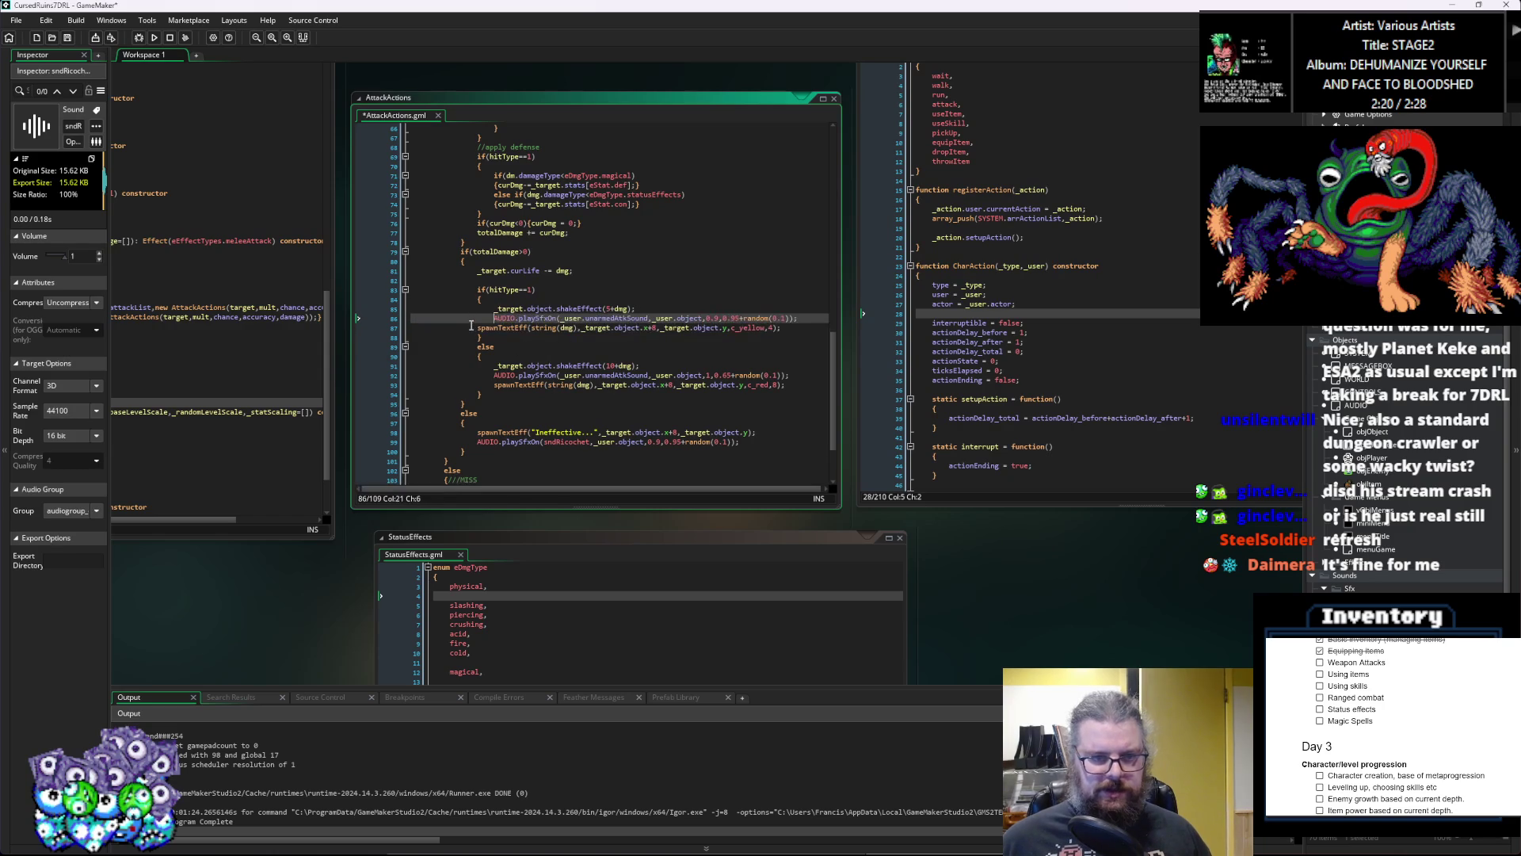
left_click(565, 385)
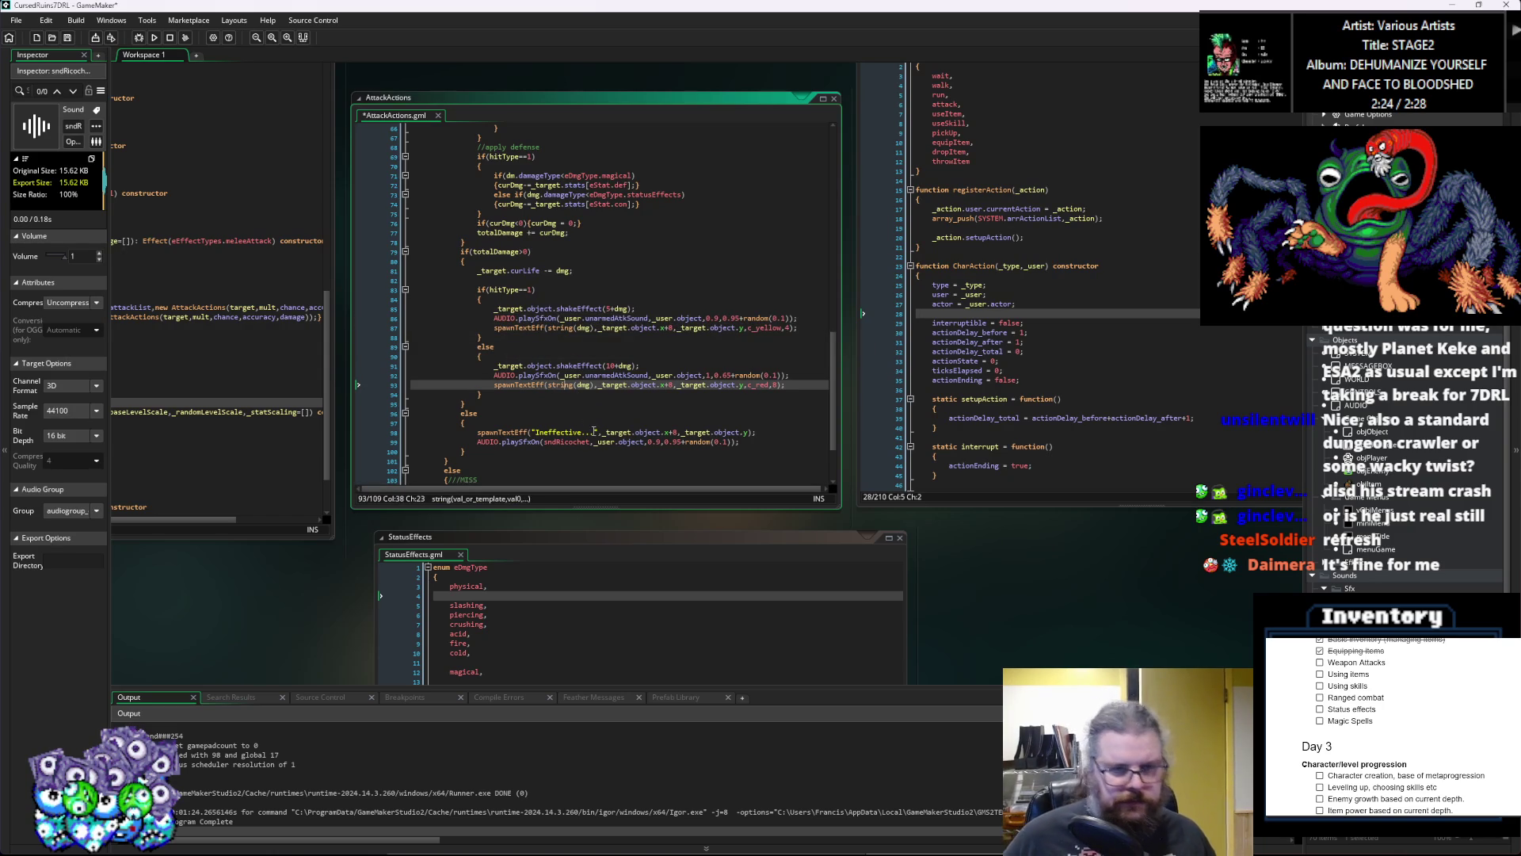
scroll(593, 431, "up", 1)
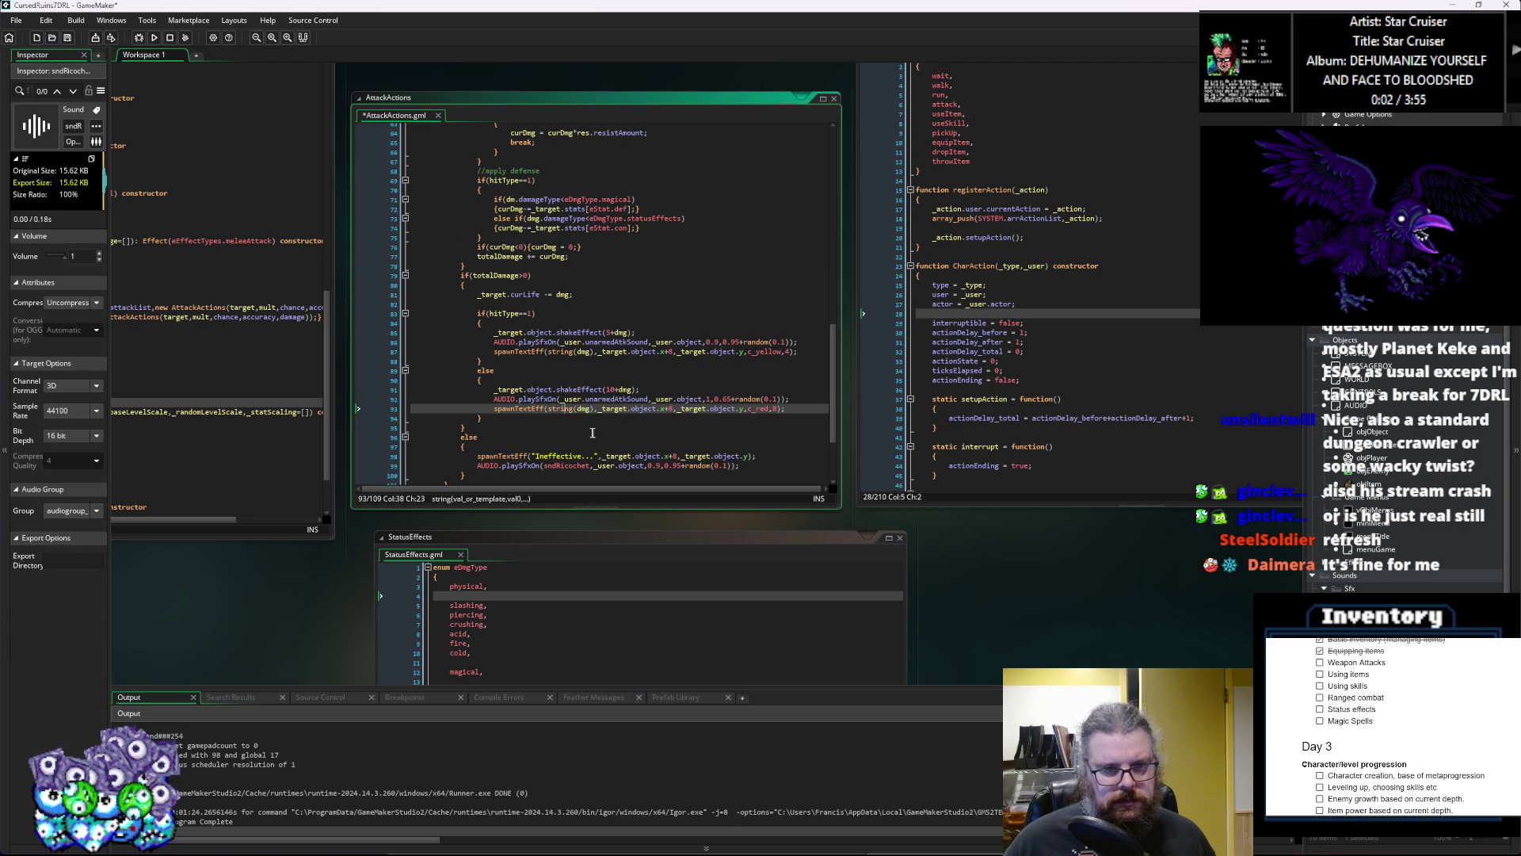
left_click(565, 389)
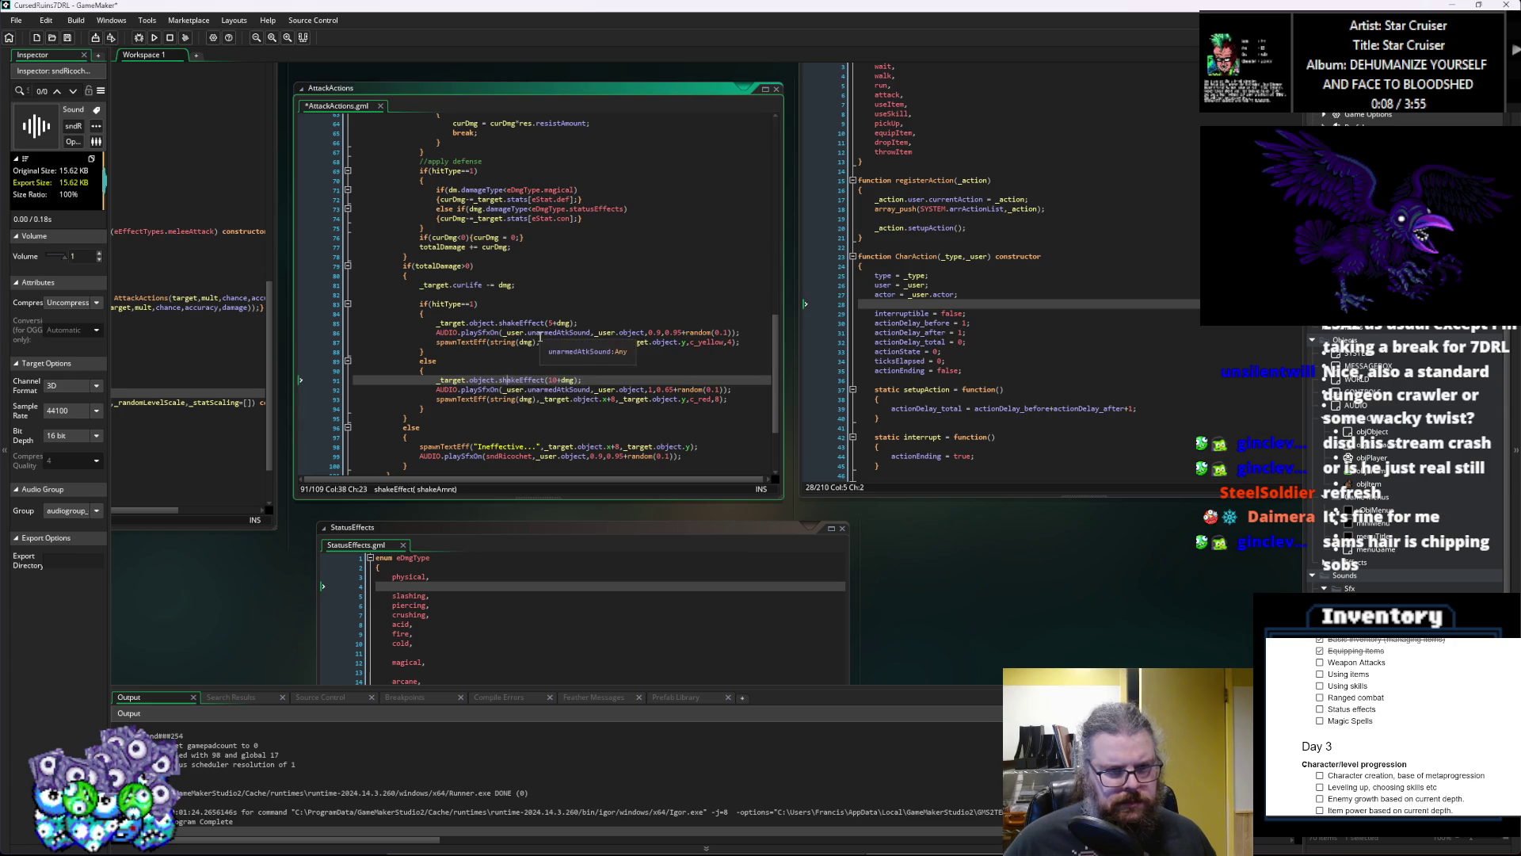
Step: Label the hitType branches with '//regular damage' and '//critical damage' comments
left_click(509, 295)
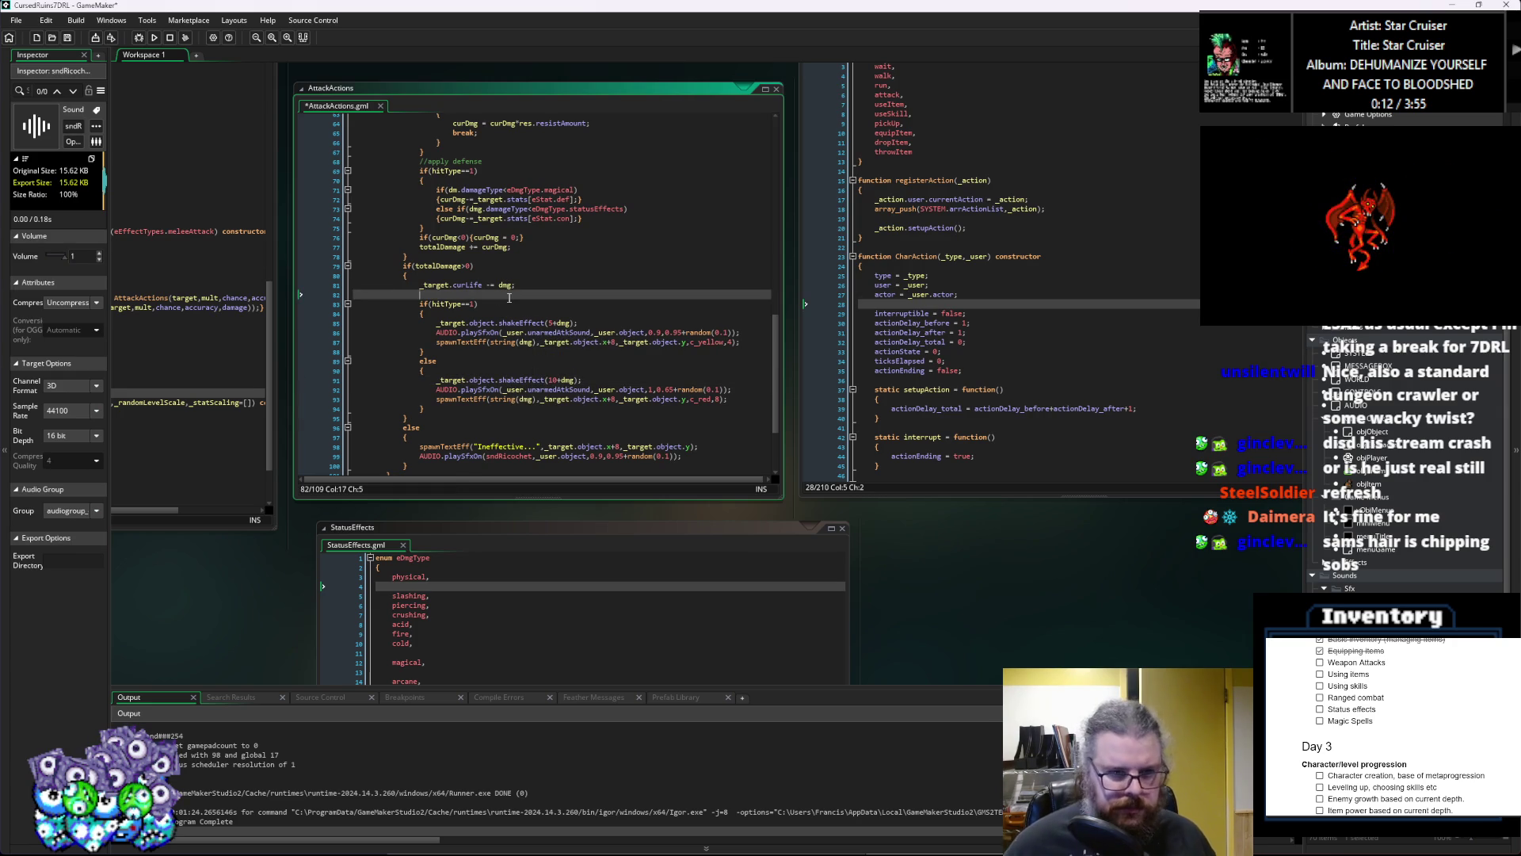
left_click(528, 311)
type("/ ")
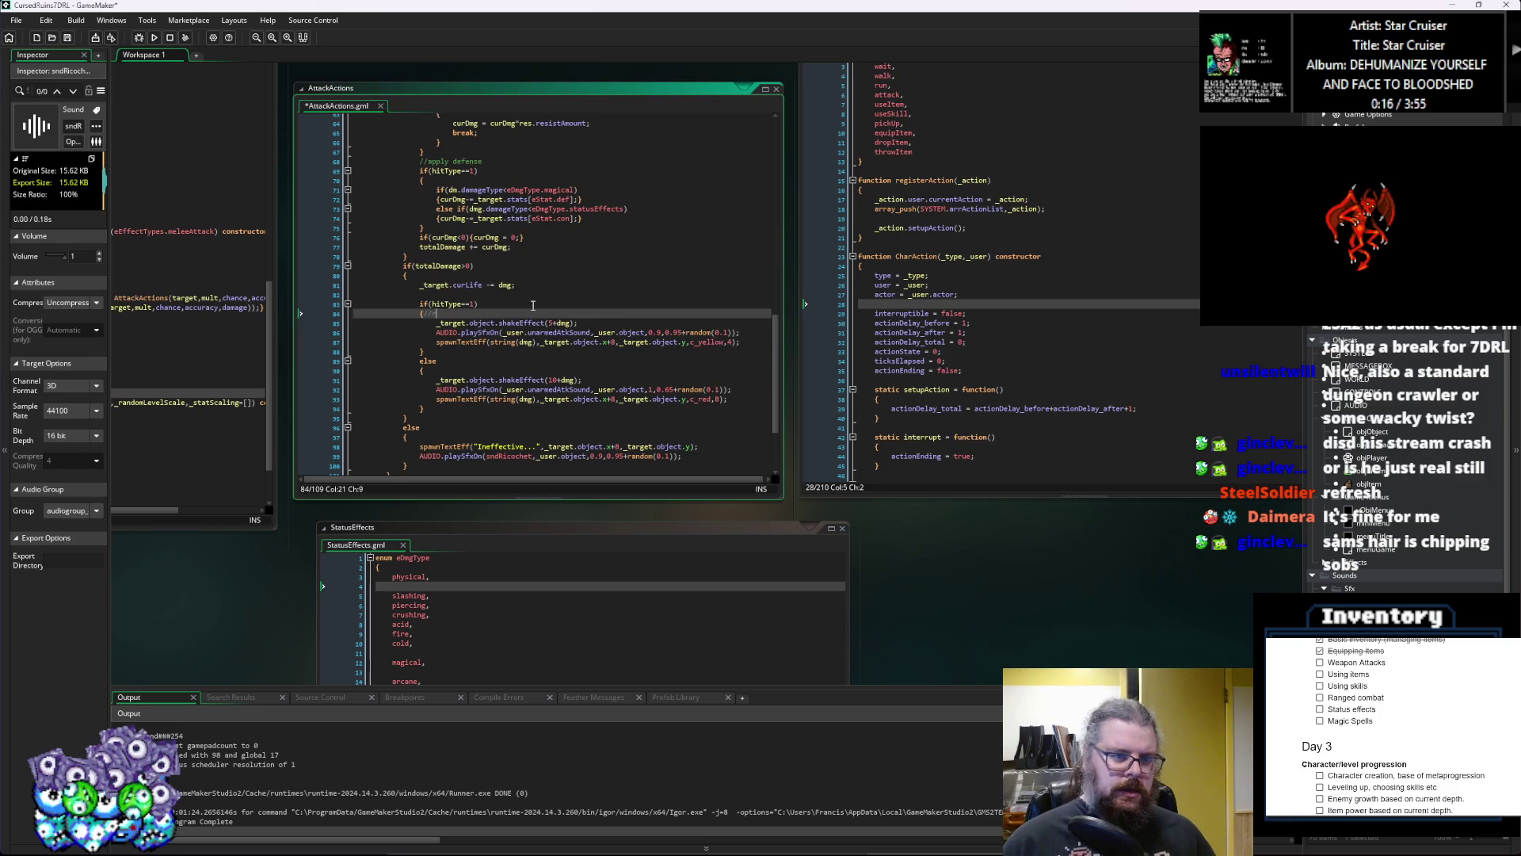
type("lar ")
type("ge")
key("Down")
key("Down")
key("Down")
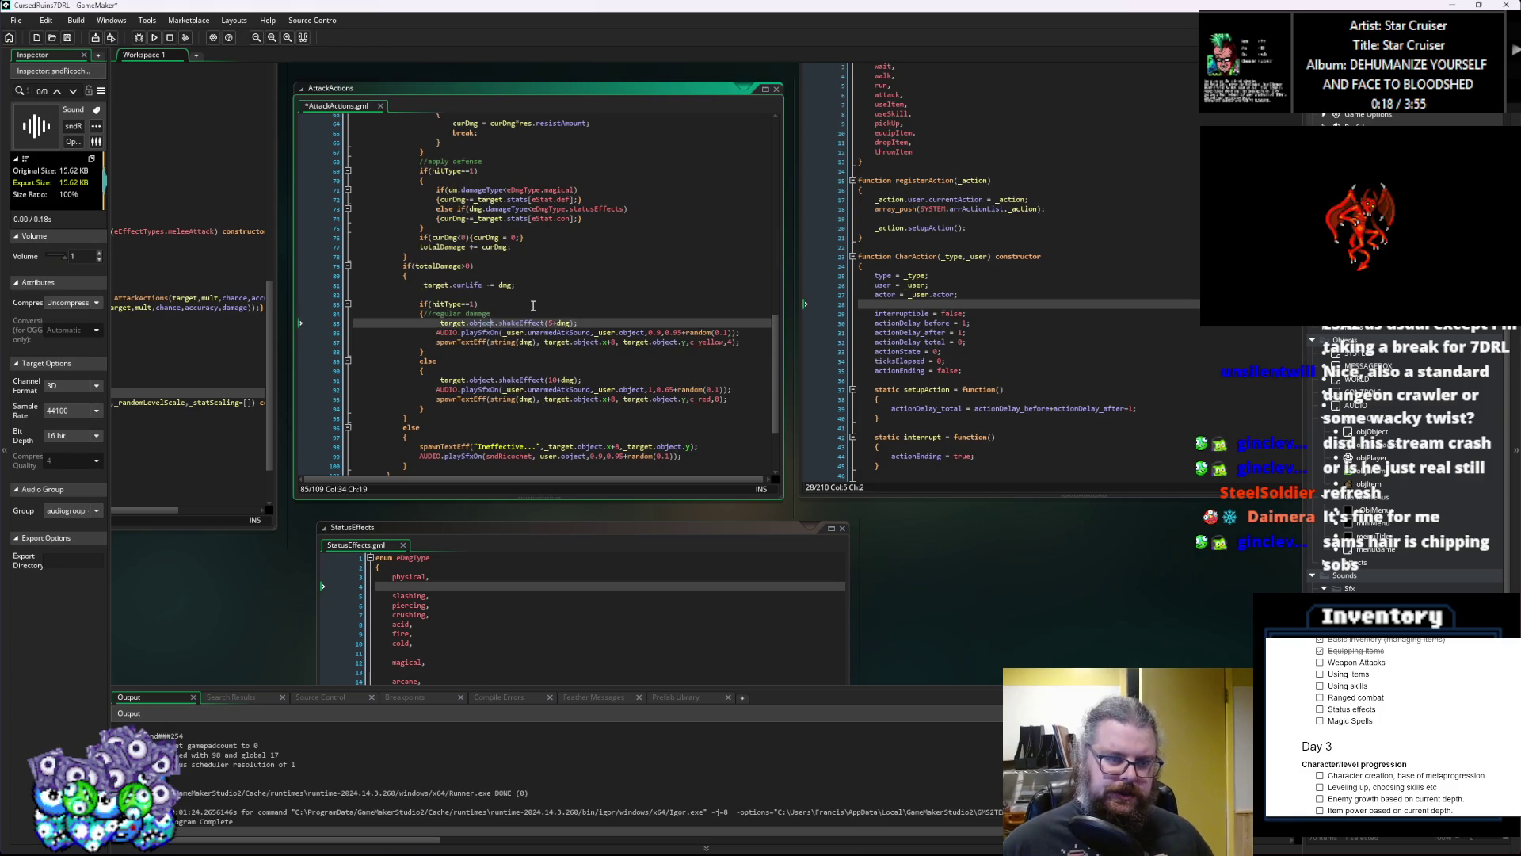
type("//")
key("BackSpace")
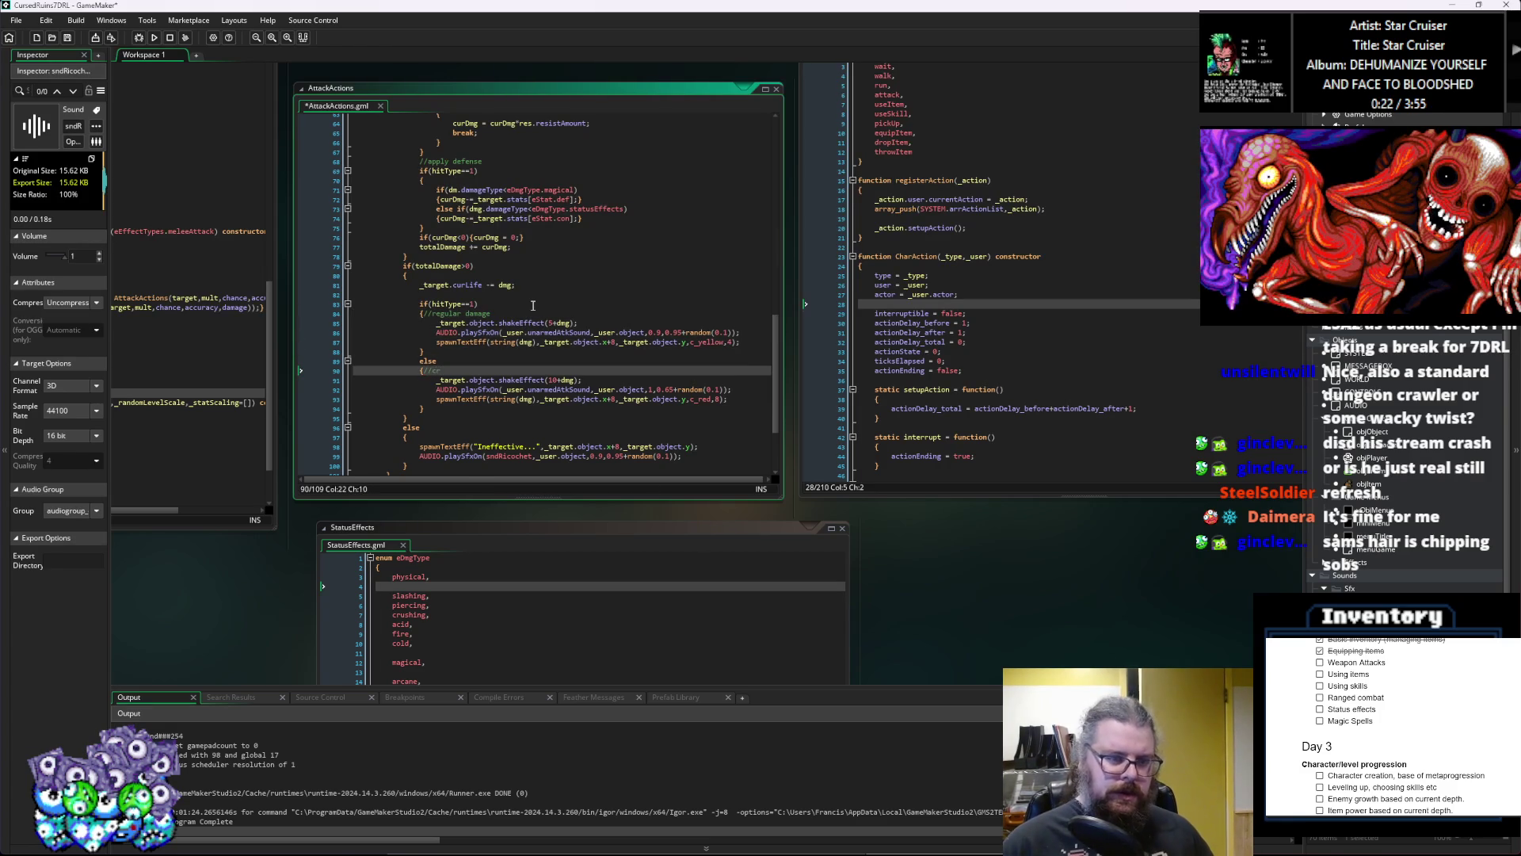
type("amage")
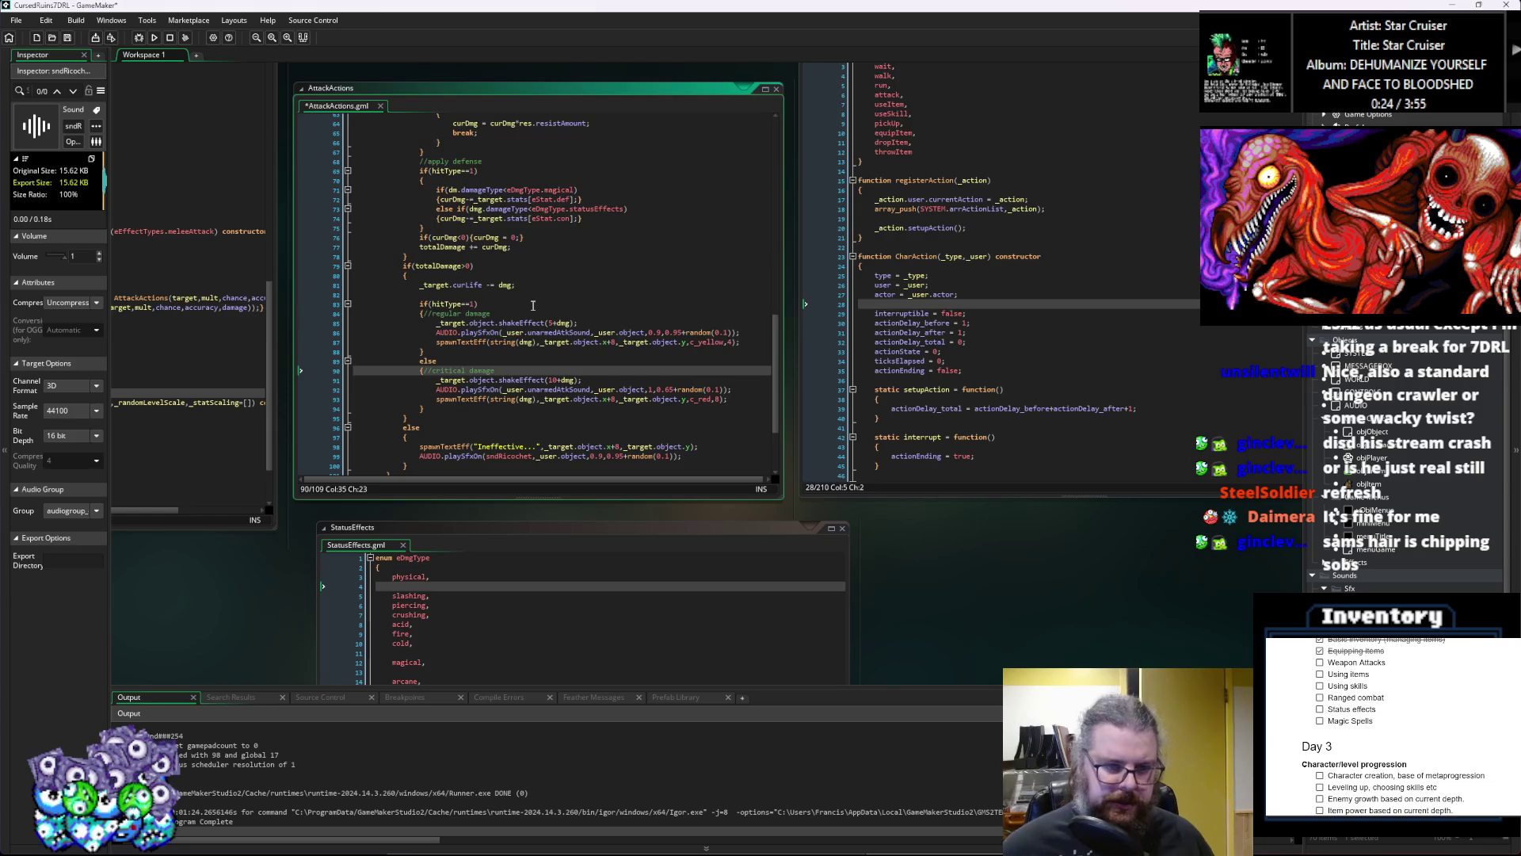
scroll(534, 305, "down", 2)
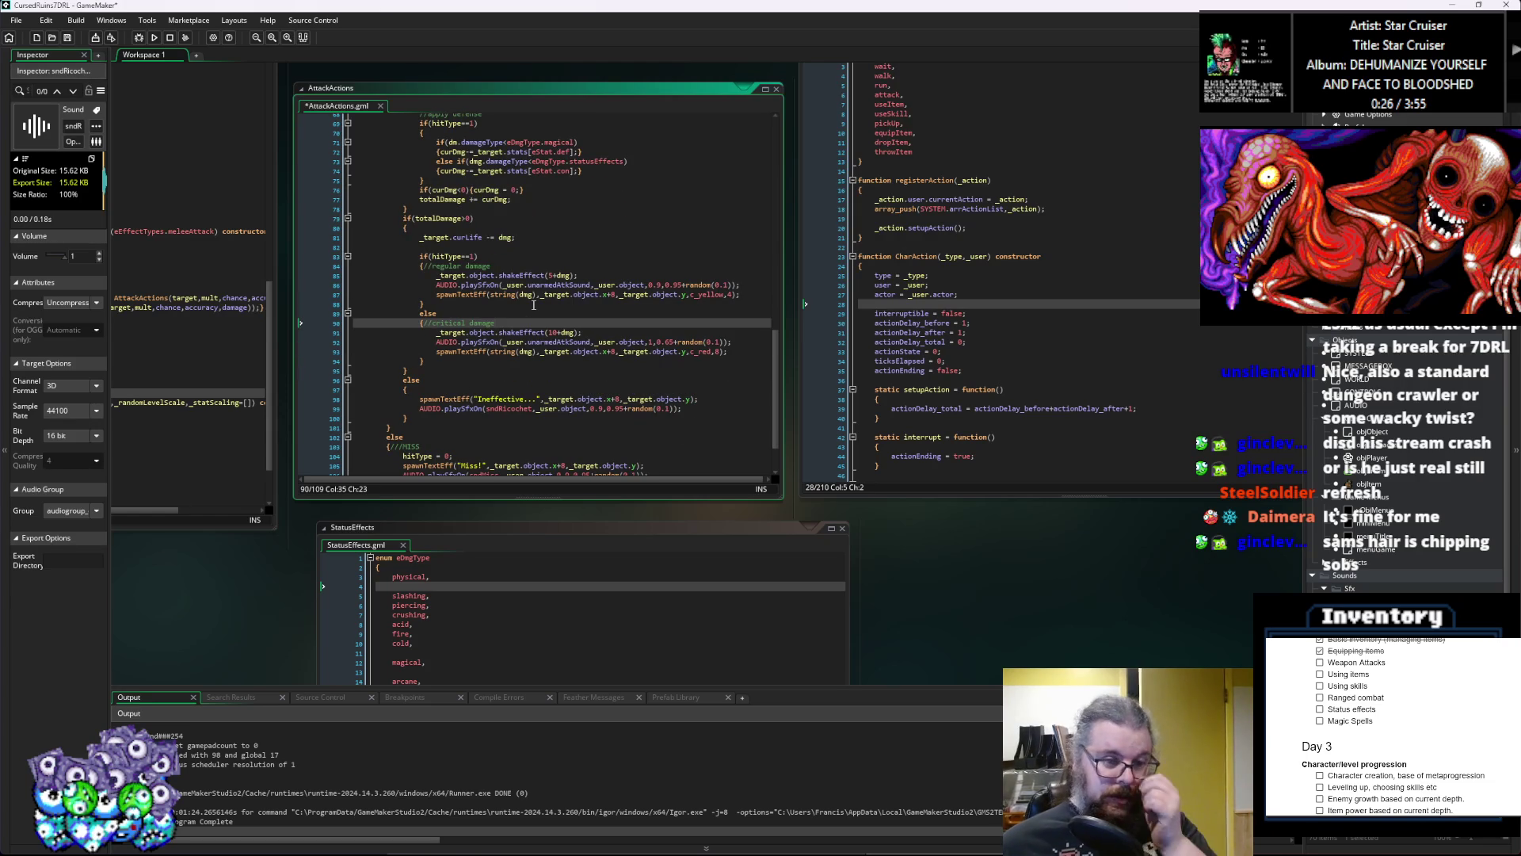
left_click(587, 351)
left_click(565, 342)
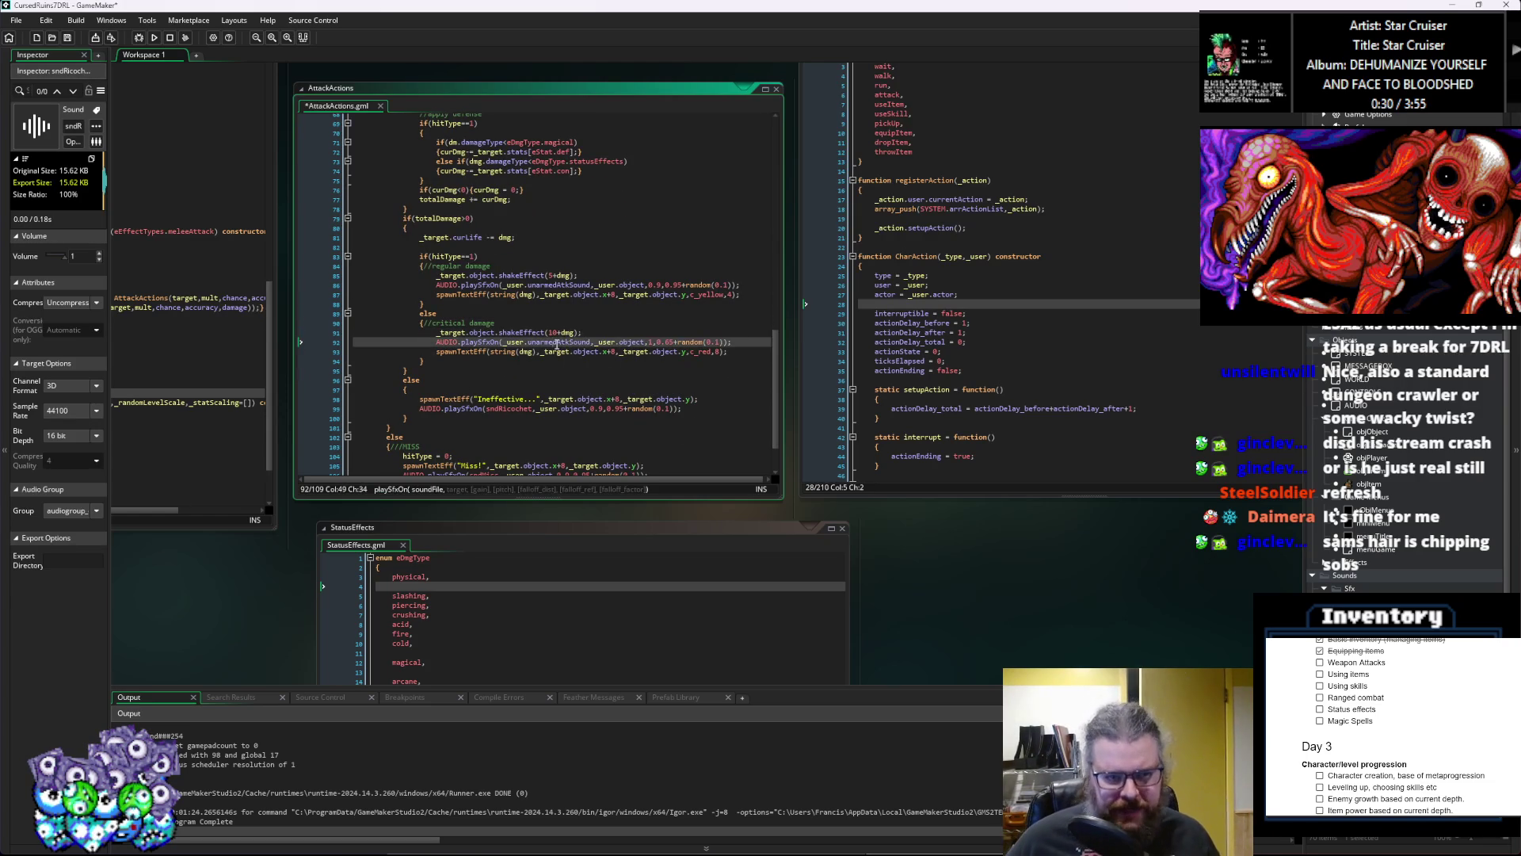
left_click(596, 372)
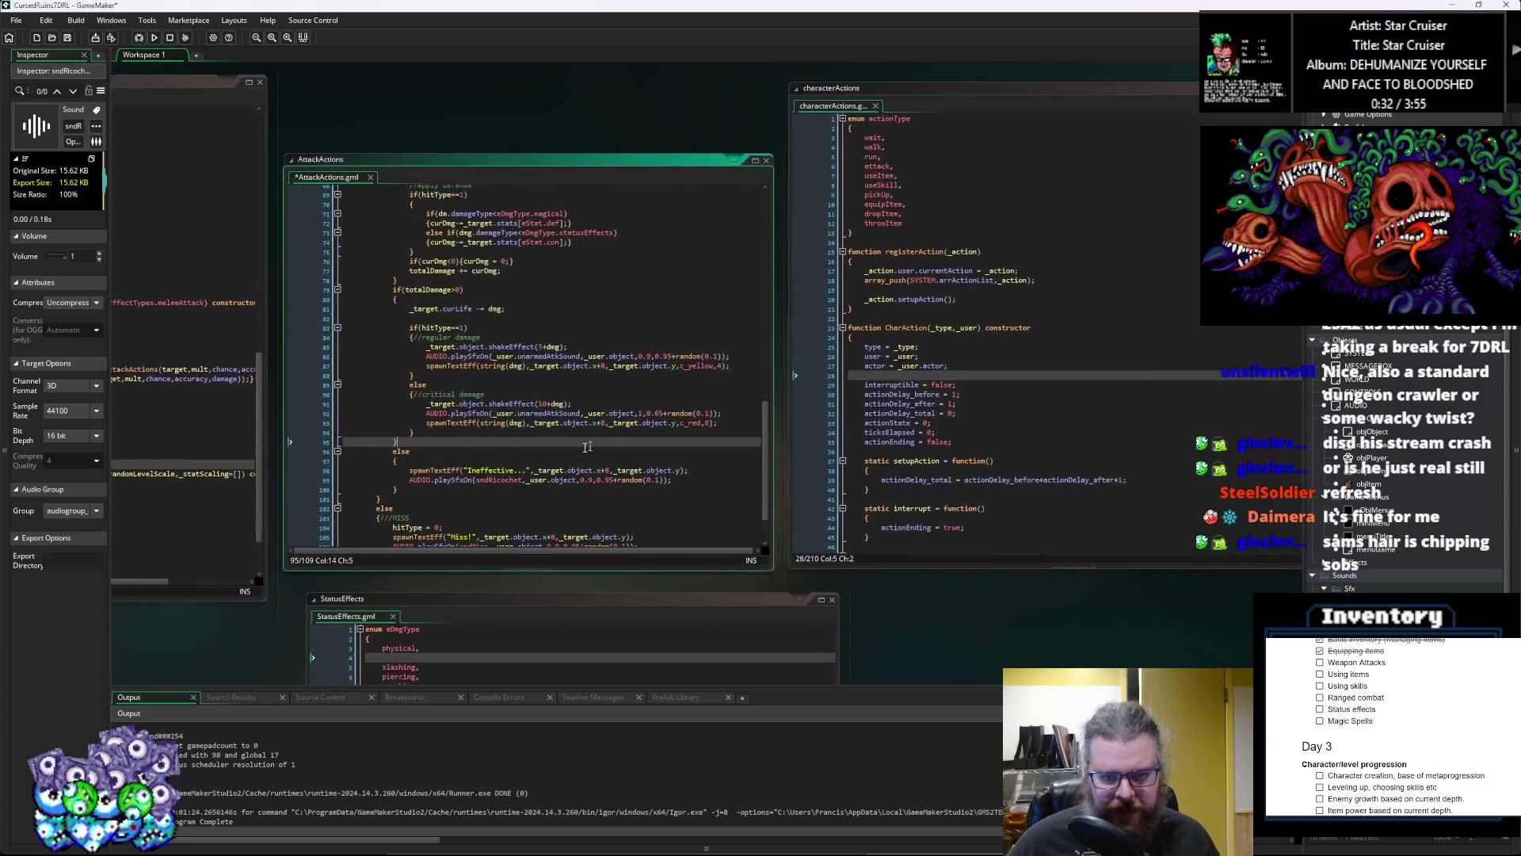
Step: Move the characterActions window aside and make the AttackActions window wider and taller
left_click_drag(886, 116, 937, 104)
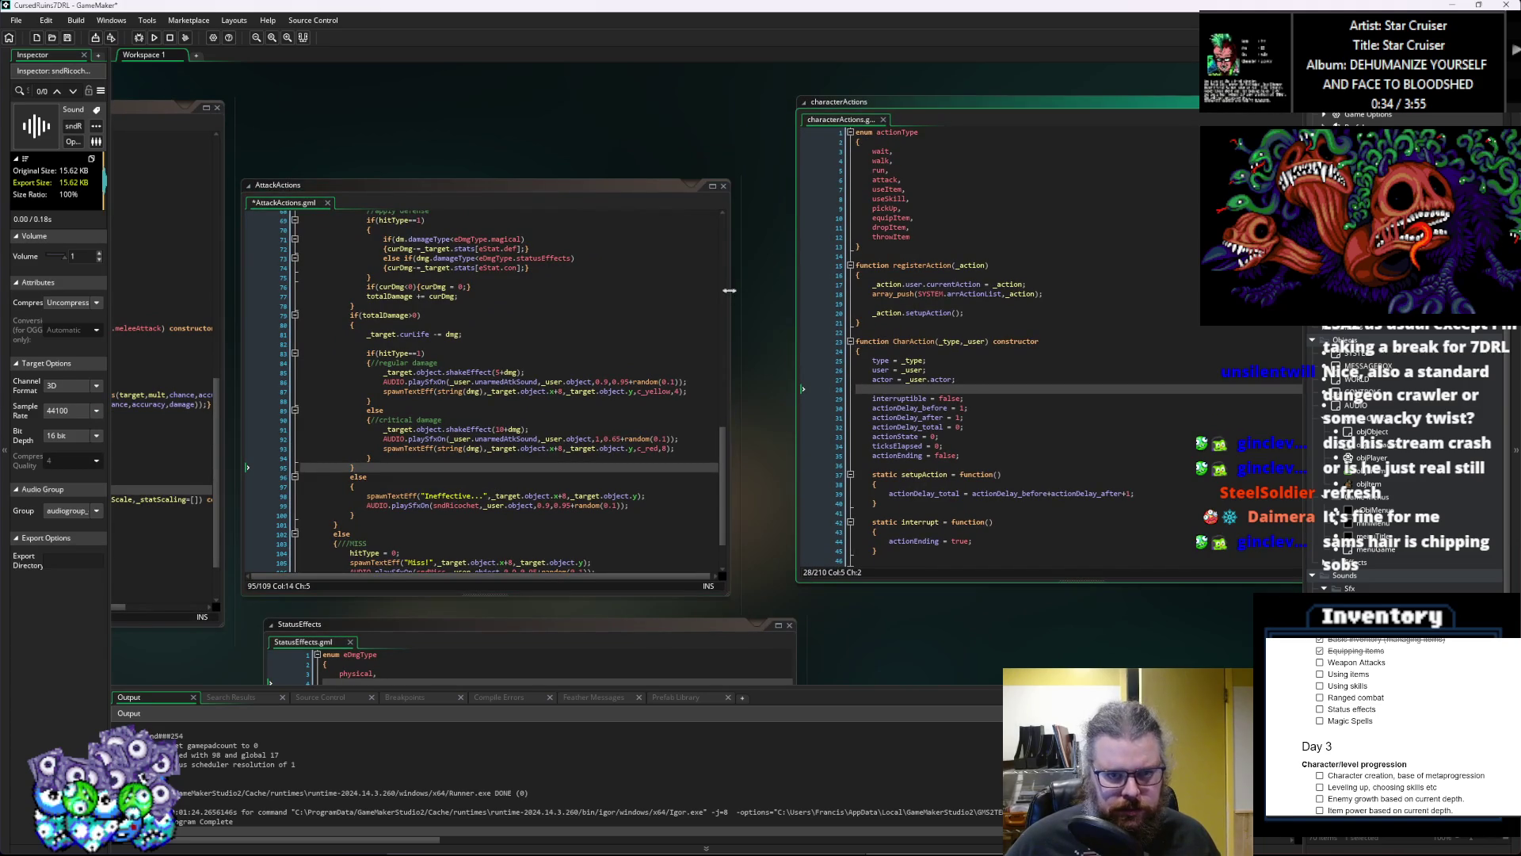
left_click_drag(729, 291, 783, 291)
left_click_drag(584, 187, 586, 119)
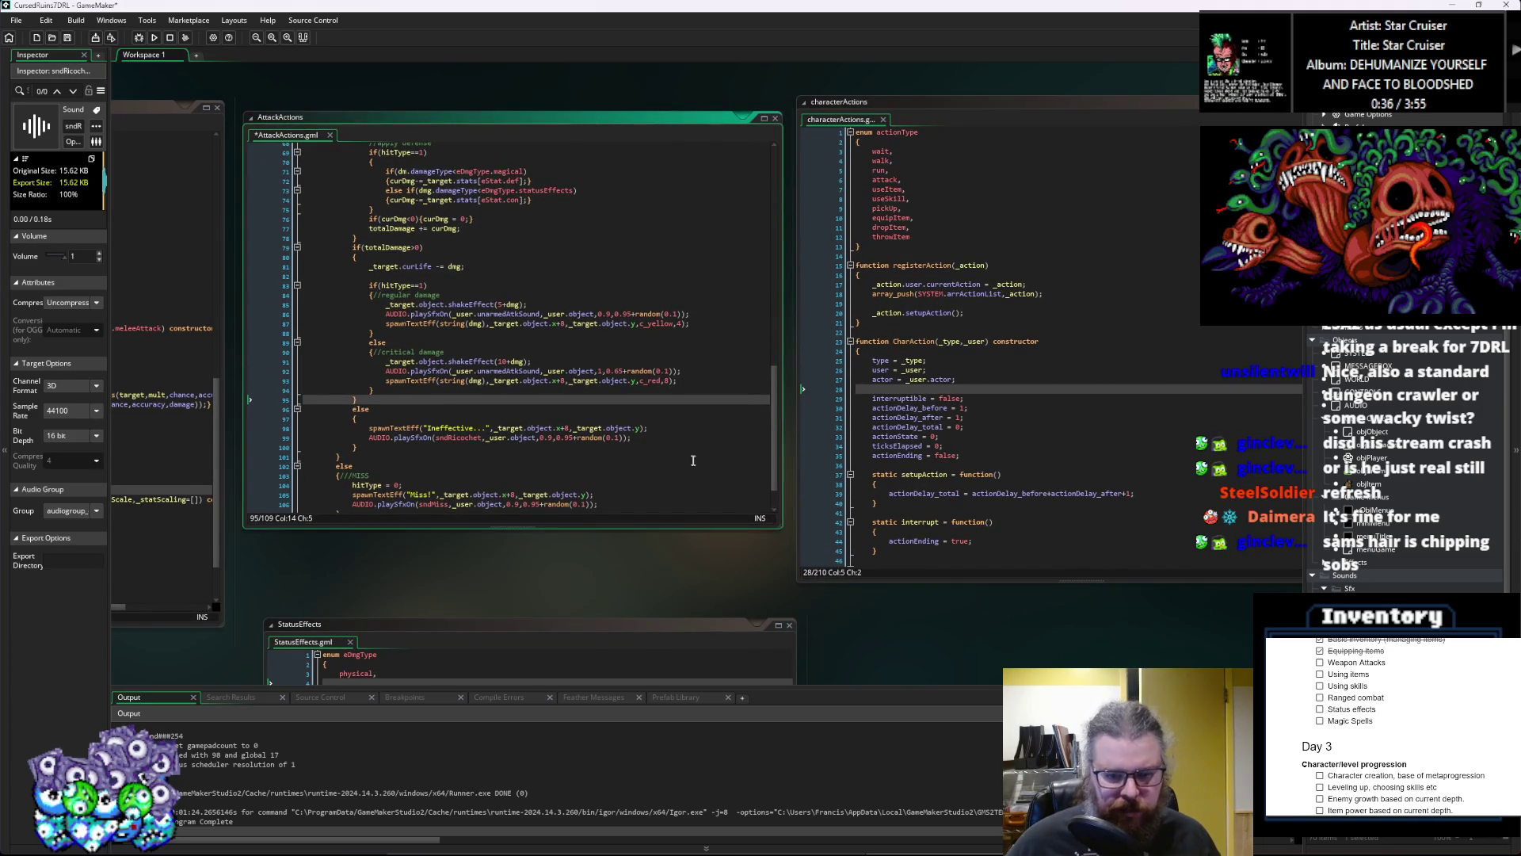
left_click_drag(782, 526, 782, 593)
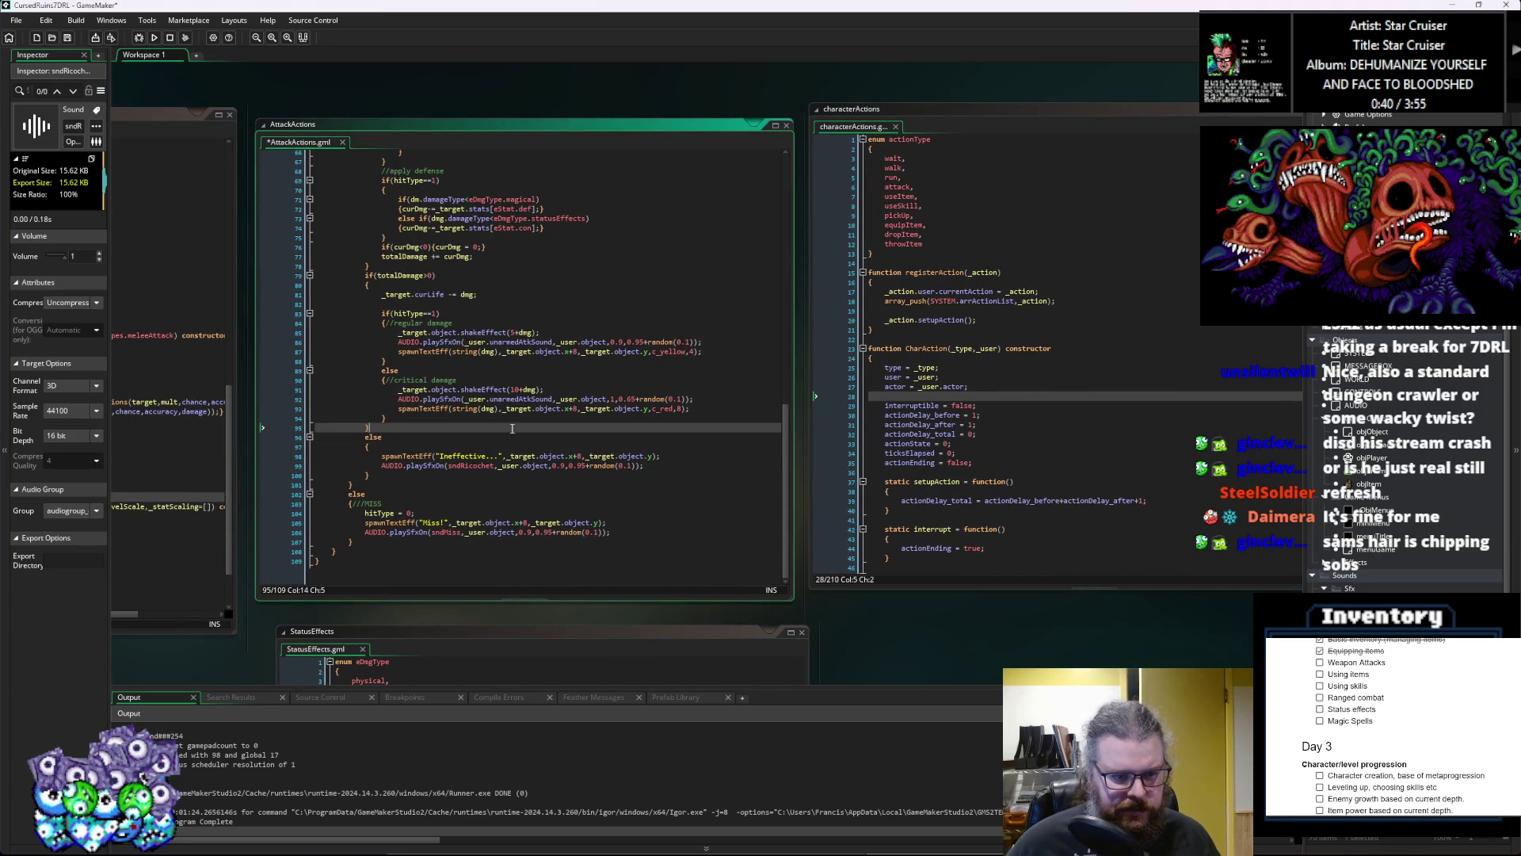
Step: Save AttackActions.gml with Ctrl+S and scroll through performAttack to review it
left_click(476, 294)
scroll(476, 294, "up", 3)
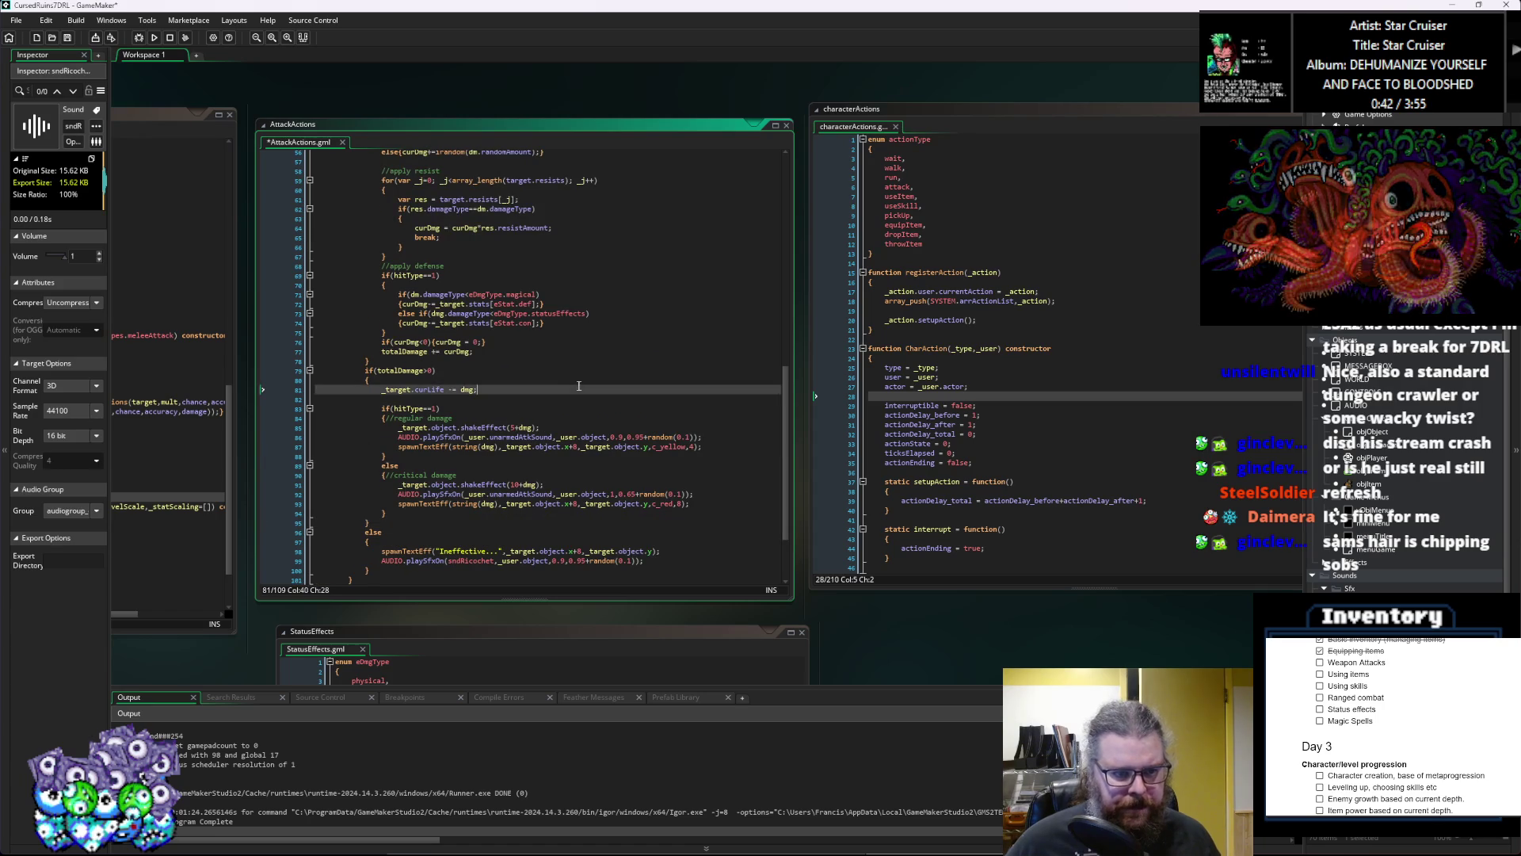
key("ctrl+s")
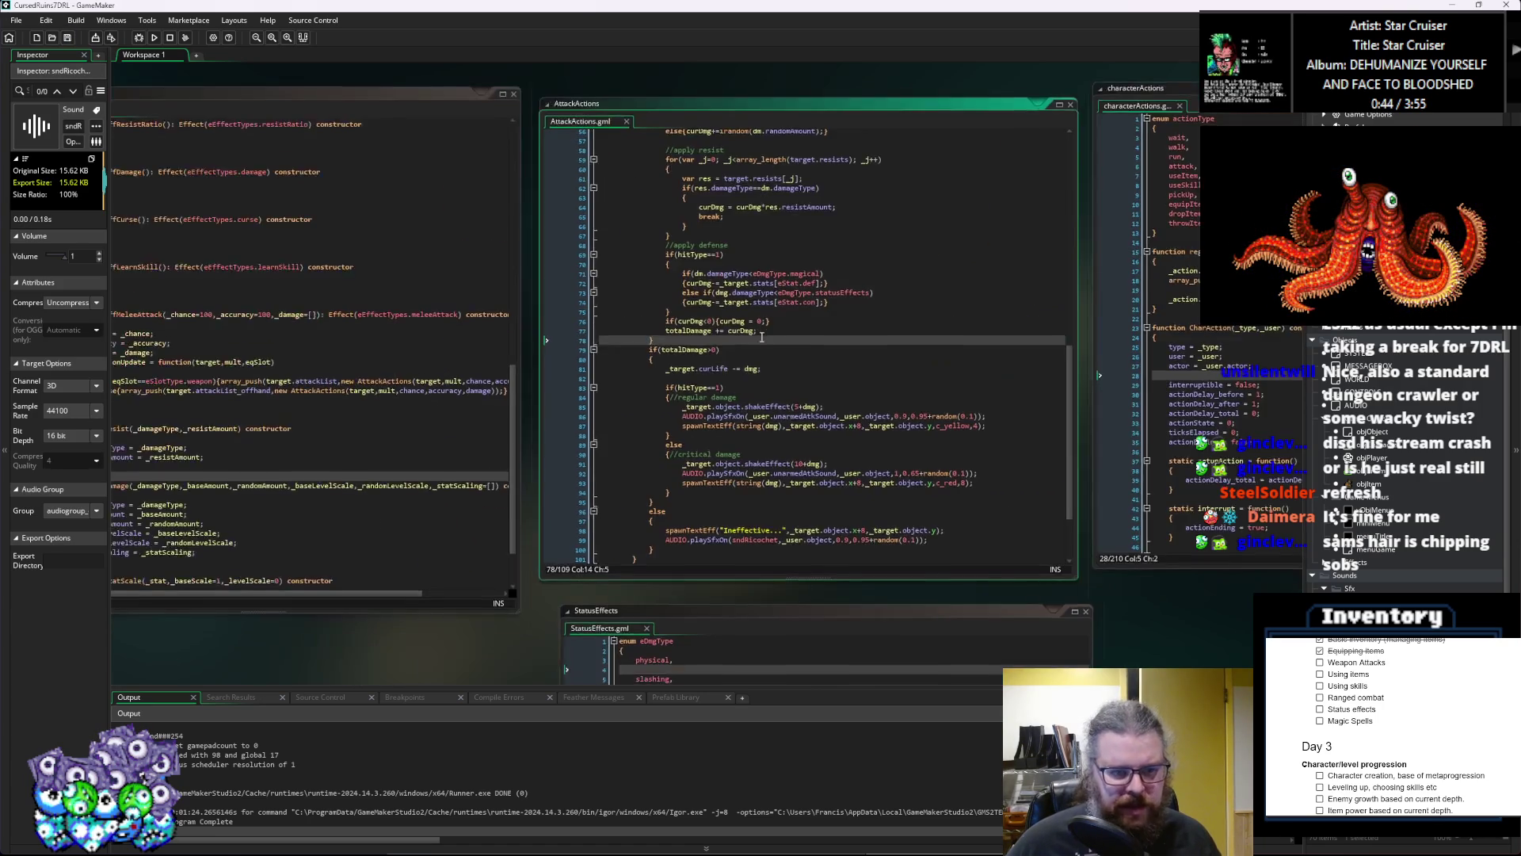
left_click(856, 341)
scroll(856, 341, "left", 2)
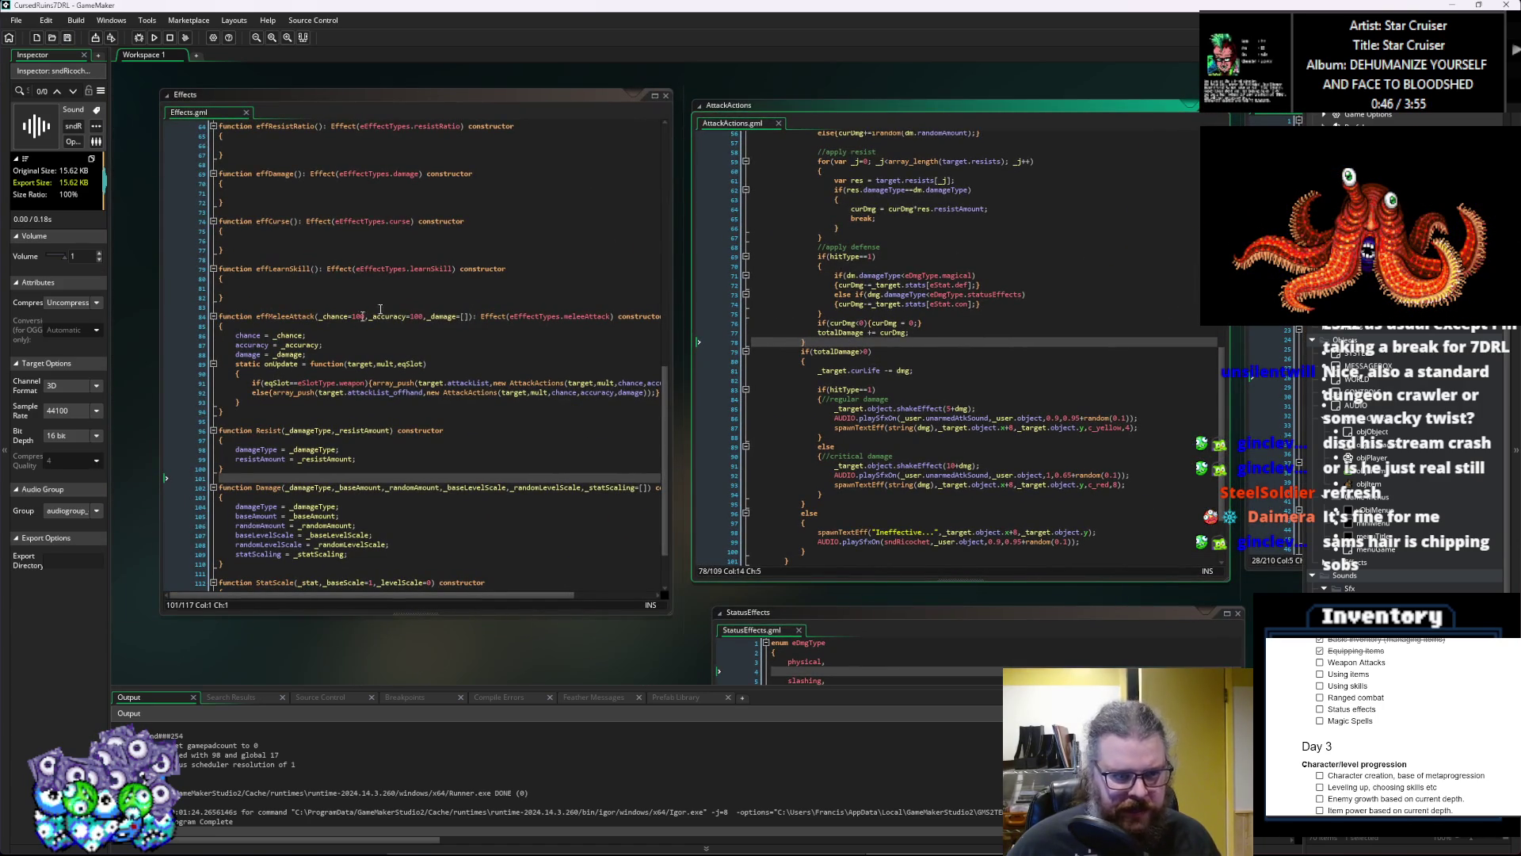
scroll(402, 351, "right", 6)
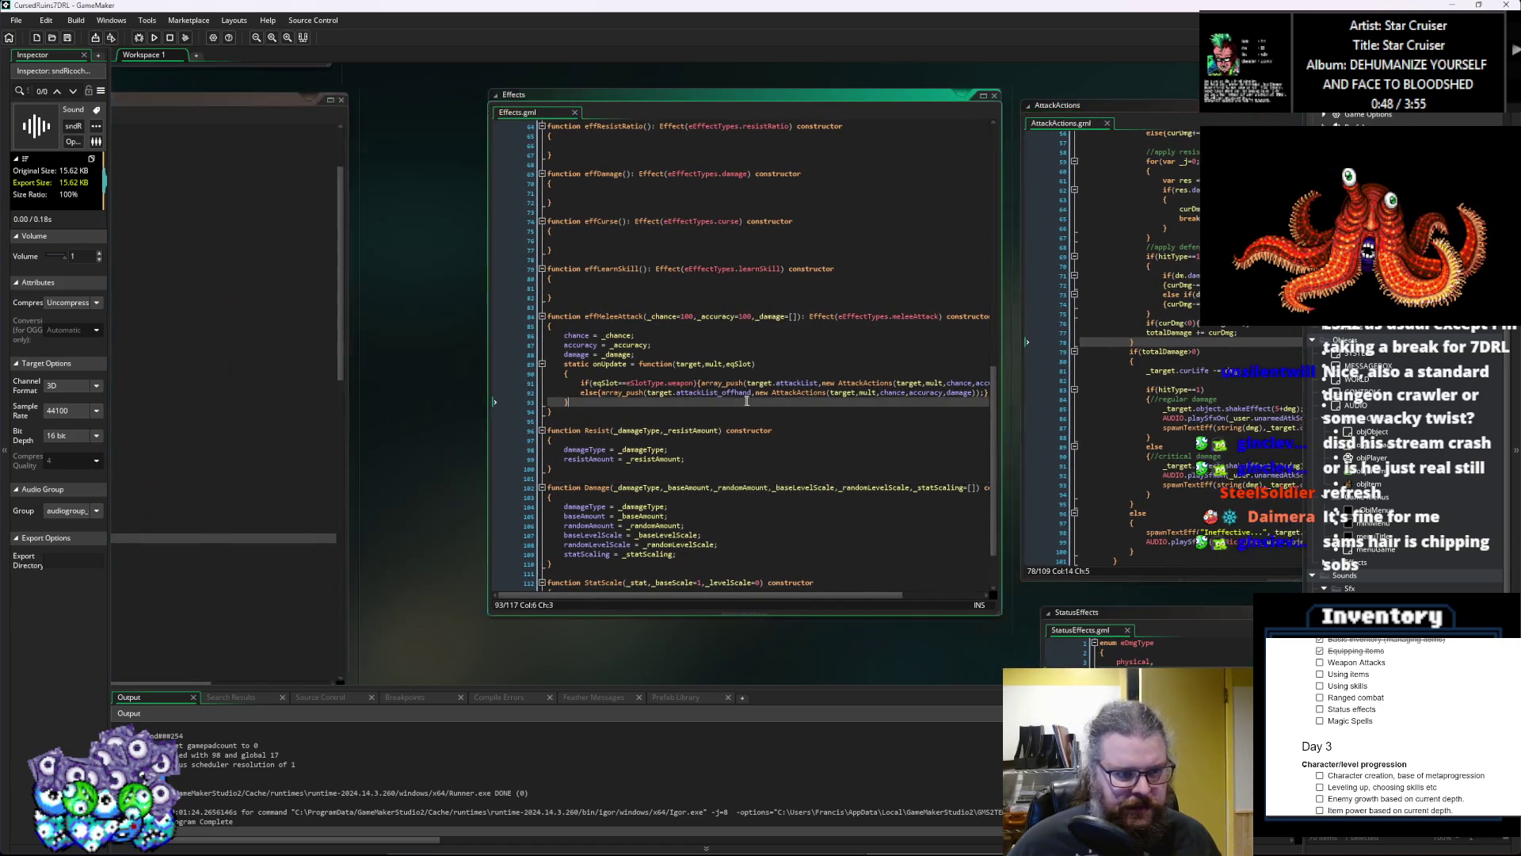
left_click(586, 513)
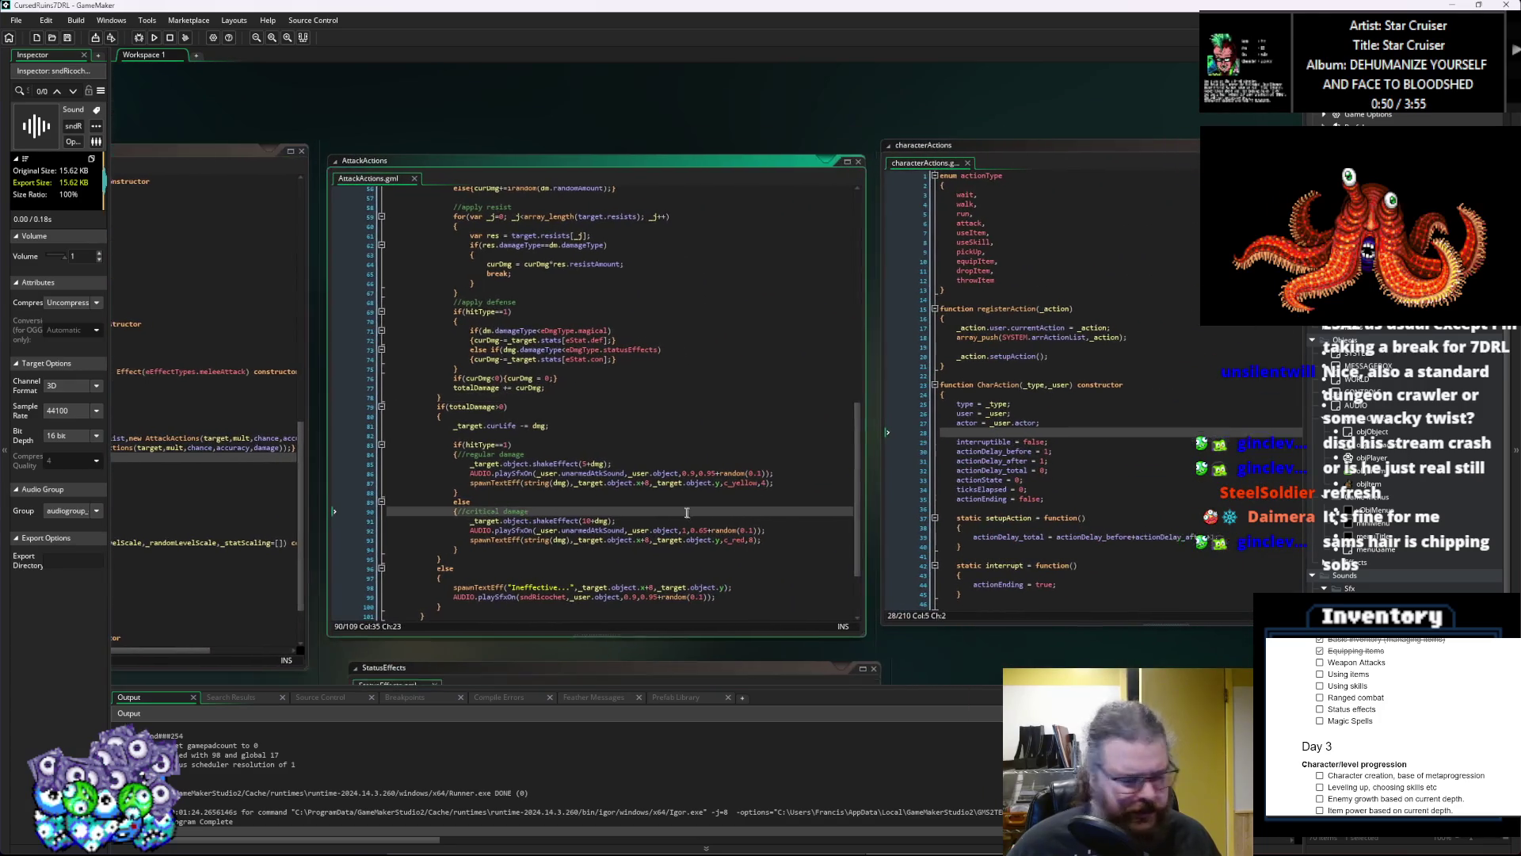
scroll(535, 327, "up", 2)
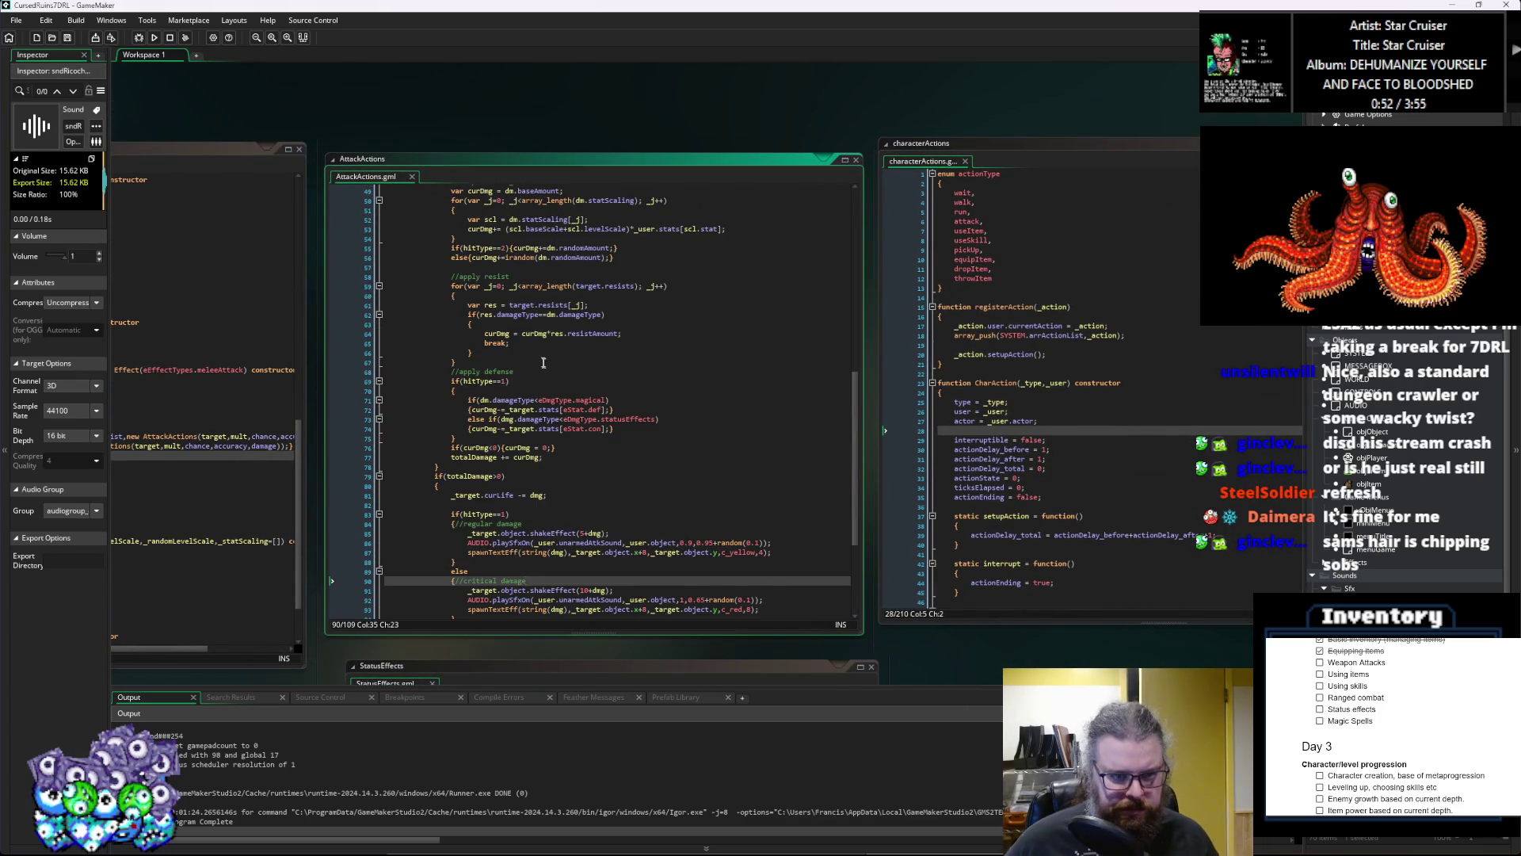
scroll(536, 327, "up", 5)
scroll(547, 368, "up", 8)
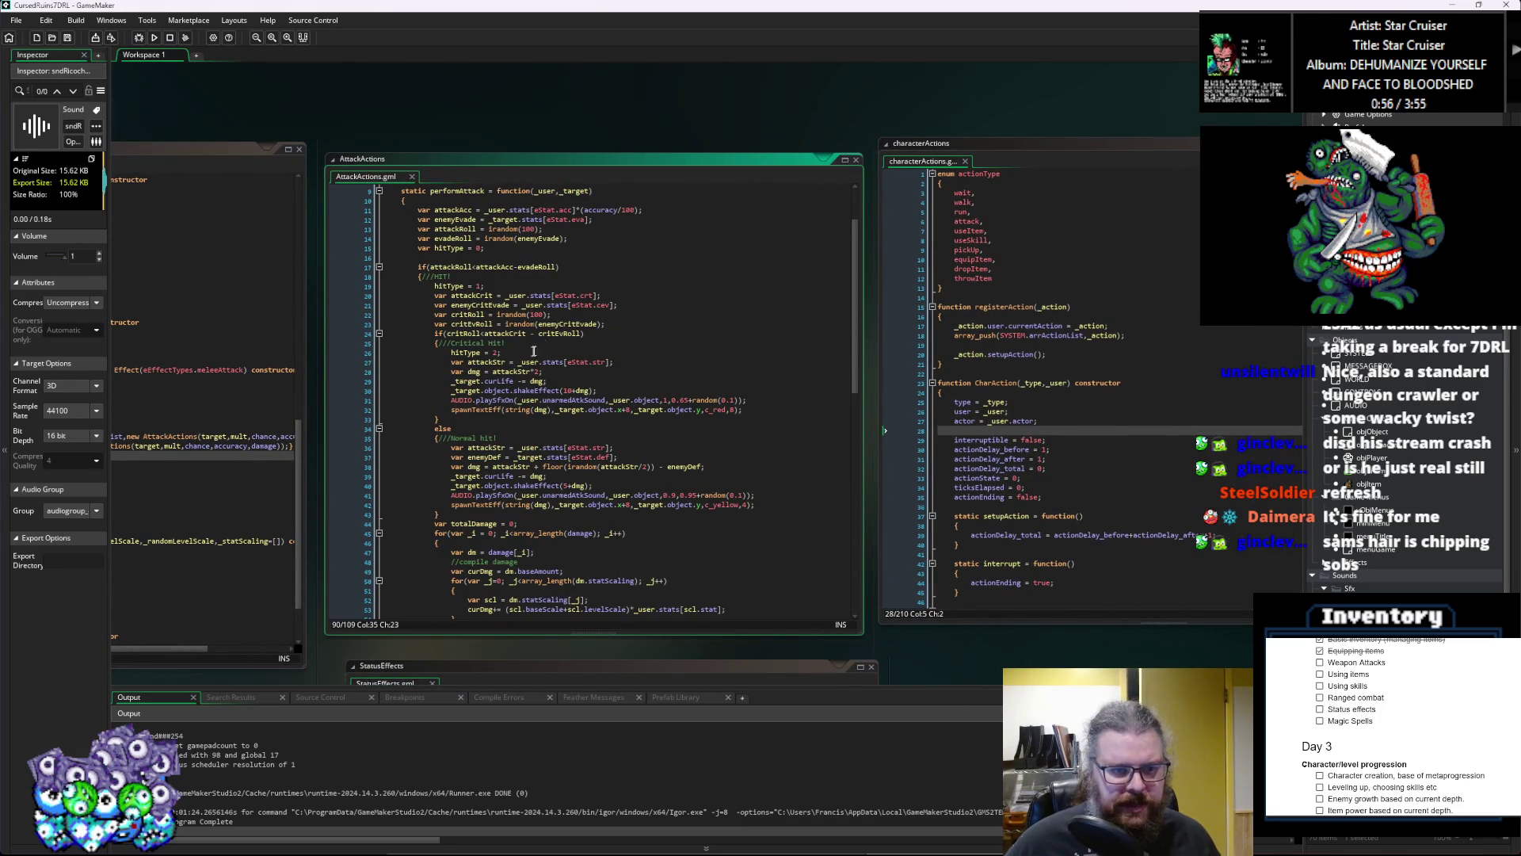
left_click(544, 448)
scroll(547, 446, "down", 7)
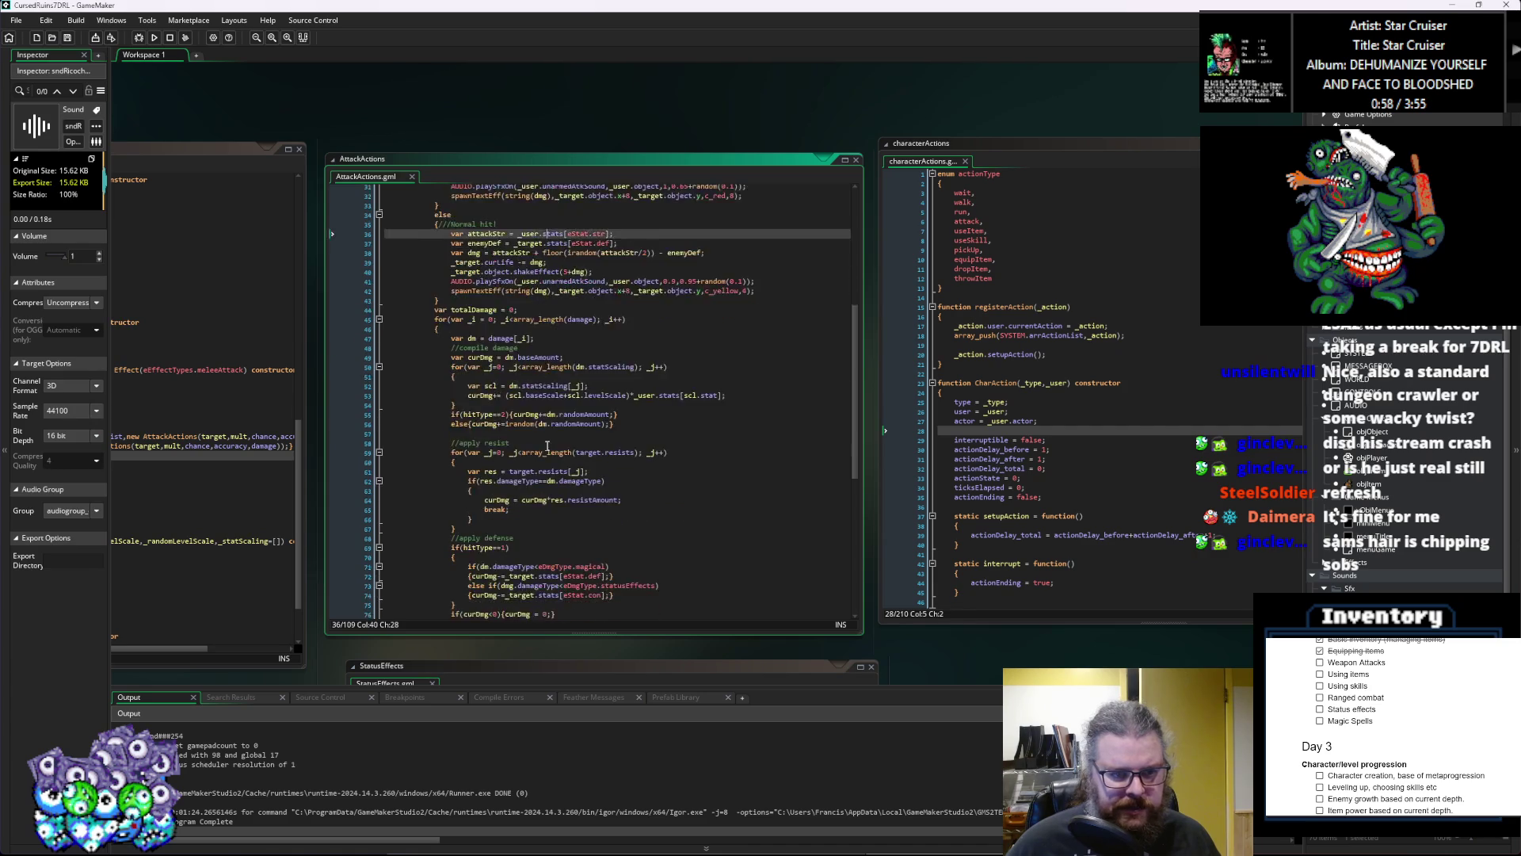
scroll(546, 447, "down", 5)
scroll(547, 447, "down", 6)
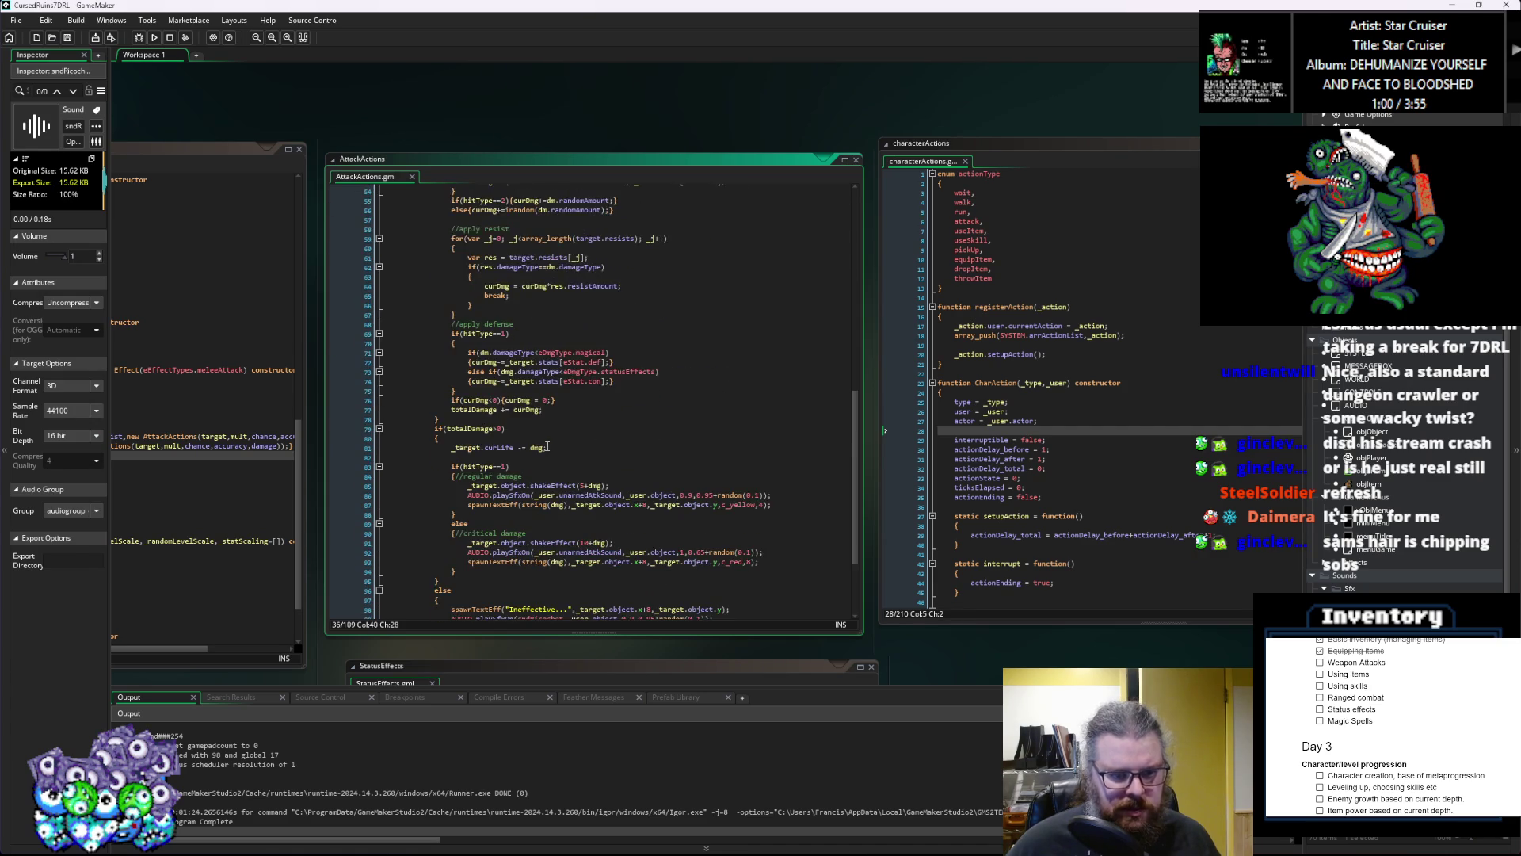
Step: Delete the blank line 82 below the target's curLife reduction
left_click(572, 516)
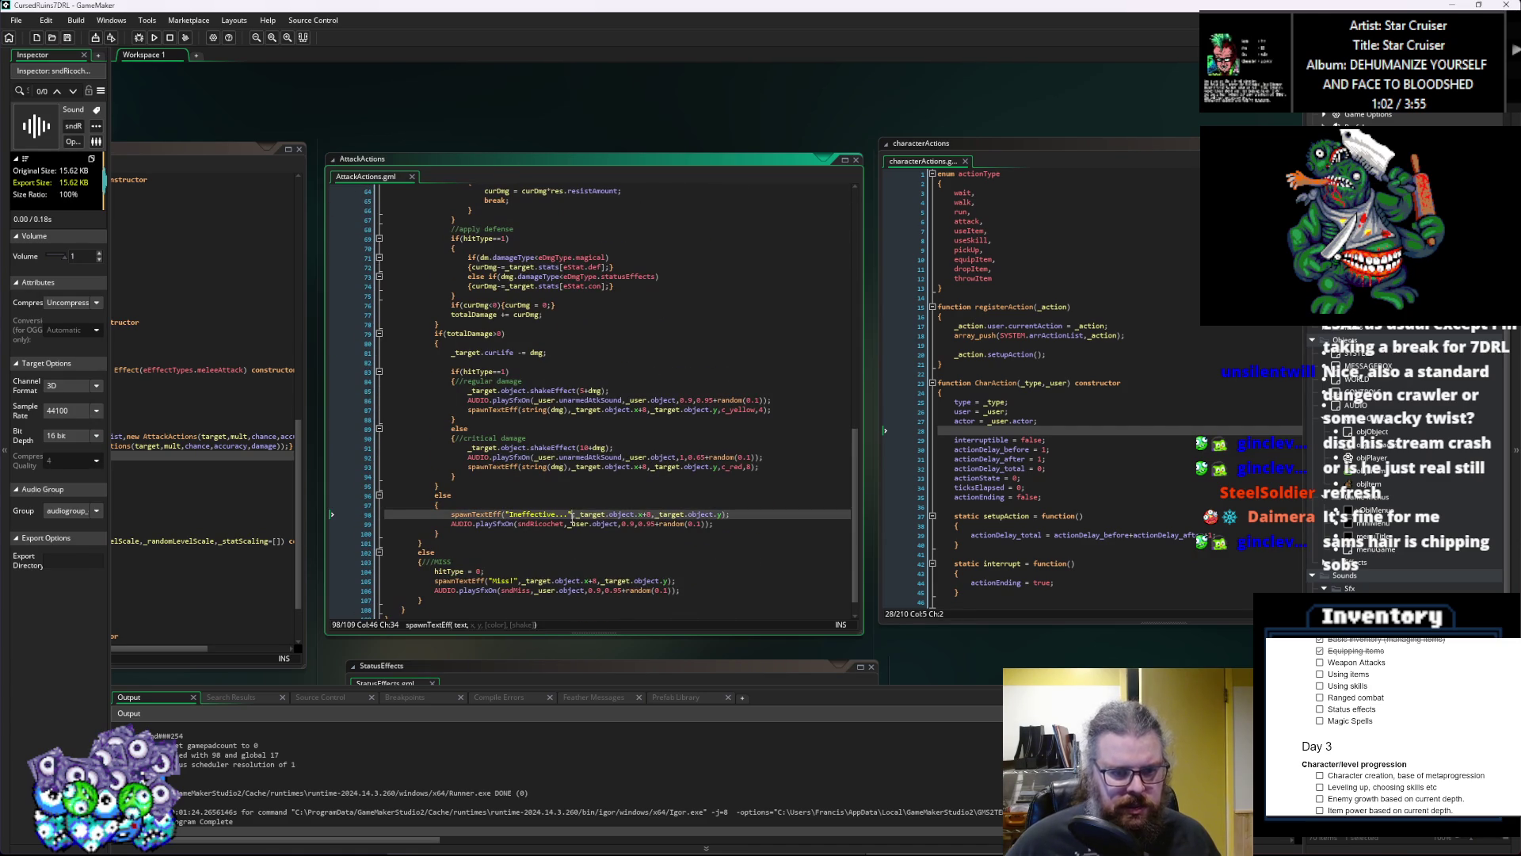
left_click(733, 526)
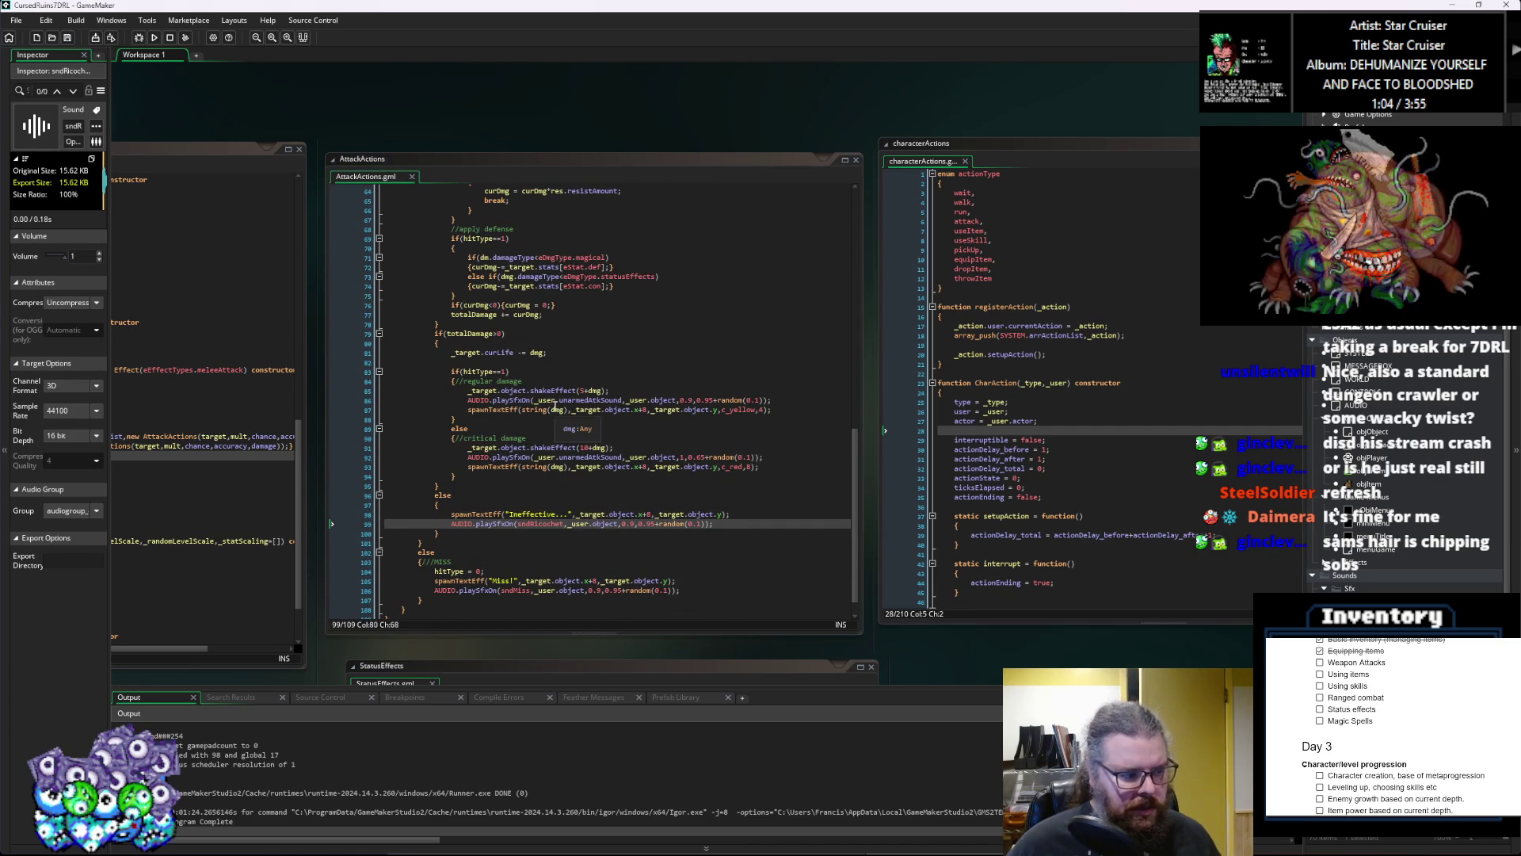
scroll(571, 482, "down", 1)
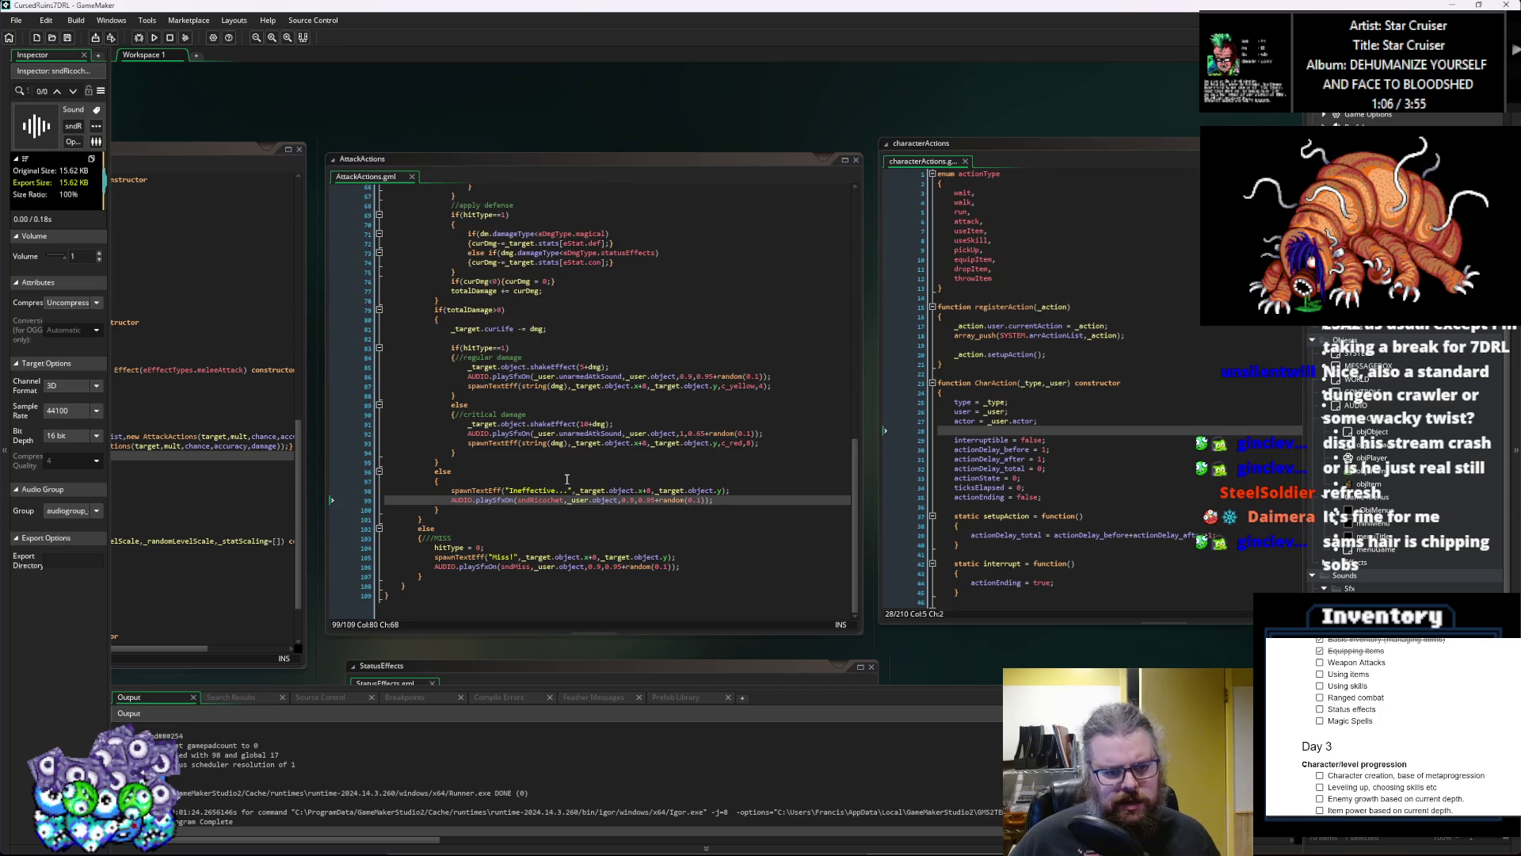
scroll(568, 479, "up", 3)
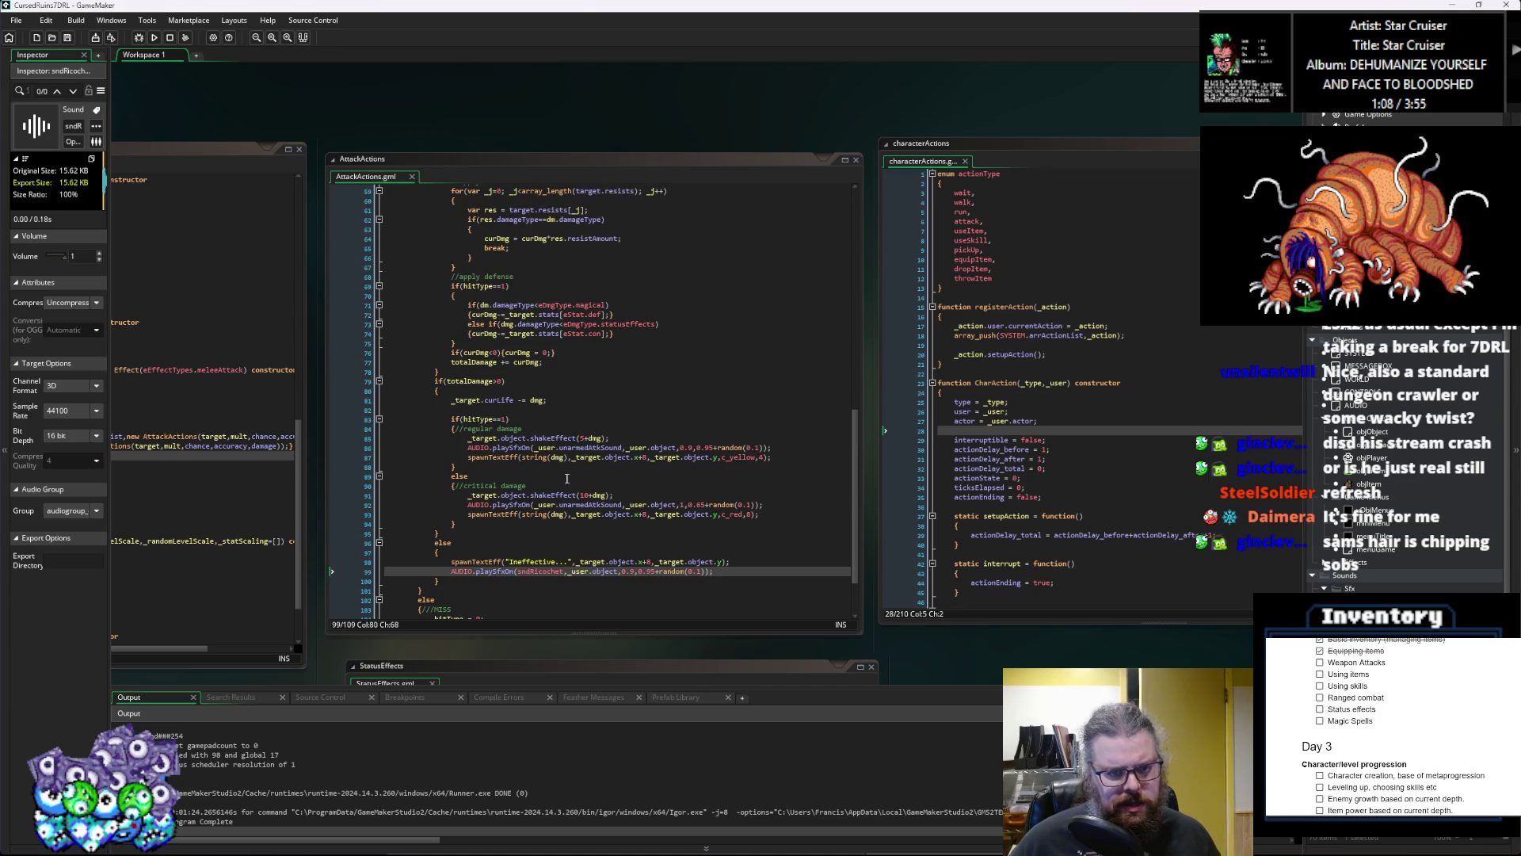
left_click(364, 409)
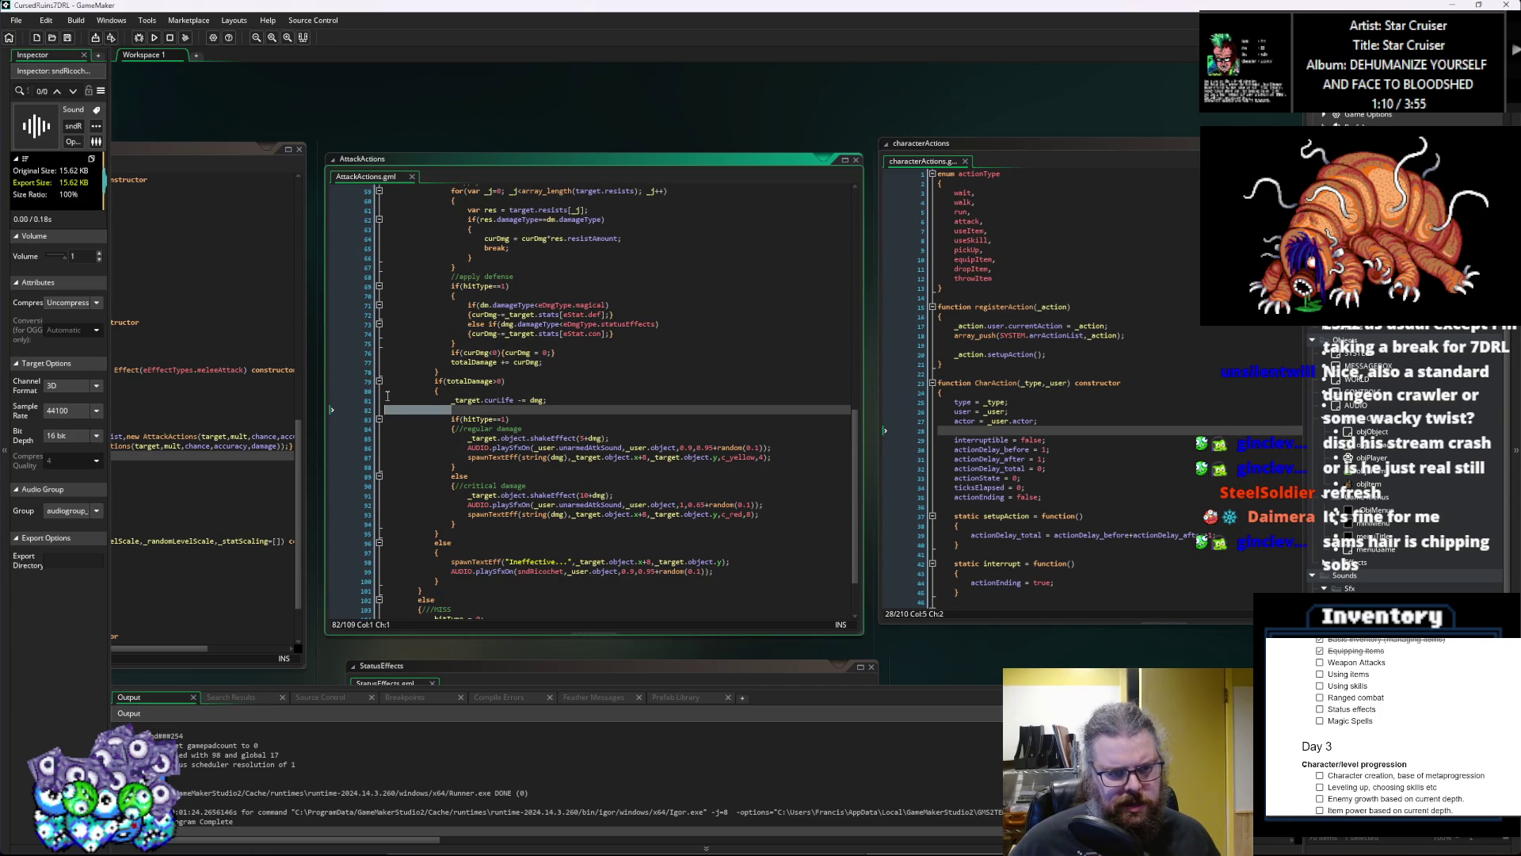
key("BackSpace")
key("BackSpace")
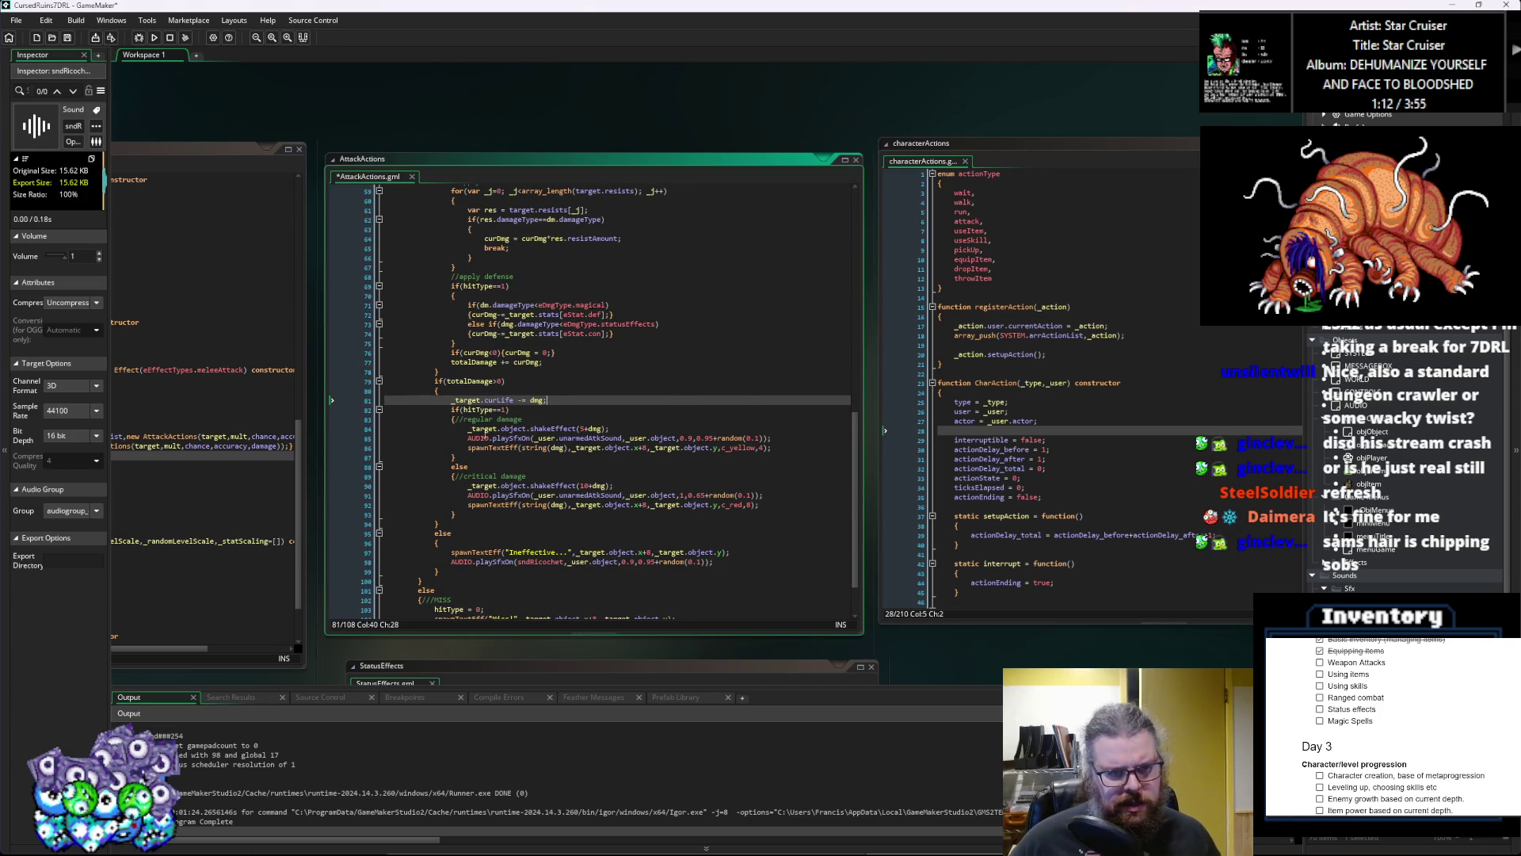
Step: Save AttackActions.gml
scroll(485, 429, "up", 2)
scroll(651, 389, "up", 2)
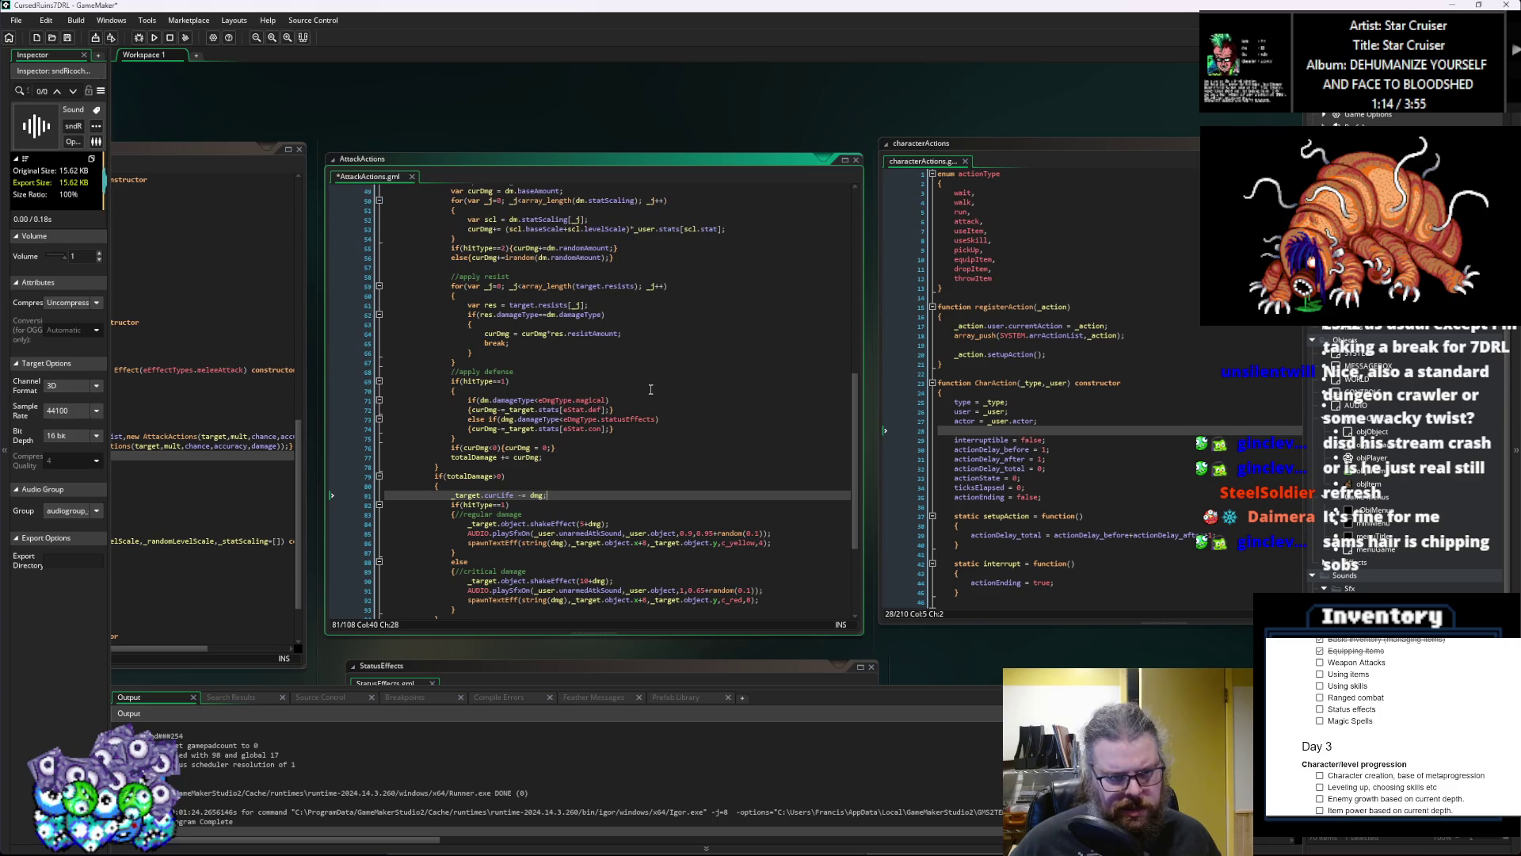
scroll(640, 516, "up", 3)
left_click(636, 499)
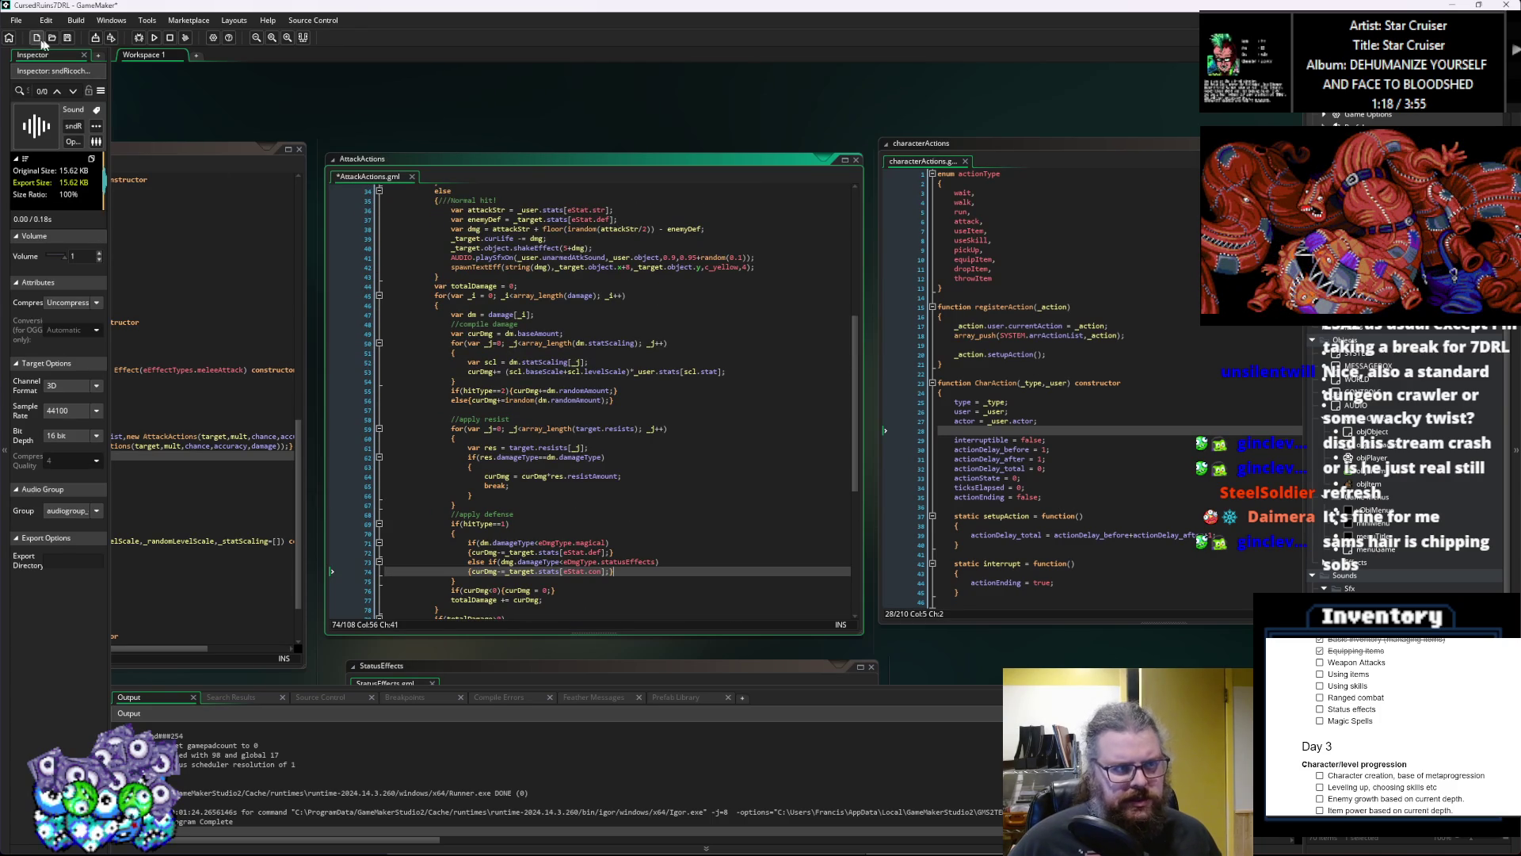
key("ctrl+s")
Step: Select the old crit and normal hit block in performAttack
scroll(585, 544, "up", 1)
scroll(585, 544, "down", 2)
left_click(659, 454)
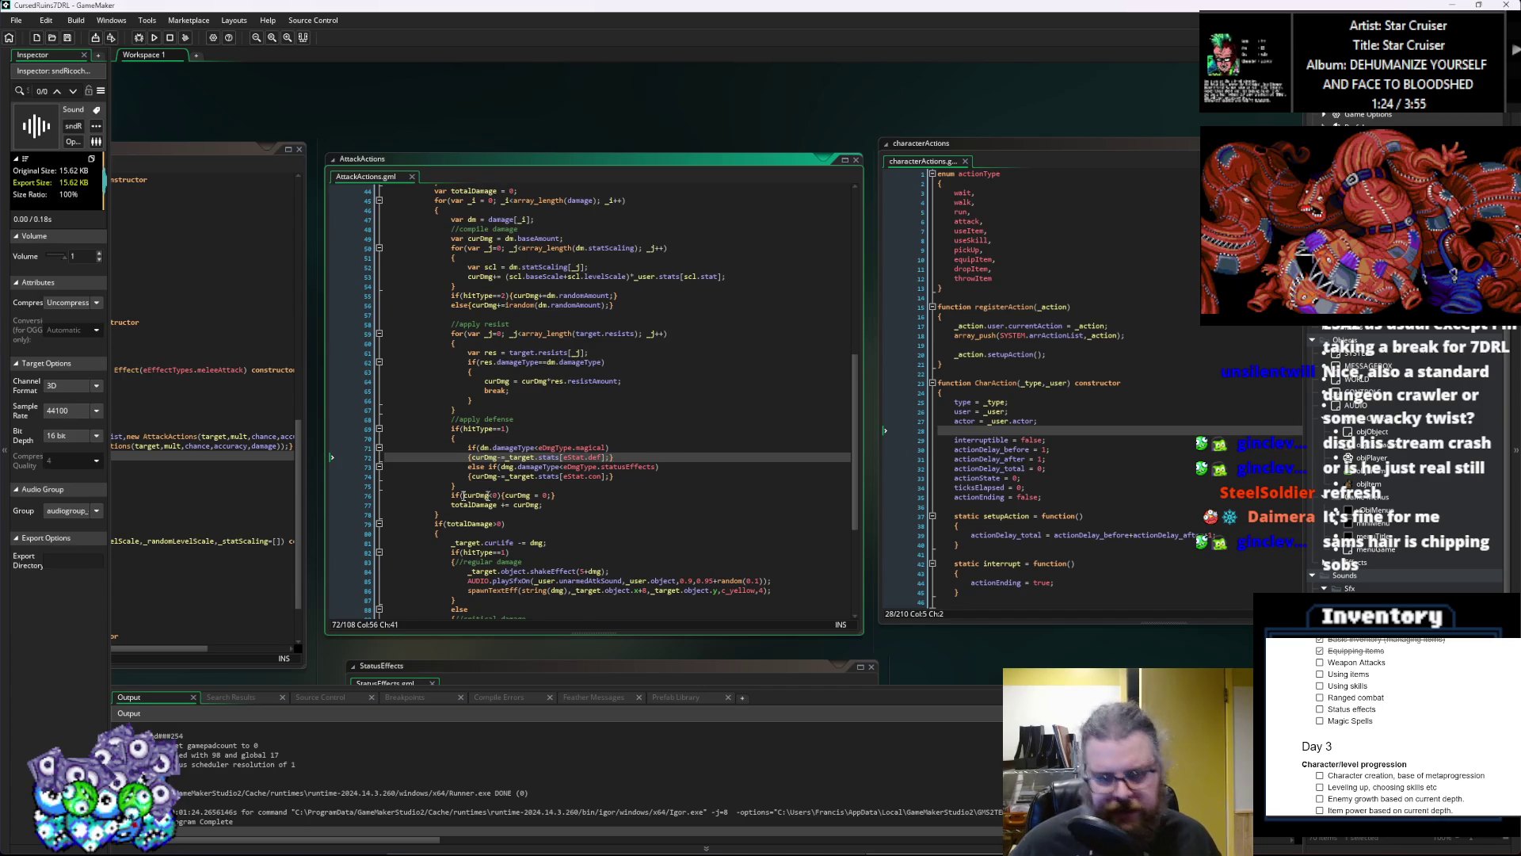
scroll(629, 440, "up", 1)
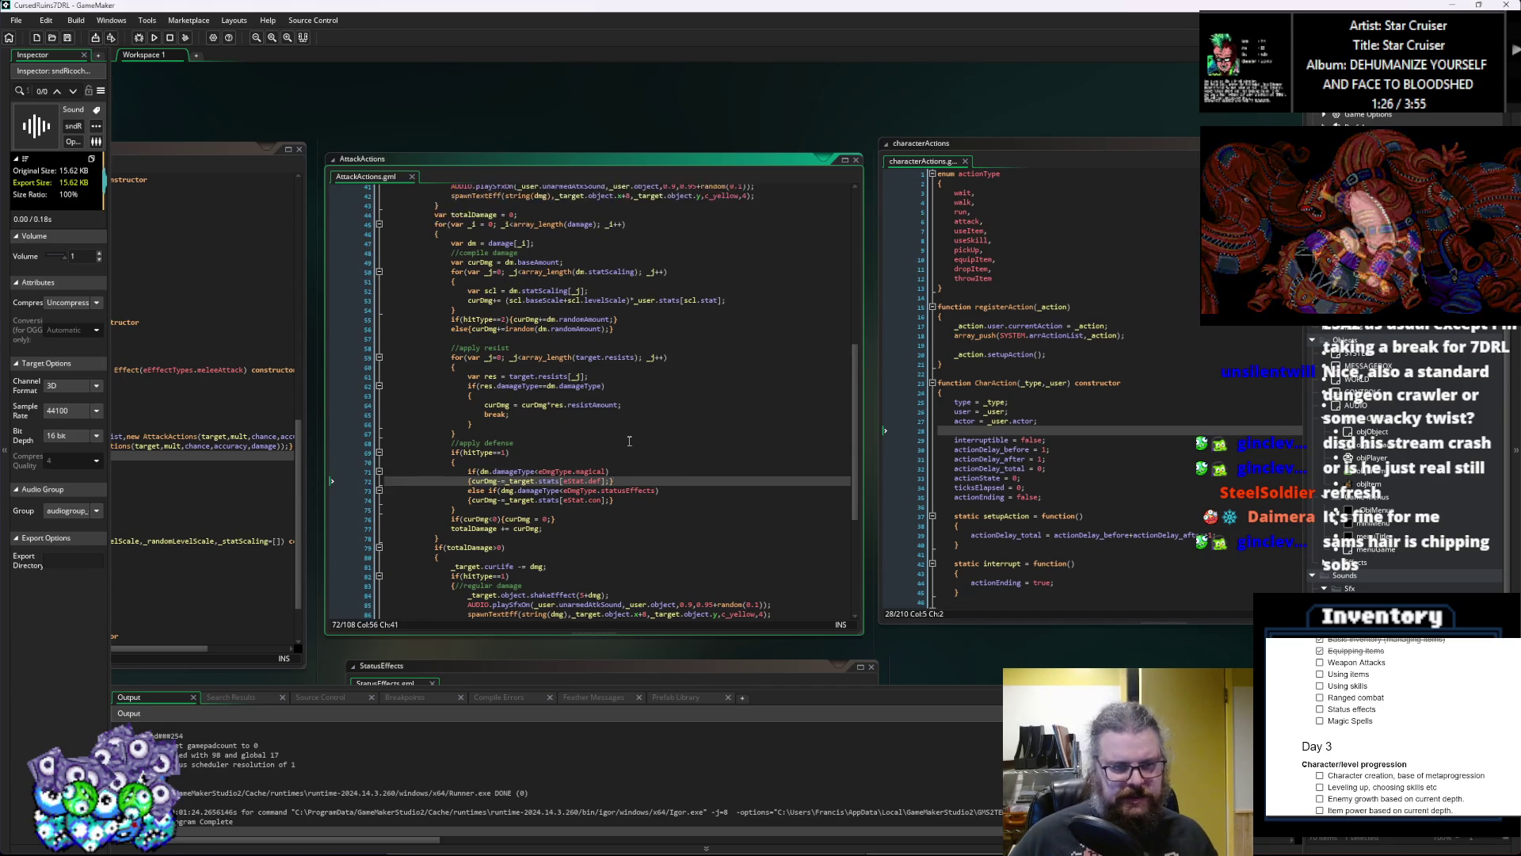
scroll(629, 440, "up", 7)
scroll(629, 438, "up", 3)
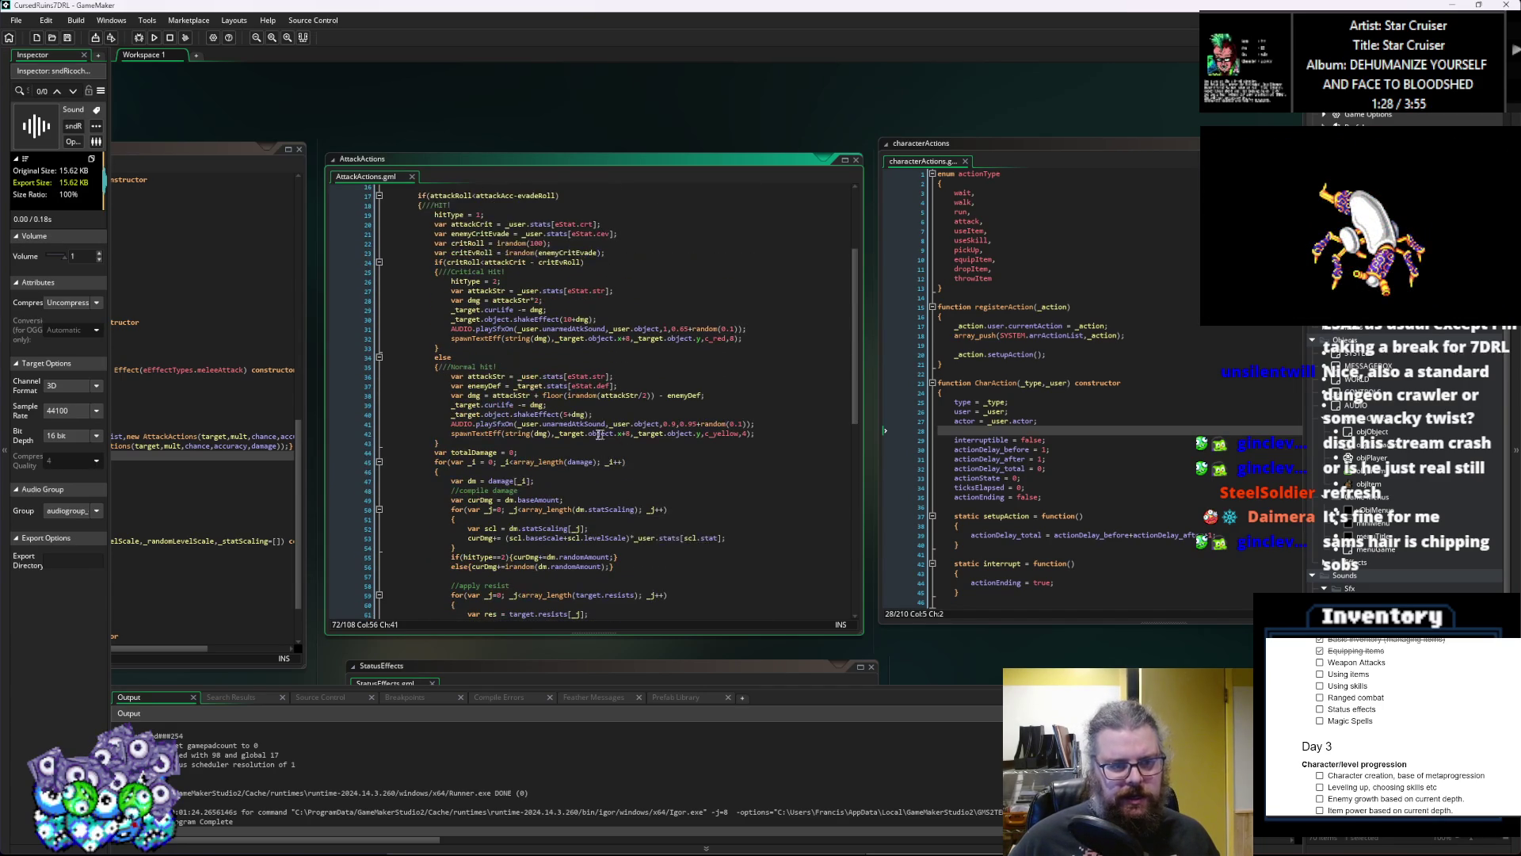
mouse_move(455, 440)
left_mouse_down()
mouse_move(373, 252)
mouse_move(349, 262)
left_mouse_up()
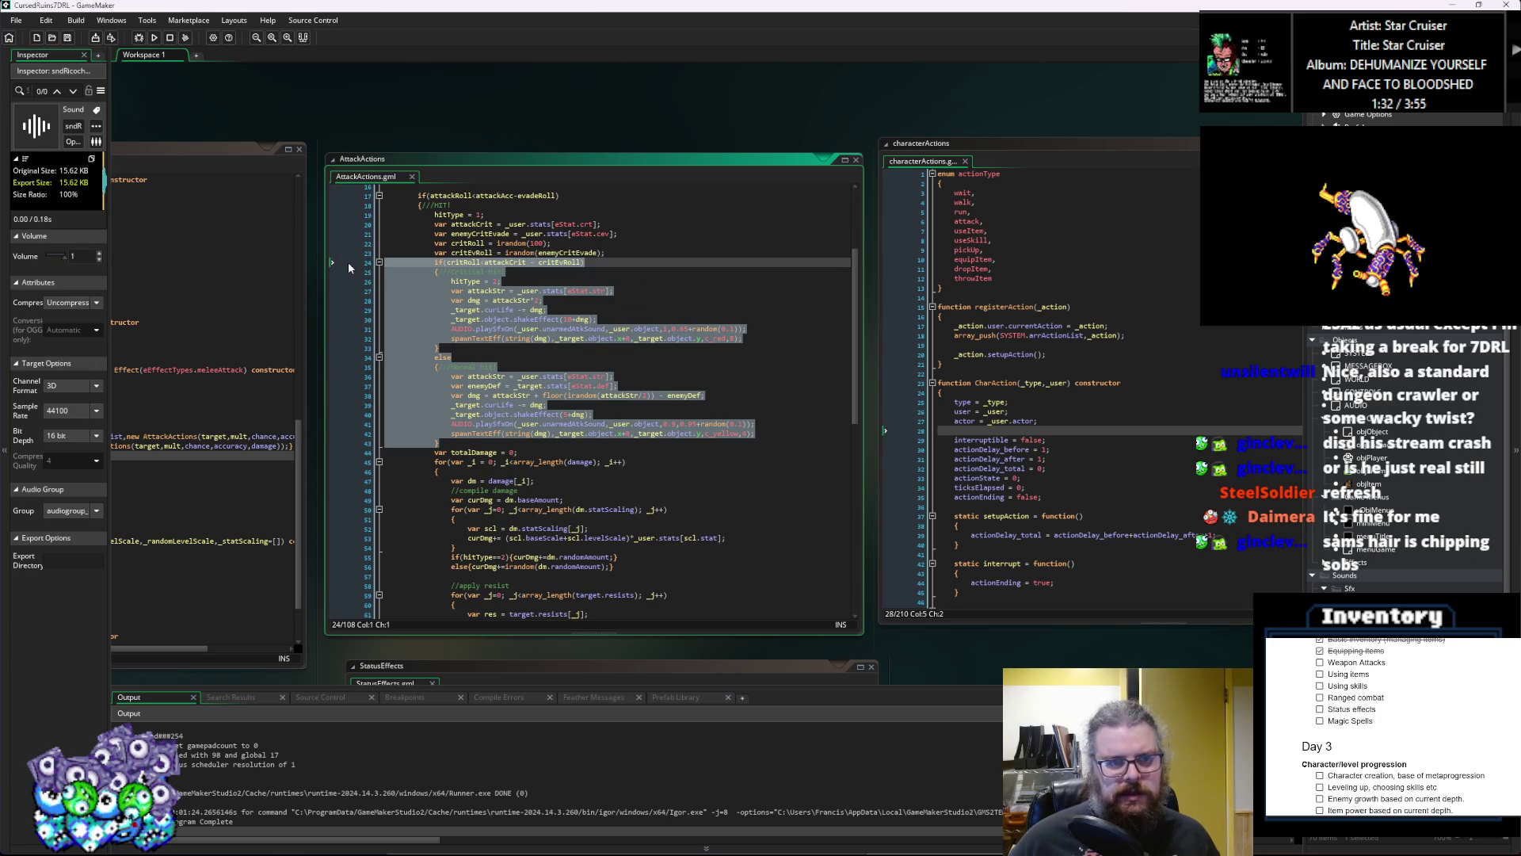
Step: Delete the old crit and normal hit block along with its leftover empty line
key("Delete")
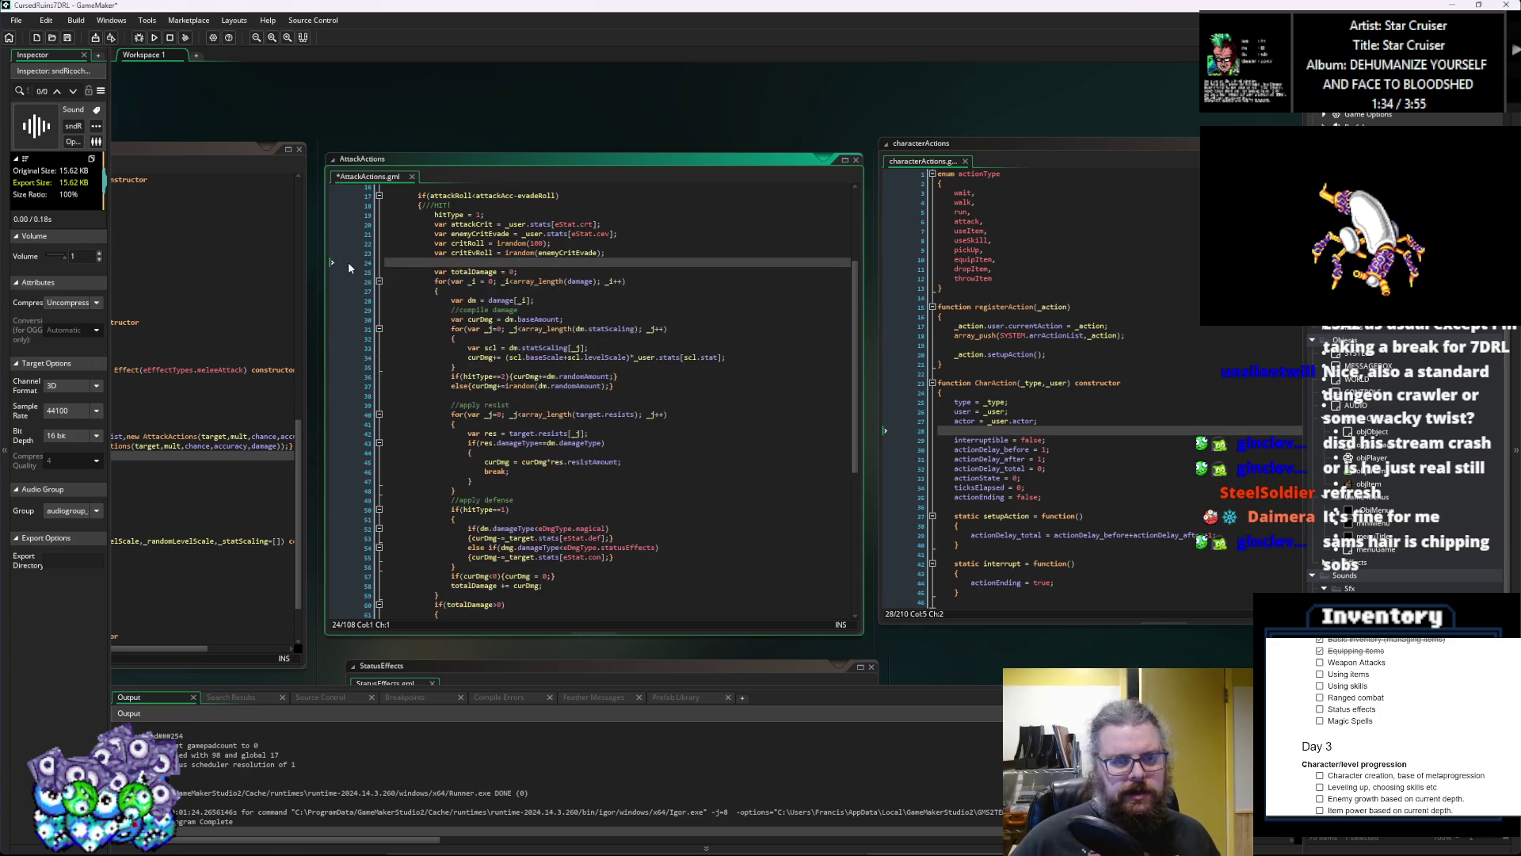
key("BackSpace")
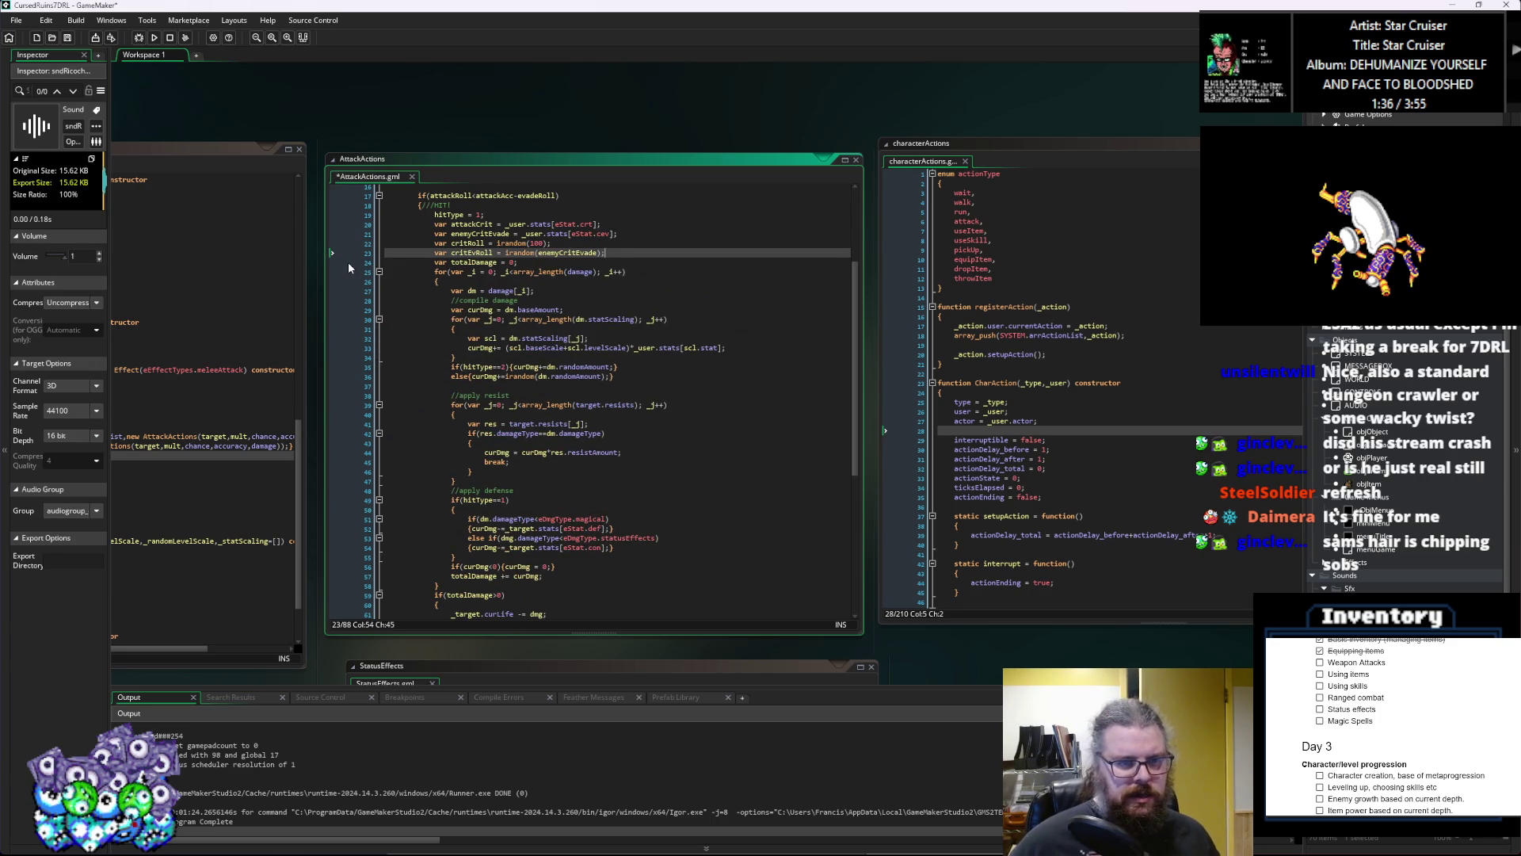
scroll(561, 366, "up", 3)
scroll(561, 366, "up", 1)
left_click_drag(485, 296, 414, 258)
scroll(507, 317, "up", 1)
left_click(516, 323)
scroll(540, 358, "down", 2)
Step: Restore the crit-hit if/else block above totalDamage and strip its old damage lines
left_click(577, 294)
left_click_drag(578, 293, 395, 301)
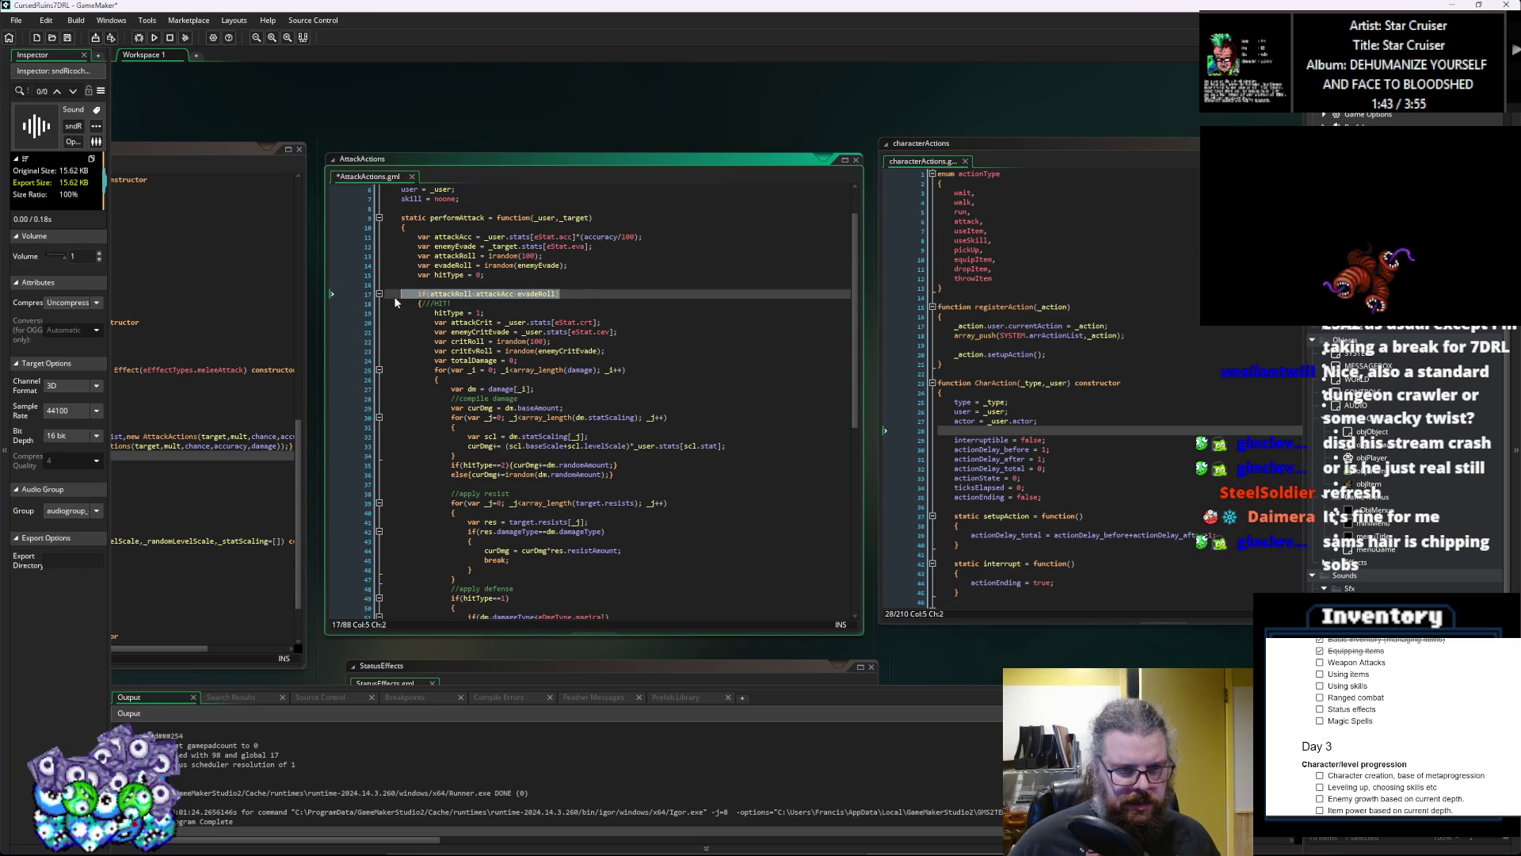
left_click(511, 317)
scroll(511, 317, "down", 1)
left_click(542, 336)
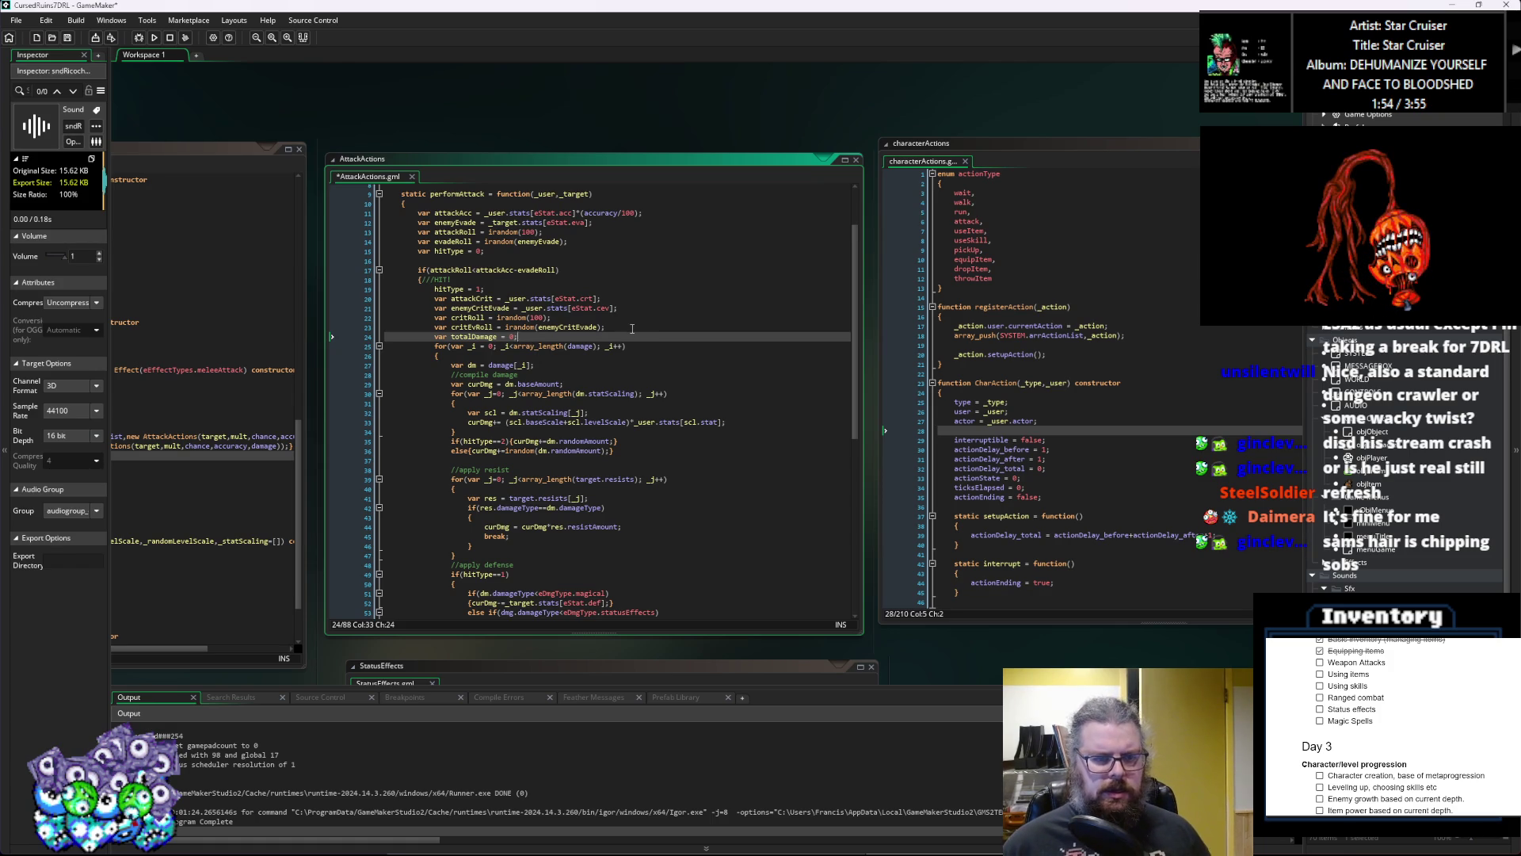
key("ctrl+z")
key("ctrl+z")
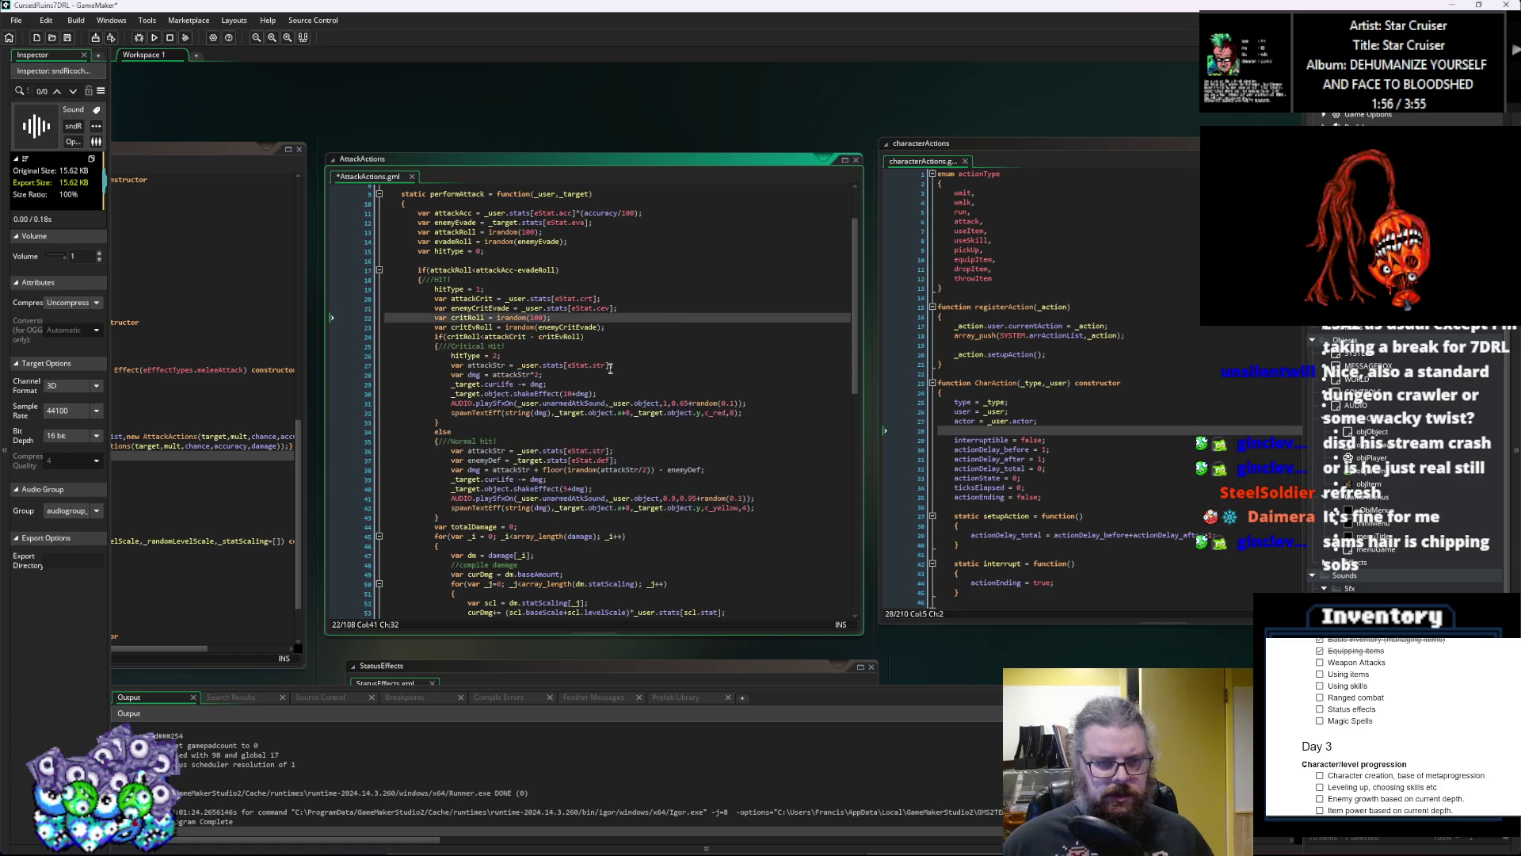
left_click_drag(766, 409, 353, 365)
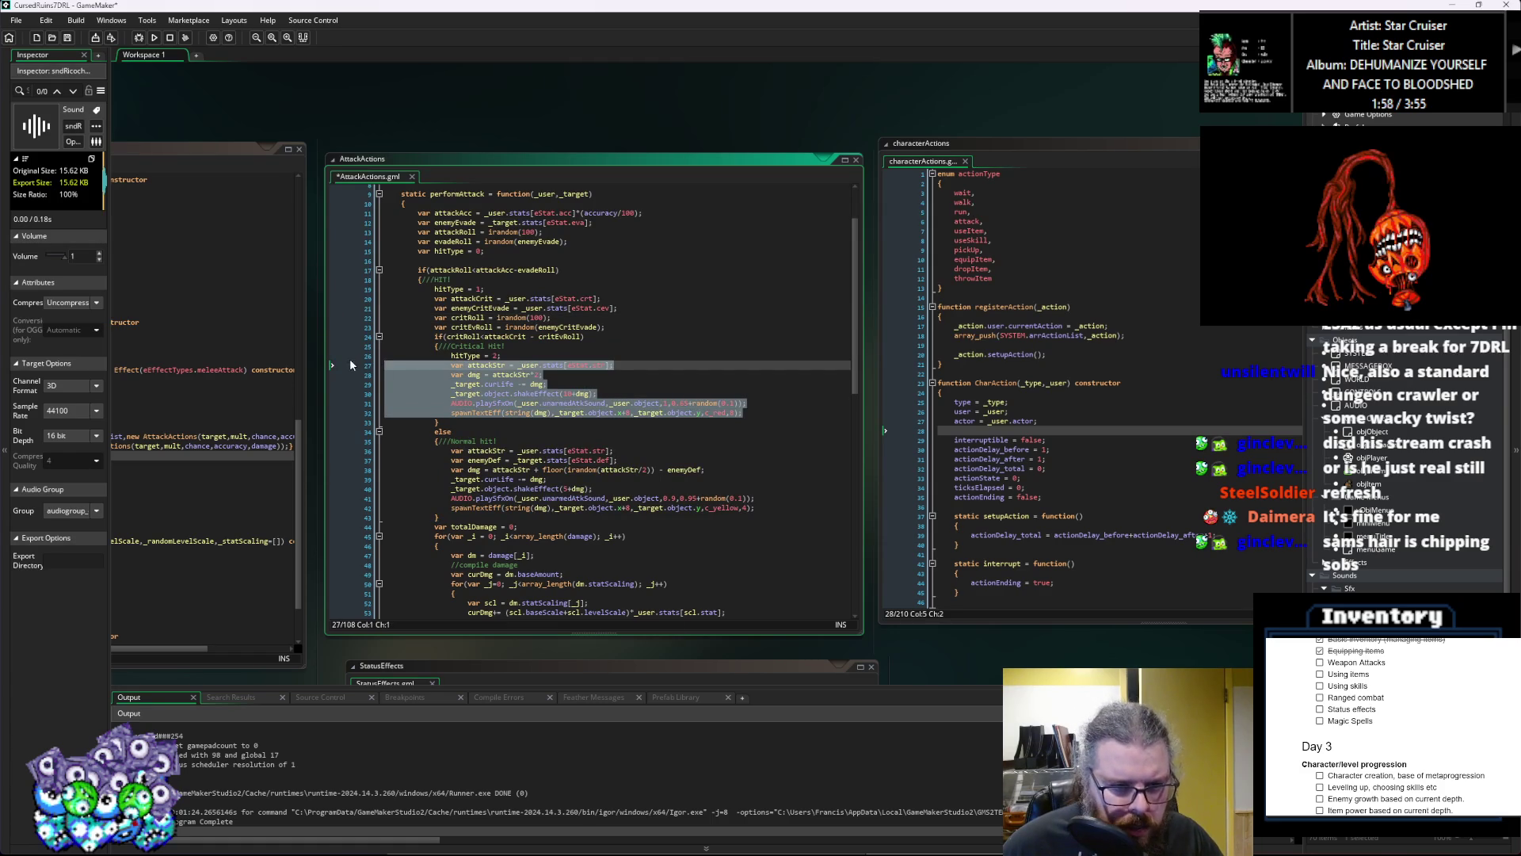
key("BackSpace")
key("BackSpace")
left_click_drag(441, 461, 351, 376)
key("BackSpace")
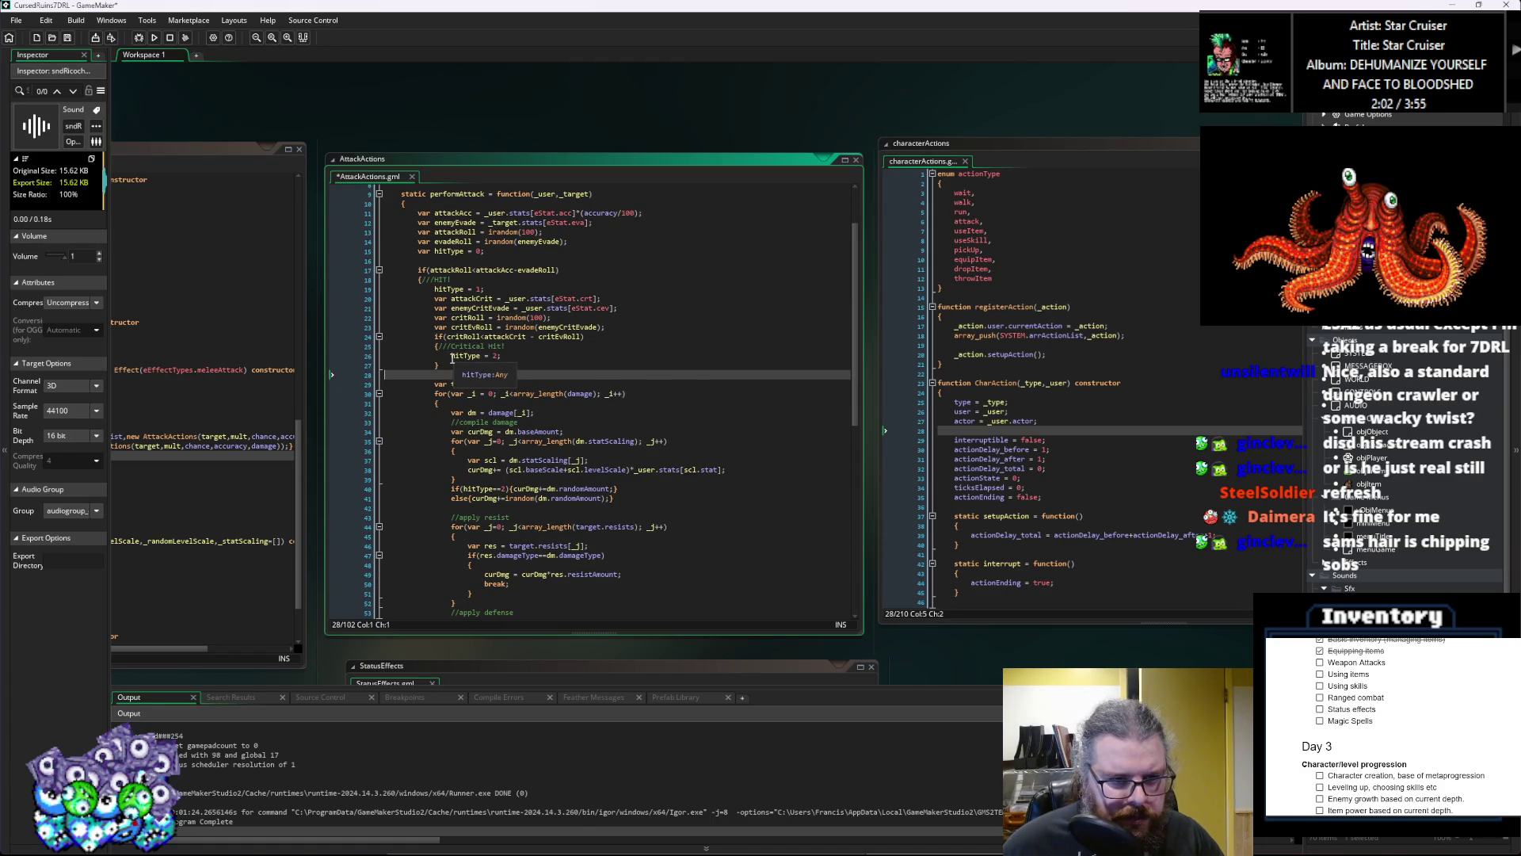
Step: Replace the Critical Hit! comment with a ///Critical Hit check comment above the crit check
left_click(515, 346)
key("BackSpace")
key("BackSpace")
key("BackSpace")
left_click(655, 309)
key("Up")
key("Up")
key("Return")
key("Return")
type("///Critical Hit!")
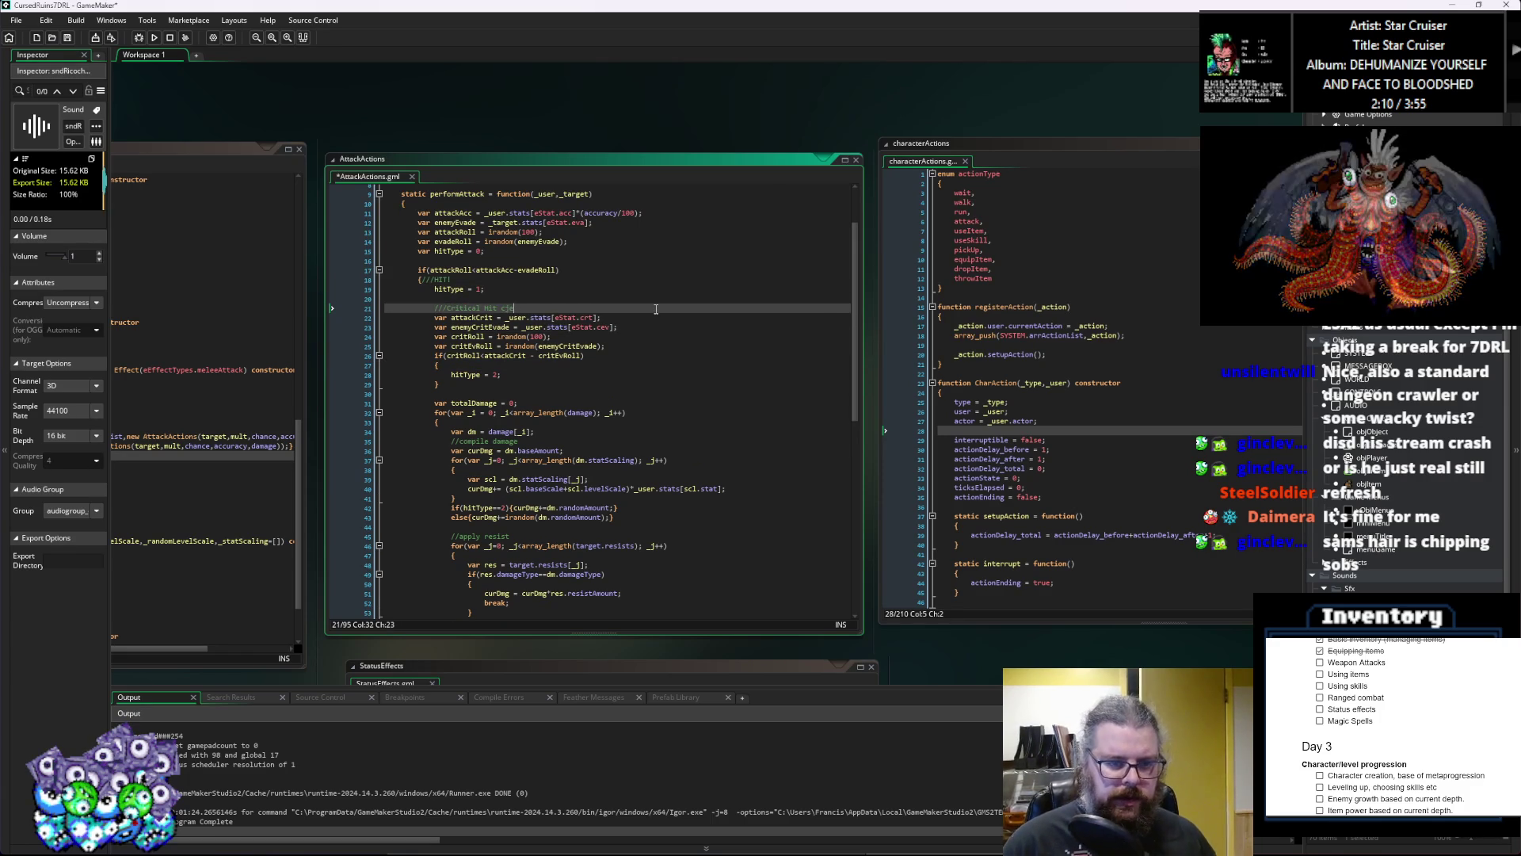
type("ck")
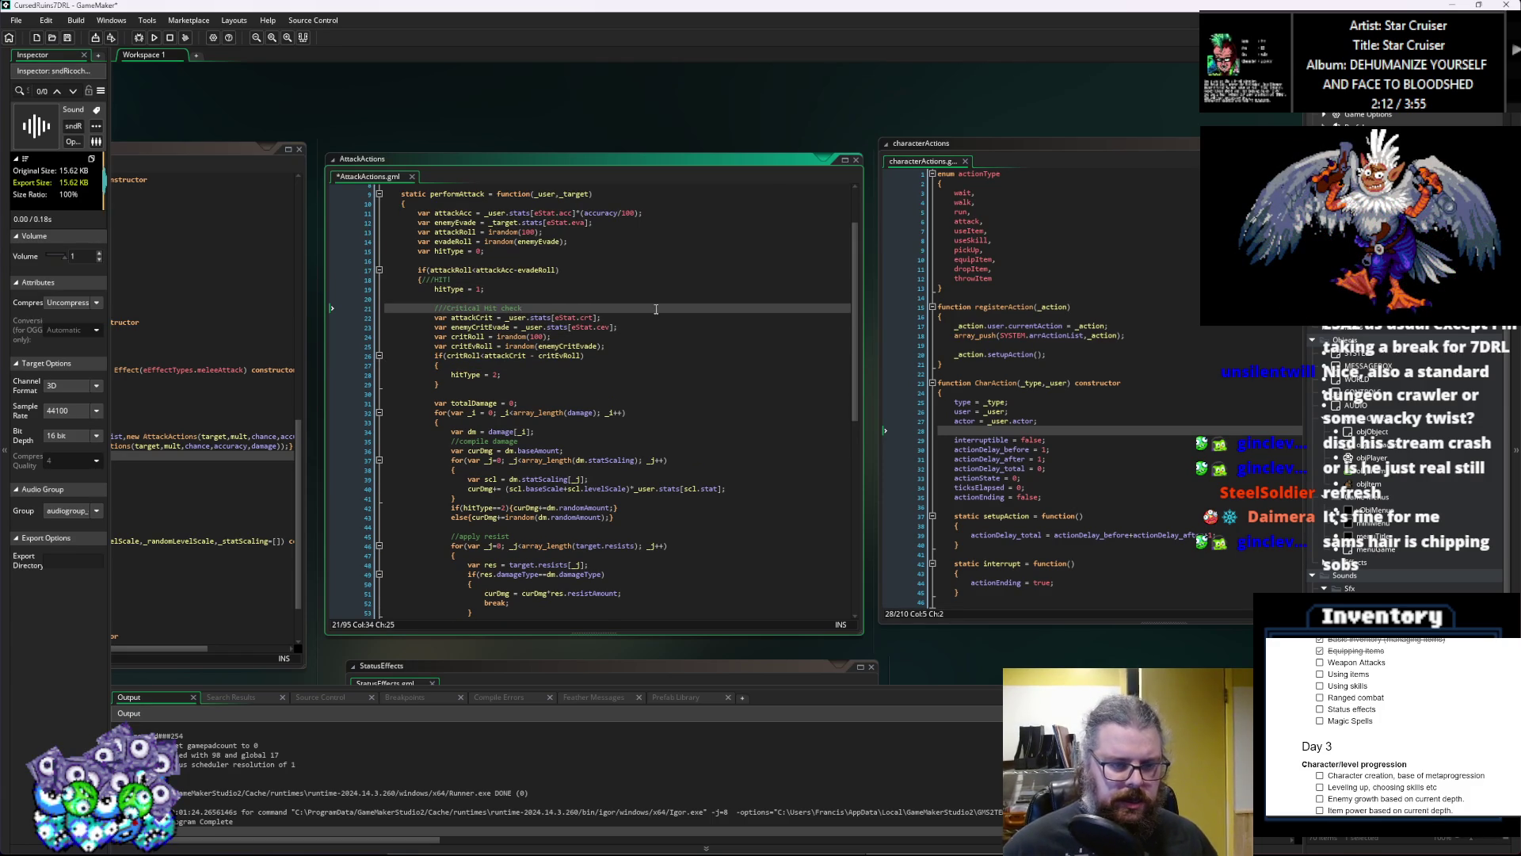
Step: Collapse the crit branch into one line ending in {hitType = 2;}
left_click_drag(451, 374, 323, 378)
key("BackSpace")
key("BackSpace")
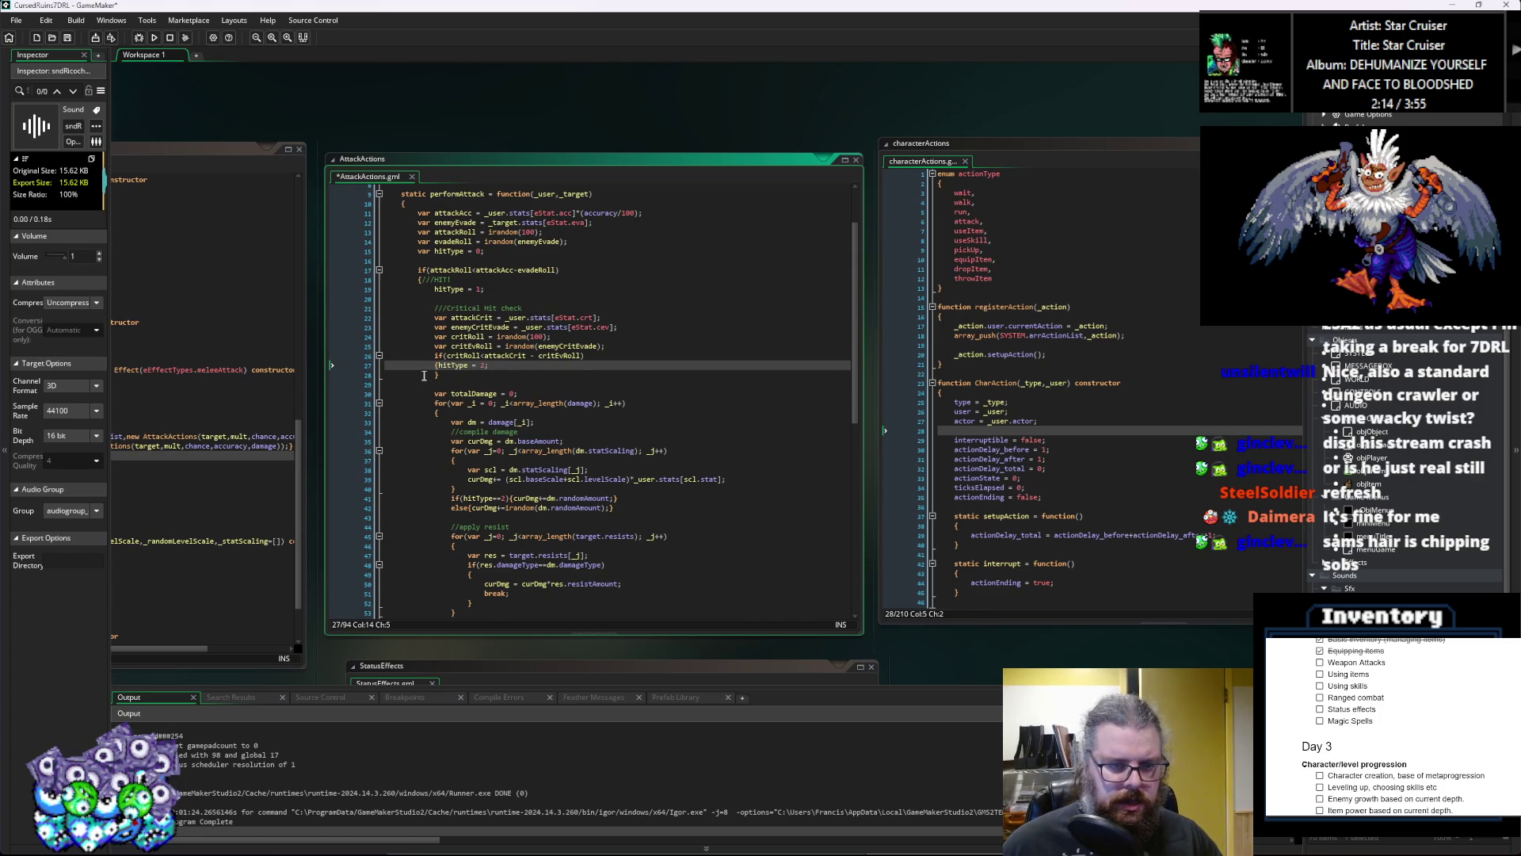
left_click(440, 375)
key("BackSpace")
key("BackSpace")
key("BackSpace")
key("BackSpace")
key("BackSpace")
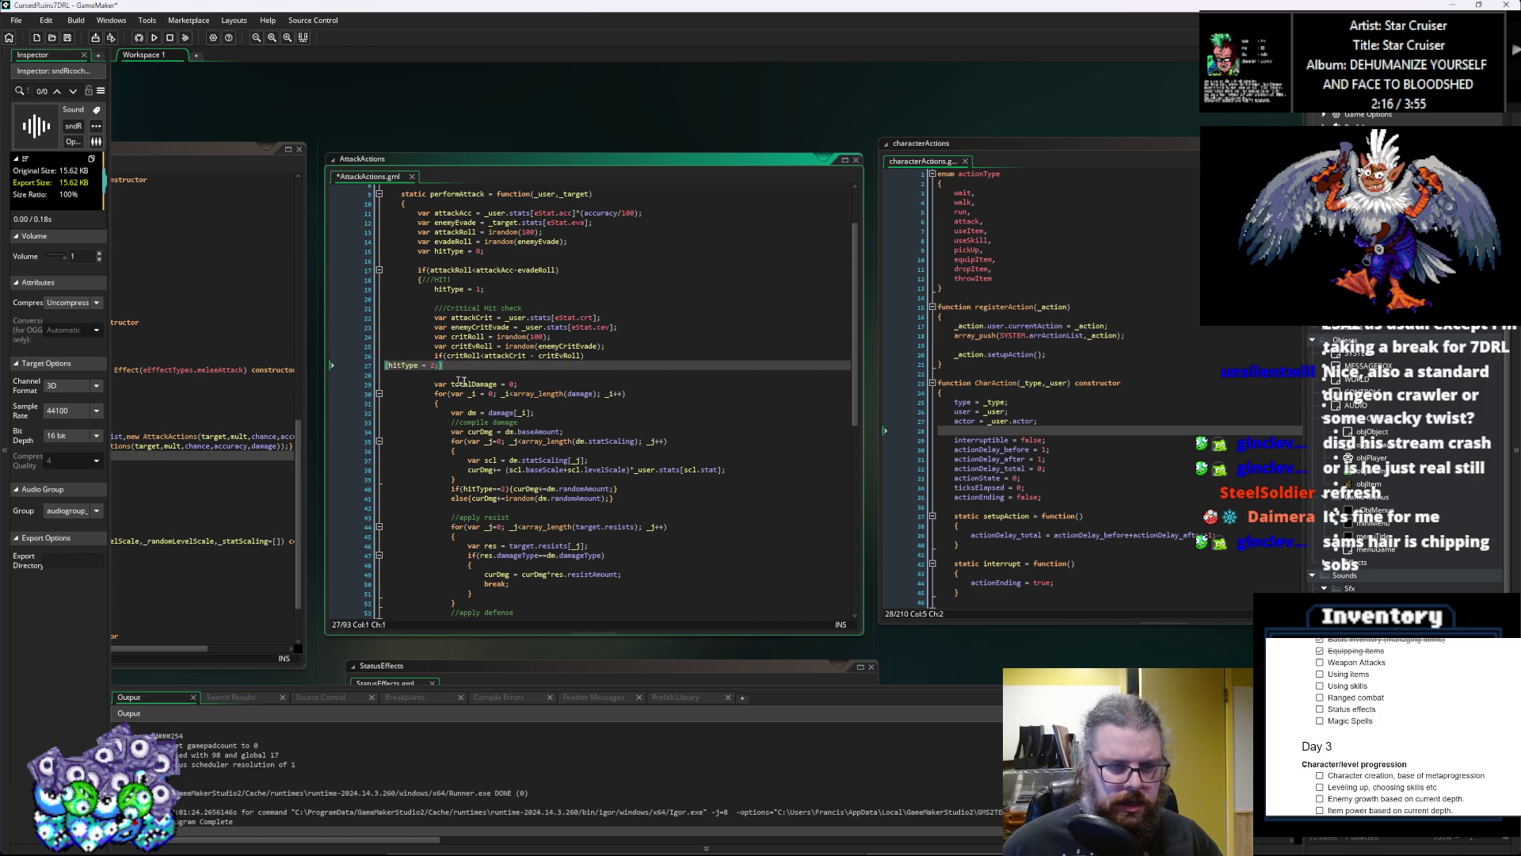
left_click(604, 383)
left_click(530, 369)
scroll(547, 384, "down", 3)
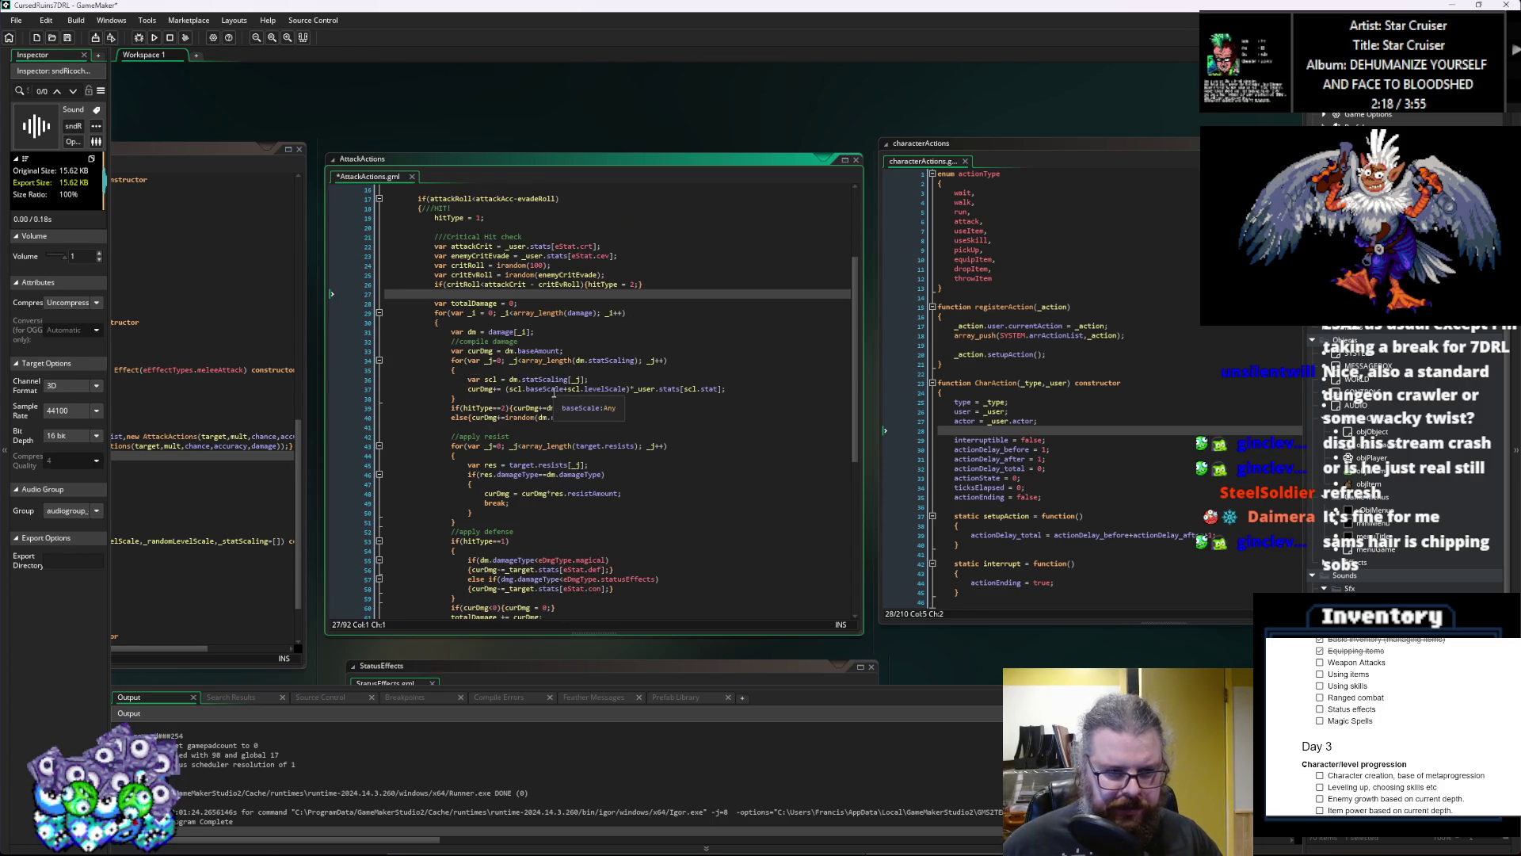
left_click(631, 274)
scroll(644, 350, "down", 3)
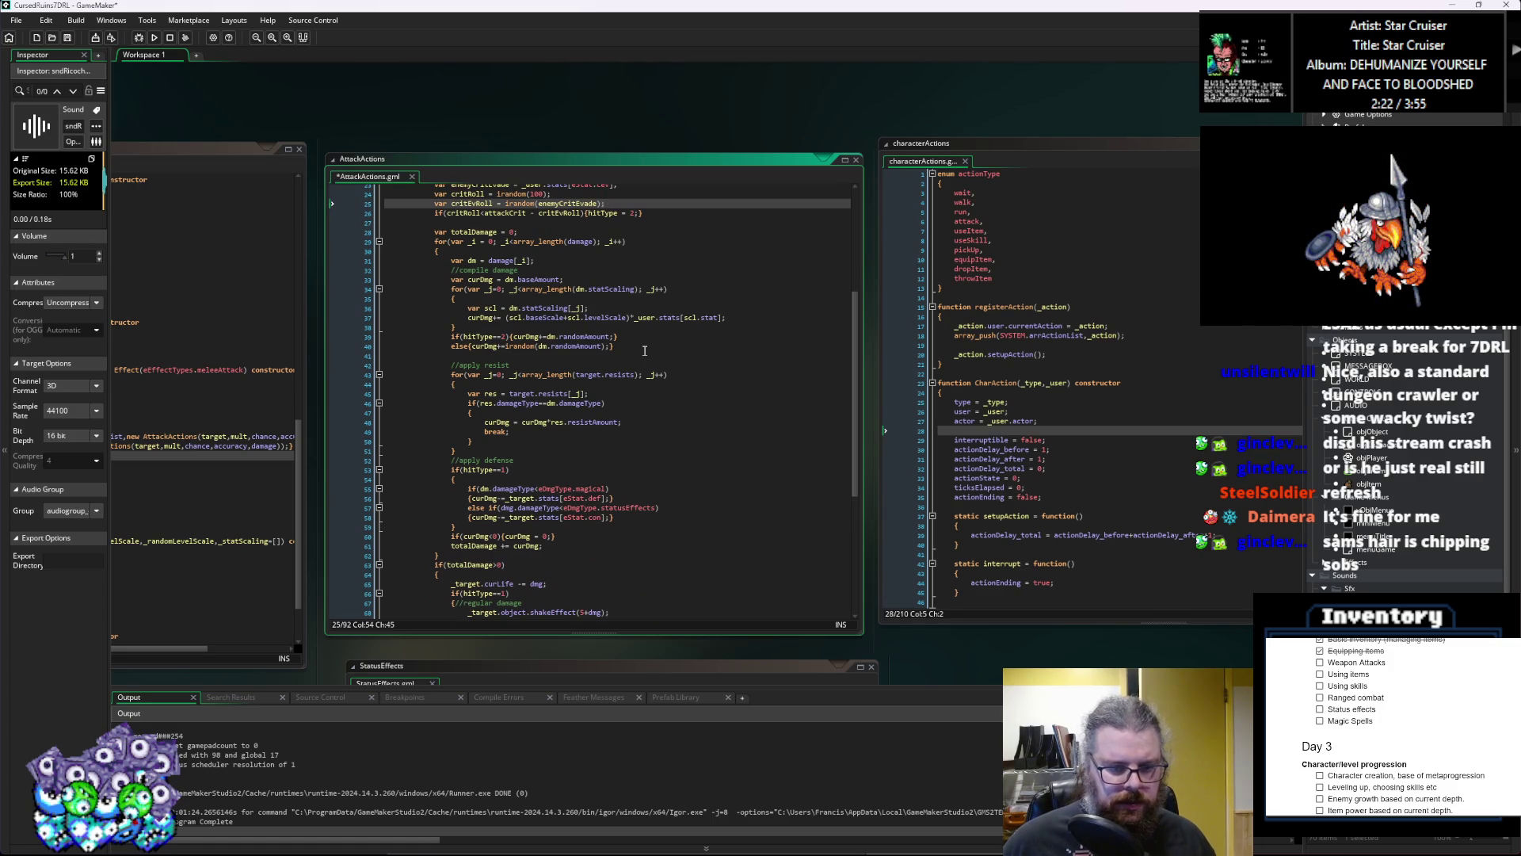
scroll(554, 396, "down", 2)
left_click(466, 508)
Step: Add an //apply damage to target comment after the damage loop
key("Return")
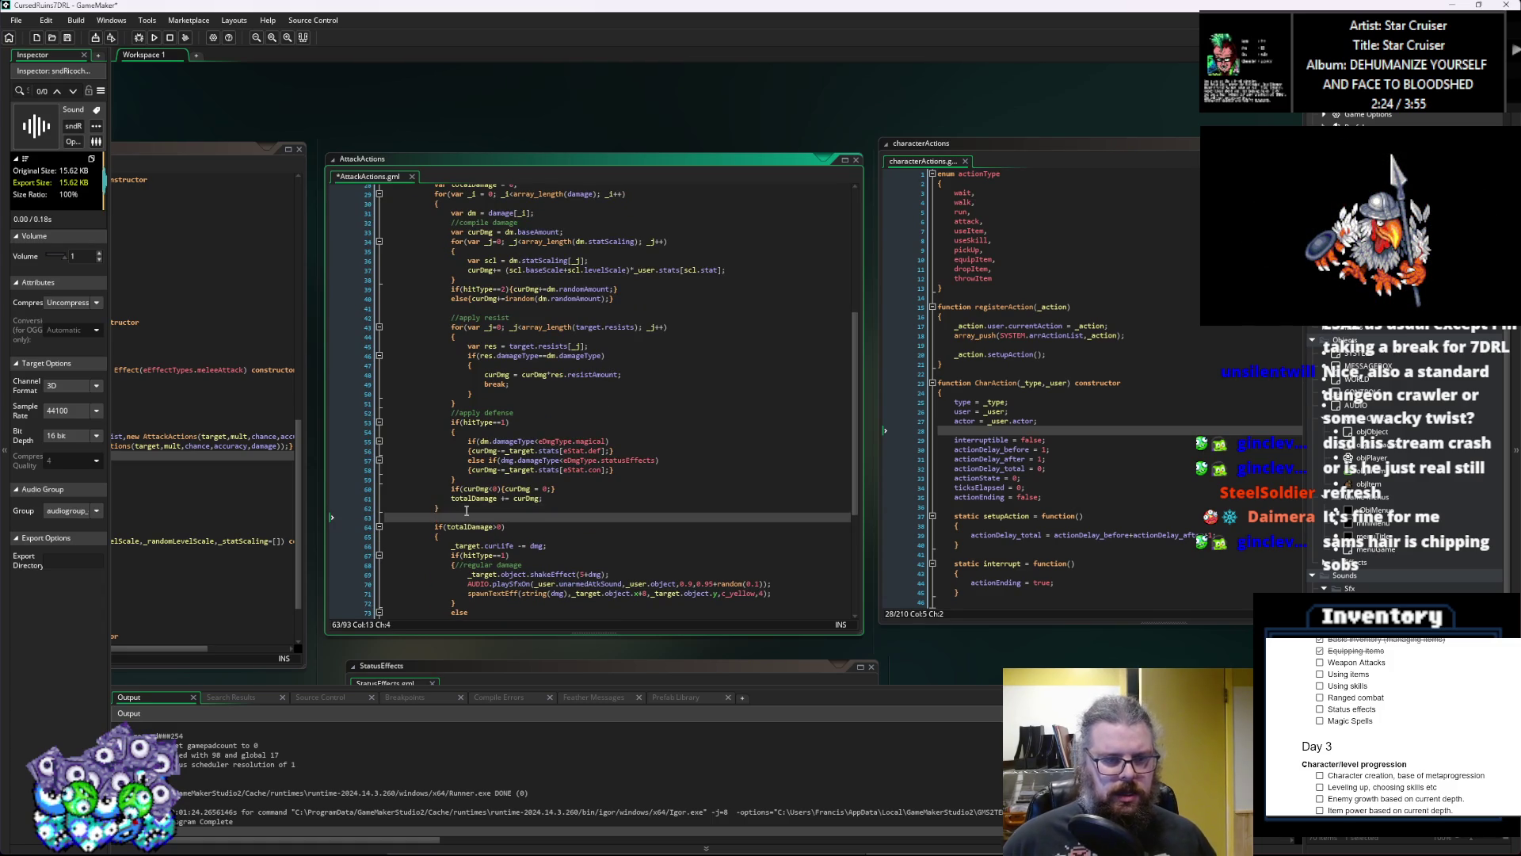
key("Return")
type("//apply d")
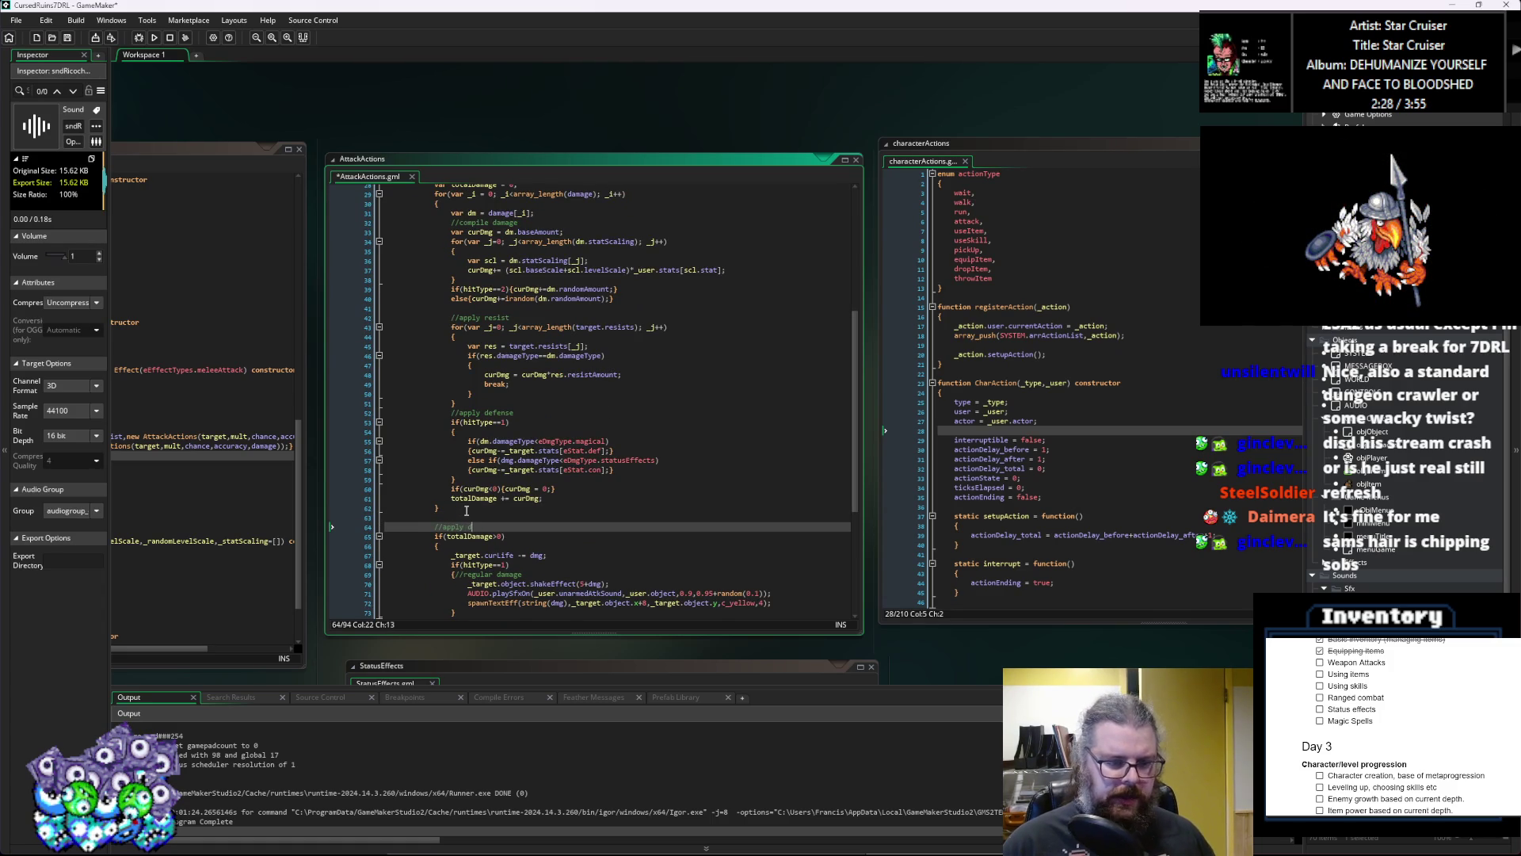
type("amage to target")
scroll(504, 515, "down", 4)
scroll(504, 514, "down", 3)
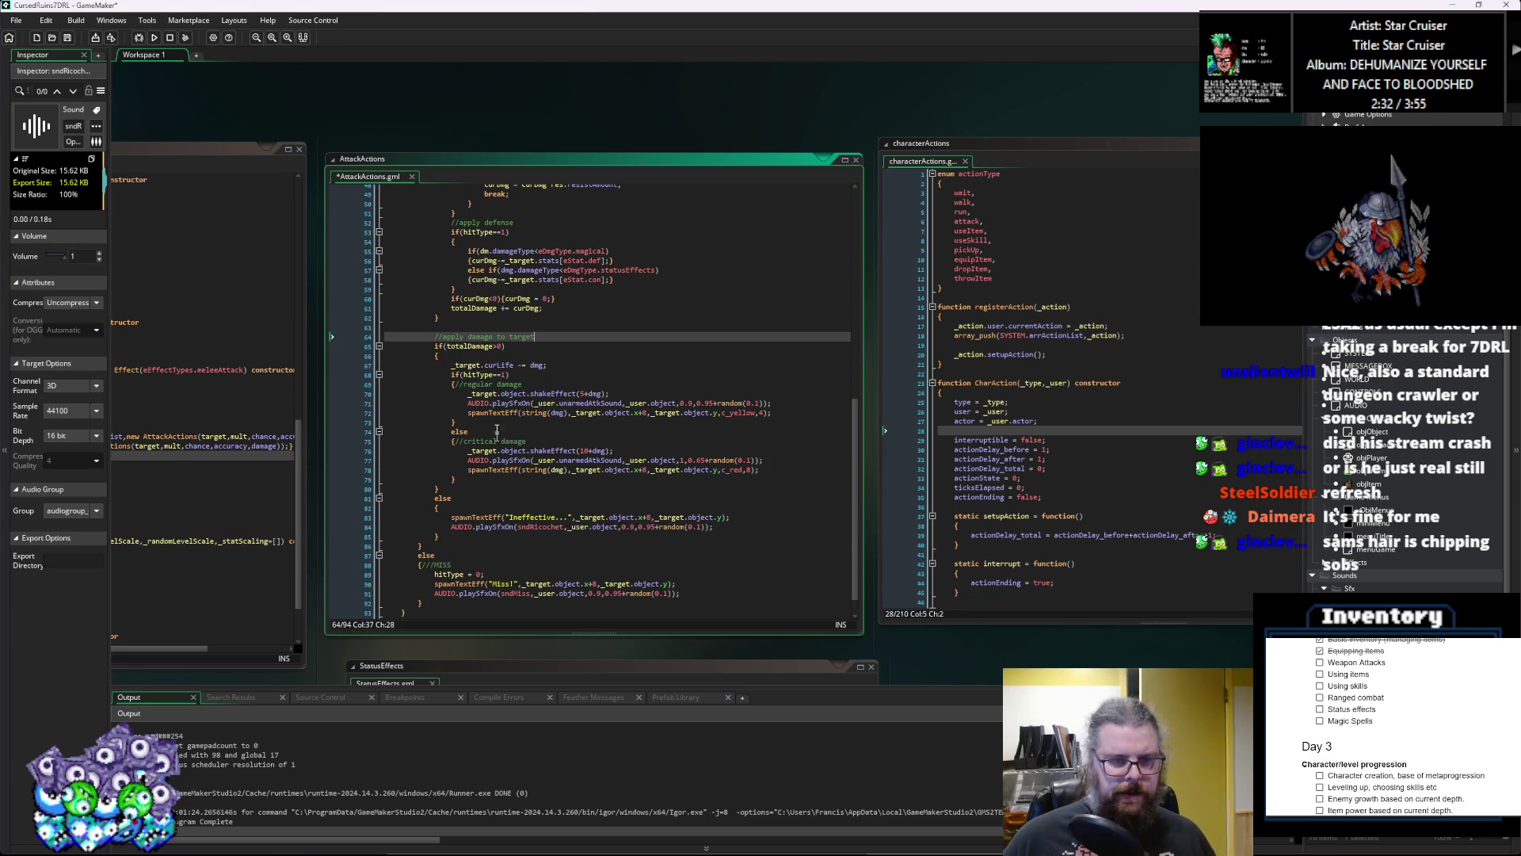
Step: Subtract totalDamage instead of dmg from the target's curLife
left_click(530, 364)
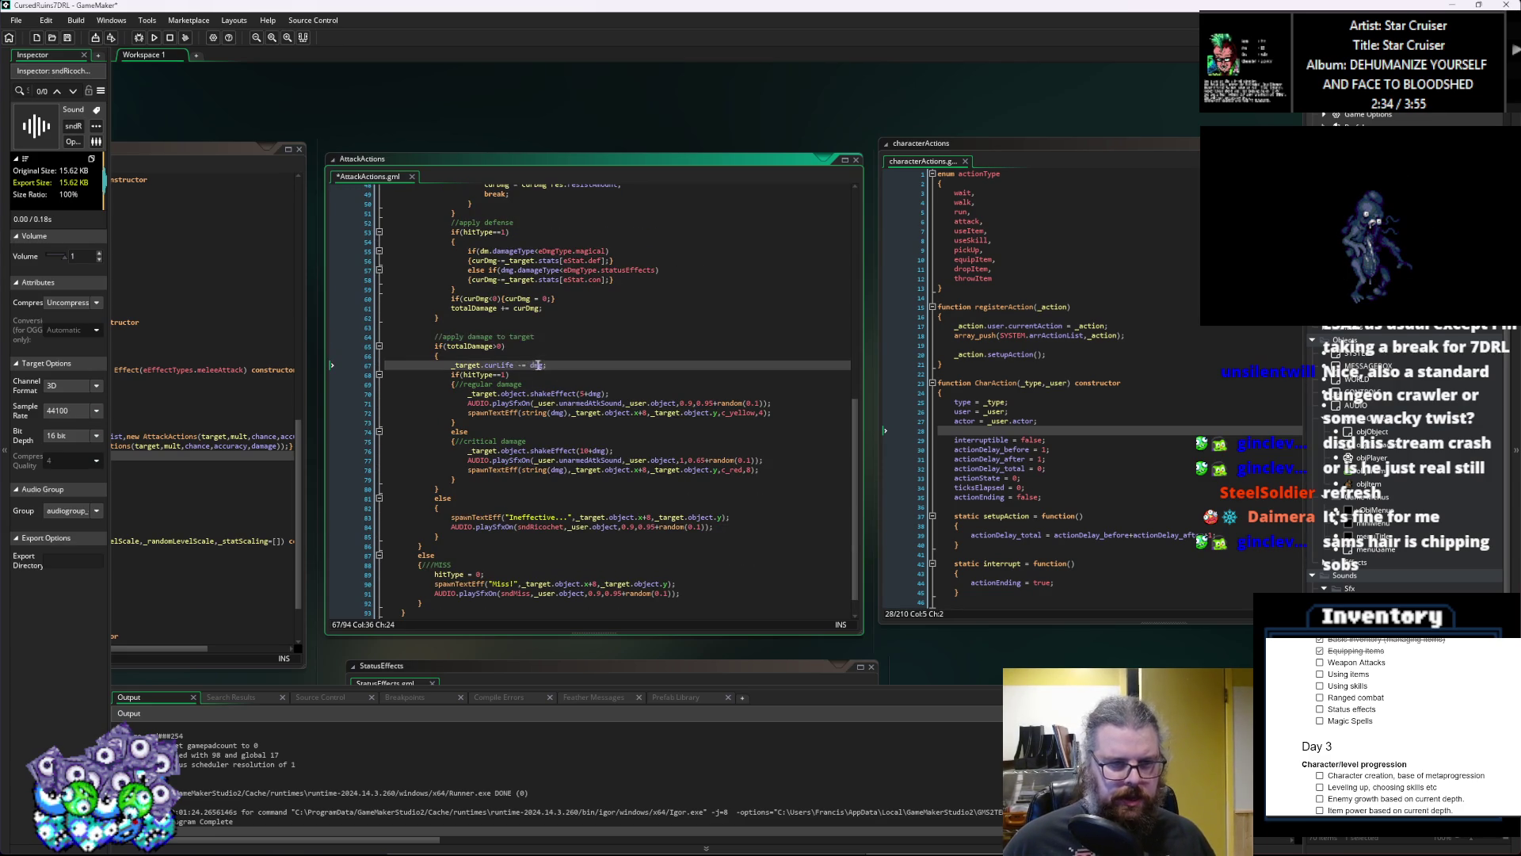
left_click(466, 347)
left_click(529, 364)
type("totalDamage")
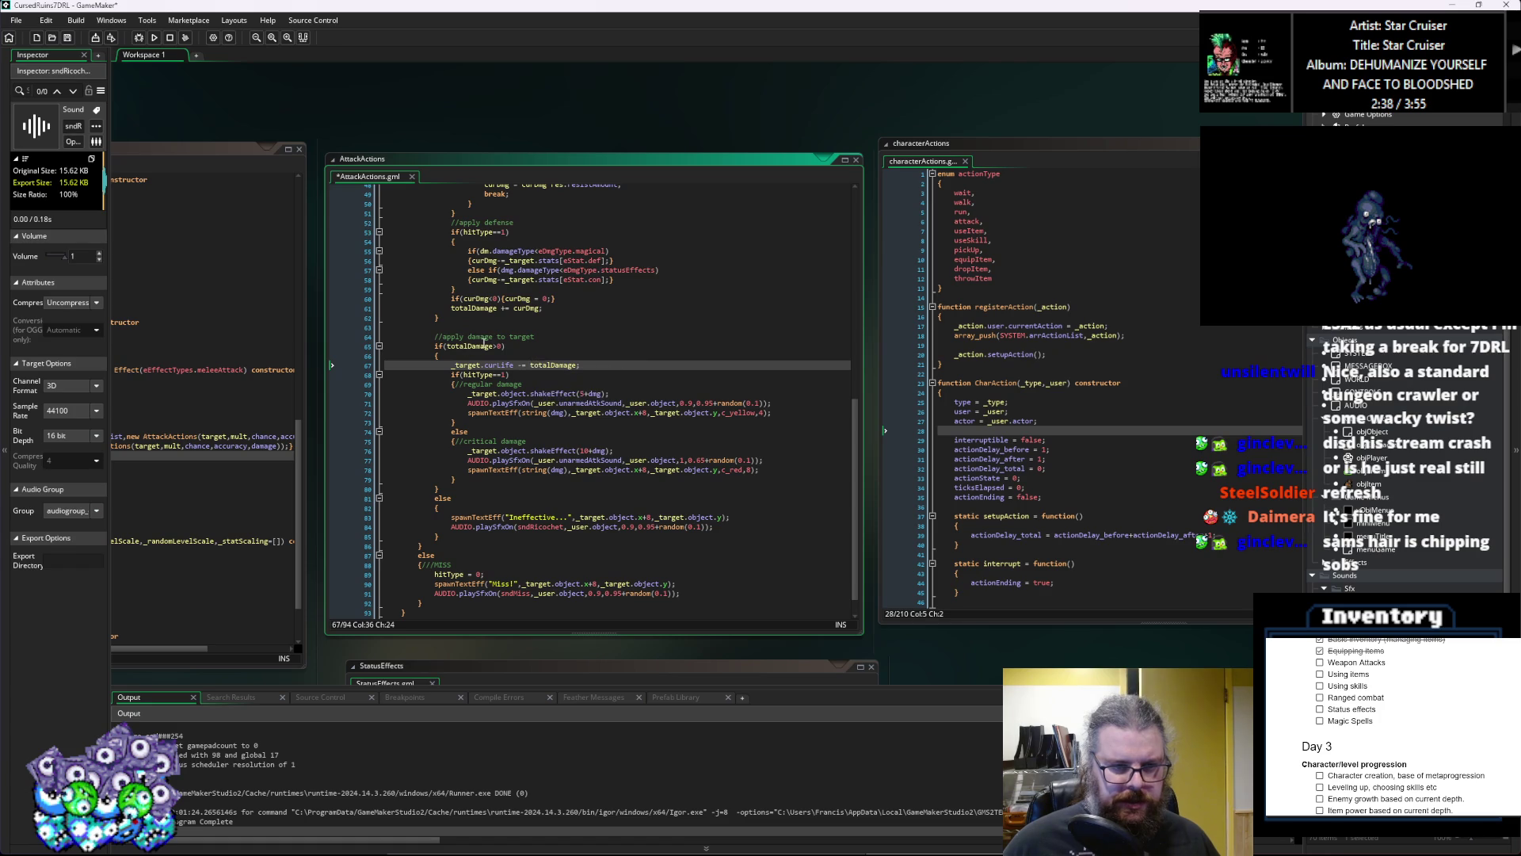
left_click(448, 347)
scroll(550, 356, "up", 3)
scroll(550, 364, "up", 3)
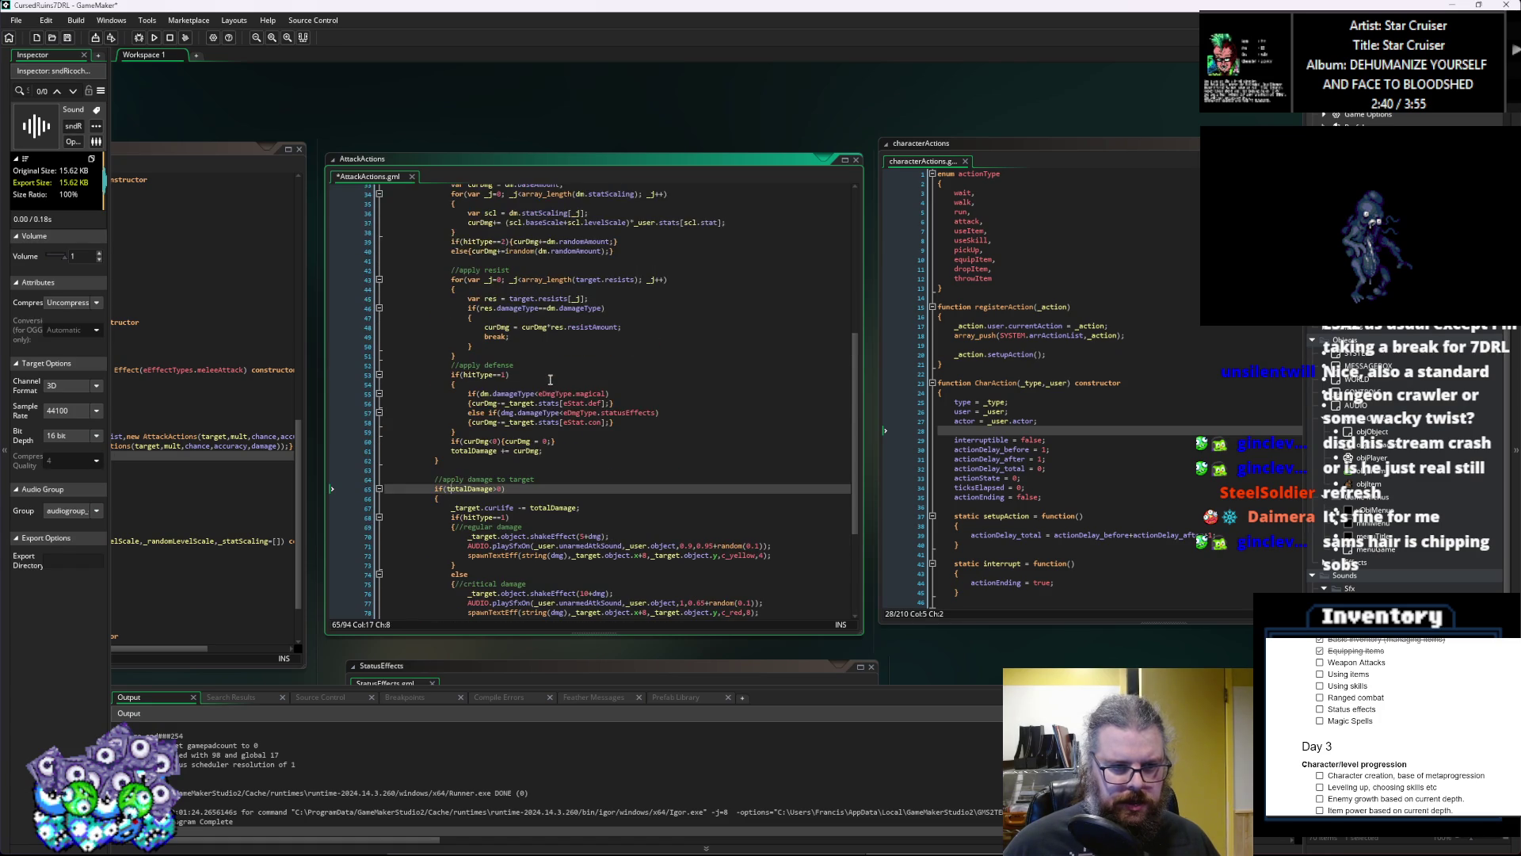
Step: Add totalDamage = floor(totalDamage); on a new line after the damage loop
left_click(541, 451)
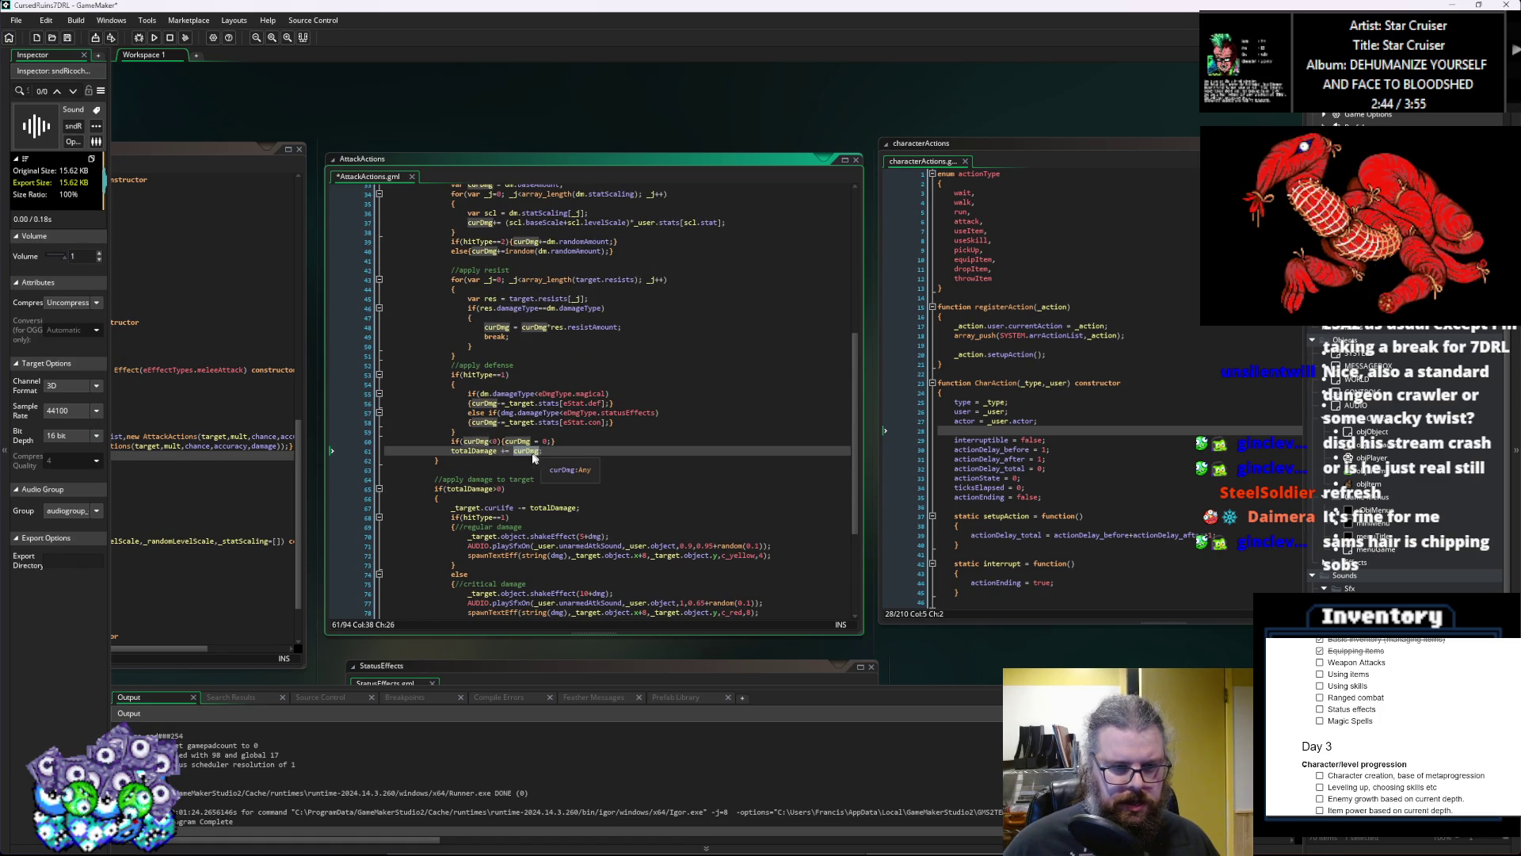
scroll(531, 443, "down", 2)
type(";")
left_click(498, 403)
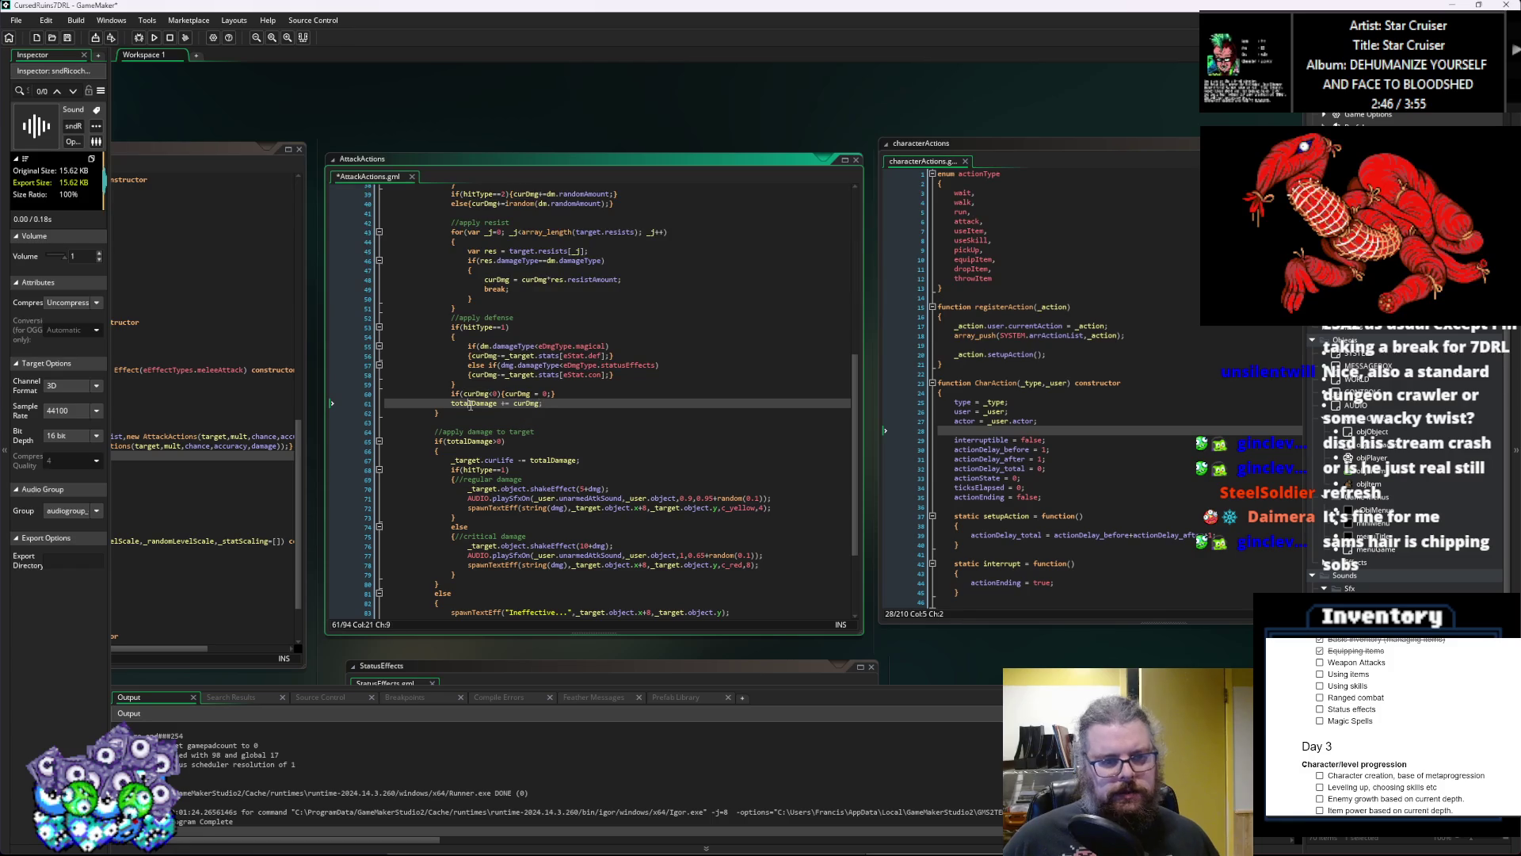
left_click(559, 423)
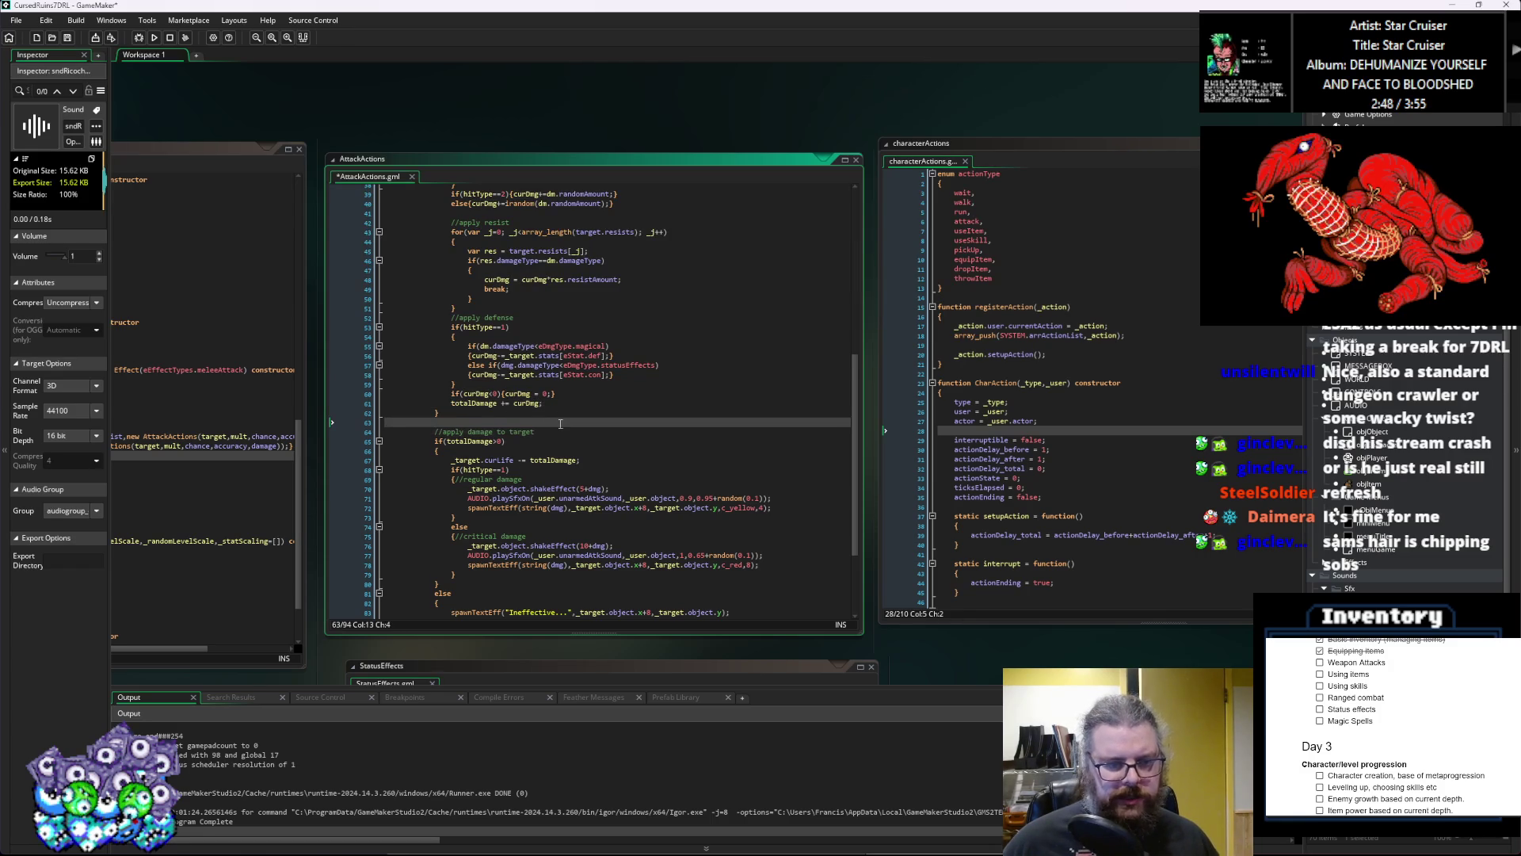
key("Return")
type("totalDamage = ")
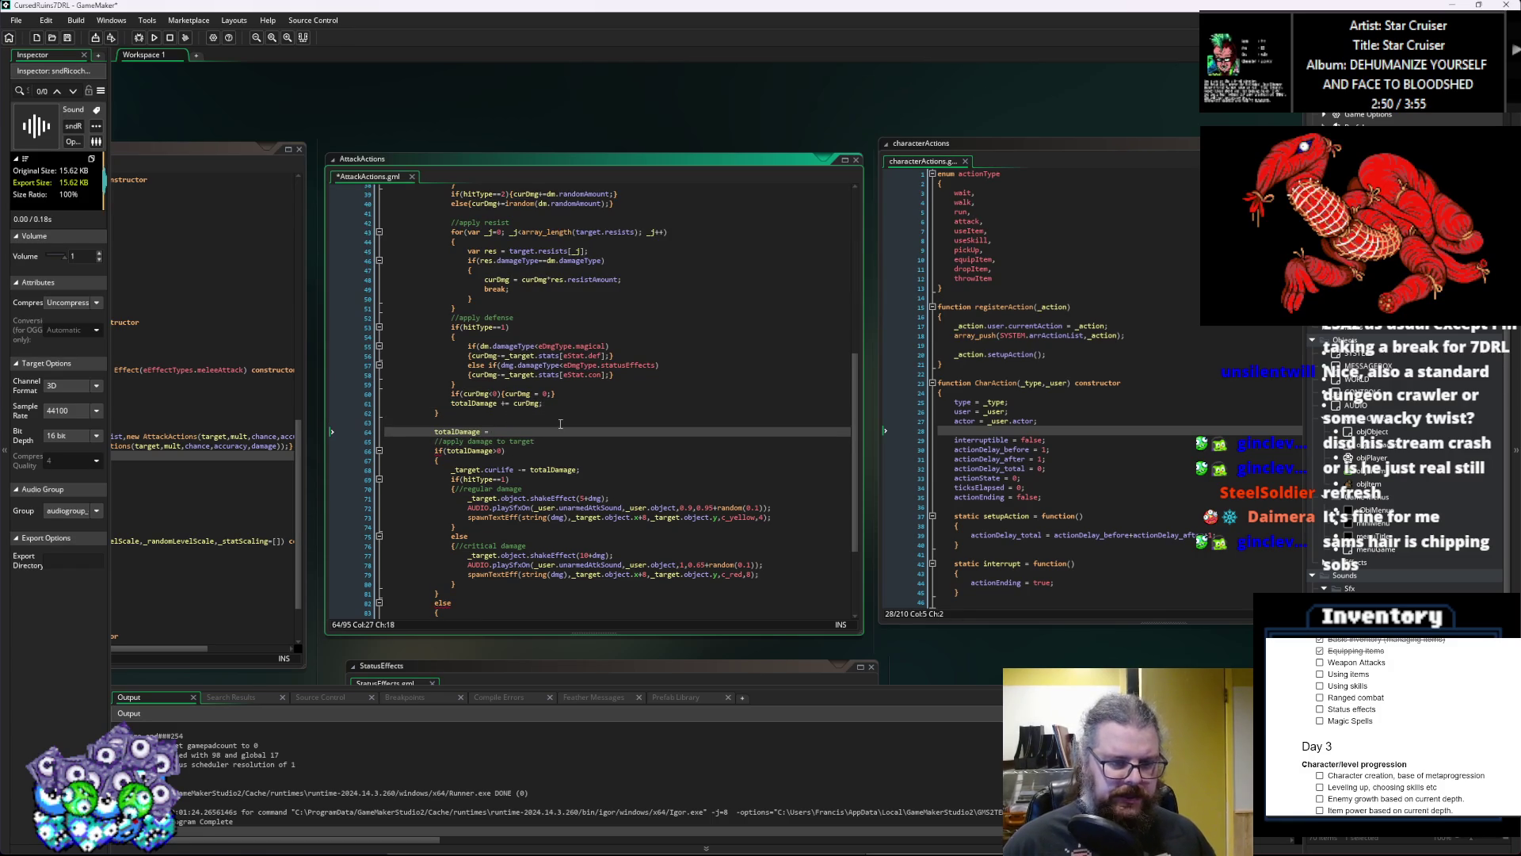
type("floor(total")
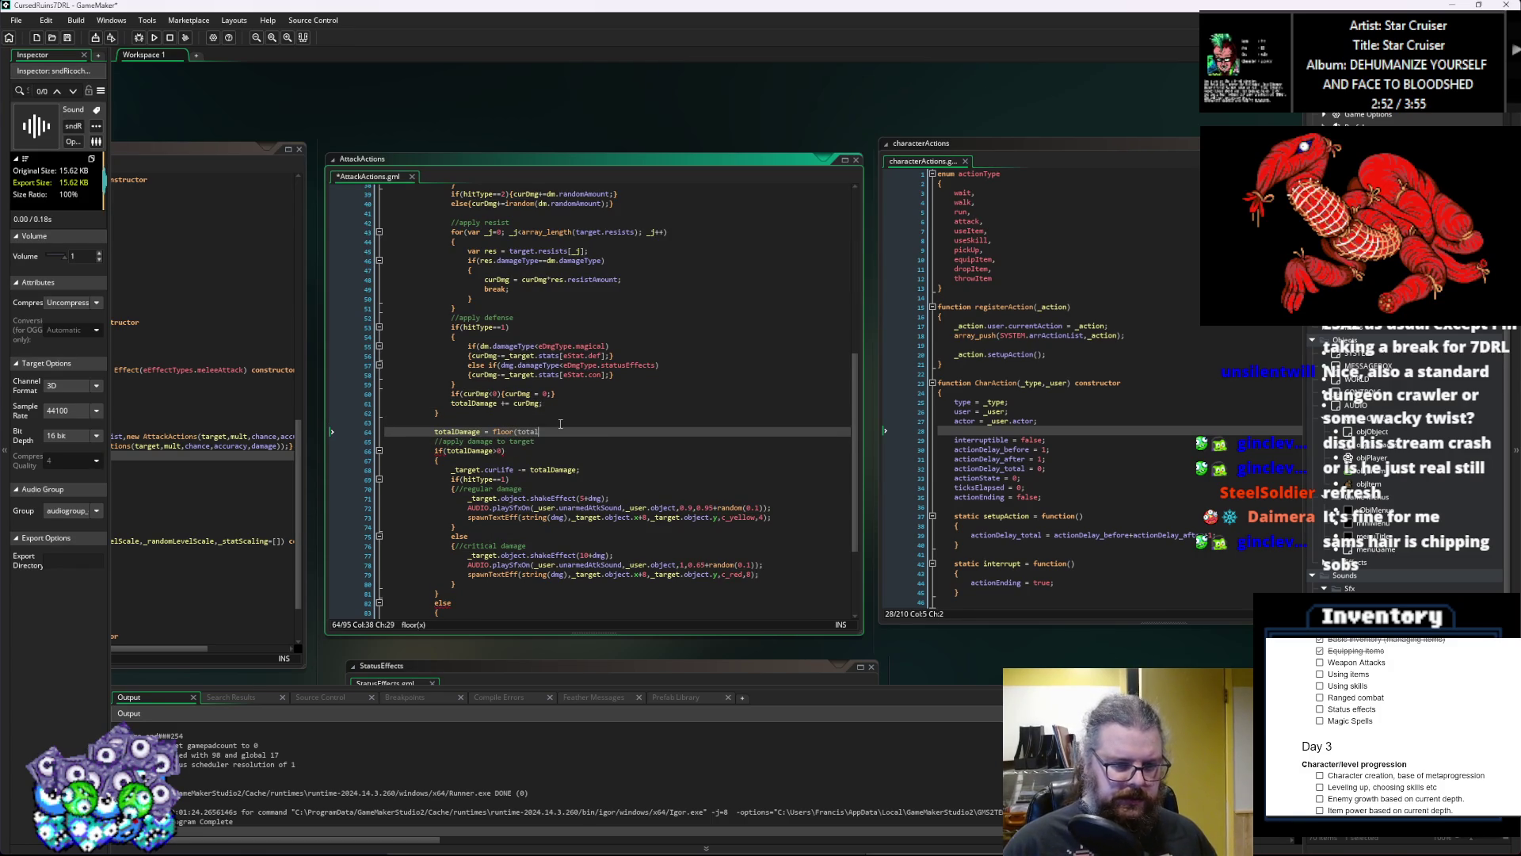
type("Damage);")
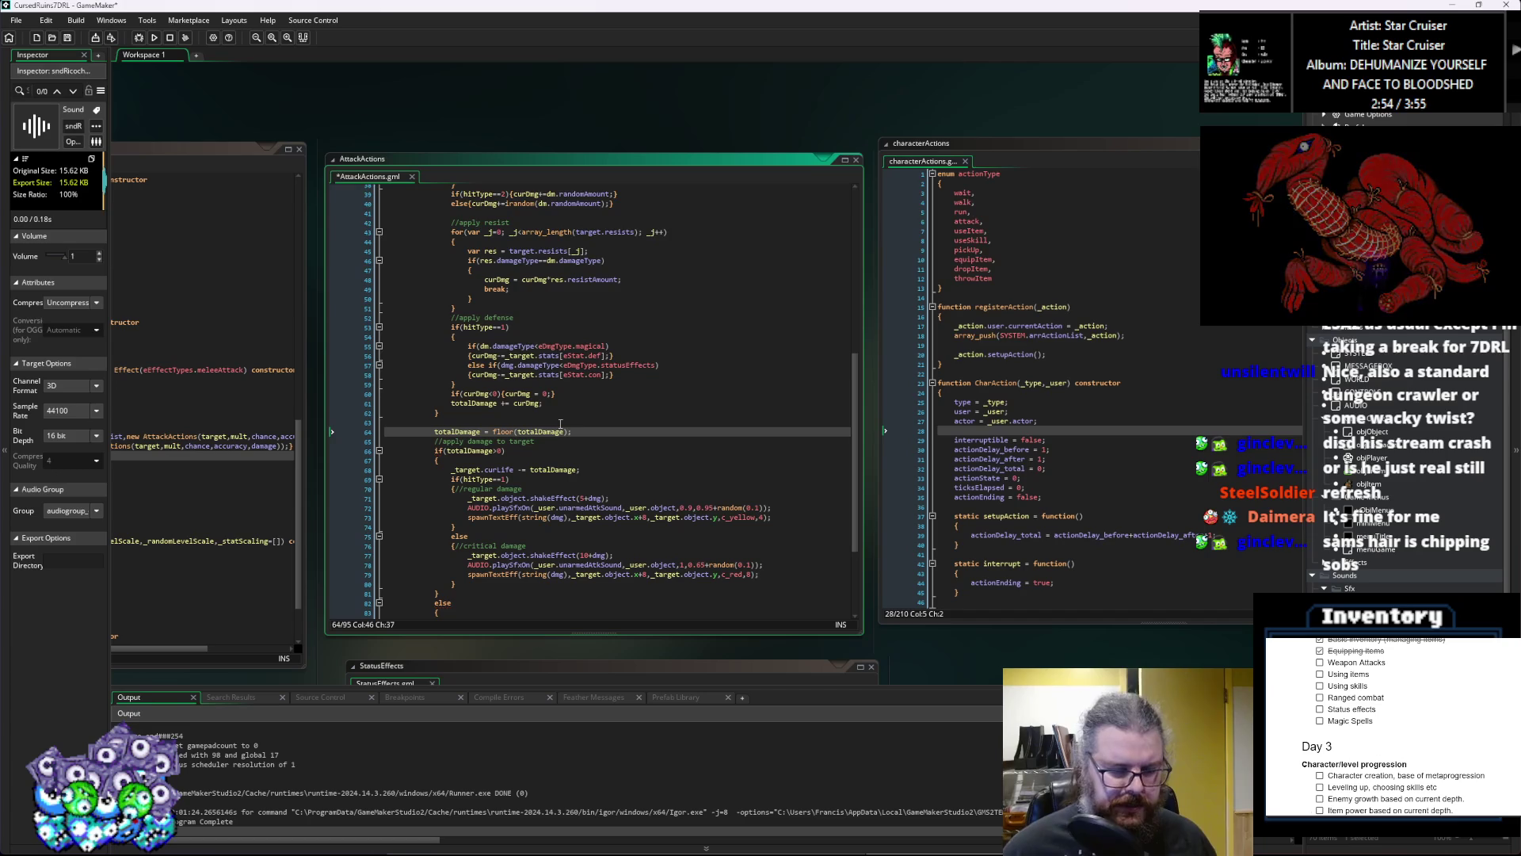
scroll(497, 445, "down", 3)
Step: Reword the ineffective branch comment to //0 damage, ineffective attack
left_click(497, 380)
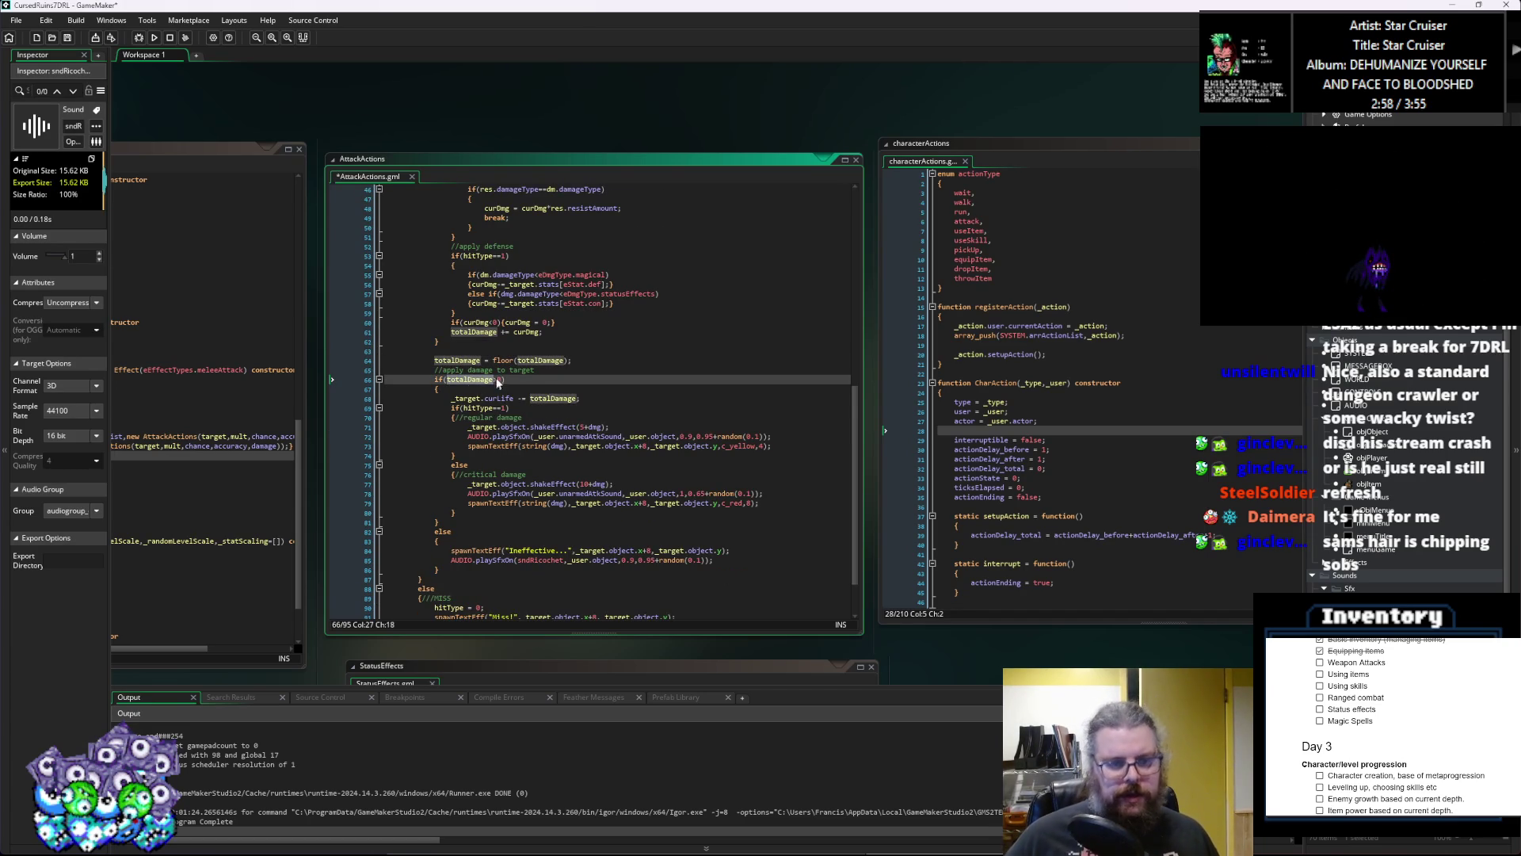
scroll(497, 380, "down", 2)
left_click(523, 370)
left_click(541, 495)
type("//0 damage, i")
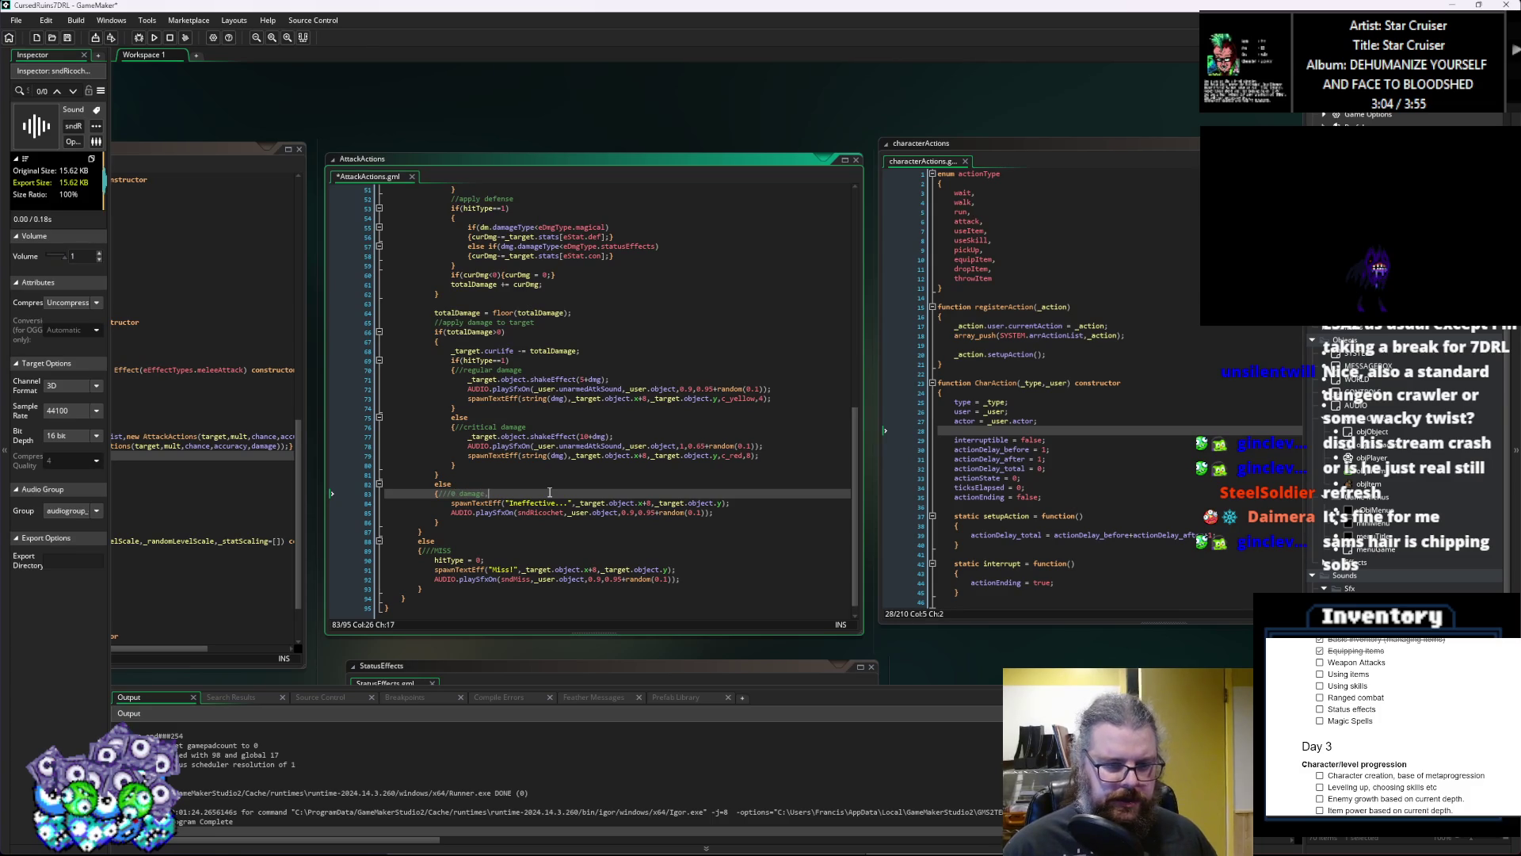
type("neffective attack")
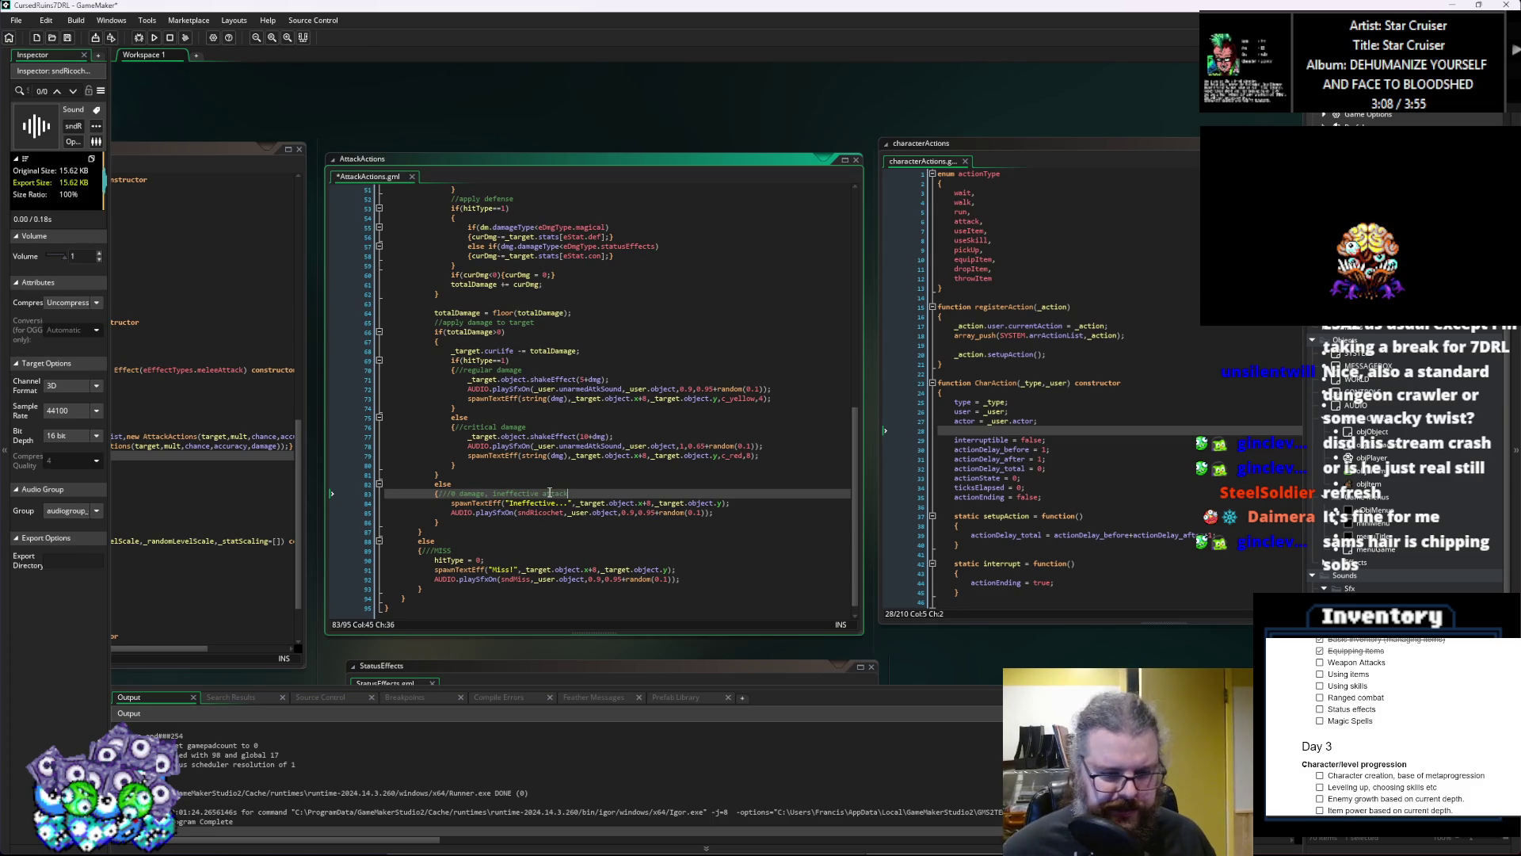
Step: Save AttackActions.gml
scroll(550, 493, "down", 1)
left_click(496, 542)
left_click(547, 557)
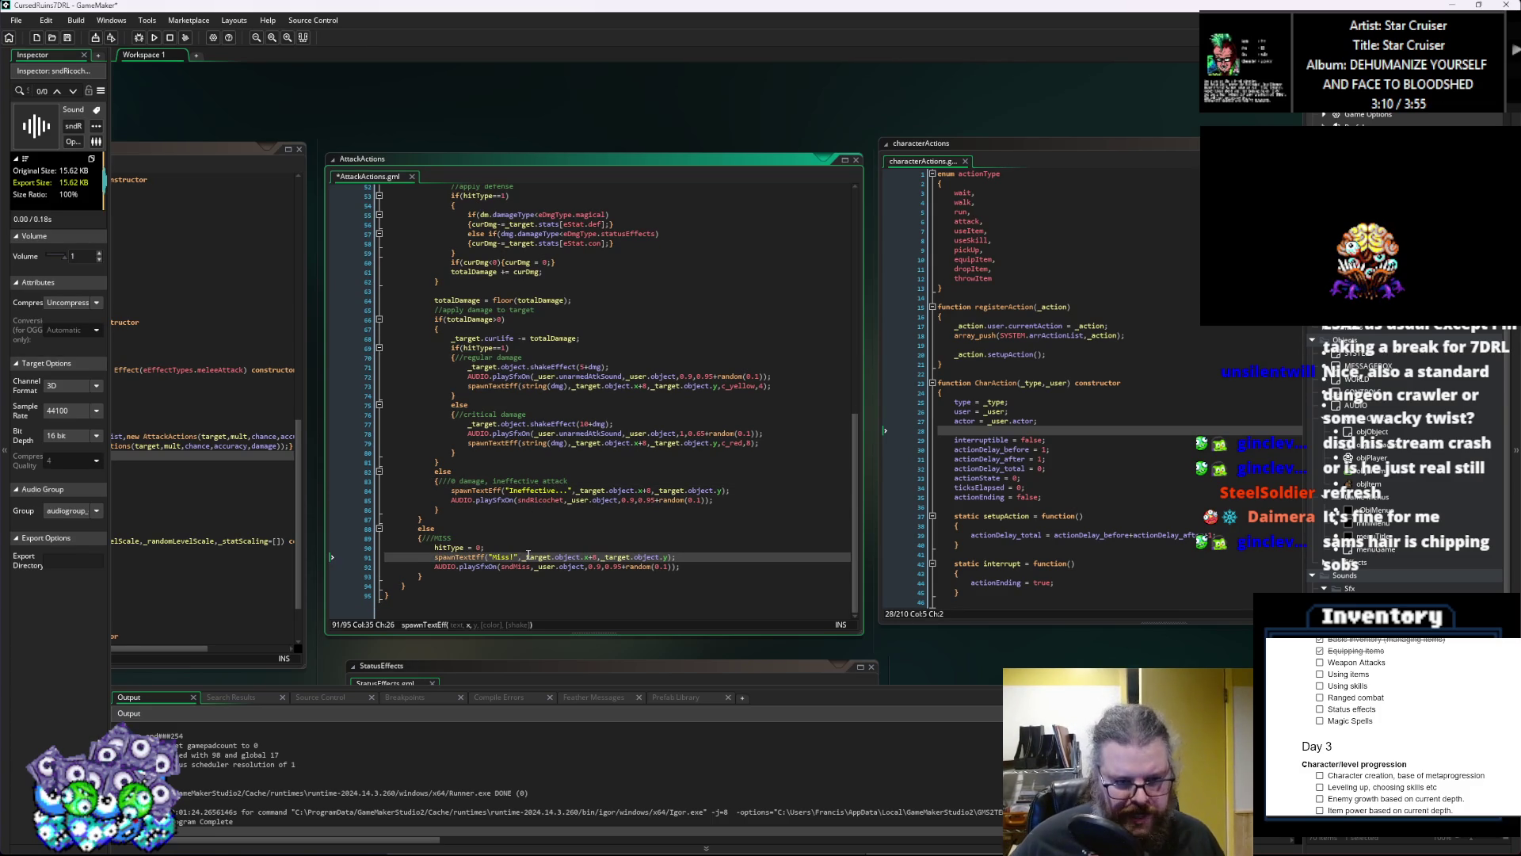
scroll(600, 520, "up", 3)
key("ctrl+s")
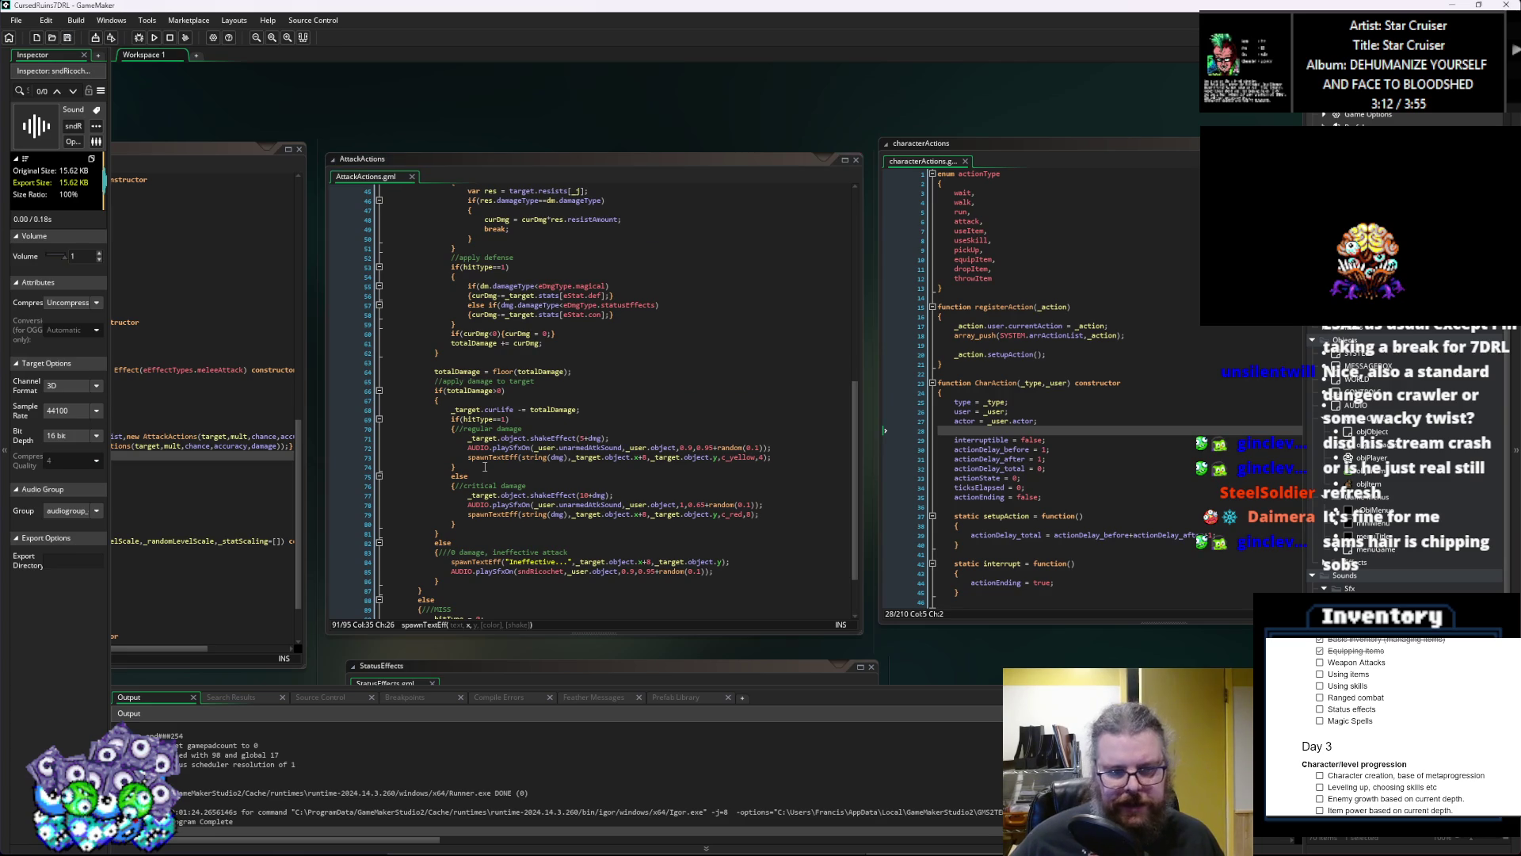
scroll(485, 466, "up", 8)
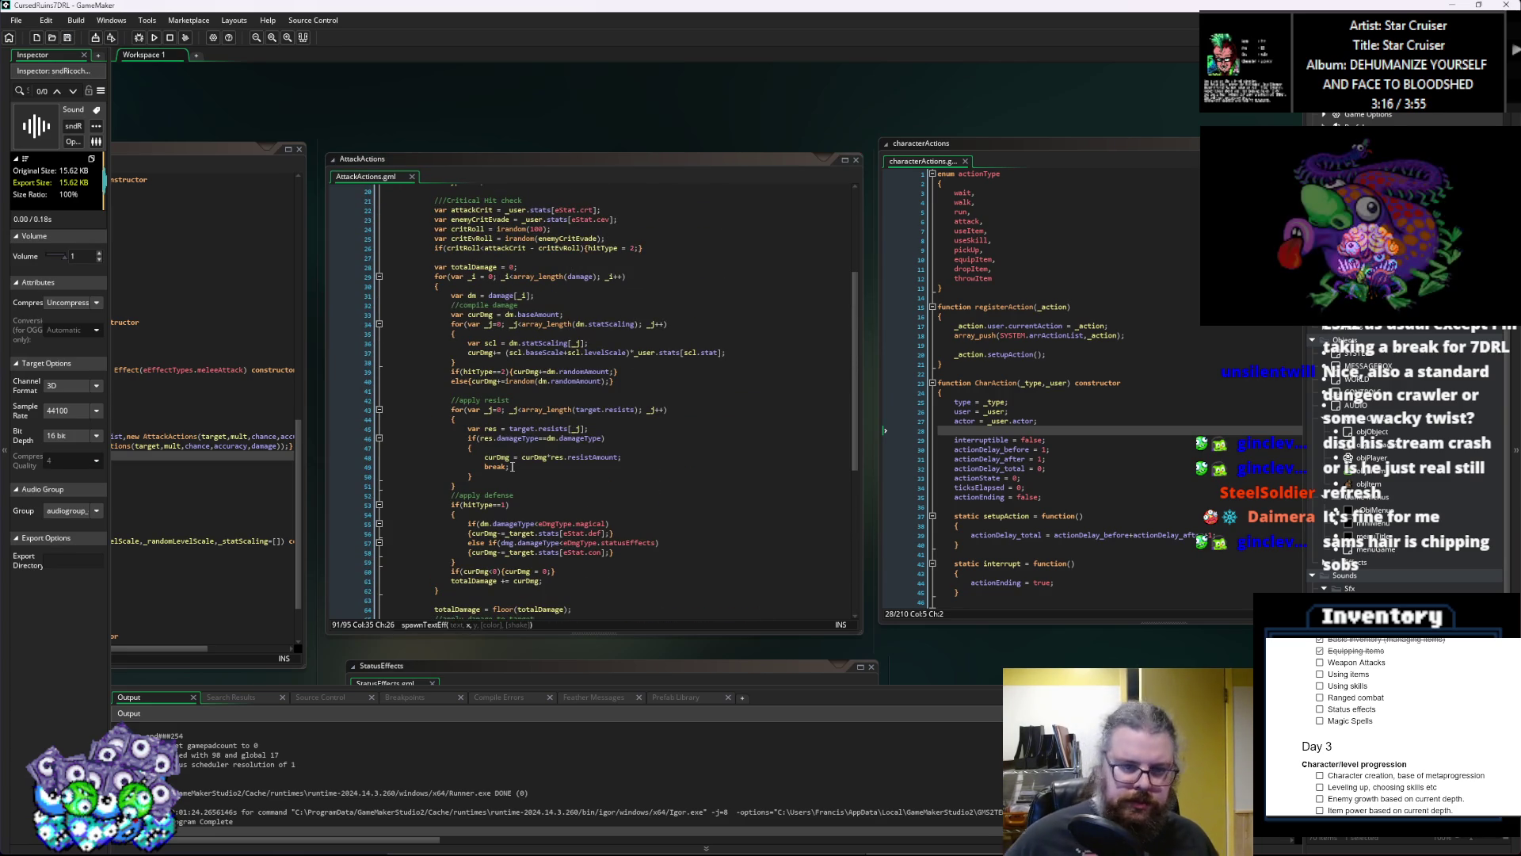
scroll(514, 464, "up", 1)
scroll(511, 467, "down", 2)
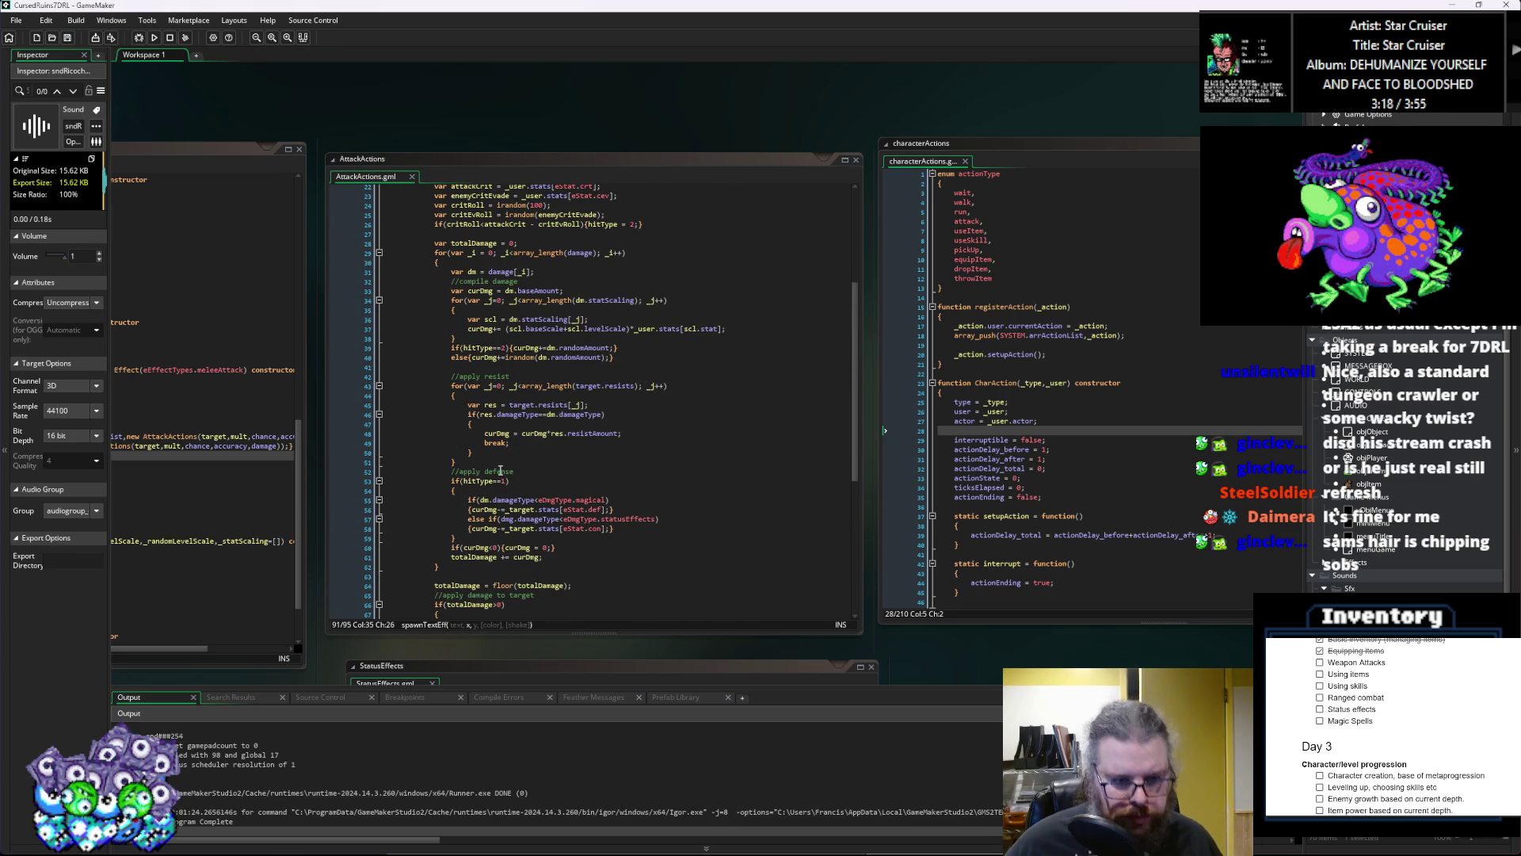
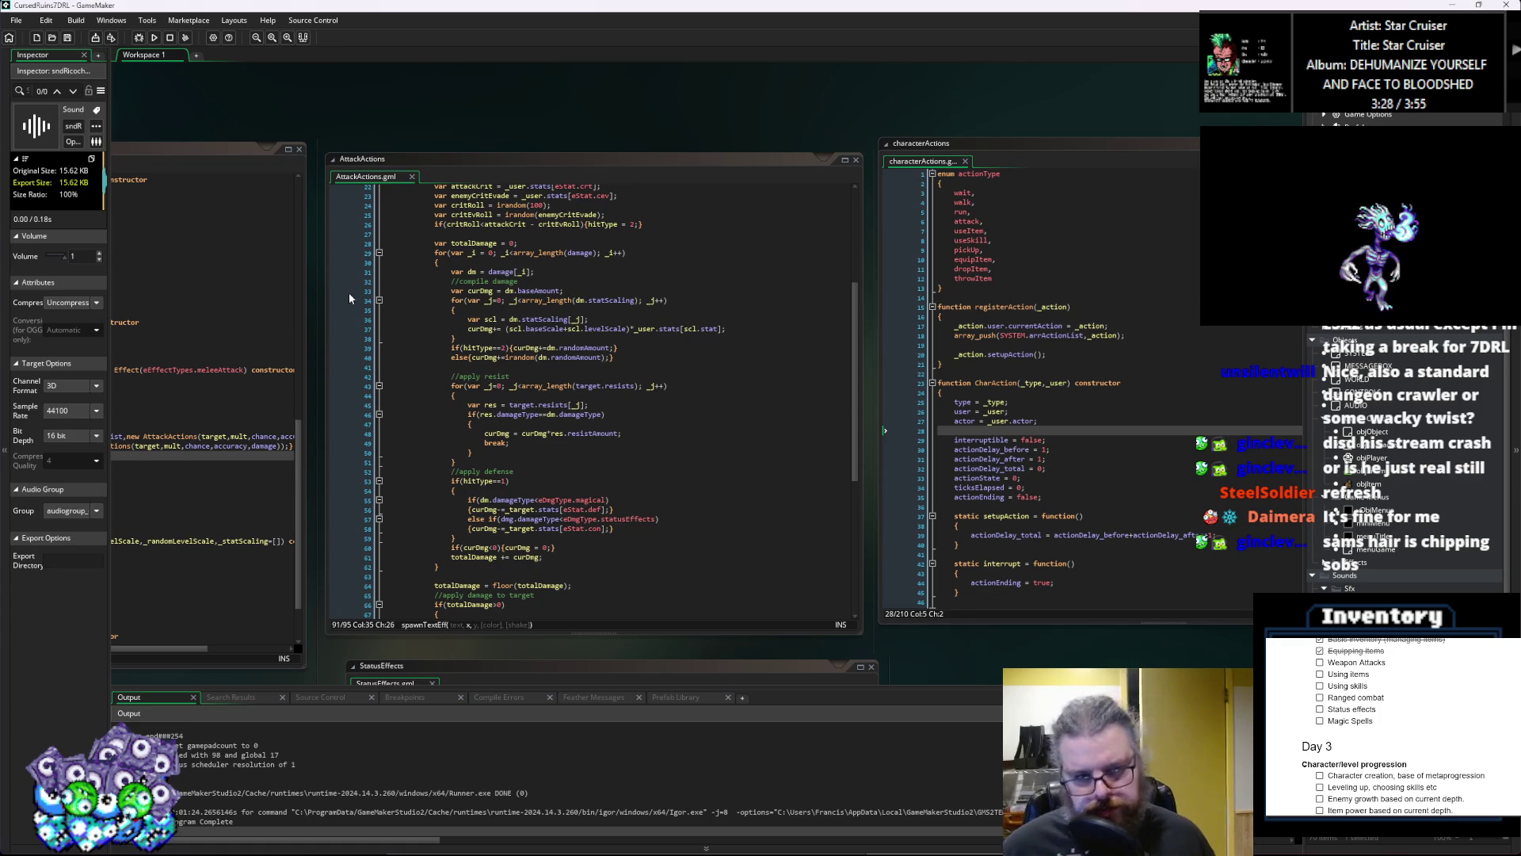
Step: Delete the blank line after hitType = 1 in AttackActions and save the script
scroll(569, 346, "up", 4)
scroll(588, 343, "up", 3)
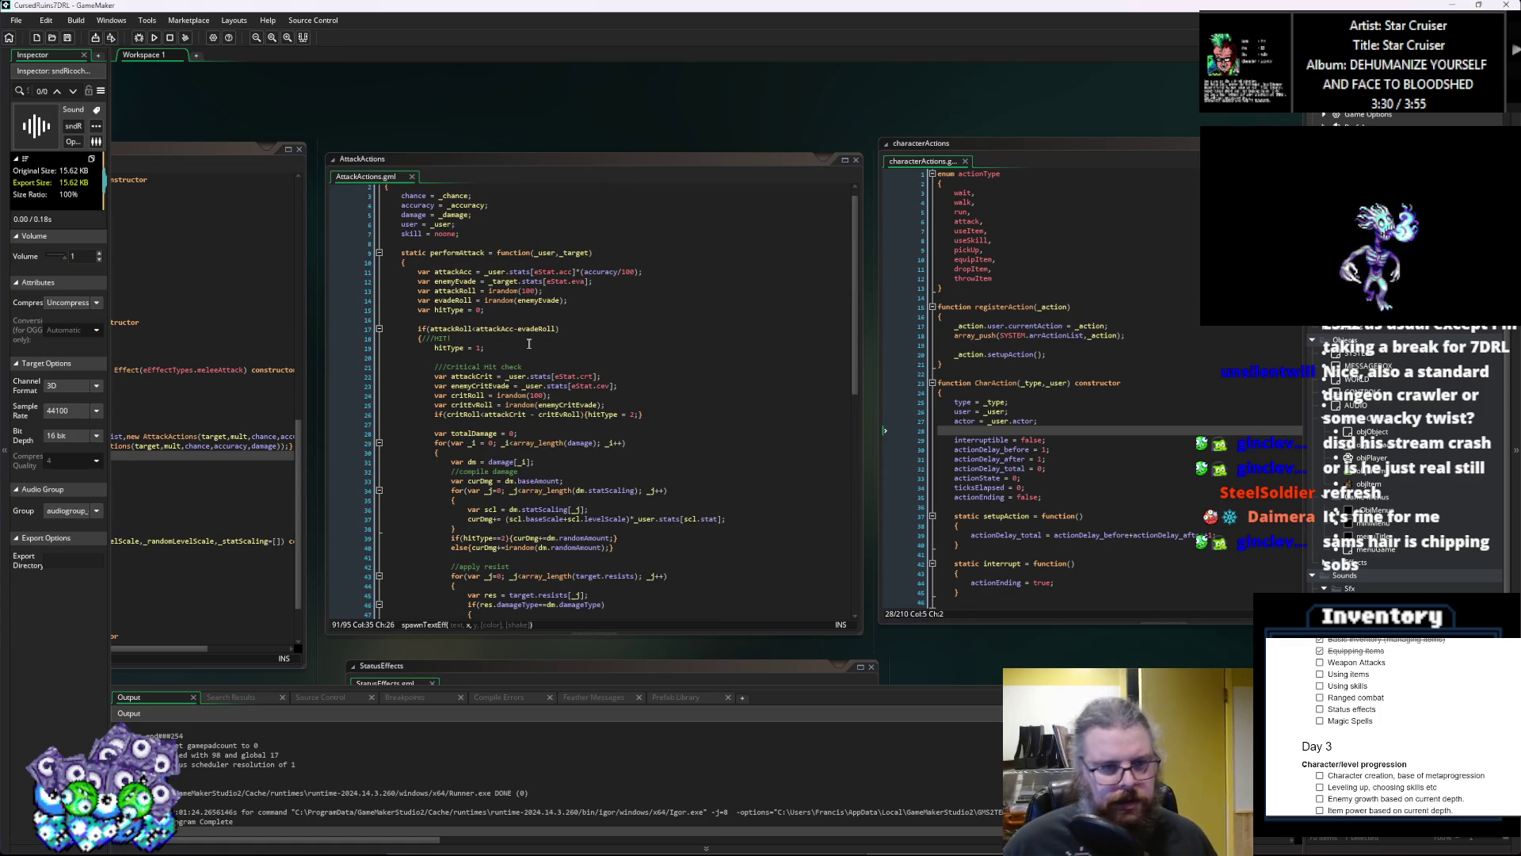
left_click(499, 353)
key("BackSpace")
key("BackSpace")
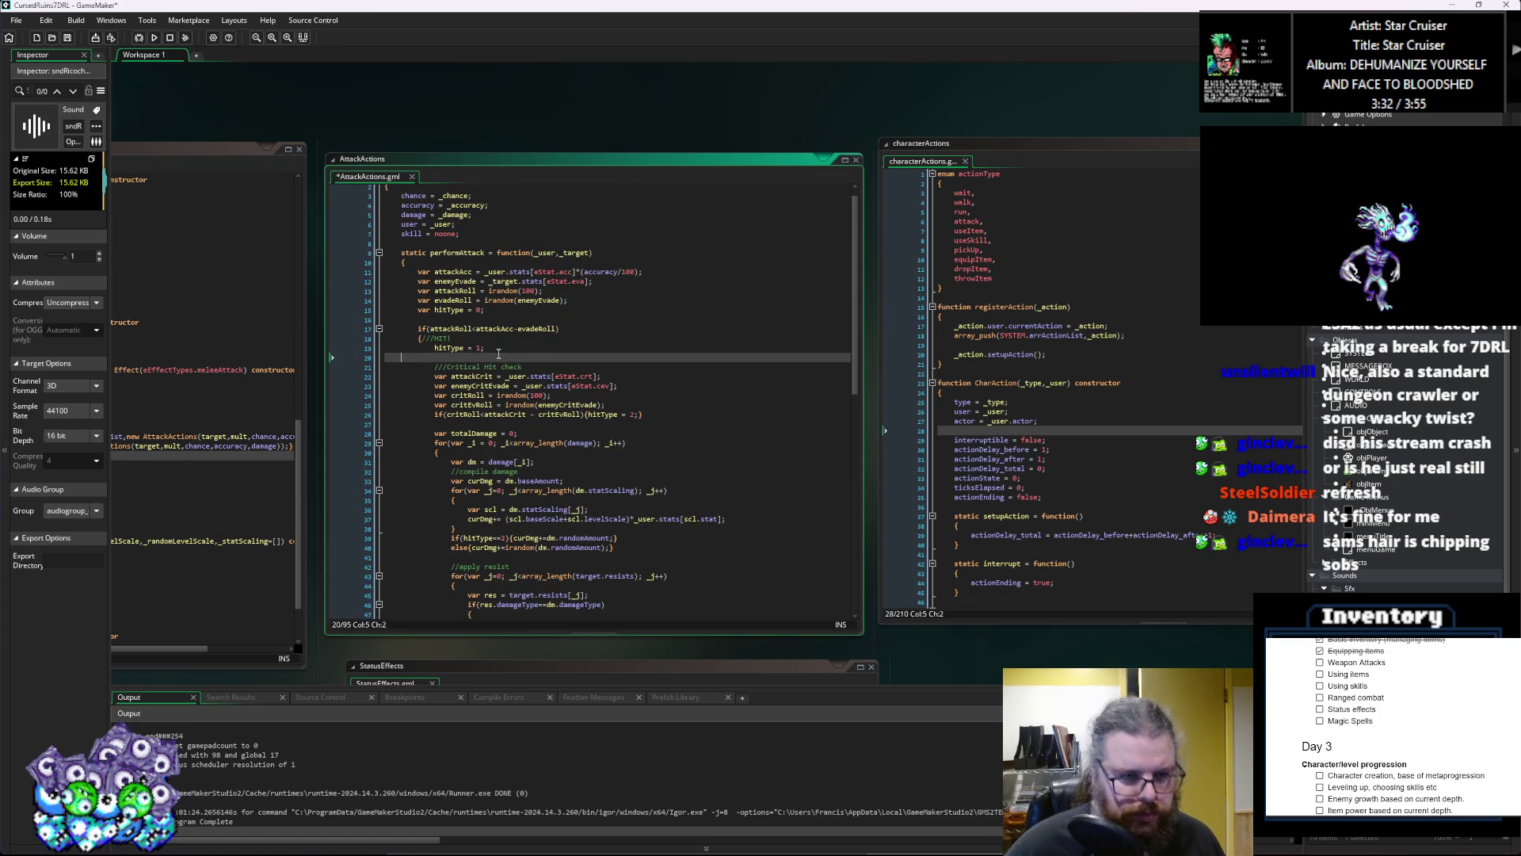
key("BackSpace")
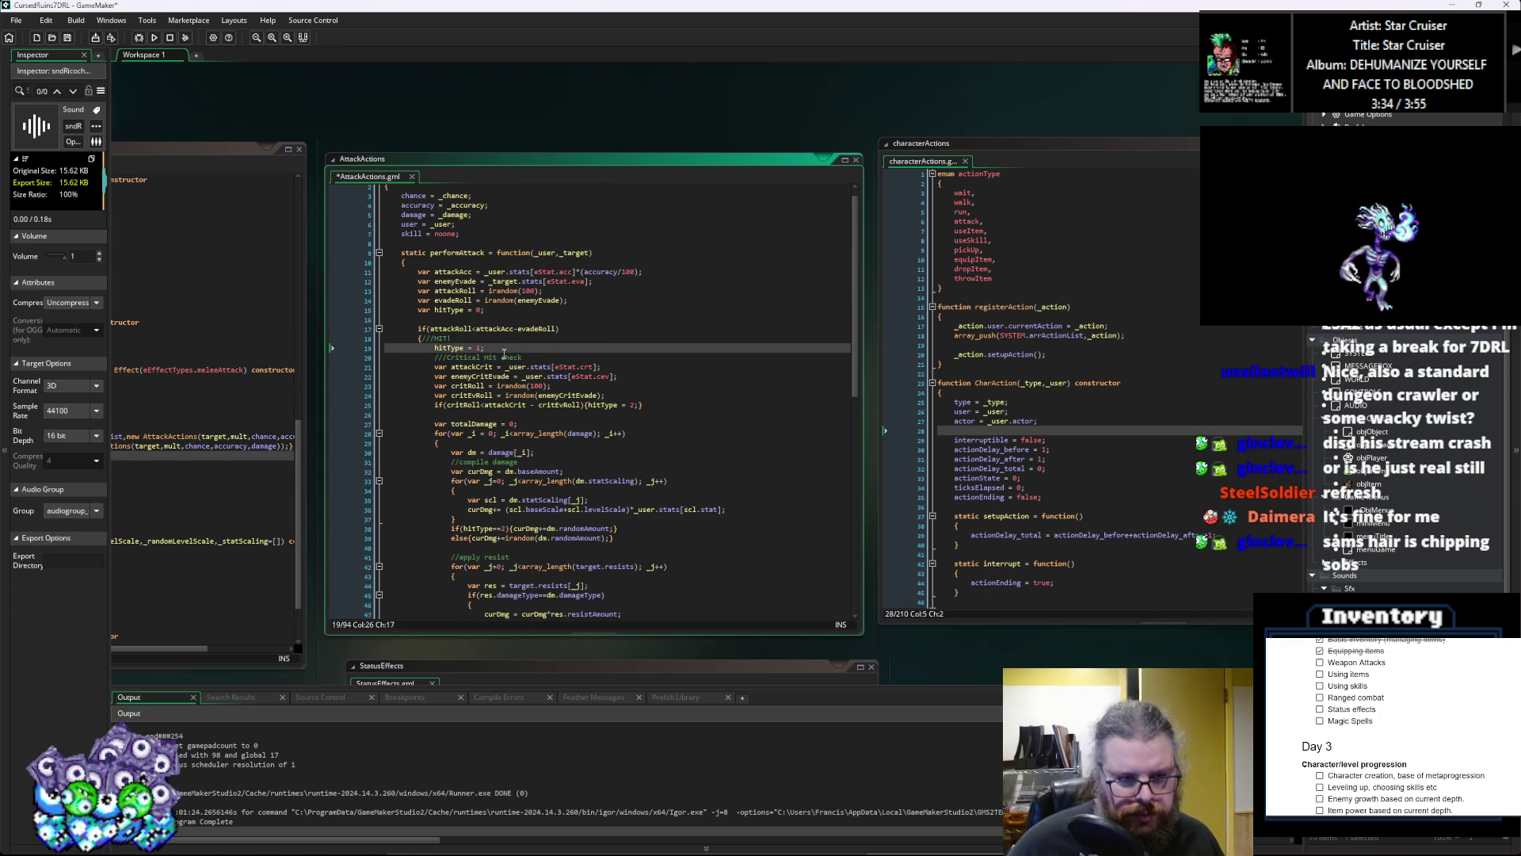
scroll(510, 371, "up", 1)
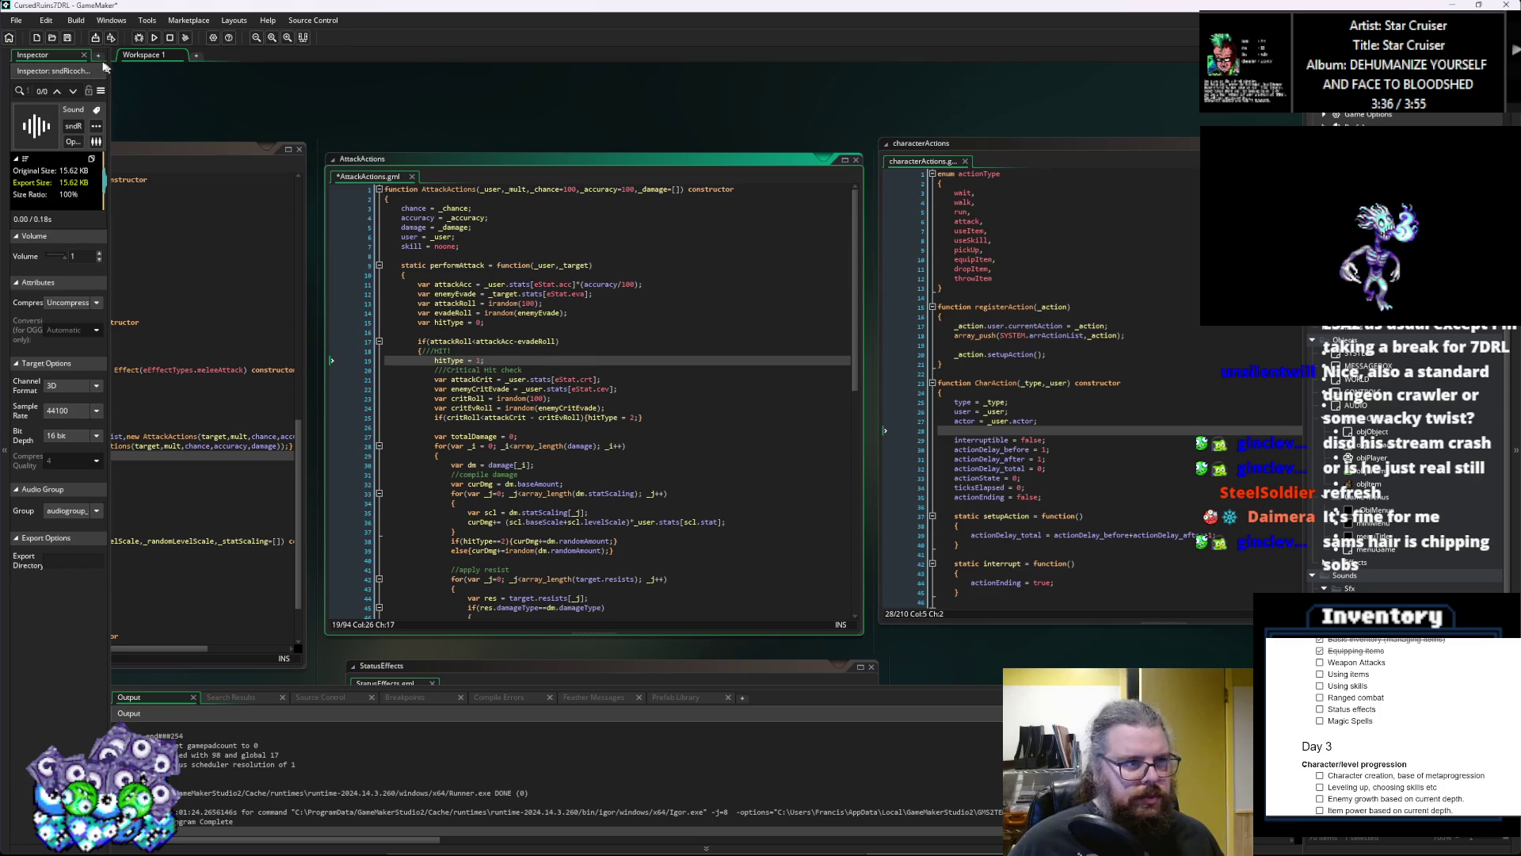
key("ctrl+s")
Step: Pan the workspace to show the Effects script and its spawnTextEff call beside AttackActions
left_click(650, 450)
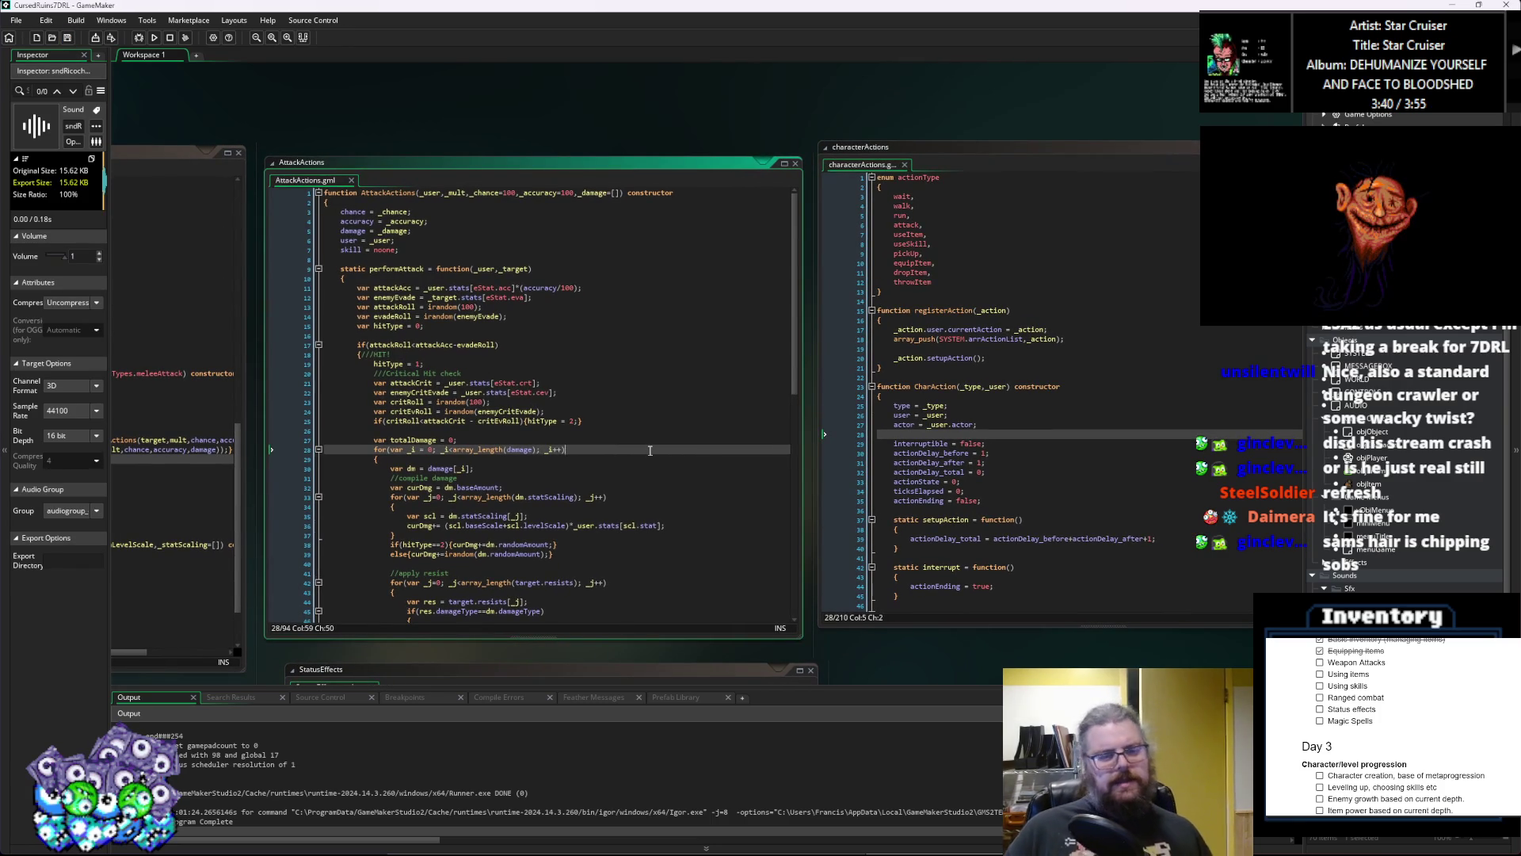
scroll(650, 450, "down", 14)
scroll(656, 469, "up", 14)
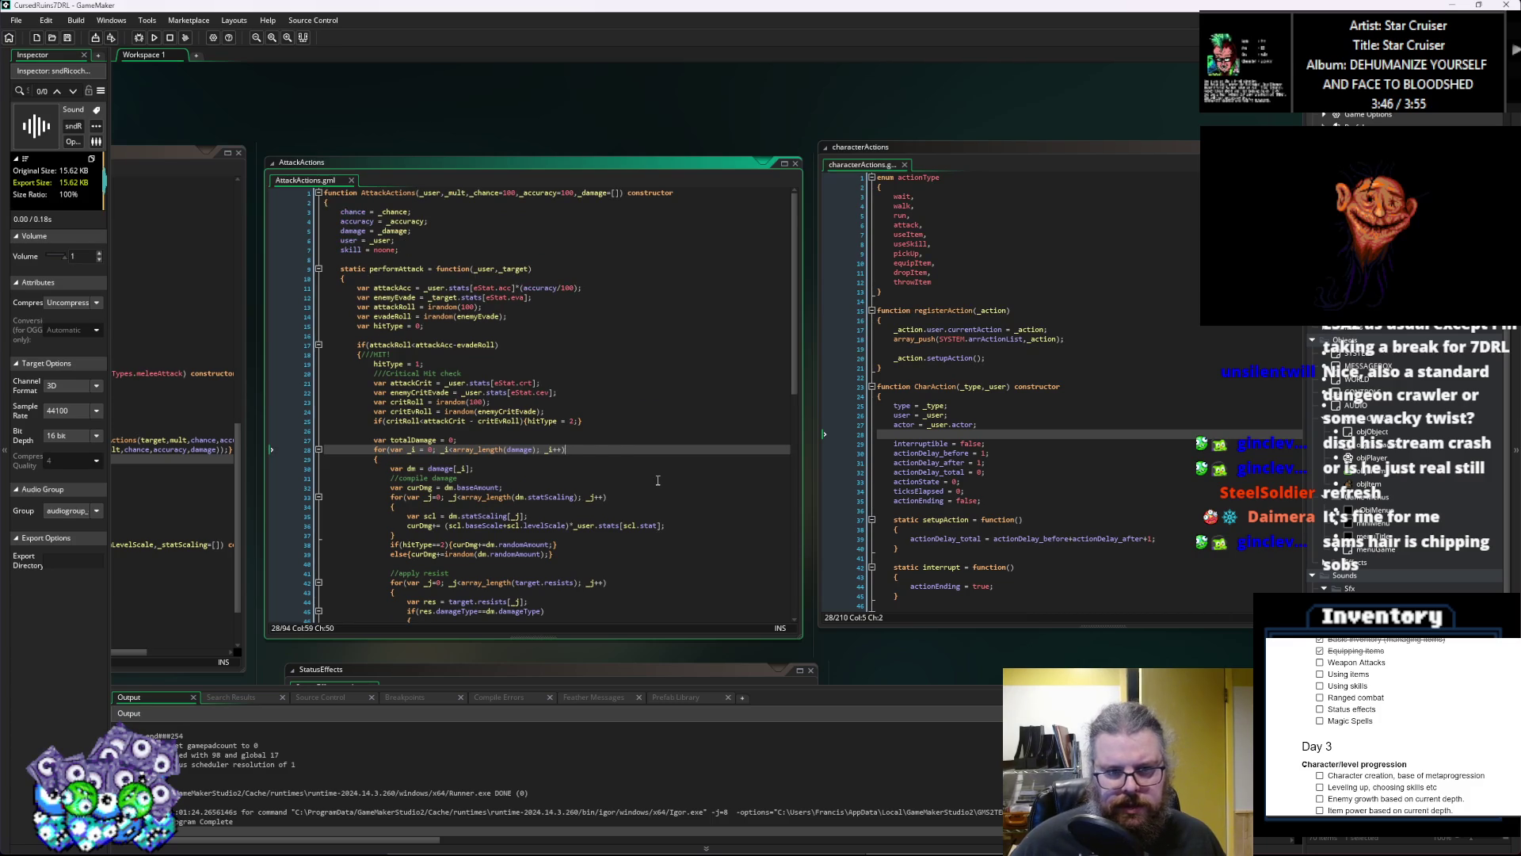
scroll(658, 480, "down", 14)
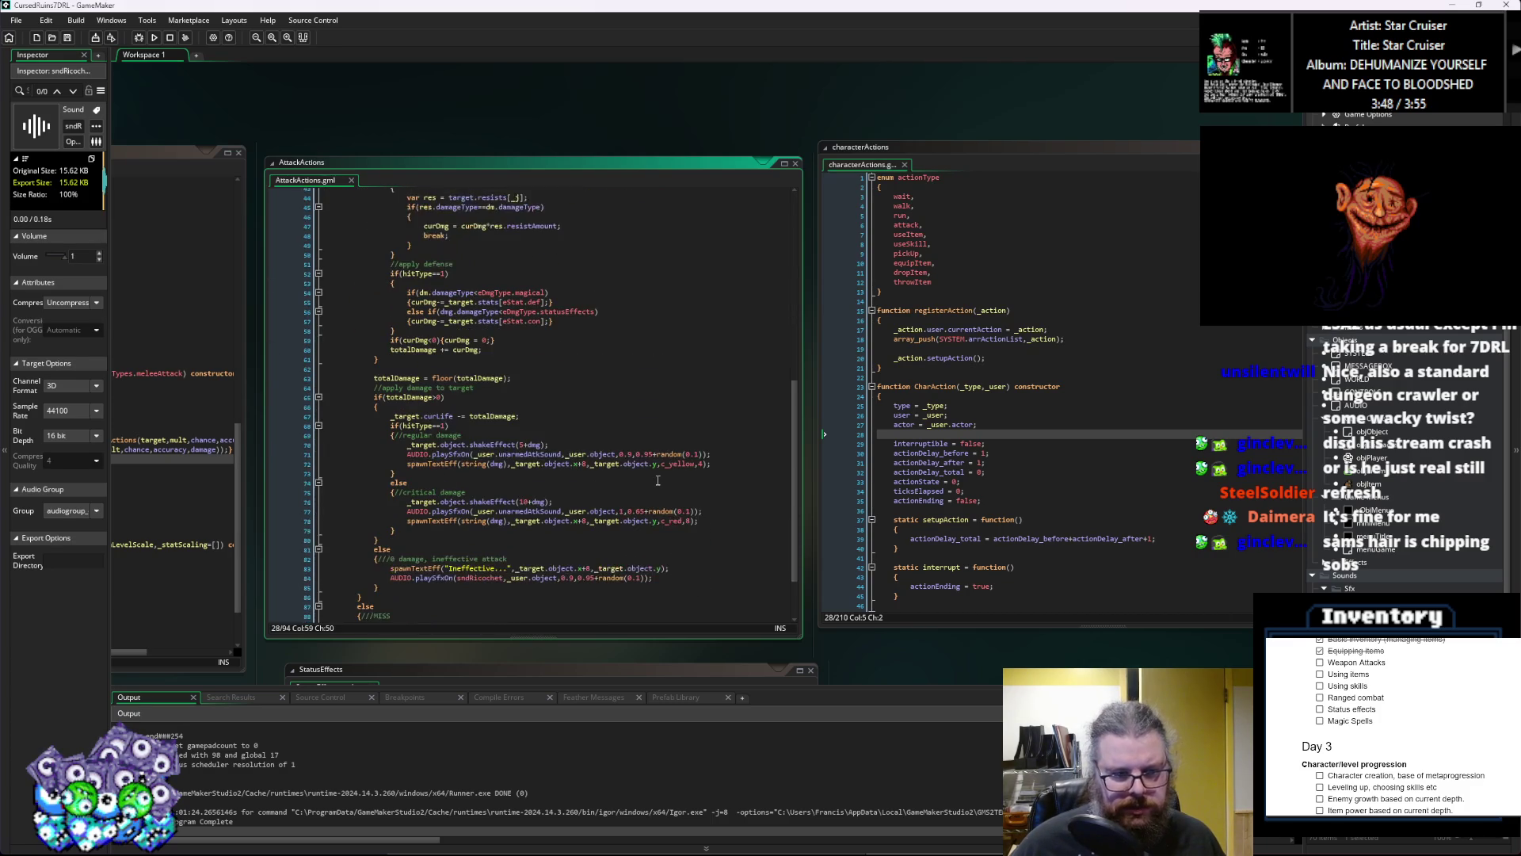
scroll(658, 480, "down", 3)
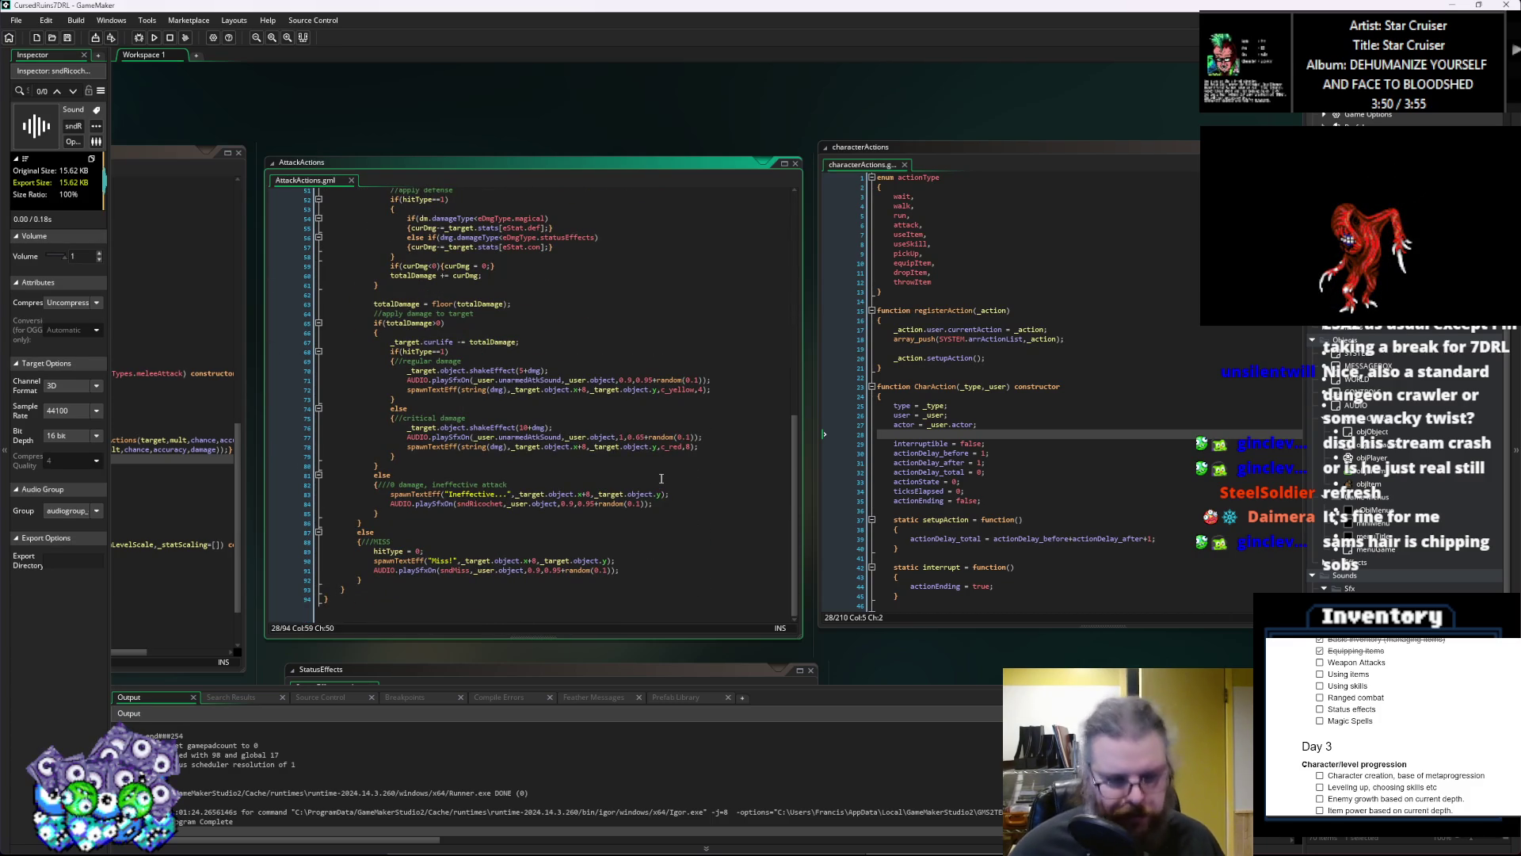
left_click_drag(661, 479, 1007, 502)
left_click(1006, 503)
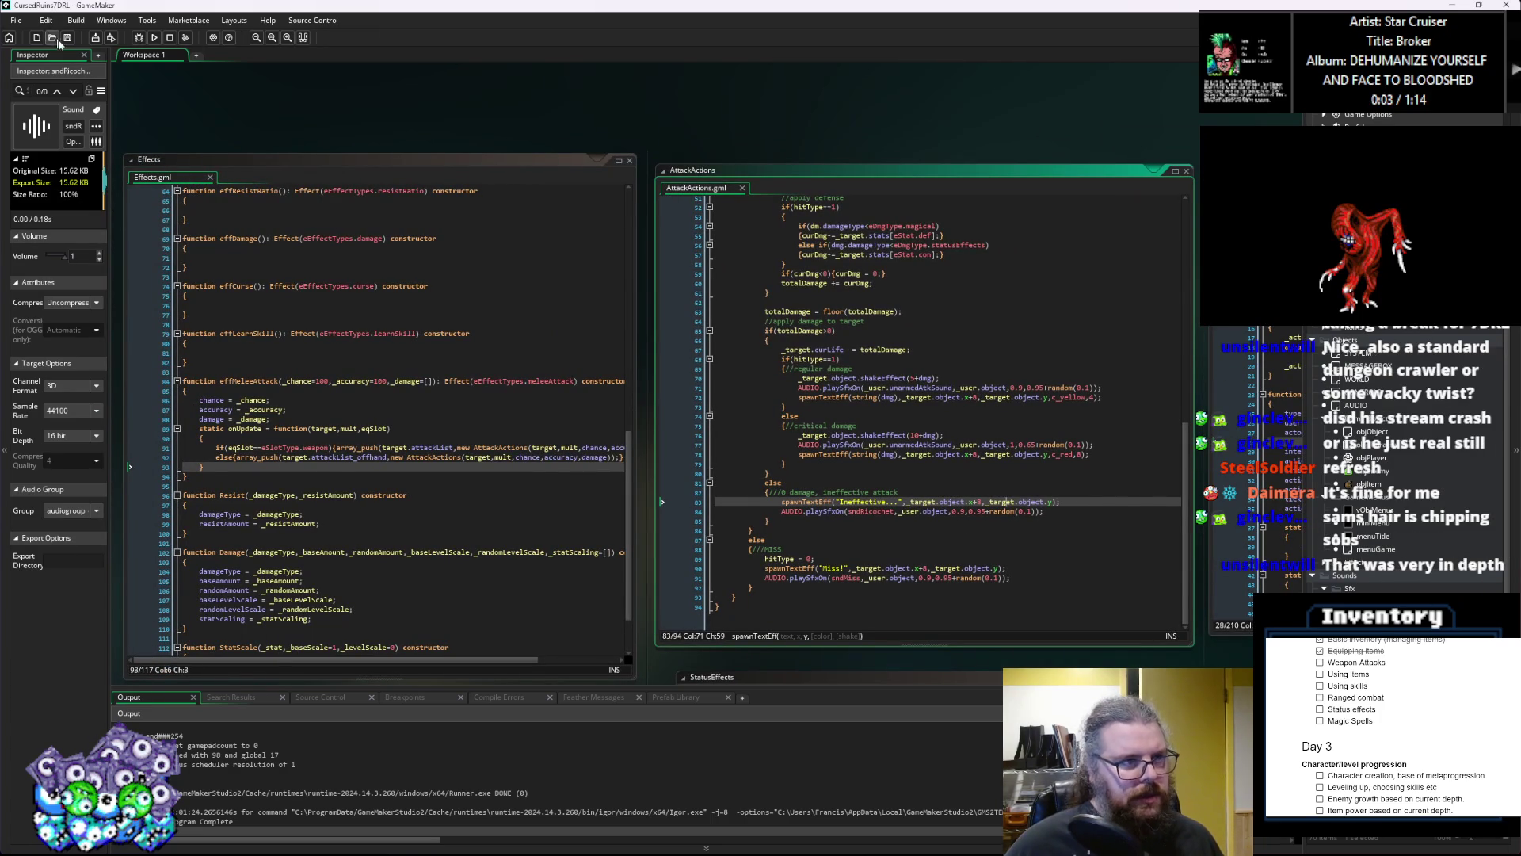
left_click(810, 397)
Step: Run the project in debug mode and start a New Game, which triggers the characters.gml Code Error
left_click_drag(812, 398, 895, 381)
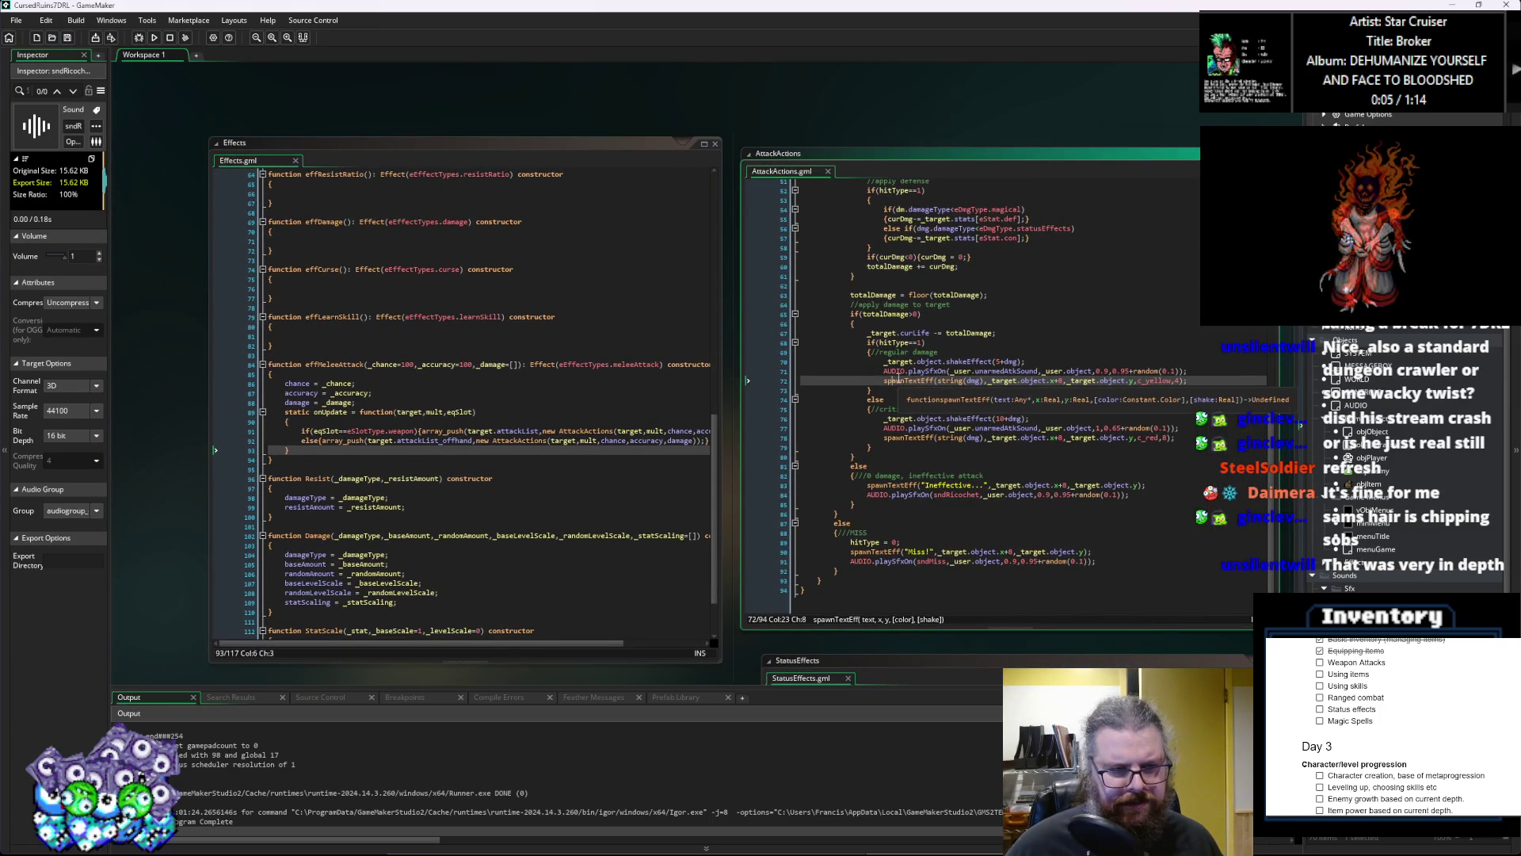
scroll(562, 421, "up", 1)
scroll(562, 421, "down", 3)
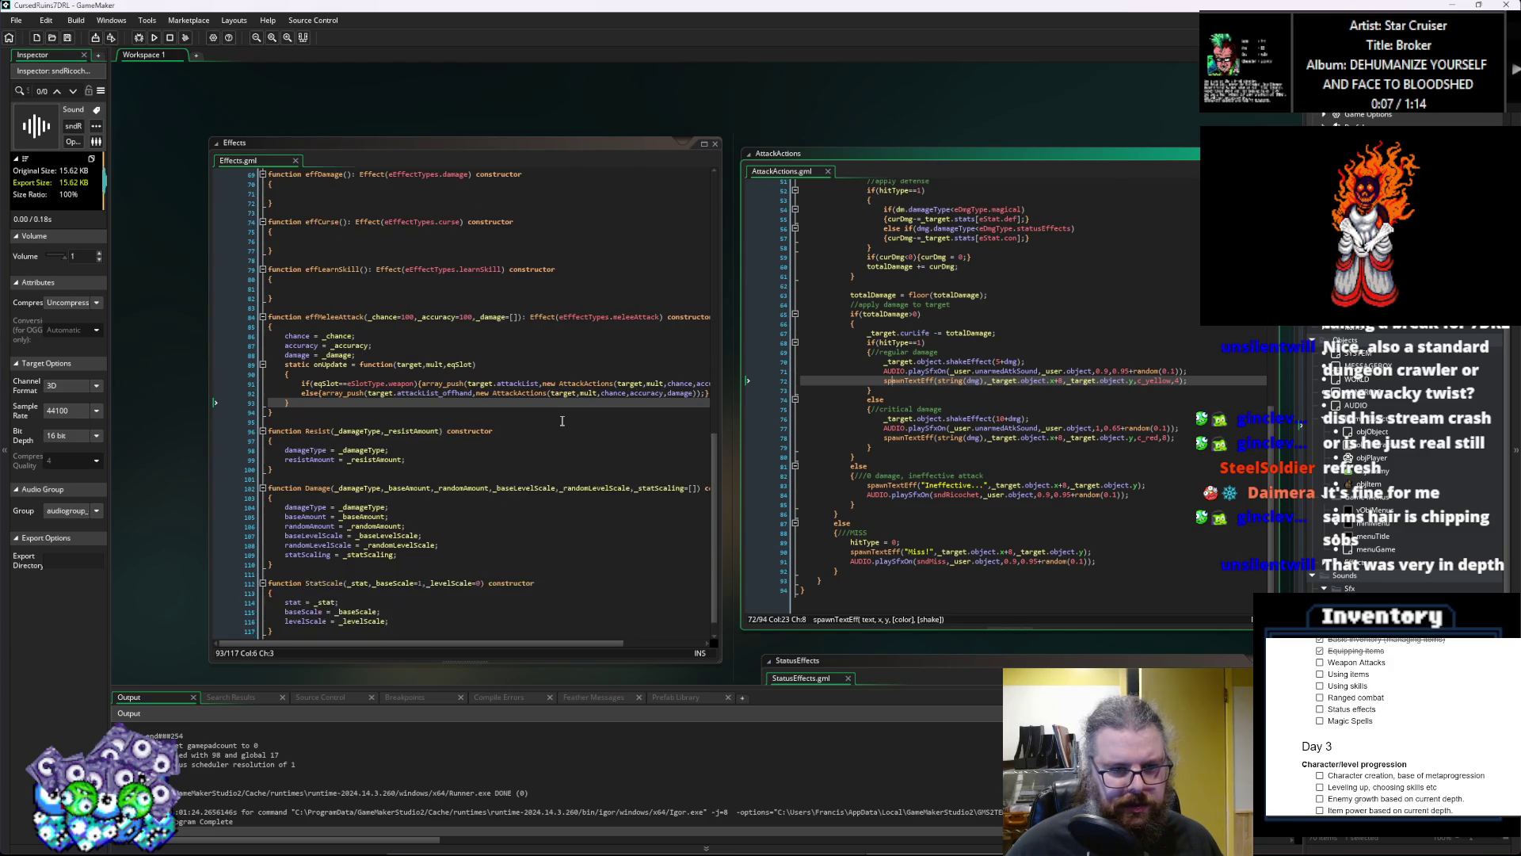
scroll(562, 418, "down", 1)
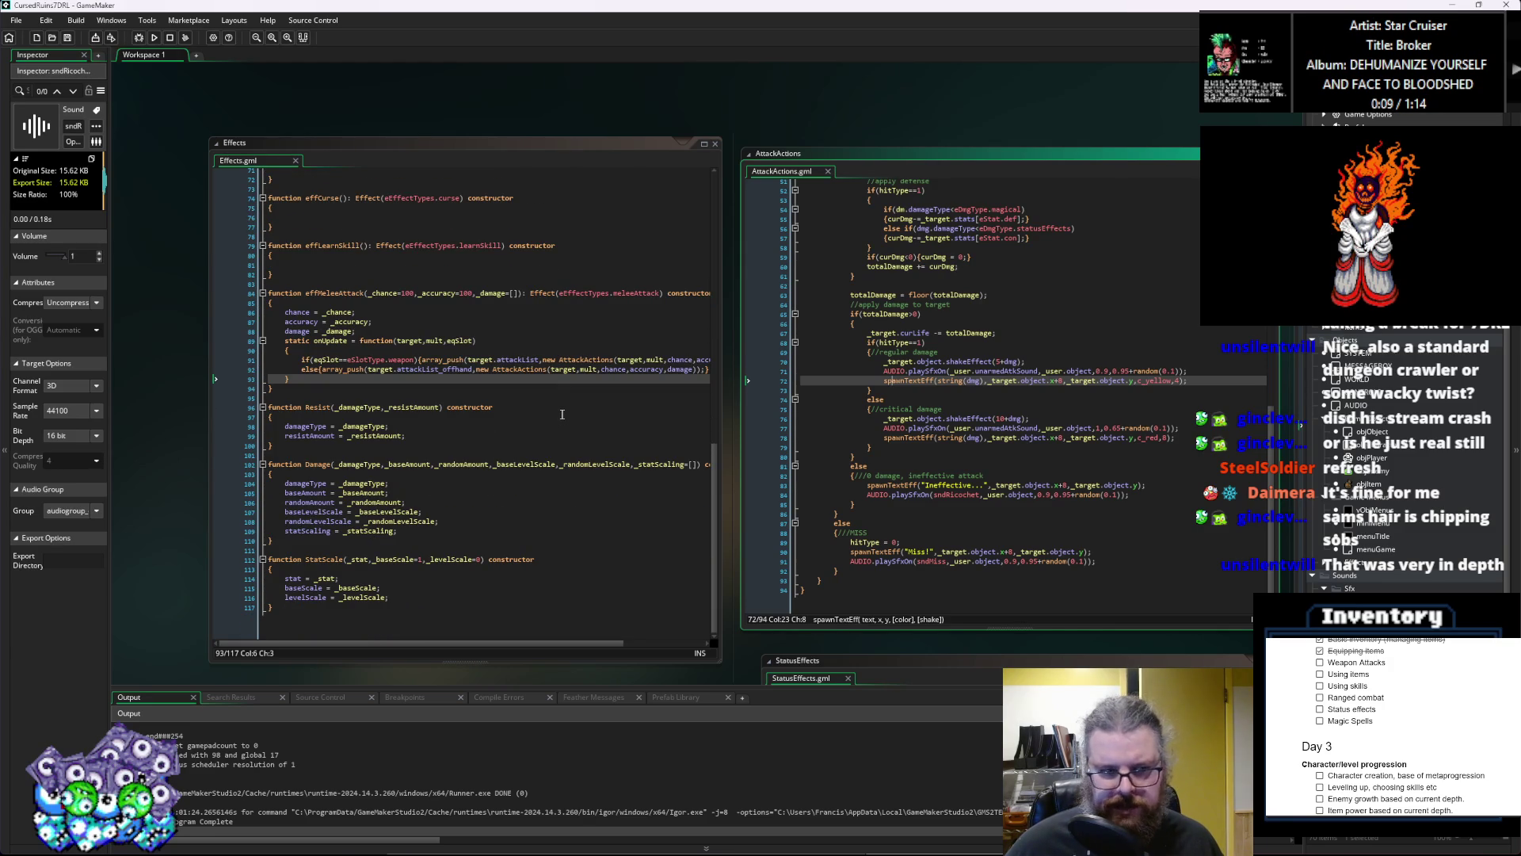
left_click(139, 38)
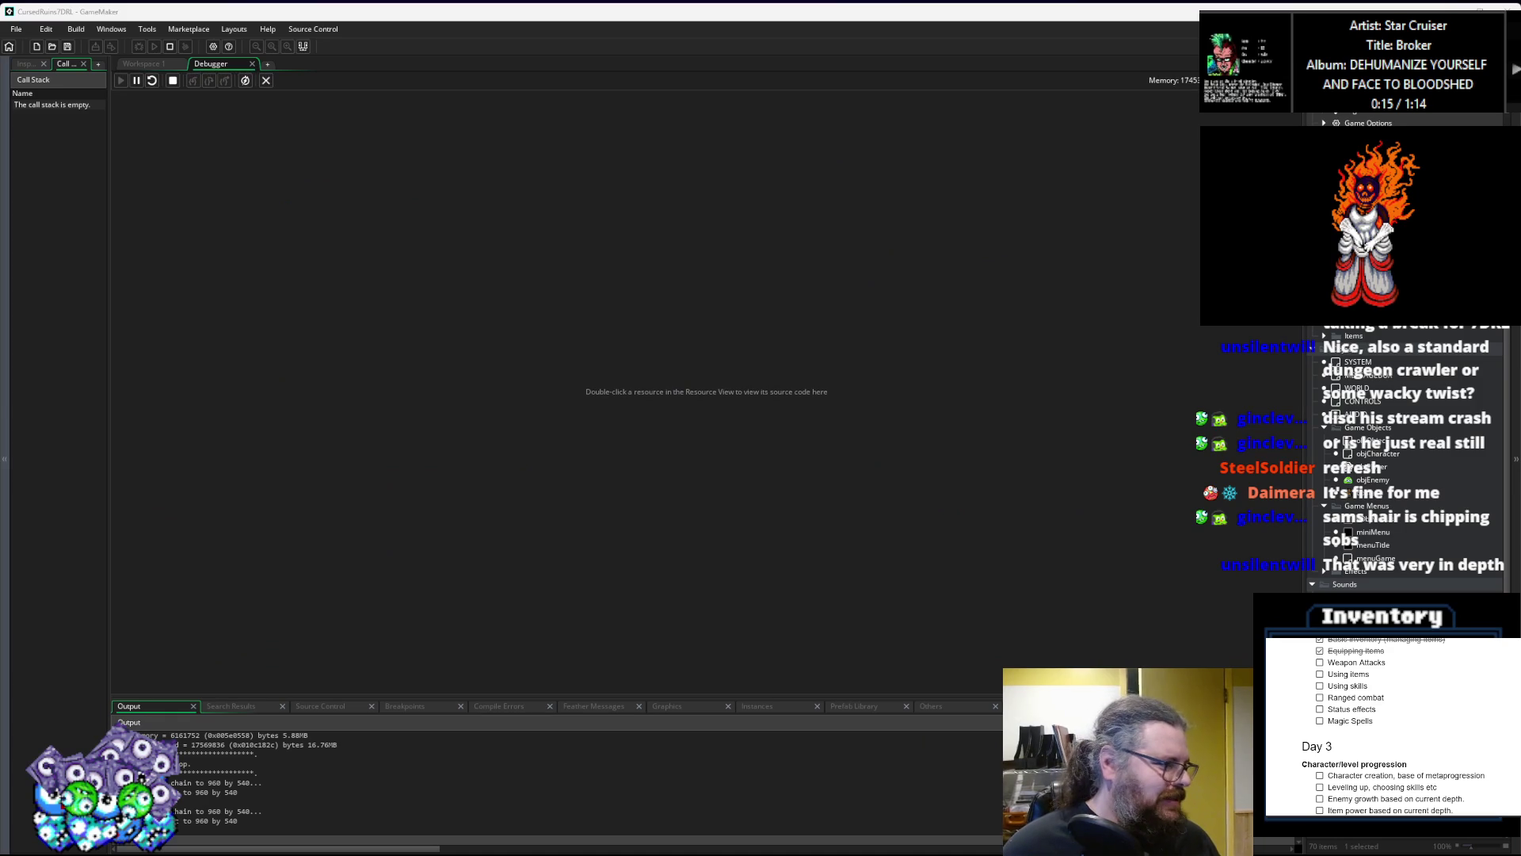
mouse_move(793, 338)
left_mouse_down()
mouse_move(620, 97)
mouse_move(657, 14)
left_mouse_up()
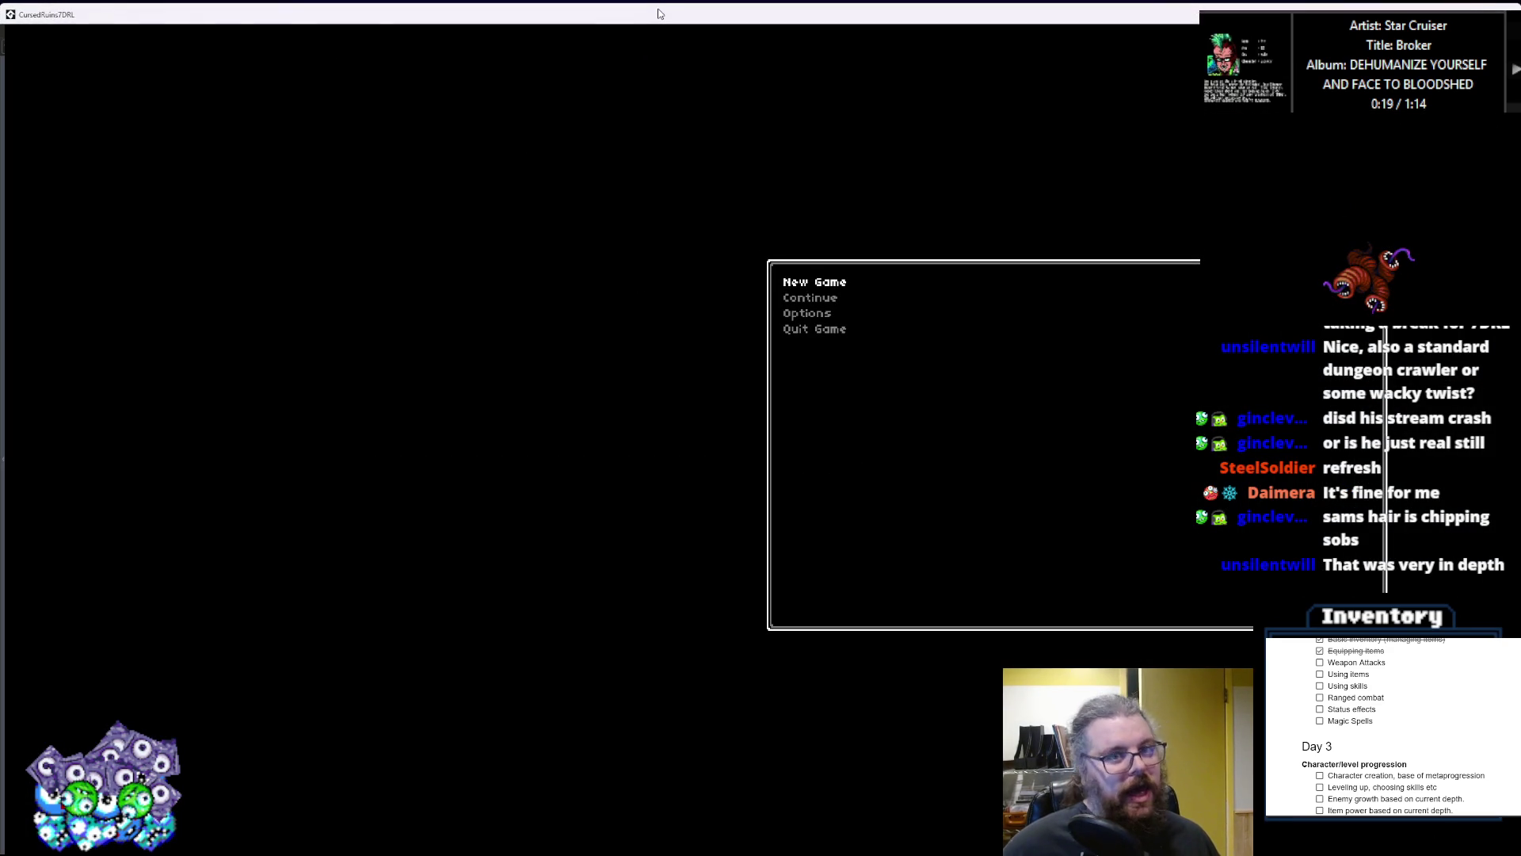
key("Return")
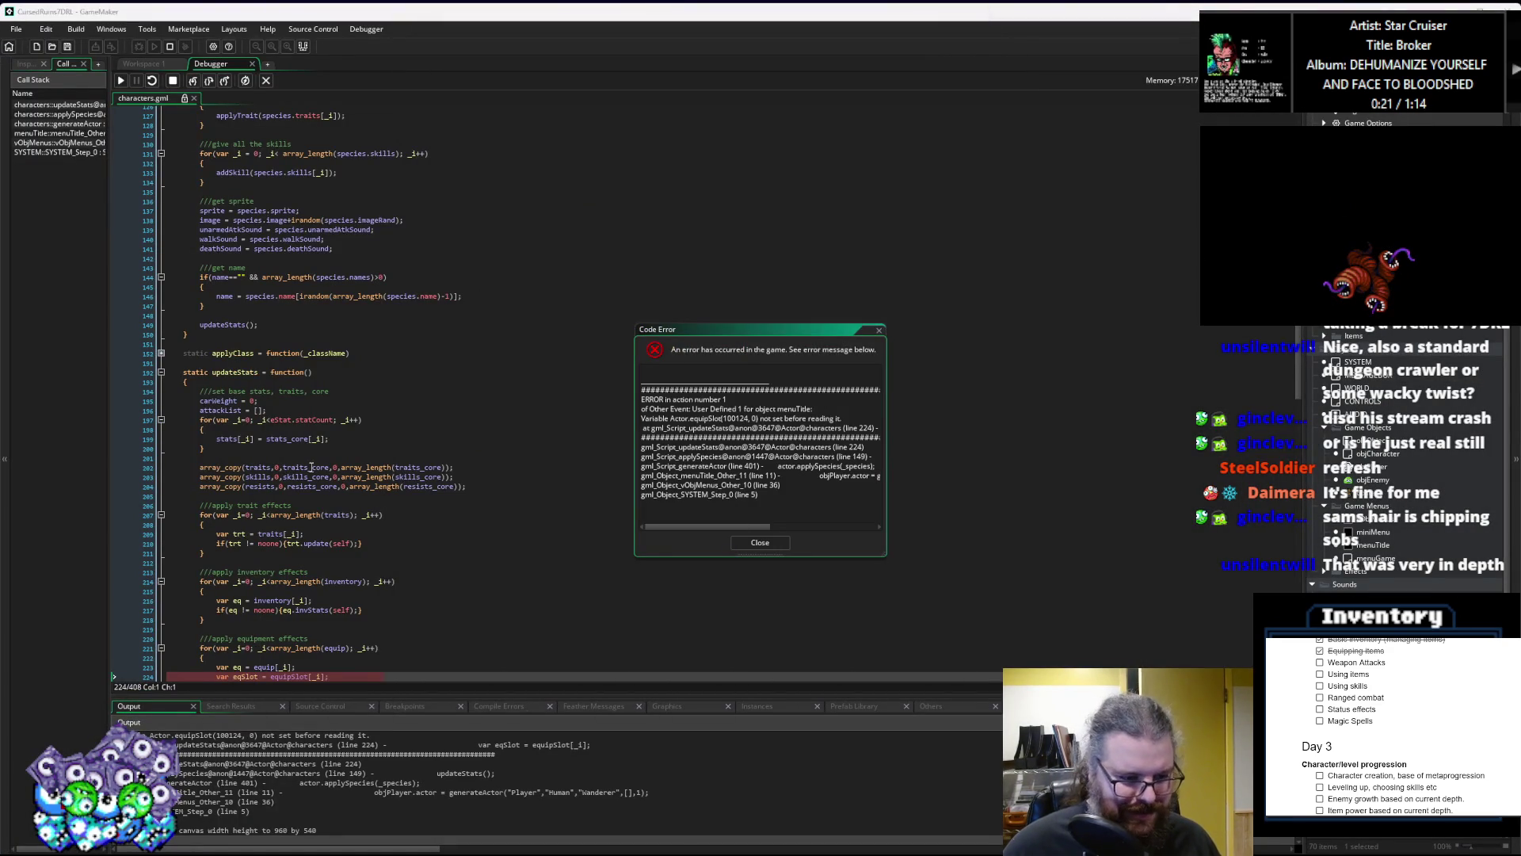
Step: Inspect the failing line 224 in characters.gml and select equipSlot
scroll(311, 467, "down", 7)
left_click(317, 467)
scroll(357, 476, "down", 1)
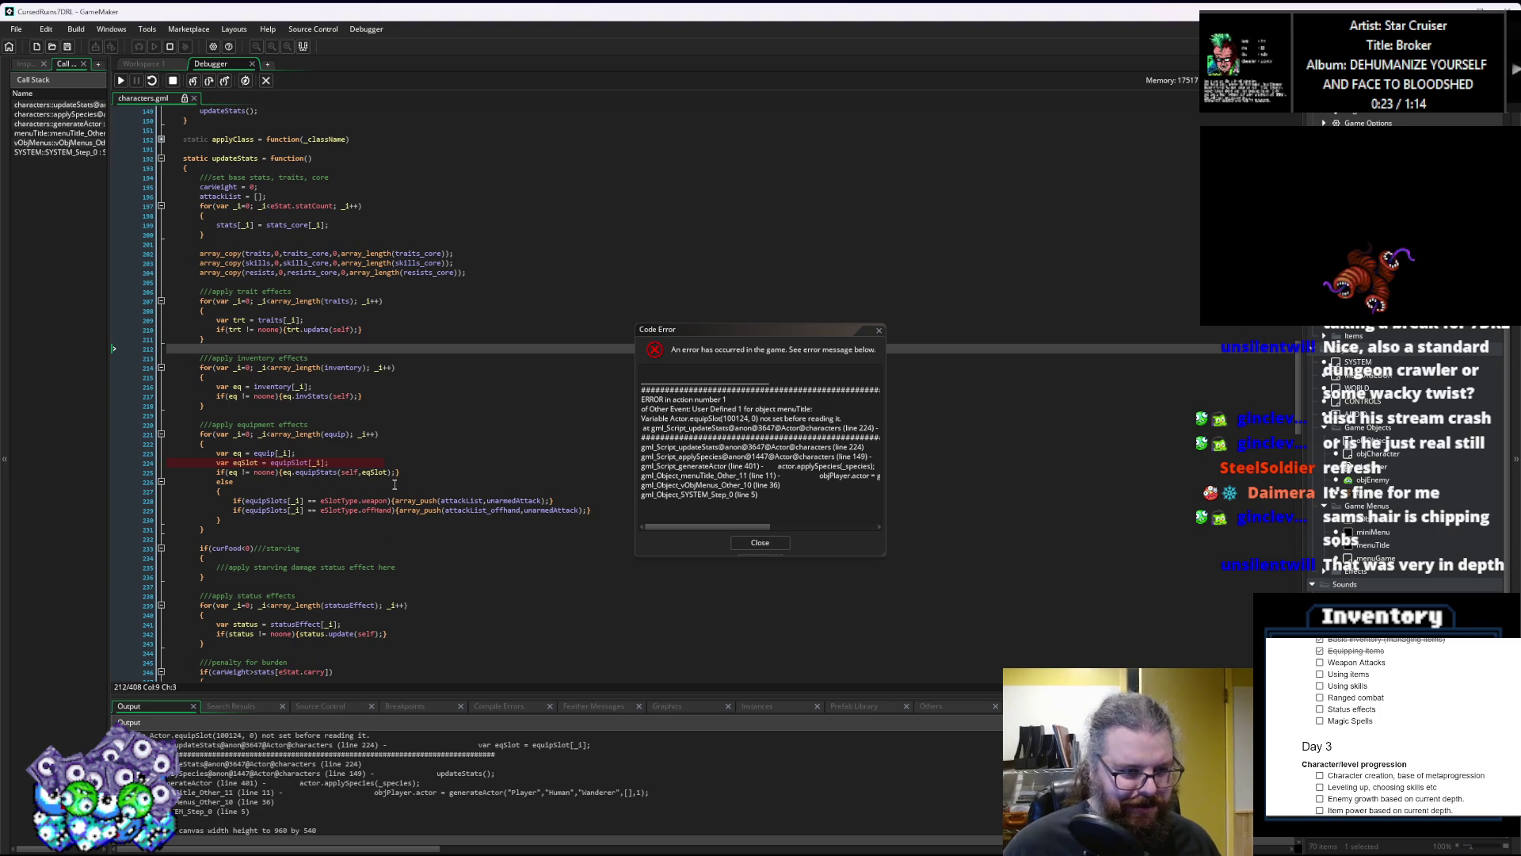
scroll(313, 494, "down", 2)
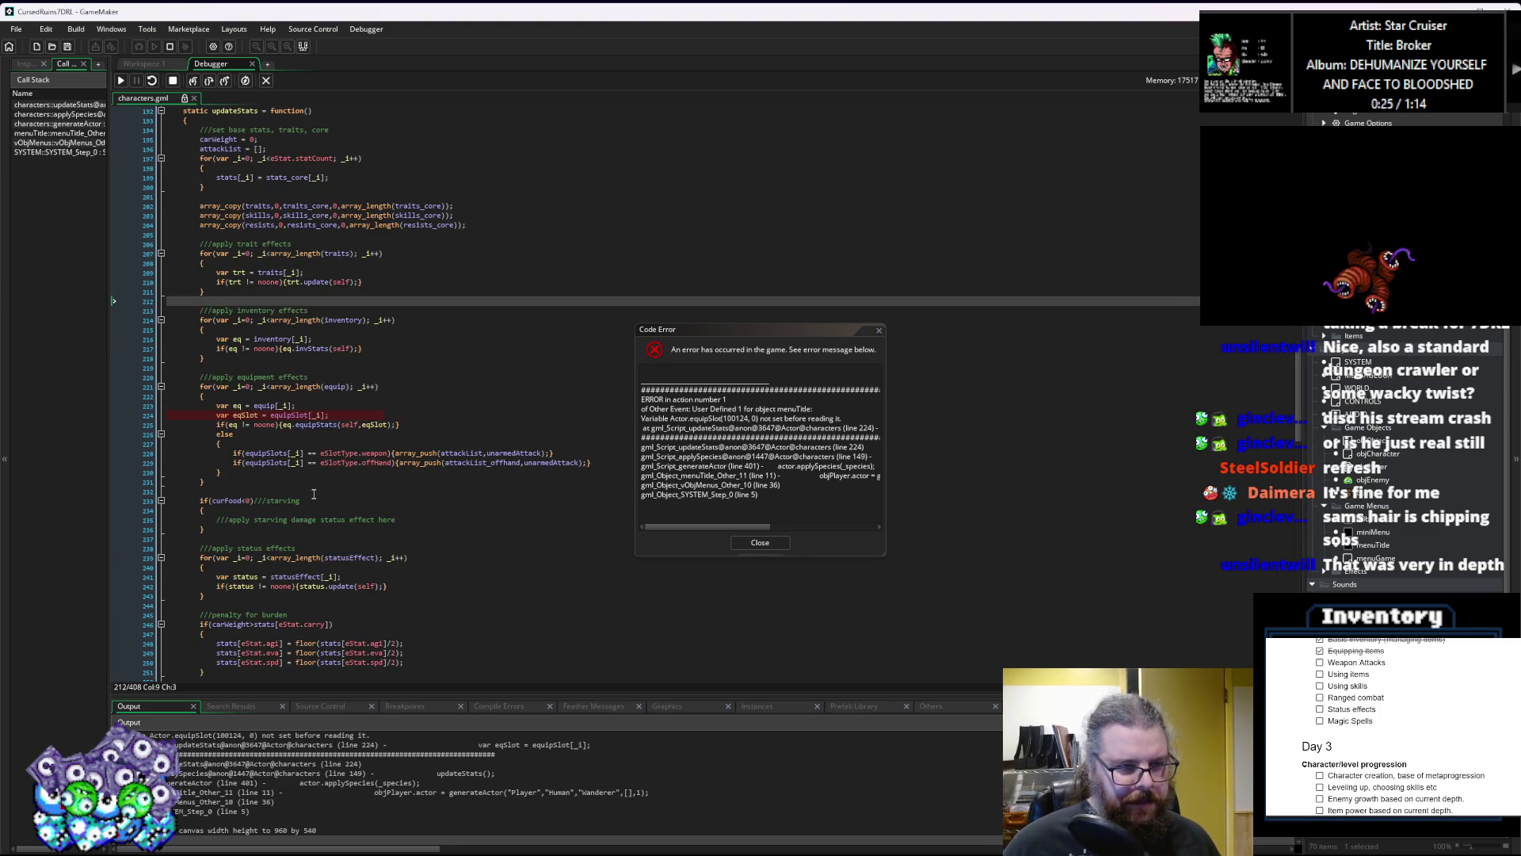
mouse_move(274, 415)
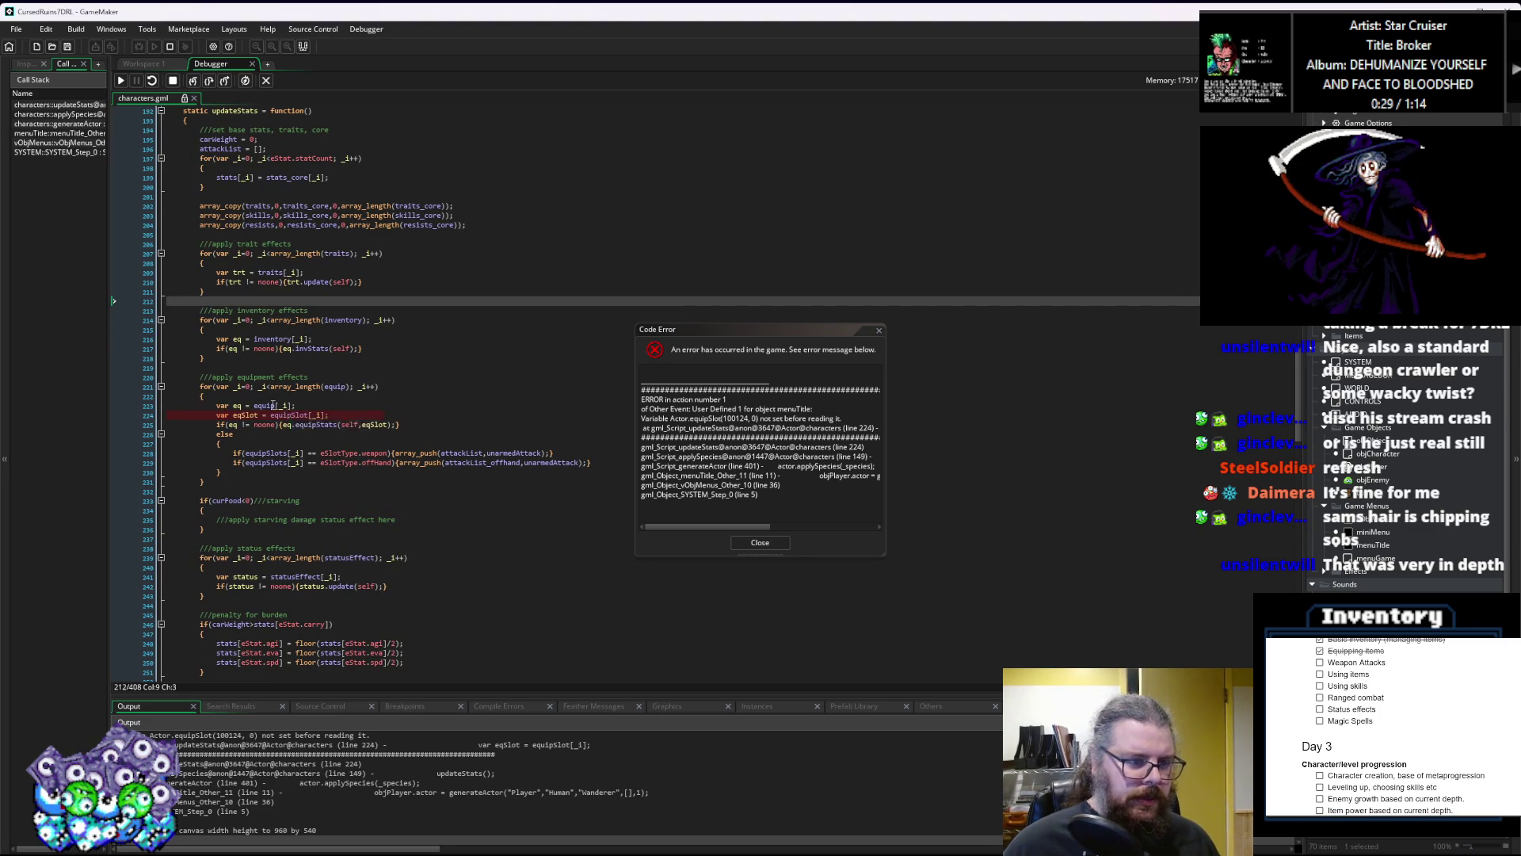
left_click(283, 415)
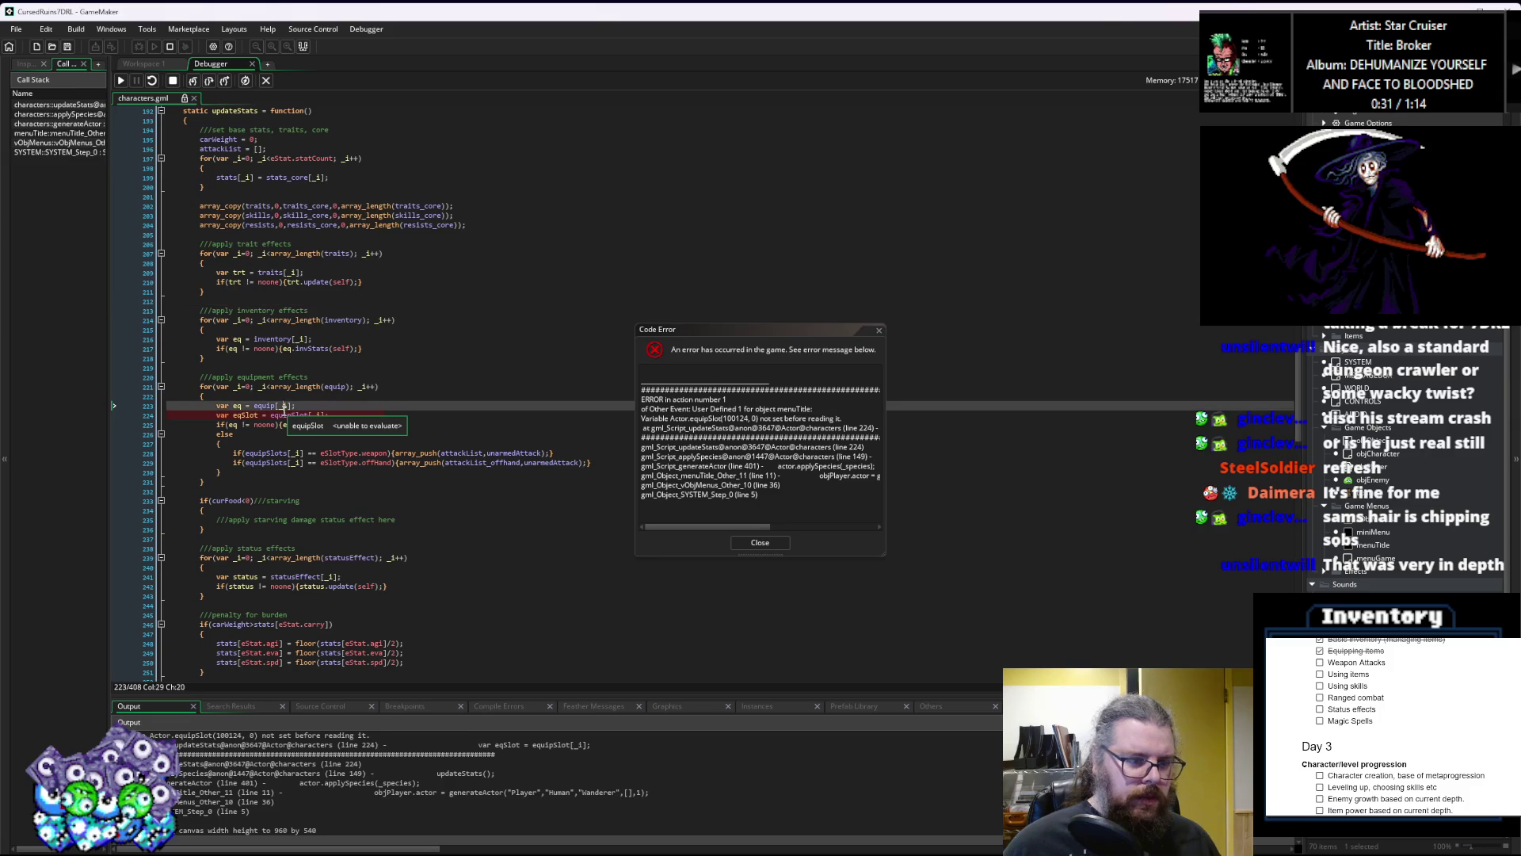
left_click(347, 394)
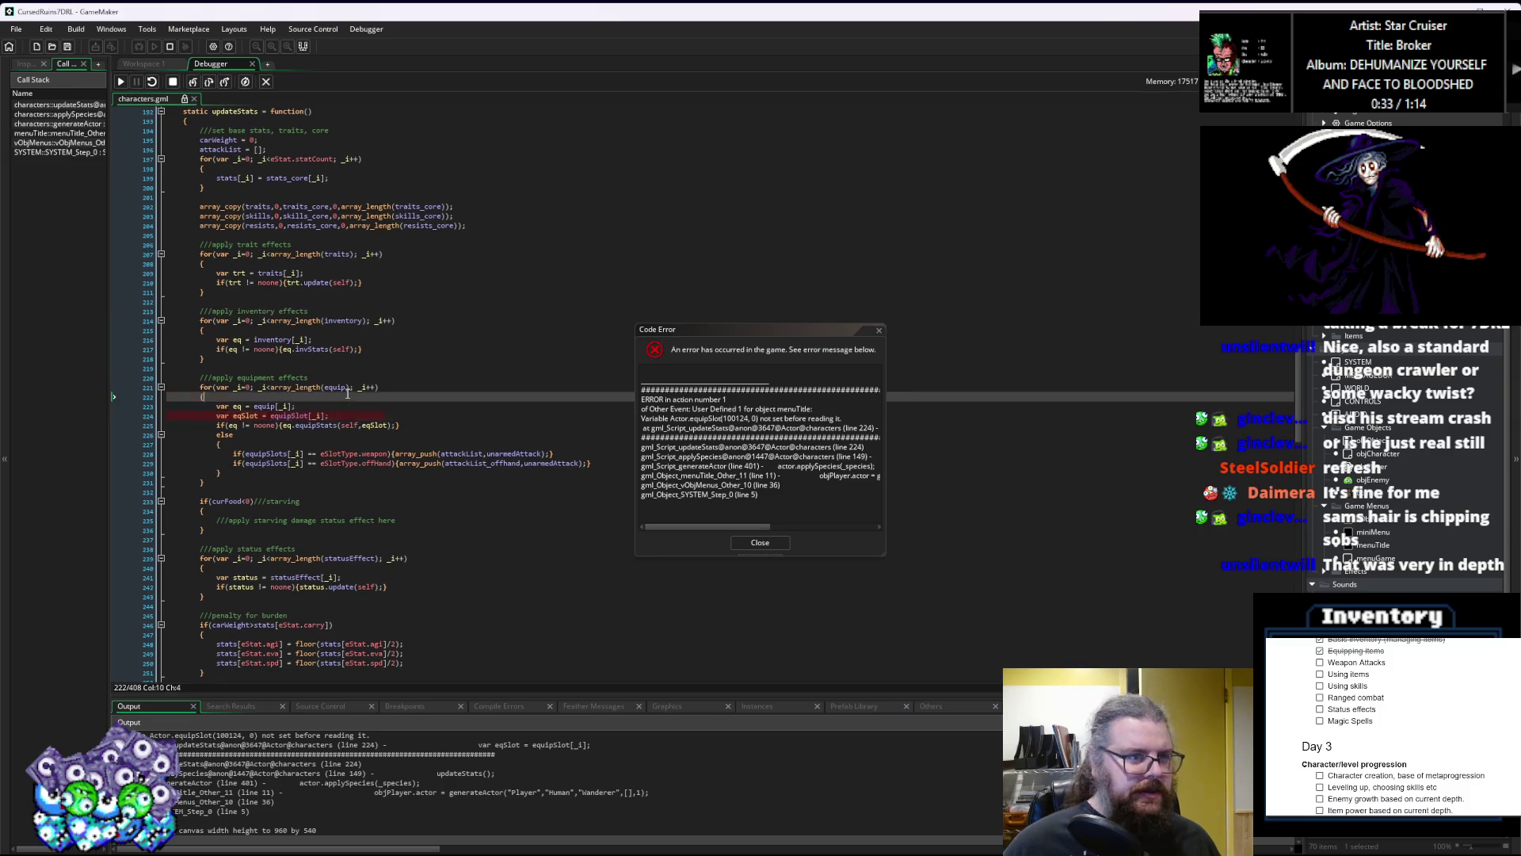
scroll(352, 394, "up", 3)
mouse_move(338, 484)
double_click(289, 510)
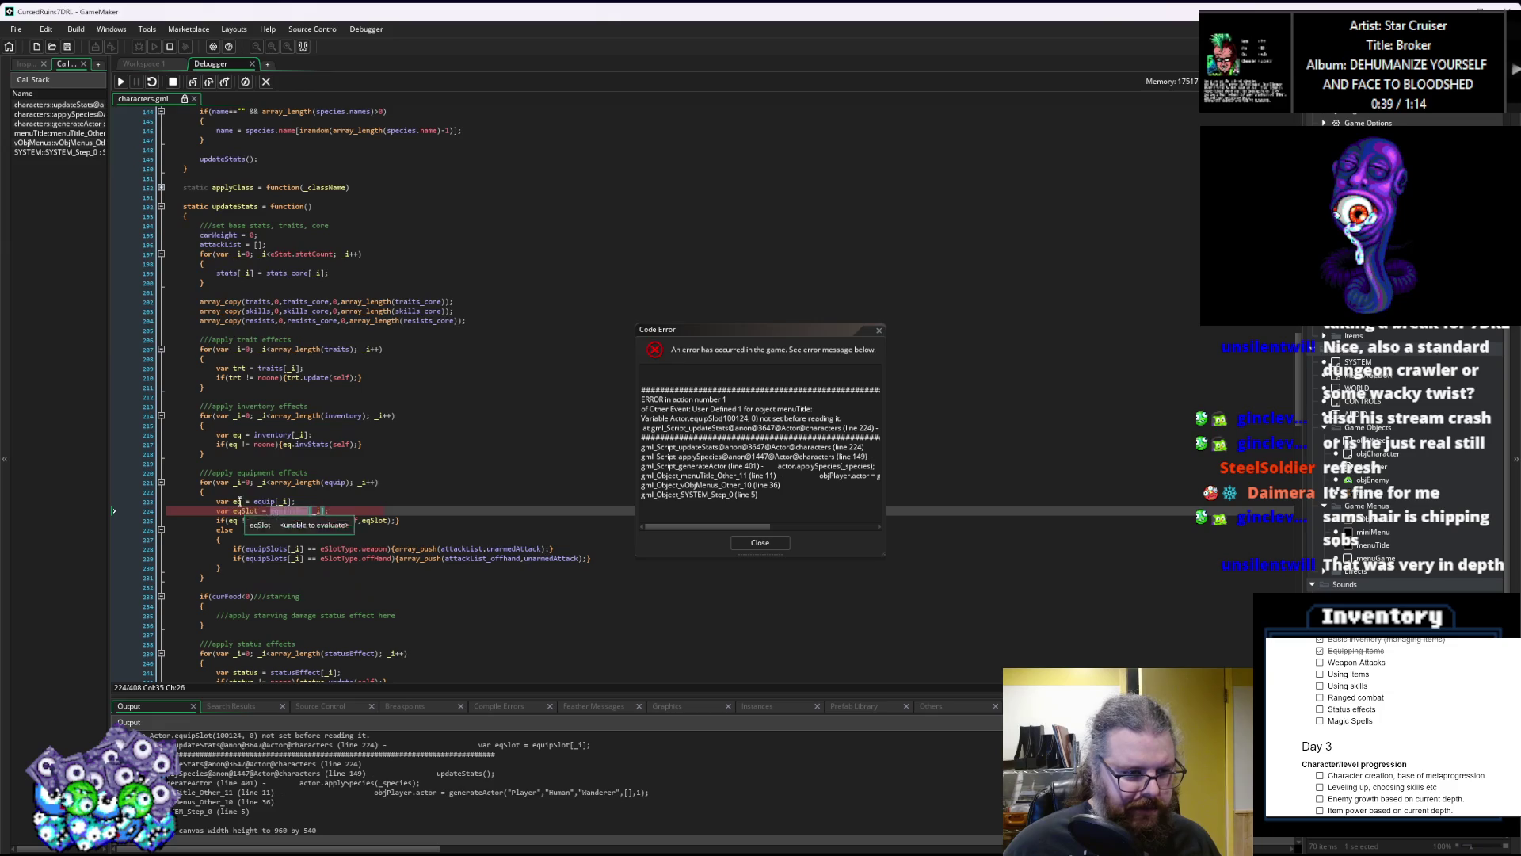
Step: Enlarge the debug panels, move the Code Error report aside, and show the locals, globals and instances views
left_click_drag(311, 695, 318, 593)
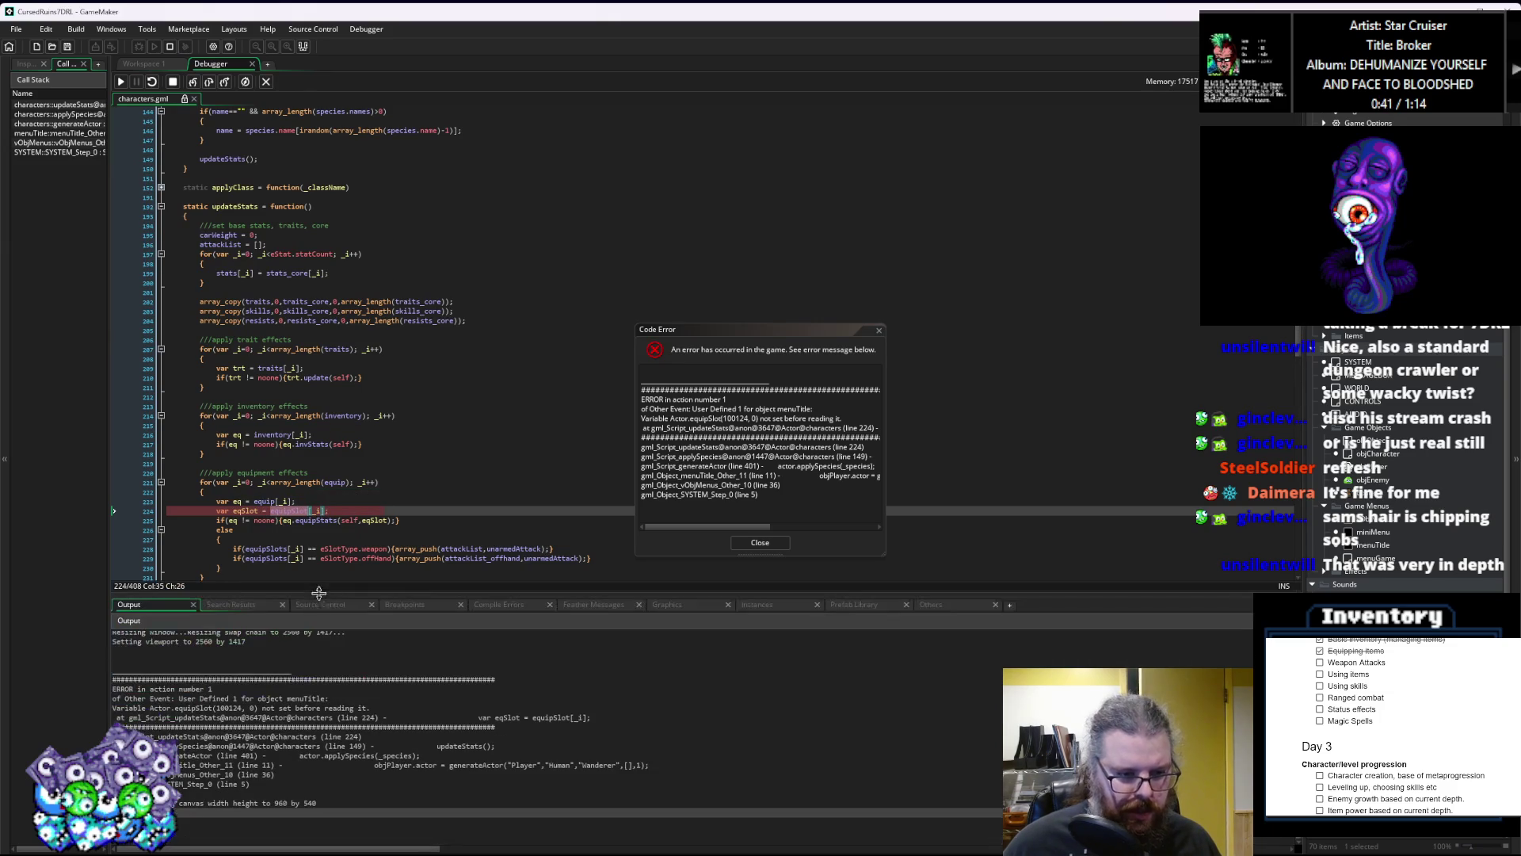
left_click(726, 335)
left_click_drag(740, 327, 852, 161)
scroll(462, 378, "down", 3)
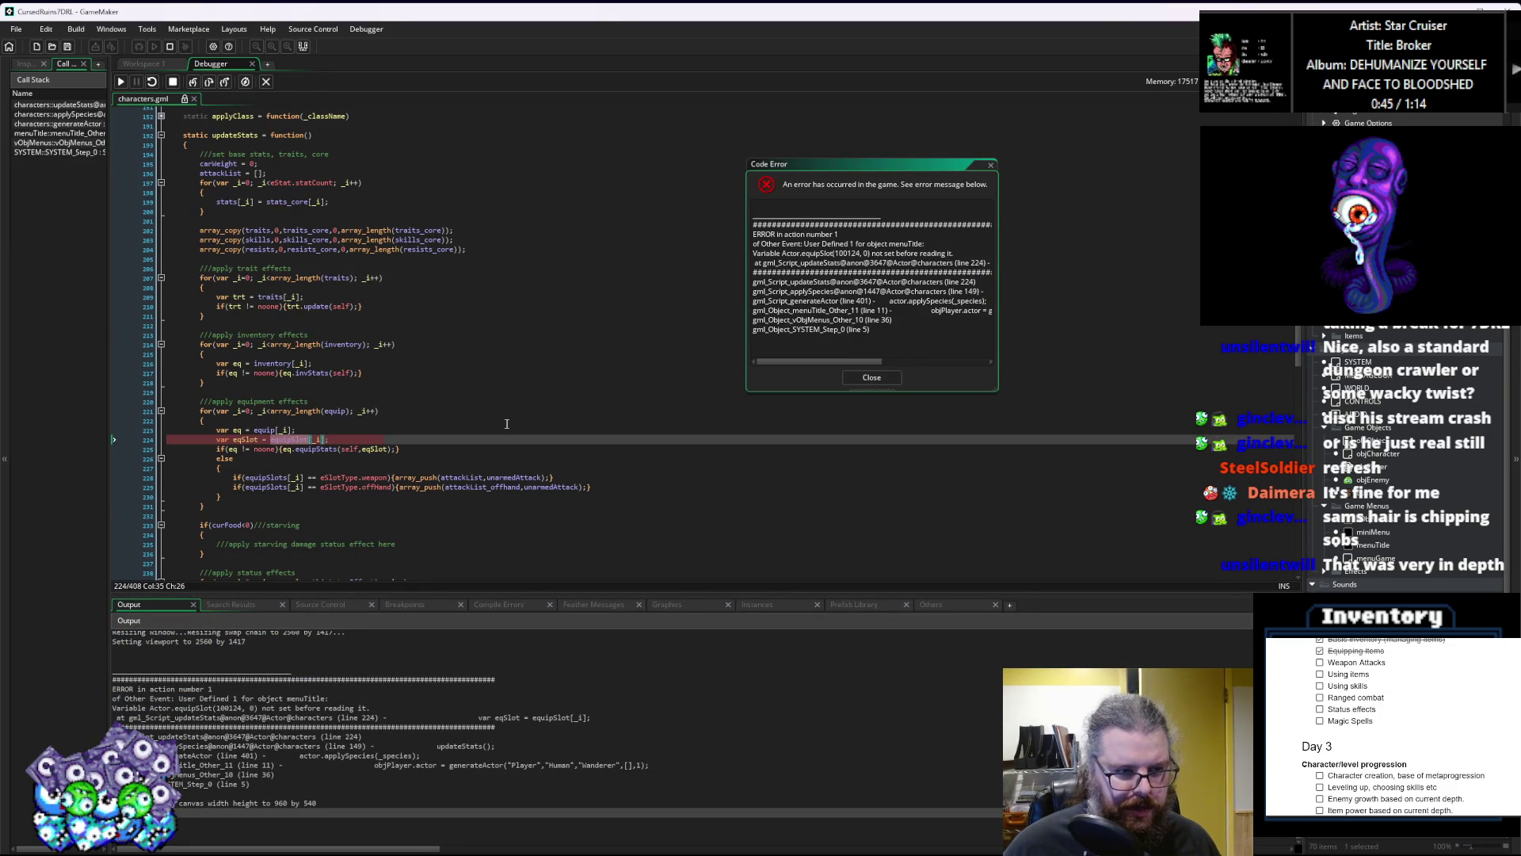
mouse_move(340, 412)
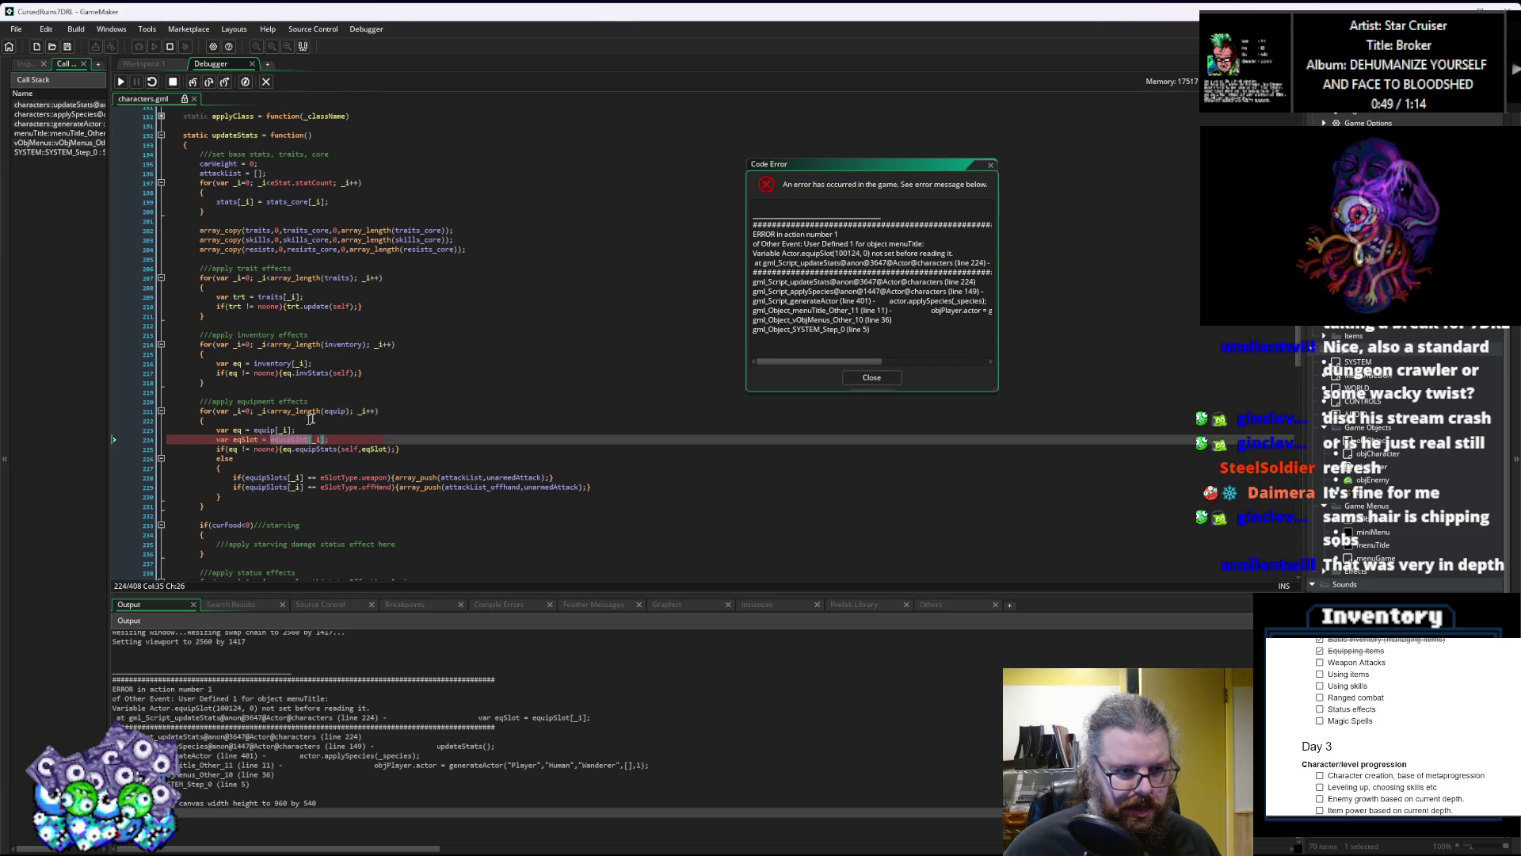
left_click(332, 411)
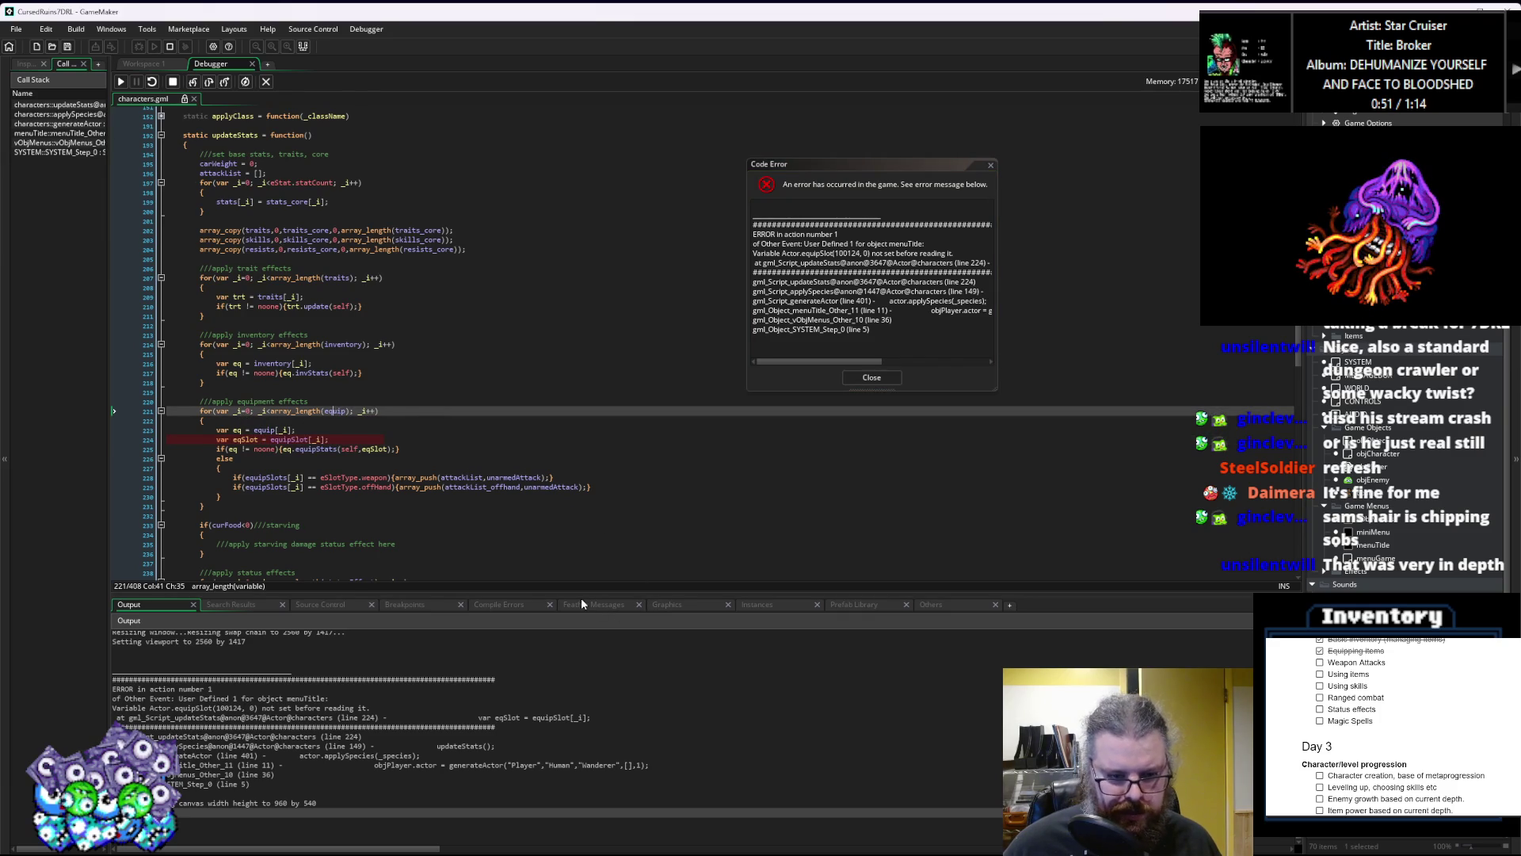
left_click_drag(583, 594, 582, 494)
left_click(763, 507)
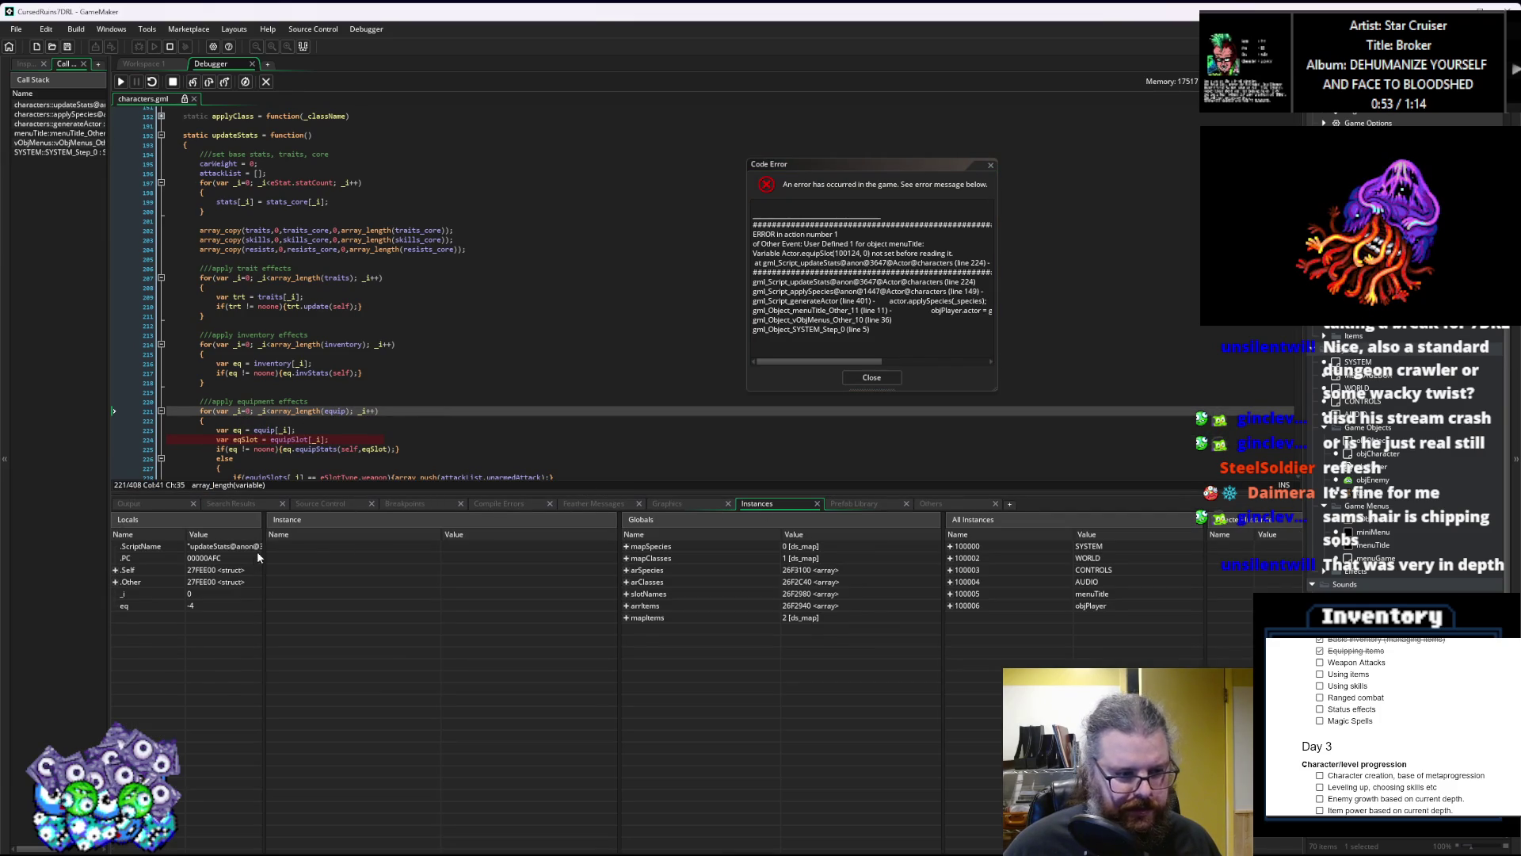
Step: Widen the Locals panel and expand Self to browse its members, including inventory
left_click_drag(263, 521, 419, 511)
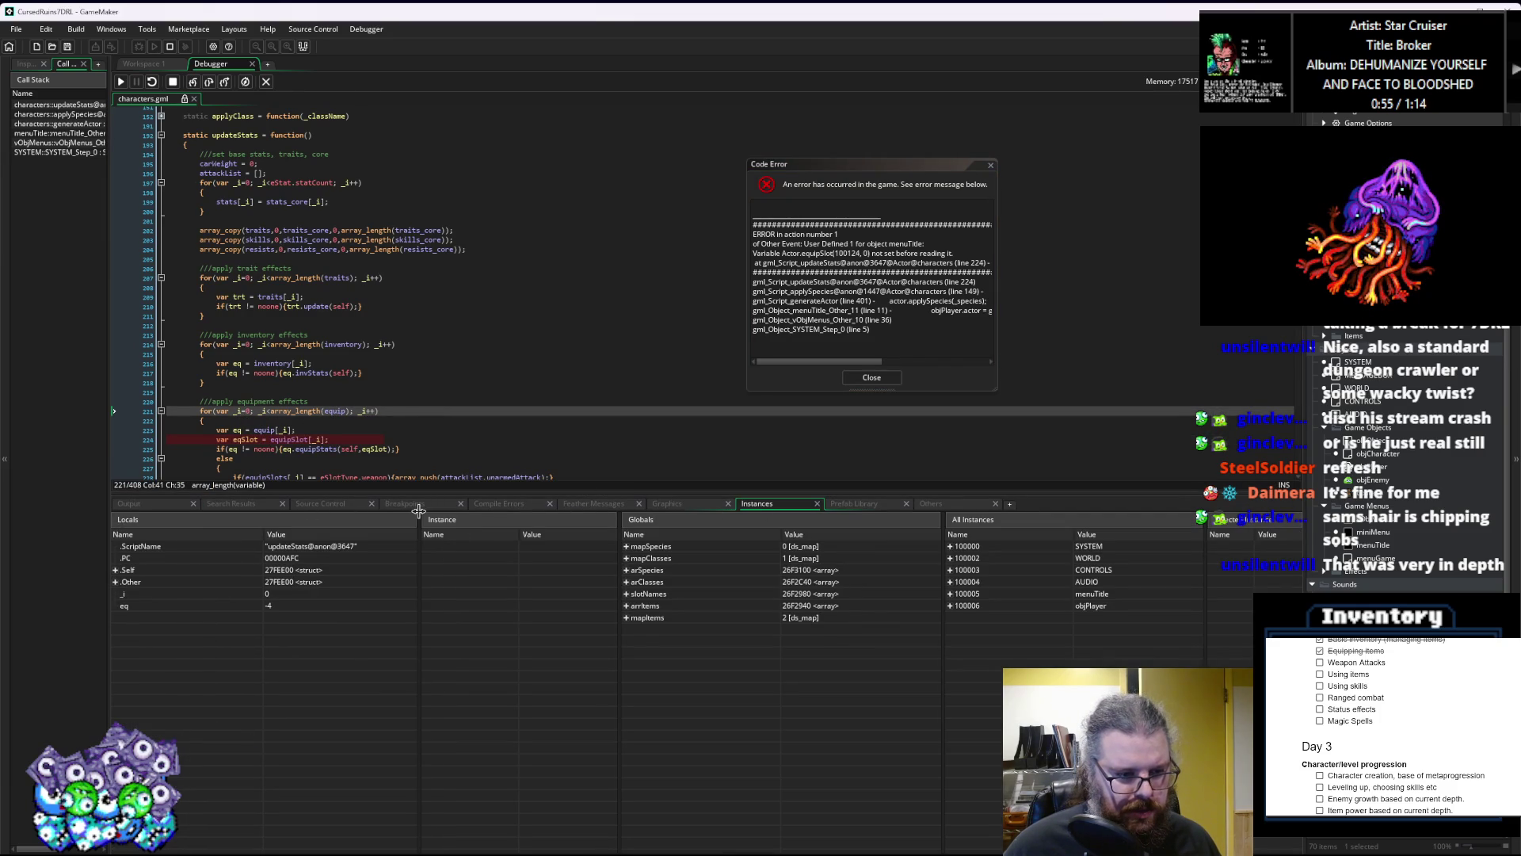
left_click(116, 570)
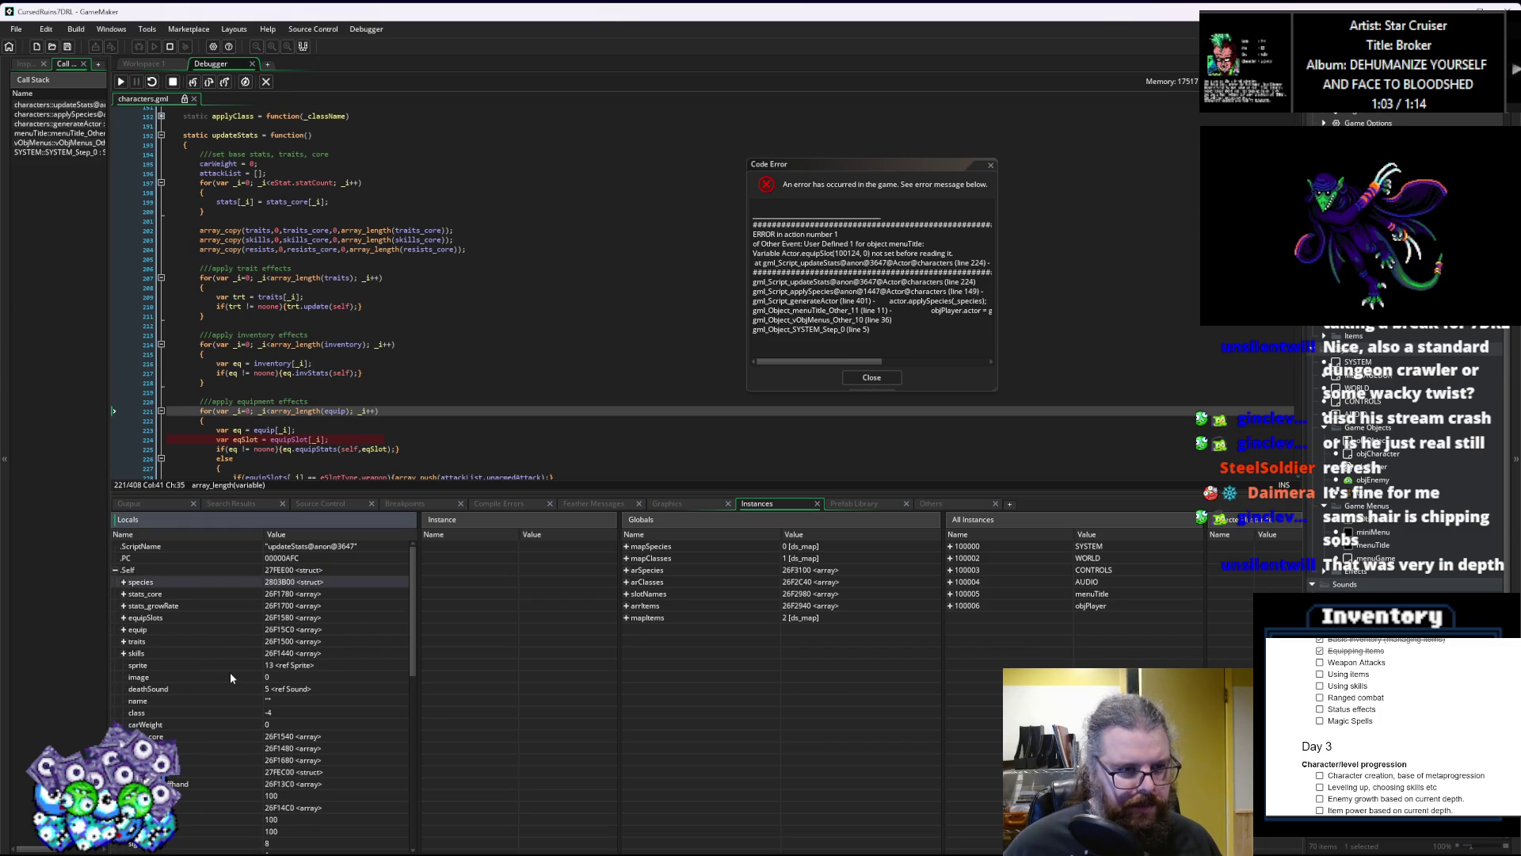
scroll(230, 672, "down", 2)
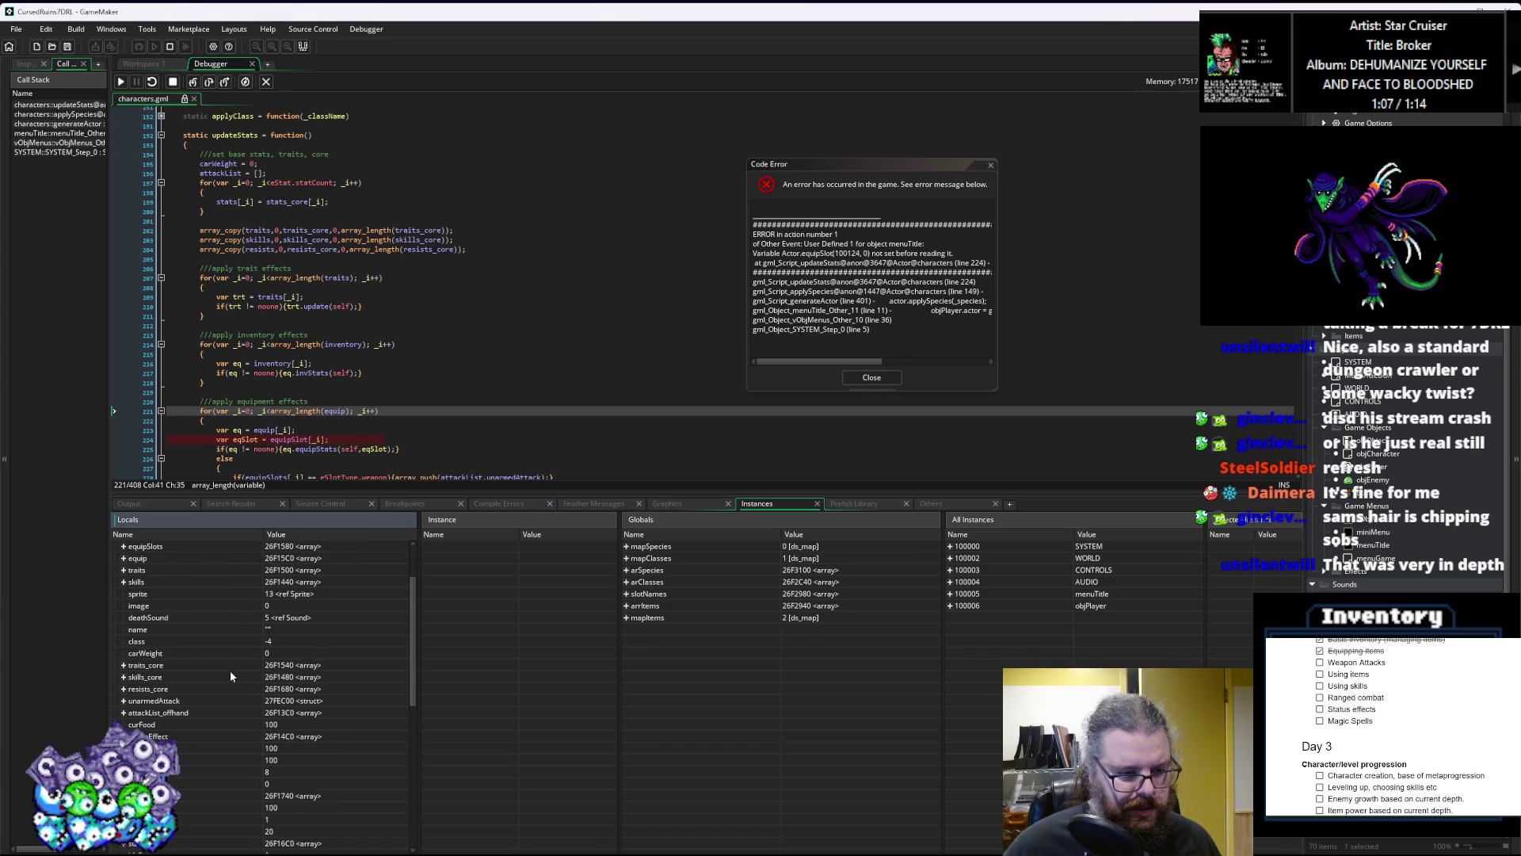
scroll(230, 670, "down", 5)
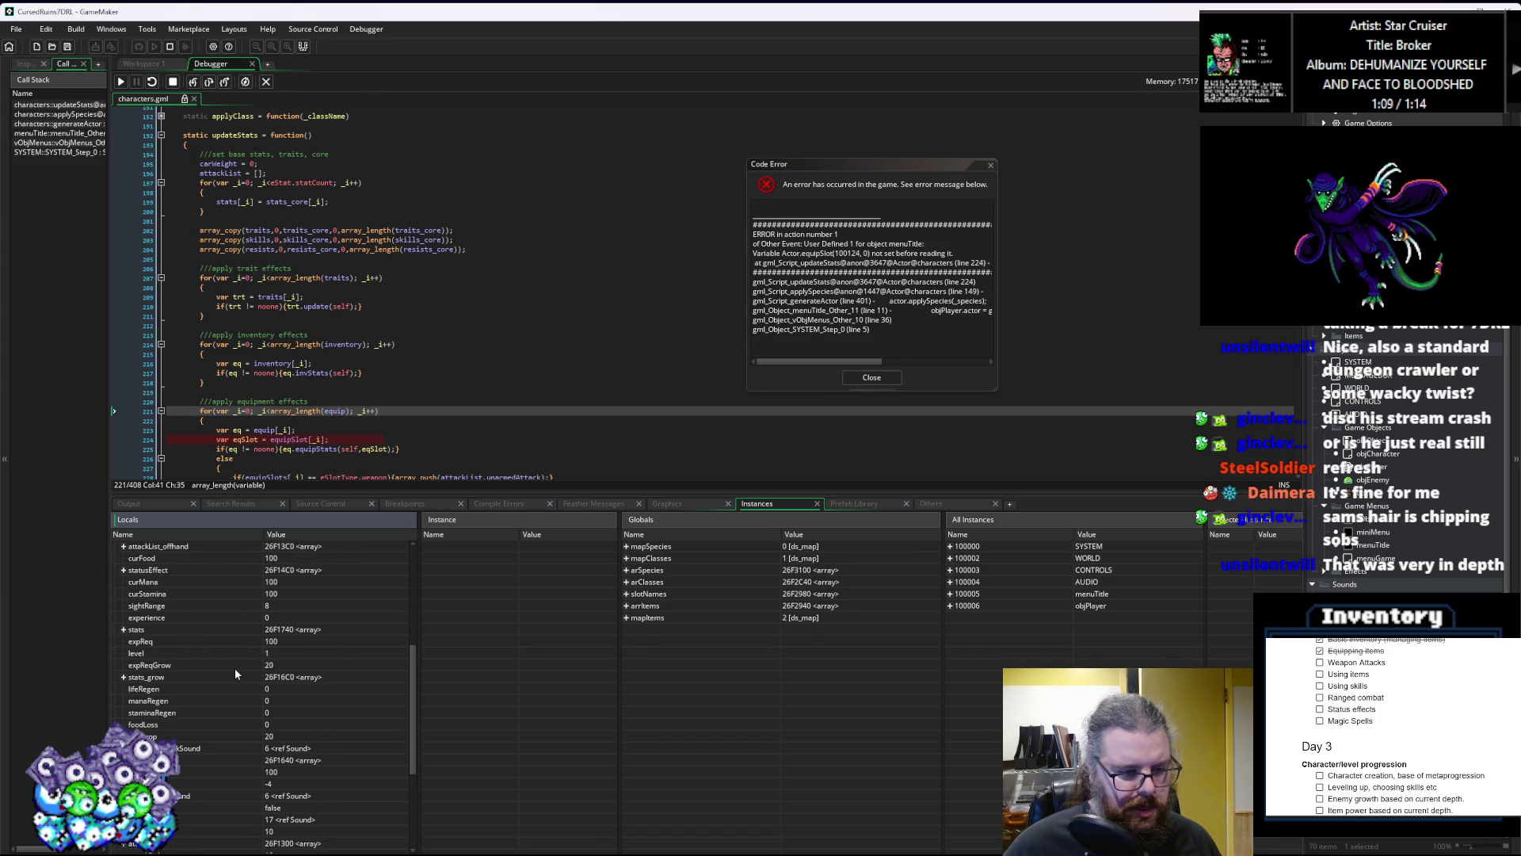
scroll(235, 668, "down", 2)
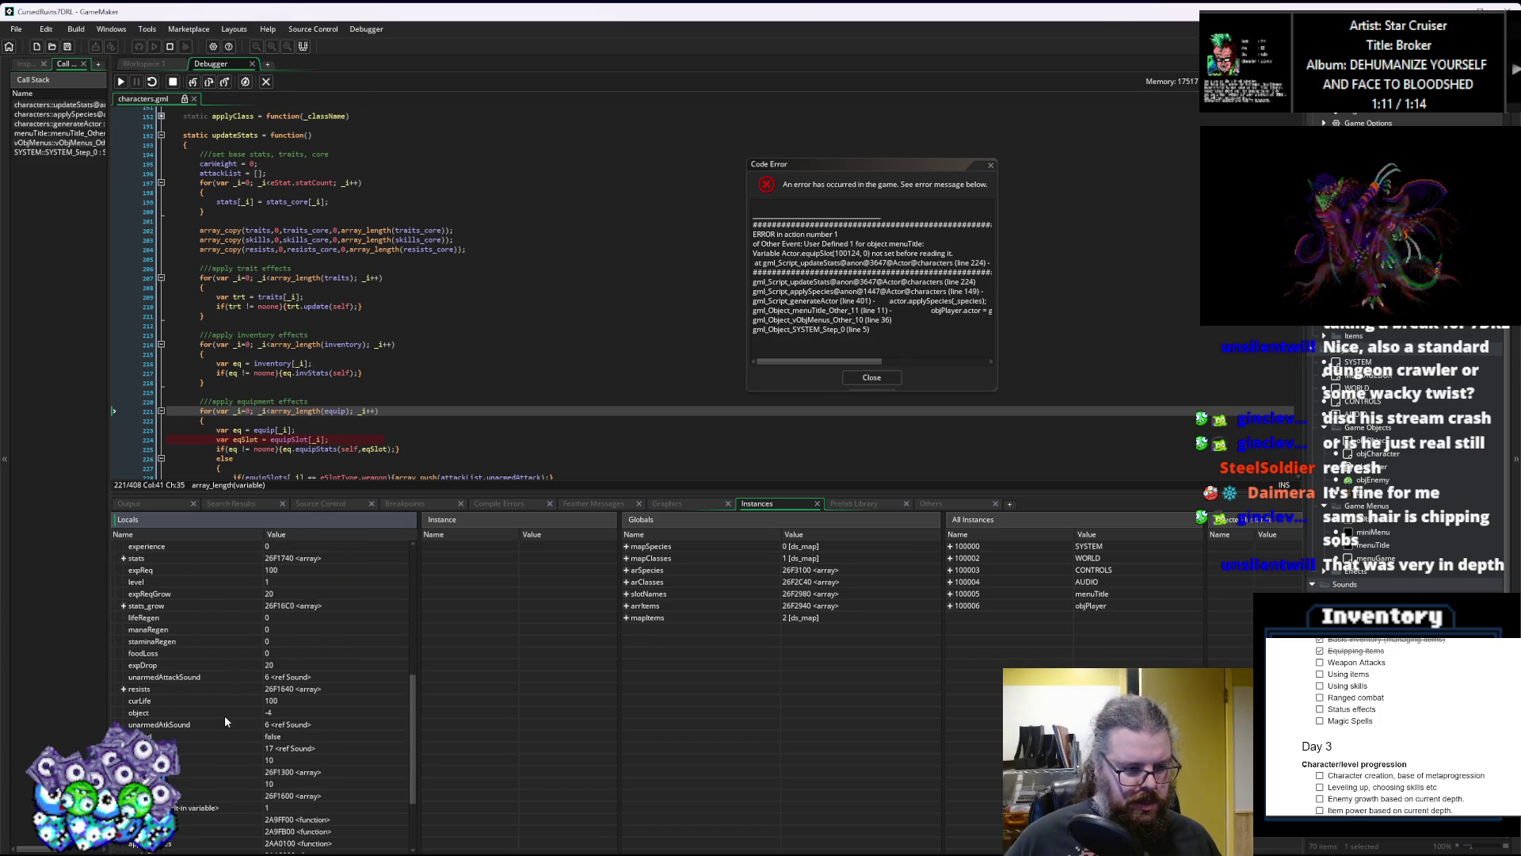
scroll(222, 713, "up", 4)
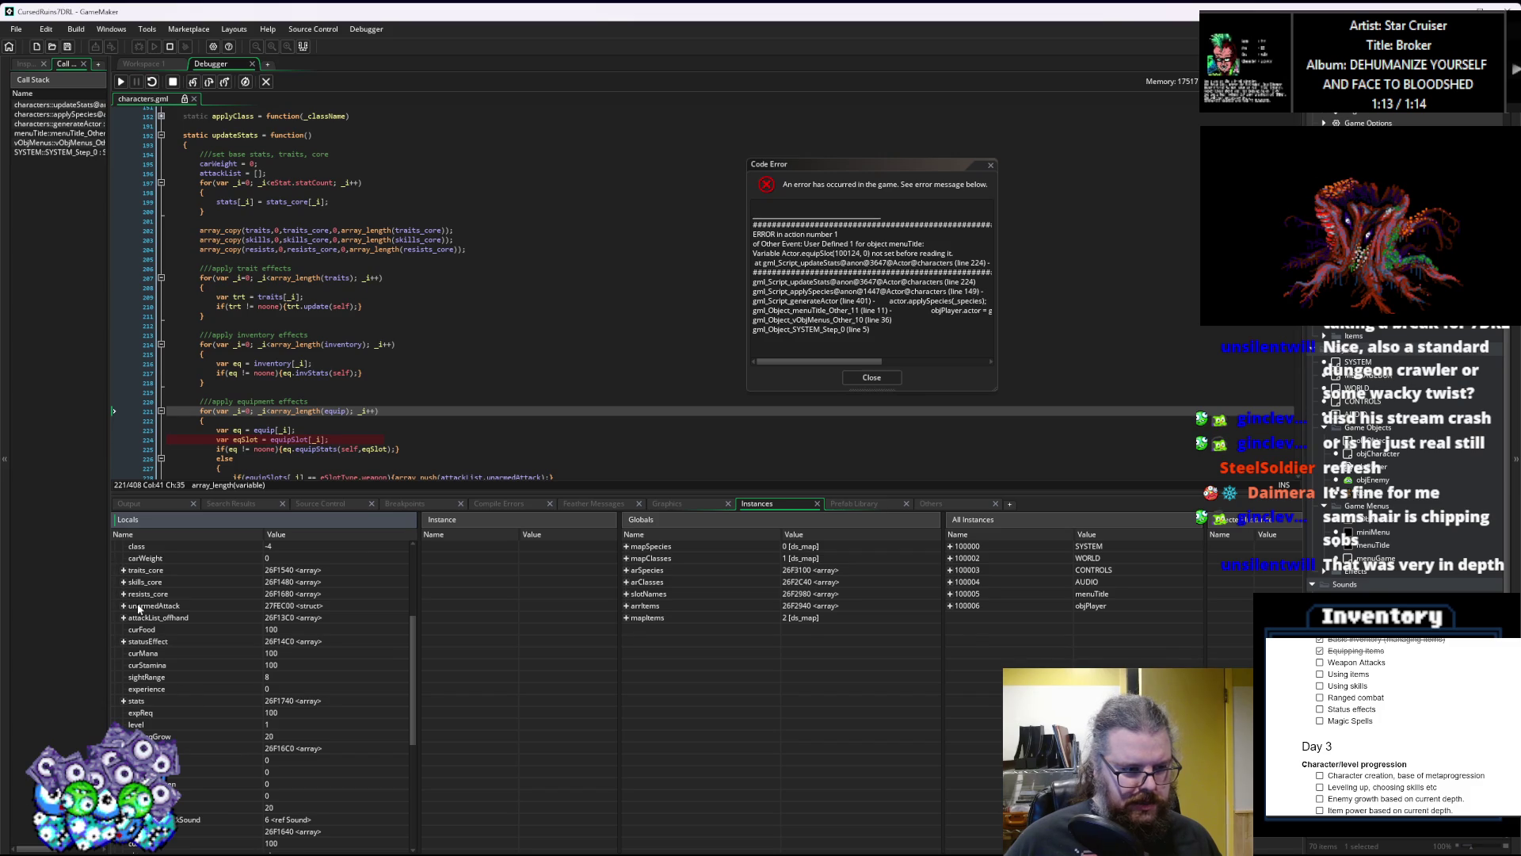
scroll(151, 626, "down", 1)
scroll(154, 650, "down", 5)
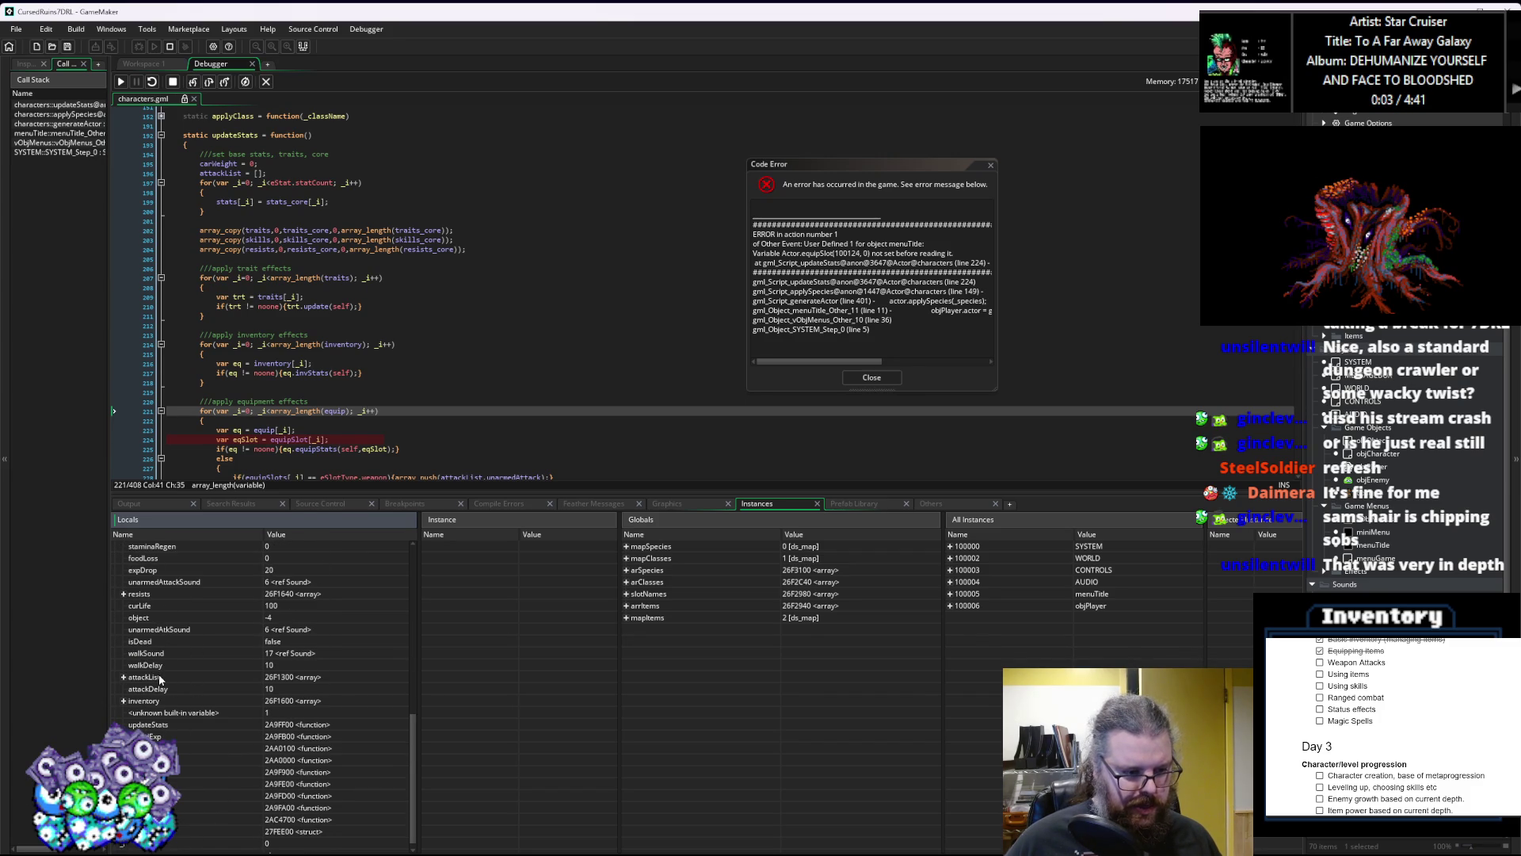
left_click(141, 702)
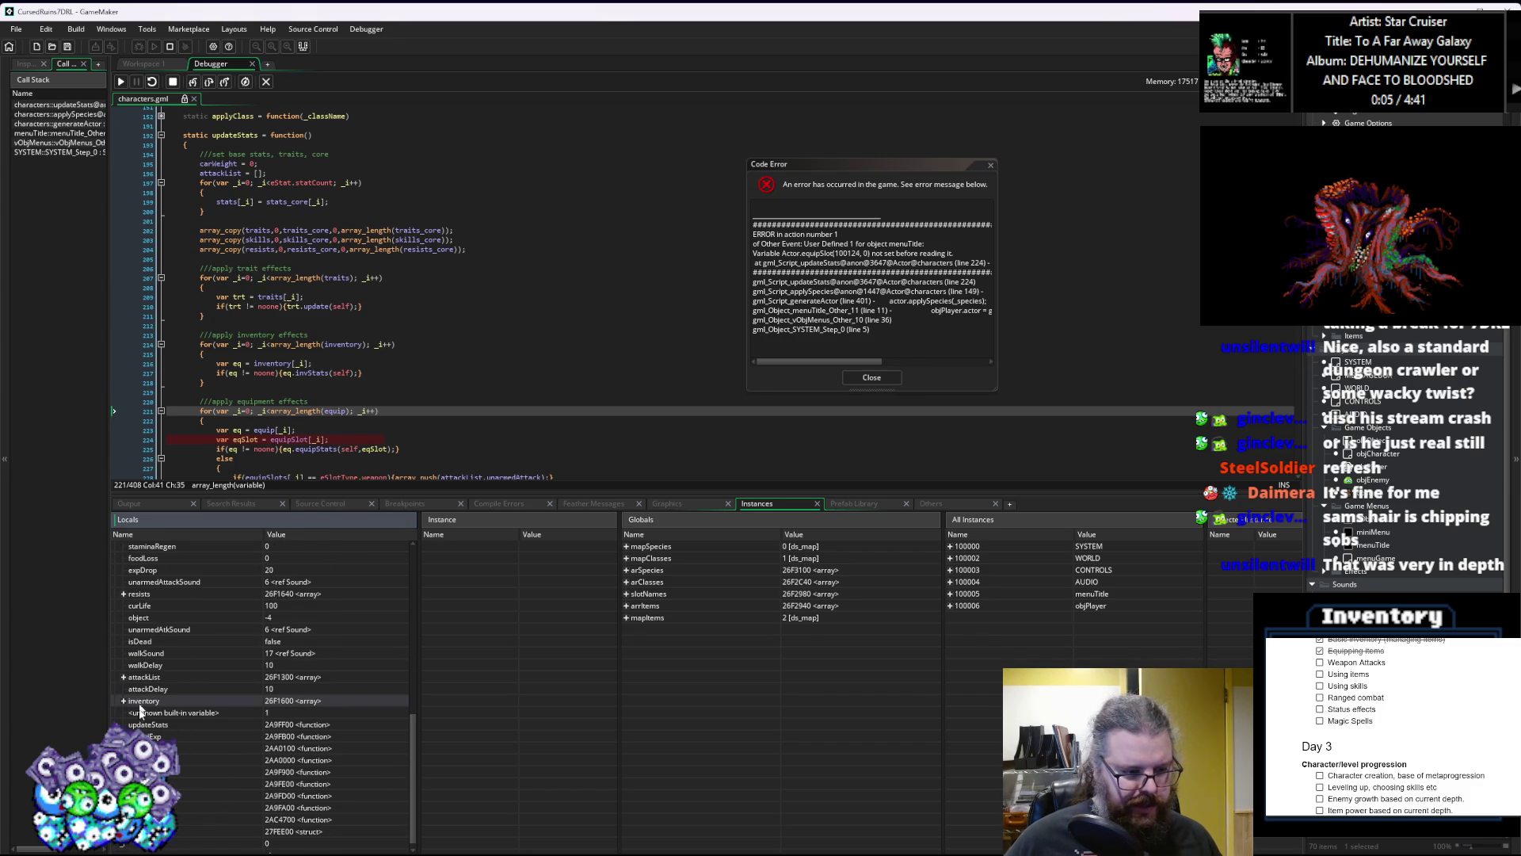
scroll(179, 786, "down", 1)
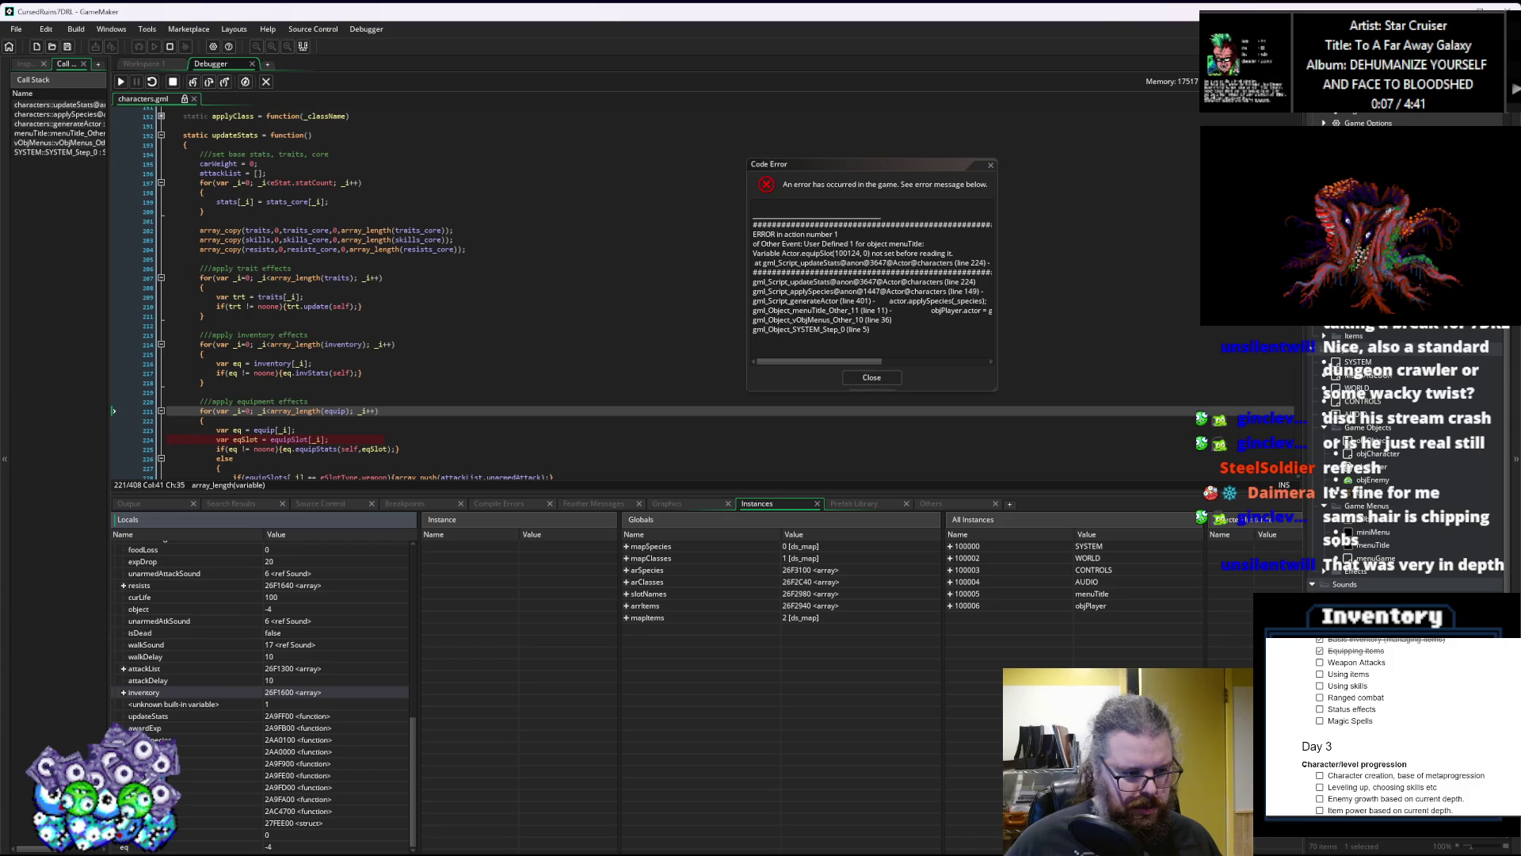
Step: Sort locals by name, expand equipSlots to view its ten entries, and close the error report
left_click(201, 534)
scroll(210, 614, "up", 3)
scroll(159, 685, "up", 3)
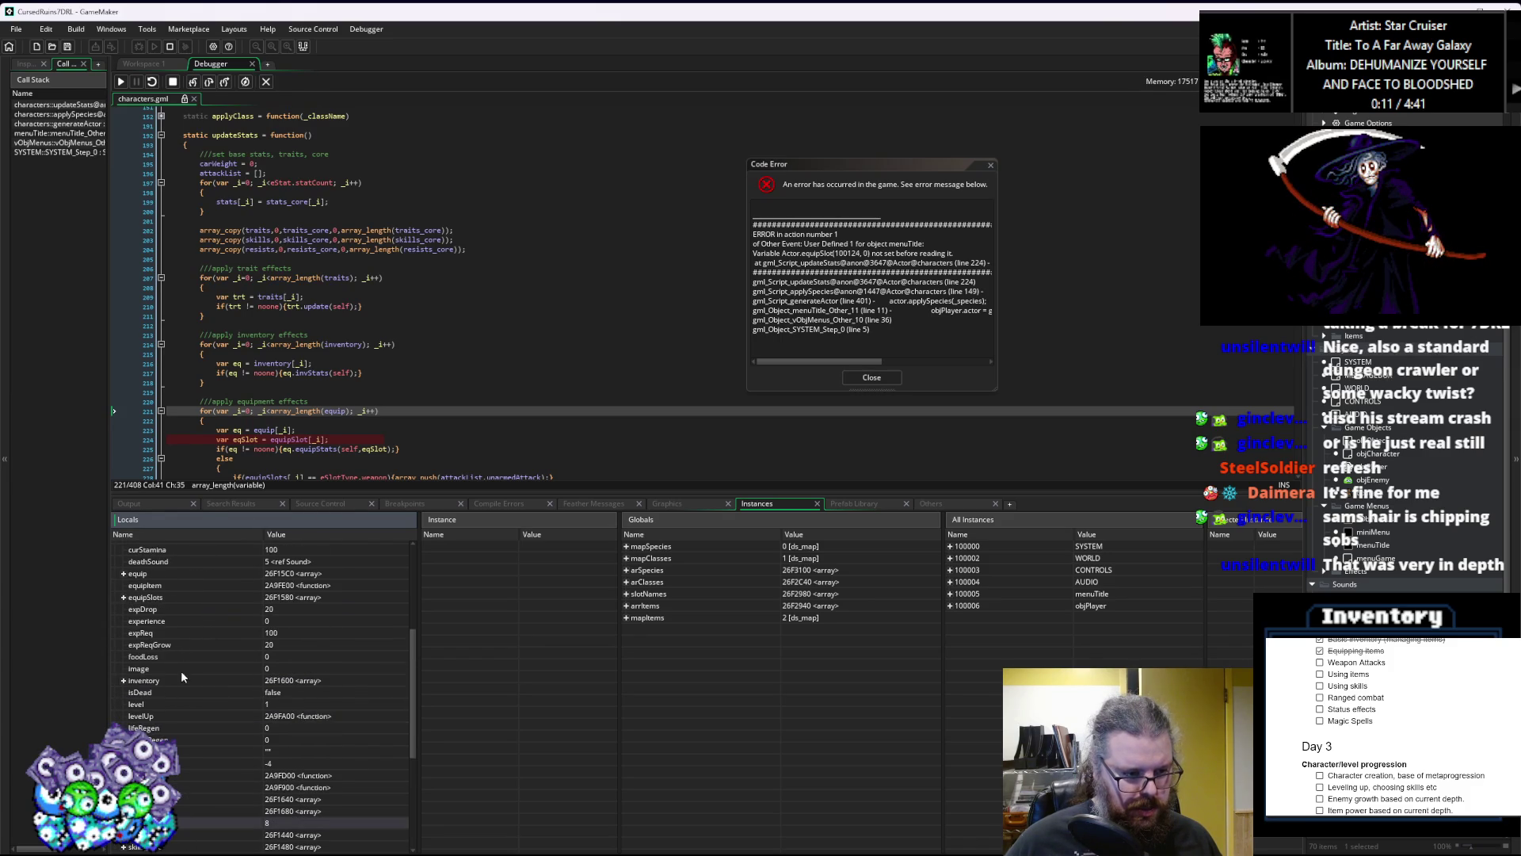
left_click(123, 597)
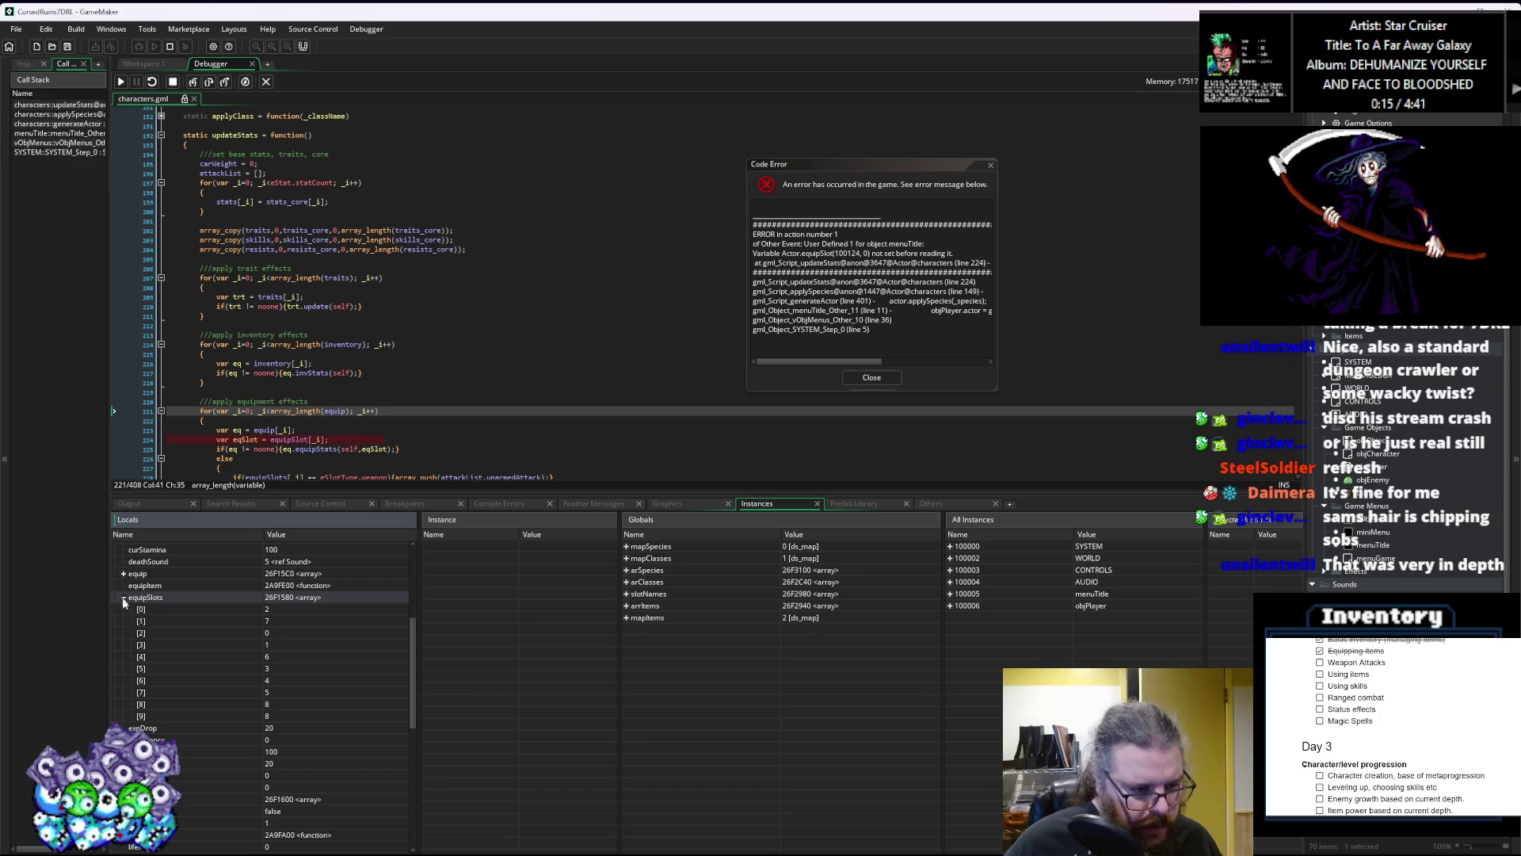
left_click(315, 439)
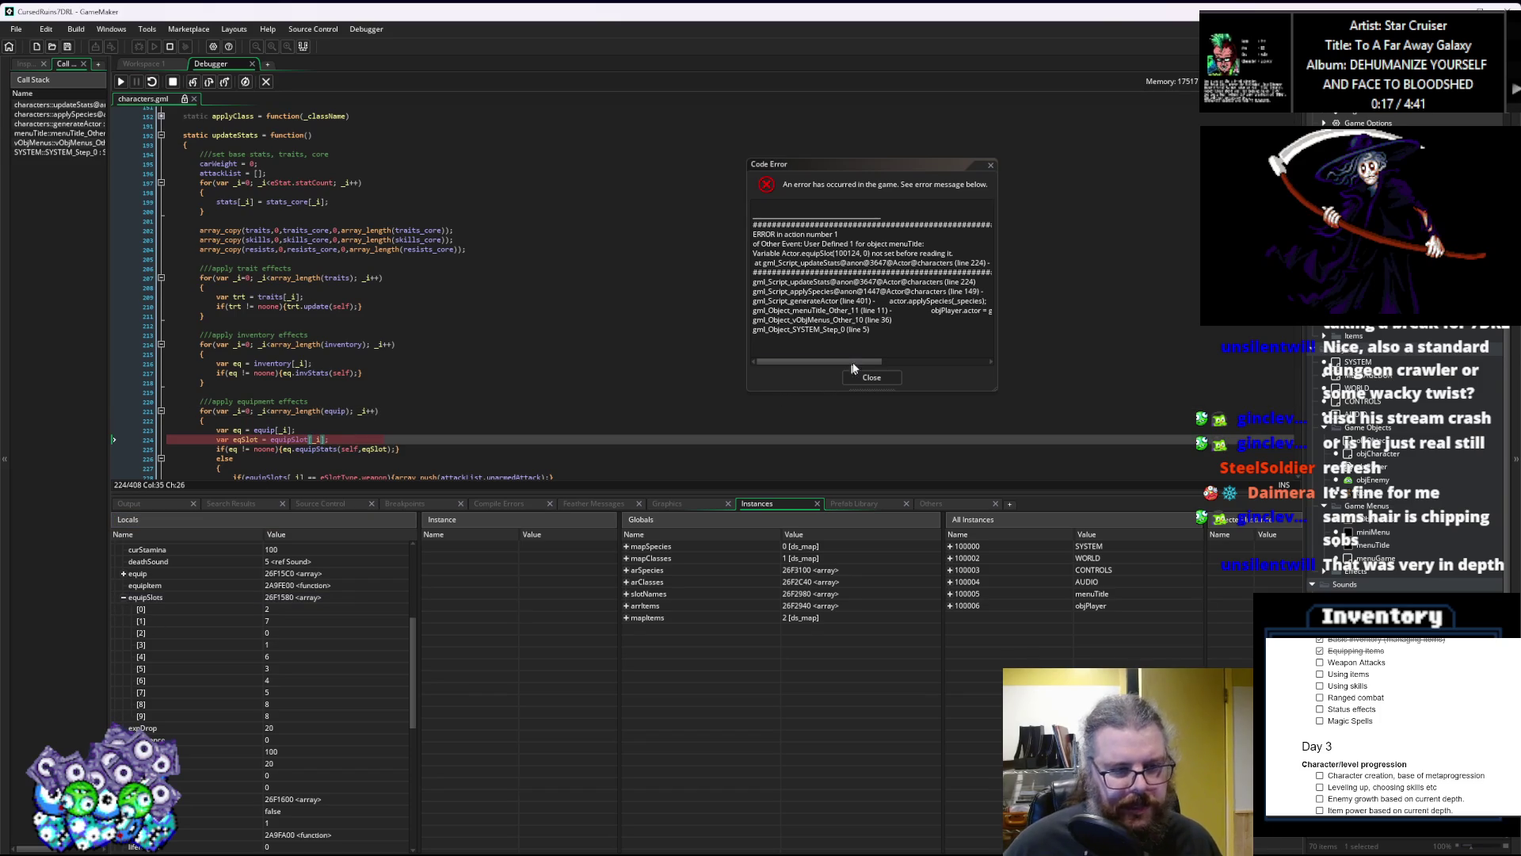
left_click(871, 377)
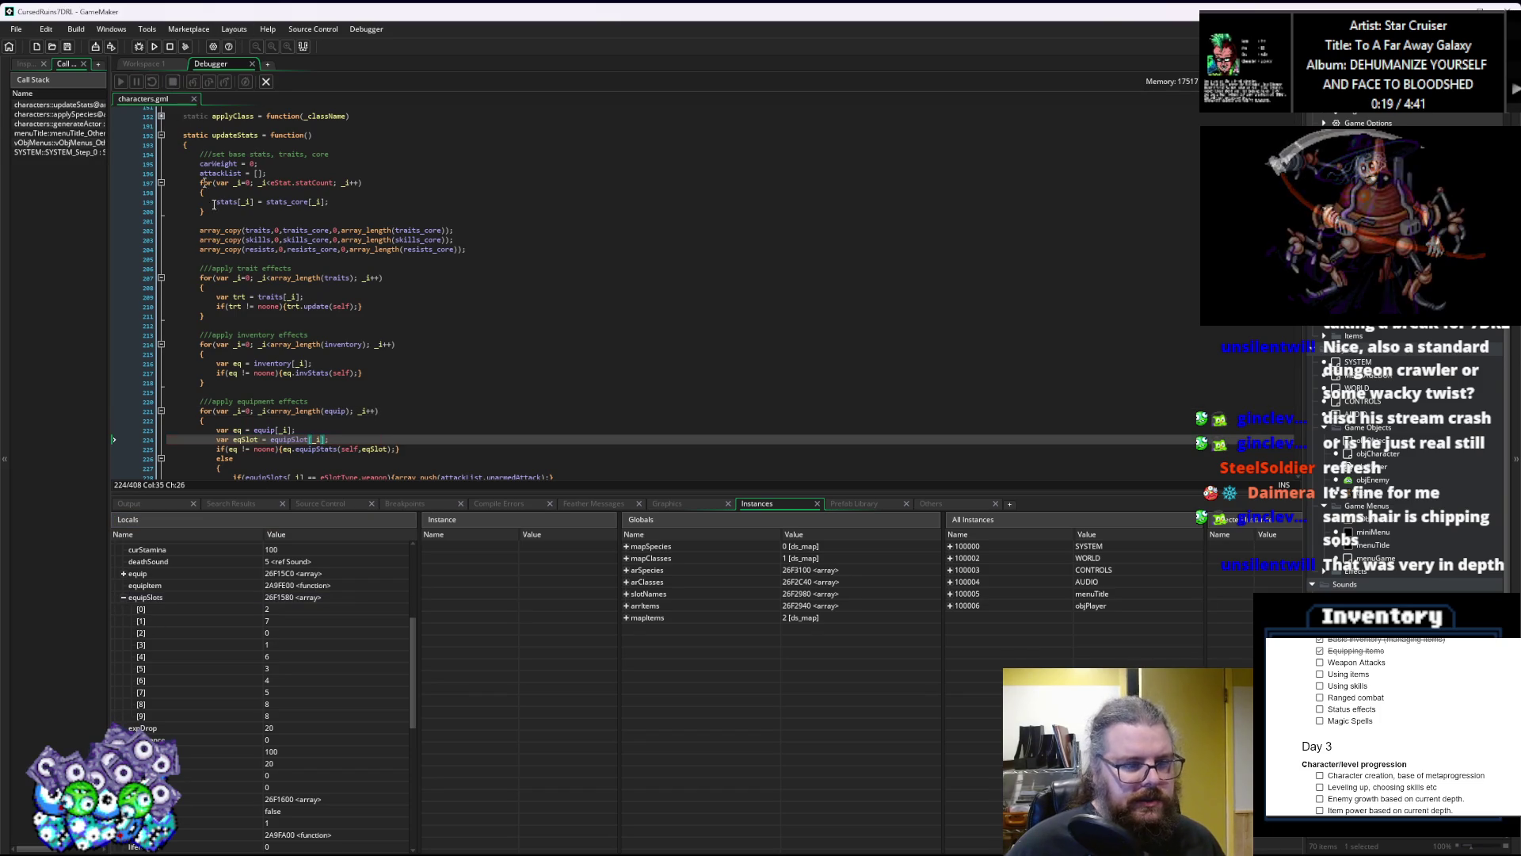
Step: Change equipSlot to equipSlots on line 224, save characters.gml, and run the game again
type("s")
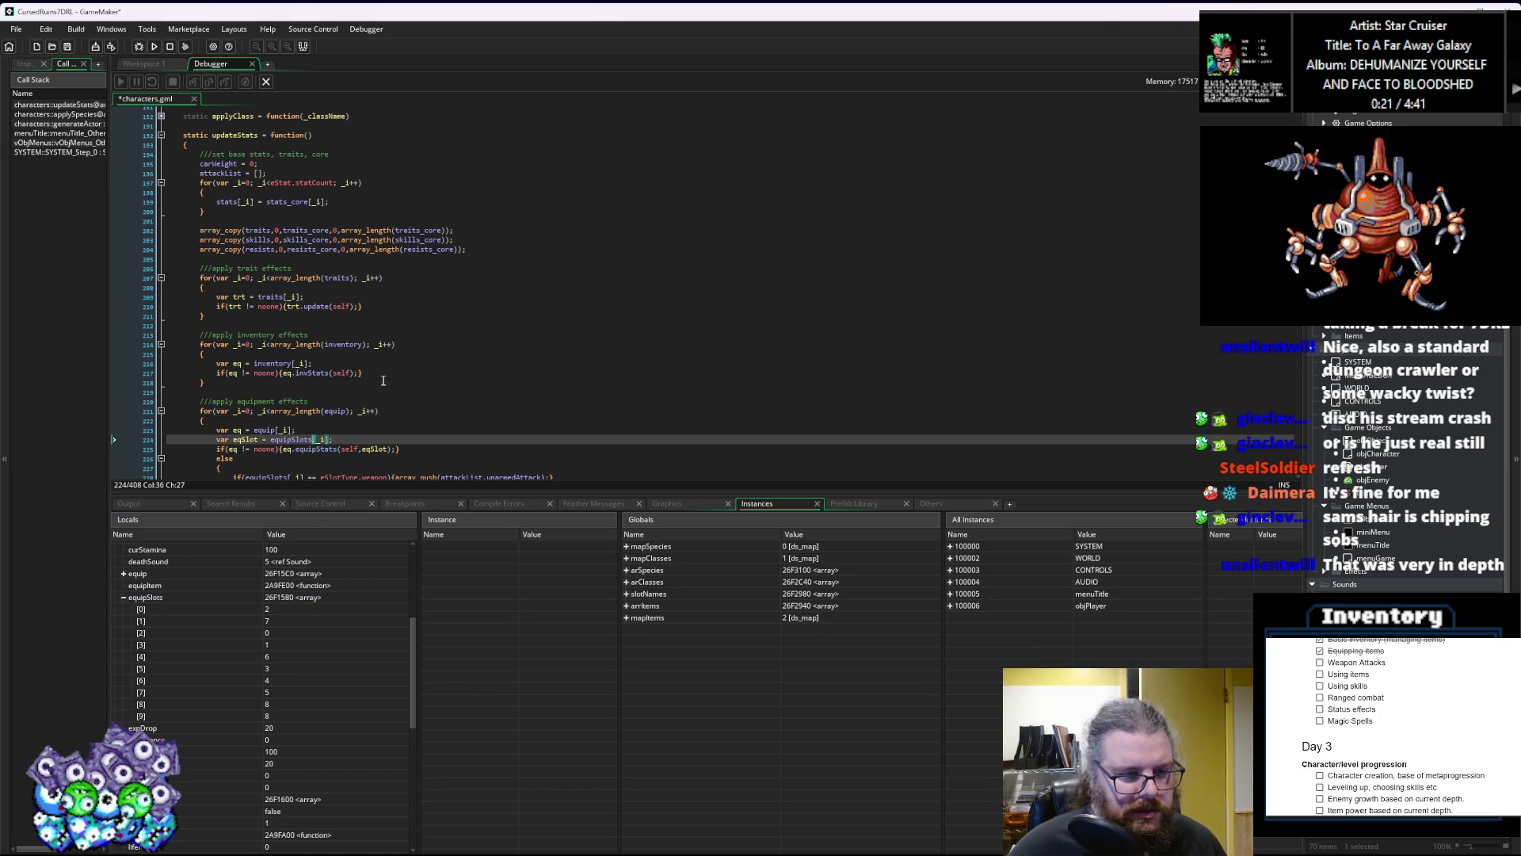
scroll(382, 380, "down", 3)
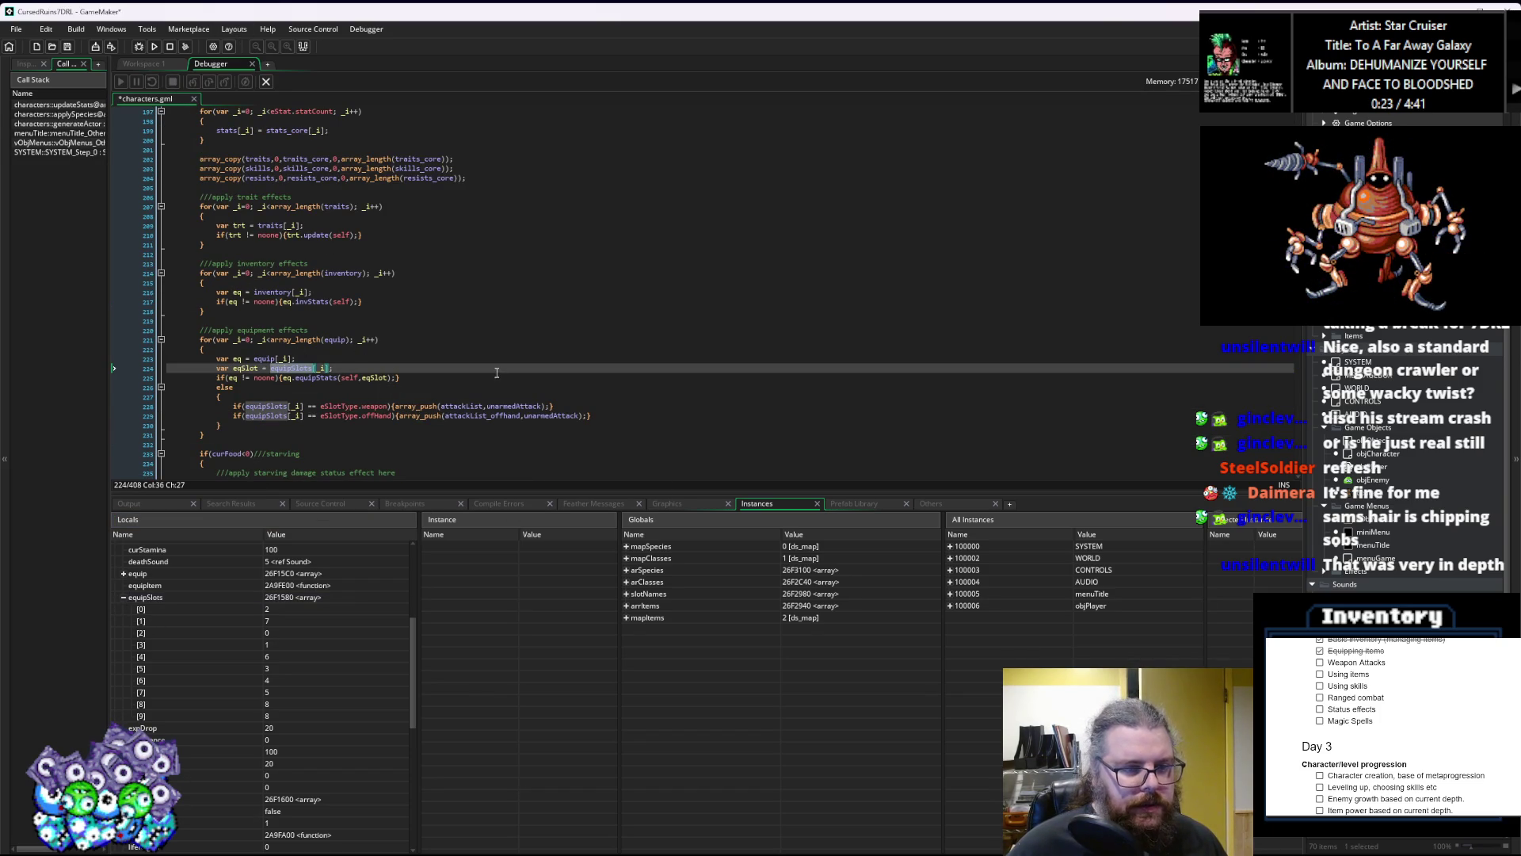
scroll(497, 372, "down", 1)
scroll(475, 372, "up", 2)
left_click(235, 411)
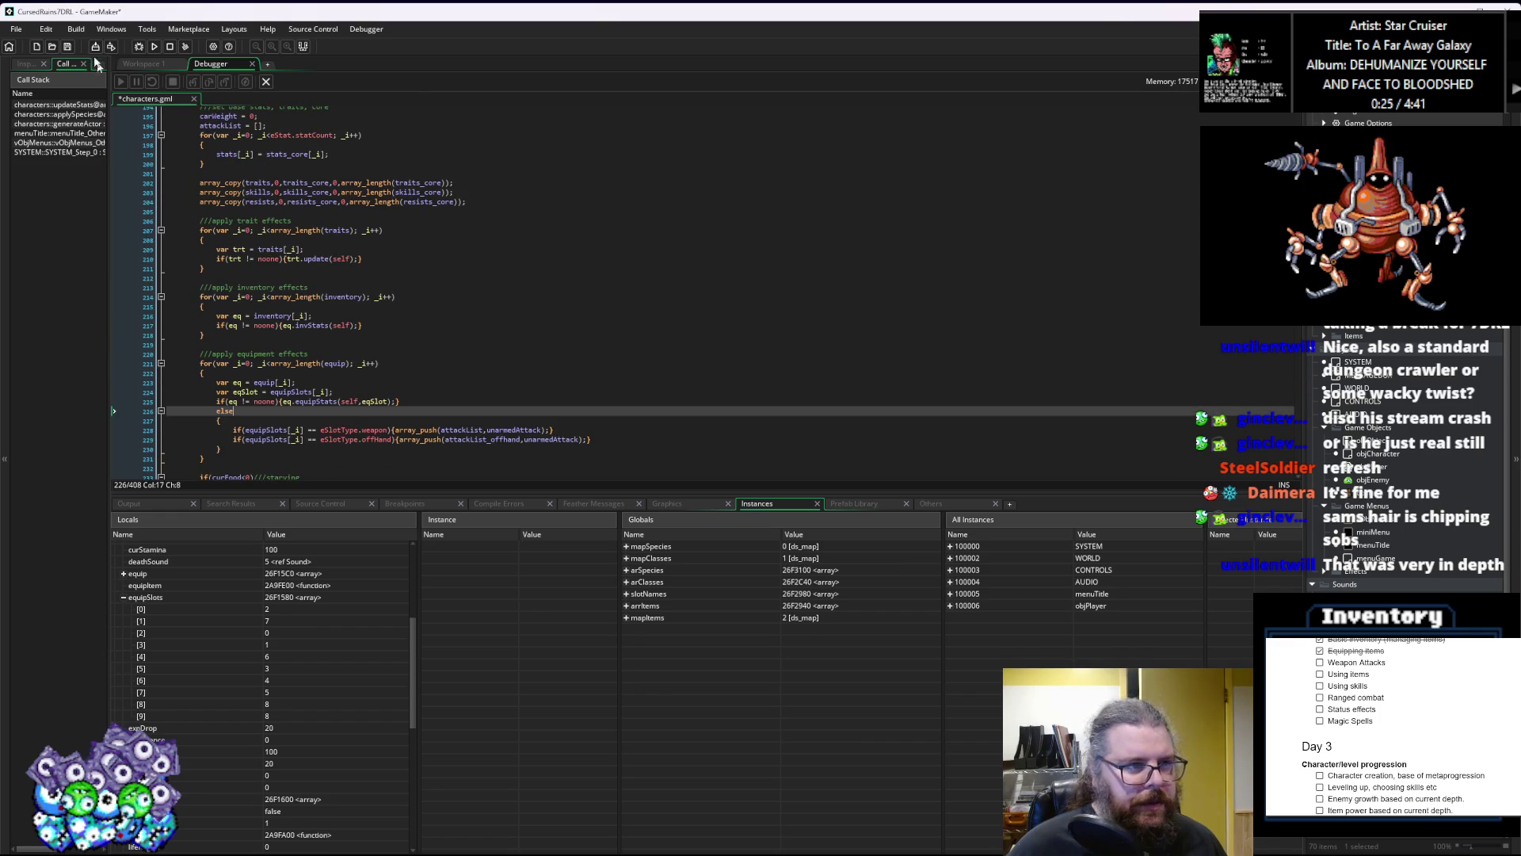
left_click(67, 46)
left_click(266, 82)
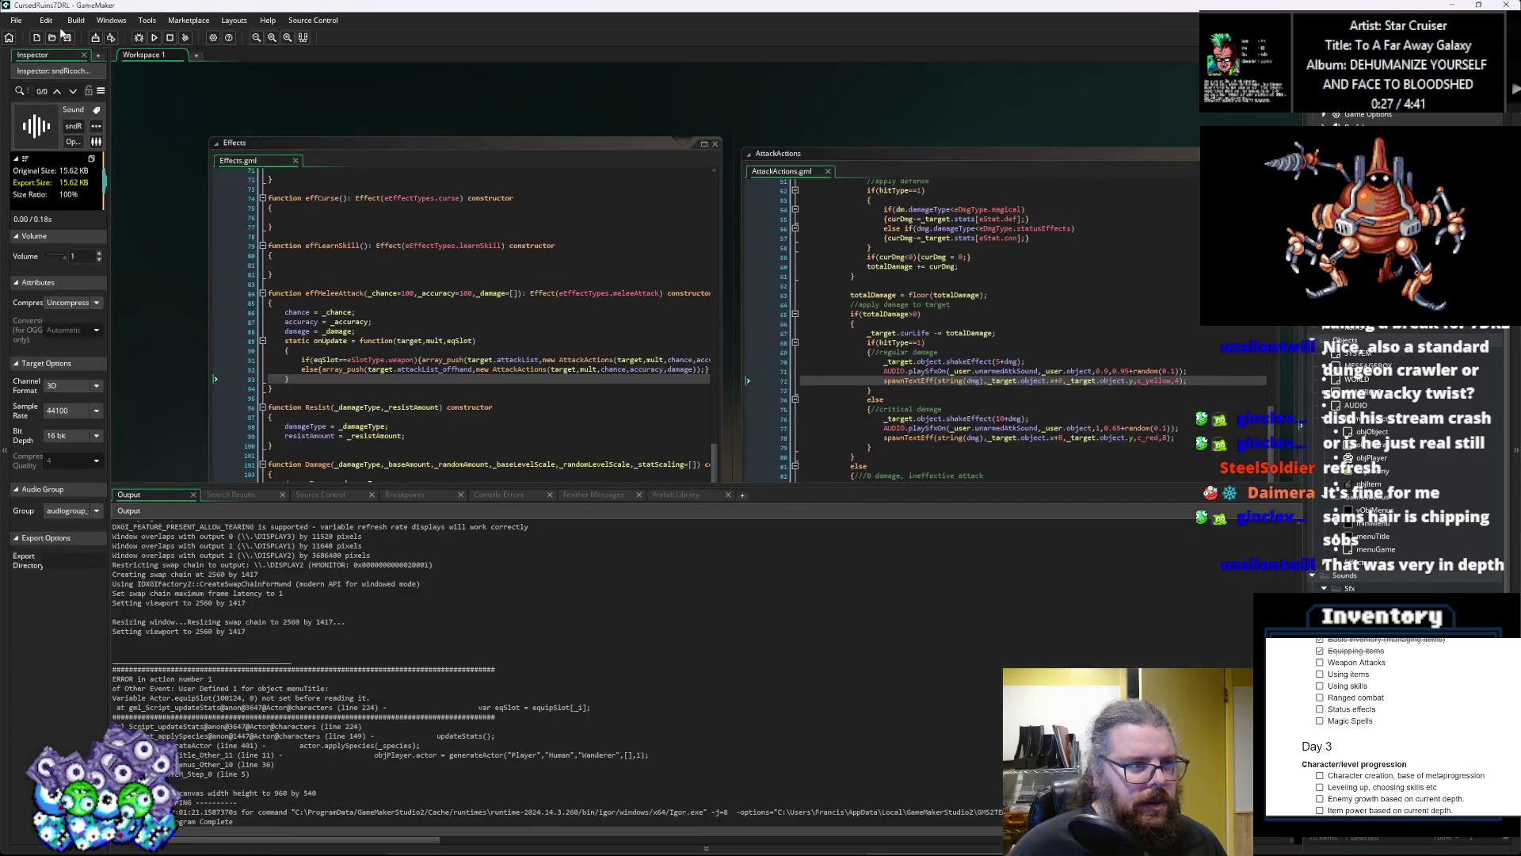
left_click(154, 37)
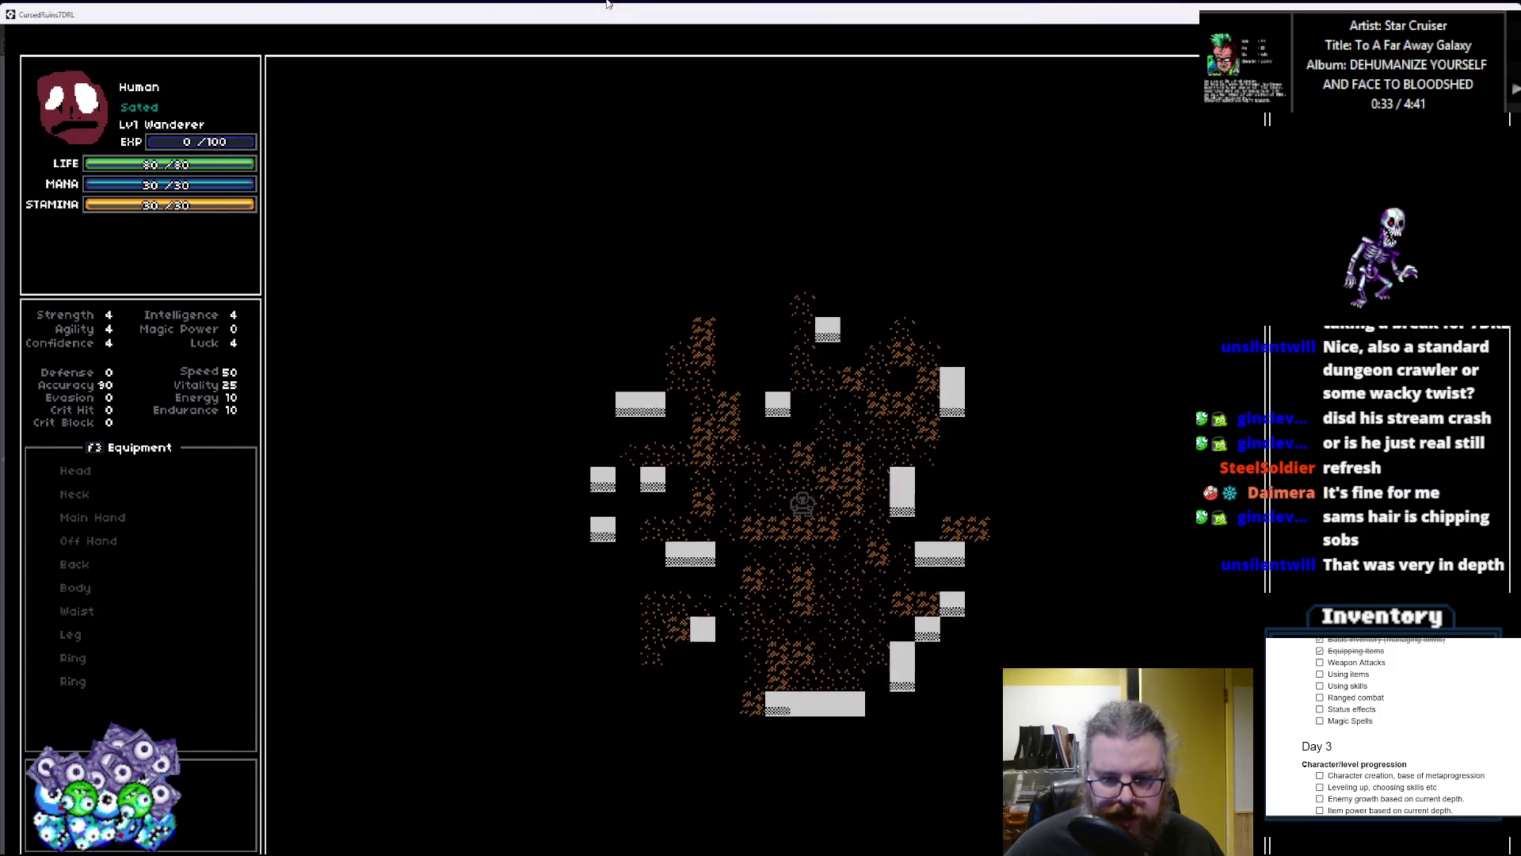
Step: Walk the player across the dungeon to the green slime and attack it, triggering a crash
key("Left")
key("Down")
key("Down")
key("Down")
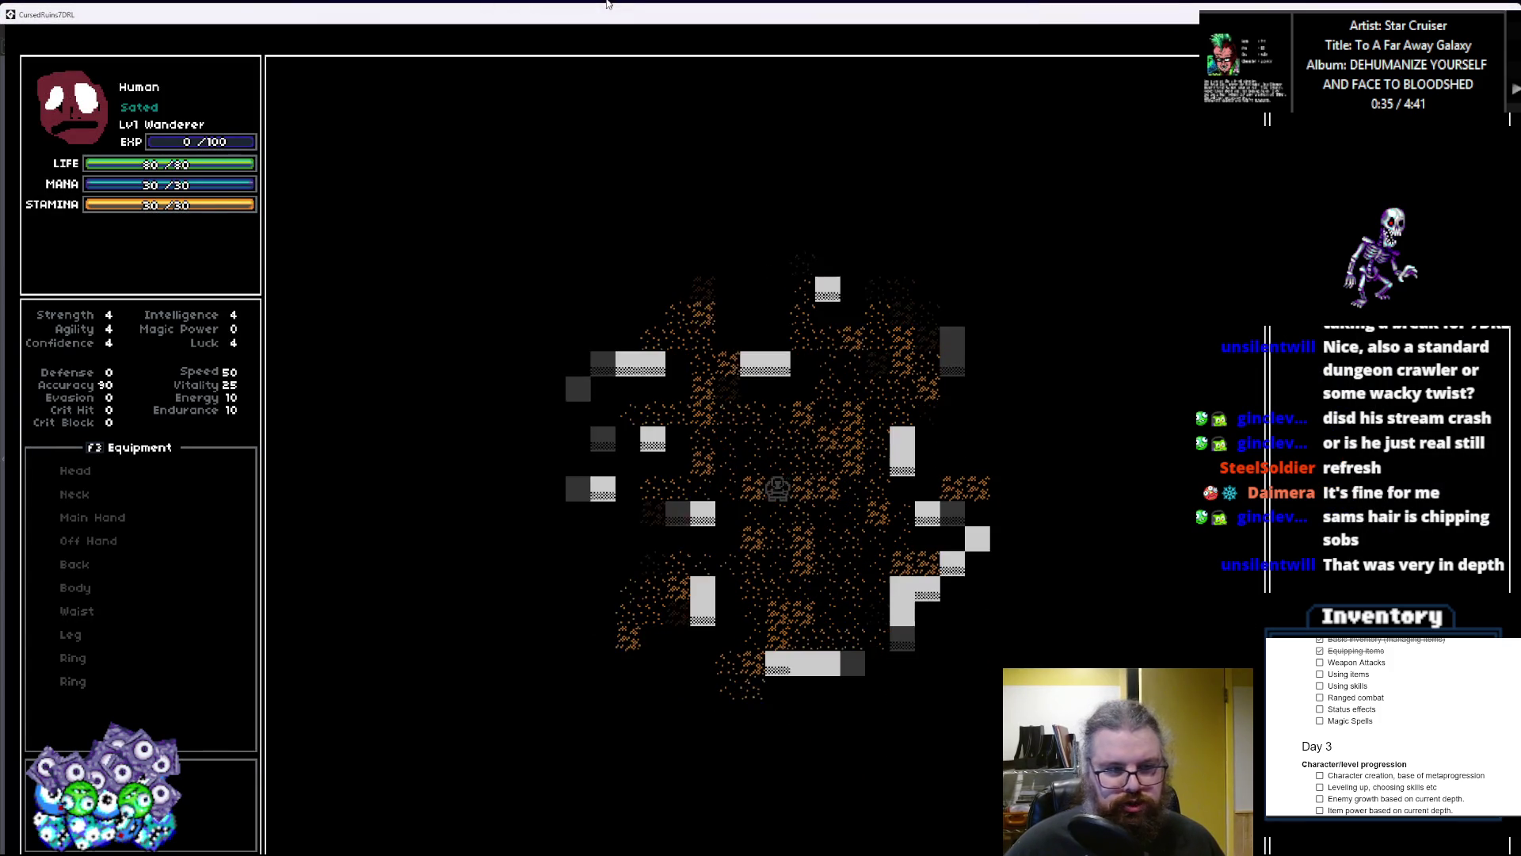
key("Left")
key("Left")
key("Left")
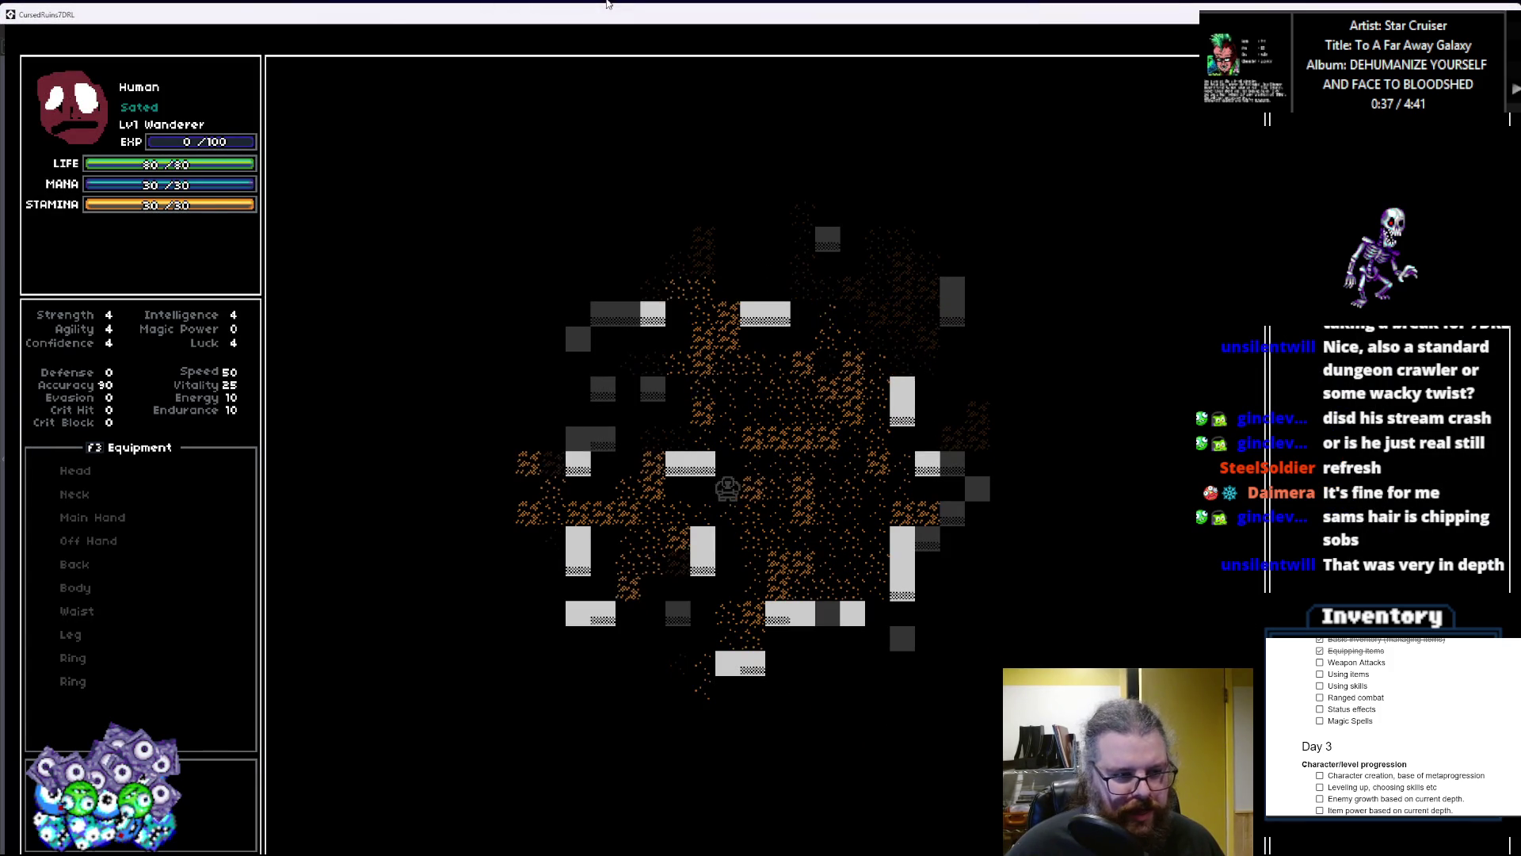
key("Left")
key("Left")
key("Left")
key("Up")
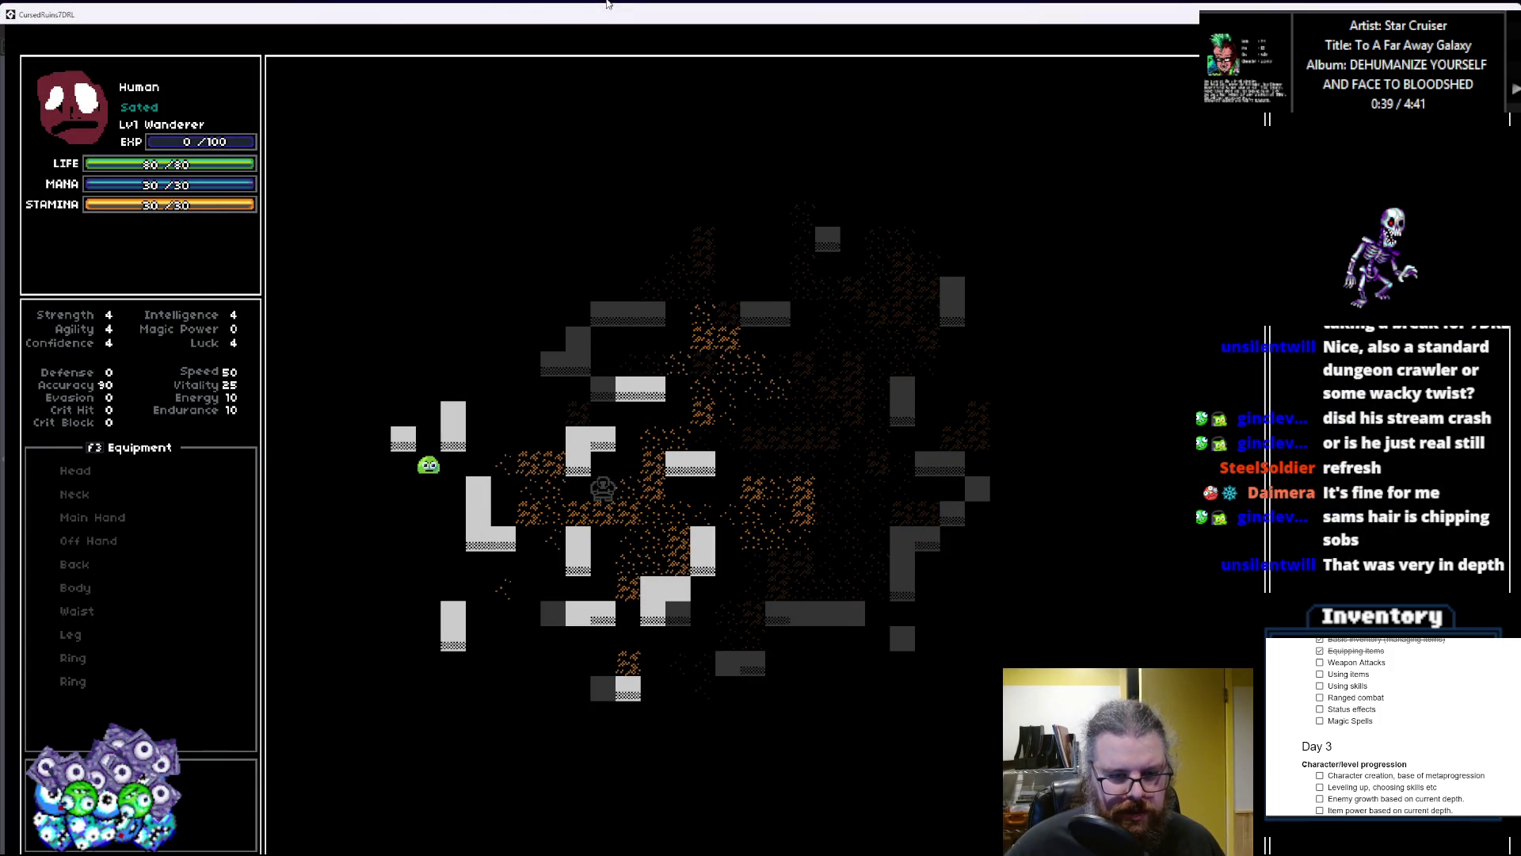
key("Left")
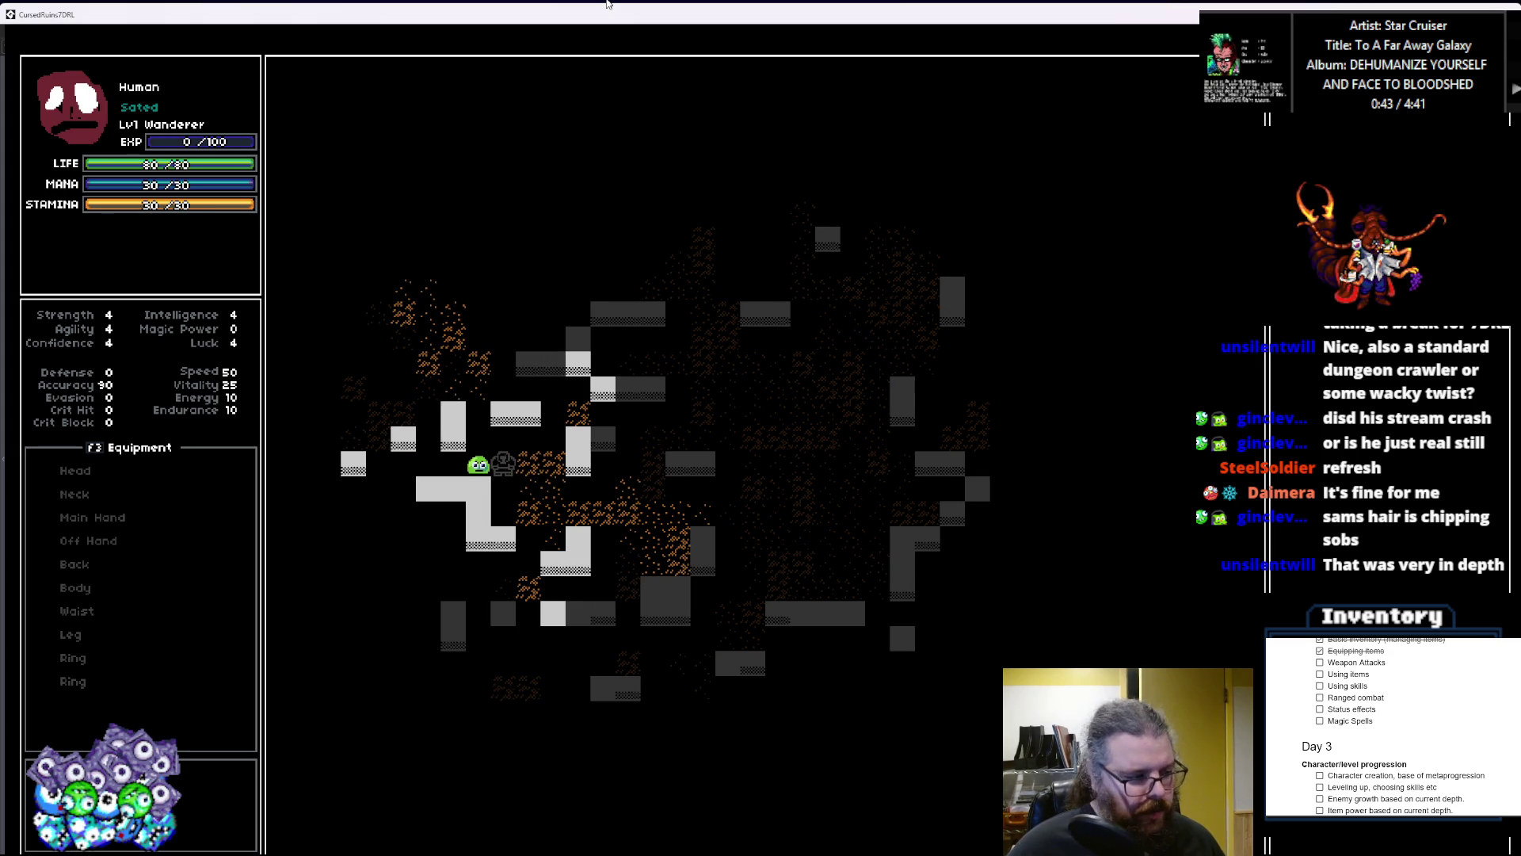
key("Left")
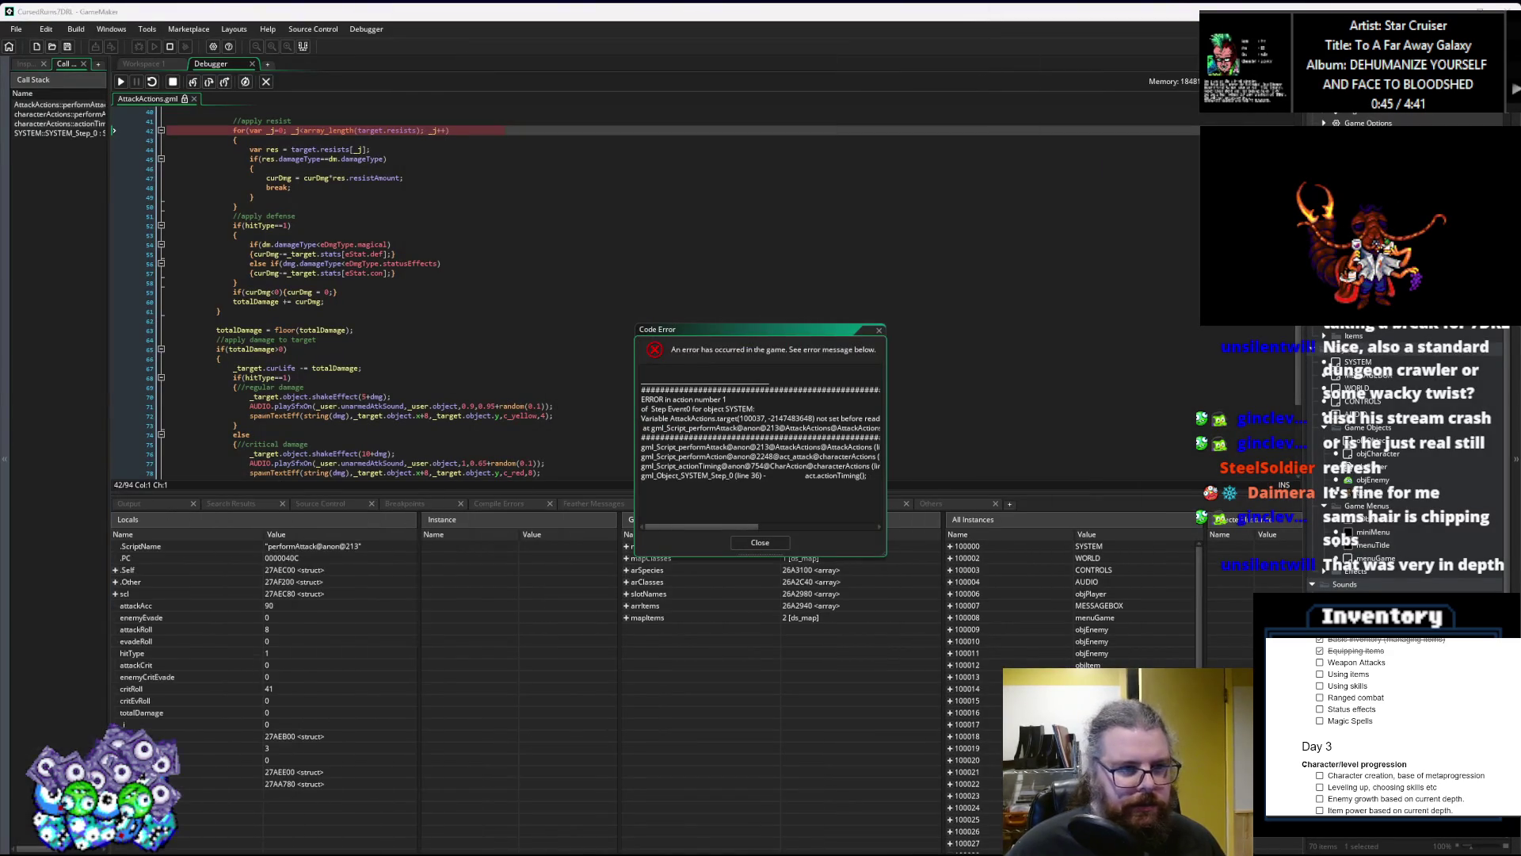
left_click_drag(357, 500, 353, 666)
scroll(435, 527, "up", 5)
left_click(435, 528)
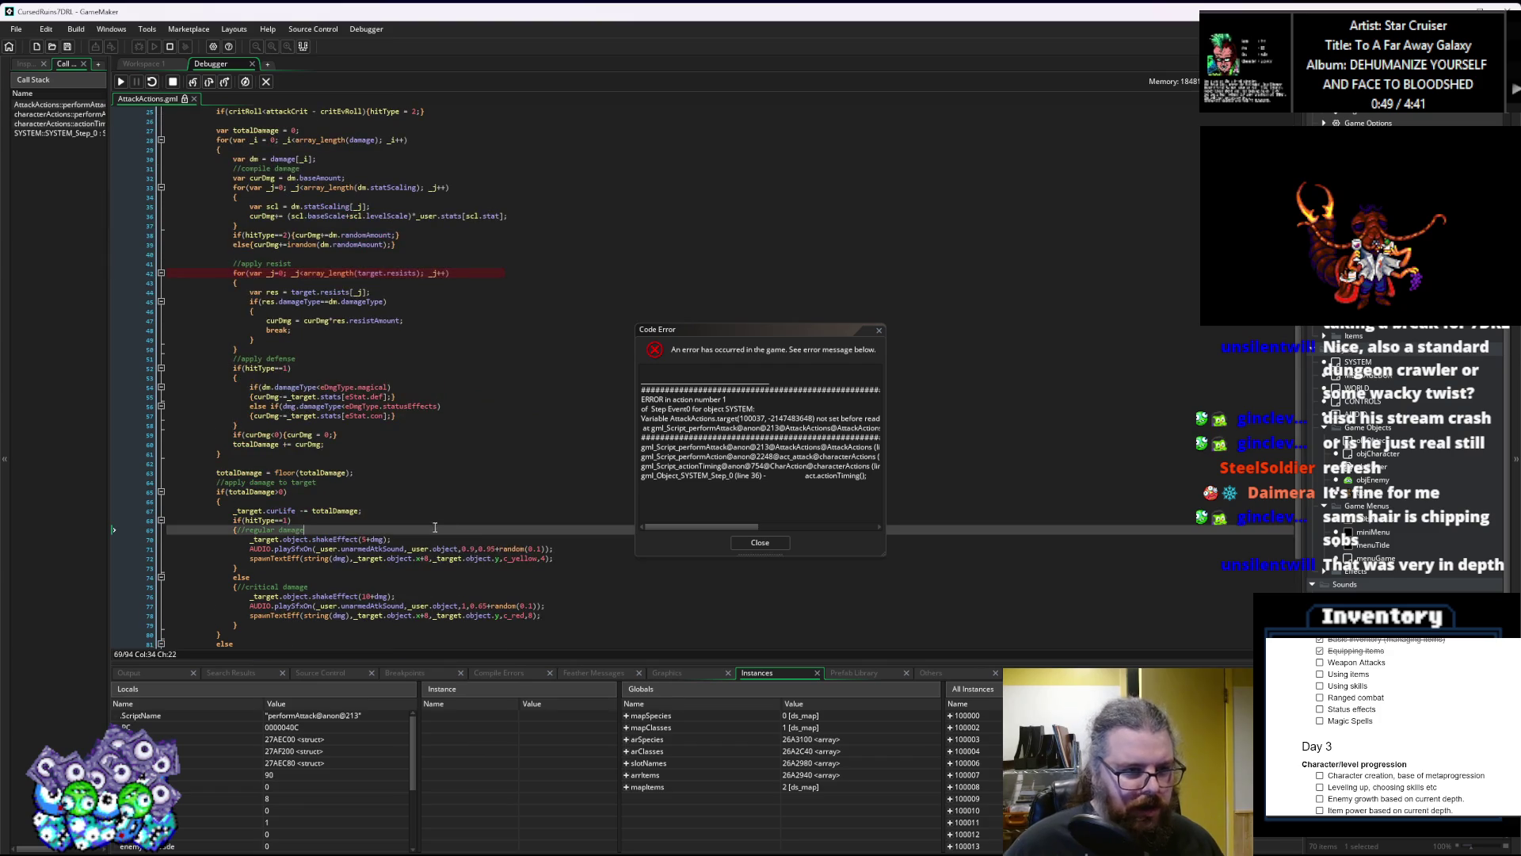
scroll(439, 392, "up", 3)
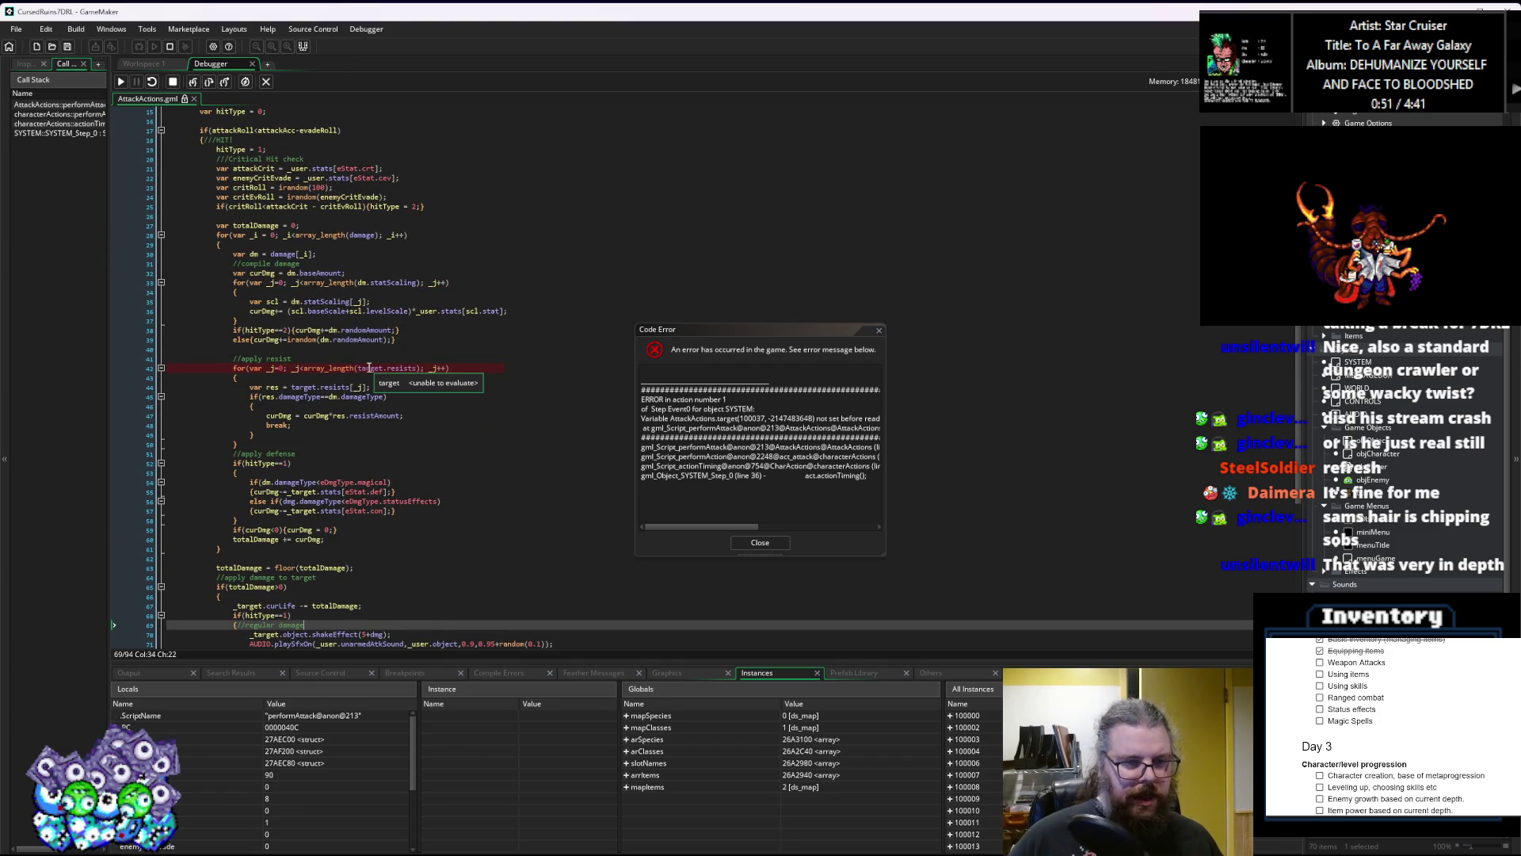
left_click(366, 369)
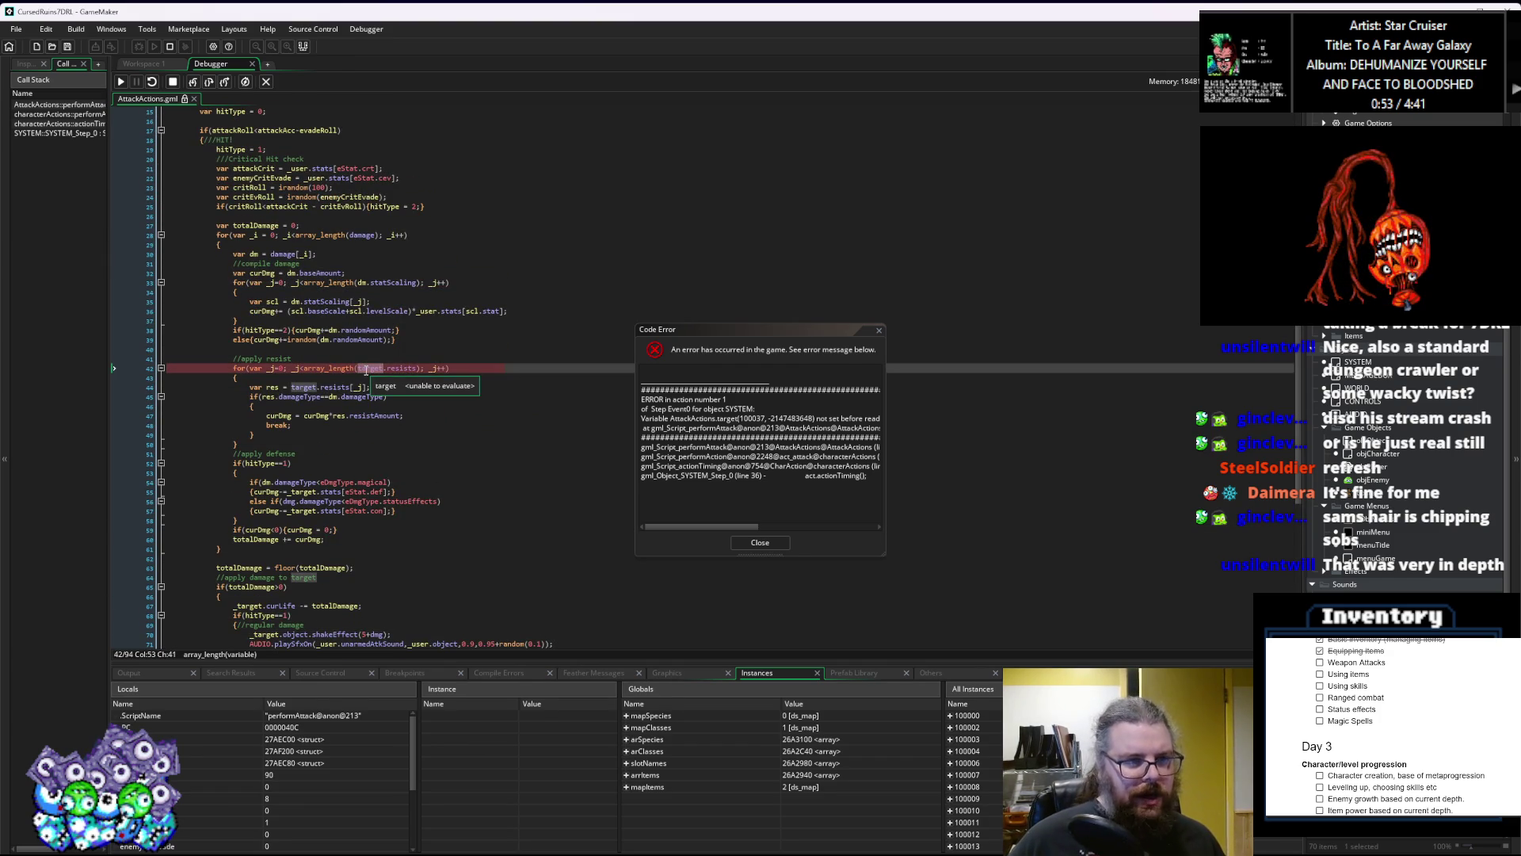
scroll(368, 373, "up", 2)
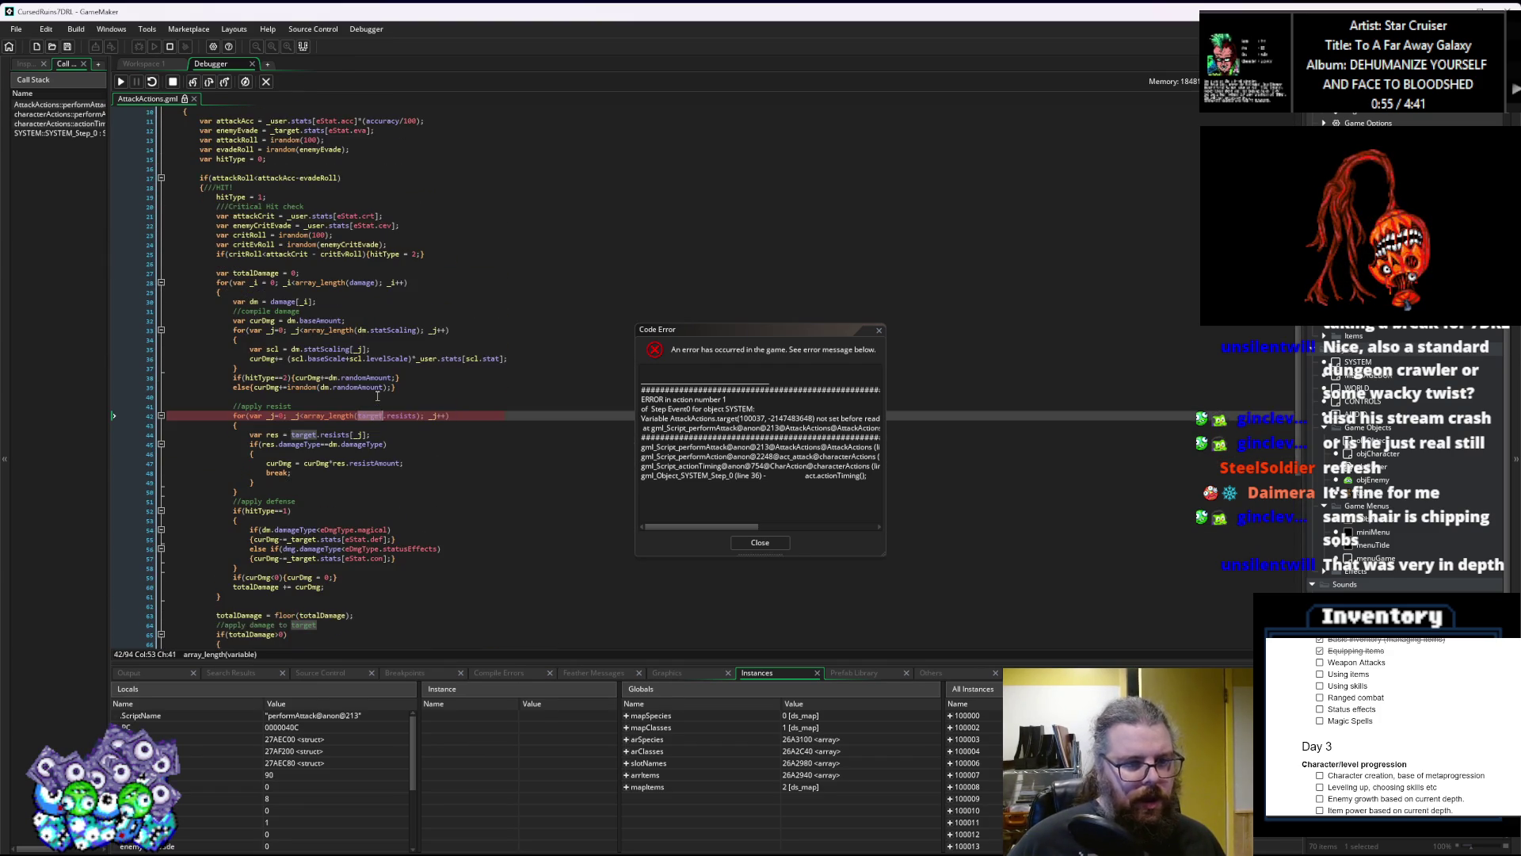
left_click(737, 545)
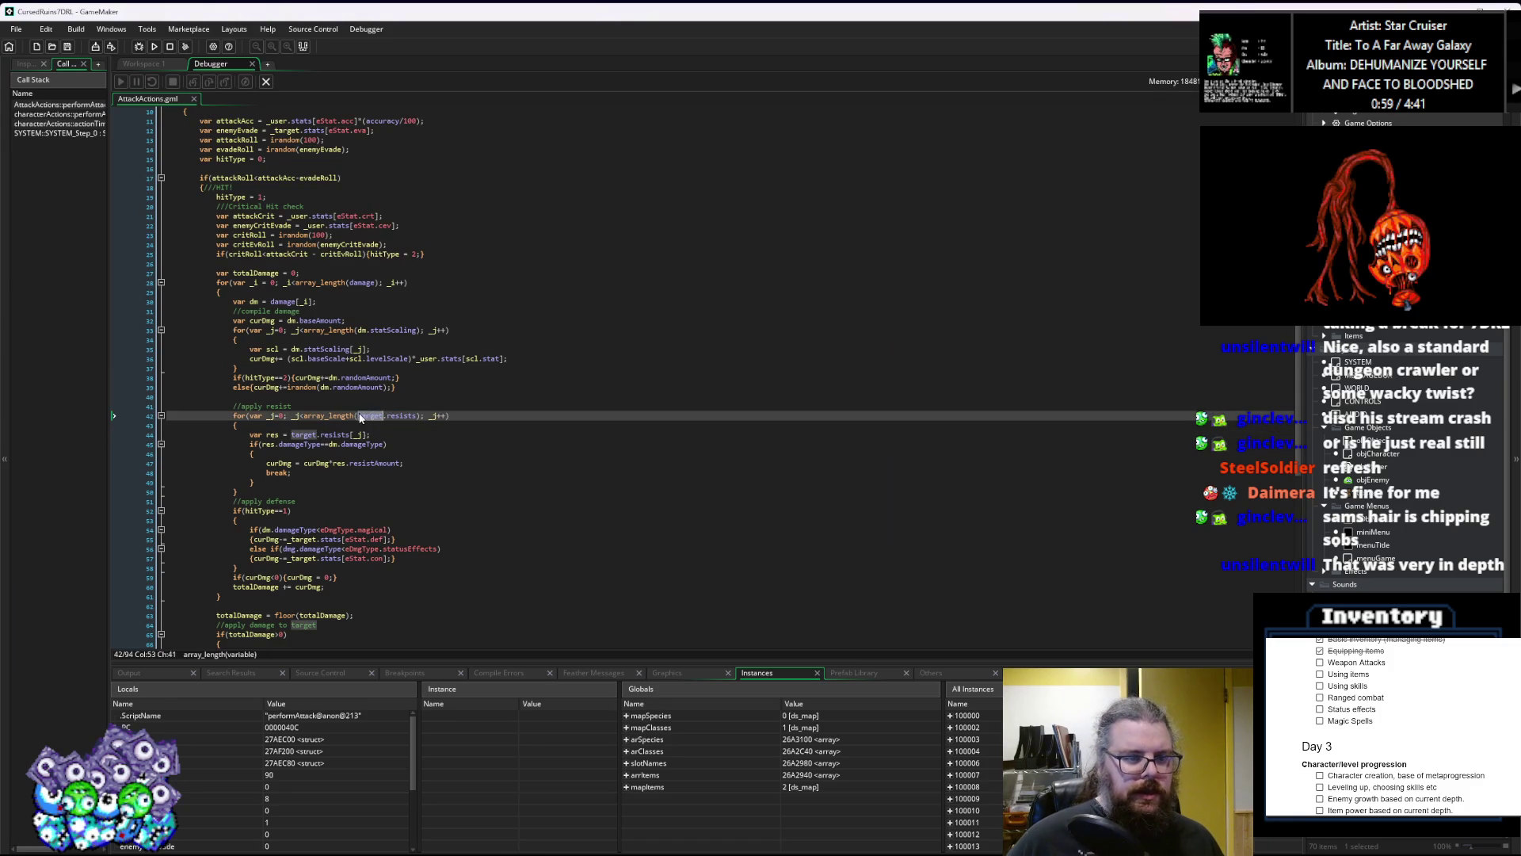
type("_")
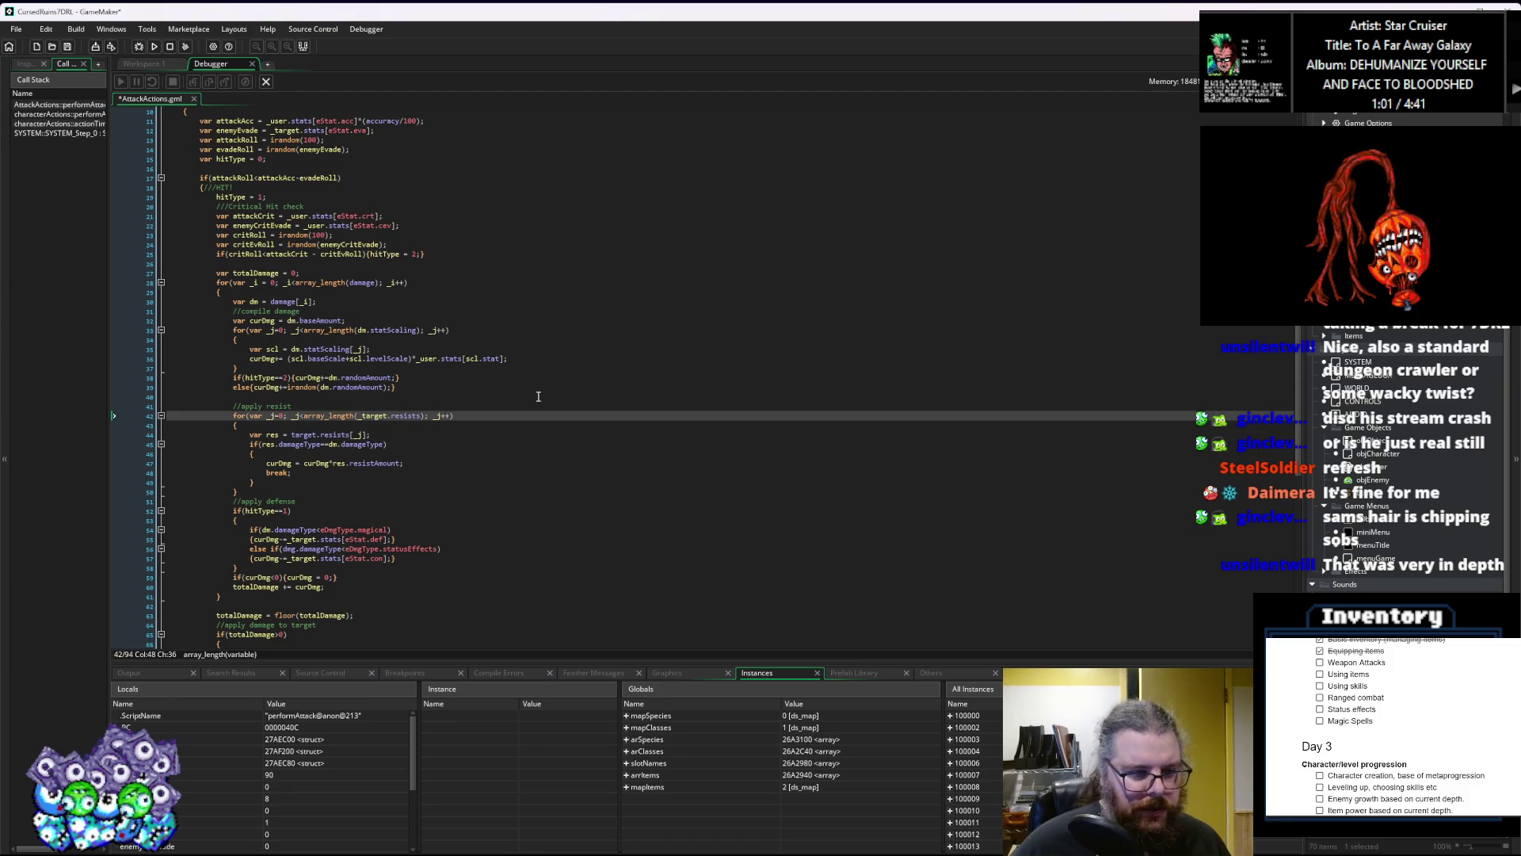
double_click(304, 435)
key("Left")
type("_")
left_click(408, 485)
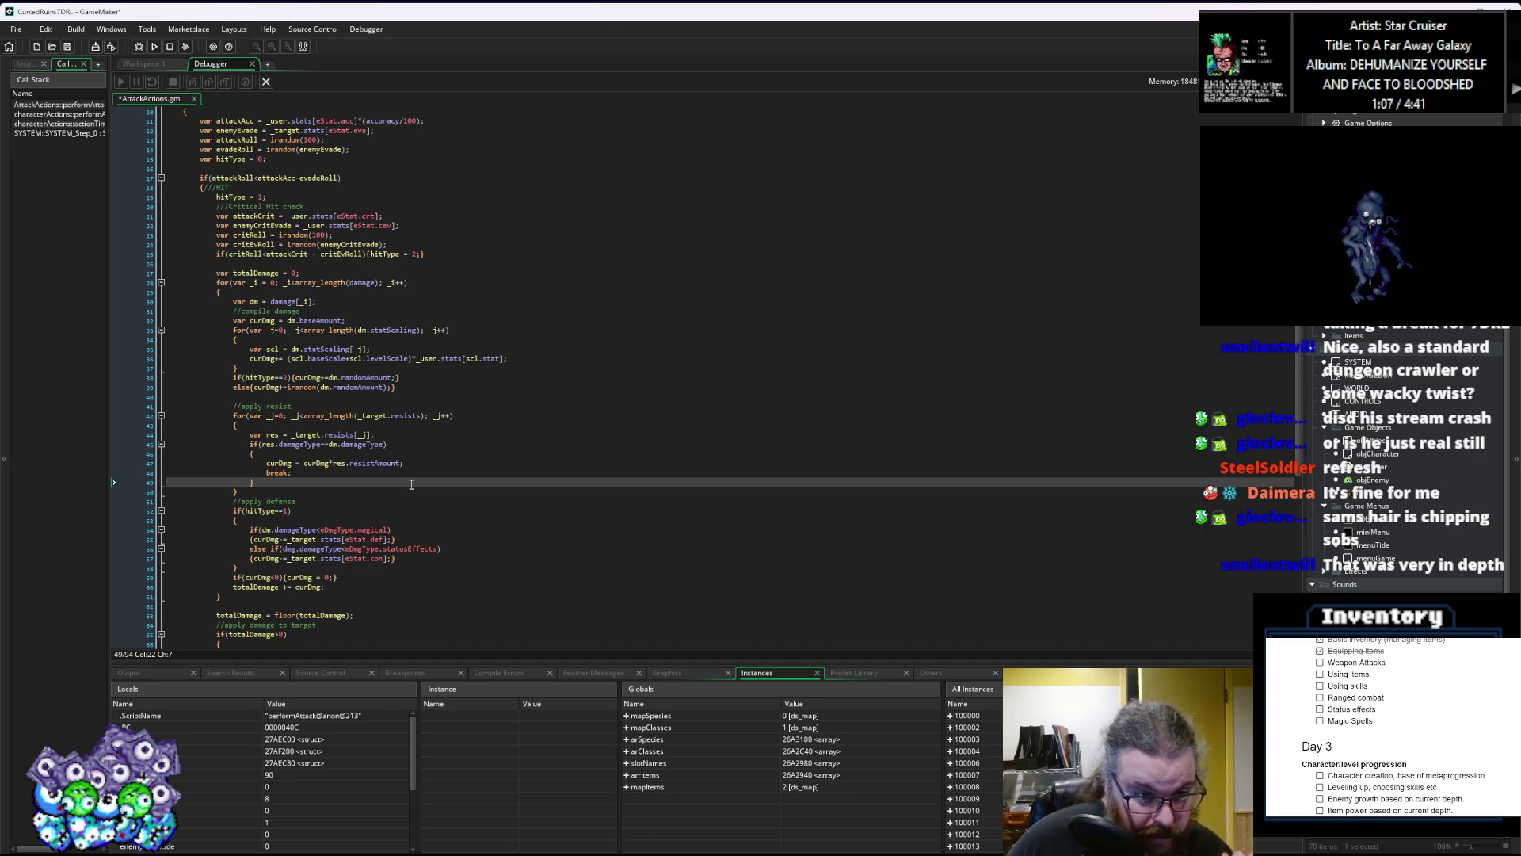
scroll(411, 473, "down", 3)
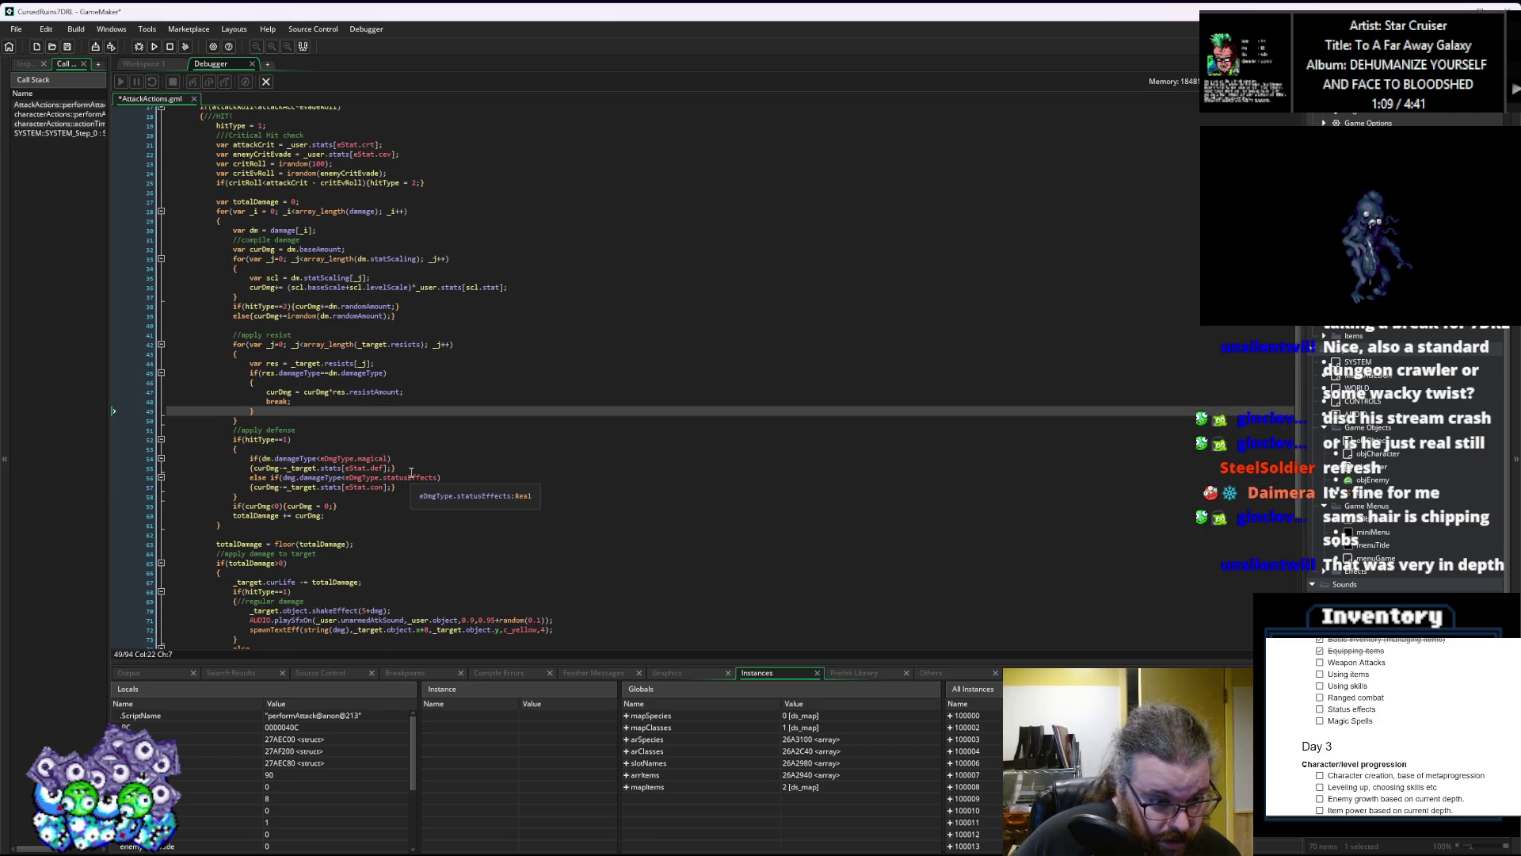
scroll(412, 473, "down", 4)
left_click(412, 471)
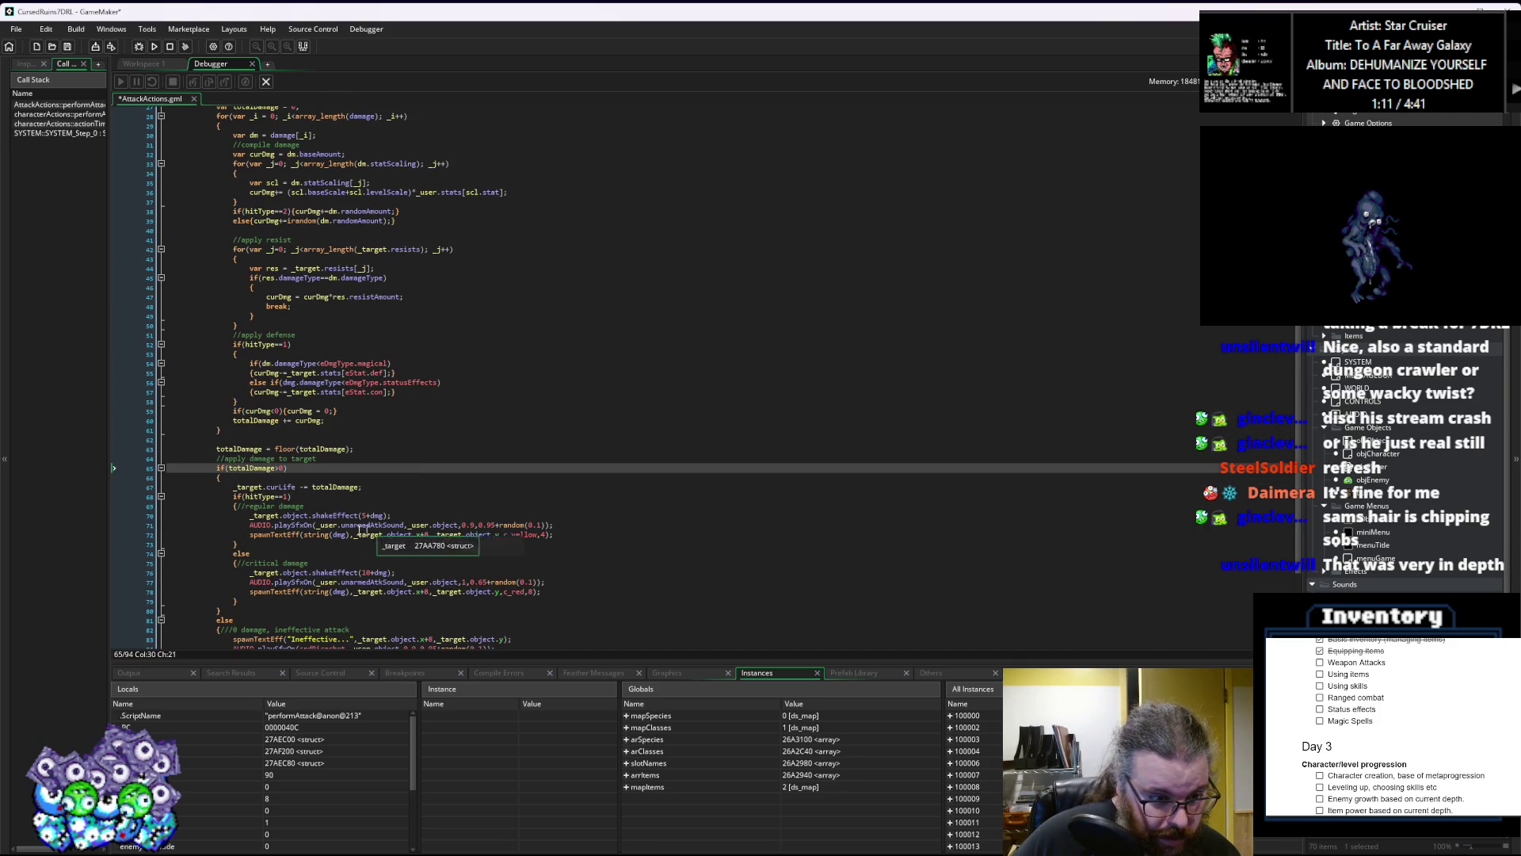
left_click(337, 535)
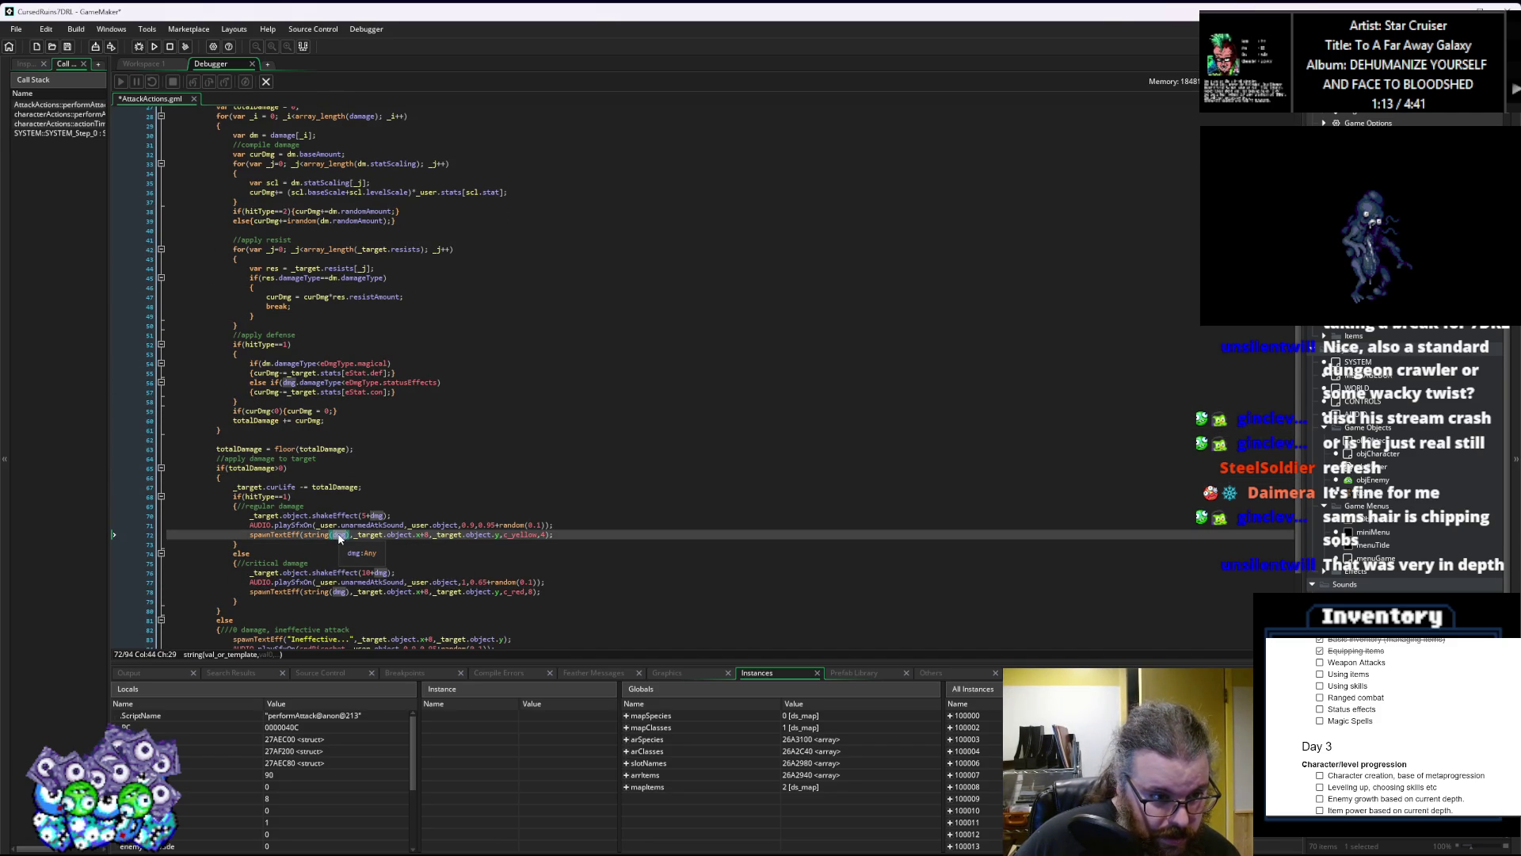
scroll(341, 538, "up", 3)
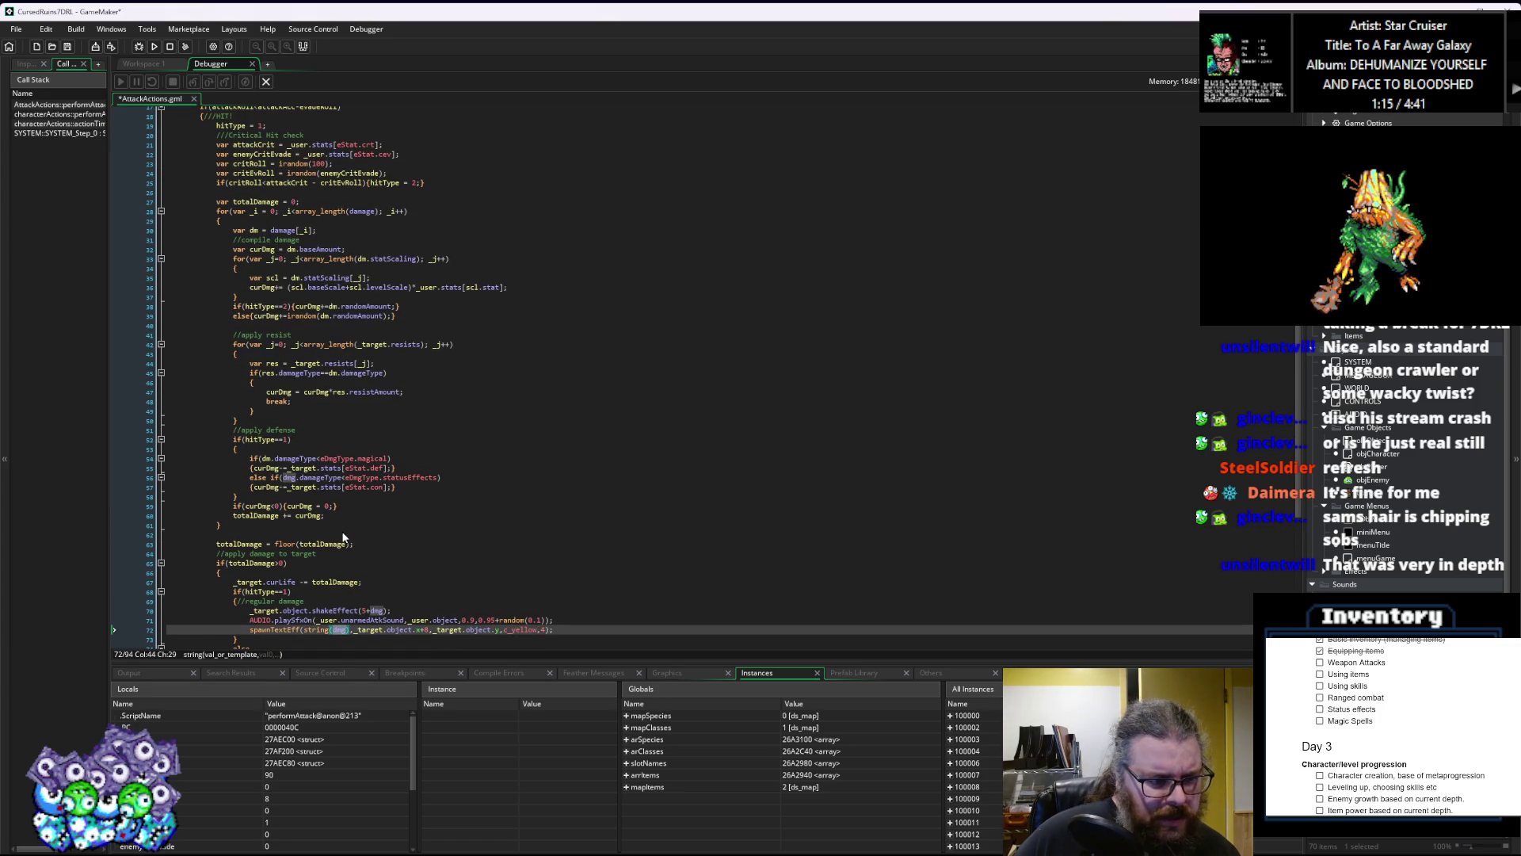
scroll(344, 537, "down", 2)
scroll(343, 537, "down", 2)
scroll(342, 539, "up", 3)
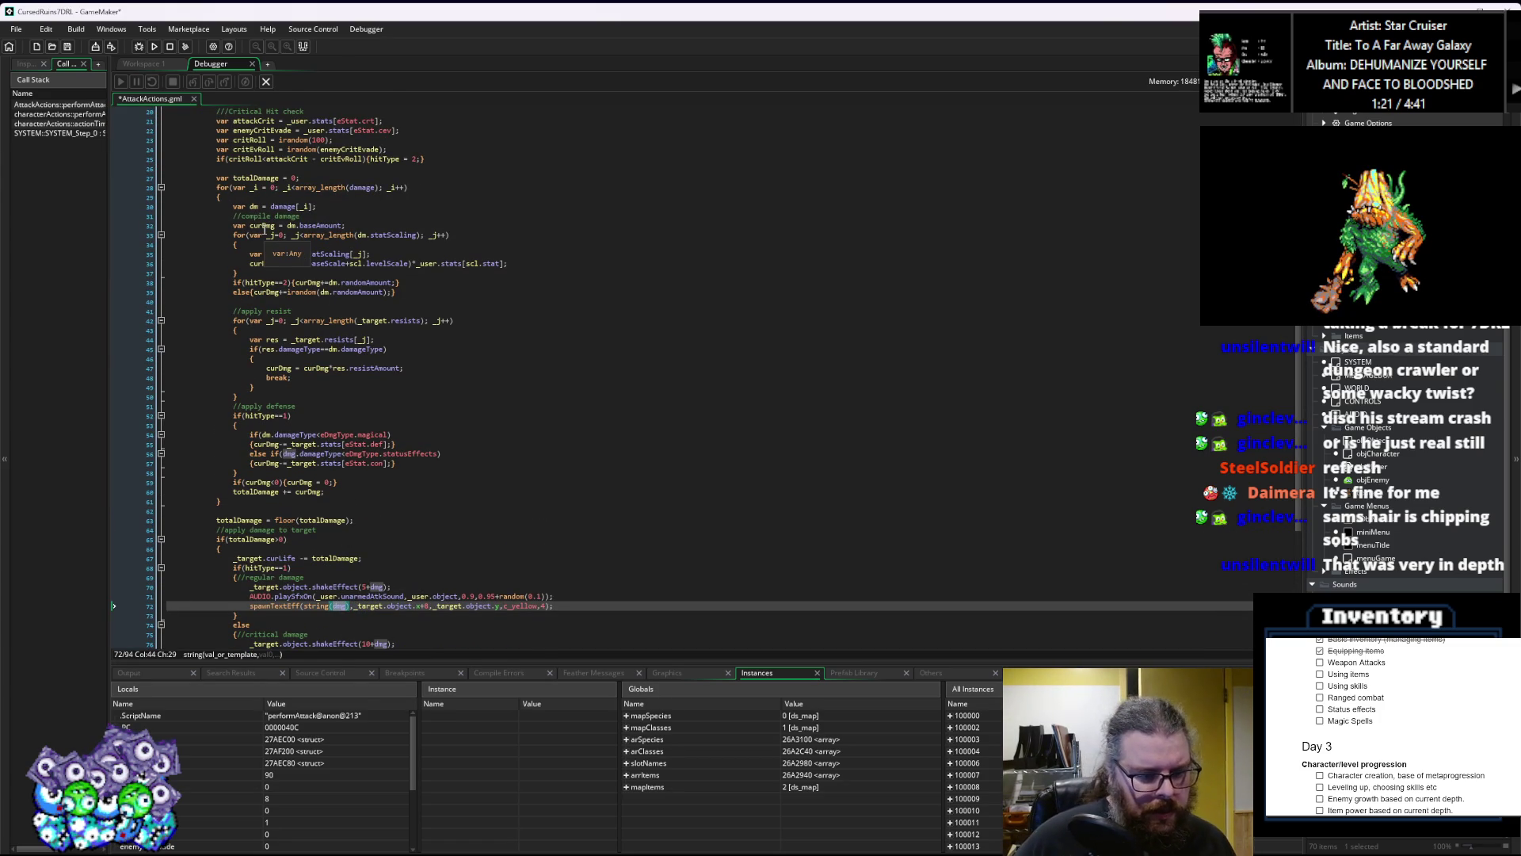
Step: Change the mistaken dmg to dm in the damage-type check on line 56
left_click(380, 549)
left_click(381, 587)
double_click(381, 586)
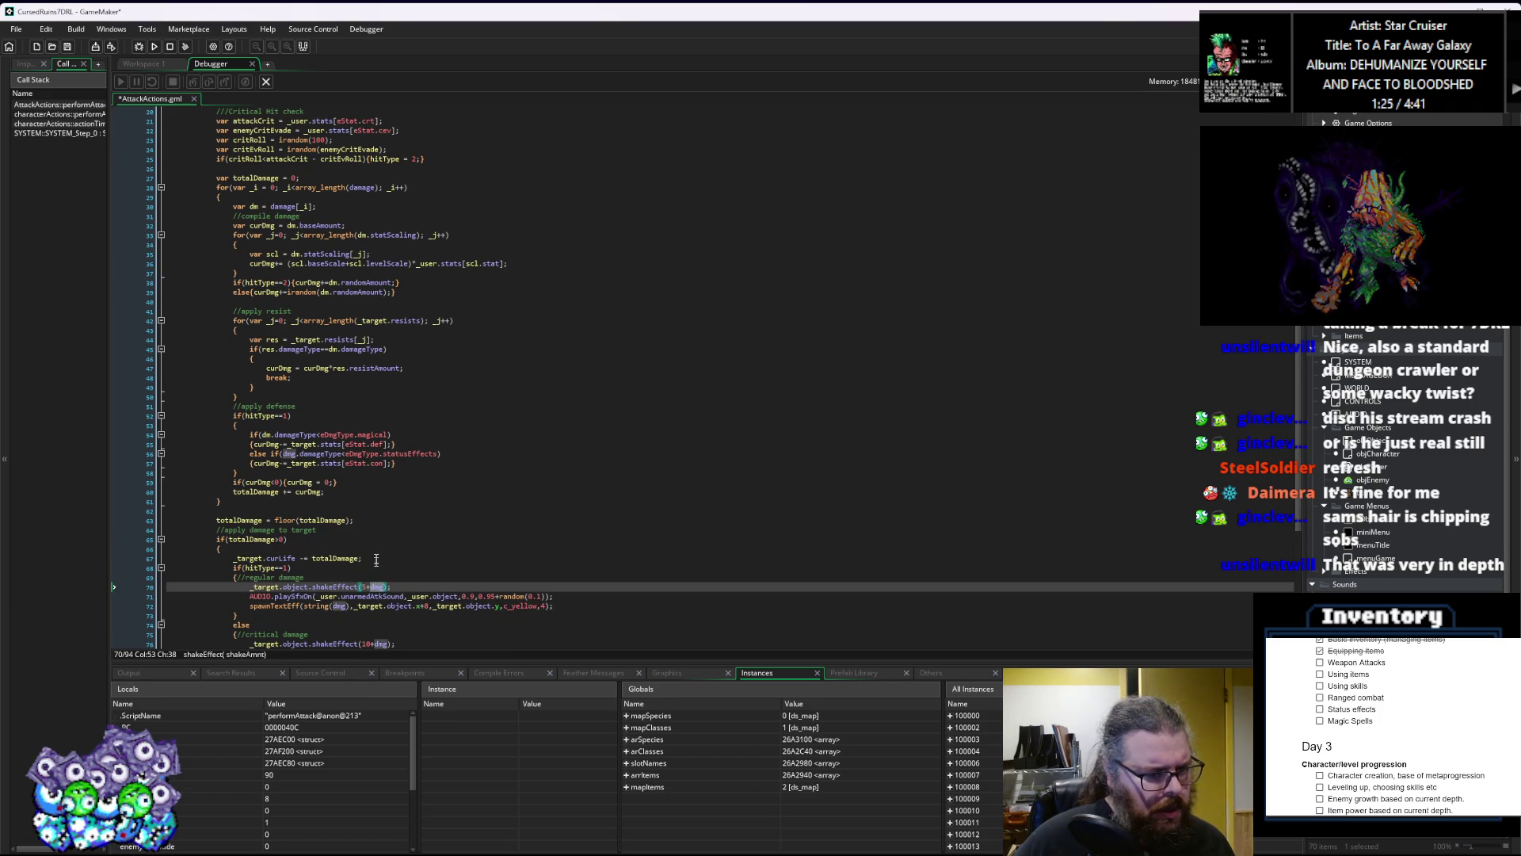
double_click(289, 454)
type("dm")
key("Escape")
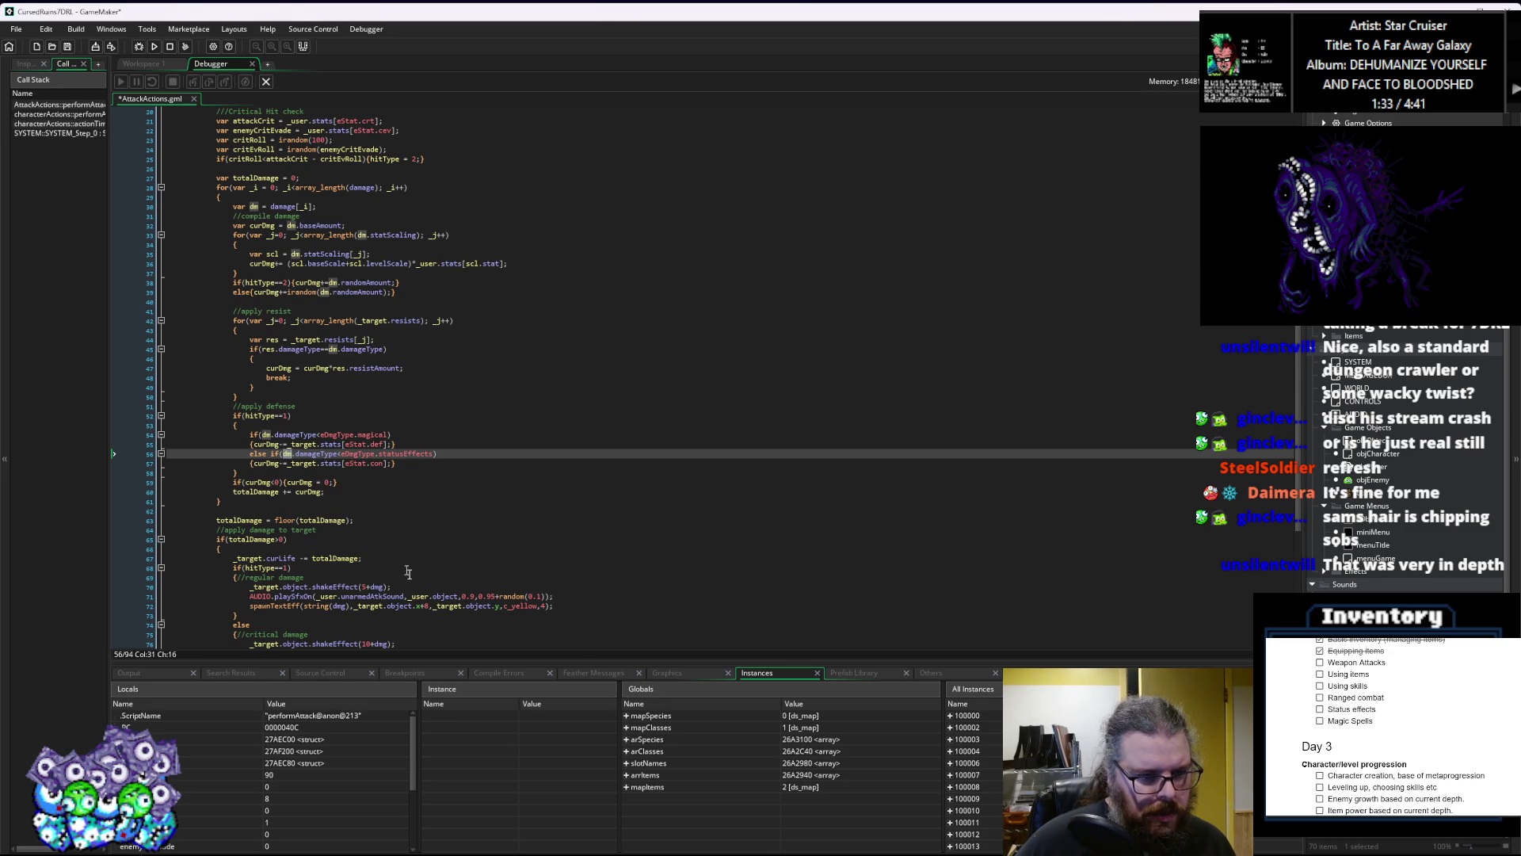
Step: Replace dmg with totalDamage in the regular and critical shake and damage text calls
double_click(340, 606)
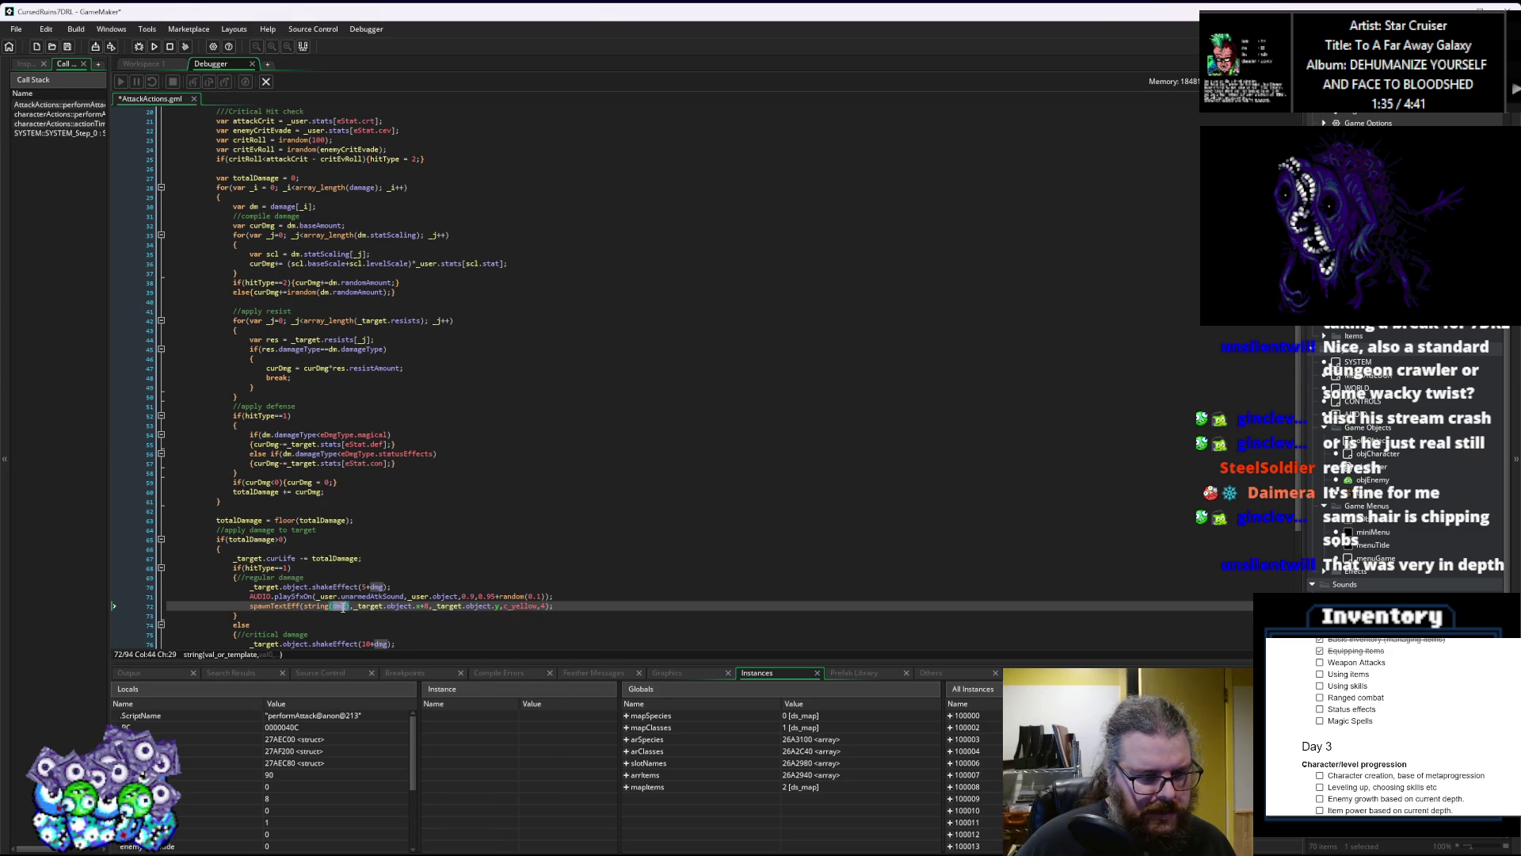
scroll(508, 577, "down", 3)
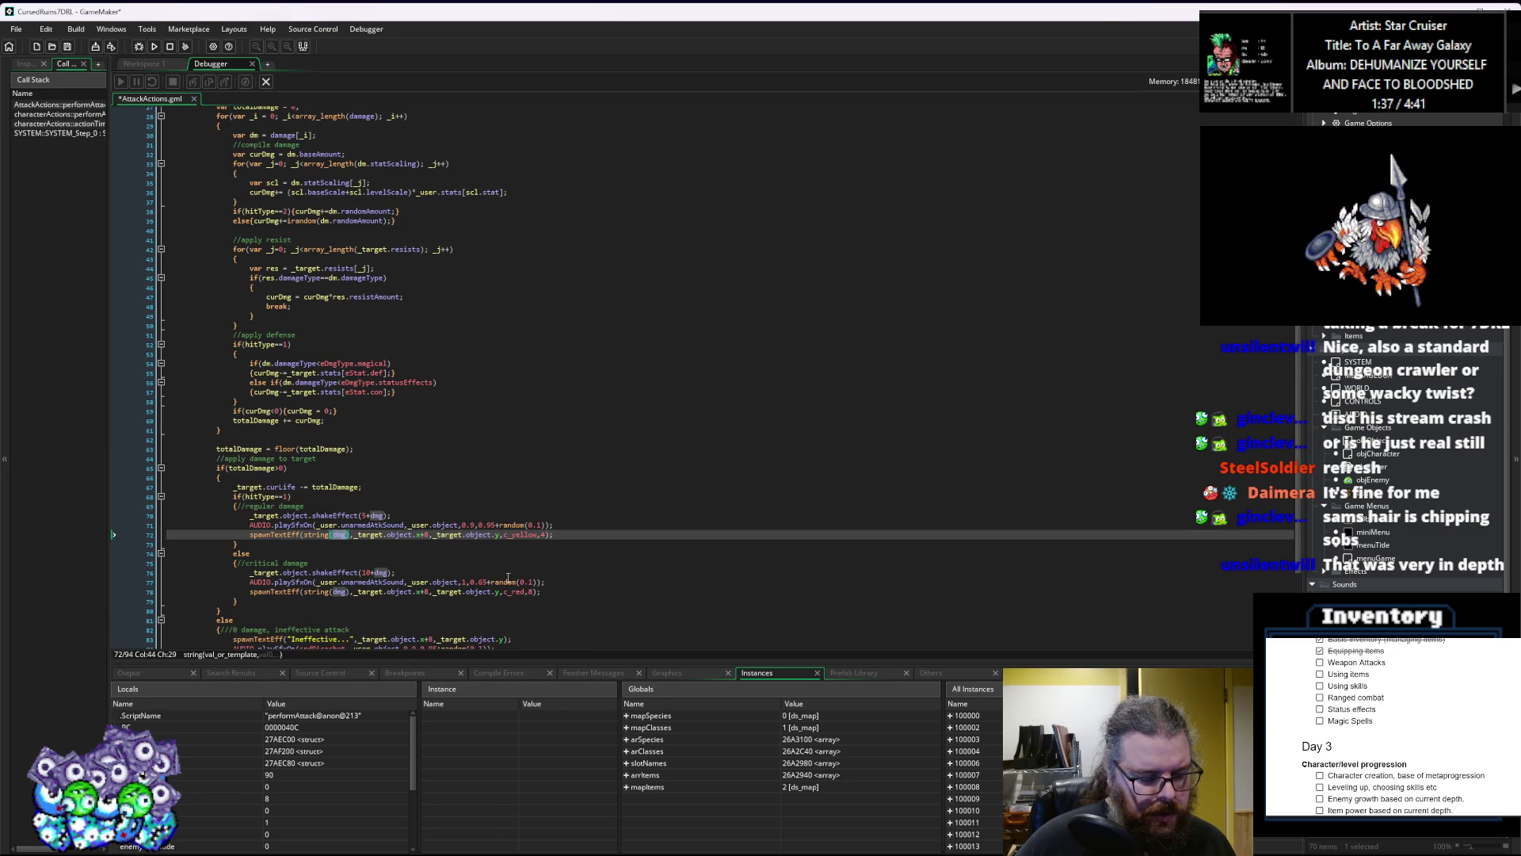
left_click(384, 516)
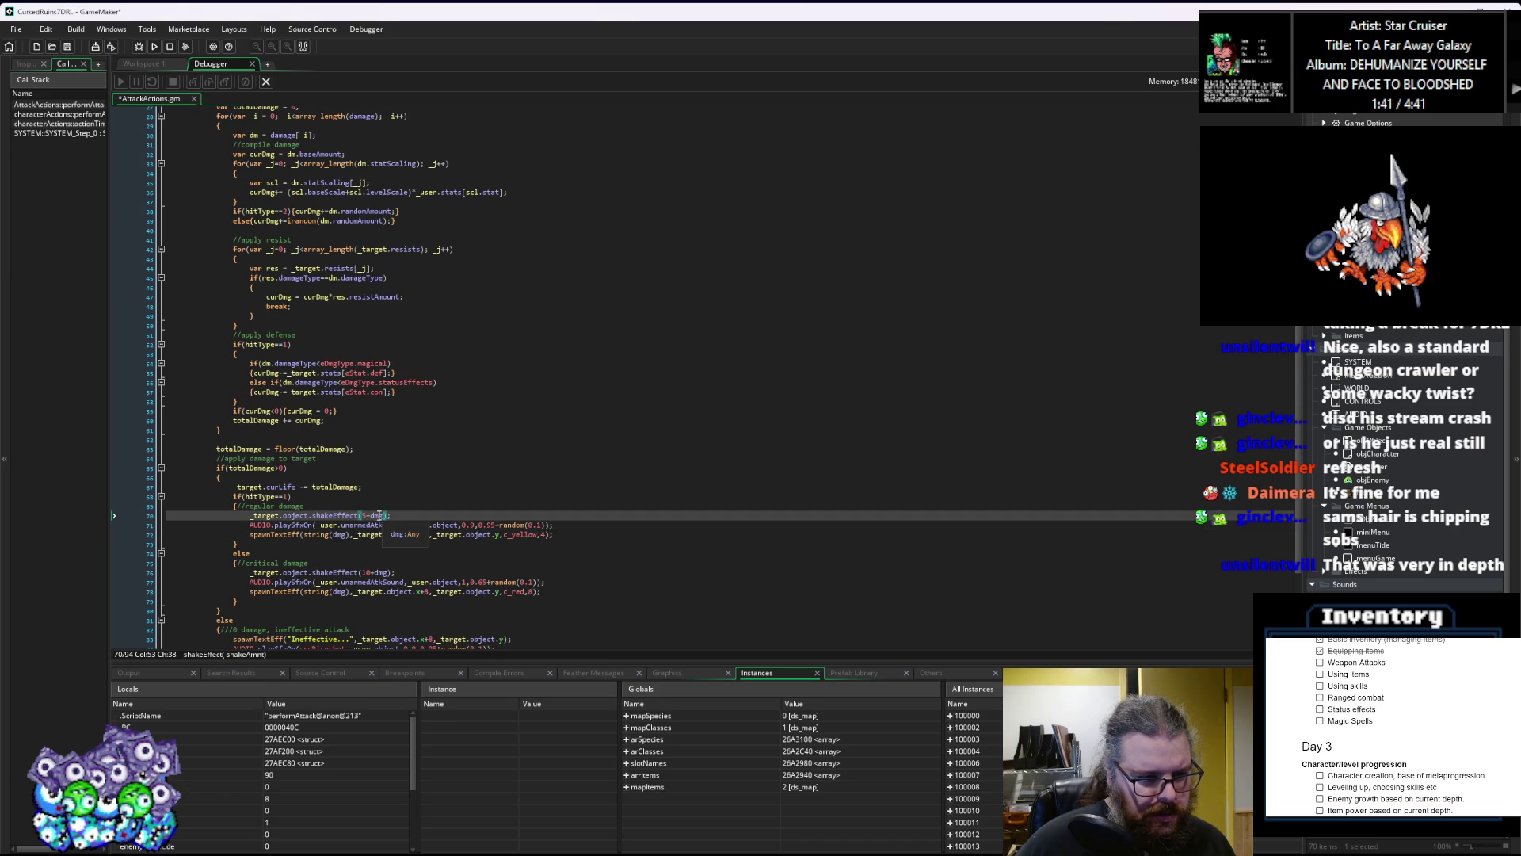
double_click(336, 487)
key("ctrl+c")
double_click(374, 516)
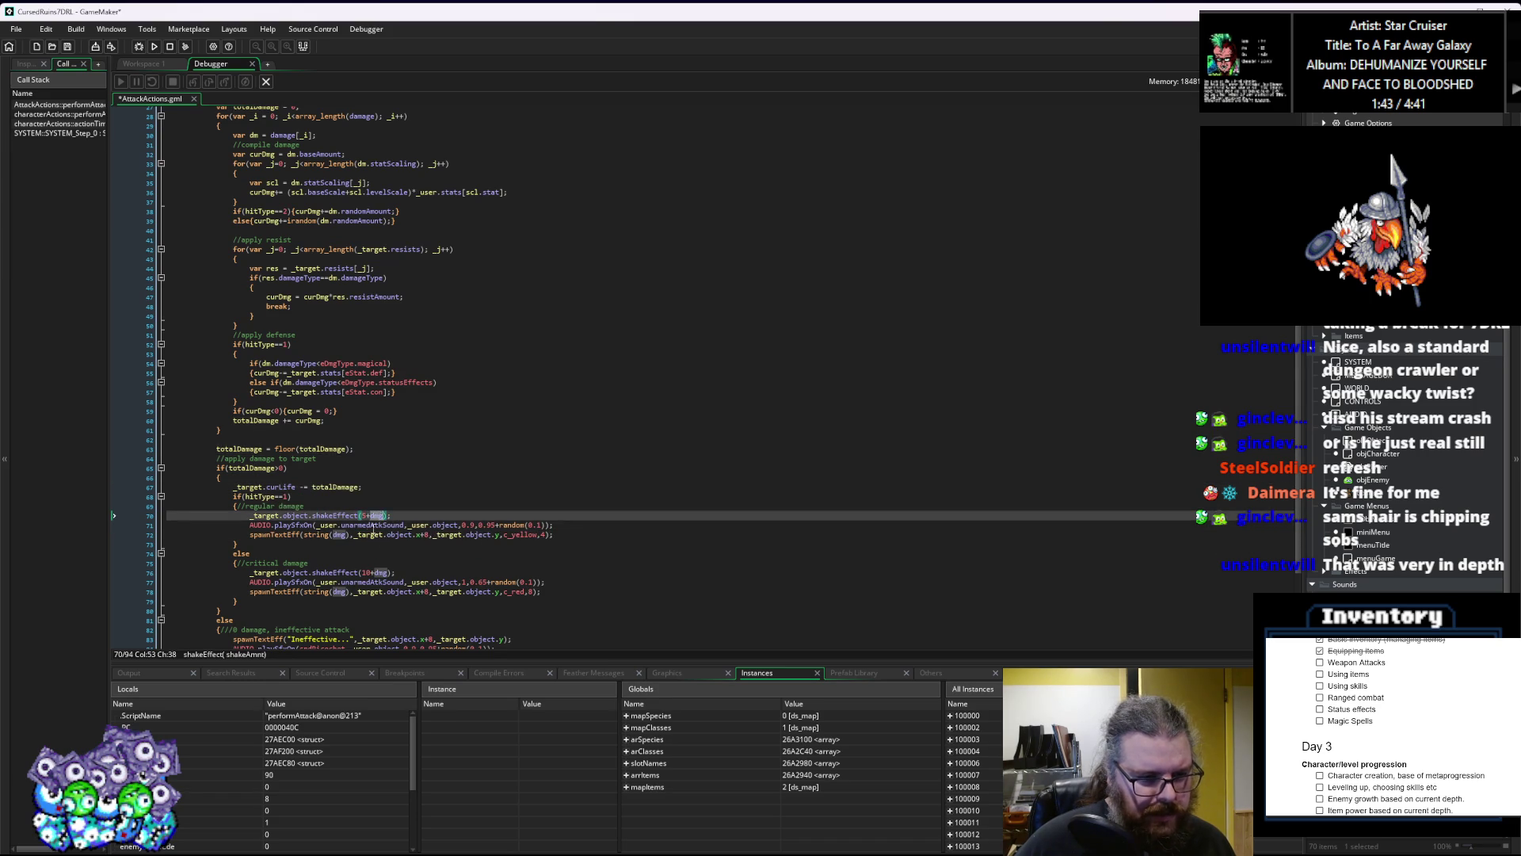
key("ctrl+v")
double_click(339, 535)
key("ctrl+v")
double_click(380, 572)
key("ctrl+v")
double_click(339, 591)
key("ctrl+v")
Step: Save AttackActions.gml and launch the game in debug mode
scroll(396, 587, "down", 2)
left_click(448, 566)
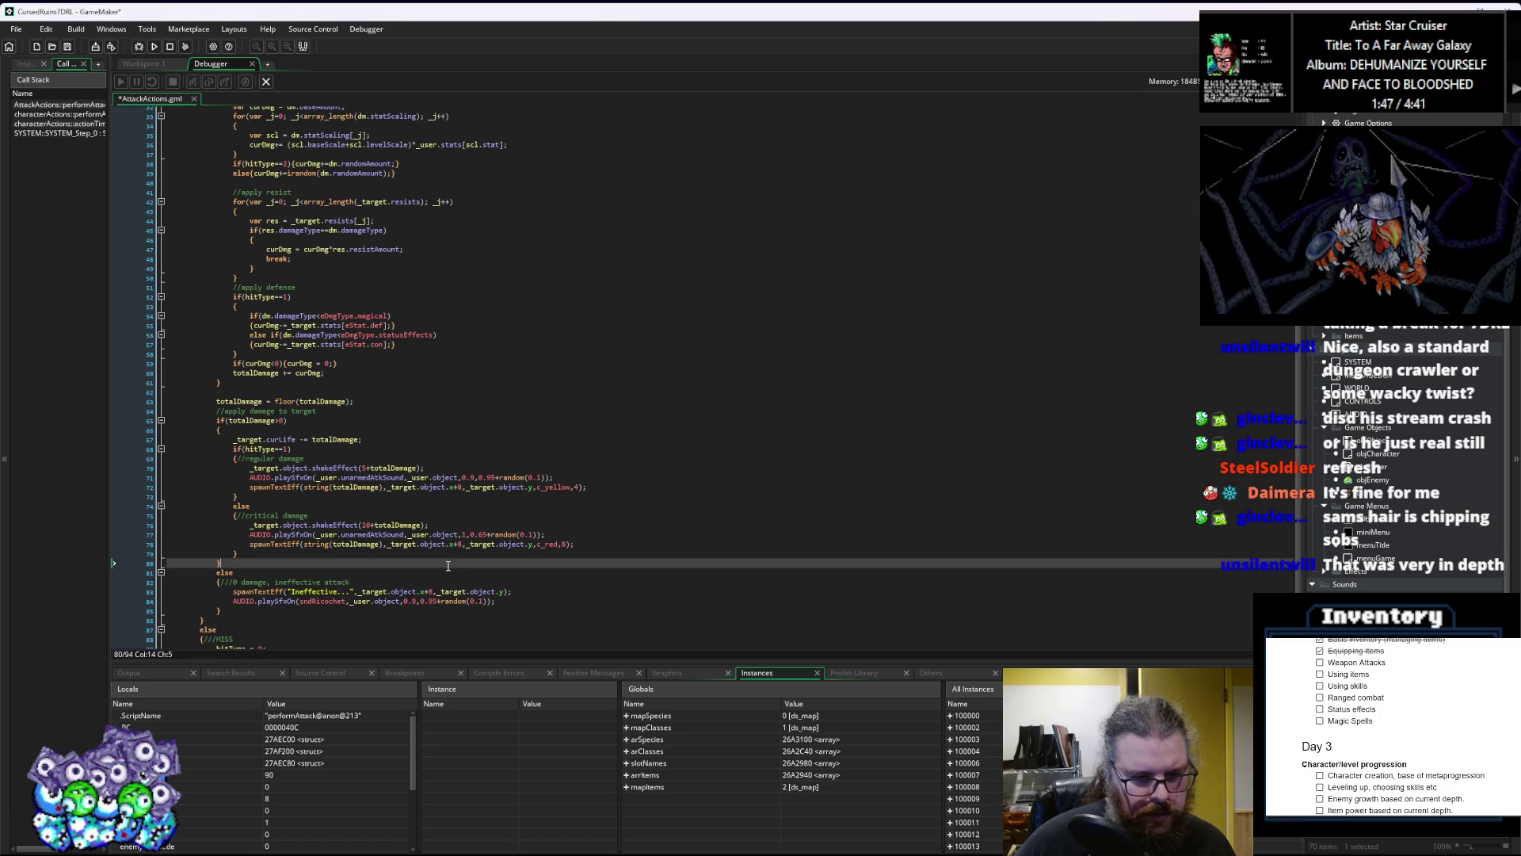
left_click(449, 544)
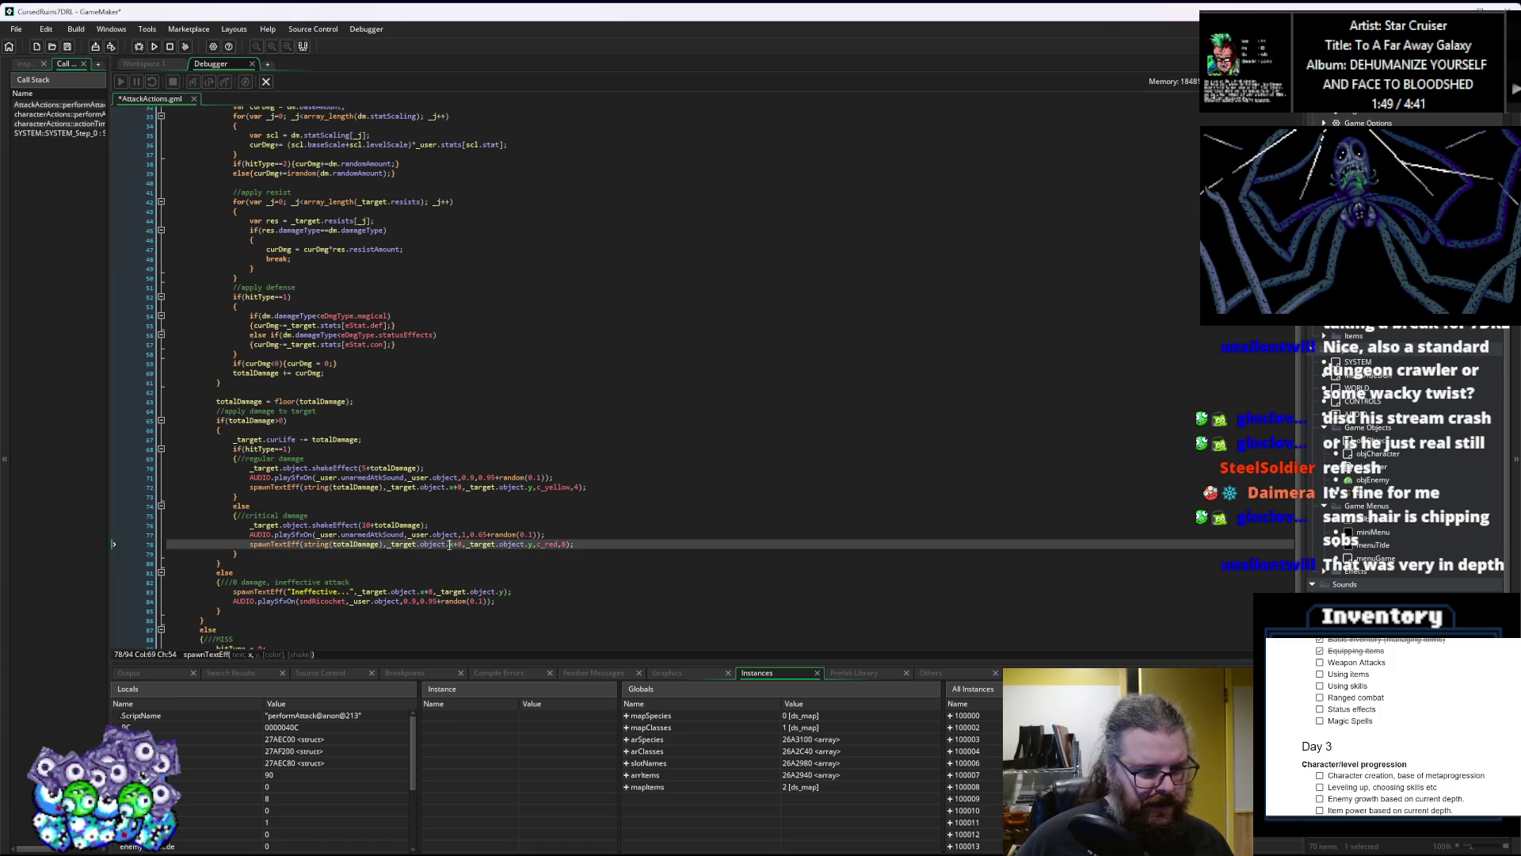
scroll(449, 544, "down", 2)
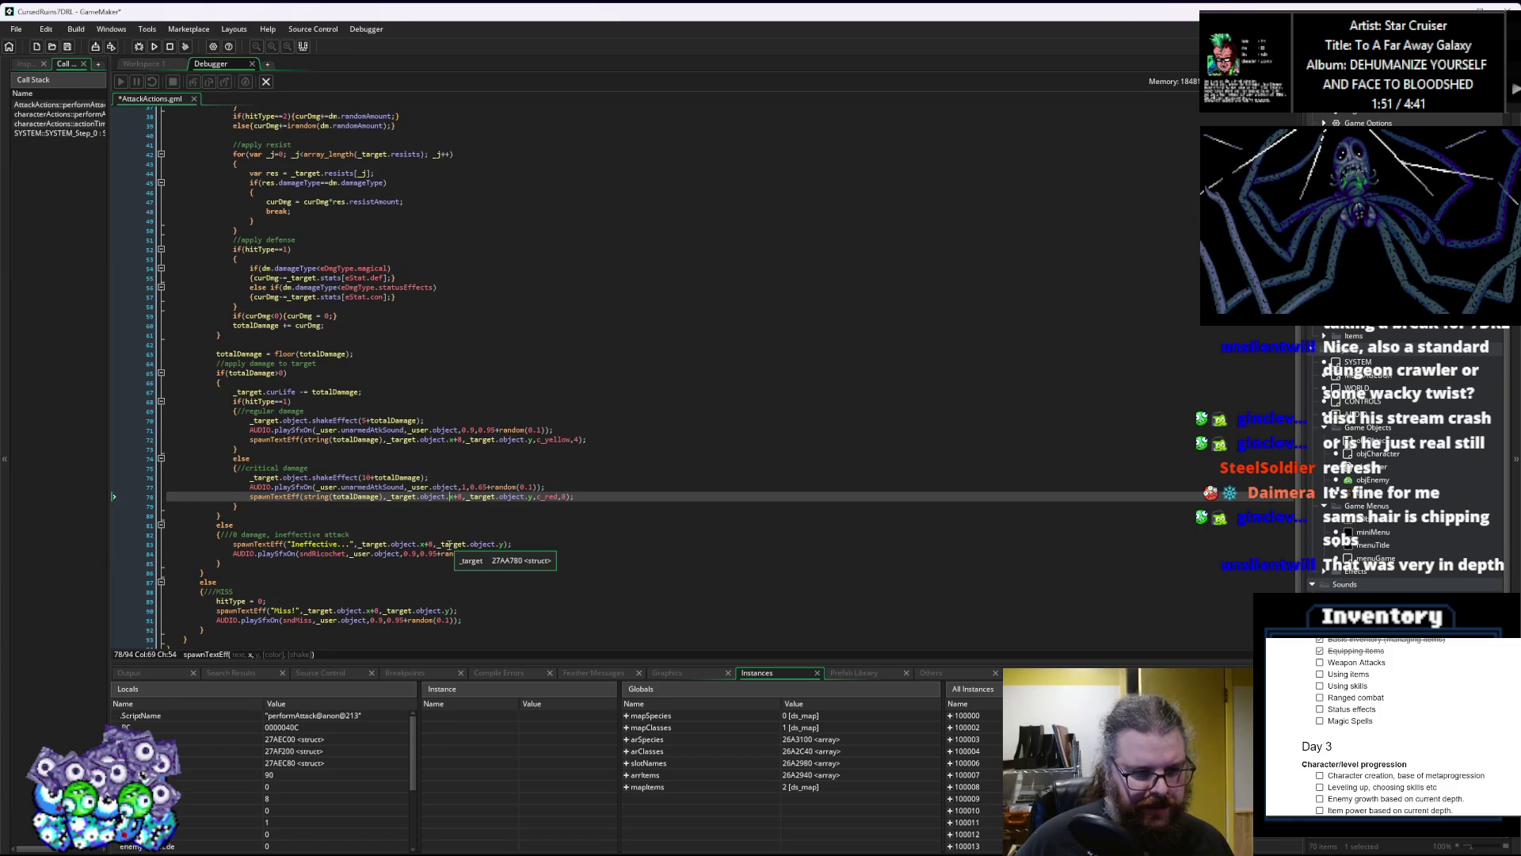
left_click(67, 46)
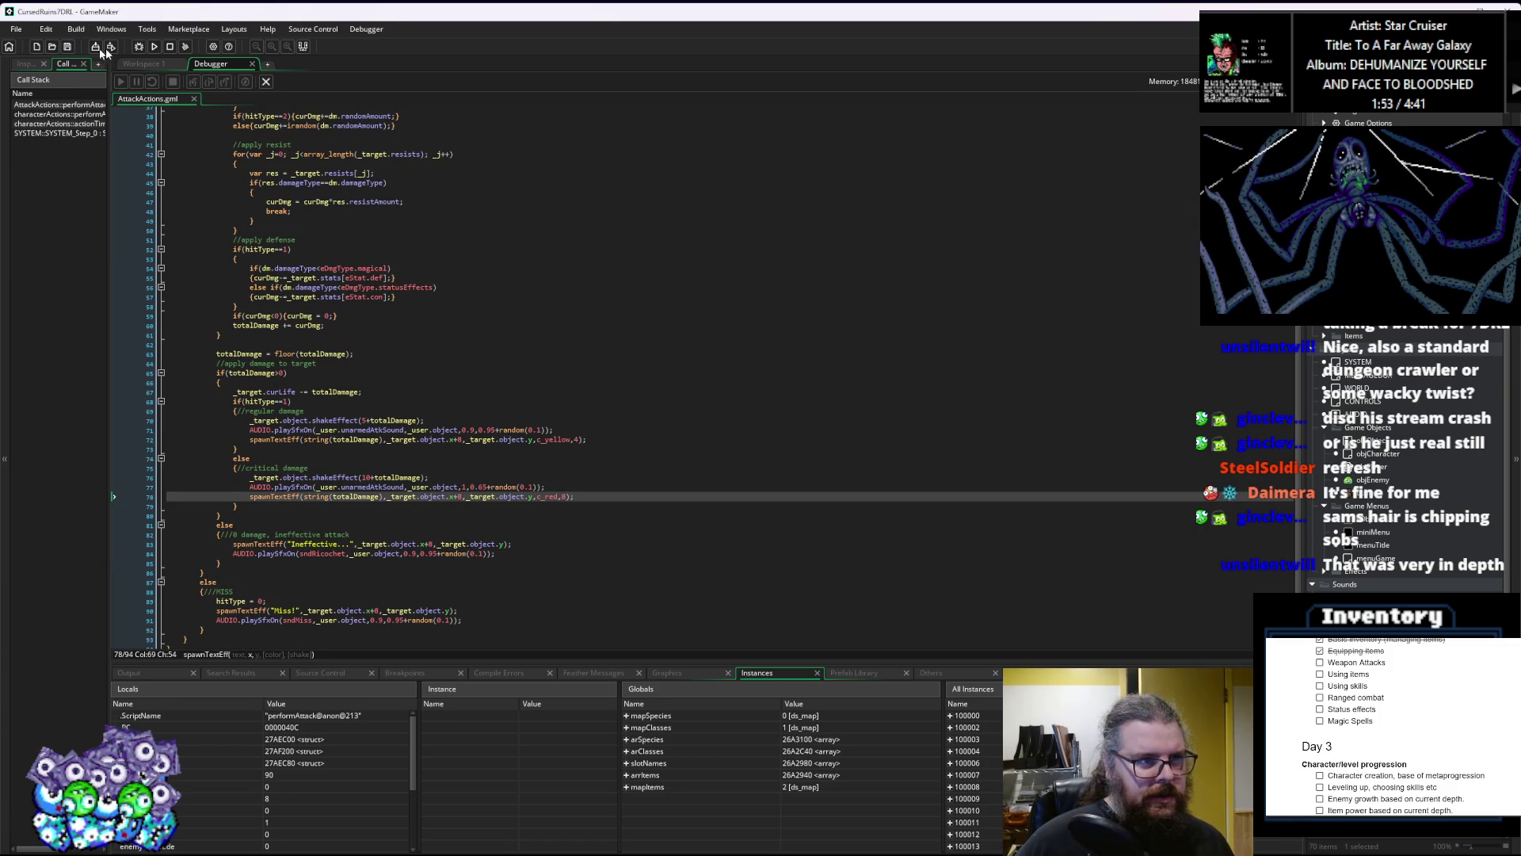
left_click(137, 47)
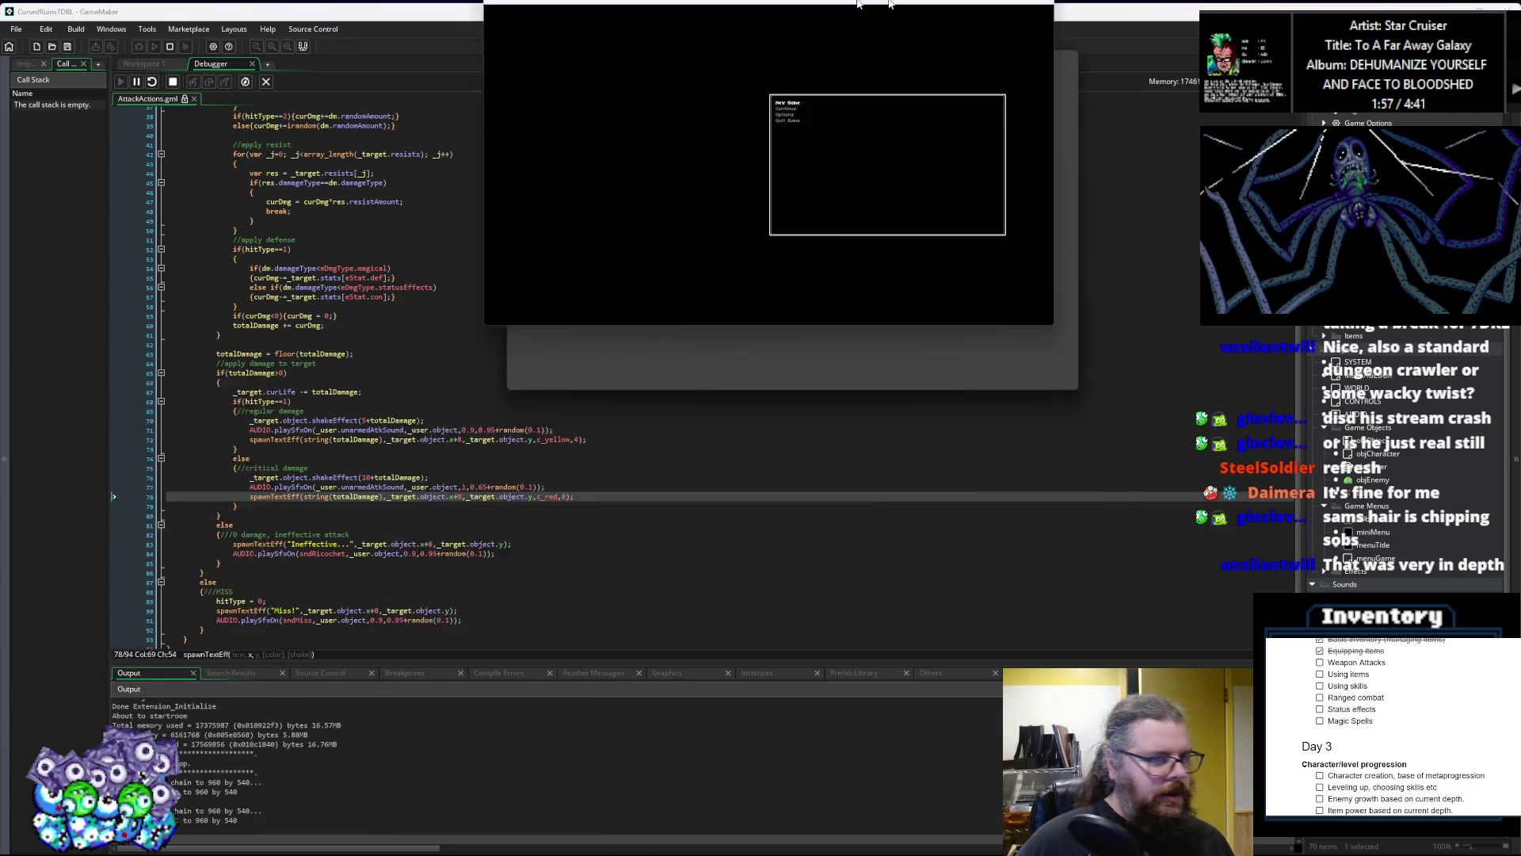
Step: Start a new game, walk to the nearby slime and attack it twice to kill it for 20 EXP
key("Return")
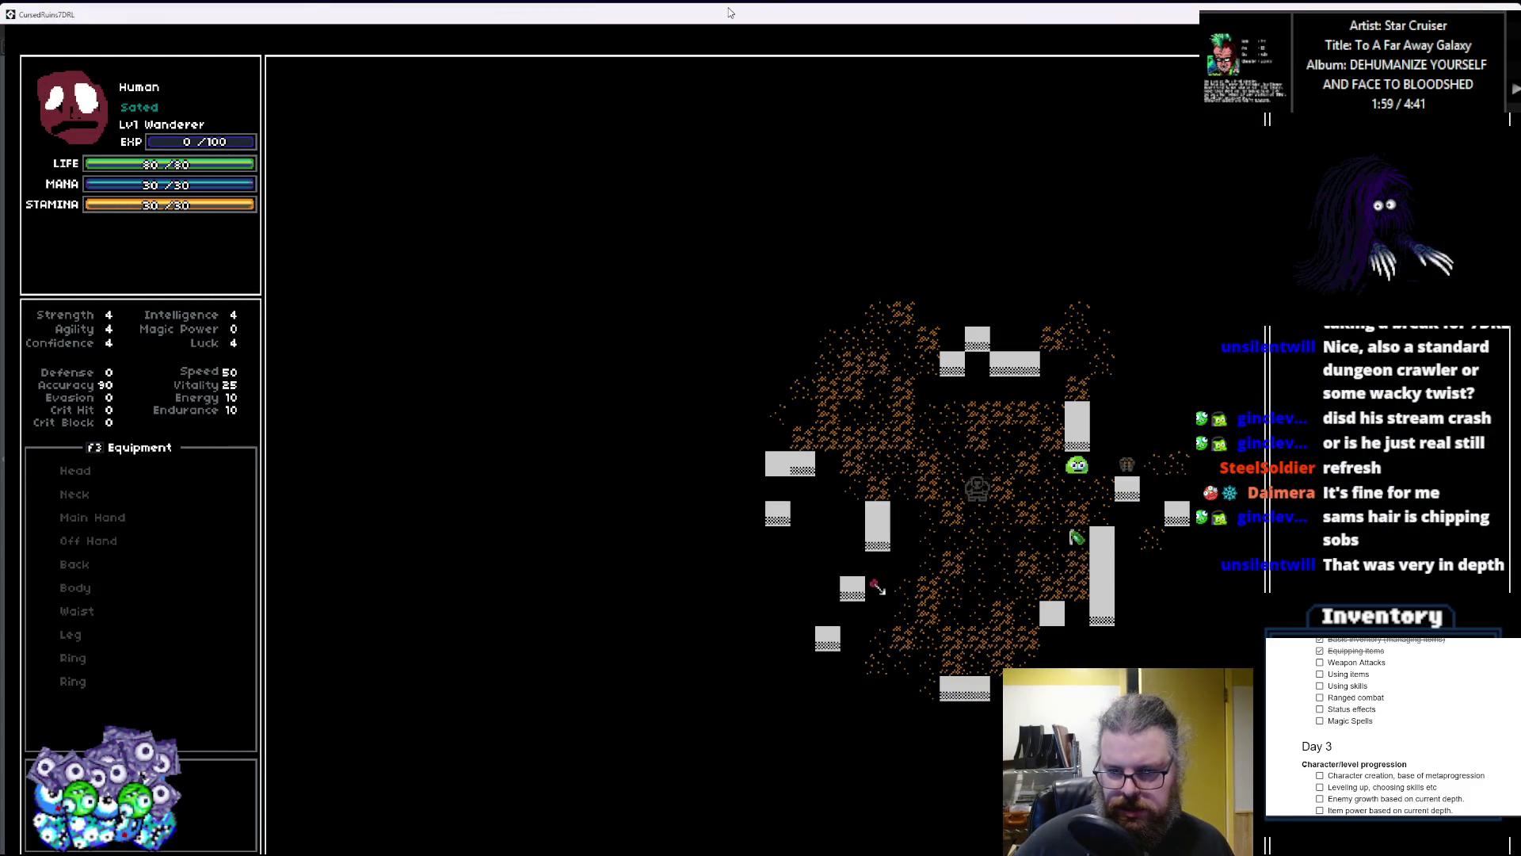
key("Down")
key("Right")
key("Right")
key("Right")
key("Up")
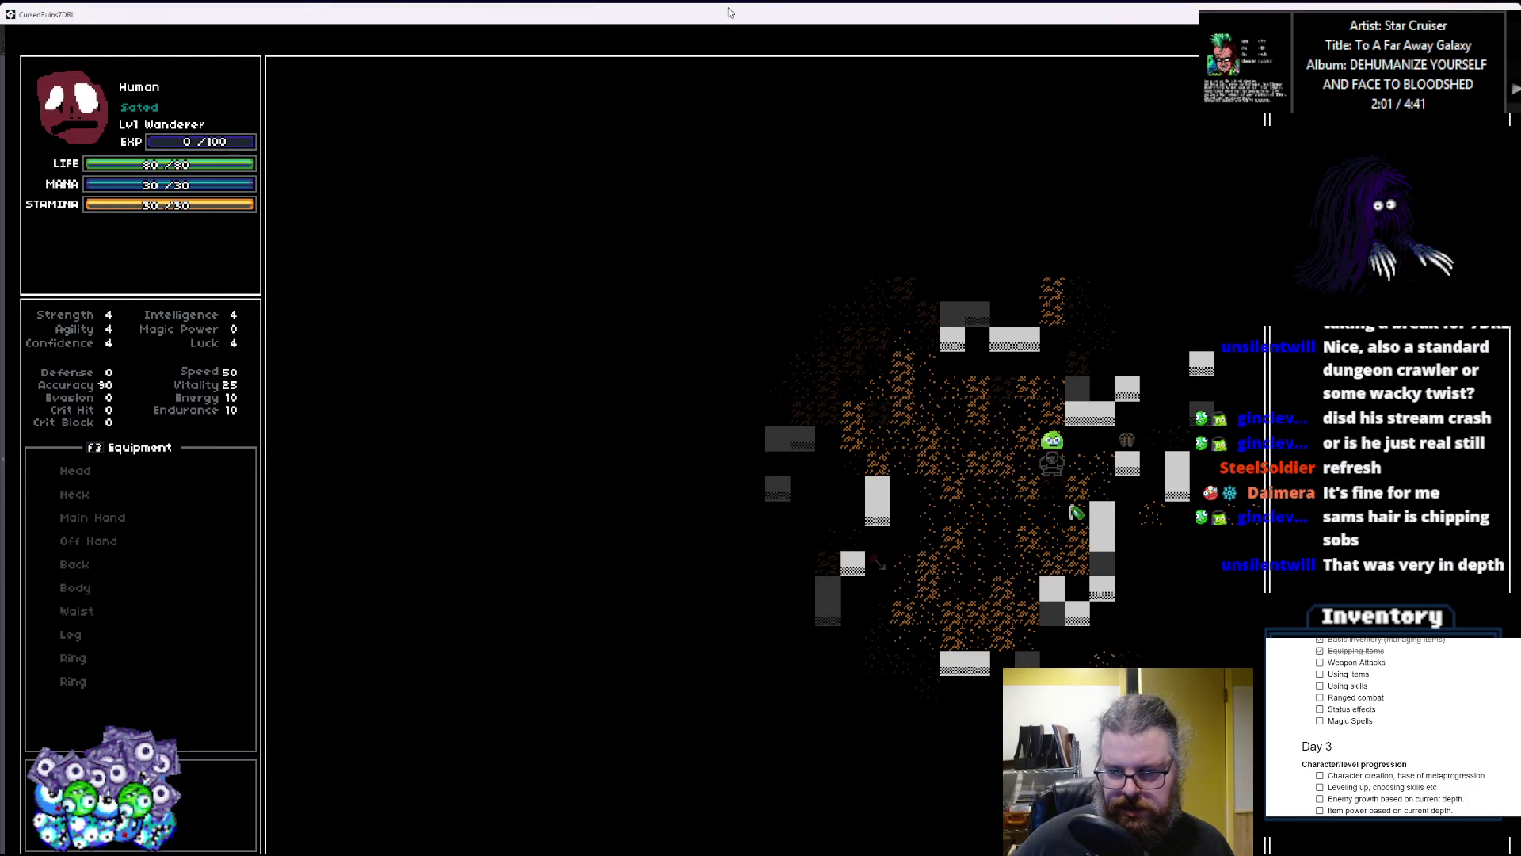
key("Up")
key("Up")
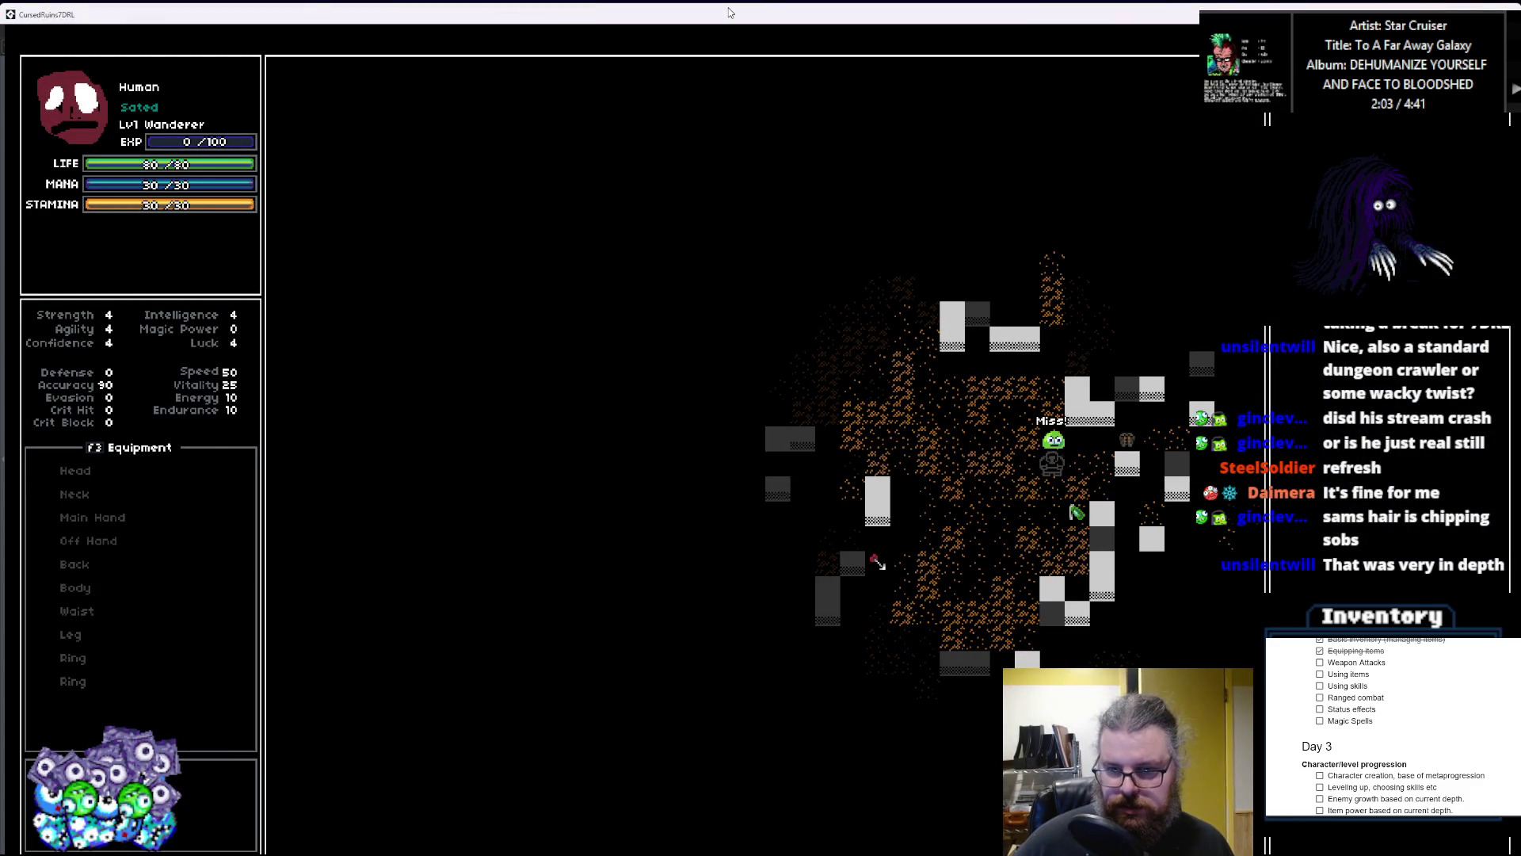
key("Up")
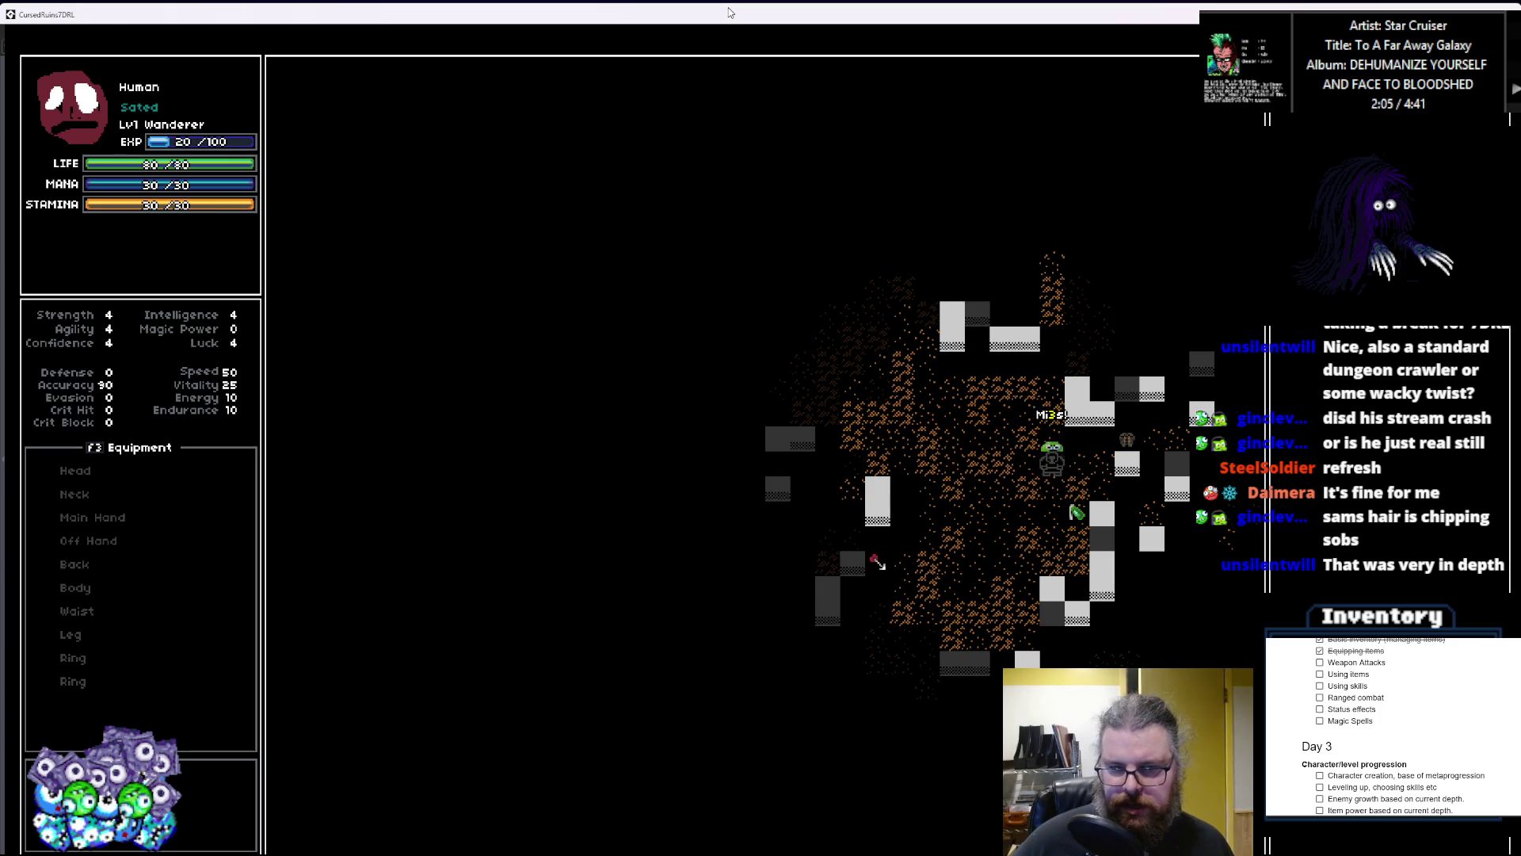
key("Up")
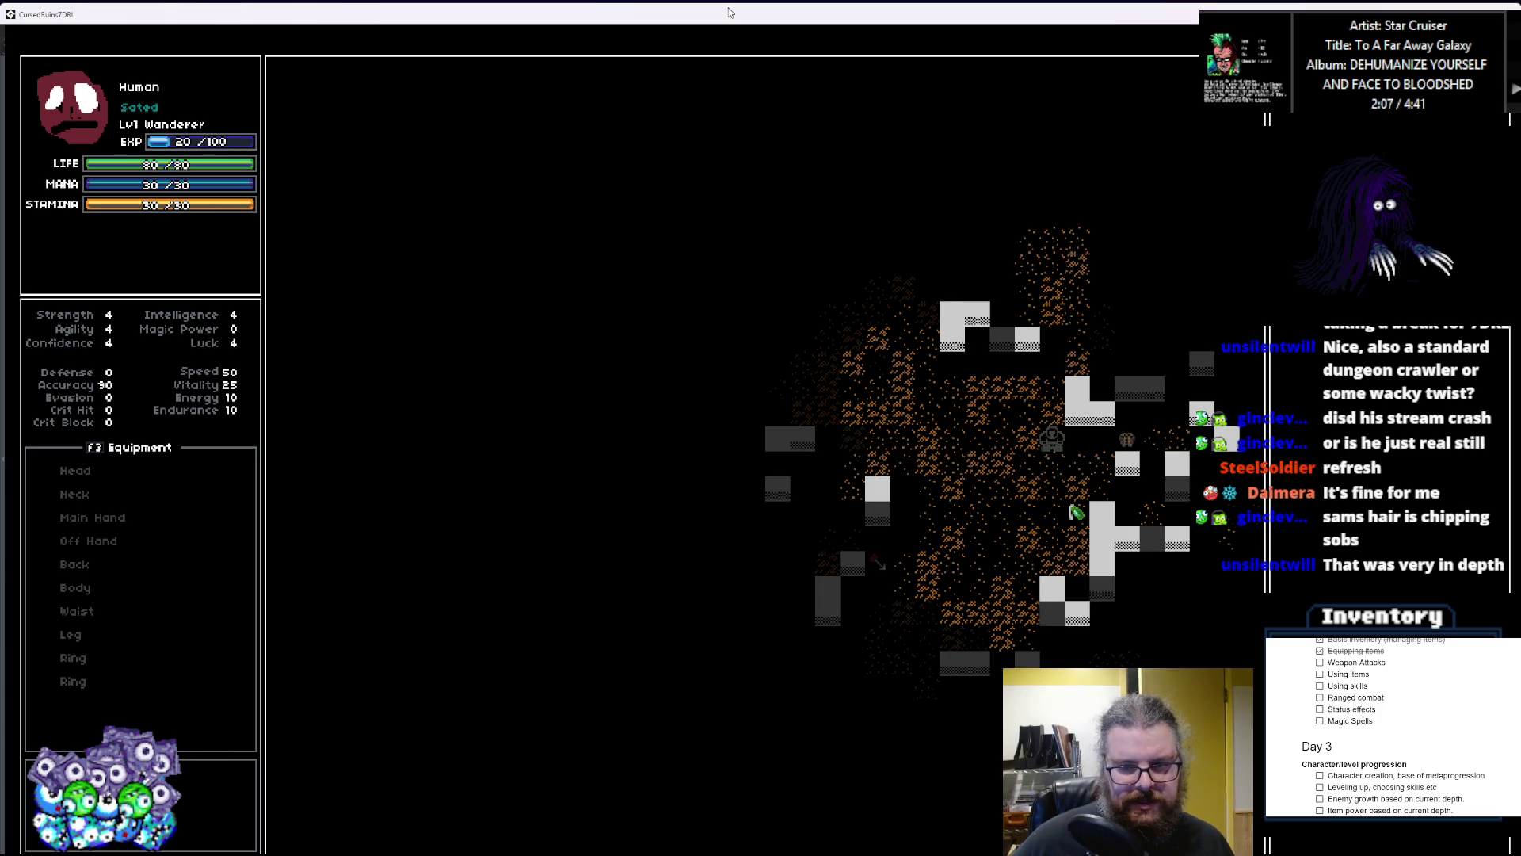
Step: Explore the dungeon up and to the left, then close the game window
key("Left")
key("Left")
key("Left")
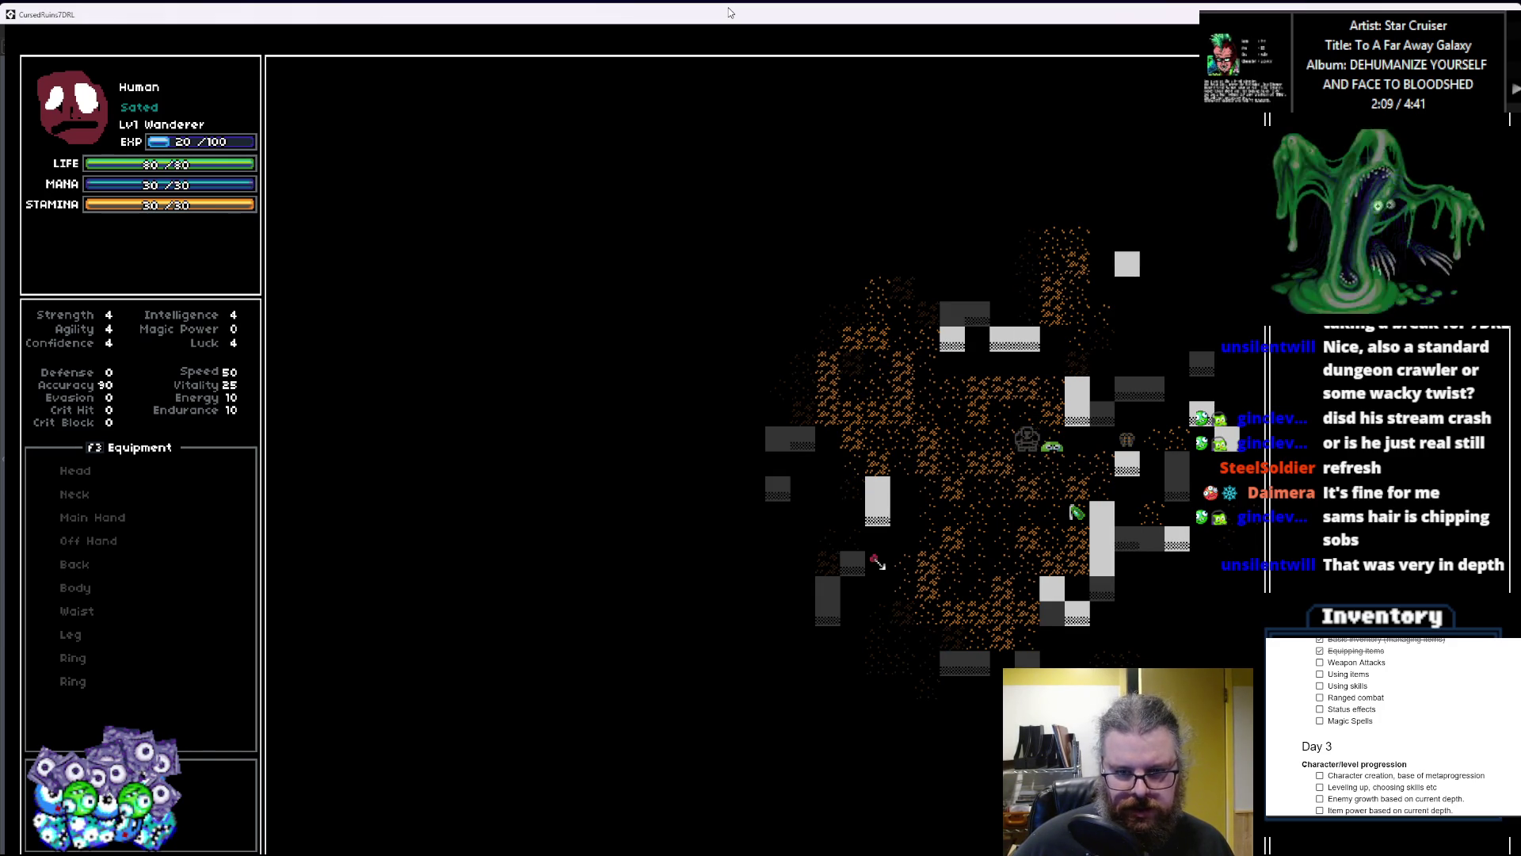
key("Left")
key("Left")
key("Up")
key("Up")
key("Up")
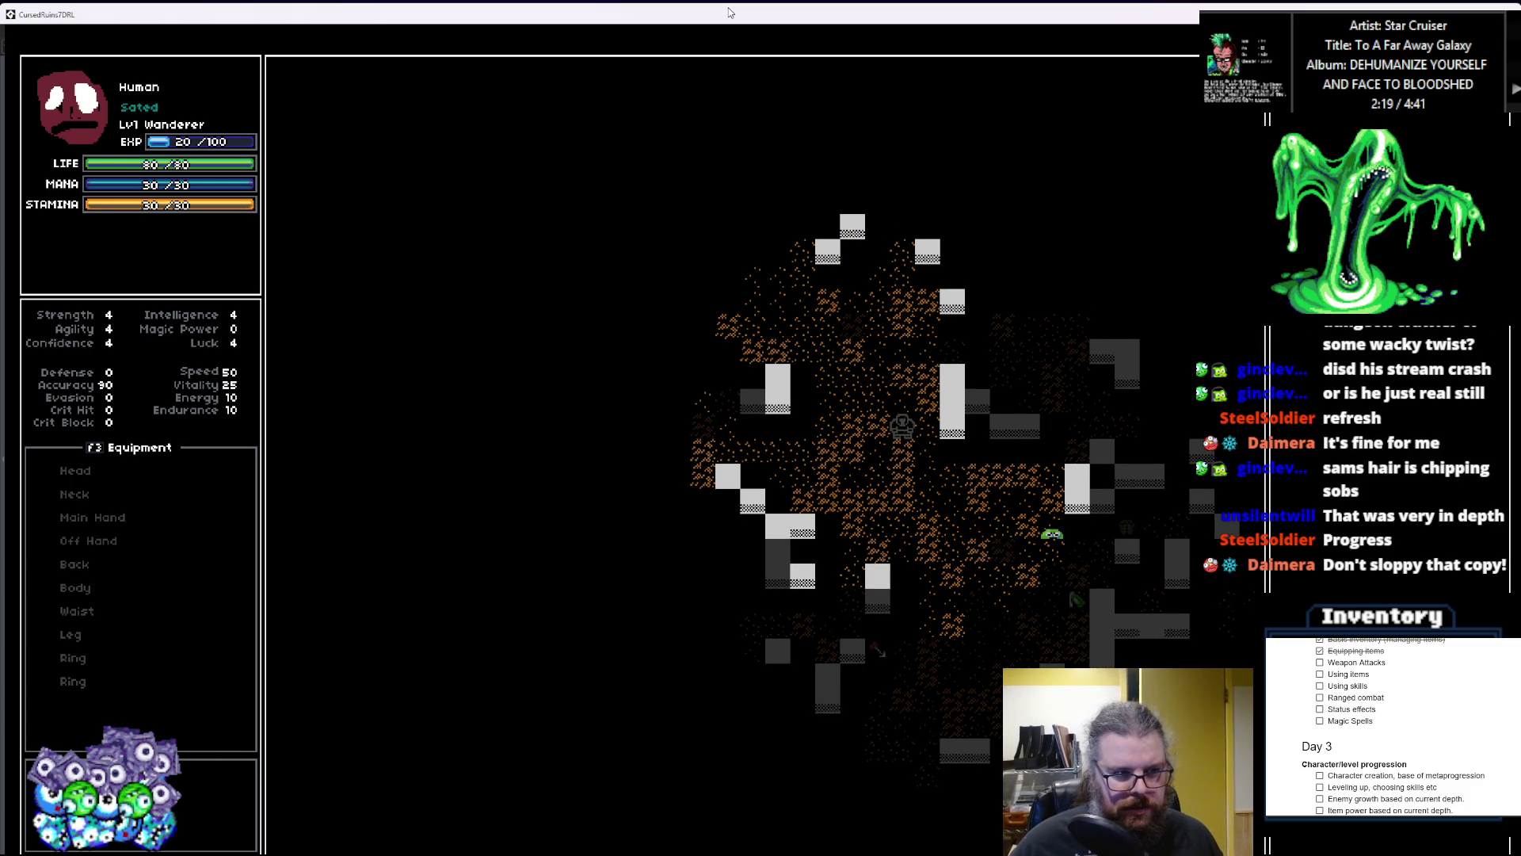
key("Up")
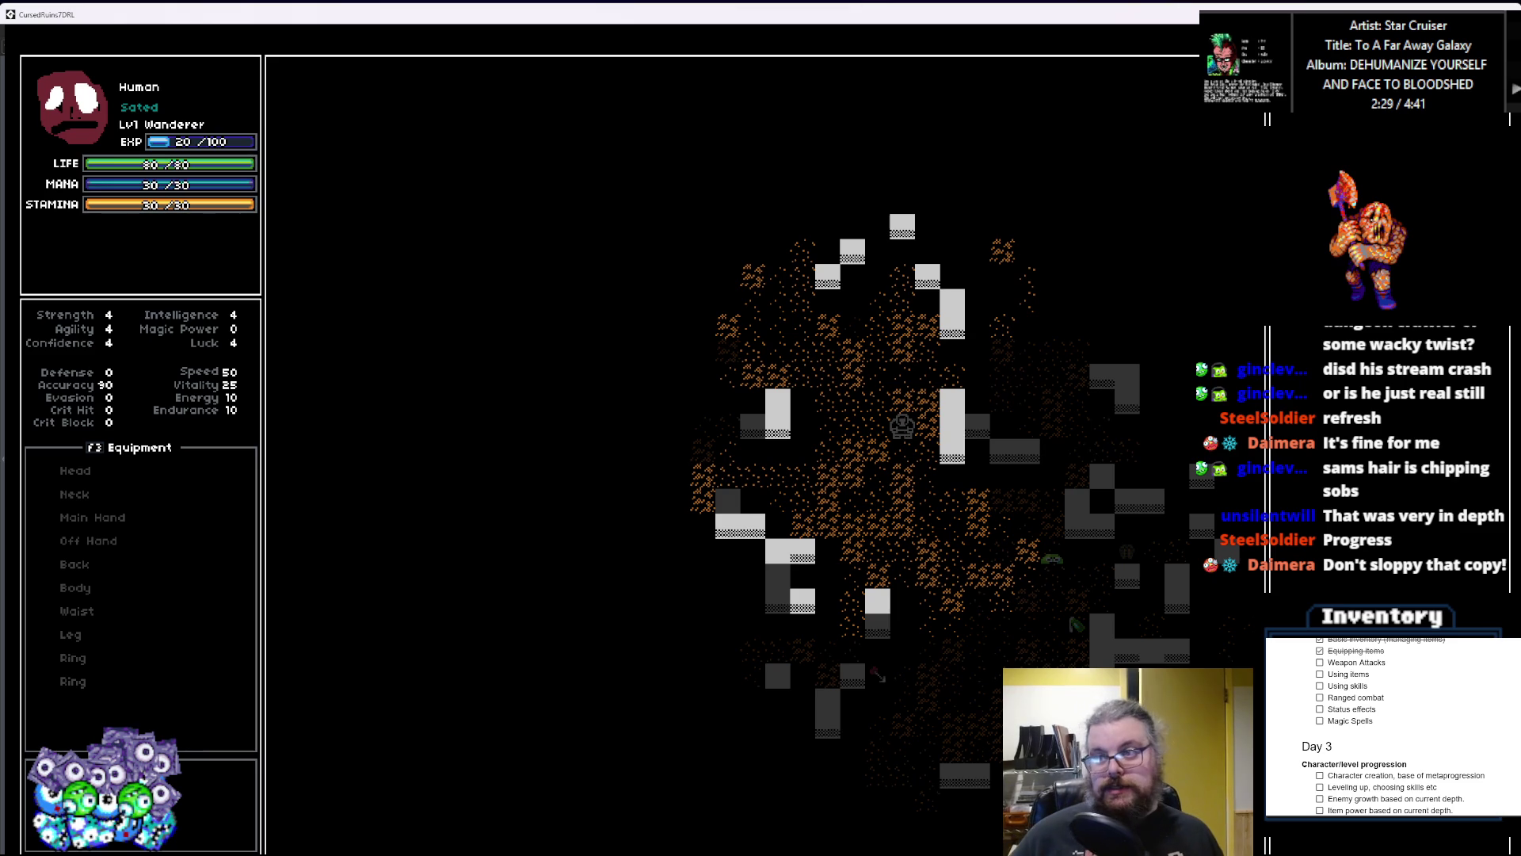
left_click(1188, 25)
left_click(1179, 117)
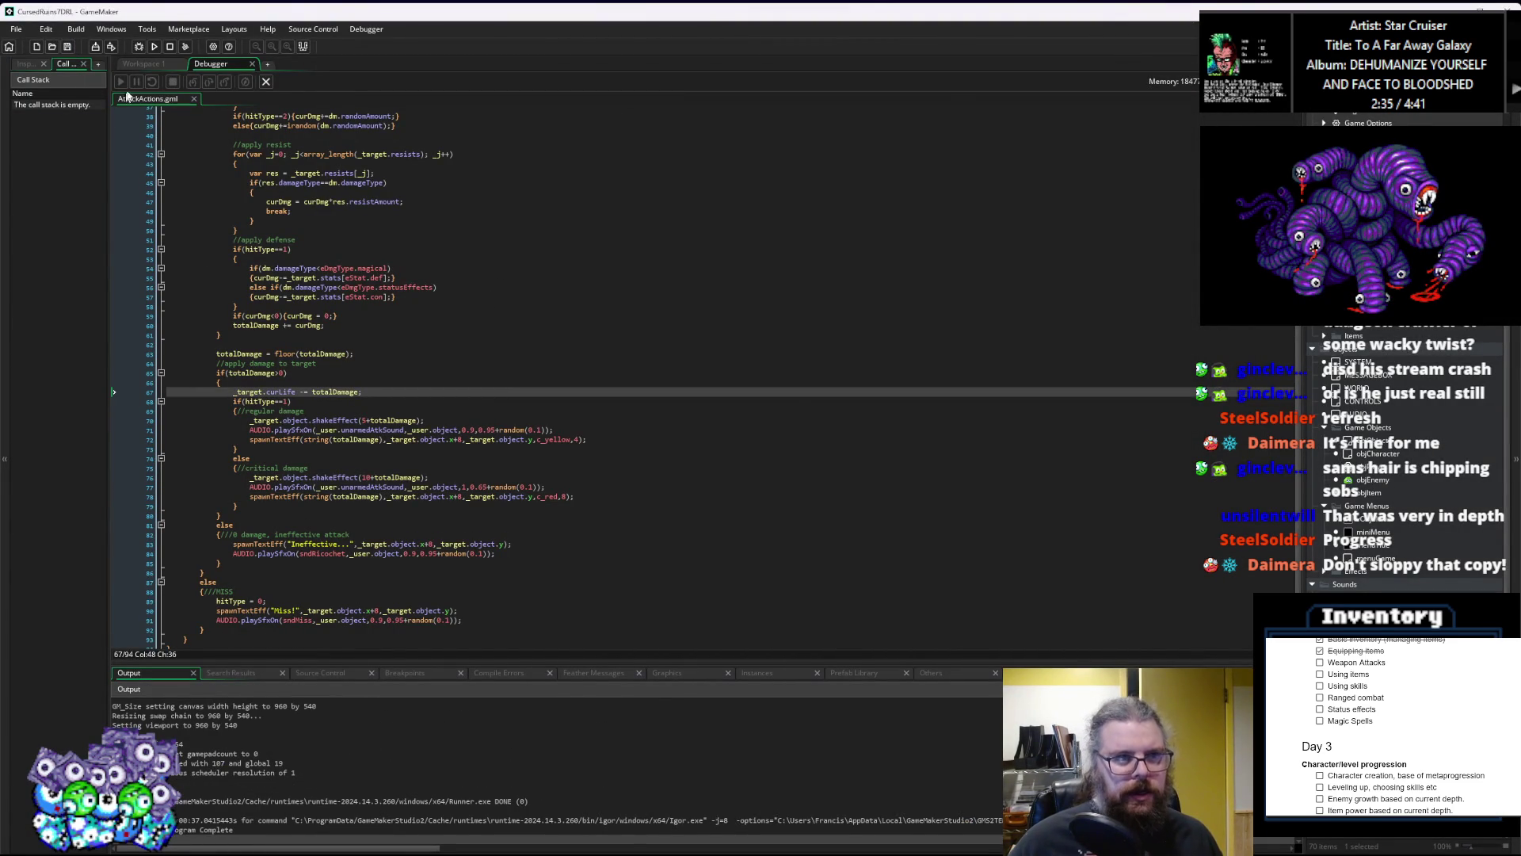
Step: Return to the code workspace and review AttackActions' critical damage code
left_click(138, 68)
left_click_drag(572, 513, 506, 458)
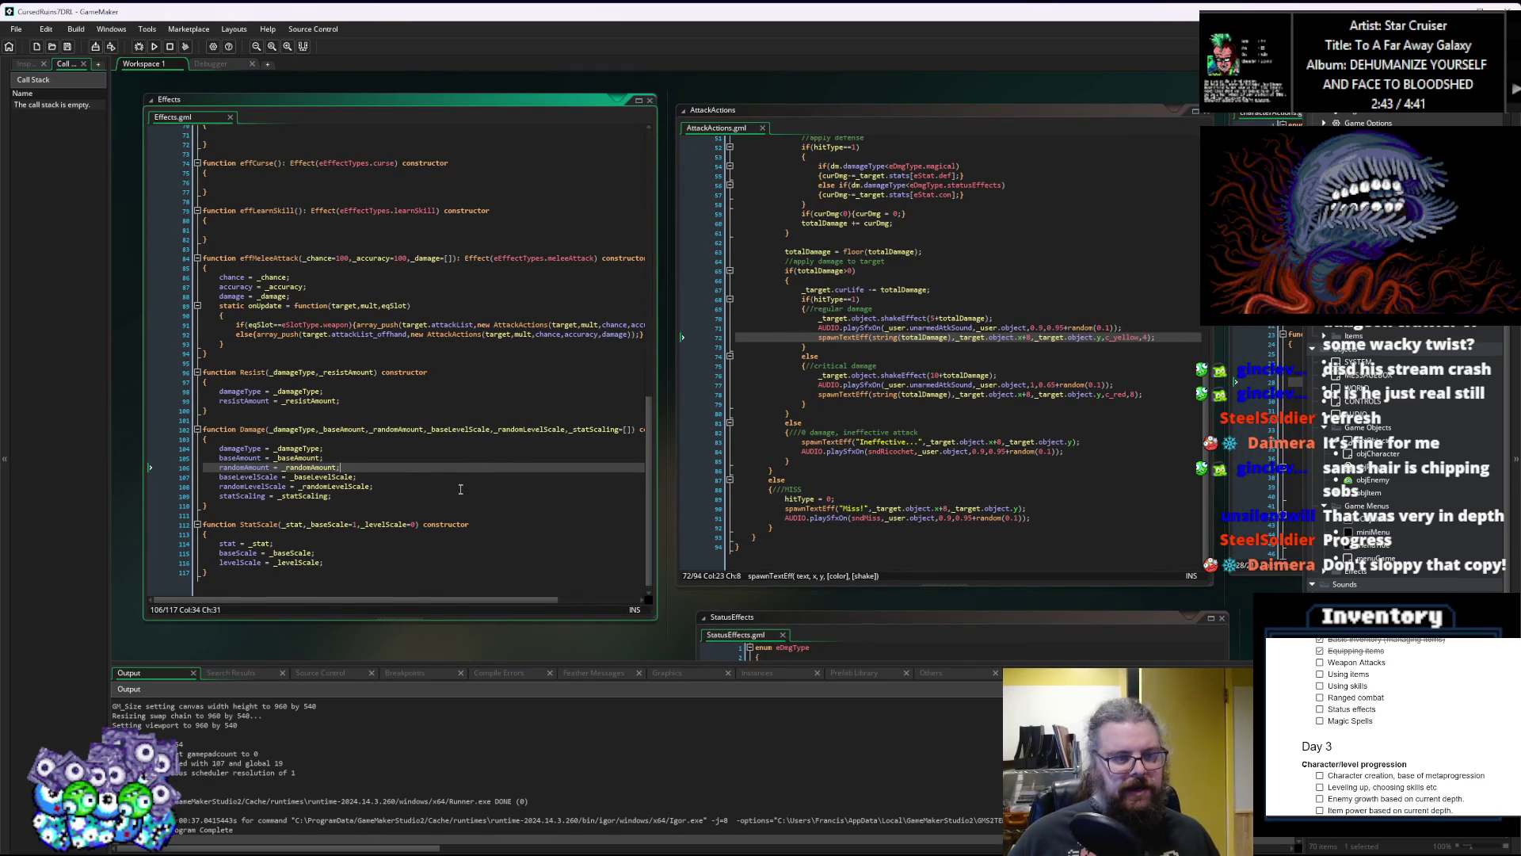
left_click(70, 49)
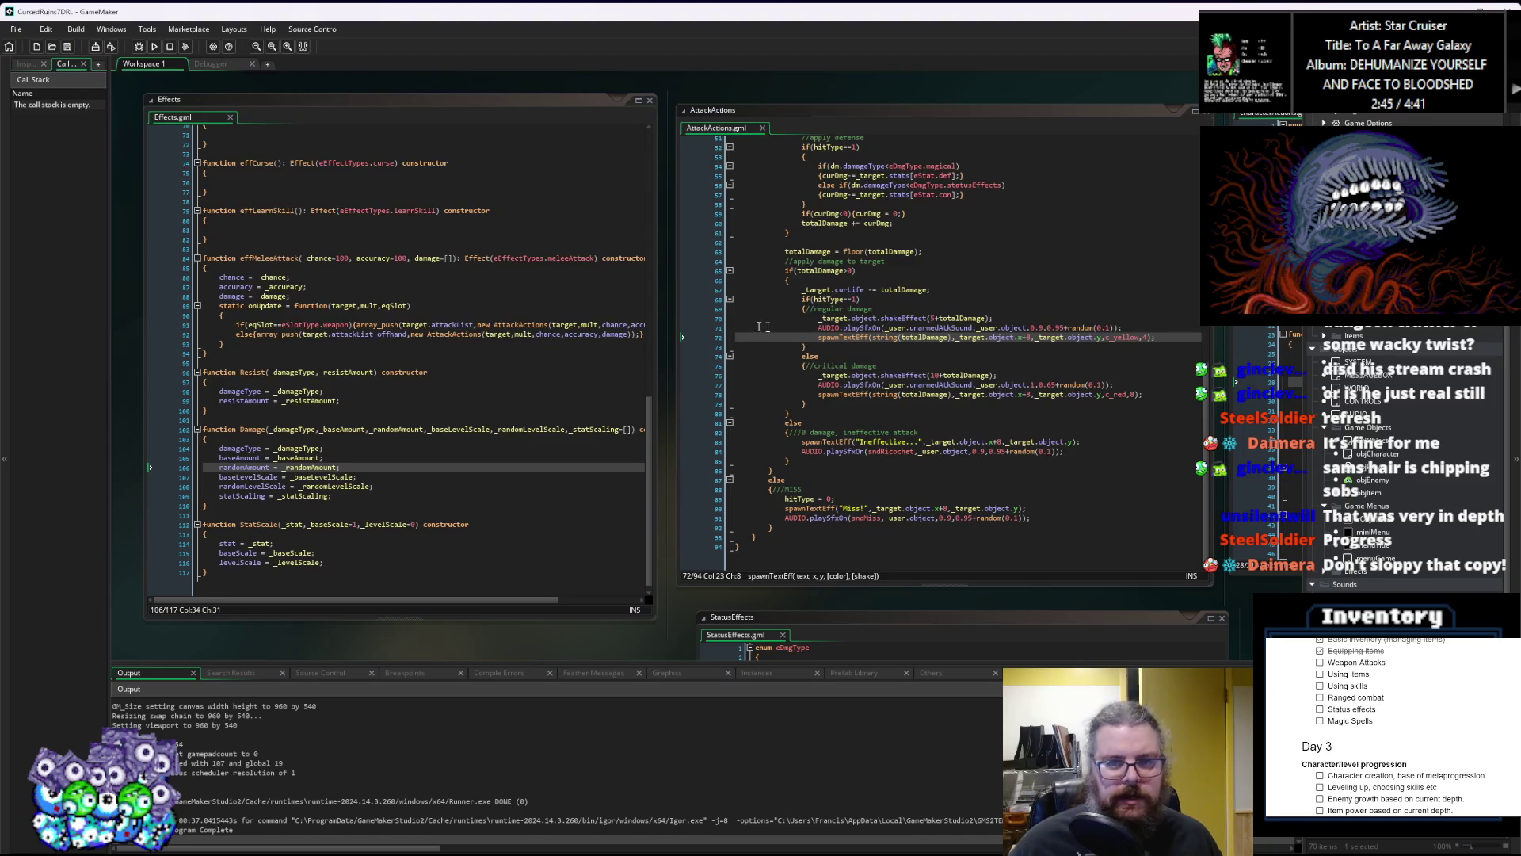
left_click(853, 386)
scroll(598, 468, "up", 3)
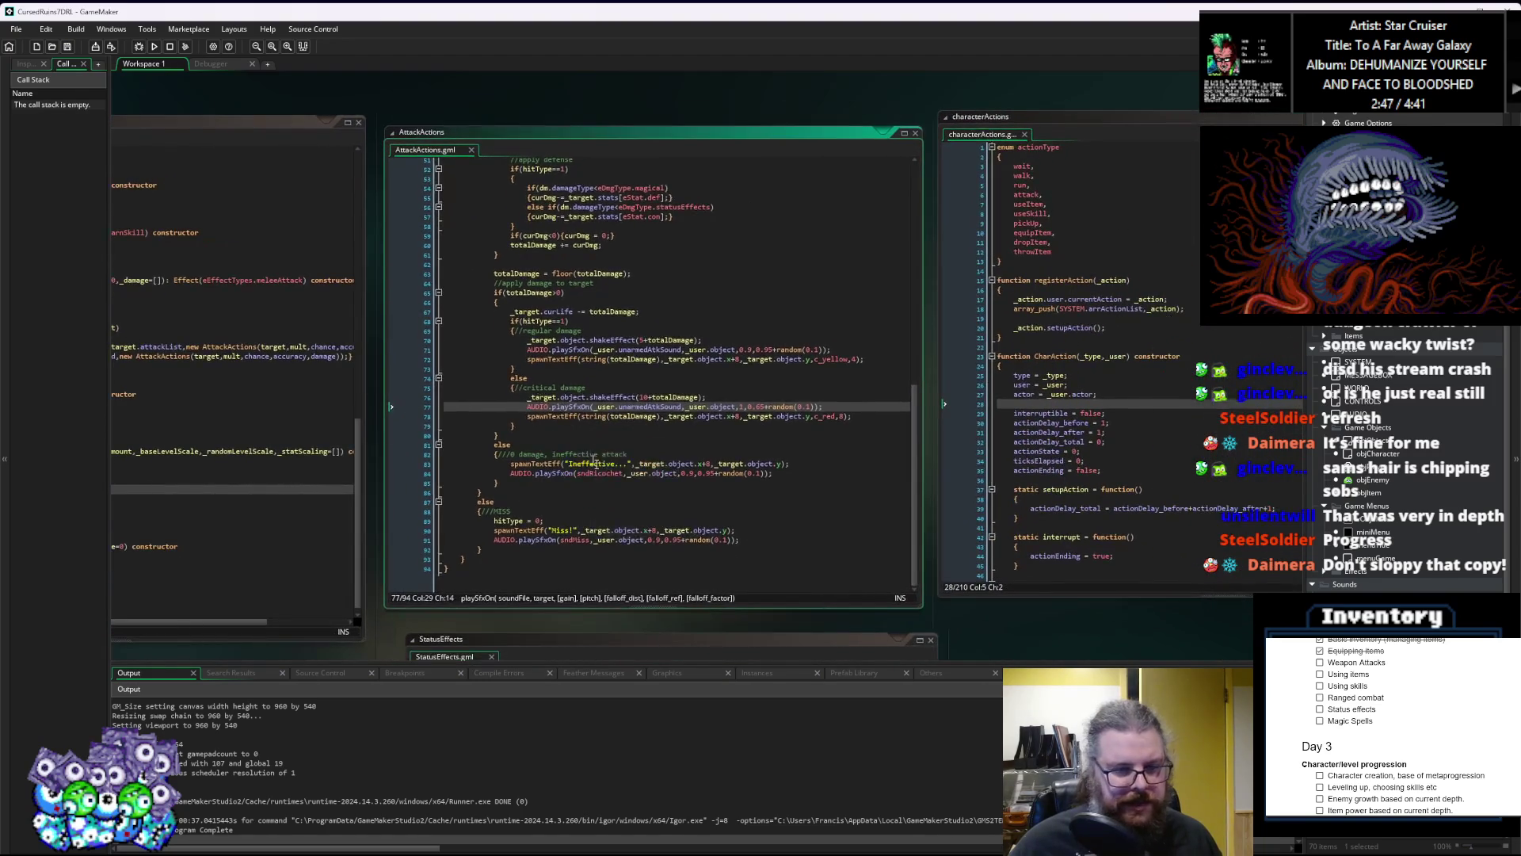
scroll(598, 468, "up", 10)
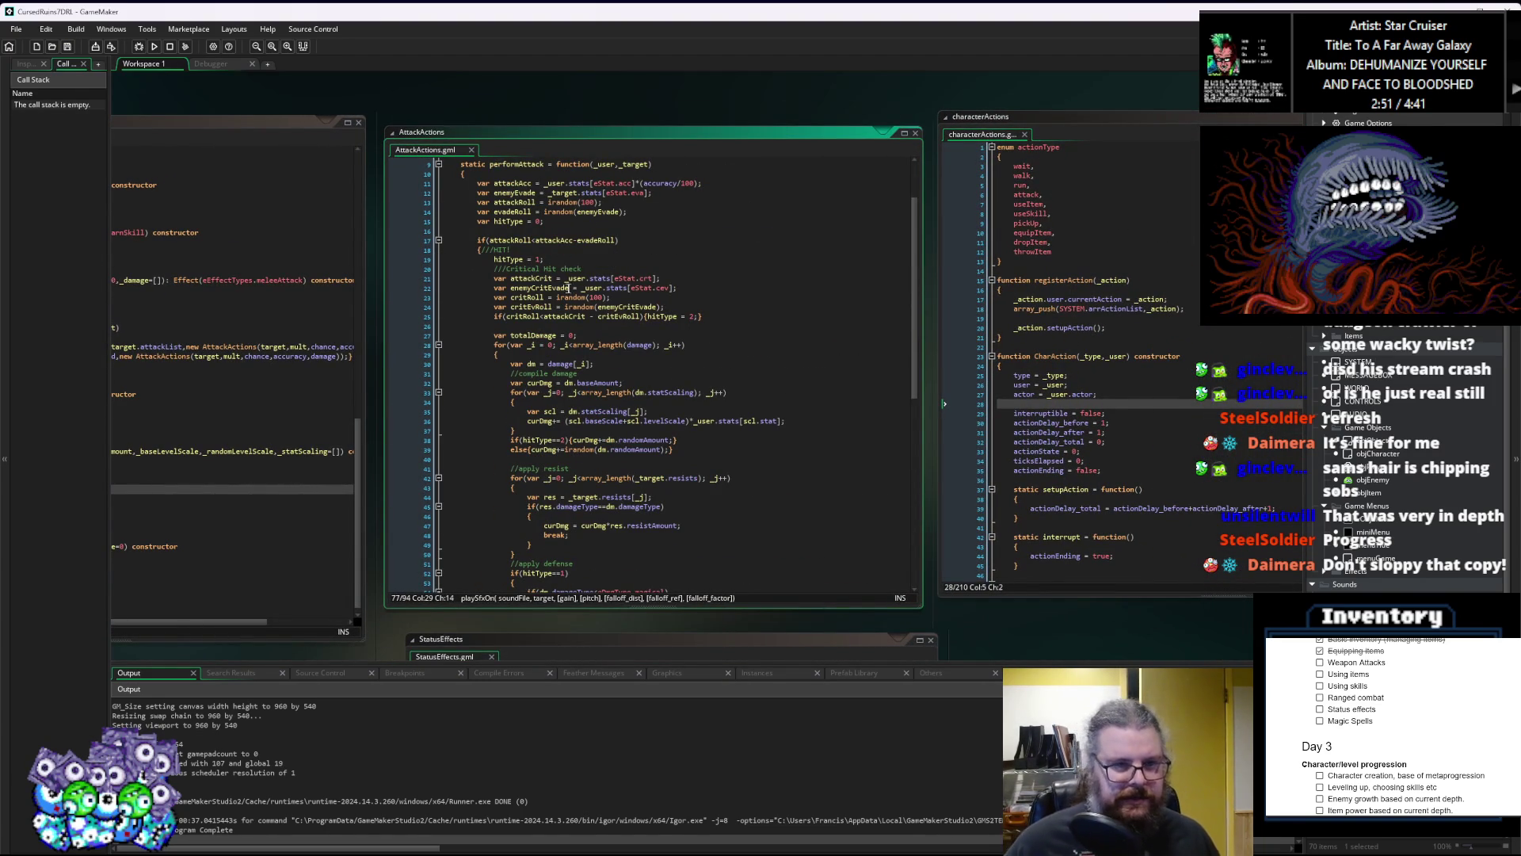
scroll(564, 313, "down", 7)
scroll(565, 312, "down", 7)
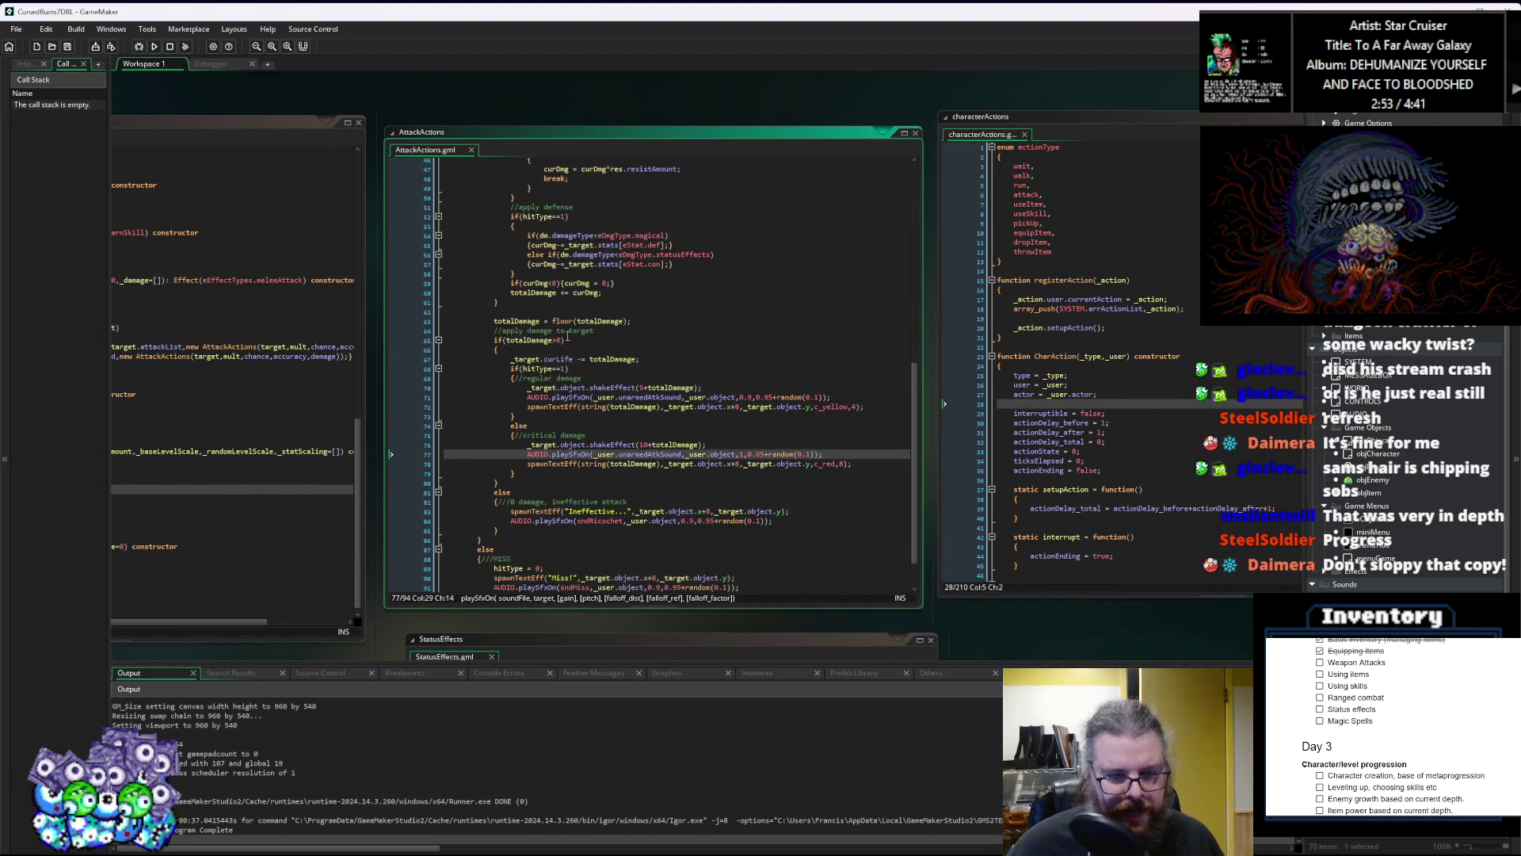
left_click(730, 423)
Step: Pan across the Effects script's Damage constructor and the AttackActions and characterActions scripts
left_click(618, 406)
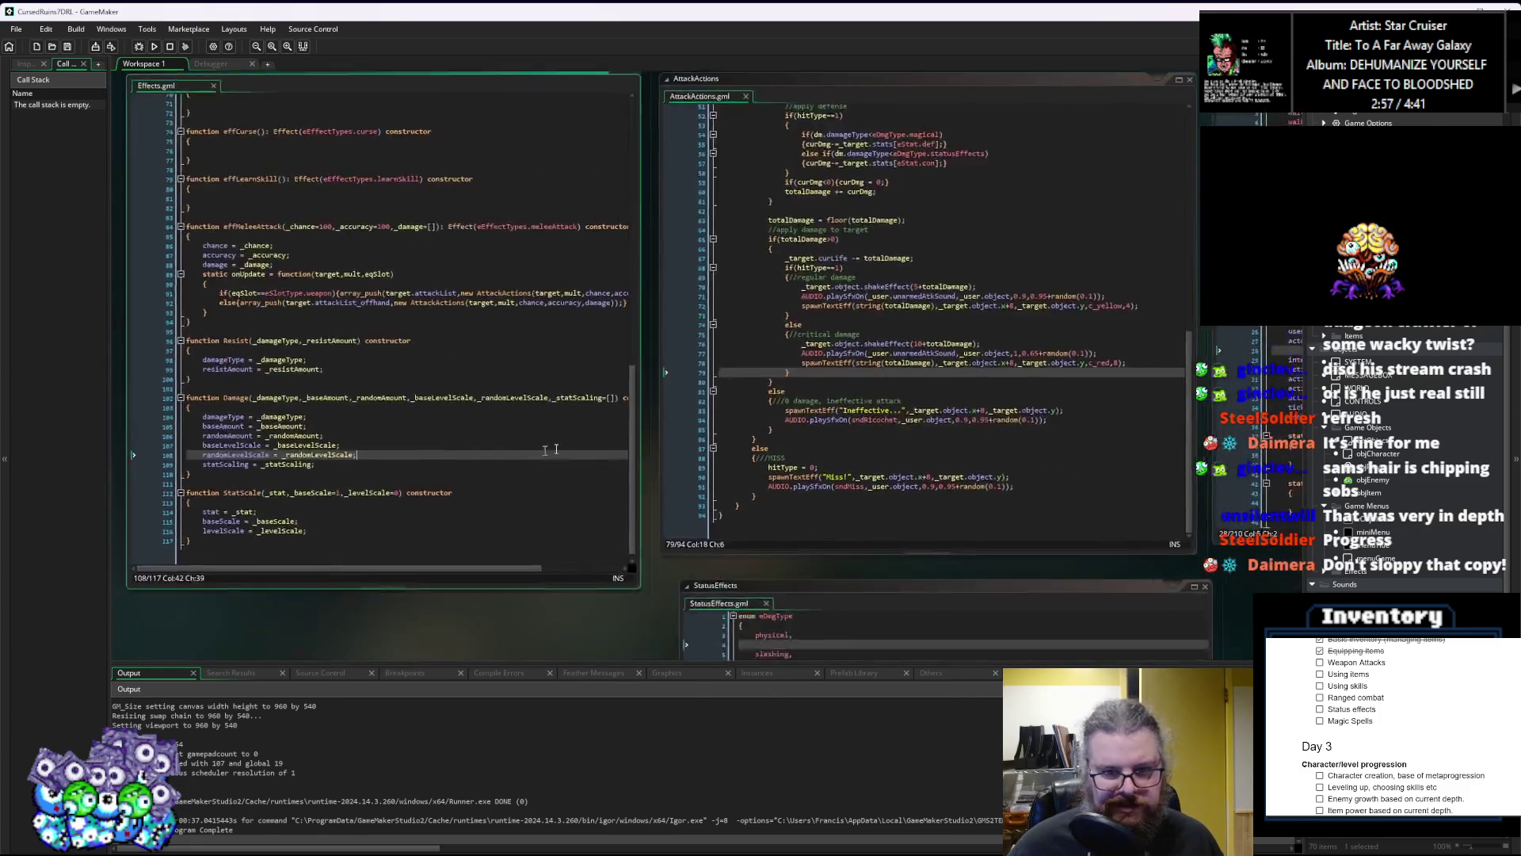
left_click(628, 454)
left_click_drag(627, 453, 599, 463)
scroll(602, 458, "up", 5)
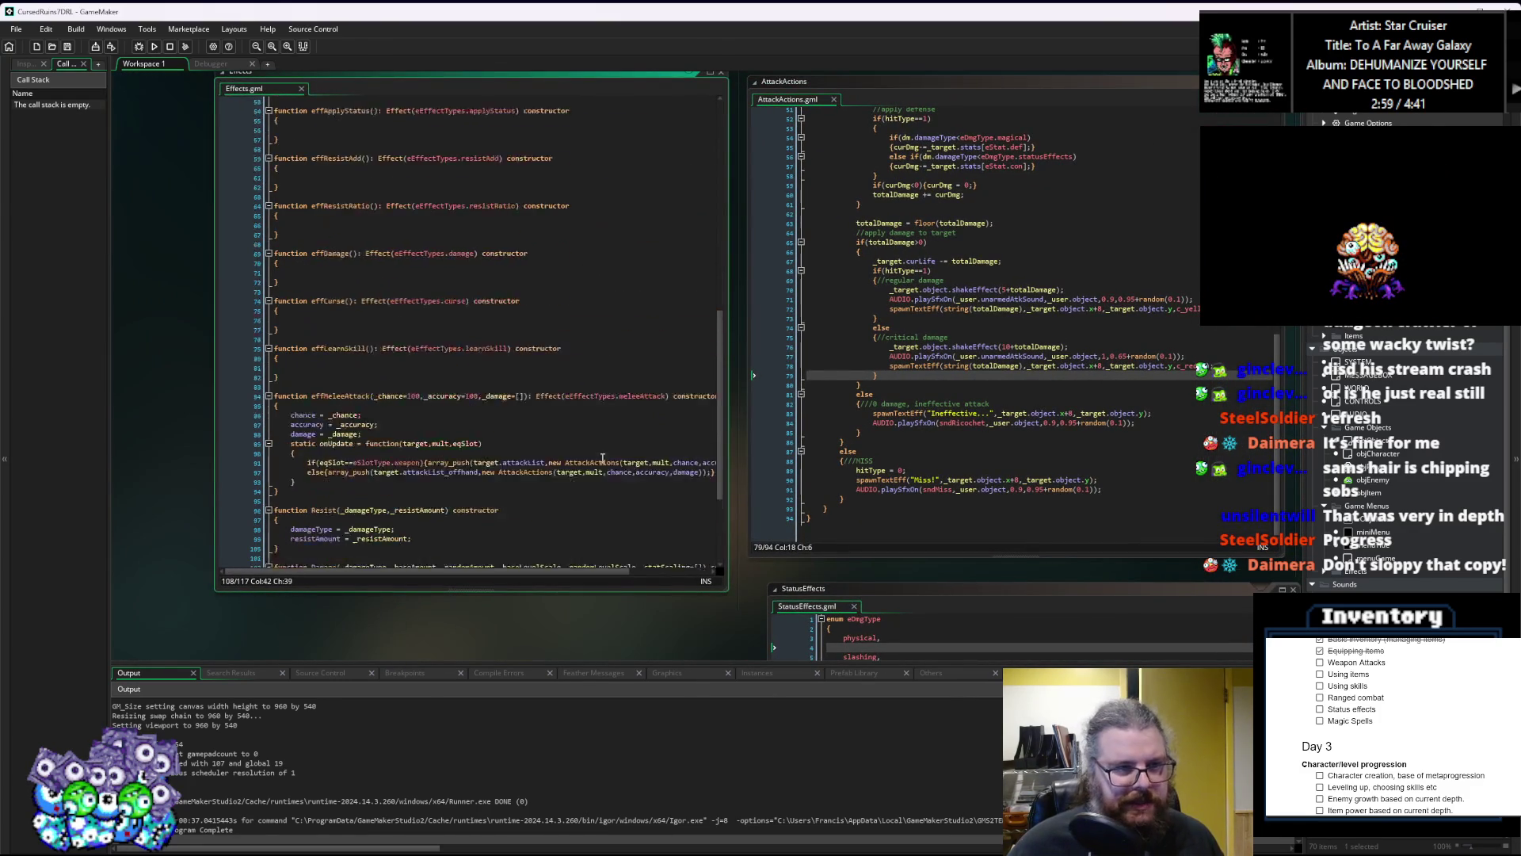
left_click_drag(945, 447, 624, 466)
left_click(624, 466)
left_click_drag(191, 485, 477, 498)
scroll(477, 499, "up", 10)
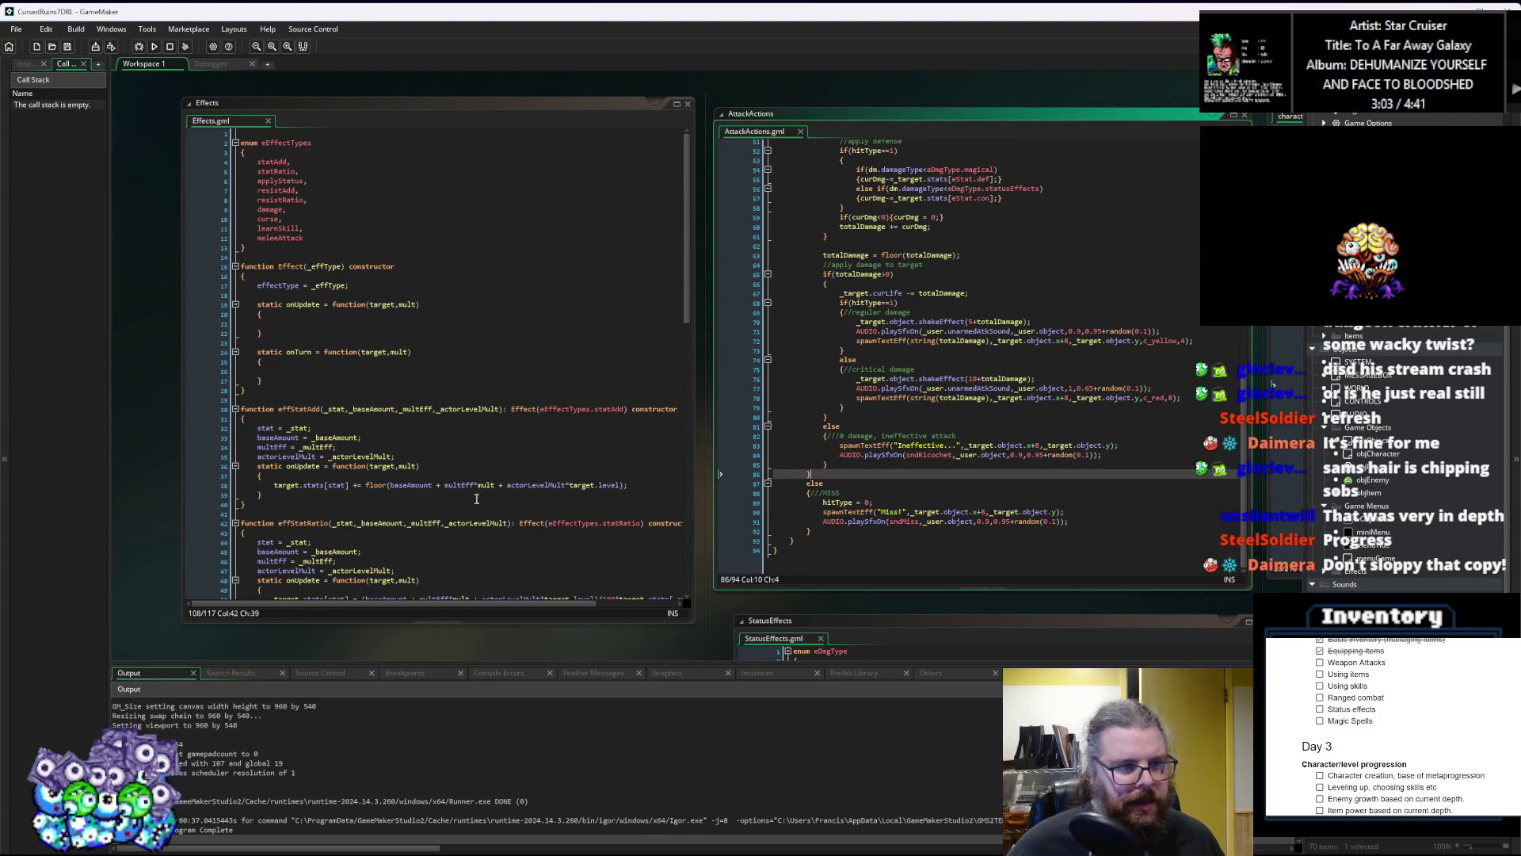
mouse_move(477, 499)
left_mouse_down()
mouse_move(407, 473)
mouse_move(513, 488)
left_mouse_up()
scroll(513, 488, "up", 8)
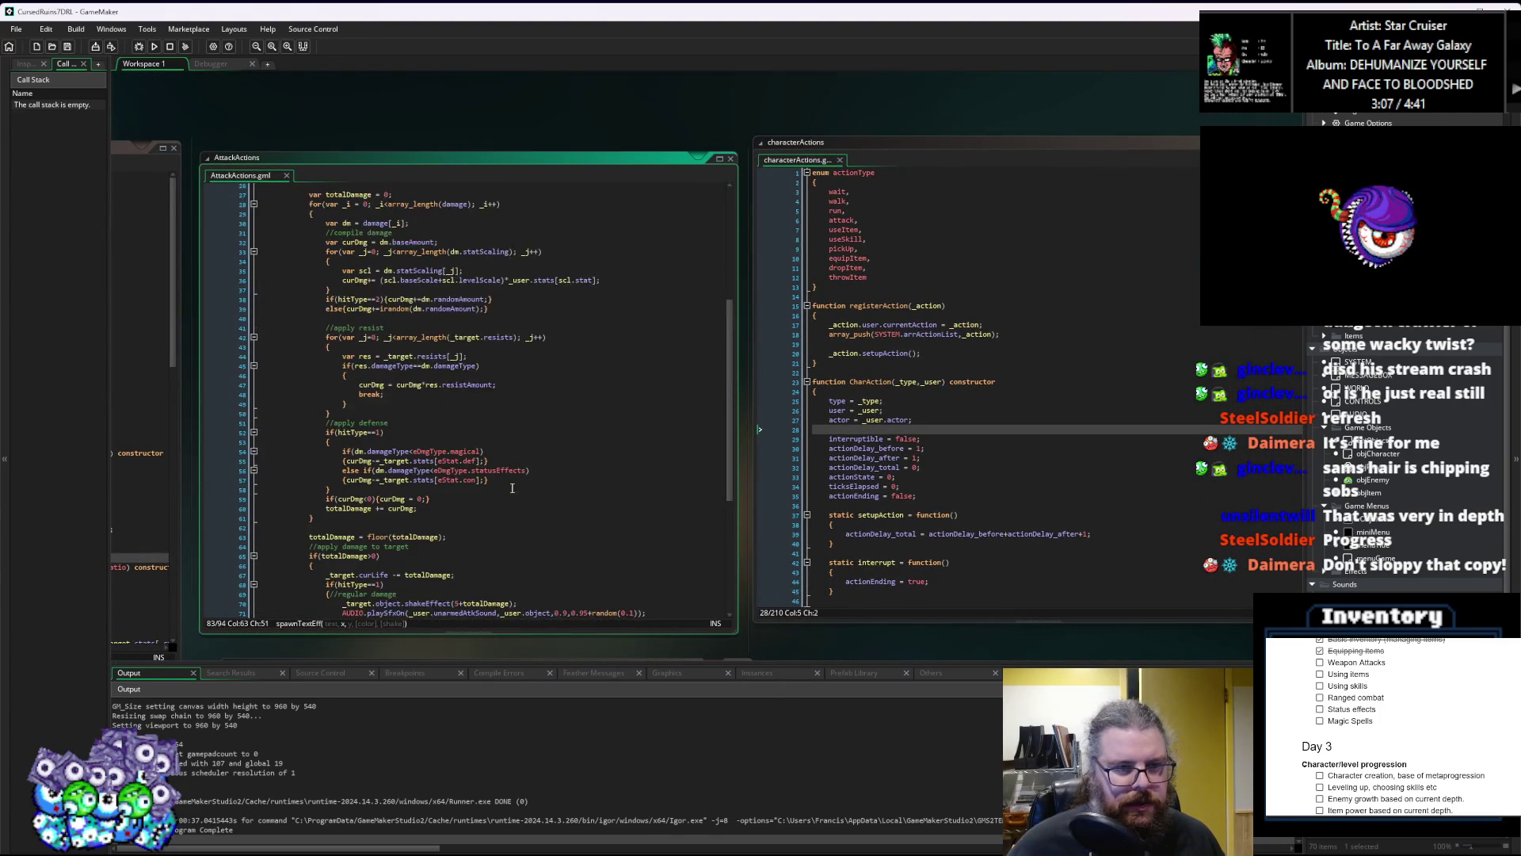
scroll(512, 488, "up", 3)
Step: Pan past the ItemStructs item setup to characters.gml and scroll to updateStats' equipment effects
left_click_drag(512, 488, 900, 493)
left_click(900, 492)
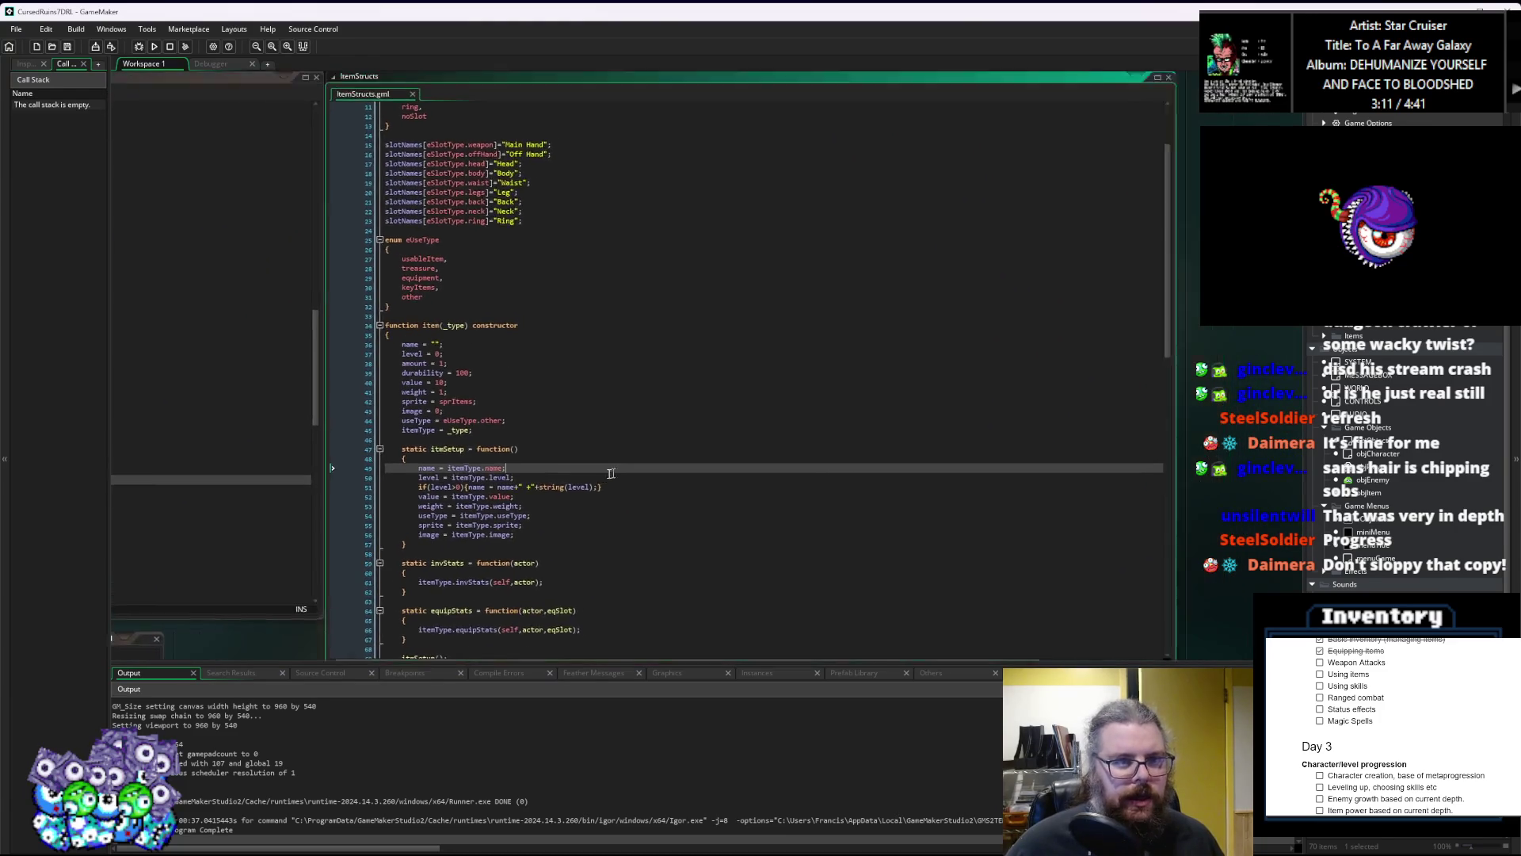
scroll(588, 470, "up", 3)
scroll(589, 471, "down", 3)
scroll(588, 471, "up", 3)
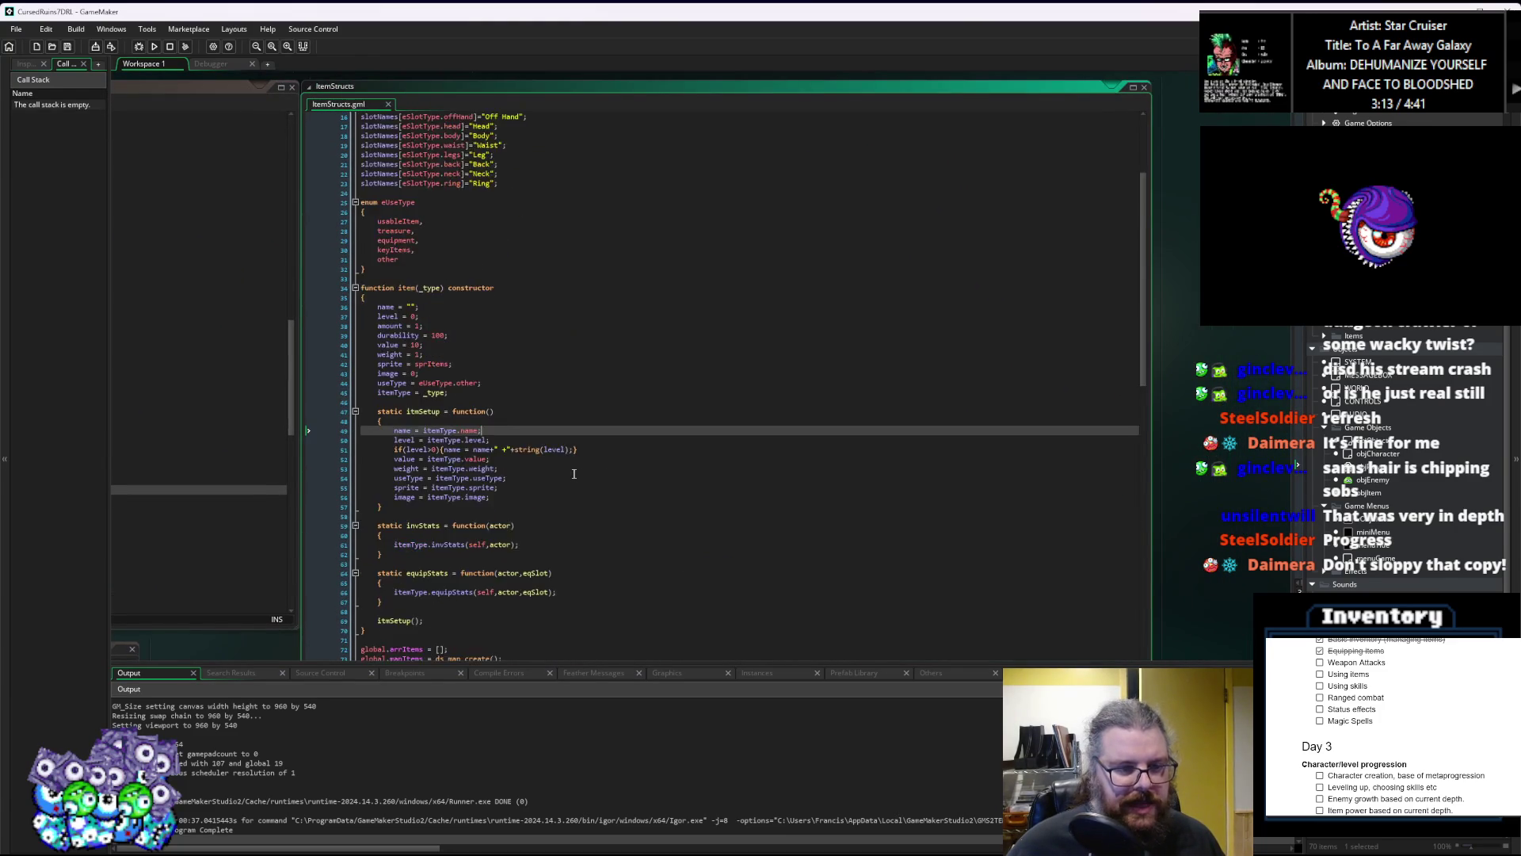
left_click_drag(573, 468, 1115, 507)
left_click(476, 126)
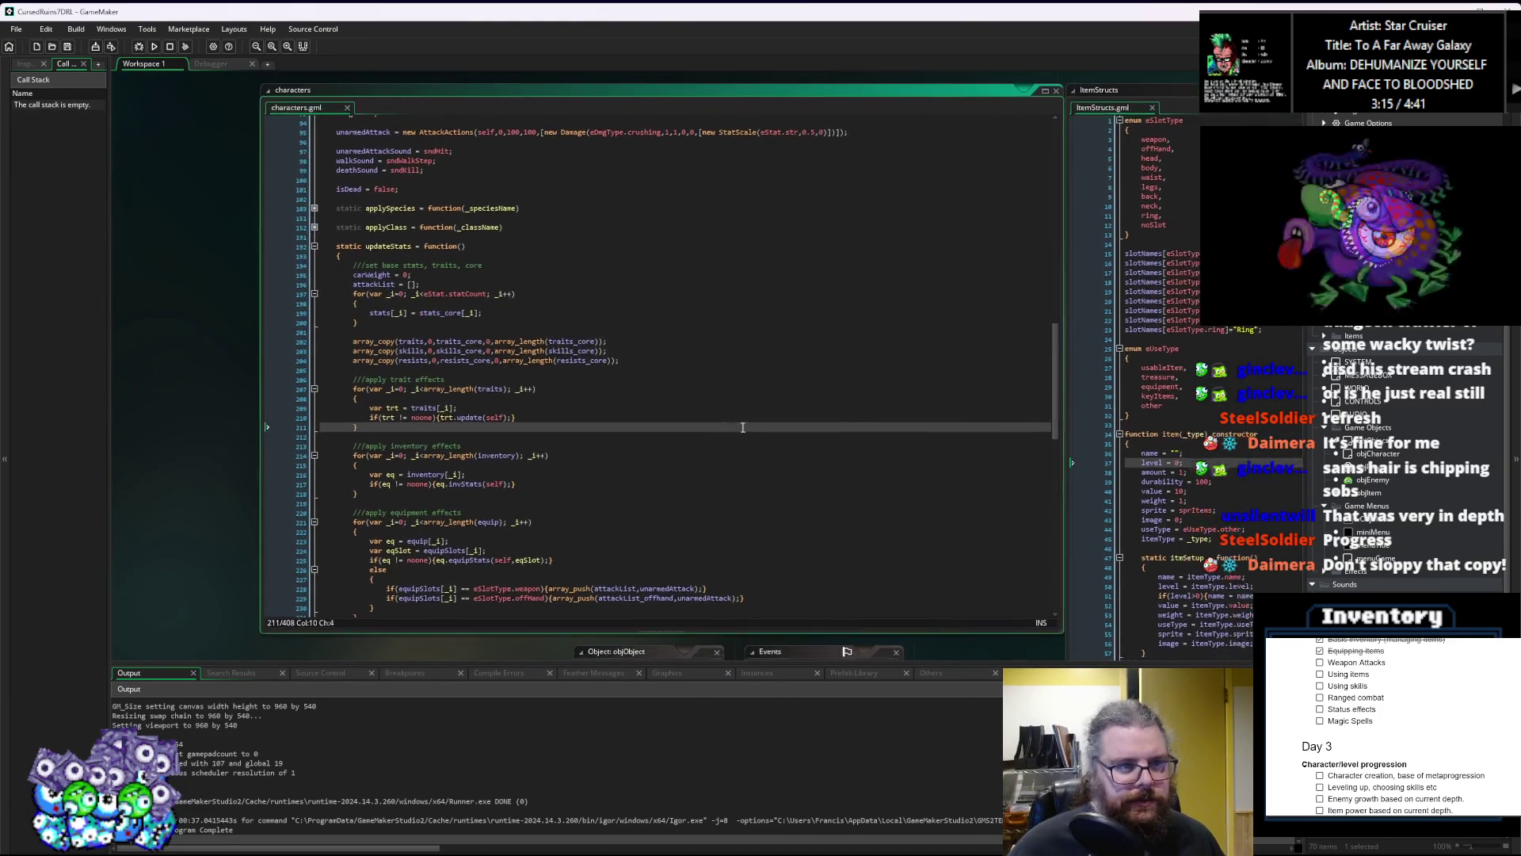
key("Up")
key("Up")
key("Up")
scroll(625, 478, "down", 3)
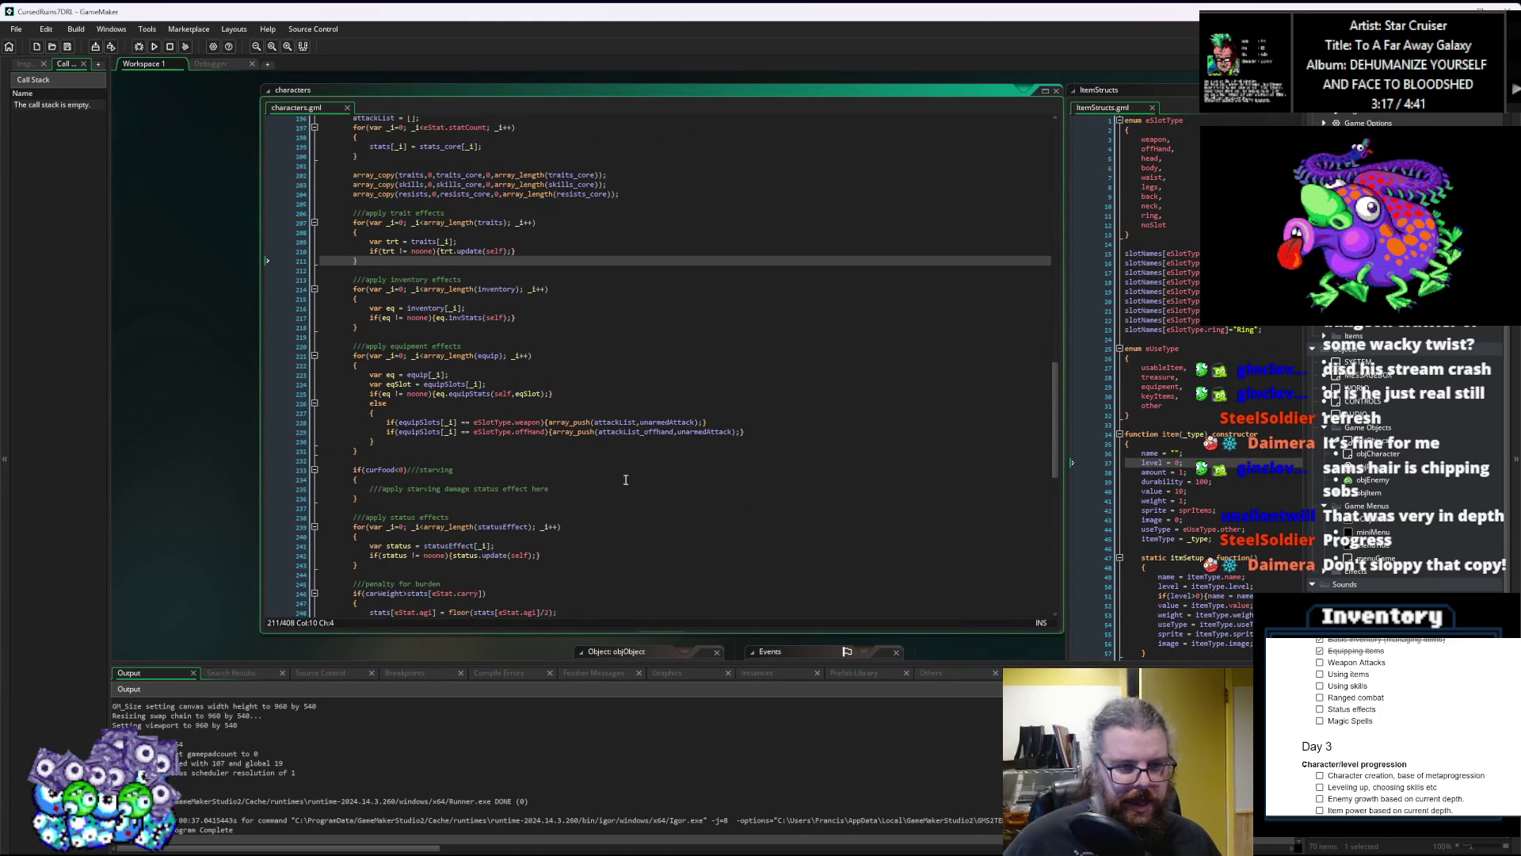
left_click_drag(462, 462, 354, 360)
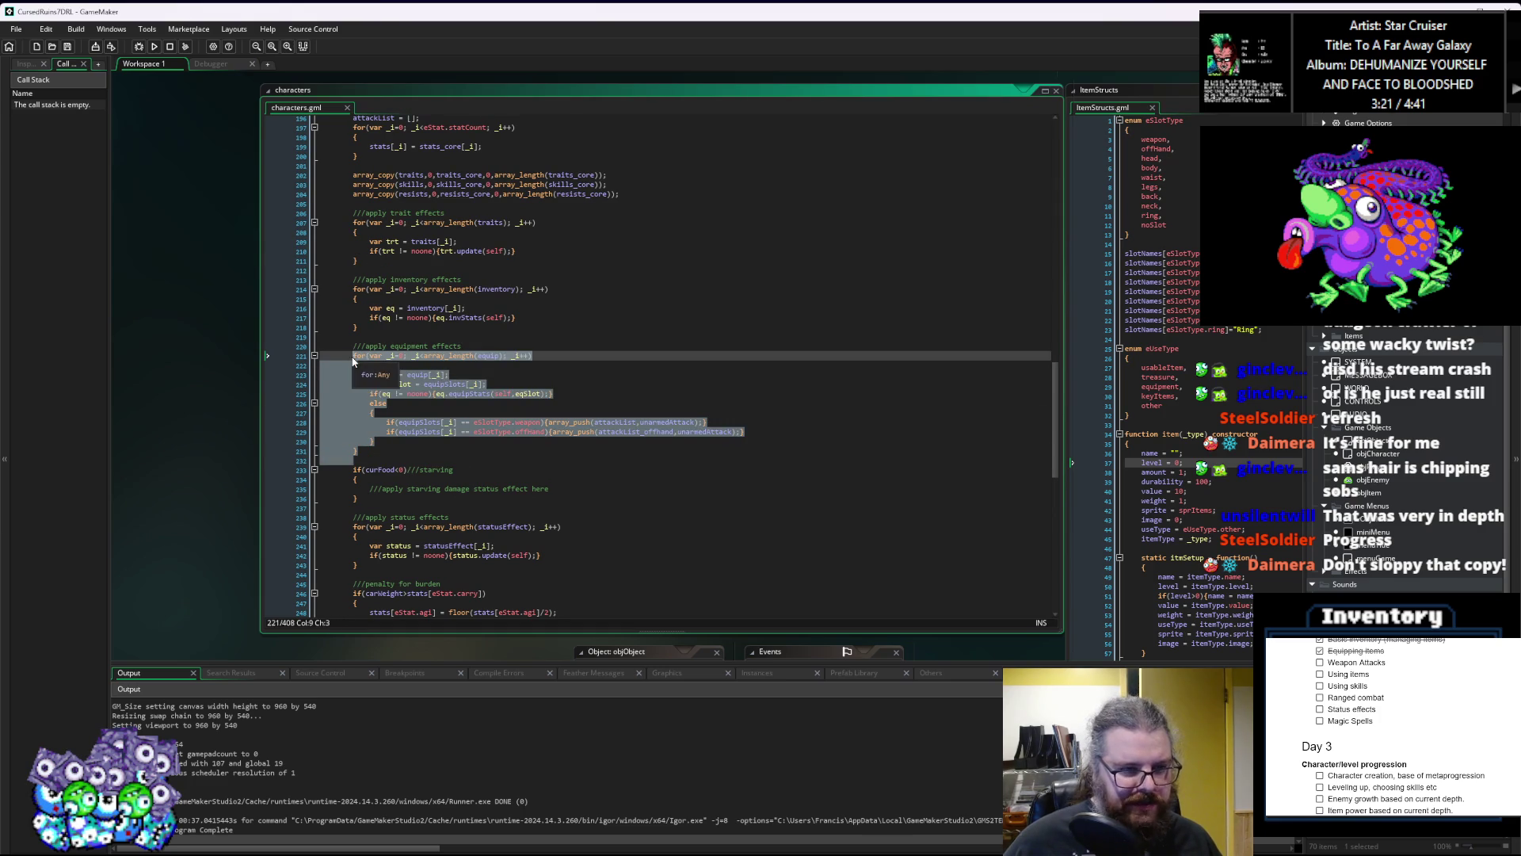
left_click(469, 462)
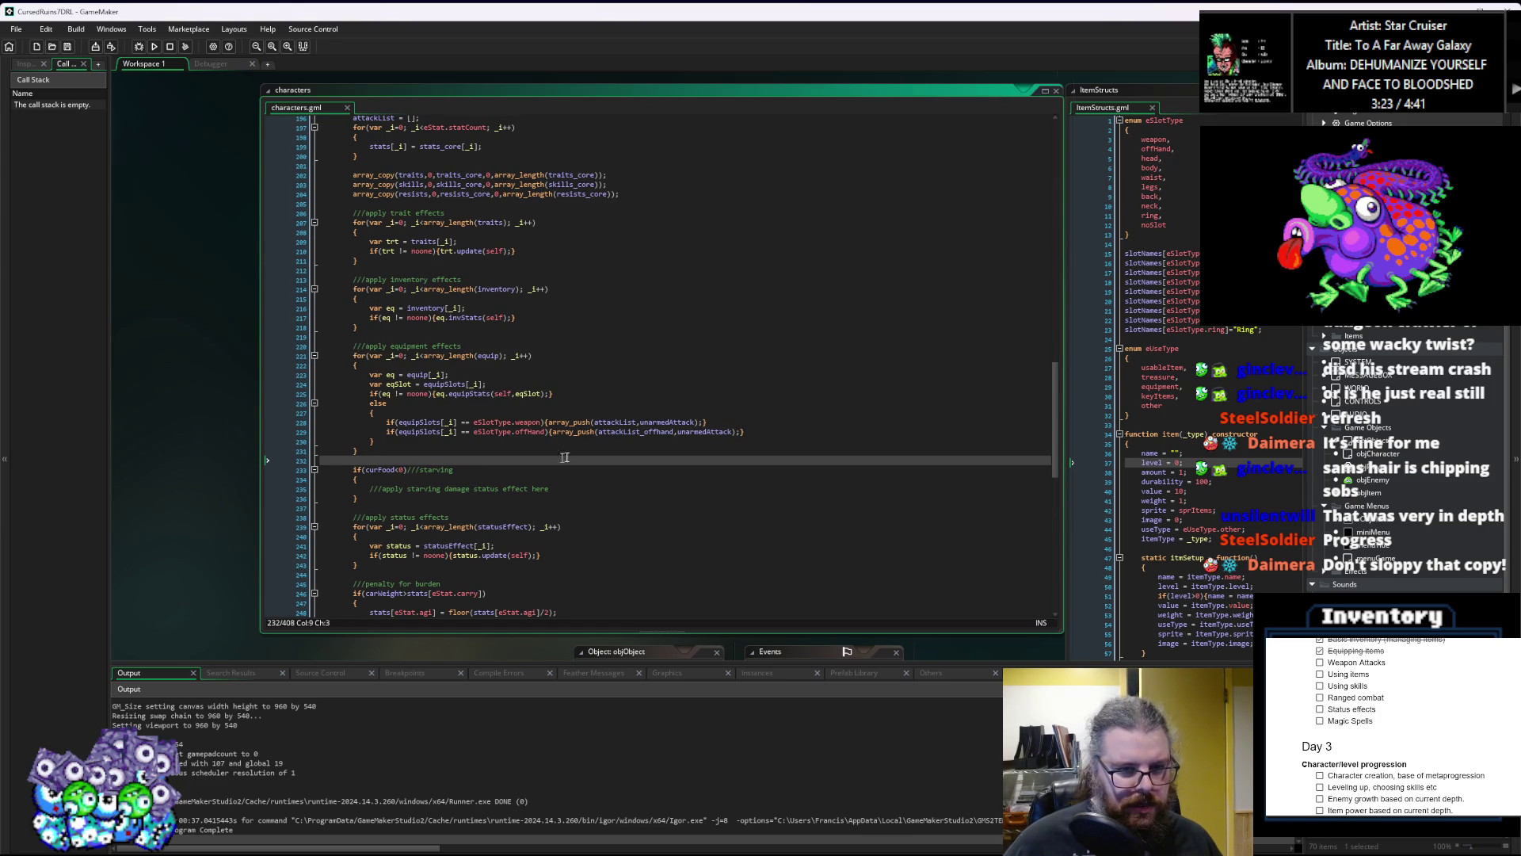
double_click(620, 422)
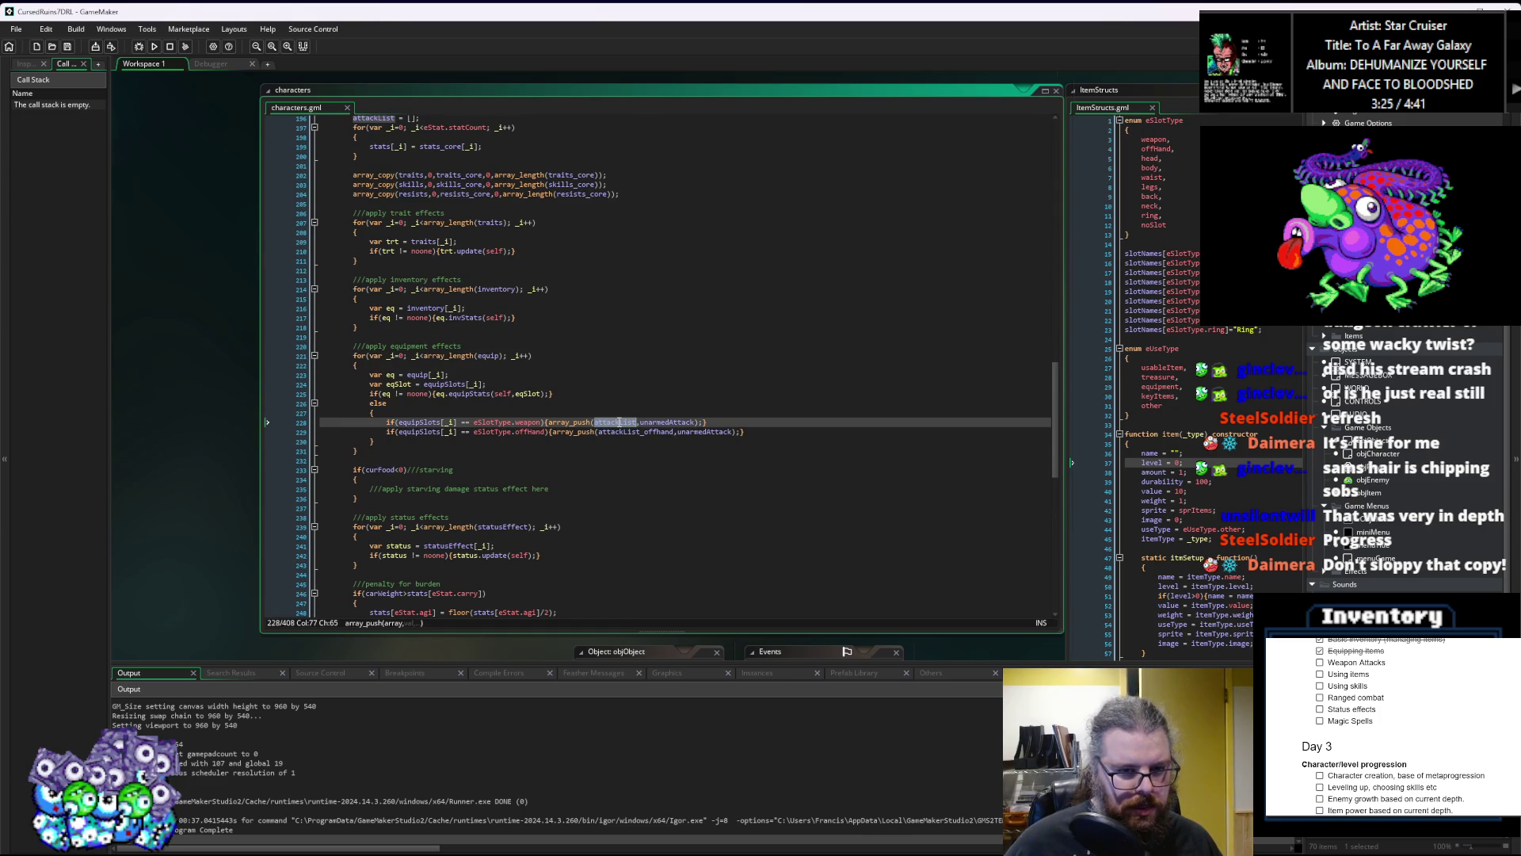
scroll(613, 454, "down", 2)
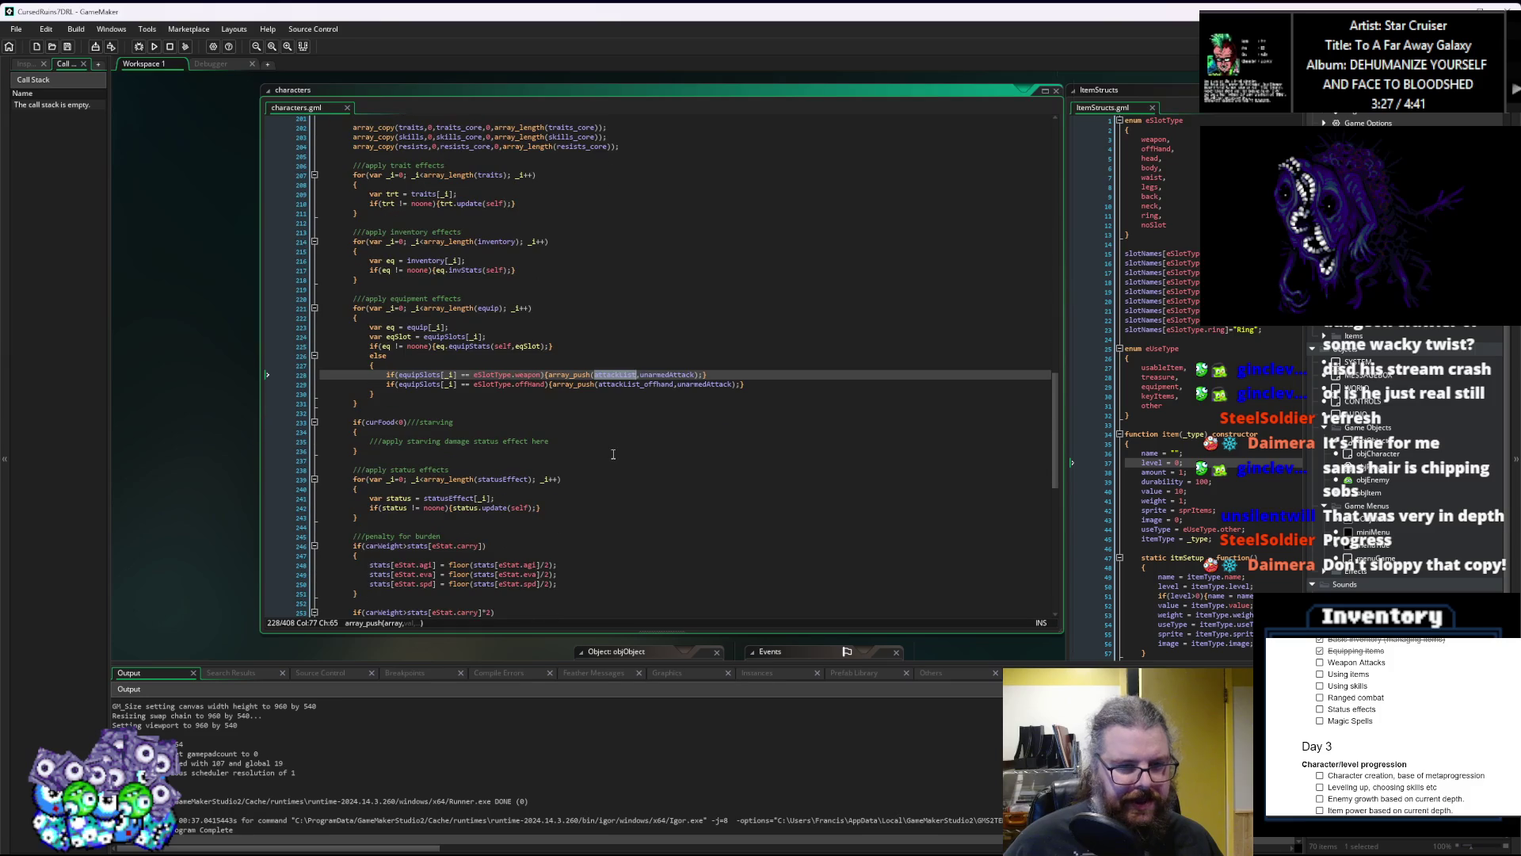
left_click(620, 418)
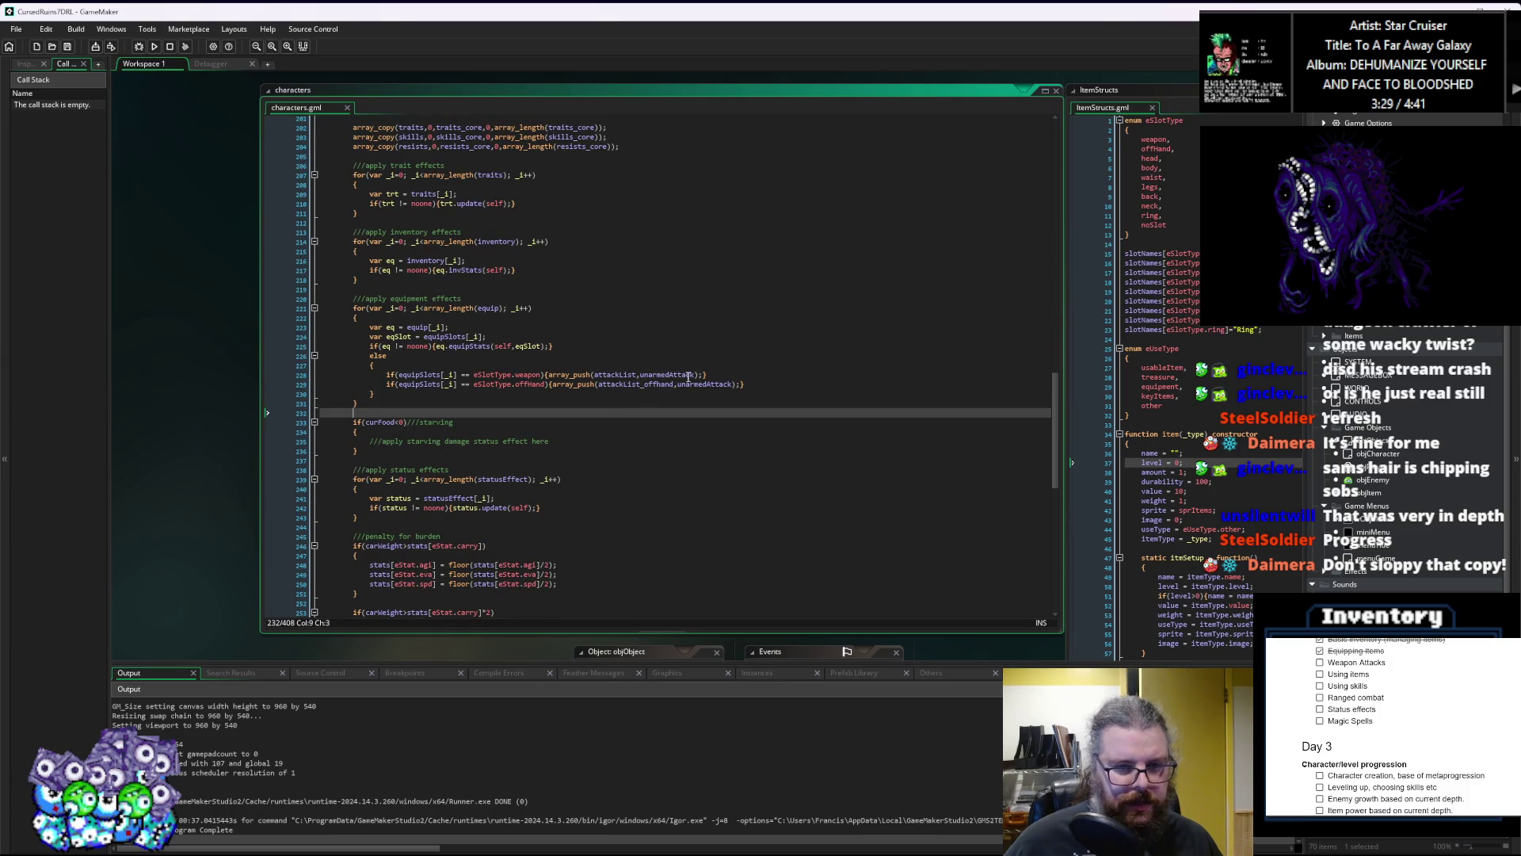
left_click_drag(702, 374, 547, 375)
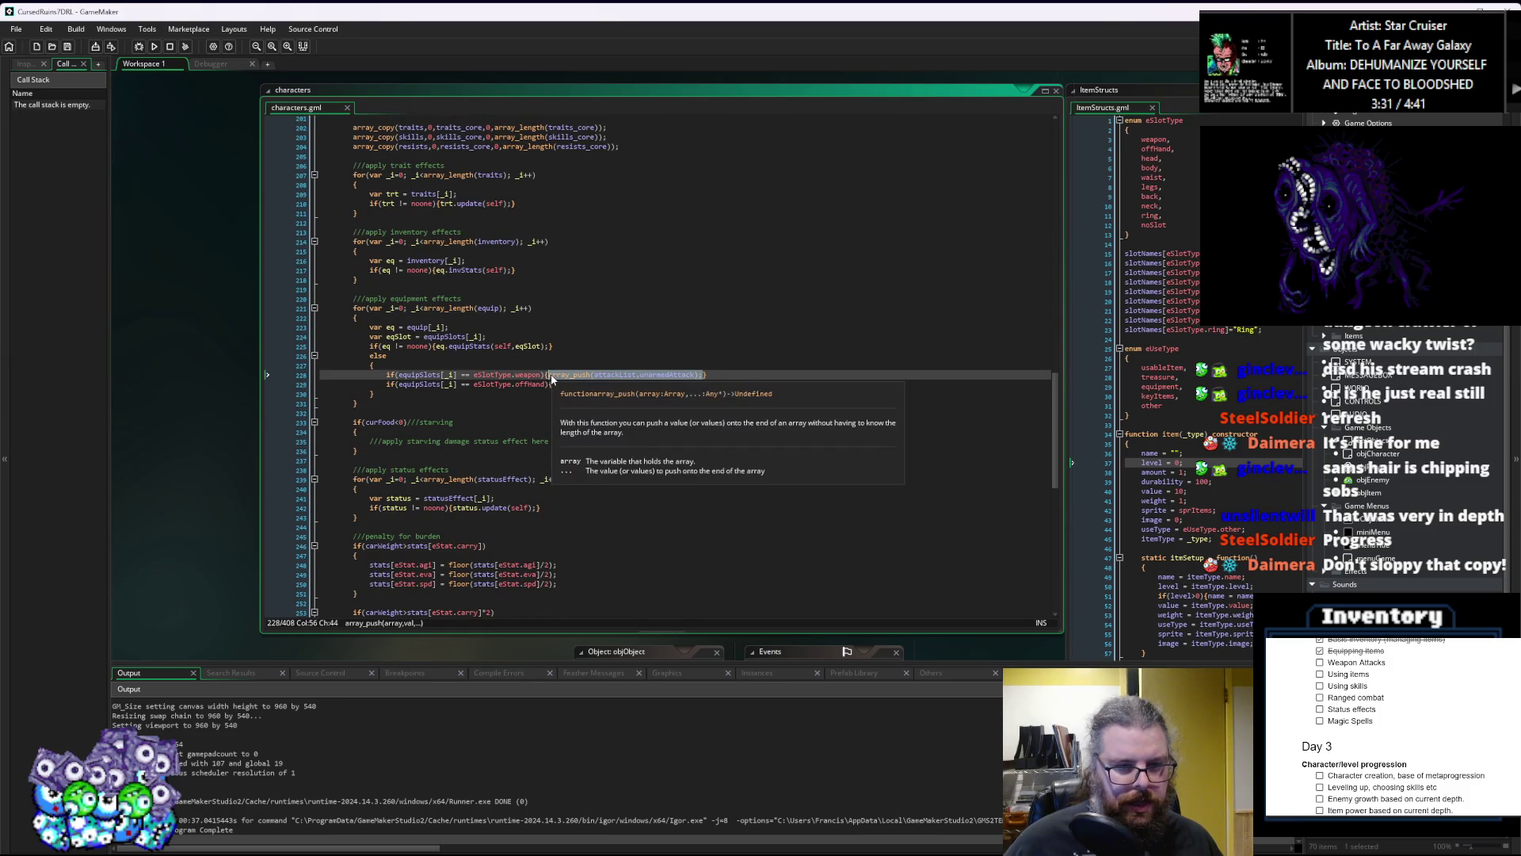
left_click(552, 398)
double_click(615, 374)
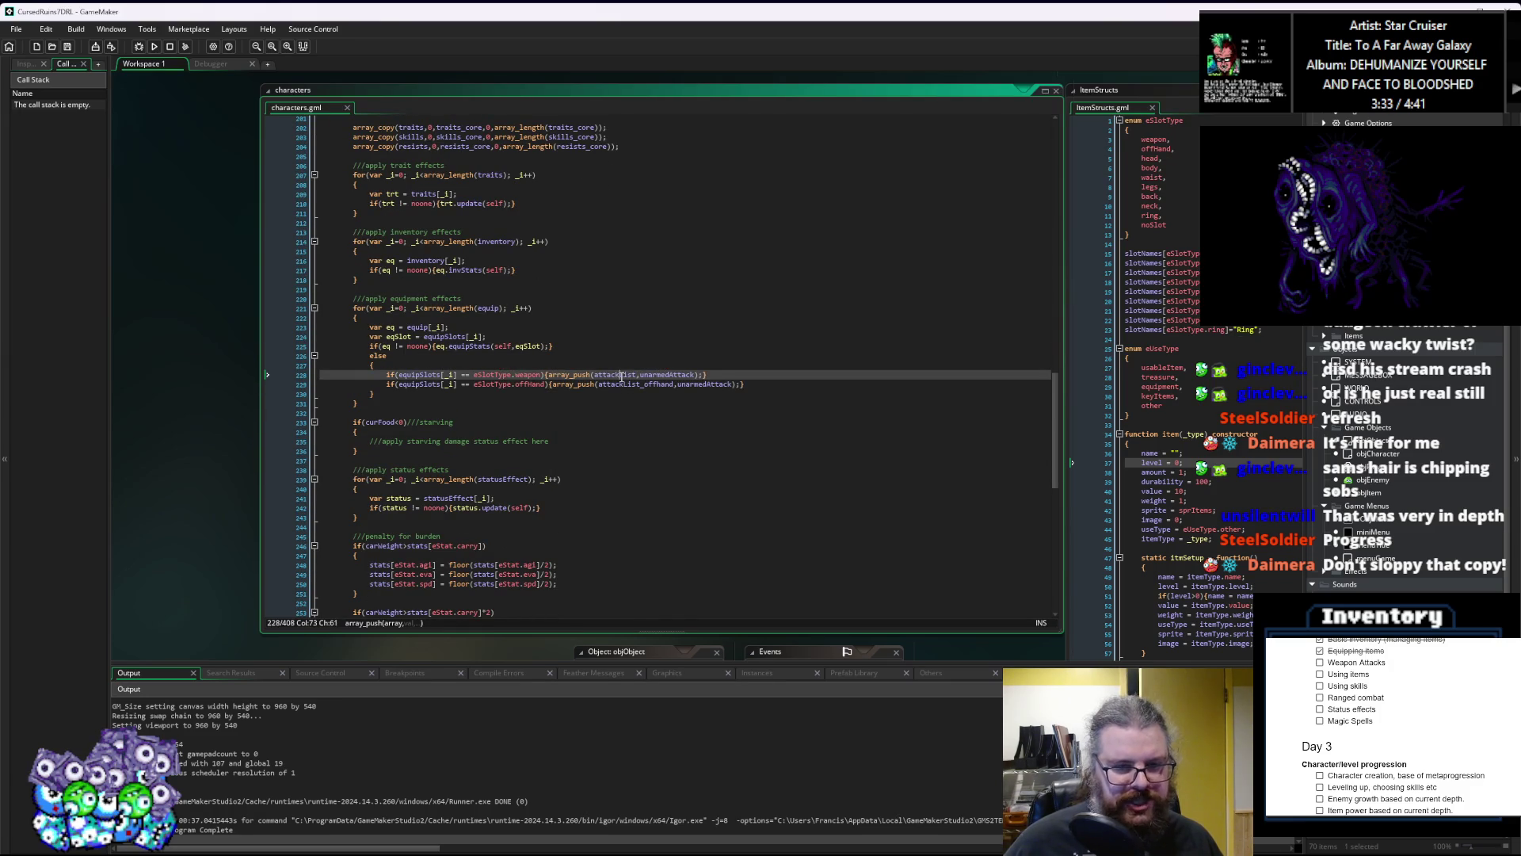
scroll(638, 455, "down", 10)
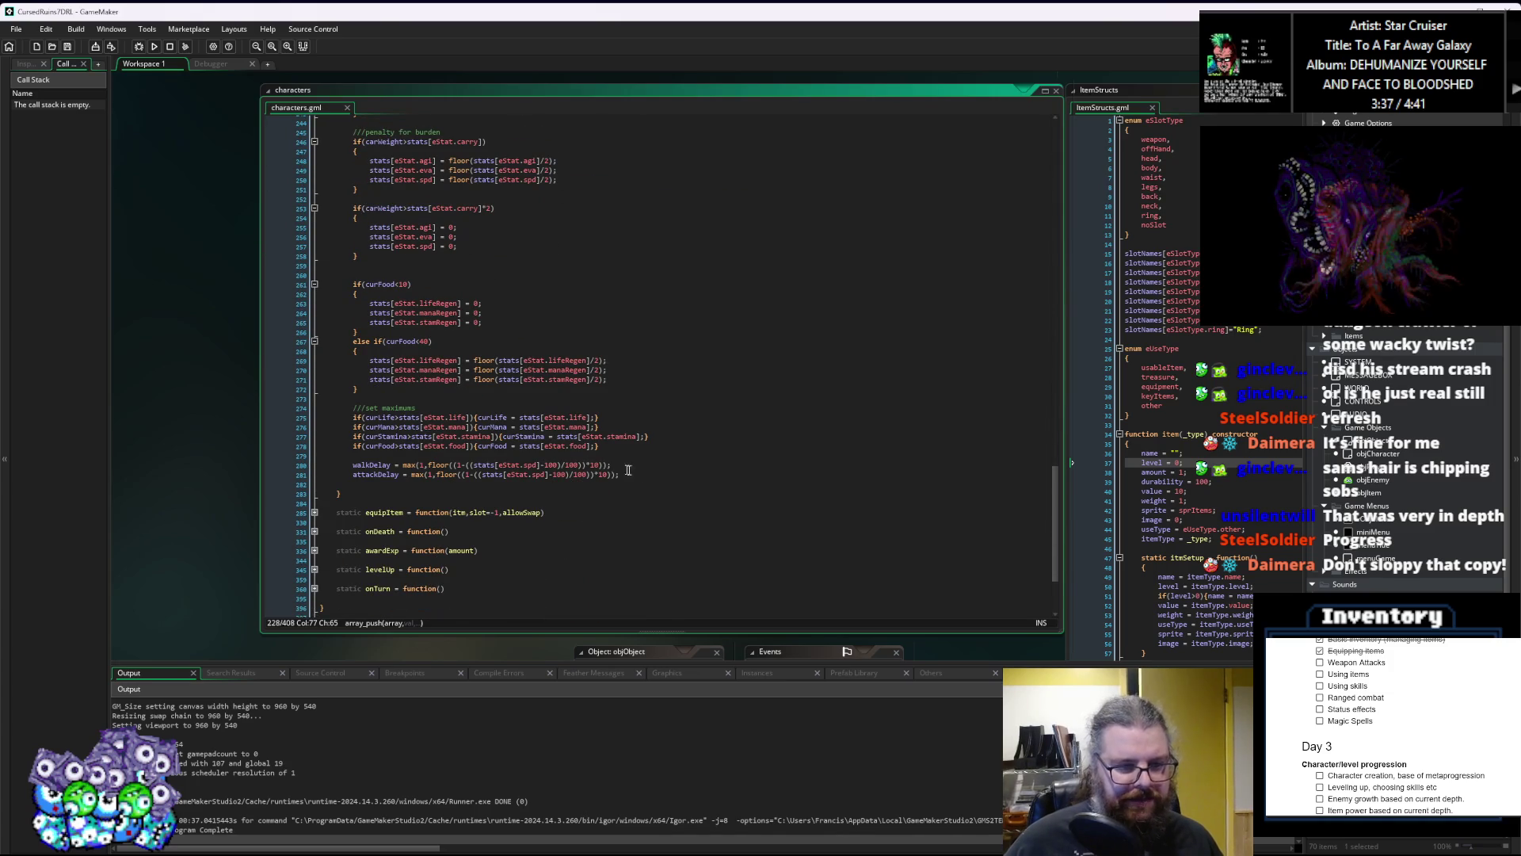
left_click(642, 475)
Step: After the attackDelay line, add if(array_length(attackList)==0){ array_push(attackList,unarmedAttack); }
key("Return")
key("Return")
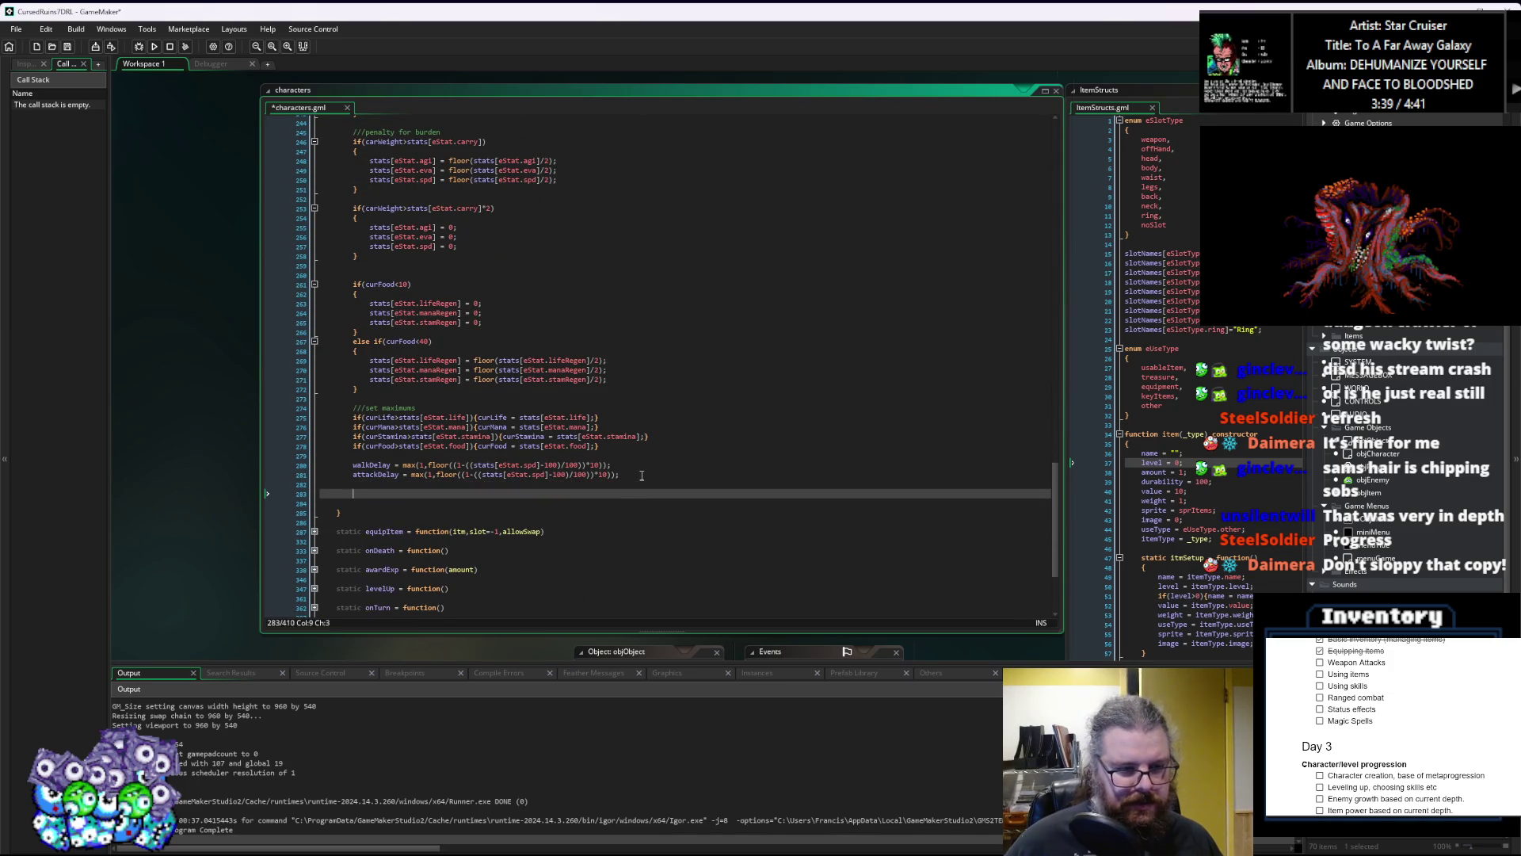
type("if(")
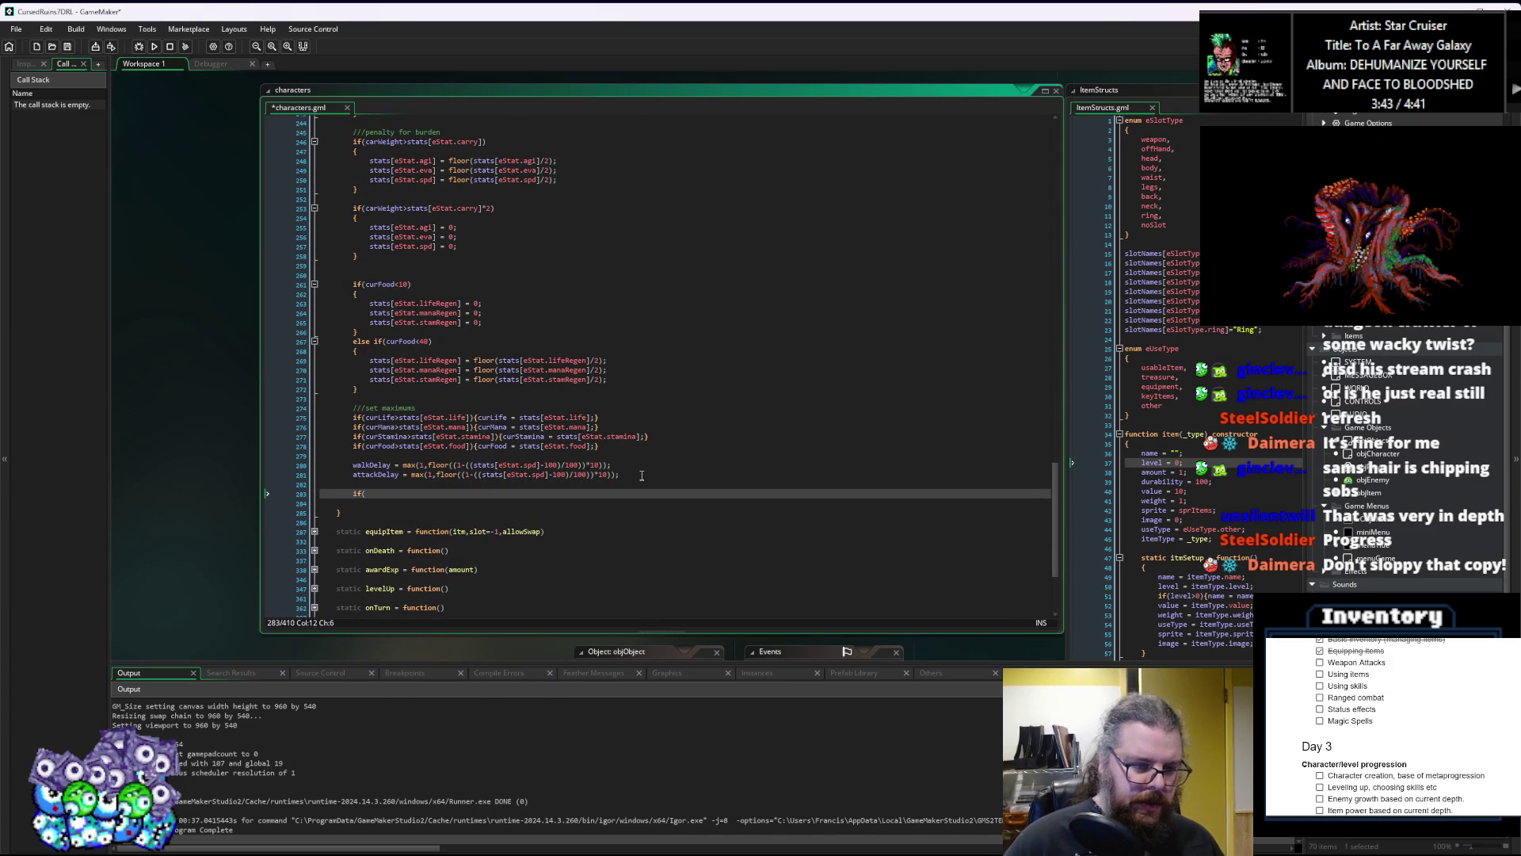
type("atta")
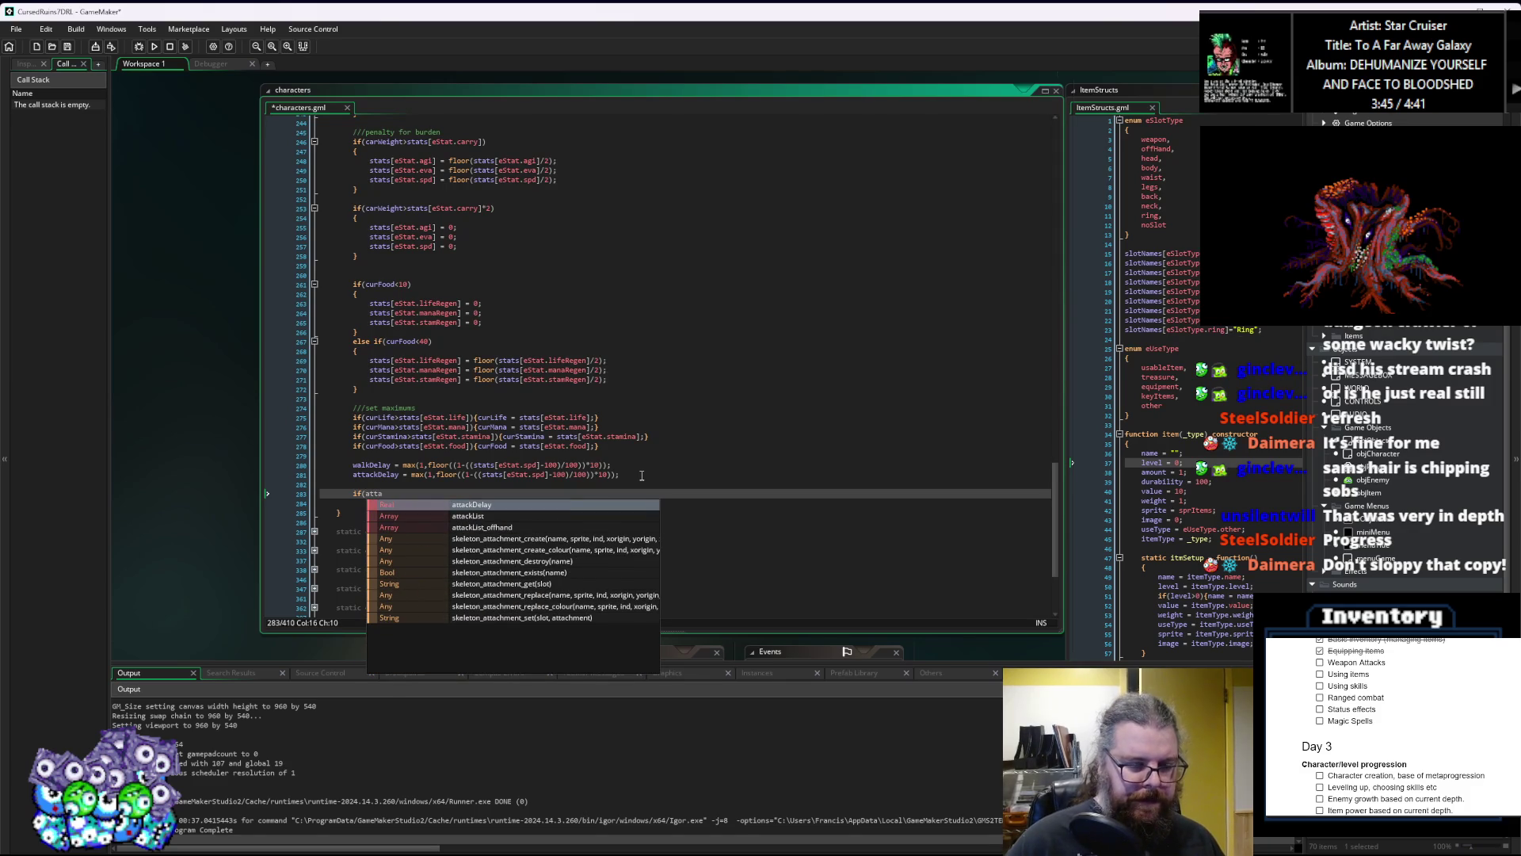
type("ckList")
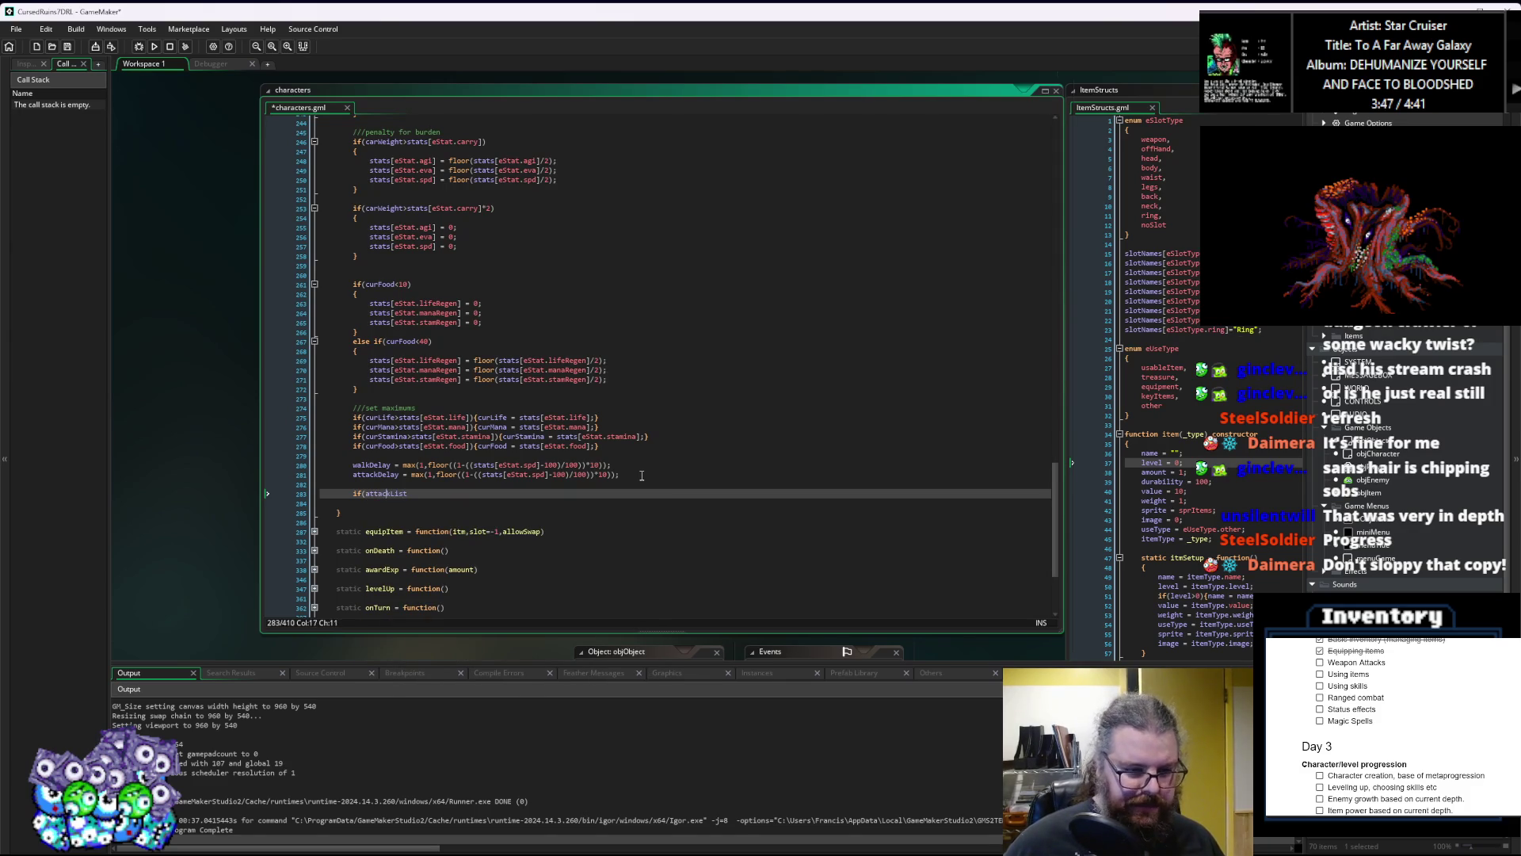
type("array_len")
type("(")
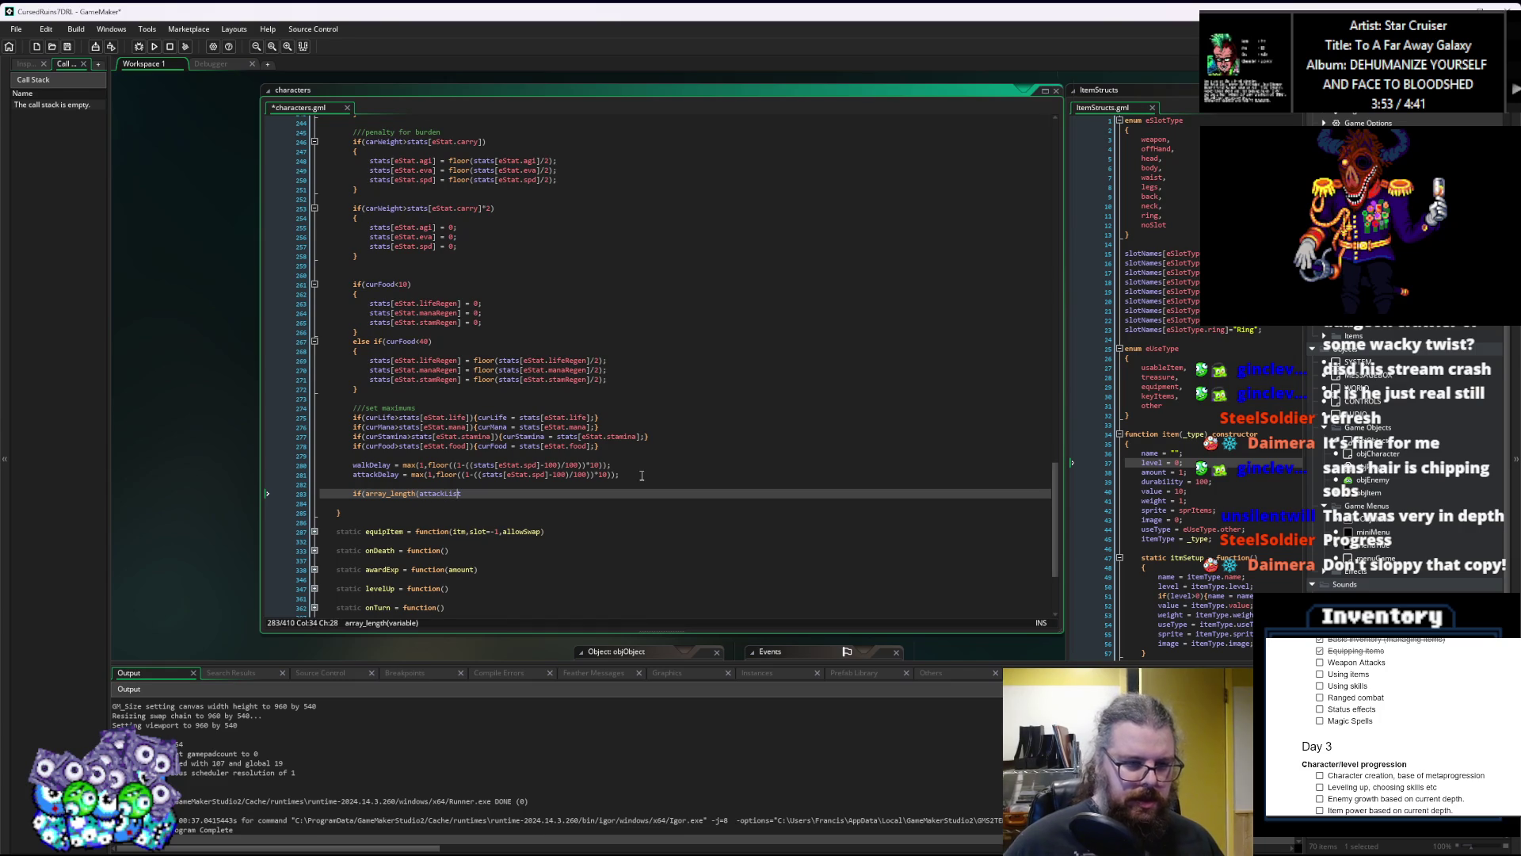
type(")==0")
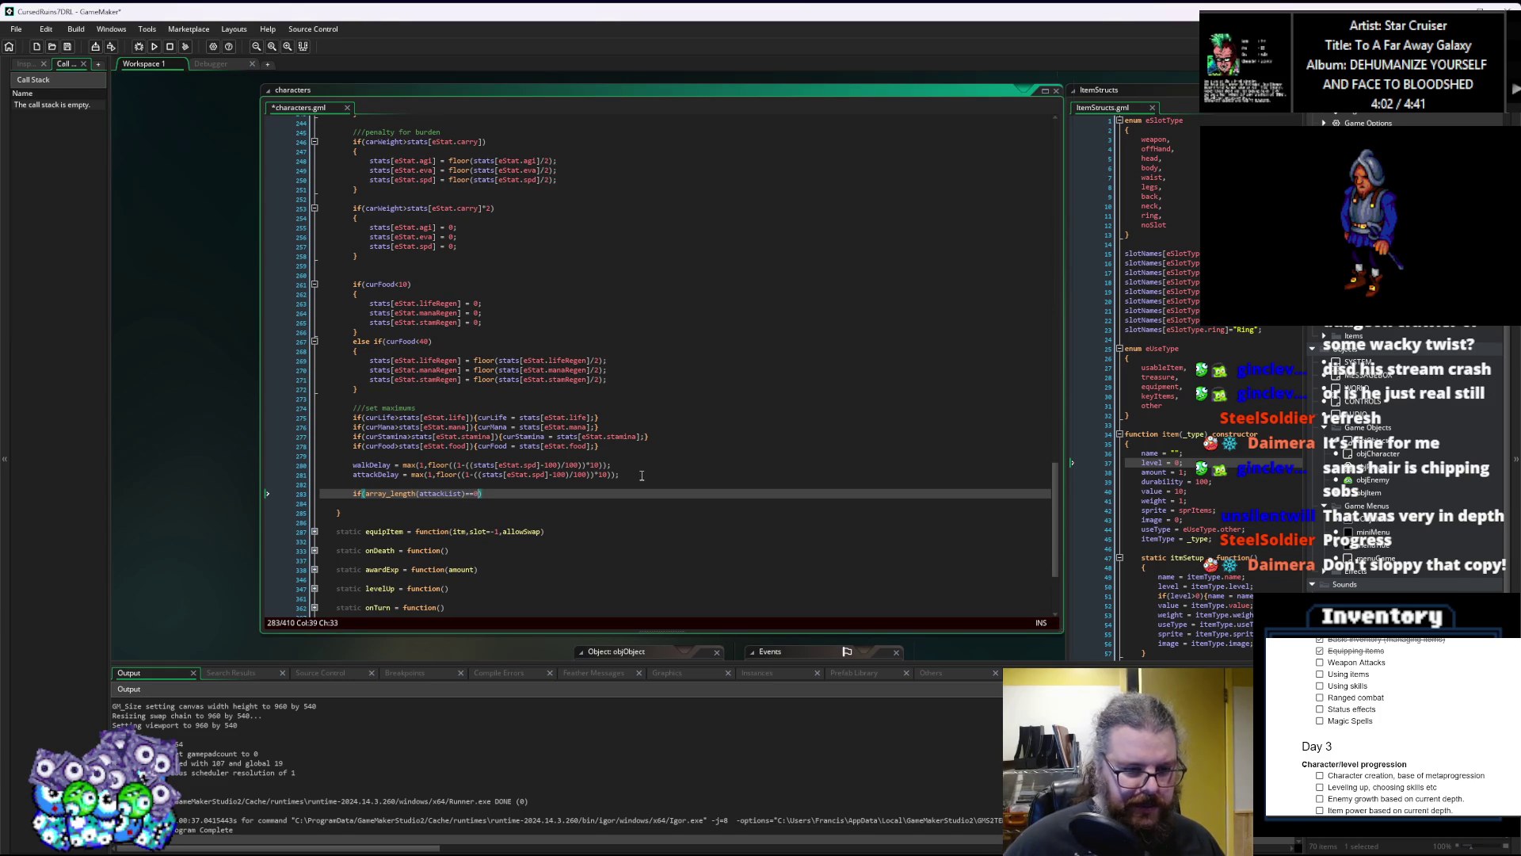
key("Return")
type("{")
key("Return")
type("array_push(attackList,unarmedAttack);")
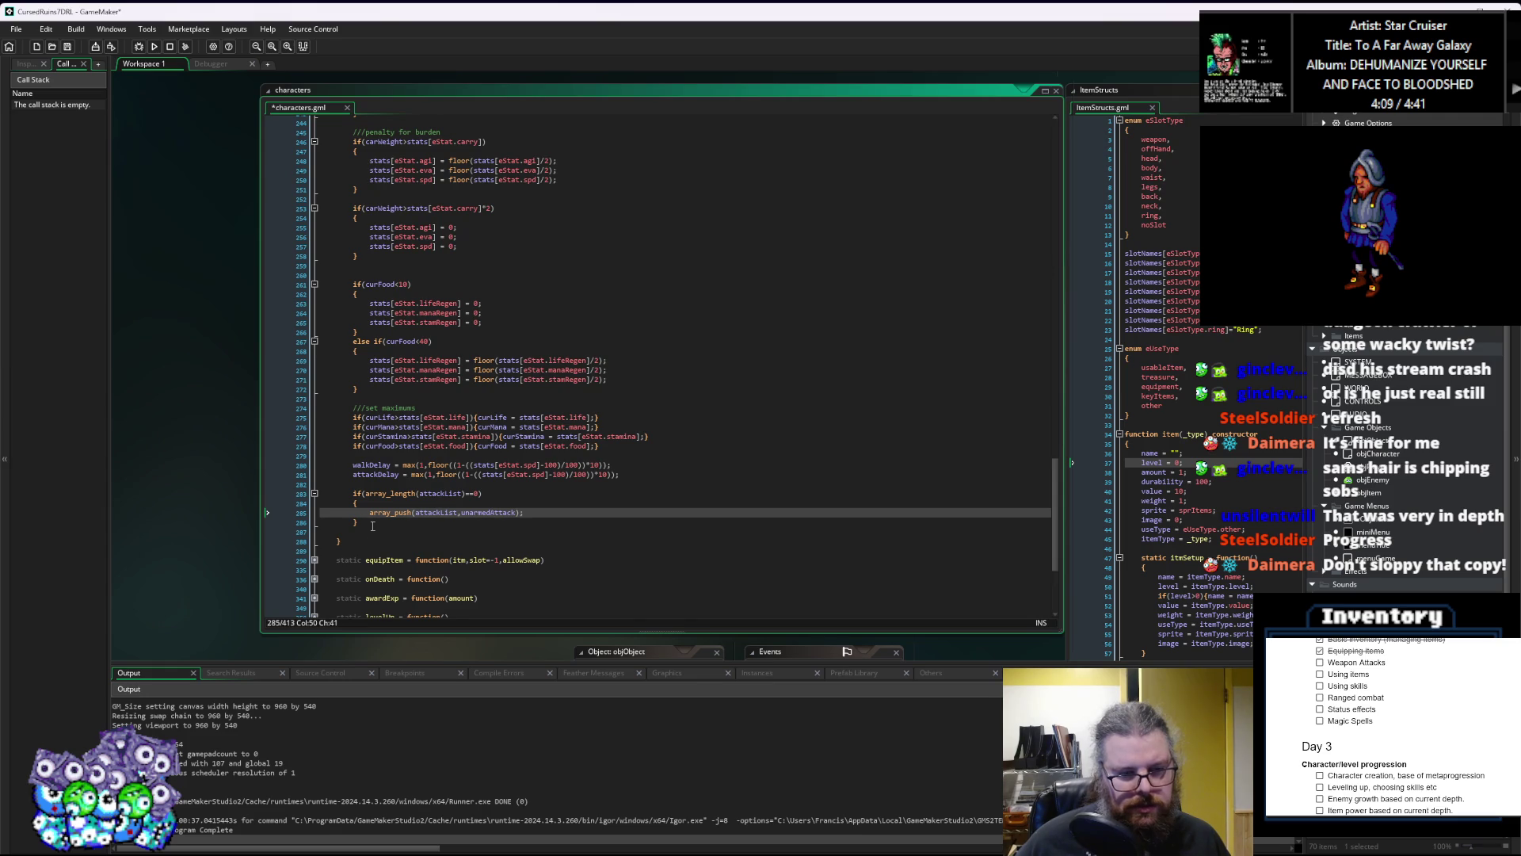
left_click(373, 526)
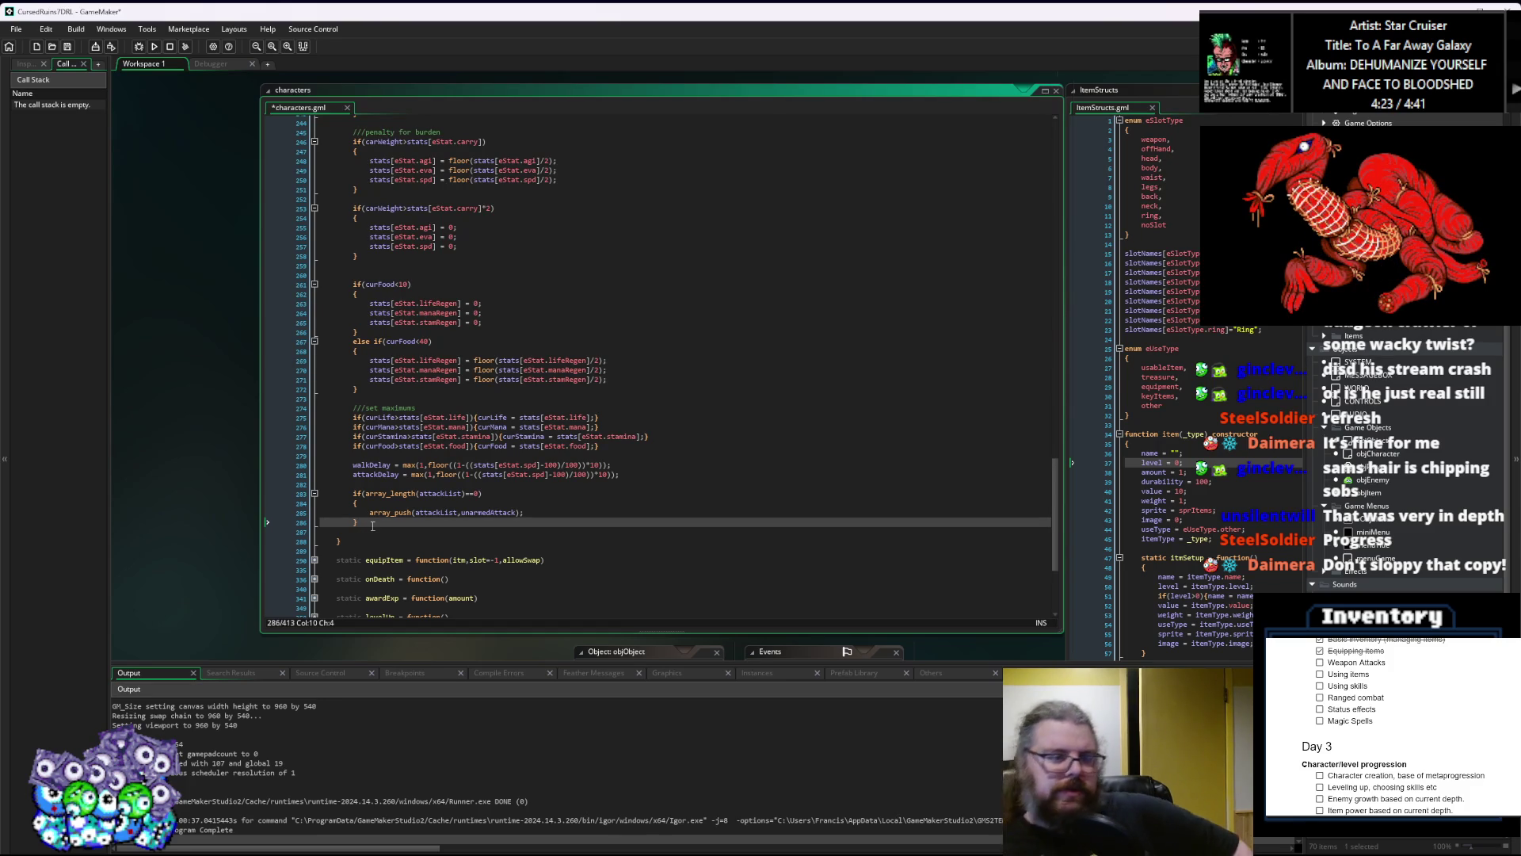
left_click(67, 46)
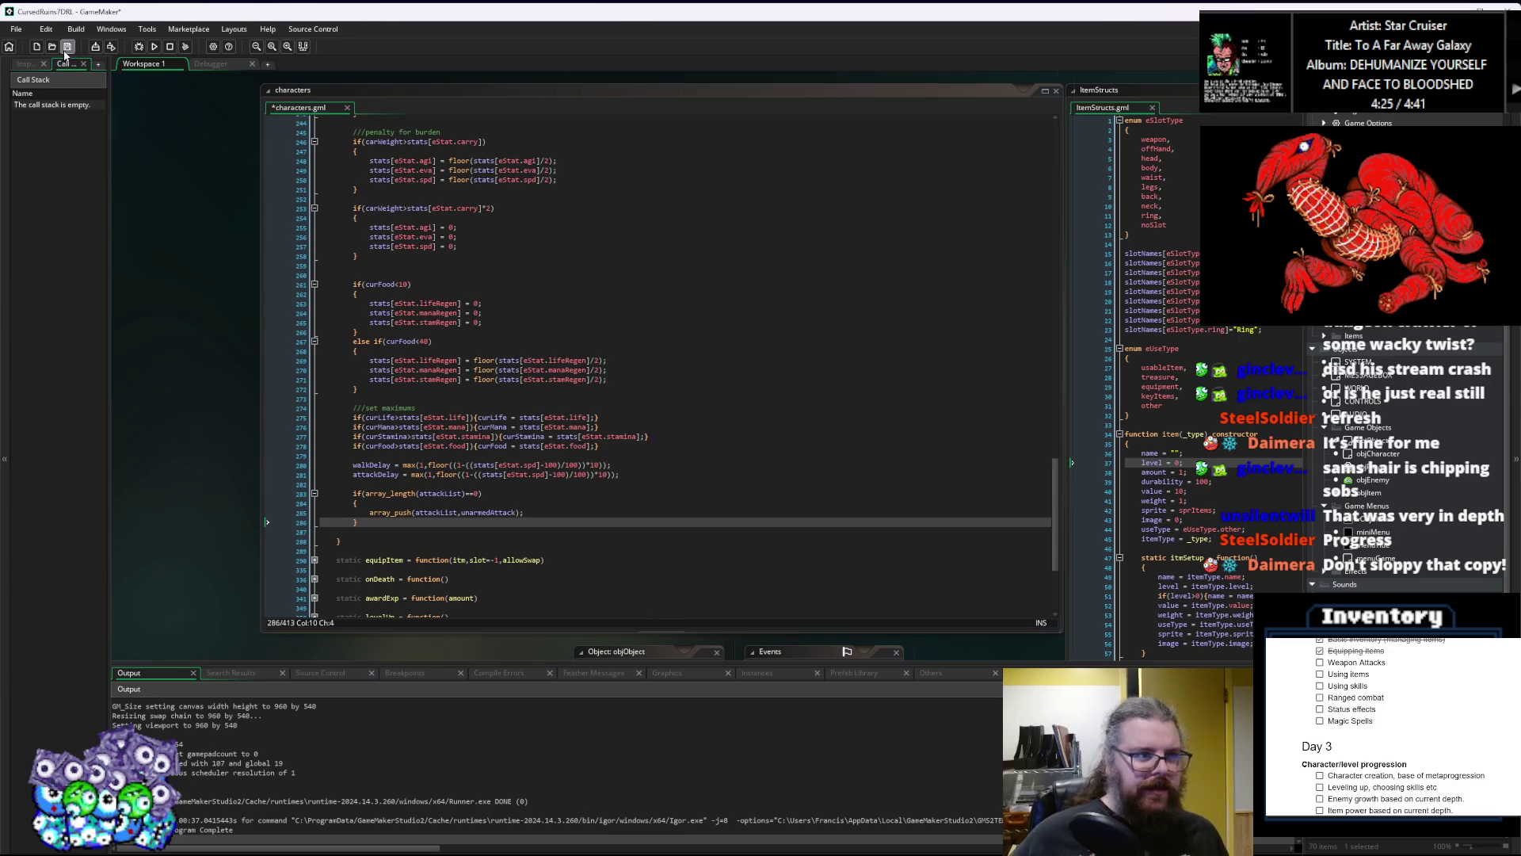
Step: Run the game in debug mode, close it at the title menu, and stop debugging
left_click(136, 48)
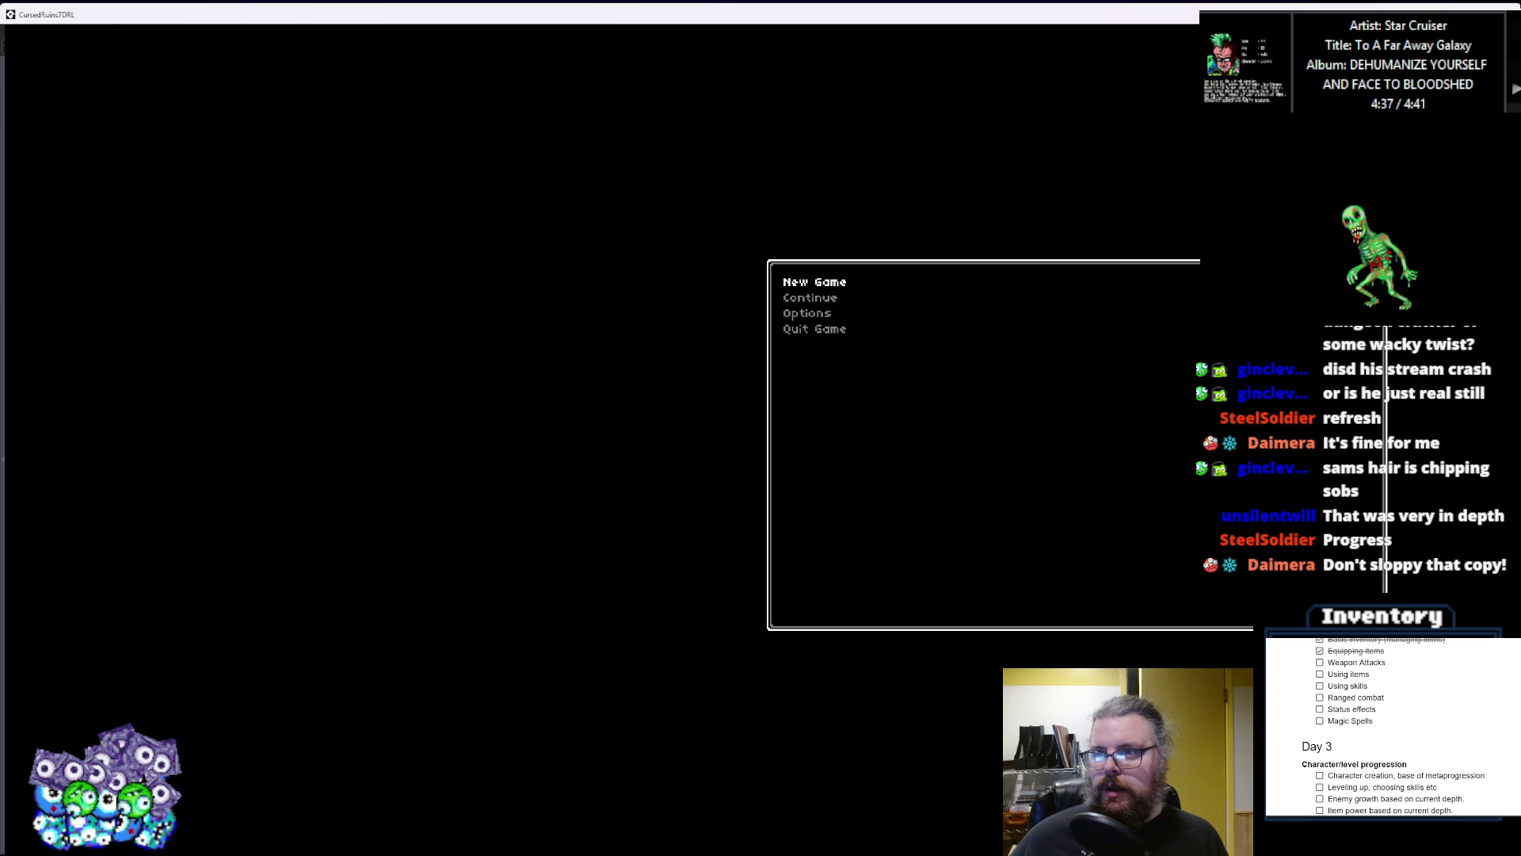
key("alt+F4")
left_click(403, 506)
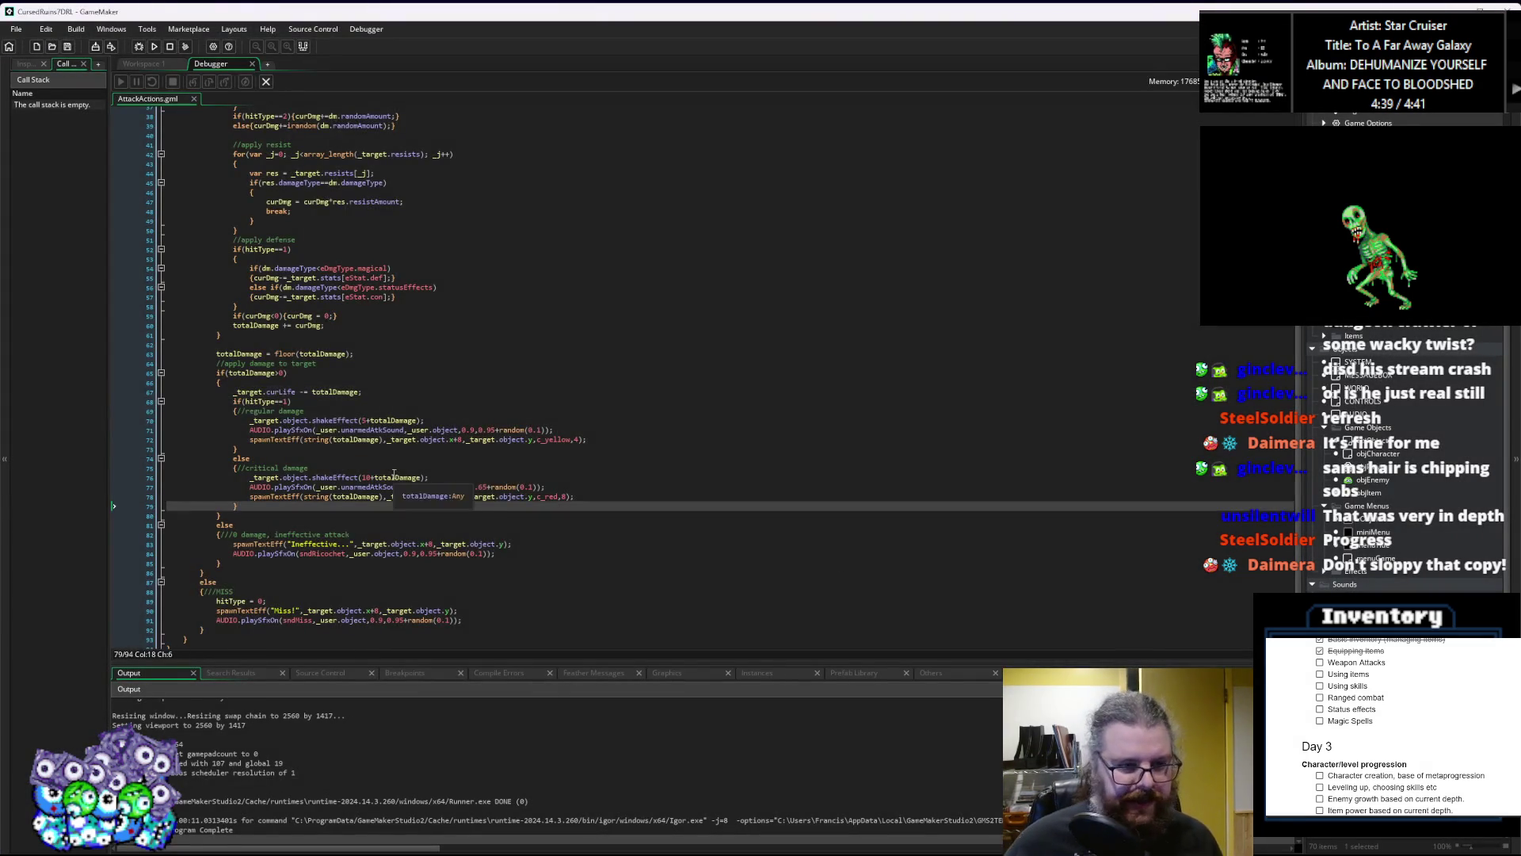
scroll(403, 469, "down", 1)
scroll(403, 468, "up", 8)
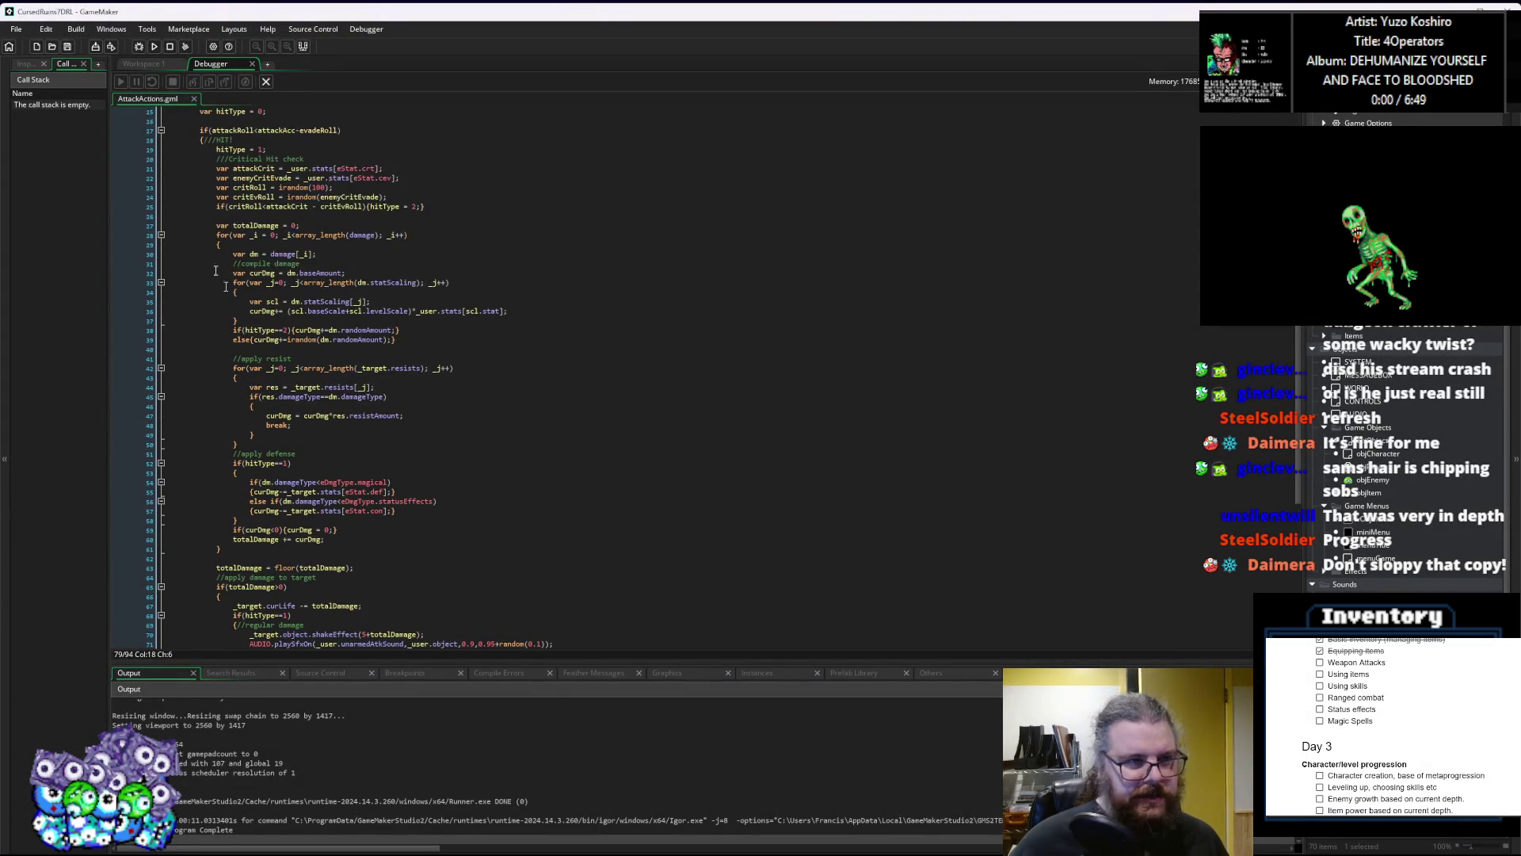
left_click(169, 46)
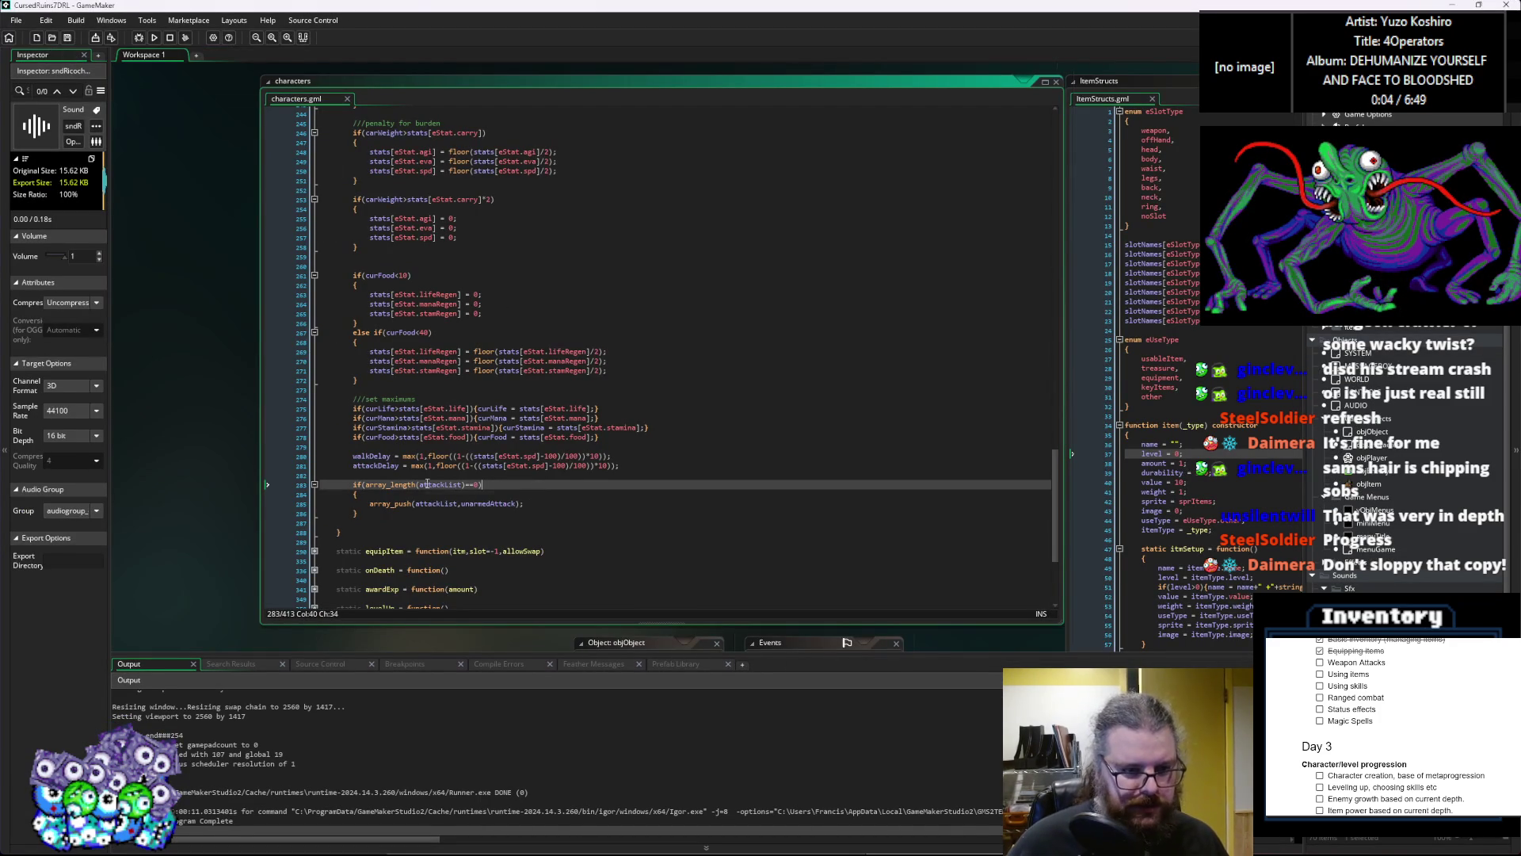
Step: Extend the line 283 empty-list condition with && !is_undefined(unarmedAttack)
key("Left")
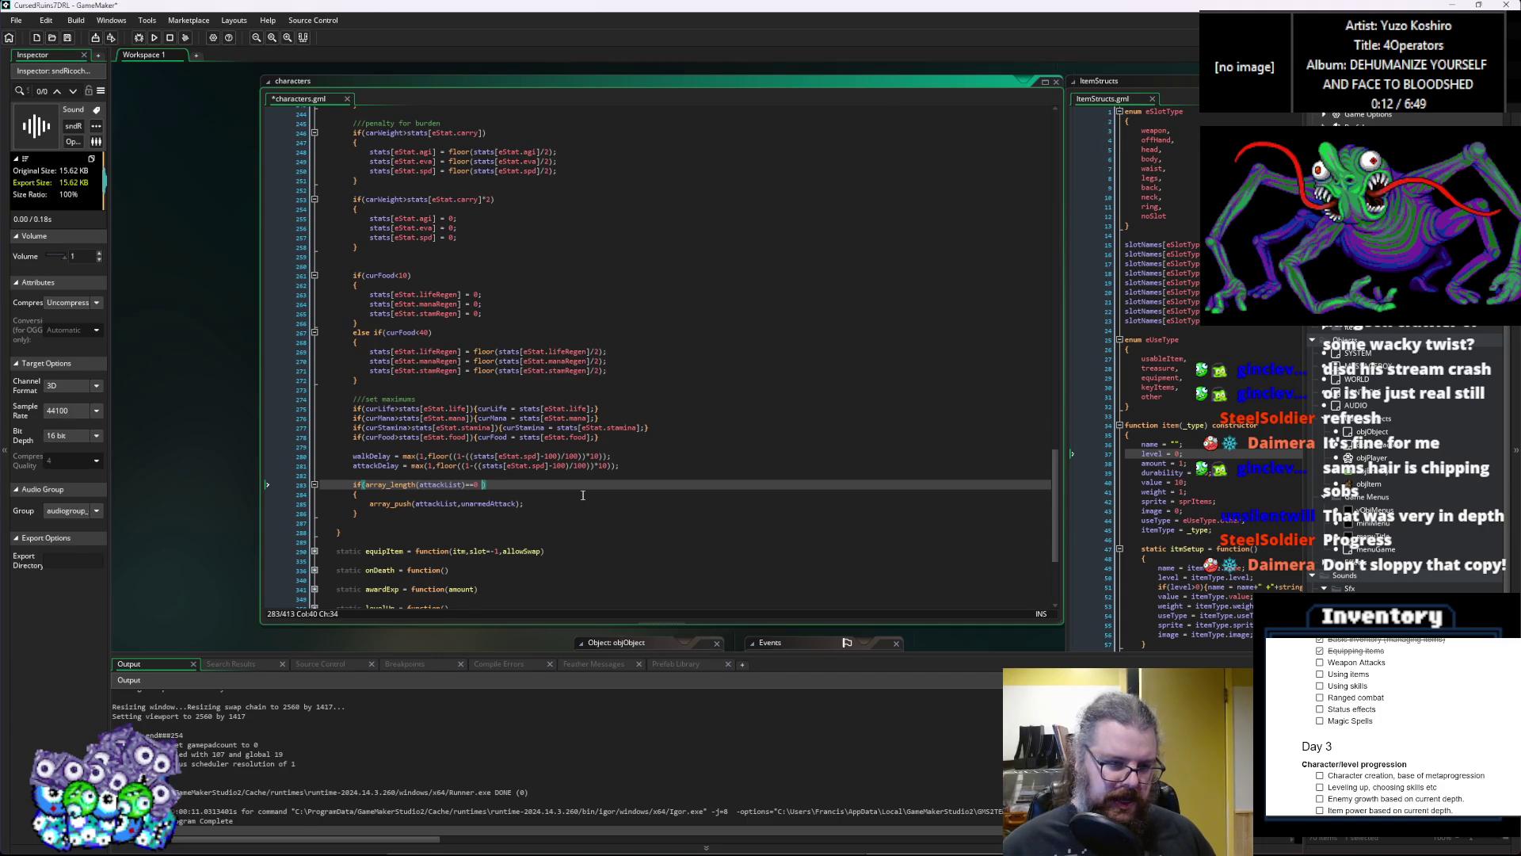
type("&& u")
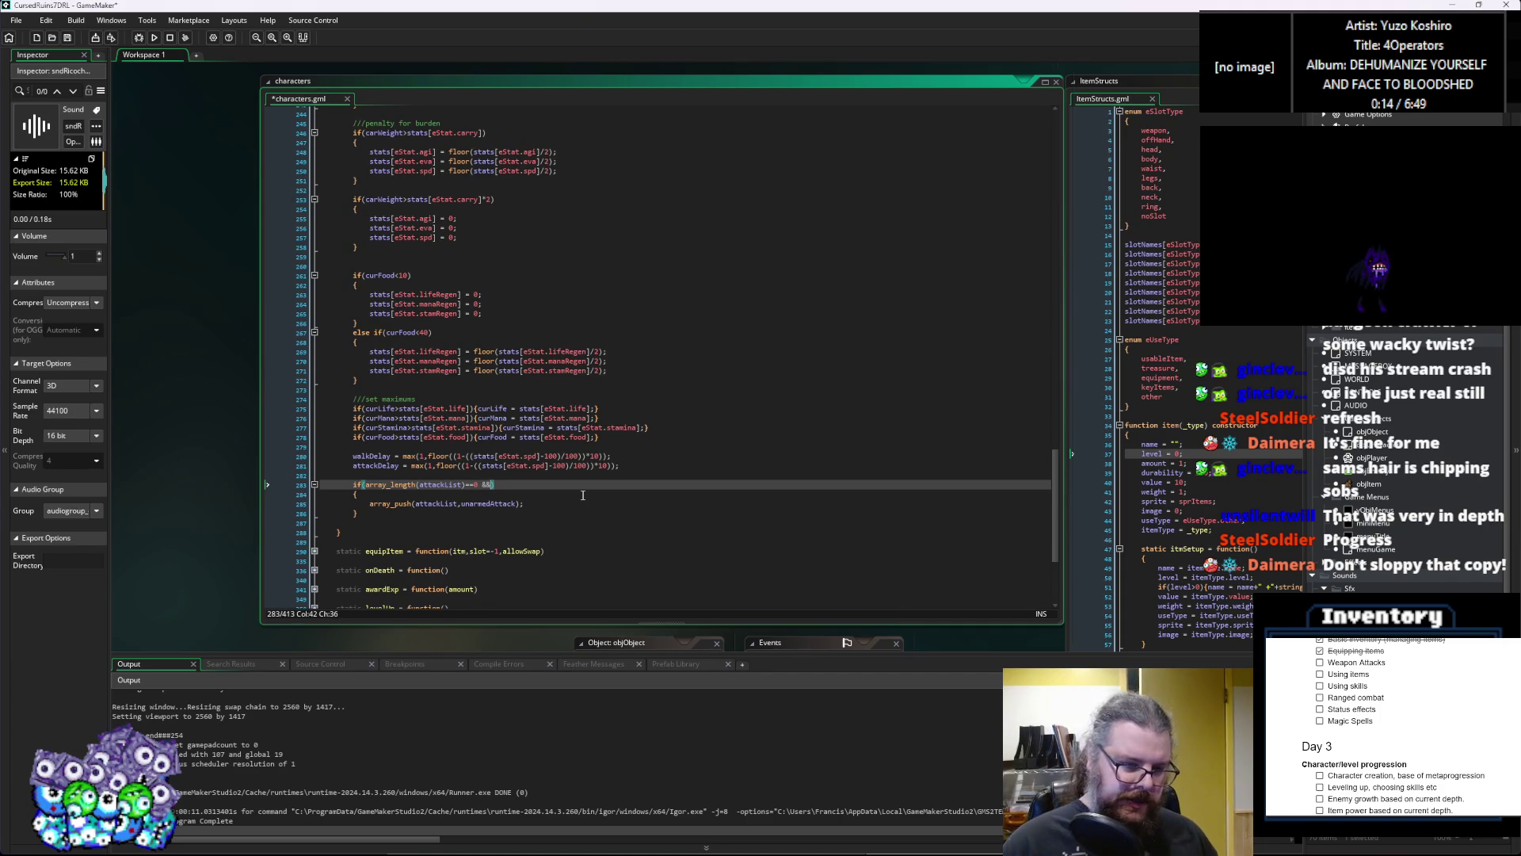
type("narmedAttack")
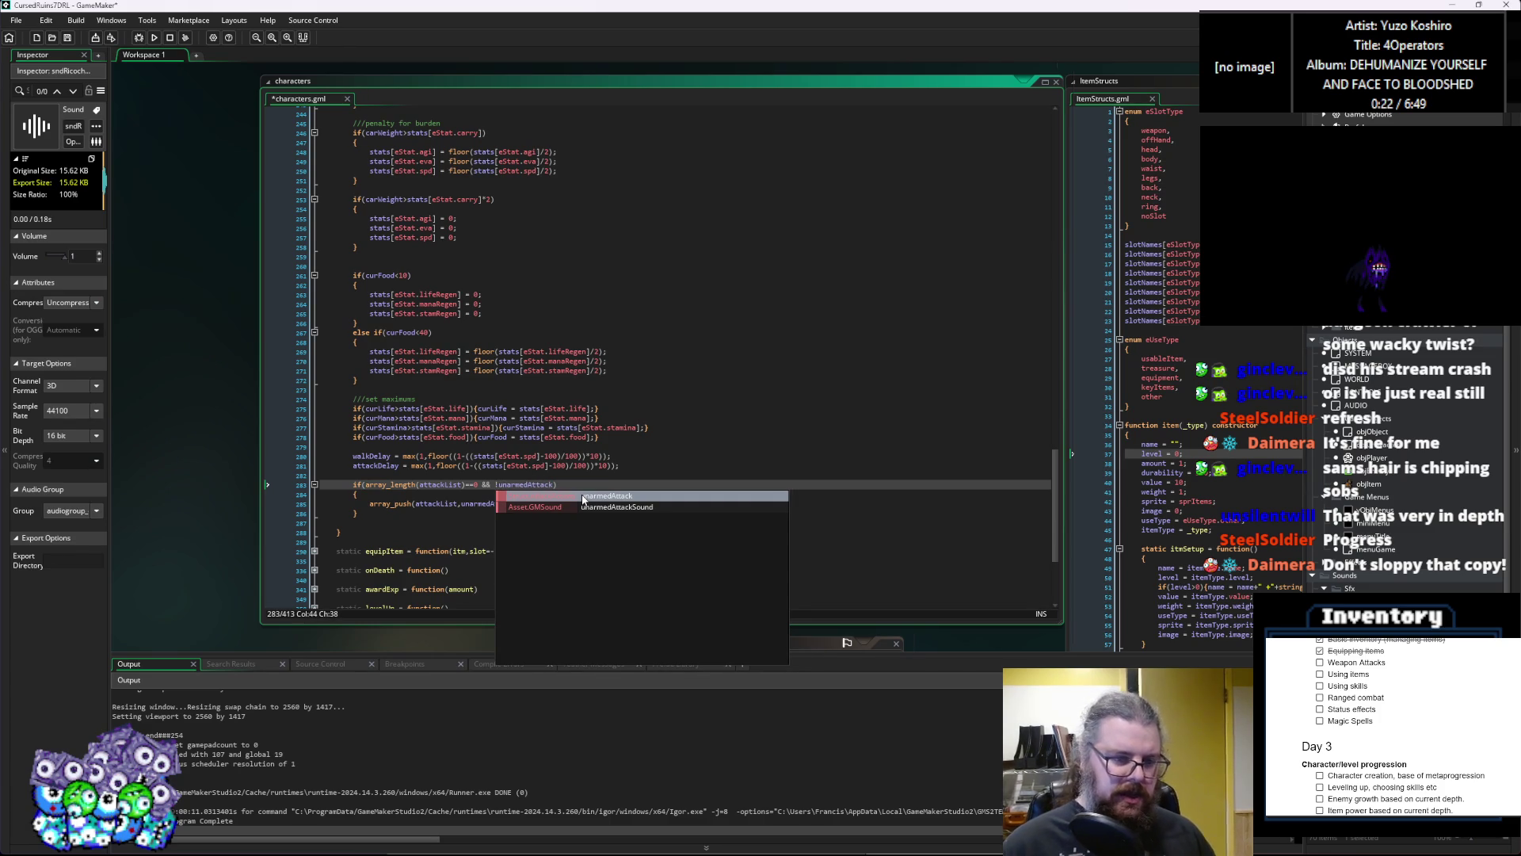
type("is_undefin")
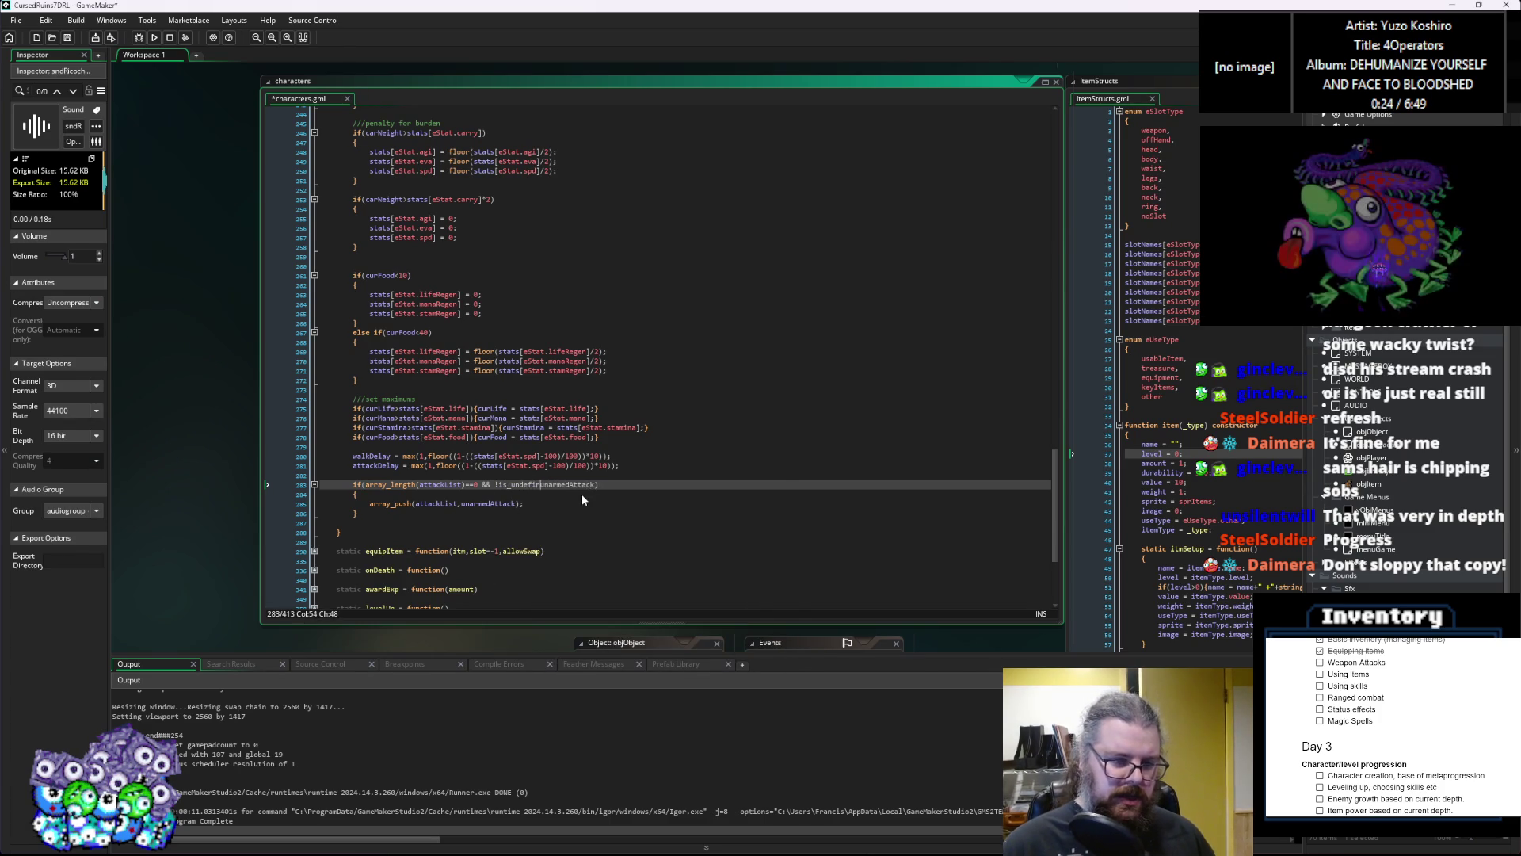
type("ed(unarmedAttack")
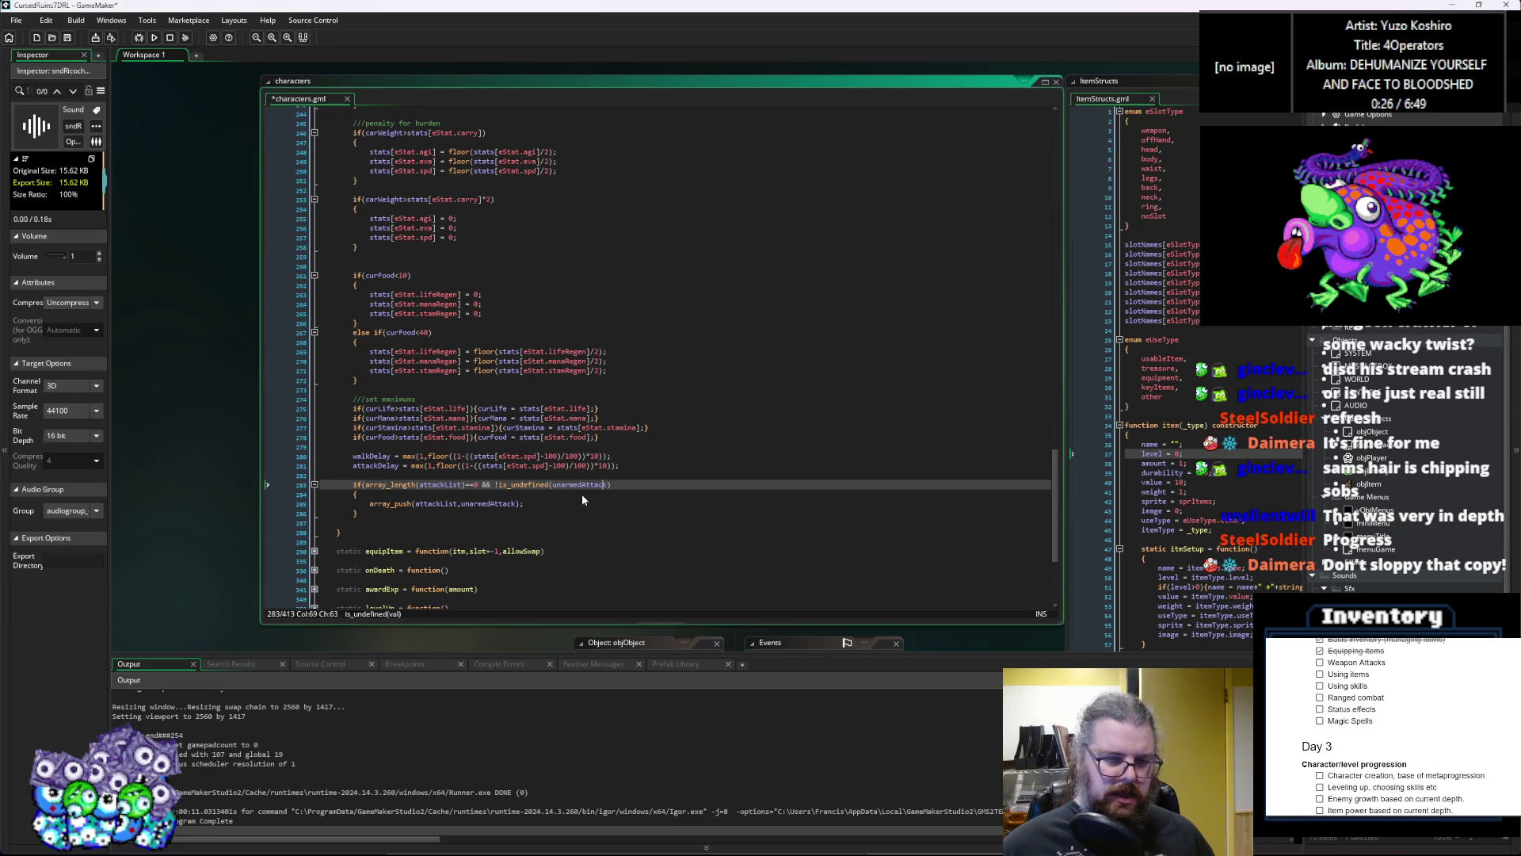
type(")")
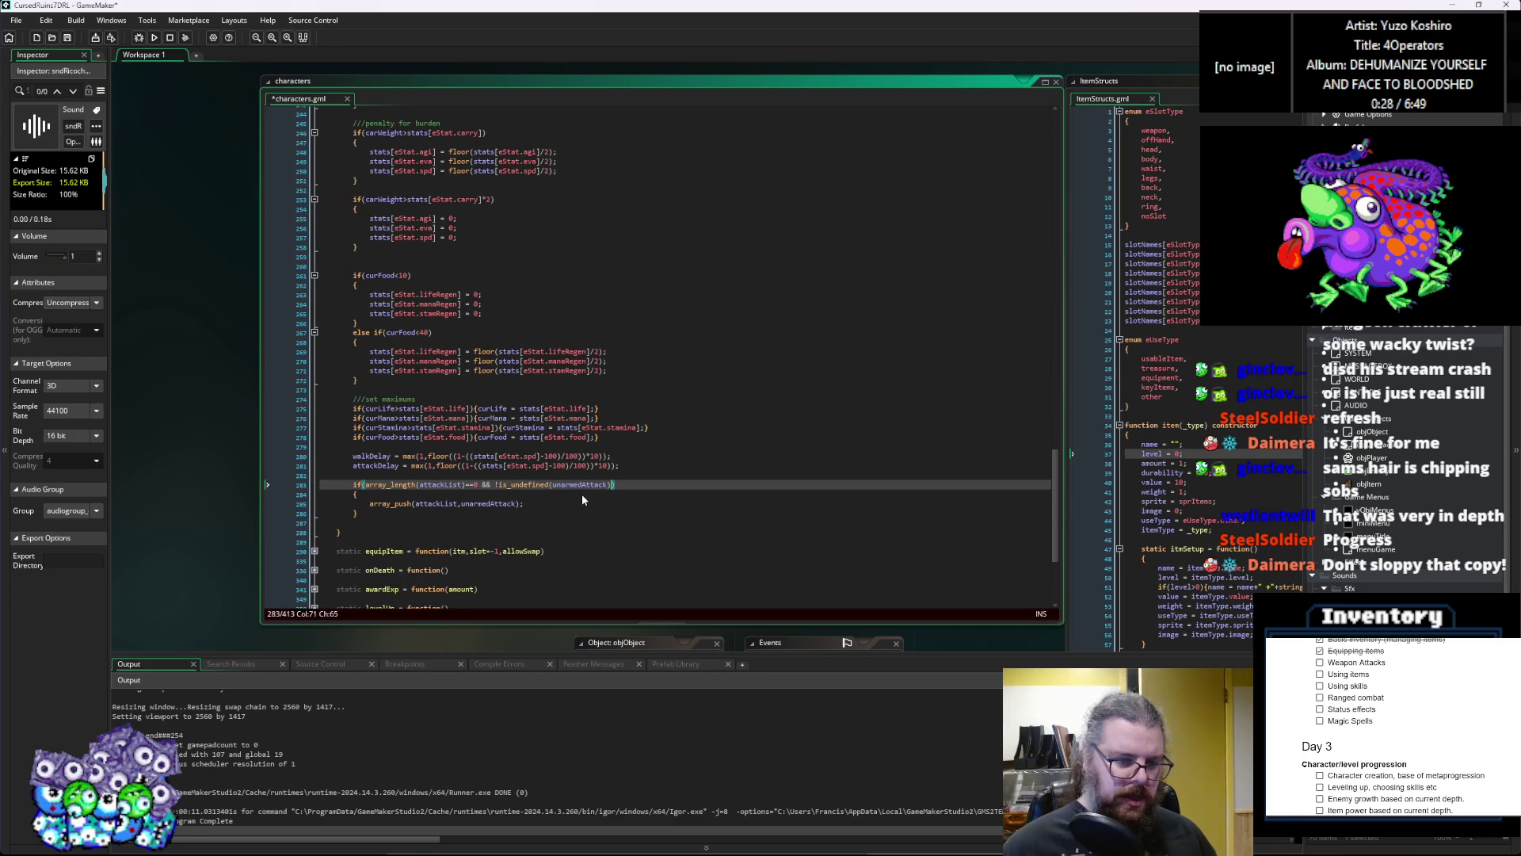
key("Left")
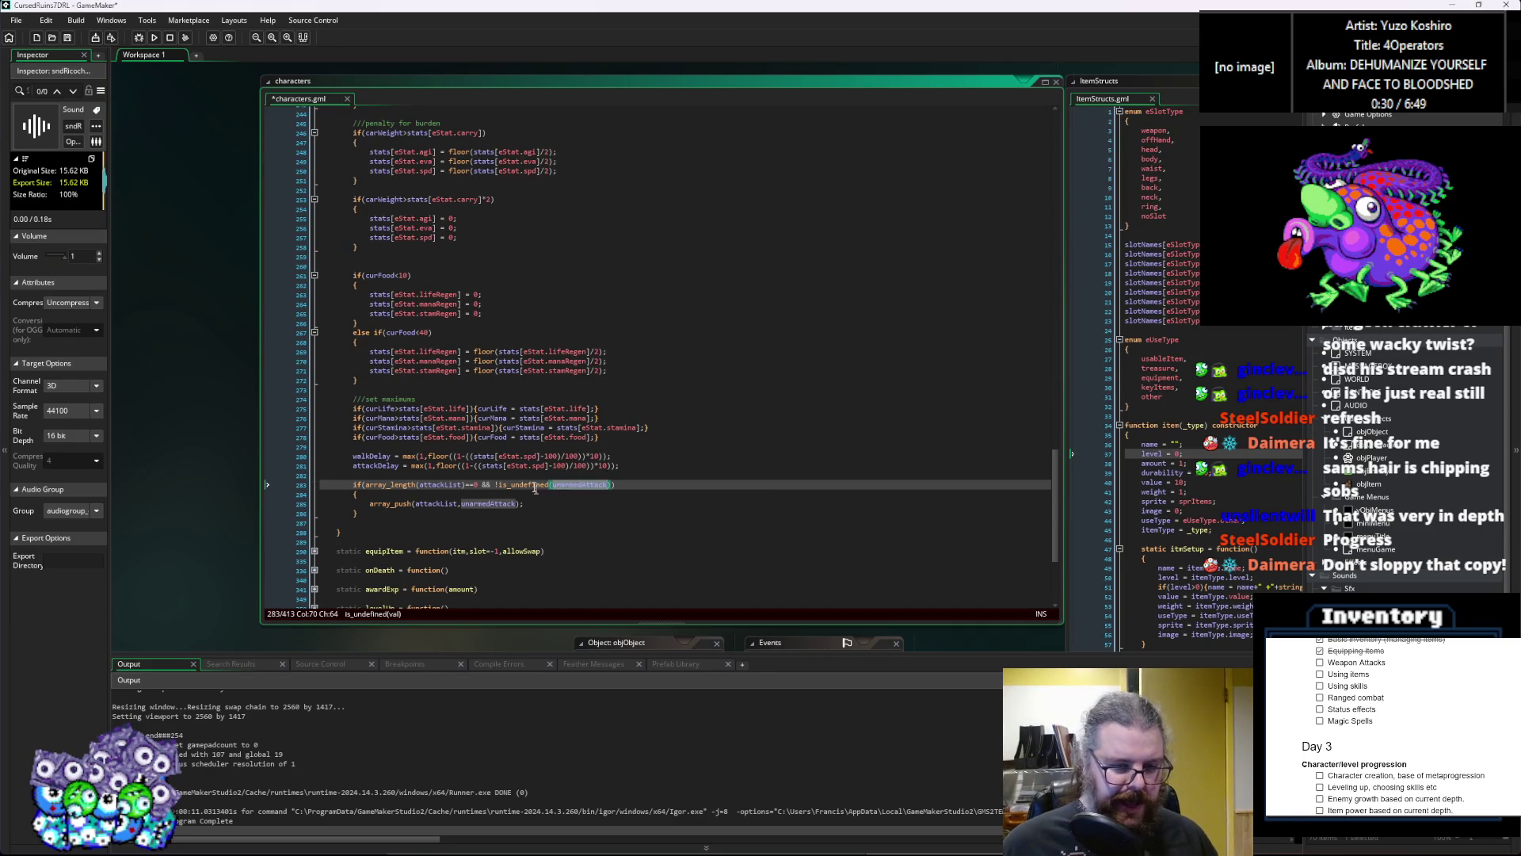
left_click(517, 485)
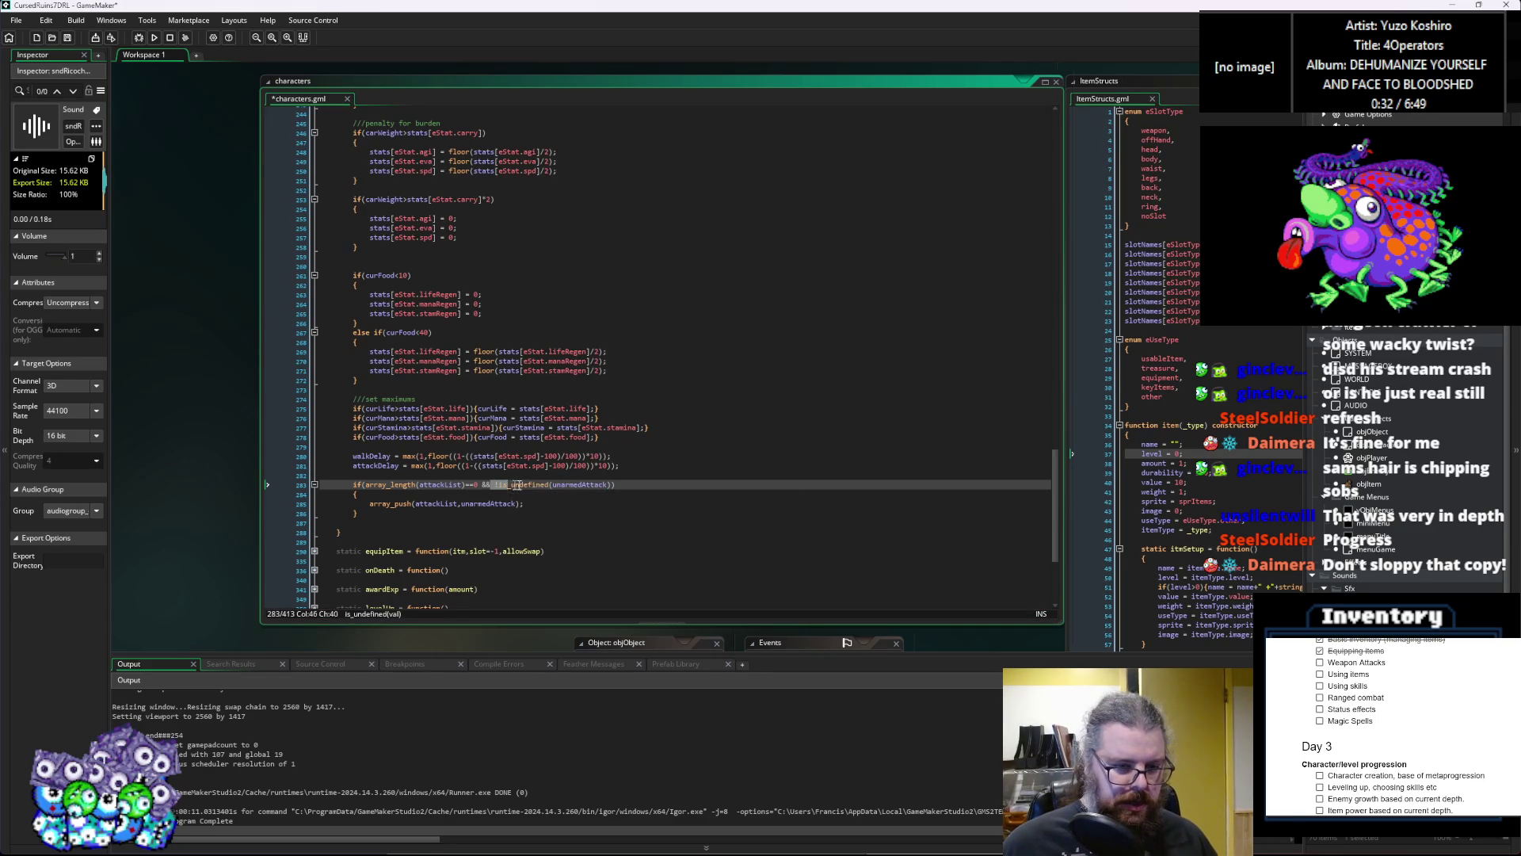
left_click(534, 501)
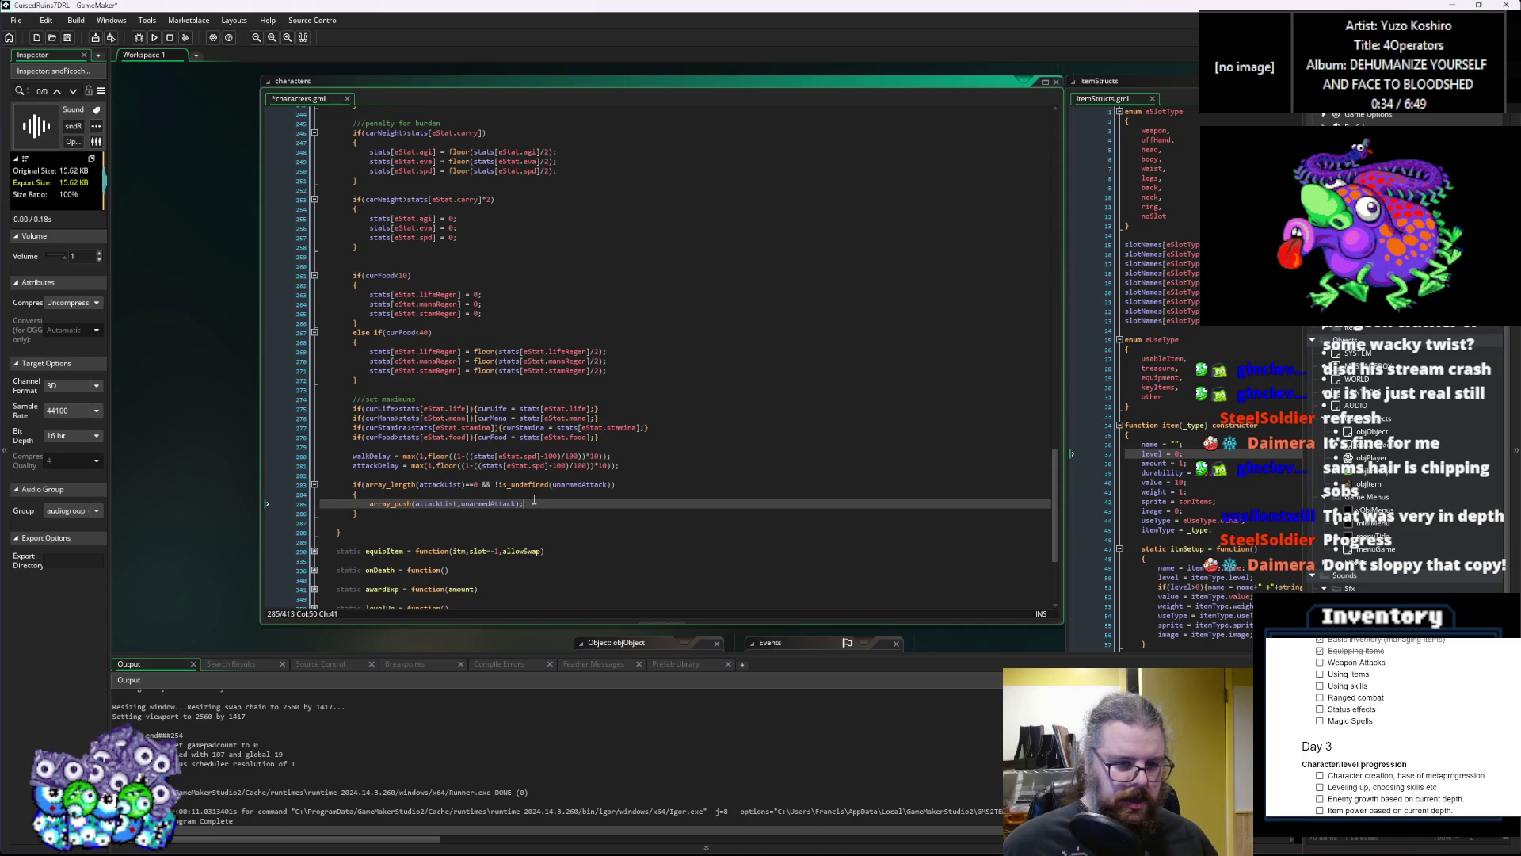
left_click_drag(550, 485, 498, 486)
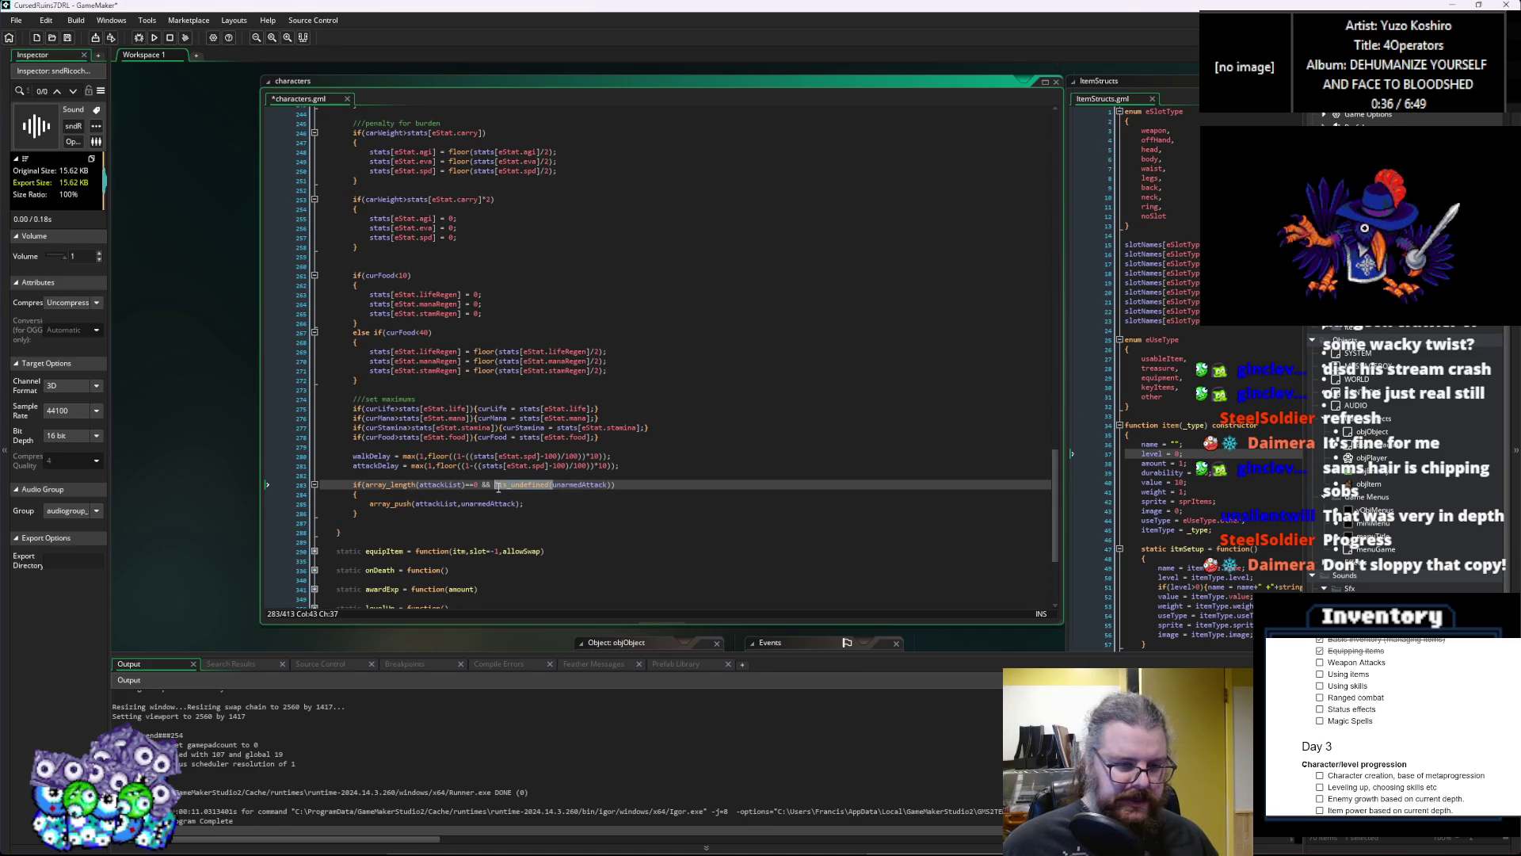
type("!")
left_click(409, 523)
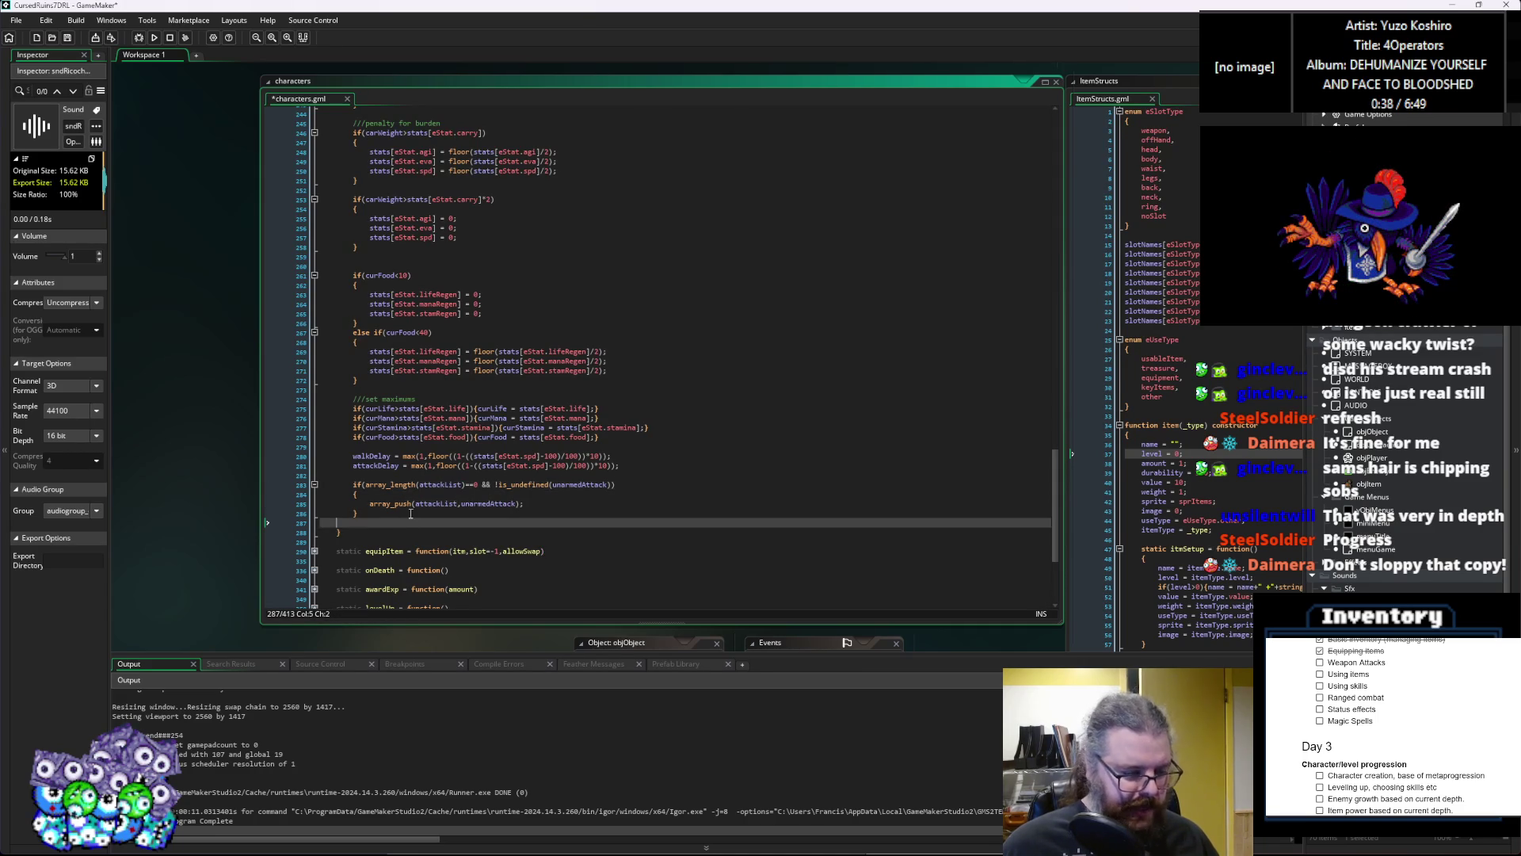
scroll(473, 485, "up", 10)
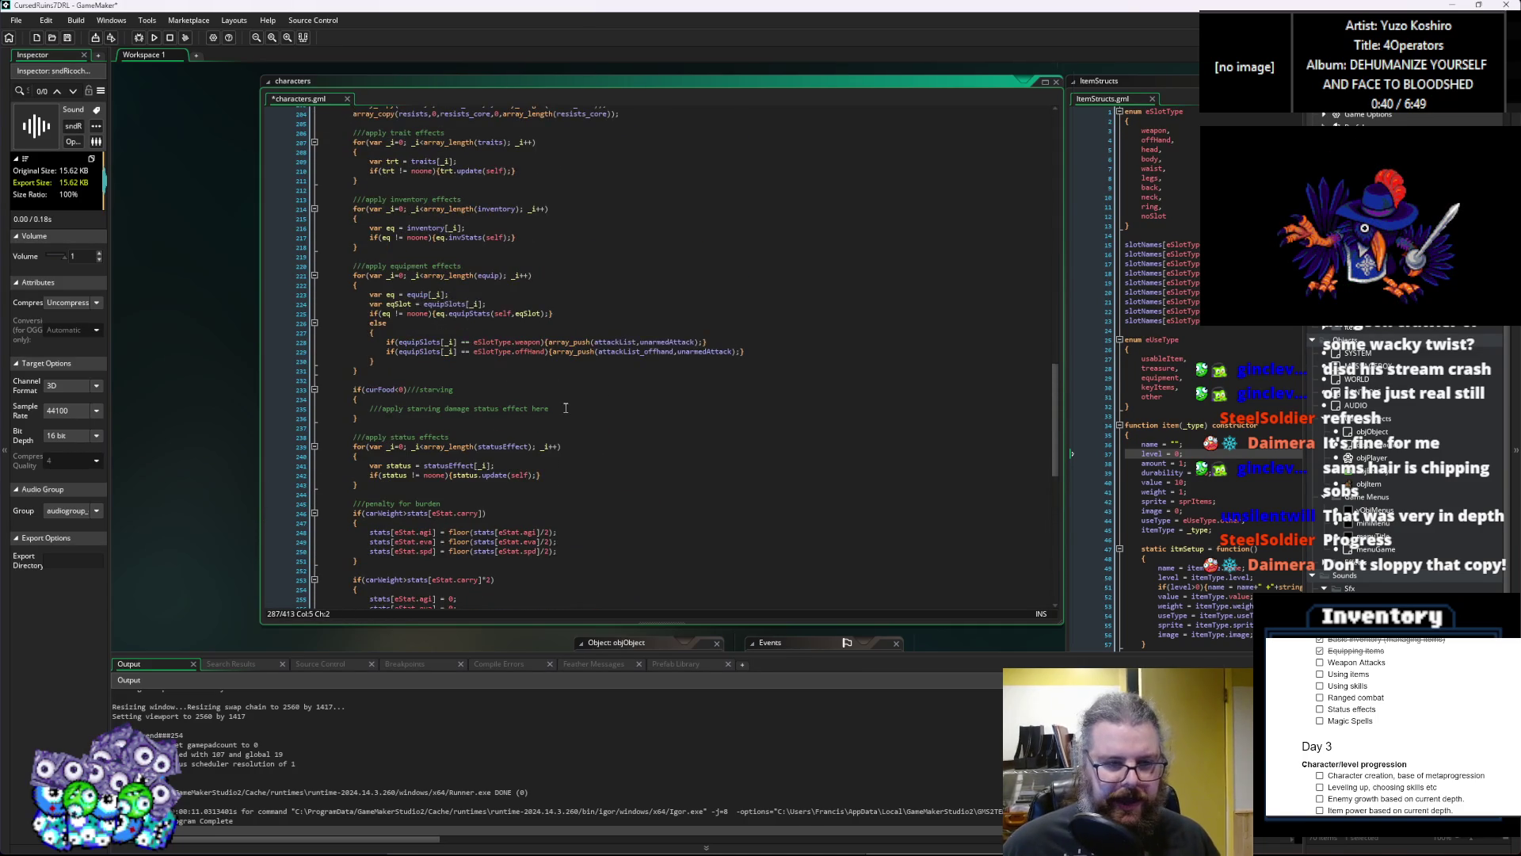
Step: Start an if(!is_undefined()) { block under the equipment loop's else branch
scroll(566, 407, "up", 1)
left_click(480, 380)
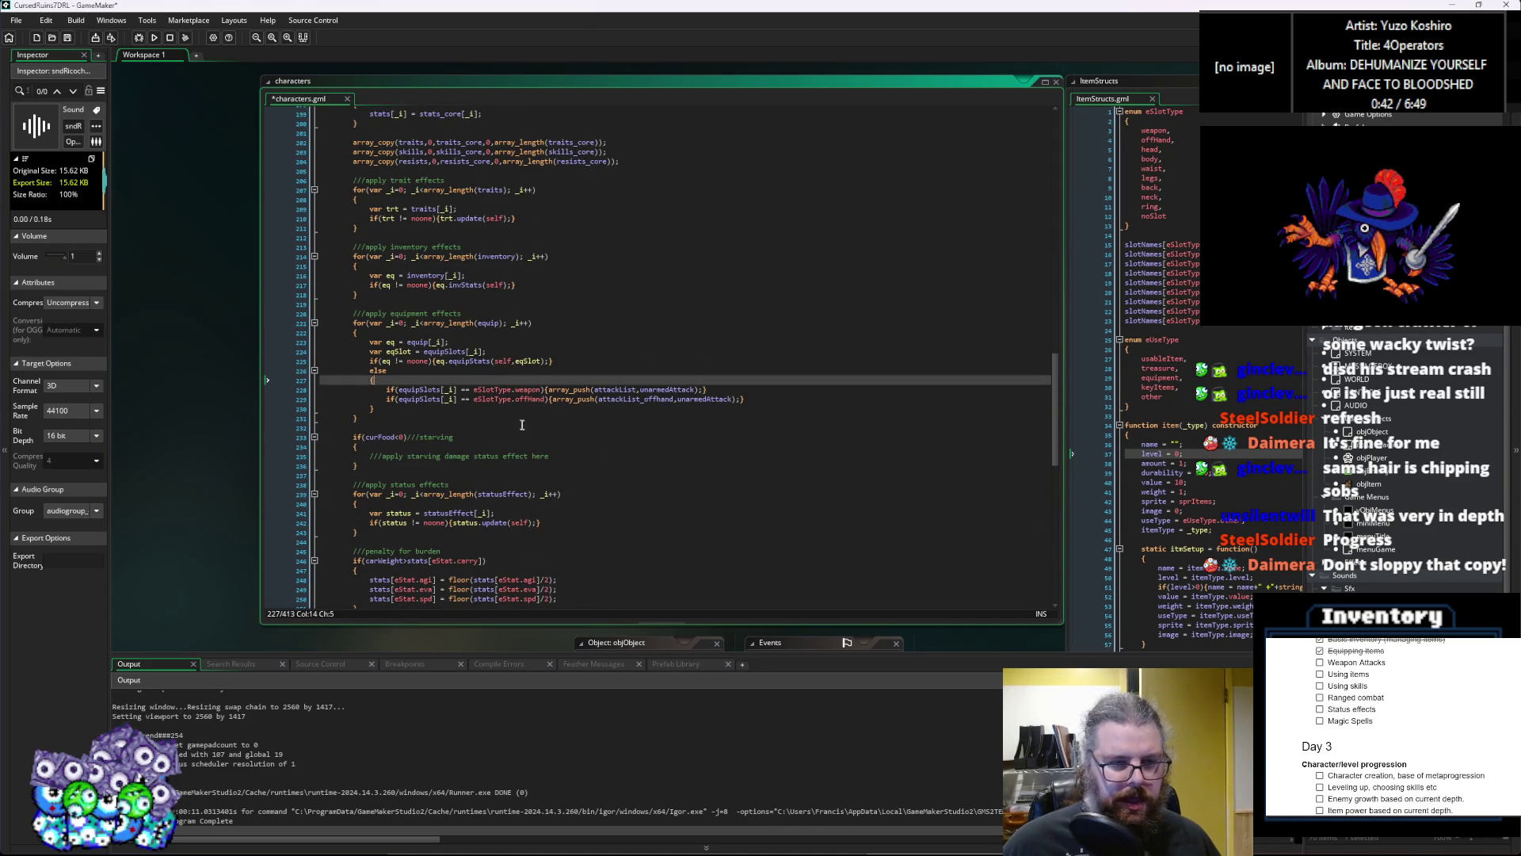
scroll(522, 424, "up", 1)
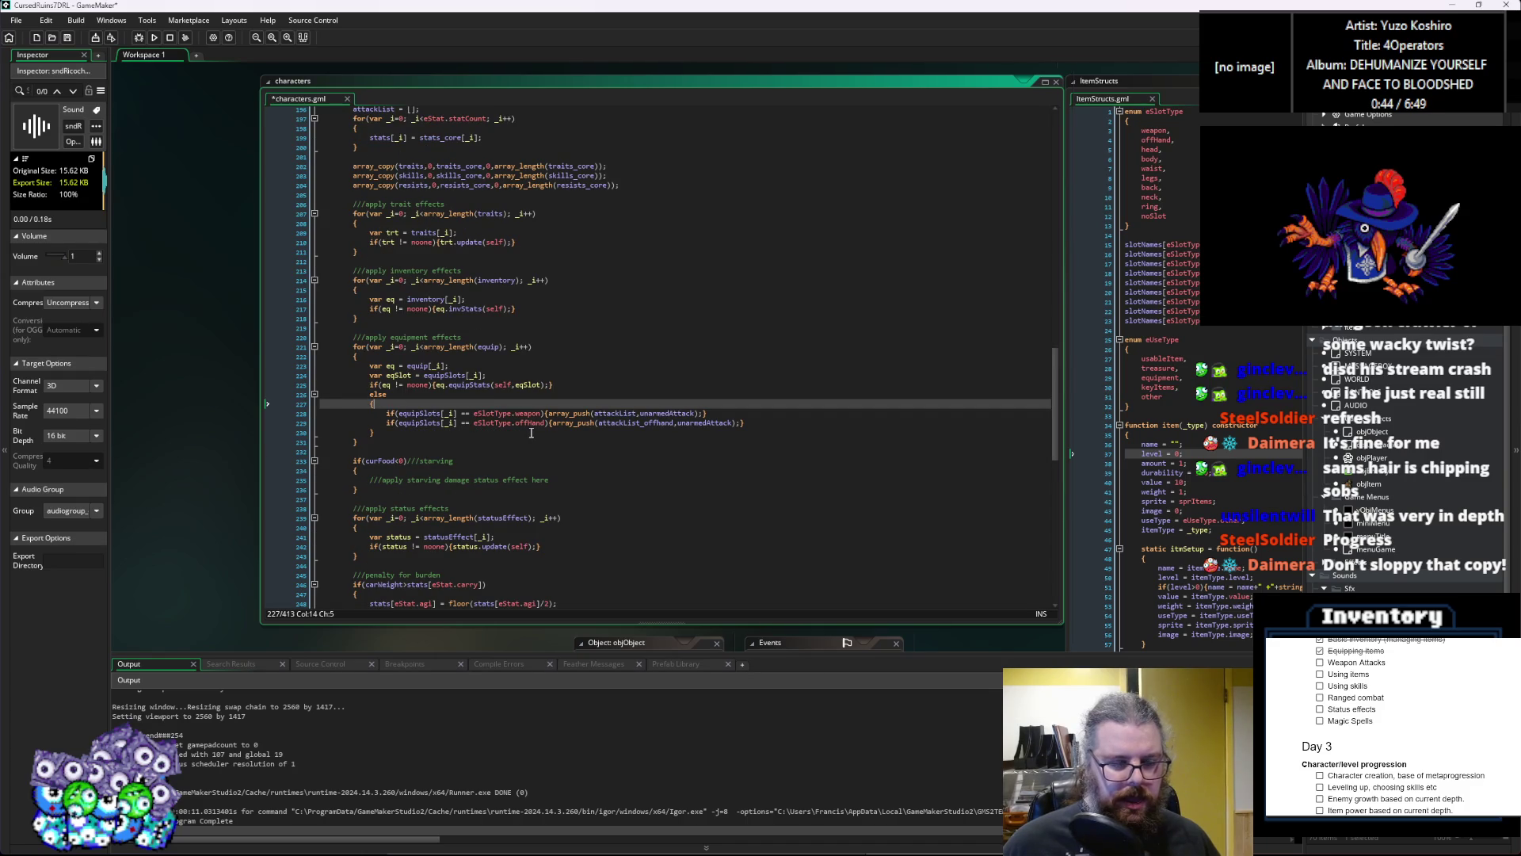
key("Return")
type("!is_undefined(")
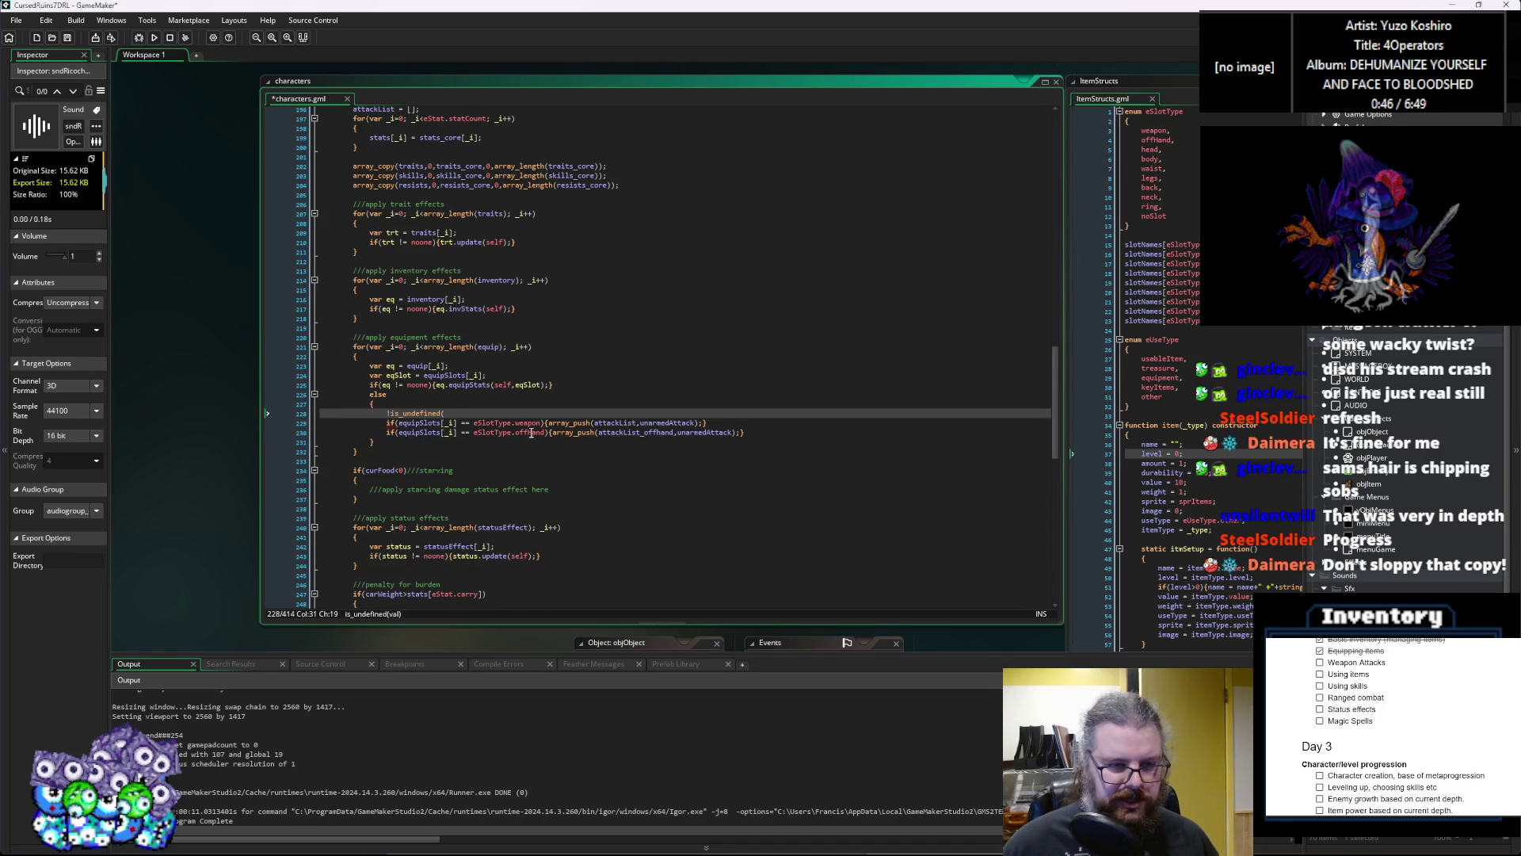
key("Home")
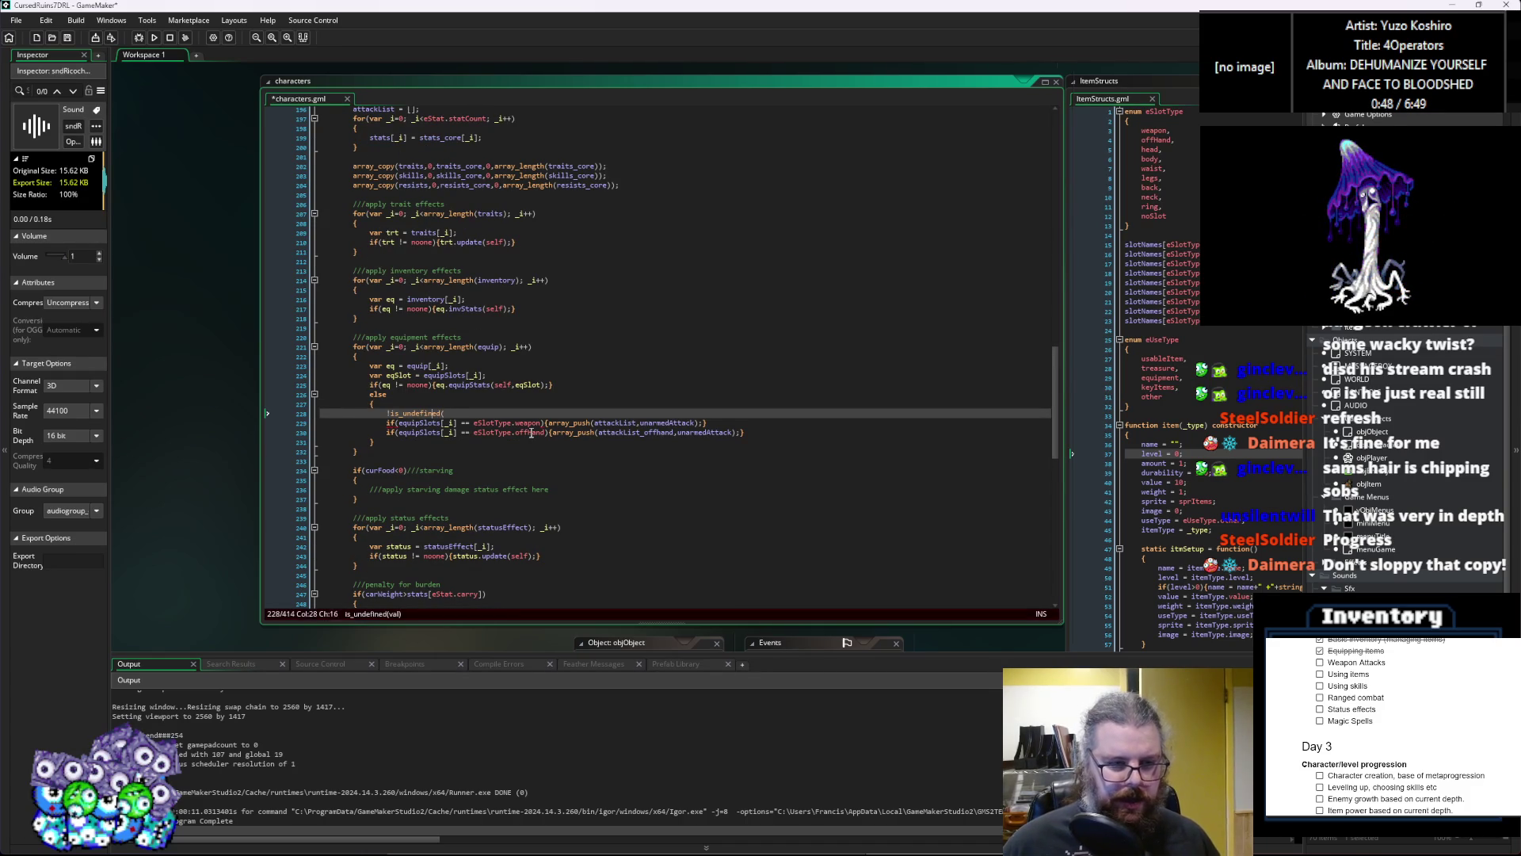
type("if(")
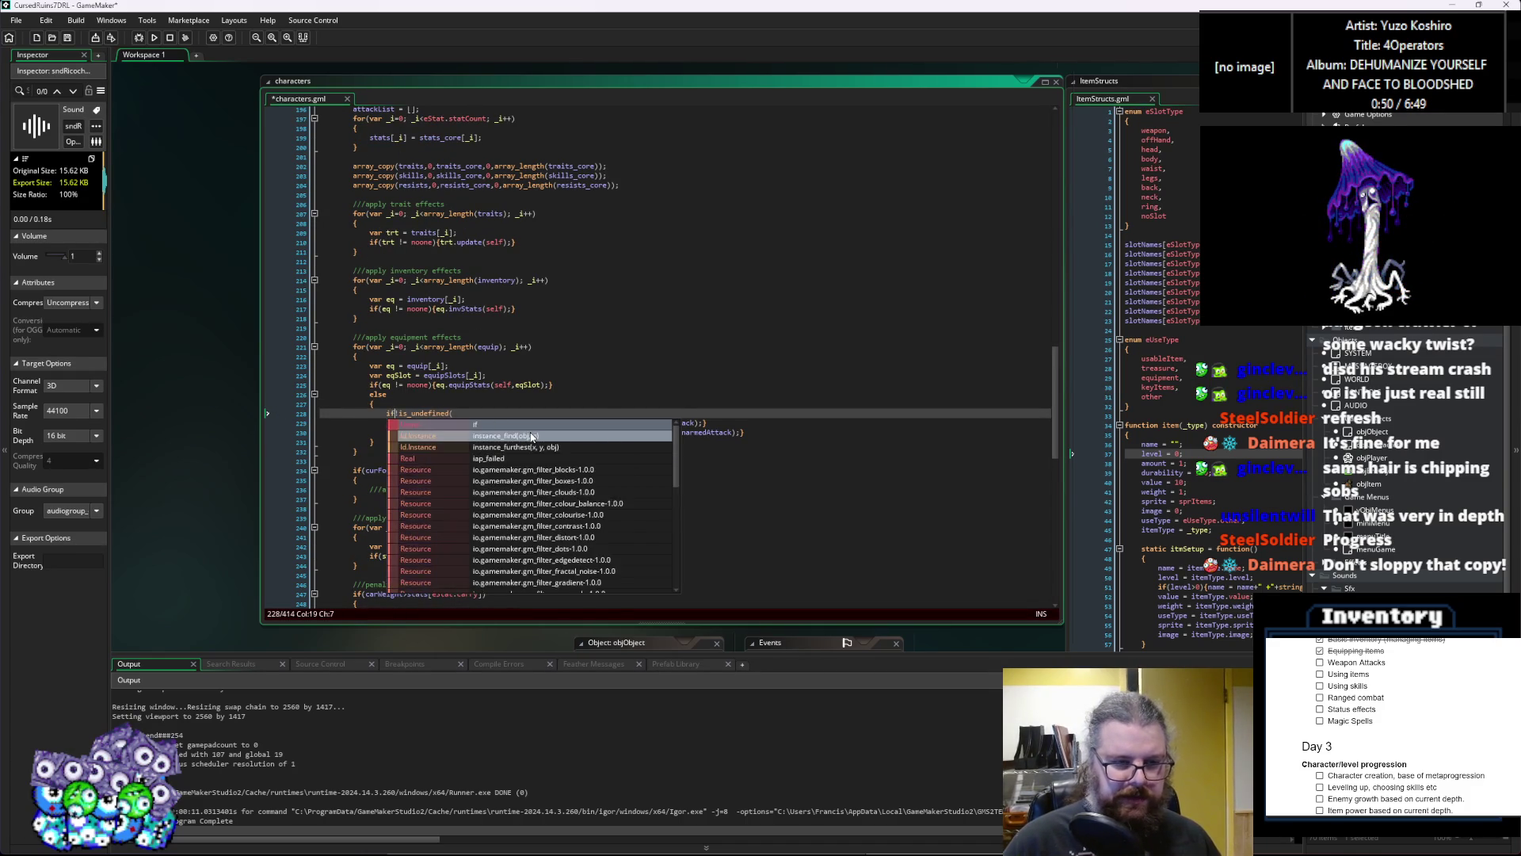
left_click(530, 410)
type("!")
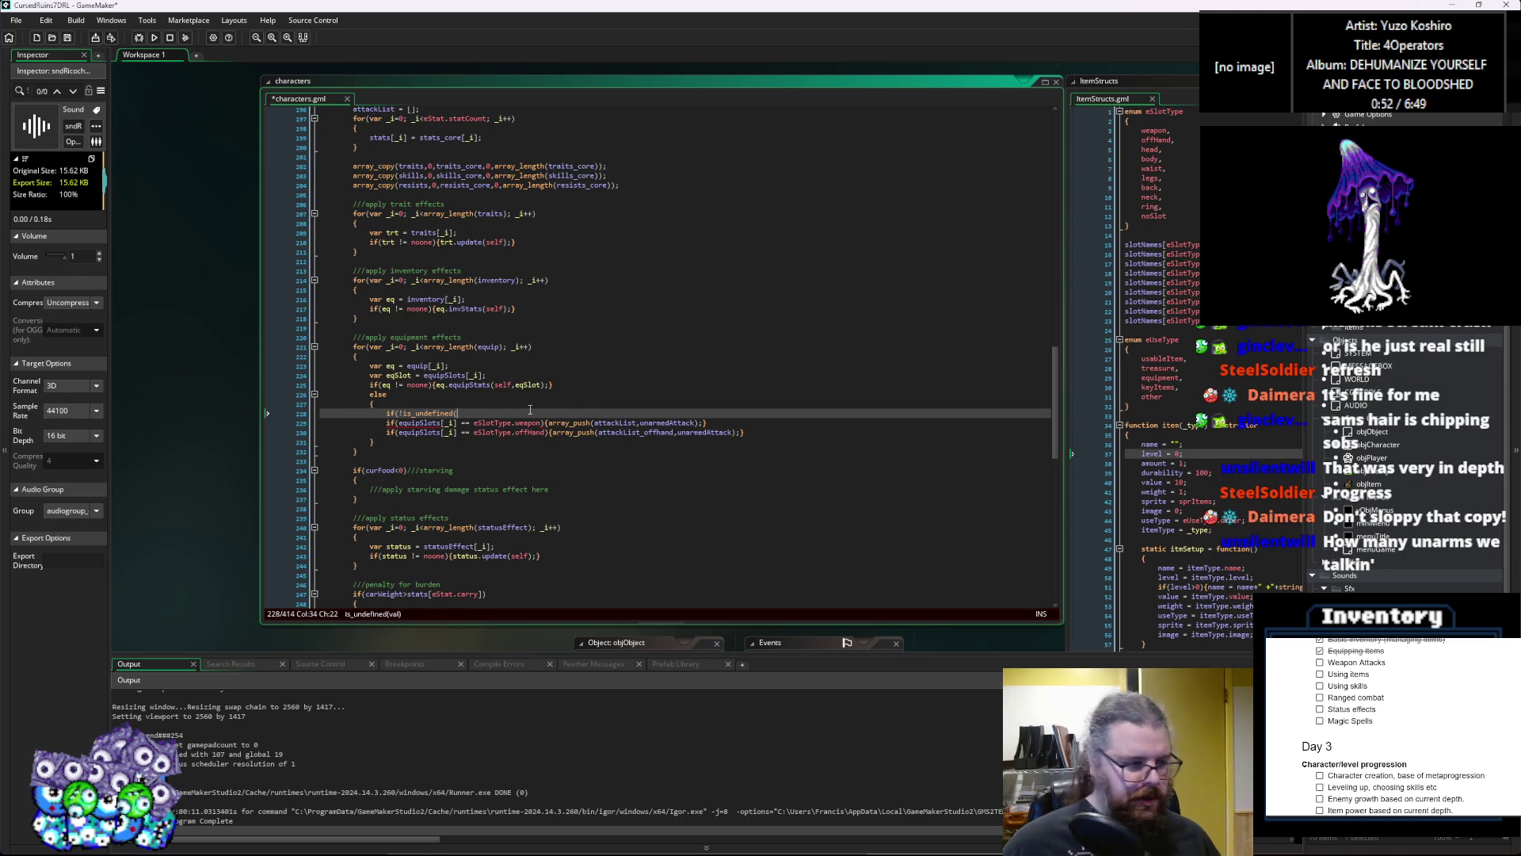
type(")")
key("Return")
type("{")
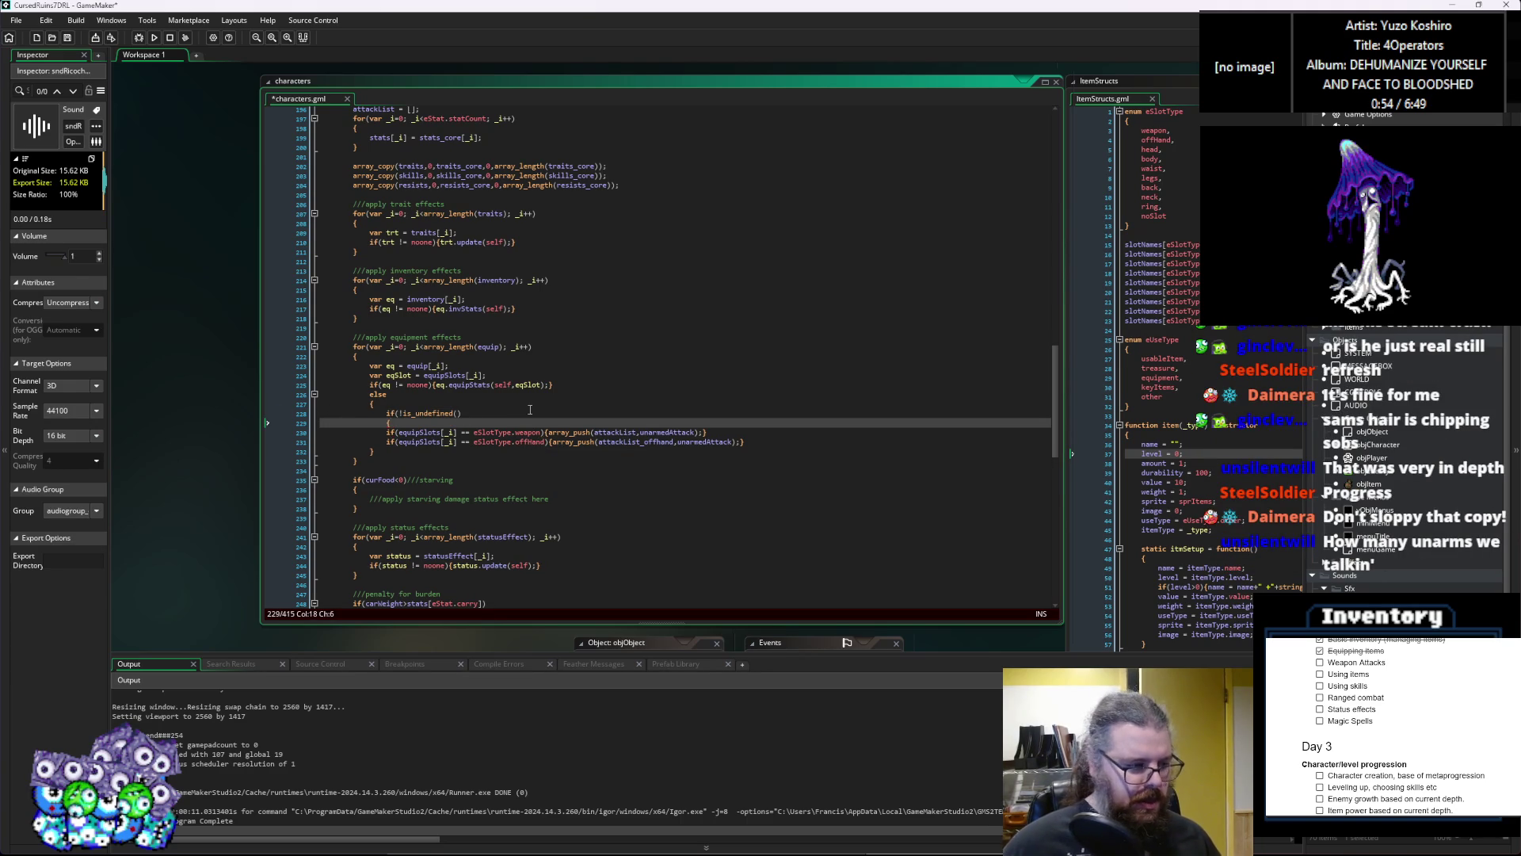
Step: Close the block after the offhand push and indent the weapon and offhand array_push lines
left_click(759, 445)
key("Return")
type("}")
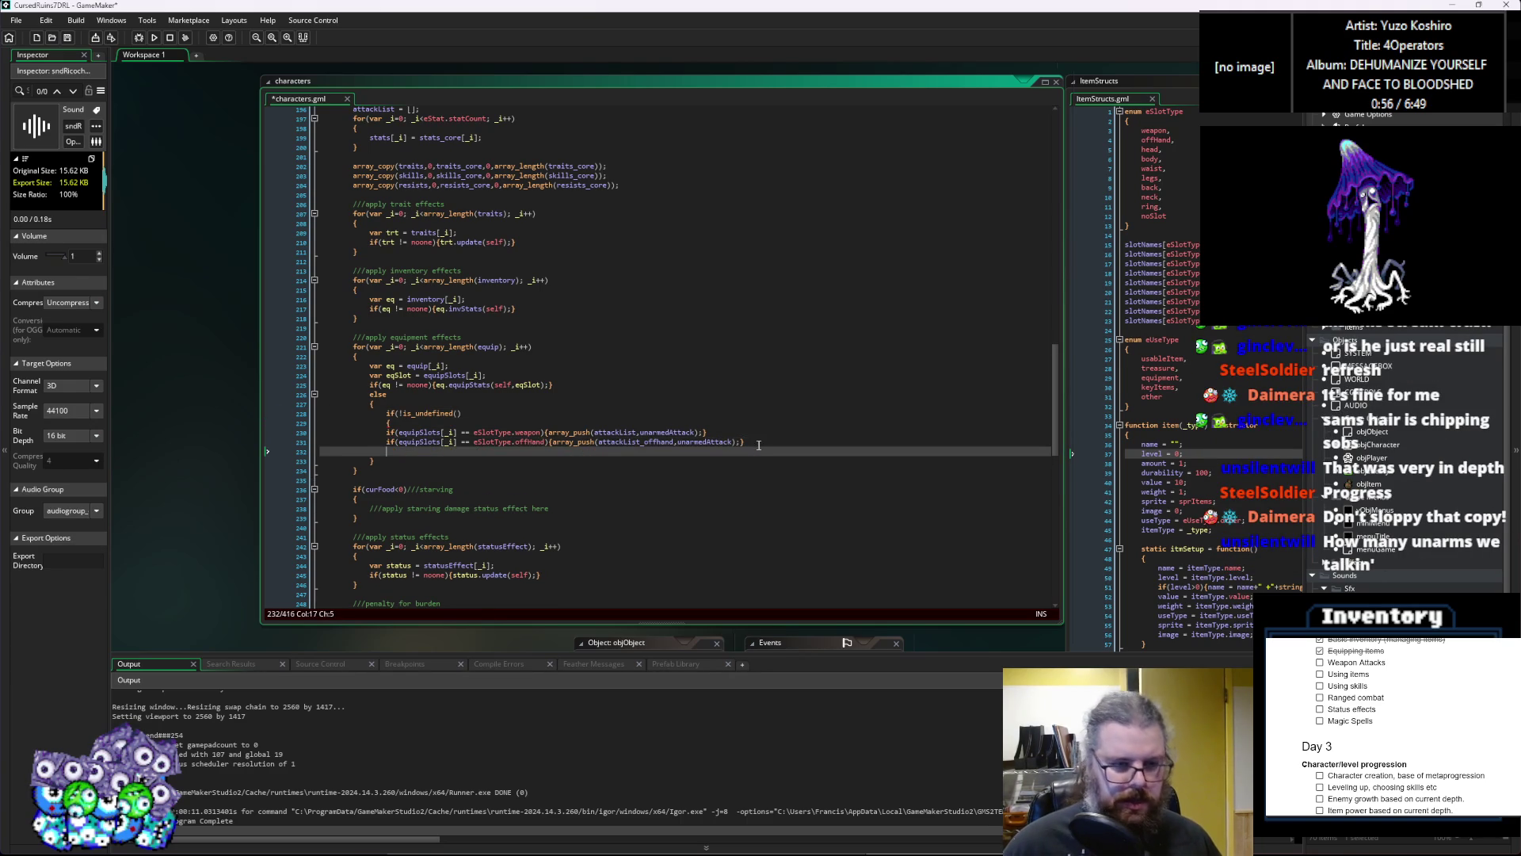
key("Up")
key("Up")
key("Home")
key("Tab")
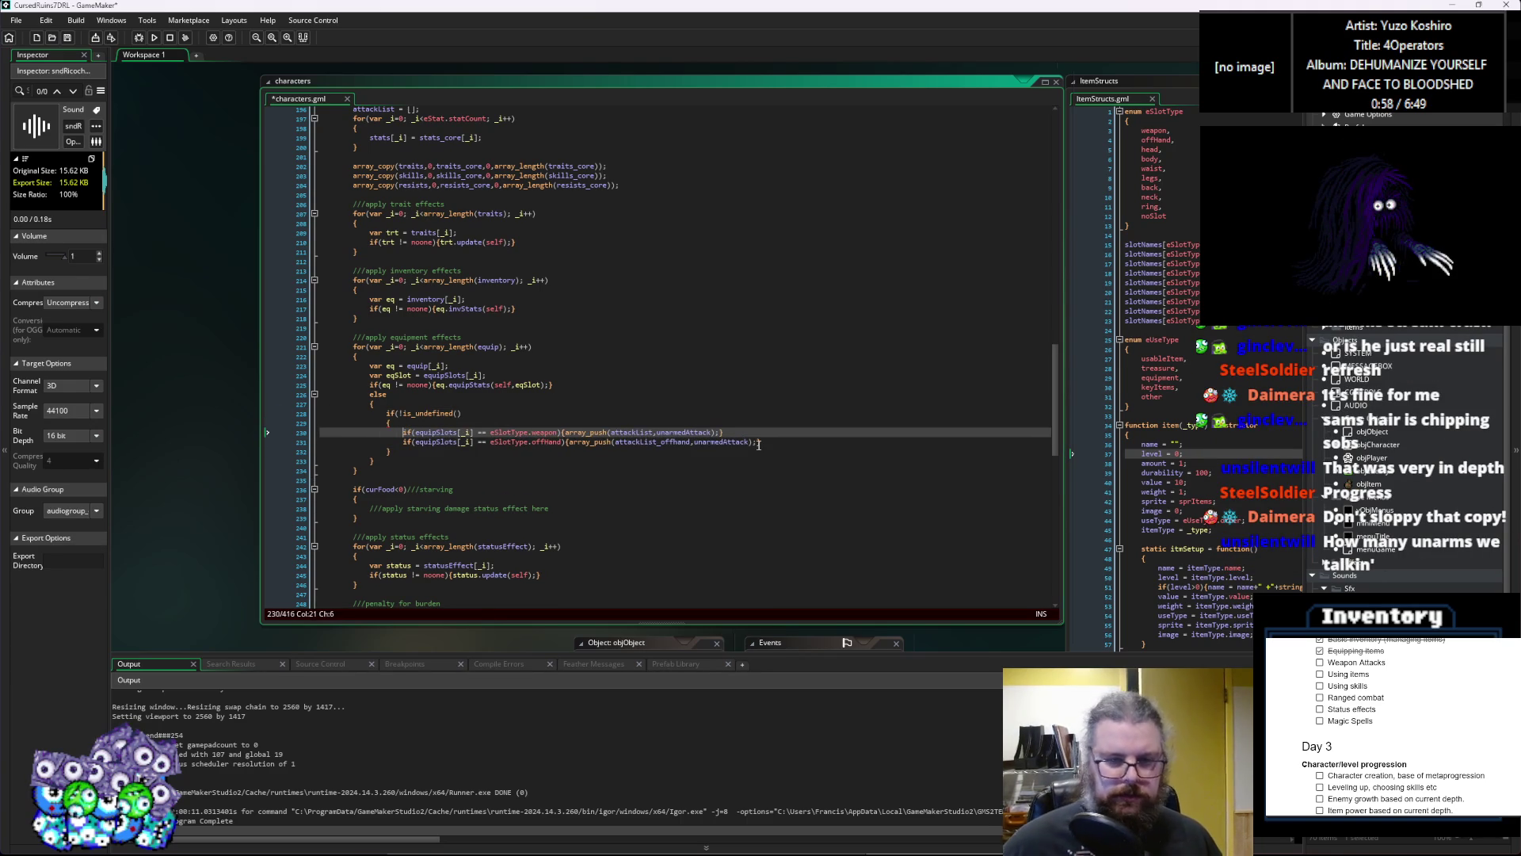
Step: Put unarmedAttack inside the is_undefined check and save characters.gml
left_click(708, 433)
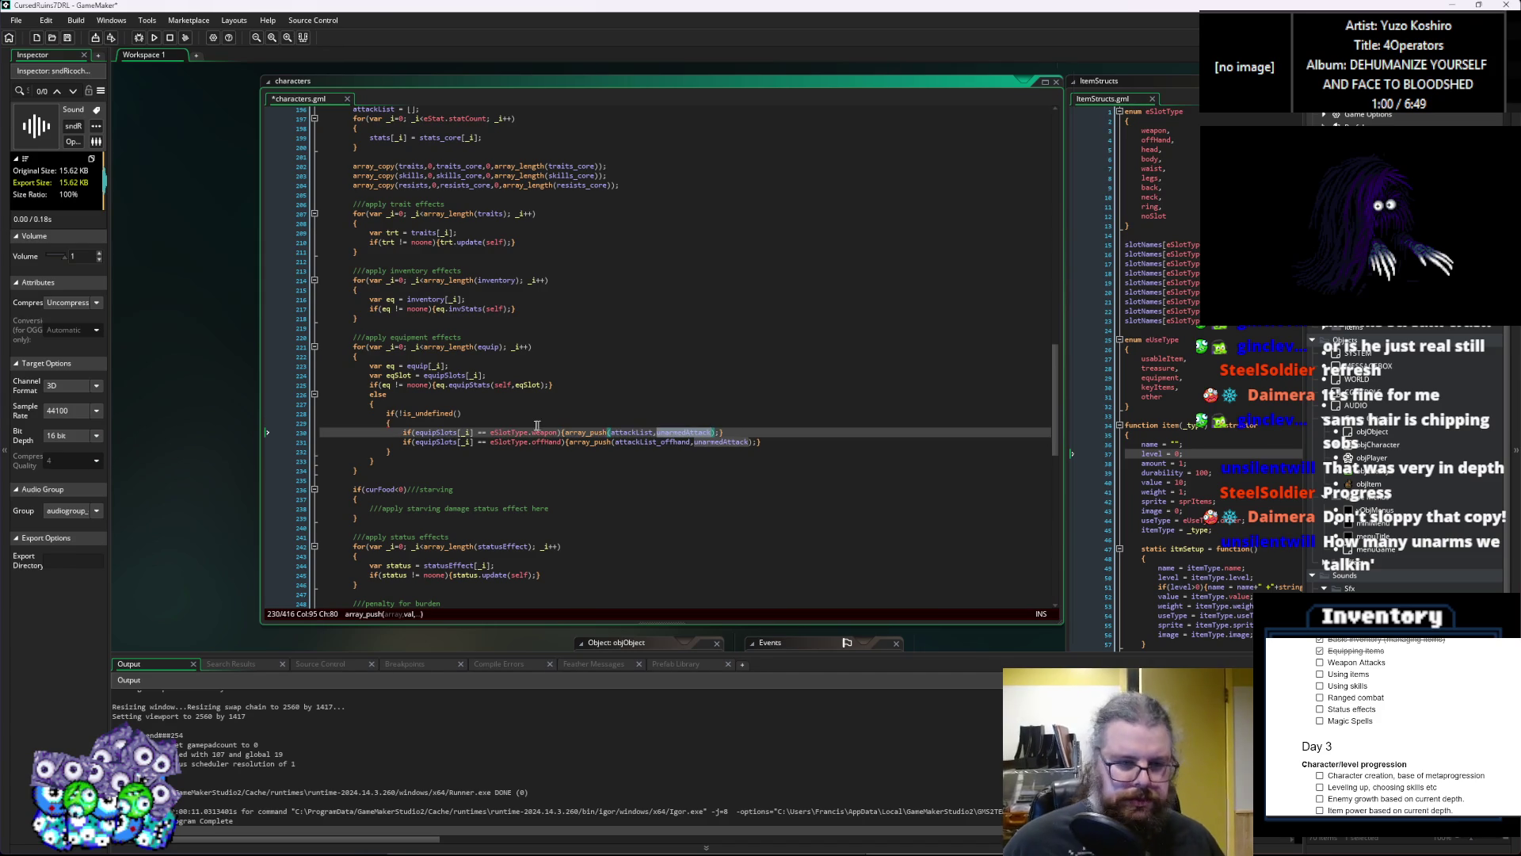
key("ctrl+c")
left_click(461, 413)
key("ctrl+v")
type(")")
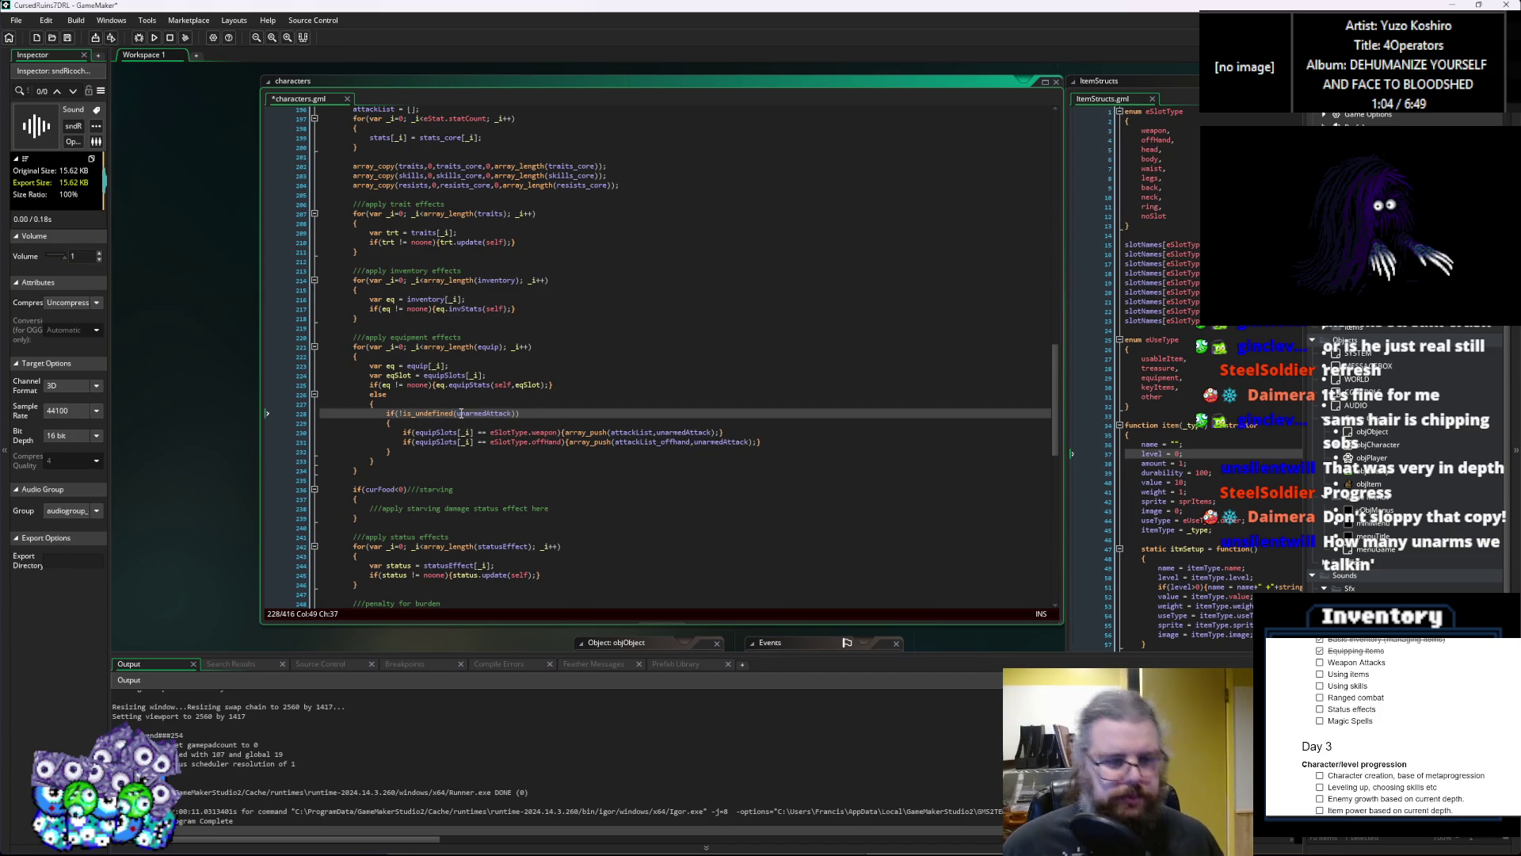
left_click(68, 38)
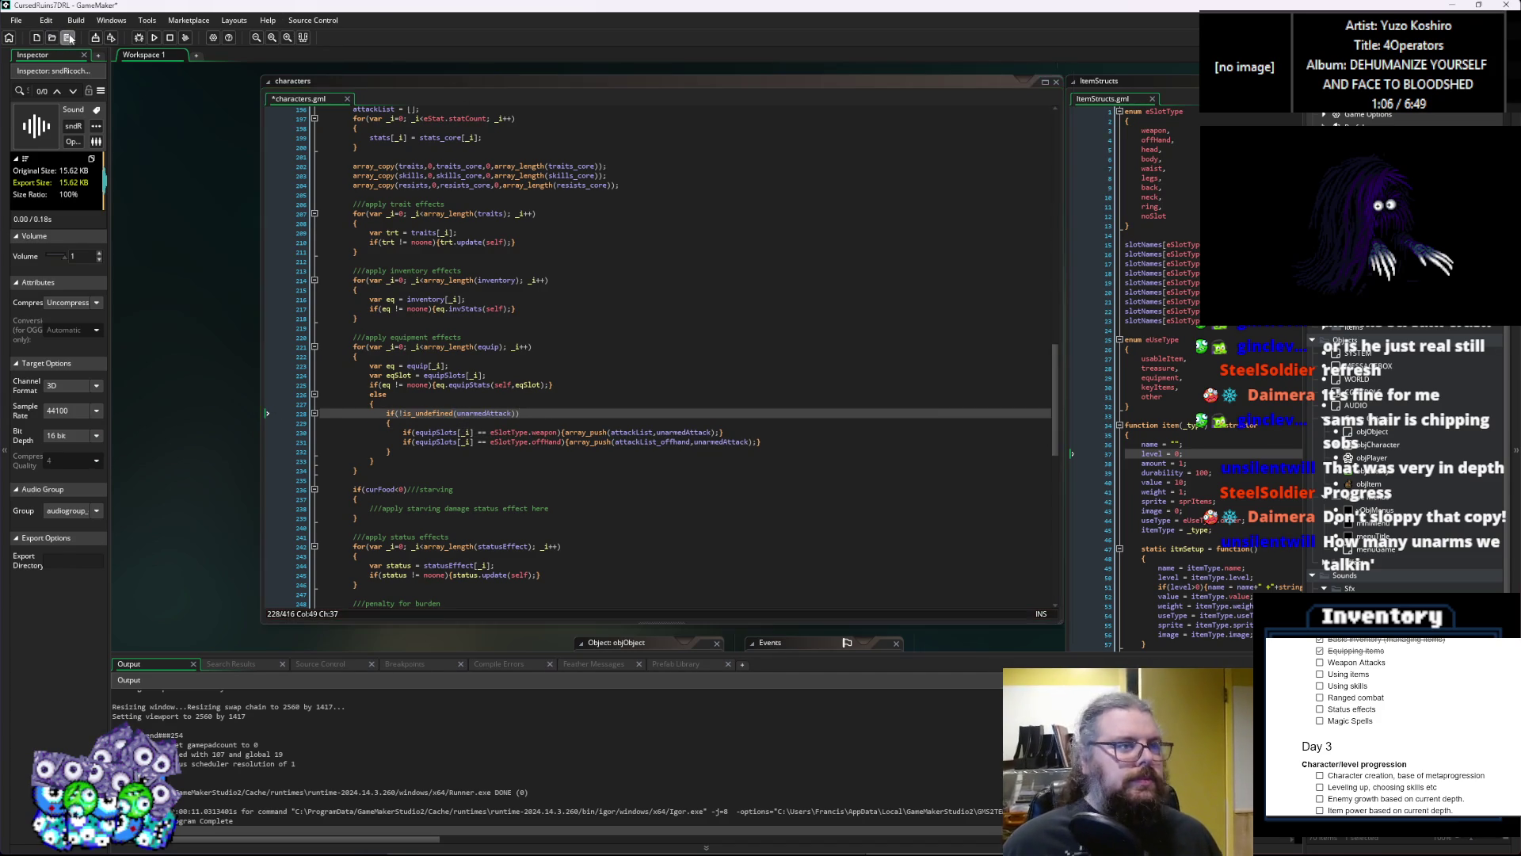
left_click(139, 38)
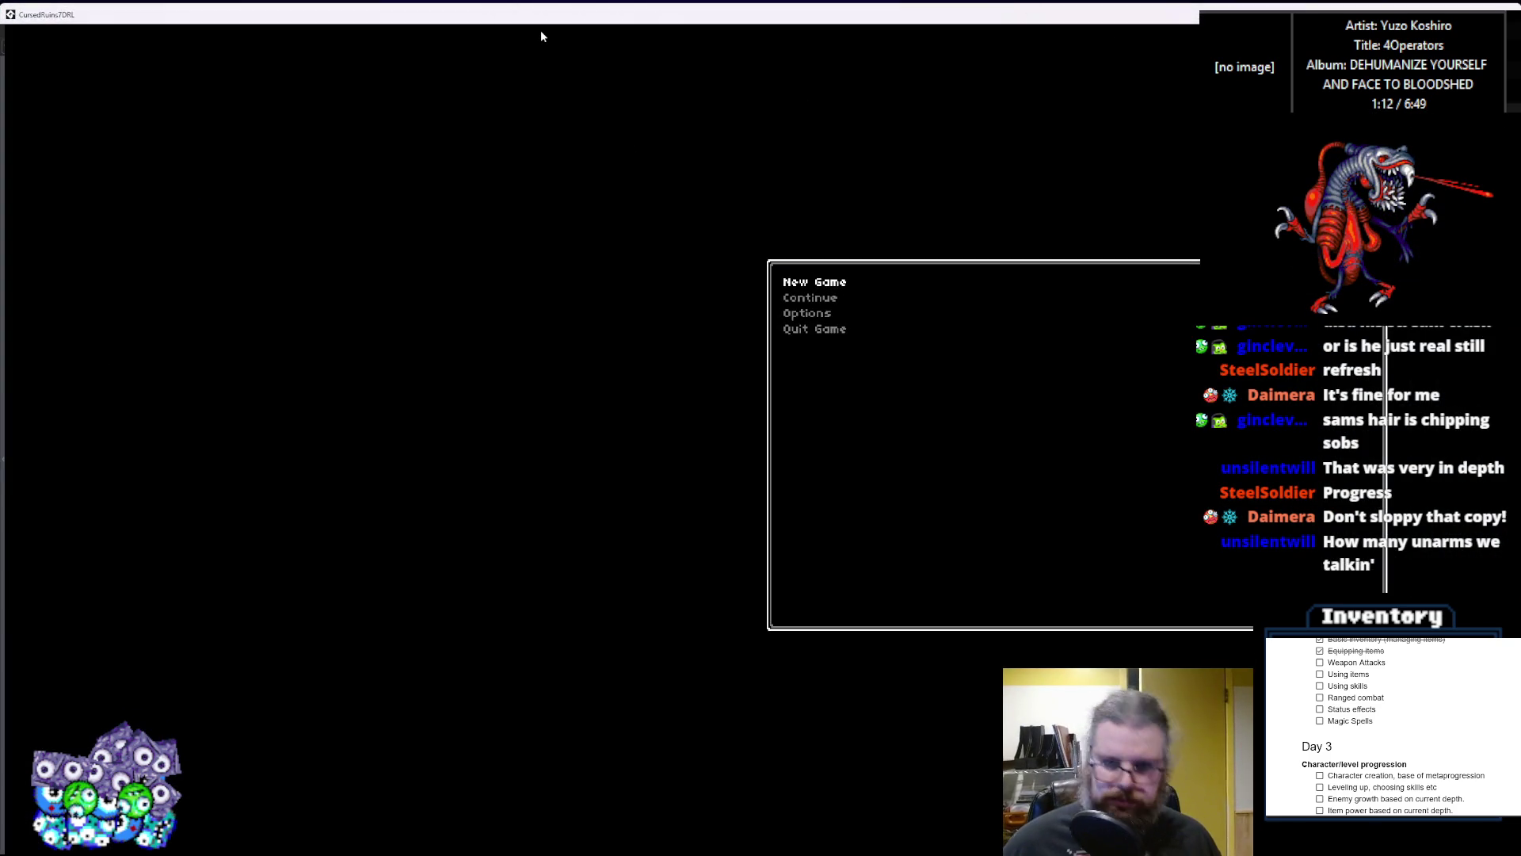
Step: Start a new game and walk the player into a slime until the AttackActions crash appears
key("Return")
key("Down")
key("Down")
key("Down")
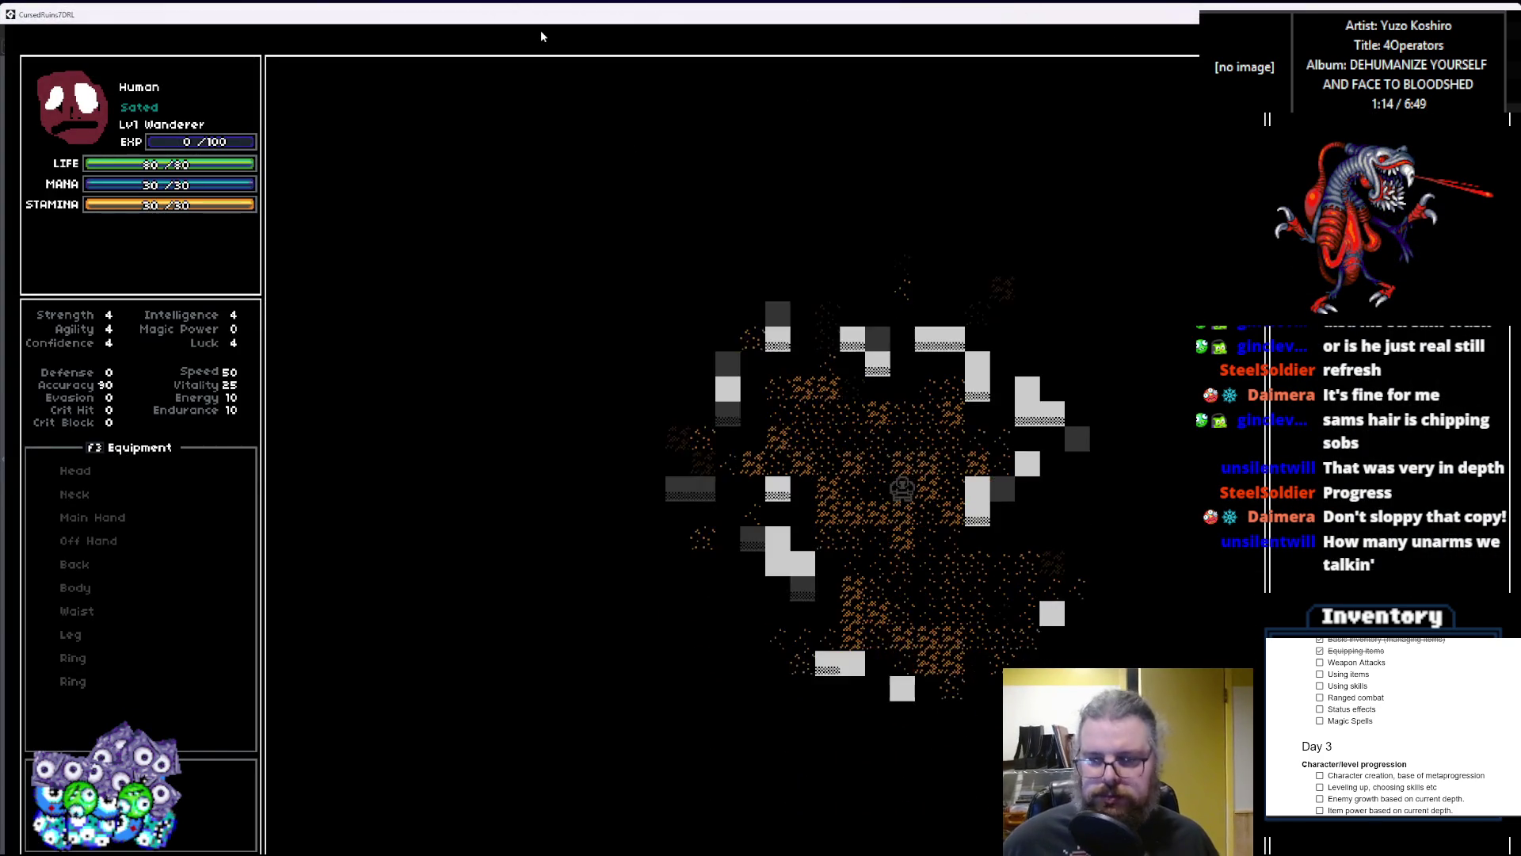
key("Down")
key("Down")
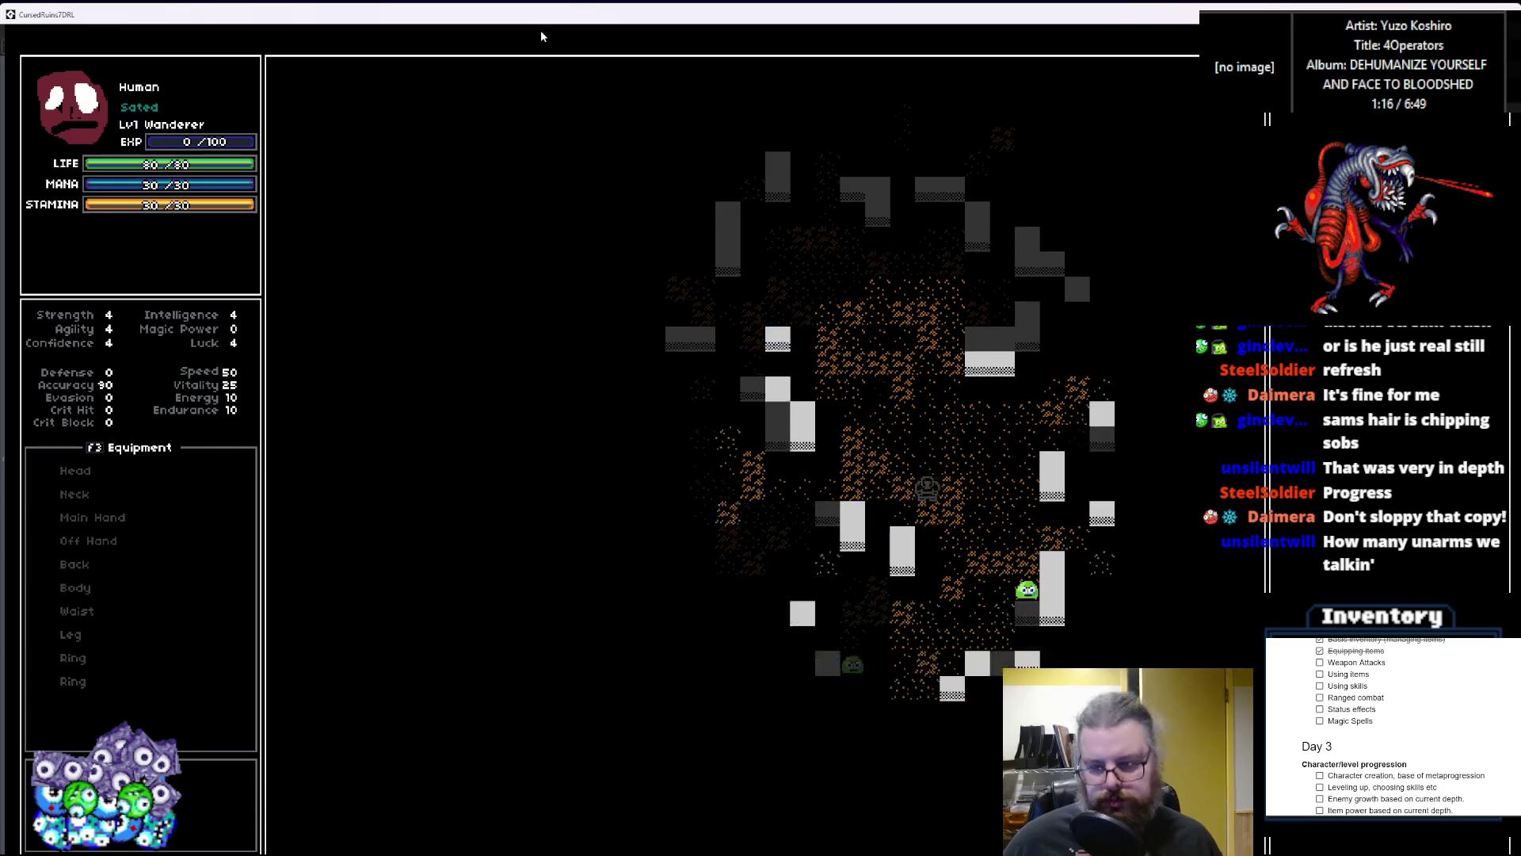
key("Right")
key("Right")
key("Right")
key("Down")
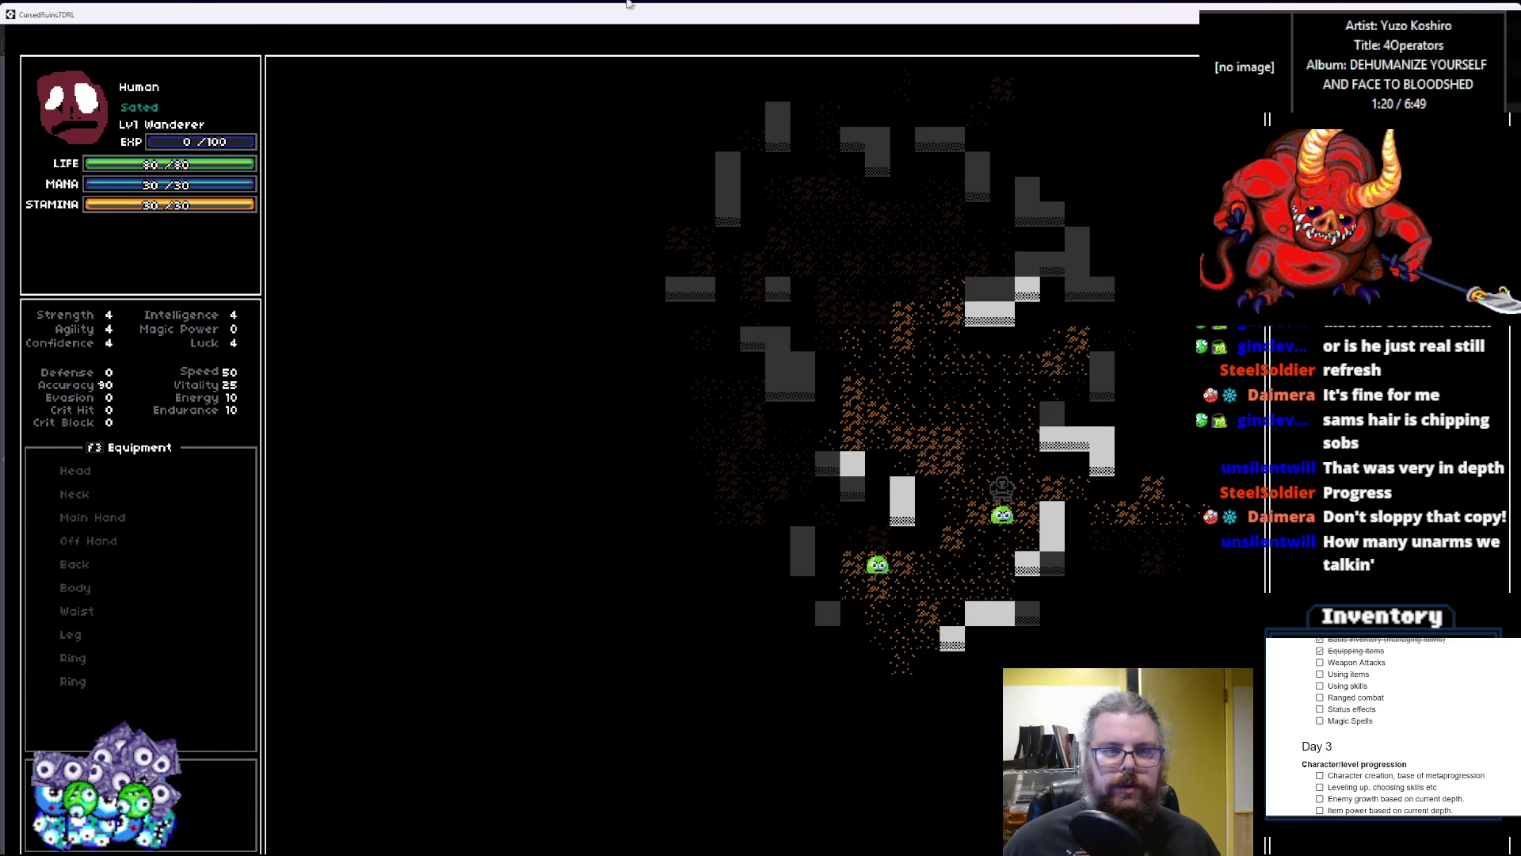
key("Down")
left_click_drag(912, 345, 1520, 341)
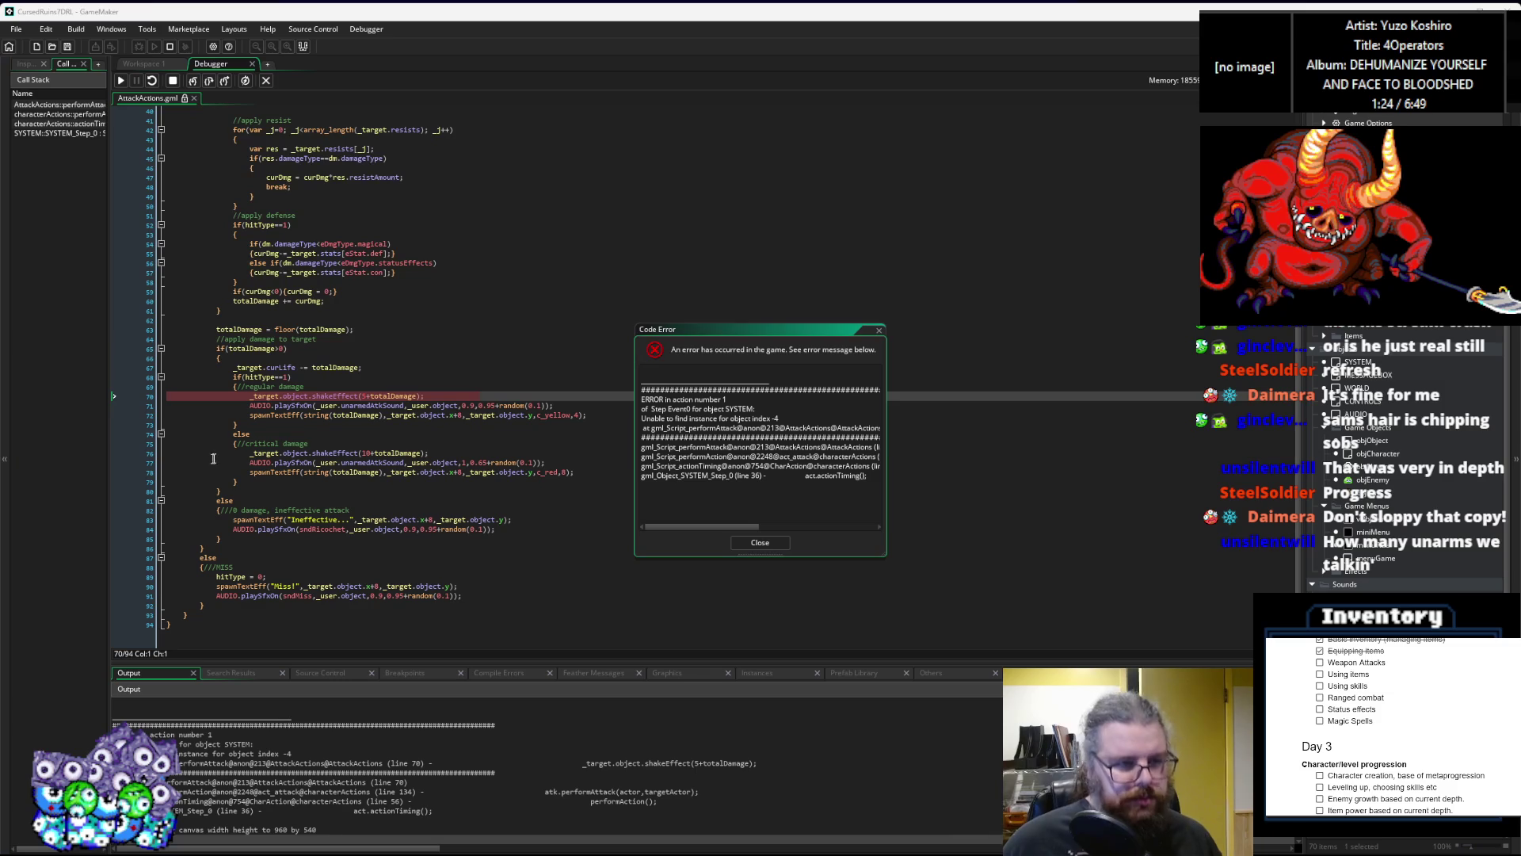
Step: Inspect _target.object on line 70, enlarge the debug panel, and show local, global and instance variables
left_click(269, 444)
mouse_move(294, 396)
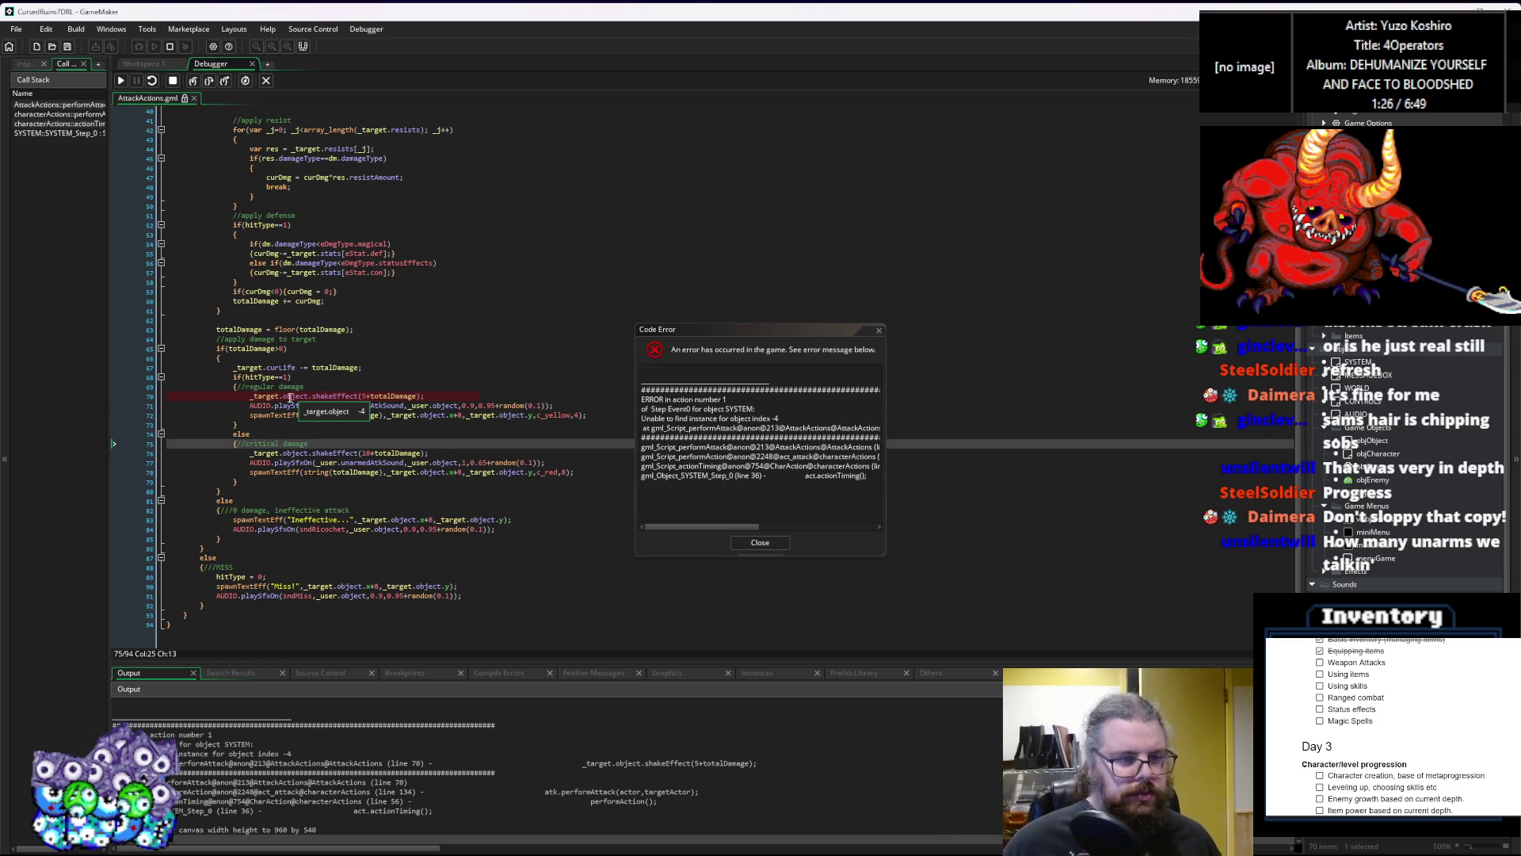
double_click(302, 396)
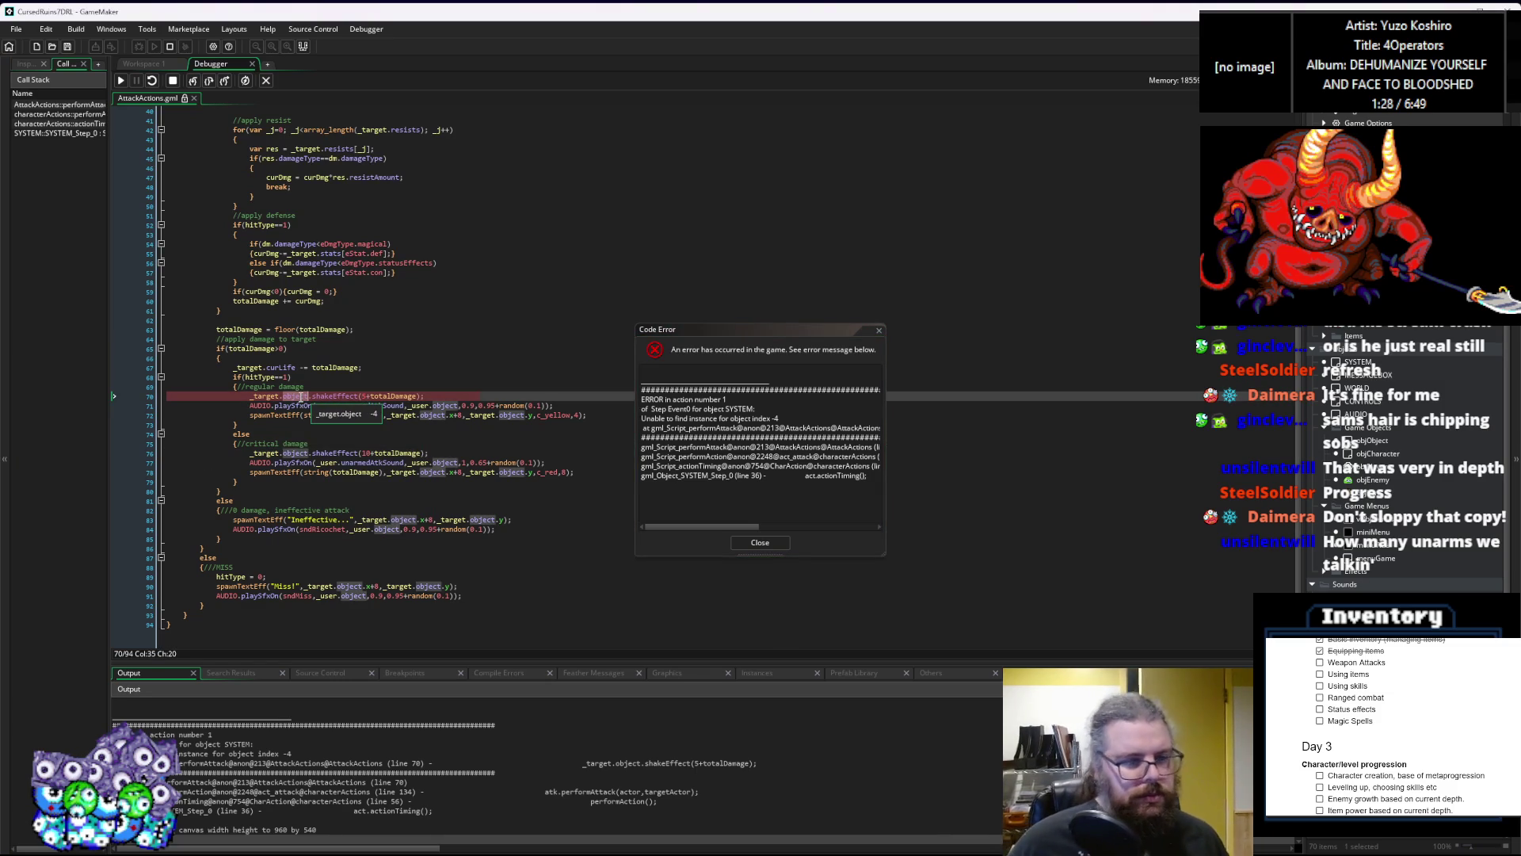
mouse_move(270, 394)
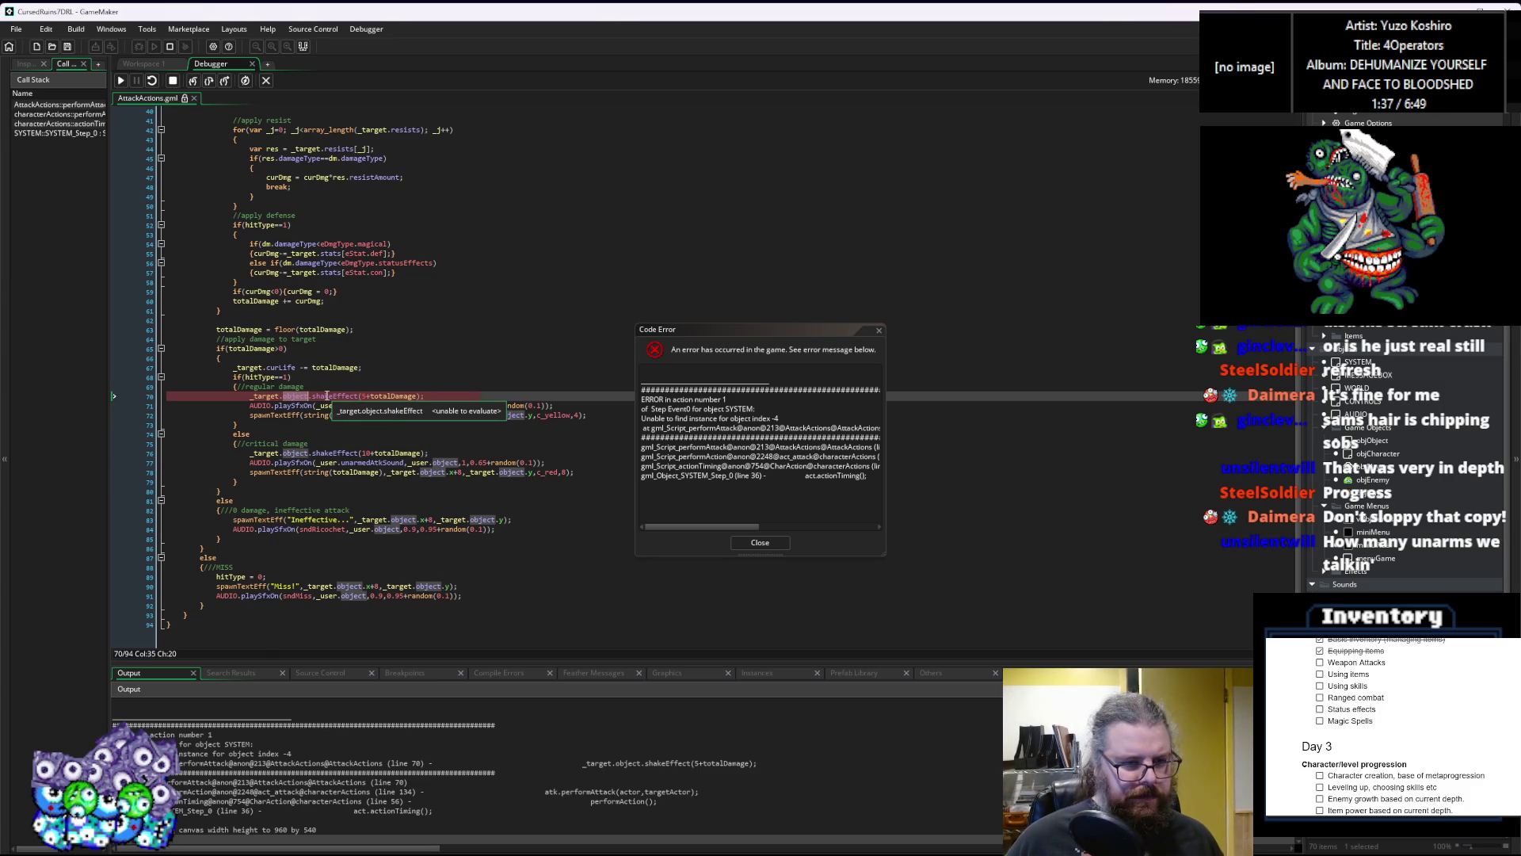
left_click(254, 396)
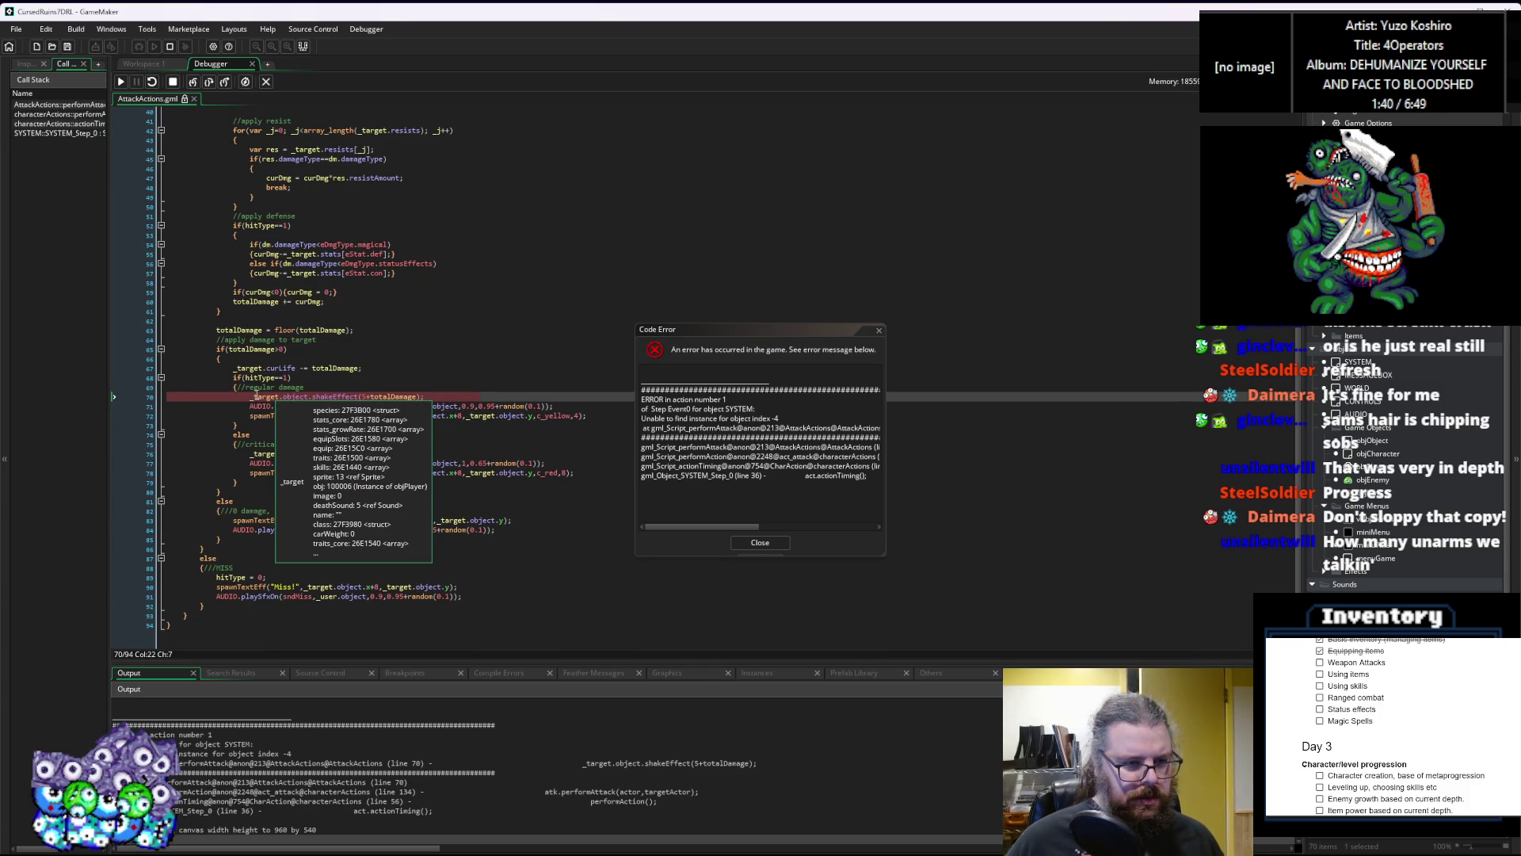
left_click_drag(277, 664, 287, 495)
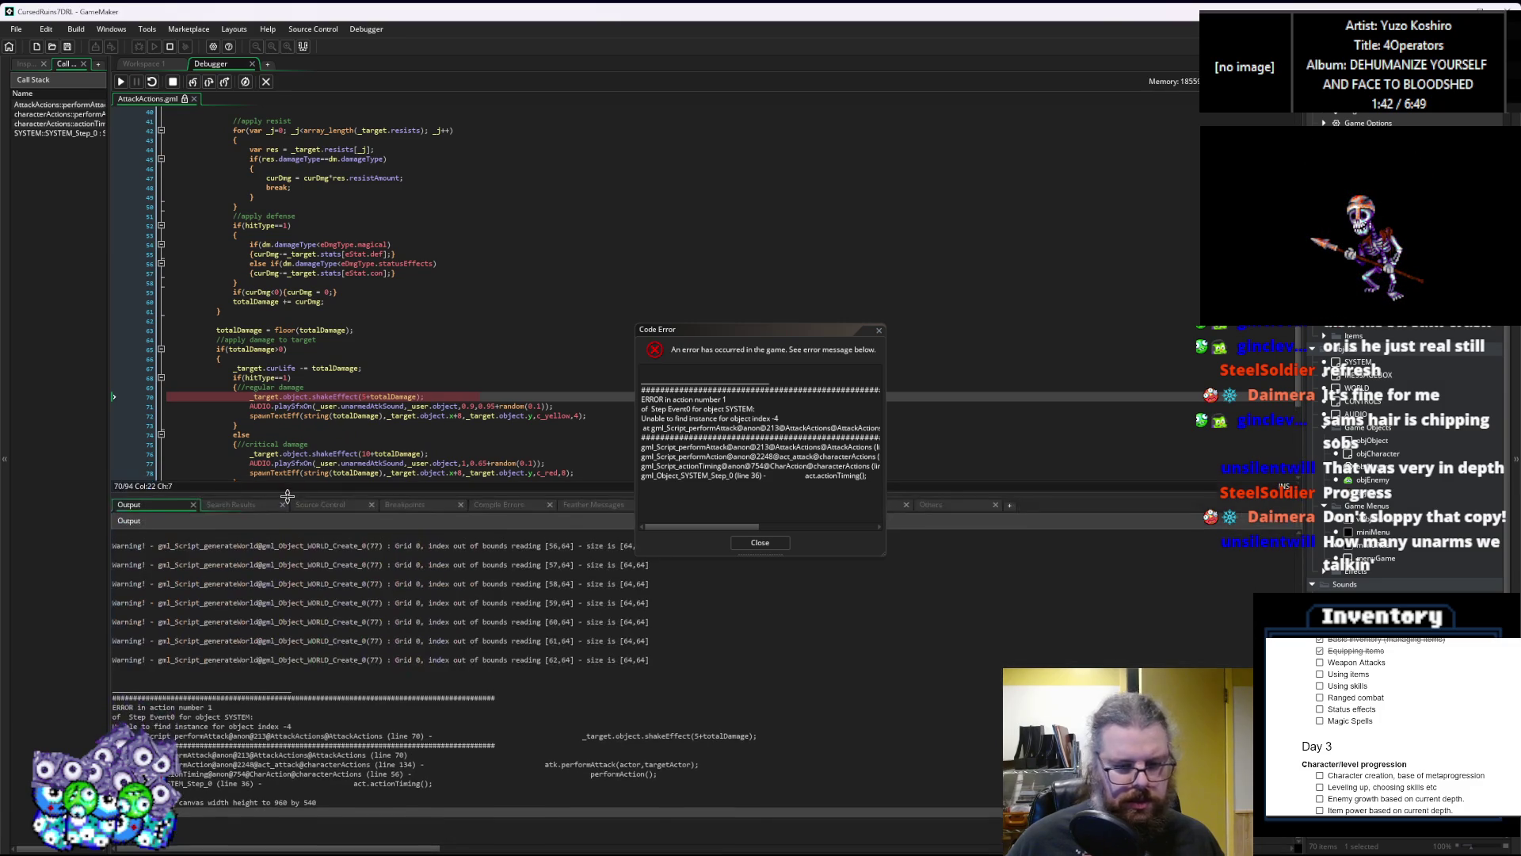
mouse_move(743, 340)
left_mouse_down()
mouse_move(928, 119)
mouse_move(938, 86)
left_mouse_up()
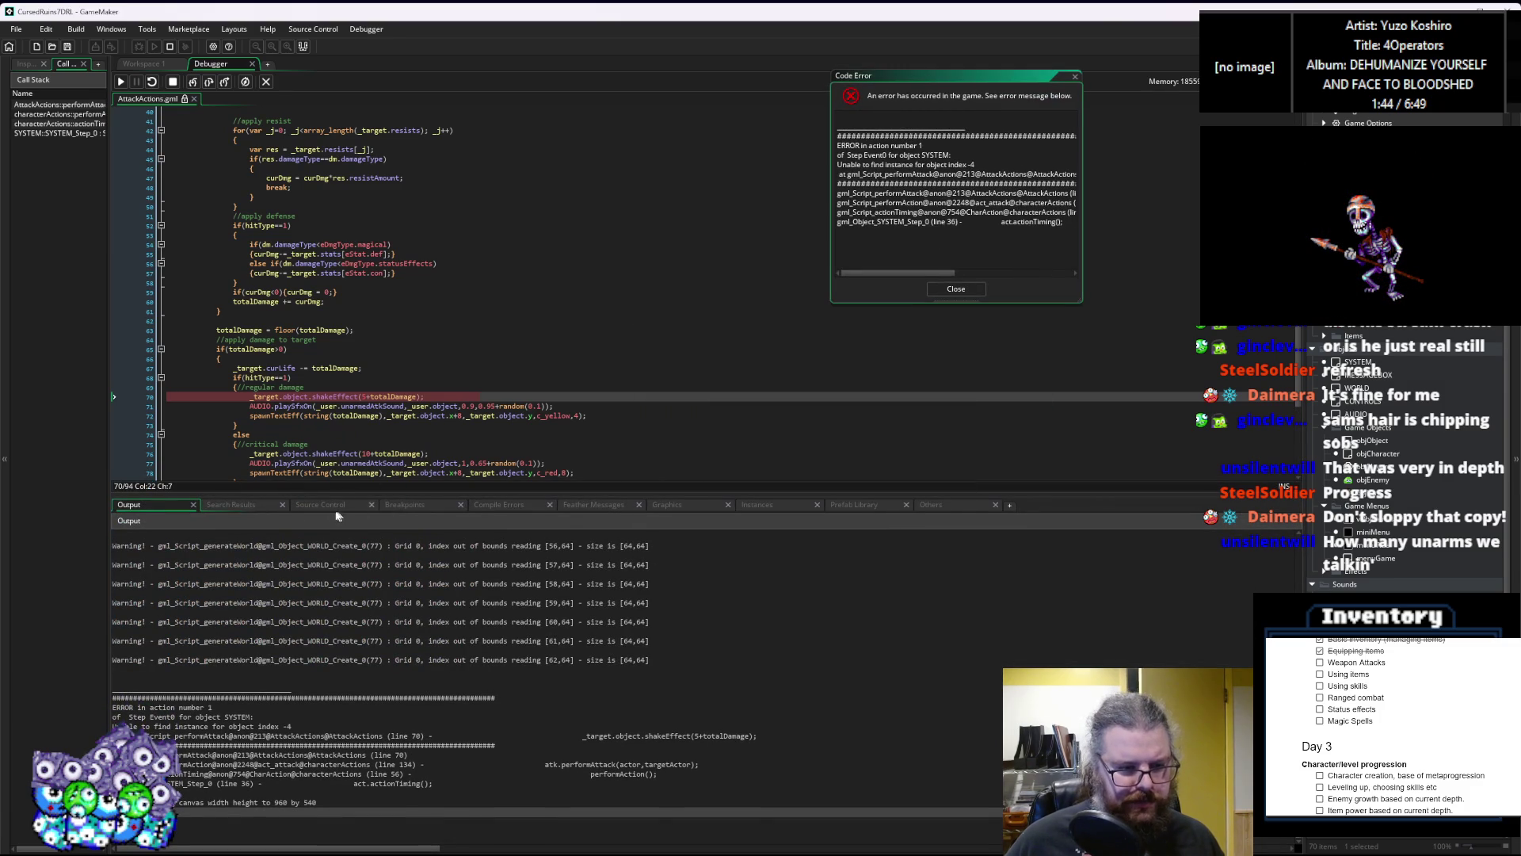
left_click(775, 507)
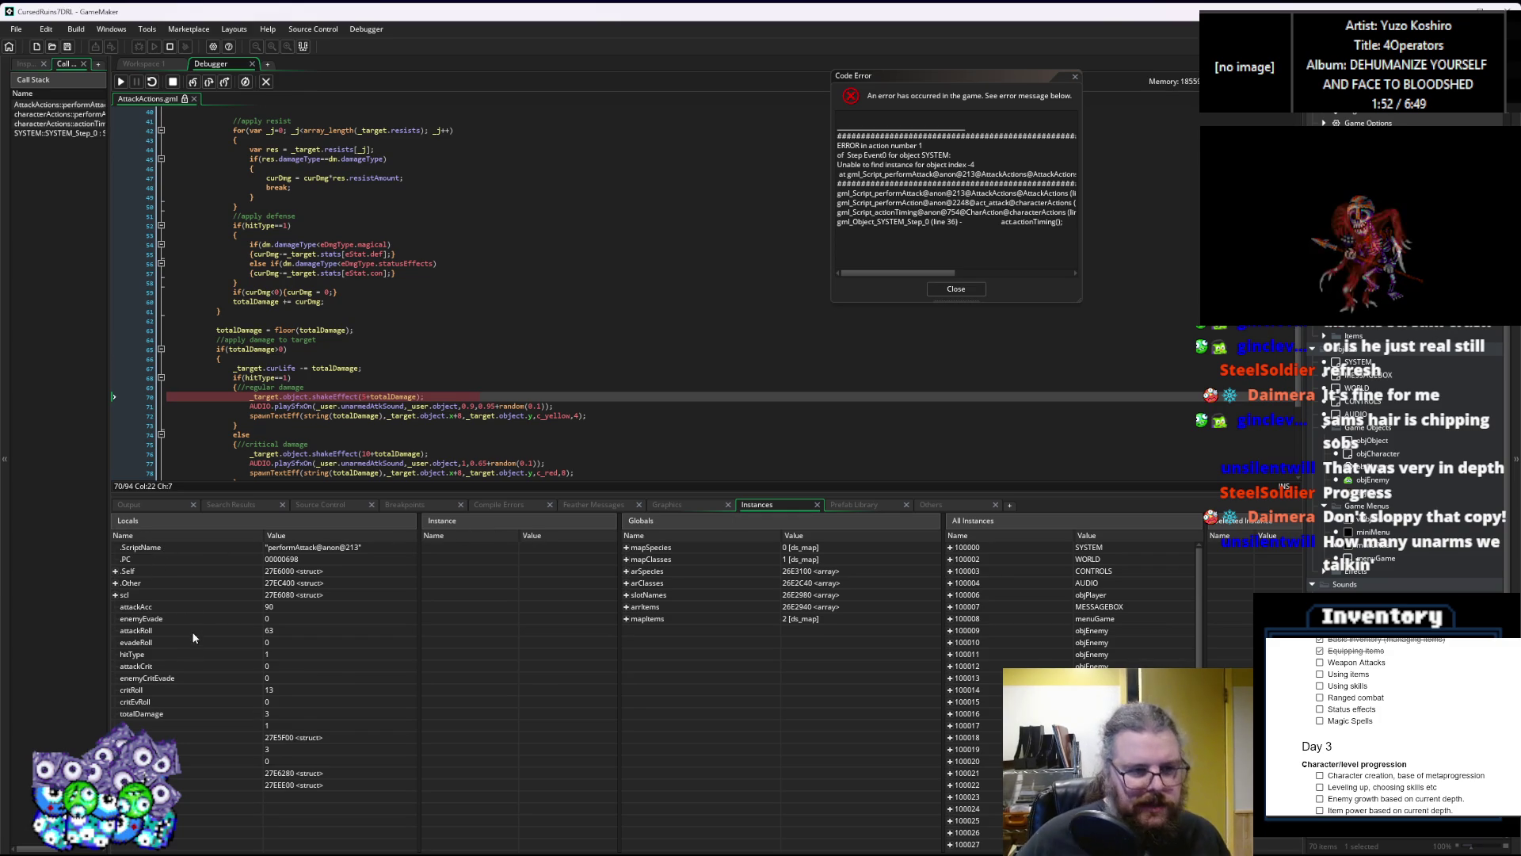
Step: Expand _target in Locals and inspect its species and obj instance fields
mouse_move(427, 443)
mouse_move(267, 399)
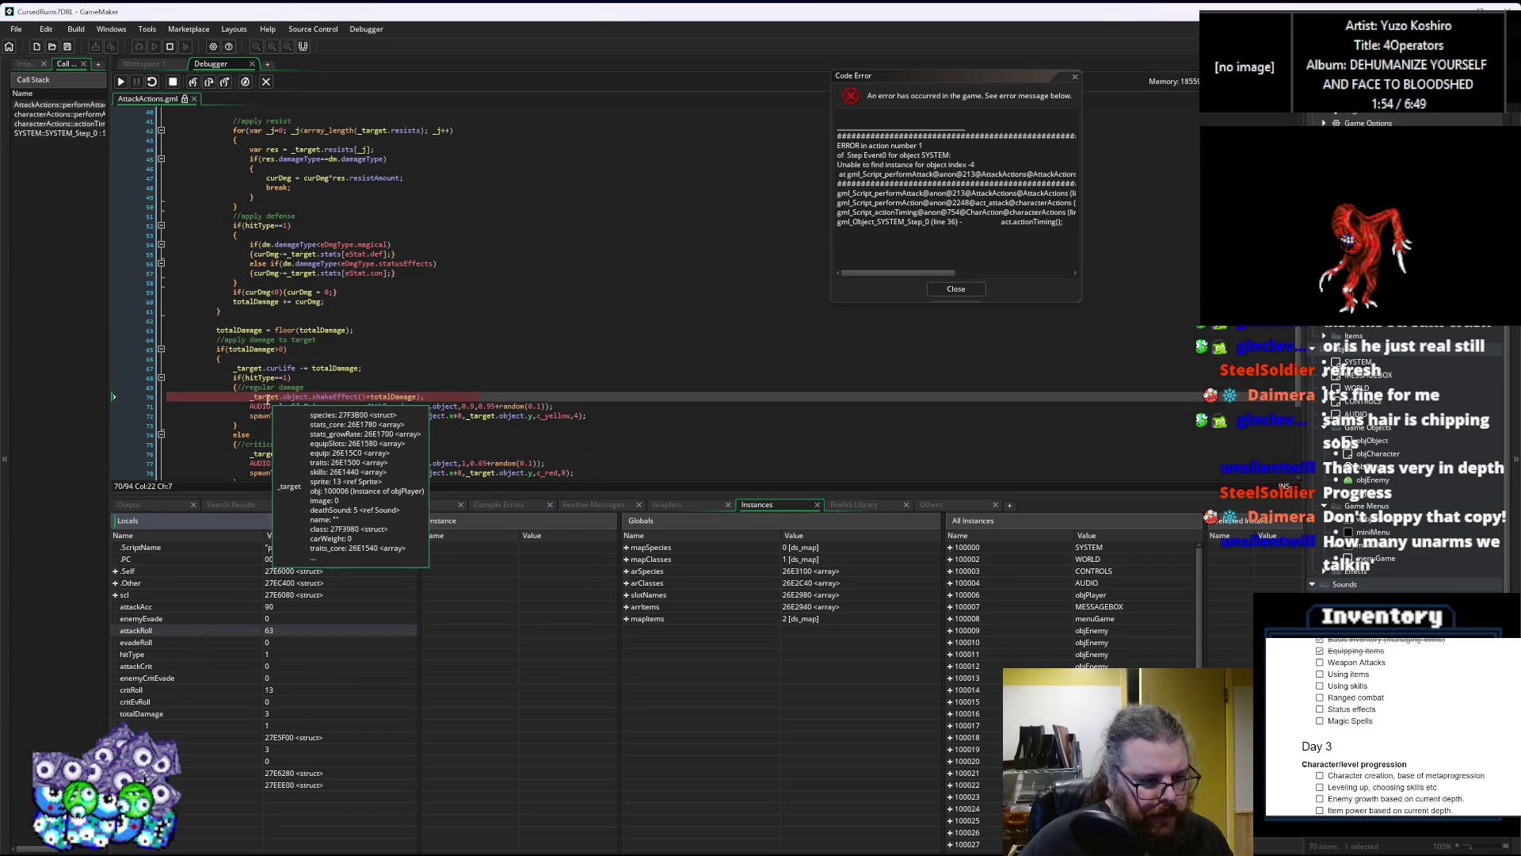
left_click(143, 608)
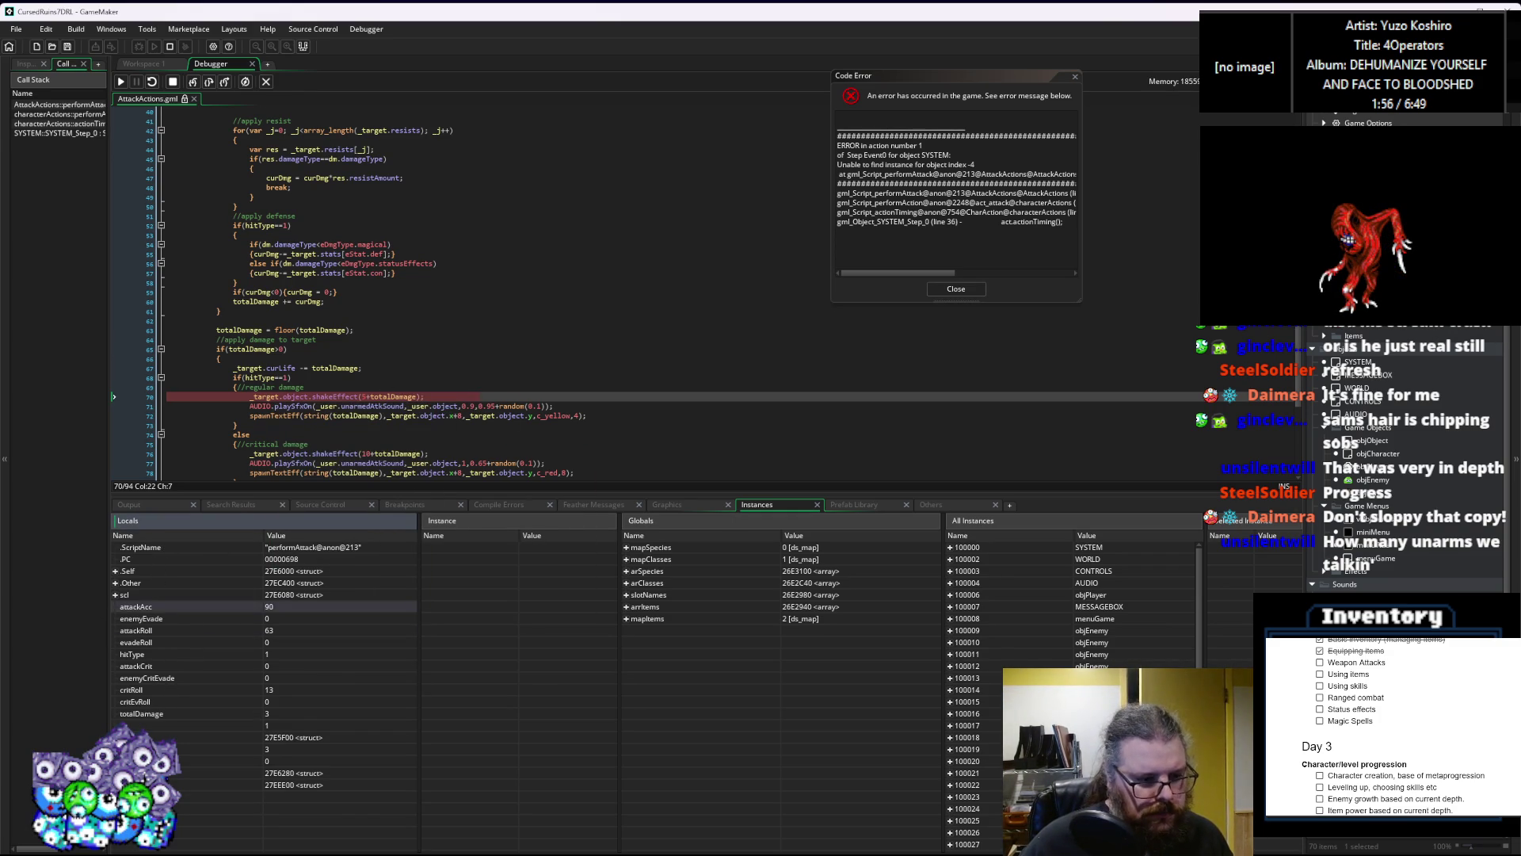
left_click(115, 785)
scroll(153, 701, "down", 5)
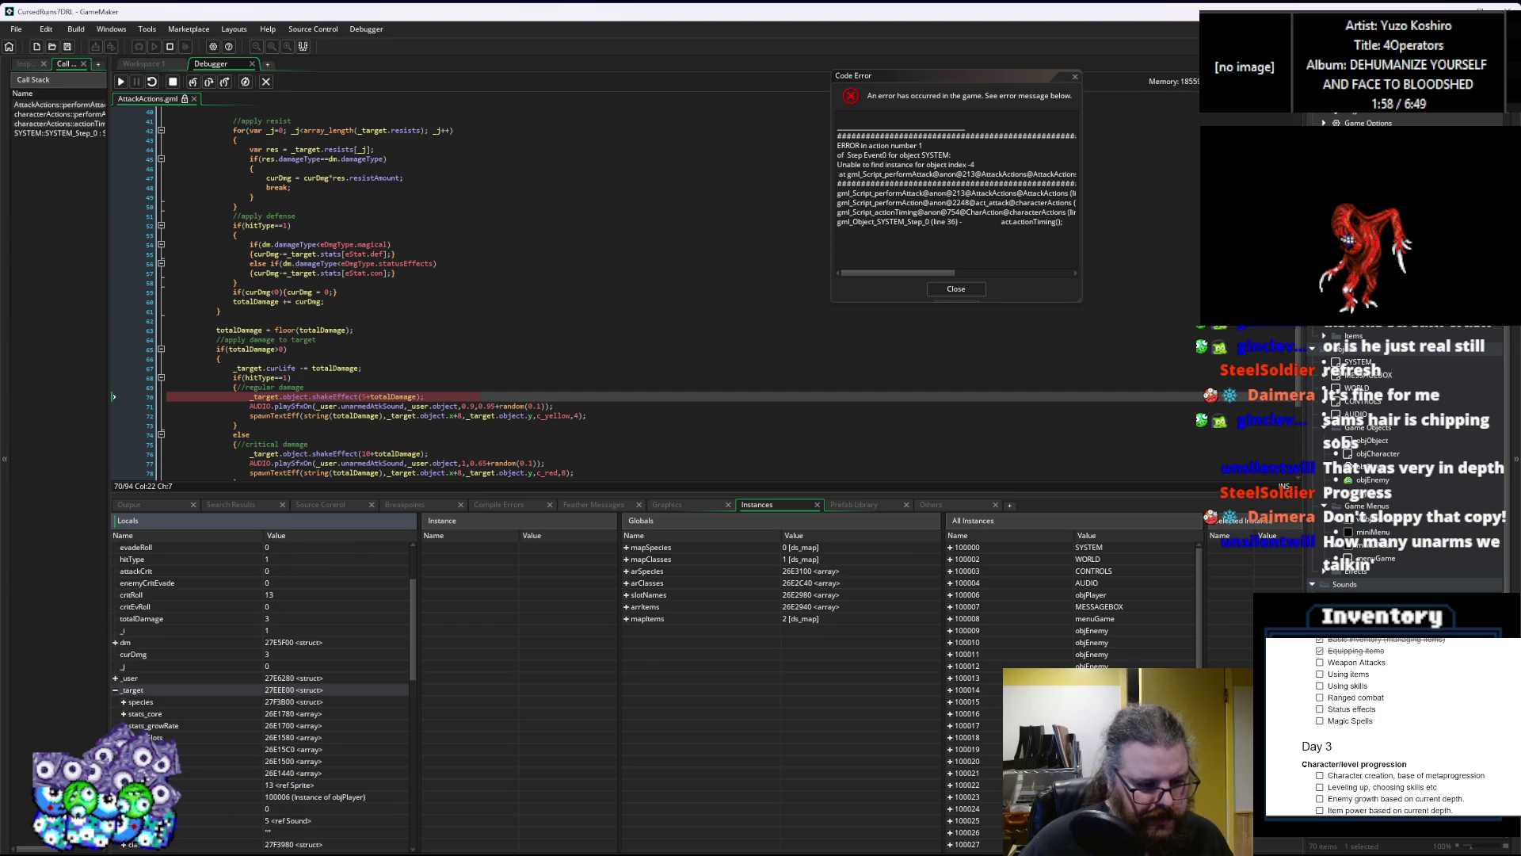
left_click(124, 631)
left_click(124, 631)
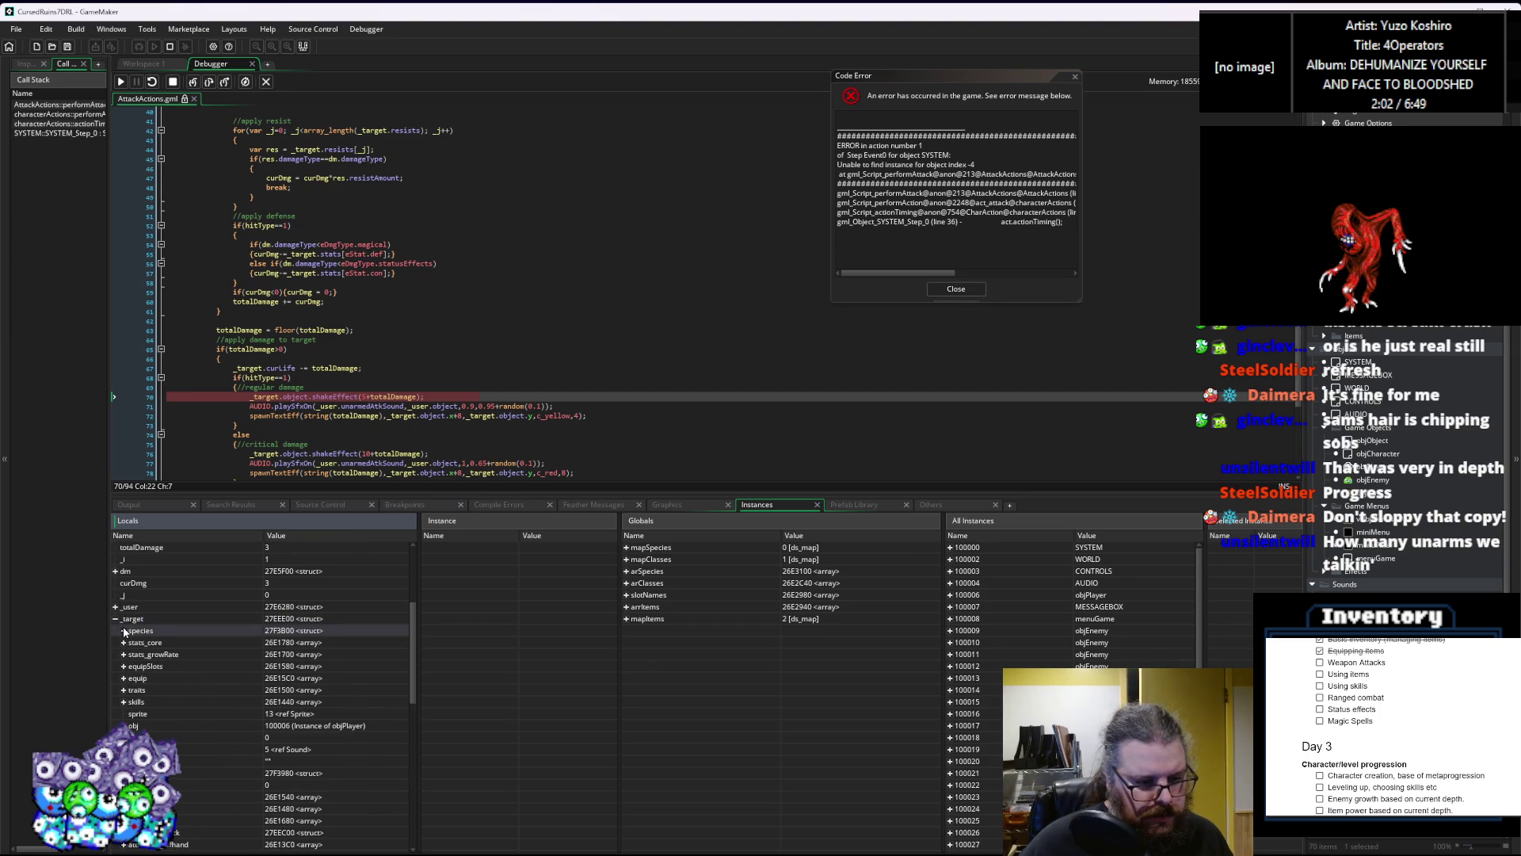
left_click(135, 727)
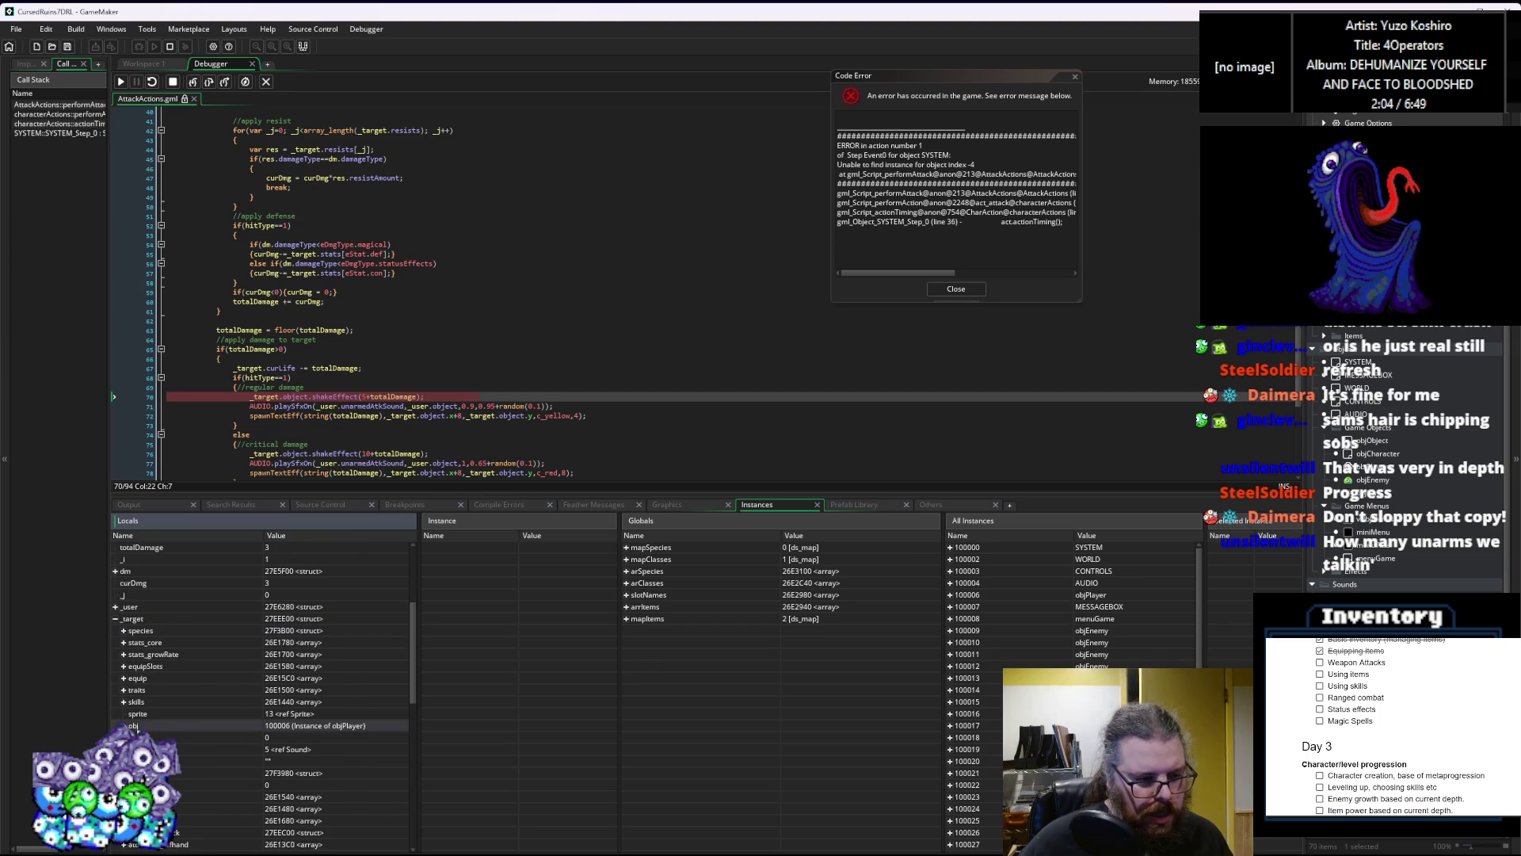
left_click(124, 726)
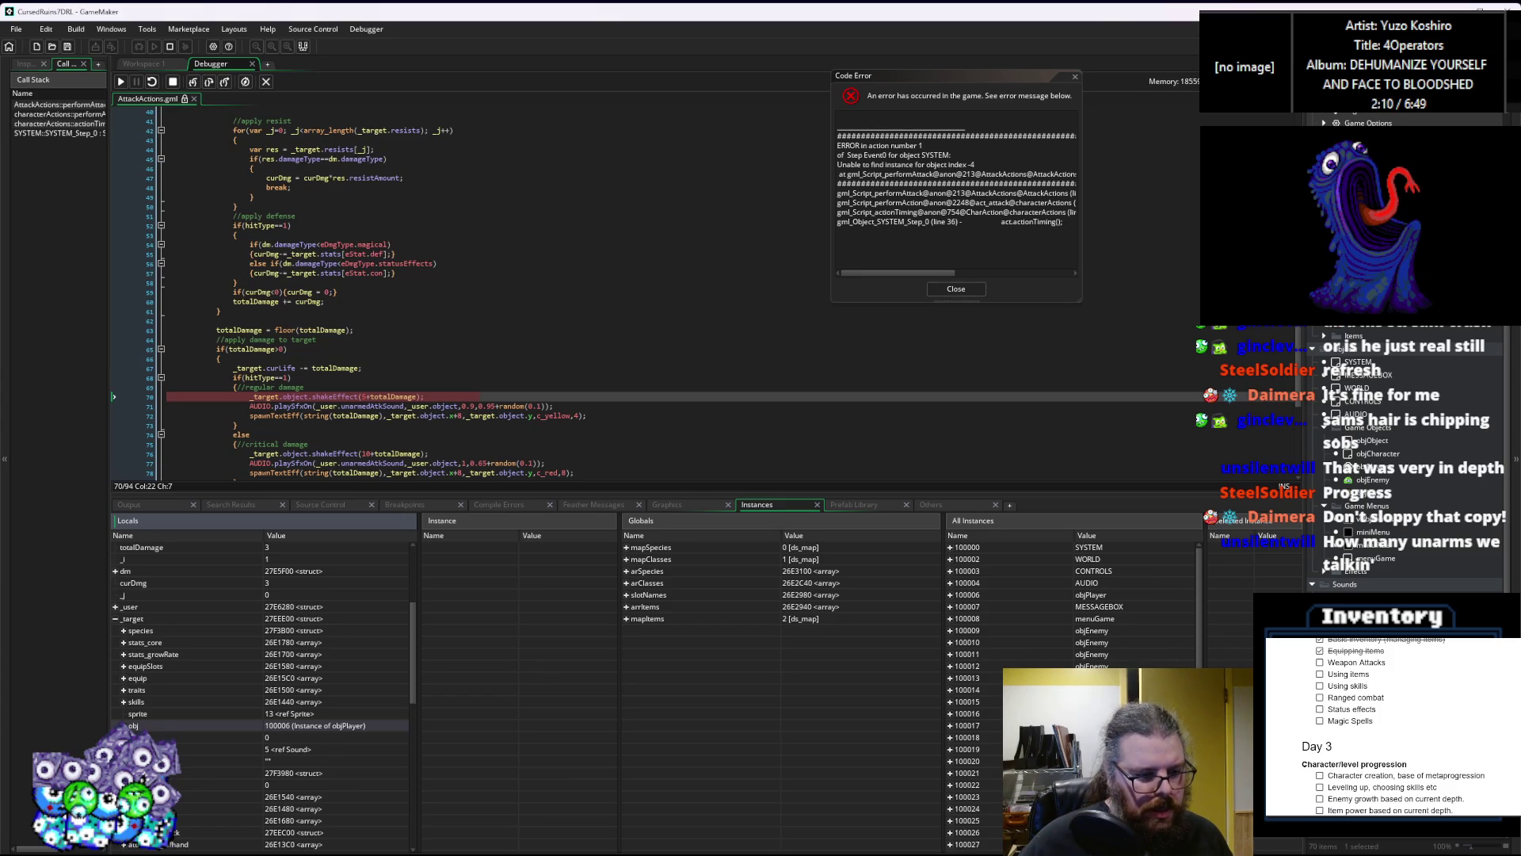
scroll(201, 779, "down", 2)
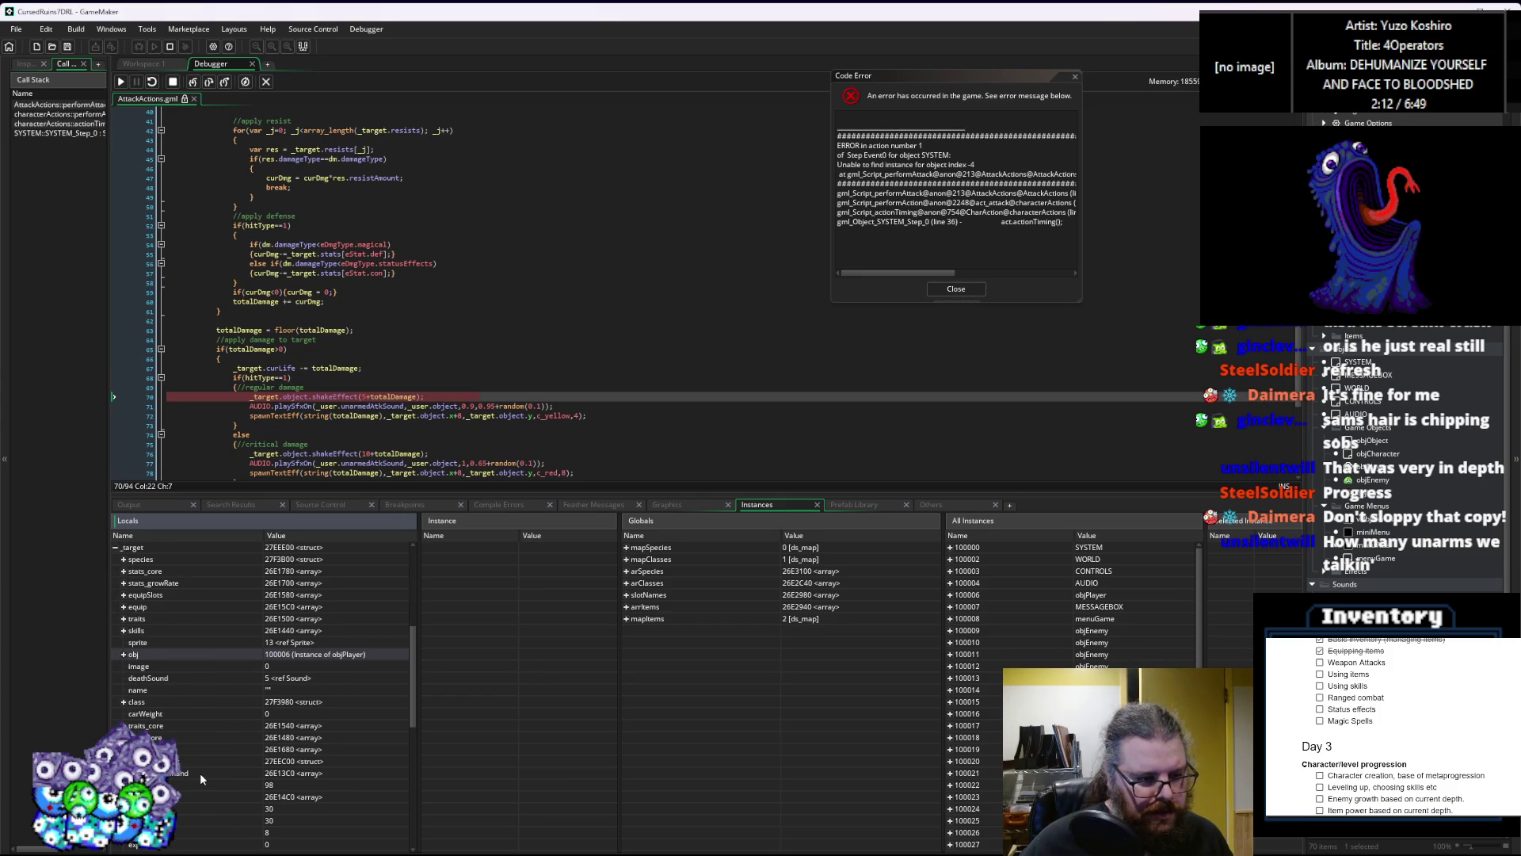
scroll(200, 773, "down", 5)
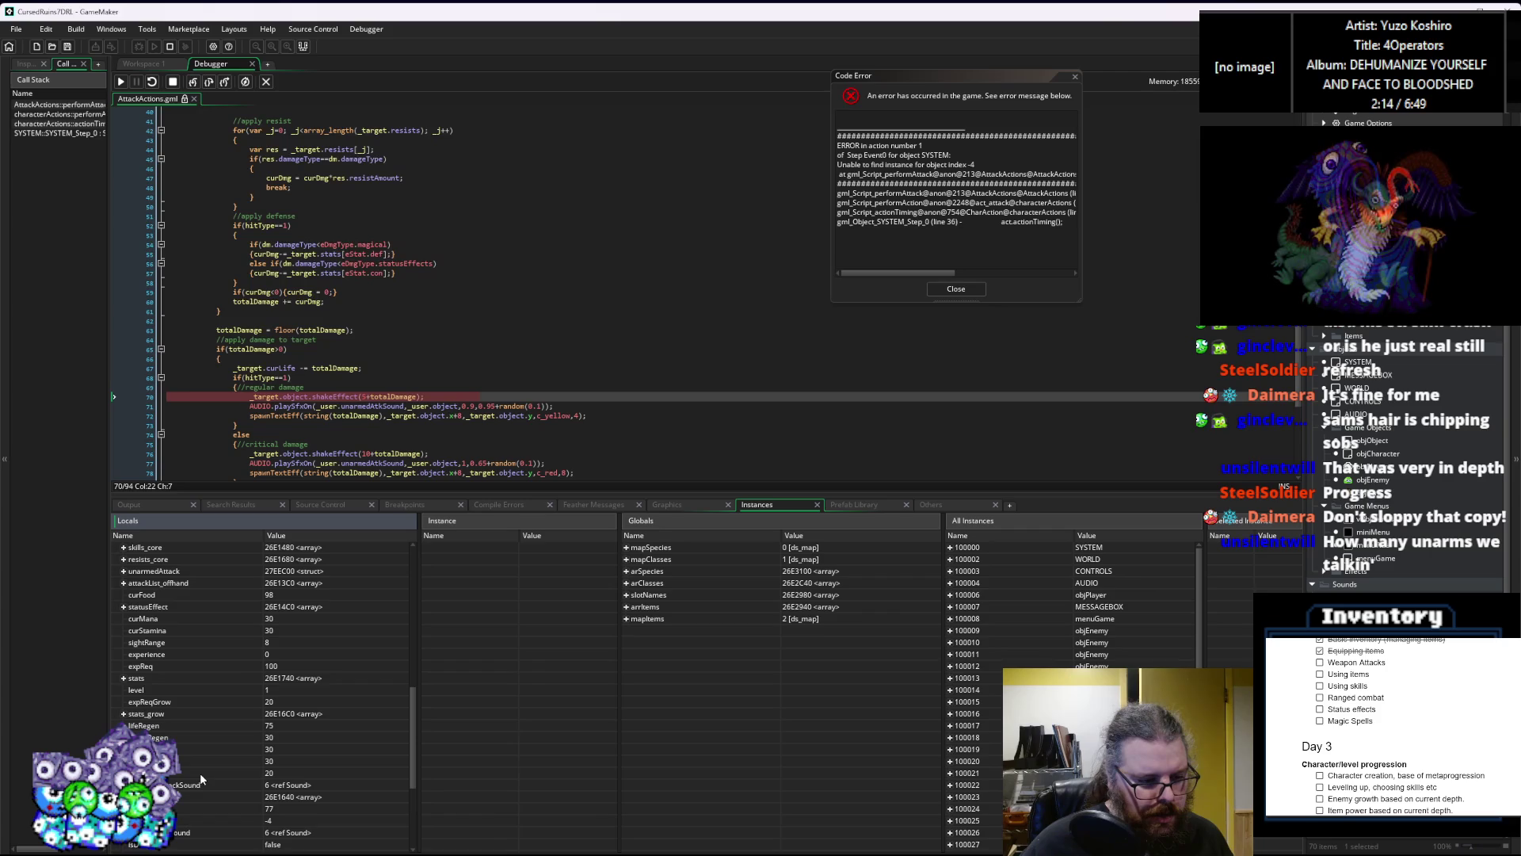
scroll(215, 805, "up", 5)
scroll(127, 685, "up", 3)
left_click(116, 643)
Step: Scroll through the _user struct's fields, then close the Code Error dialog
left_click(116, 772)
scroll(174, 778, "down", 3)
scroll(174, 779, "down", 2)
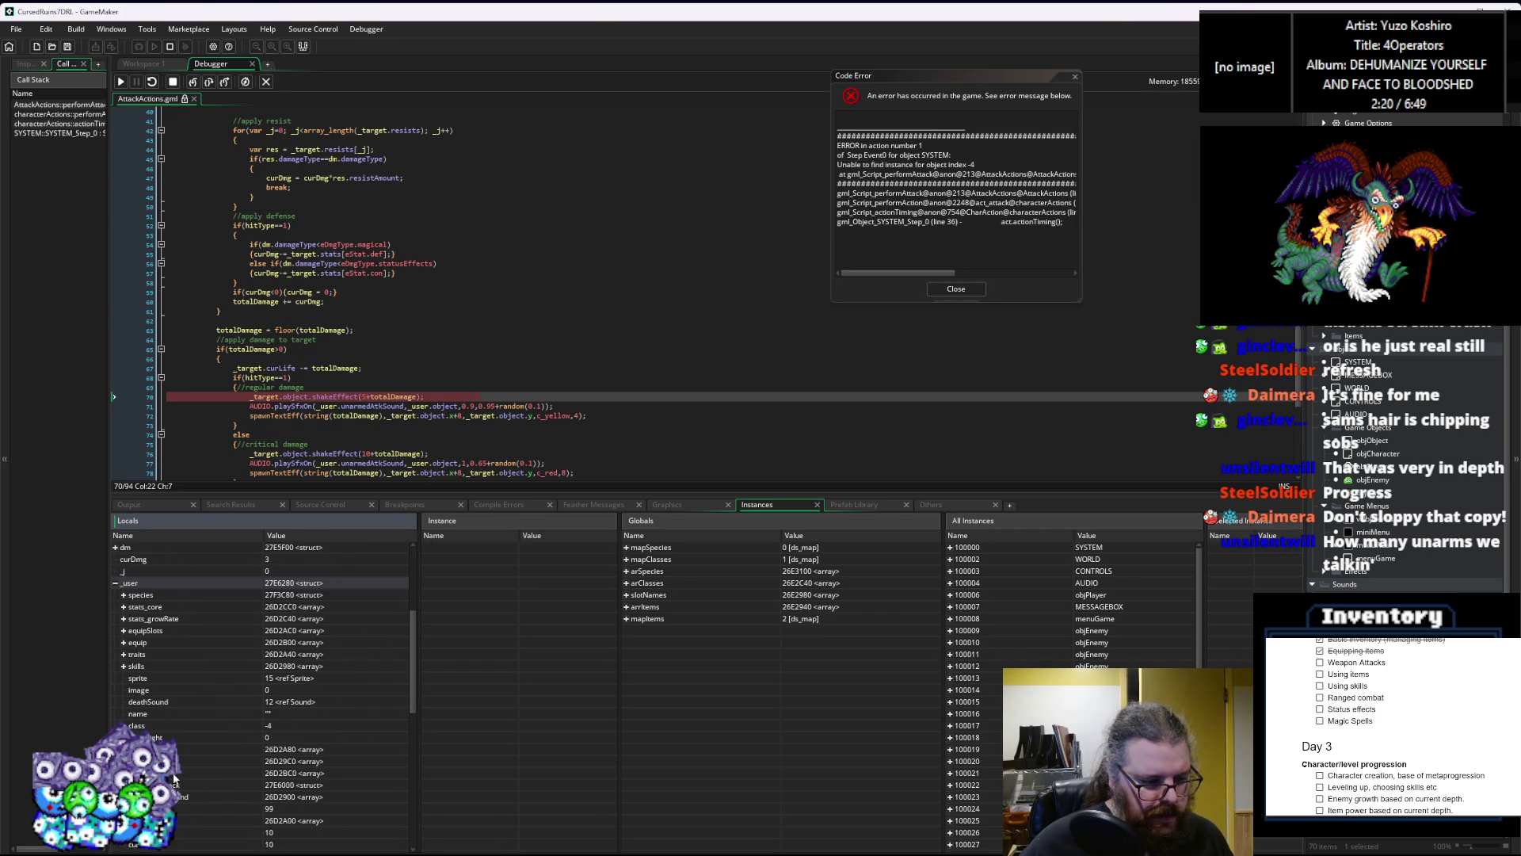
scroll(174, 779, "down", 3)
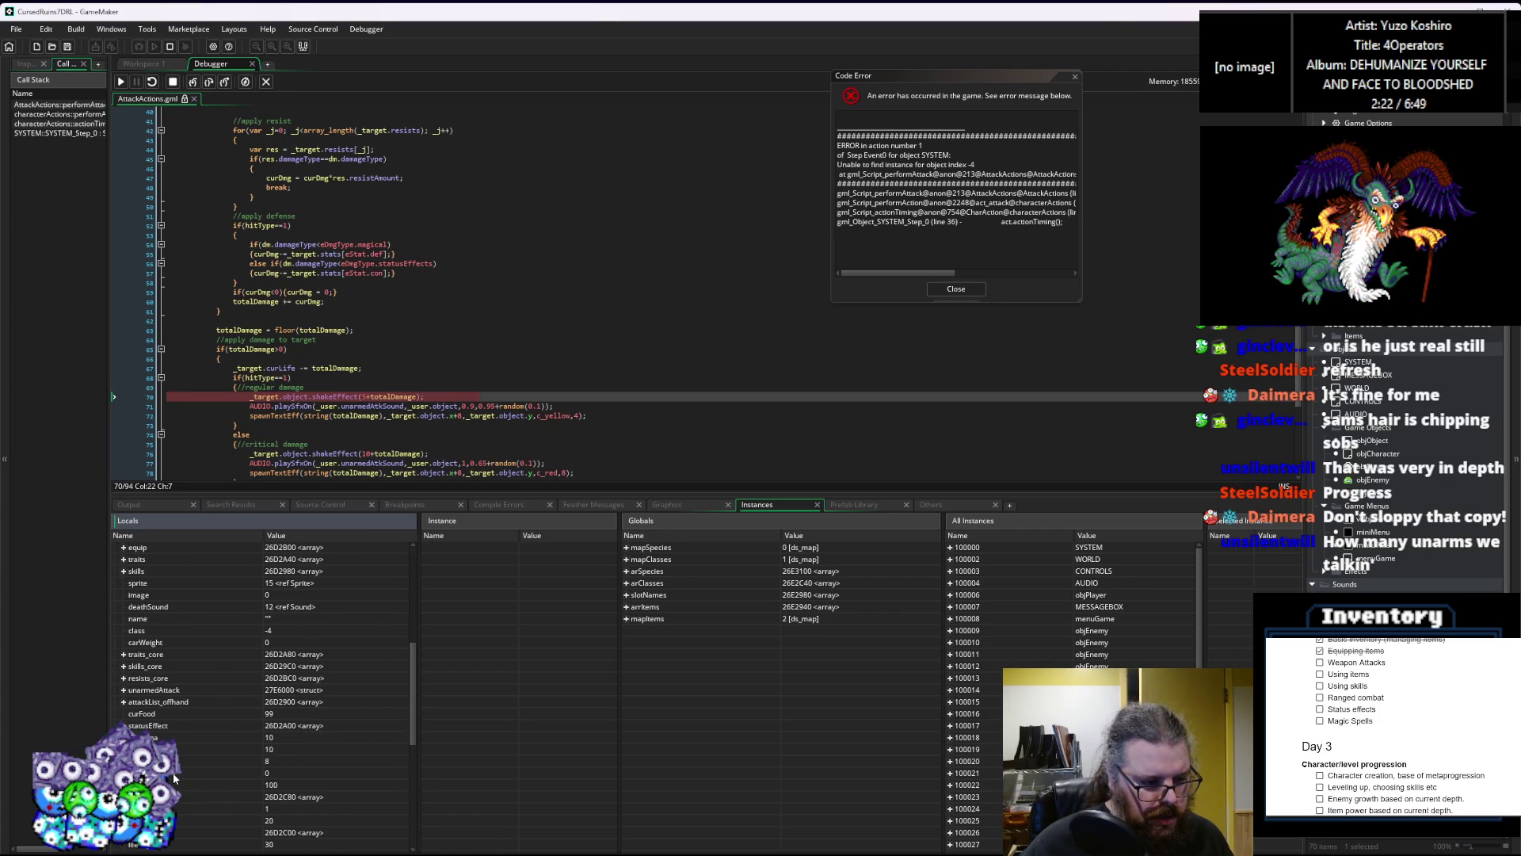
scroll(175, 779, "down", 3)
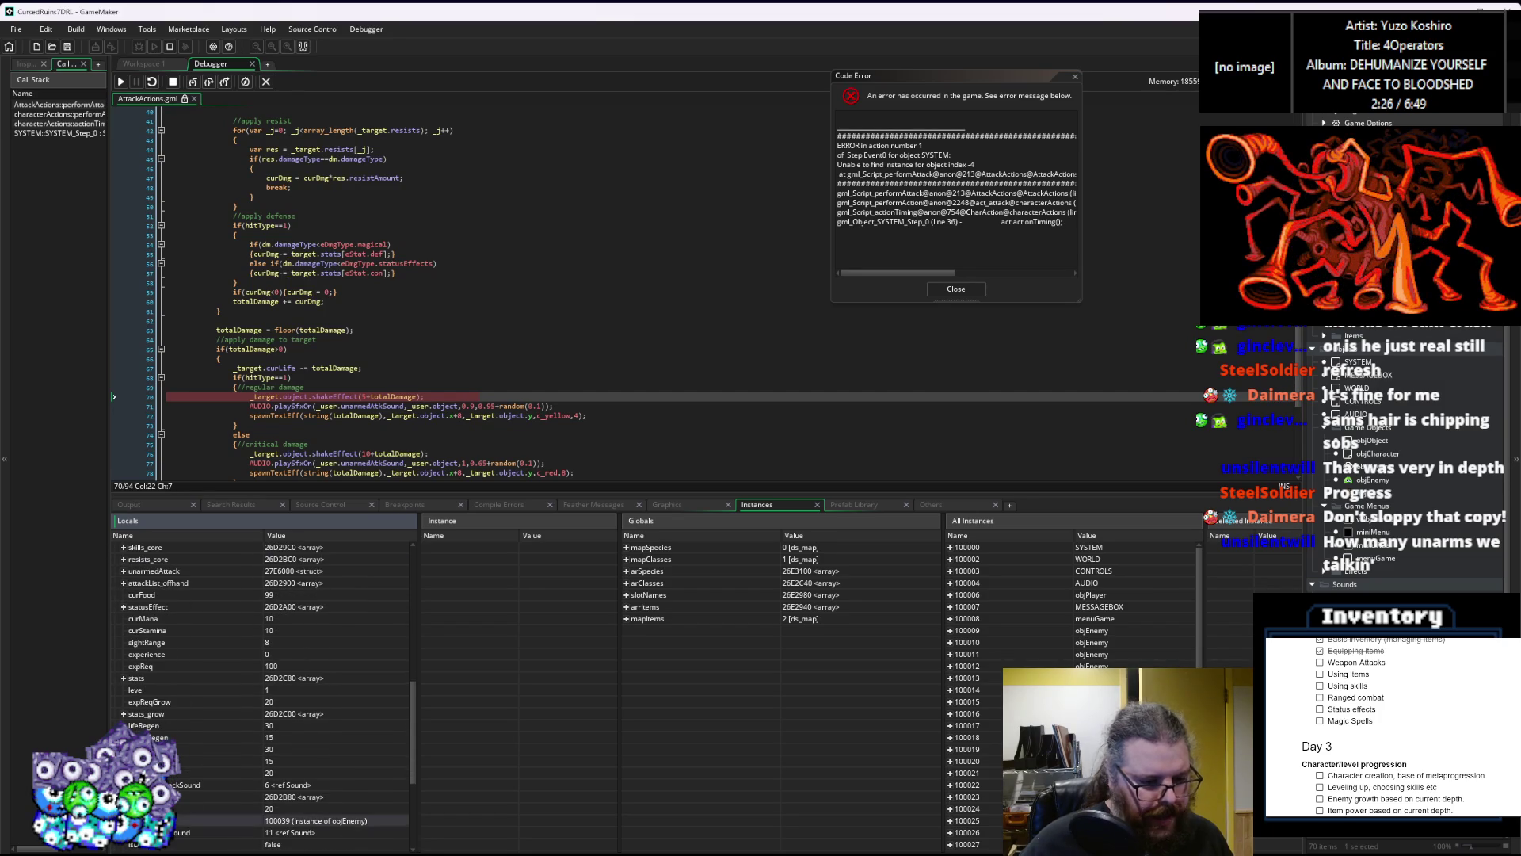
scroll(175, 779, "down", 3)
scroll(174, 779, "down", 2)
scroll(175, 779, "down", 1)
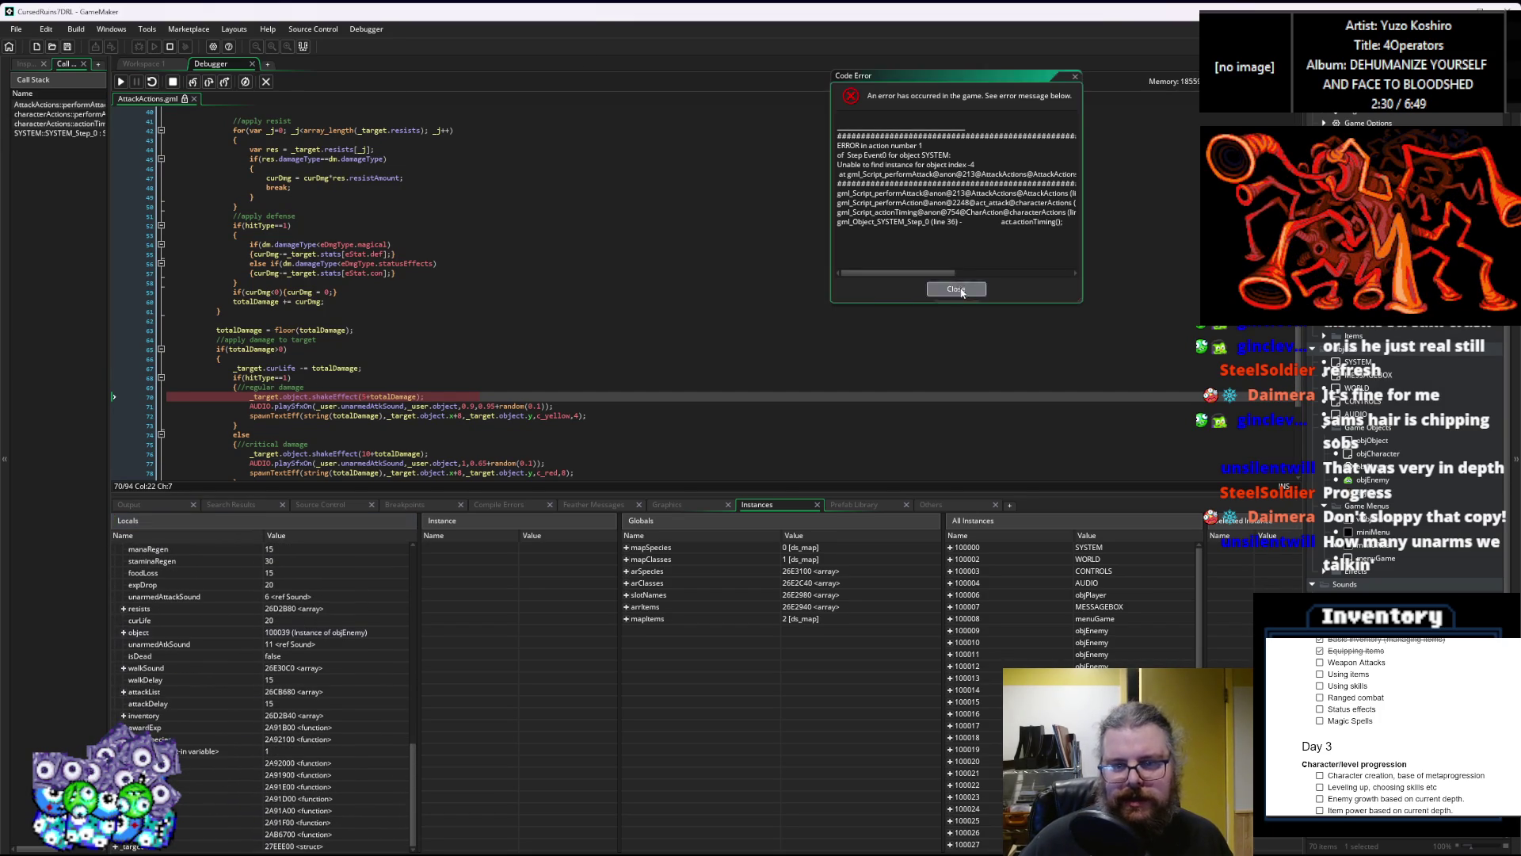
left_click(955, 289)
Step: Leave the debugger and change menuTitle's line 12 to objPlayer.actor.object = obj, then run
left_click(267, 81)
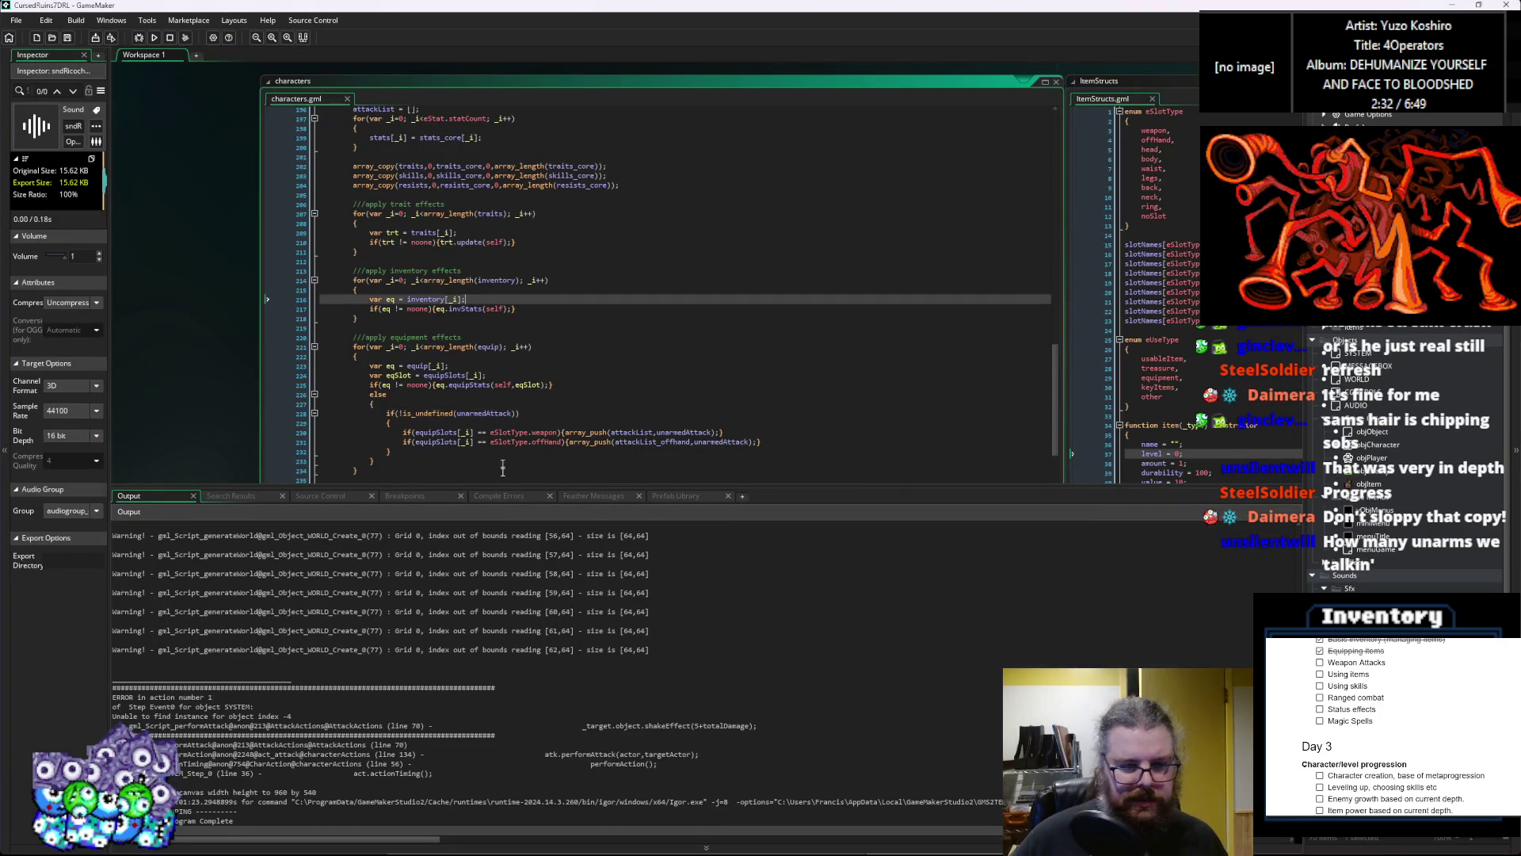
left_click_drag(505, 485, 554, 707)
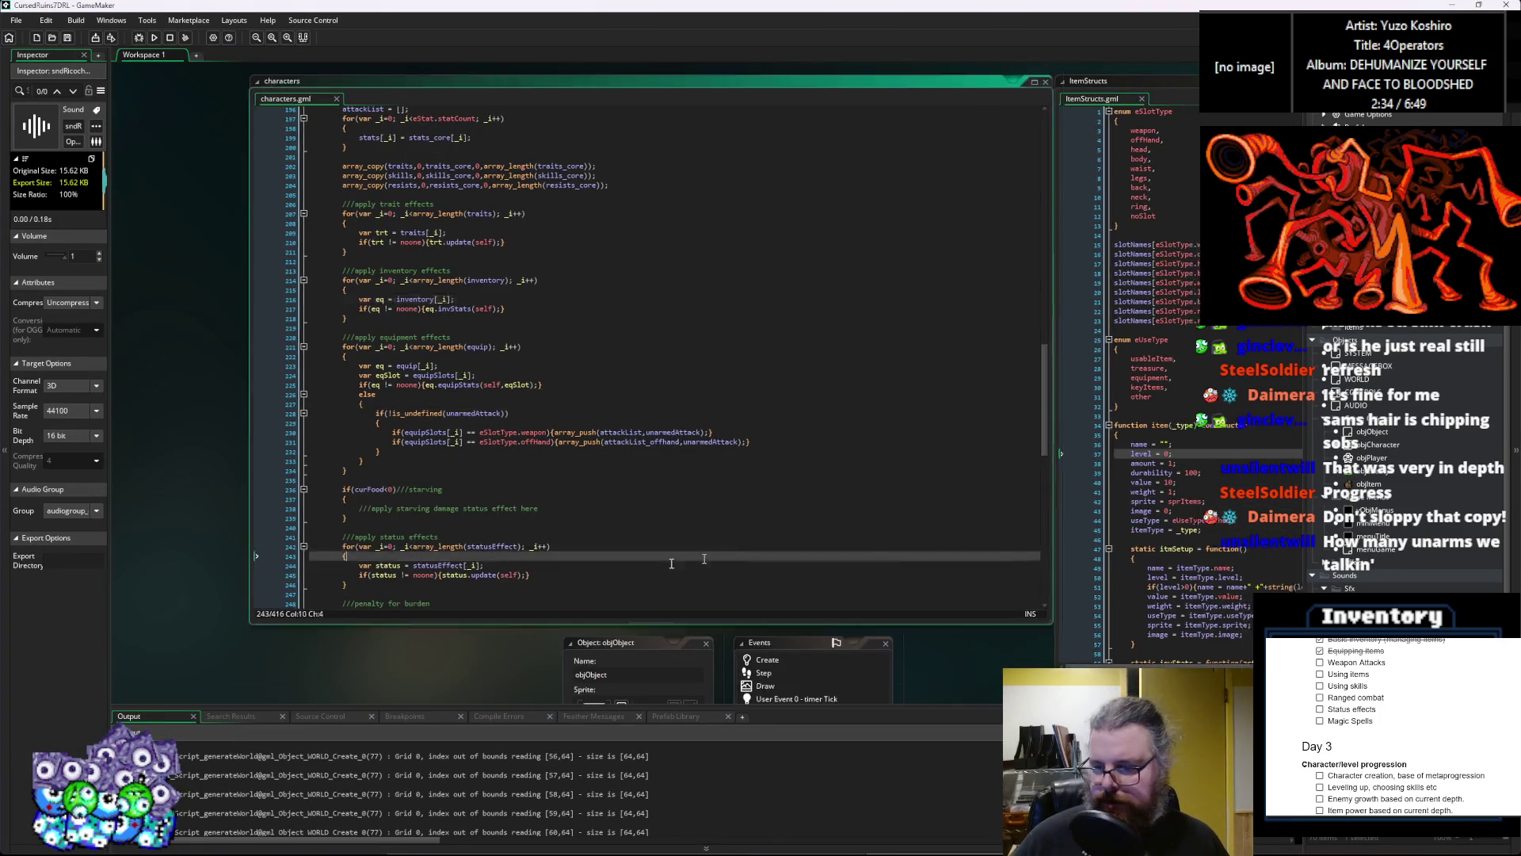
left_click(787, 532)
scroll(788, 535, "down", 5)
scroll(995, 358, "up", 5)
mouse_move(995, 358)
left_mouse_down()
mouse_move(824, 510)
mouse_move(630, 602)
left_mouse_up()
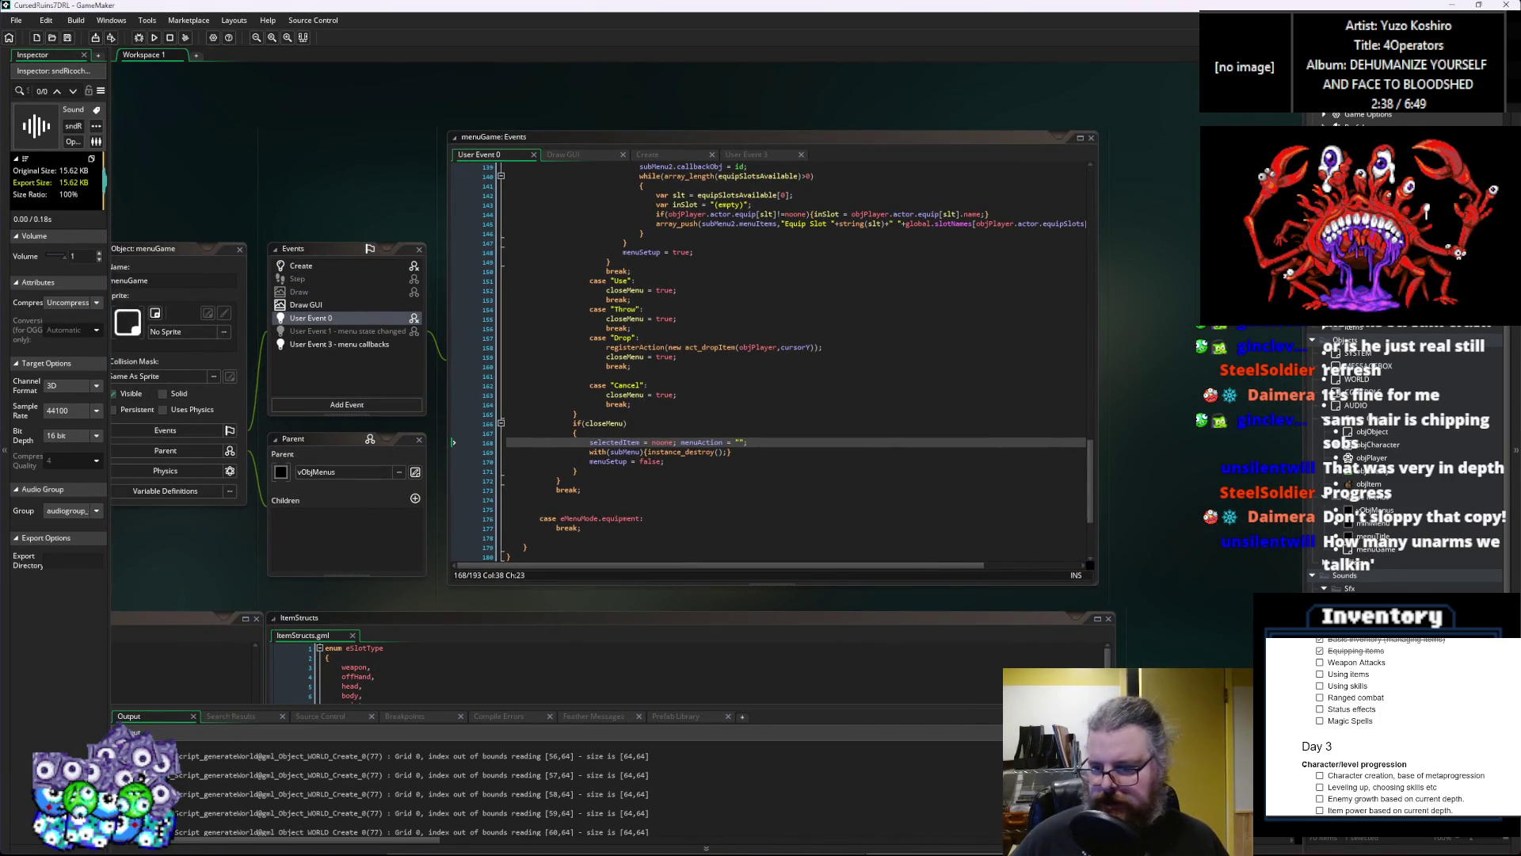
double_click(1371, 536)
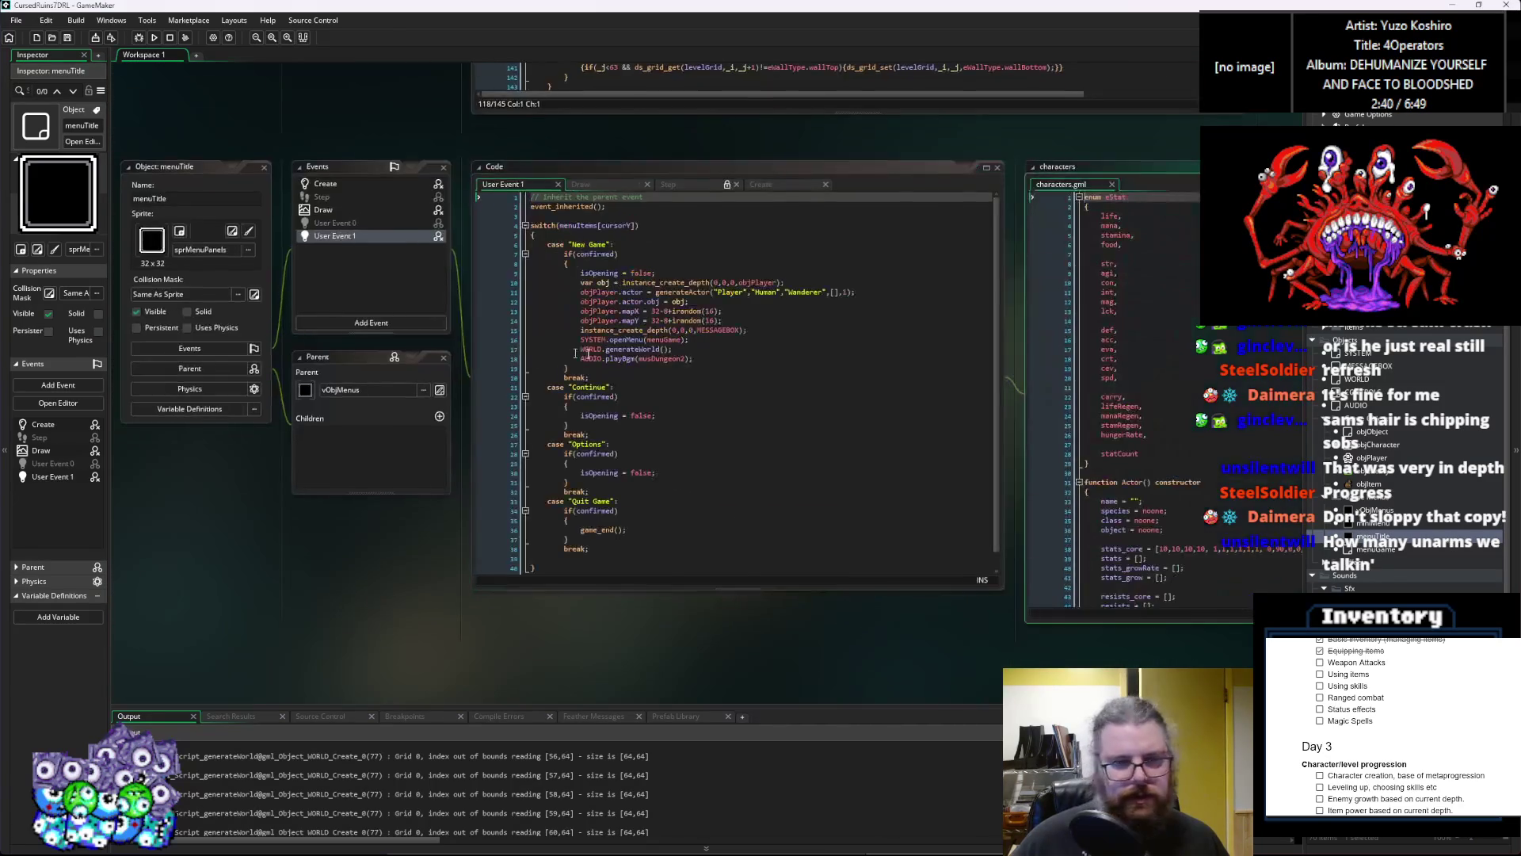
left_click(664, 302)
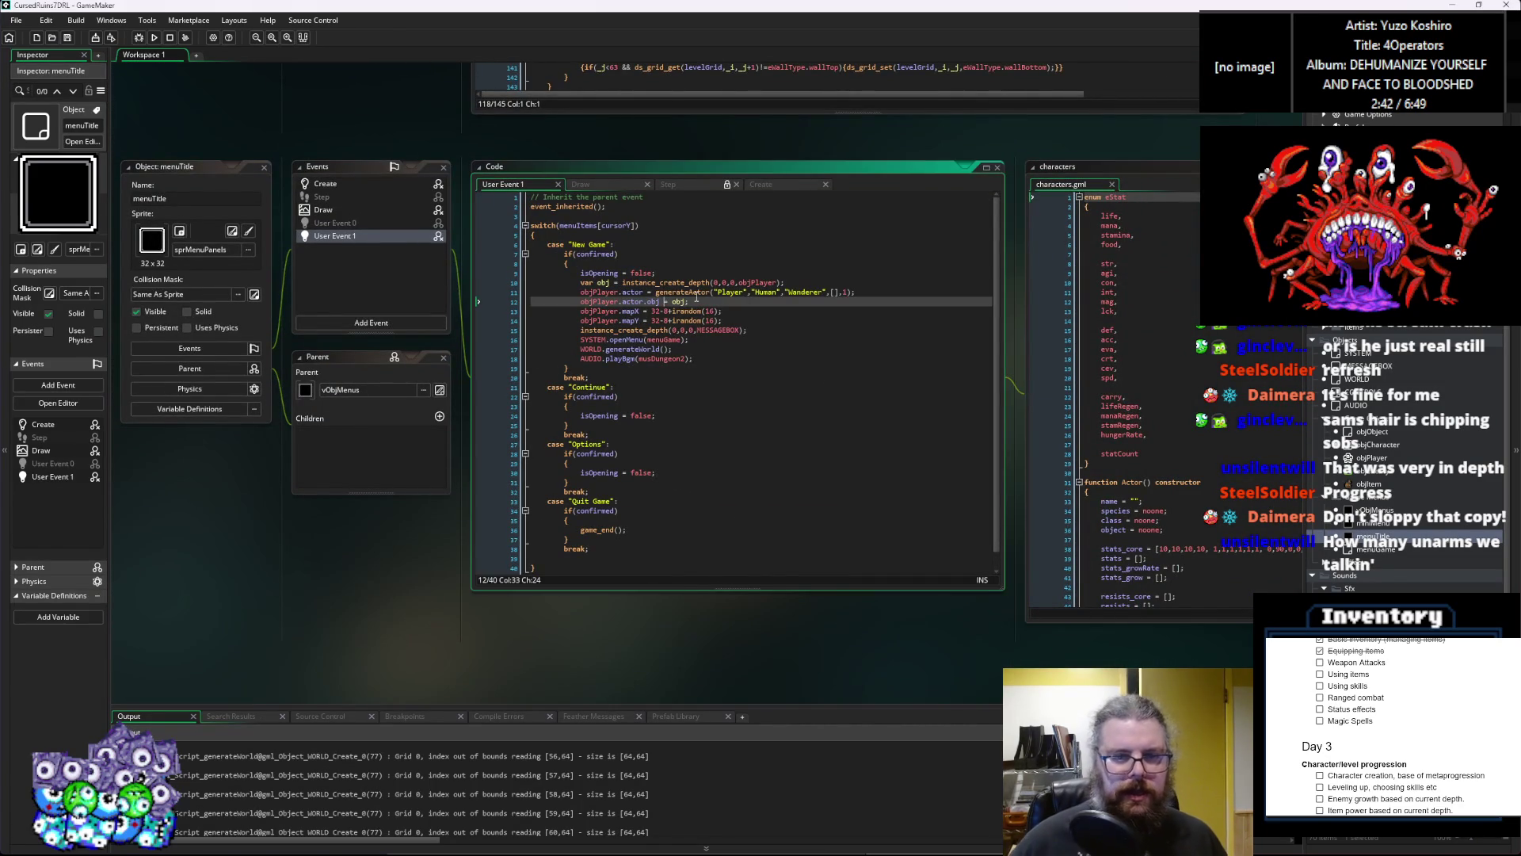
type("ect")
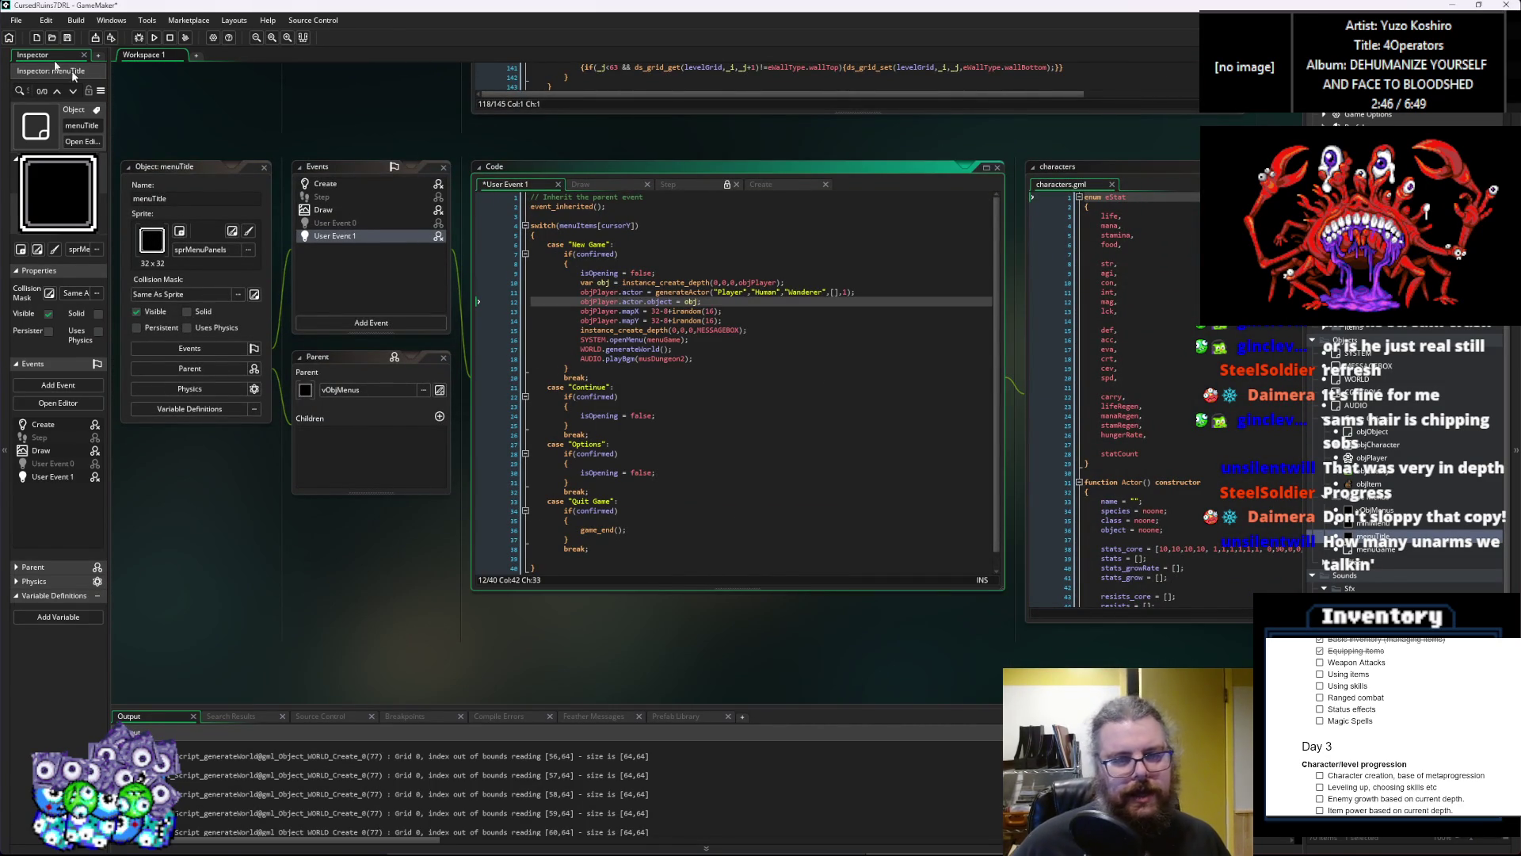
left_click(140, 37)
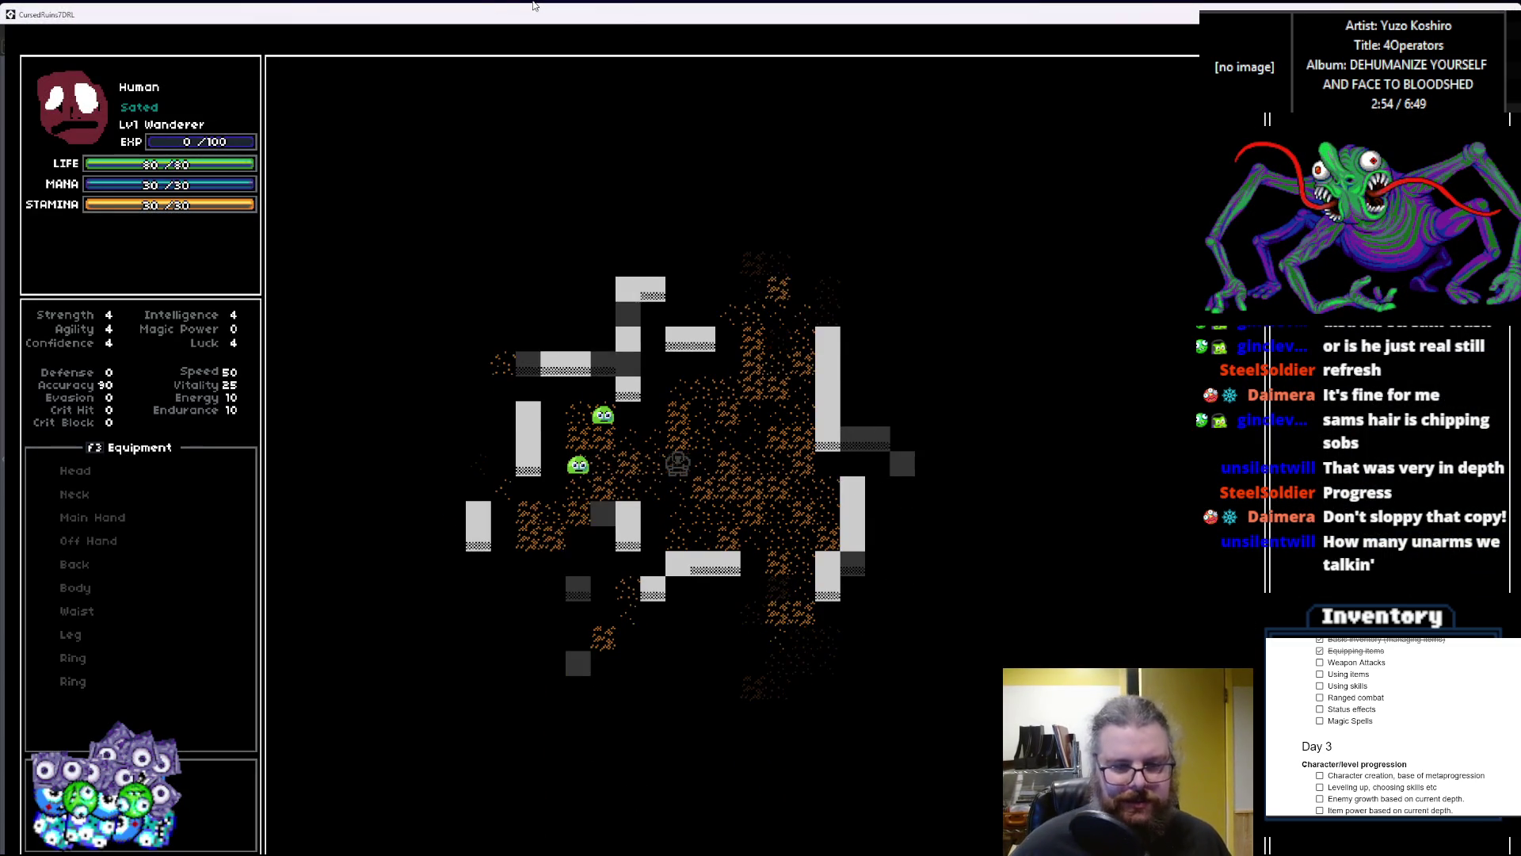
Step: Step left and up, then attack the slime above until it dies
key("Left")
key("Left")
key("Left")
key("Up")
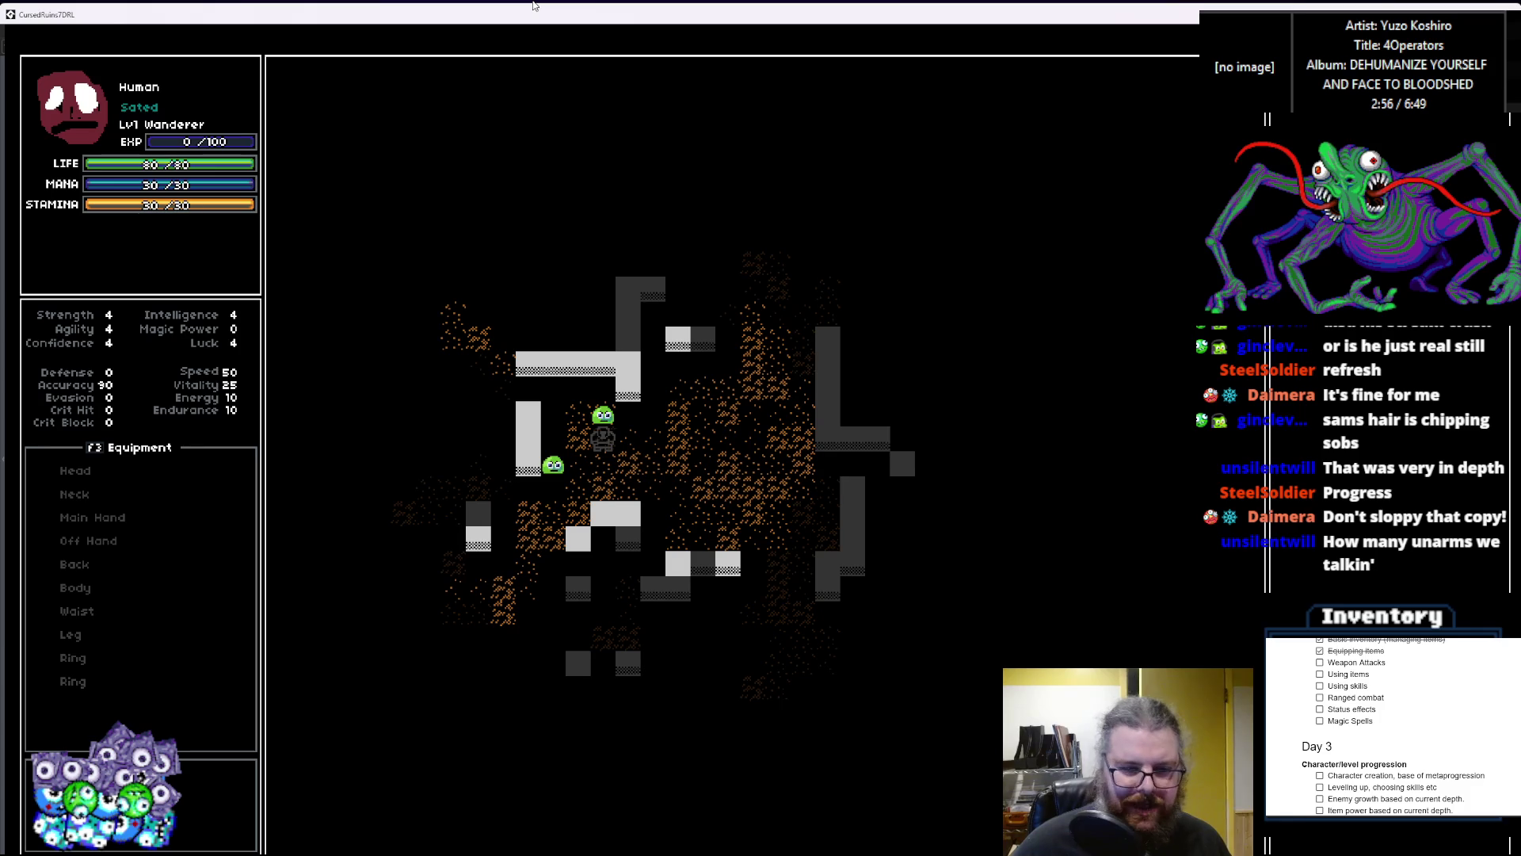
key("Up")
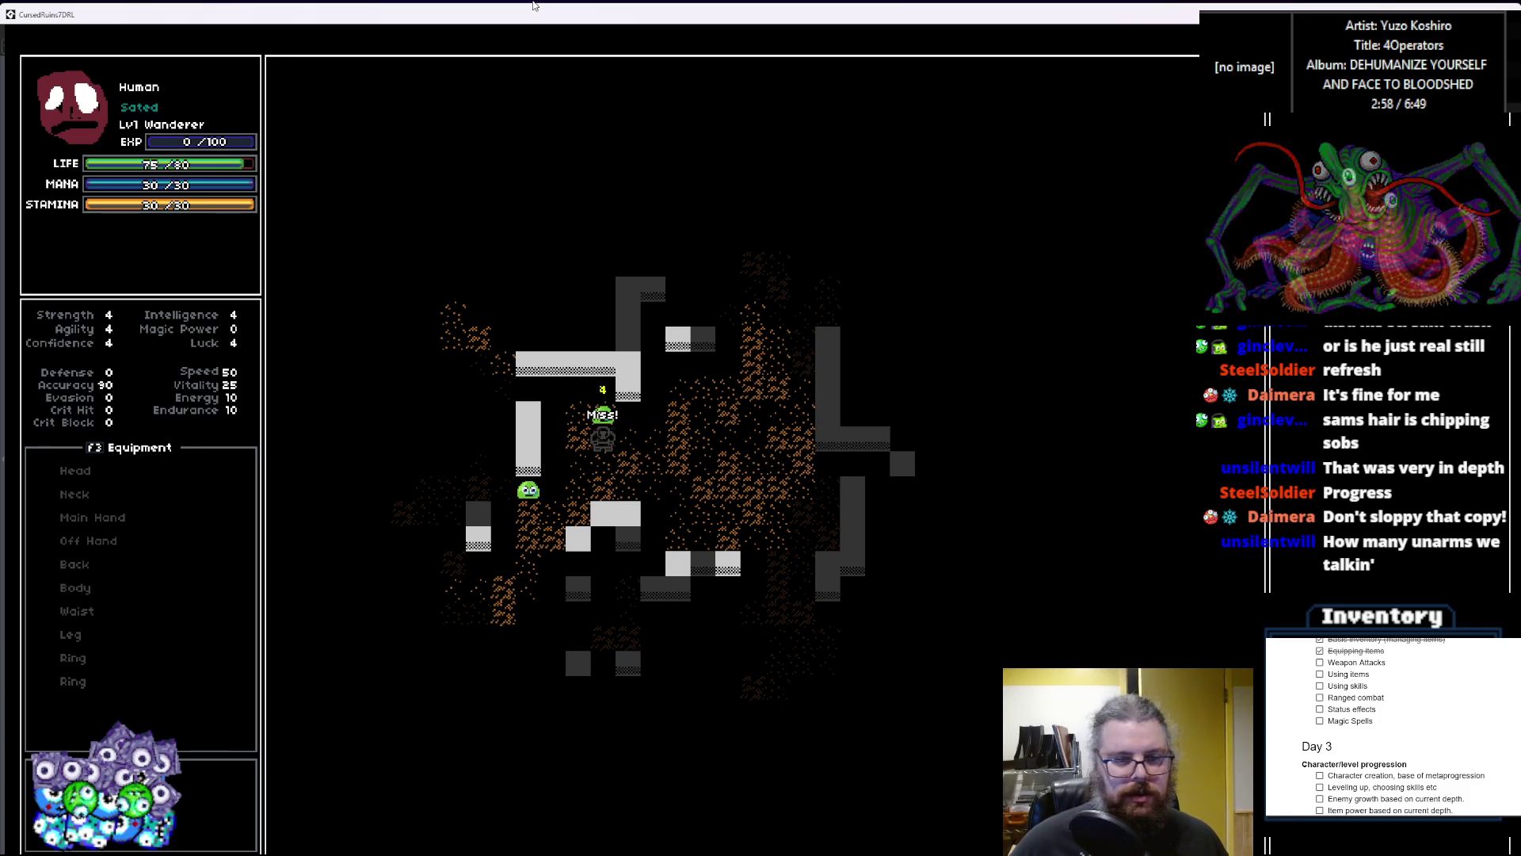
key("Up")
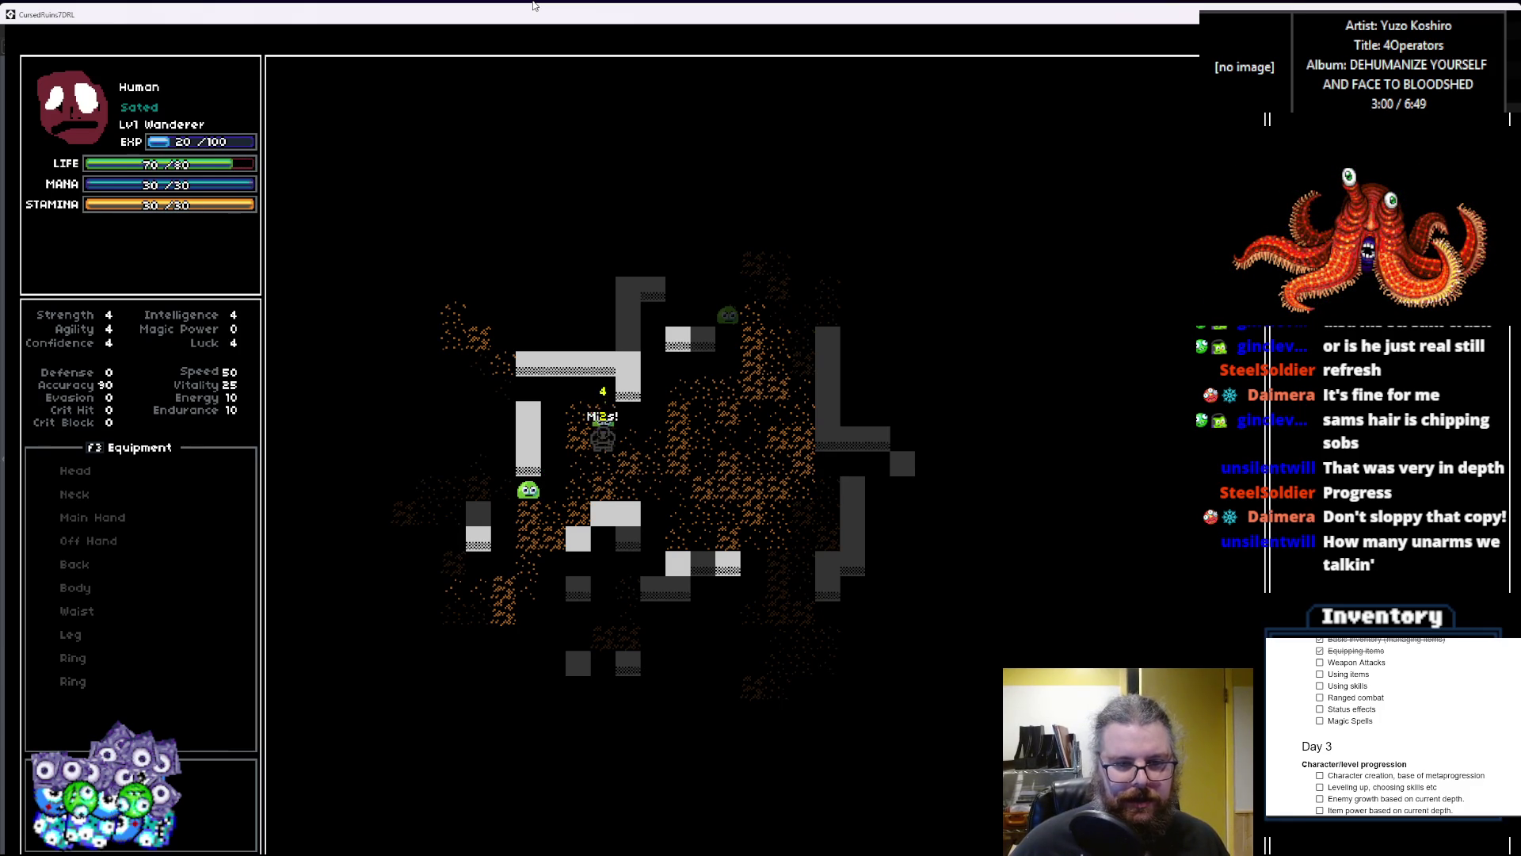
Step: Walk down-left beside a slime and kill it for experience
key("Down")
key("Left")
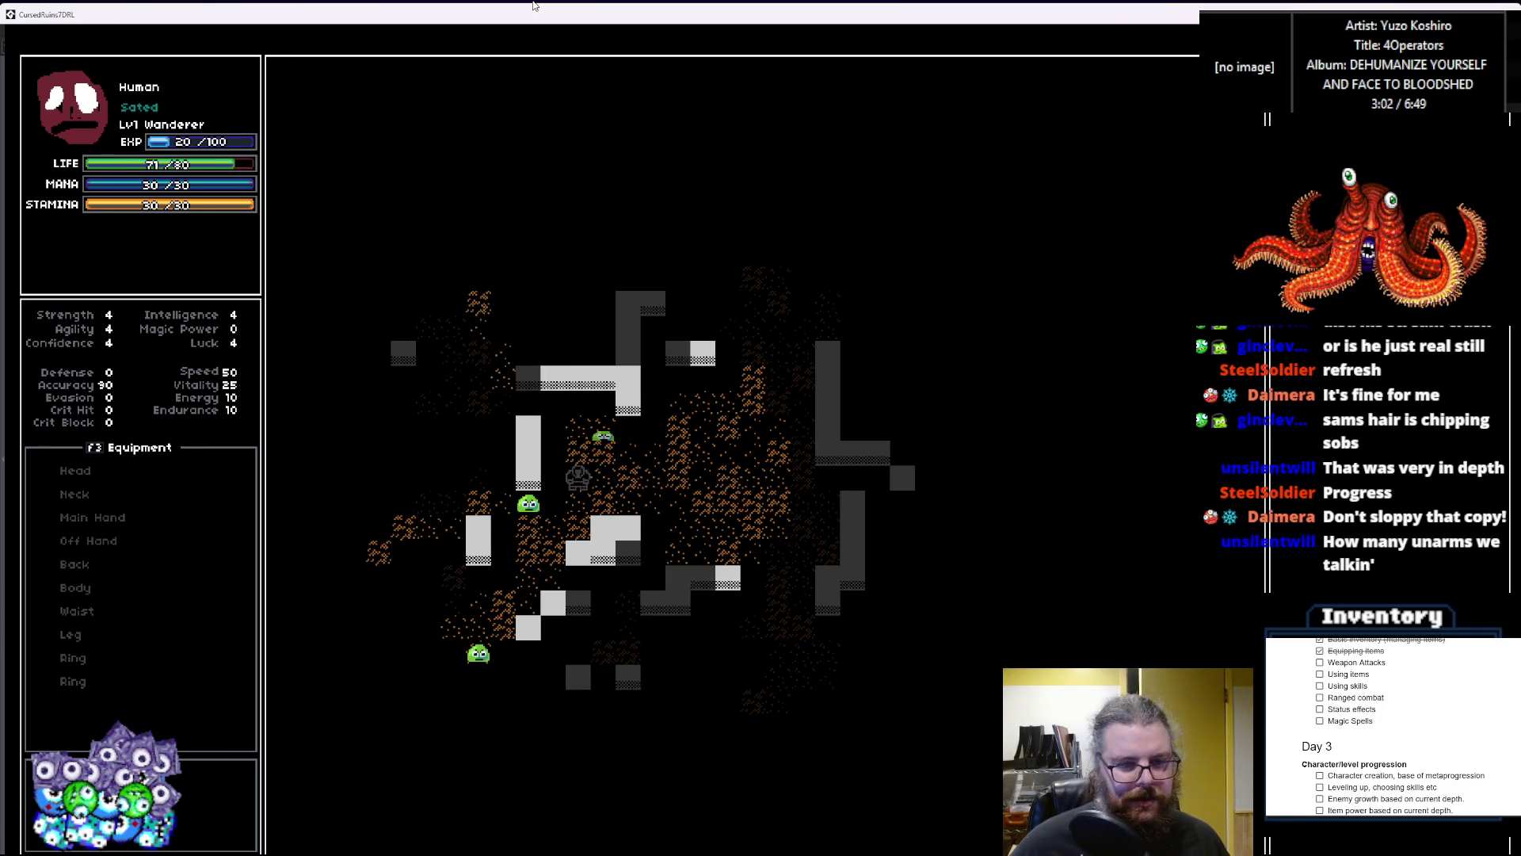
key("Left")
key("Down")
key("Left")
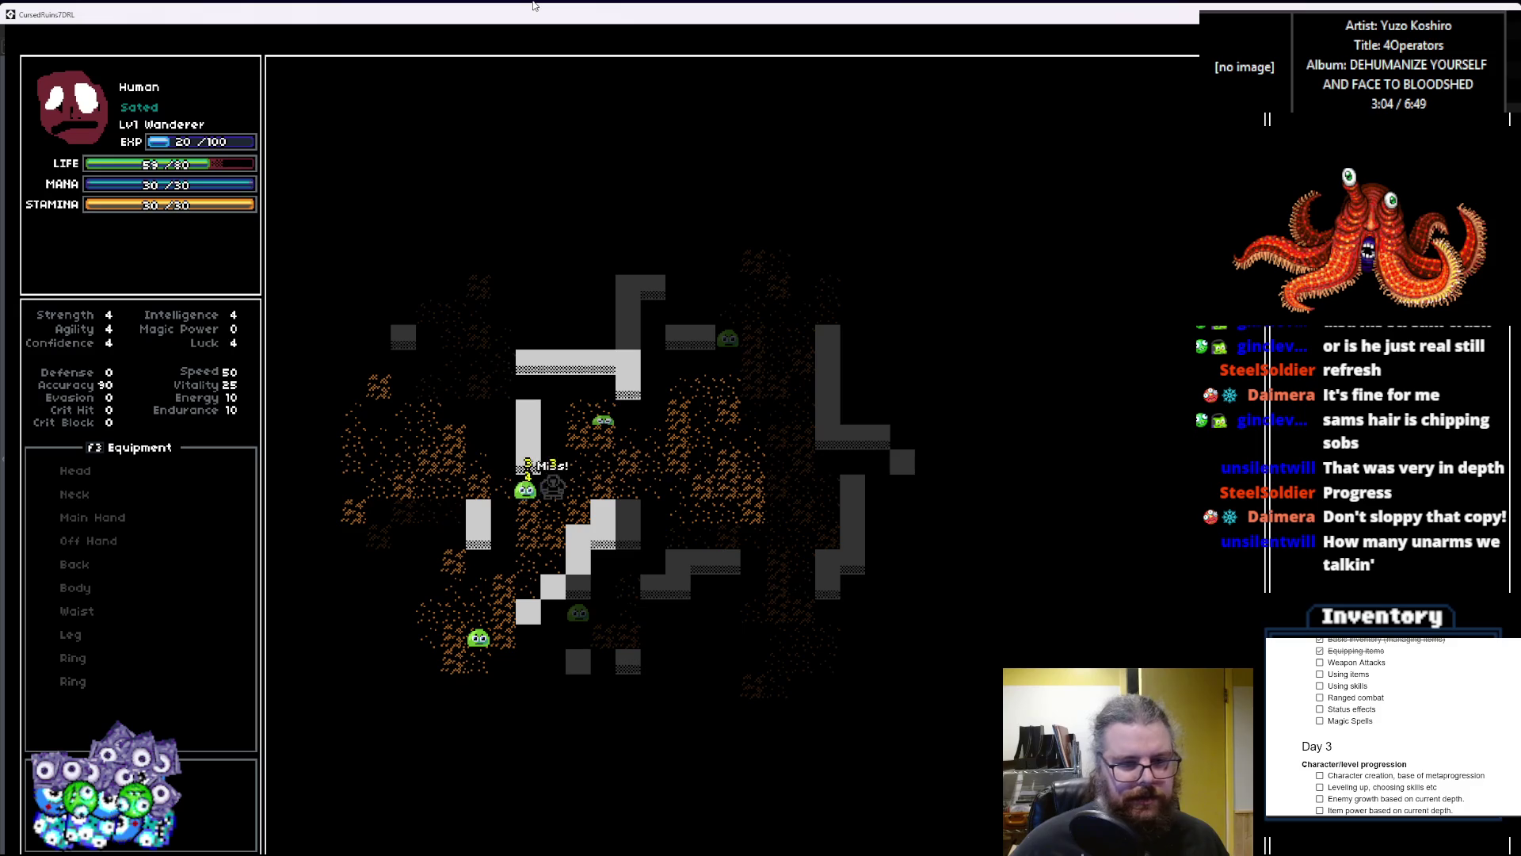
key("Left")
Step: Explore up and left, then circle right and down into unexplored cave
key("Left")
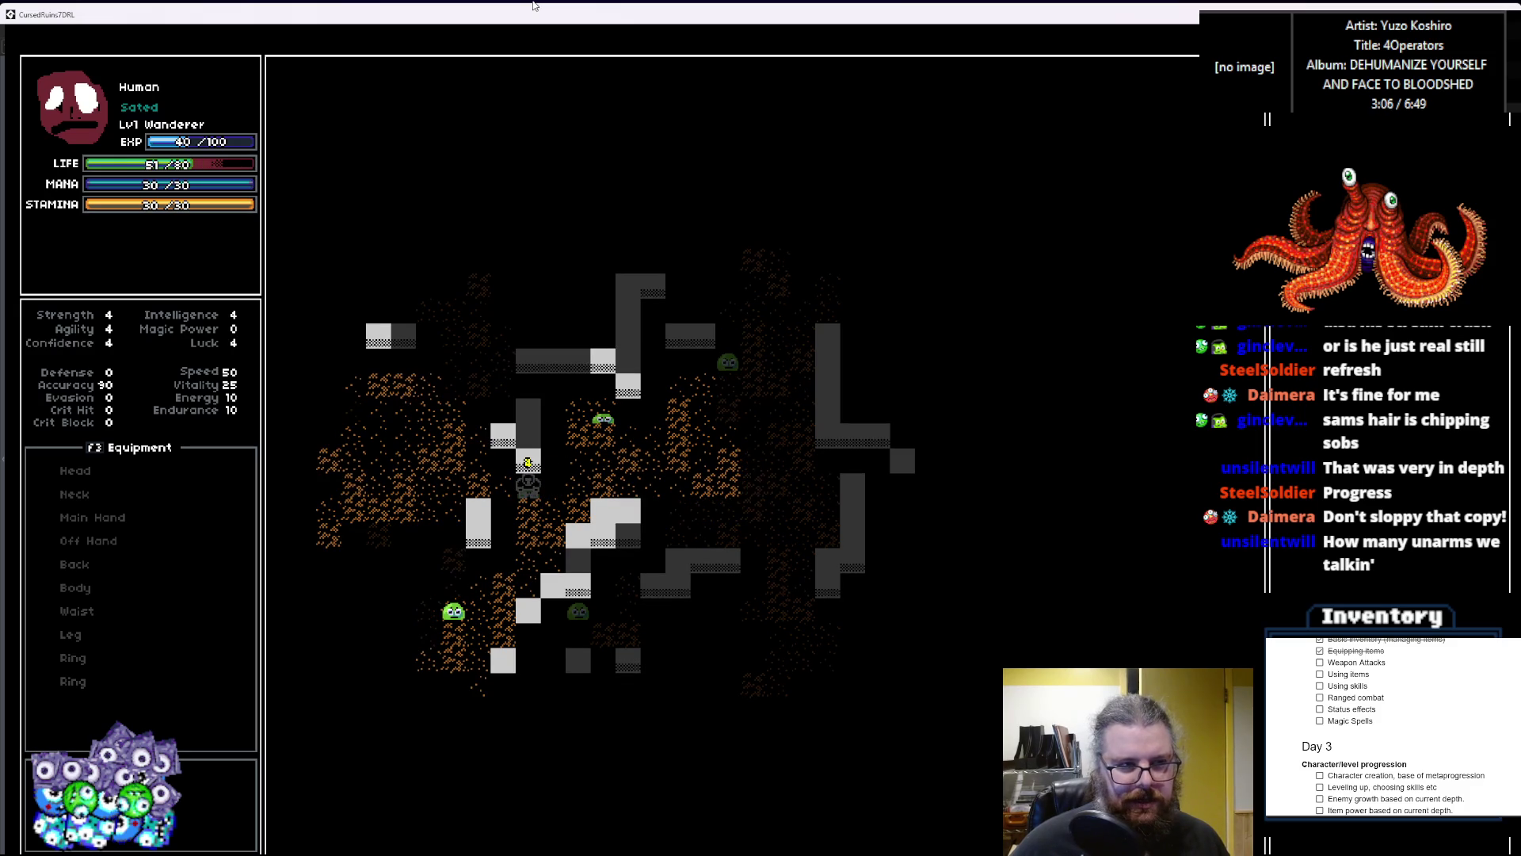
key("Left")
key("Up")
key("Left")
key("Up")
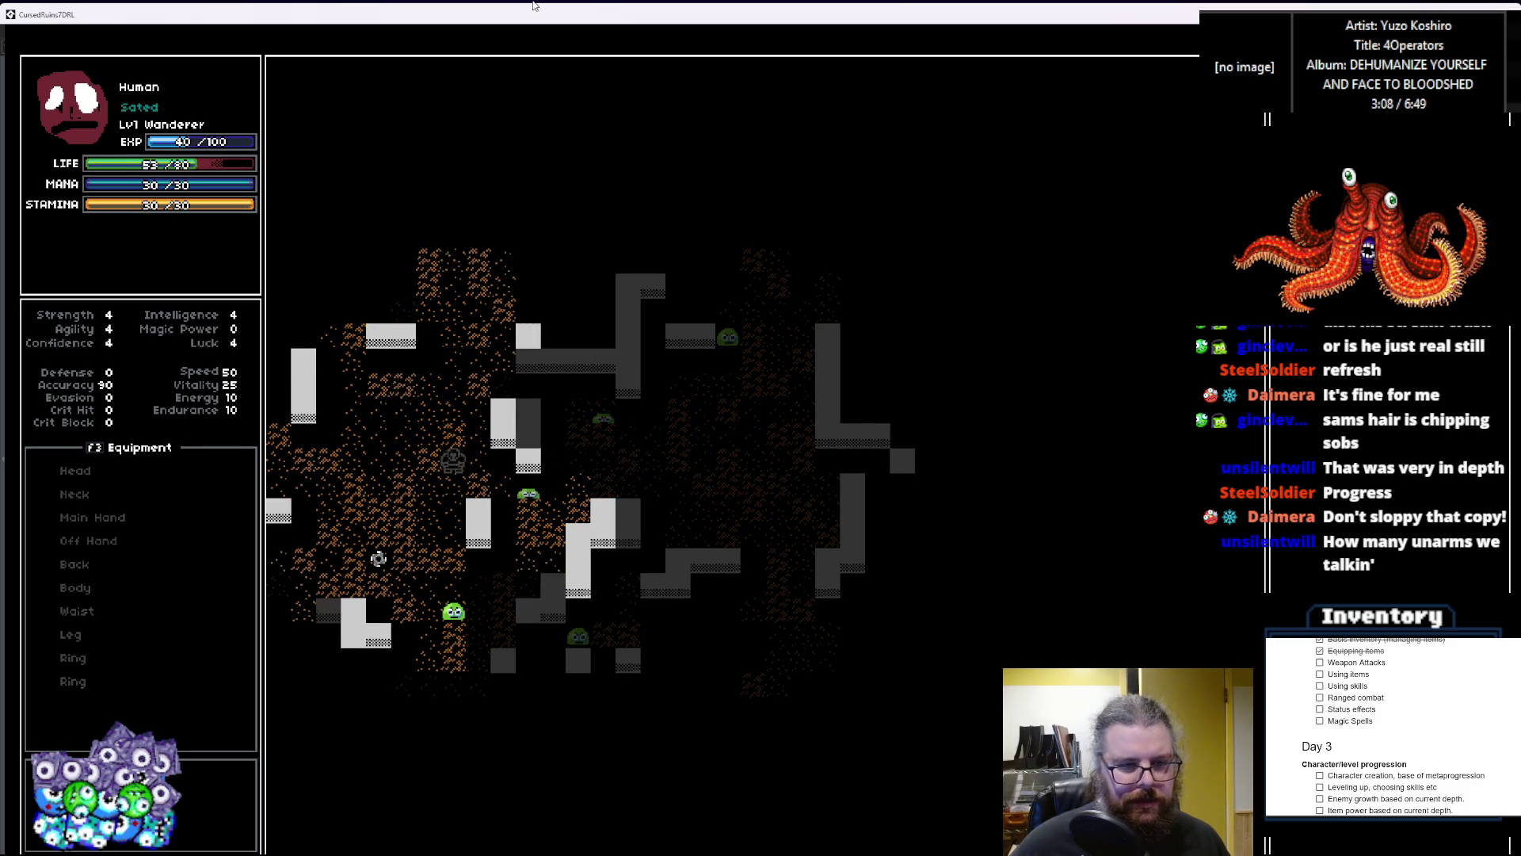
key("Up")
key("Left")
key("Up")
key("Up")
key("Up")
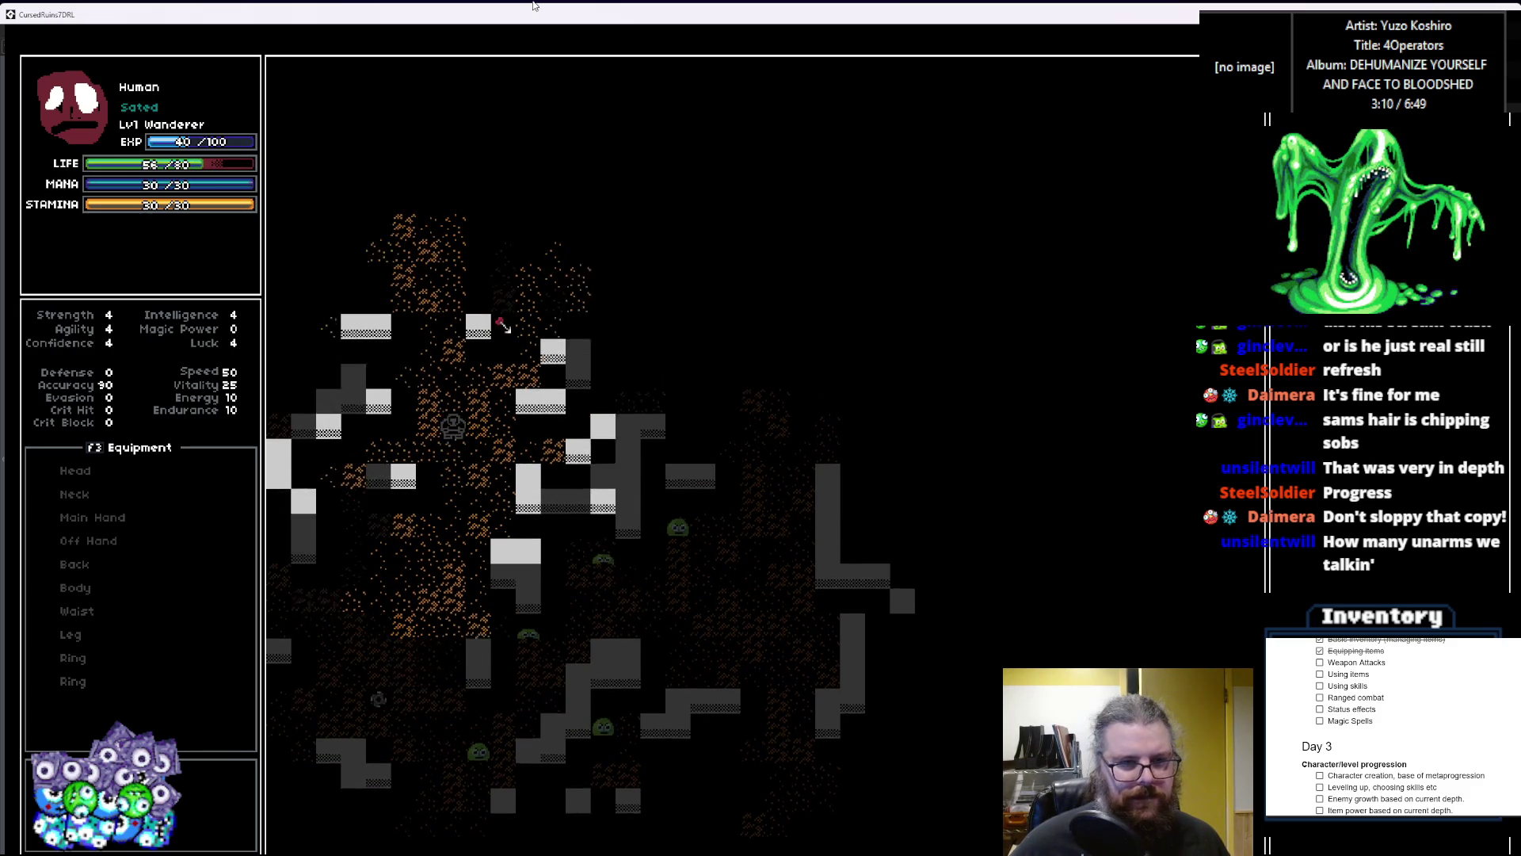
key("Up")
key("Up")
key("Up")
key("Right")
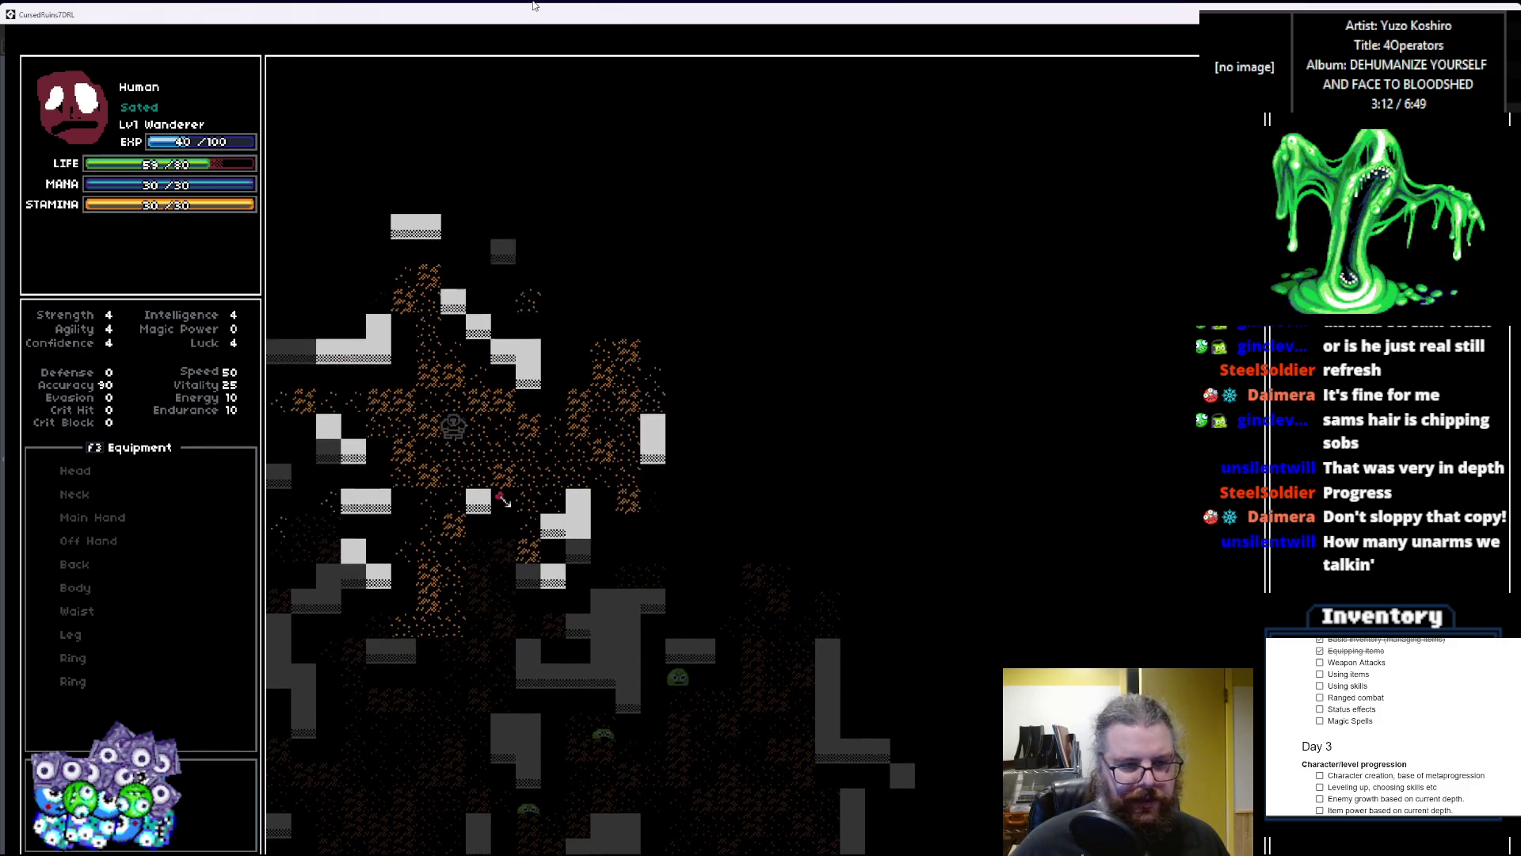
key("Right")
key("Right")
key("Down")
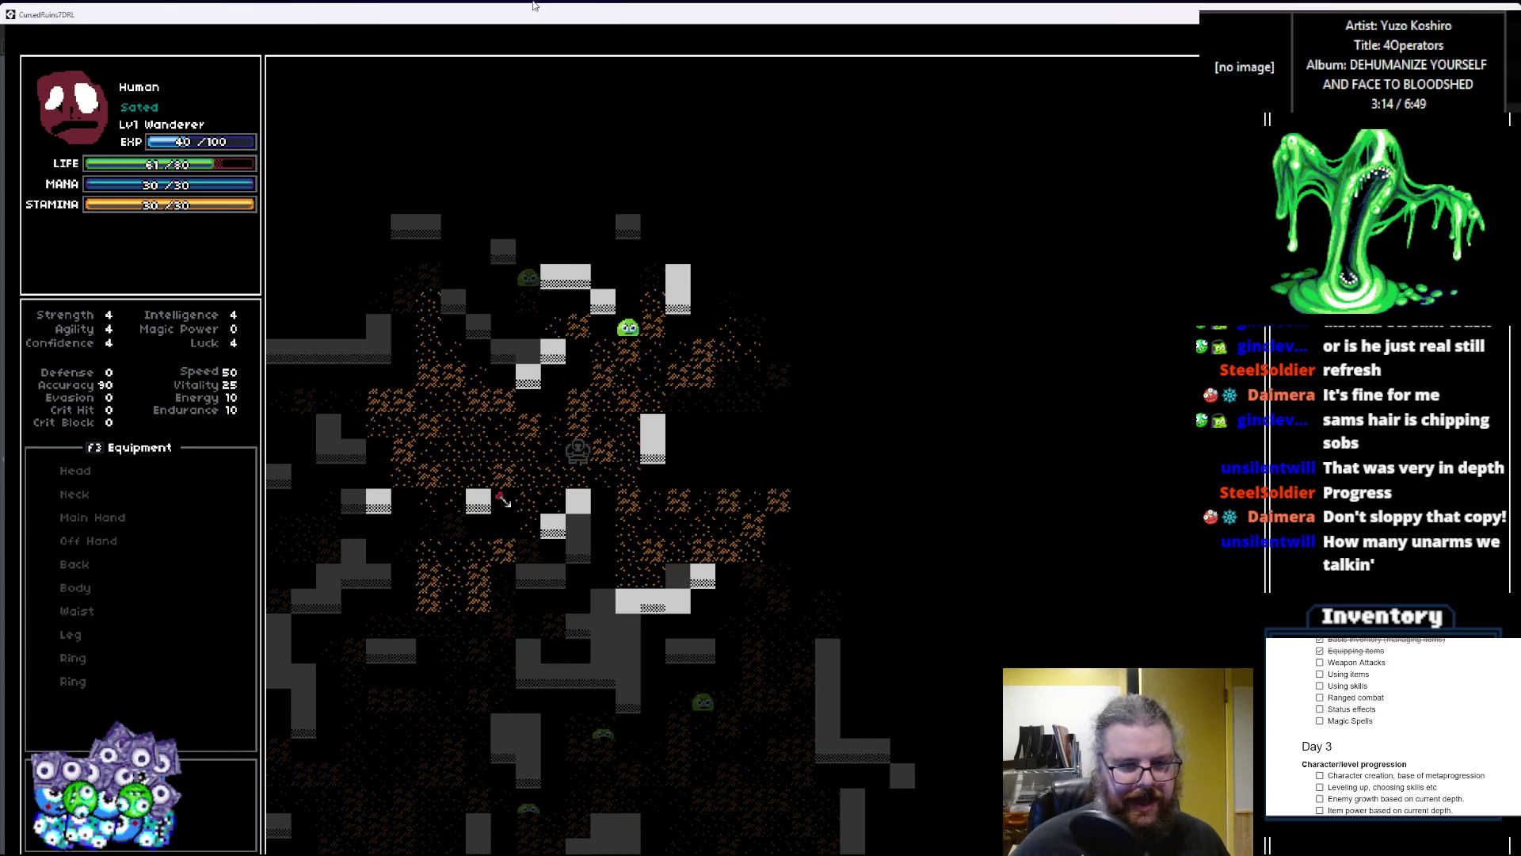
key("Right")
key("Down")
key("Right")
key("Right")
key("Right")
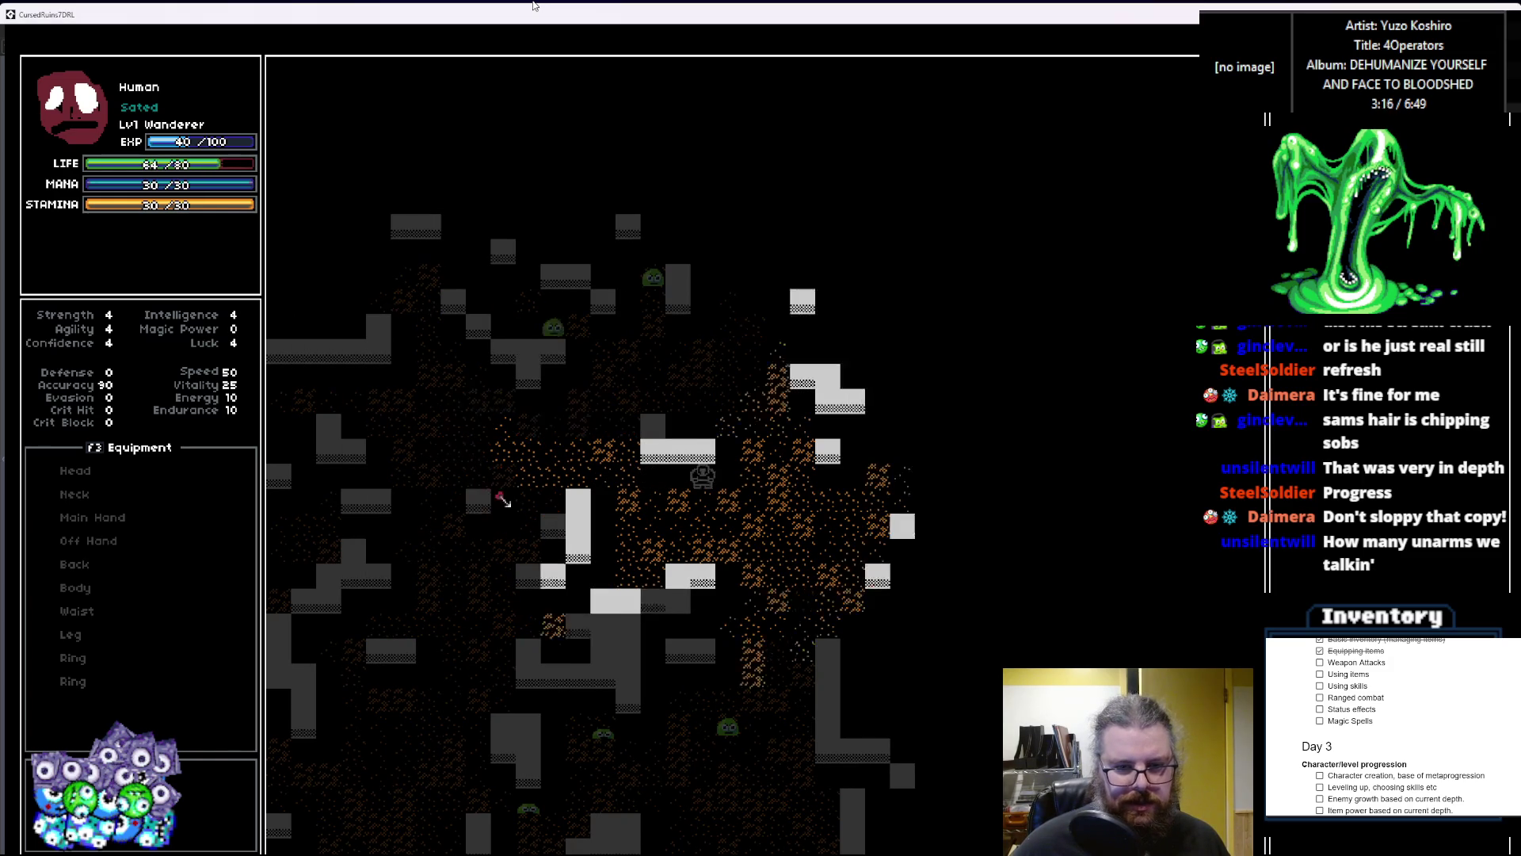
key("Right")
key("Right")
key("Up")
key("Right")
key("Right")
Step: Head up and right to the upper-right slime and kill it
key("Up")
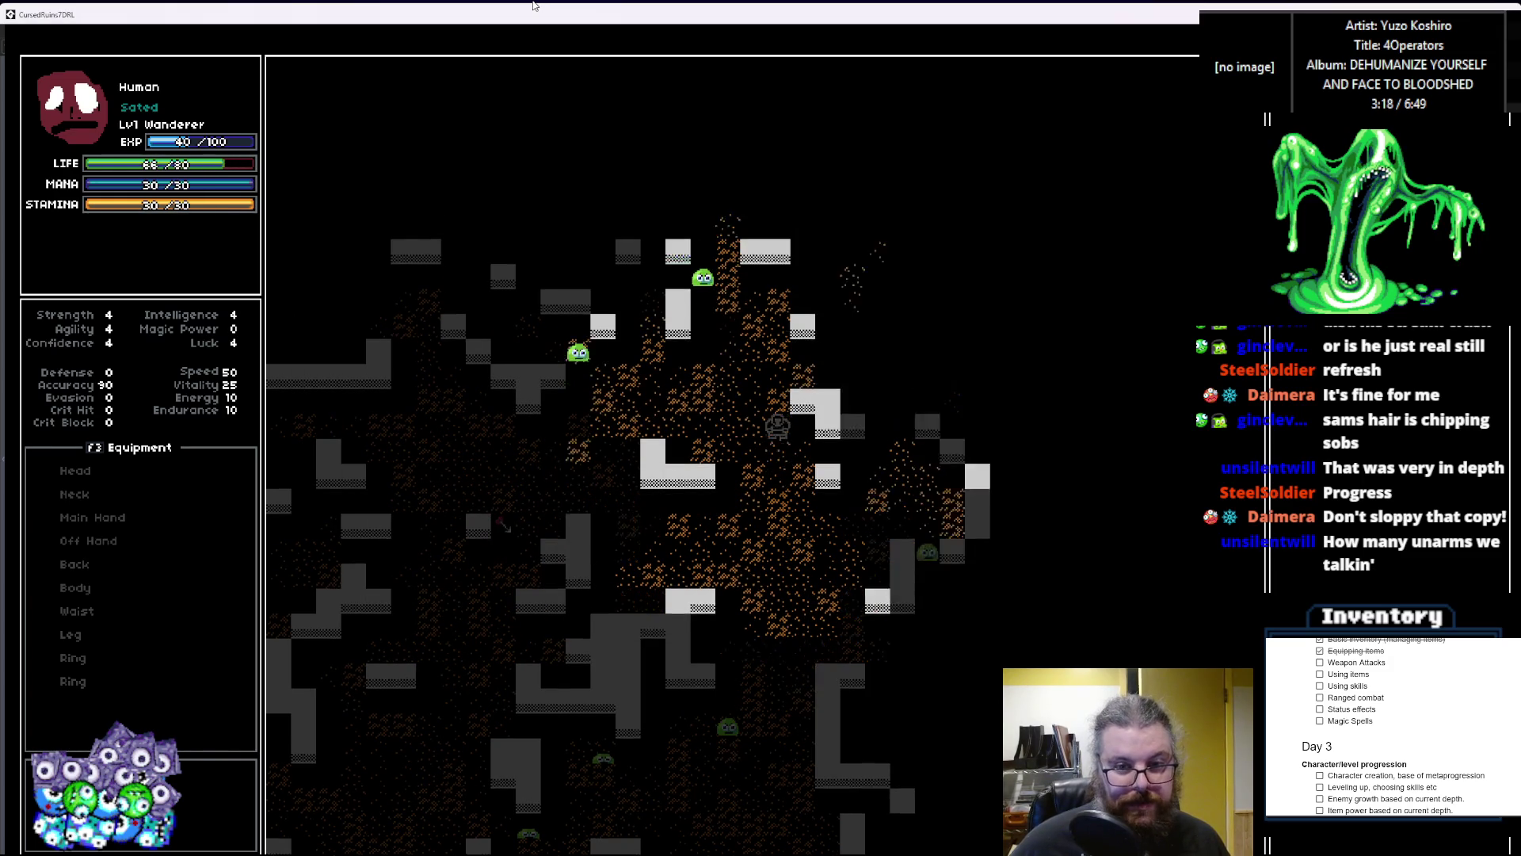
key("Up")
key("Up")
key("Right")
key("Up")
key("Right")
key("Up")
key("Right")
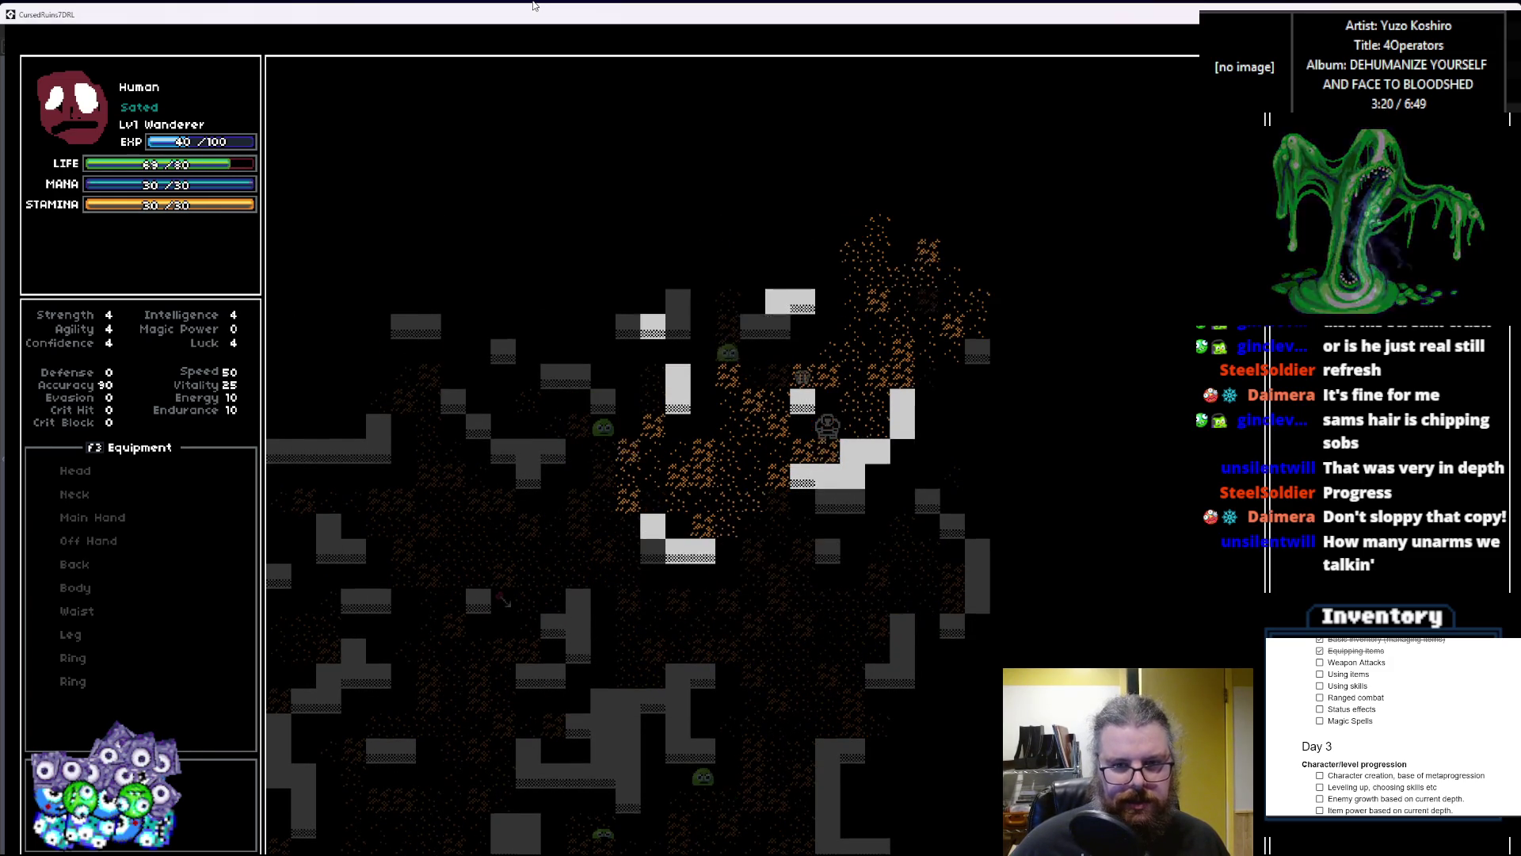
key("Up")
key("Right")
key("Up")
key("Right")
key("Up")
key("Right")
key("Up")
key("Right")
key("Up")
key("Up")
key("Up")
key("Right")
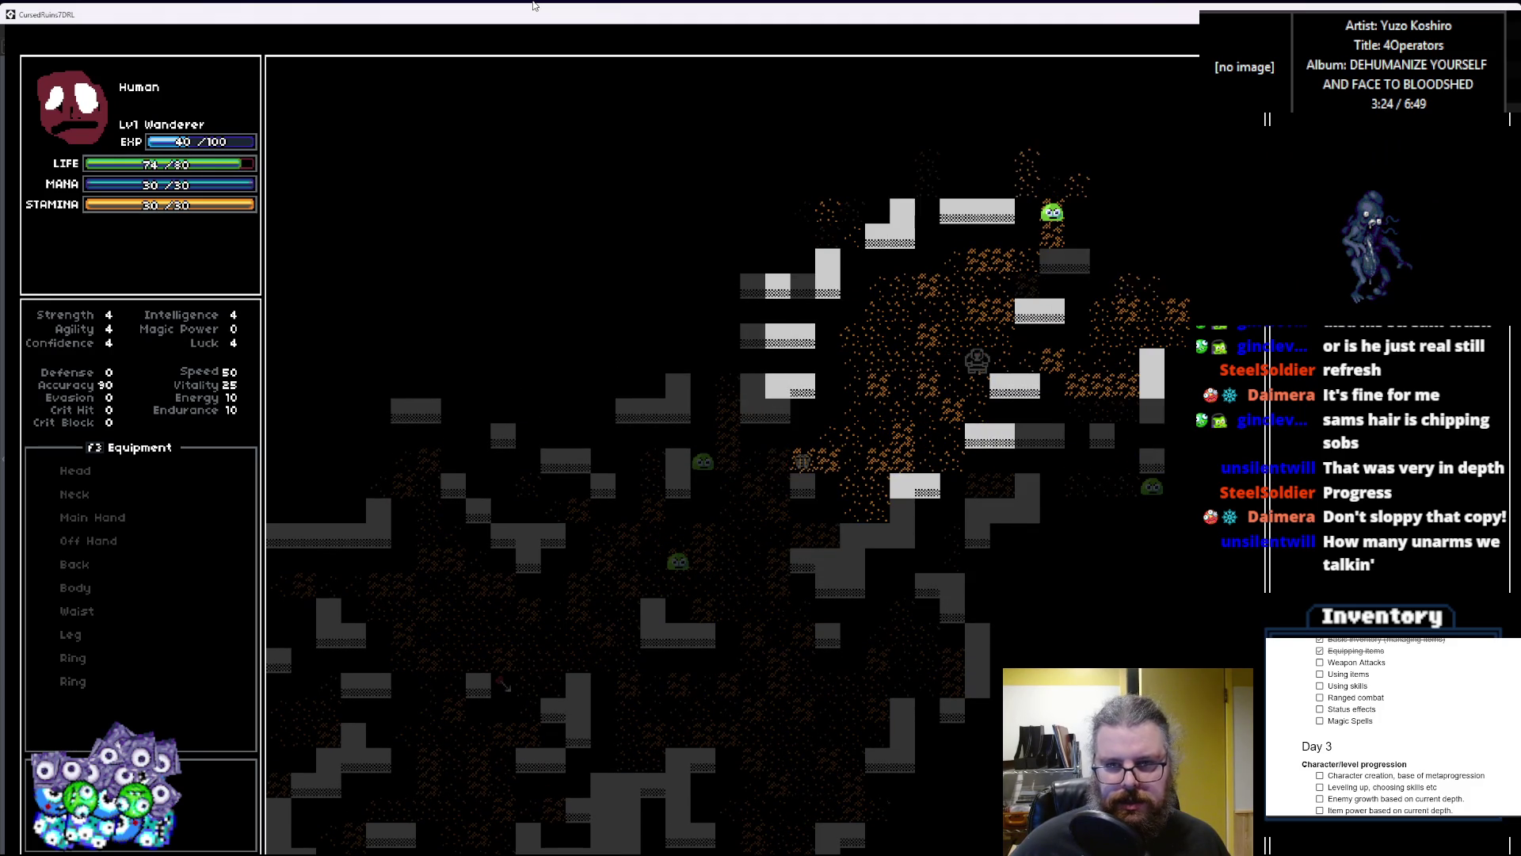
key("Up")
key("Up")
key("Up")
key("Right")
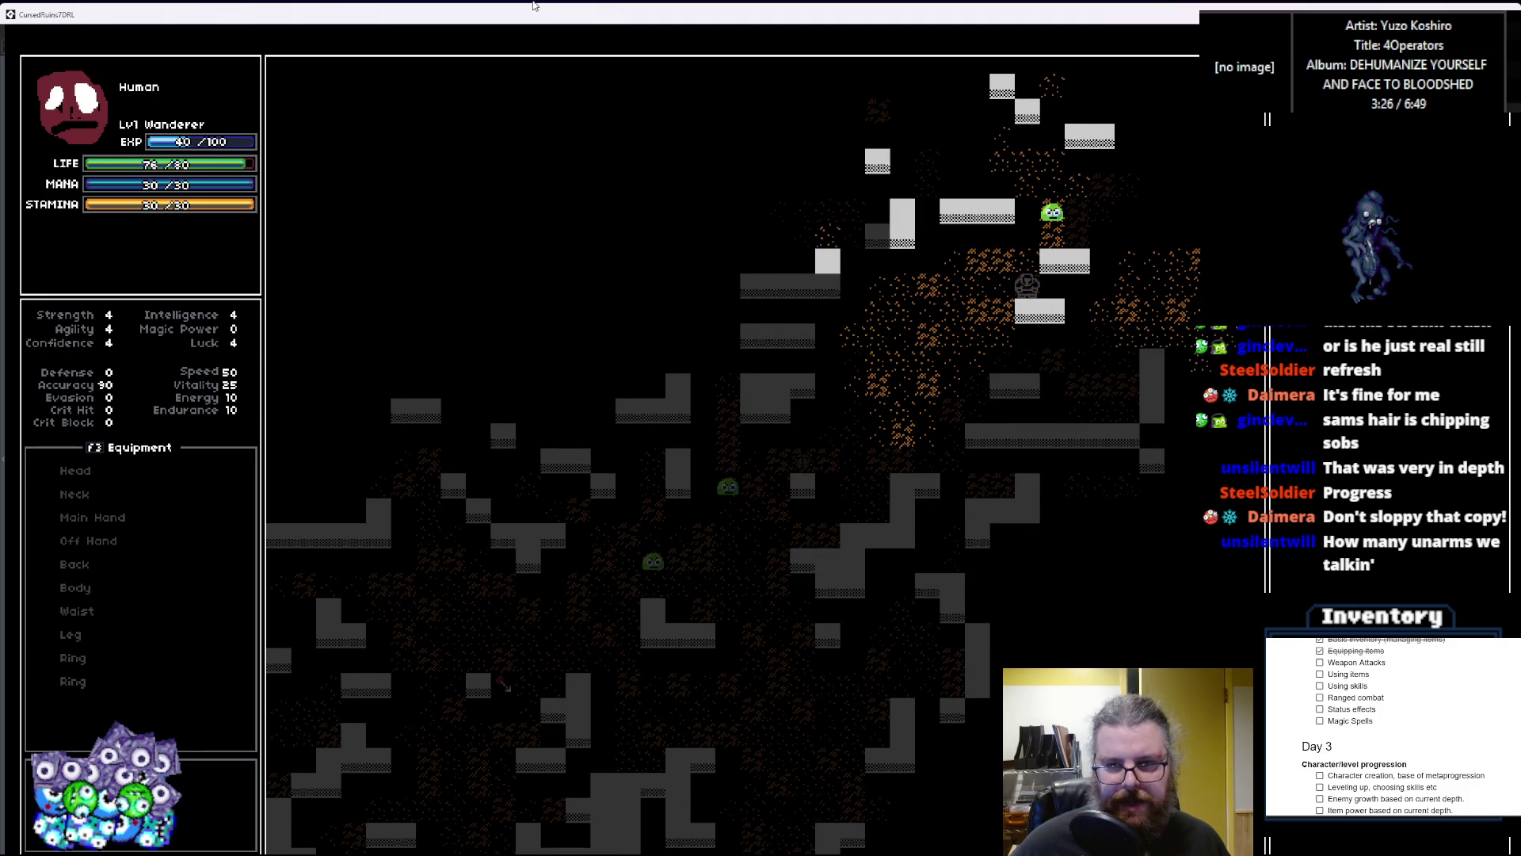
key("Up")
key("Right")
key("Right")
key("Right")
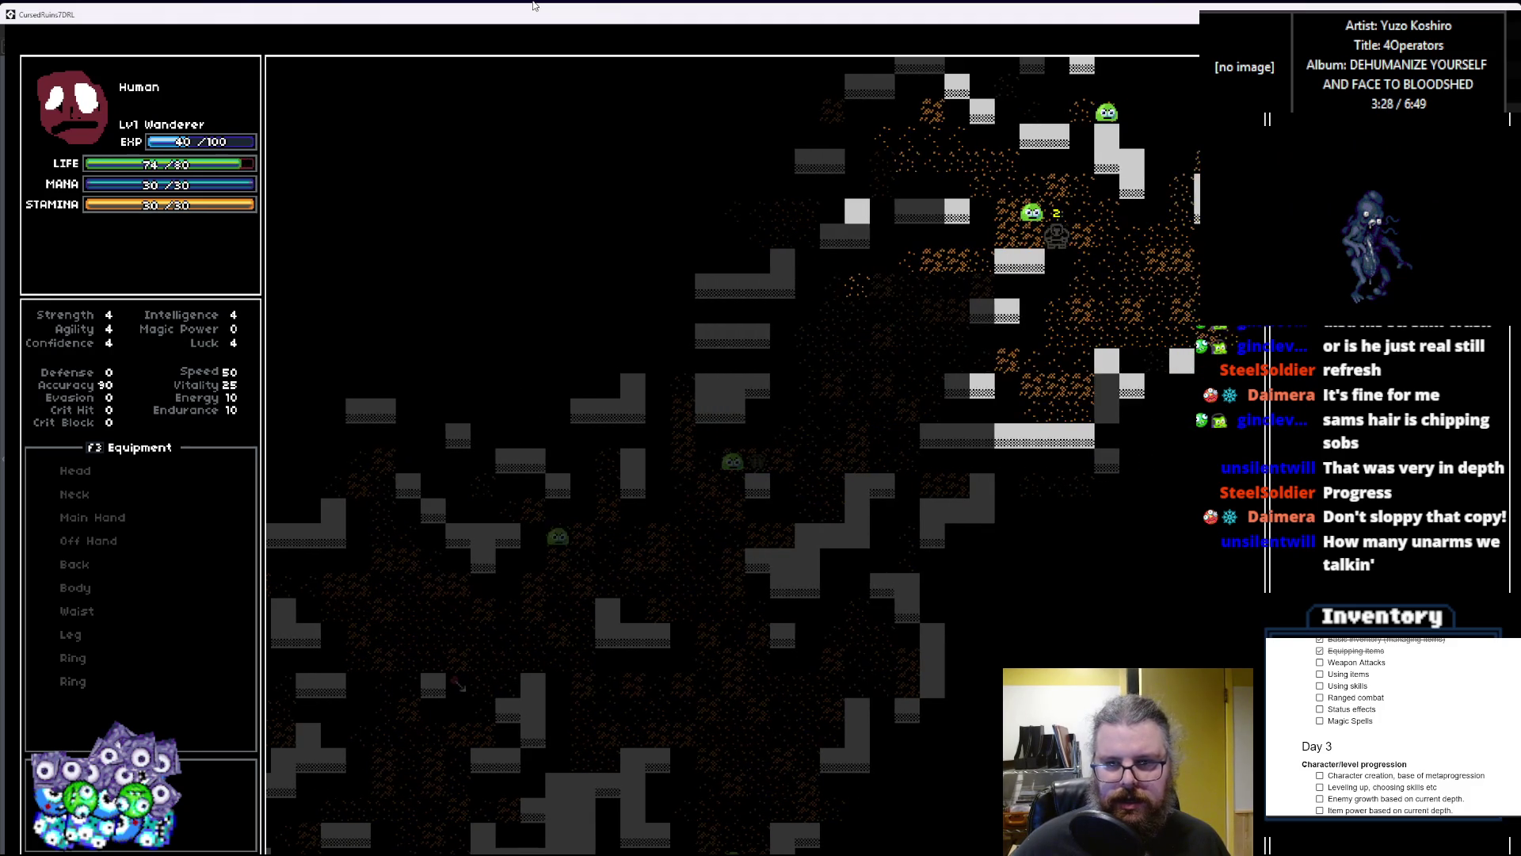
key("Up")
key("Up")
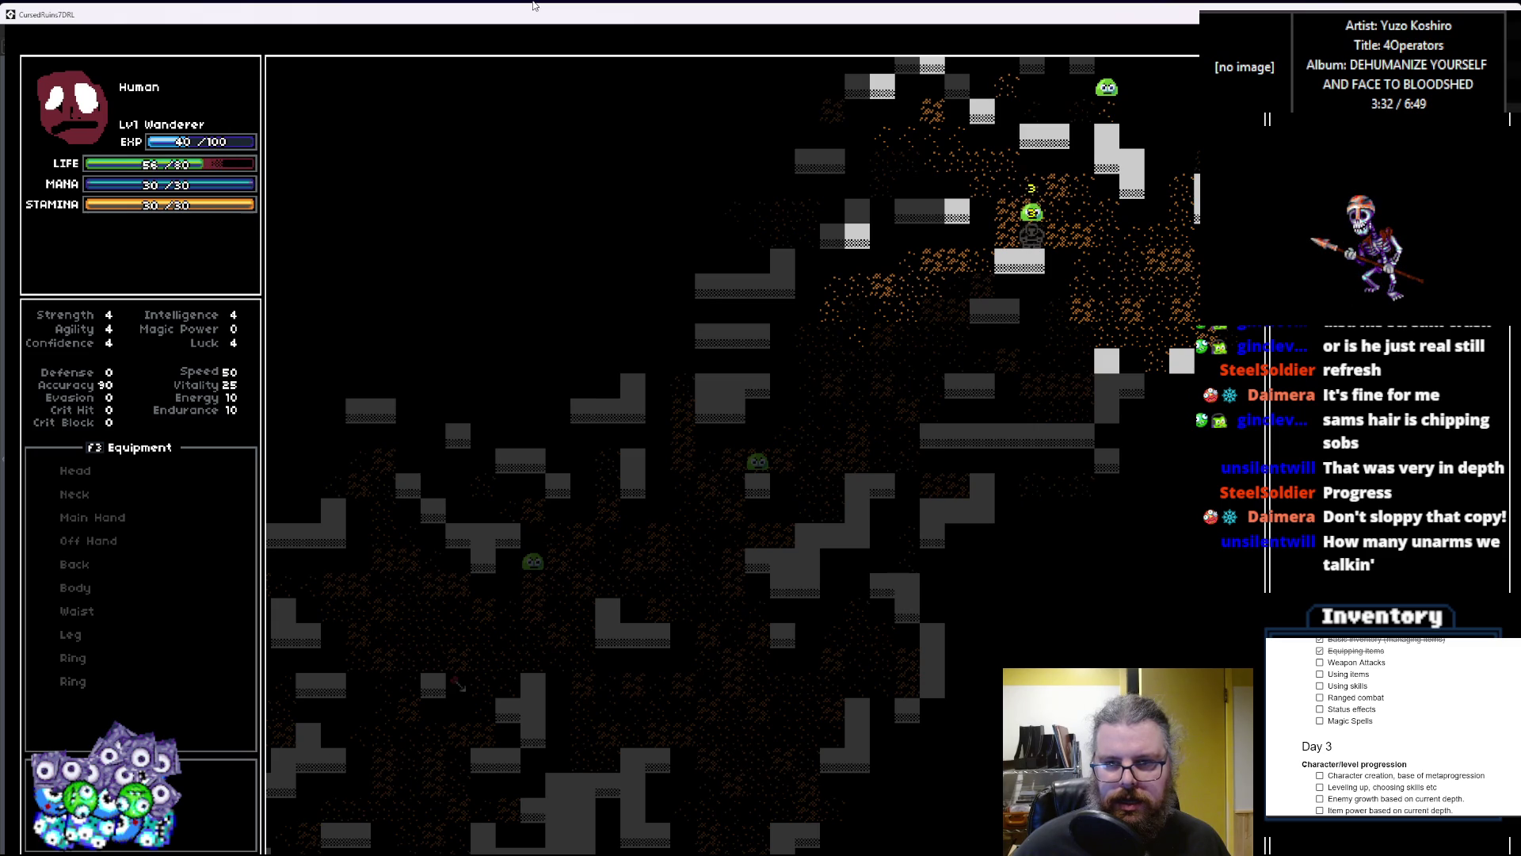
key("Up")
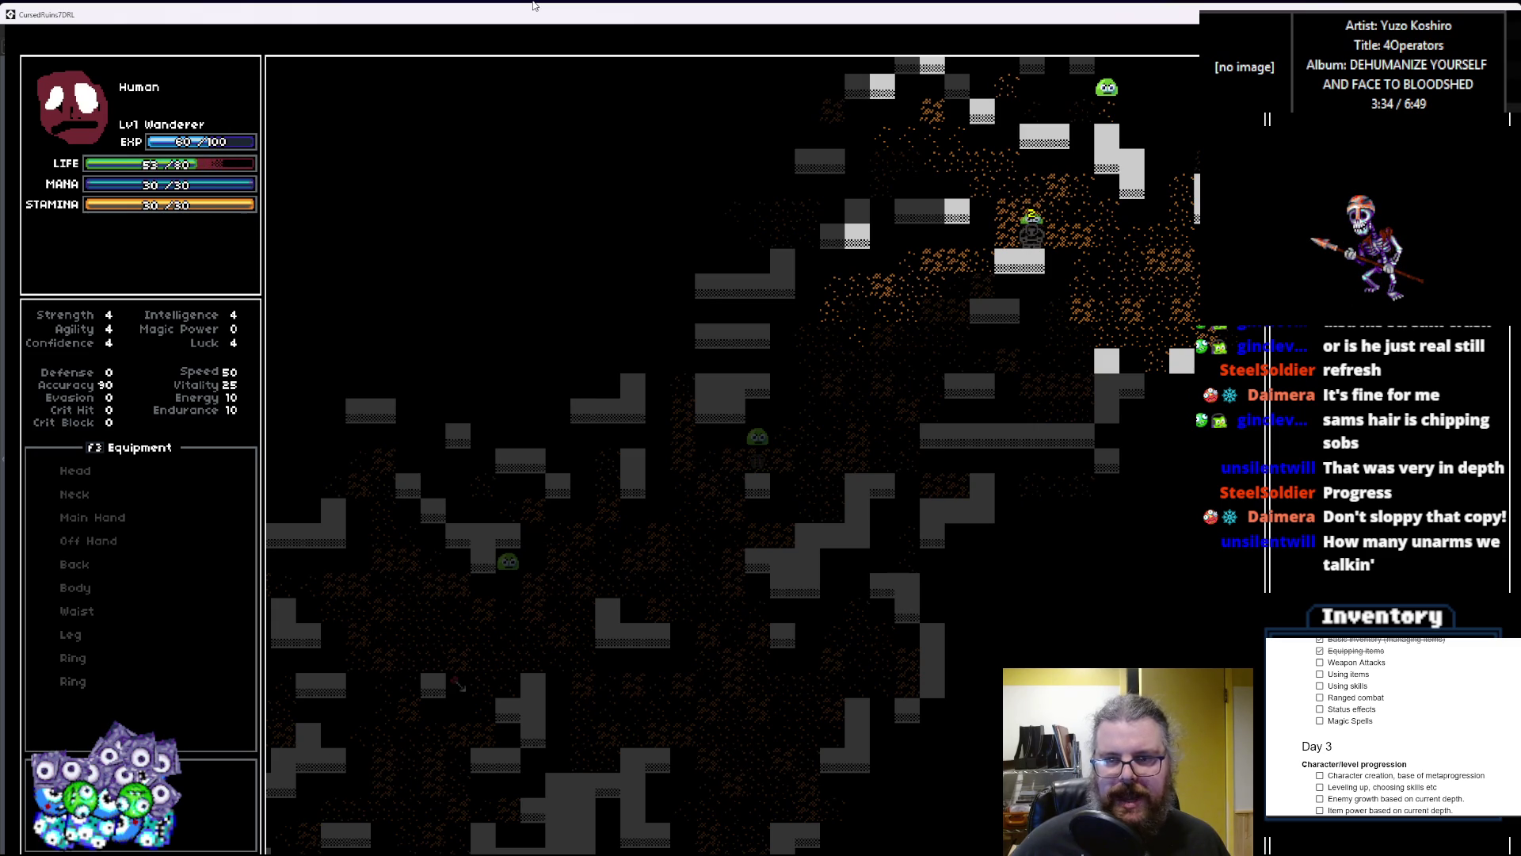
Step: Walk right, then down past the slimes and down-left through the dungeon
key("Right")
key("Right")
key("Right")
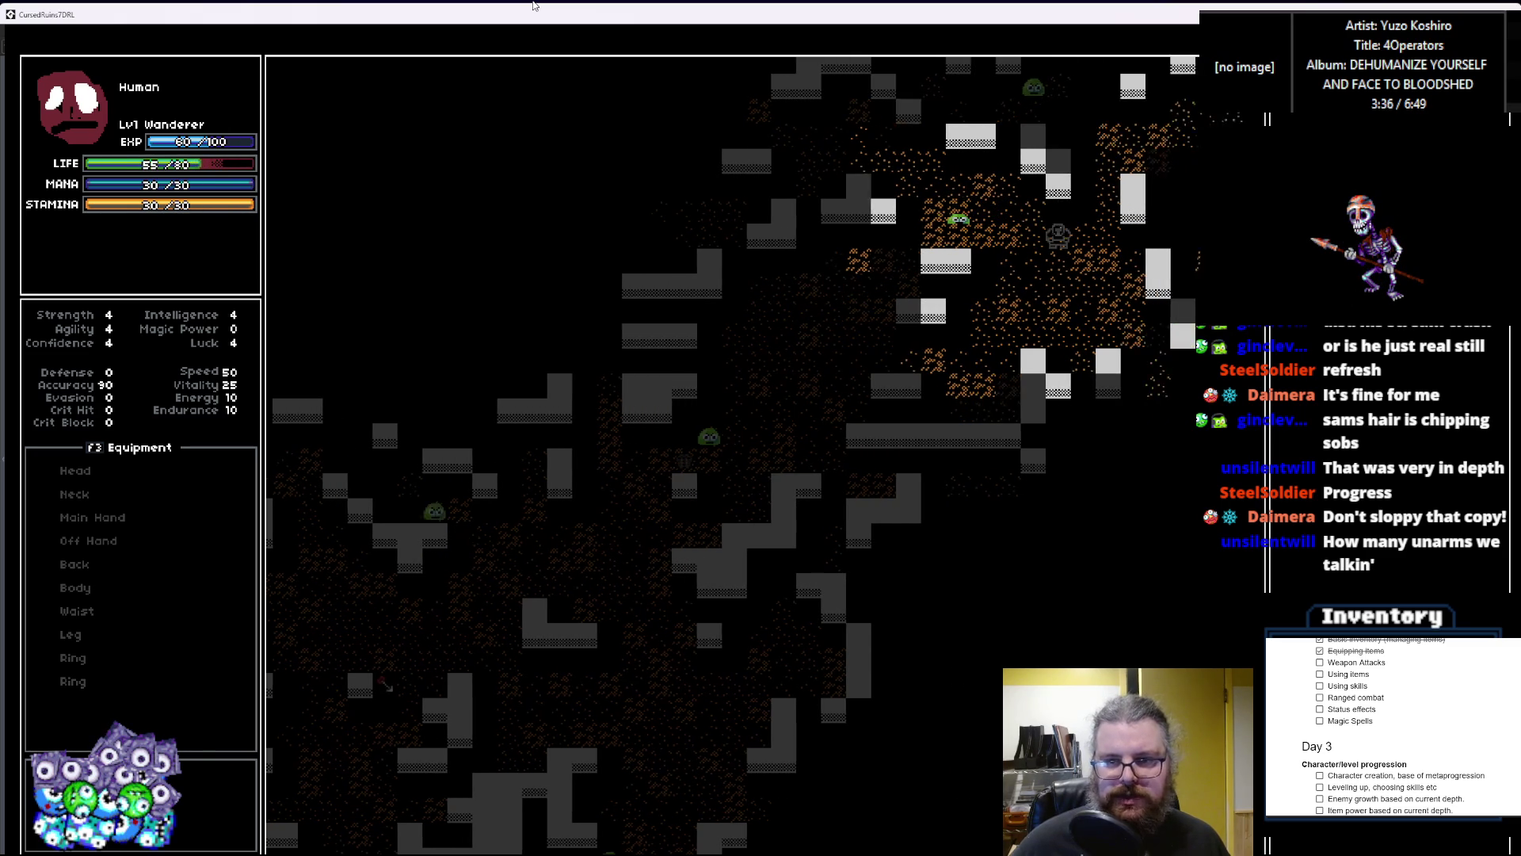
key("Down")
key("Down")
key("Down")
key("Right")
key("Right")
key("Right")
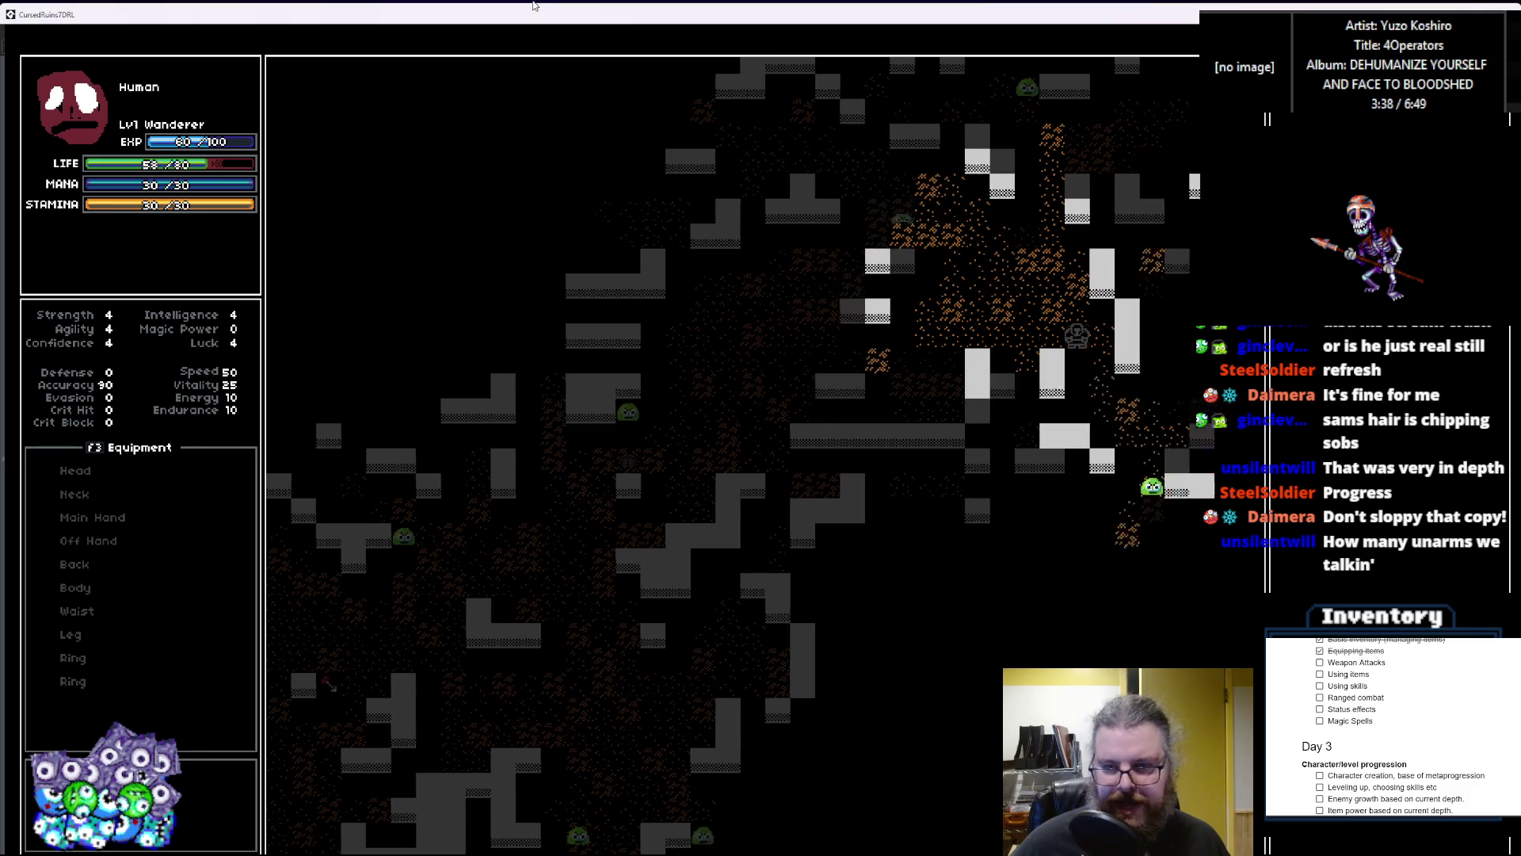
key("Right")
key("Right")
key("Right")
key("Down")
key("Down")
key("Down")
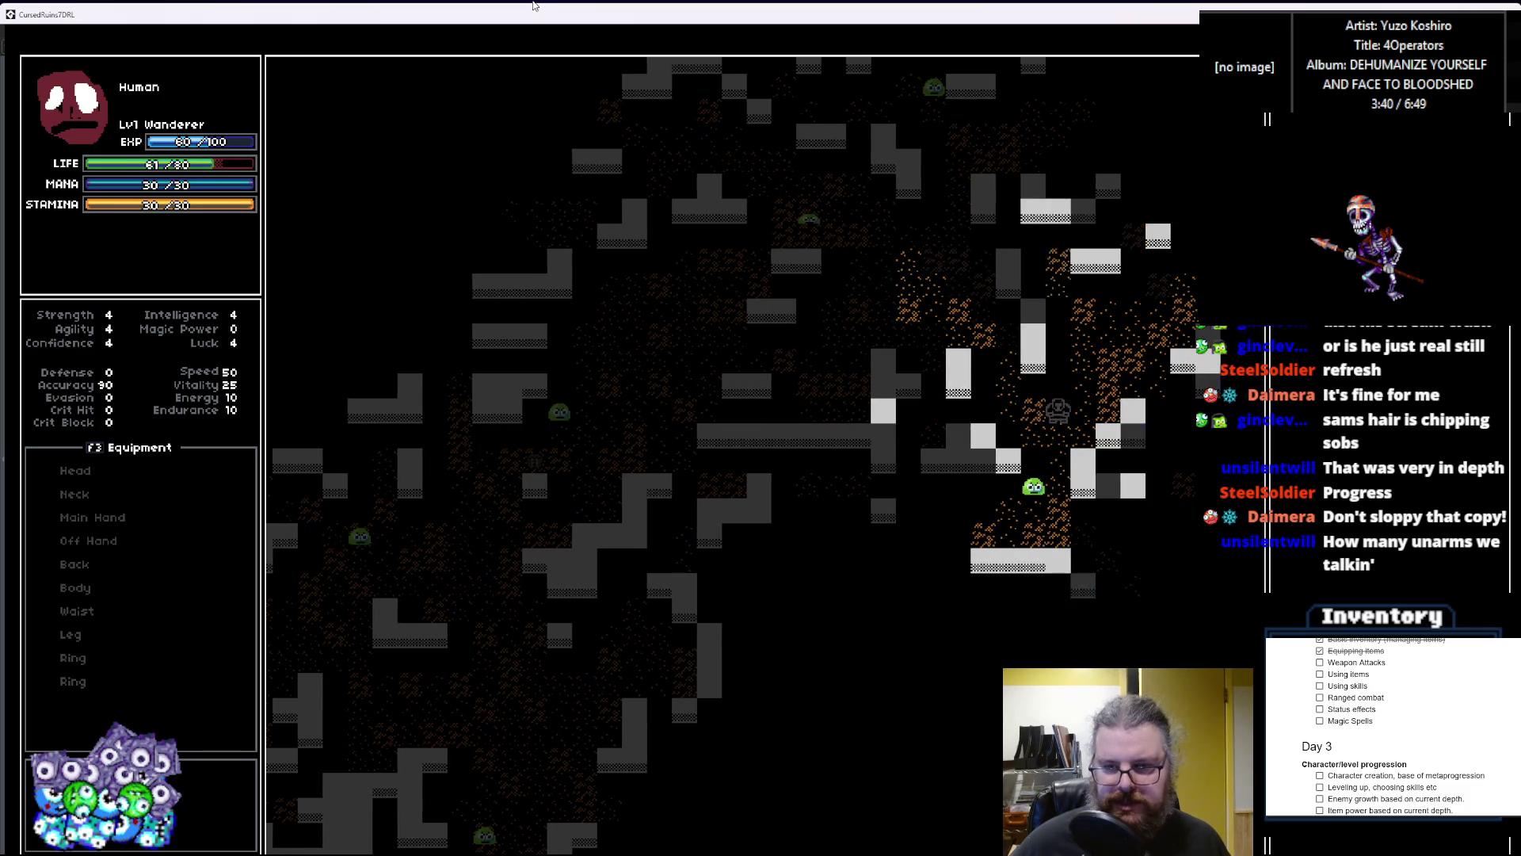
key("Down")
key("Down")
key("Down")
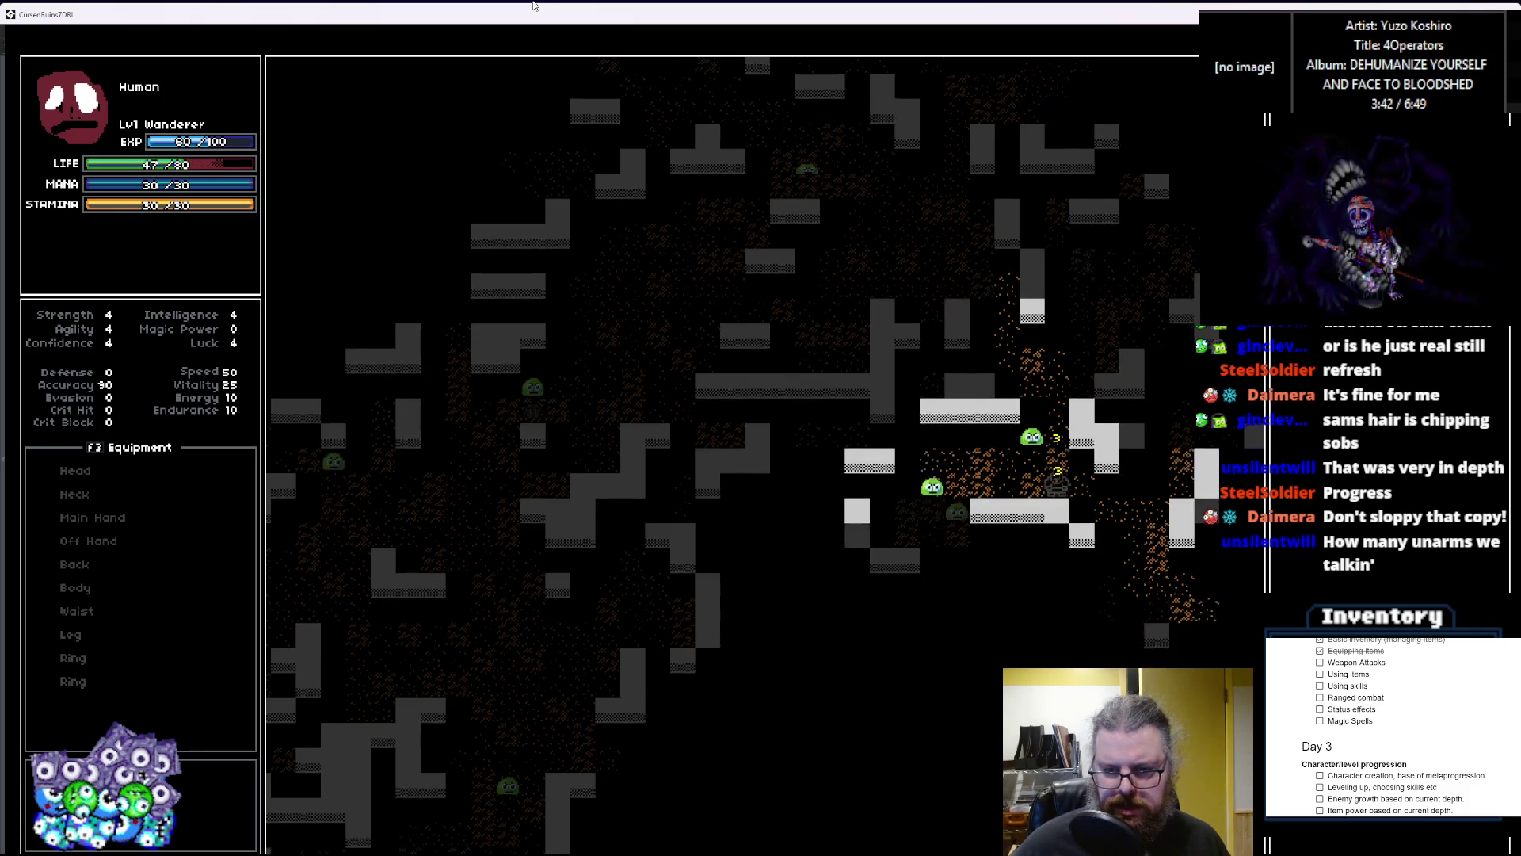
key("Down")
key("Down")
key("Down")
key("Right")
key("Right")
key("Right")
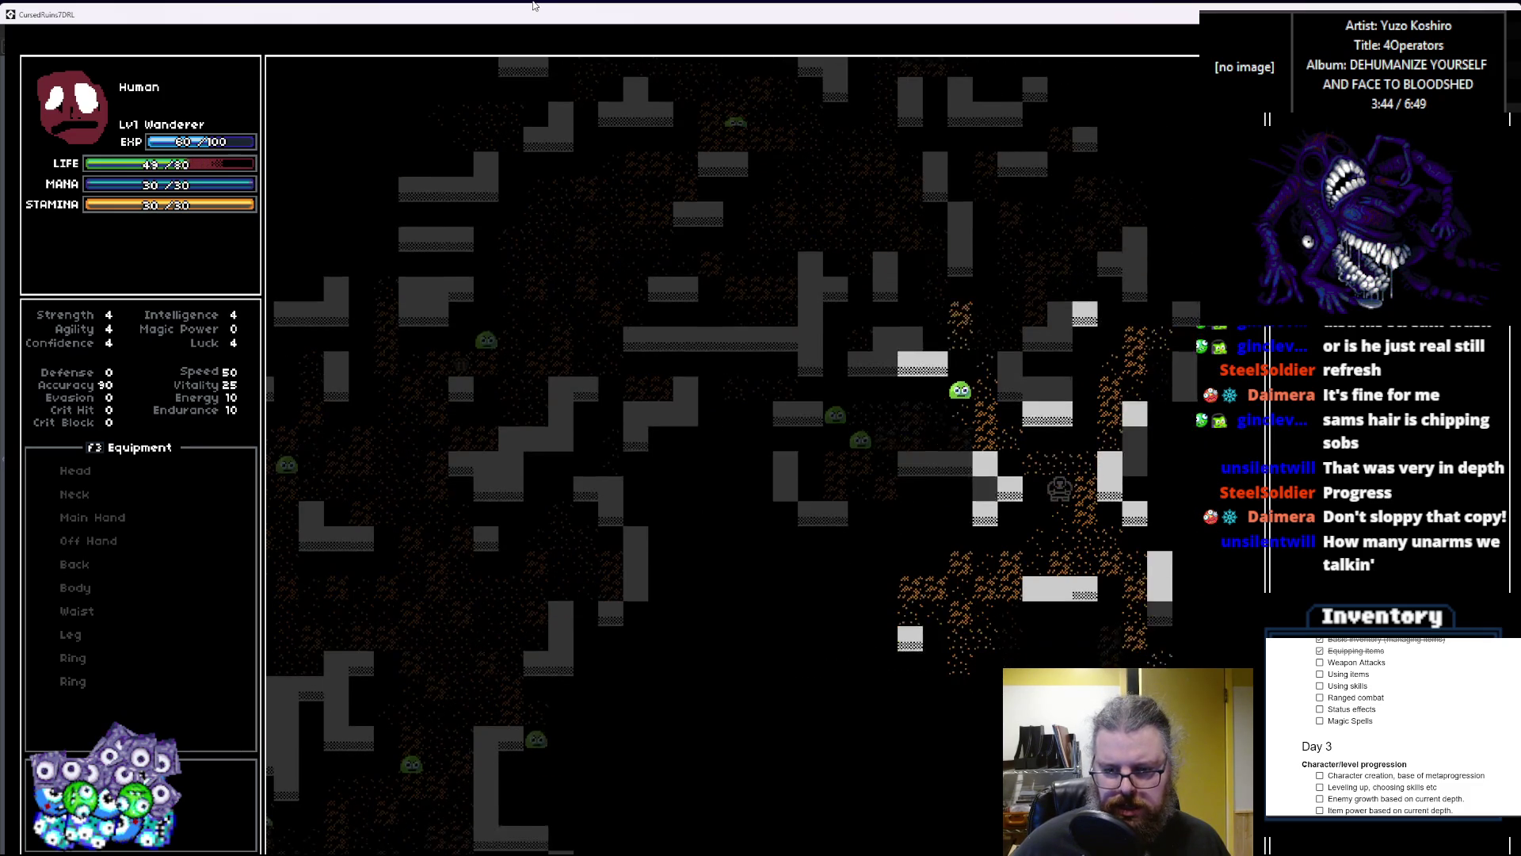
key("Down")
key("Down")
key("Left")
key("Left")
key("Left")
key("Down")
key("Down")
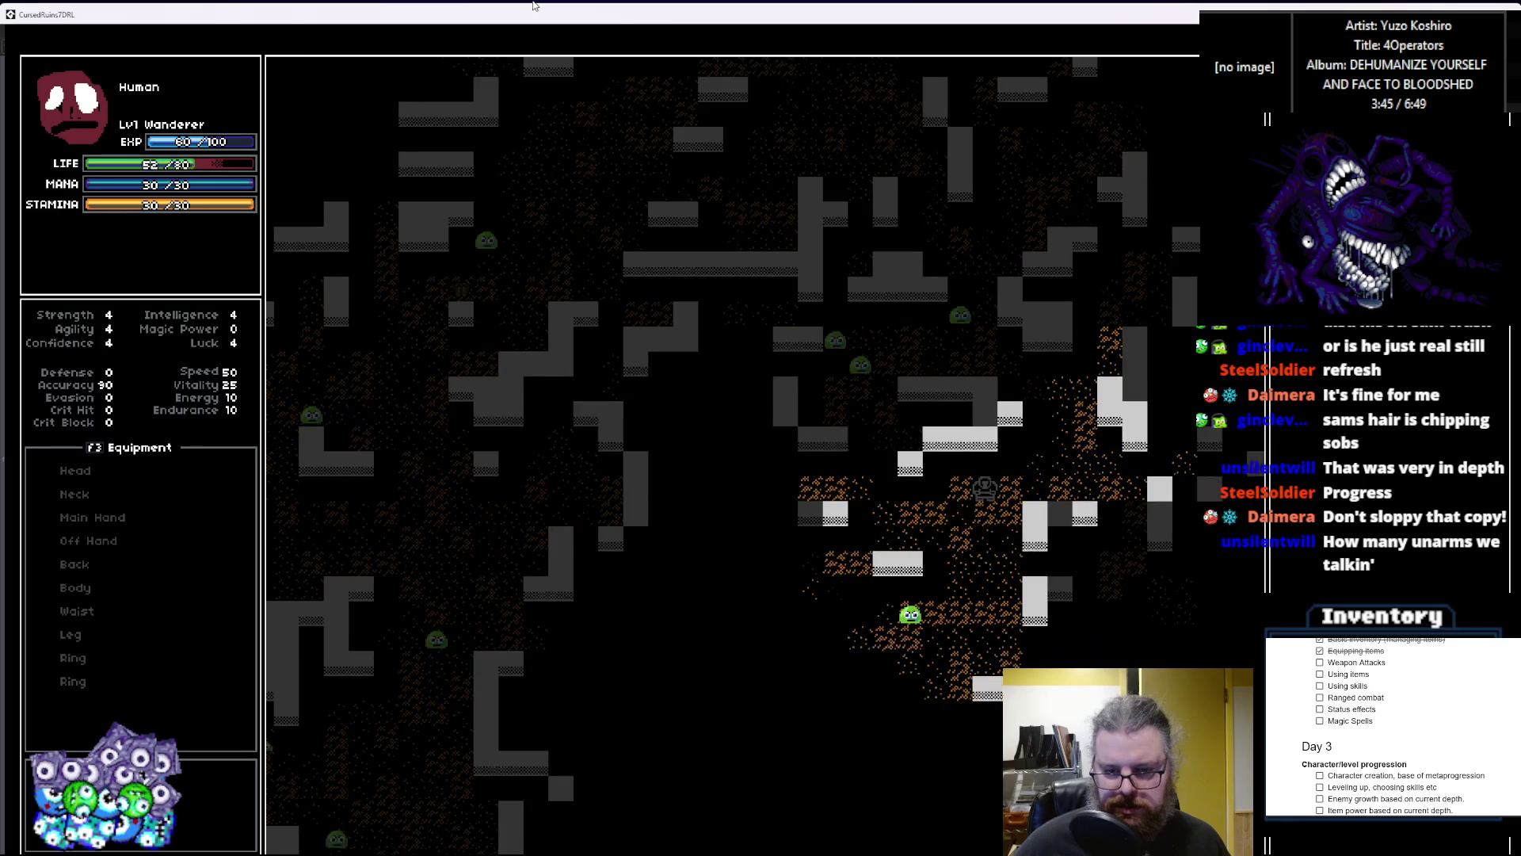
key("Down")
key("Down")
key("Down")
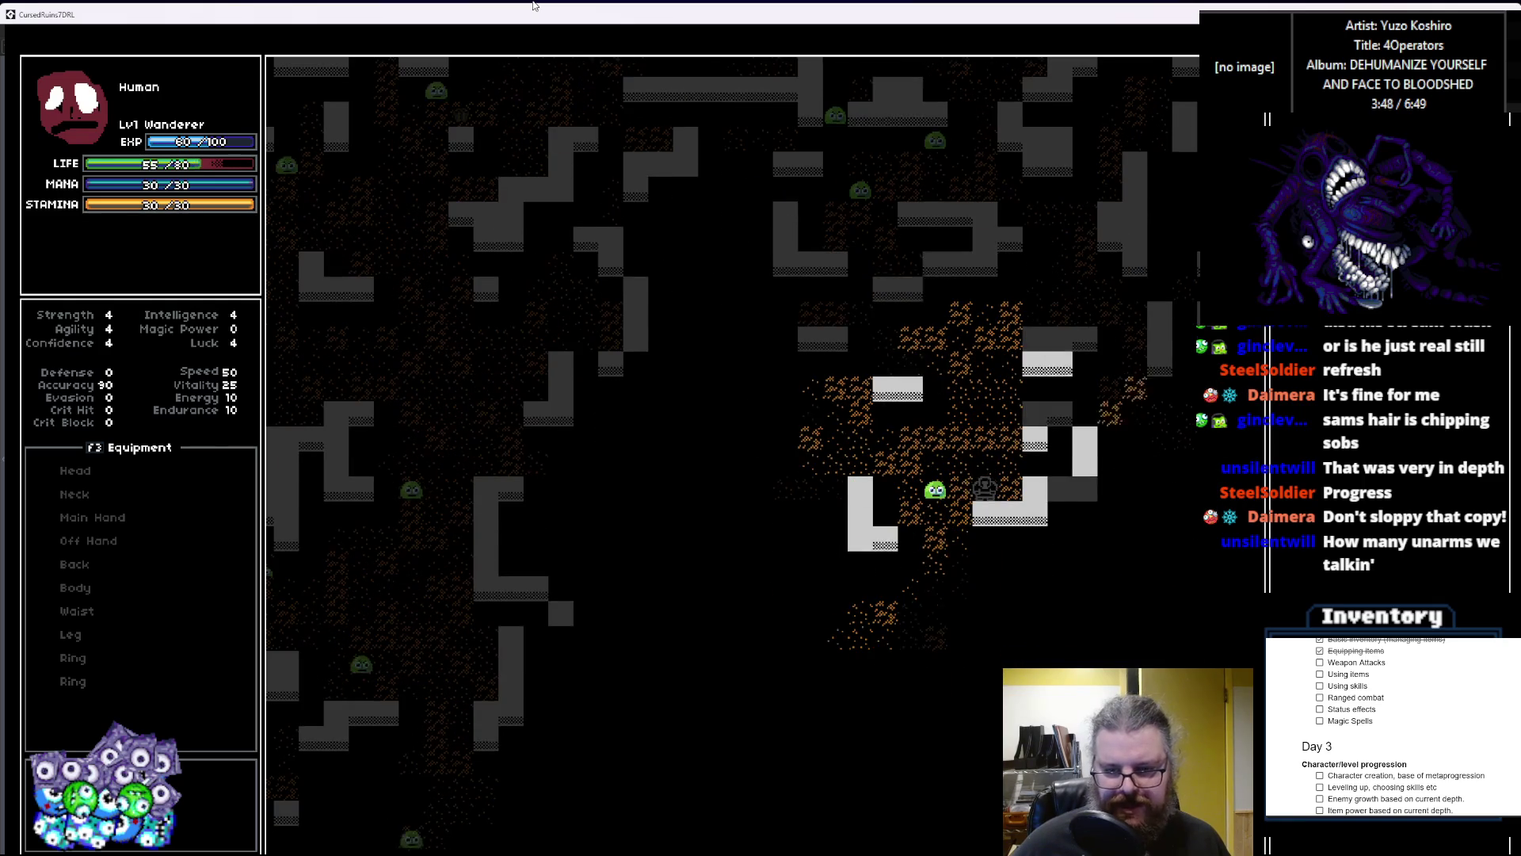
key("Down")
key("Down")
key("Down")
key("Left")
key("Left")
key("Left")
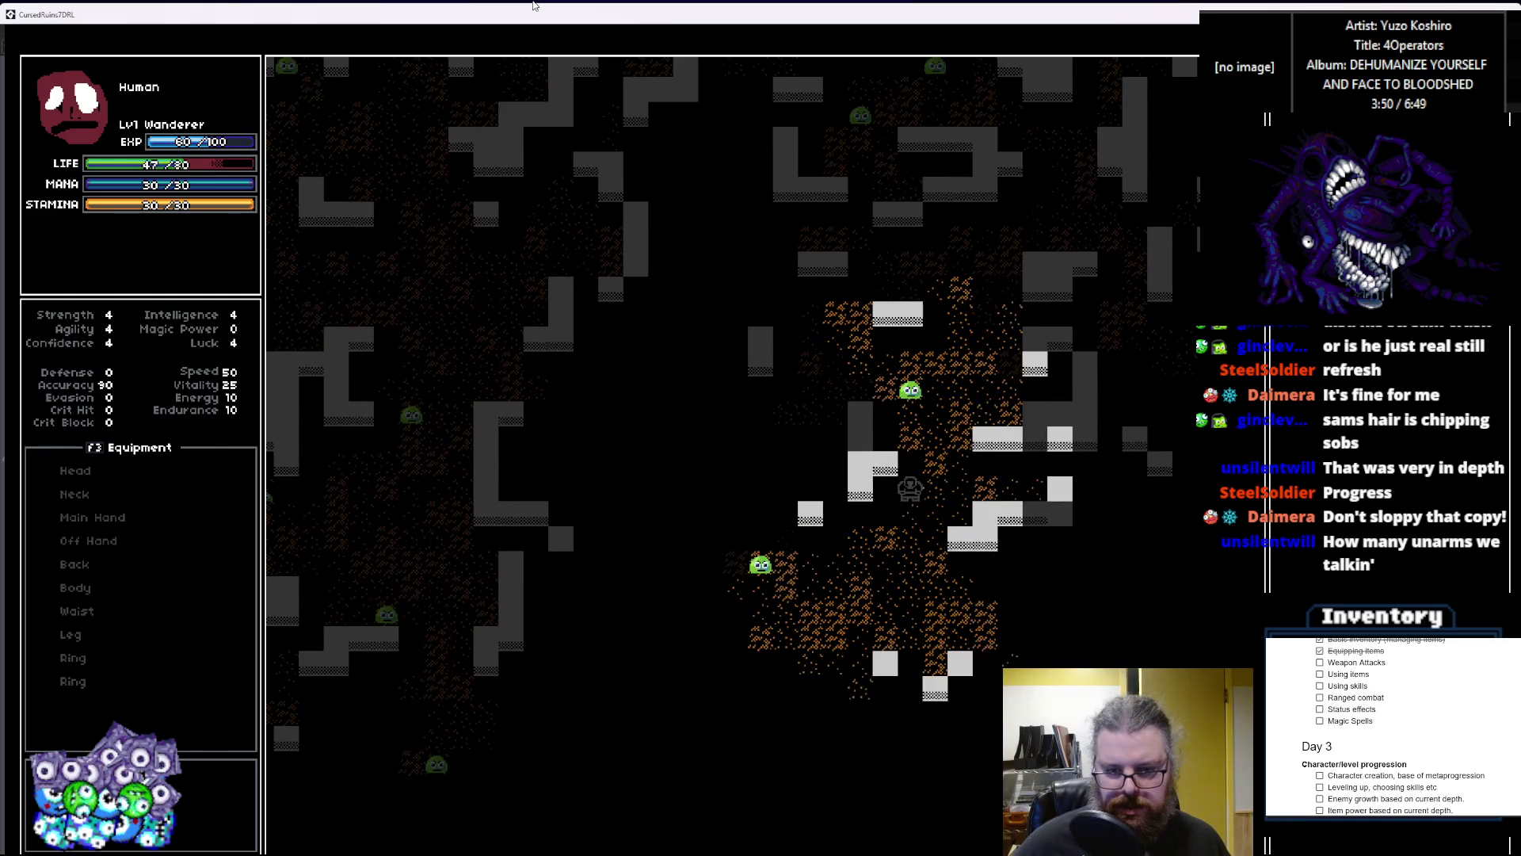
key("Down")
key("Down")
key("Down")
key("Left")
key("Left")
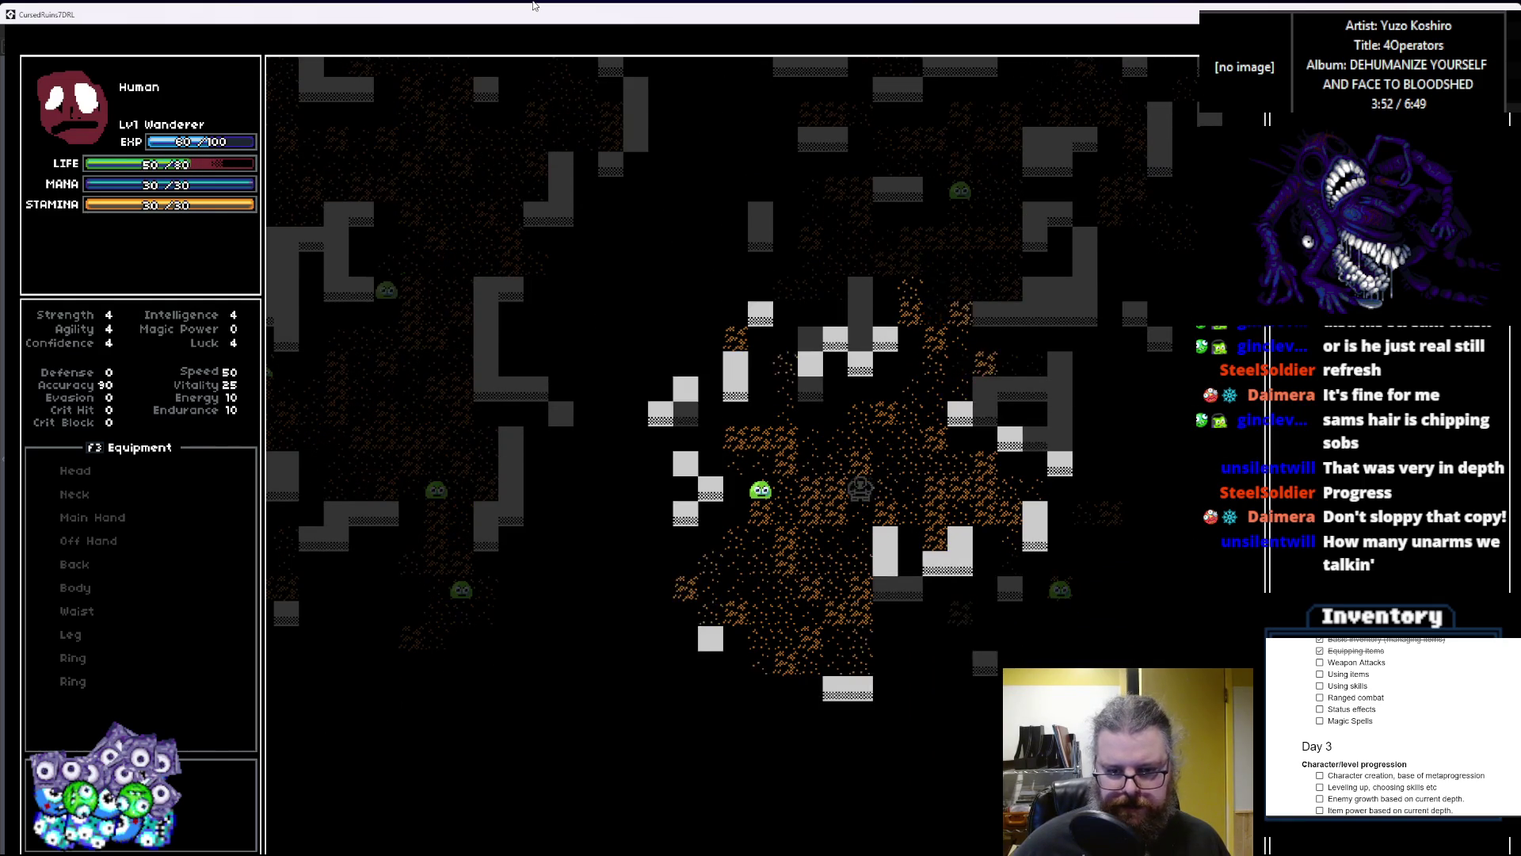
key("Down")
key("Down")
key("Down")
key("Left")
key("Left")
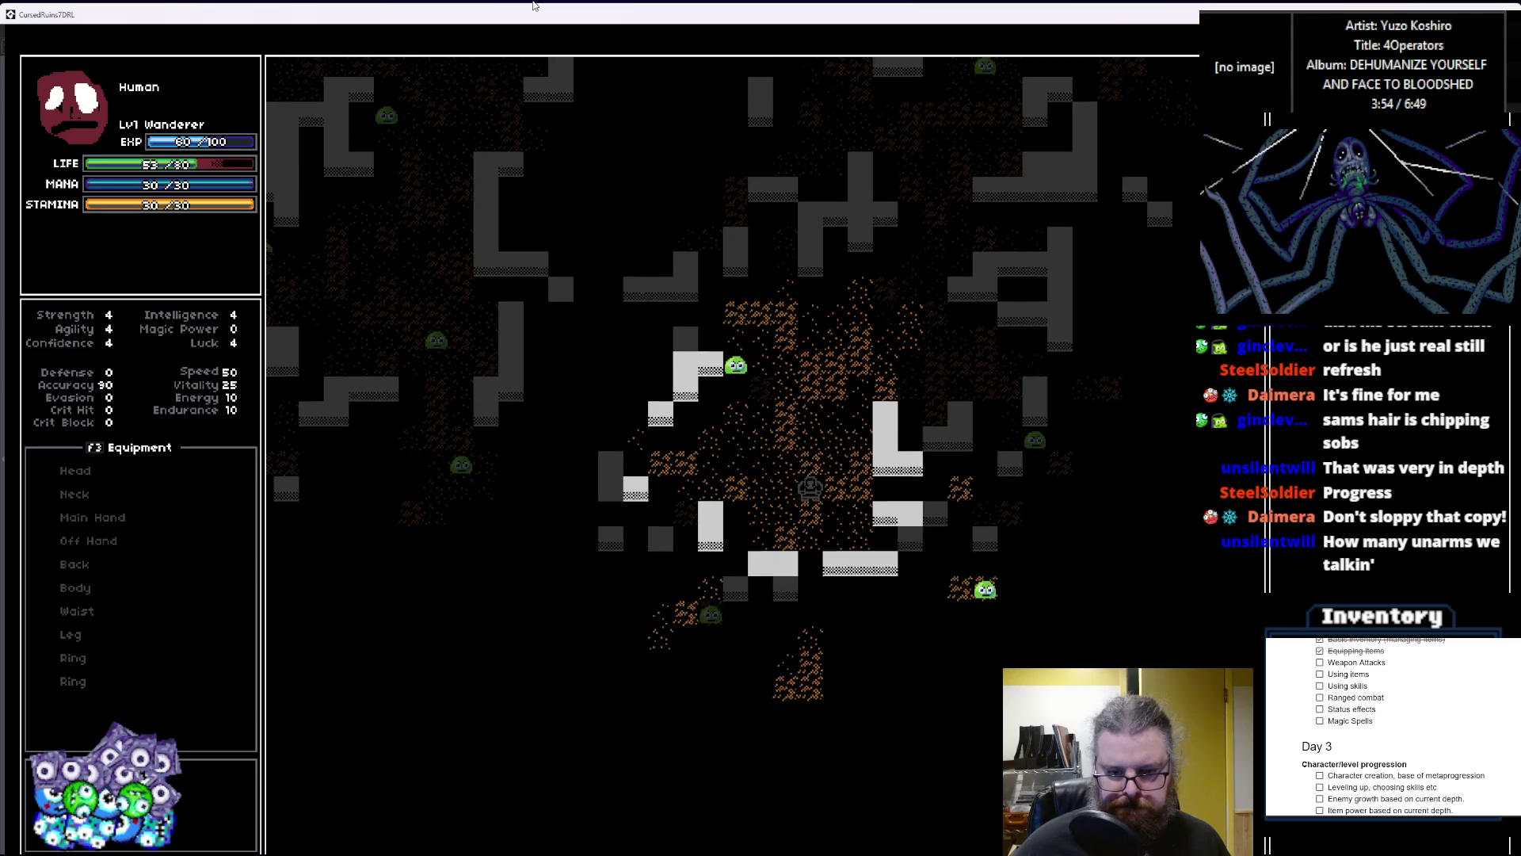
key("Down")
key("Down")
key("Down")
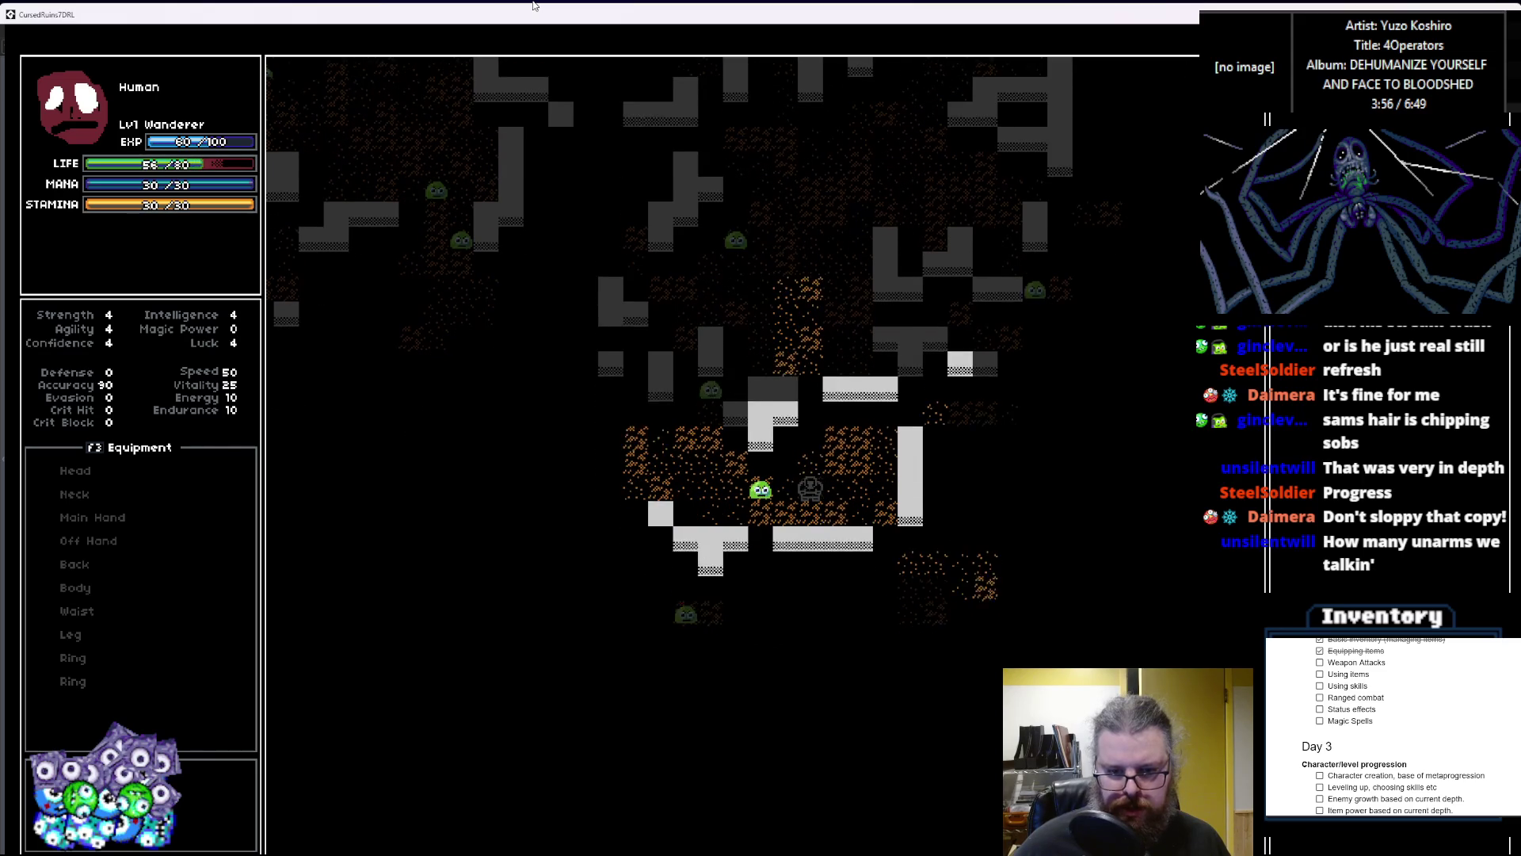
Step: Move toward the nearby slime, wait a turn, then step up and right
key("Down")
key("Right")
key("Right")
key("Right")
key("Down")
key("Down")
key("Down")
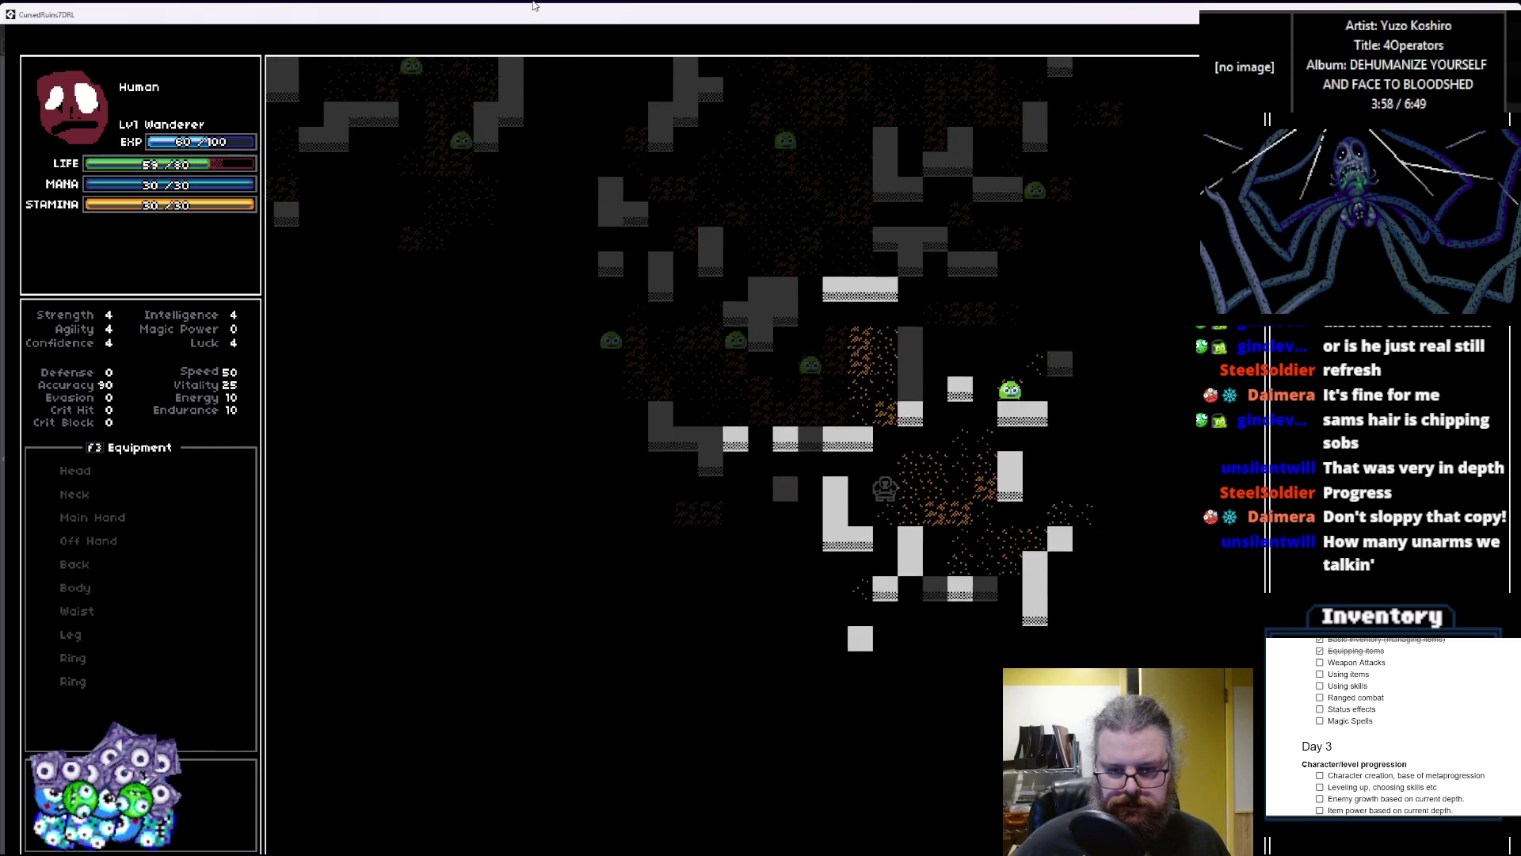
key("Down")
key("Down")
key("Down")
key("Left")
key("Left")
key("Left")
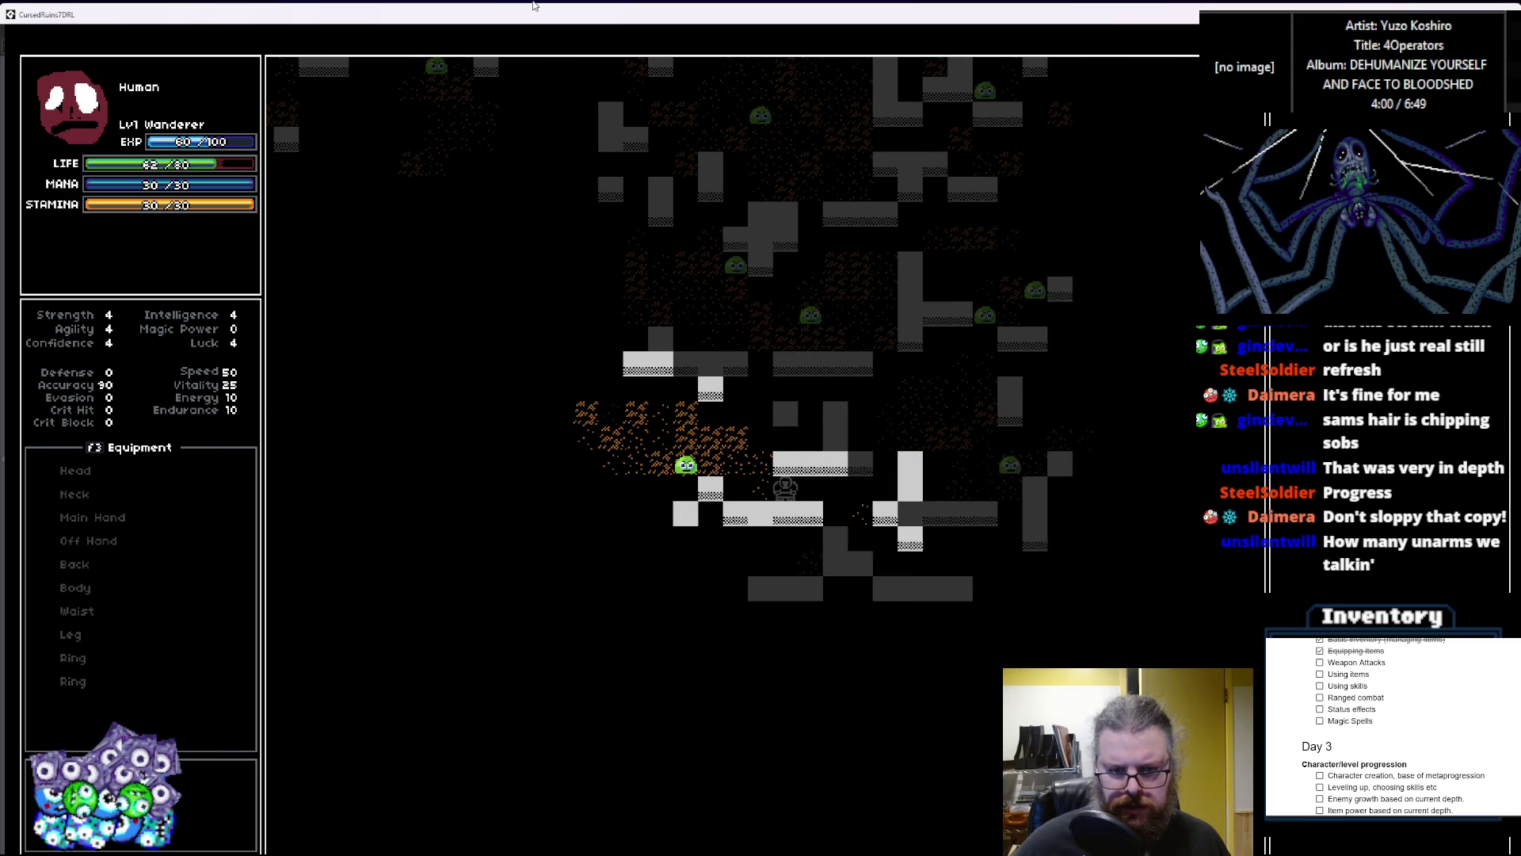
key("Left")
key("Left")
key("Left")
key("Up")
key("Up")
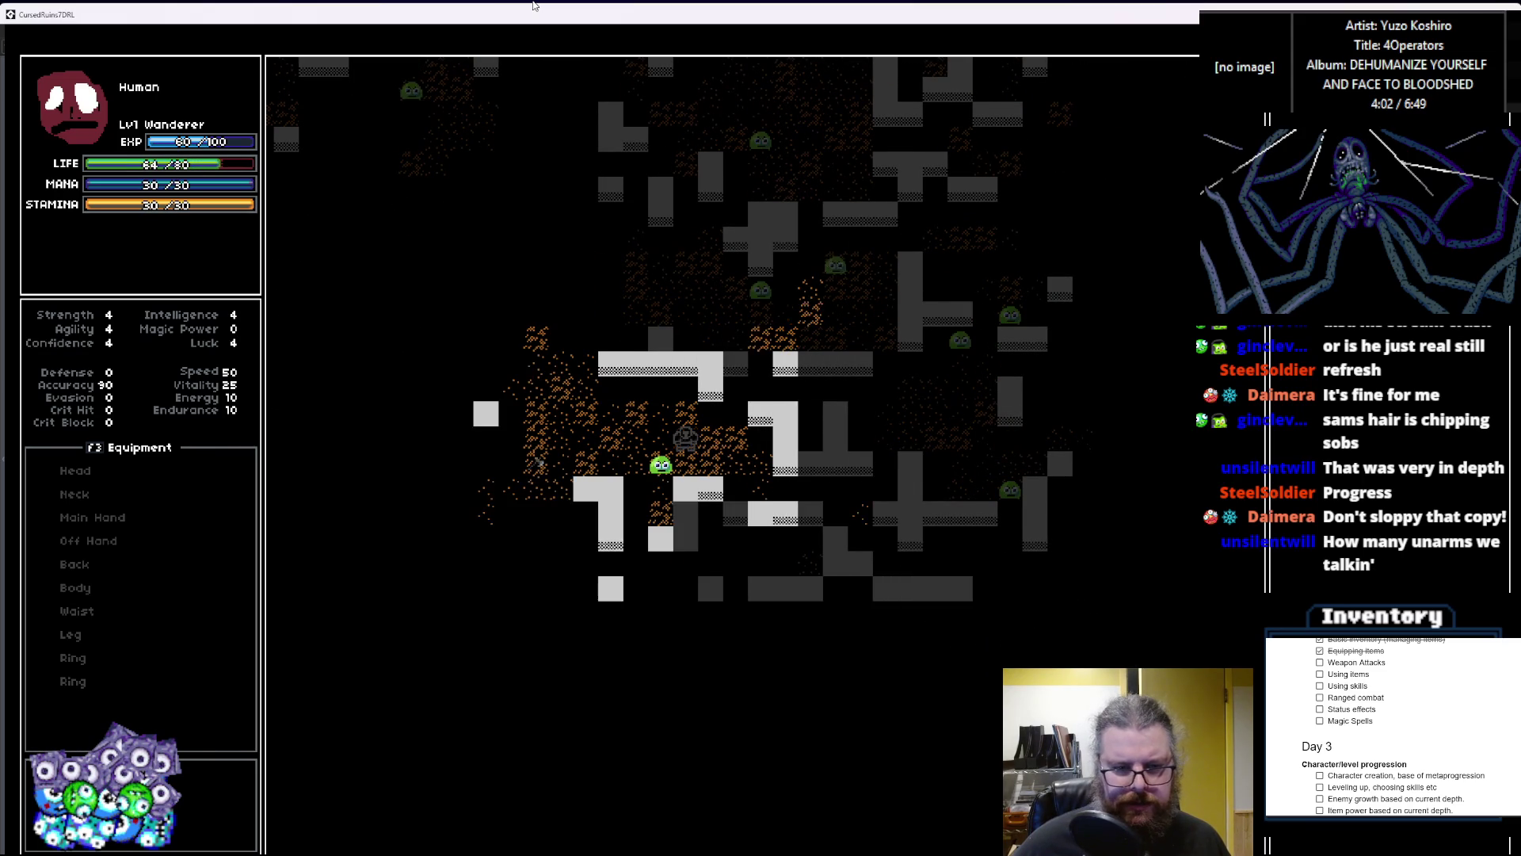
key("Left")
key("Left")
key("Left")
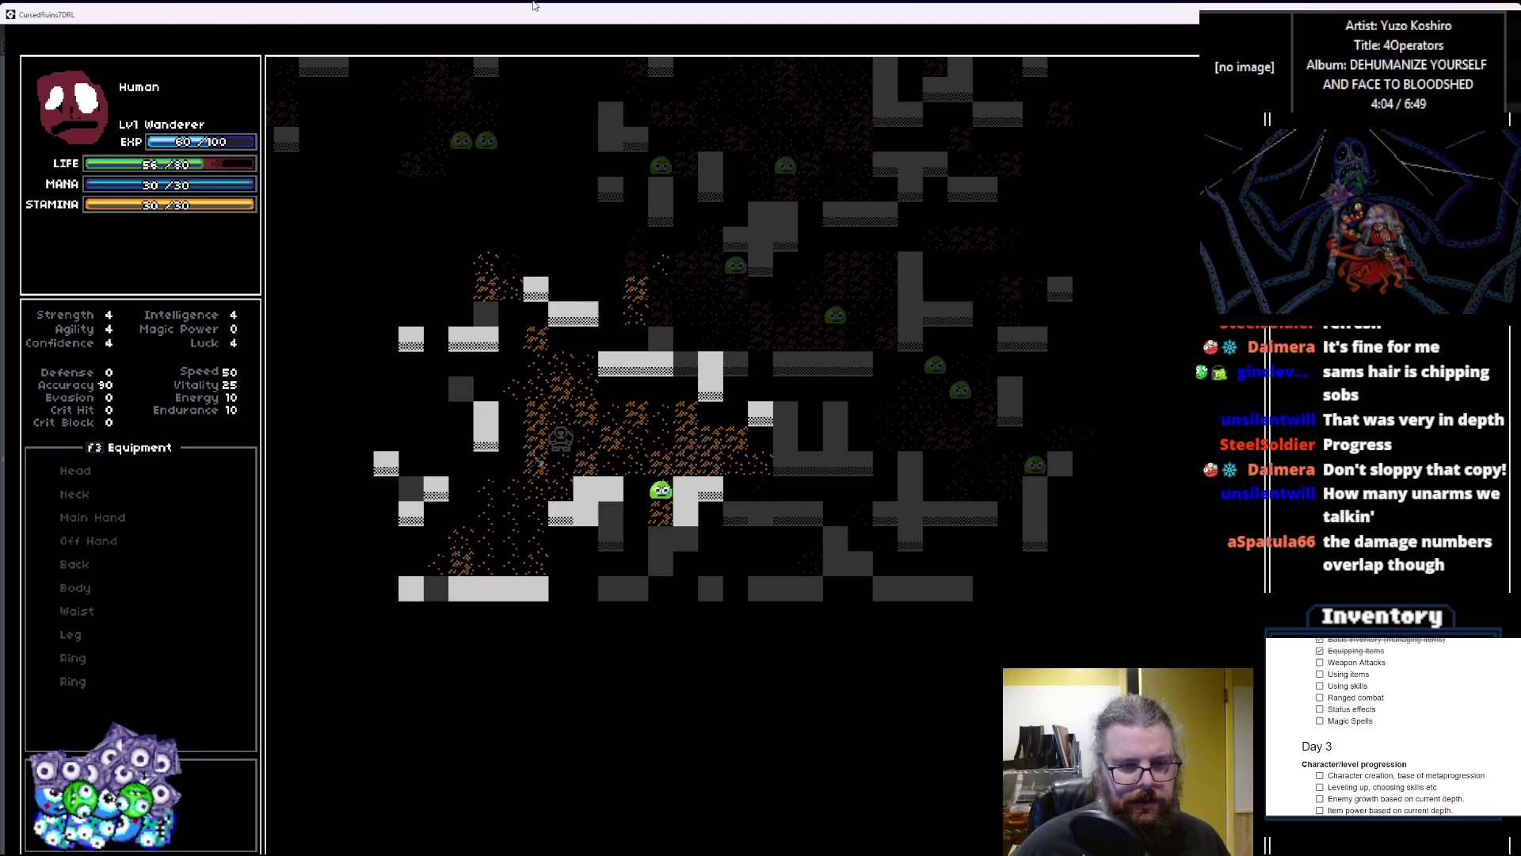
key("Left")
key("Down")
key("period")
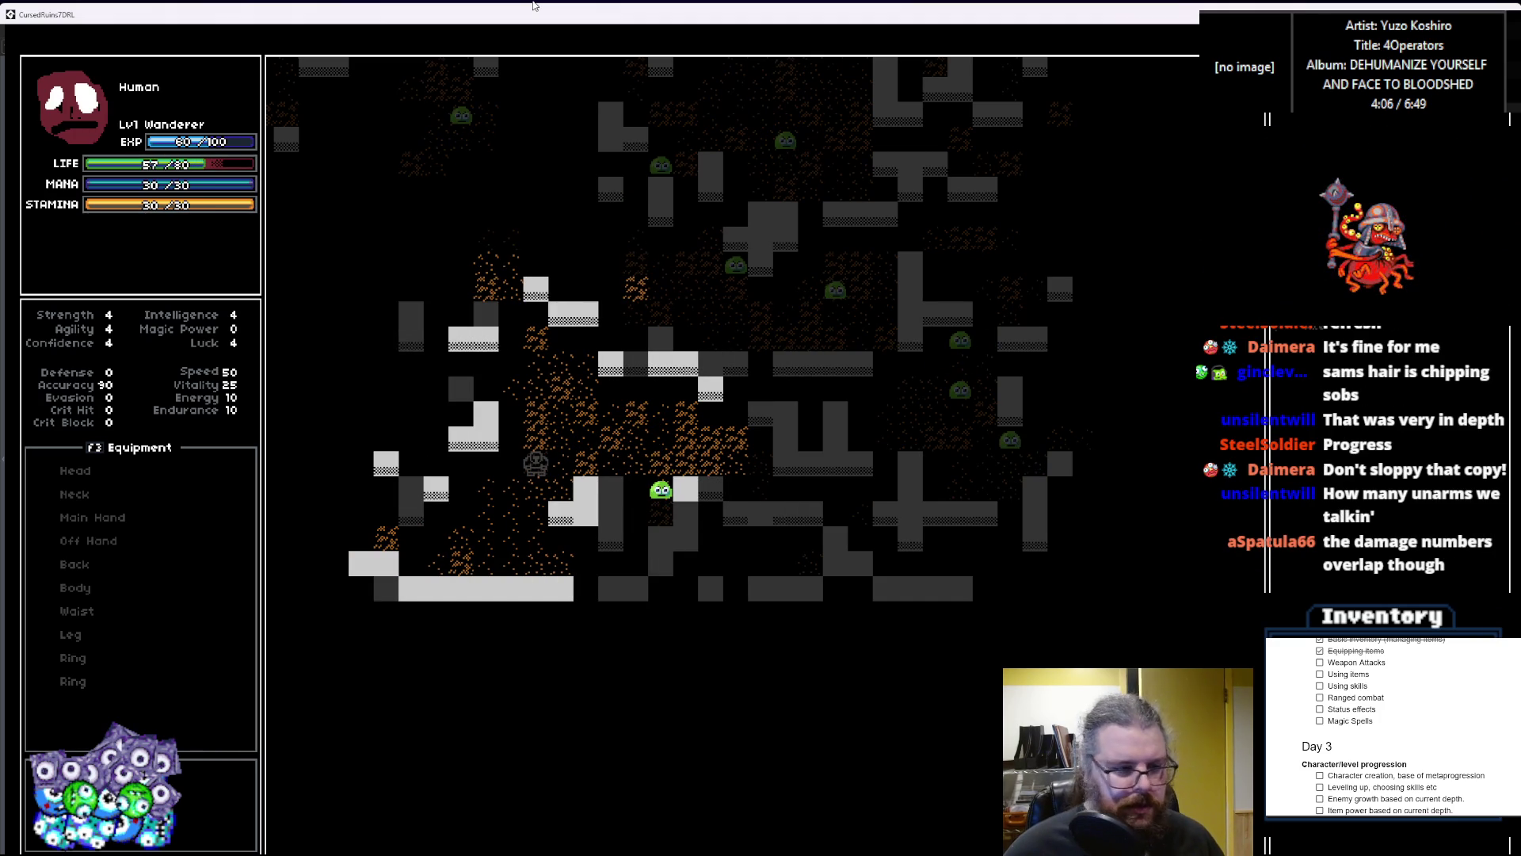
key("Up")
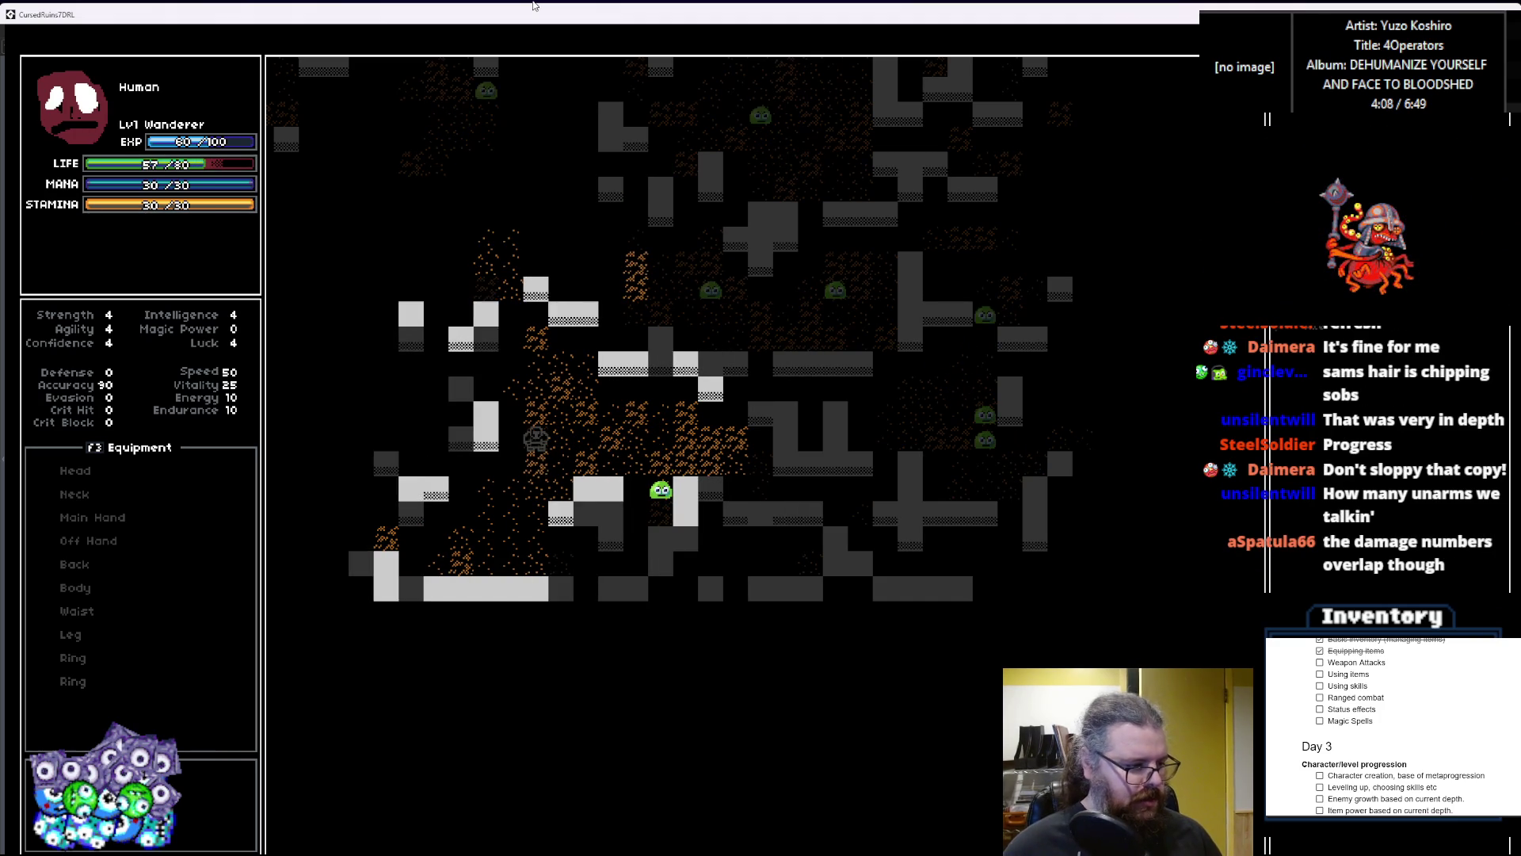
key("Right")
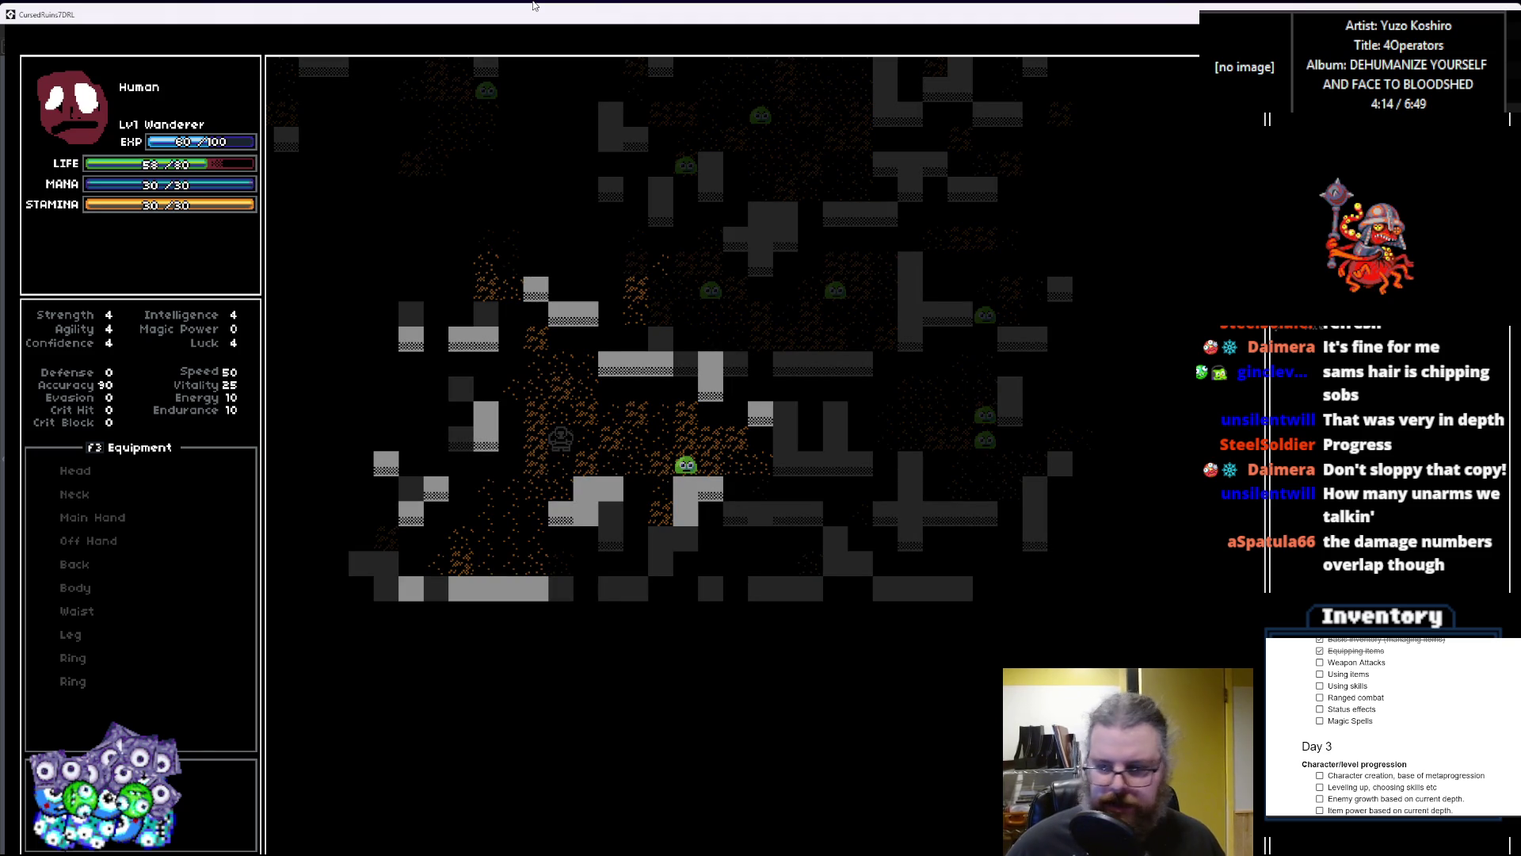
Step: Equip the Axe in the main hand and hit the slime to the right twice
key("i")
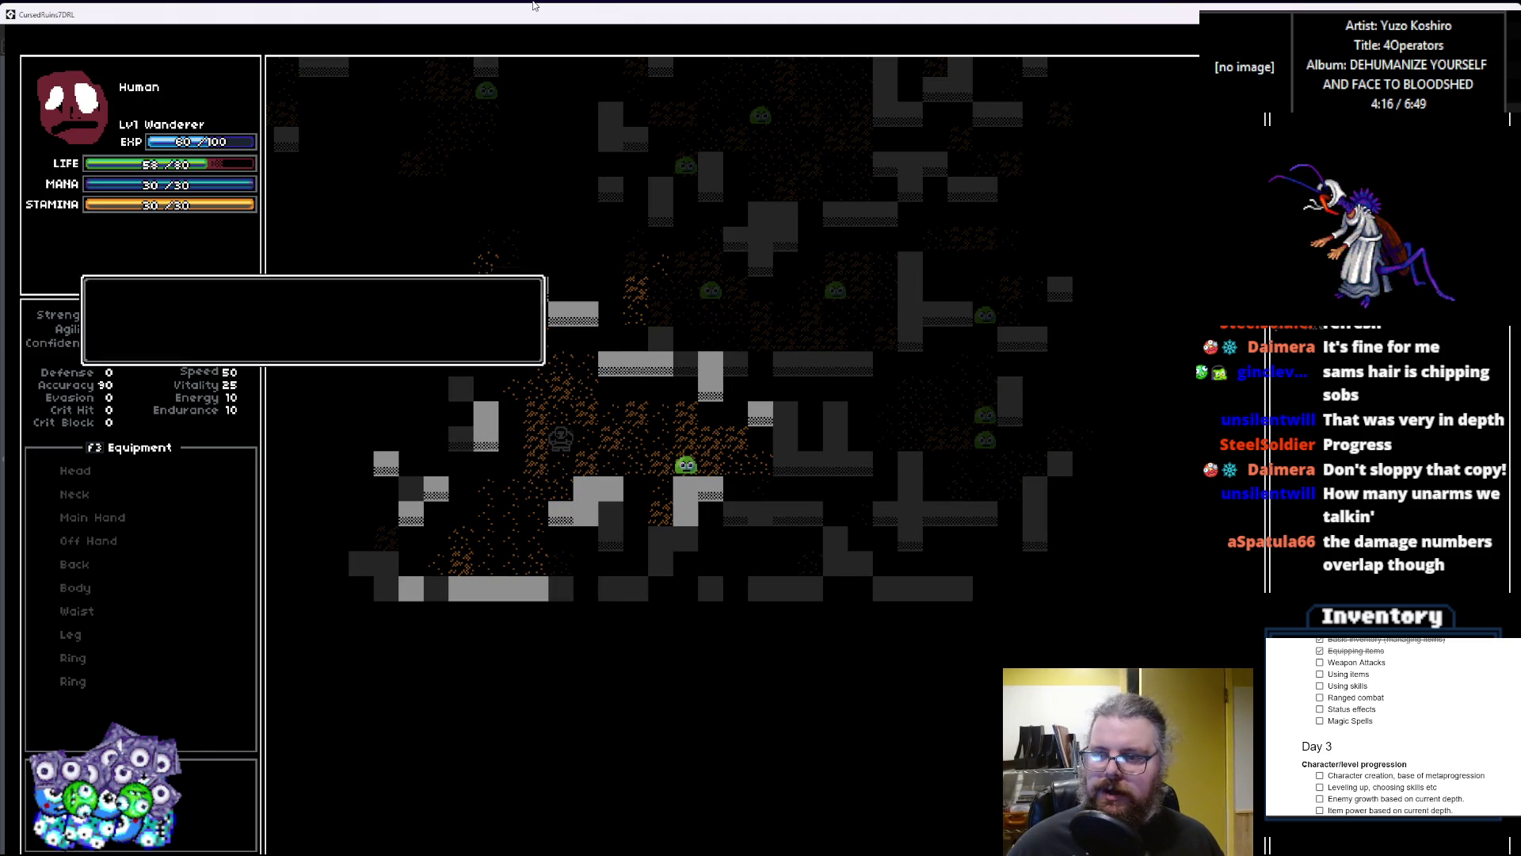
key("Return")
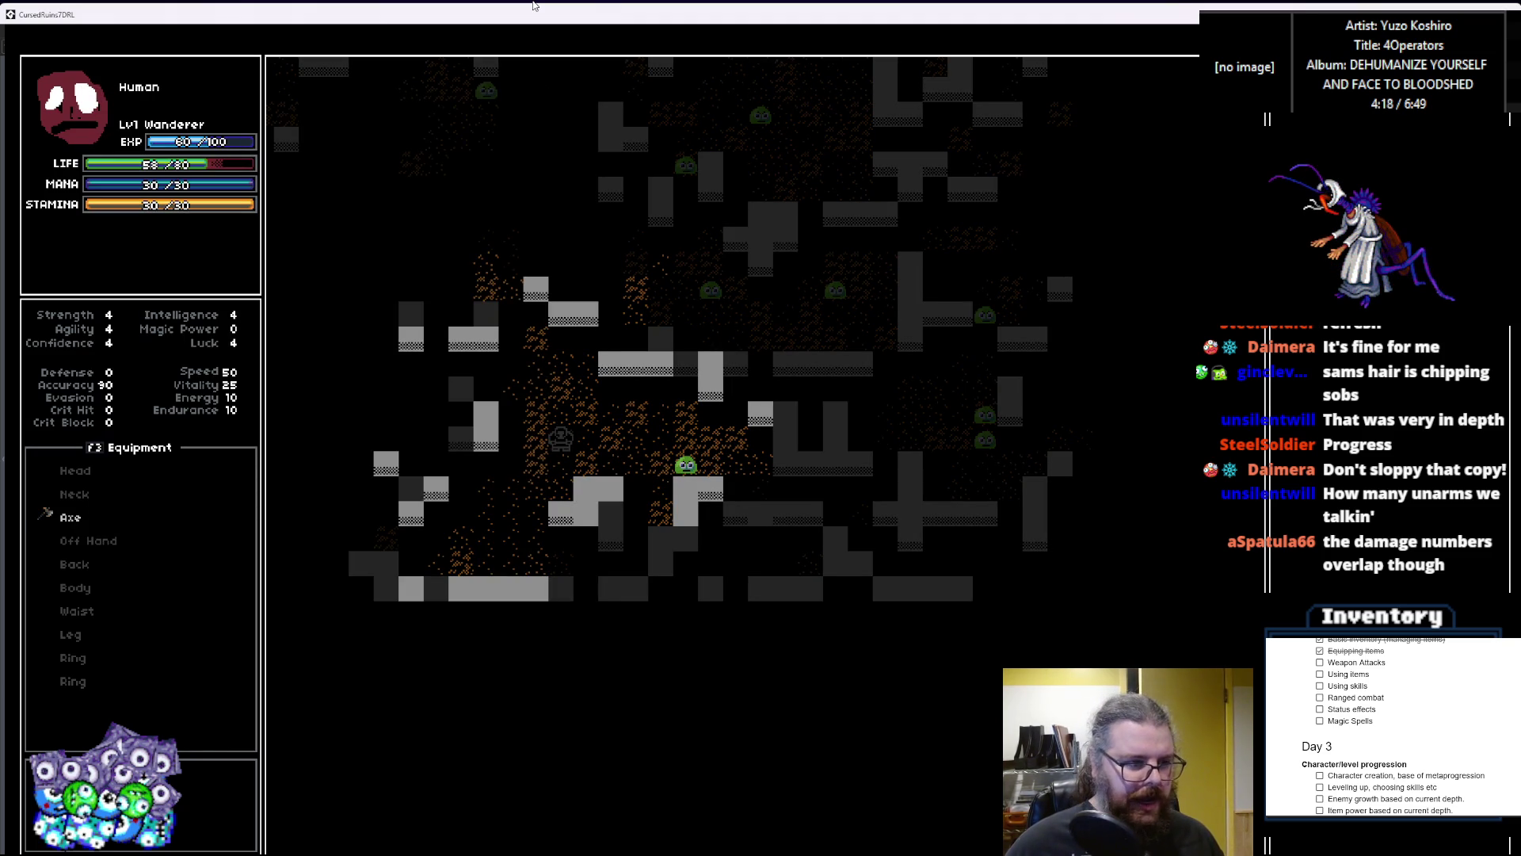
key("Right")
key("Right")
key("Right")
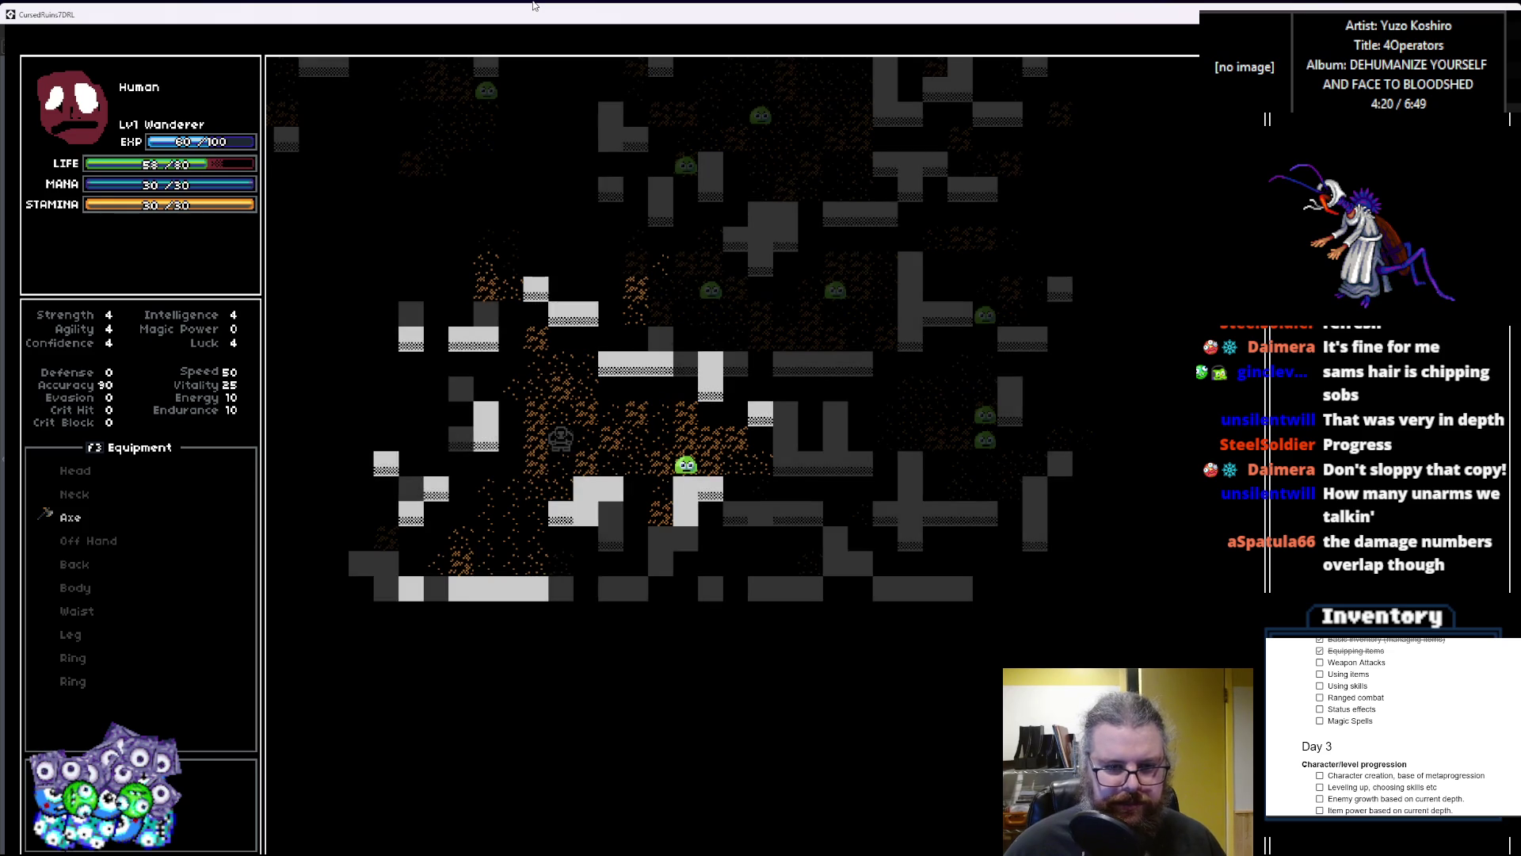
key("Down")
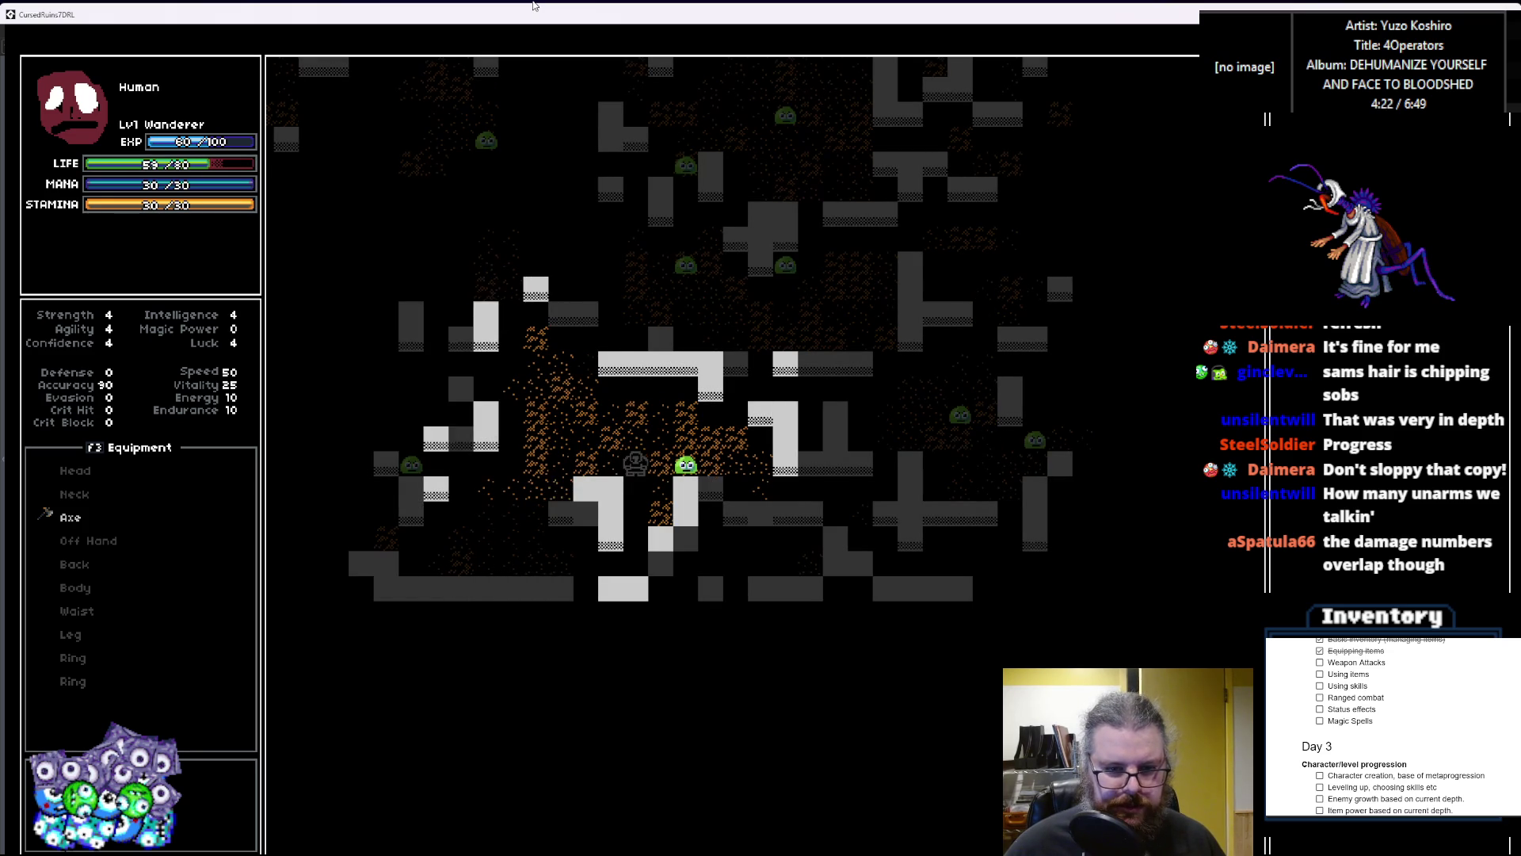
key("Right")
key("Right")
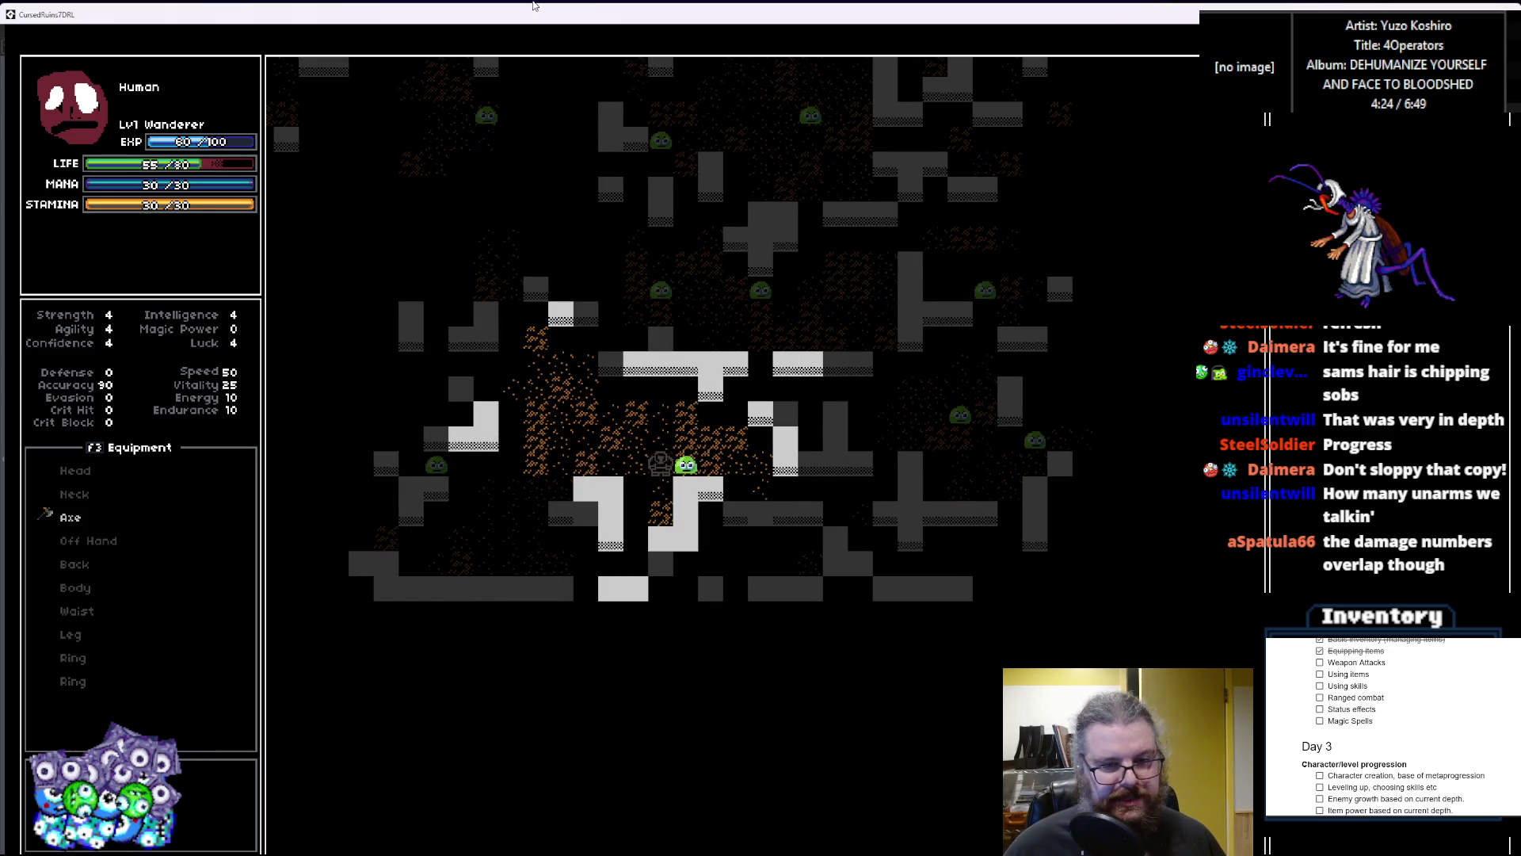
key("Right")
Step: Attack the slime on the left, then another up-right, reaching level 2
key("Left")
key("Left")
key("Left")
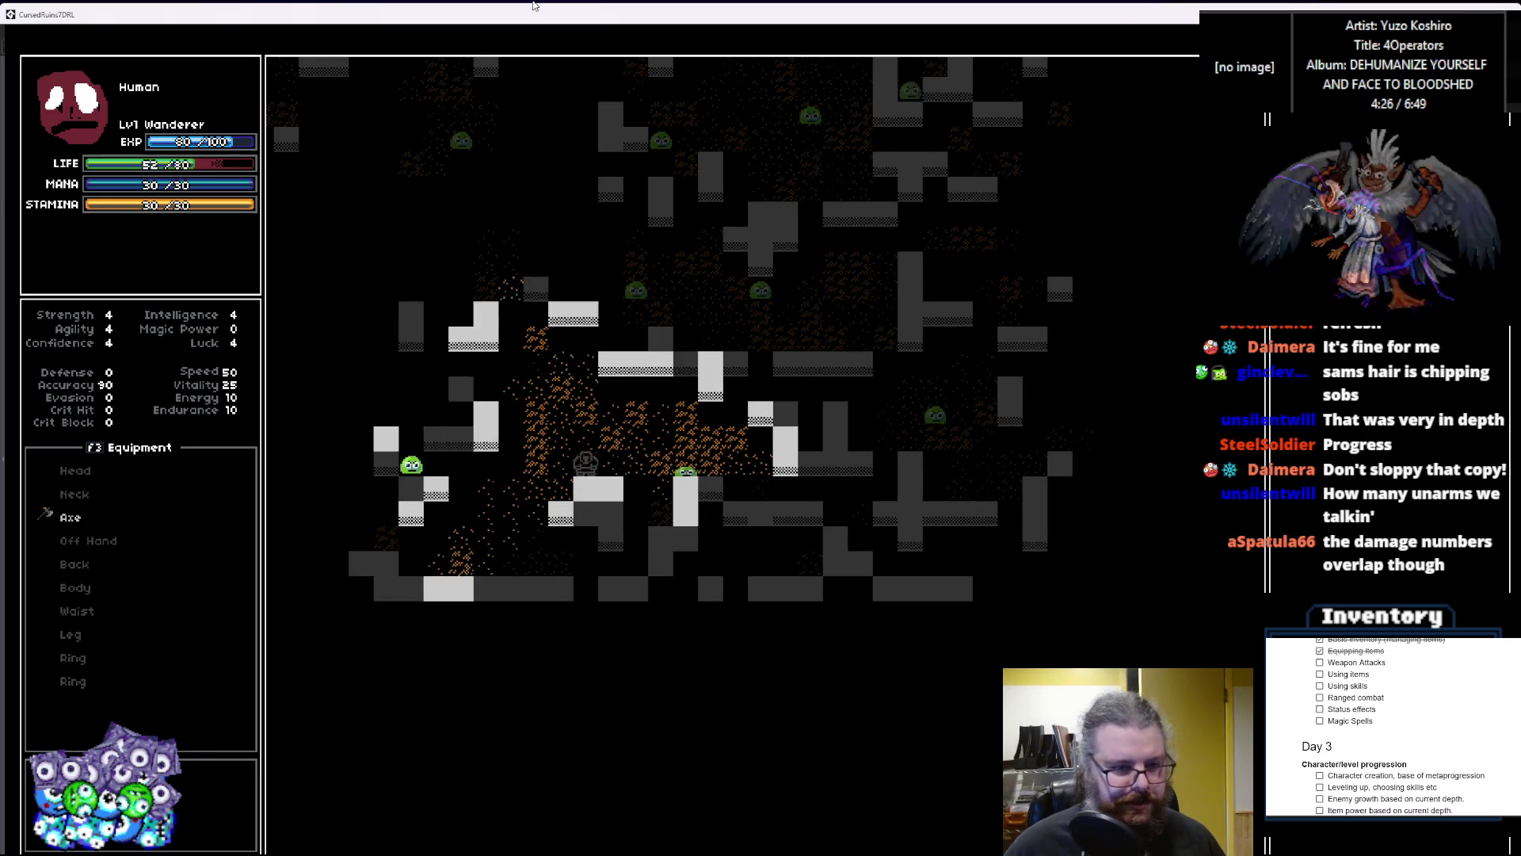
key("Left")
key("Left")
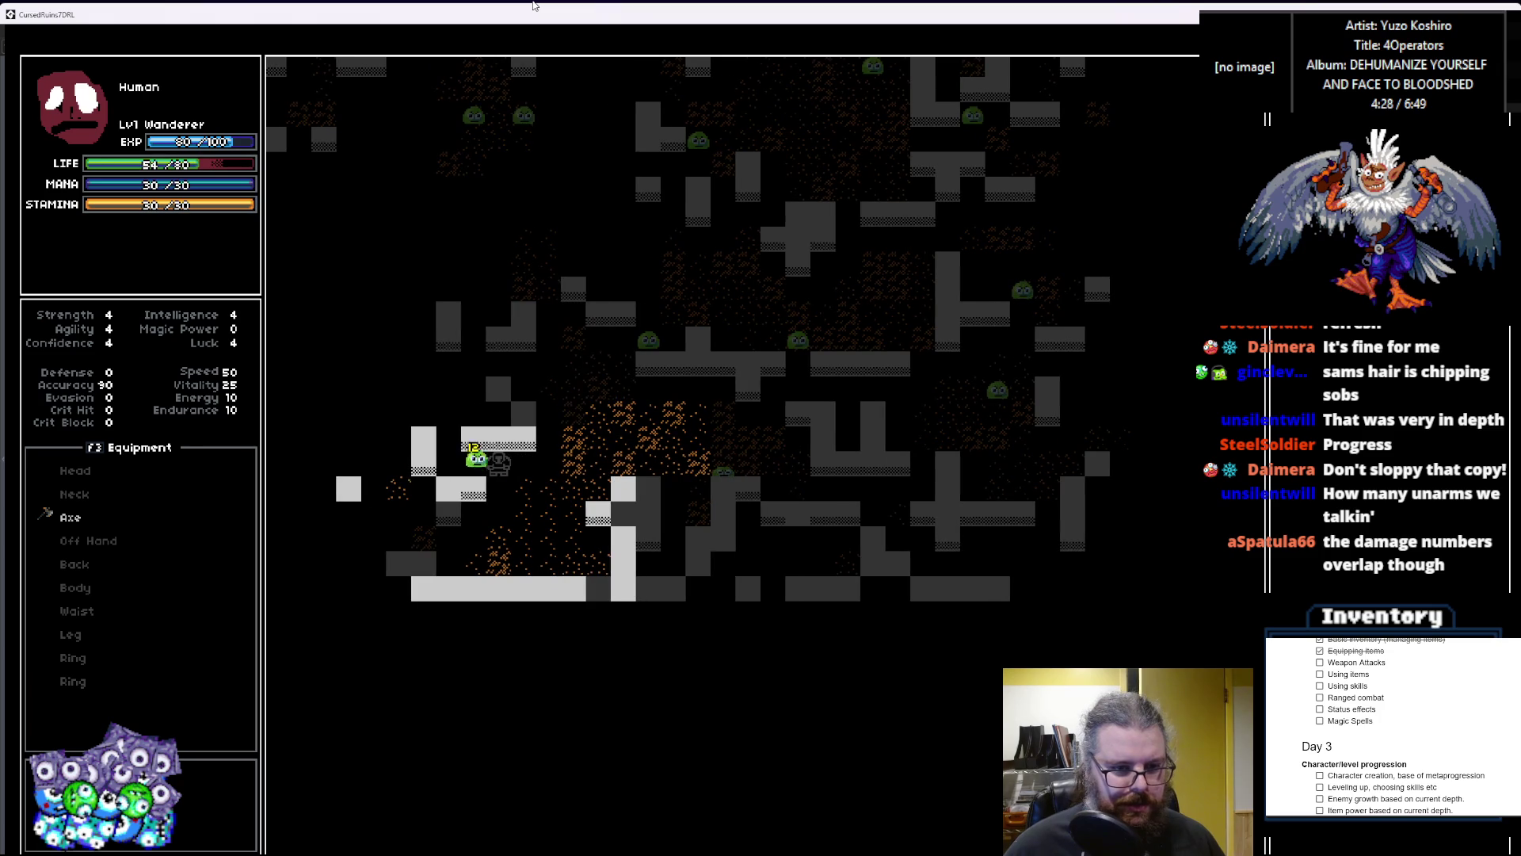
key("Left")
key("Left")
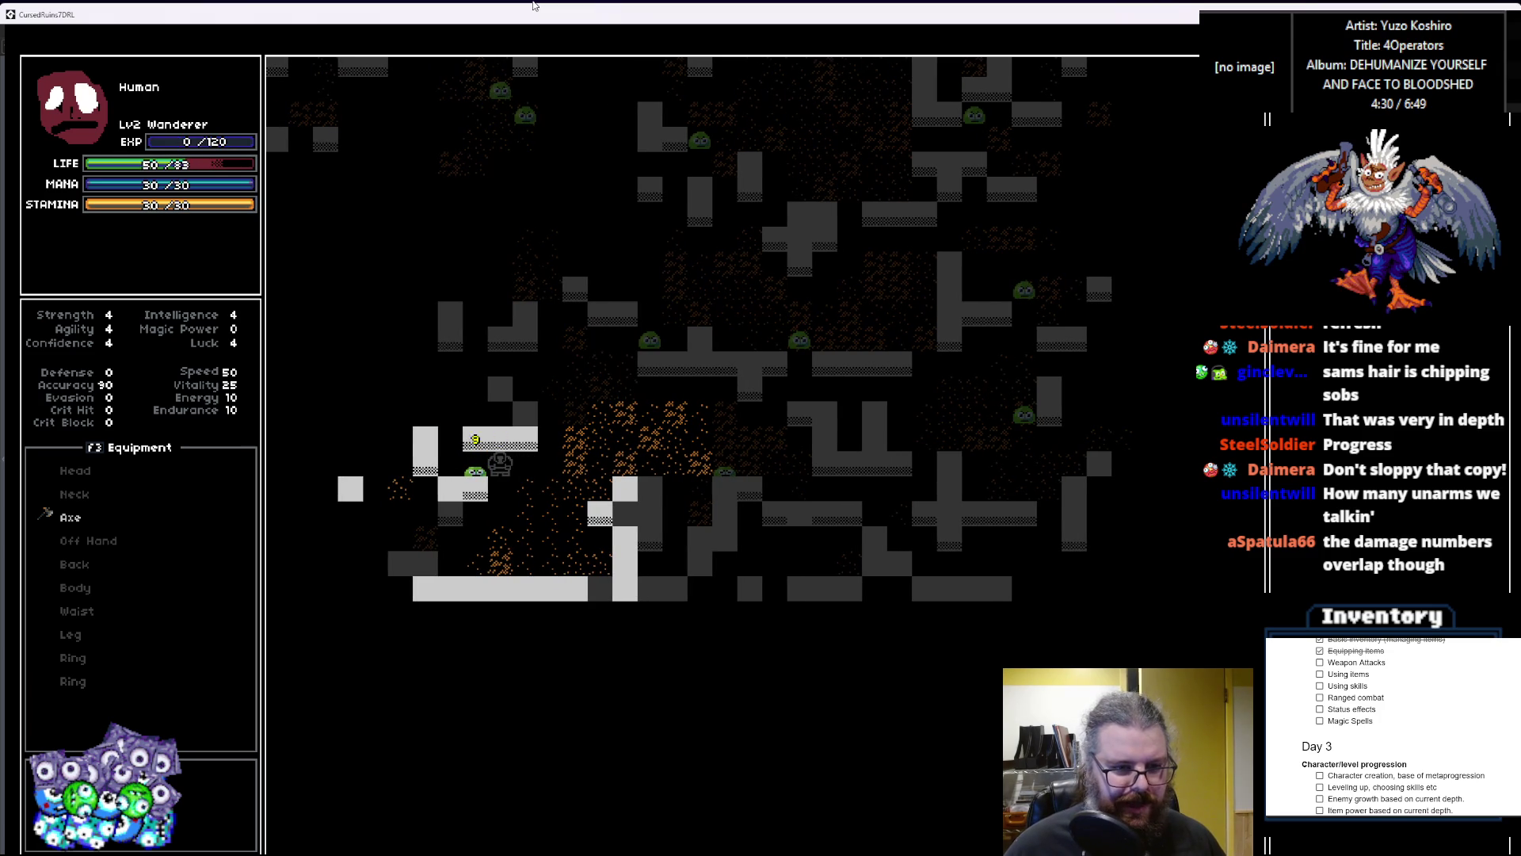
key("Right")
key("Right")
key("Right")
key("Up")
key("Up")
key("Up")
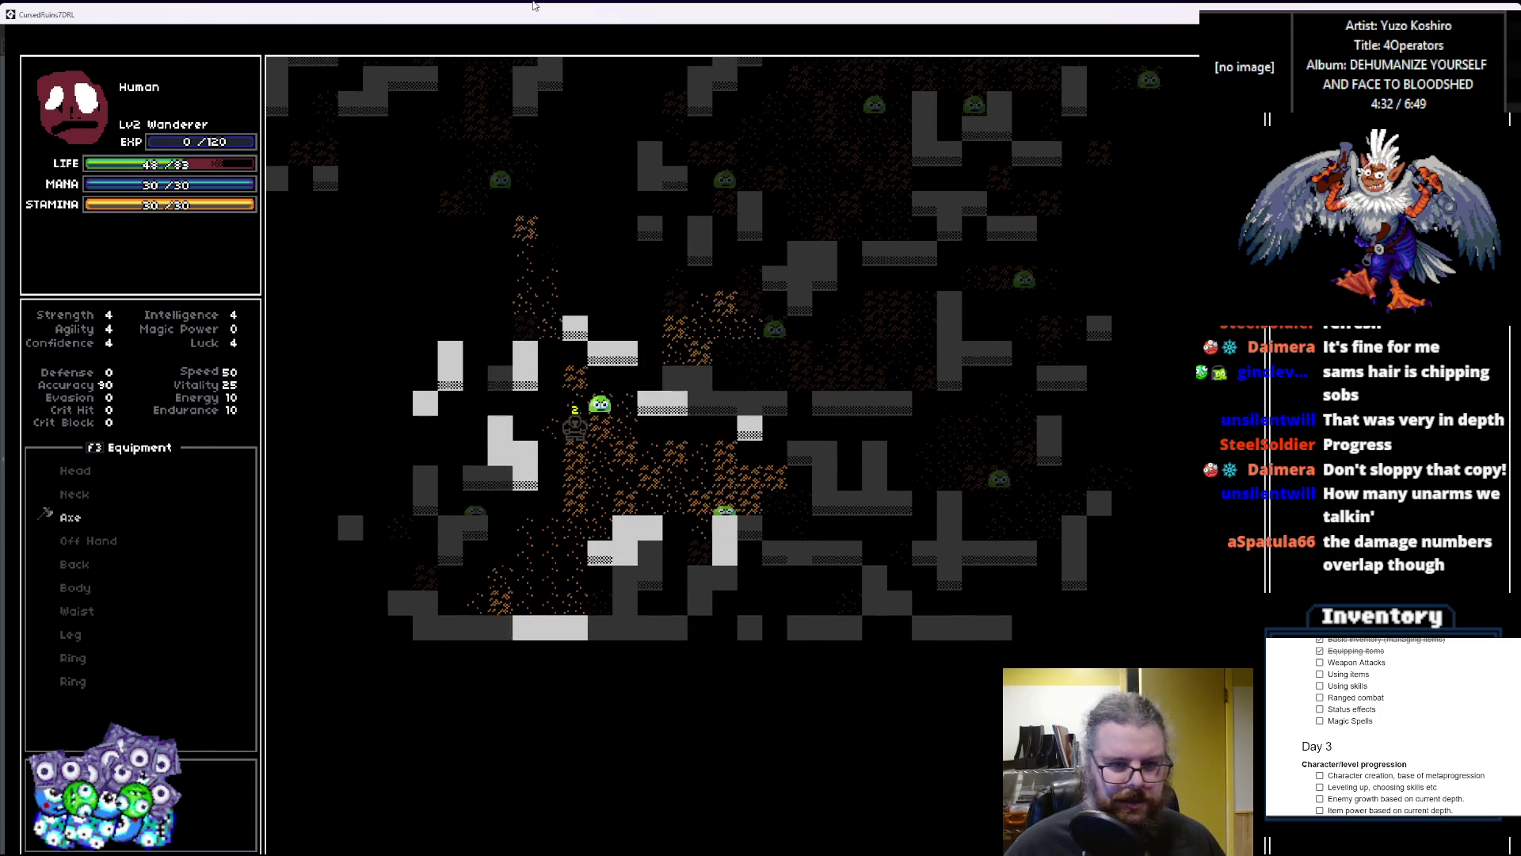
key("Right")
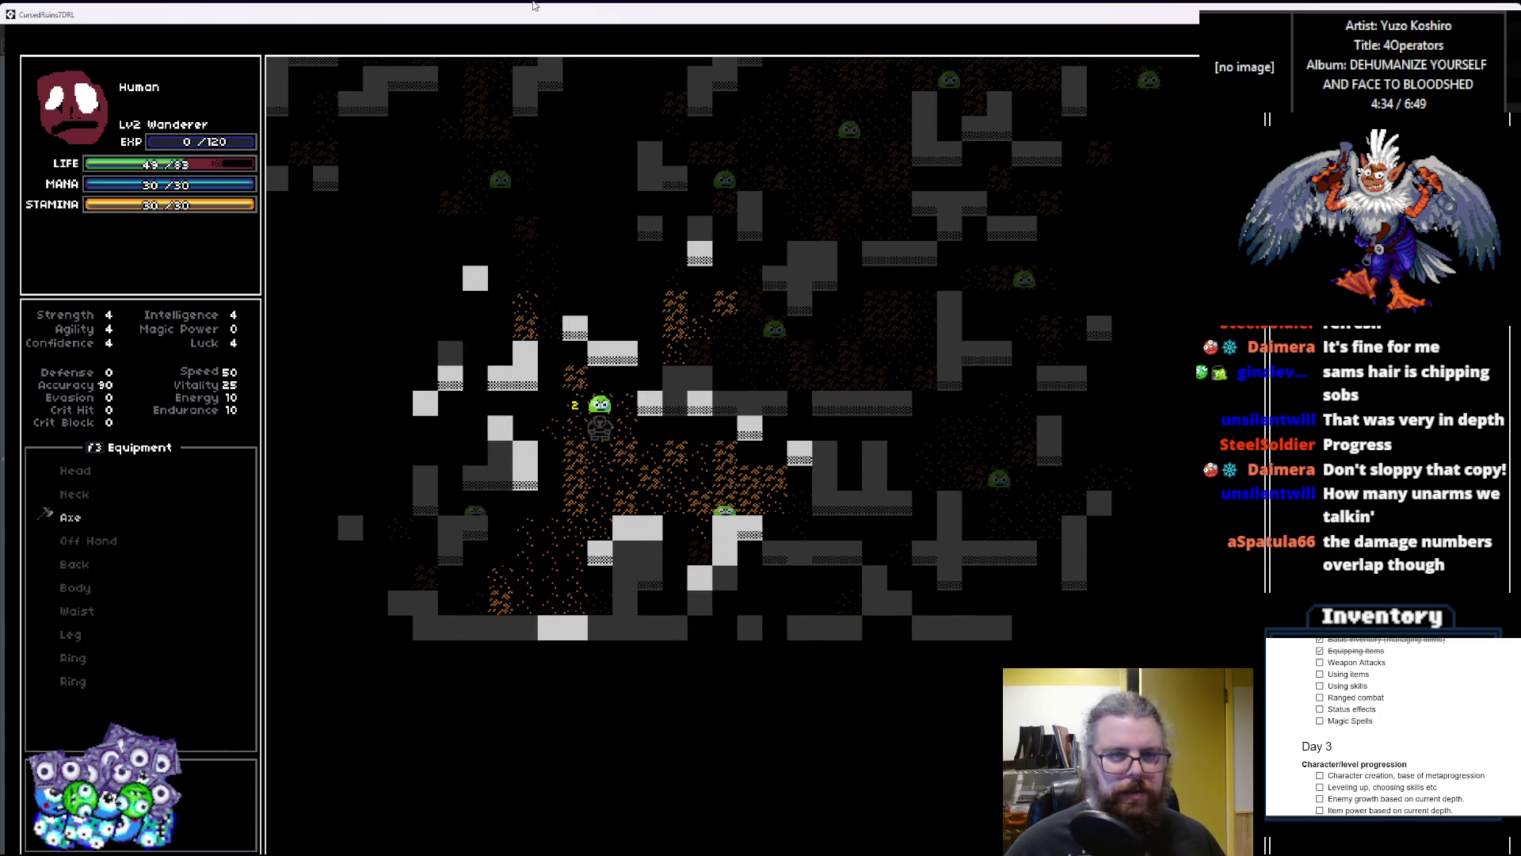
key("Up")
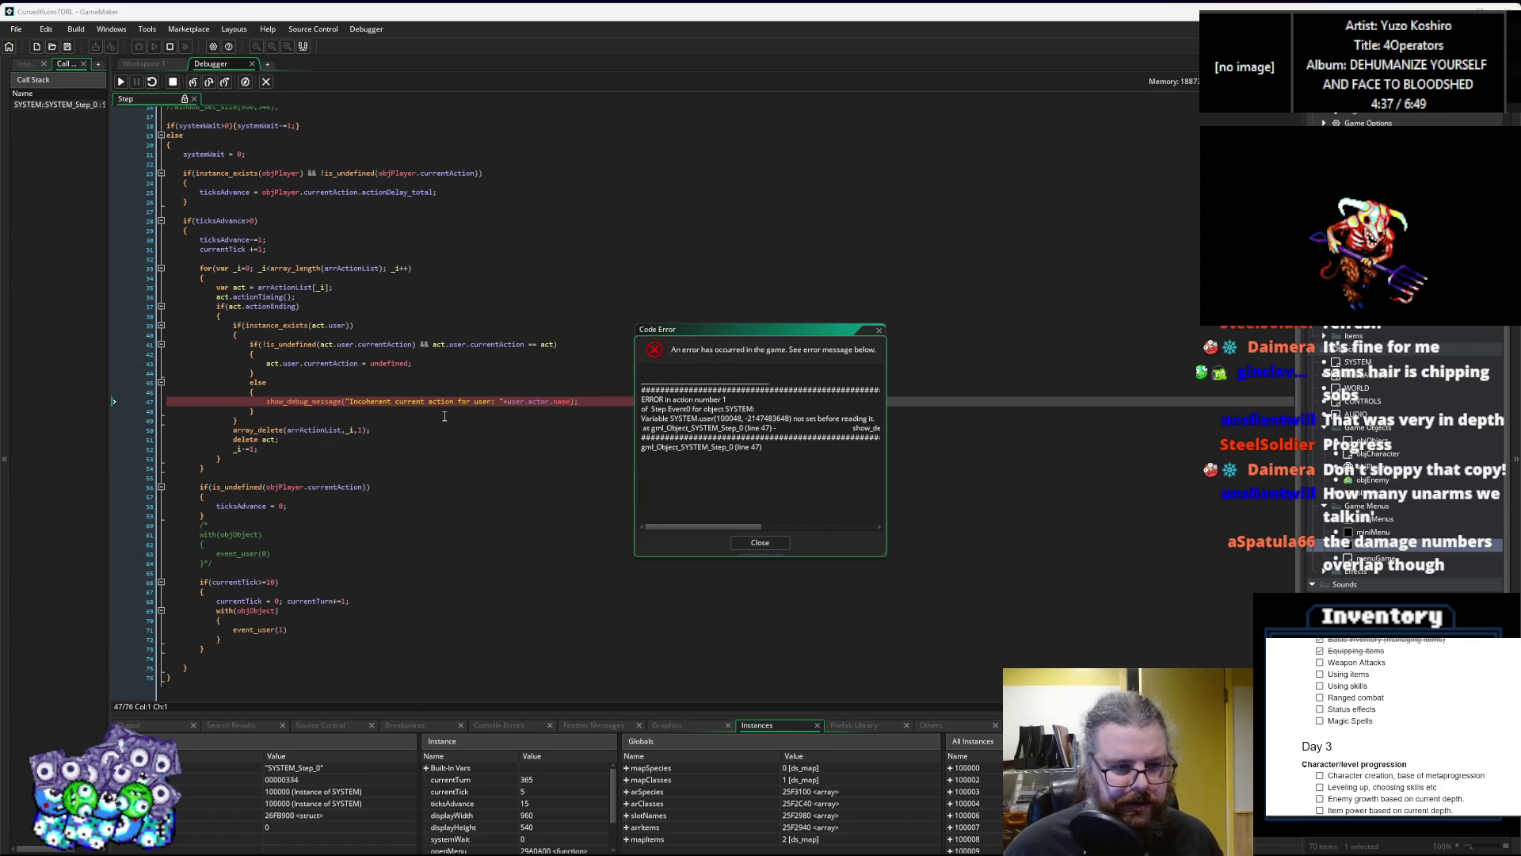
Step: Dismiss the Code Error and highlight uses of user and act in SYSTEM's Step code
left_click(519, 402)
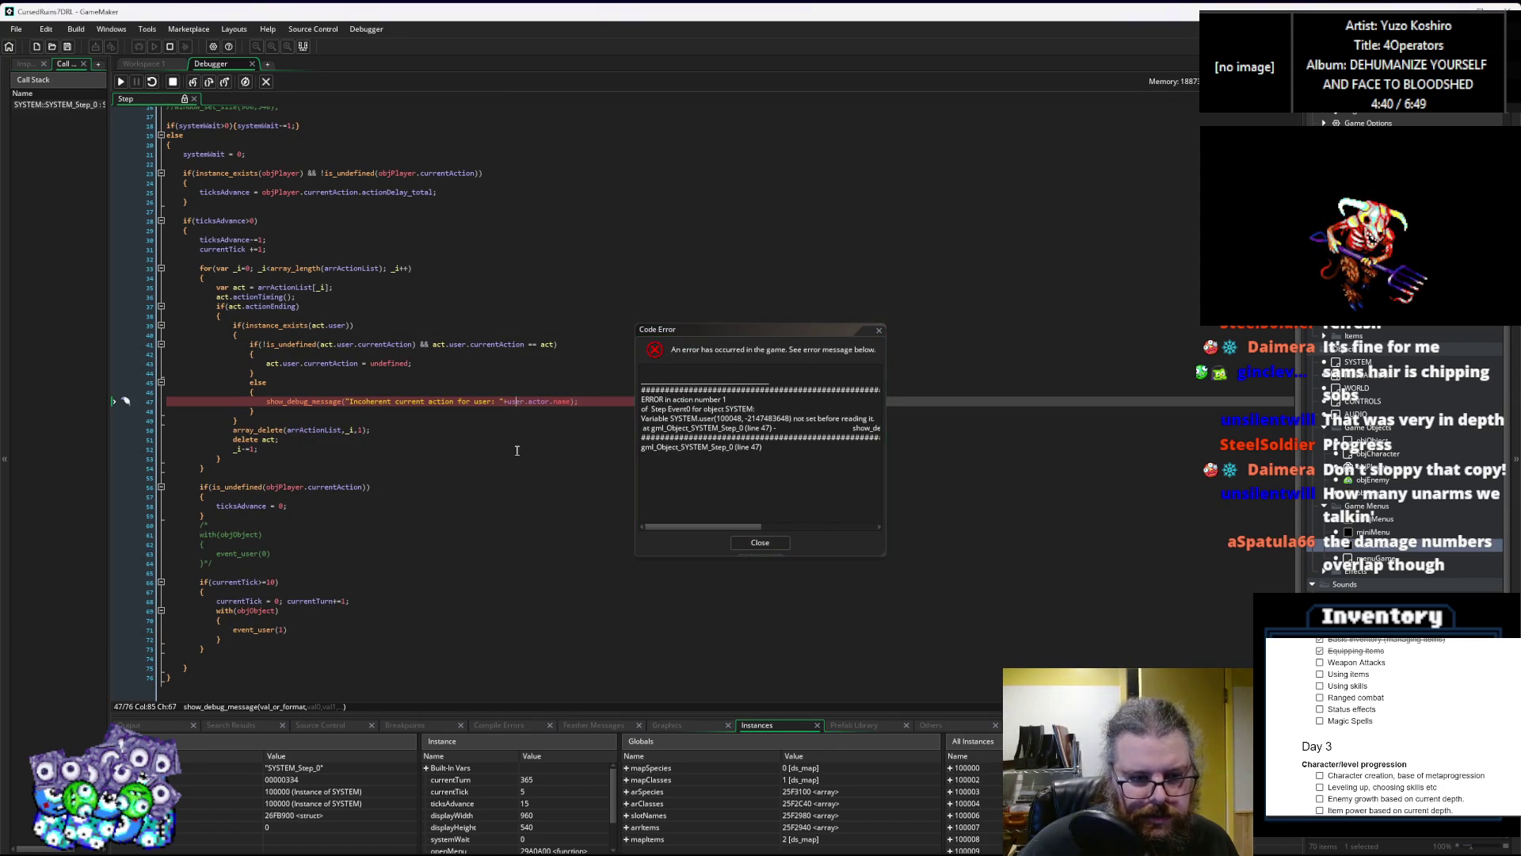
double_click(516, 401)
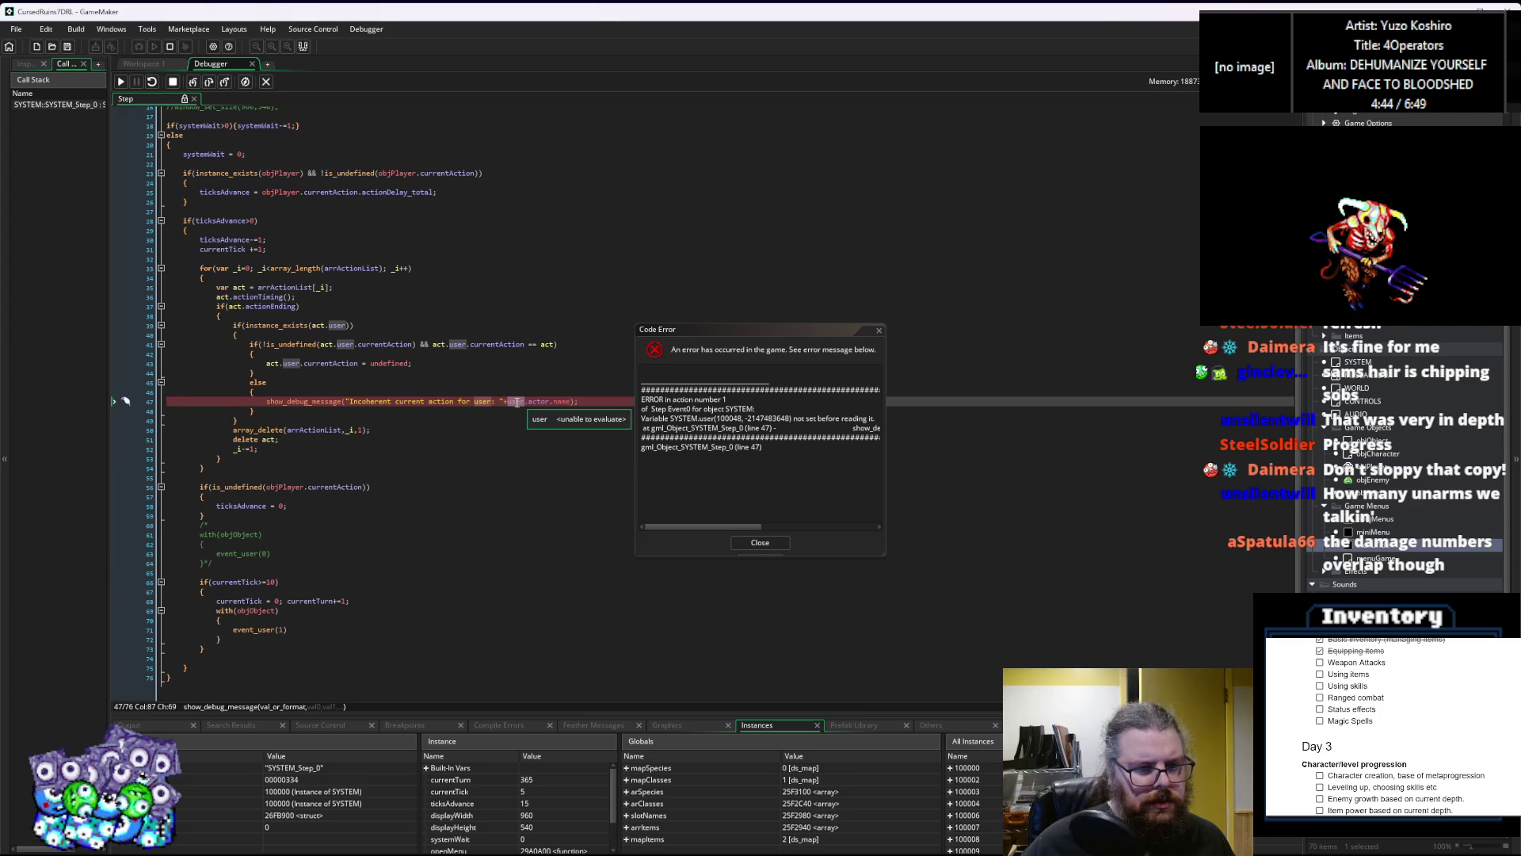
left_click(766, 544)
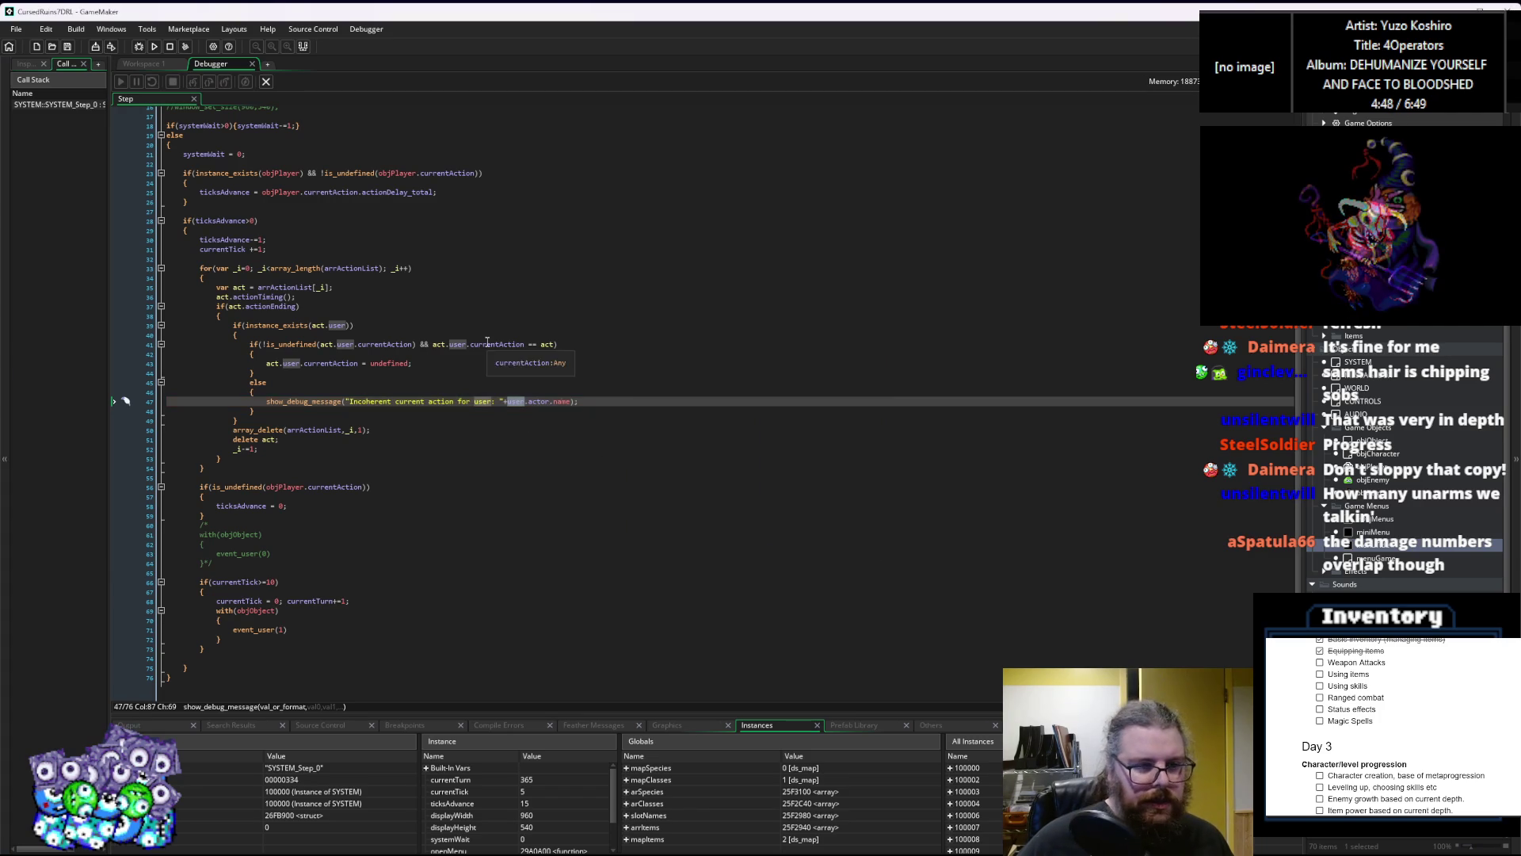
left_click(325, 344)
double_click(324, 345)
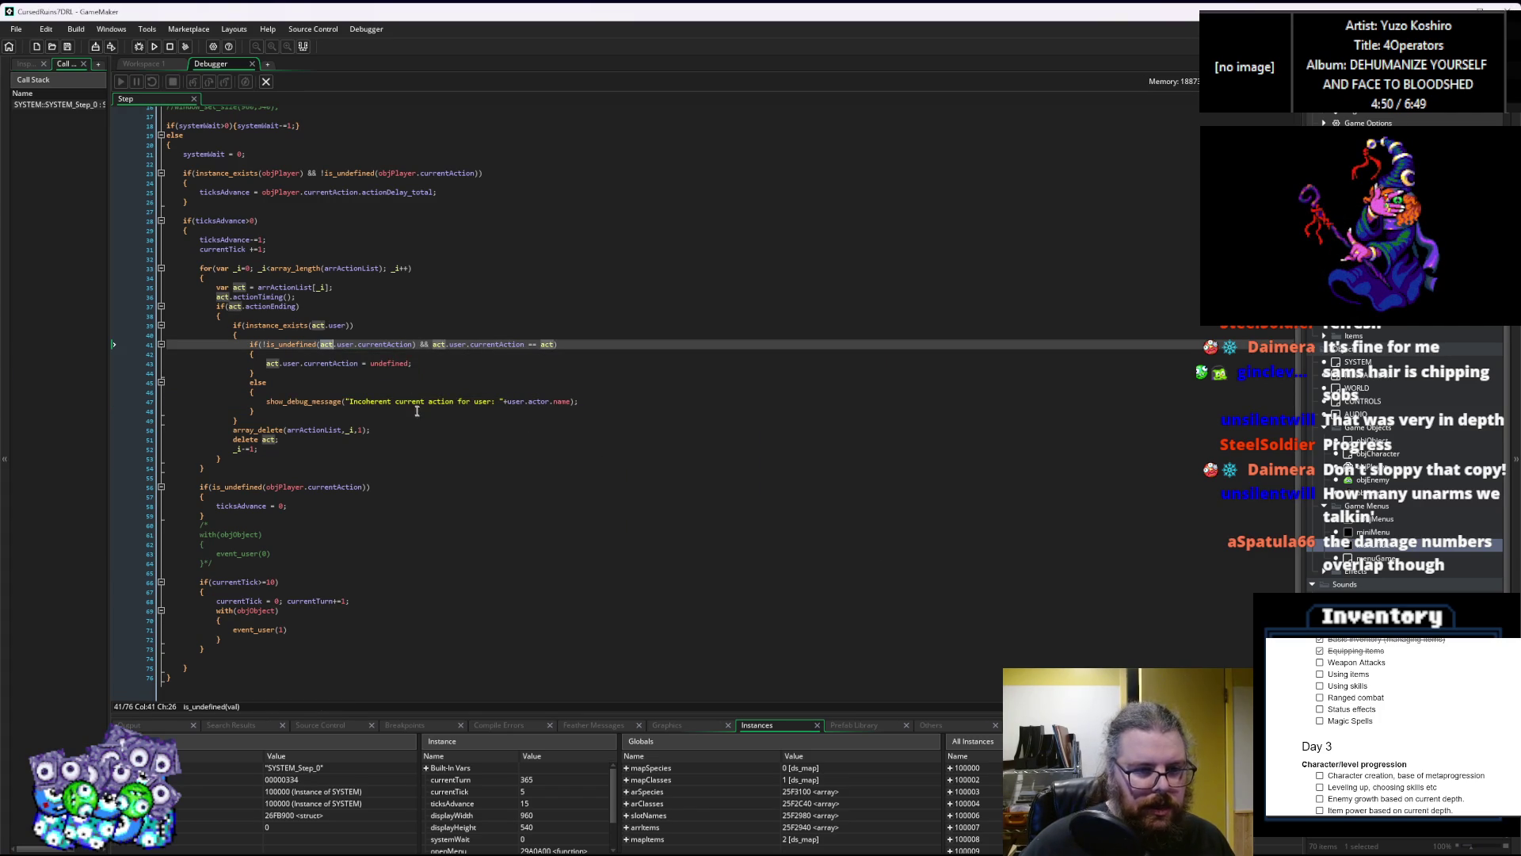
Step: Change line 47's debug message to act.user.actor.name and stop debugging
left_click(509, 402)
type("act.")
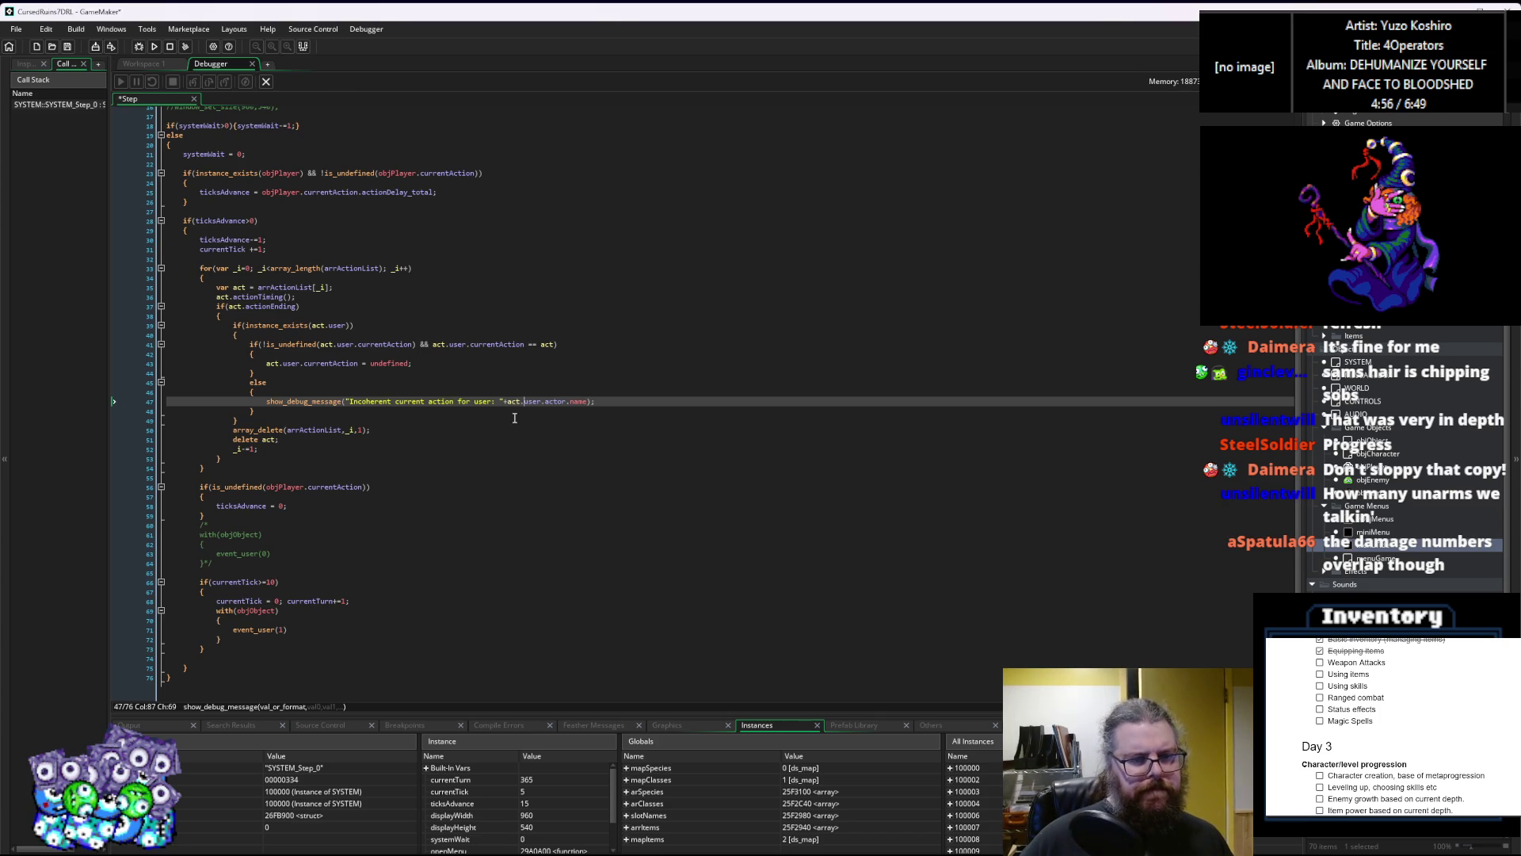
key("Down")
key("Down")
key("Down")
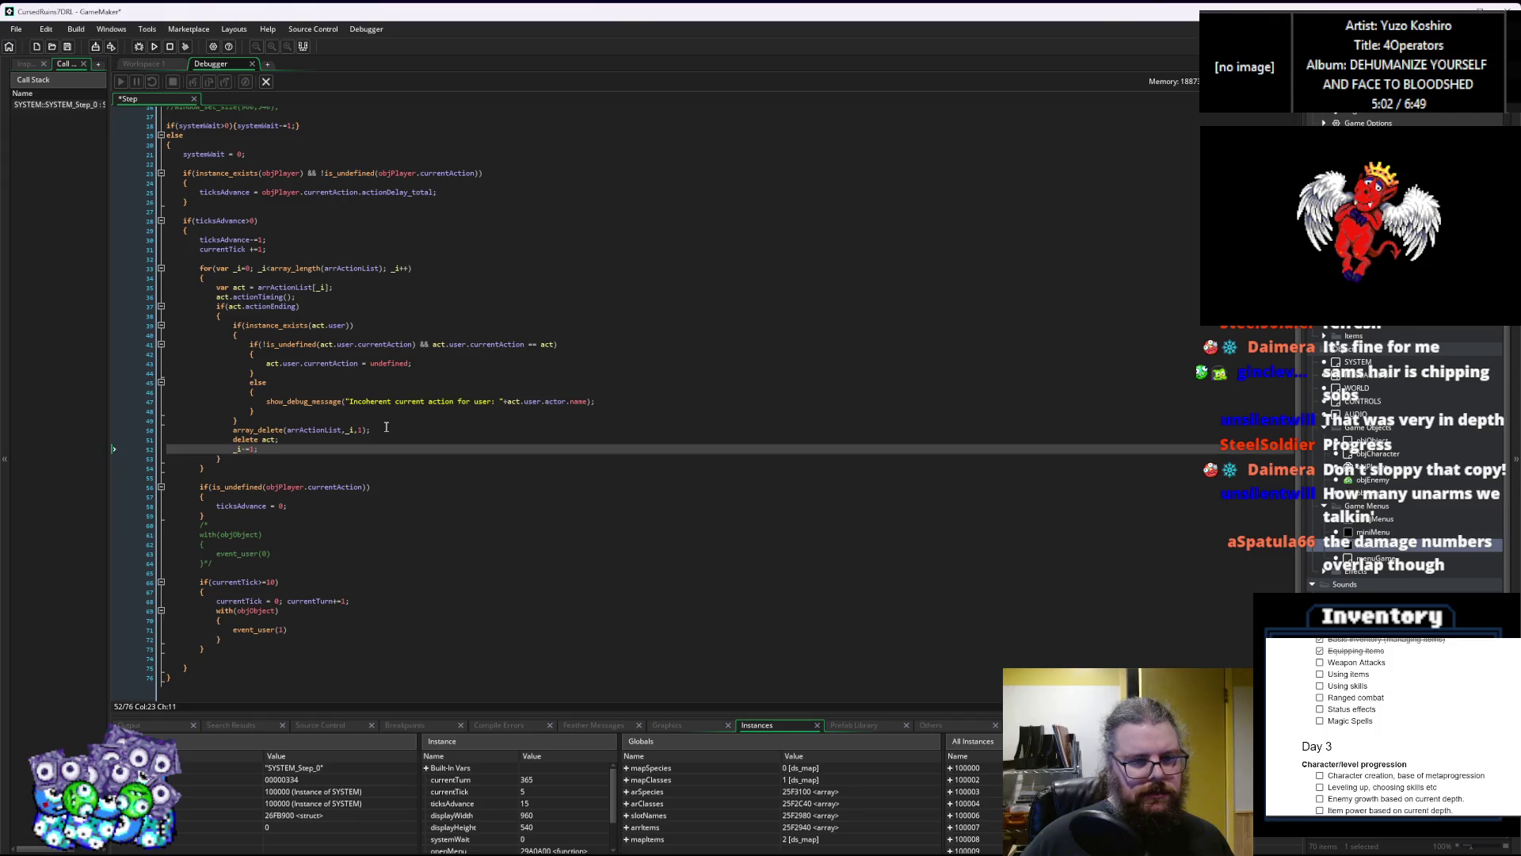
left_click(643, 407)
left_click(389, 429)
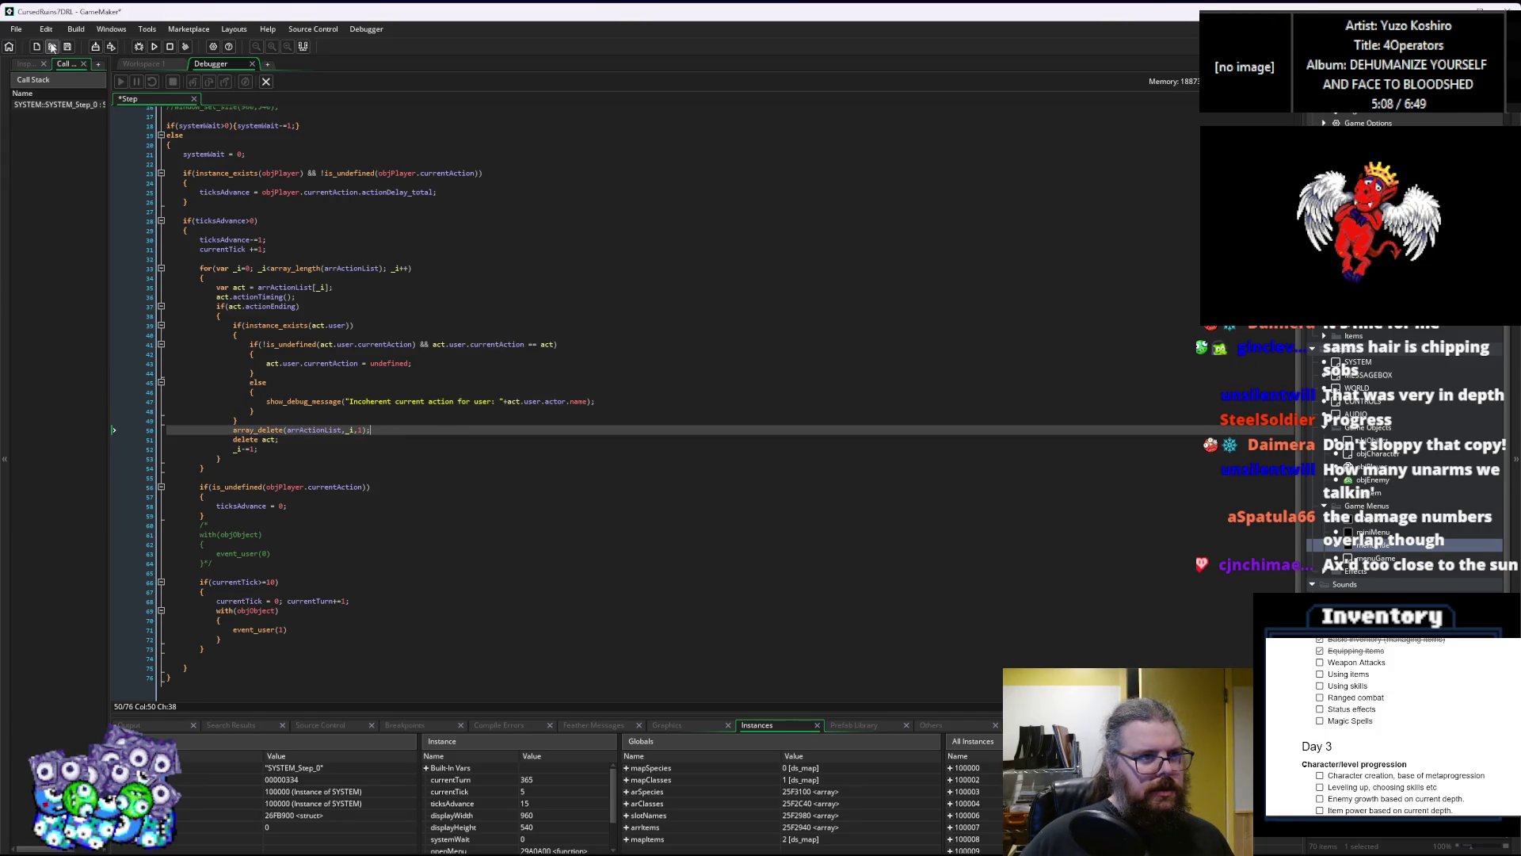
left_click(267, 81)
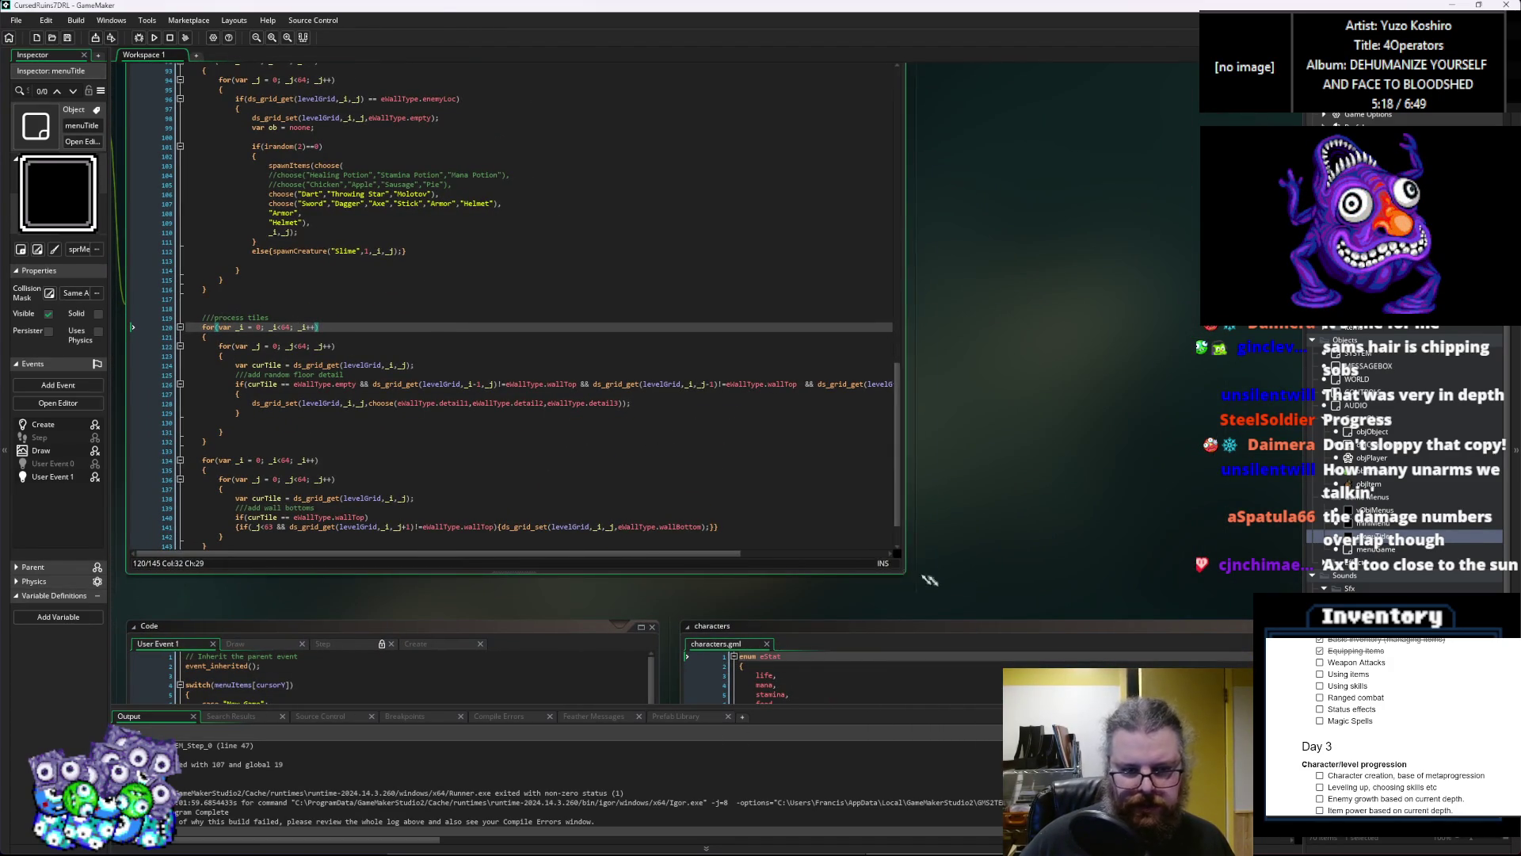
Step: Pan from WORLD's code to AttackActions and scroll to its resistance, defense and damage code
left_click(615, 468)
left_click_drag(615, 467, 944, 570)
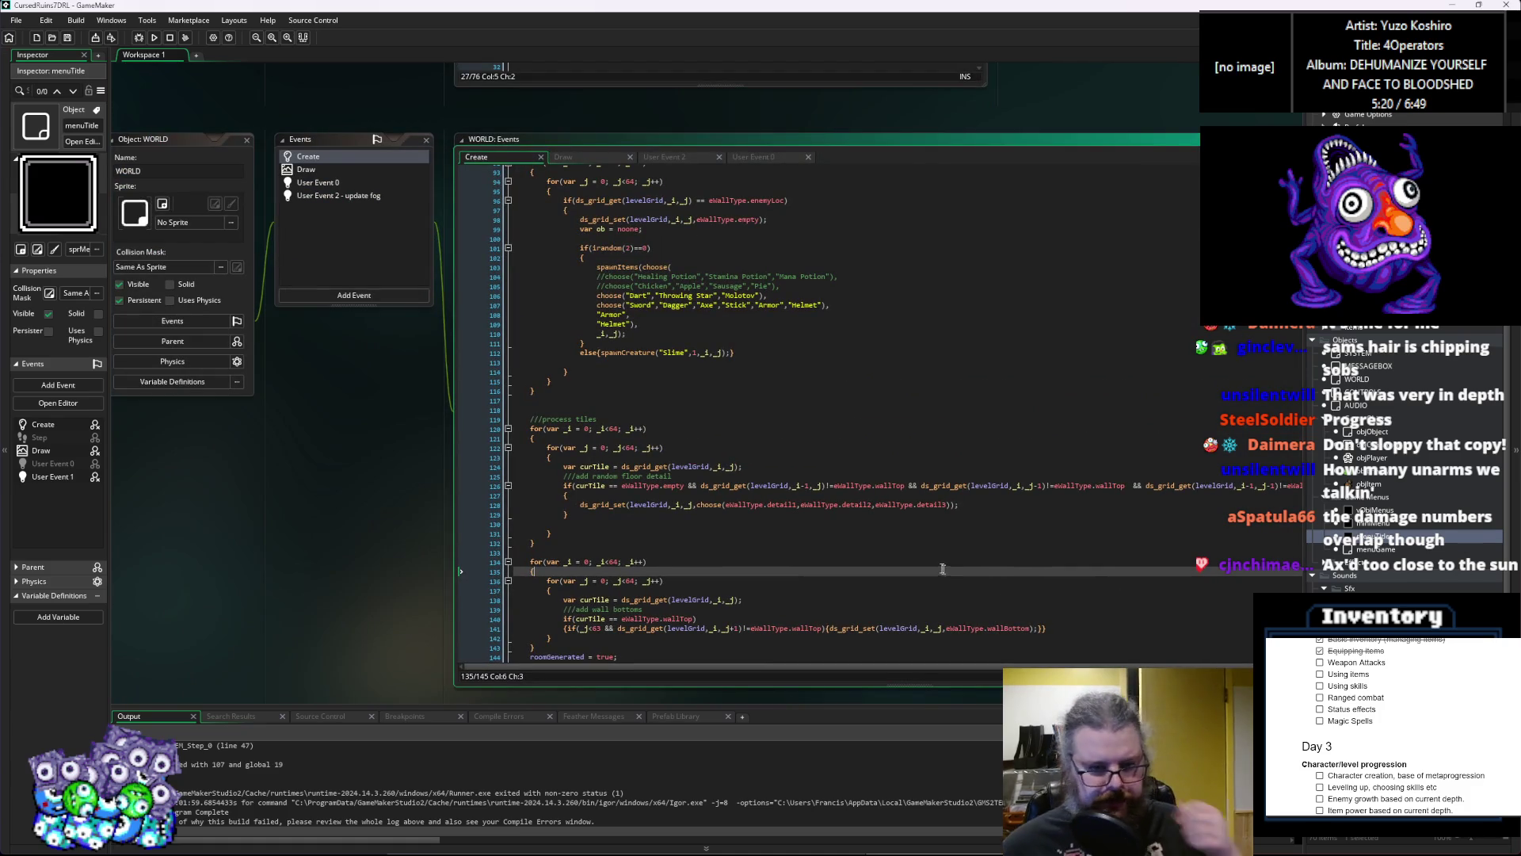
scroll(930, 558, "down", 2)
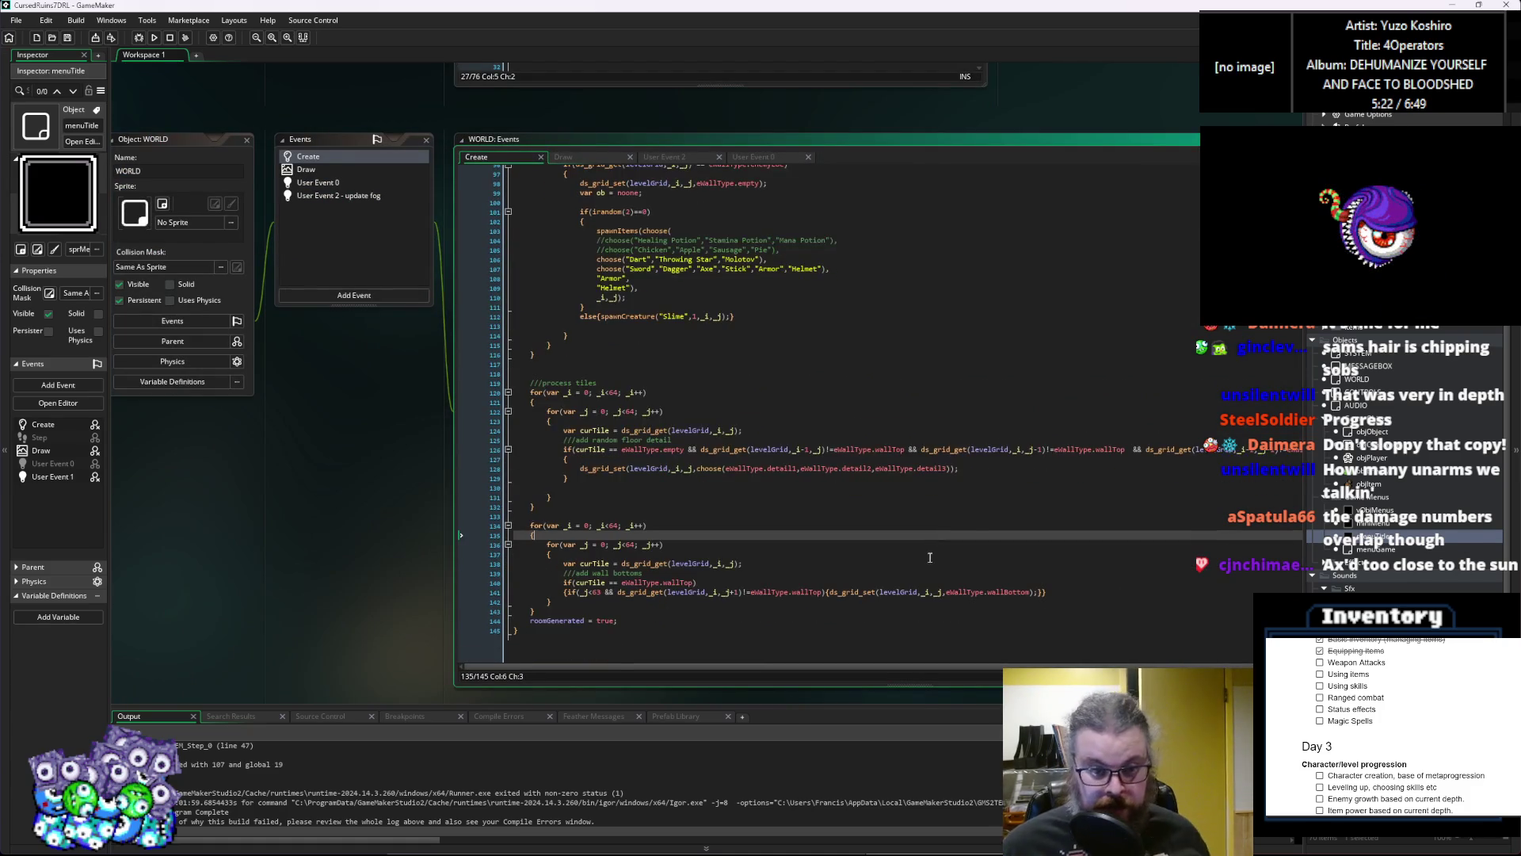
left_click_drag(912, 510, 576, 384)
scroll(576, 384, "down", 6)
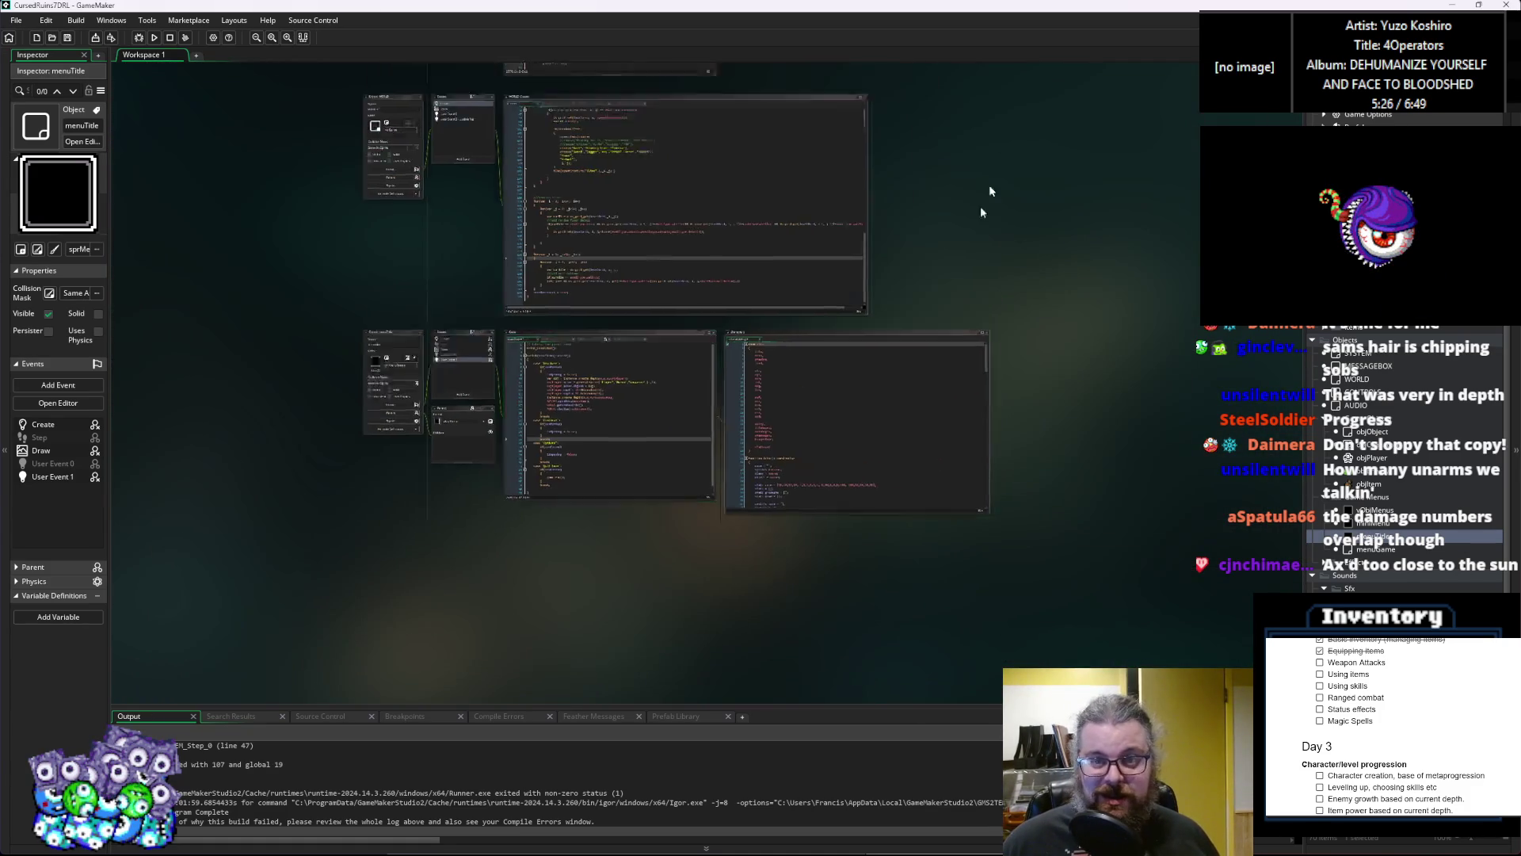
scroll(797, 554, "up", 6)
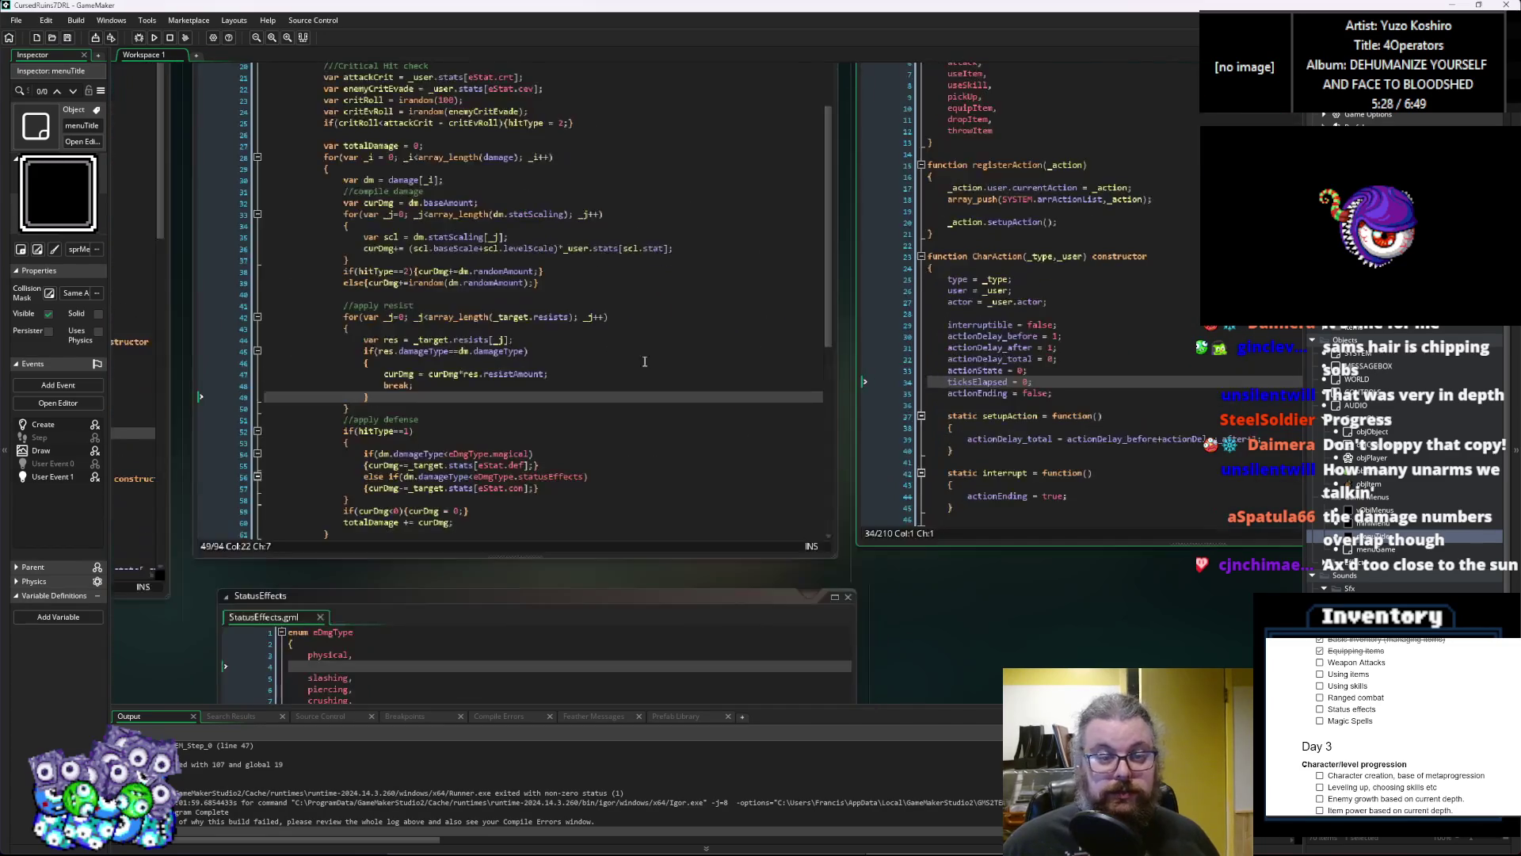
scroll(682, 452, "down", 10)
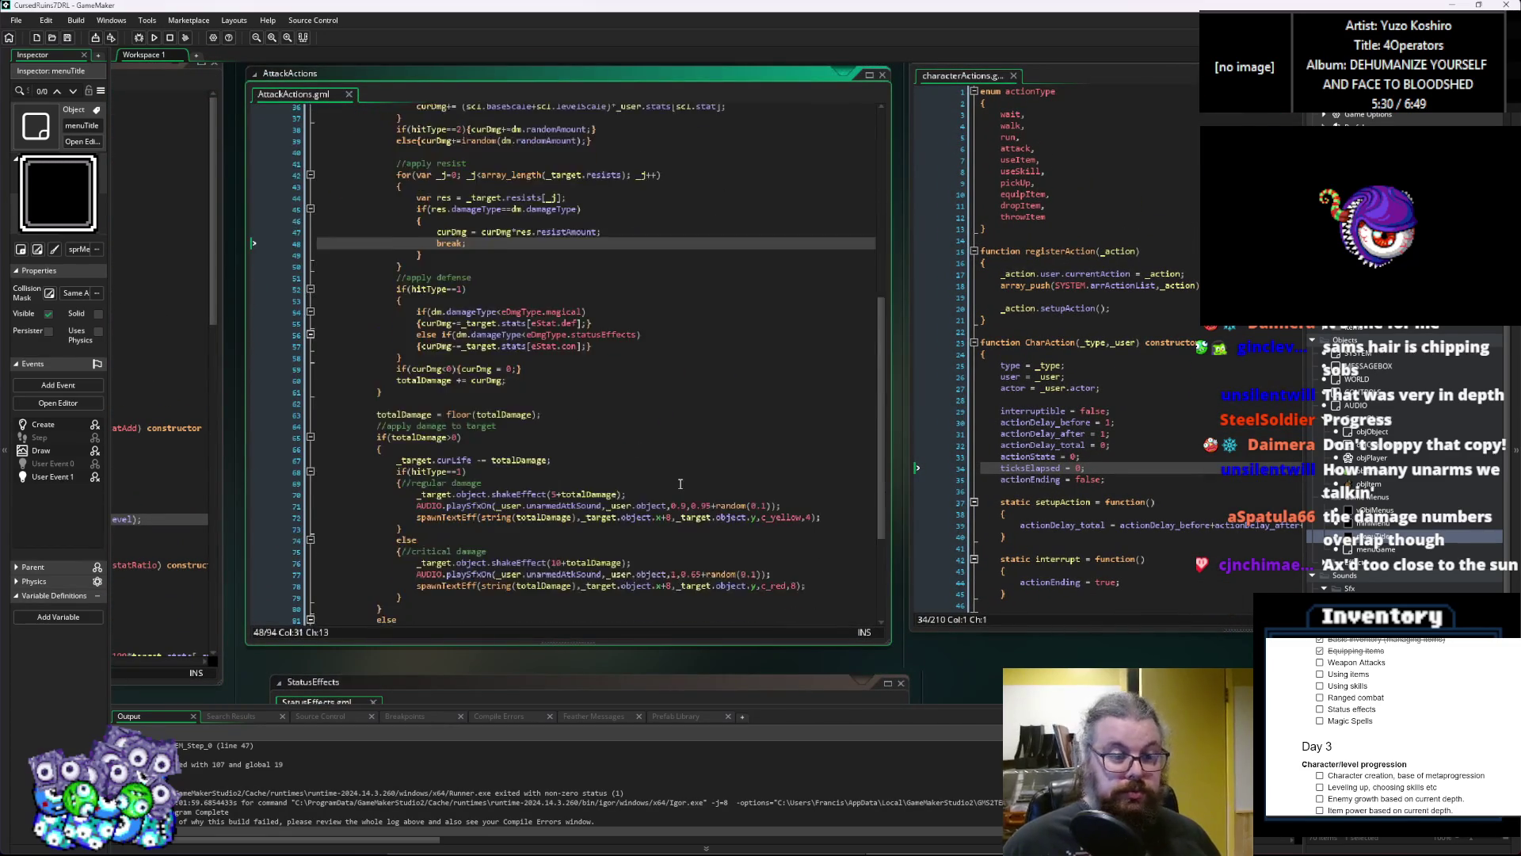
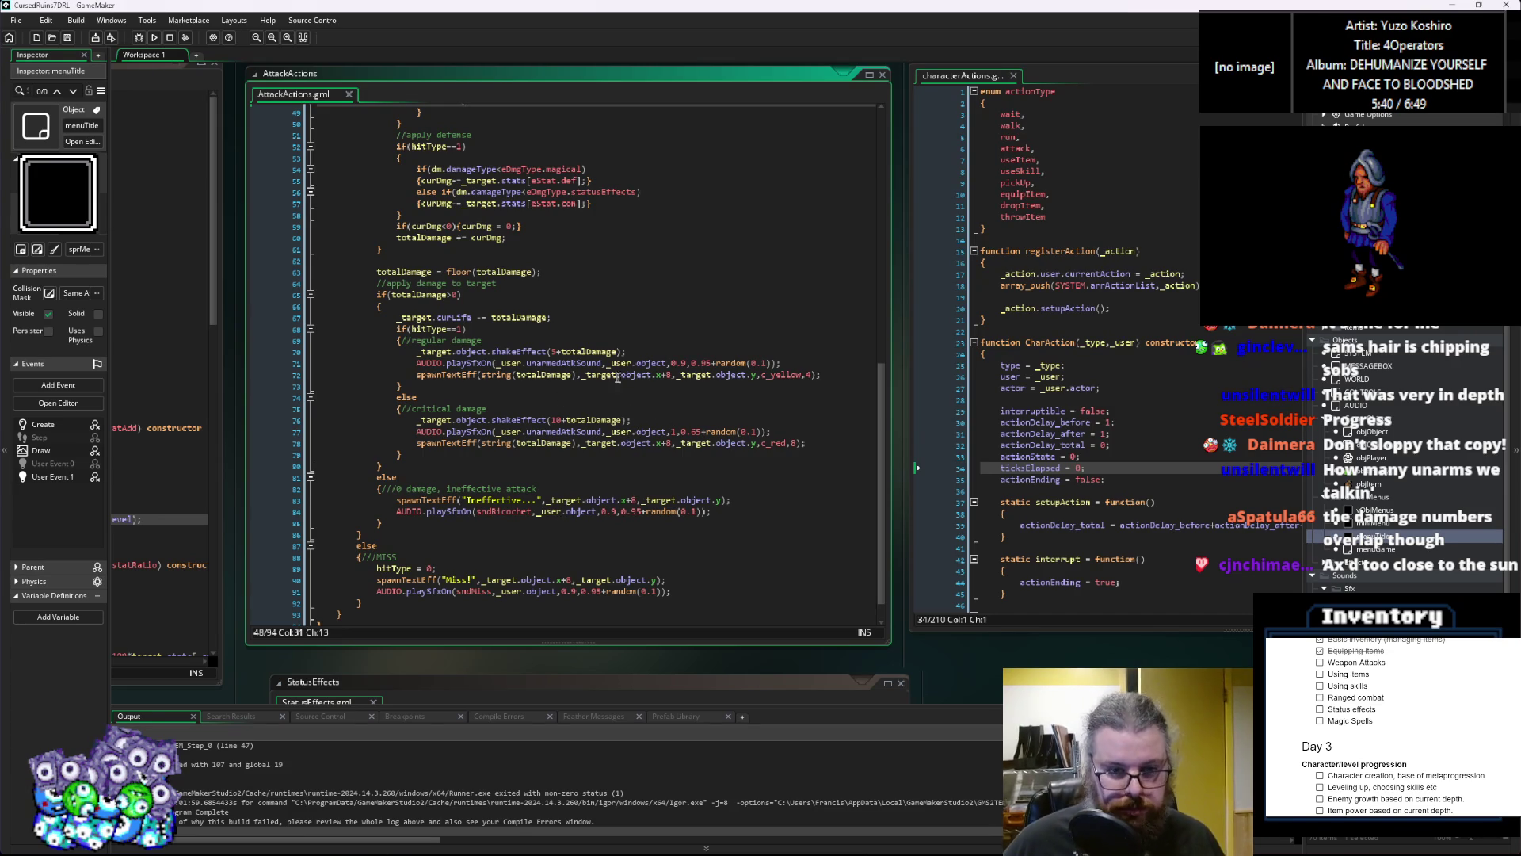
Step: Change the damage text x on line 72 to x+8-4+irandom(8), then copy the offset
left_click(676, 374)
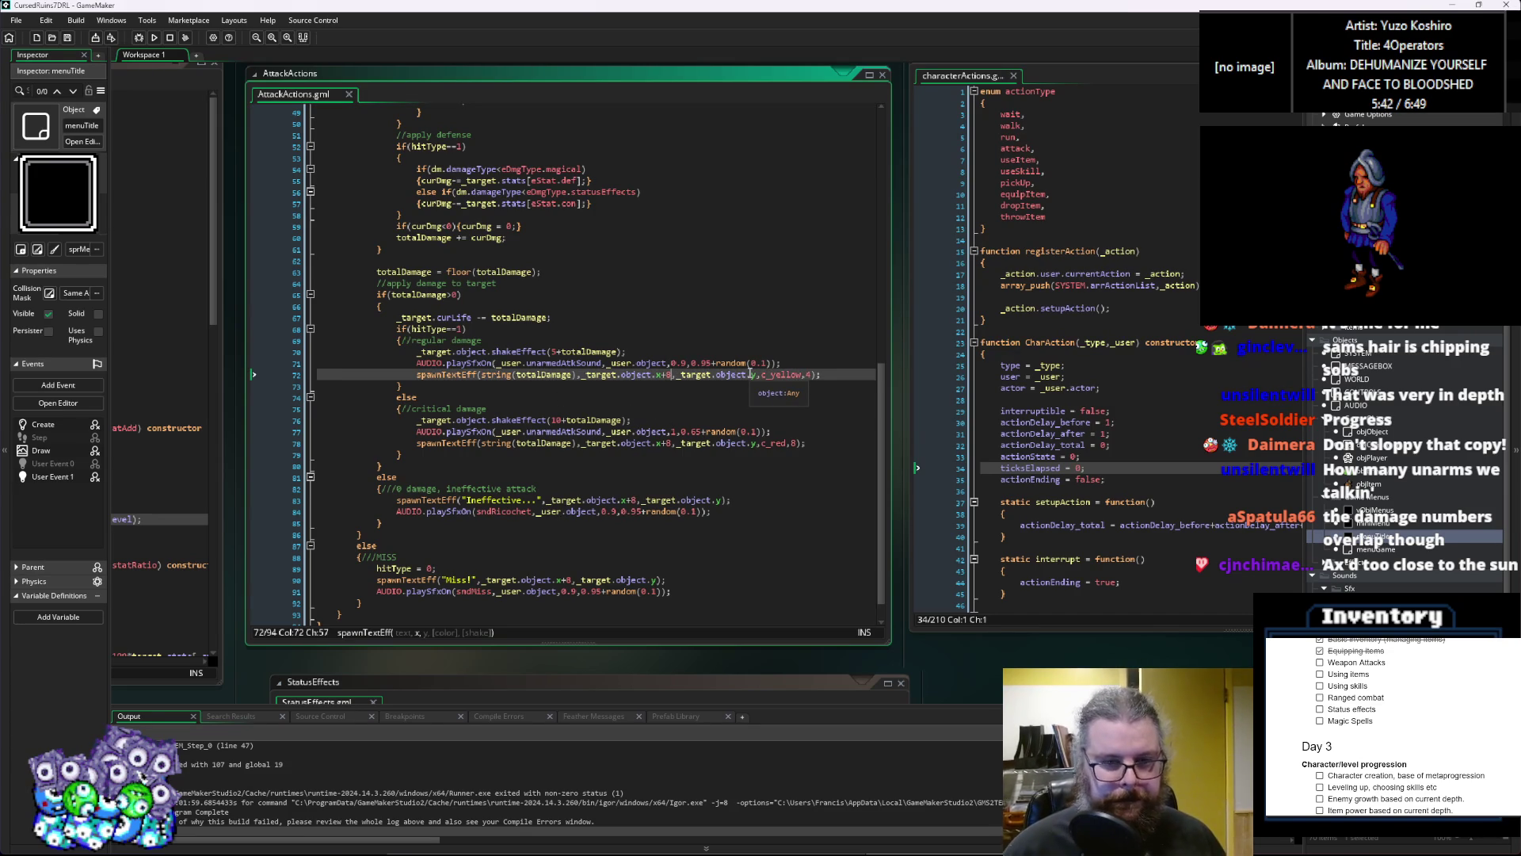
type("-")
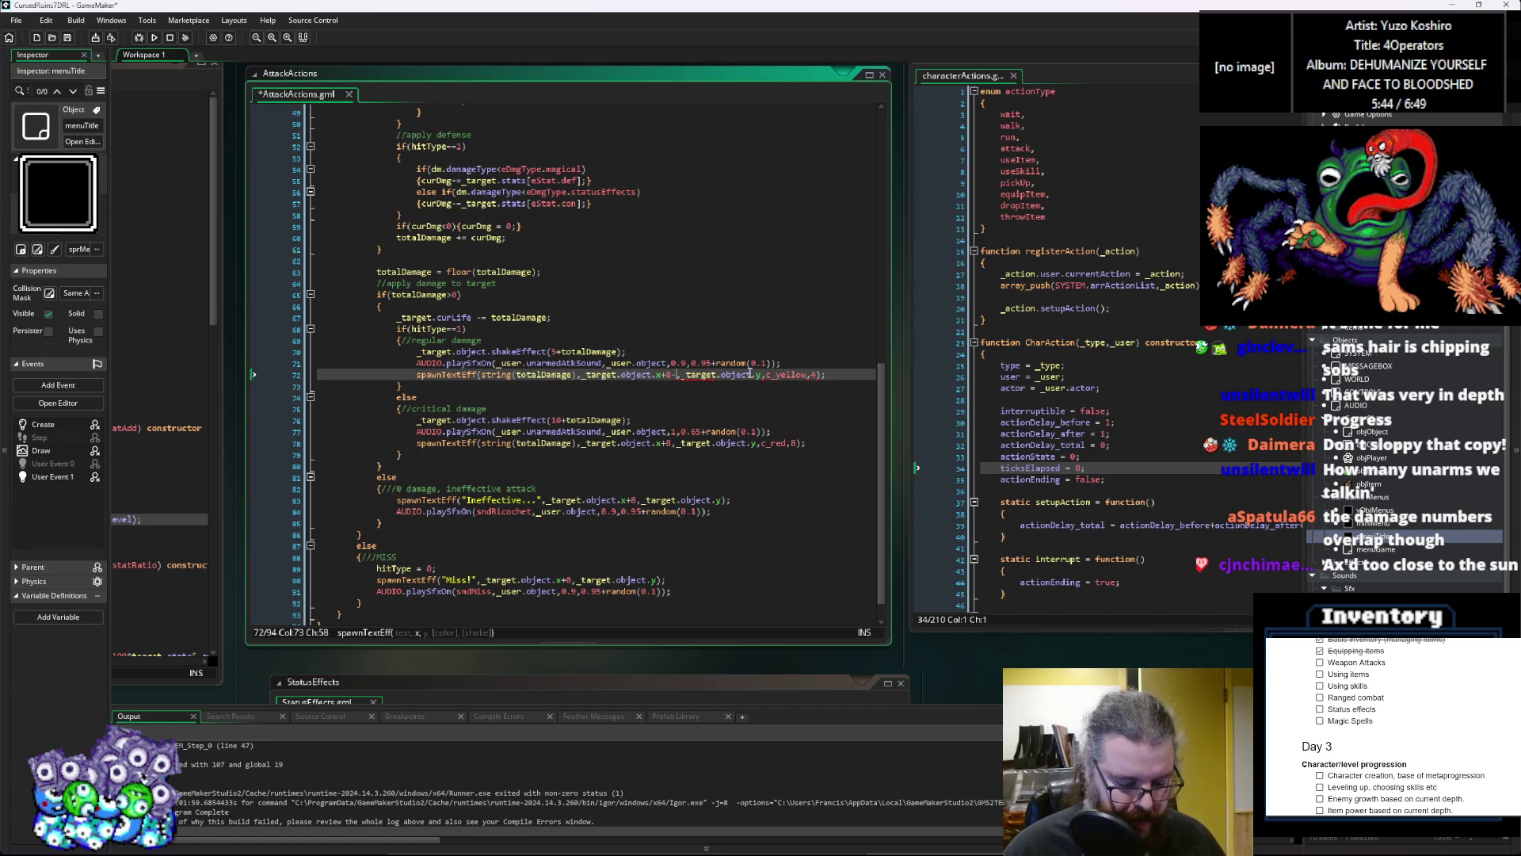
type("8+")
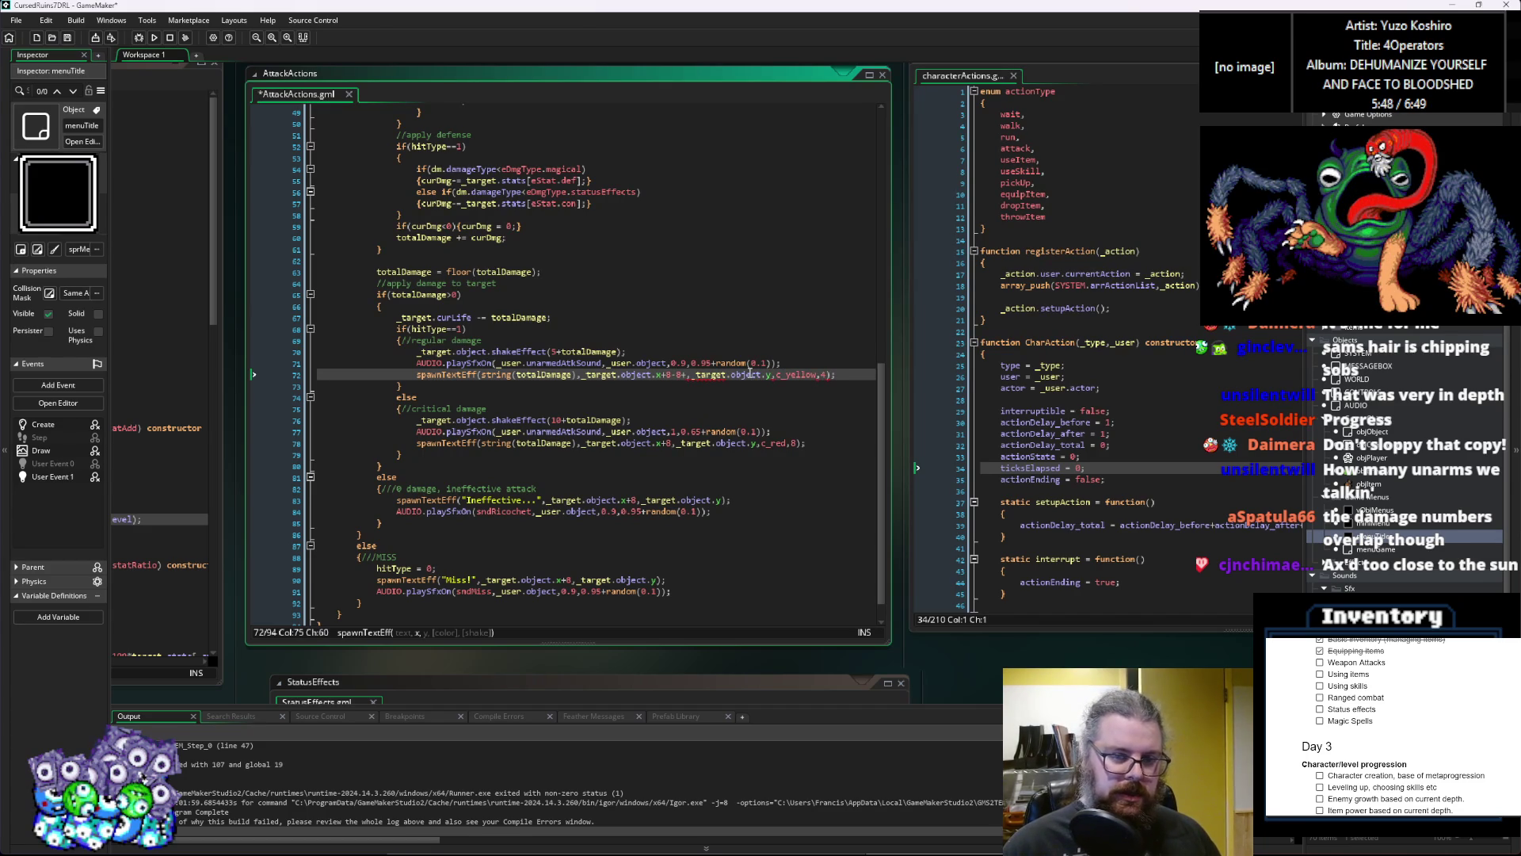
key("BackSpace")
key("BackSpace")
type("4+")
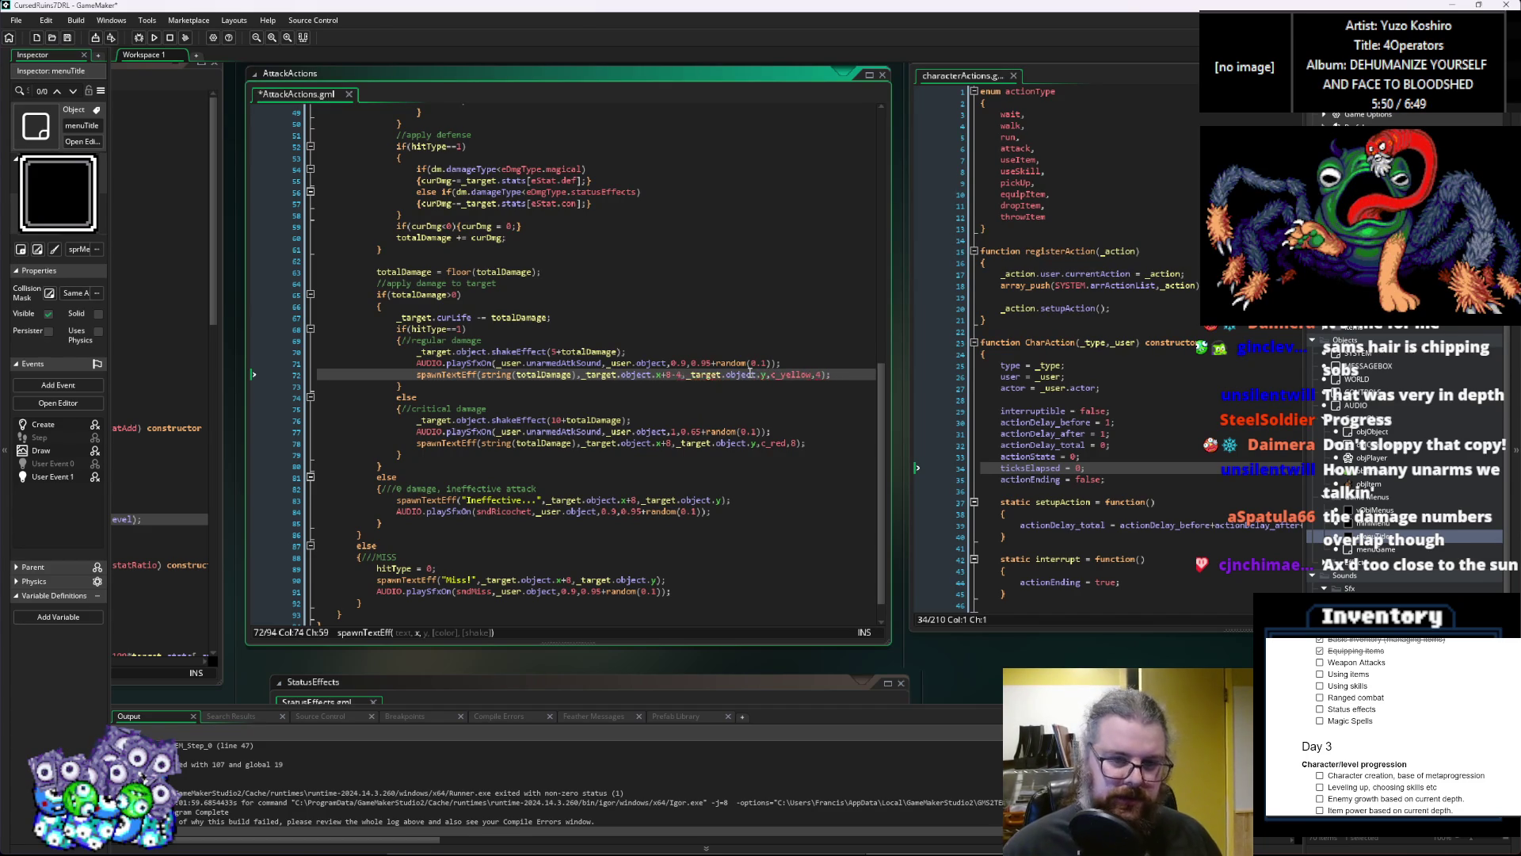
type("irandom(8")
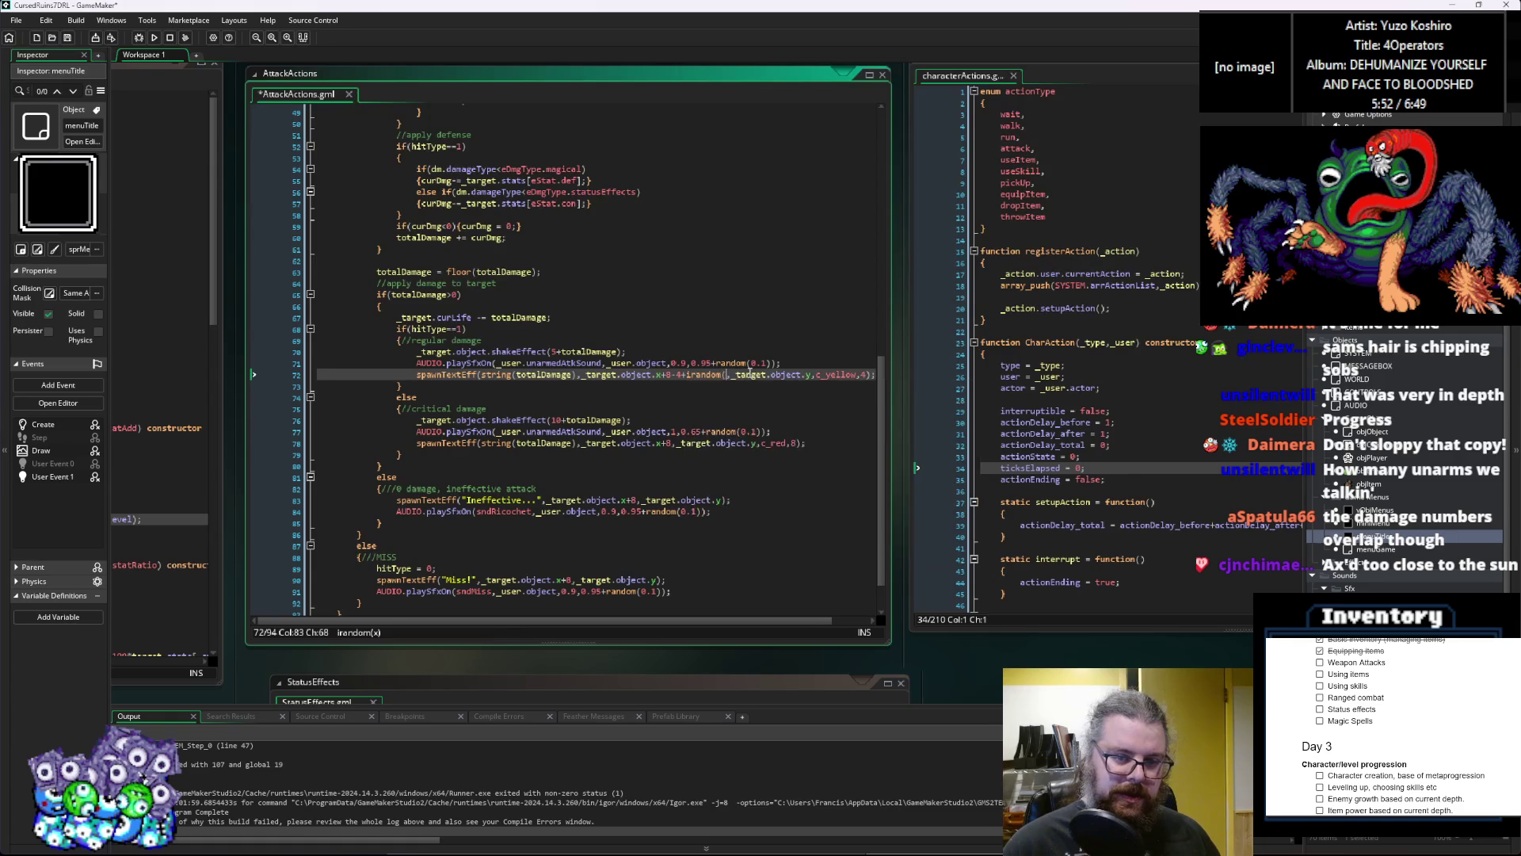
type(")")
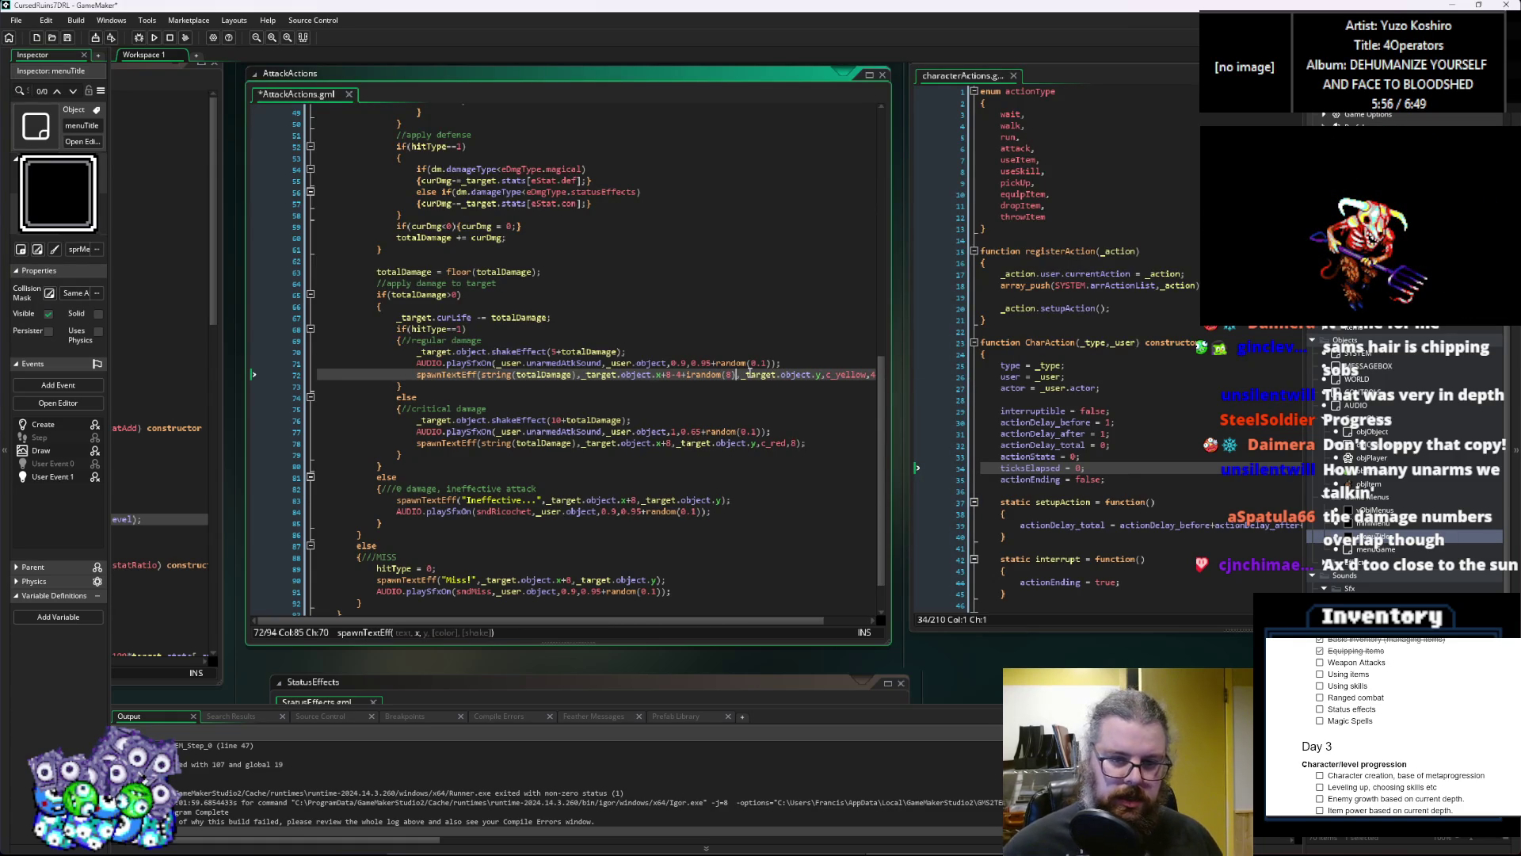
left_click_drag(738, 375, 679, 378)
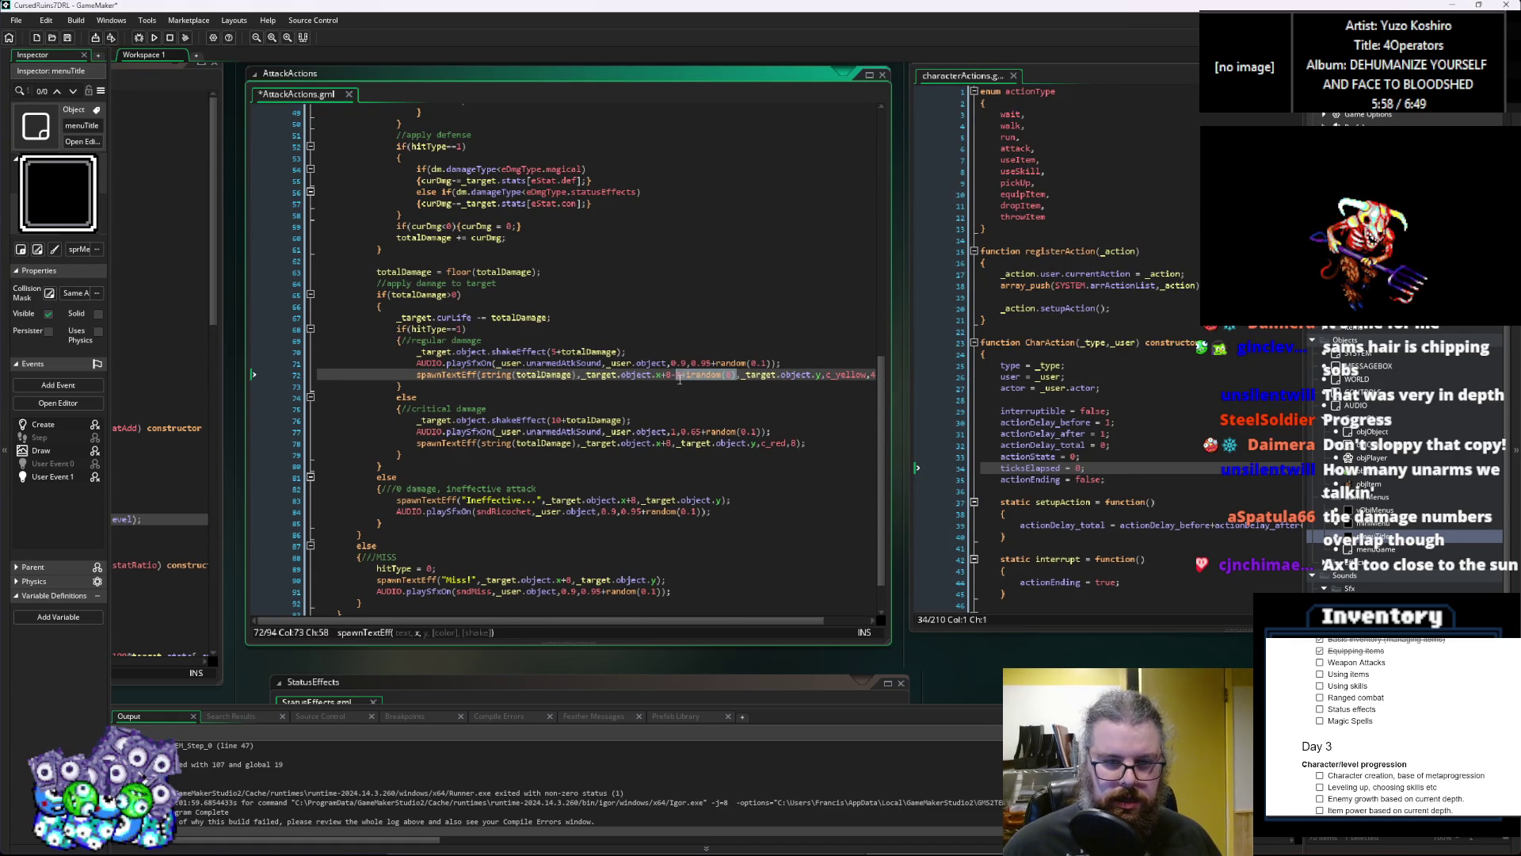
Step: Paste the random x offset into the critical, Ineffective and Miss text lines (78, 83, 90)
left_click(675, 445)
type("-4+irandom(8)")
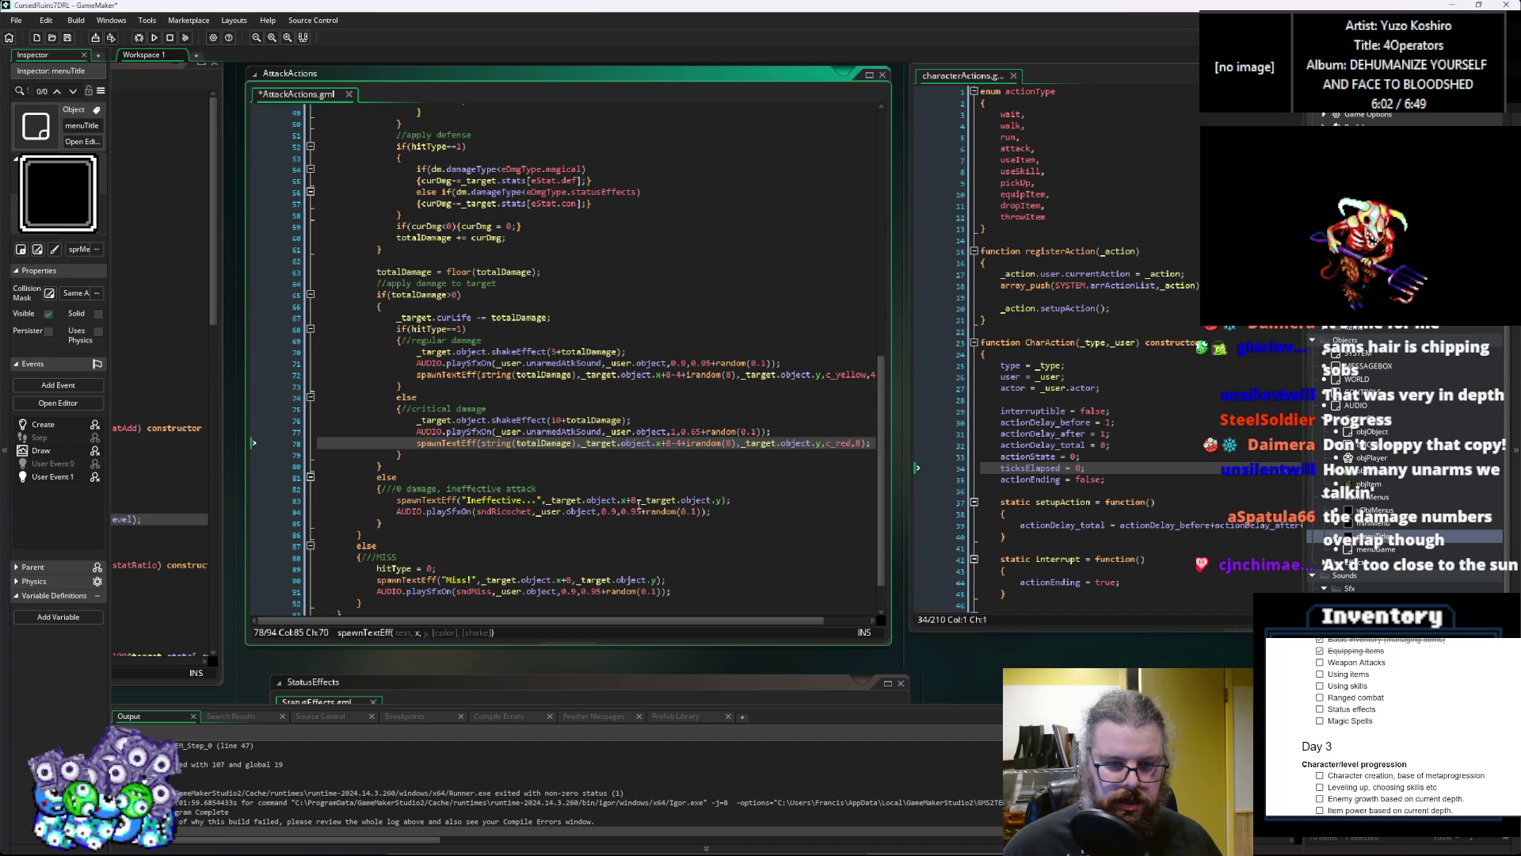
left_click(639, 501)
type("-4+irandom(8)")
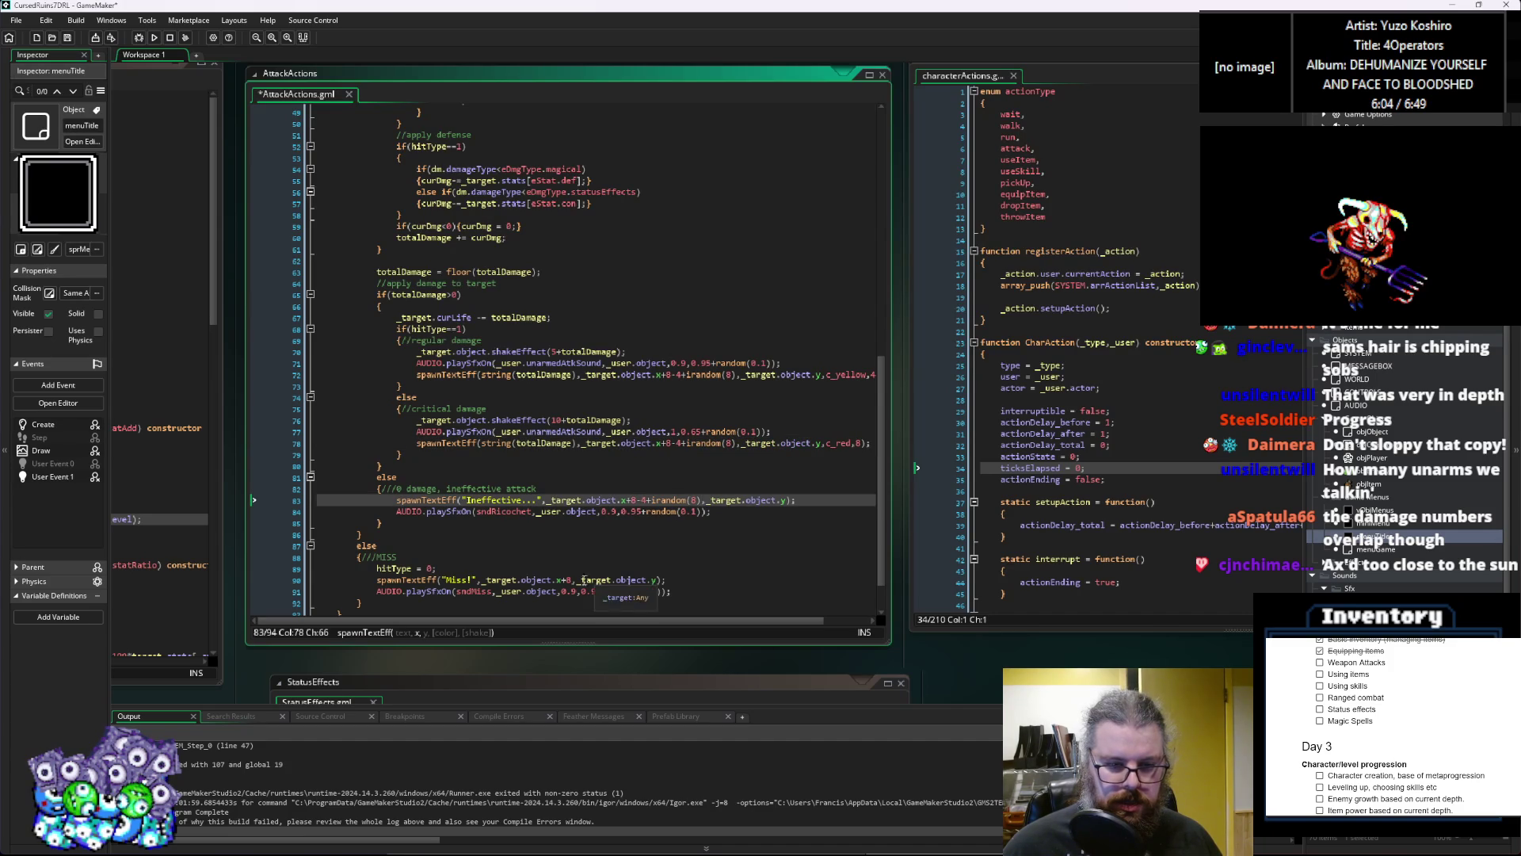
left_click(573, 580)
type("-4+irandom(8)")
Step: Add the random offset after object.y on lines 83, 78 and 72
left_click_drag(891, 508, 965, 510)
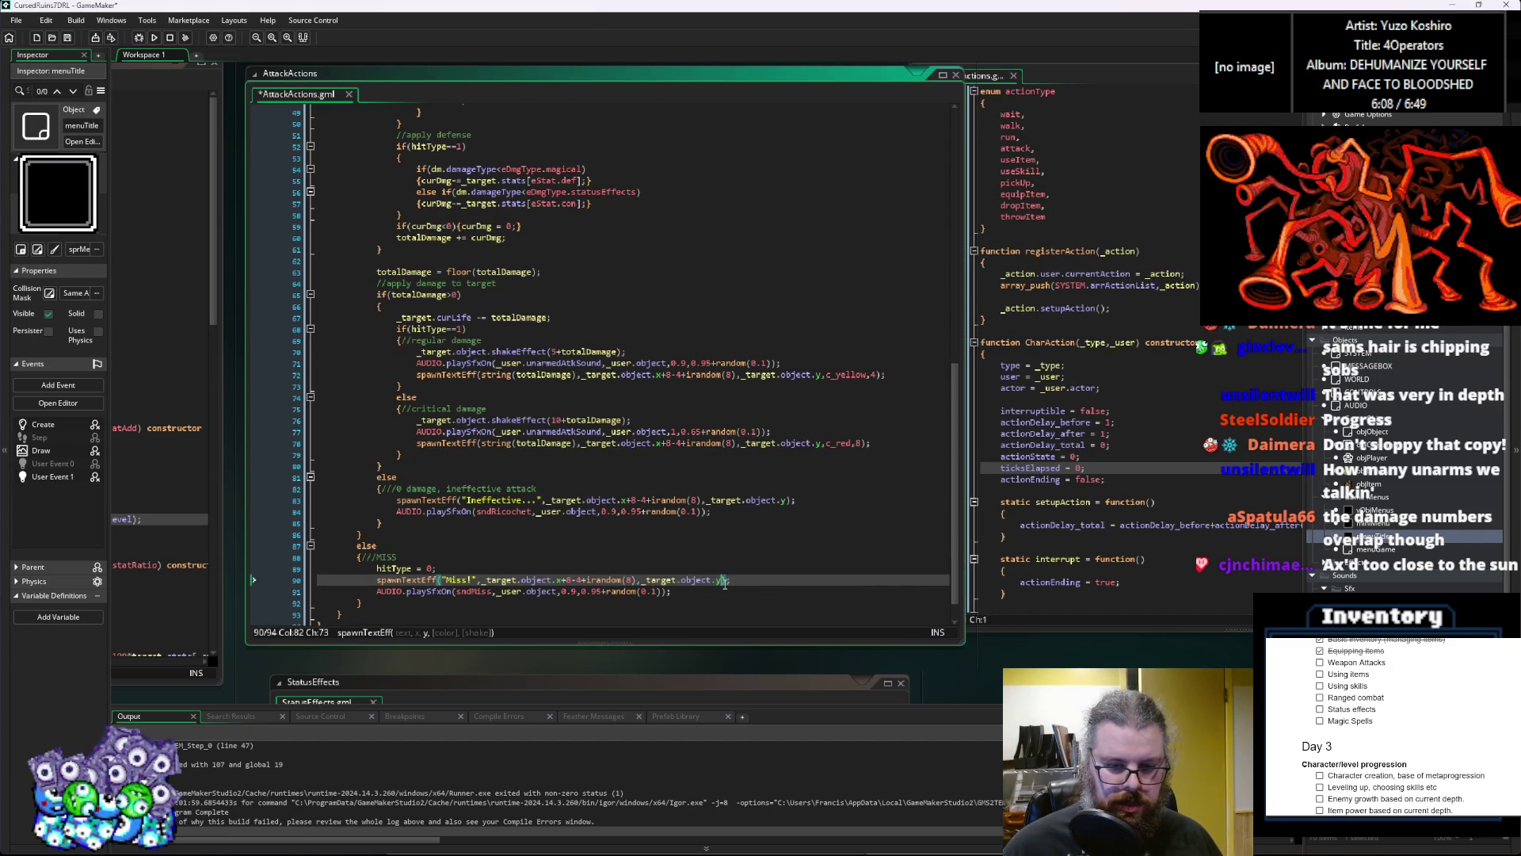
left_click(790, 500)
type("-4+irandom(8)")
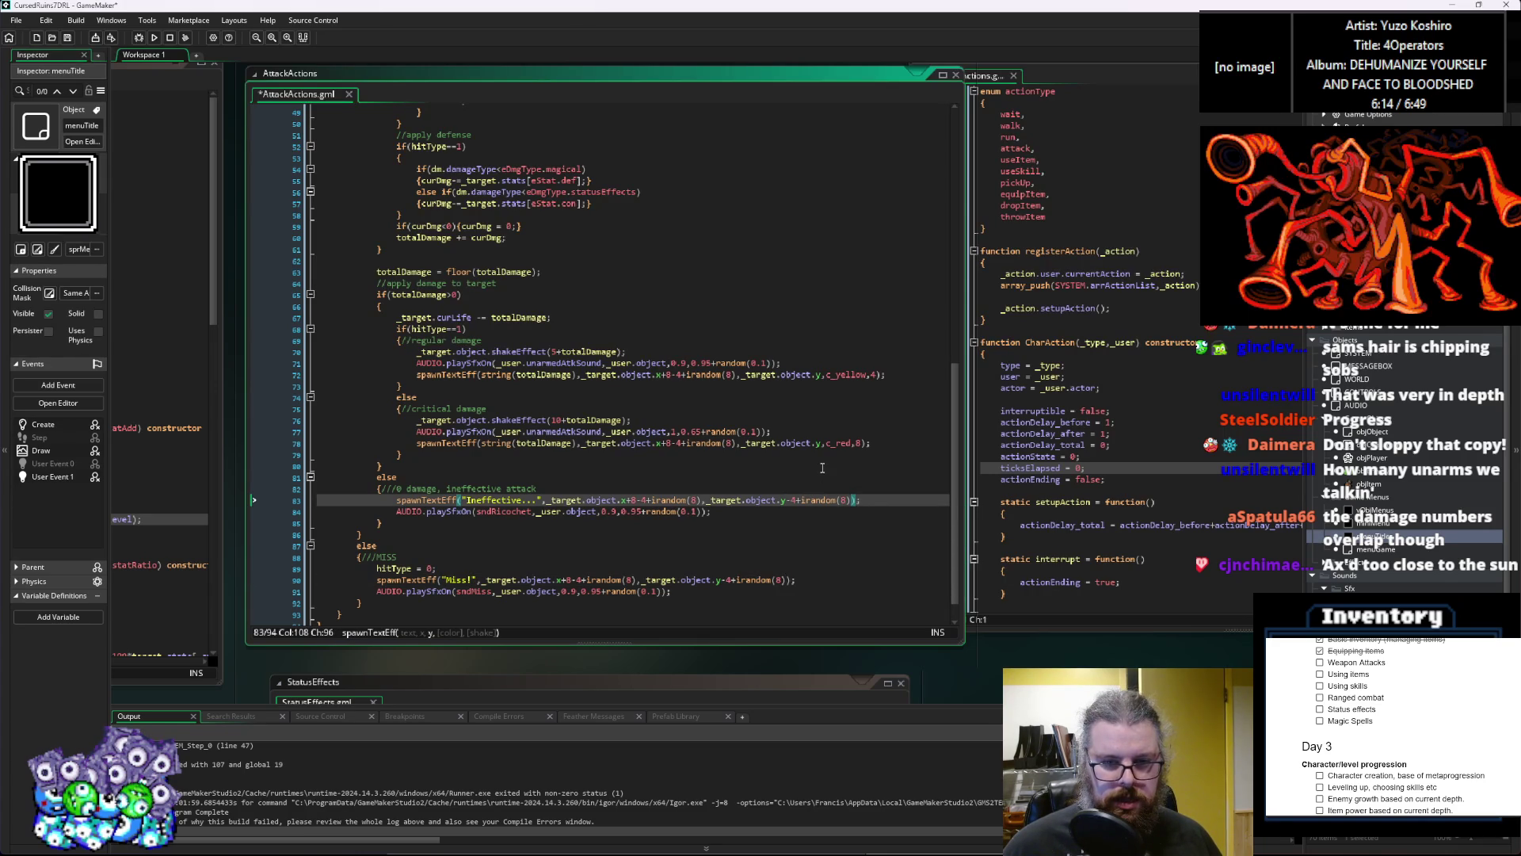
left_click(822, 443)
type("-4+irandom(8)")
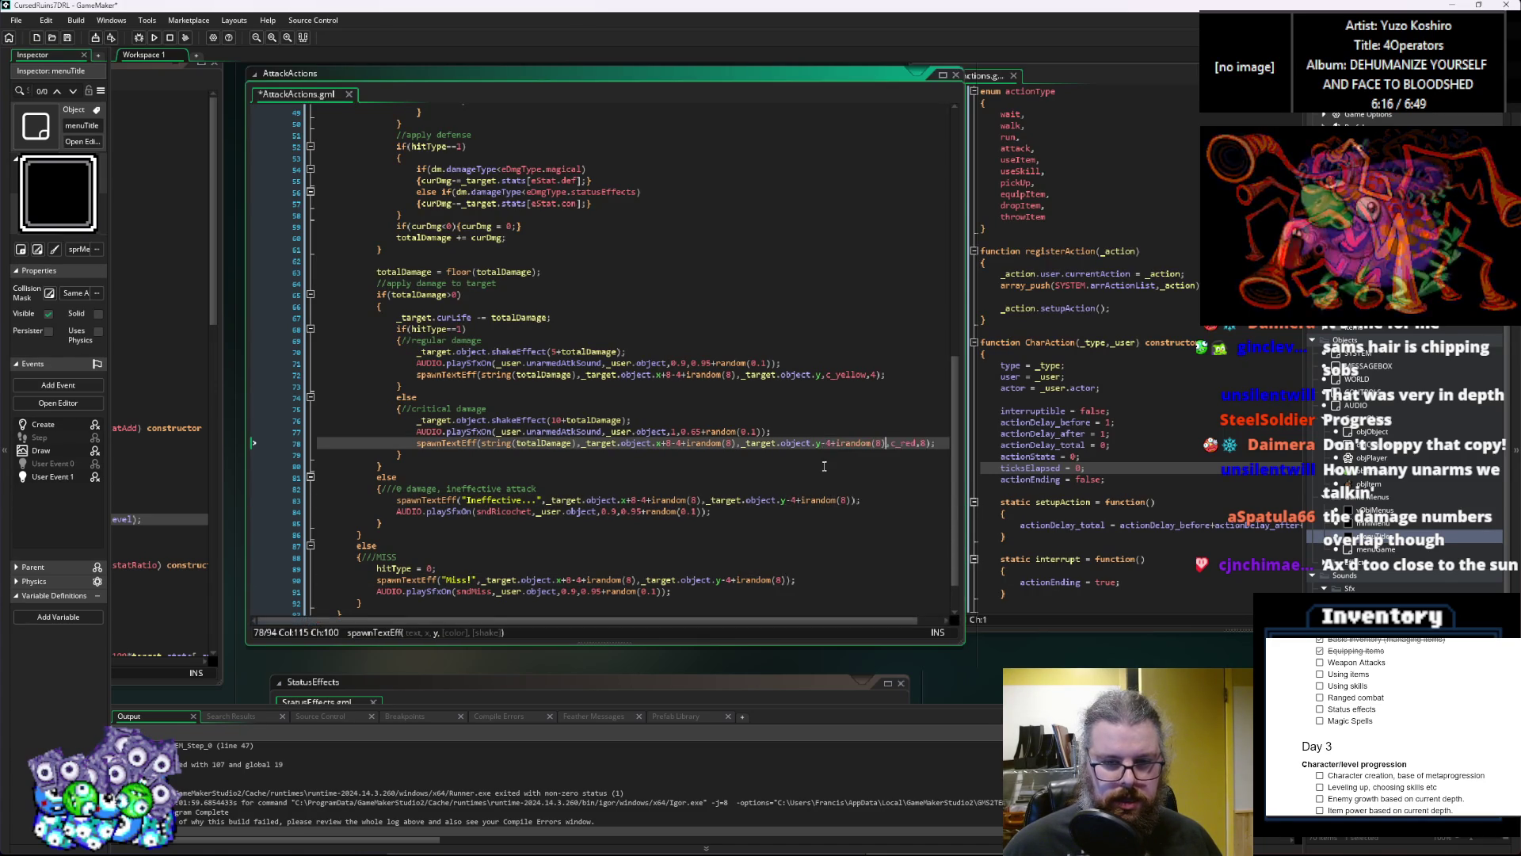
left_click(824, 376)
type("-4+irandom(8)")
key("Down")
key("Down")
key("Down")
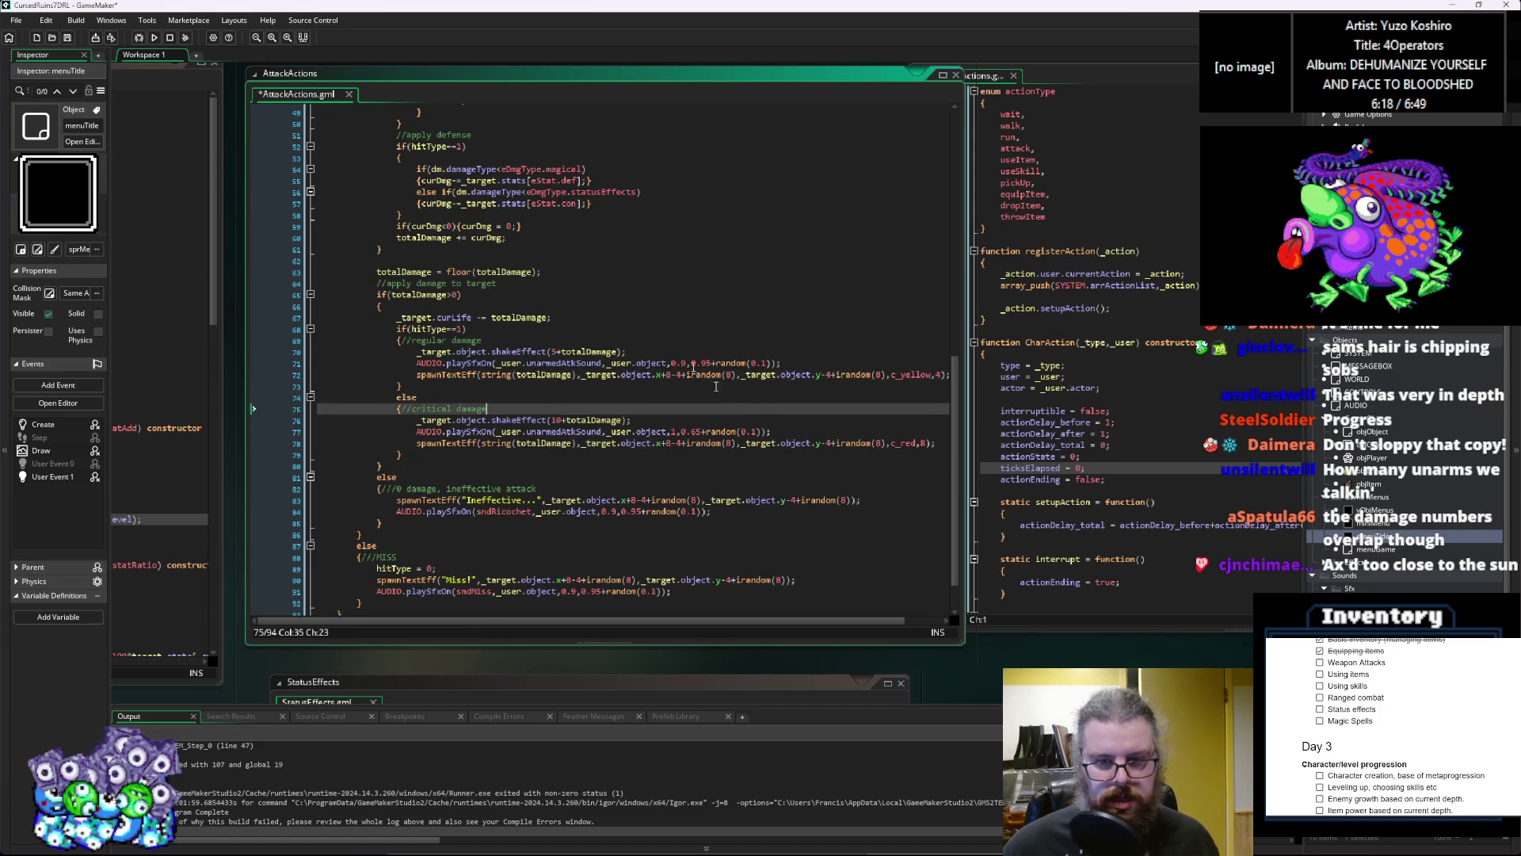
Step: Save the AttackActions script changes
left_click(69, 40)
left_click(671, 450)
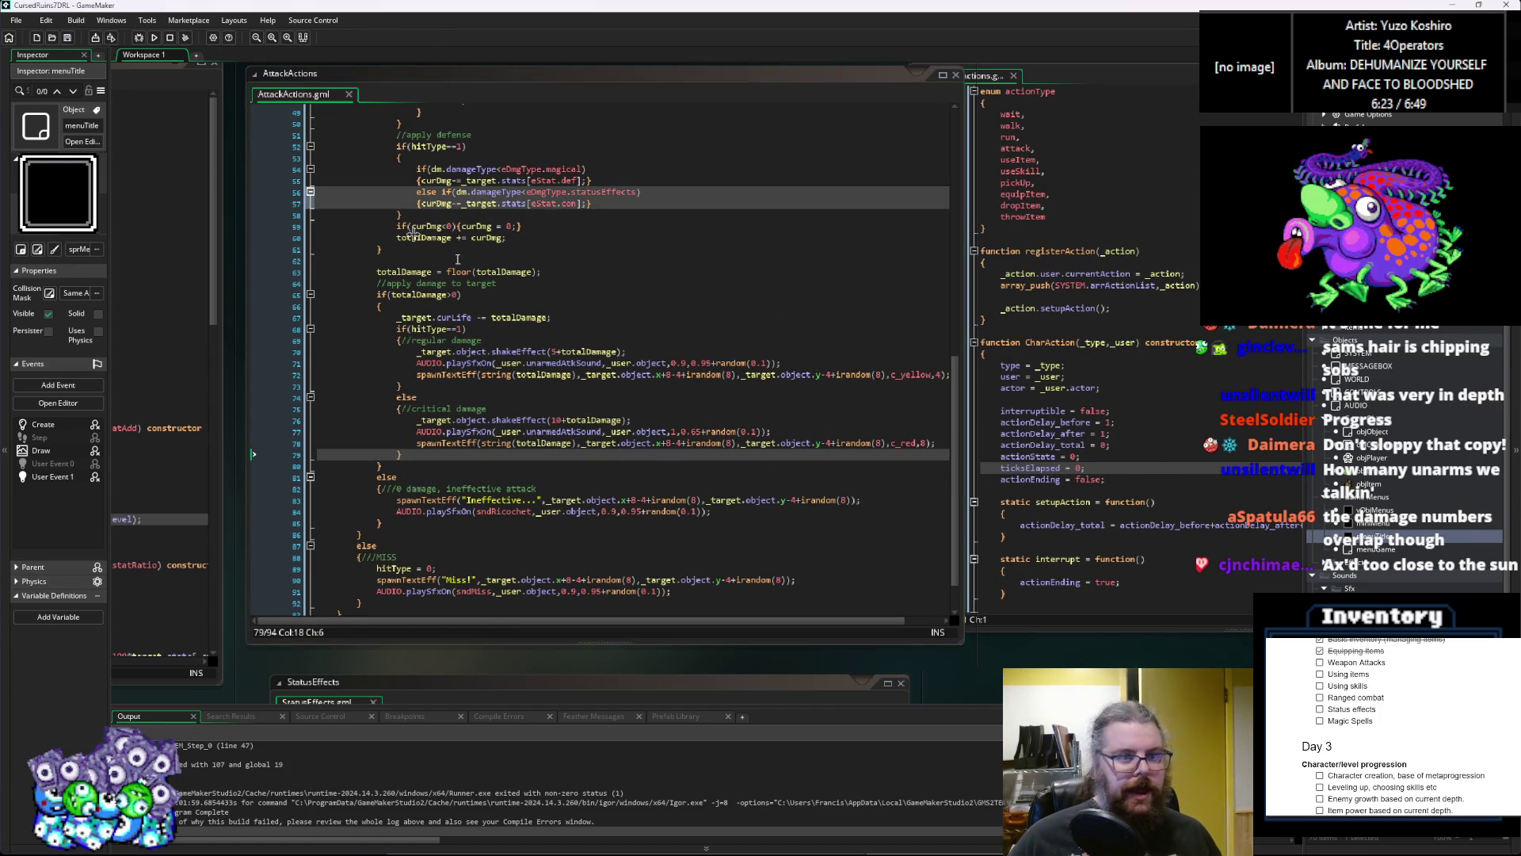
left_click(1000, 354)
Step: Check the Effects and AttackActions scripts, then run CursedRuinsTDRL in debug mode, maximized
key("ctrl+Tab")
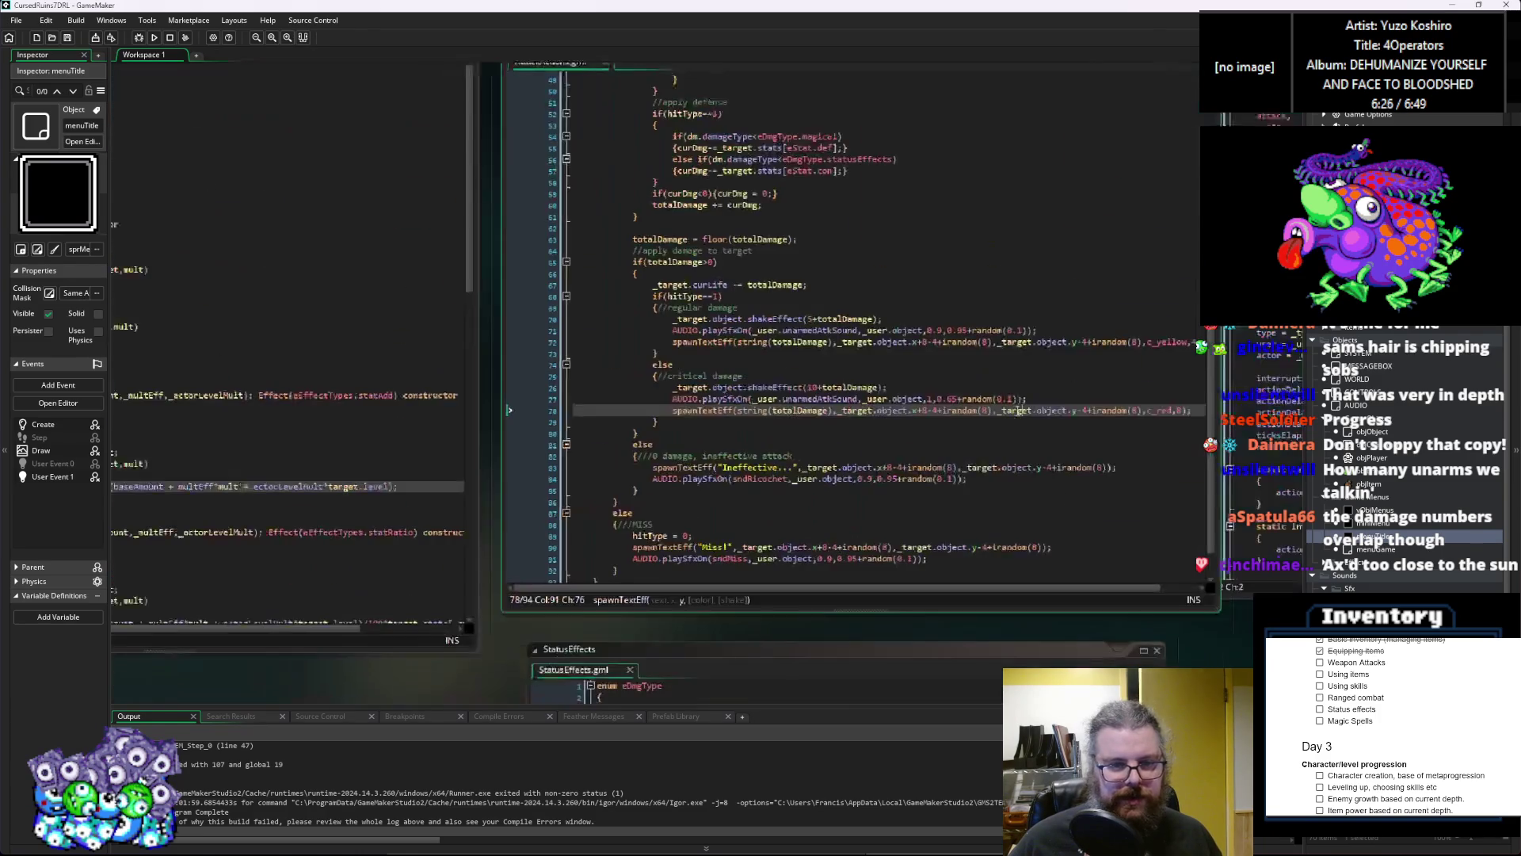
key("ctrl+Tab")
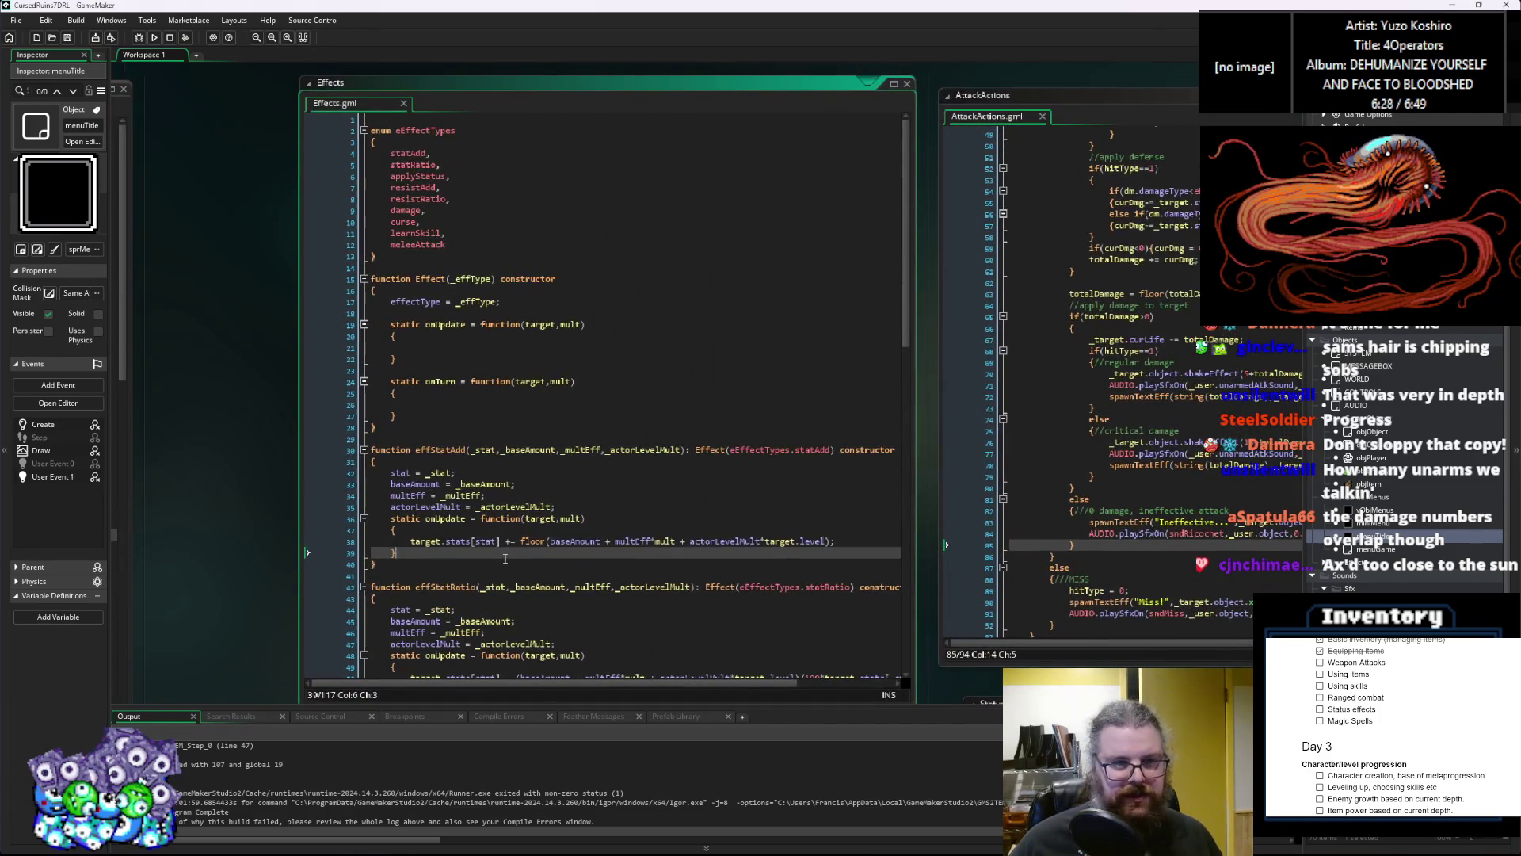
left_click(504, 400)
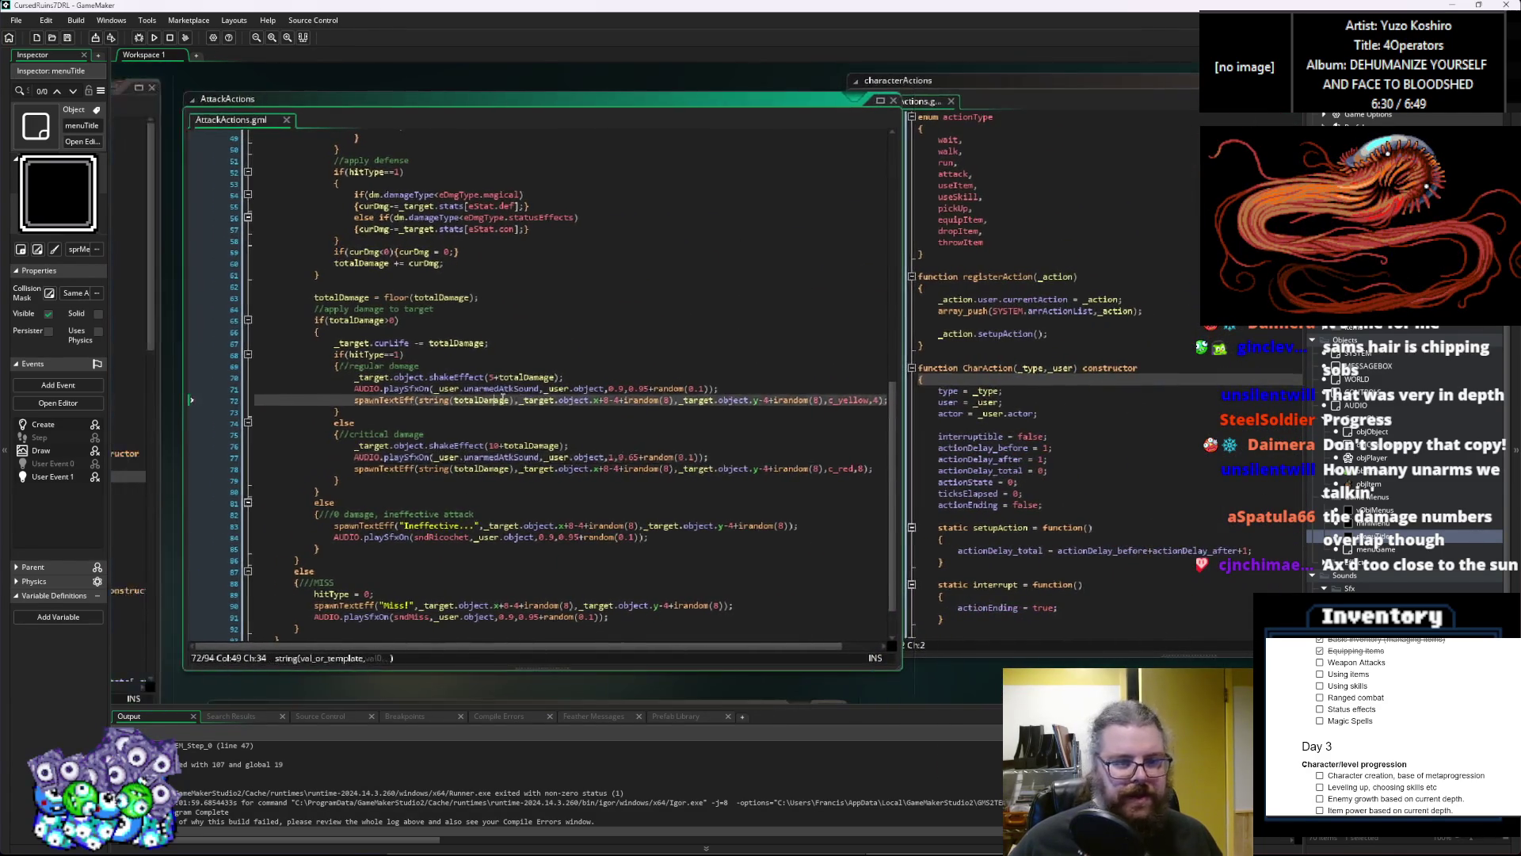
left_click(139, 38)
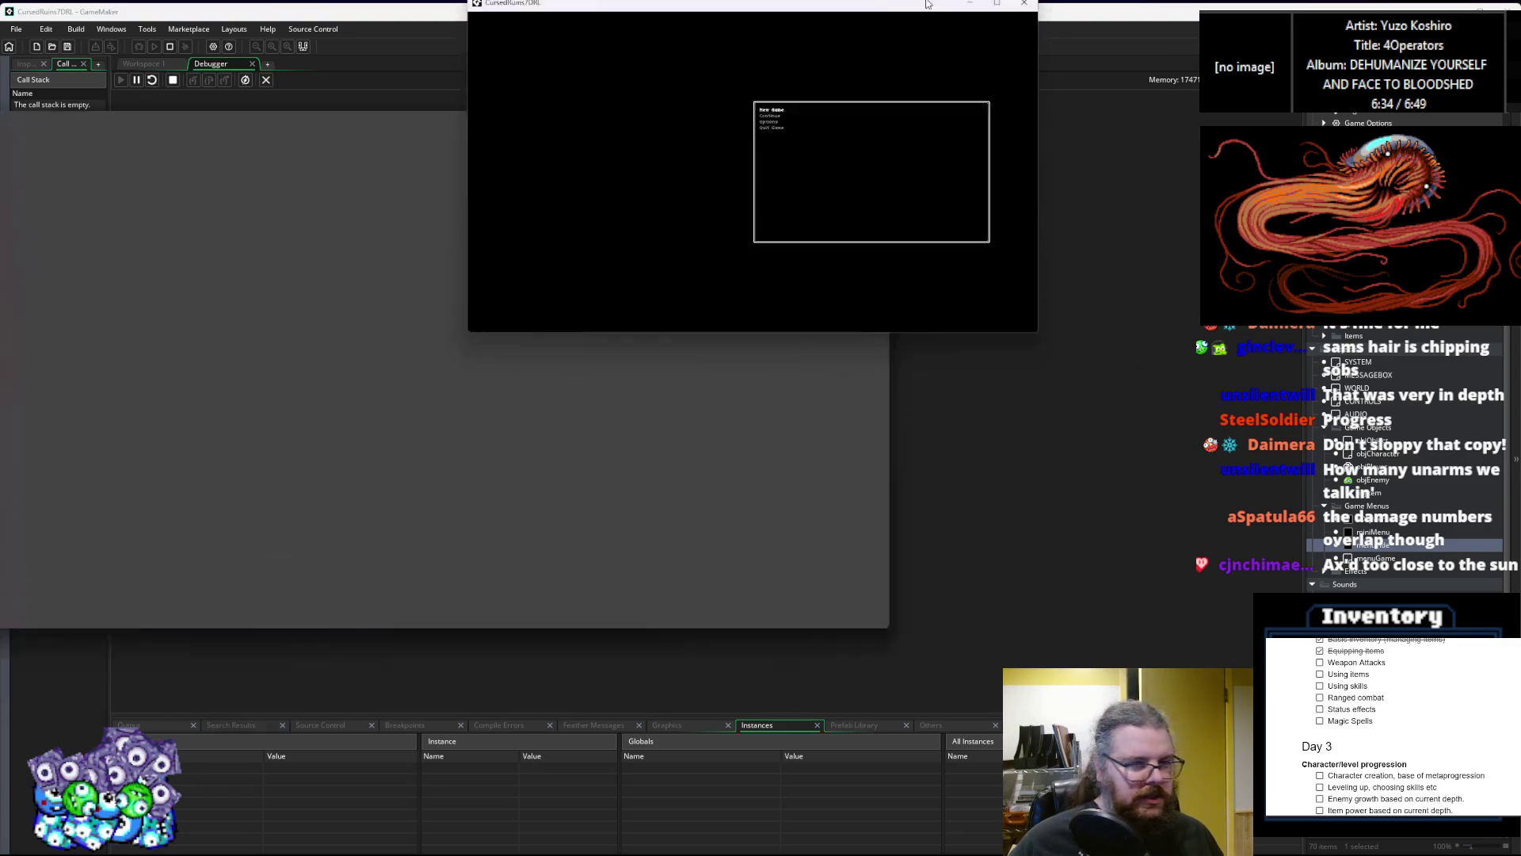
left_click_drag(927, 4, 850, 12)
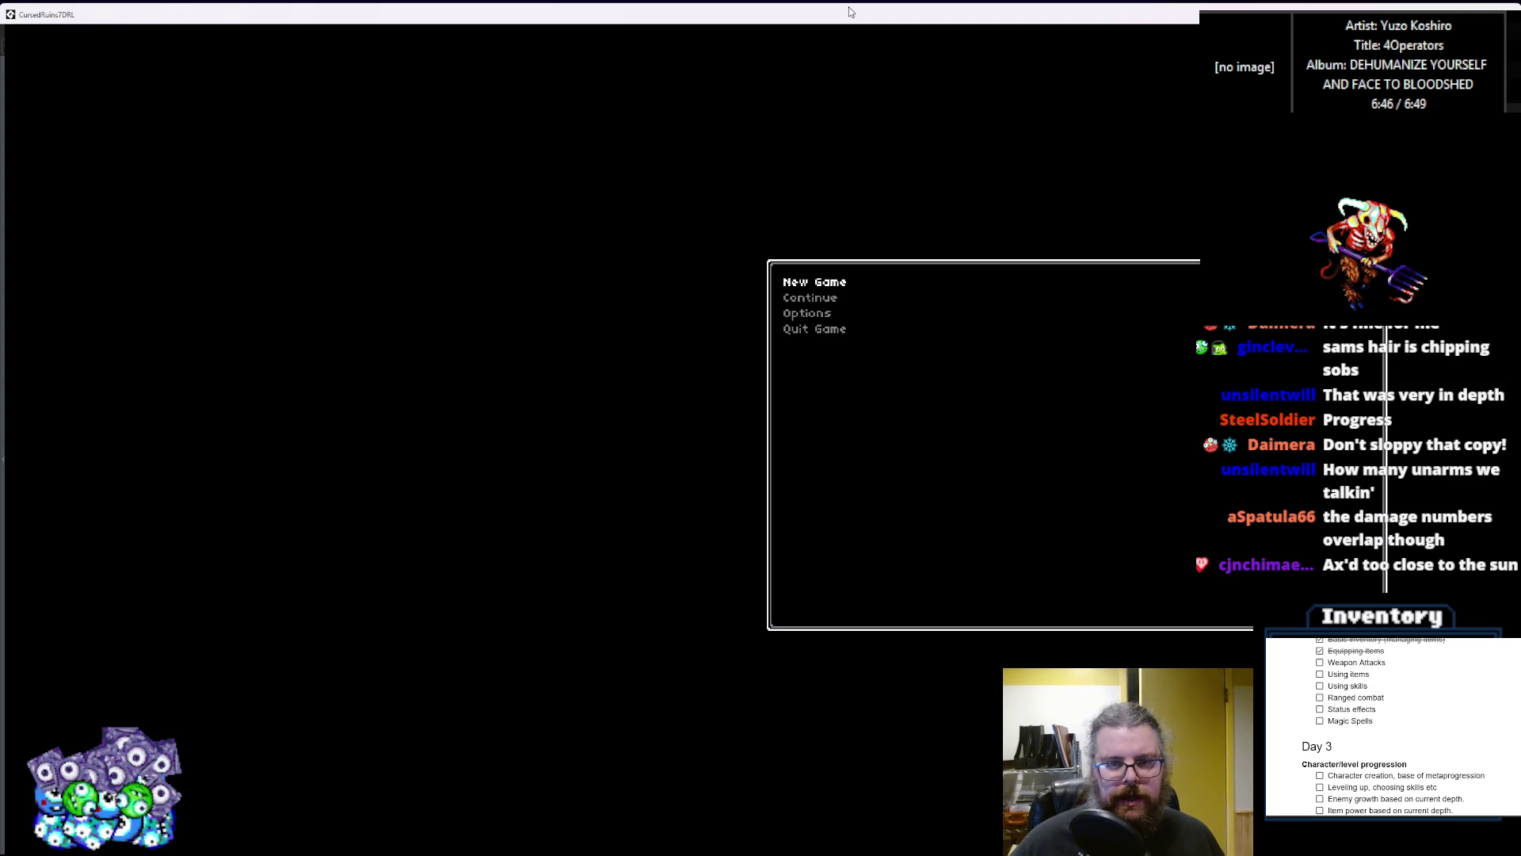
Step: Start a new run and kill the first two slimes to check the damage numbers
key("Return")
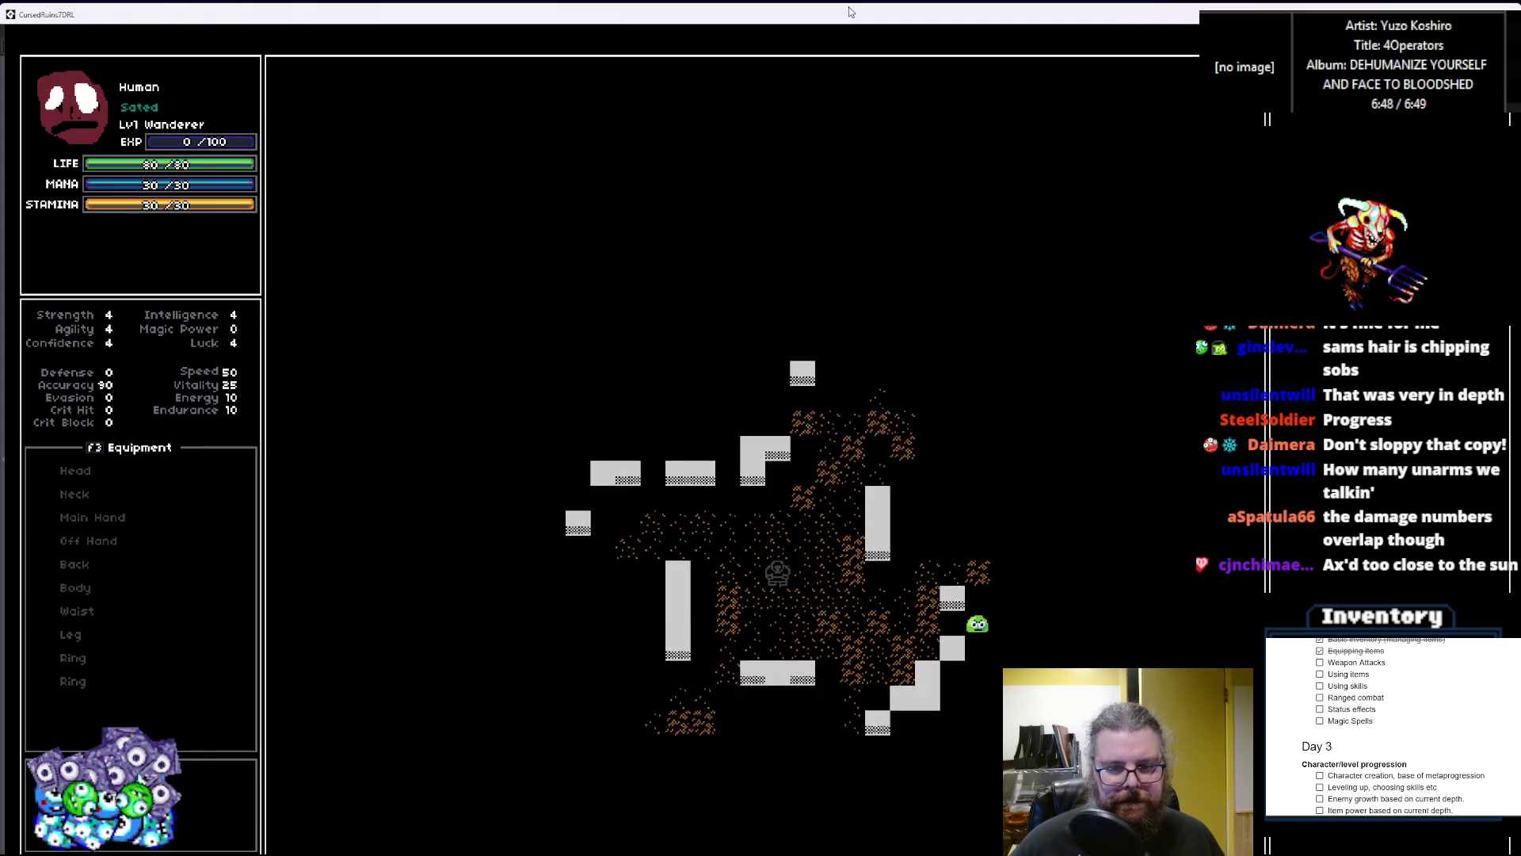
key("Right")
key("Right")
key("Down")
key("Down")
key("Right")
key("Right")
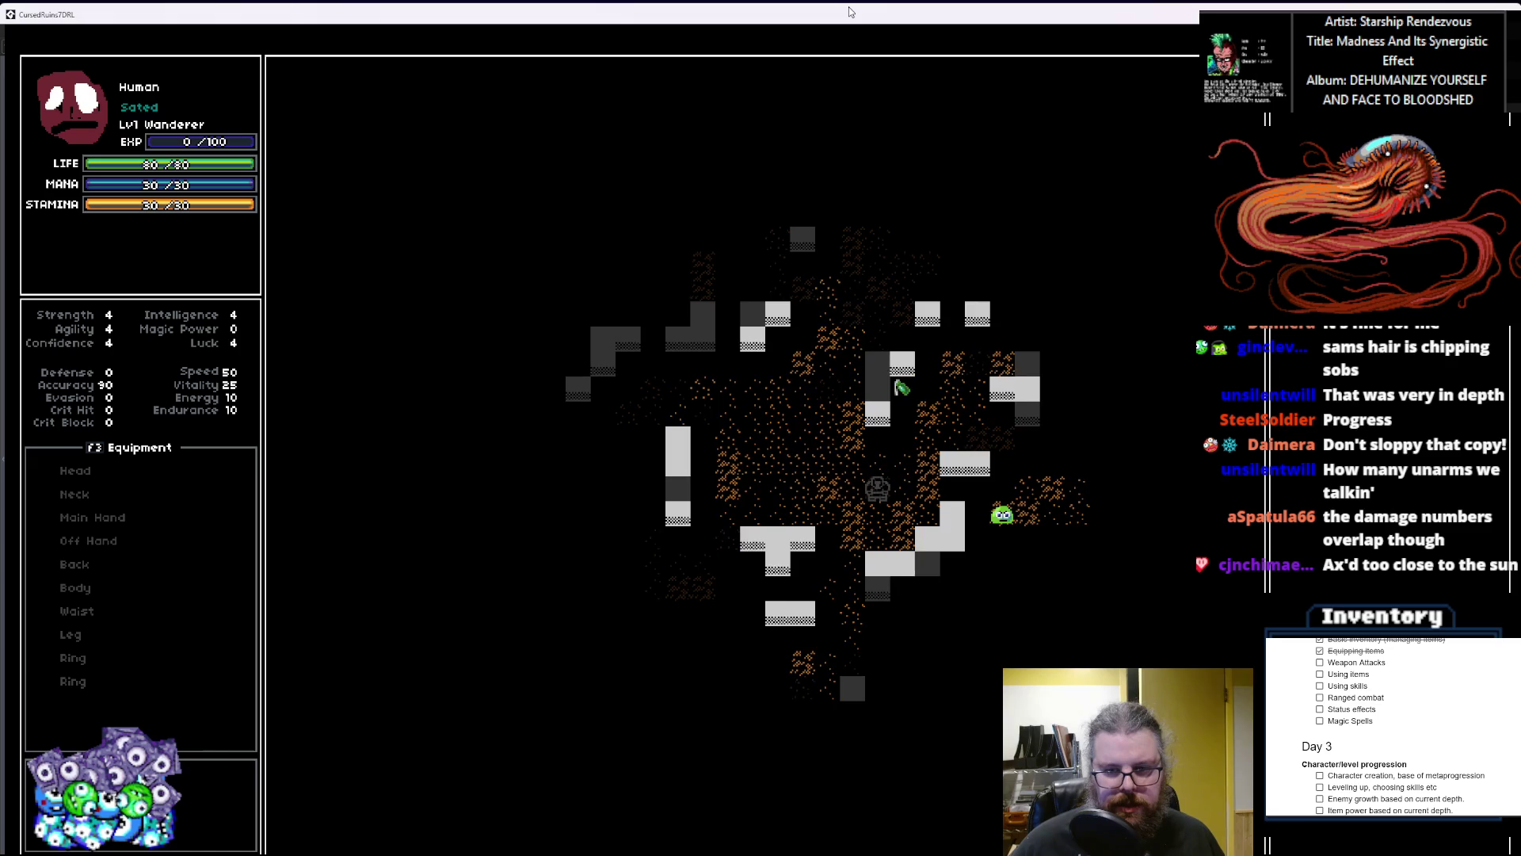
key("Right")
key("Right")
key("Right")
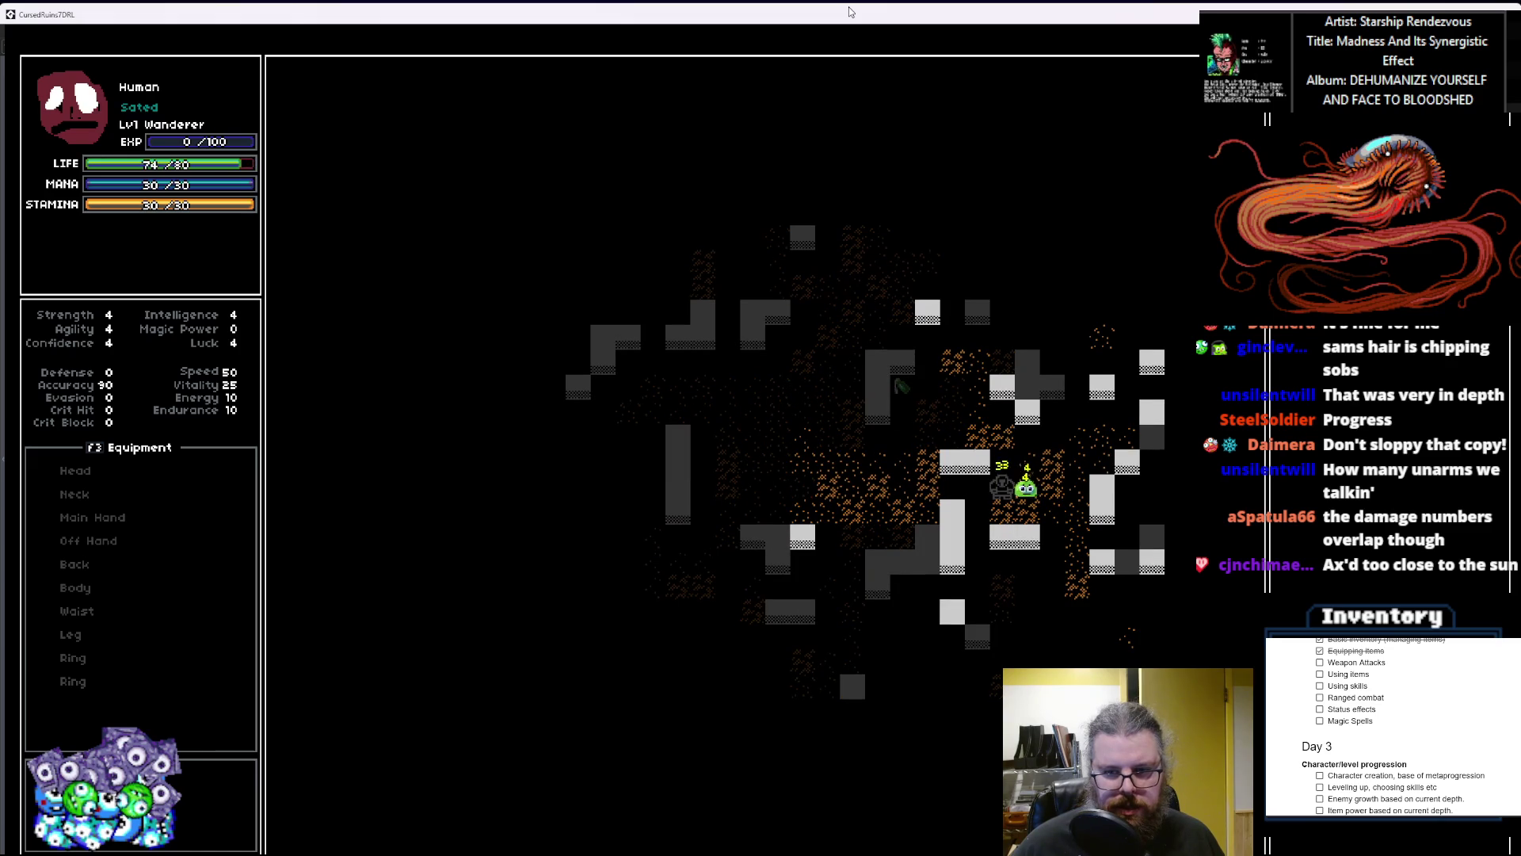
key("Right")
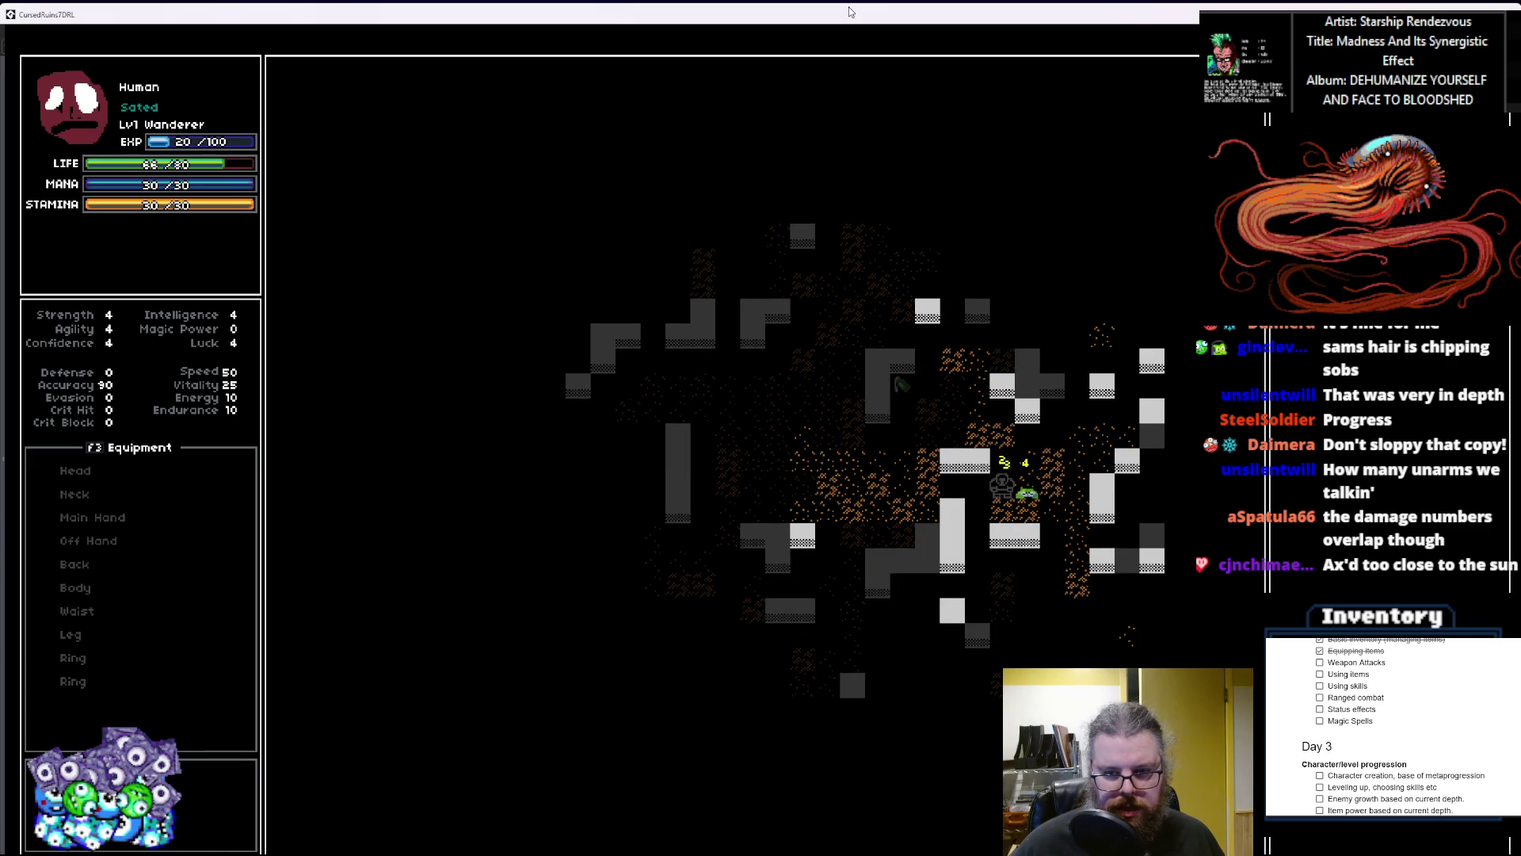
key("Right")
key("Right")
key("Down")
key("Down")
key("Right")
key("Down")
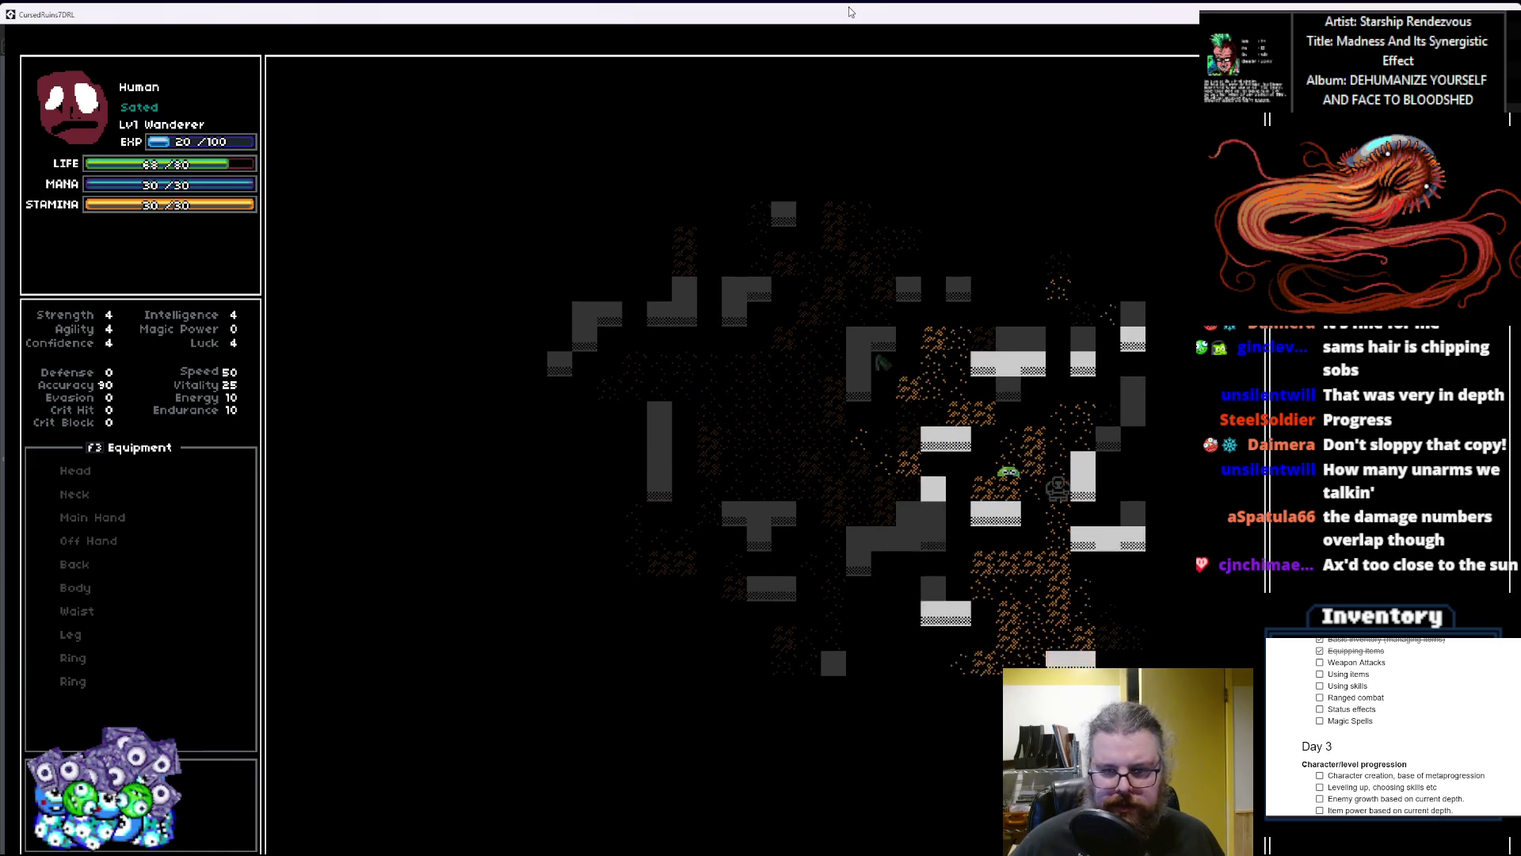
key("Down")
key("Down")
key("Down")
key("Left")
key("Left")
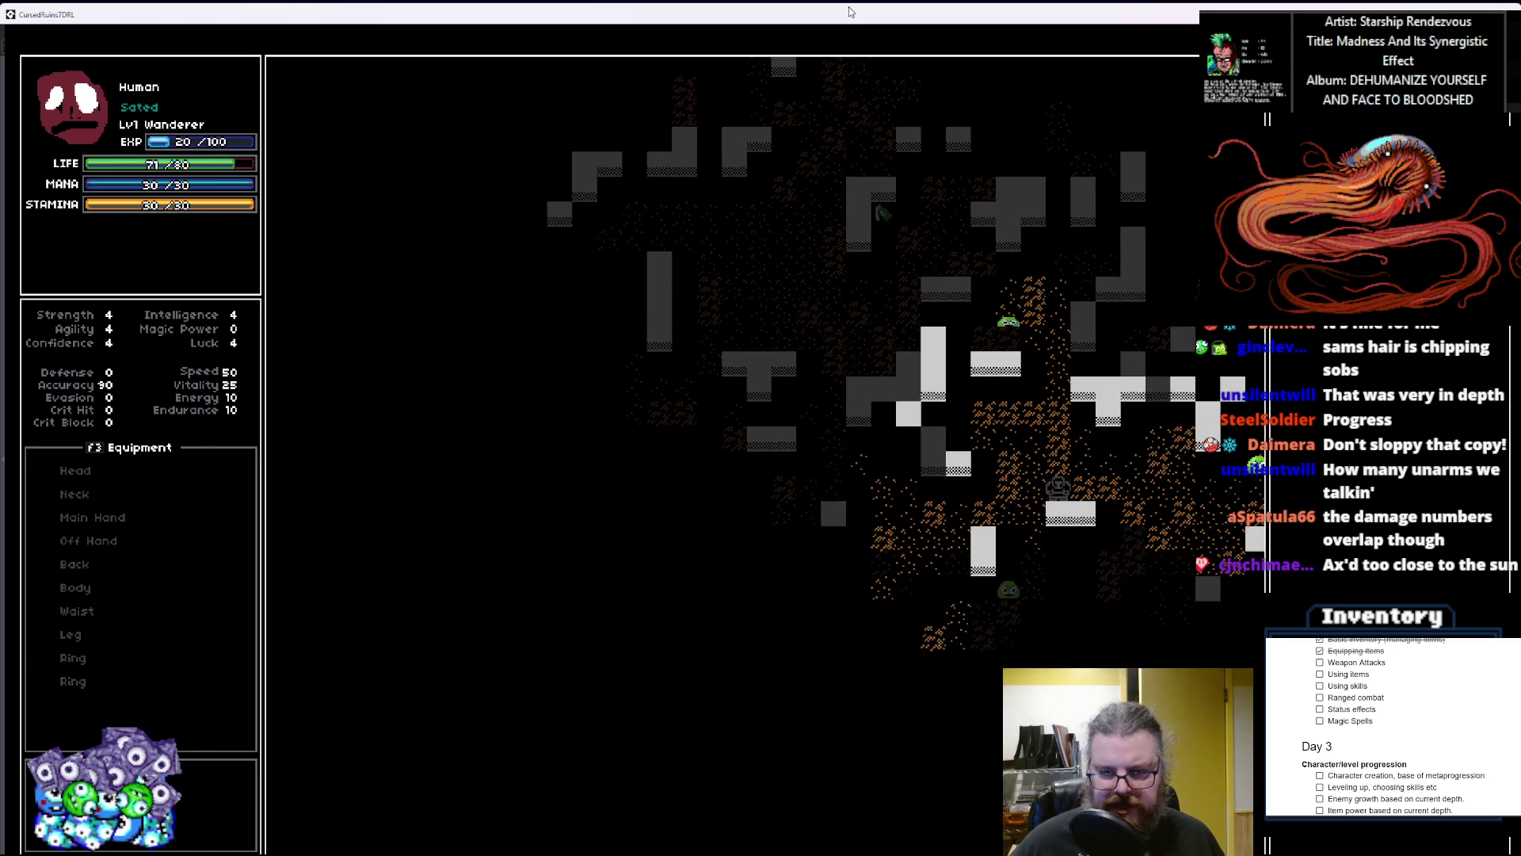
key("Down")
key("Down")
key("Down")
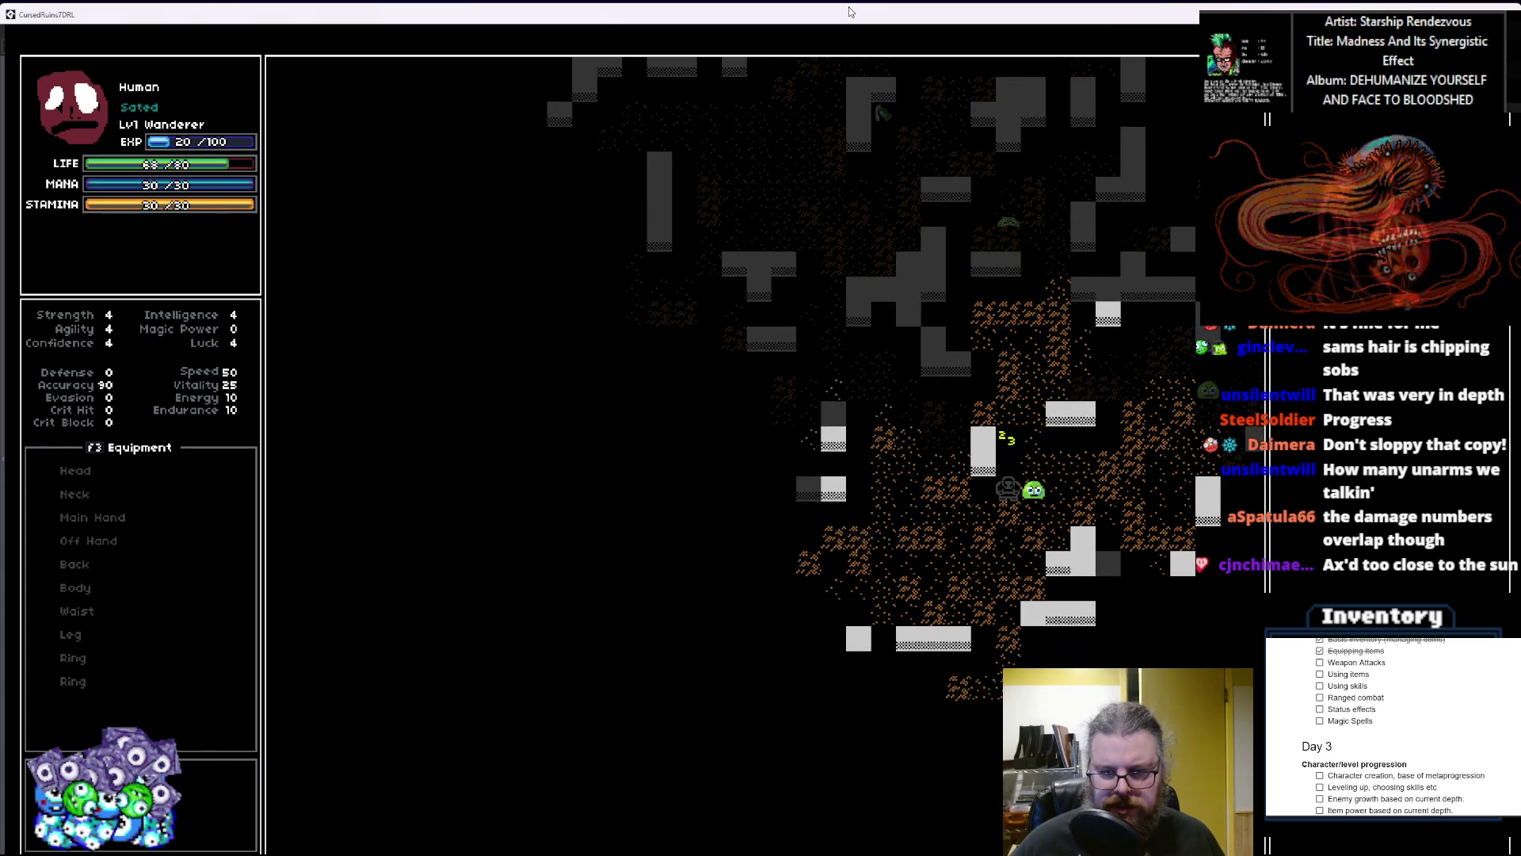
key("Right")
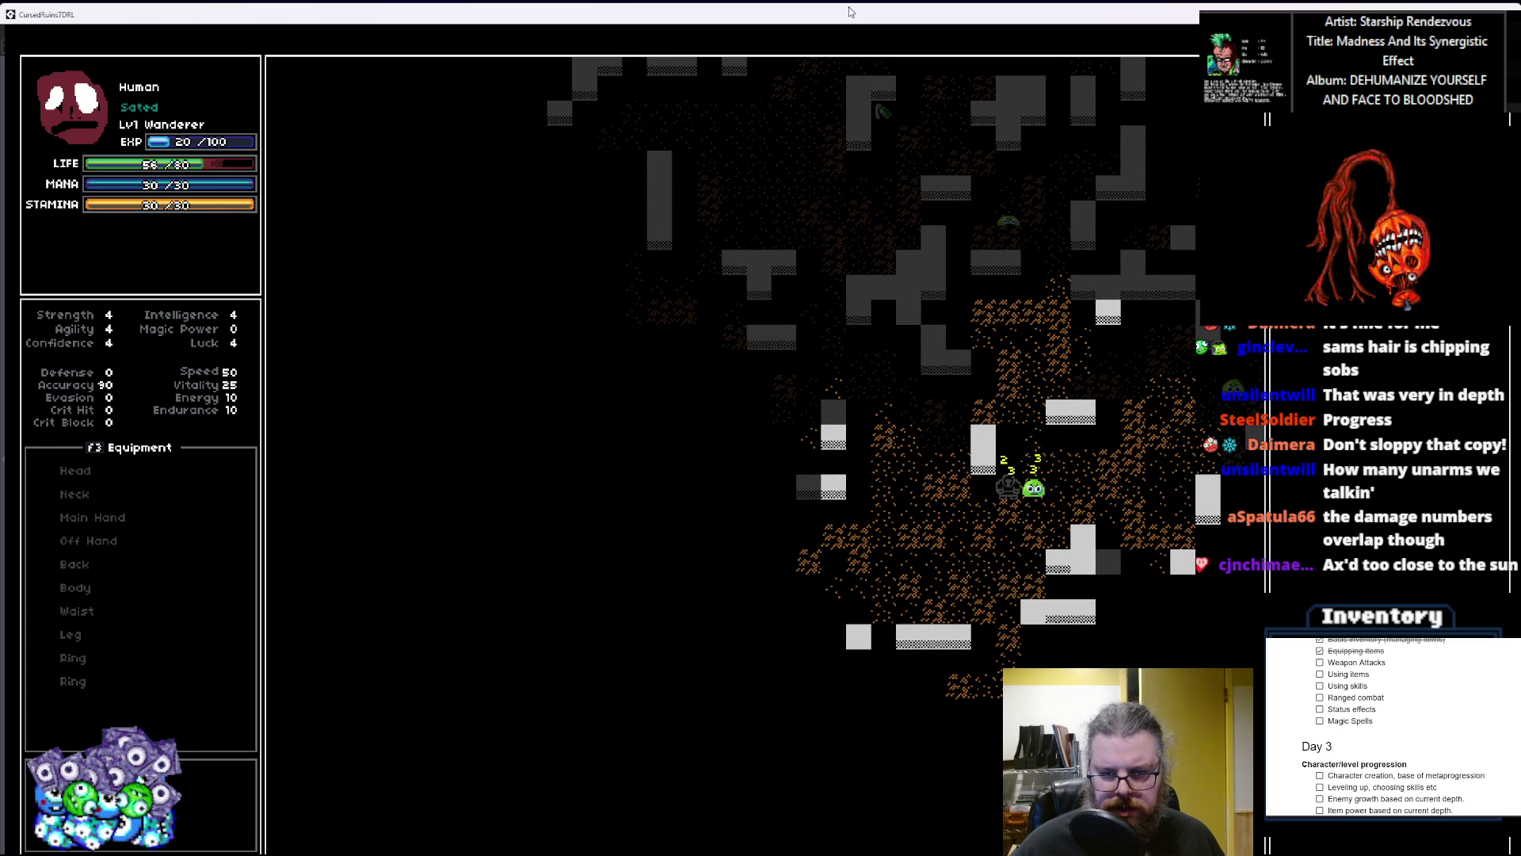
key("Right")
key("Right")
key("Right")
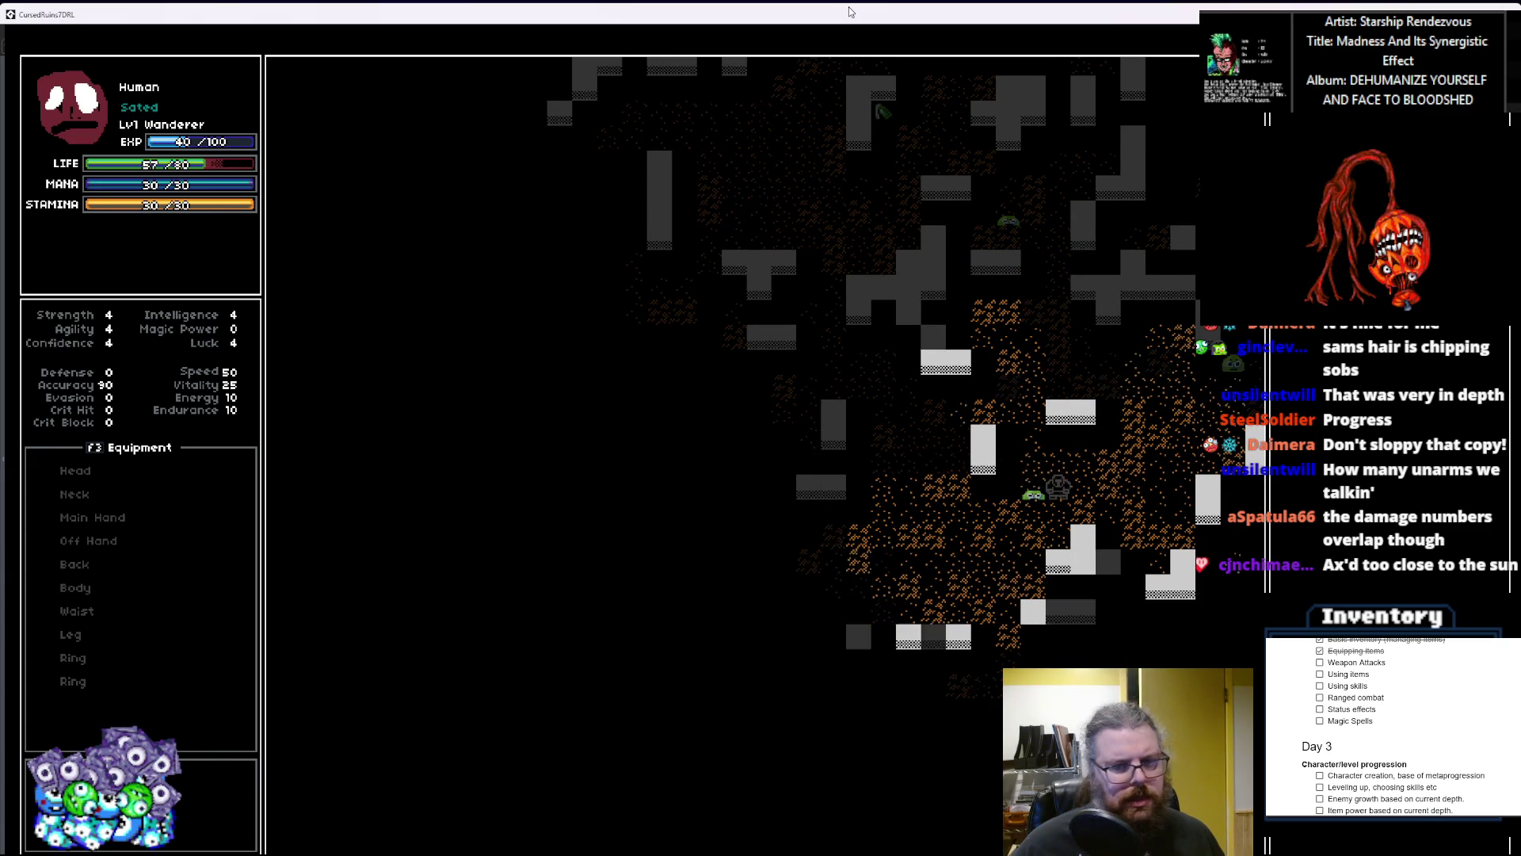
Step: Explore further right and kill the next slime
key("Right")
key("Right")
key("Right")
key("Up")
key("Up")
key("Up")
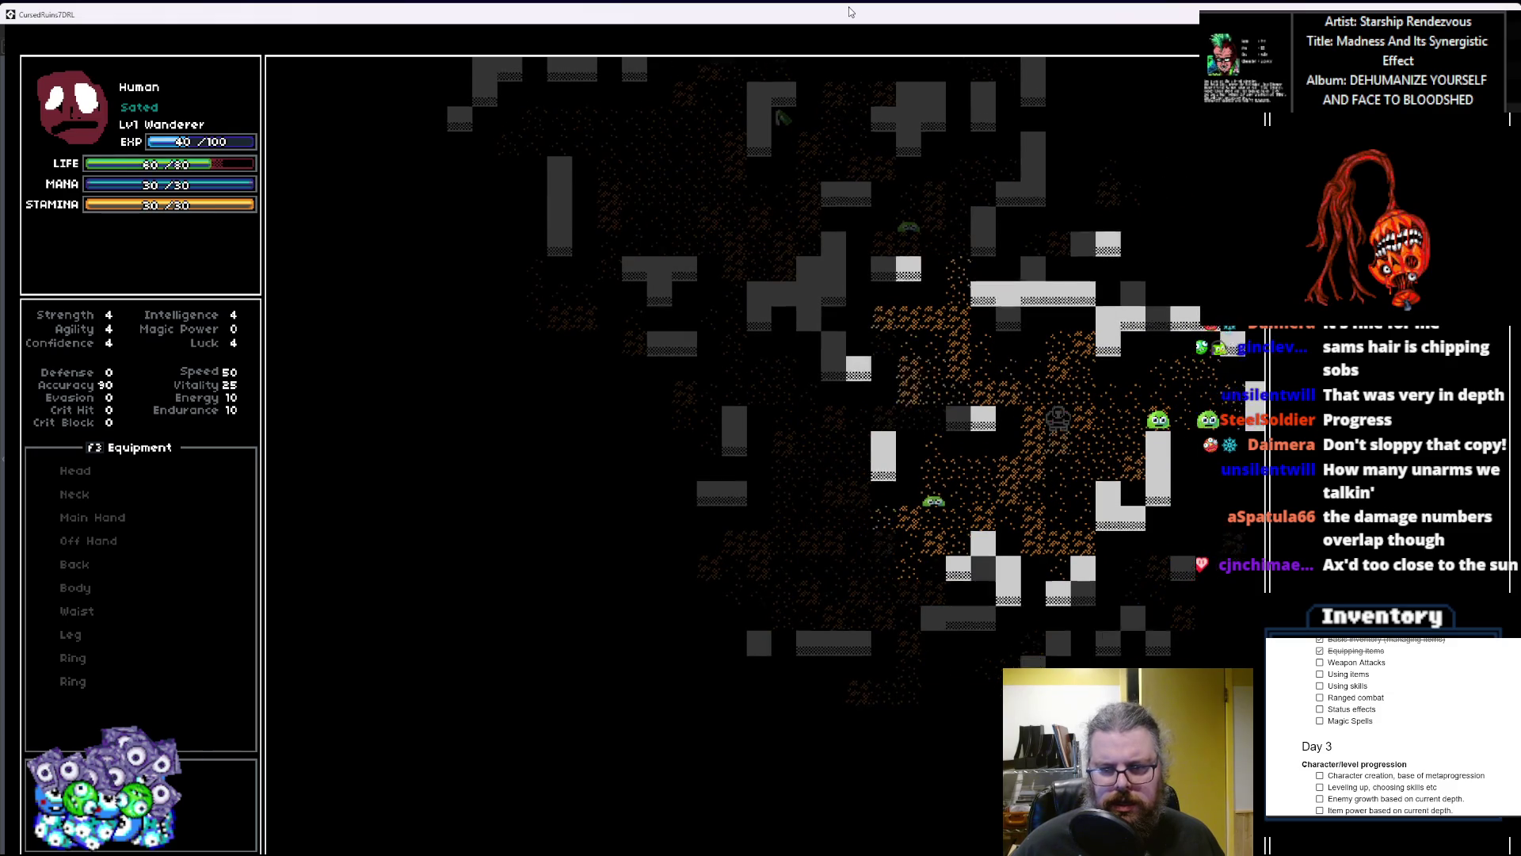
key("Right")
key("Right")
key("Up")
key("Right")
key("Right")
key("Right")
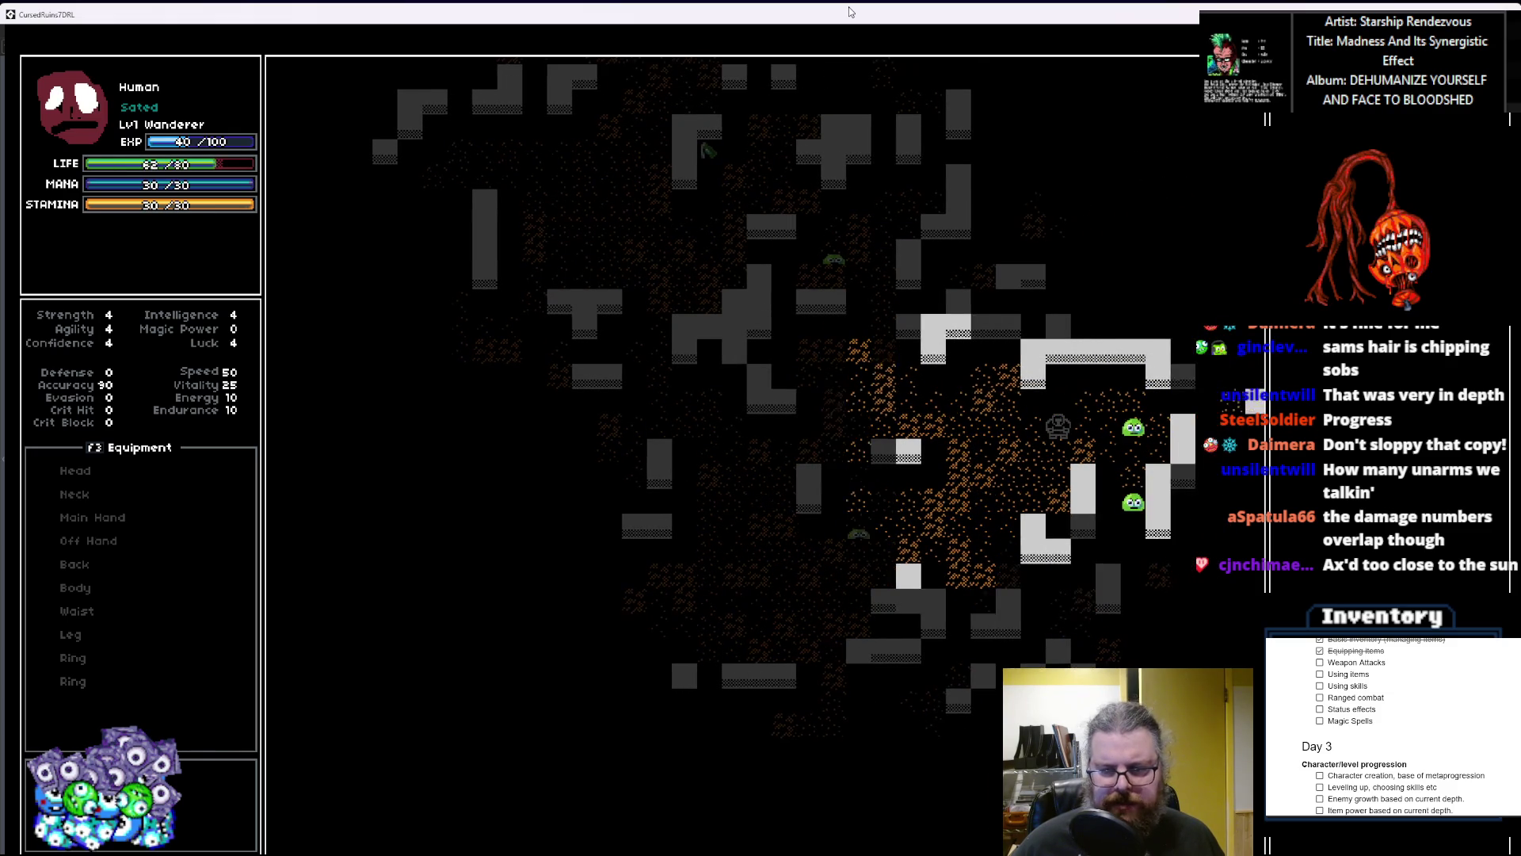
key("Right")
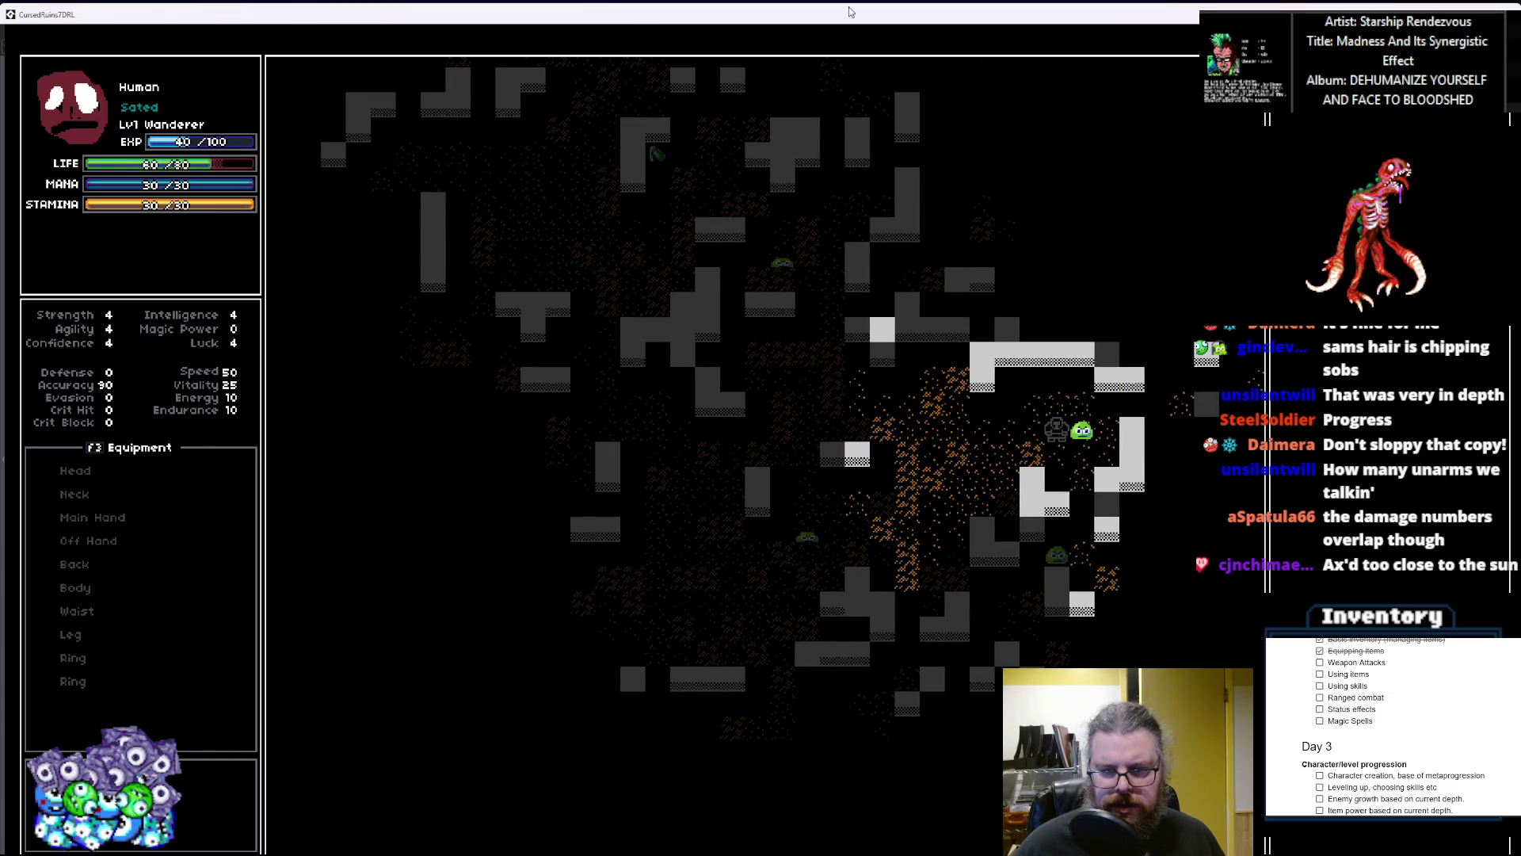
key("Right")
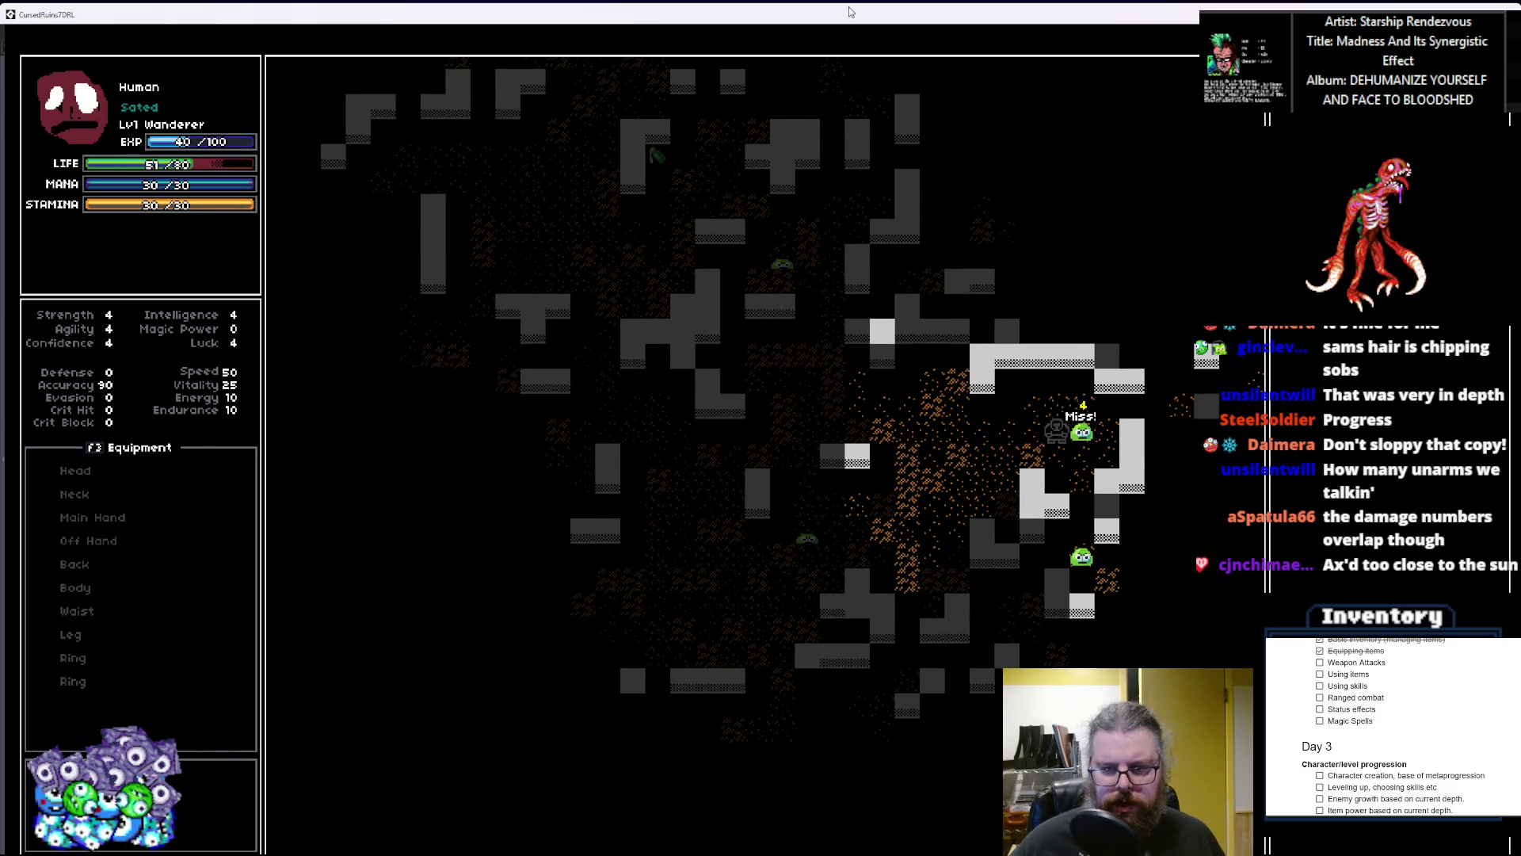
key("Right")
Step: Cross the room and kill the slime up-left to reach level 2
key("Left")
key("Left")
key("Left")
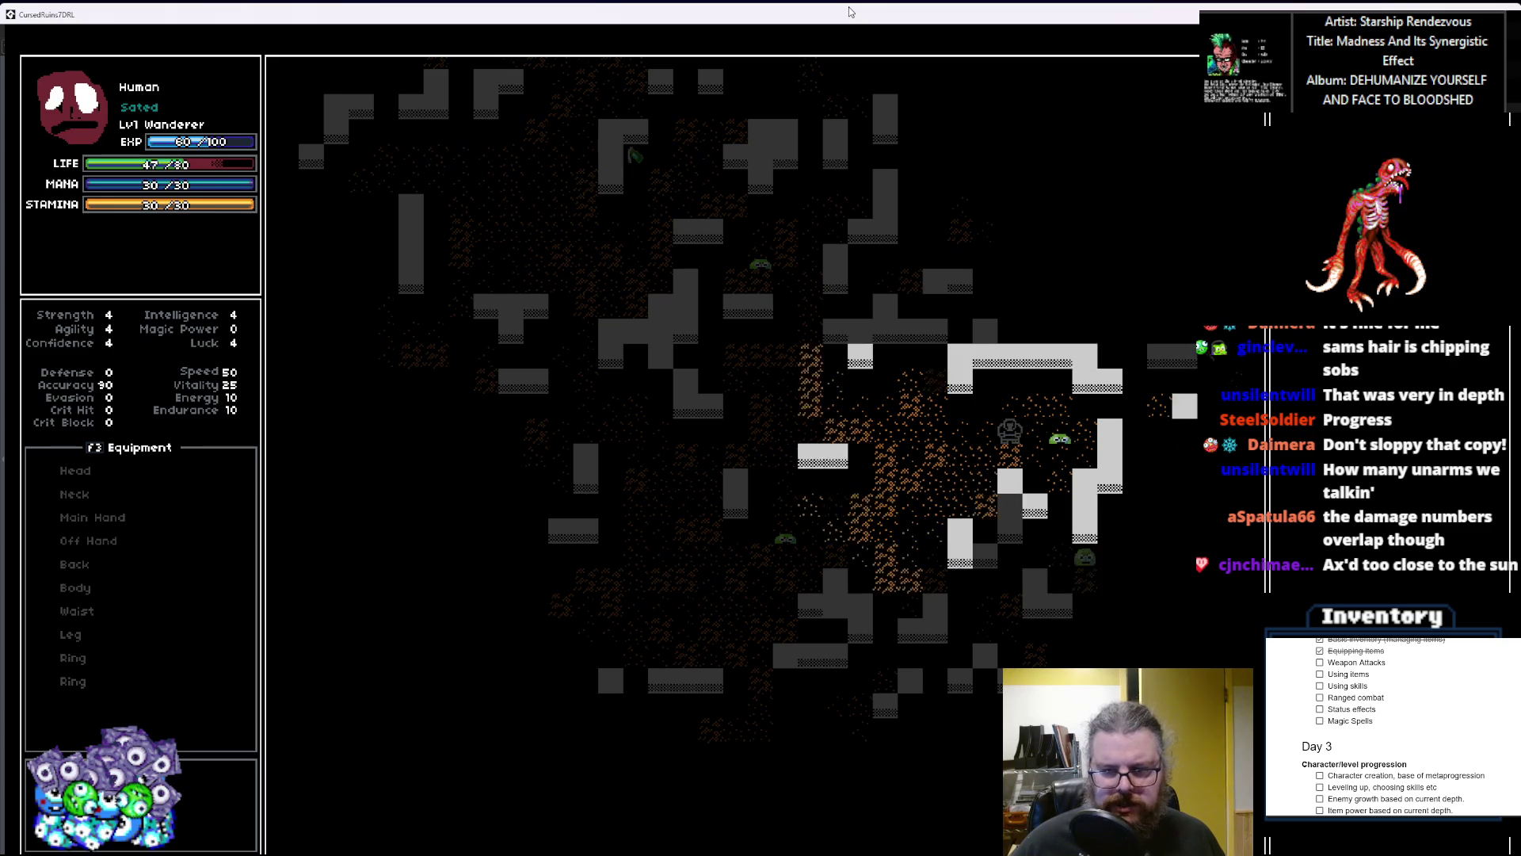
key("Left")
key("Left")
key("Left")
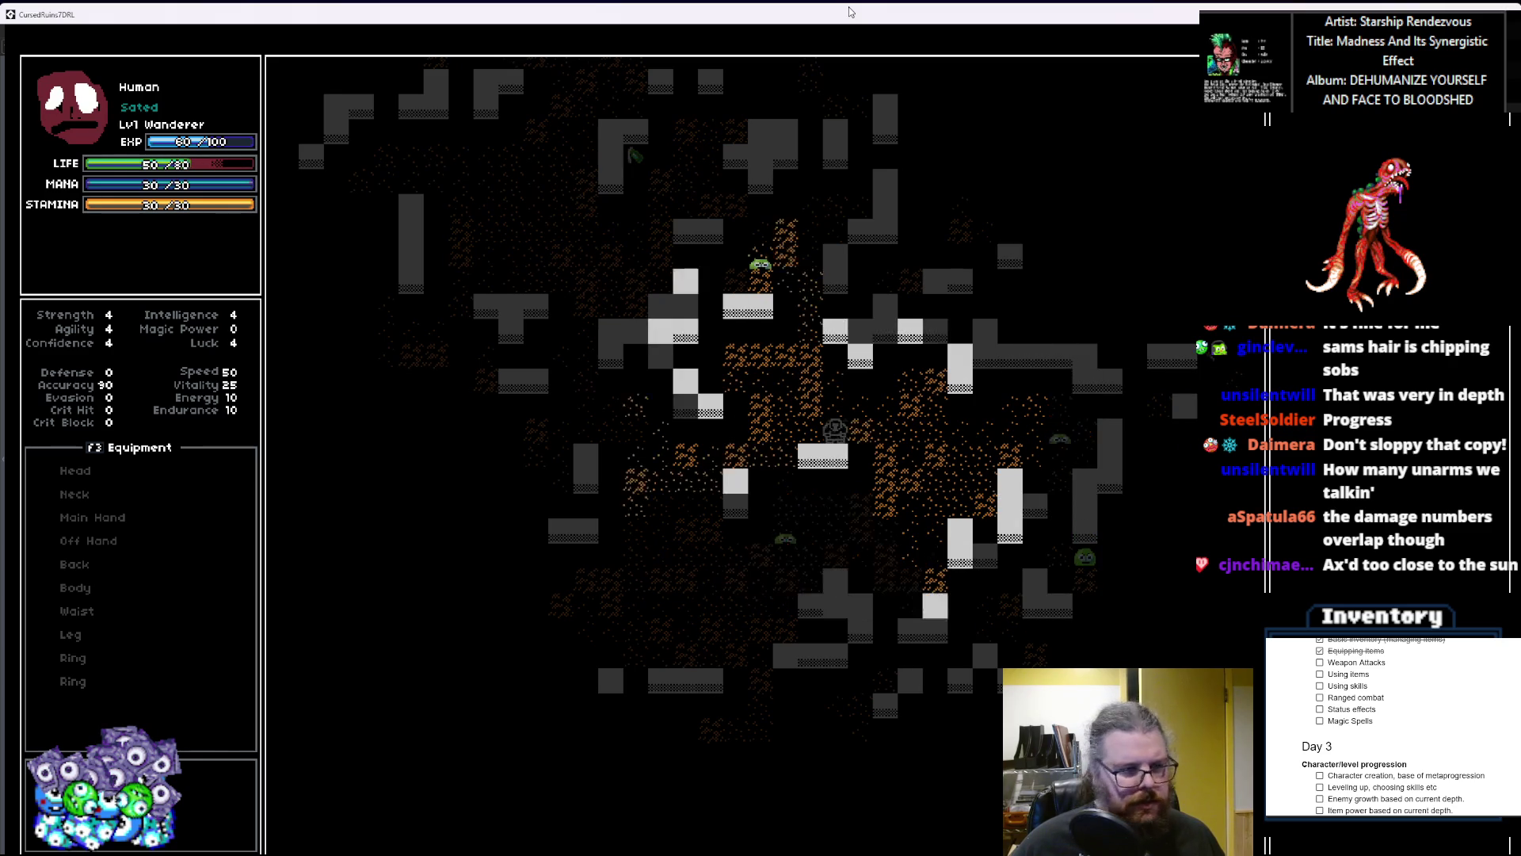
key("Up")
key("Up")
key("Up")
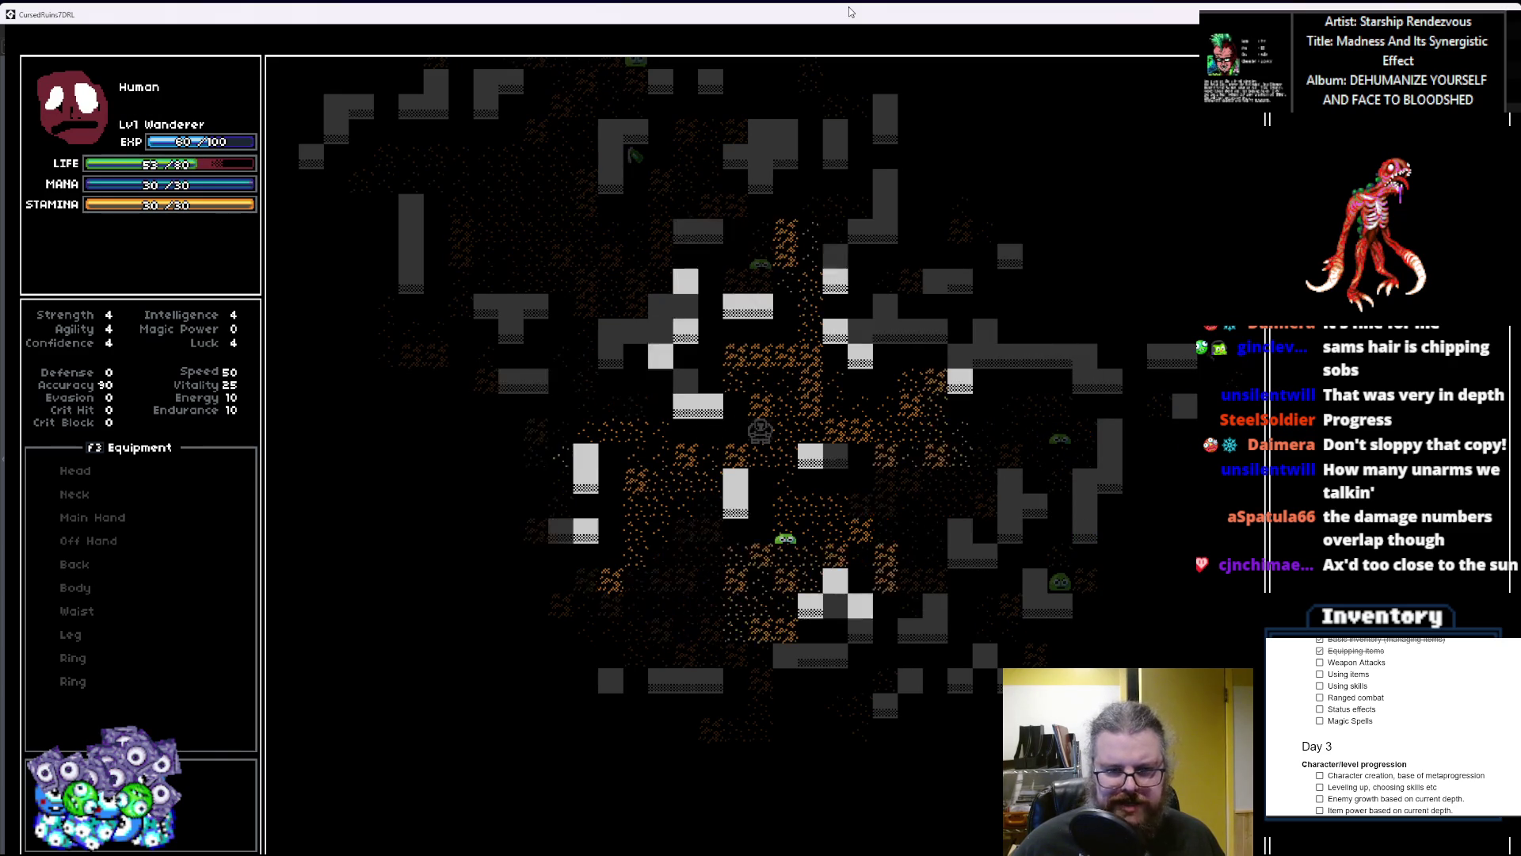
key("Right")
key("Right")
key("Right")
key("Up")
key("Up")
key("Up")
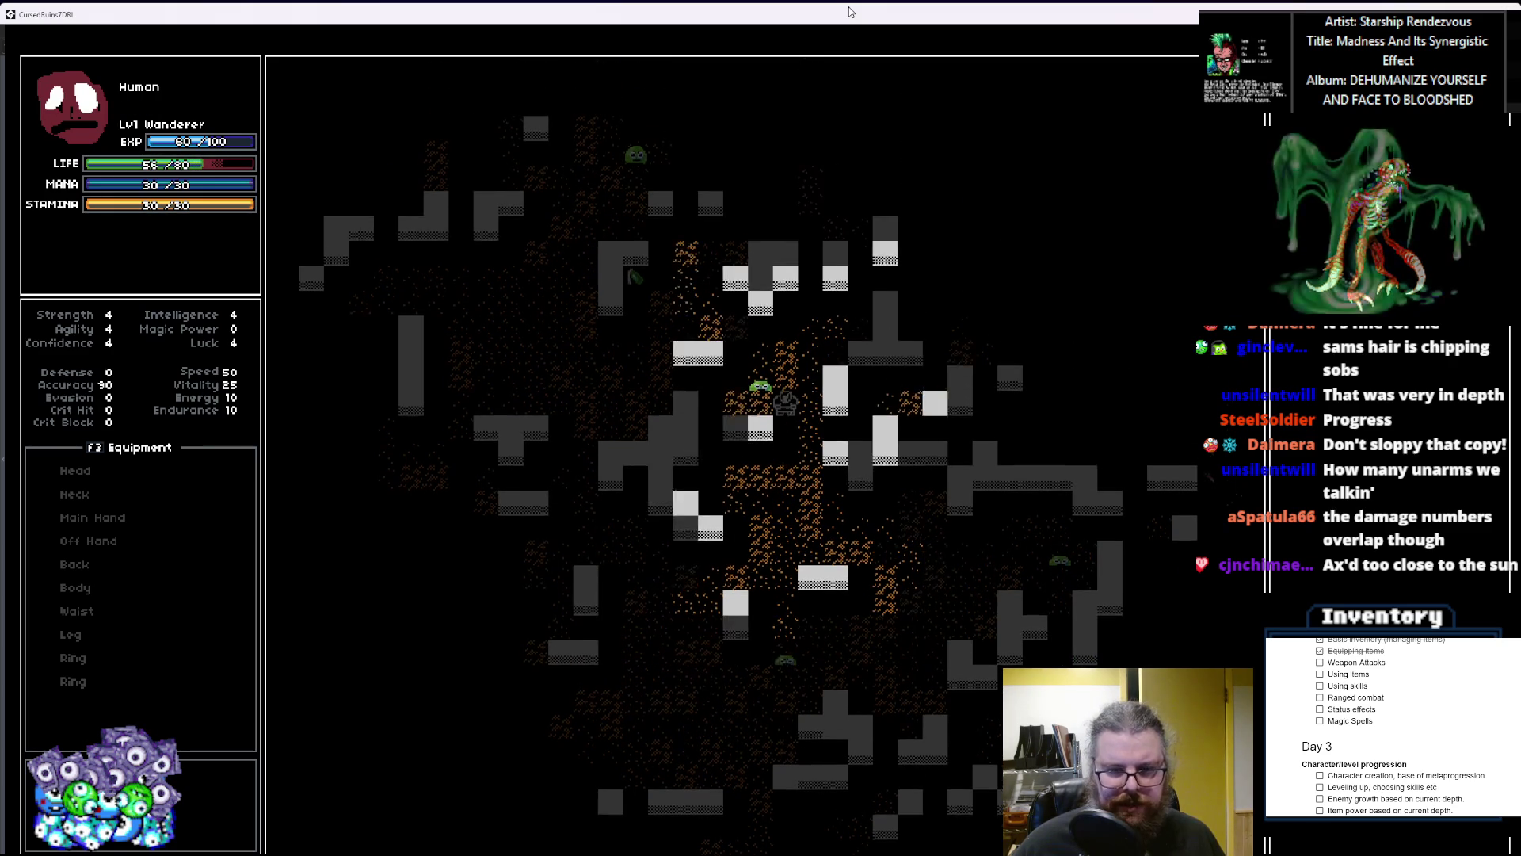
key("Left")
key("Left")
key("Left")
key("Left")
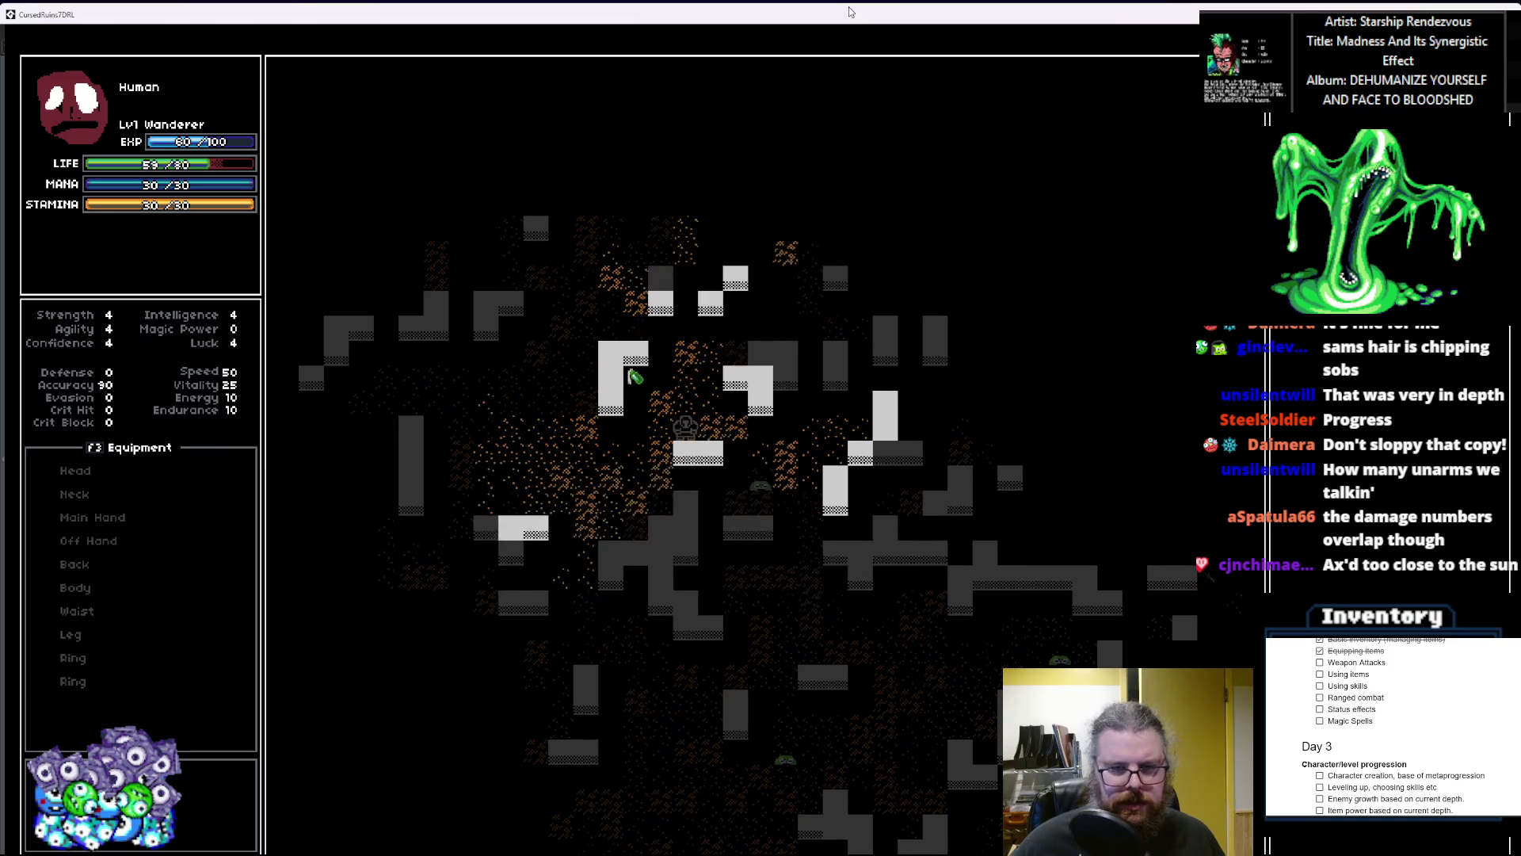
key("Up")
key("Up")
key("Up")
key("Up")
key("Up")
key("Up")
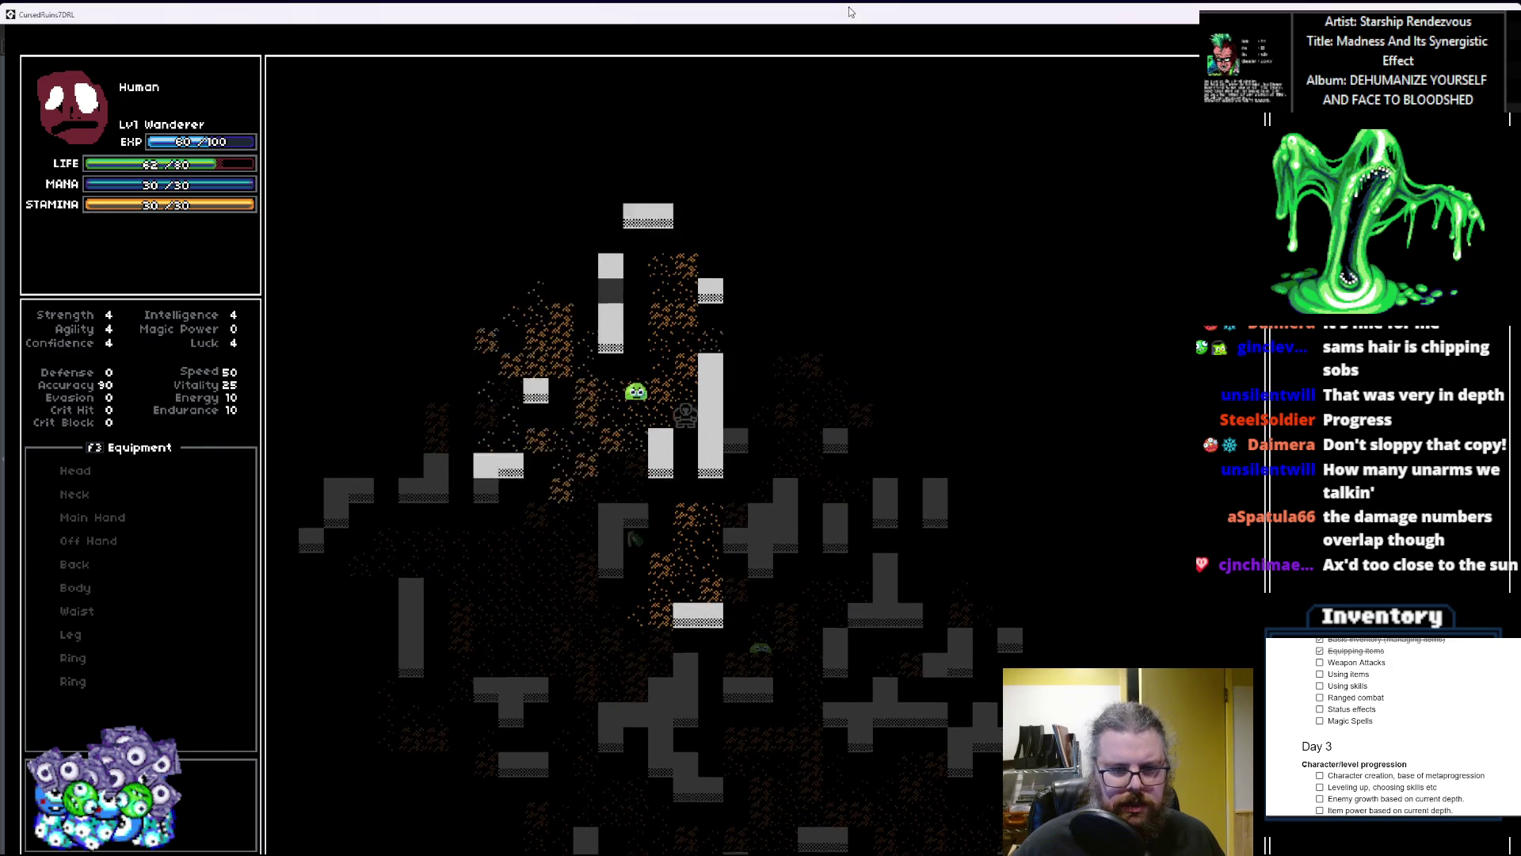
key("Up")
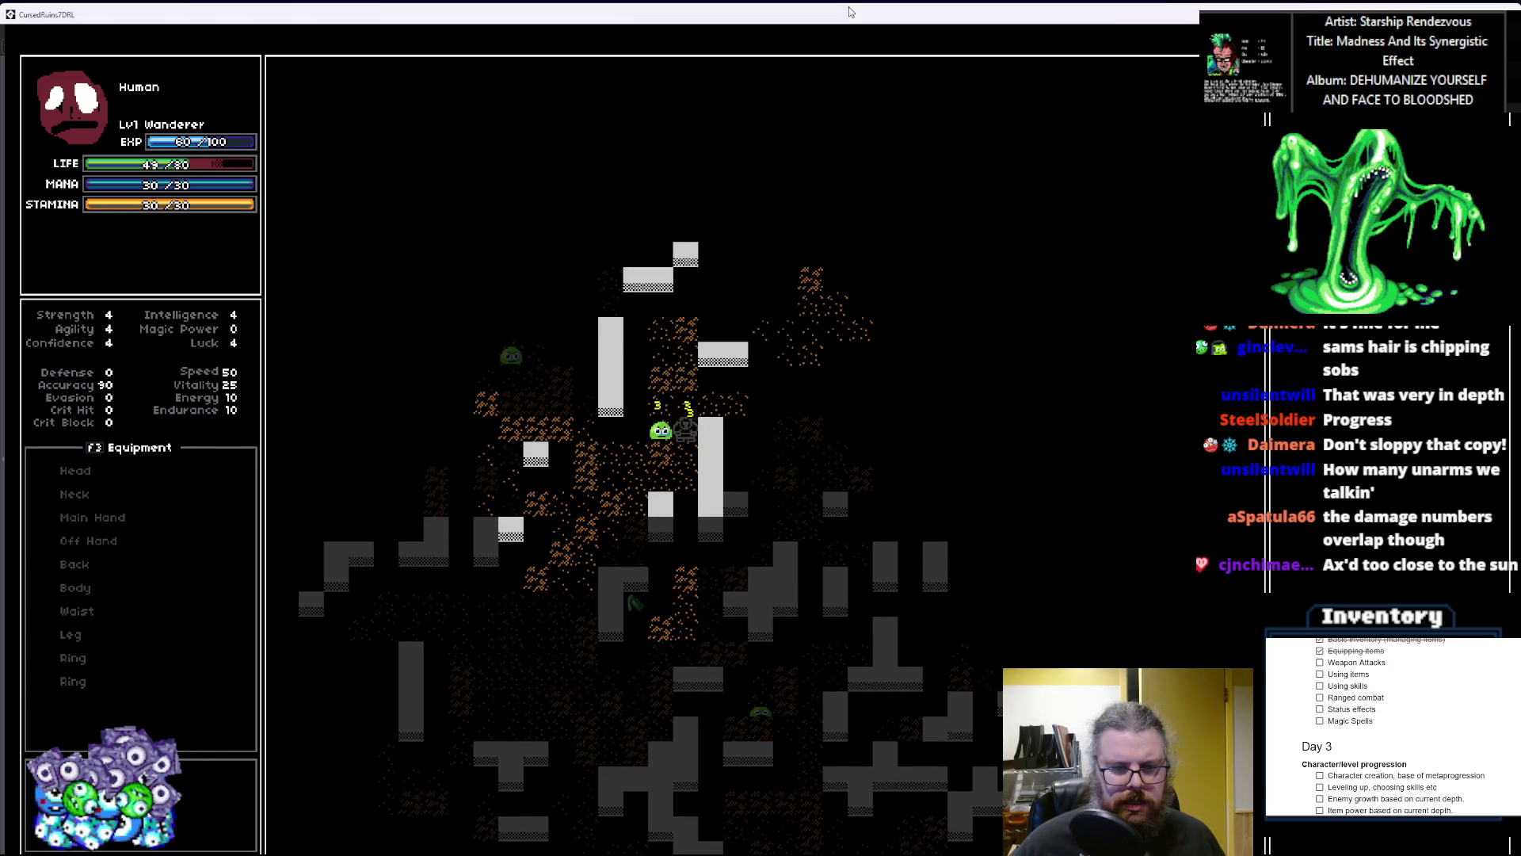
key("Left")
key("Left")
key("Left")
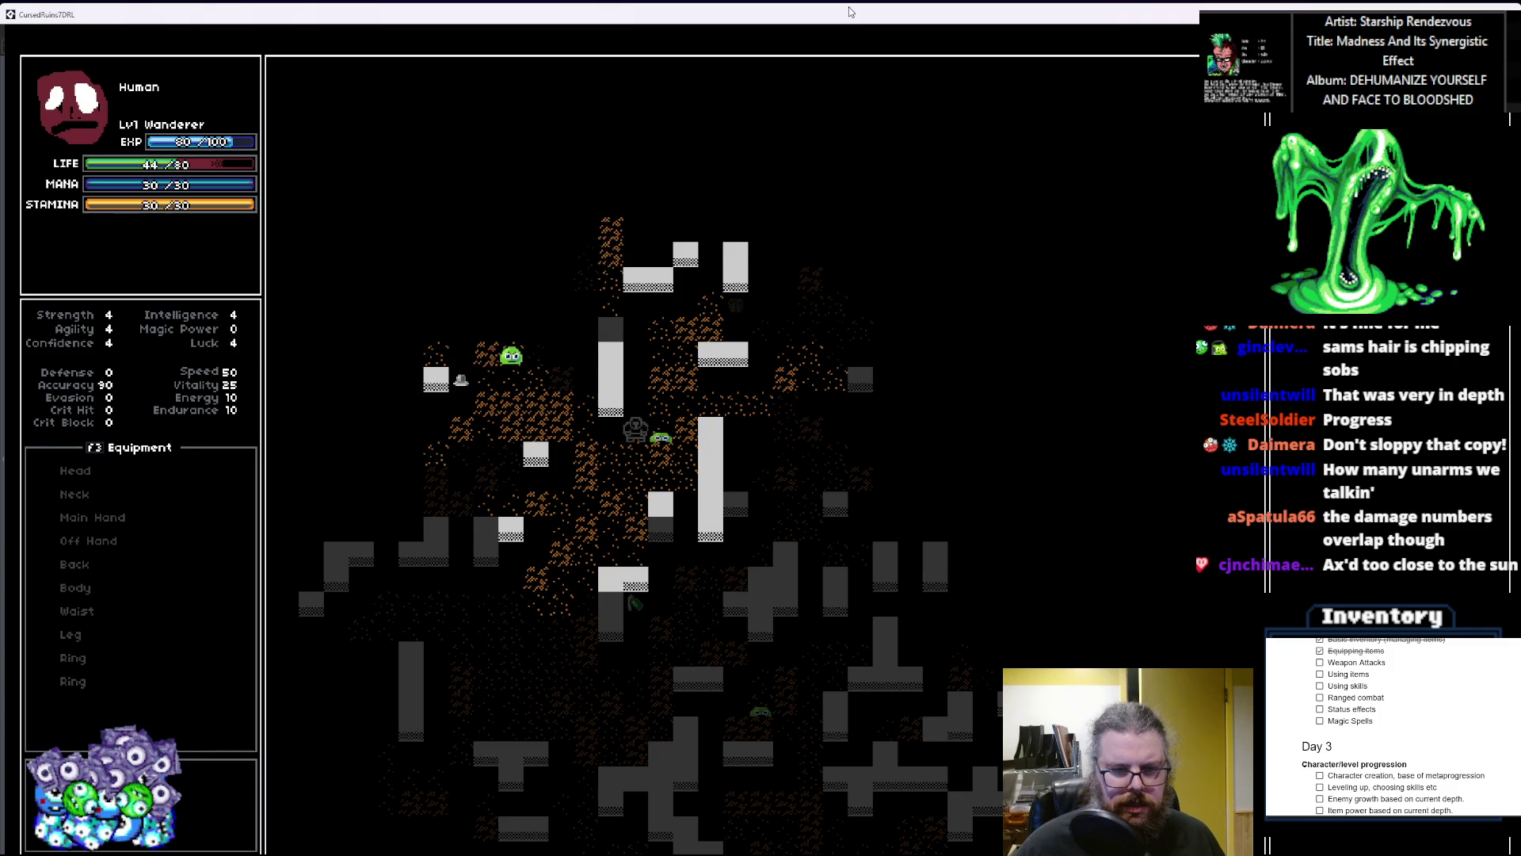
key("Up")
key("Up")
key("Left")
key("Left")
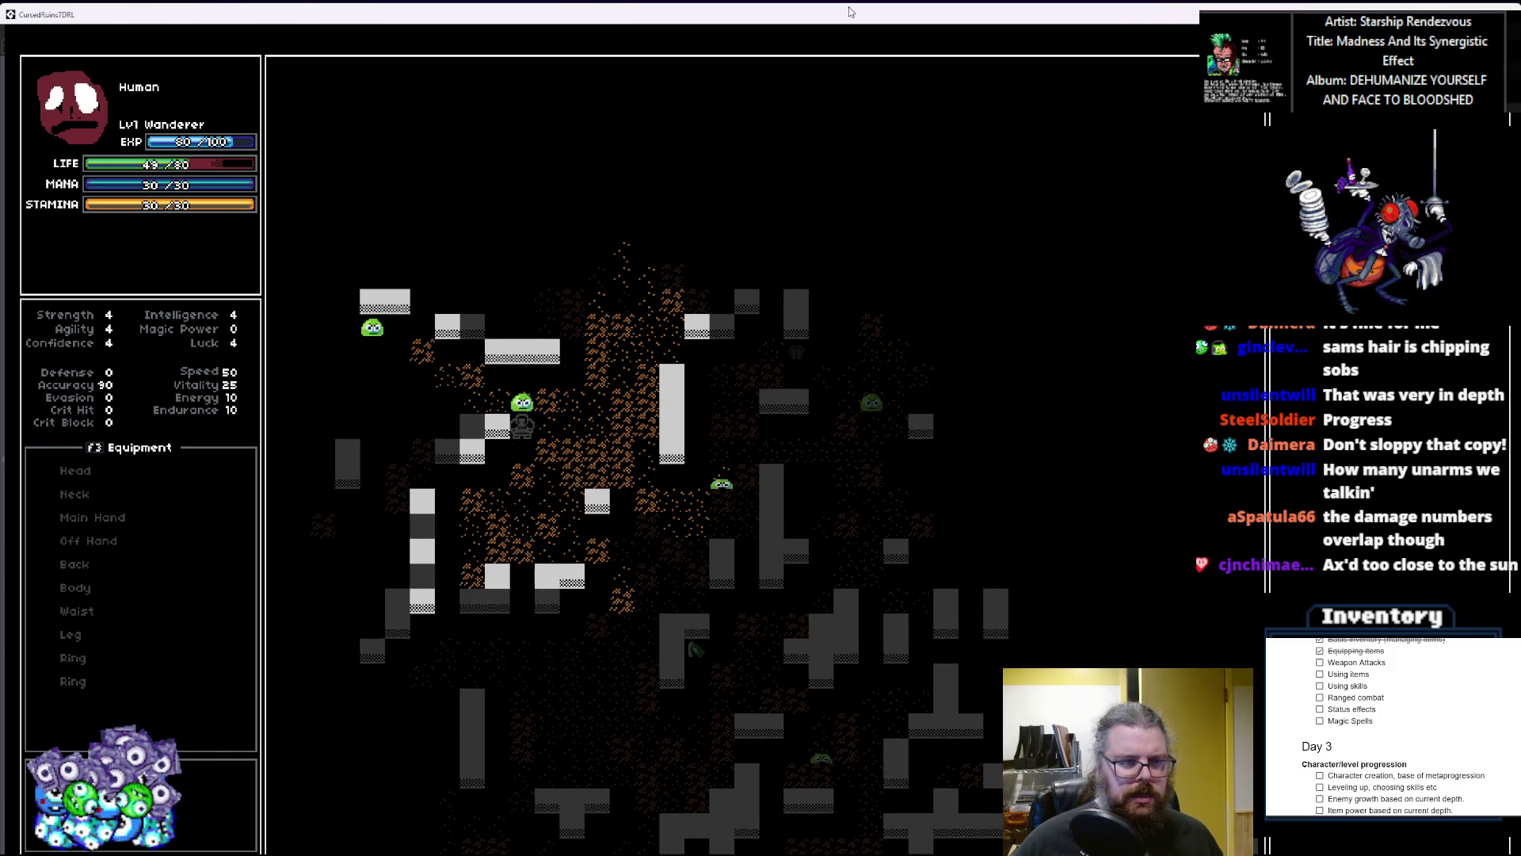
key("Up")
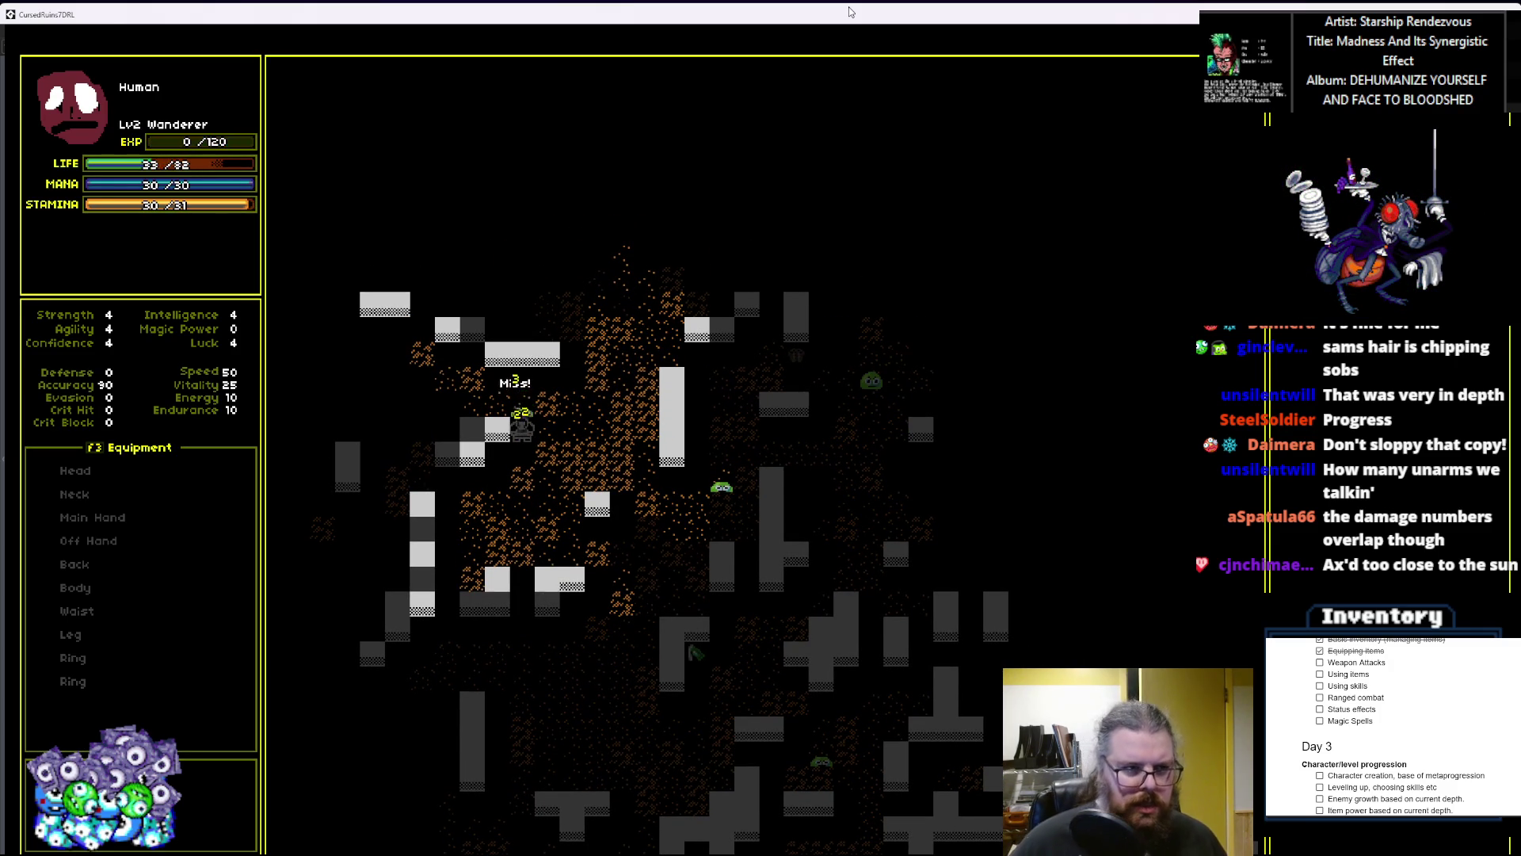
key("Up")
Step: Equip the helmet from the inventory and re-maximize the game window
key("Down")
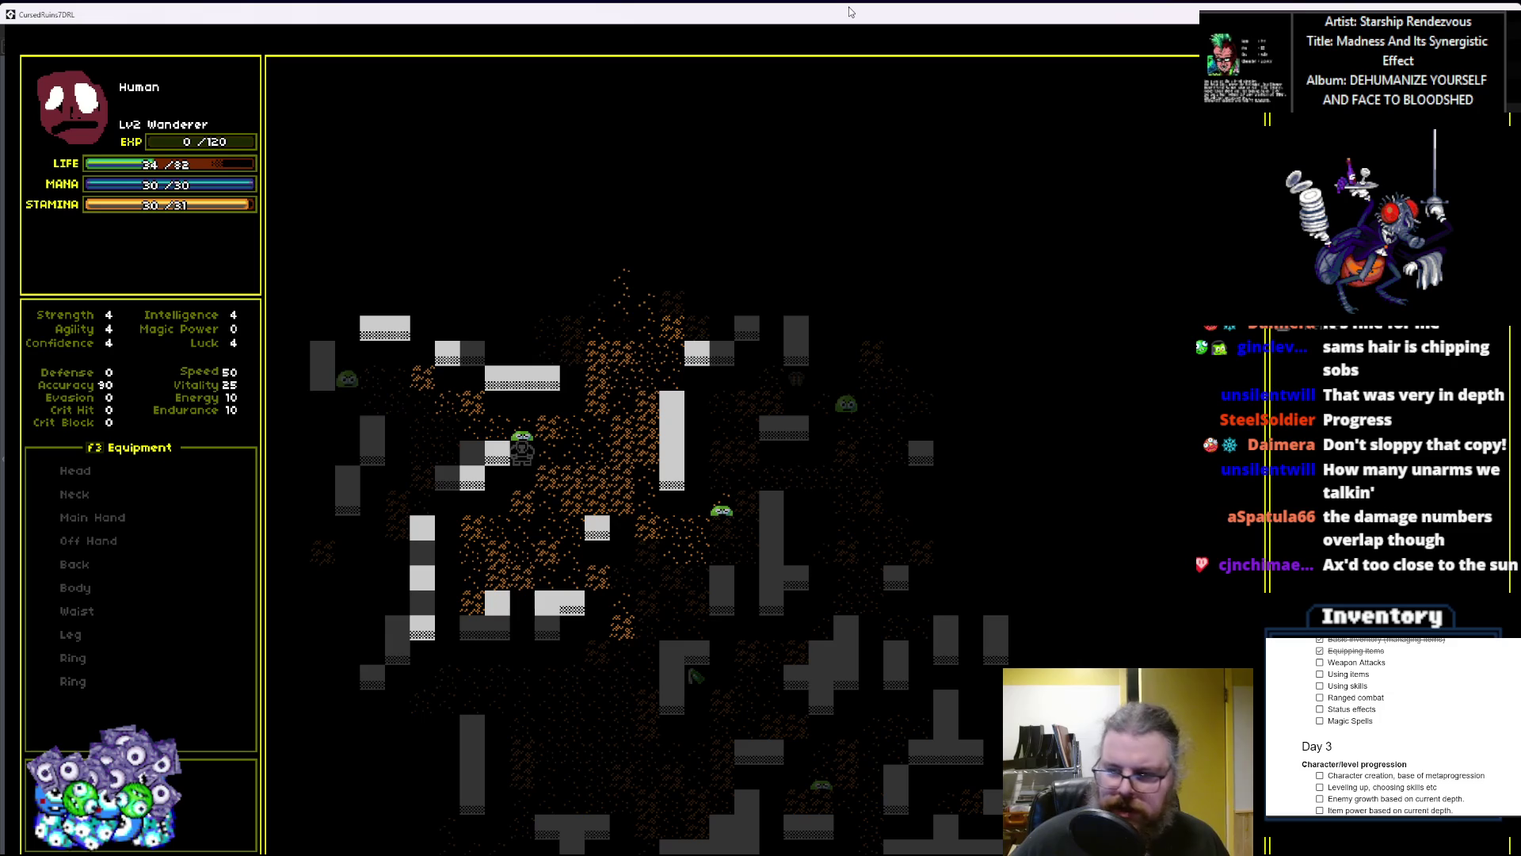
key("Up")
key("Right")
key("Right")
key("Right")
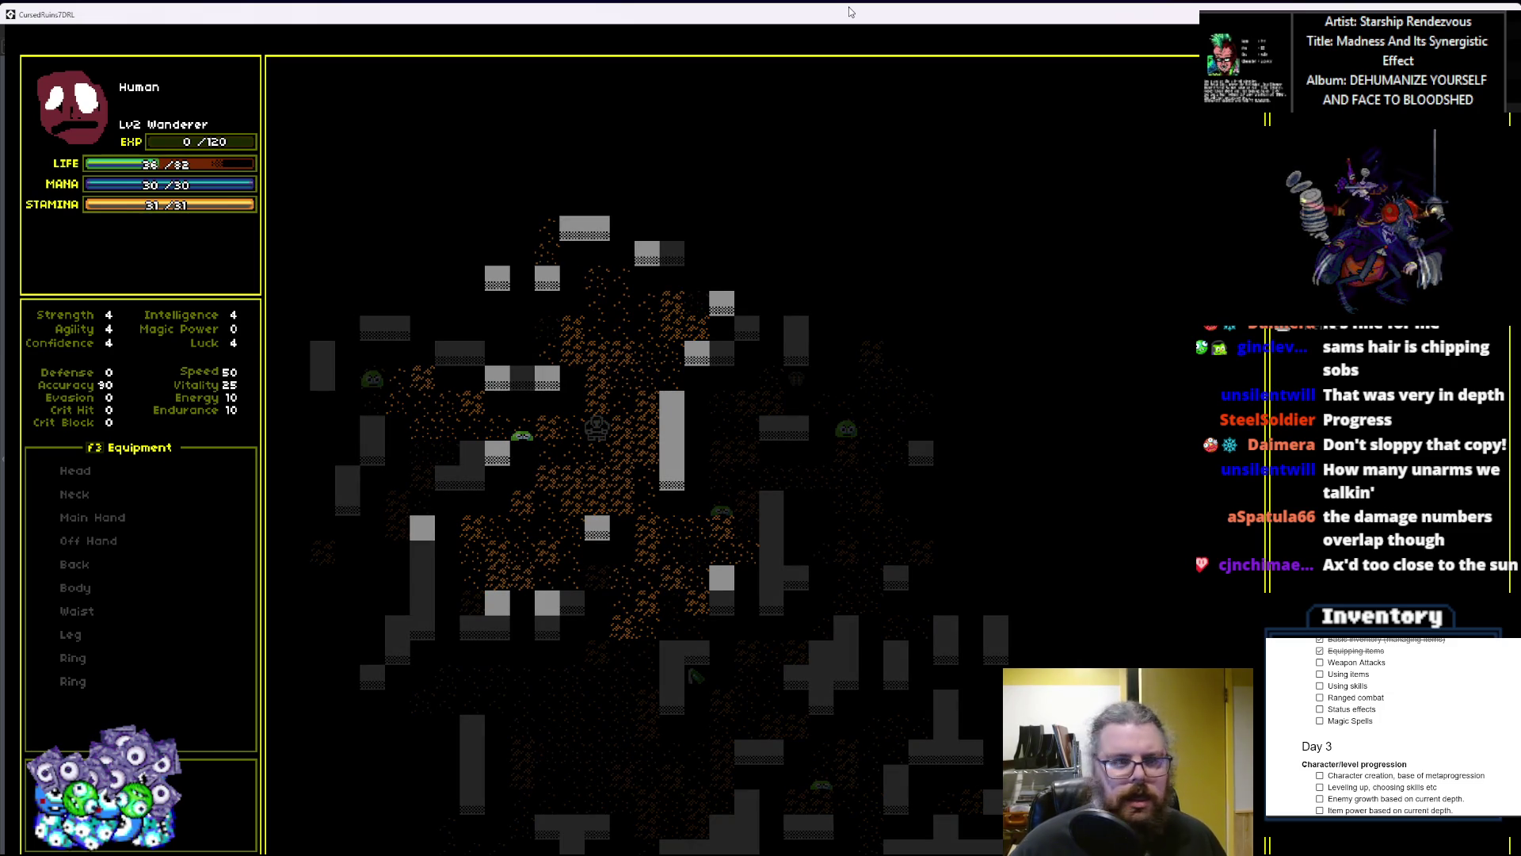
key("i")
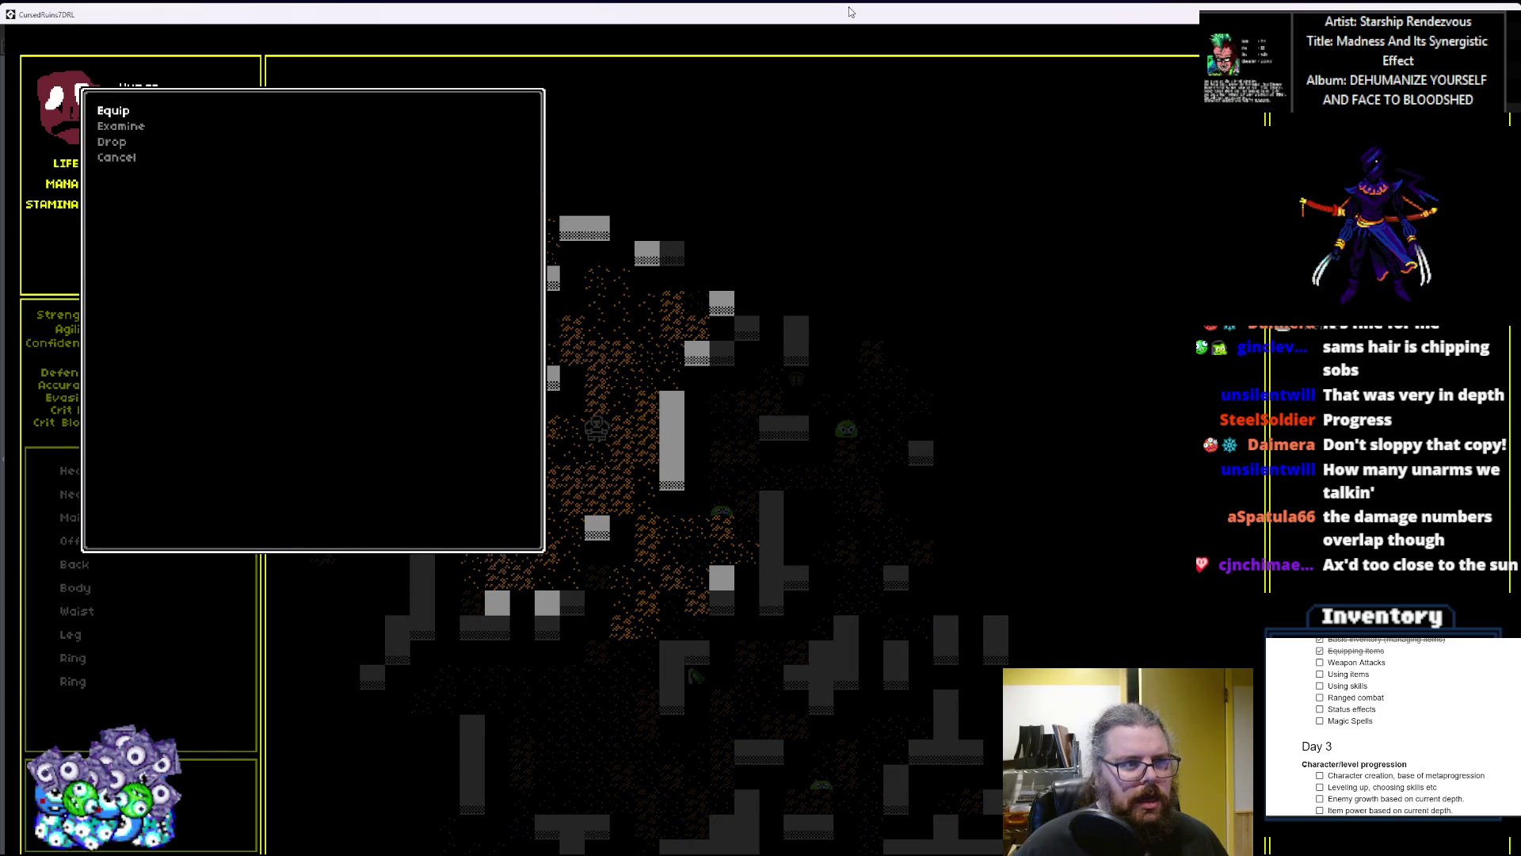
key("Return")
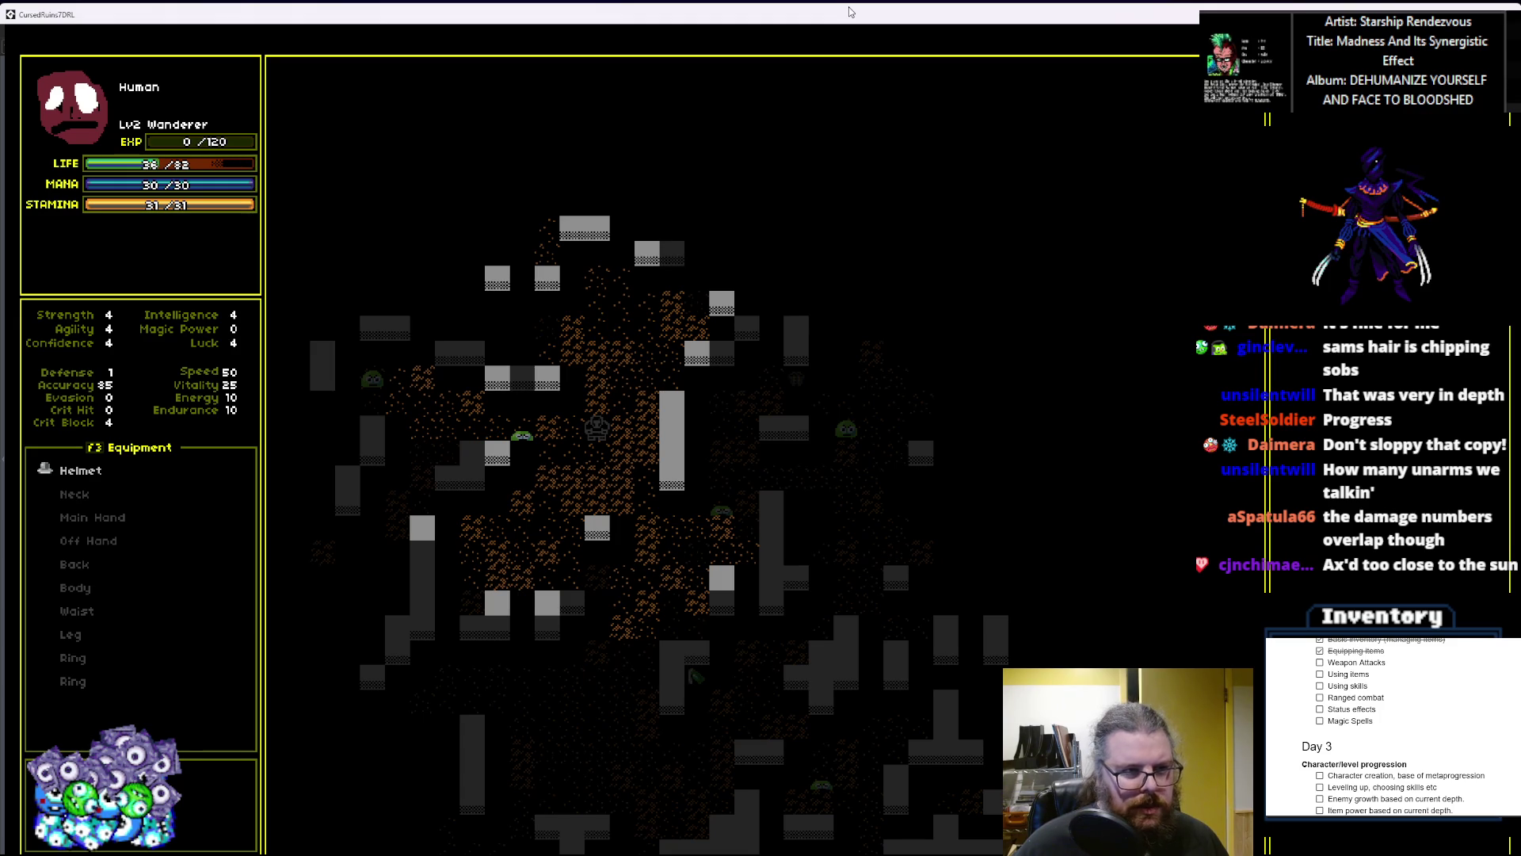
mouse_move(747, 24)
left_mouse_down()
mouse_move(820, 472)
mouse_move(908, 314)
mouse_move(719, 2)
left_mouse_up()
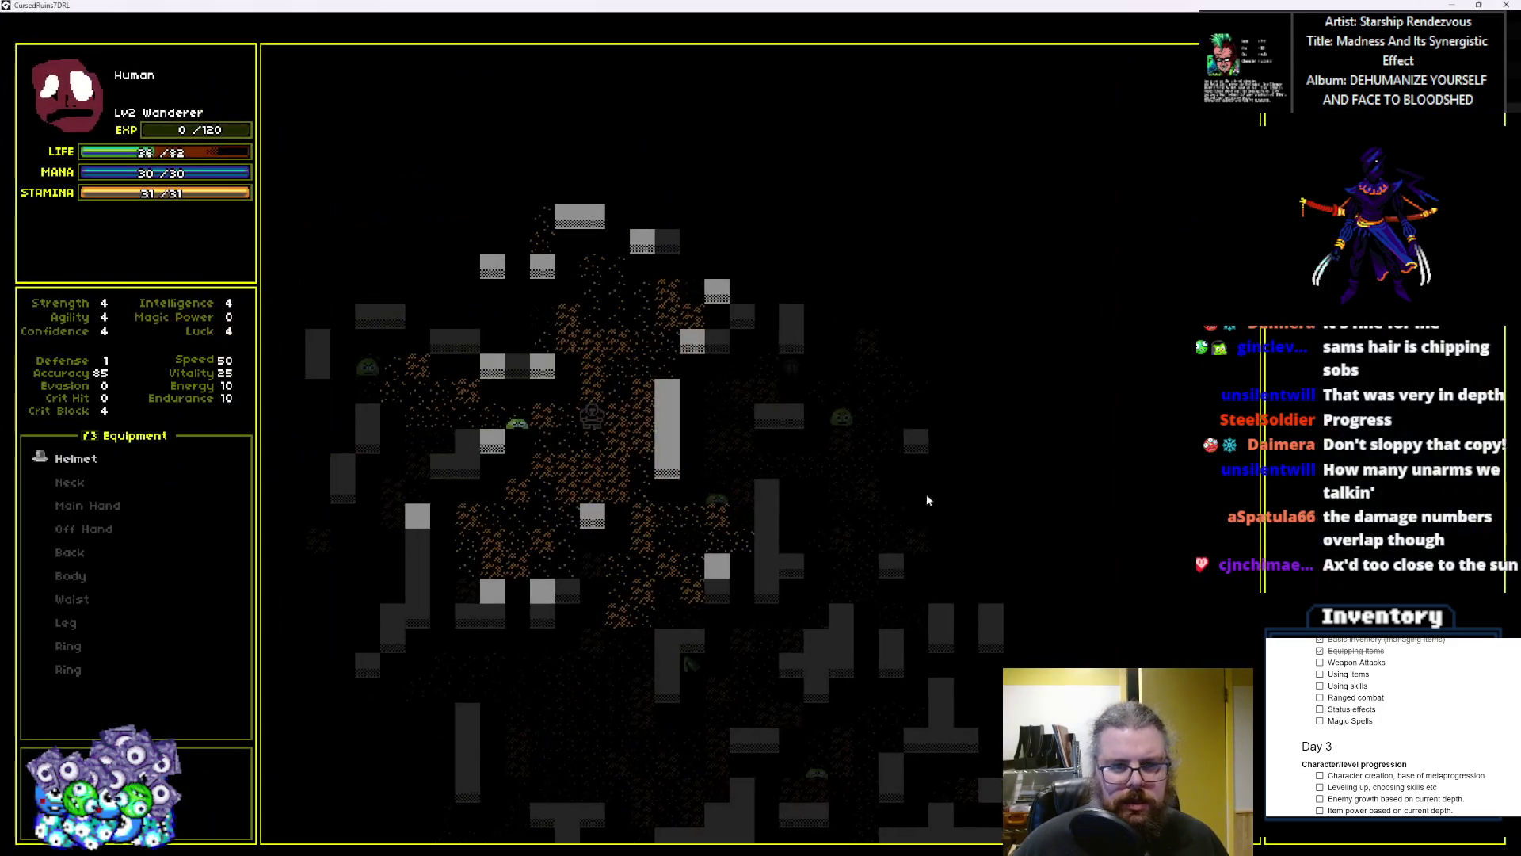
Step: Use the keypad to attack a slime below and explore the rooms to the right
key("KP_1")
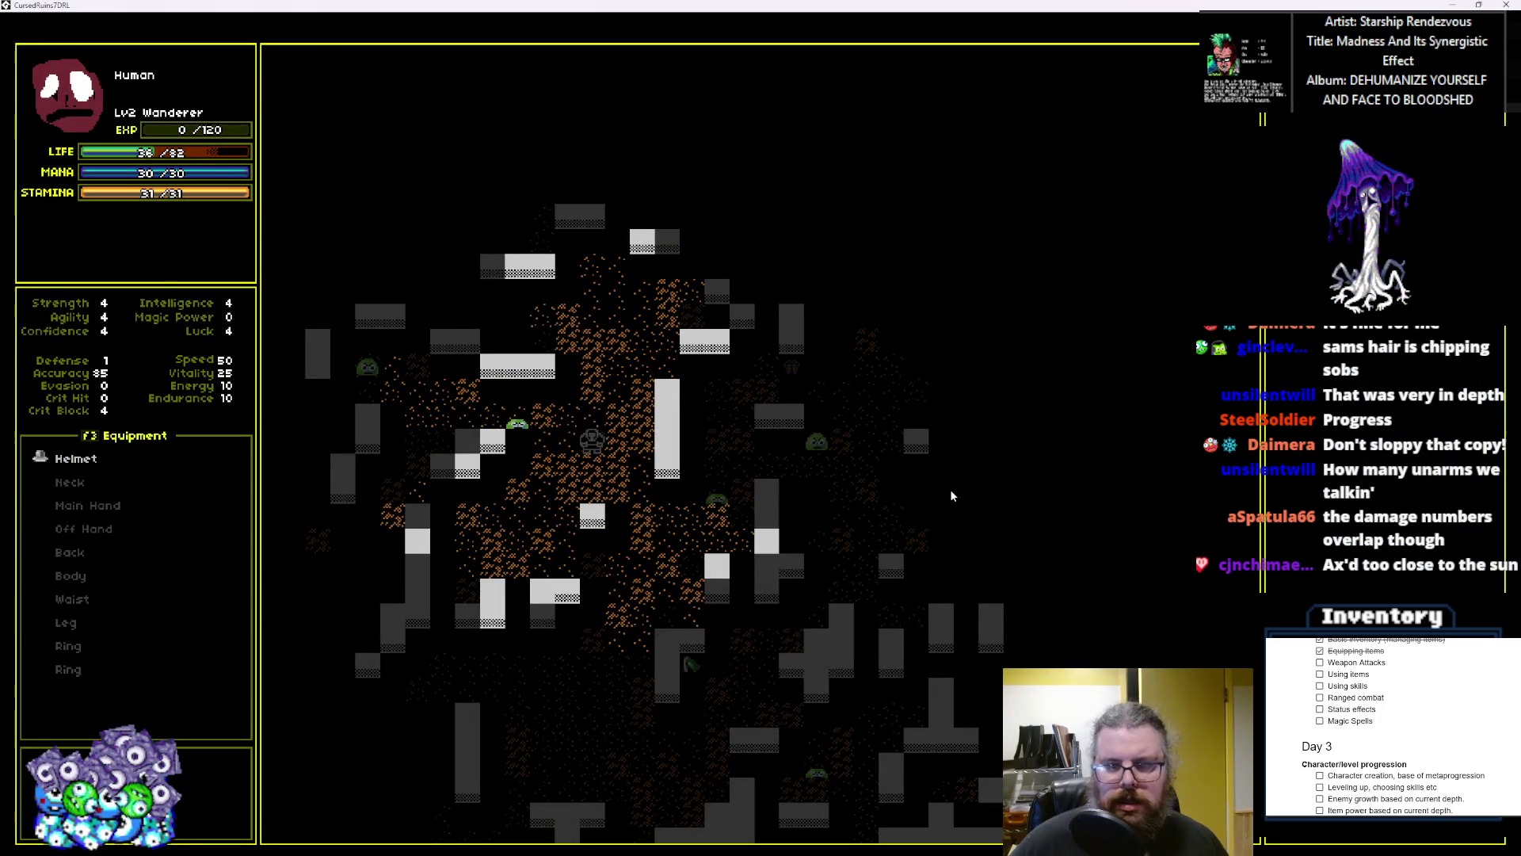
key("KP_7")
key("KP_4")
key("KP_7")
key("KP_4")
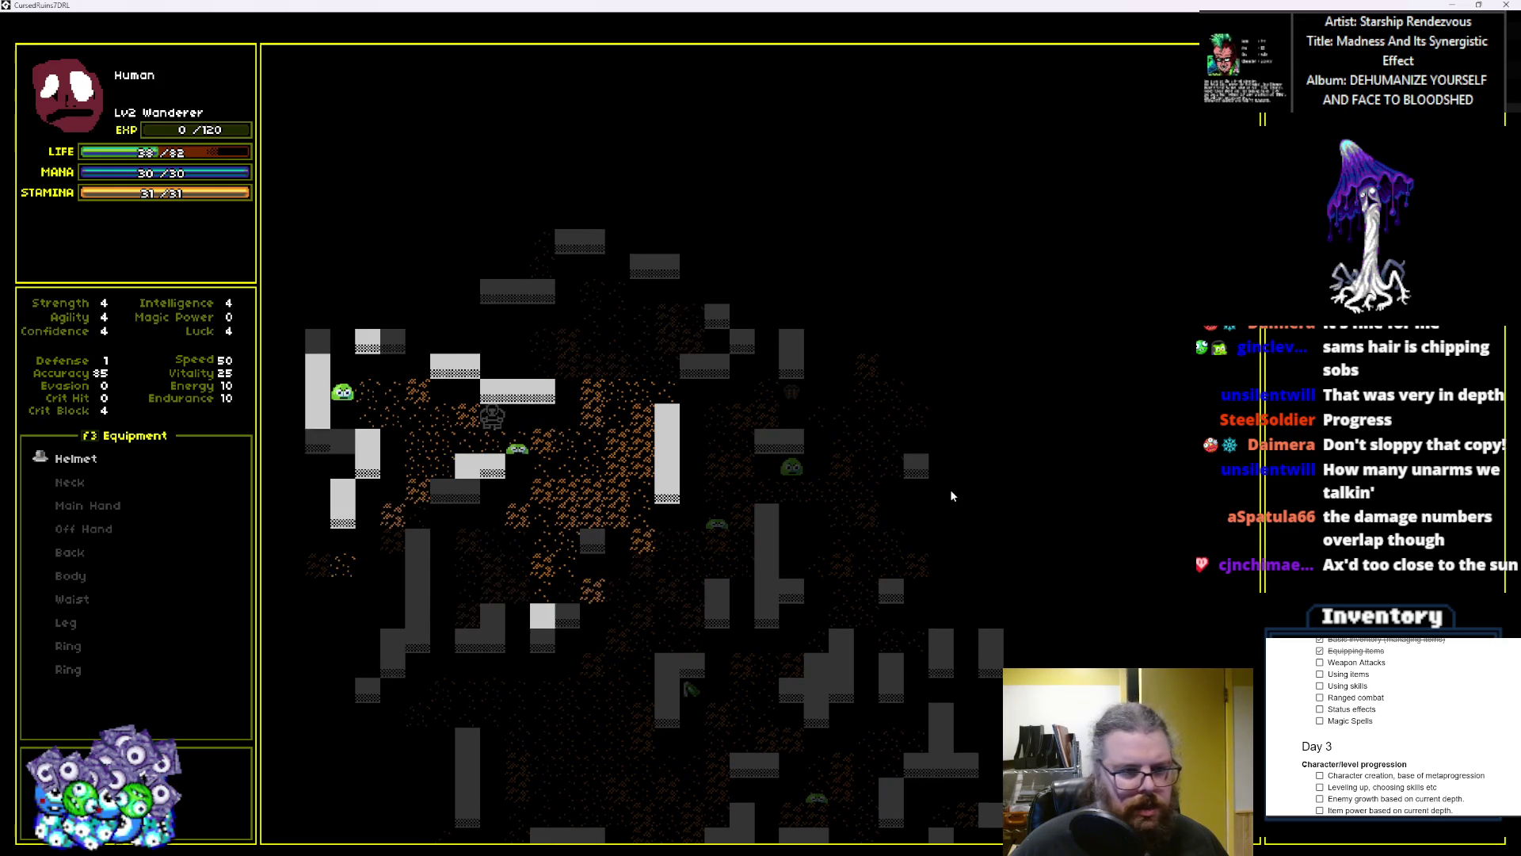
key("KP_4")
key("KP_4")
key("KP_7")
key("KP_4")
key("KP_4")
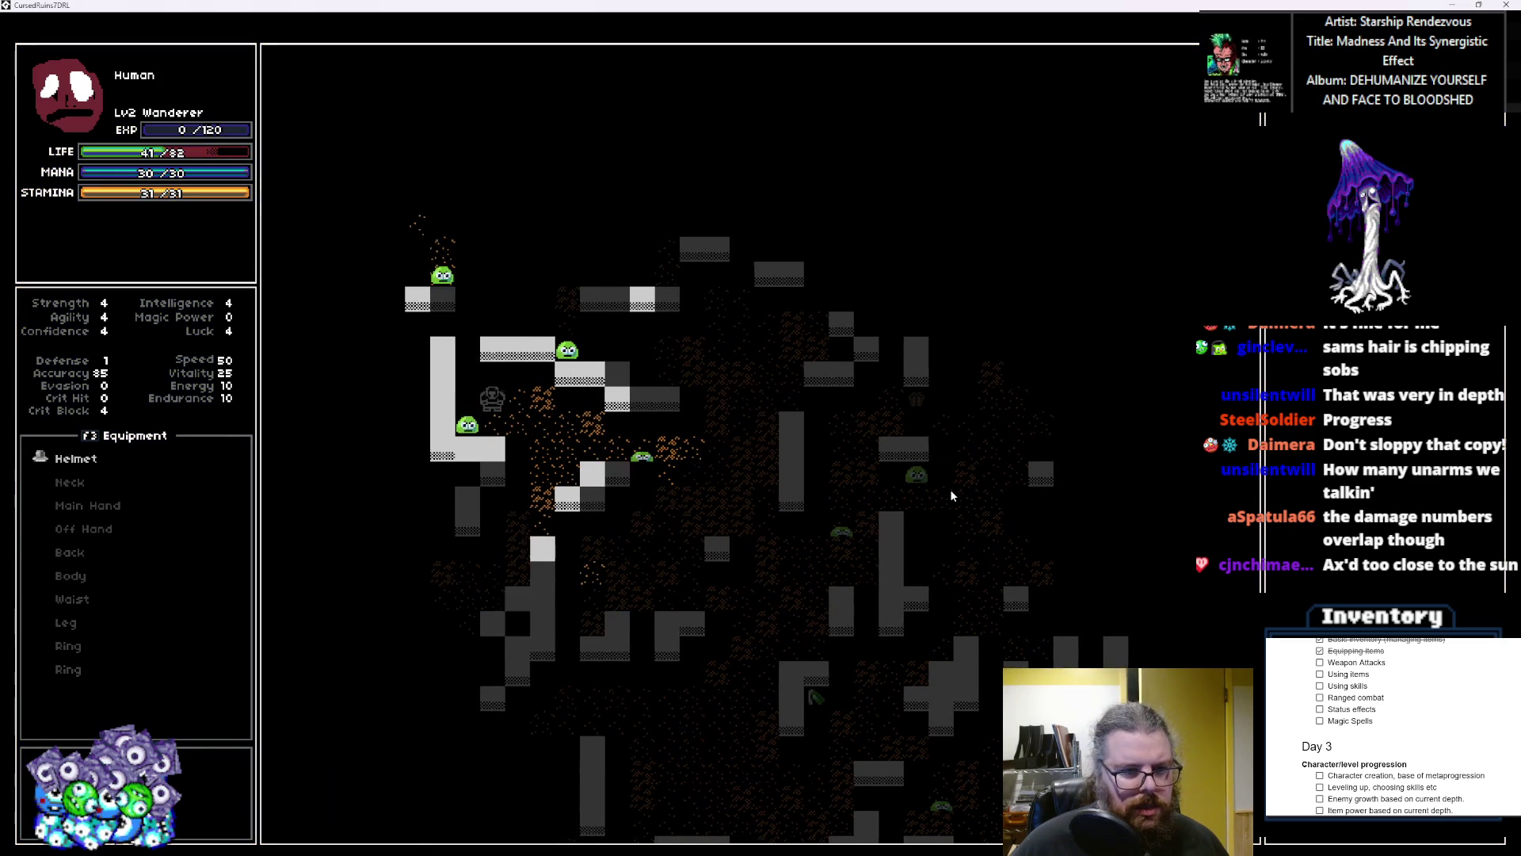
key("KP_2")
key("KP_2")
key("KP_6")
key("KP_6")
key("KP_6")
key("KP_3")
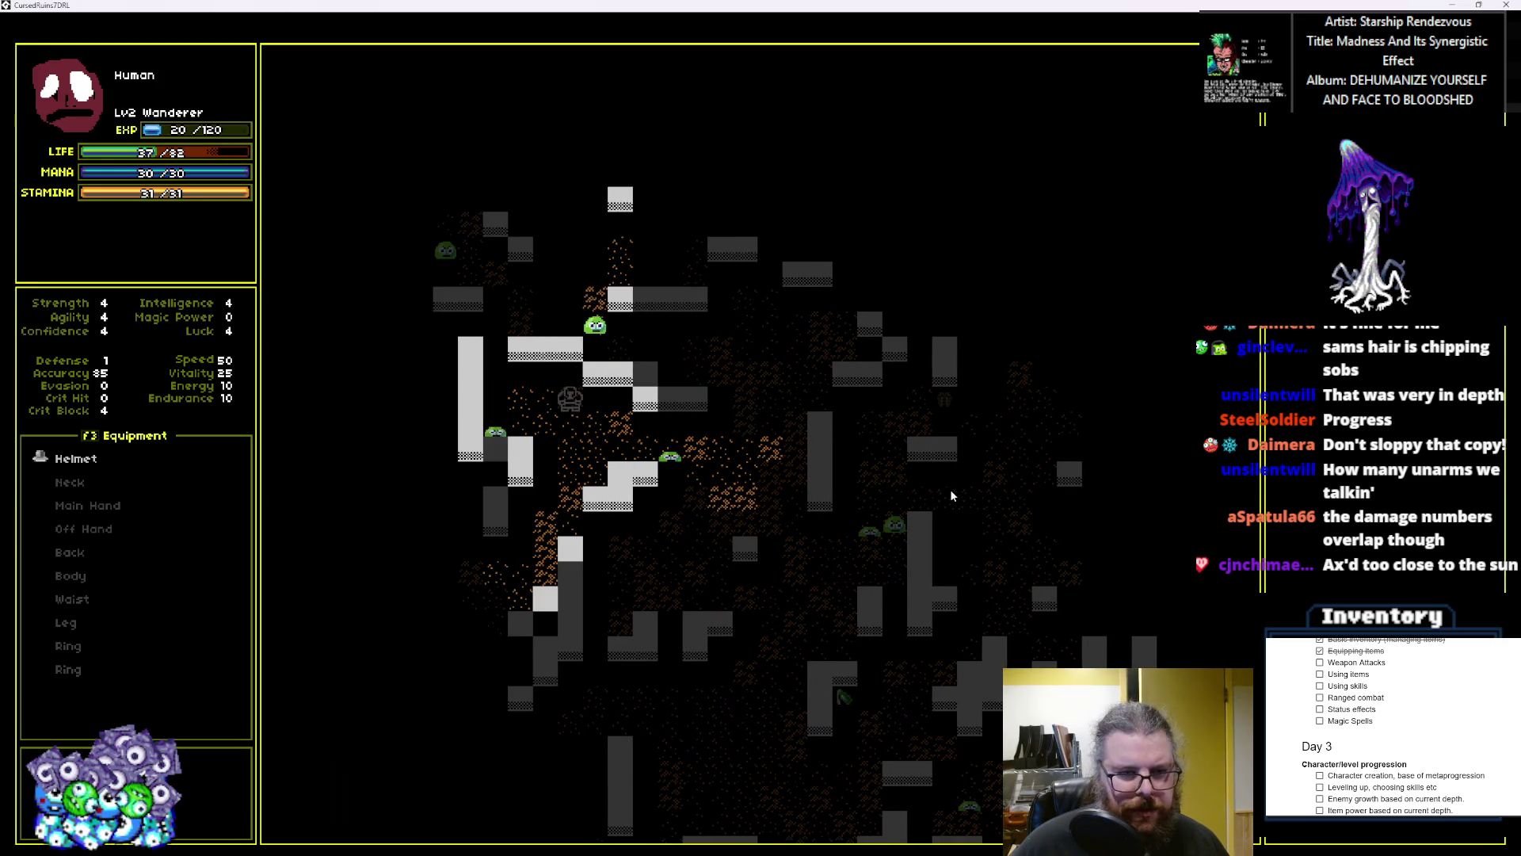
key("KP_6")
key("KP_6")
key("KP_6")
key("KP_9")
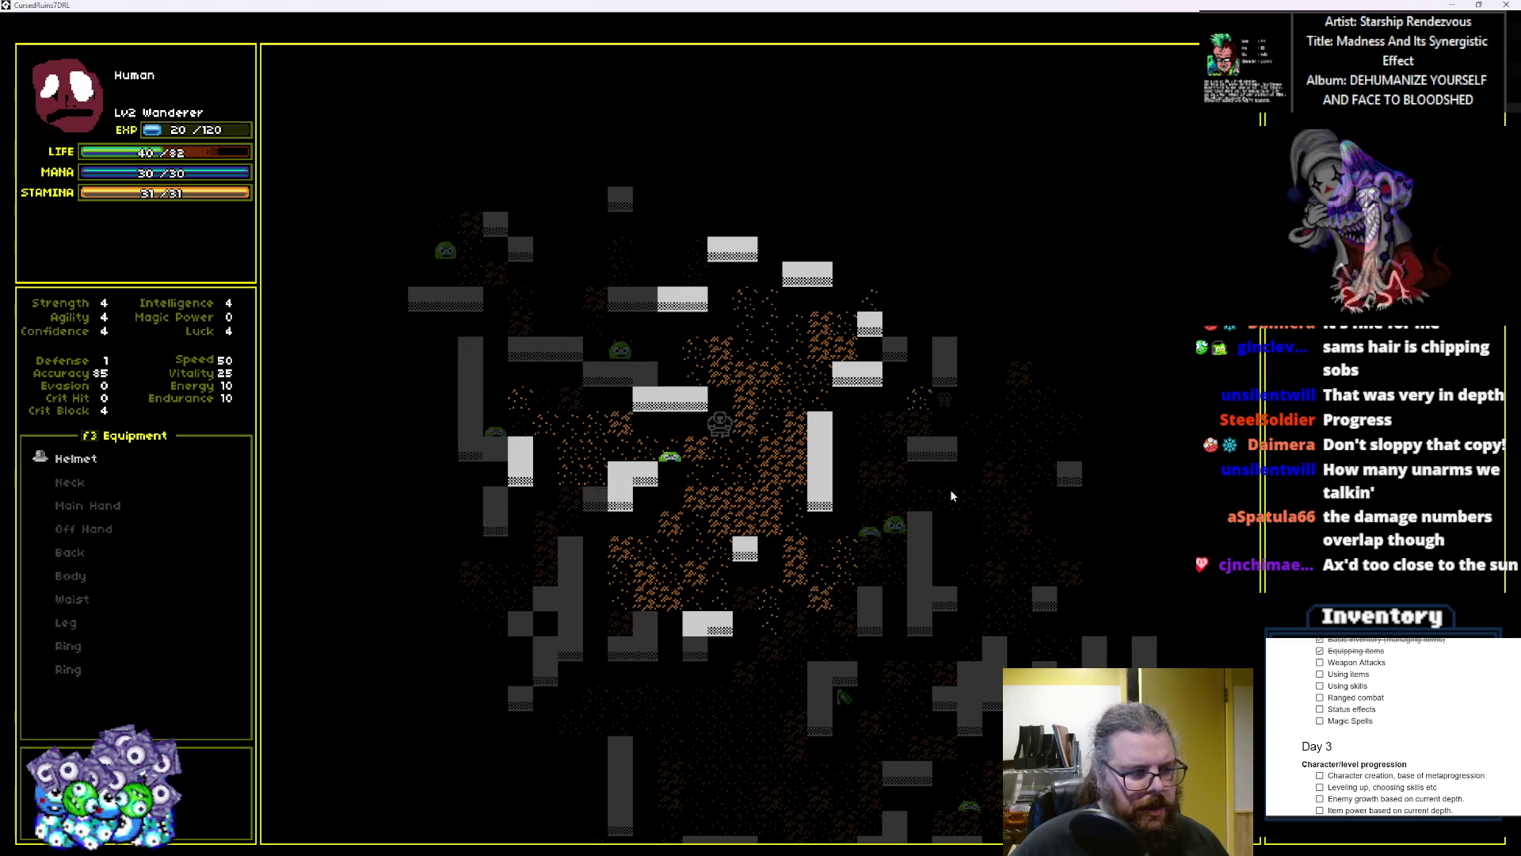
key("KP_6")
key("KP_6")
key("KP_6")
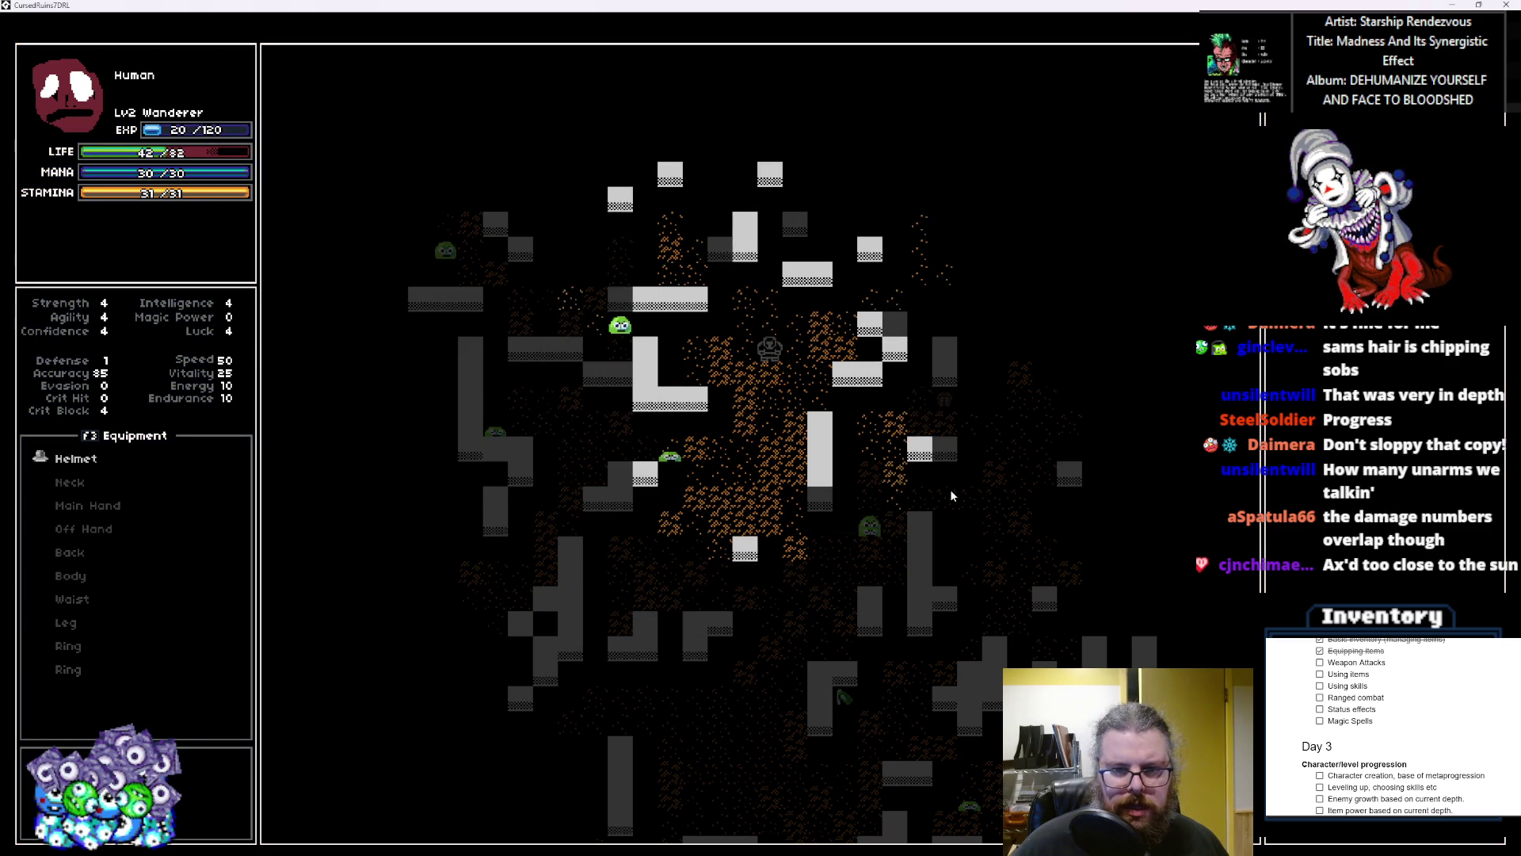
key("KP_6")
key("KP_6")
key("KP_6")
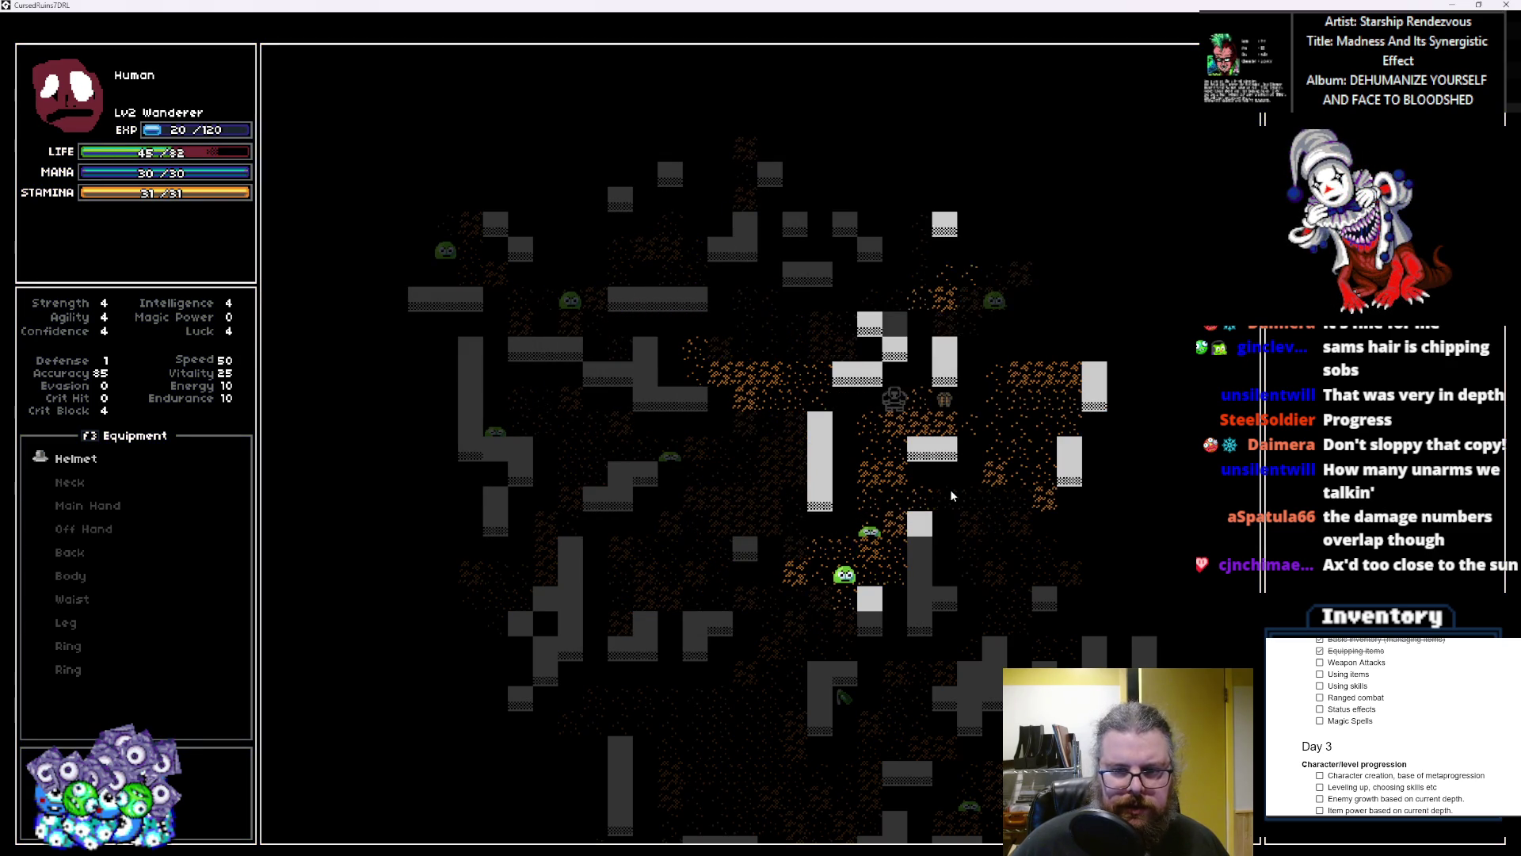
key("KP_4")
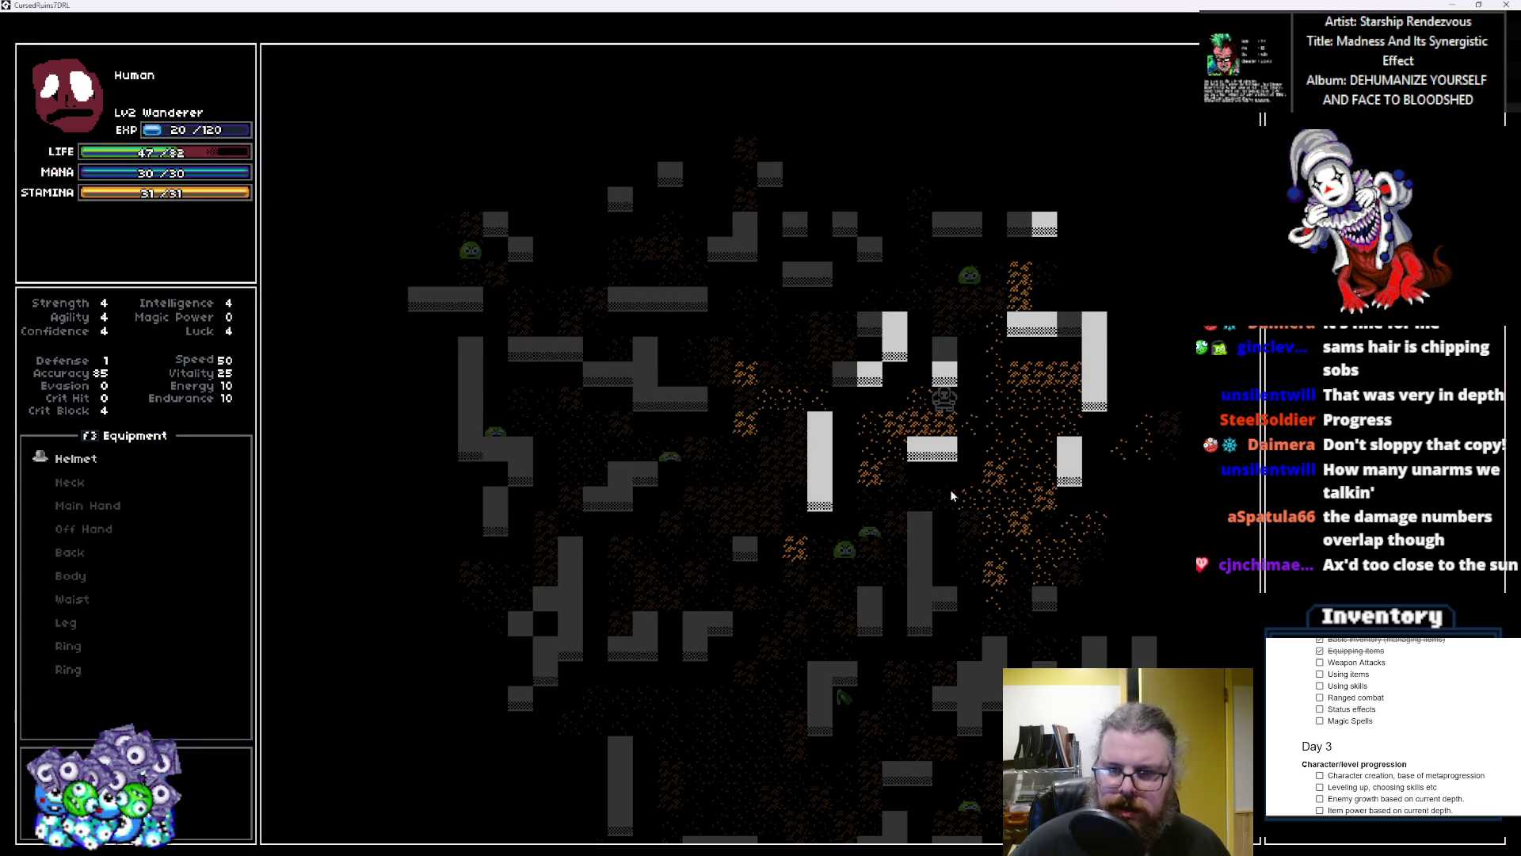
key("KP_4")
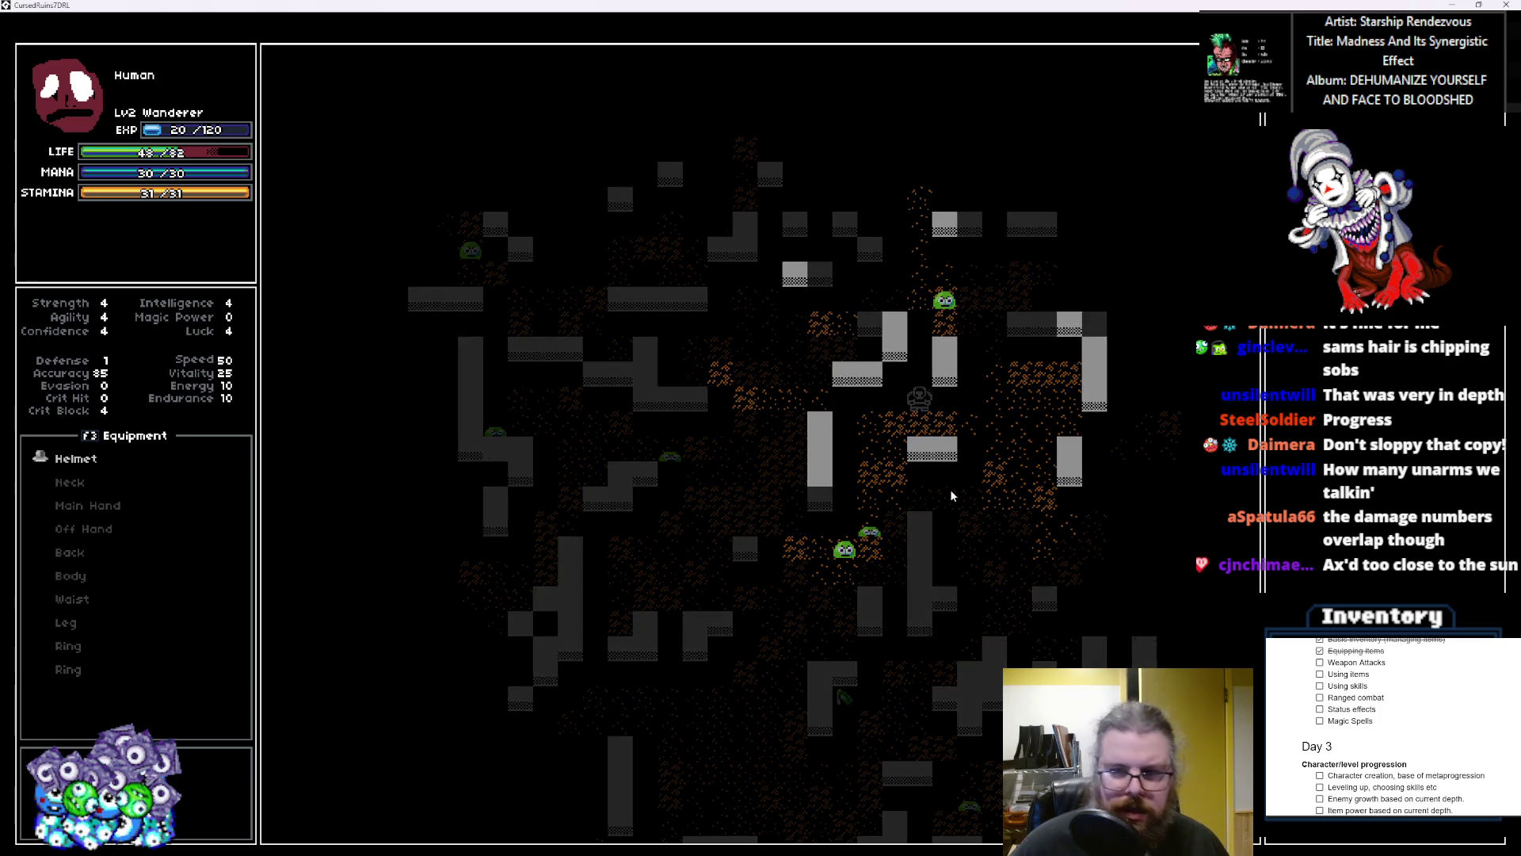
Step: Close the item action menu and attack the green slime above
key("i")
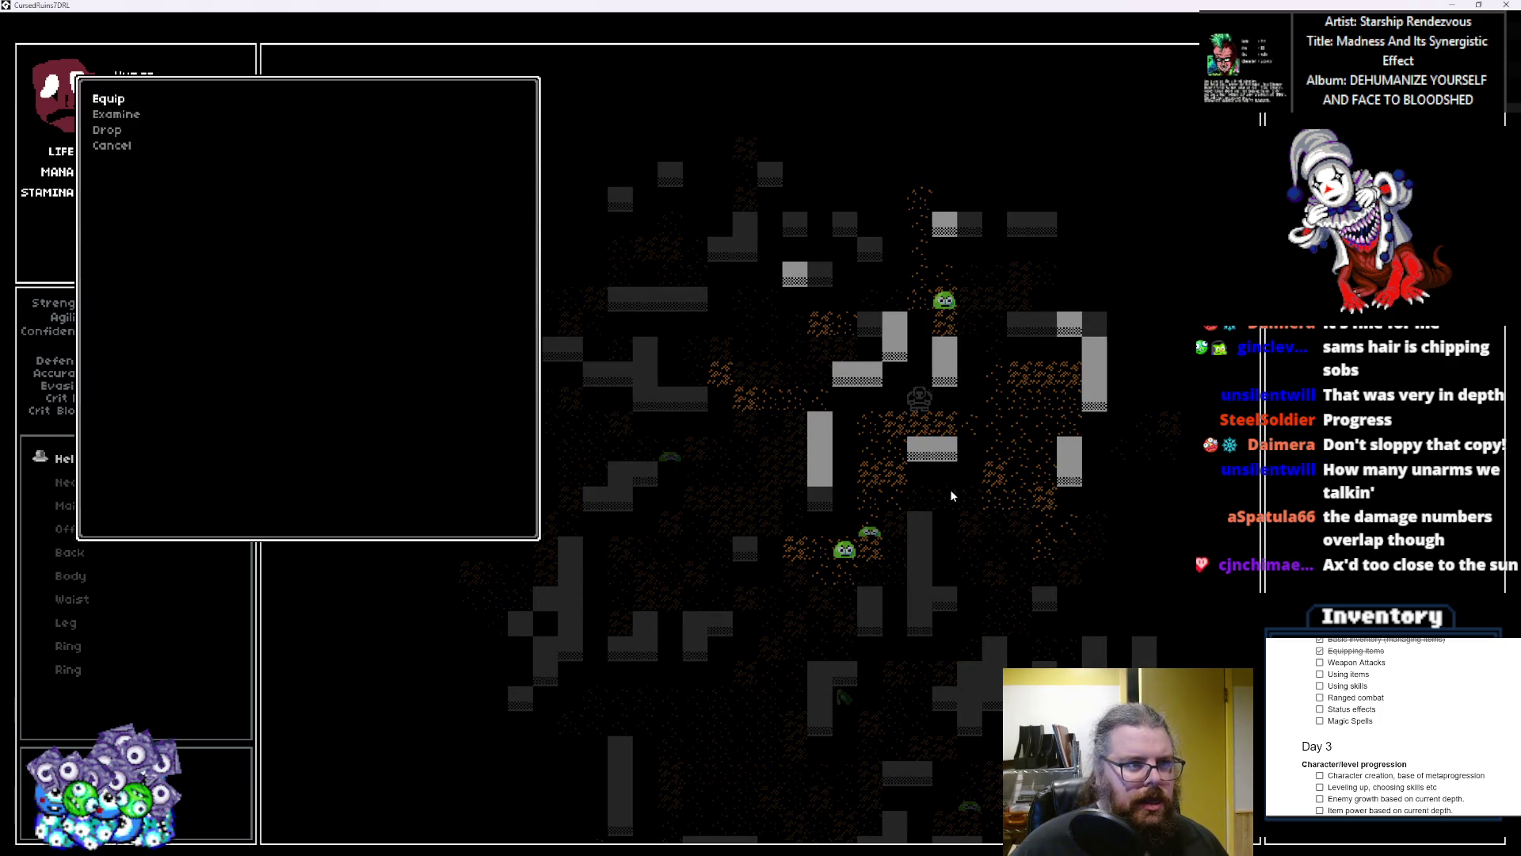
key("Up")
key("Escape")
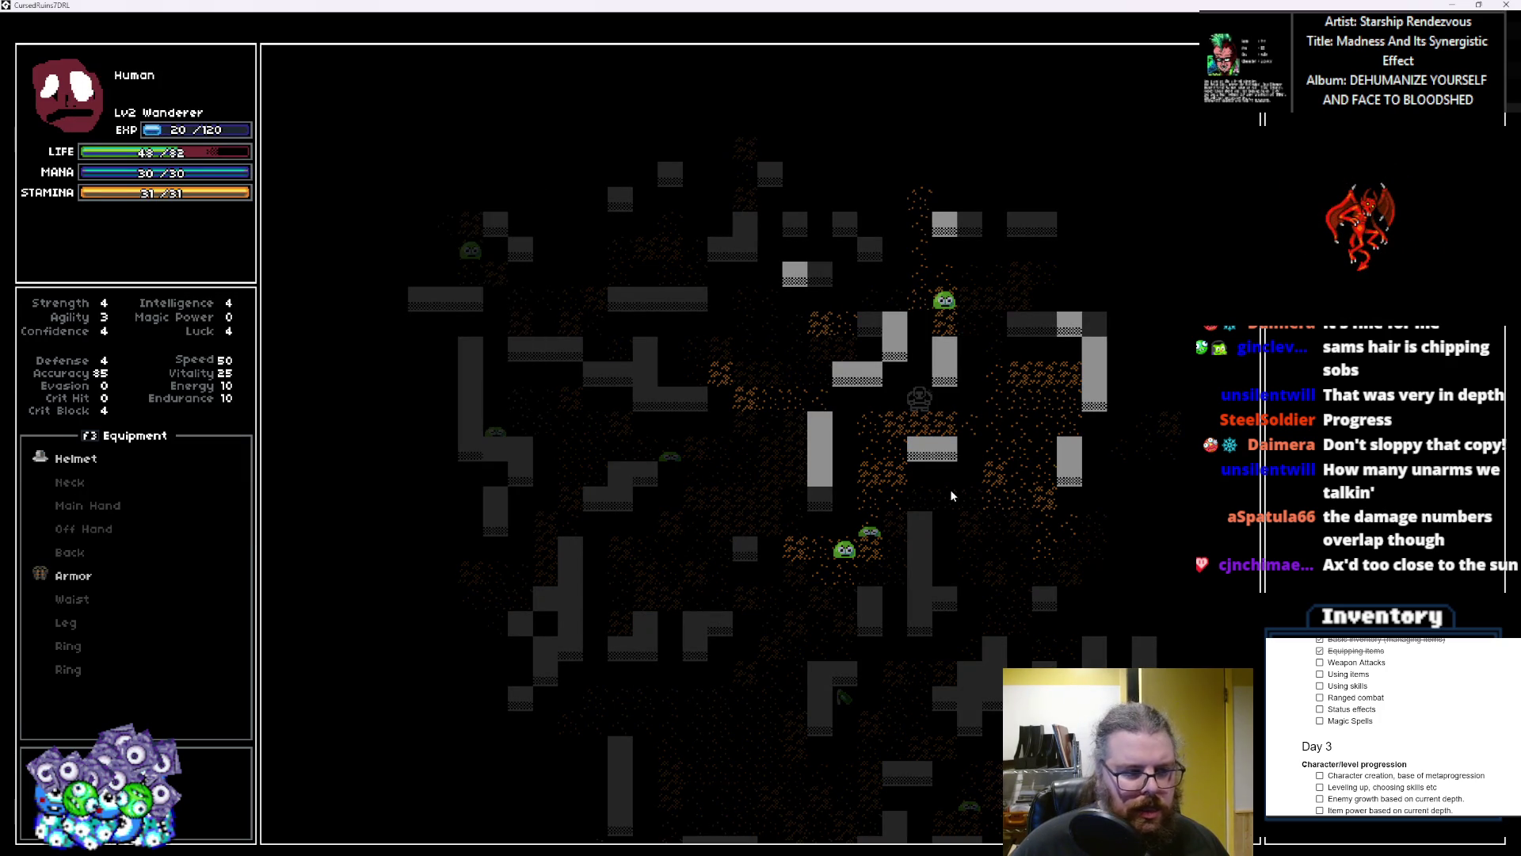
key("Left")
key("Left")
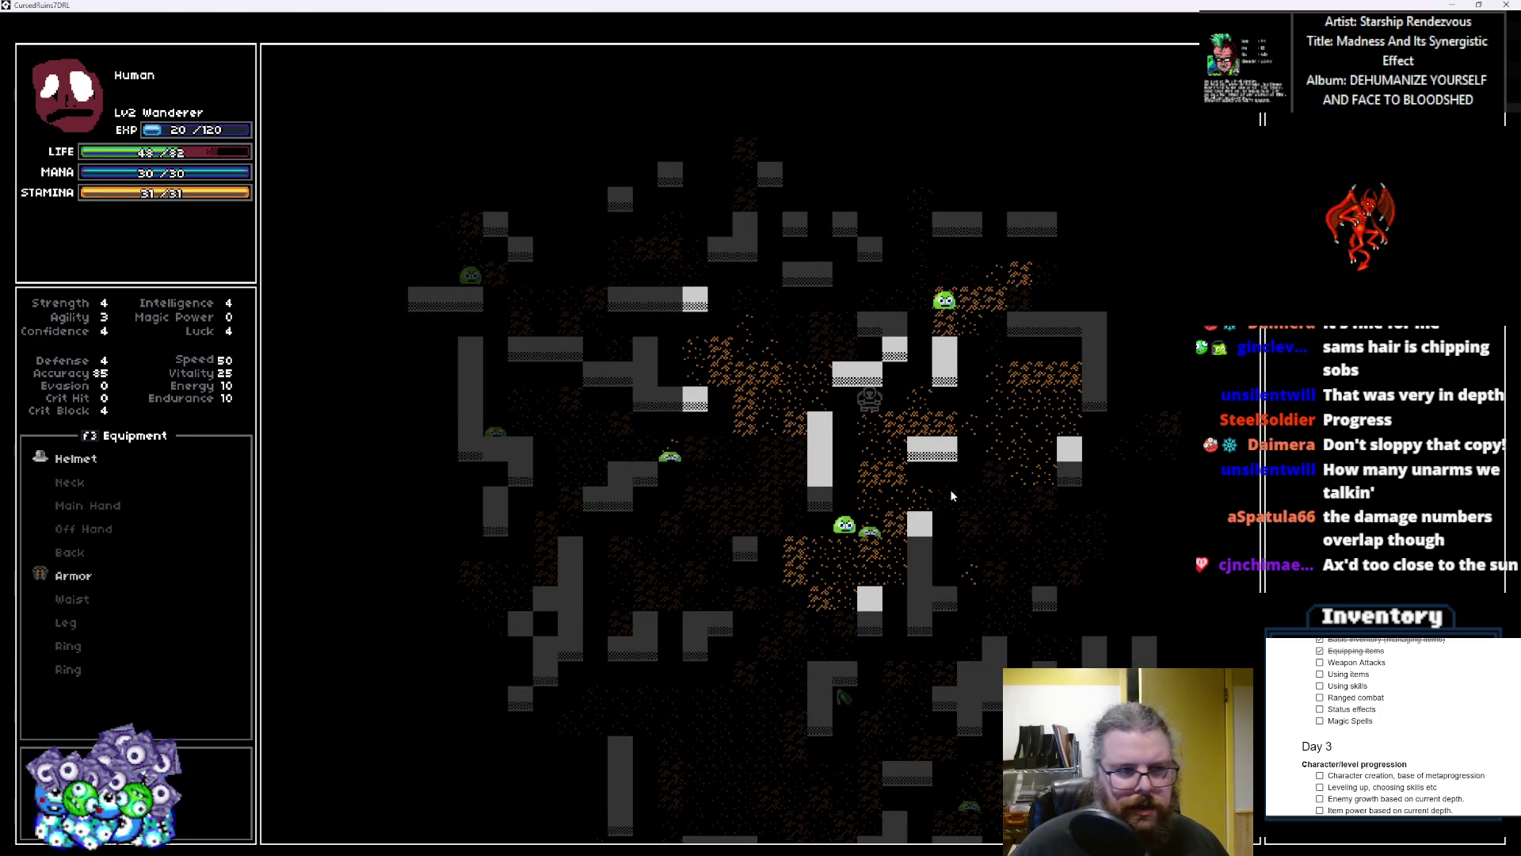
key("Right")
key("Right")
key("Right")
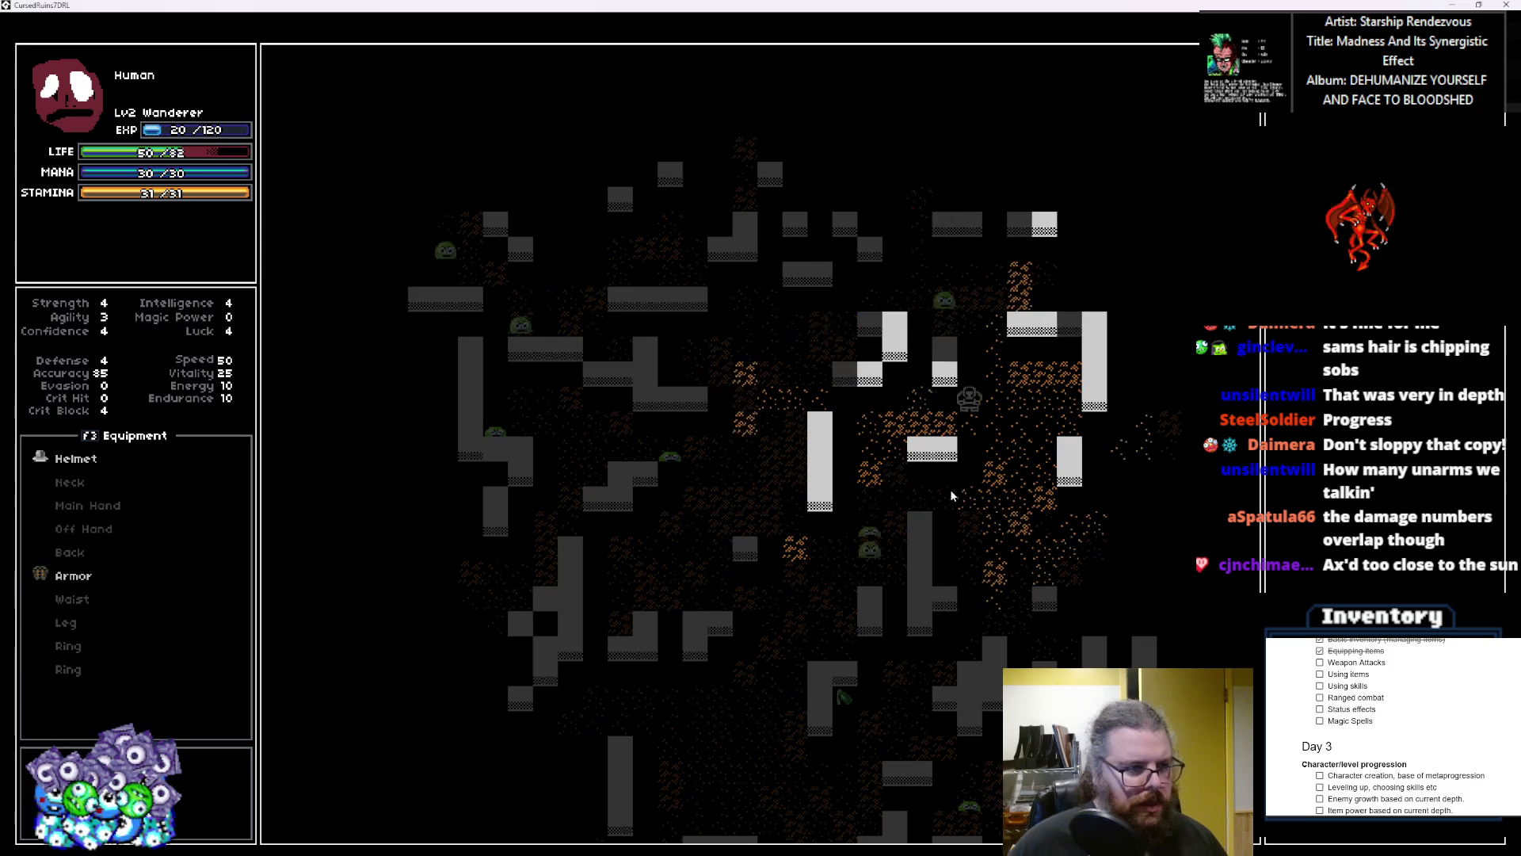
key("Up")
key("Up")
key("Up")
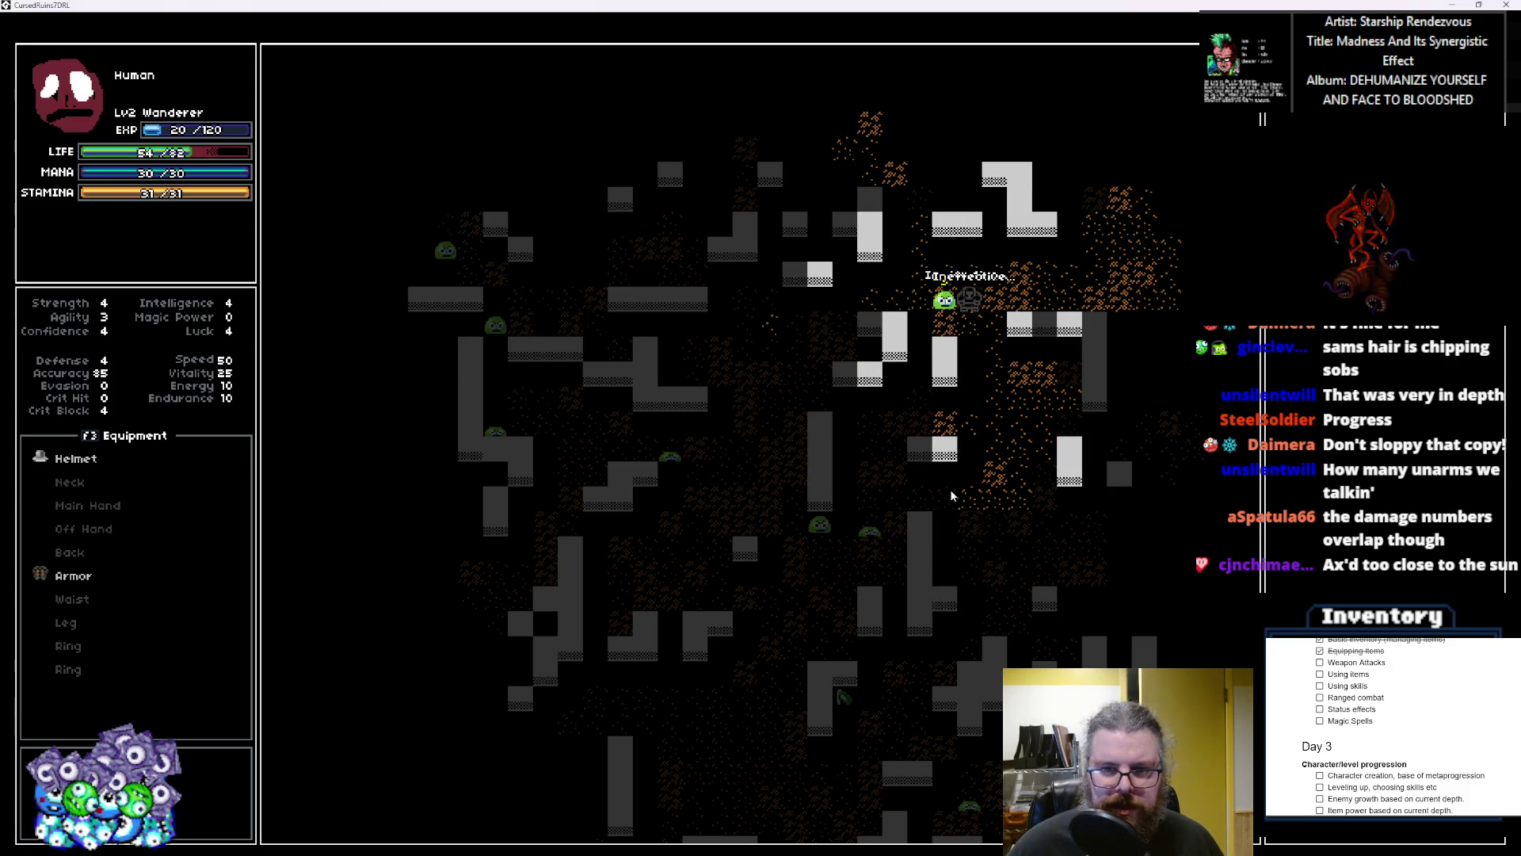
Step: Head up and right and attack the adjacent green slime
key("Right")
key("Right")
key("Right")
key("Up")
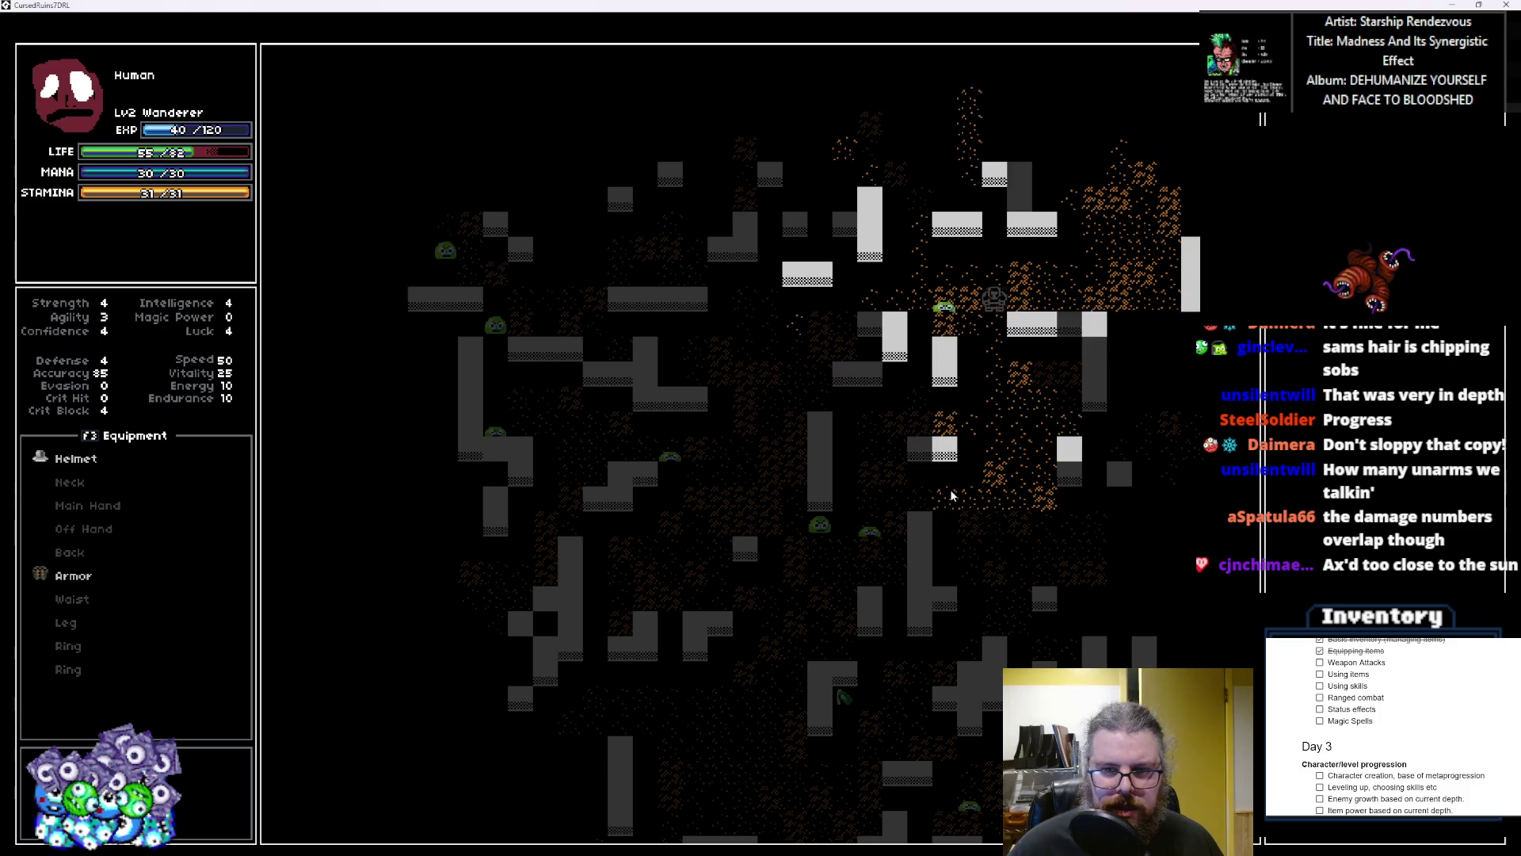
key("Up")
key("Up")
key("Up")
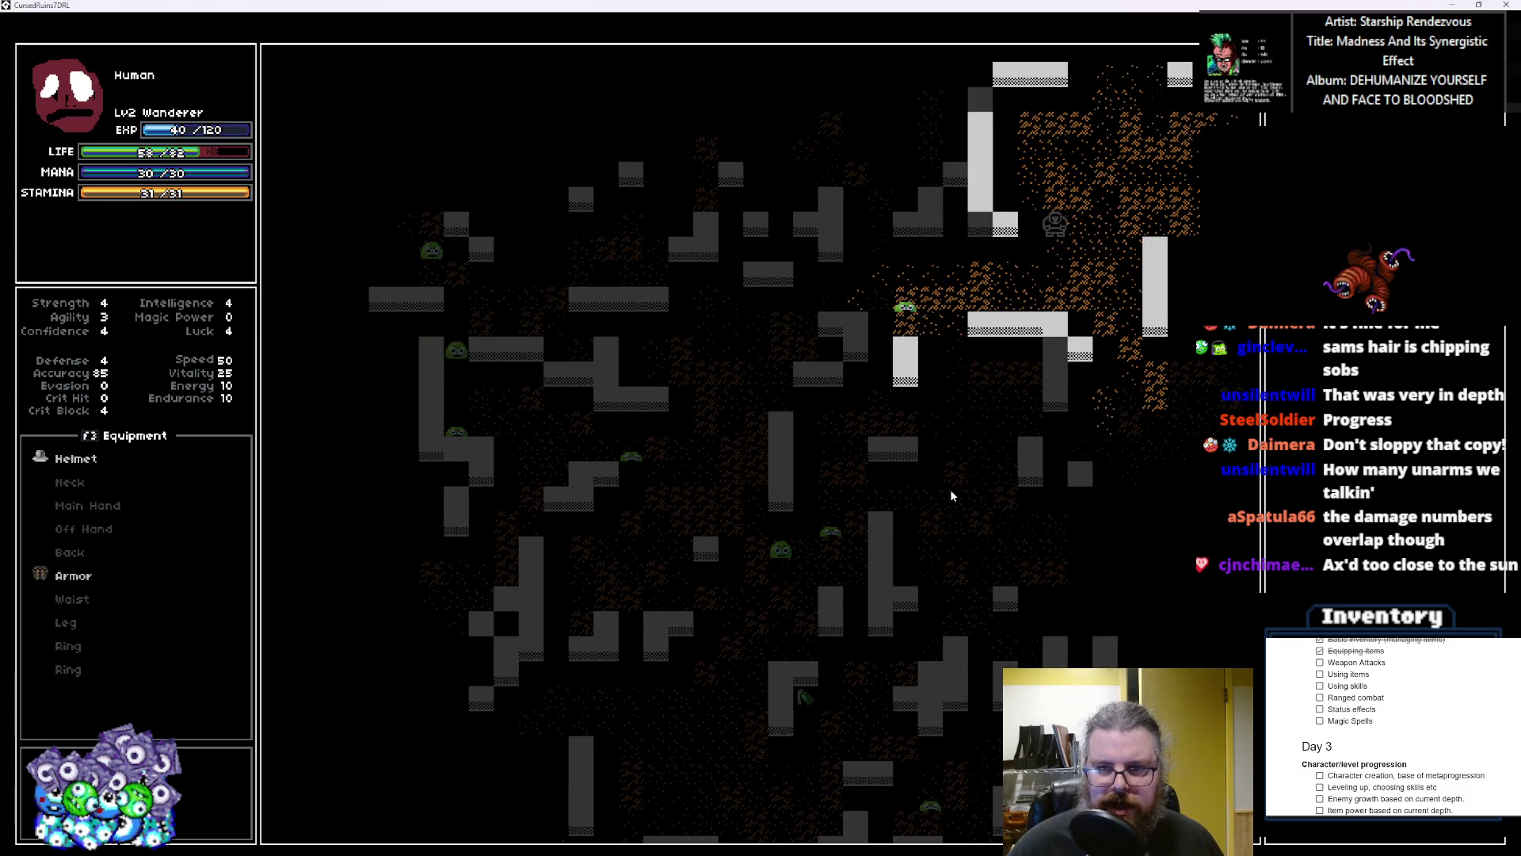
key("Right")
key("Right")
key("Right")
key("Up")
key("Up")
key("Up")
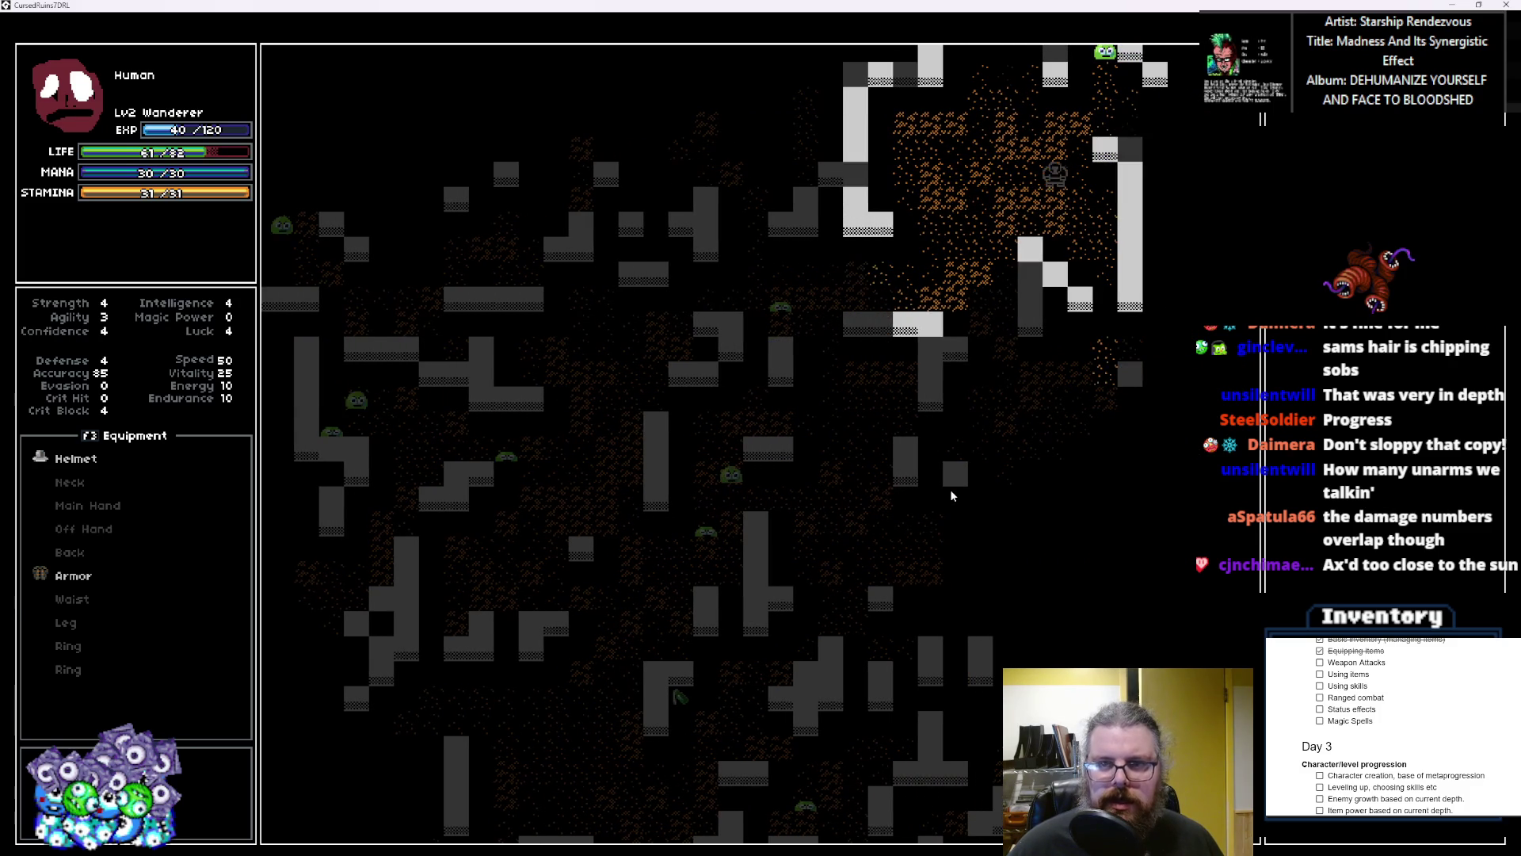
key("Right")
key("Right")
key("Right")
key("Up")
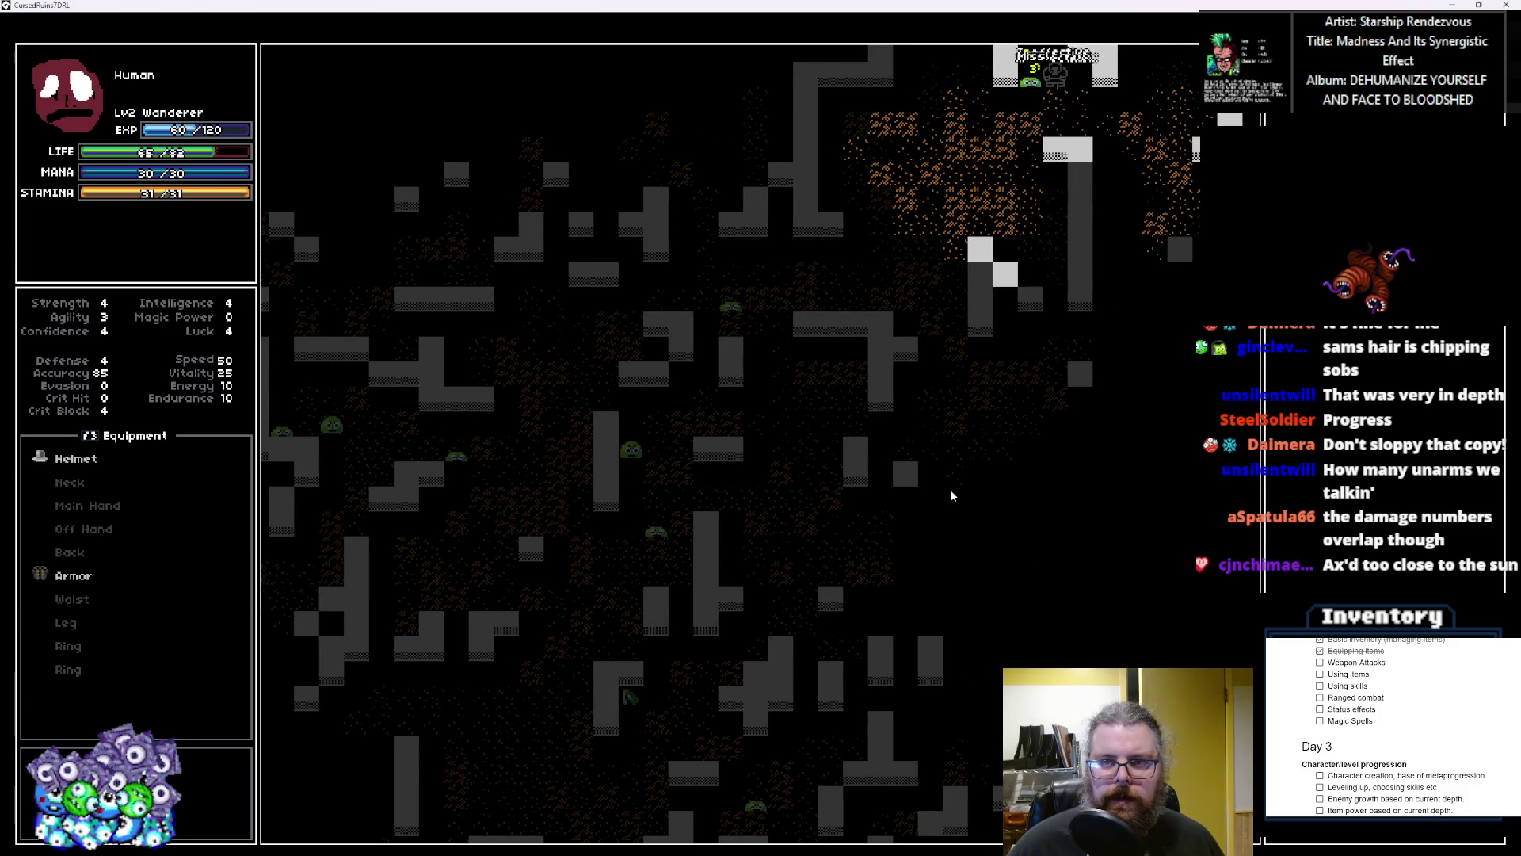
Step: Move down-right toward more slimes and attack the slime on the left
key("Down")
key("Down")
key("Down")
key("Left")
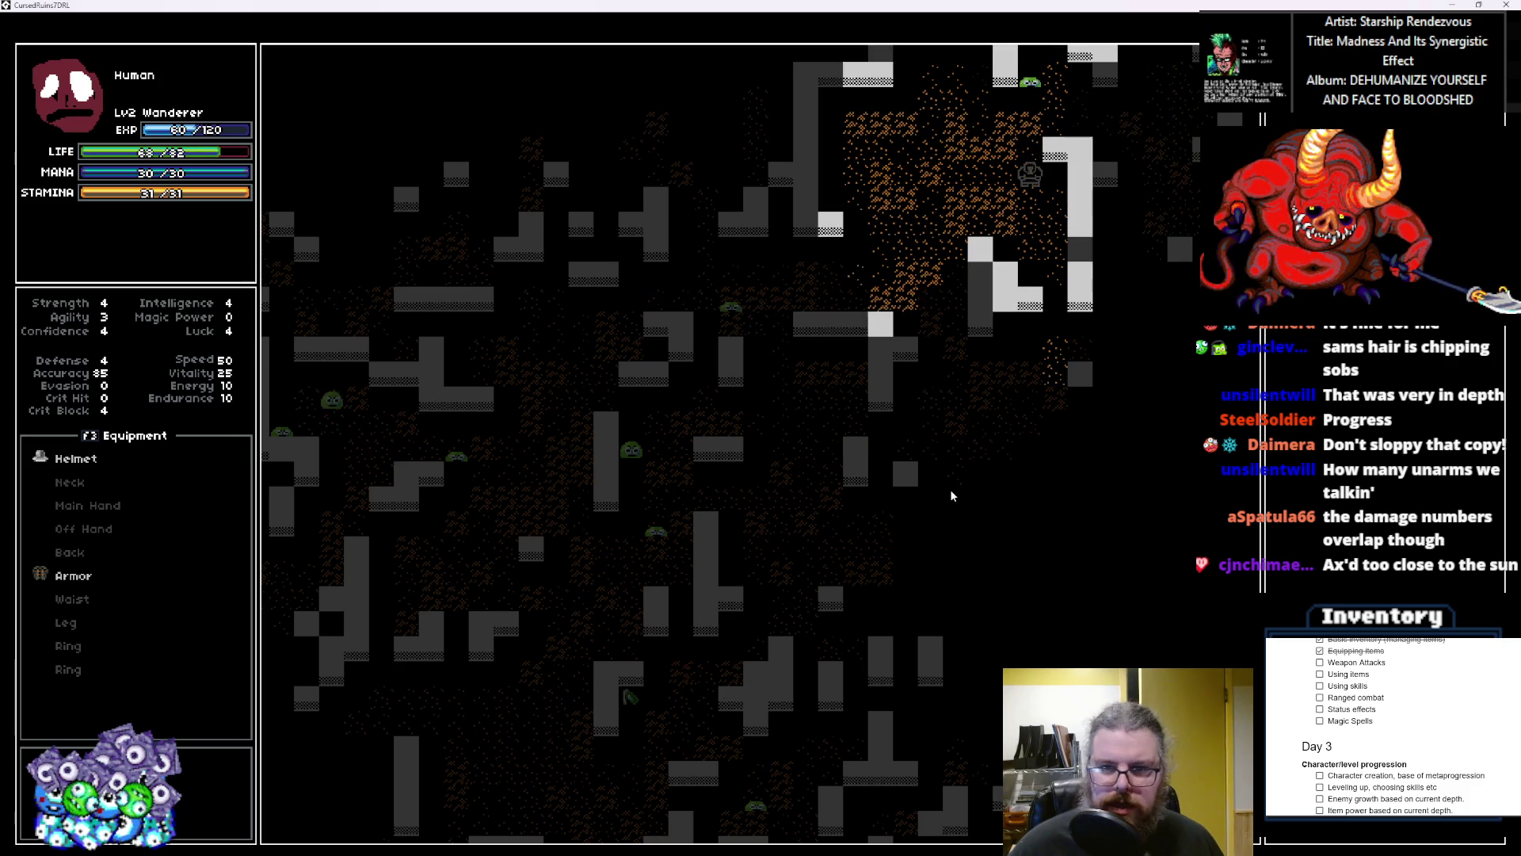
key("Down")
key("Down")
key("Right")
key("Down")
key("Down")
key("Down")
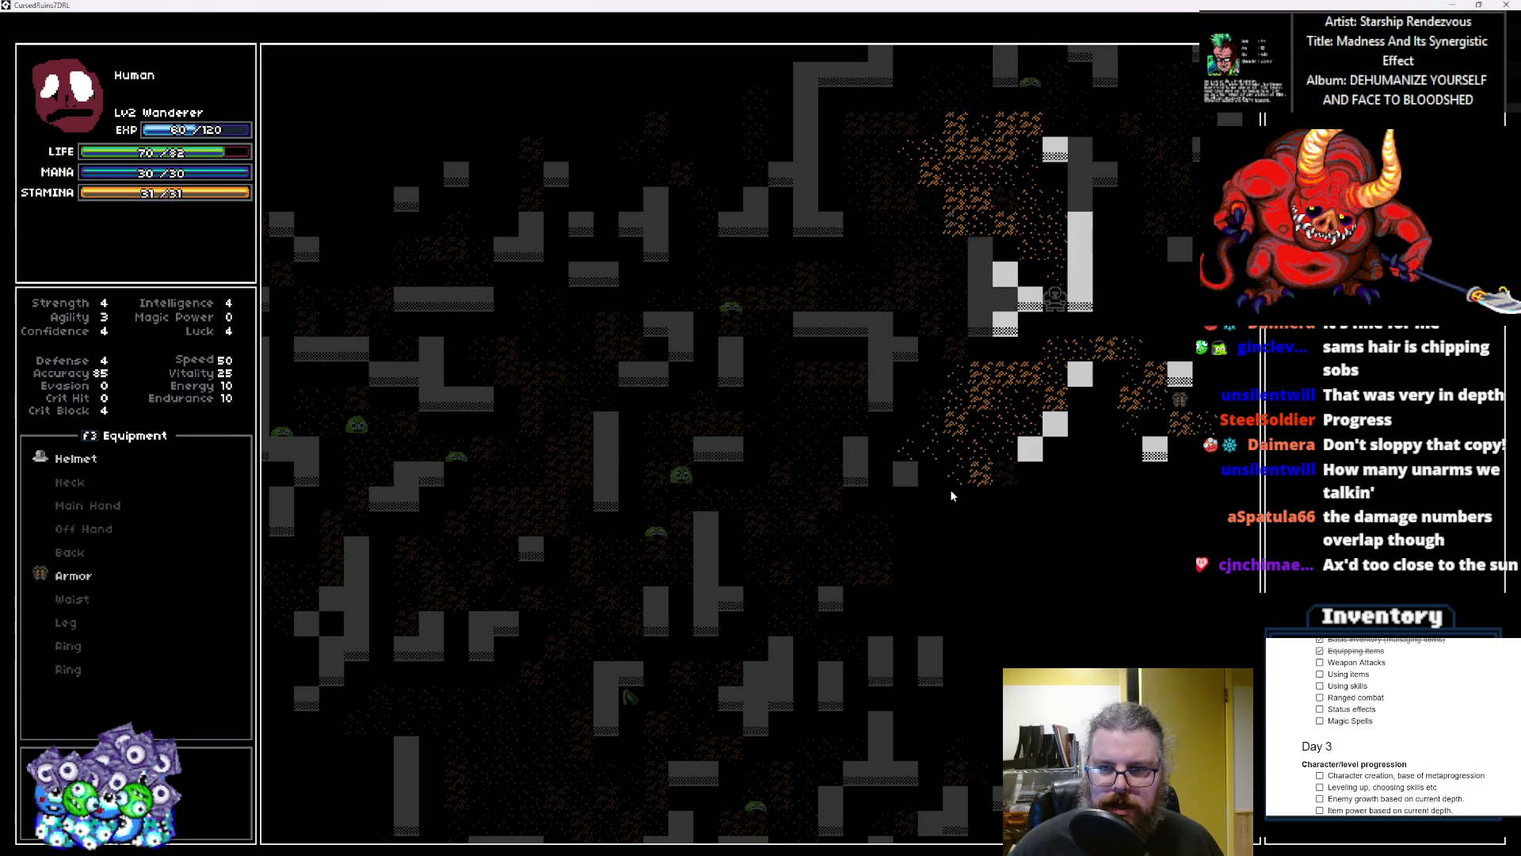
key("Down")
key("Down")
key("Right")
key("Right")
key("Right")
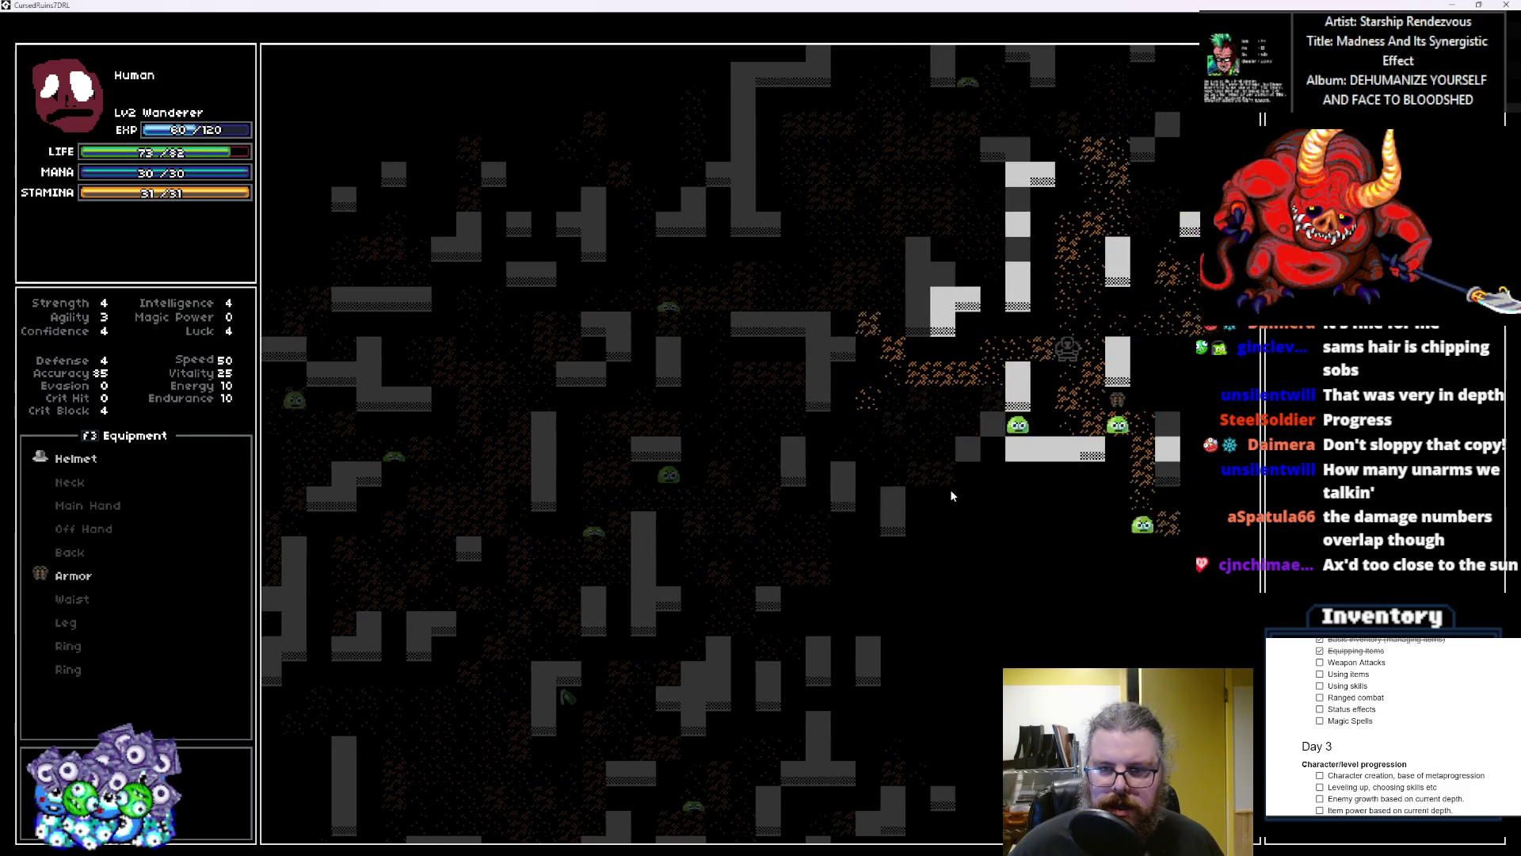
key("Down")
key("Down")
key("Down")
key("Left")
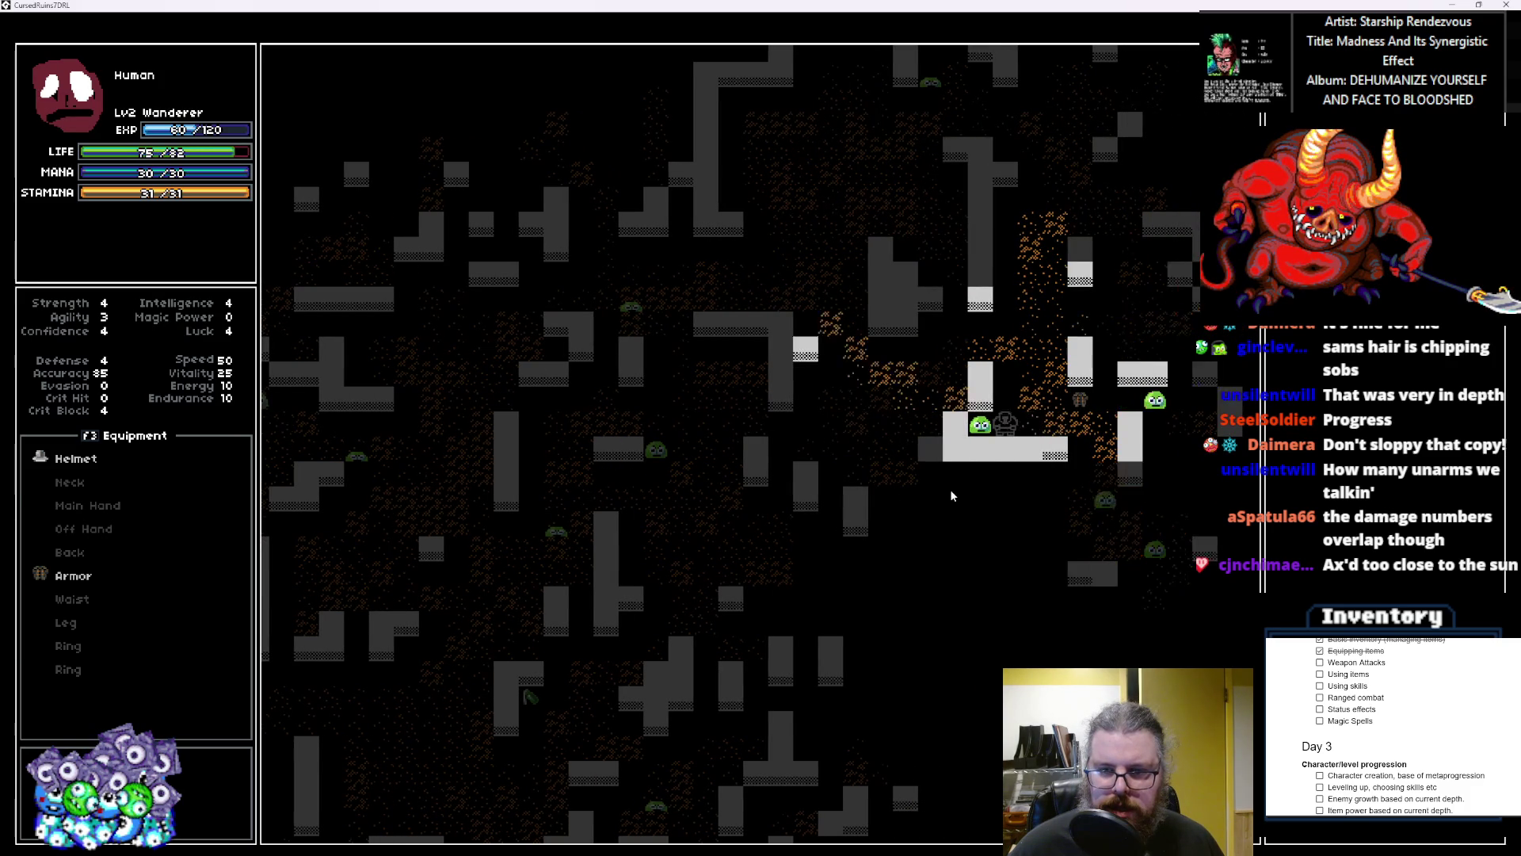
key("Left")
key("Left")
key("Left")
key("Left")
key("Left")
key("Right")
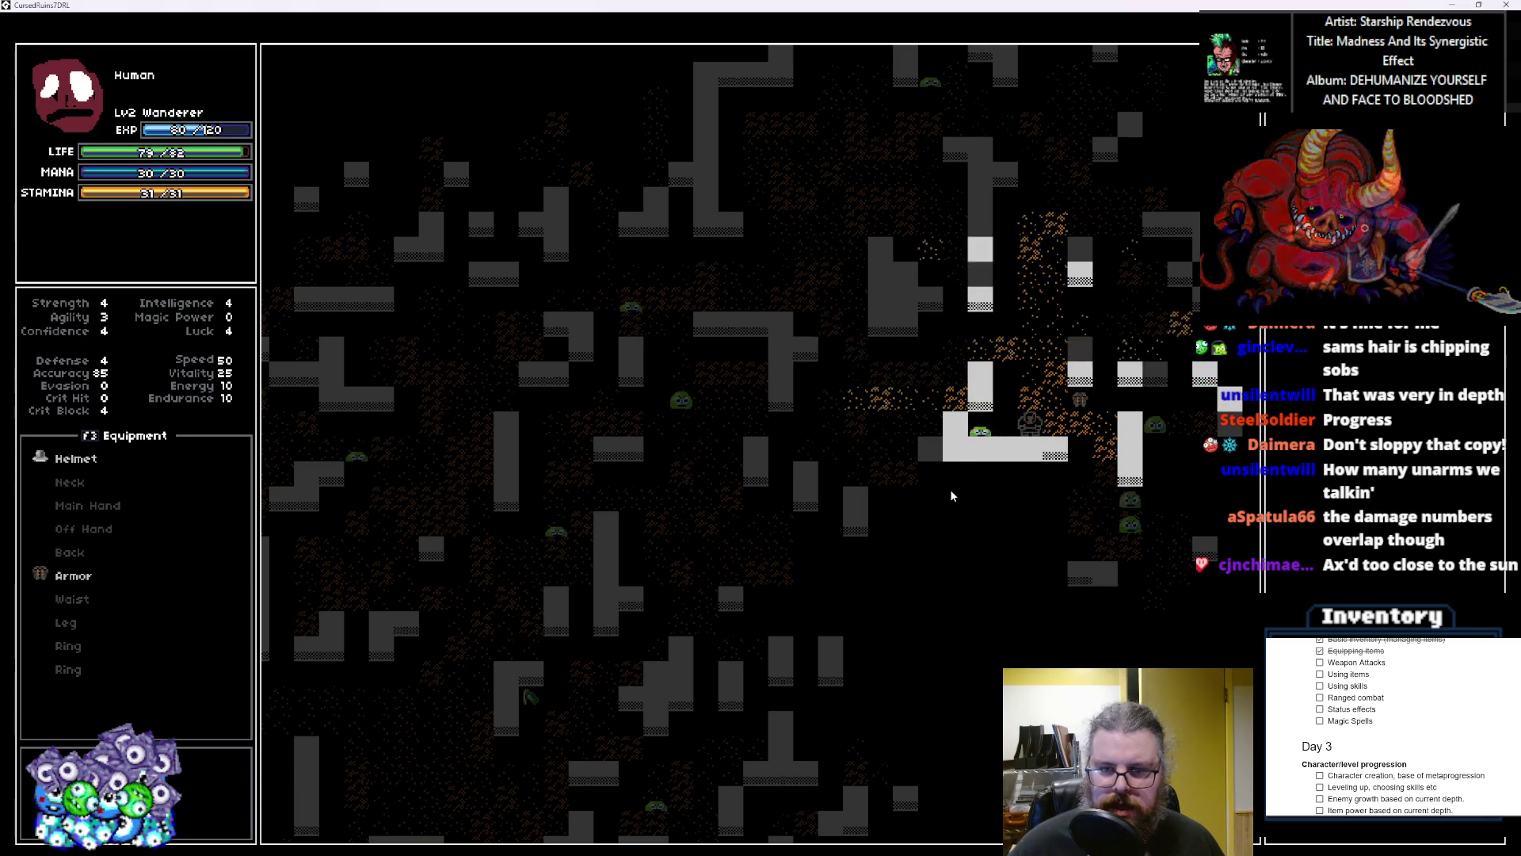
Step: Kill the slime below, then the slime above, reaching level 3
key("Right")
key("Right")
key("Right")
key("Down")
key("Down")
key("Down")
key("Down")
key("Down")
key("Left")
key("Left")
key("Left")
key("Down")
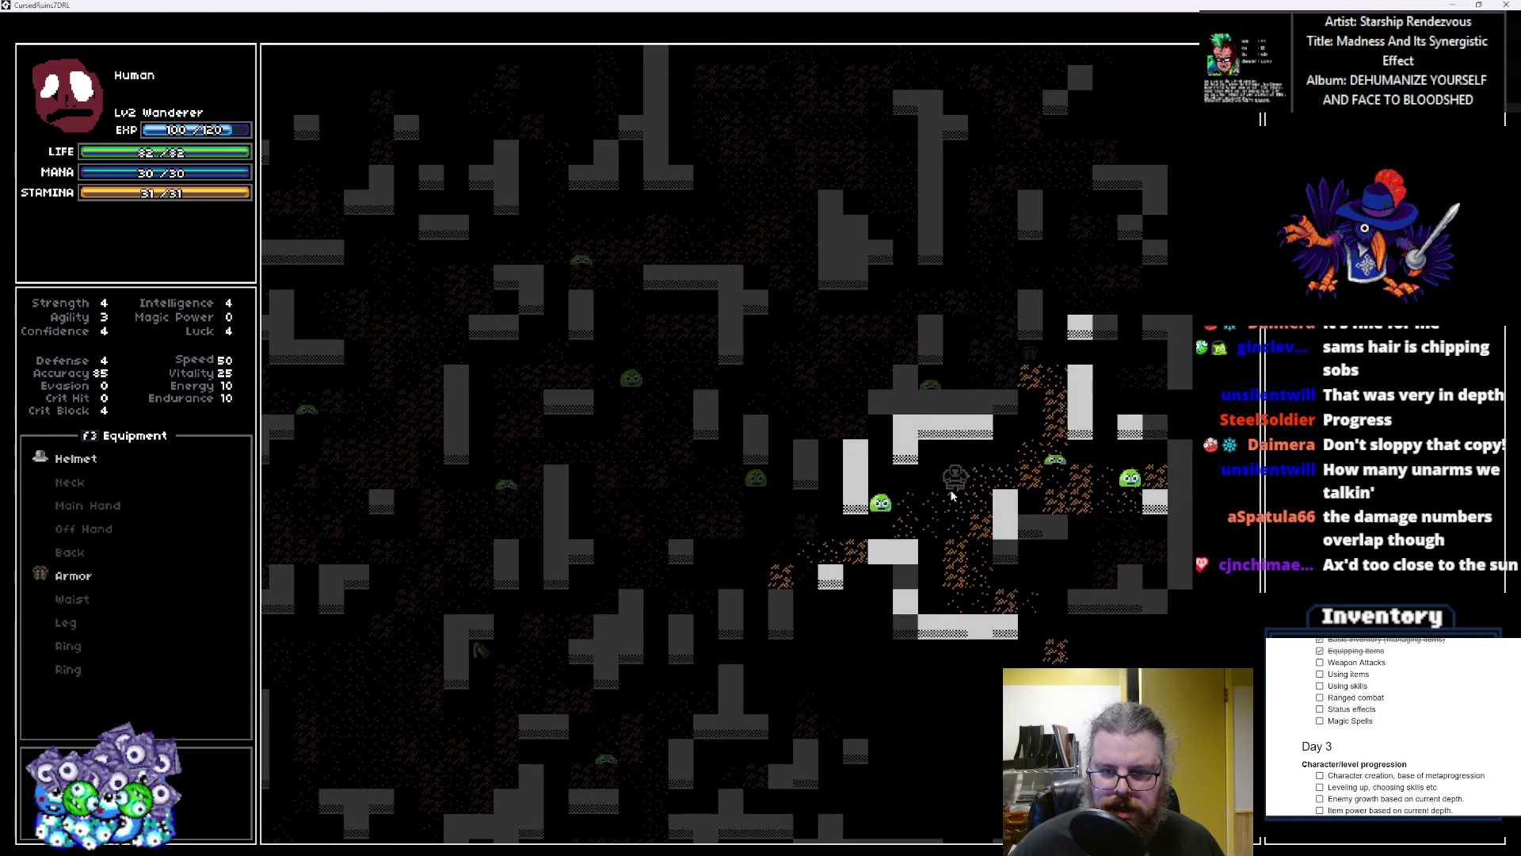
key("Down")
key("Left")
key("Left")
key("Left")
key("Down")
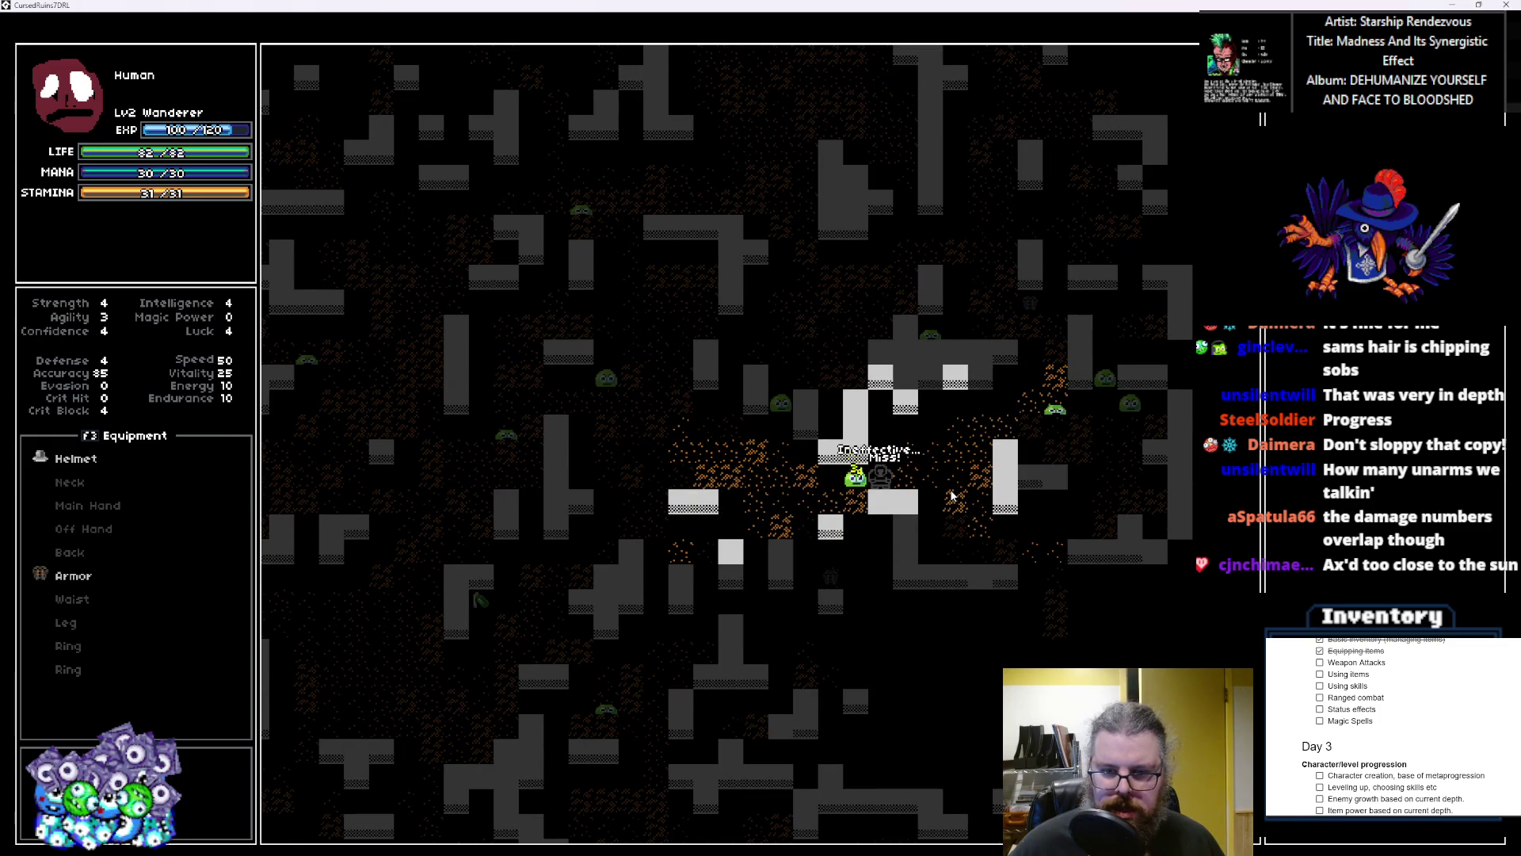
key("Left")
key("Left")
key("Left")
key("Up")
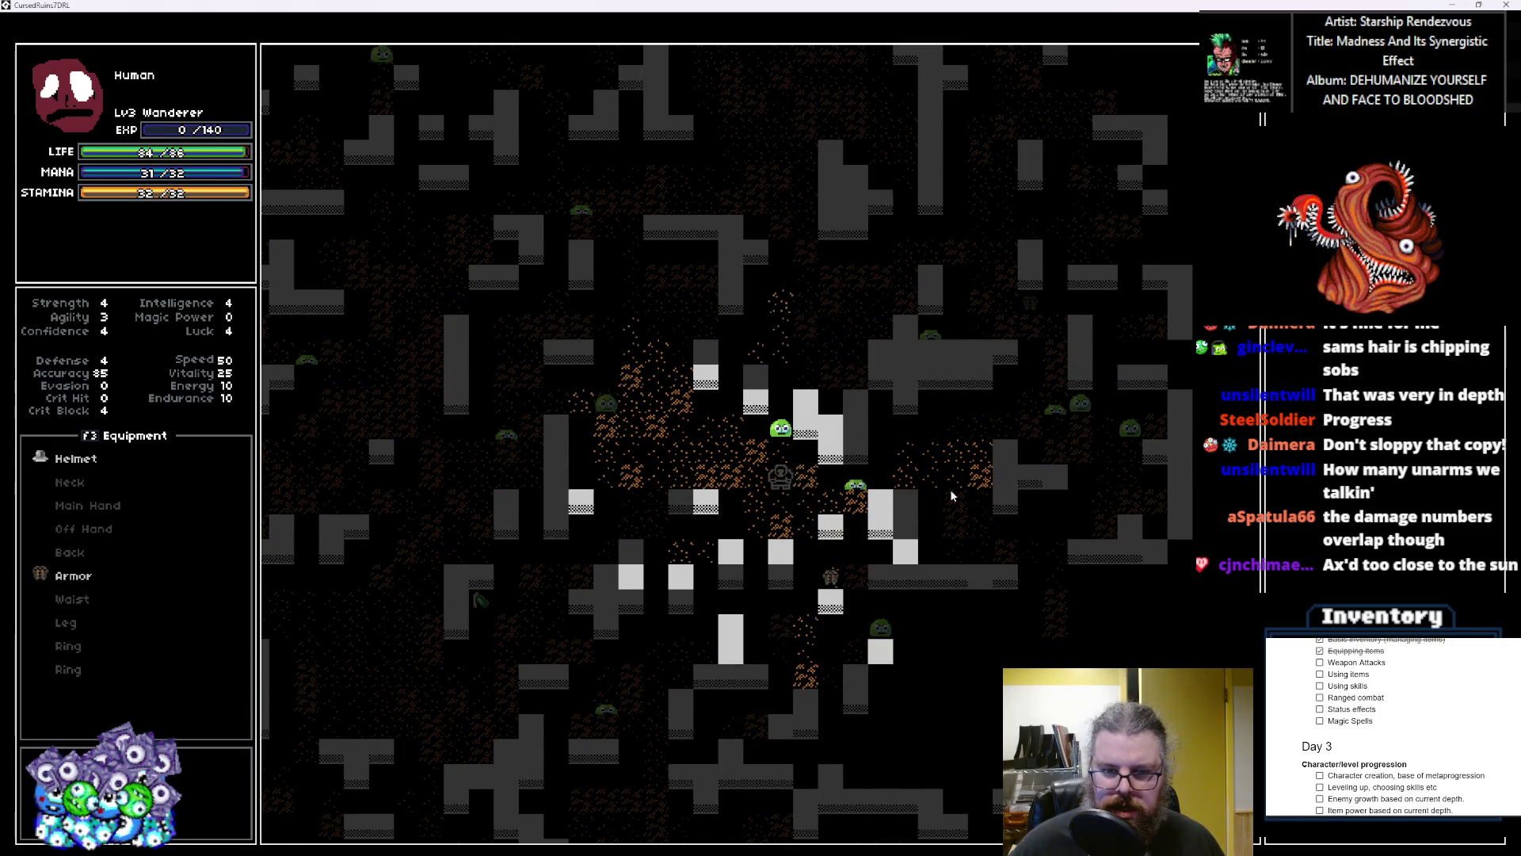
key("Up")
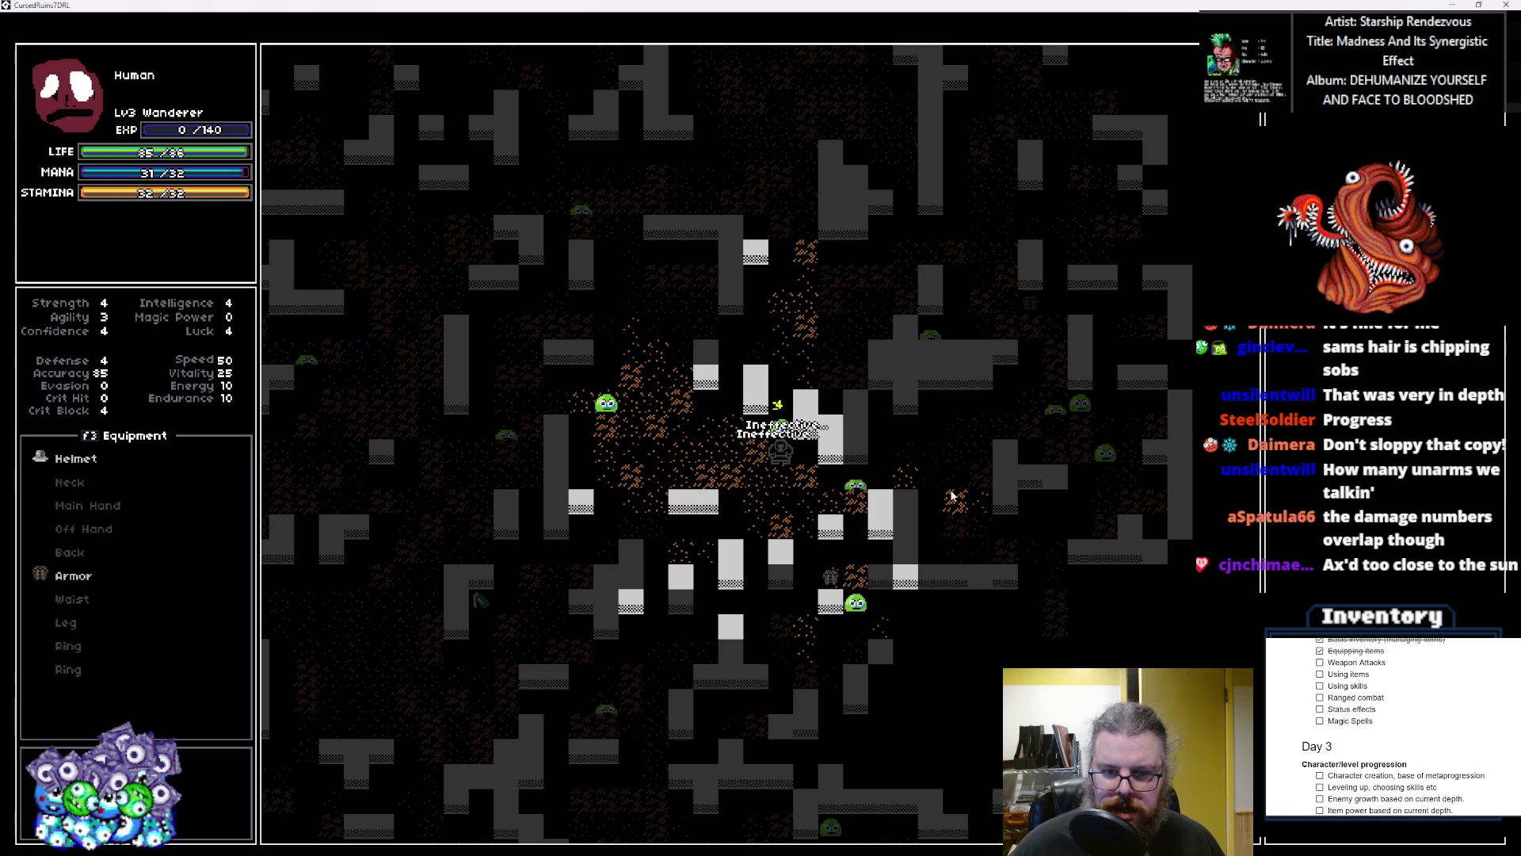
key("Left")
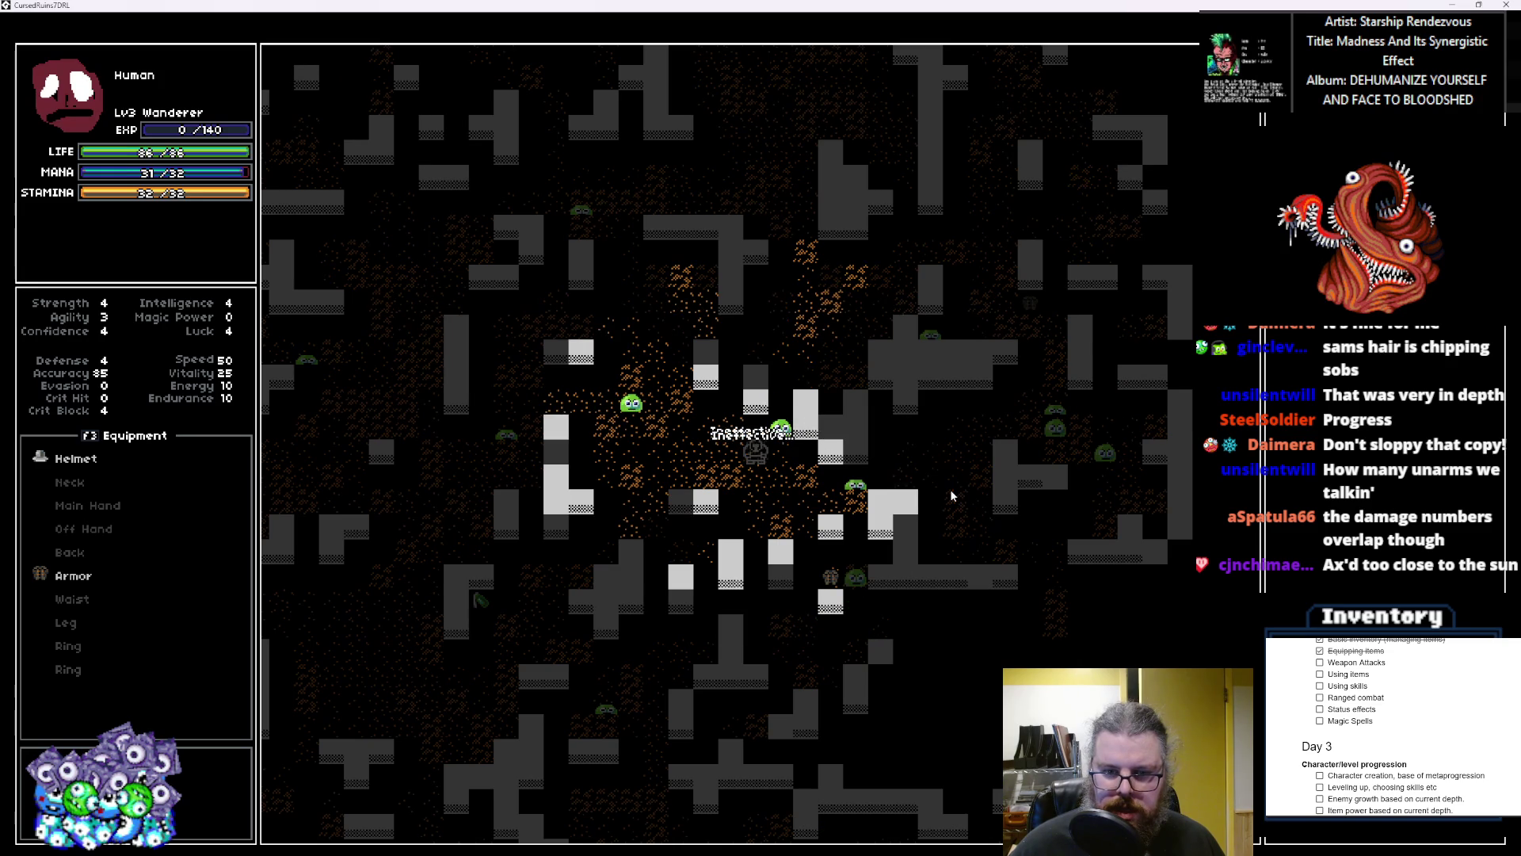
key("Up")
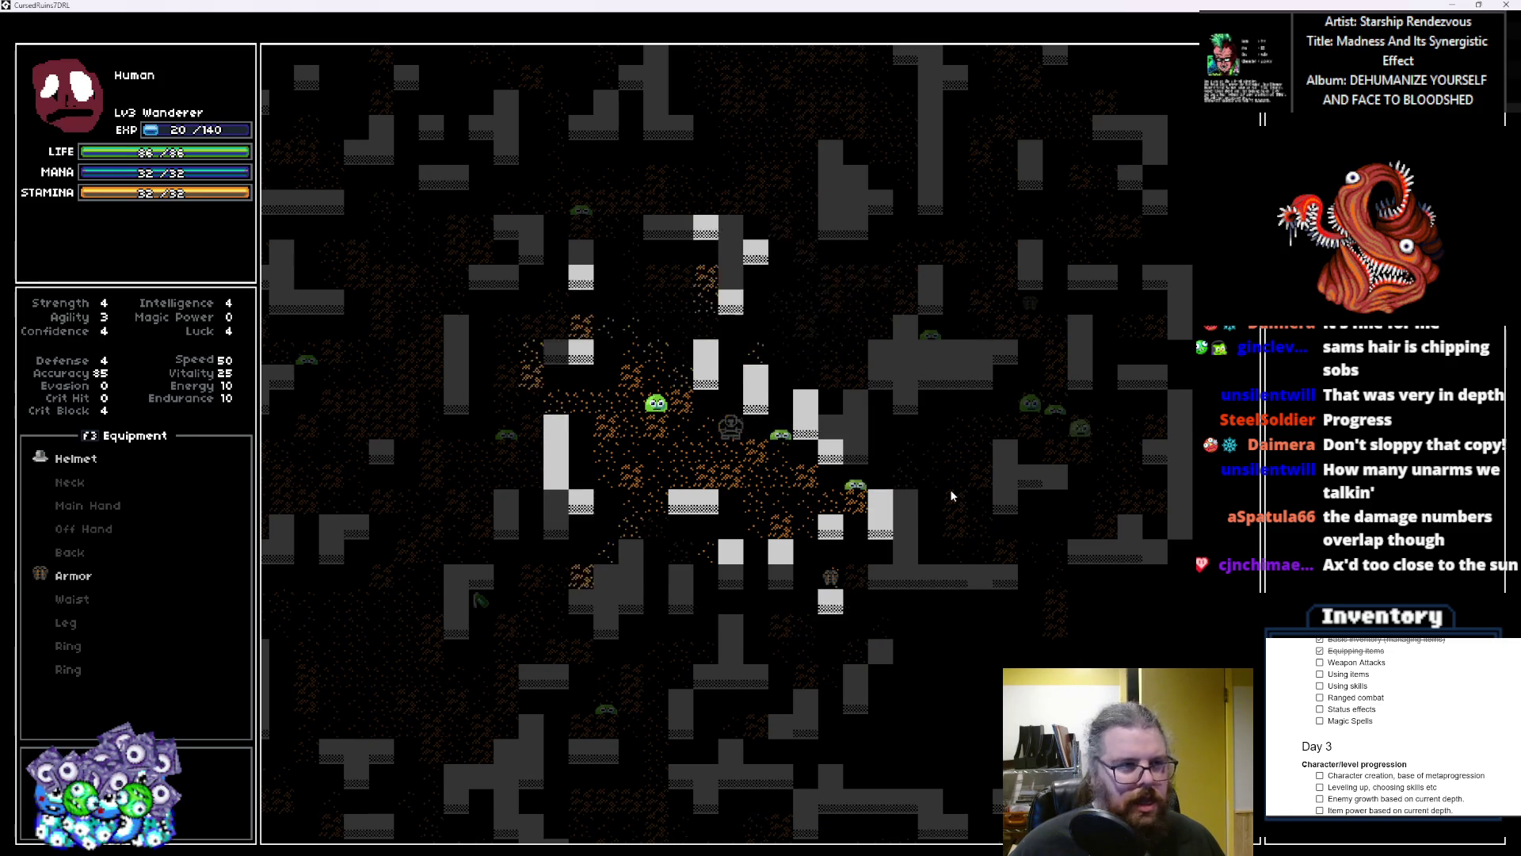
key("Left")
key("Left")
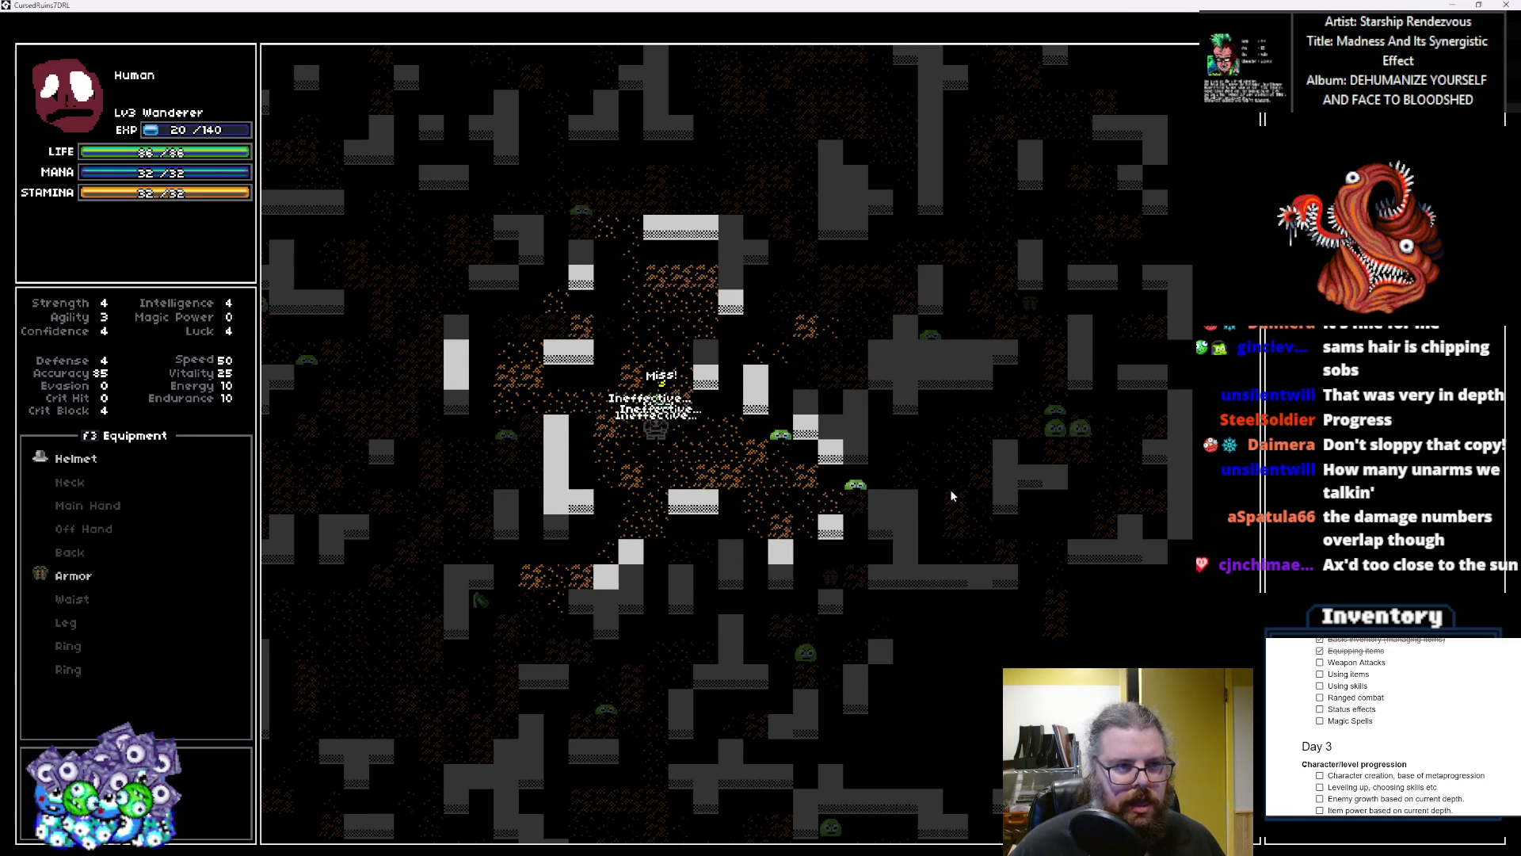
key("Up")
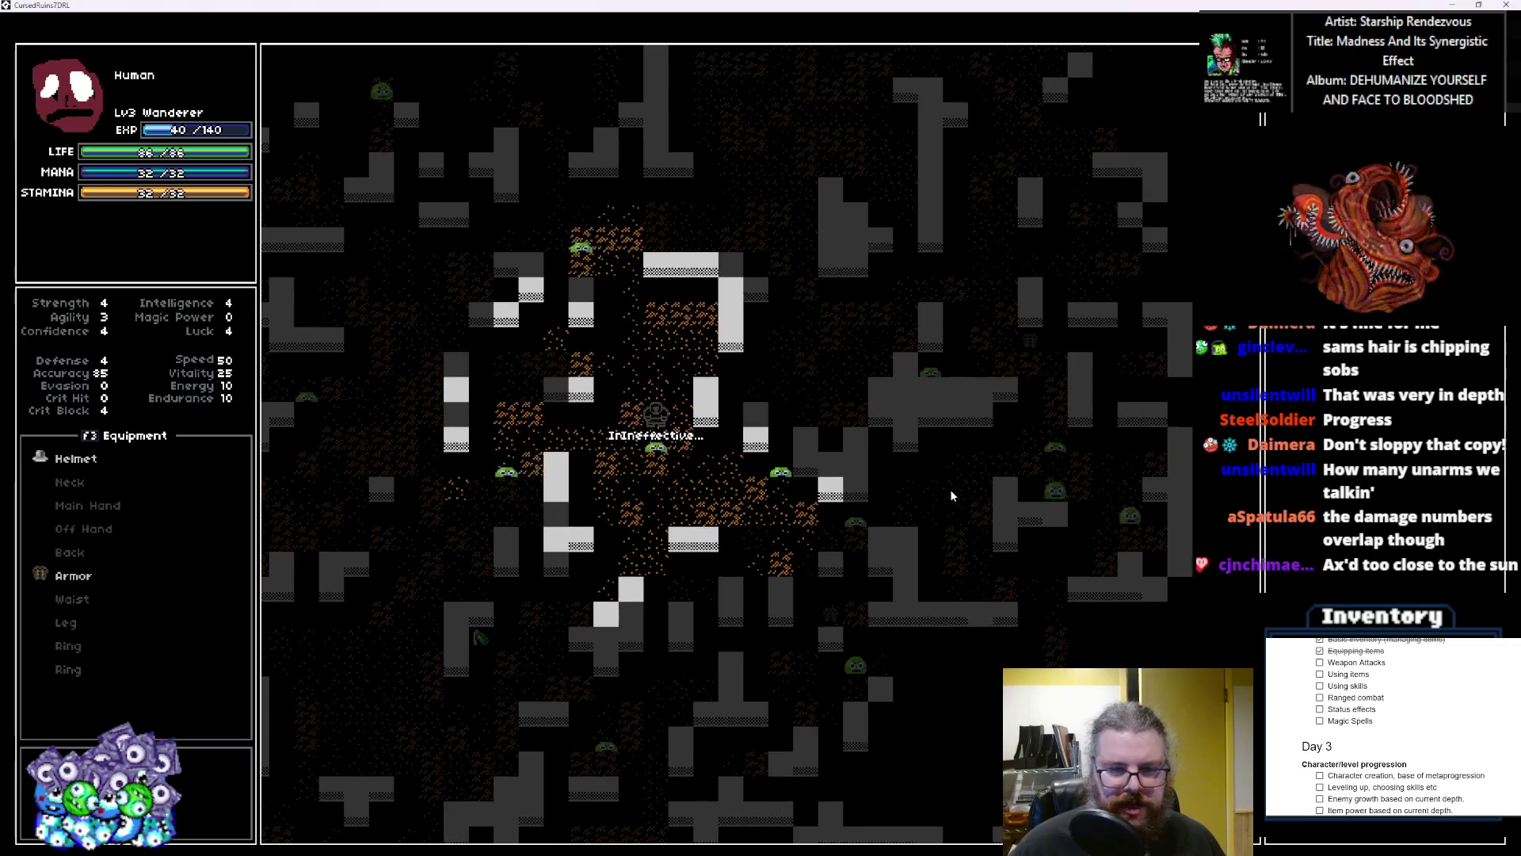
Step: Walk down the dungeon and restore the game window to its smaller size
key("Down")
key("Down")
key("Down")
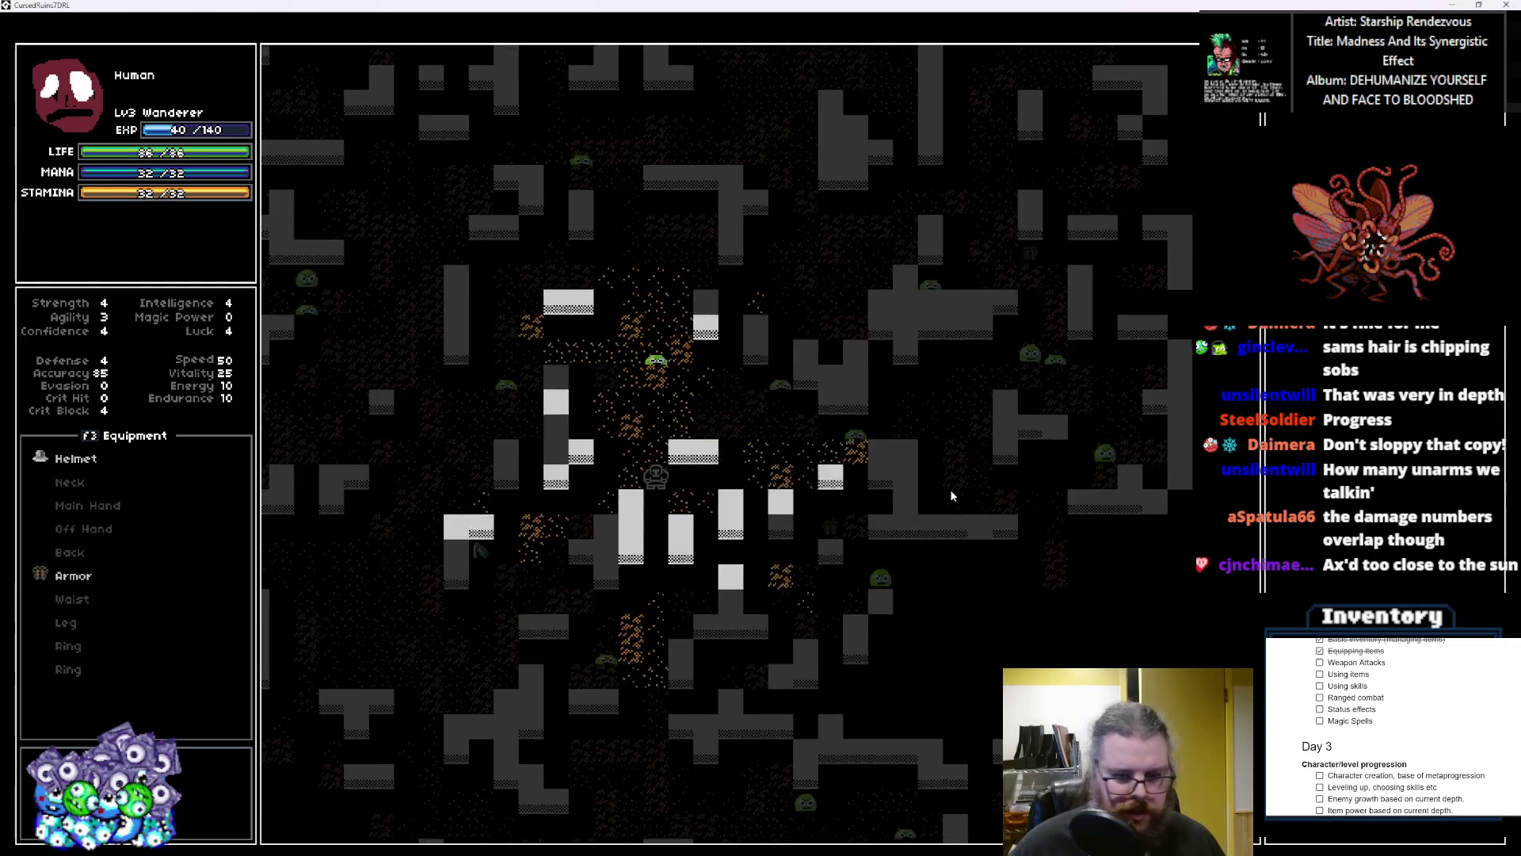
key("Down")
key("Down")
key("Down")
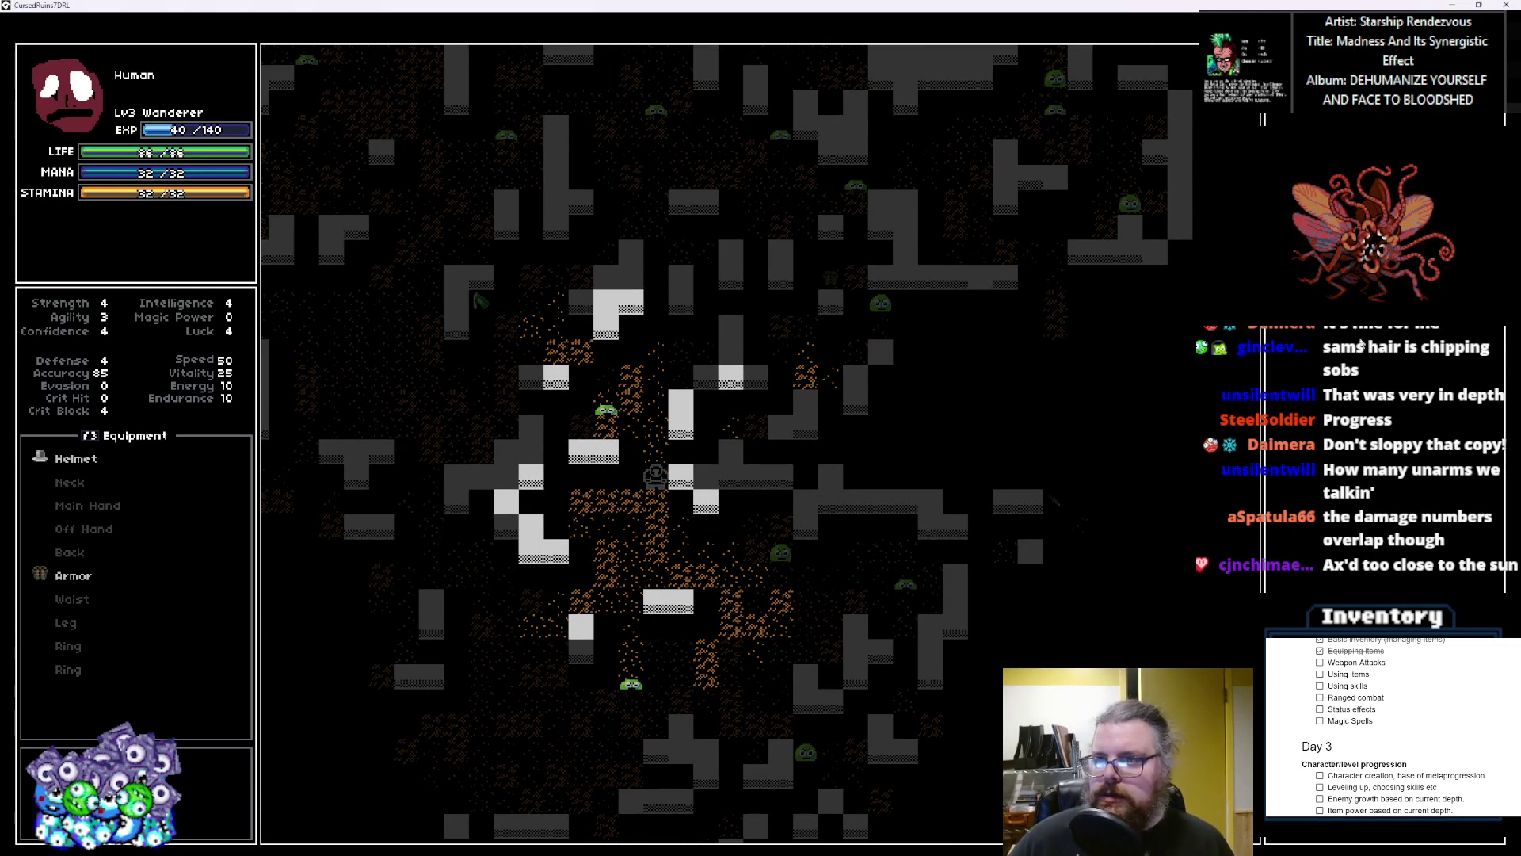
double_click(1196, 5)
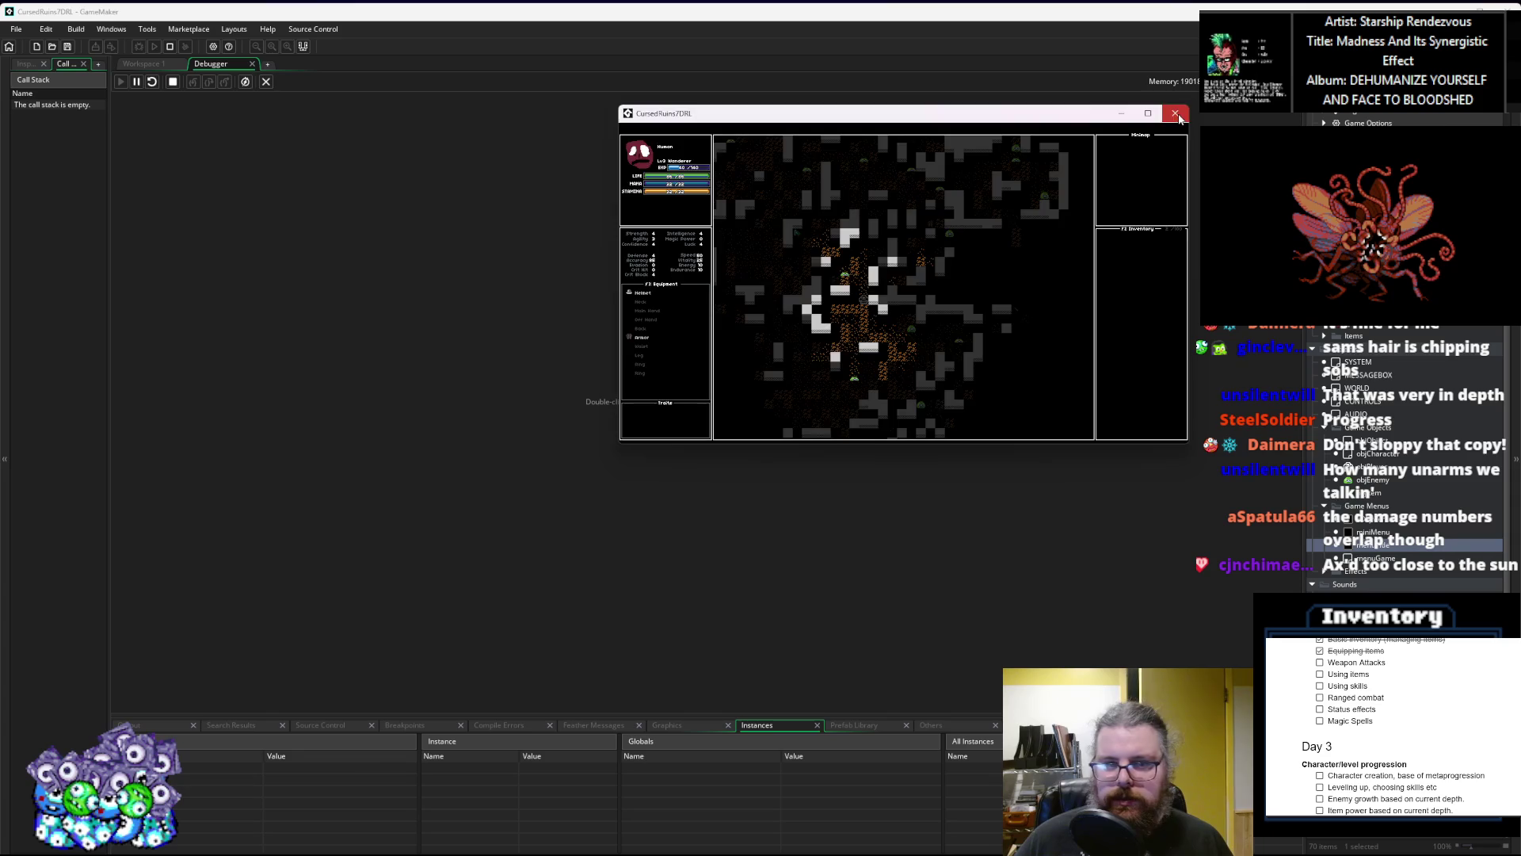
Step: Close the running game and return to the AttackActions damage code in the workspace
left_click(1176, 114)
left_click(267, 82)
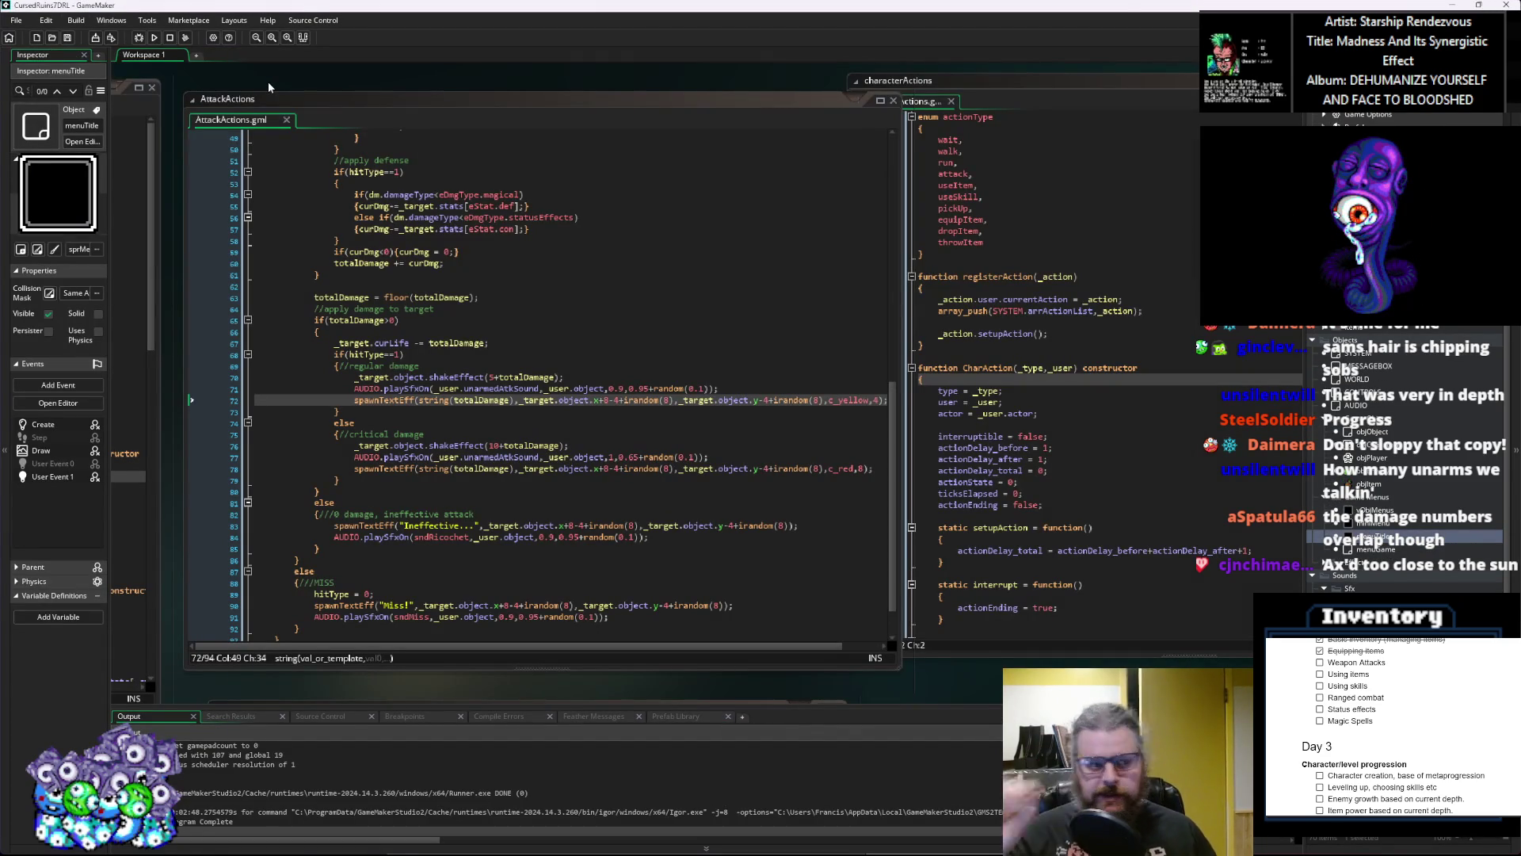
left_click(489, 343)
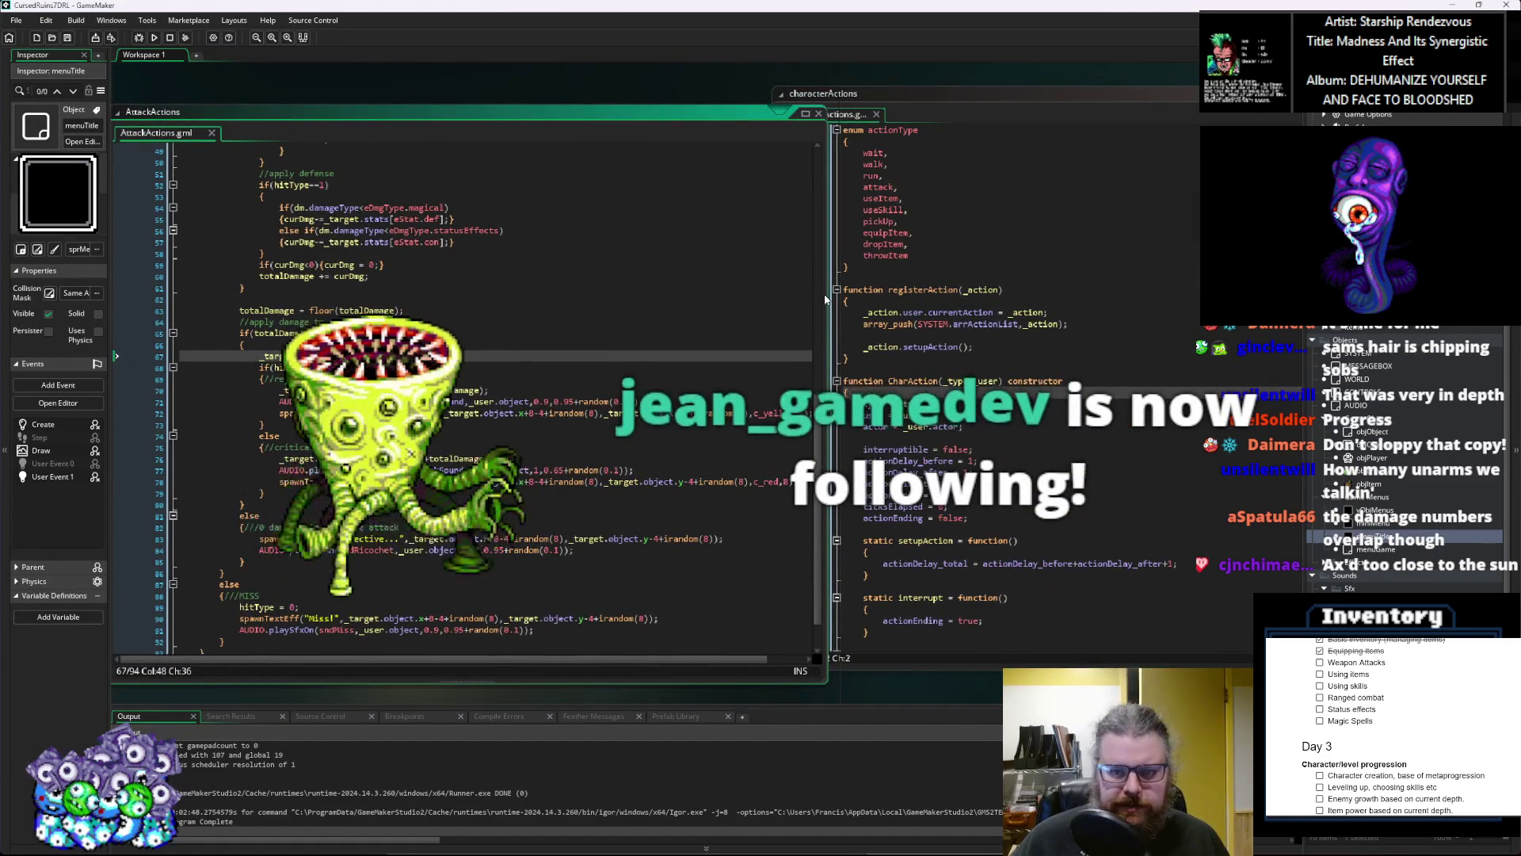
left_click_drag(825, 297, 746, 297)
scroll(472, 396, "up", 16)
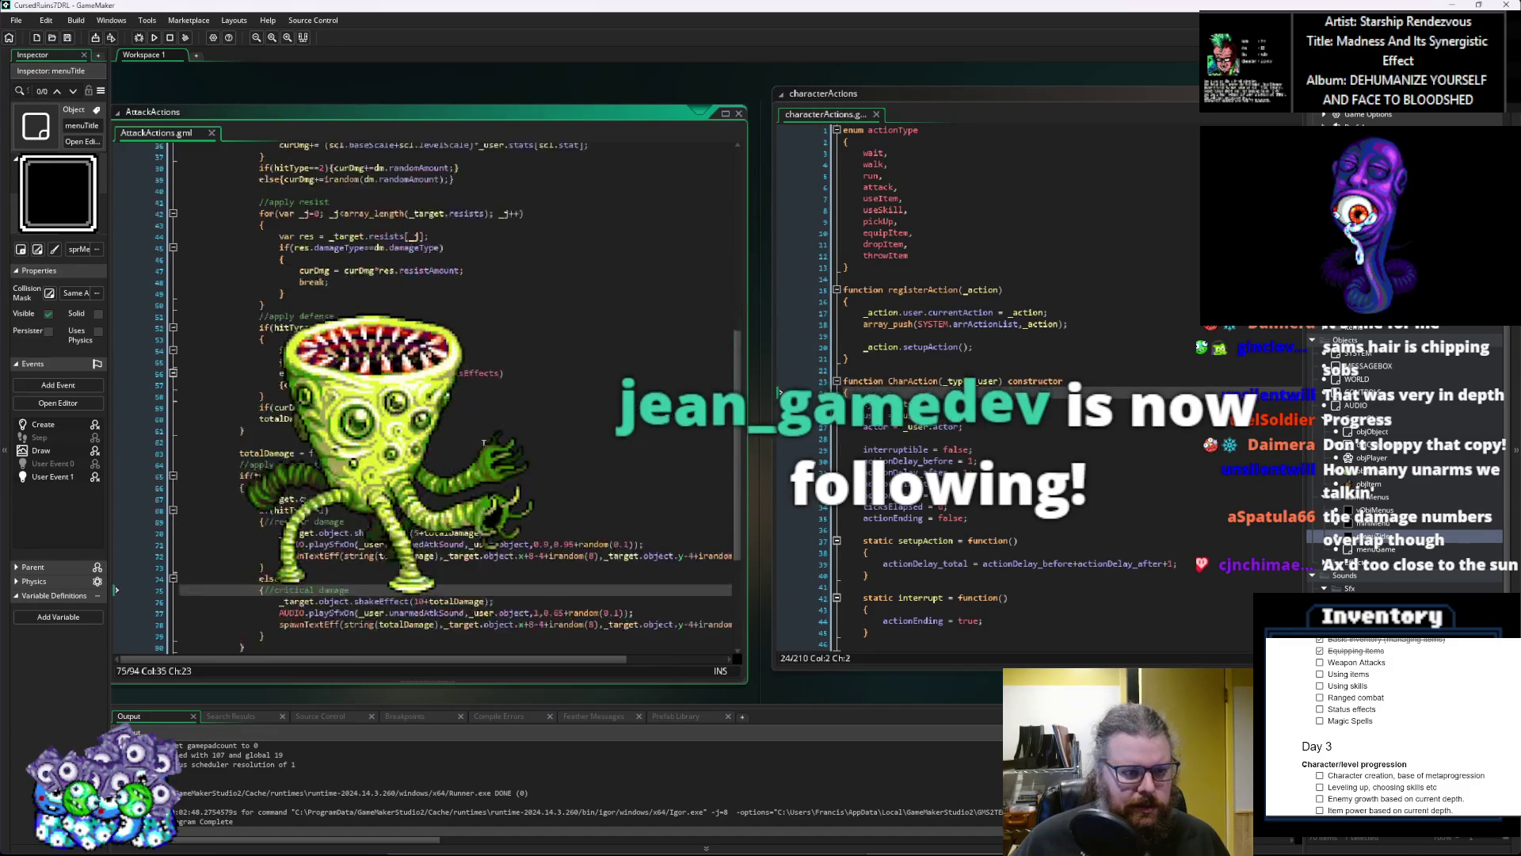
left_click(472, 453)
Step: Review the Effects script alongside the AttackActions damage loop around lines 28–38
left_click_drag(471, 458, 1022, 424)
left_click(1022, 423)
mouse_move(110, 482)
left_mouse_down()
mouse_move(322, 486)
mouse_move(174, 453)
left_mouse_up()
scroll(453, 499, "down", 20)
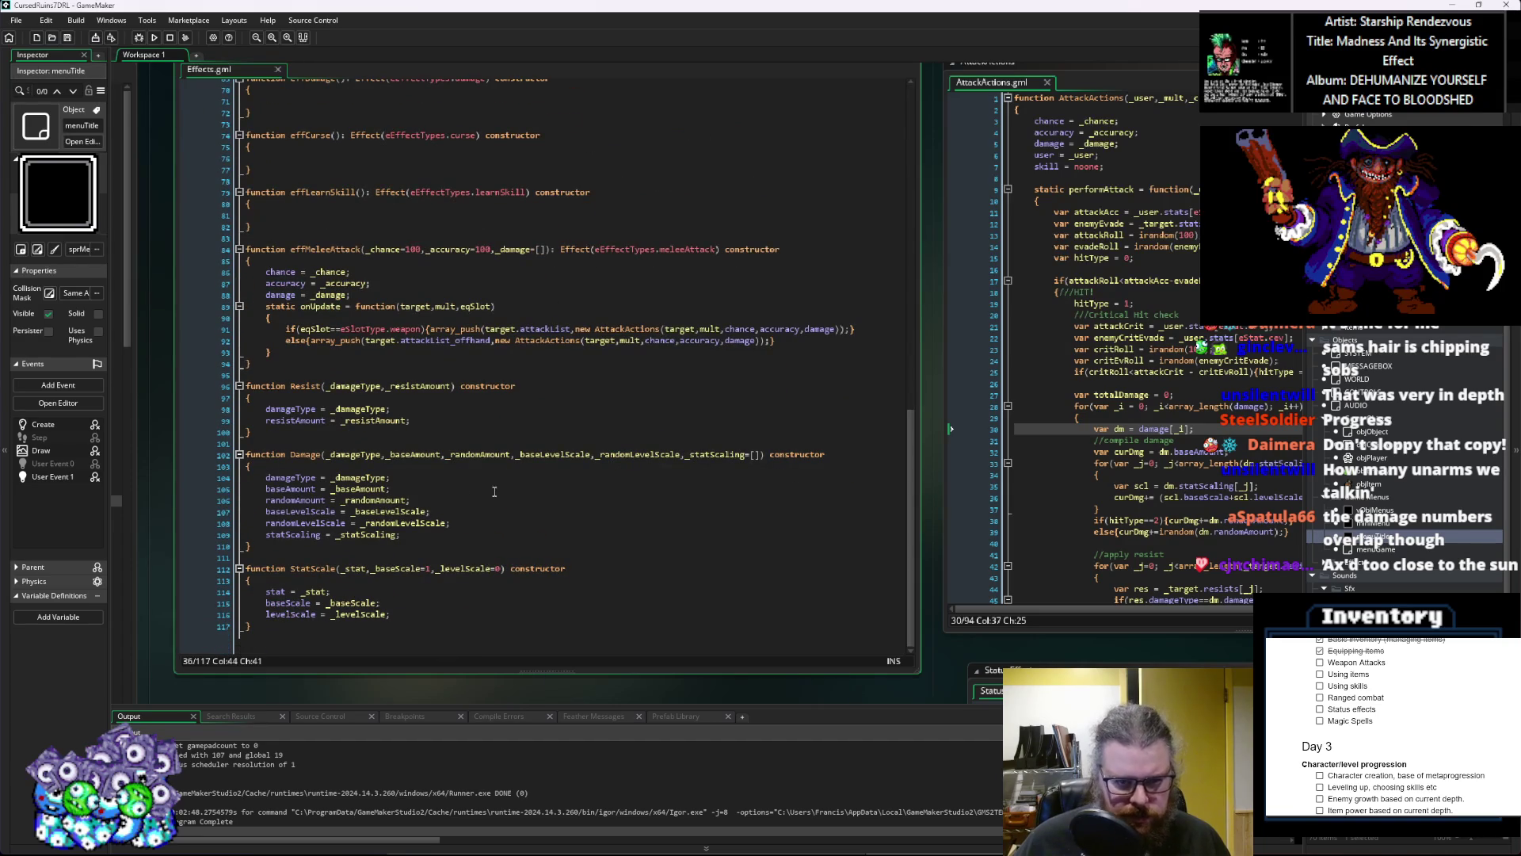
left_click_drag(695, 481, 135, 475)
left_click(590, 440)
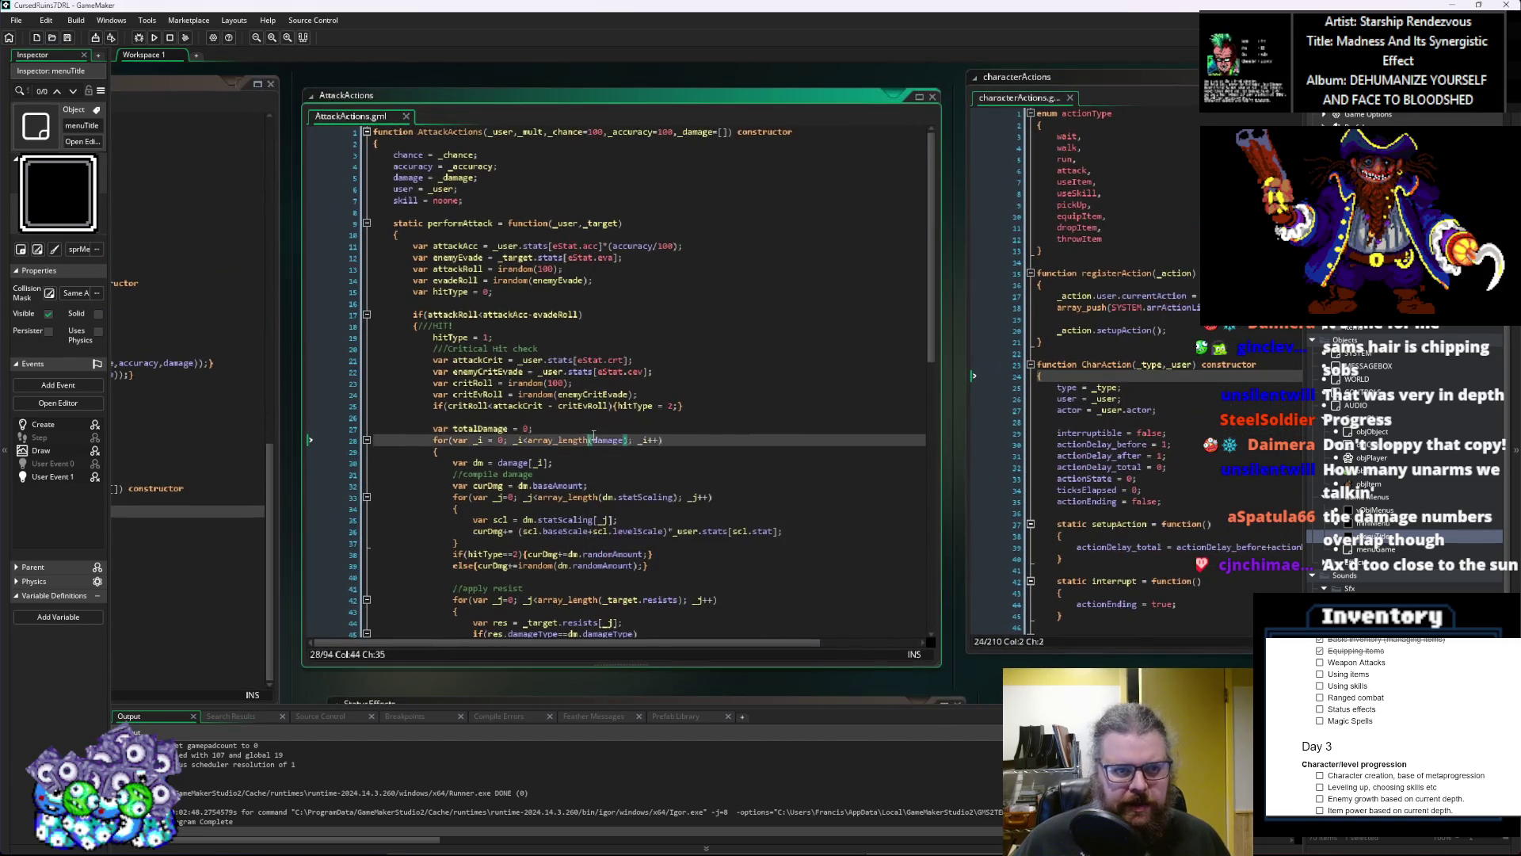
mouse_move(606, 434)
left_mouse_down()
mouse_move(537, 481)
mouse_move(915, 338)
mouse_move(940, 76)
mouse_move(1081, 295)
left_mouse_up()
left_click(1133, 416)
Step: Find the attackList line in characters and jump to the unarmedAttack definition
mouse_move(1066, 413)
left_mouse_down()
mouse_move(1030, 428)
mouse_move(869, 314)
mouse_move(674, 386)
left_mouse_up()
scroll(676, 389, "down", 2)
scroll(655, 451, "down", 3)
left_click(587, 347)
left_click(609, 336)
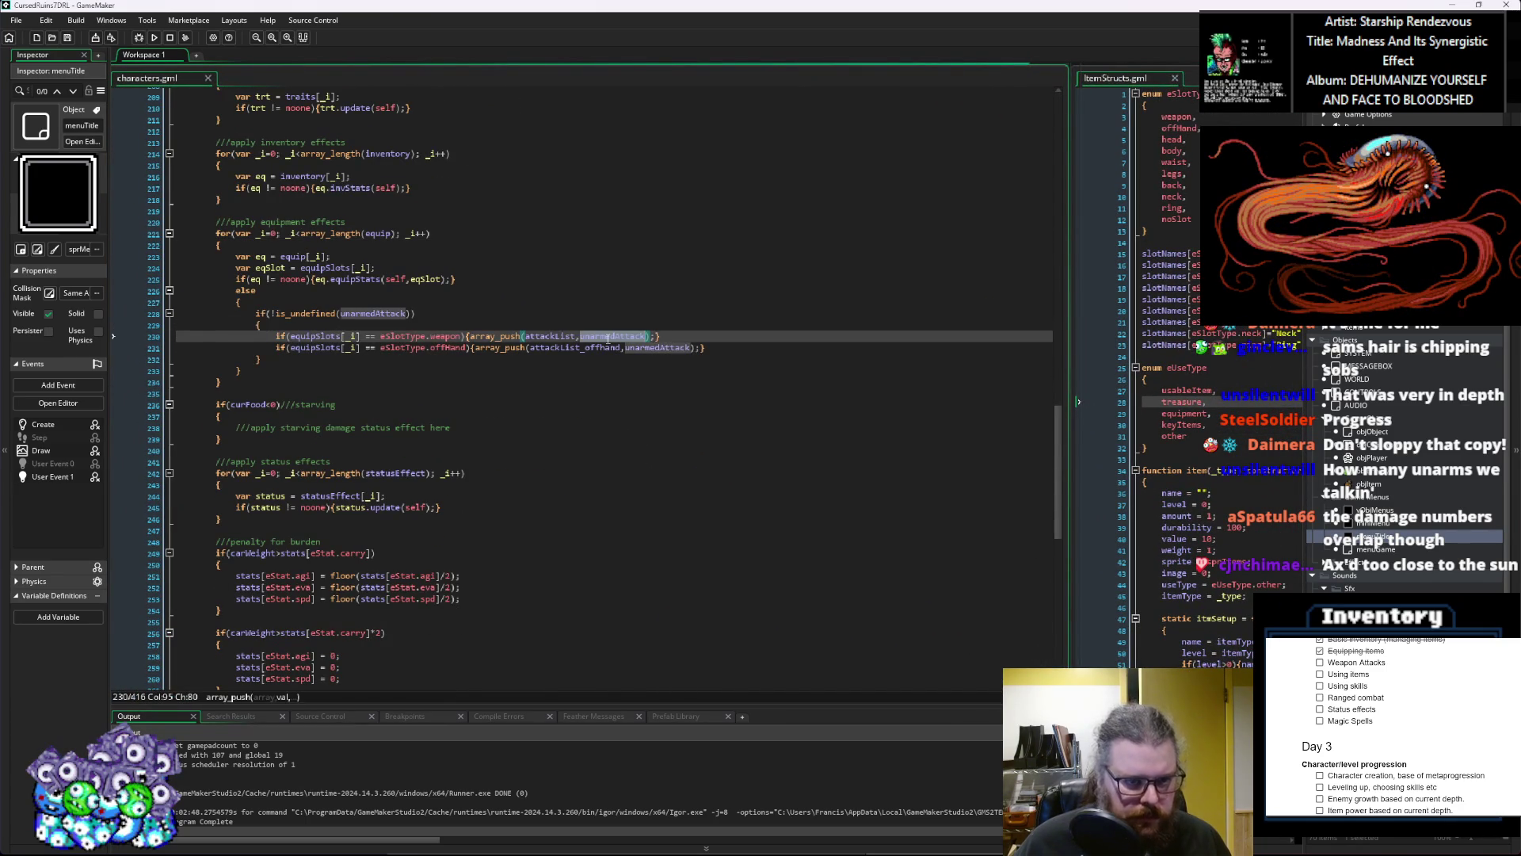
middle_click(609, 336)
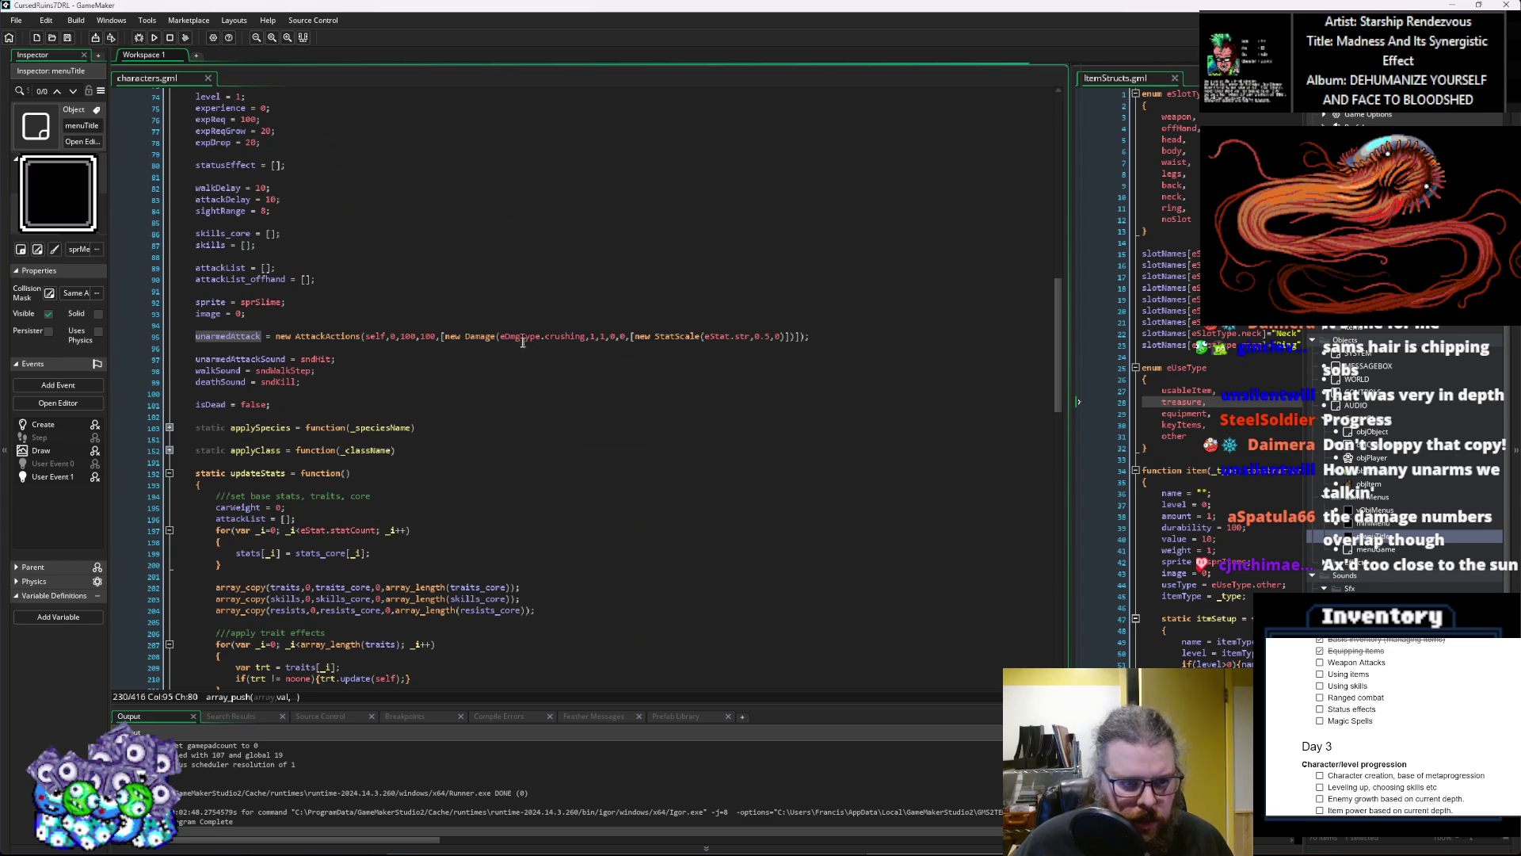
Step: Change the unarmed attack's 100 argument to 60 and save characters.gml
left_click(406, 337)
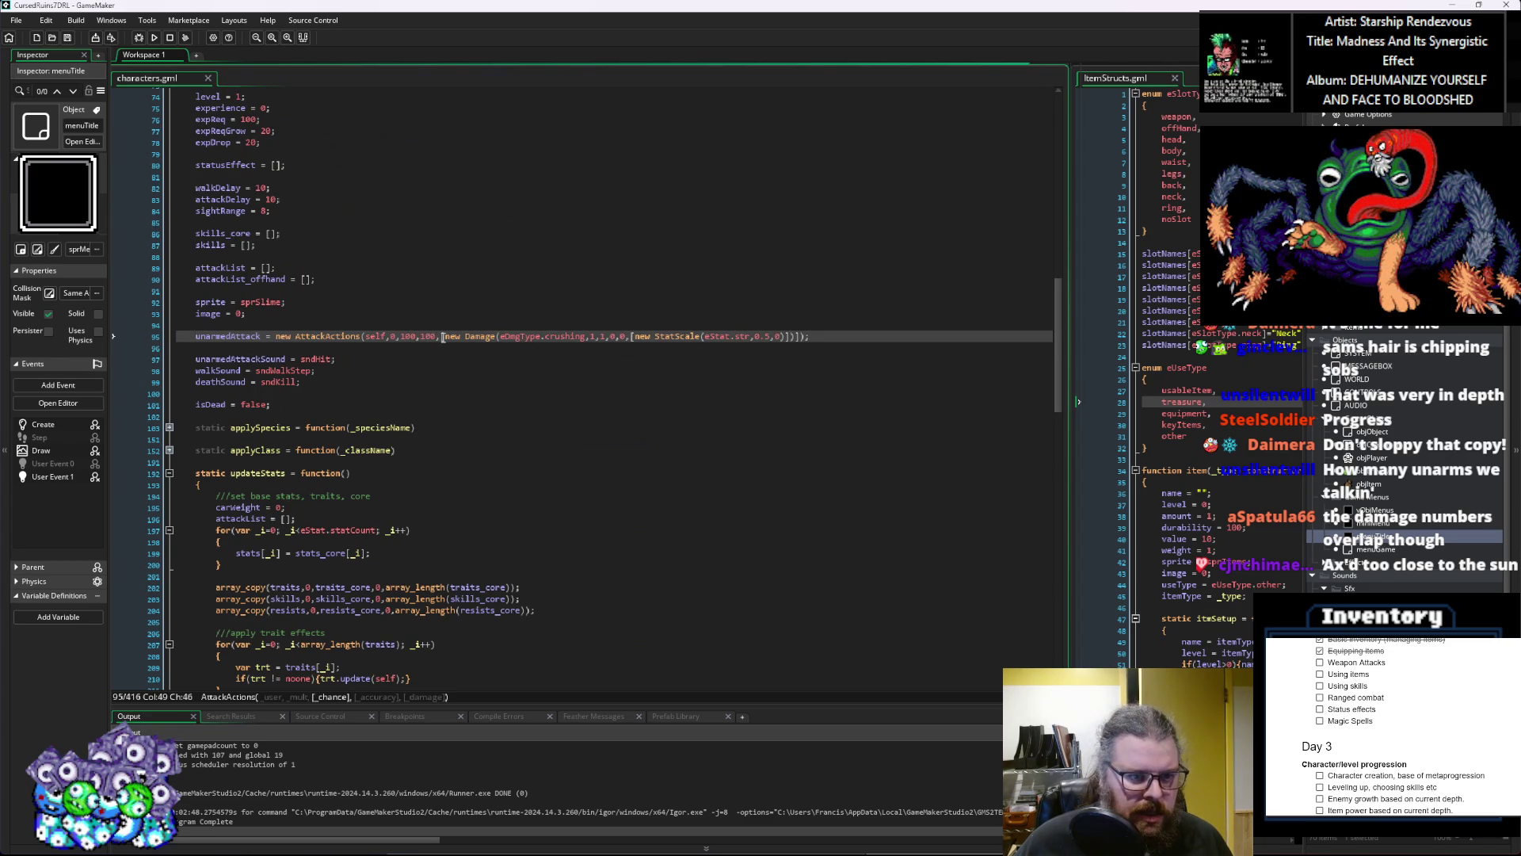
key("BackSpace")
key("BackSpace")
key("BackSpace")
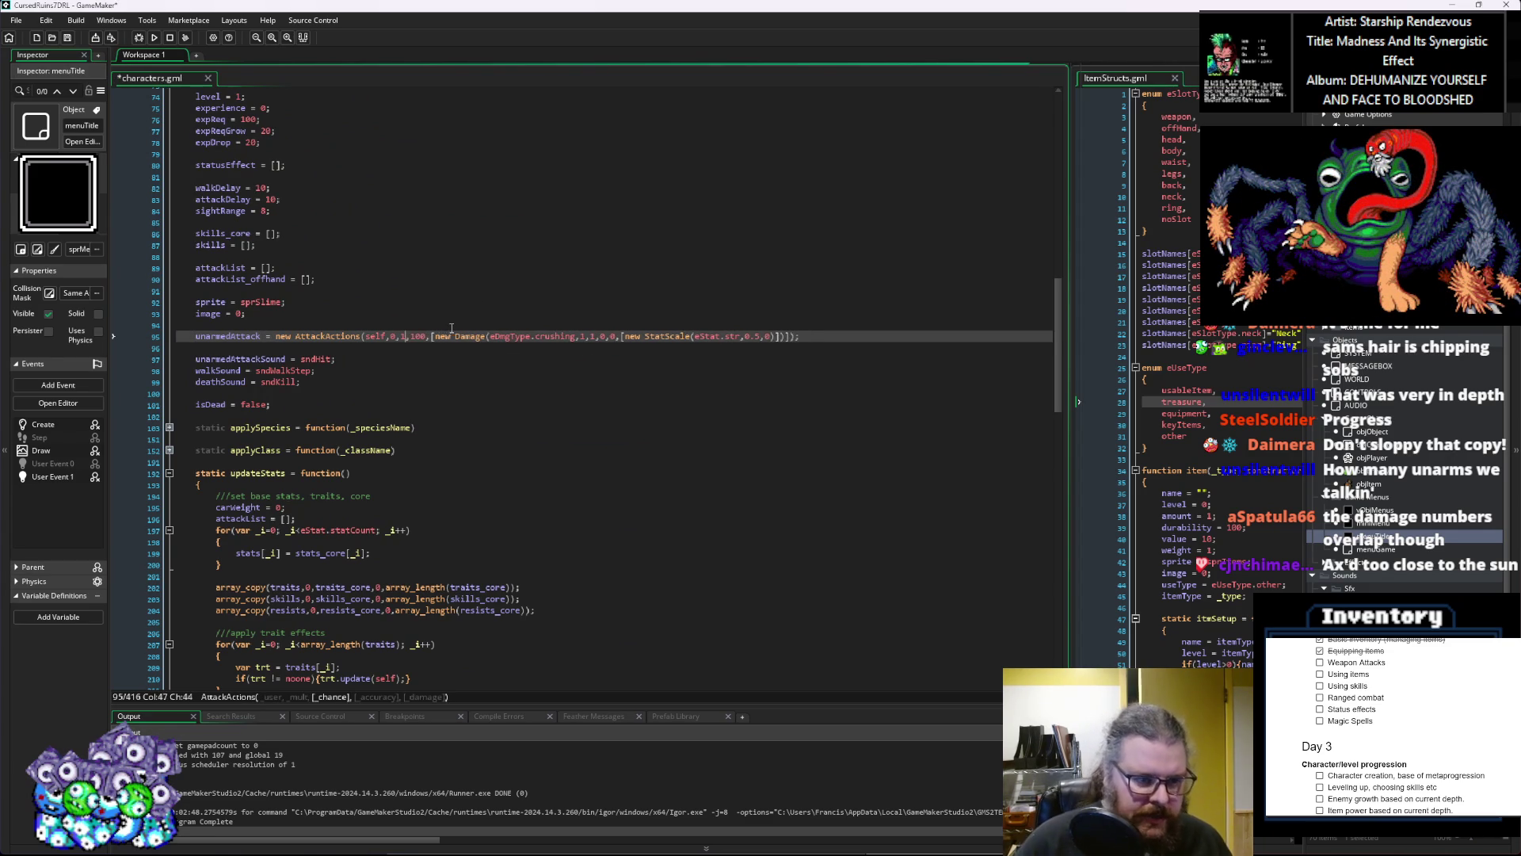
type("60")
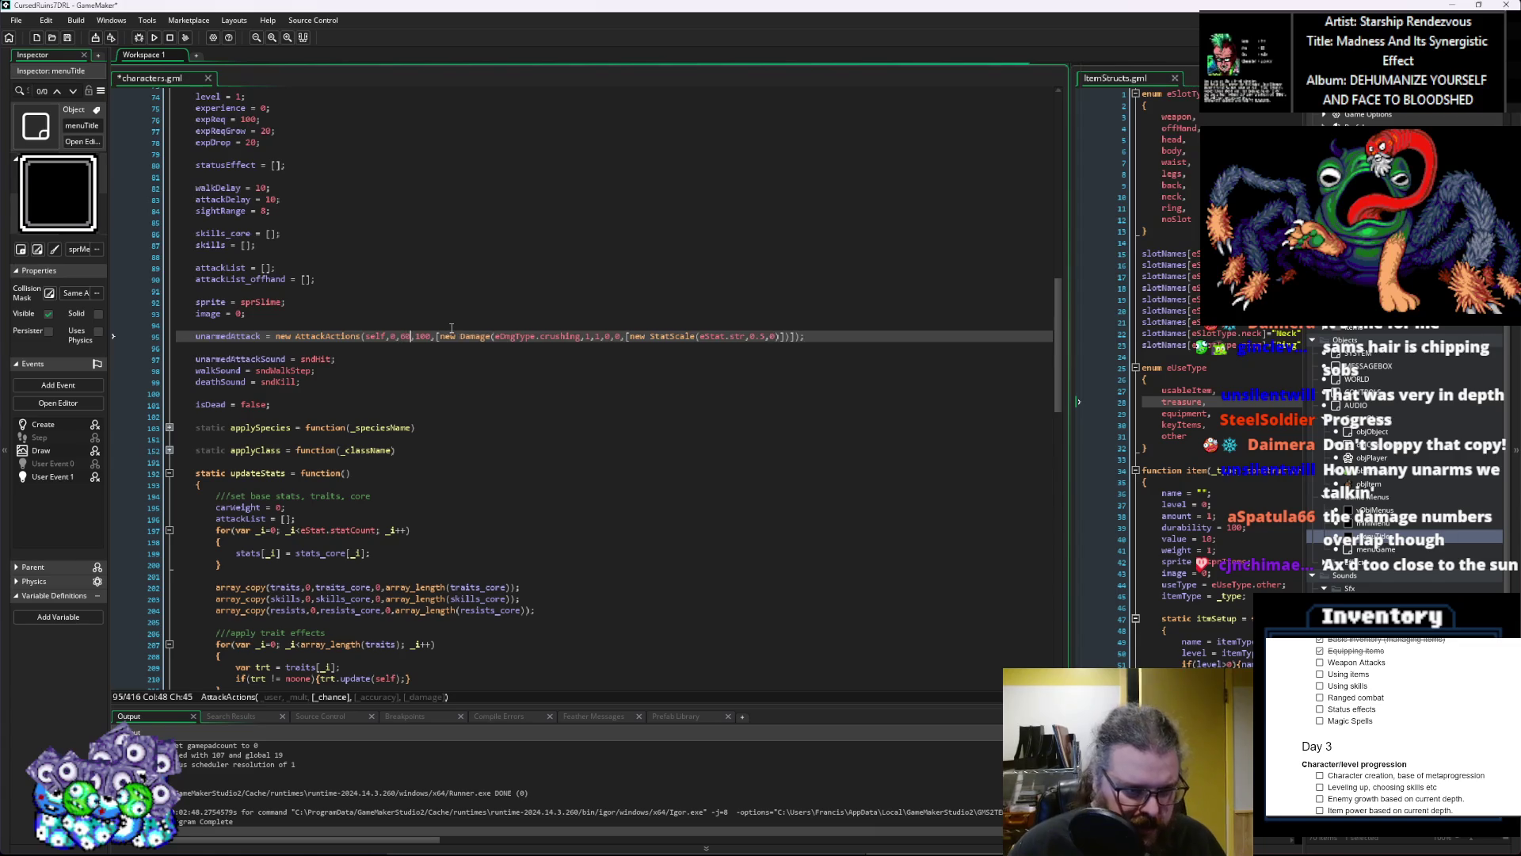
left_click(405, 343)
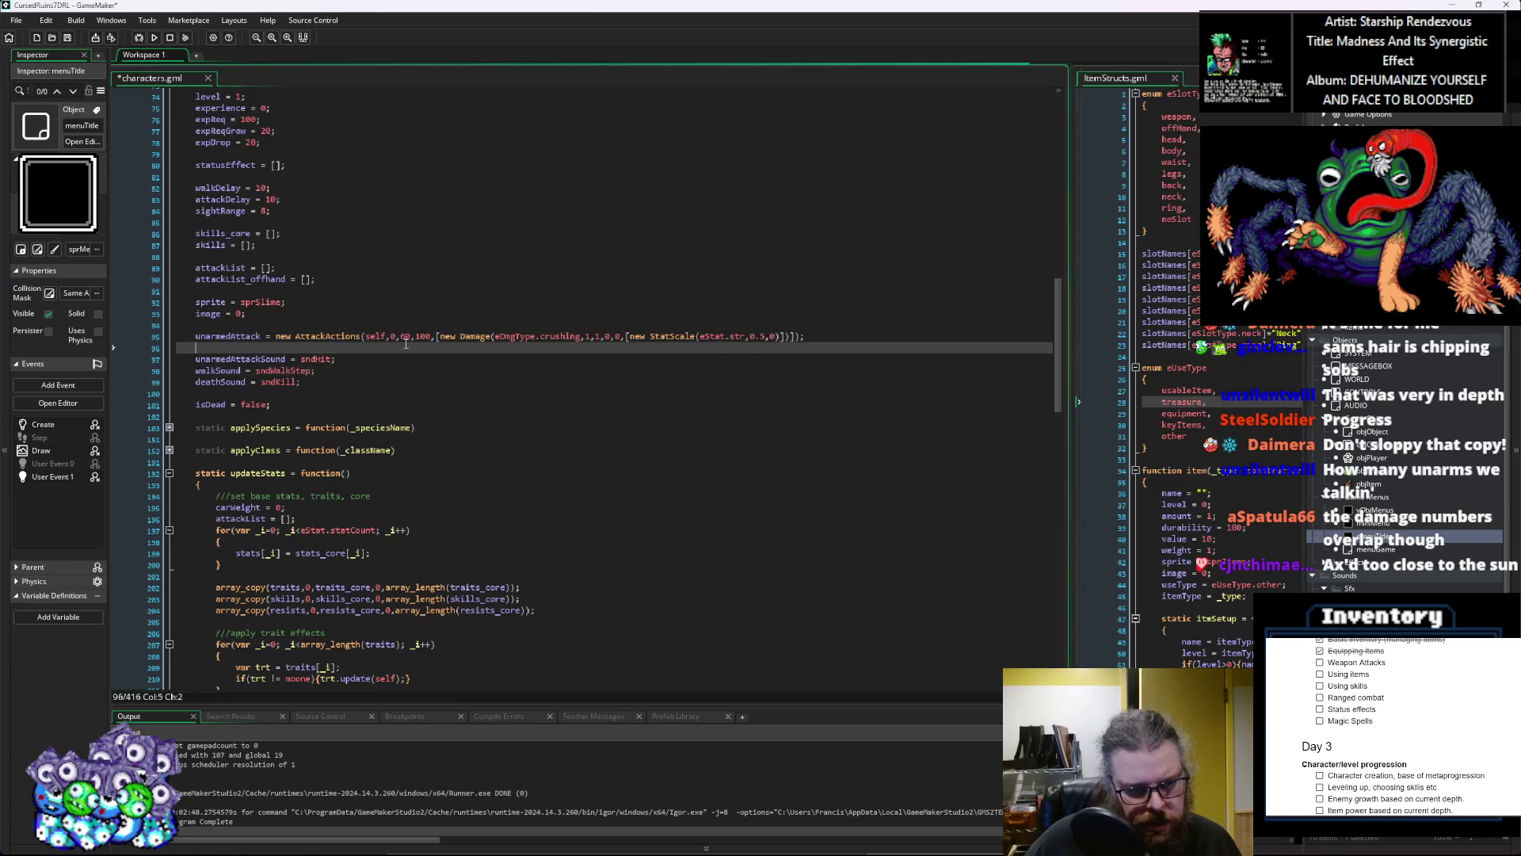
double_click(406, 337)
left_click(67, 37)
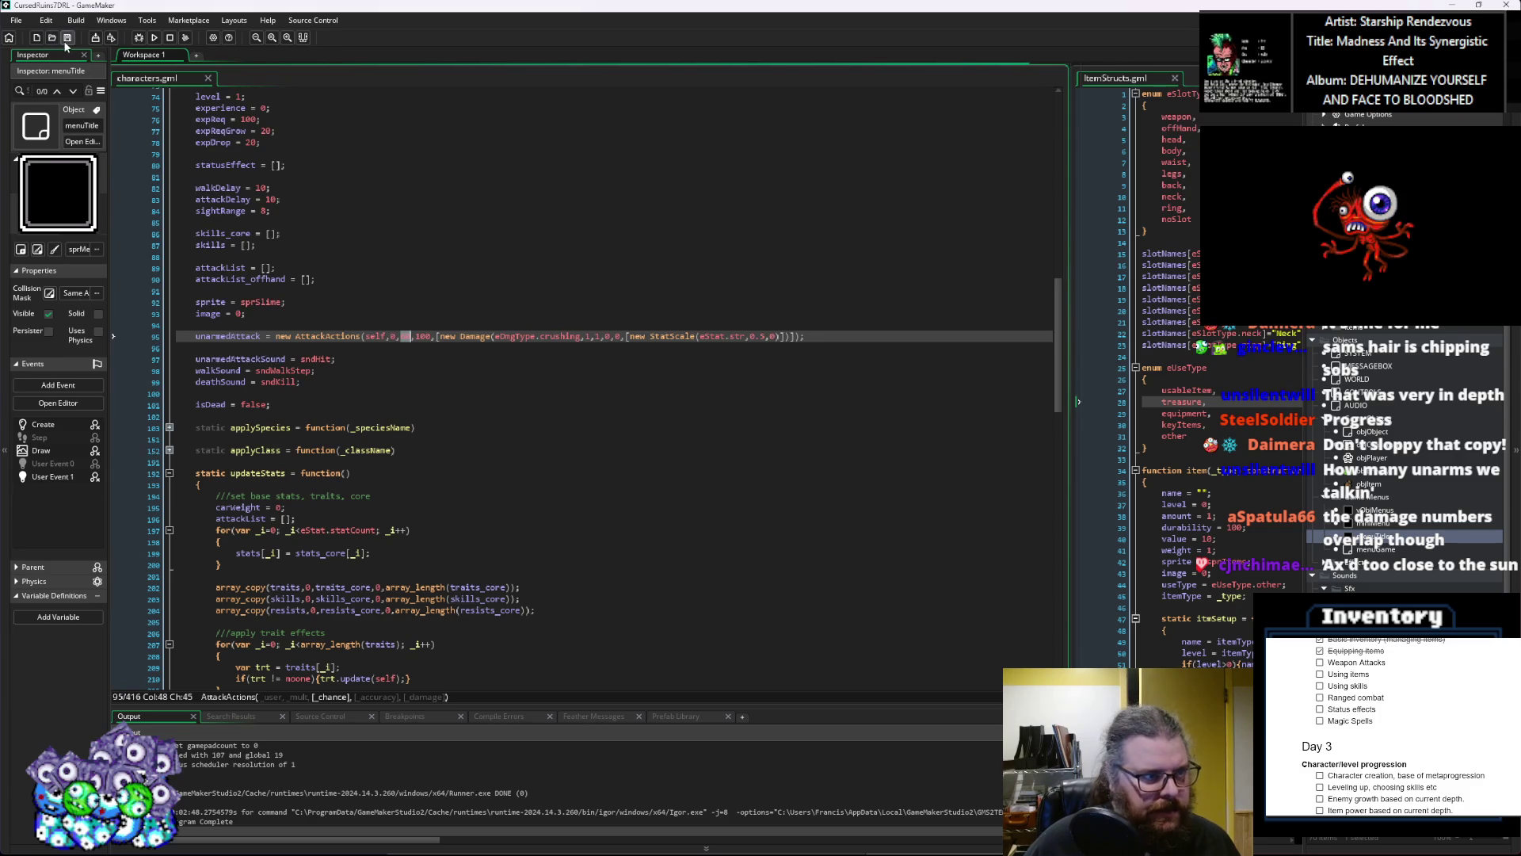
Step: Correct that argument to 50 and save characters.gml again
left_click(403, 337)
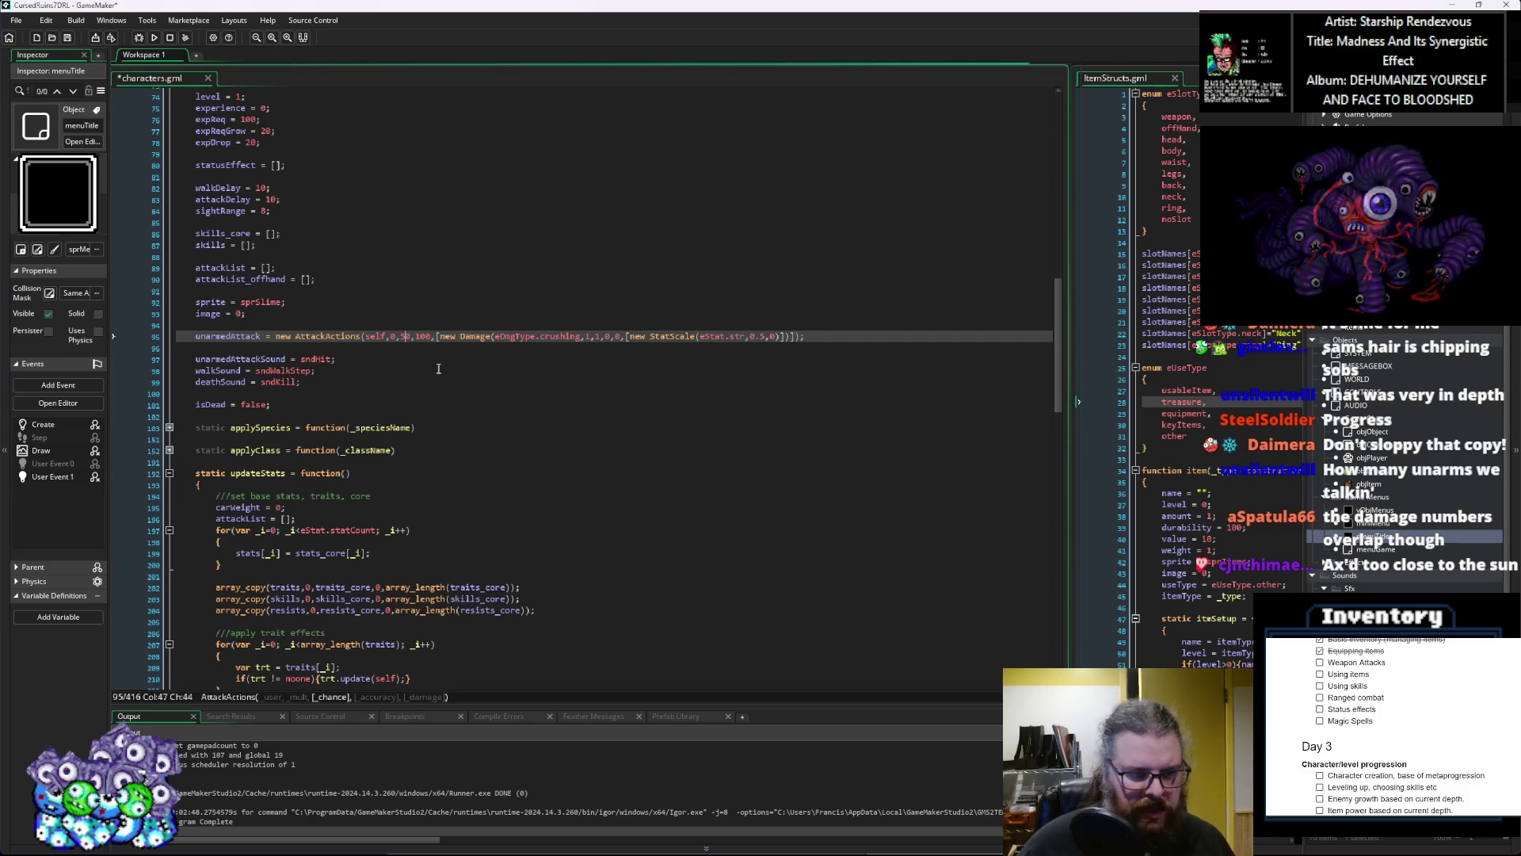
key("BackSpace")
type("5")
left_click(68, 37)
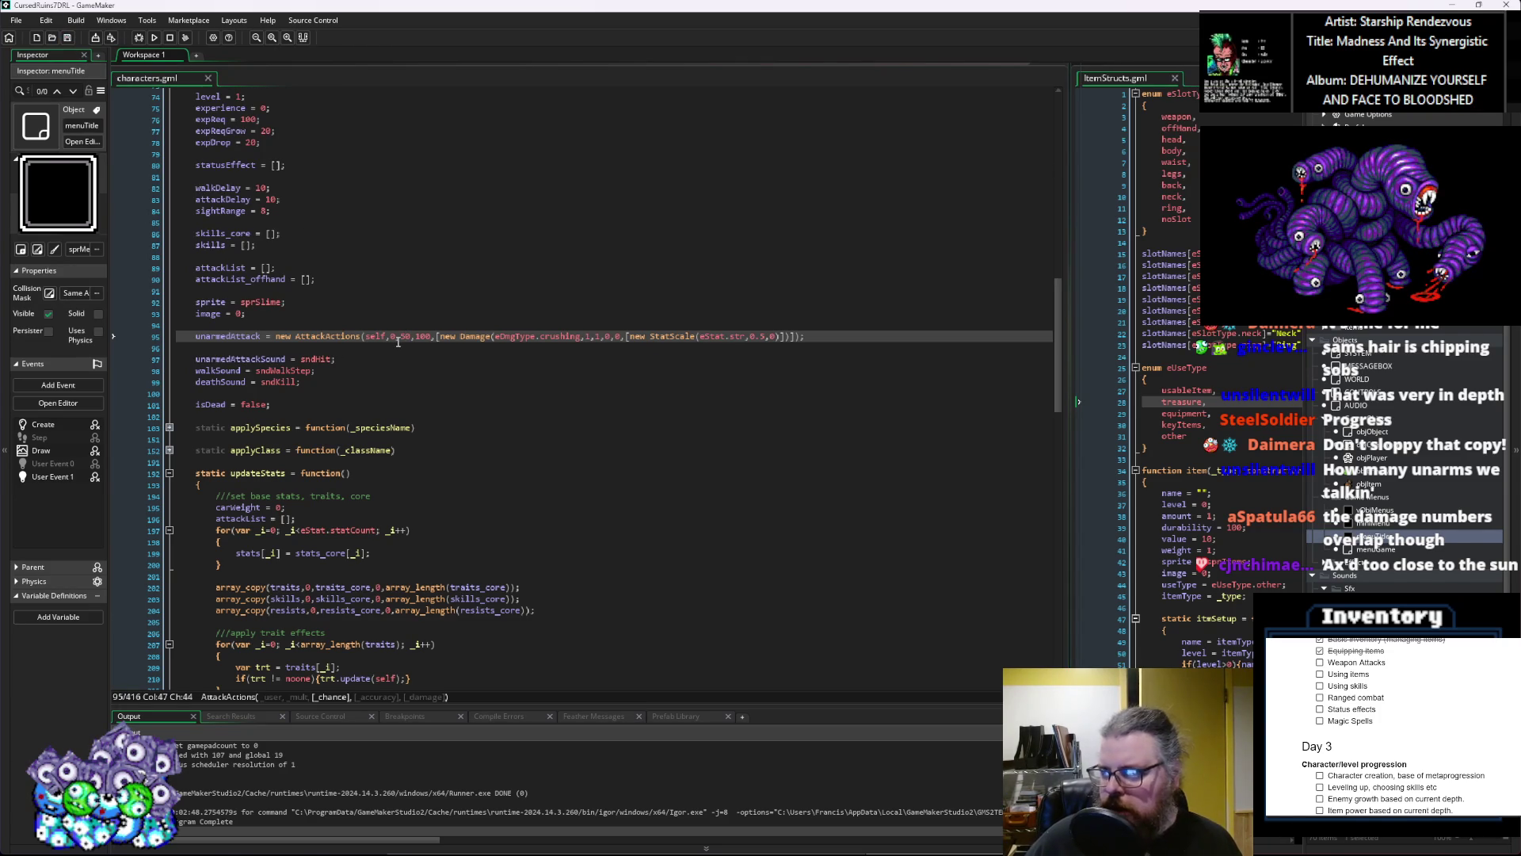
scroll(404, 352, "down", 1)
scroll(404, 352, "up", 1)
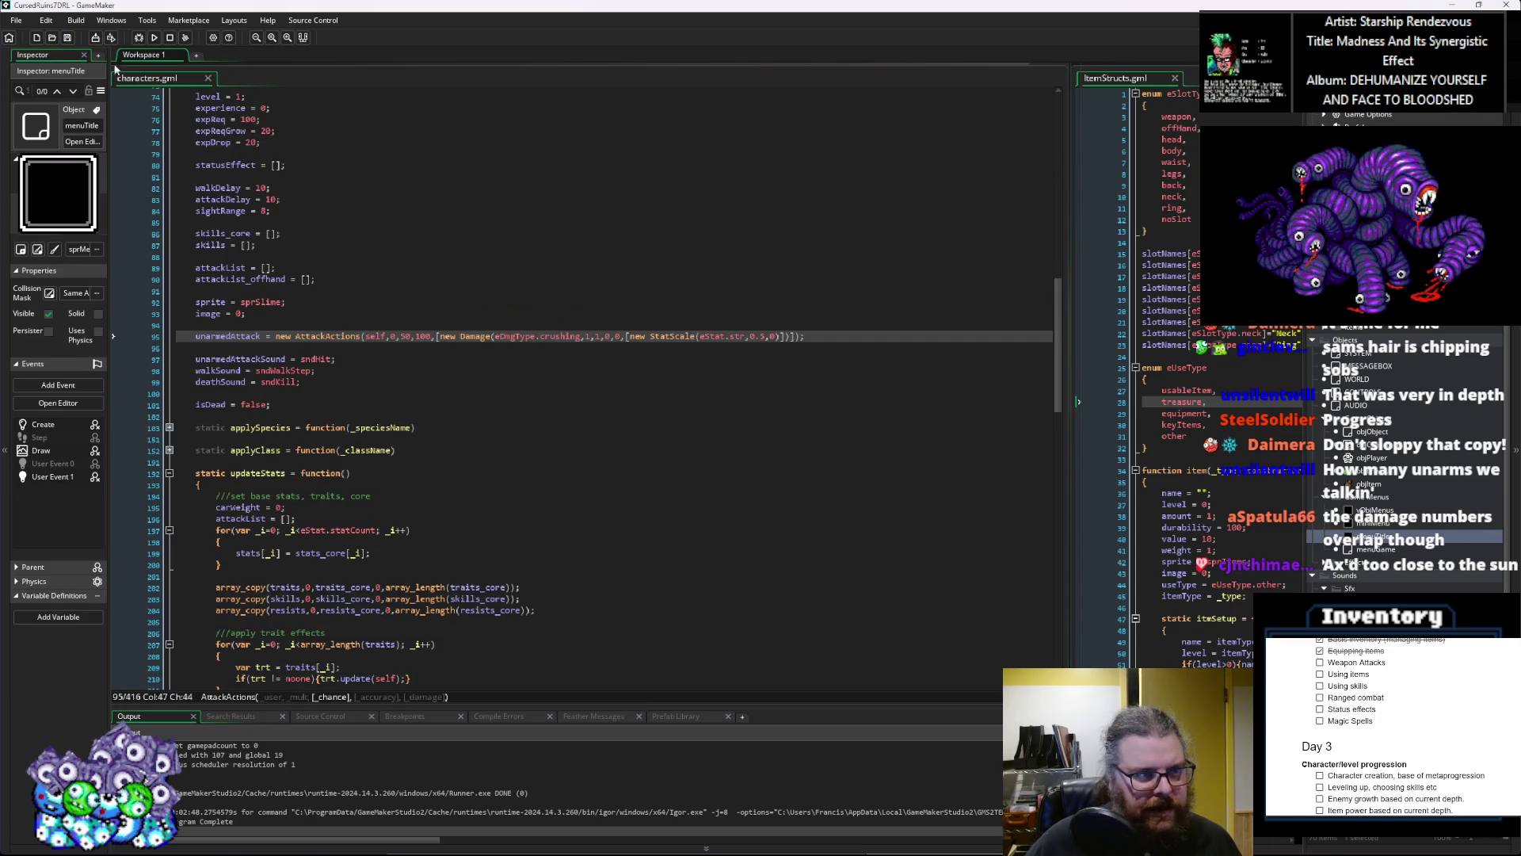
left_click(408, 312)
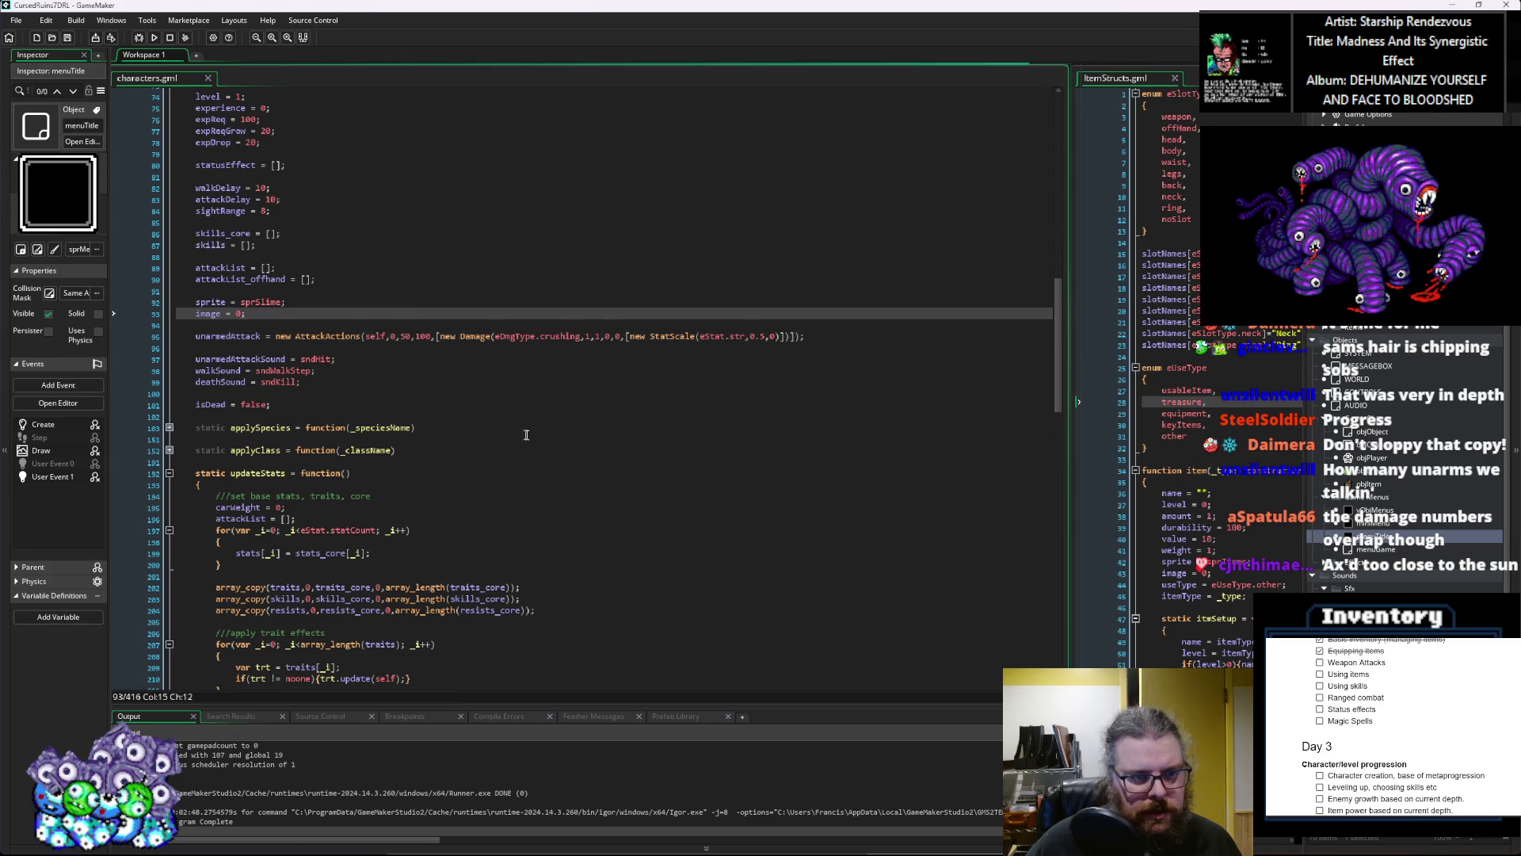
left_click(587, 462)
scroll(753, 523, "down", 2)
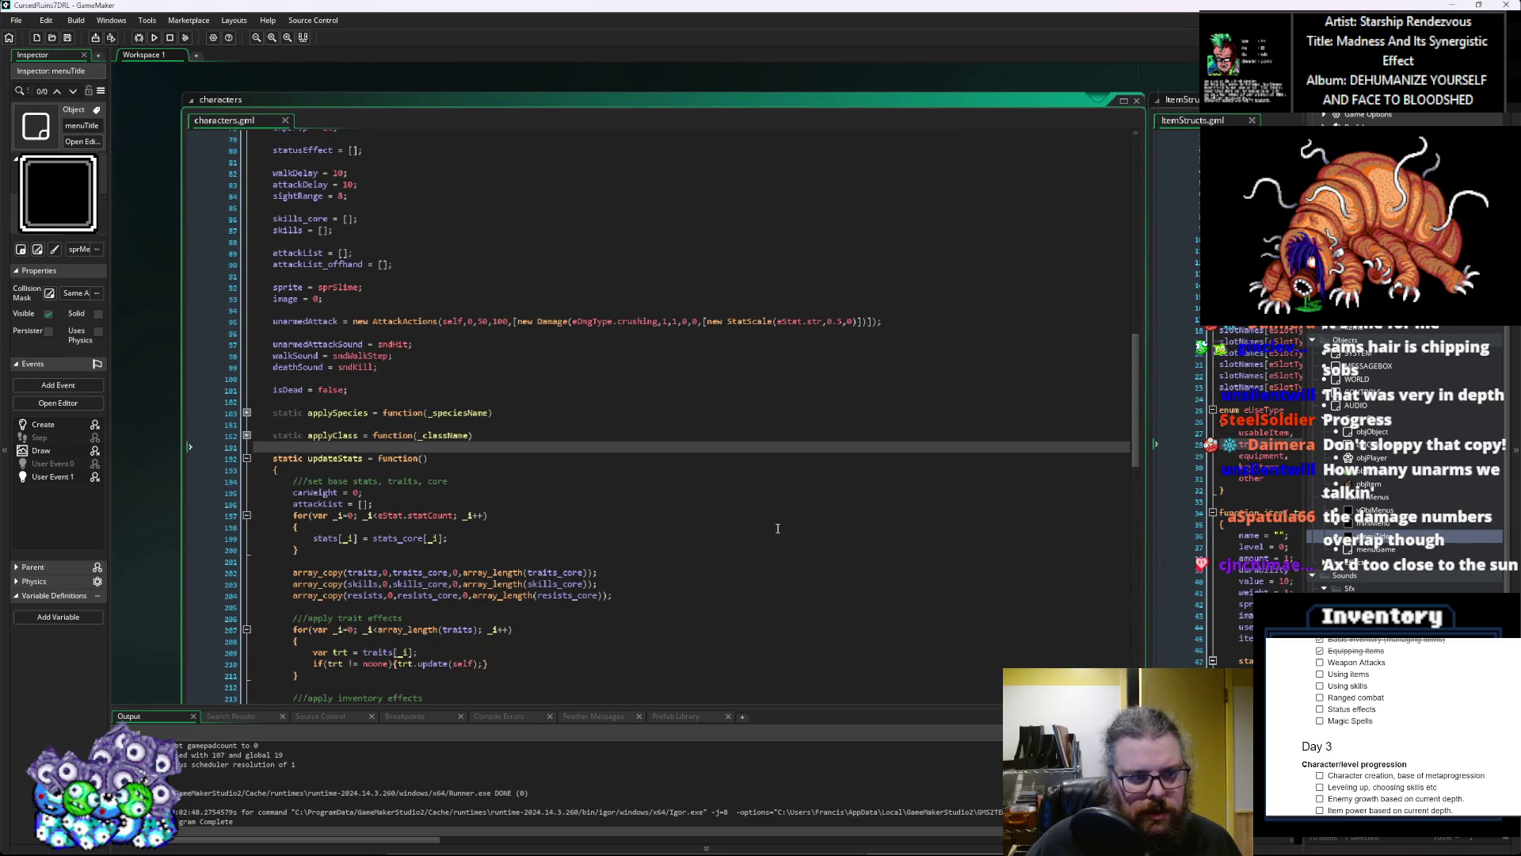
Step: Open the creatureDefinition script from the Asset Browser and enlarge its code window
scroll(778, 528, "down", 5)
mouse_move(777, 528)
left_mouse_down()
mouse_move(564, 484)
mouse_move(954, 601)
left_mouse_up()
left_click(349, 333)
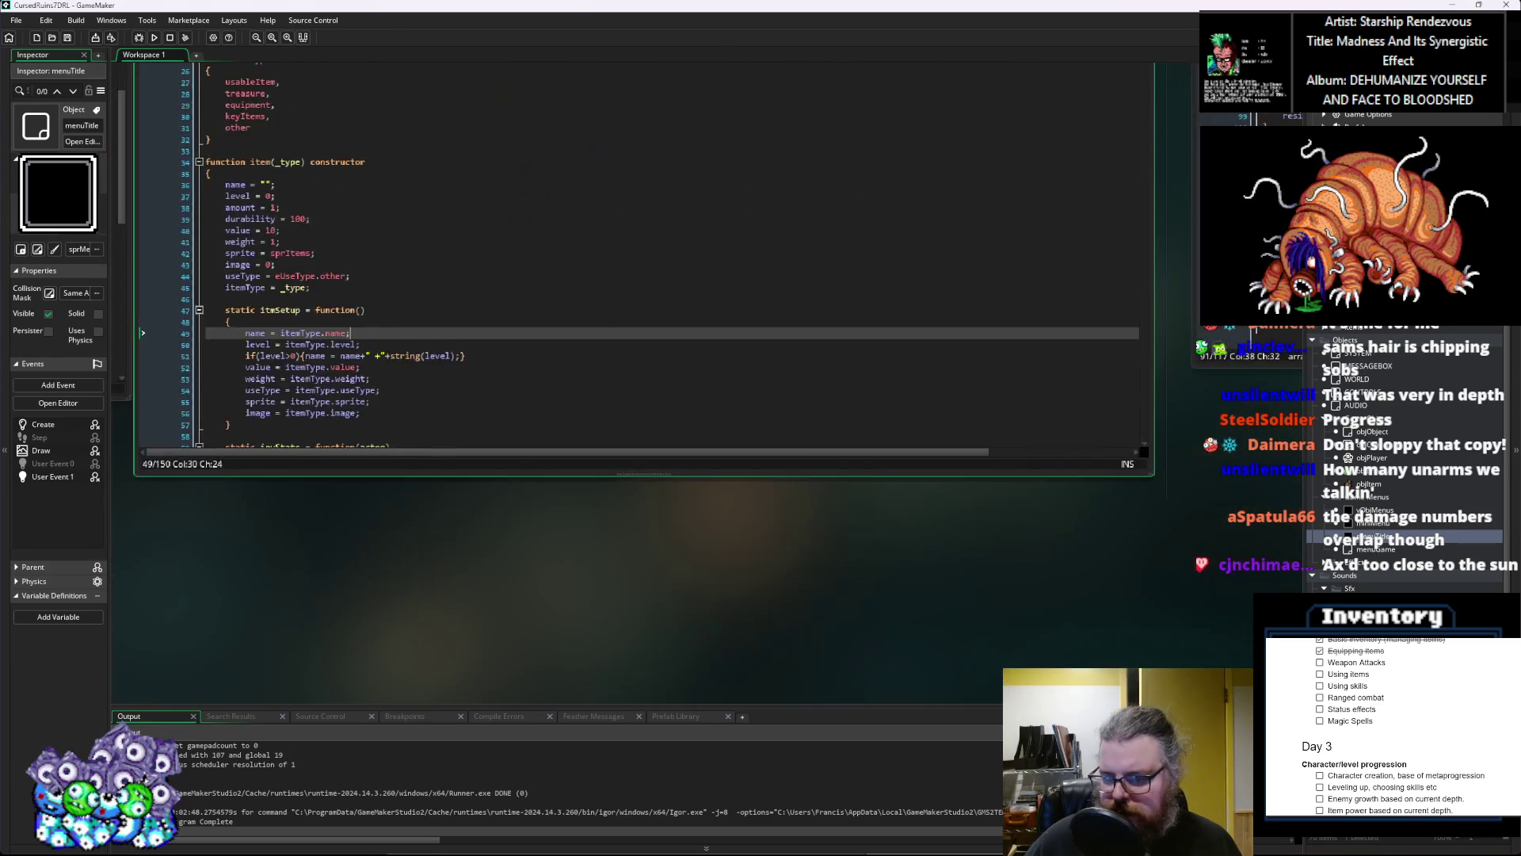
scroll(1403, 476, "down", 6)
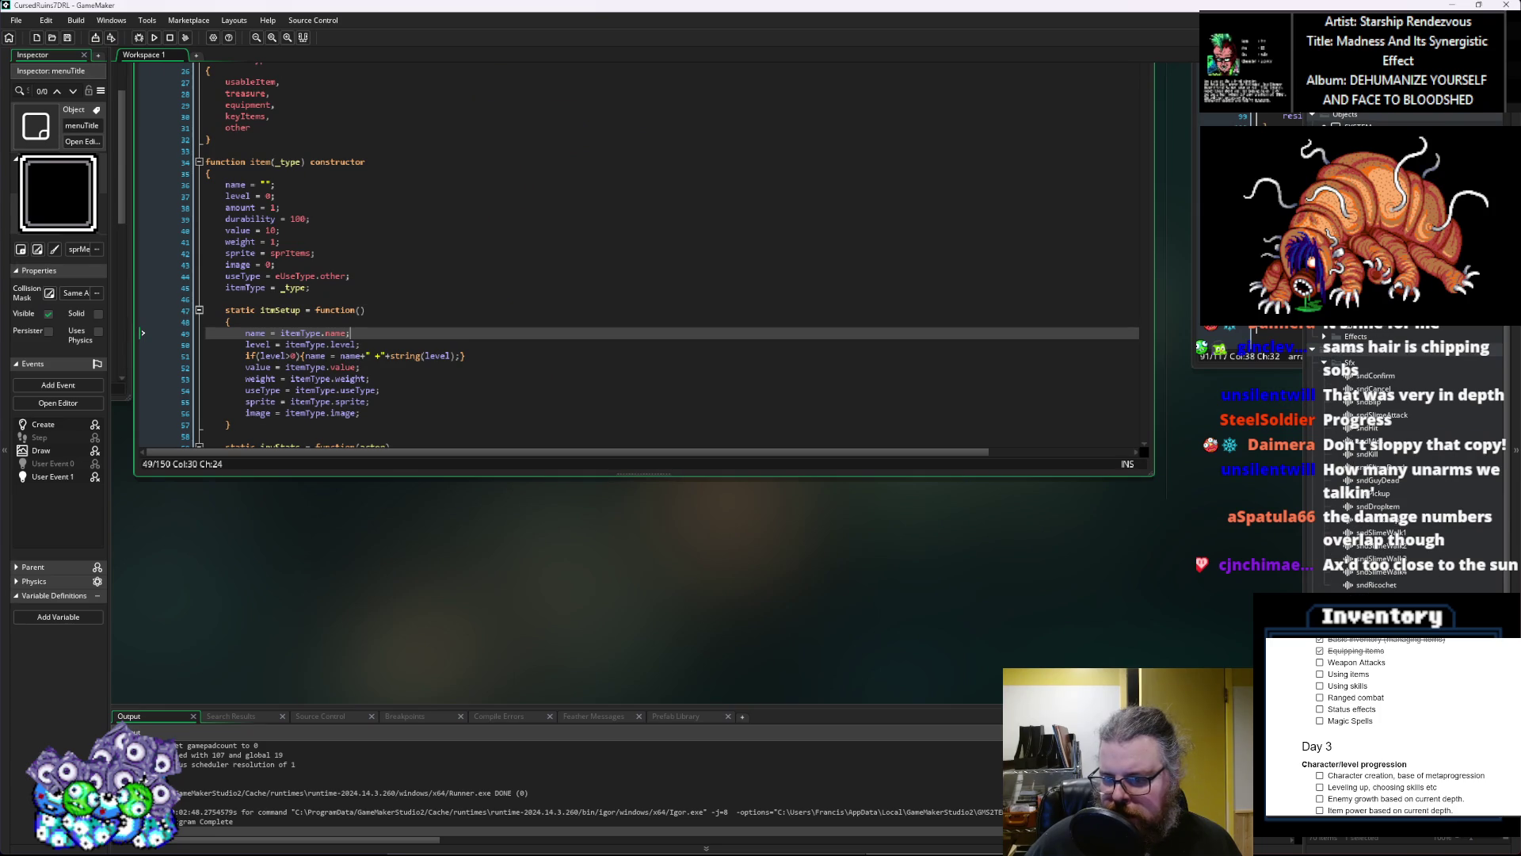
left_click(1403, 475)
left_click(1379, 475)
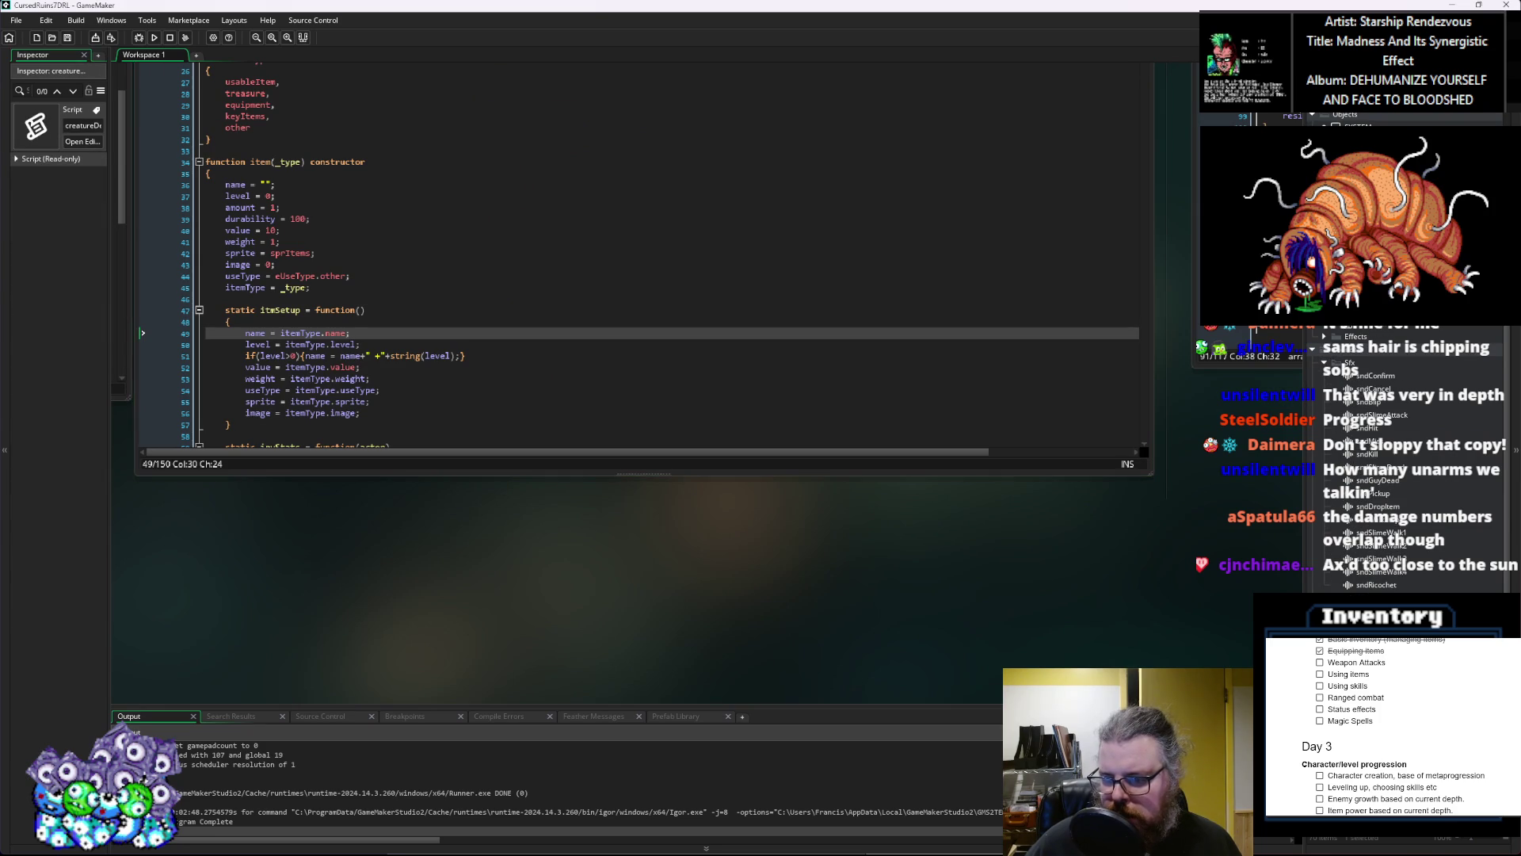
double_click(1379, 476)
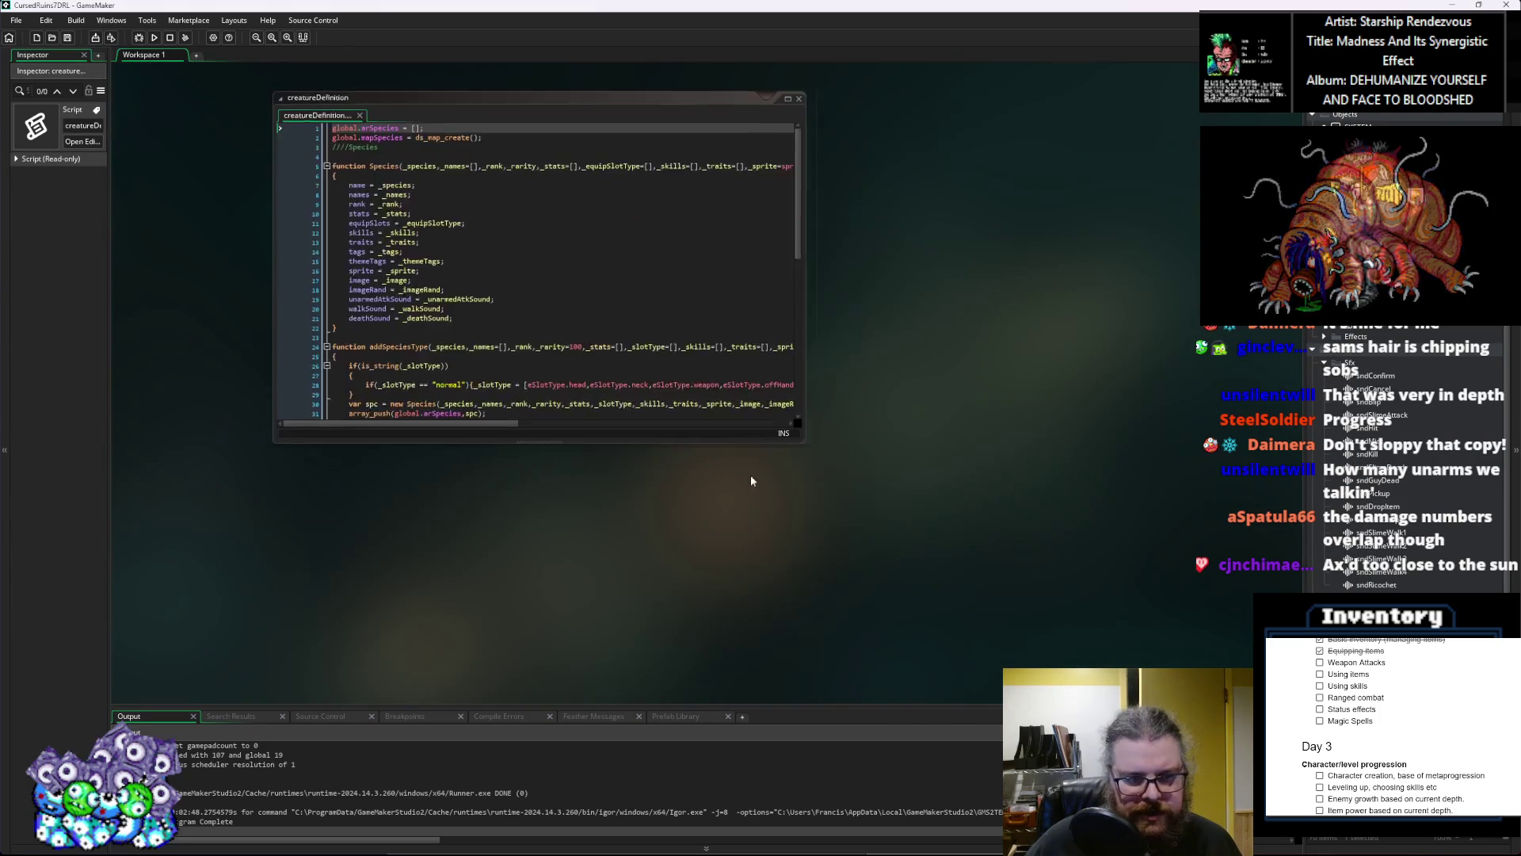
mouse_move(778, 444)
left_mouse_down()
mouse_move(1172, 672)
mouse_move(1268, 670)
left_mouse_up()
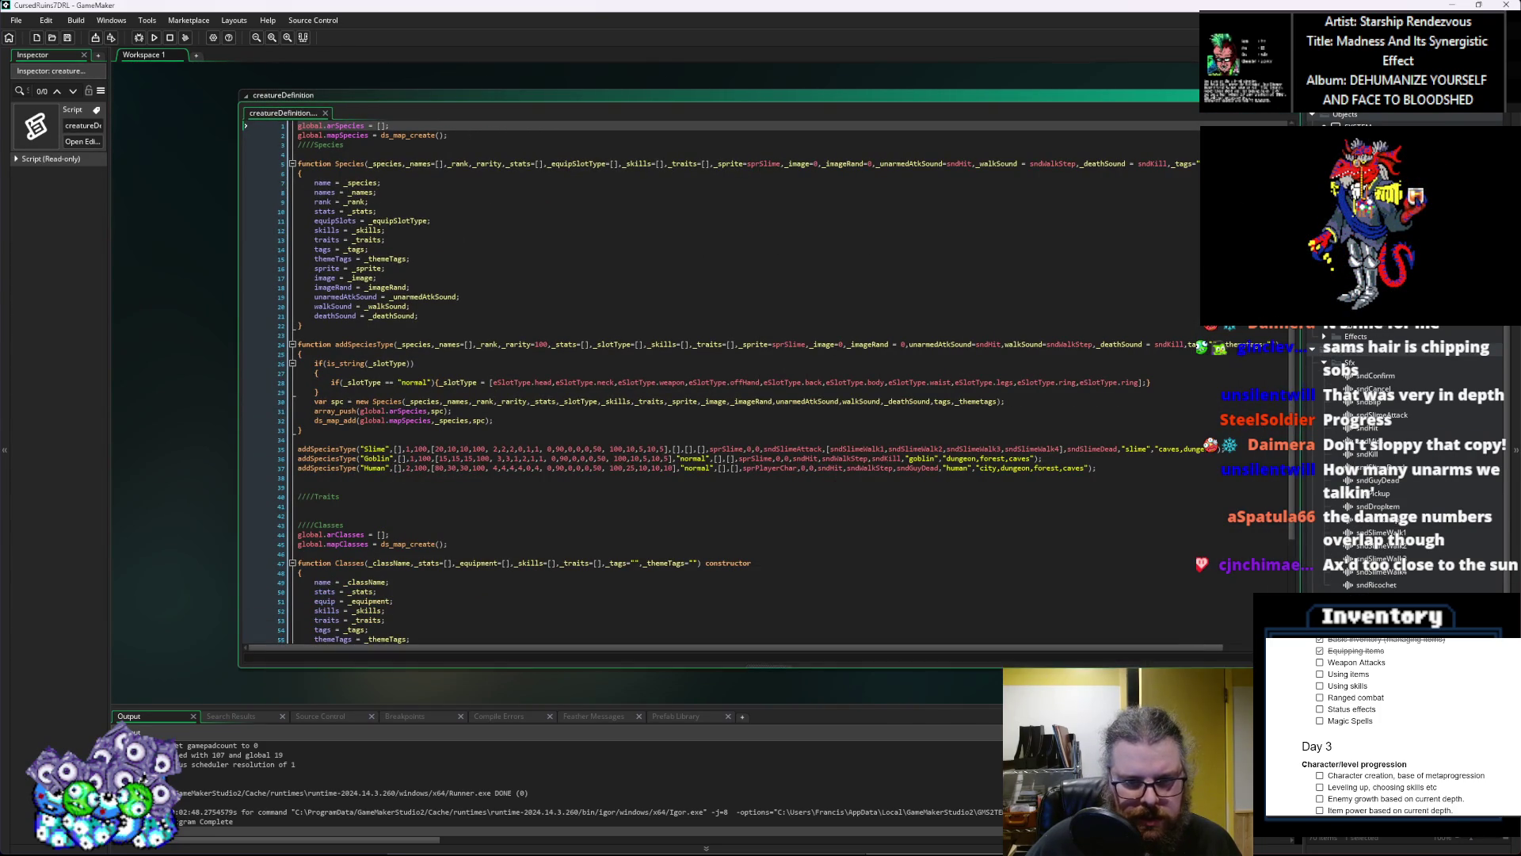
Step: Compare the Slime and Goblin addSpeciesType lines with the function signature, then switch to menuTitle User Event 1
left_click(971, 588)
left_click(736, 444)
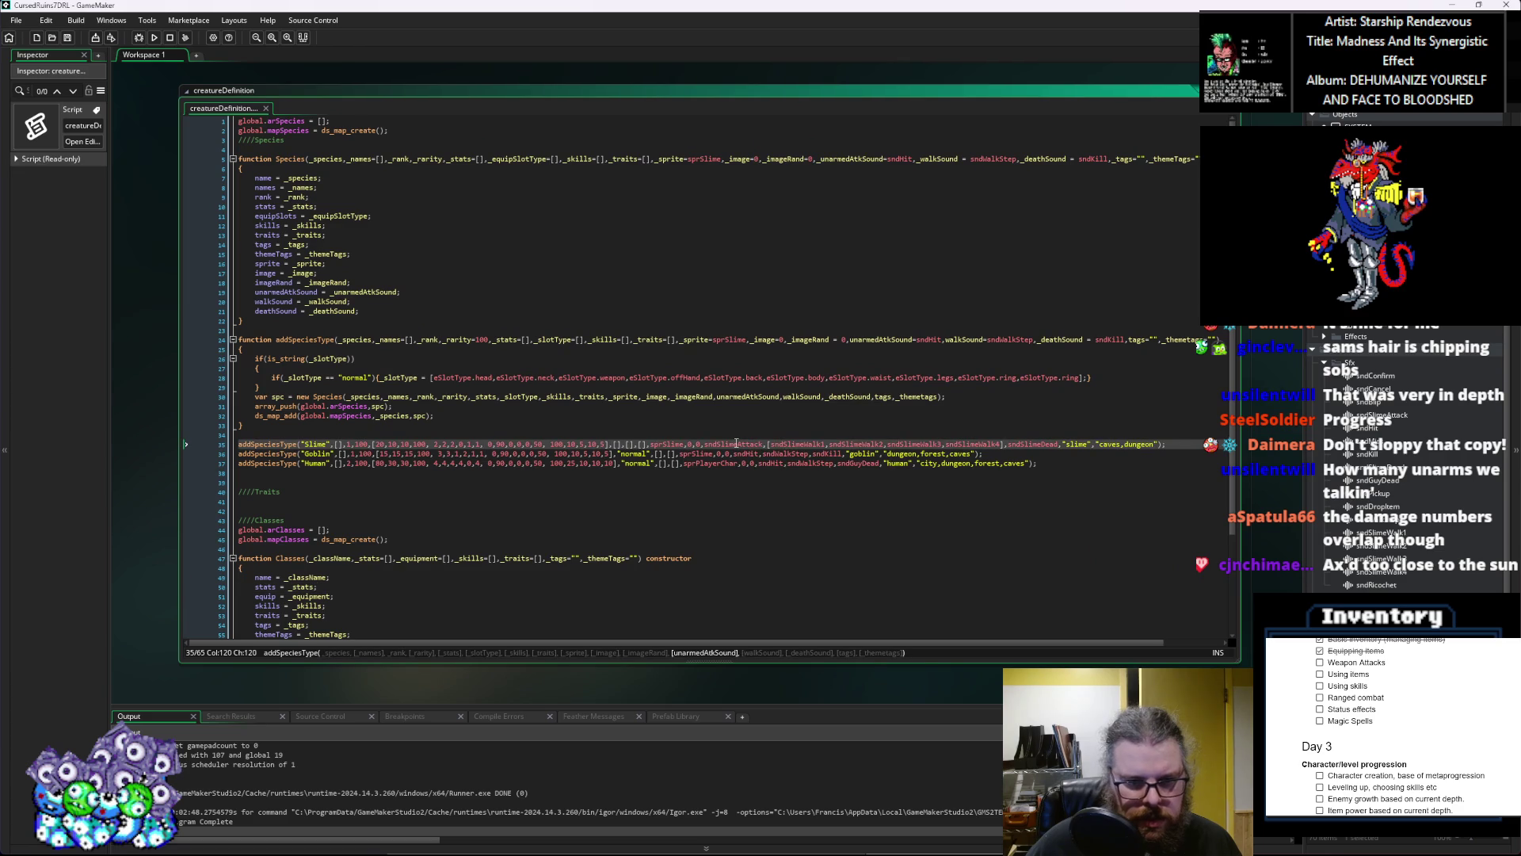
left_click(619, 453)
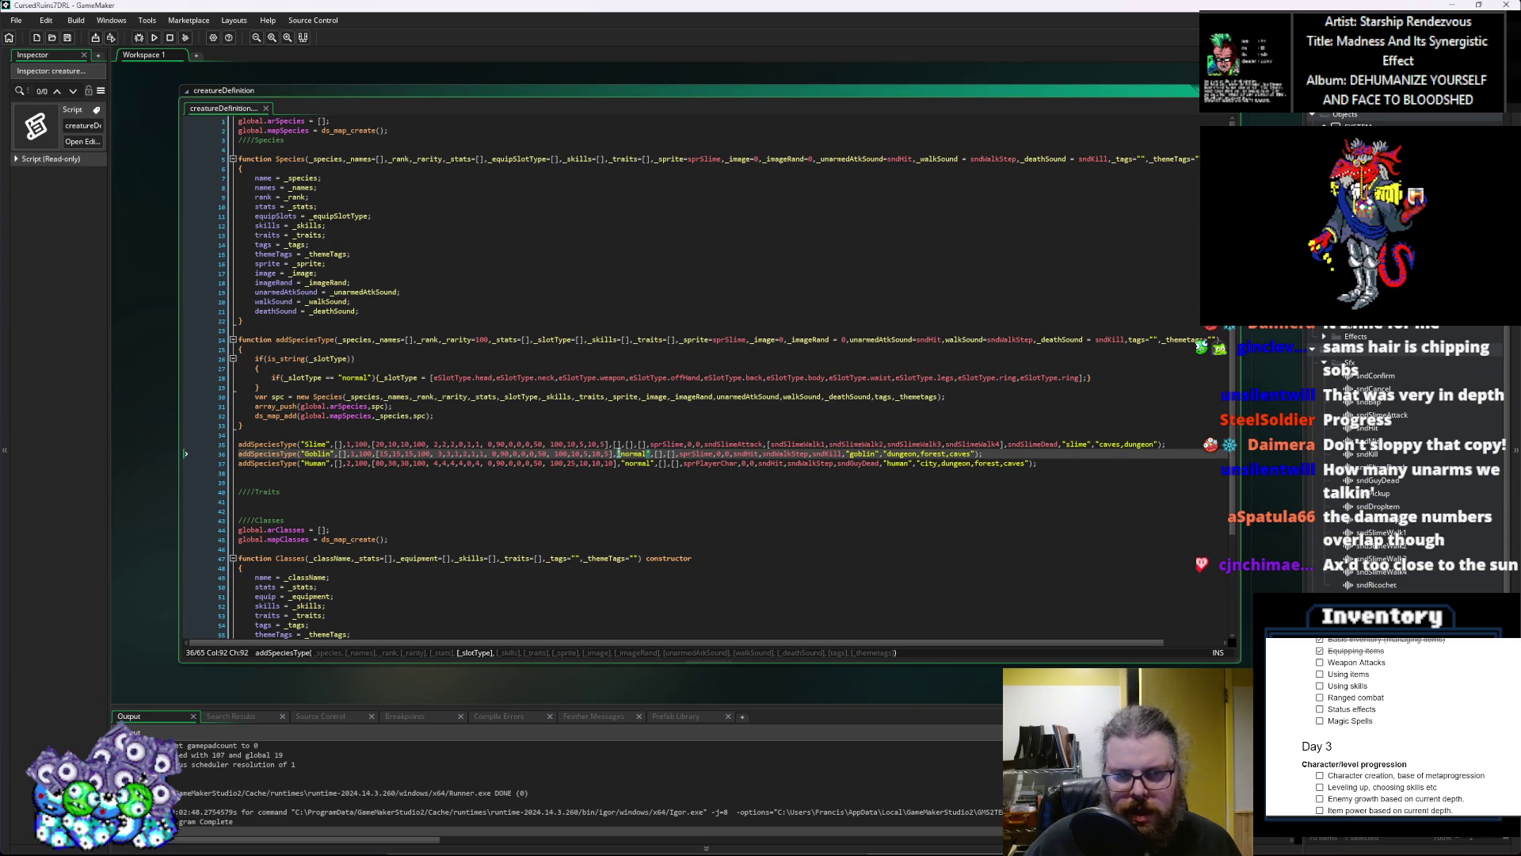
left_click(342, 445)
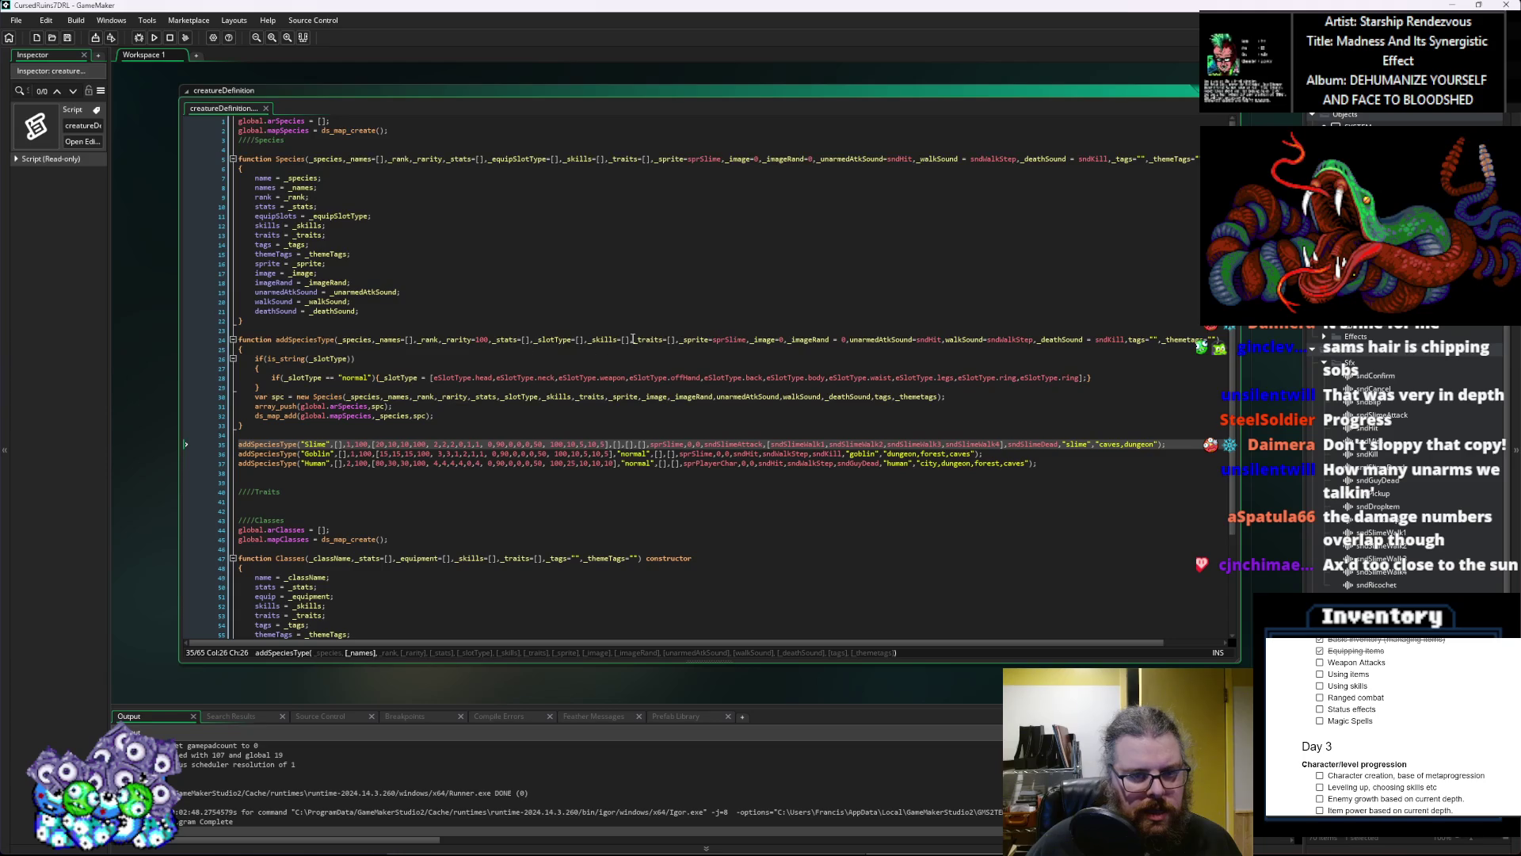
left_click(586, 339)
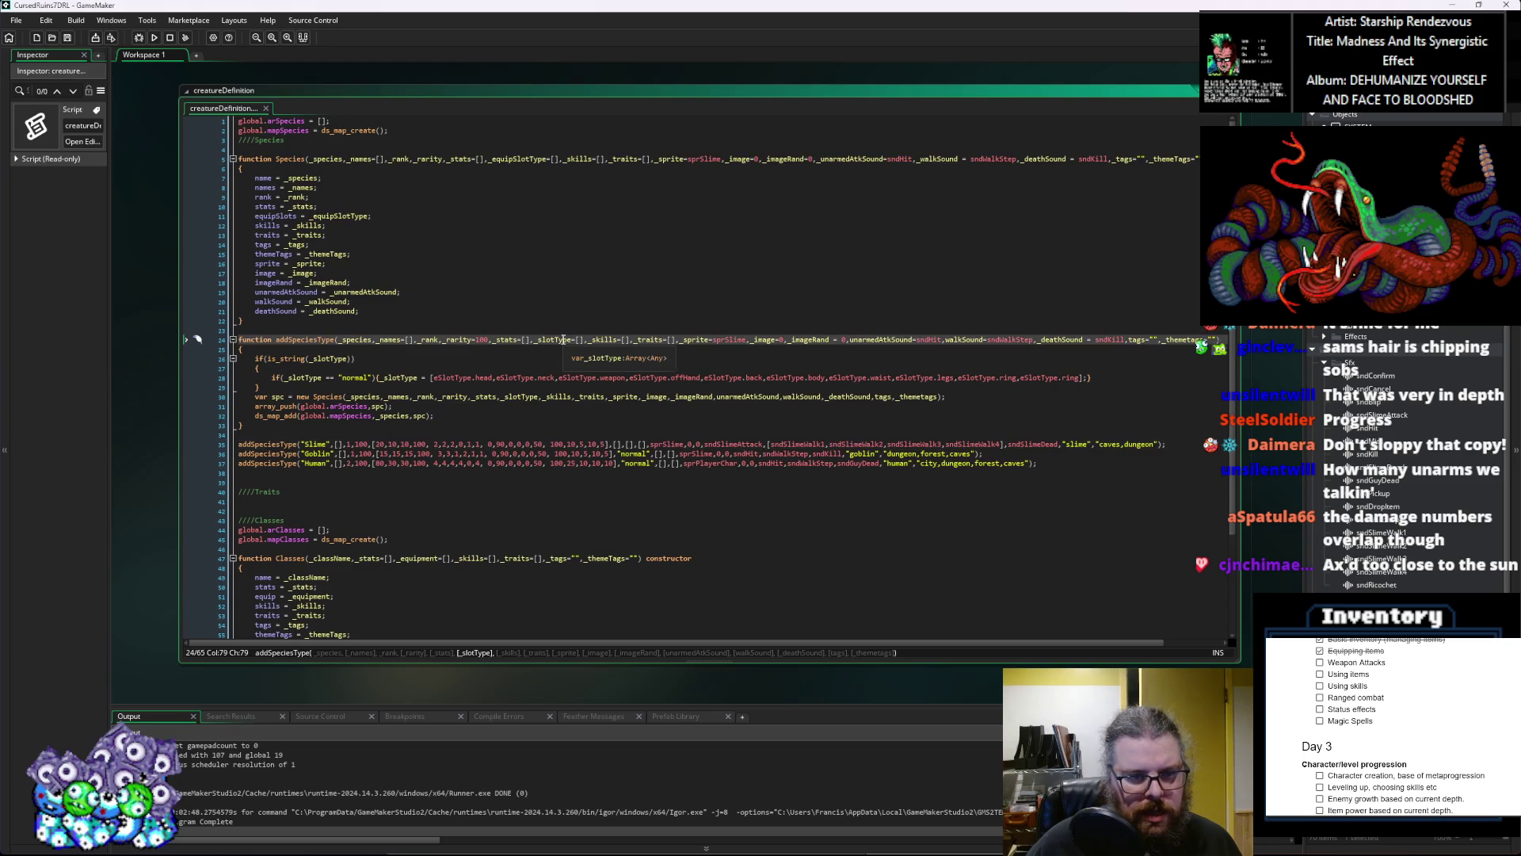
left_click(367, 435)
left_click(365, 444)
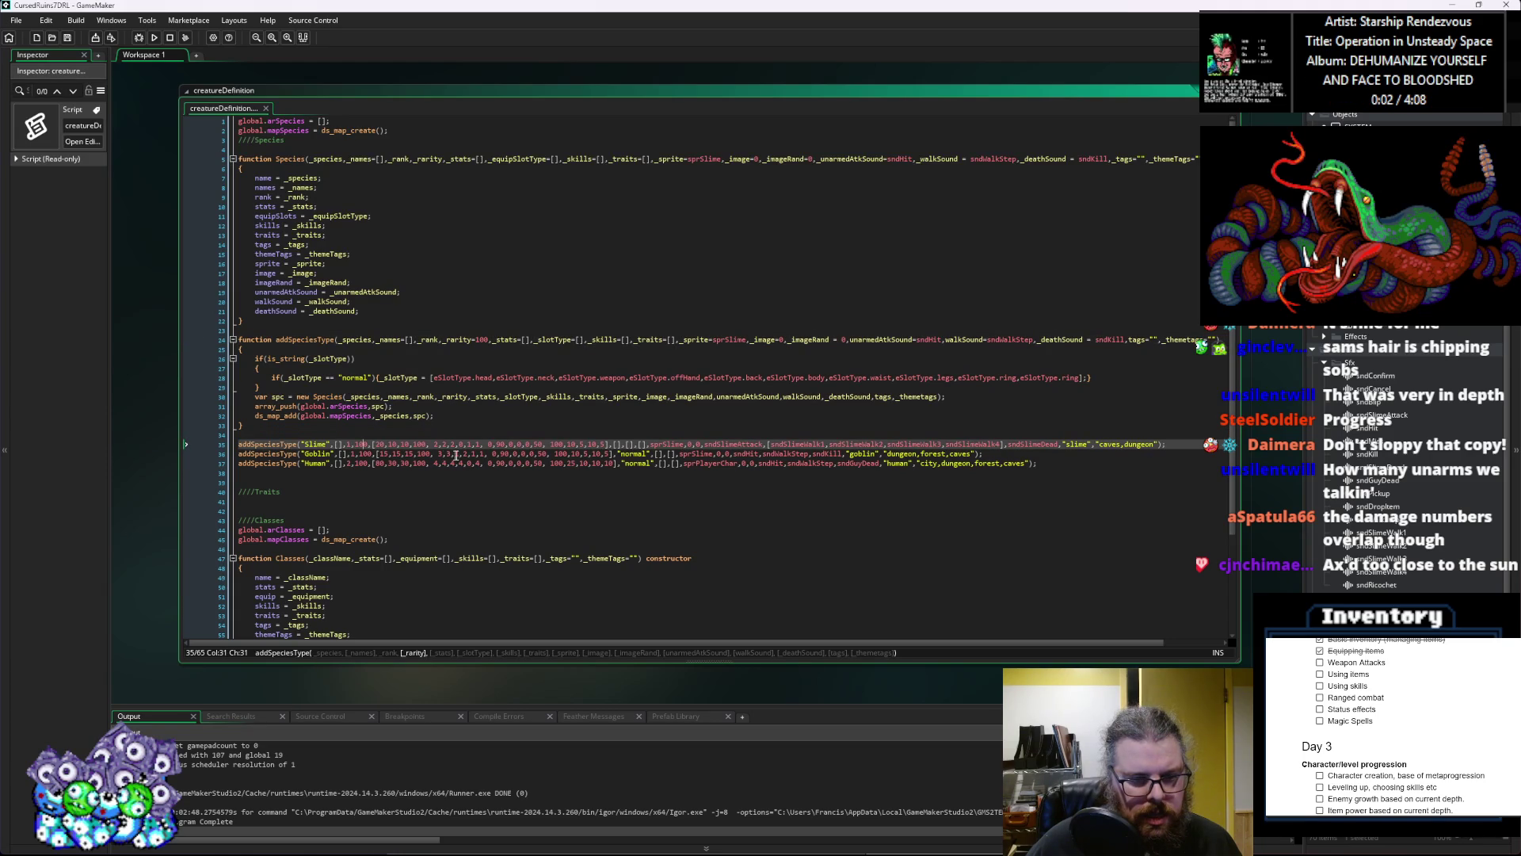
left_click(621, 445)
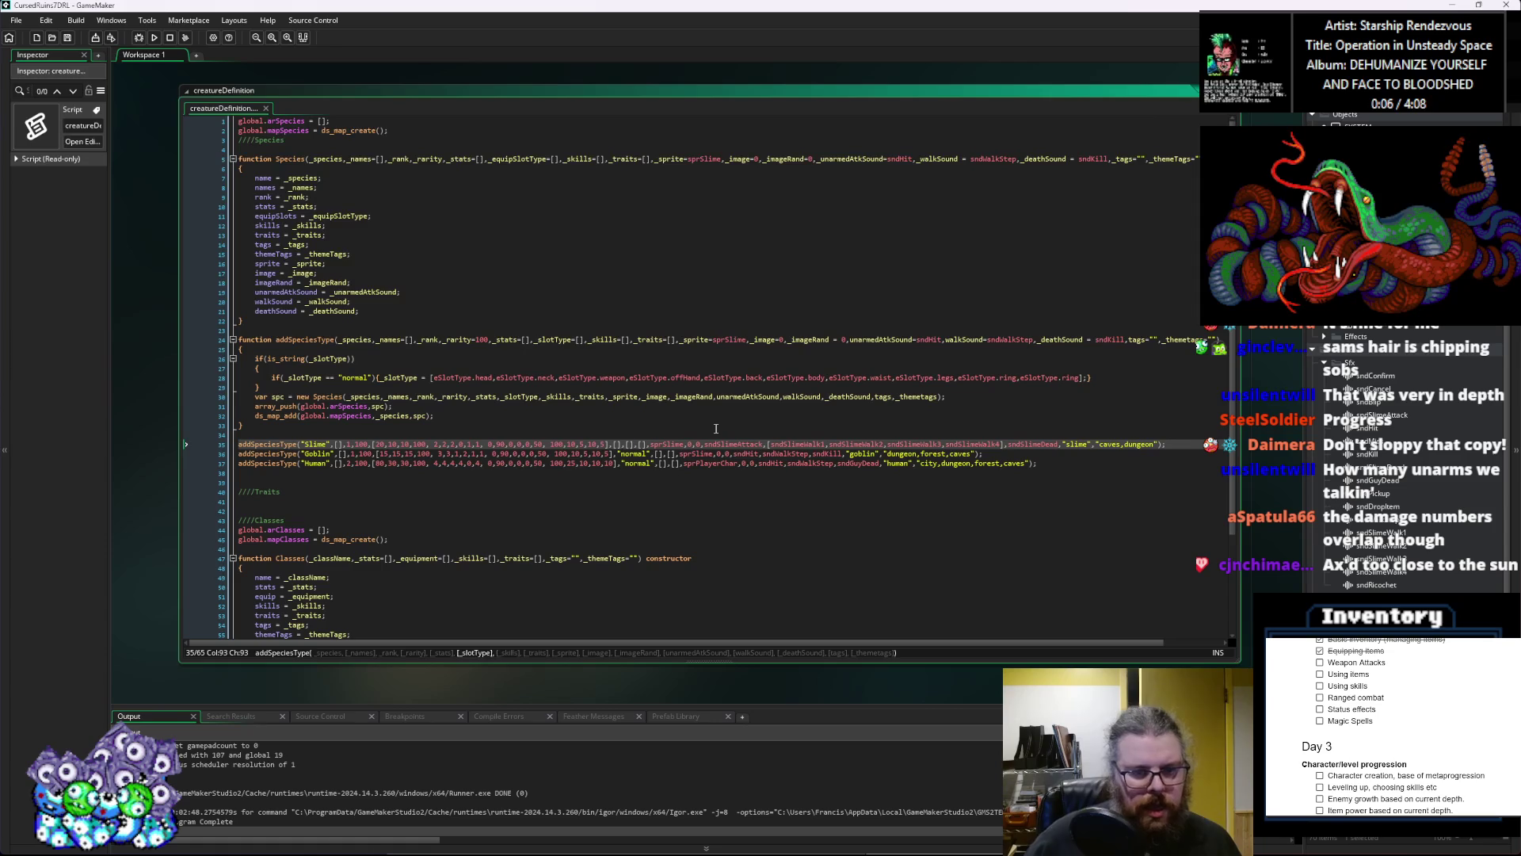
key("Right")
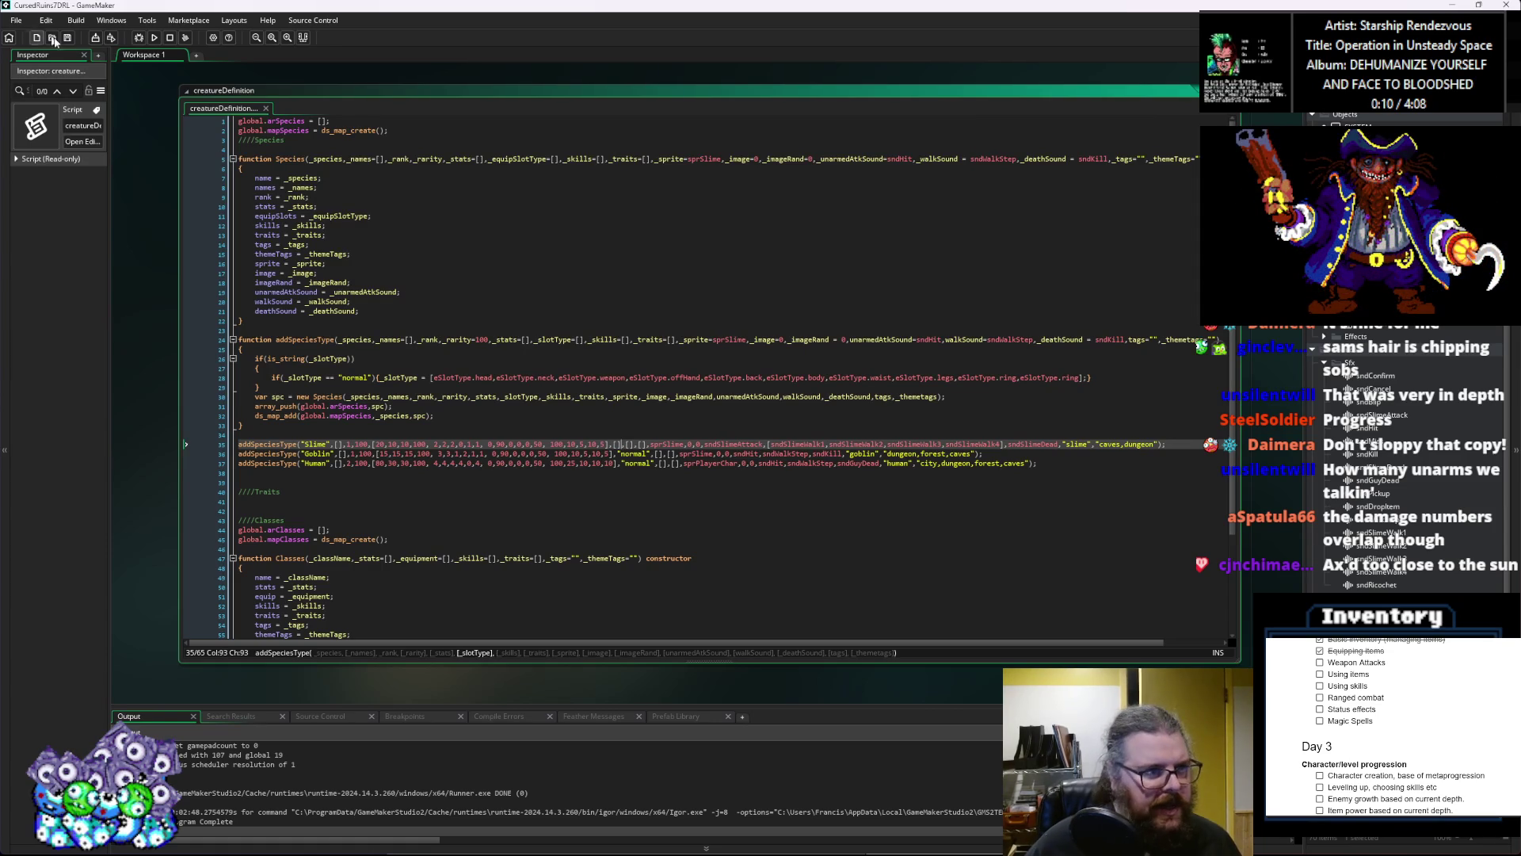
left_click(972, 402)
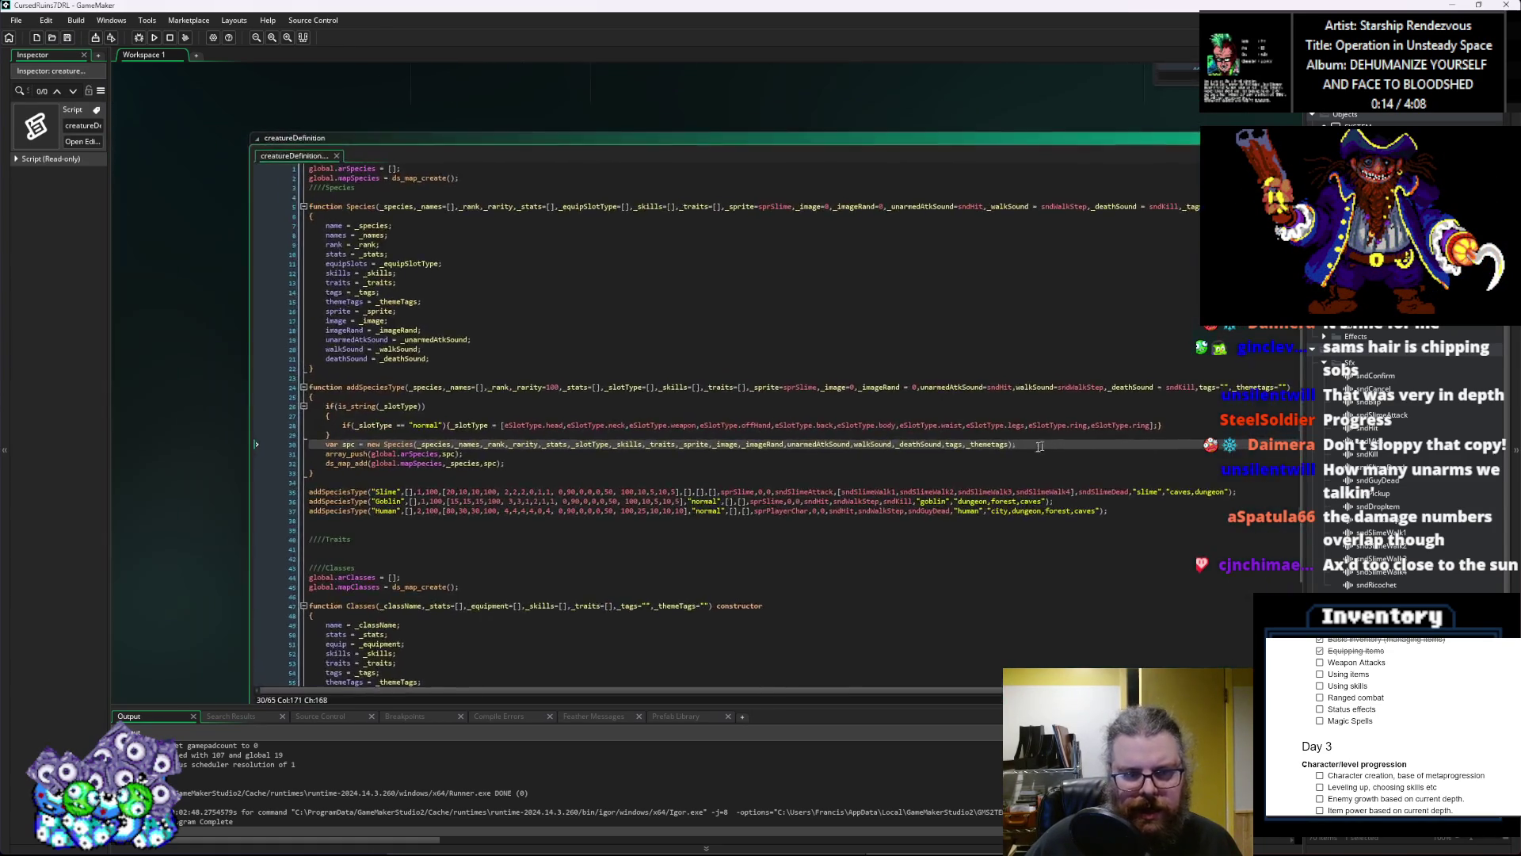
key("ctrl+Tab")
key("ctrl+Tab")
key("ctrl+Tab")
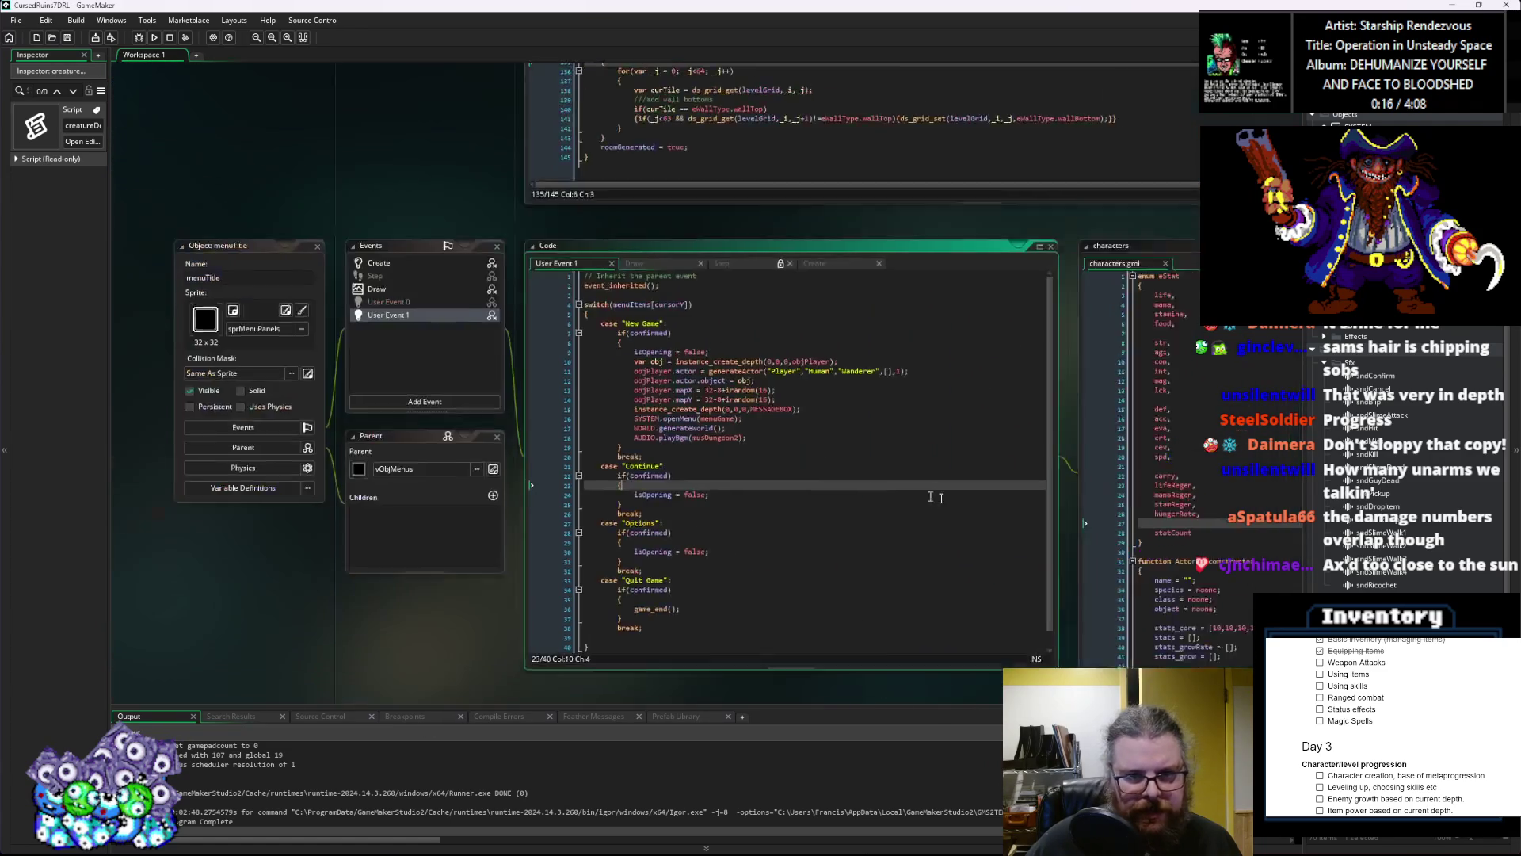
Step: Cycle past the WORLD Create, SYSTEM Step and objCharacter Create editors to the ItemStructs script
key("ctrl+Tab")
key("ctrl+Tab")
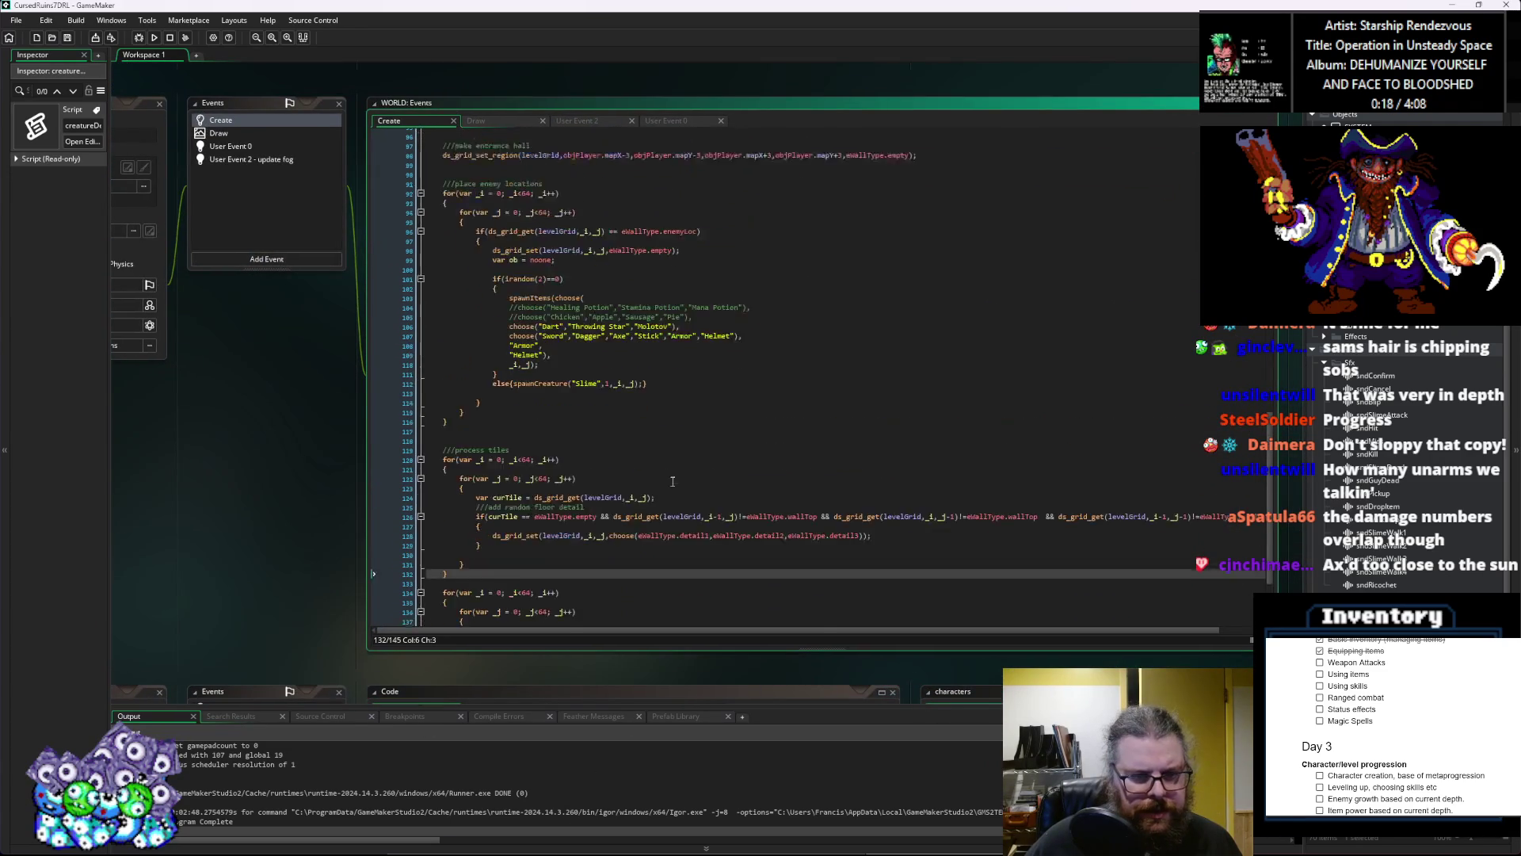
scroll(673, 481, "up", 18)
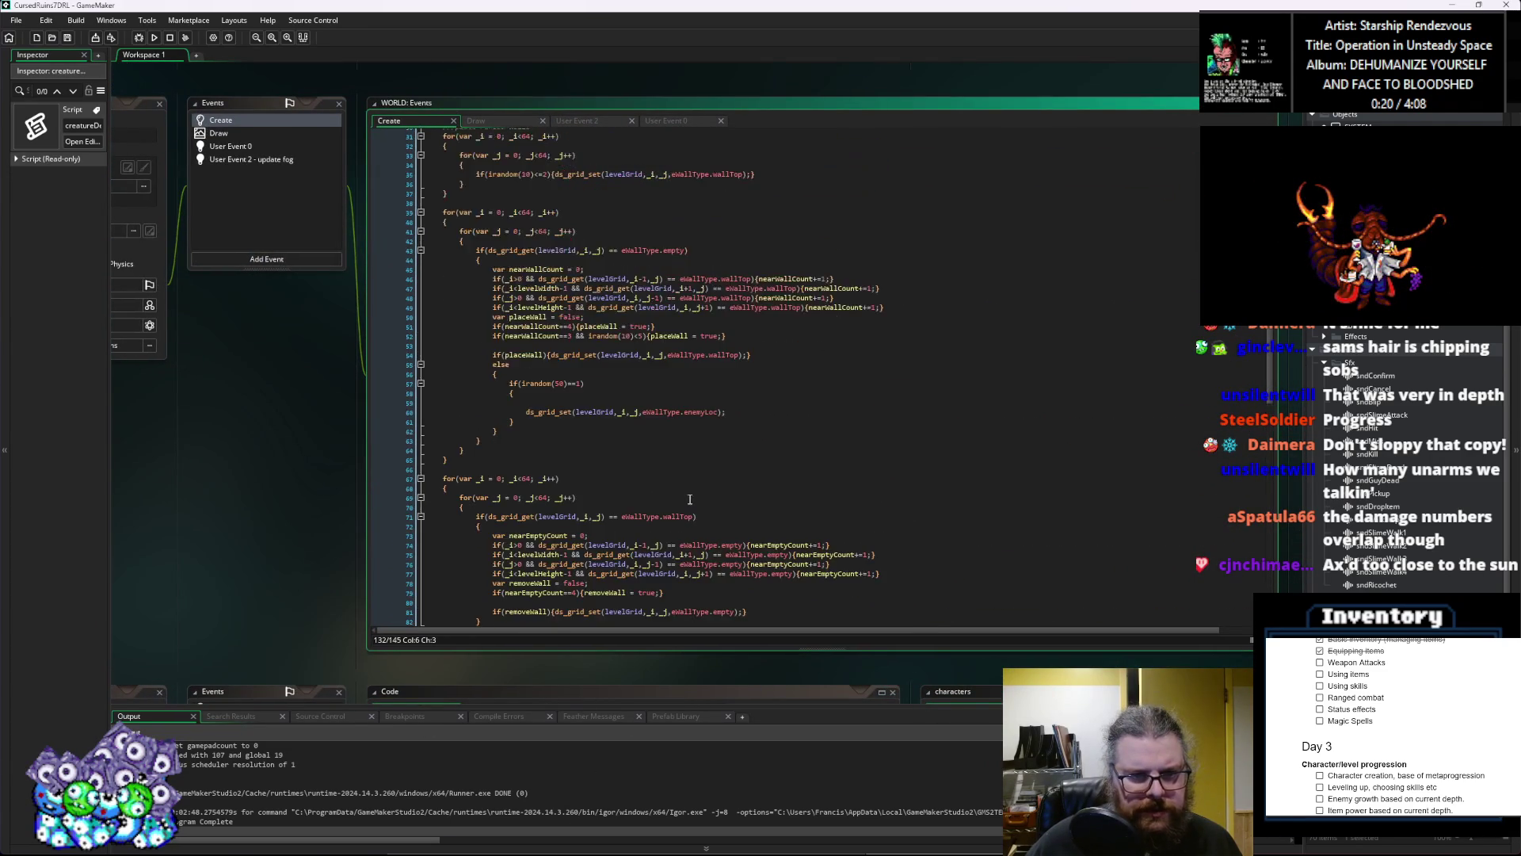
key("ctrl+Tab")
key("ctrl+Tab")
key("ctrl+Tab")
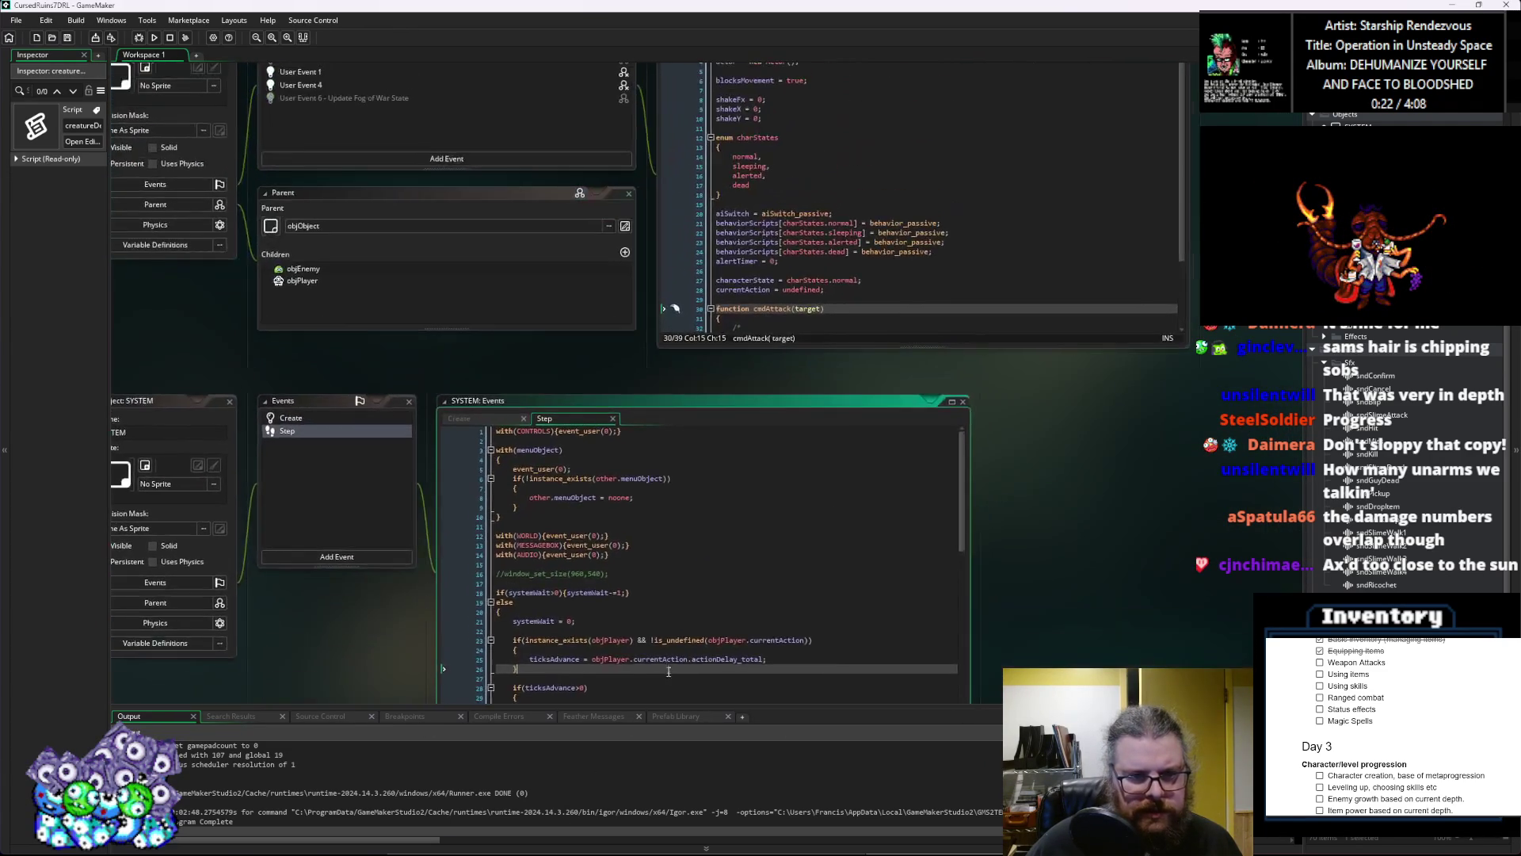
key("ctrl+Tab")
left_click(997, 481)
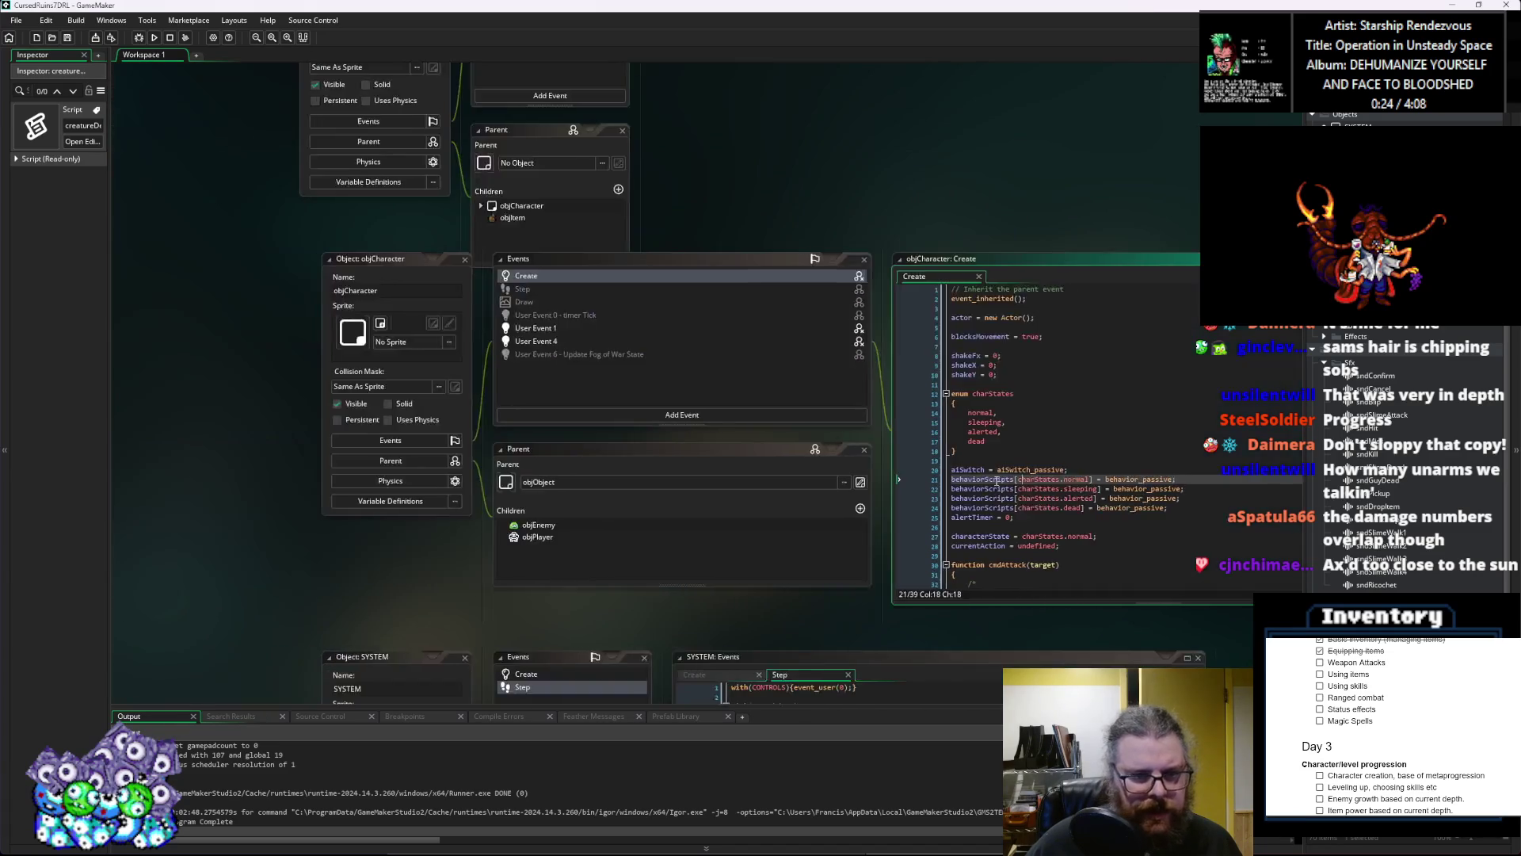
key("ctrl+Tab")
key("ctrl+Tab")
left_click(457, 501)
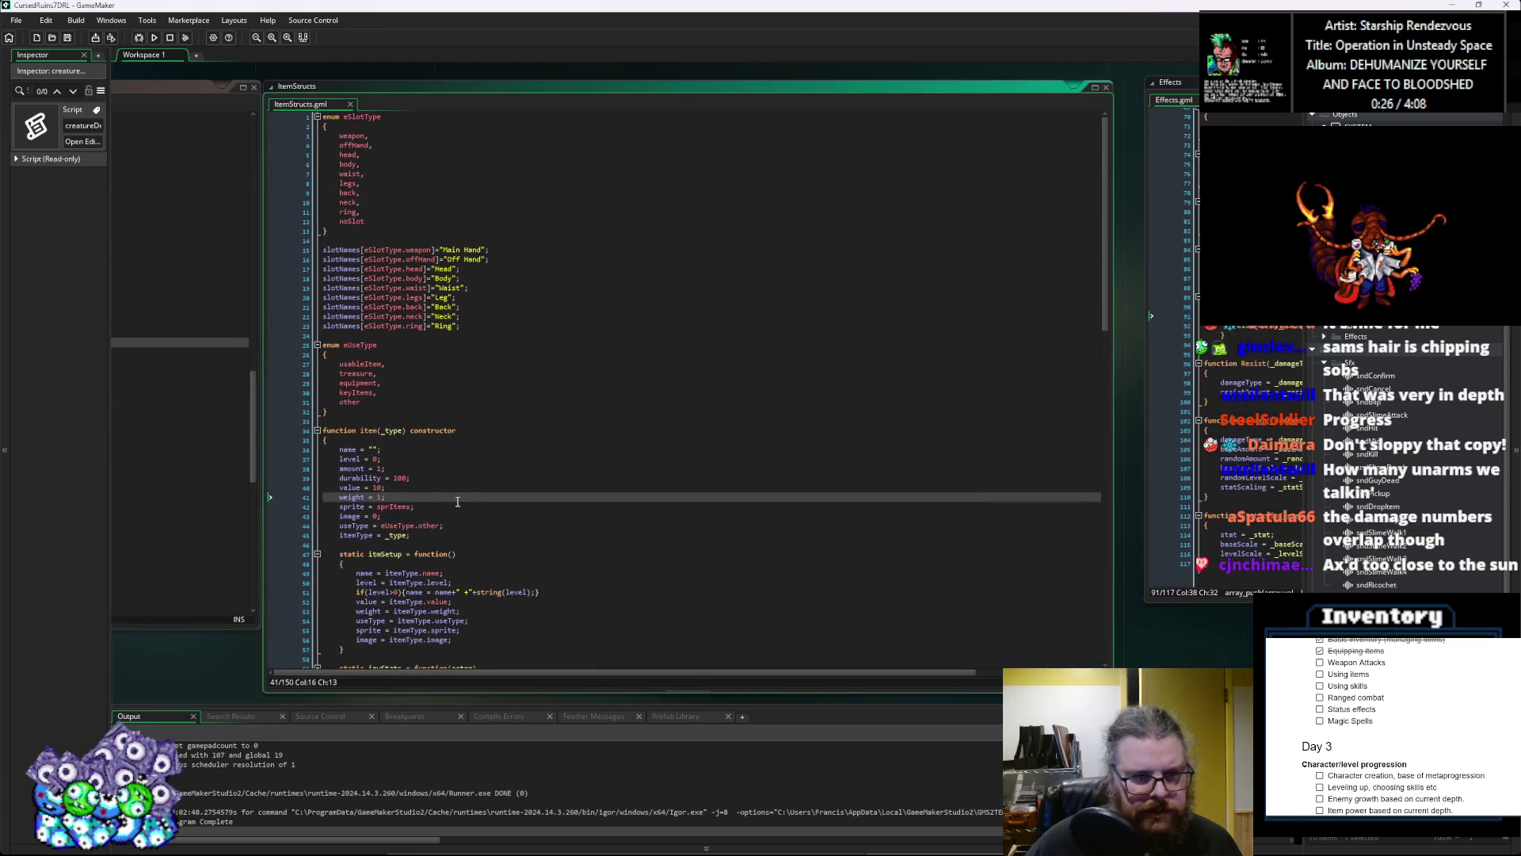
Step: Scroll through the ItemStructs item definitions down to Item_Equipment's equipStats
scroll(457, 500, "down", 3)
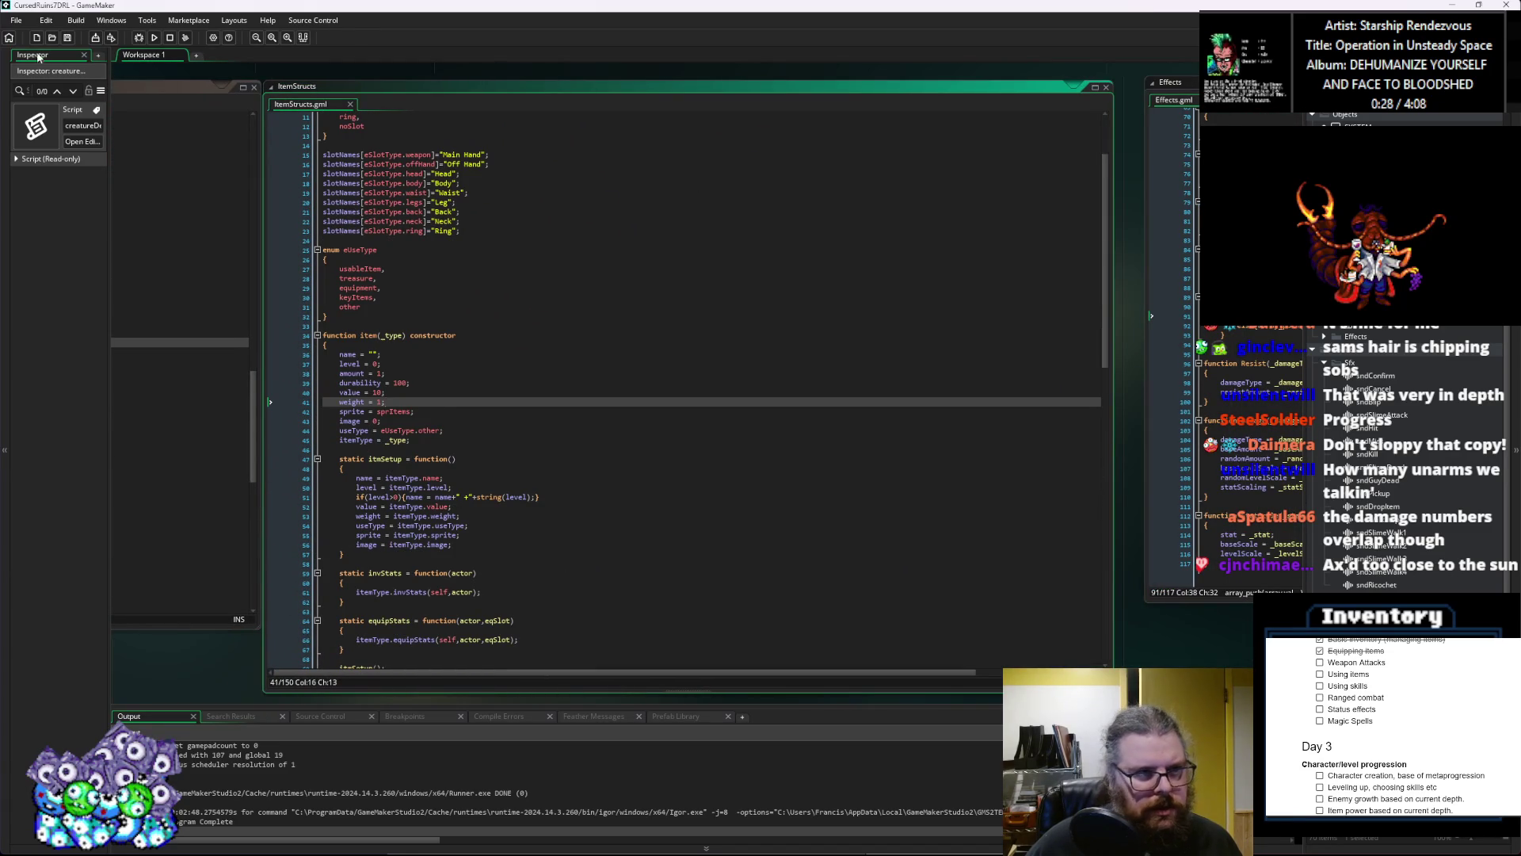
left_click(459, 468)
left_click(461, 505)
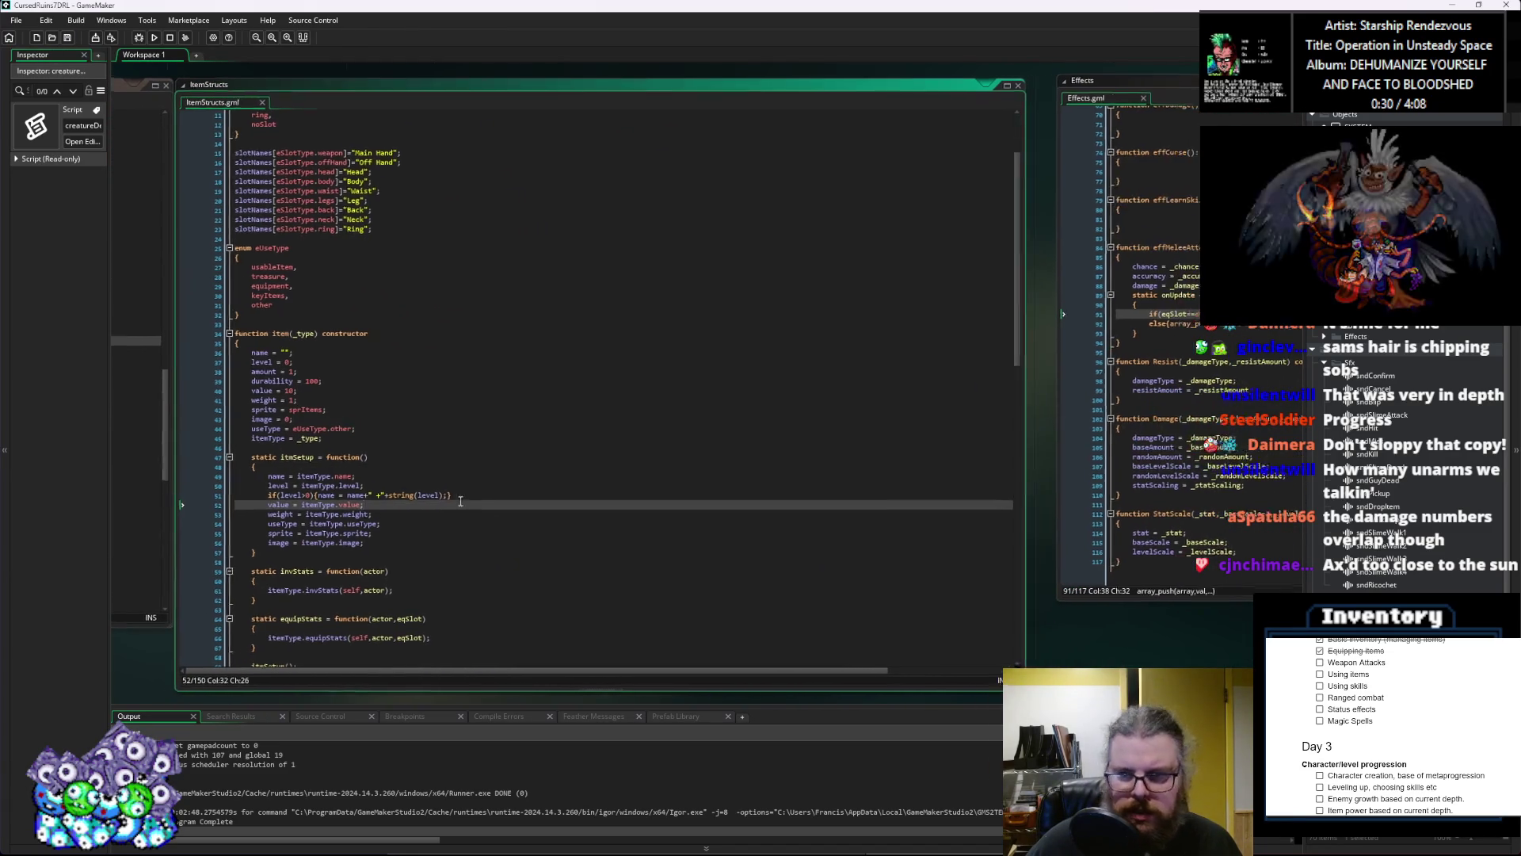
scroll(500, 481, "down", 11)
scroll(500, 481, "down", 2)
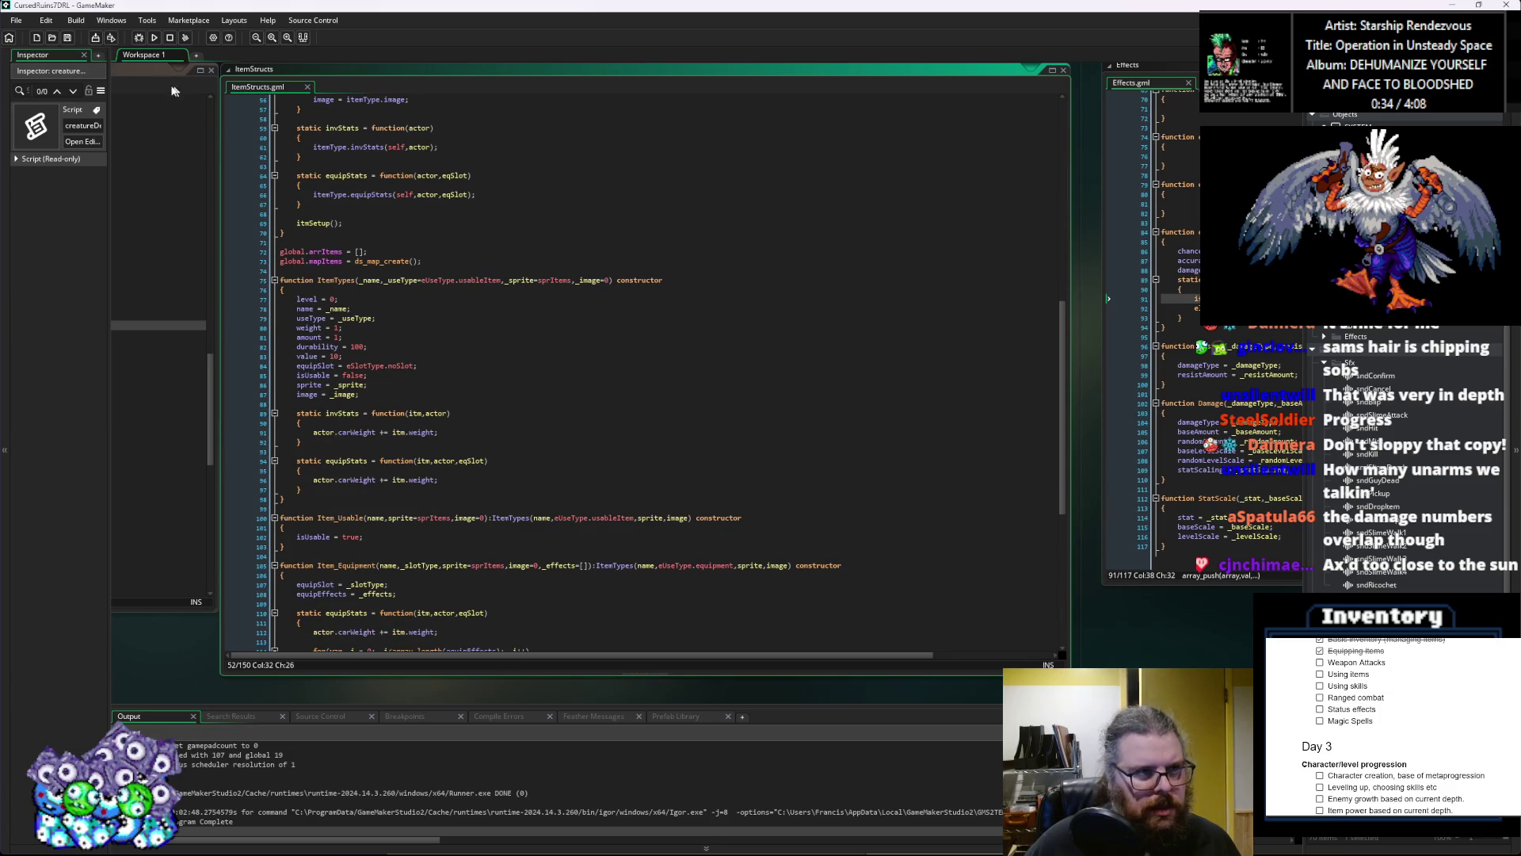
left_click(466, 404)
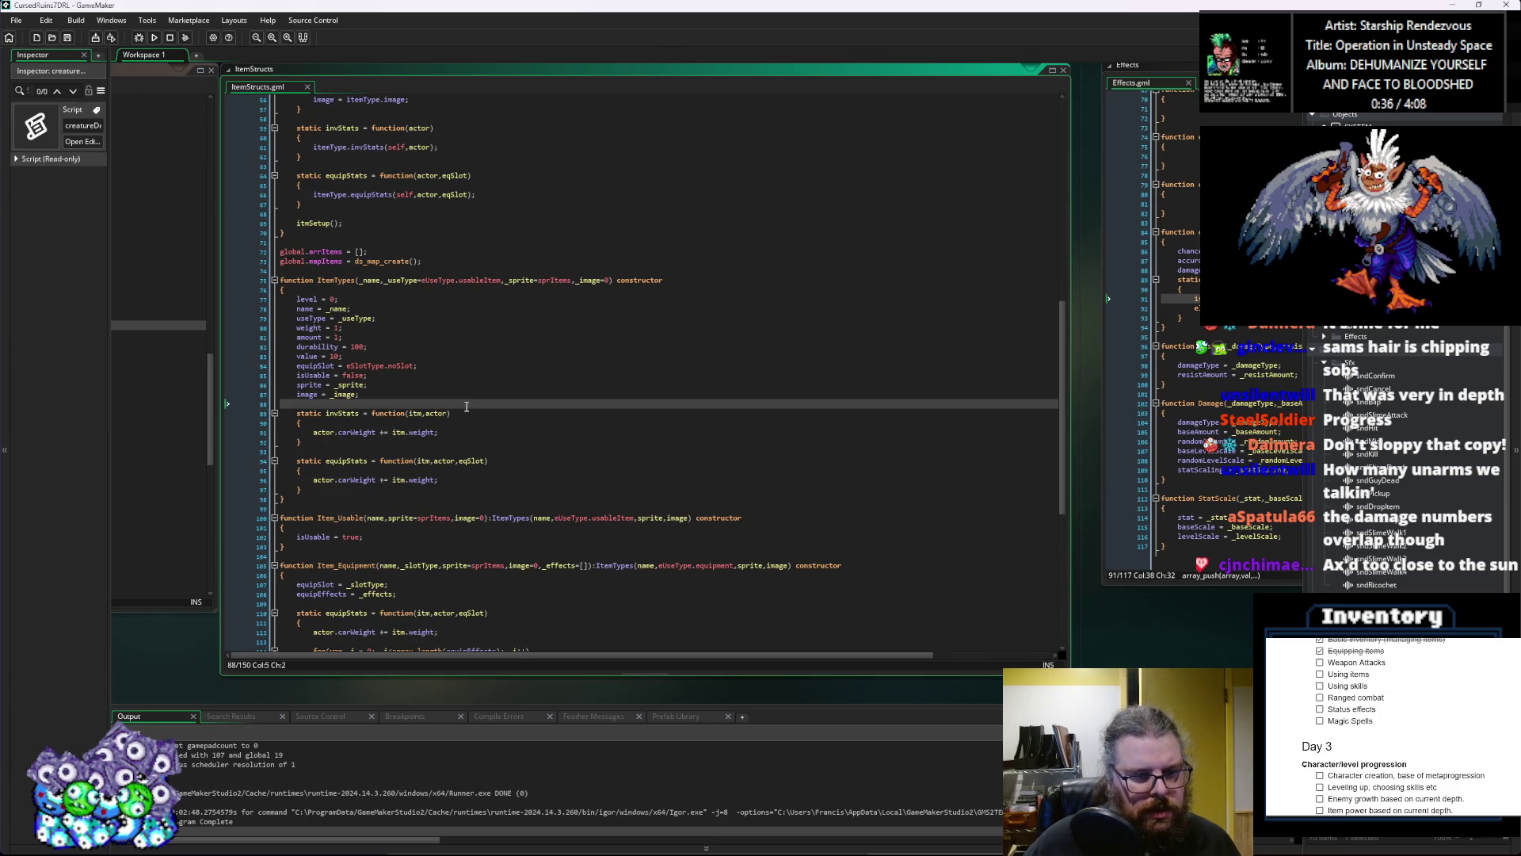
scroll(466, 405, "down", 10)
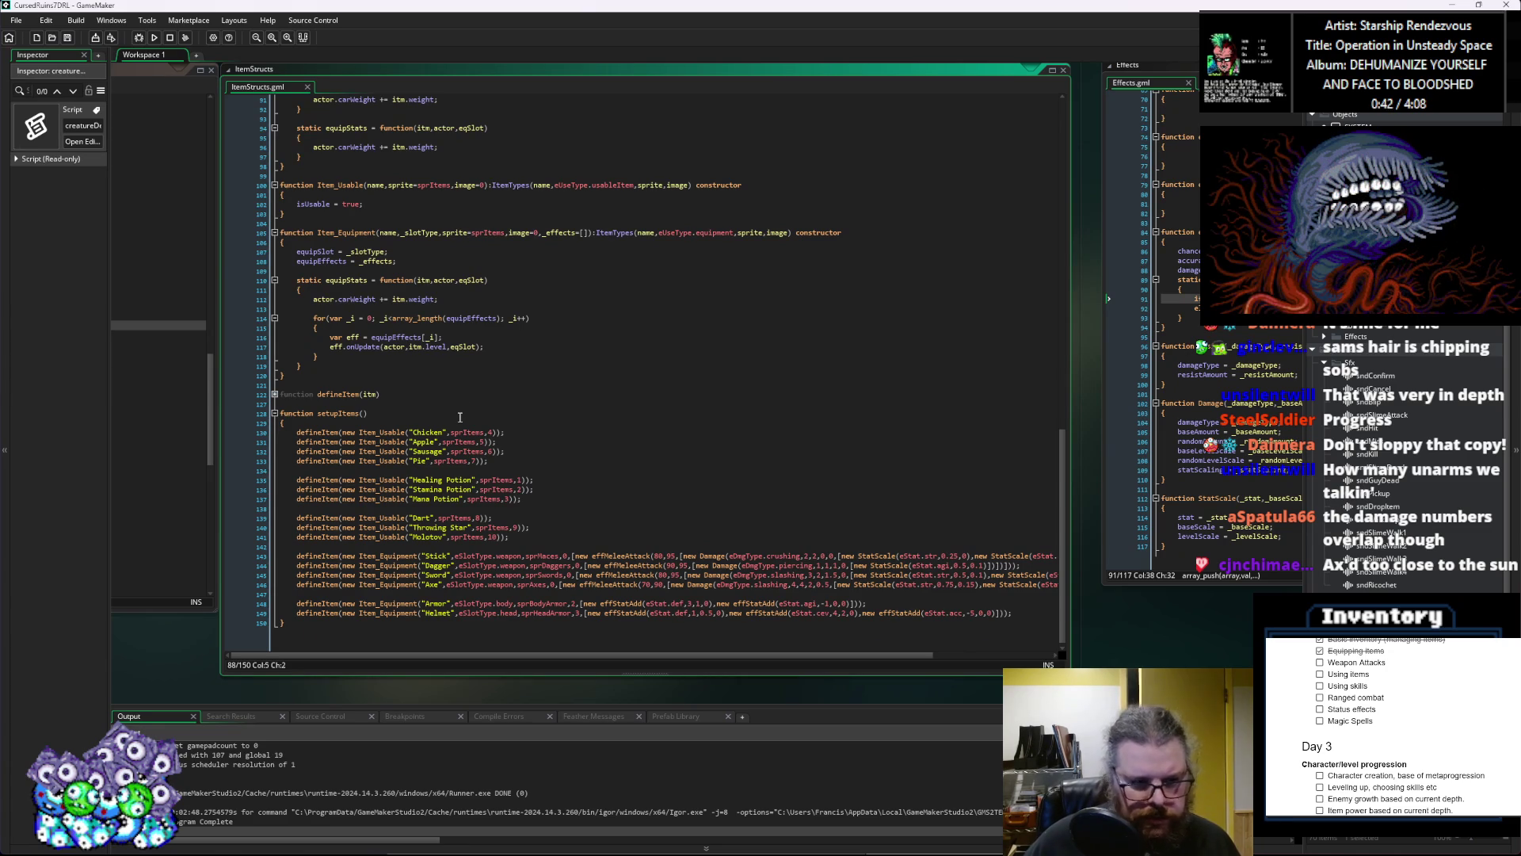
scroll(459, 418, "up", 3)
Step: Check the equipment effects code, then move to characters.gml near updateStats' equipment loop
left_click(420, 428)
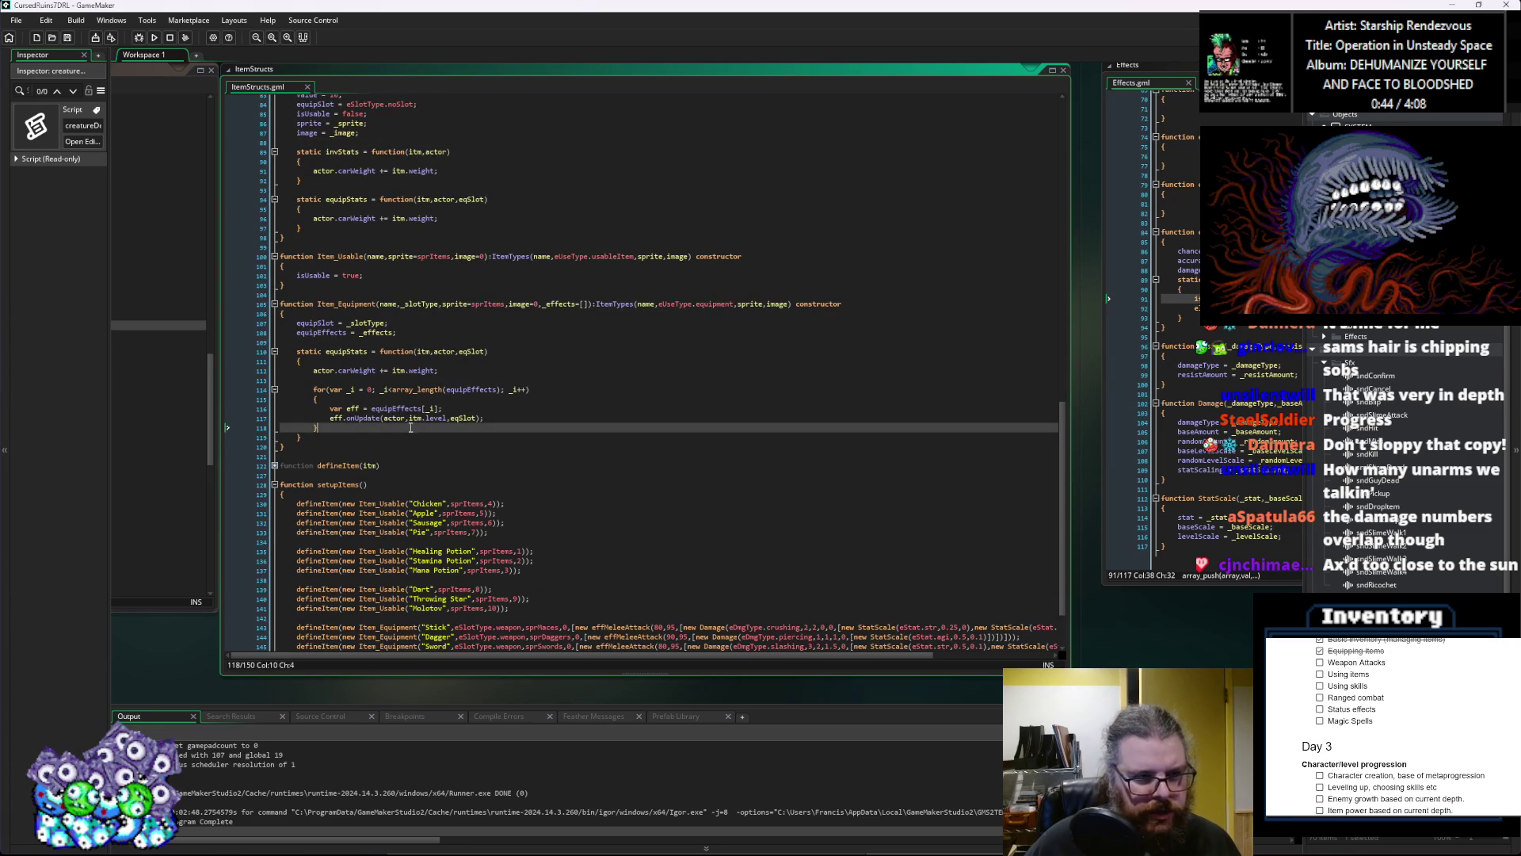
scroll(396, 437, "up", 3)
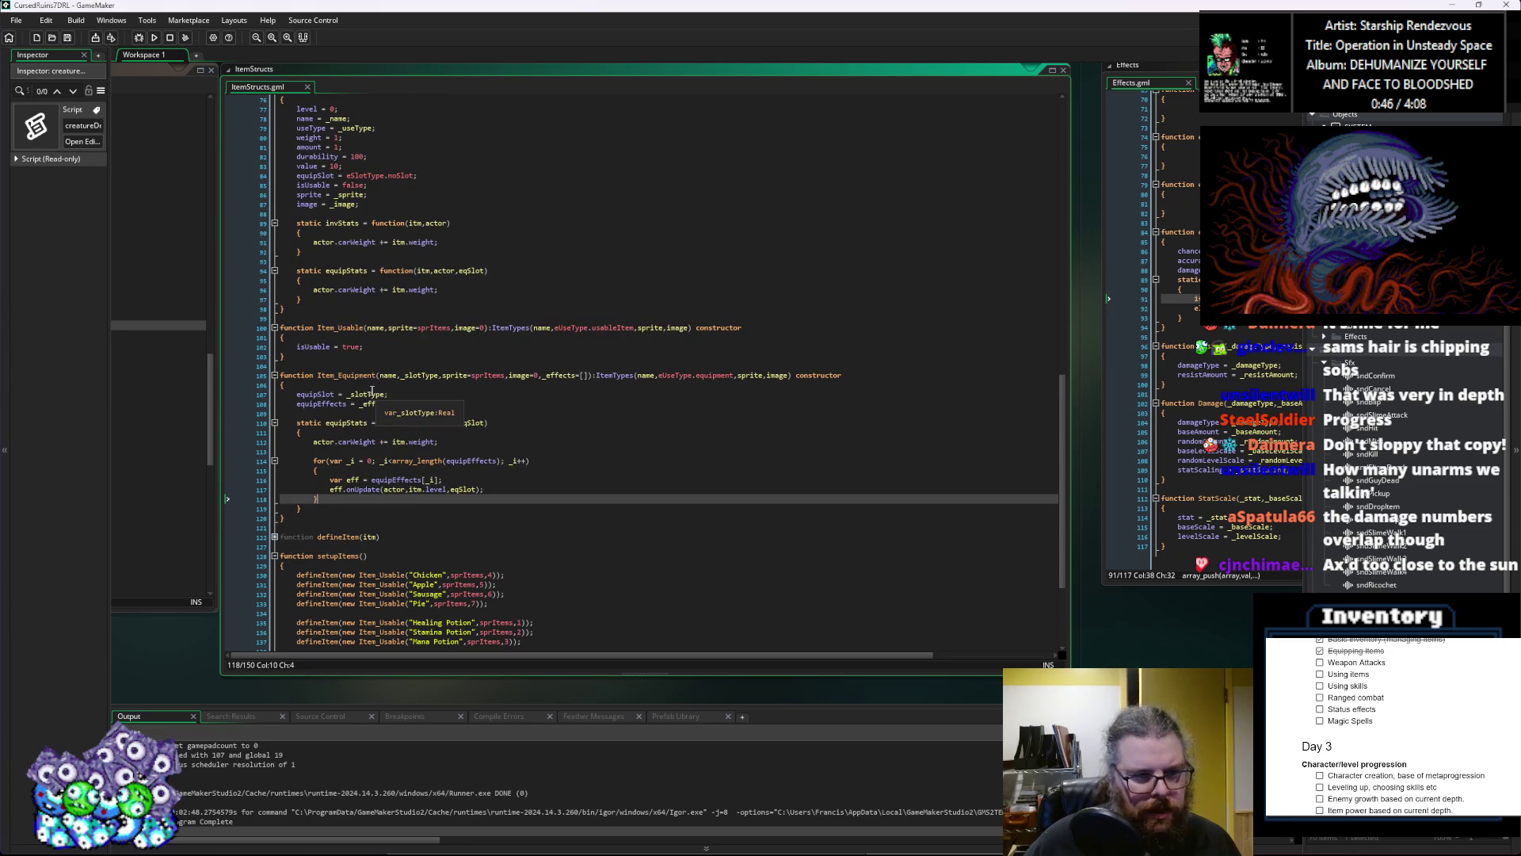
scroll(576, 492, "up", 2)
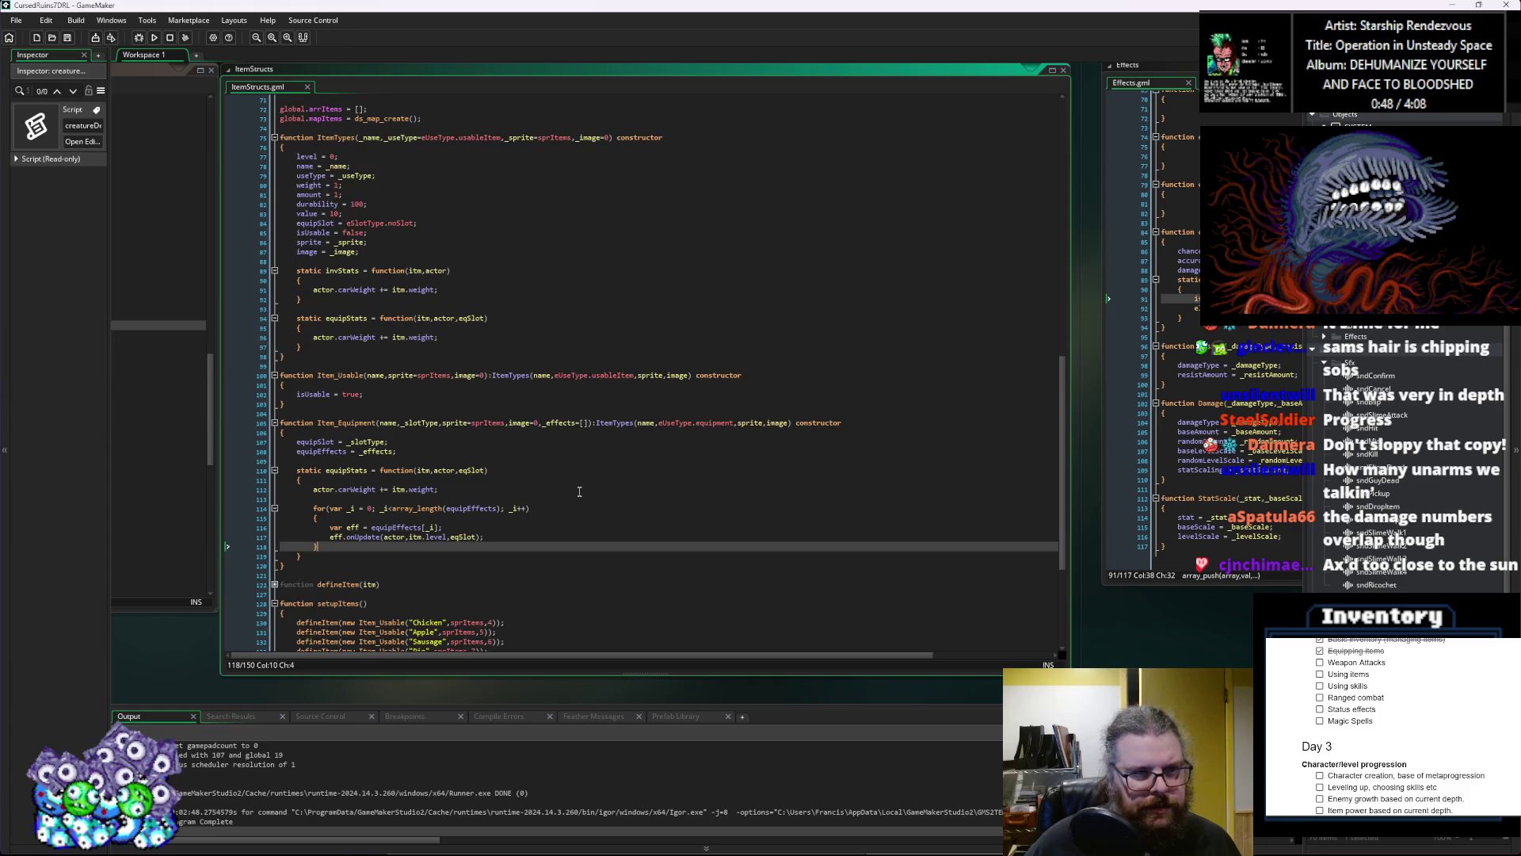
scroll(579, 491, "down", 2)
mouse_move(580, 491)
left_mouse_down()
mouse_move(510, 503)
mouse_move(476, 539)
mouse_move(698, 559)
left_mouse_up()
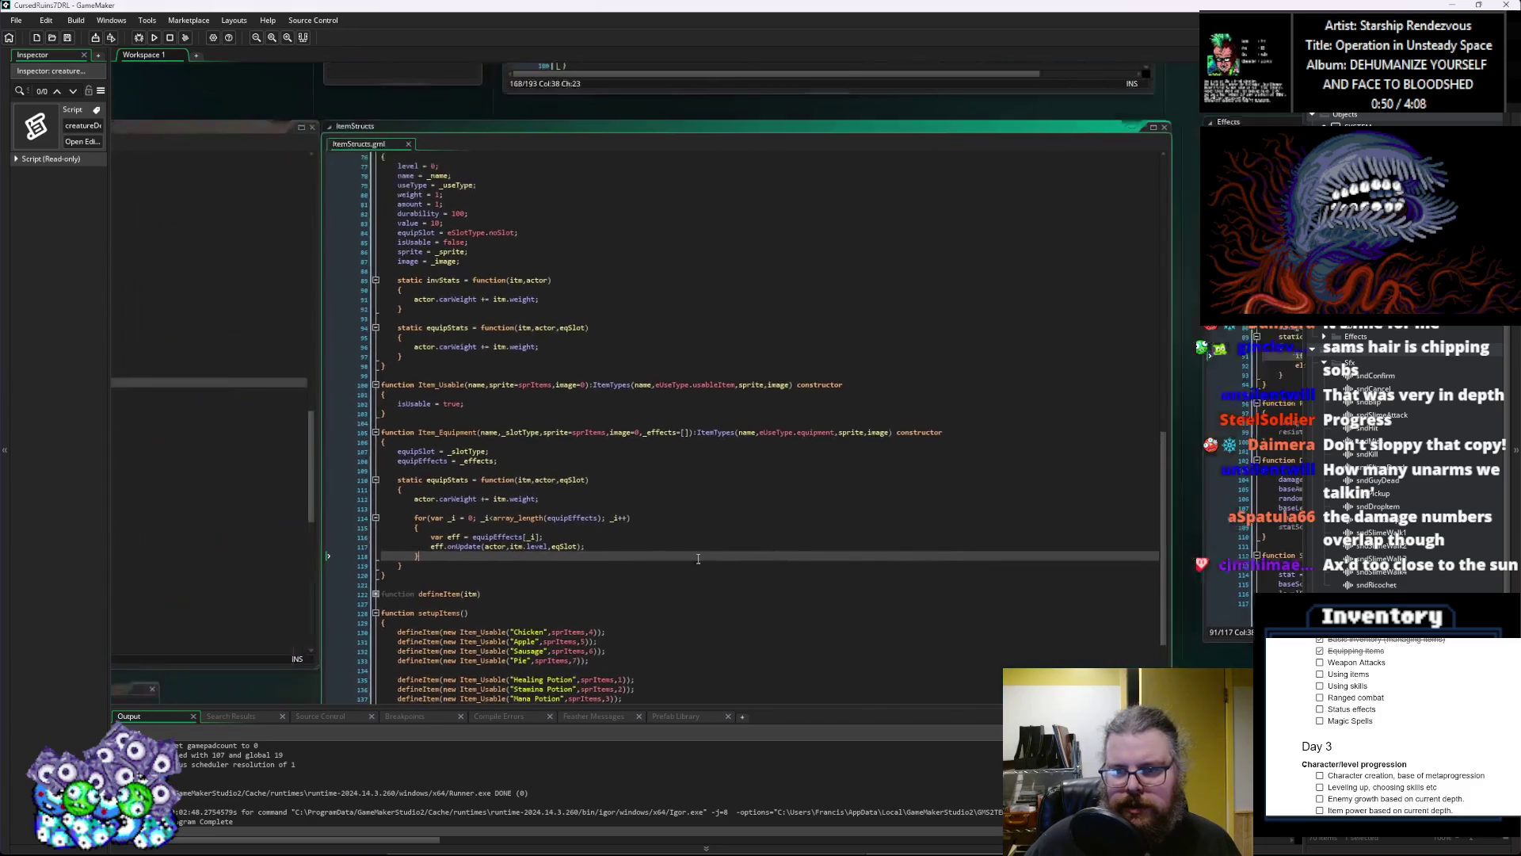
key("ctrl+Tab")
key("Down")
key("Down")
key("Down")
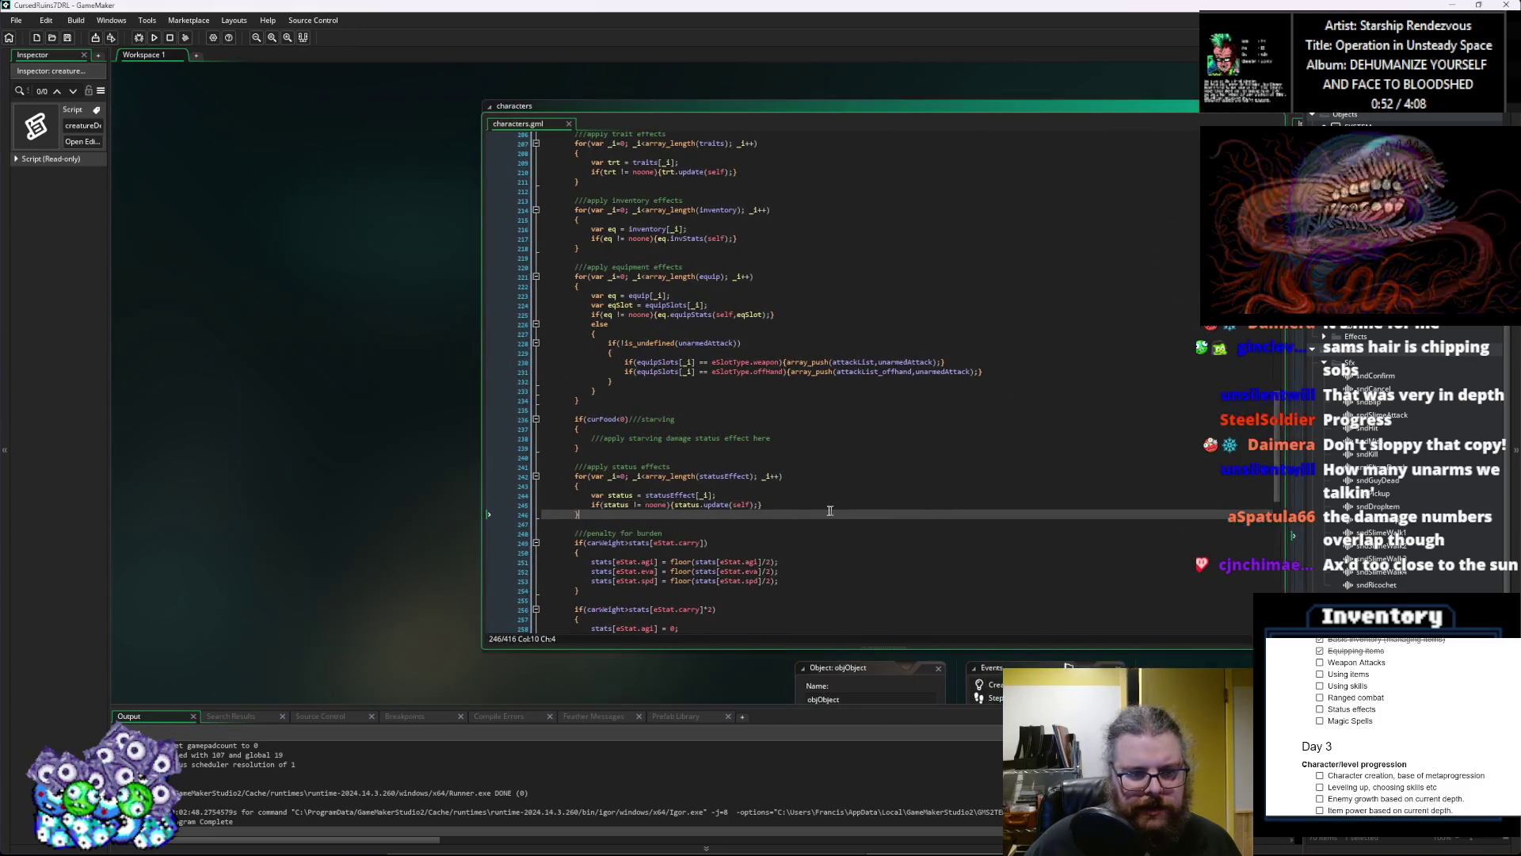
Step: Add a breakpoint on the line 221 equipment-effects loop and start the game in debug mode
scroll(574, 506, "up", 5)
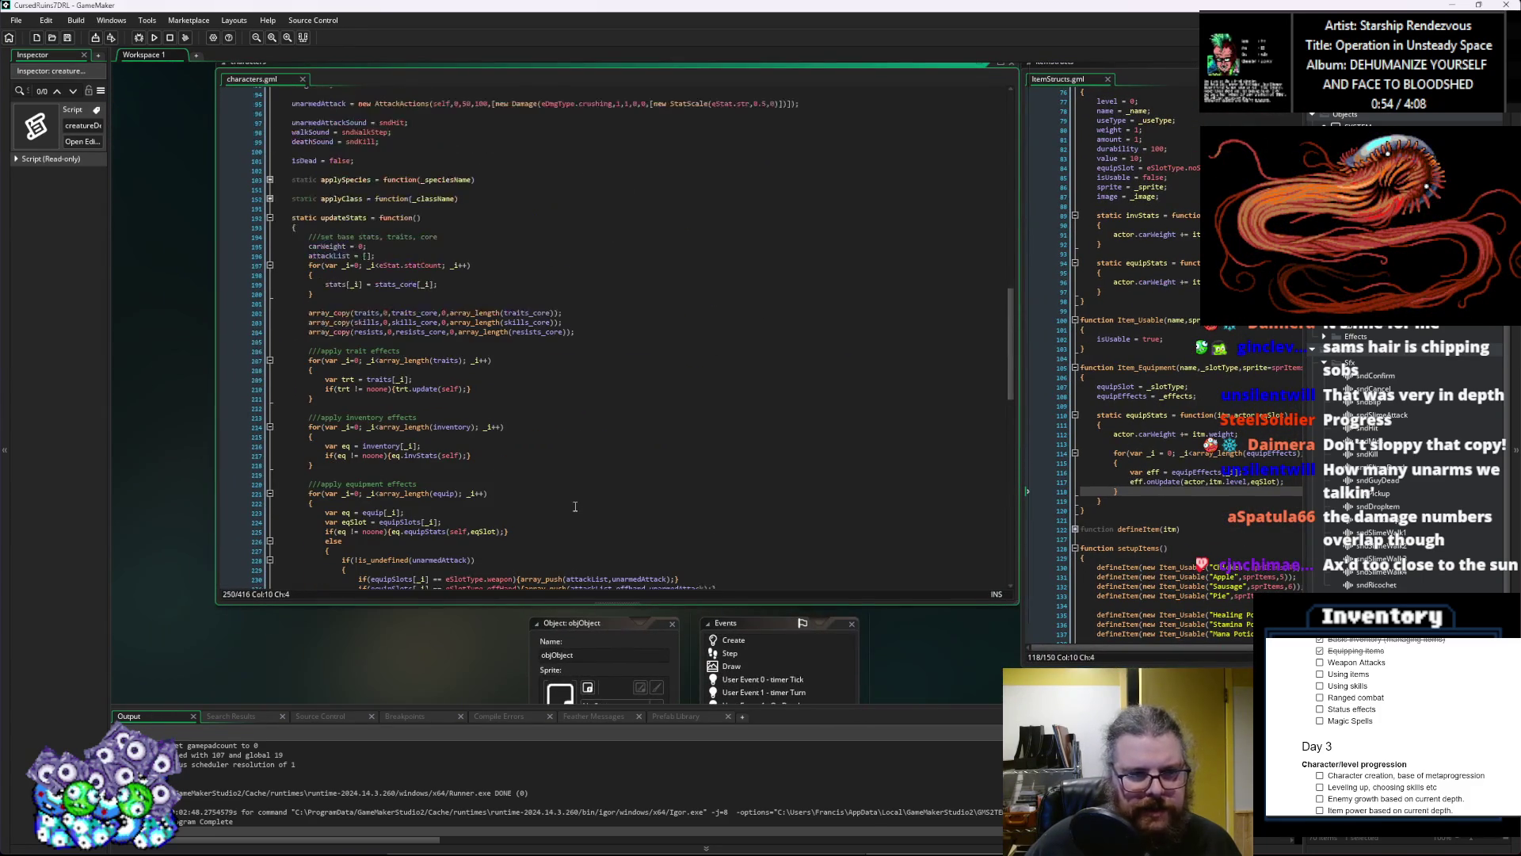
scroll(575, 506, "up", 2)
scroll(356, 337, "down", 5)
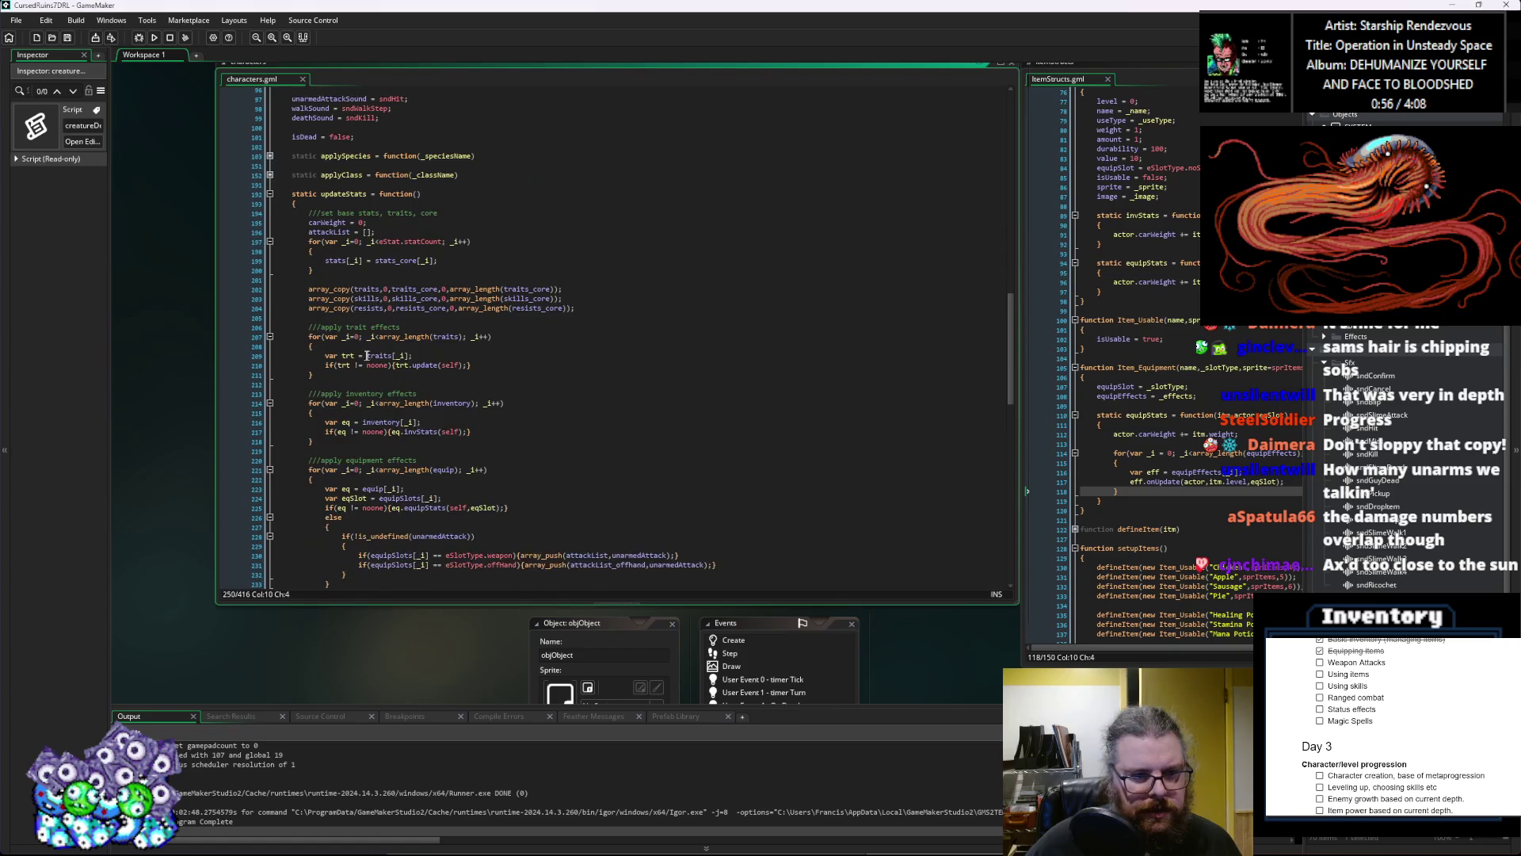
scroll(376, 356, "up", 3)
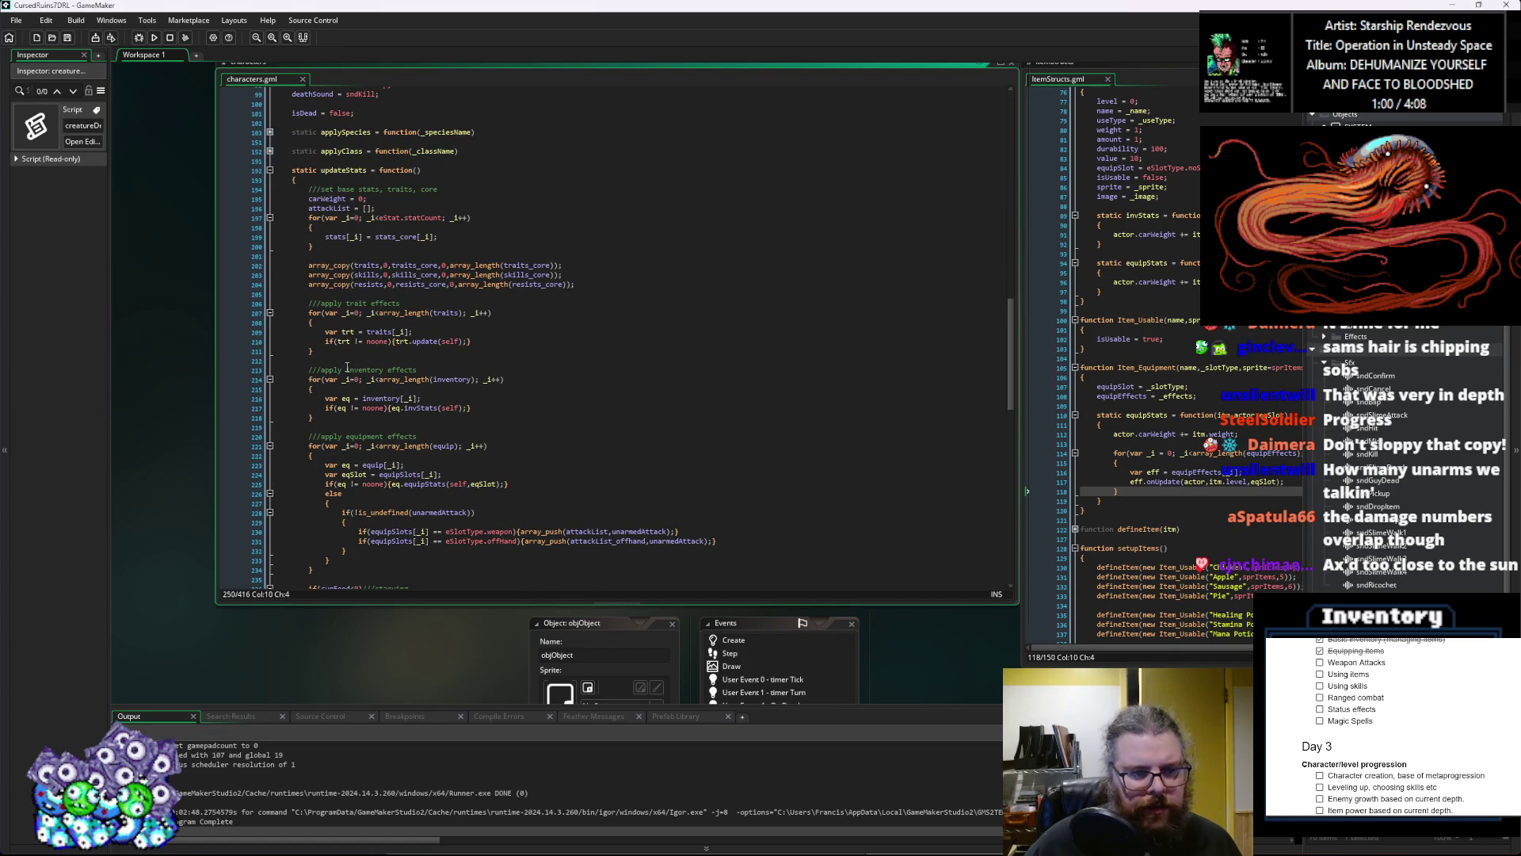
scroll(347, 367, "down", 2)
left_click(255, 379)
left_click(138, 39)
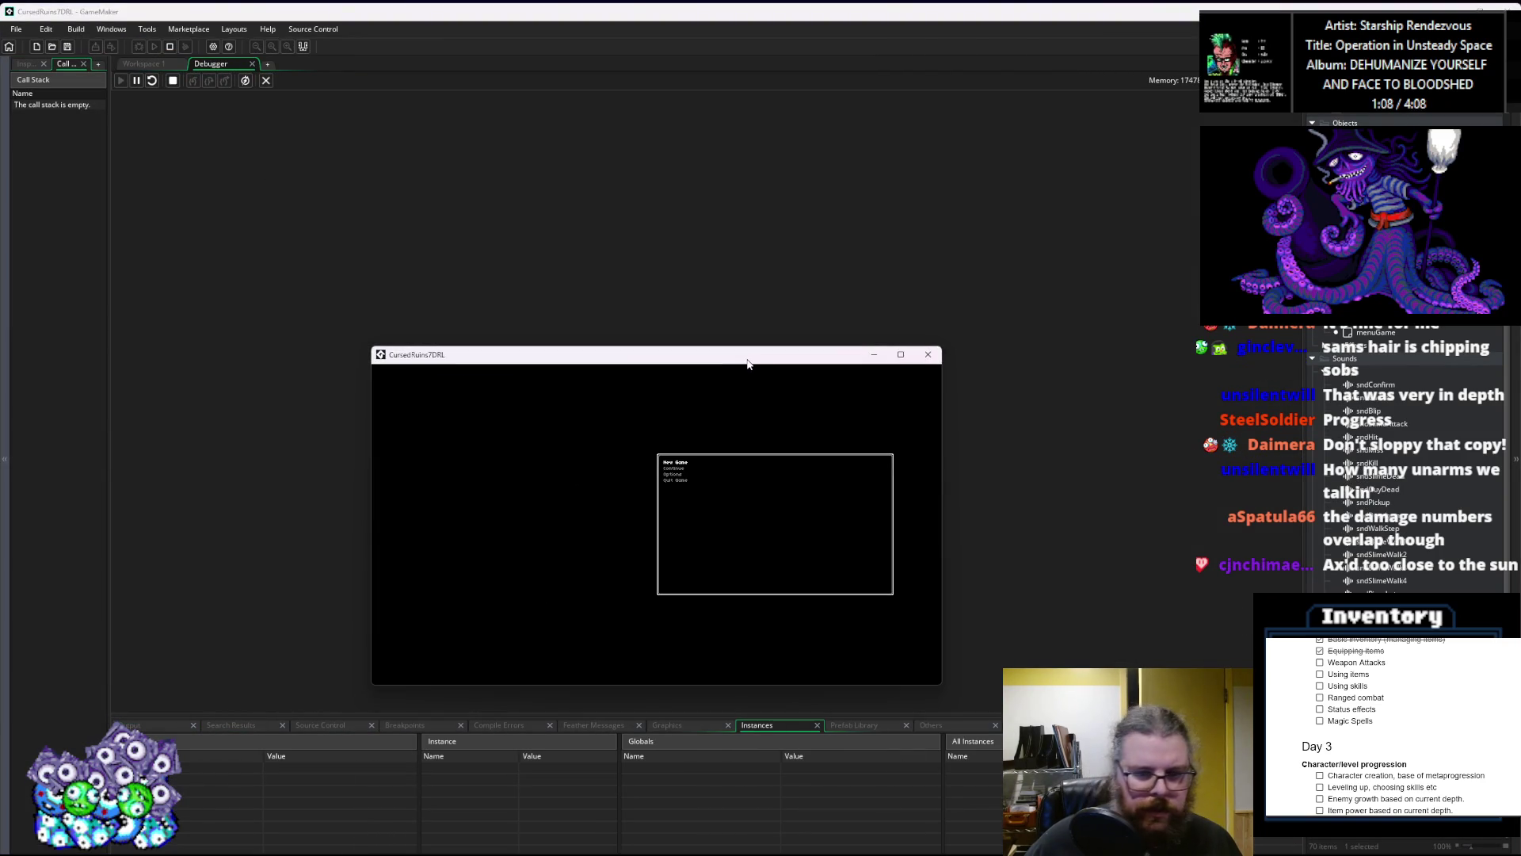
key("Return")
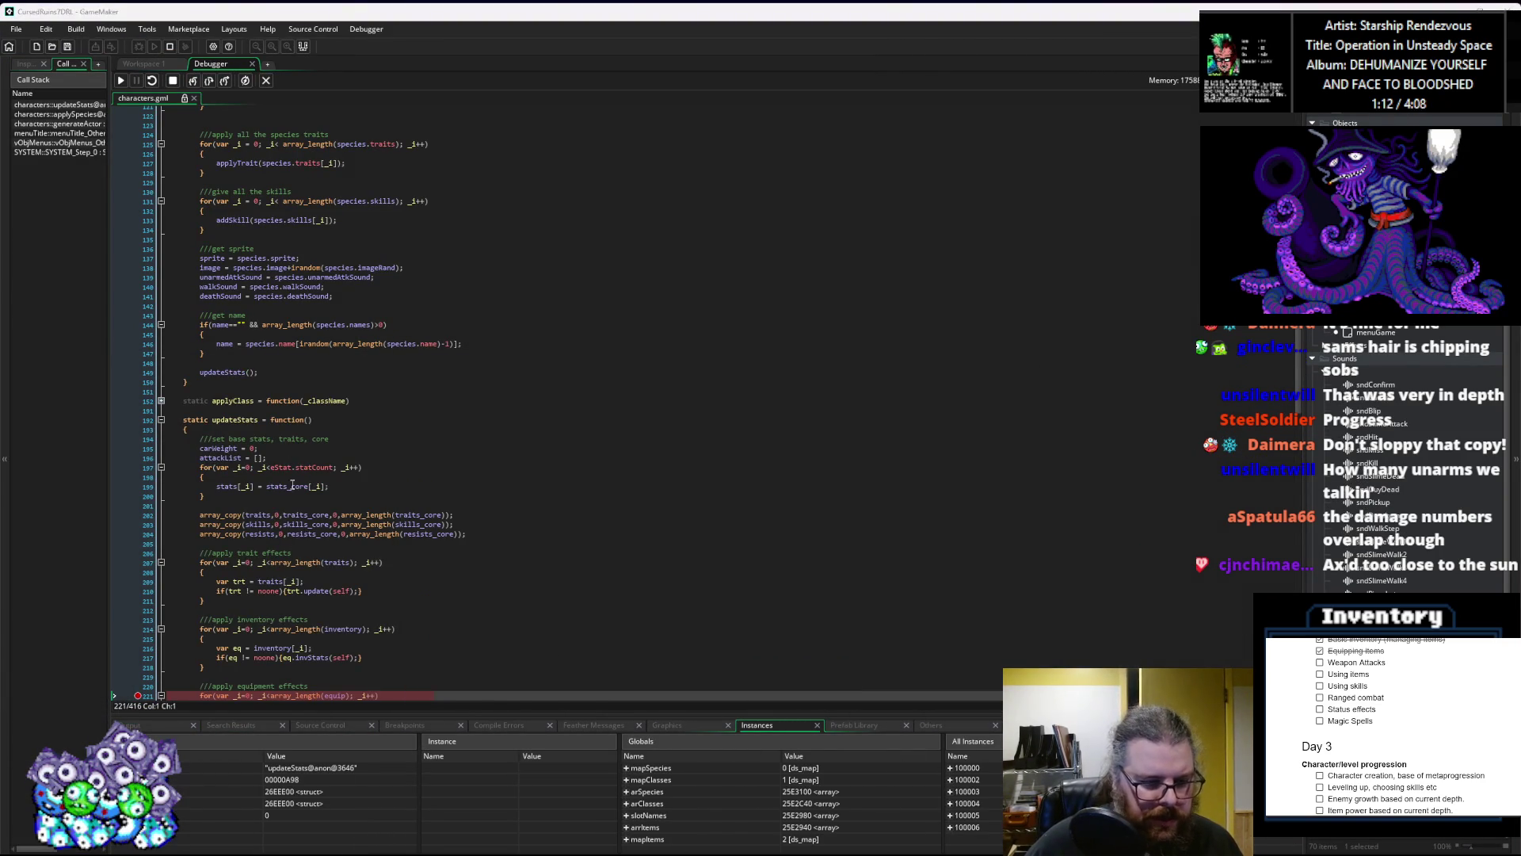
Step: Enlarge the Locals panel and inspect the Human character's Self species struct
left_click_drag(333, 715, 358, 485)
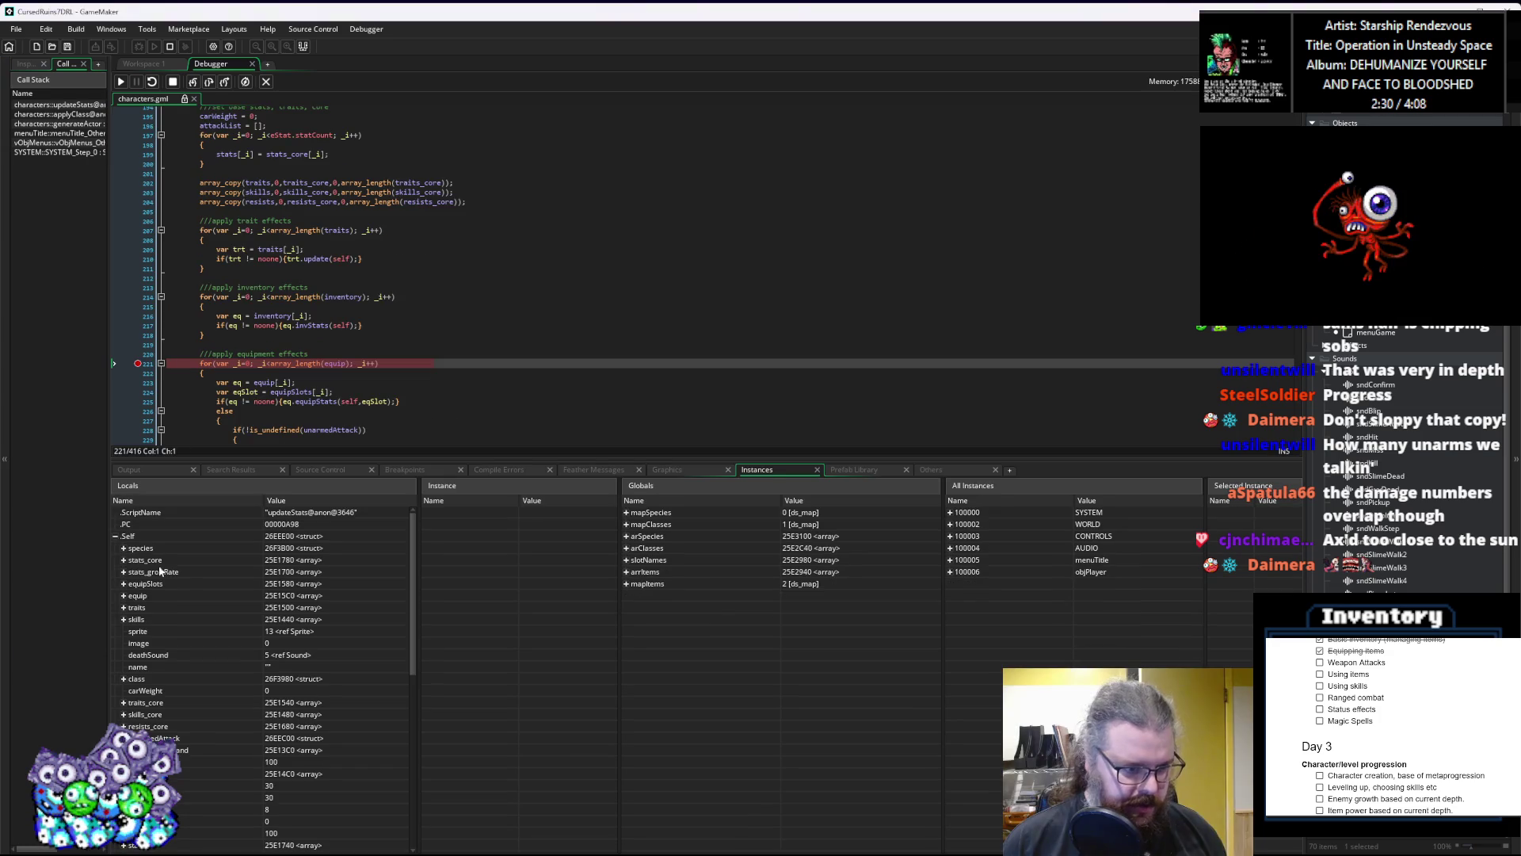
left_click(182, 583)
left_click(123, 548)
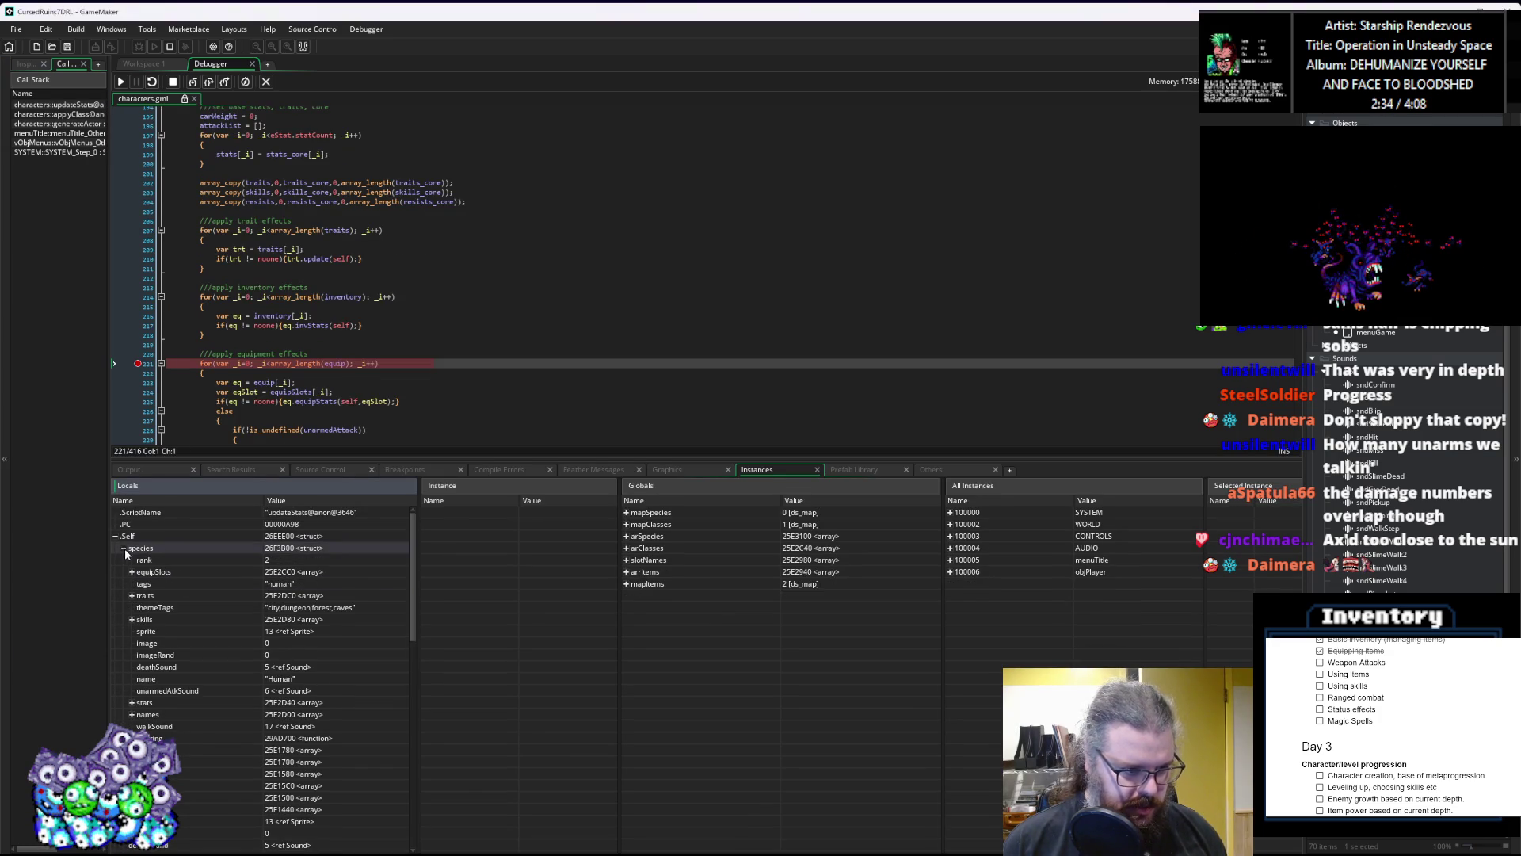
left_click(125, 548)
Step: Continue to the next breakpoint hits and inspect the Slime's species details
left_click(120, 81)
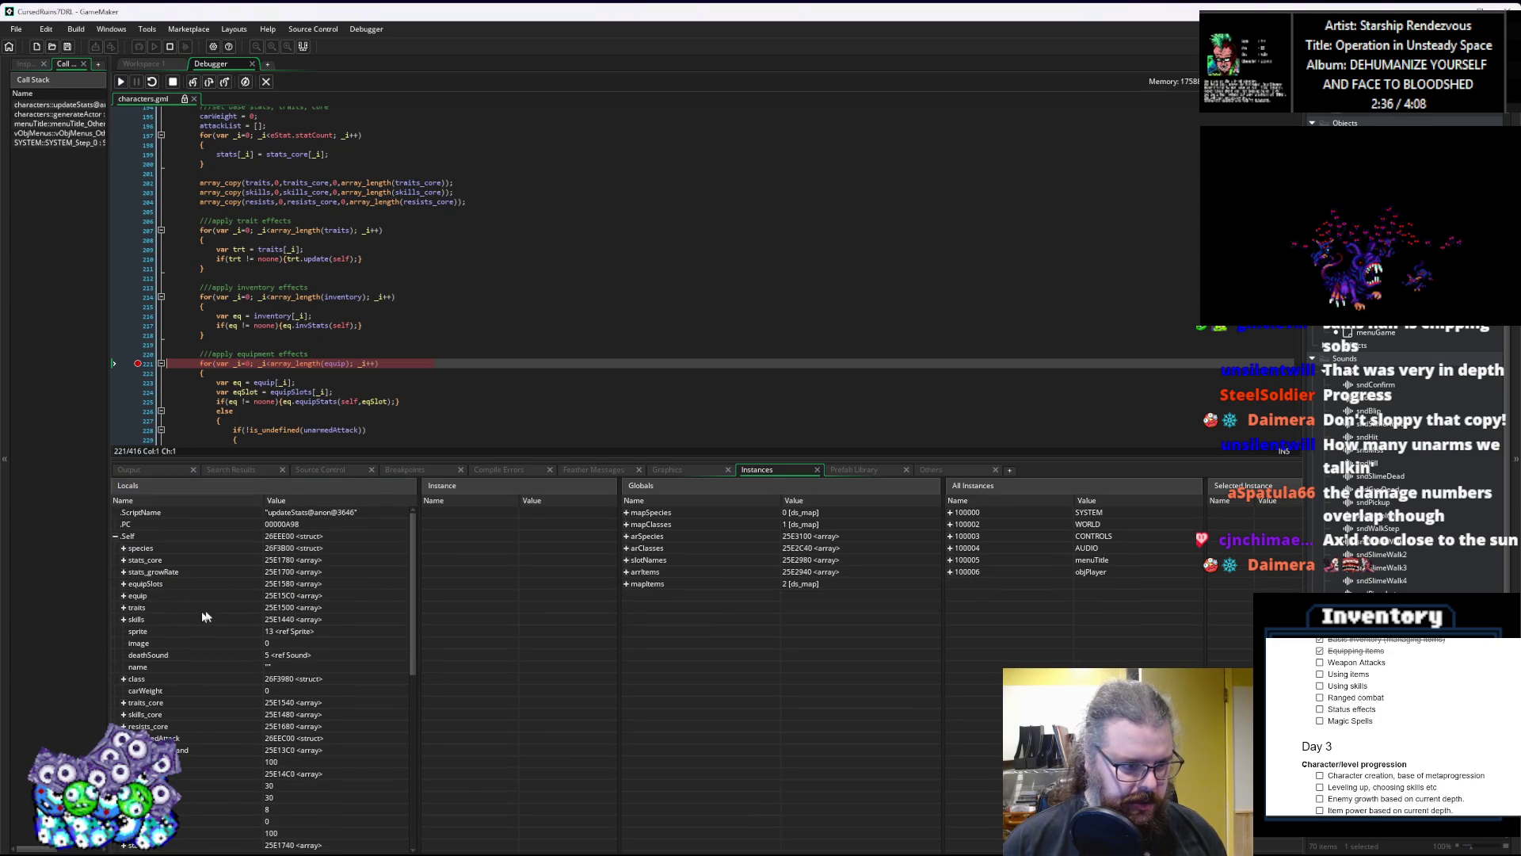
left_click(124, 549)
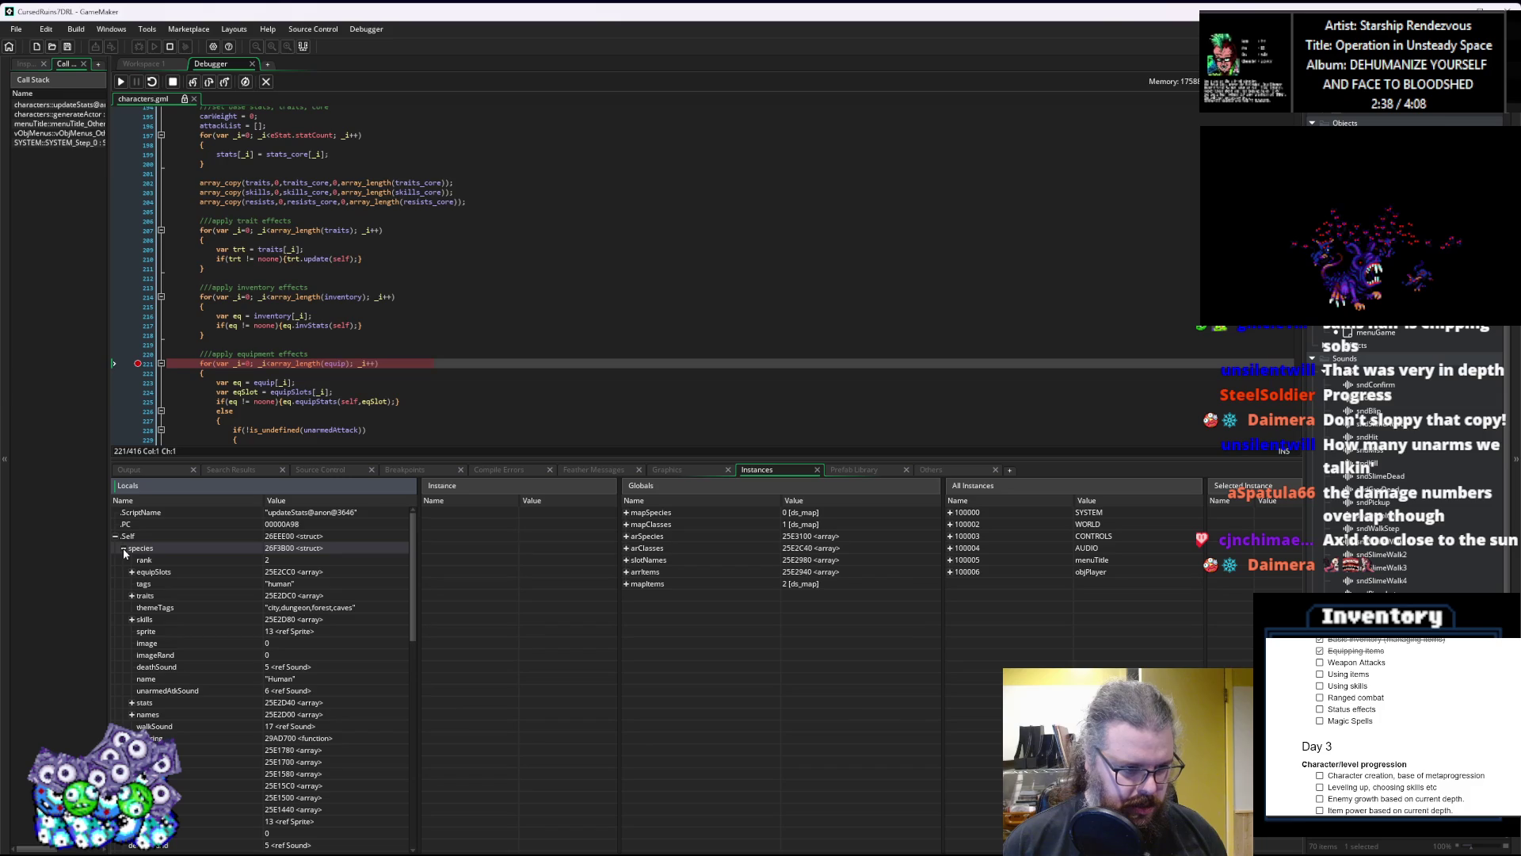
key("F5")
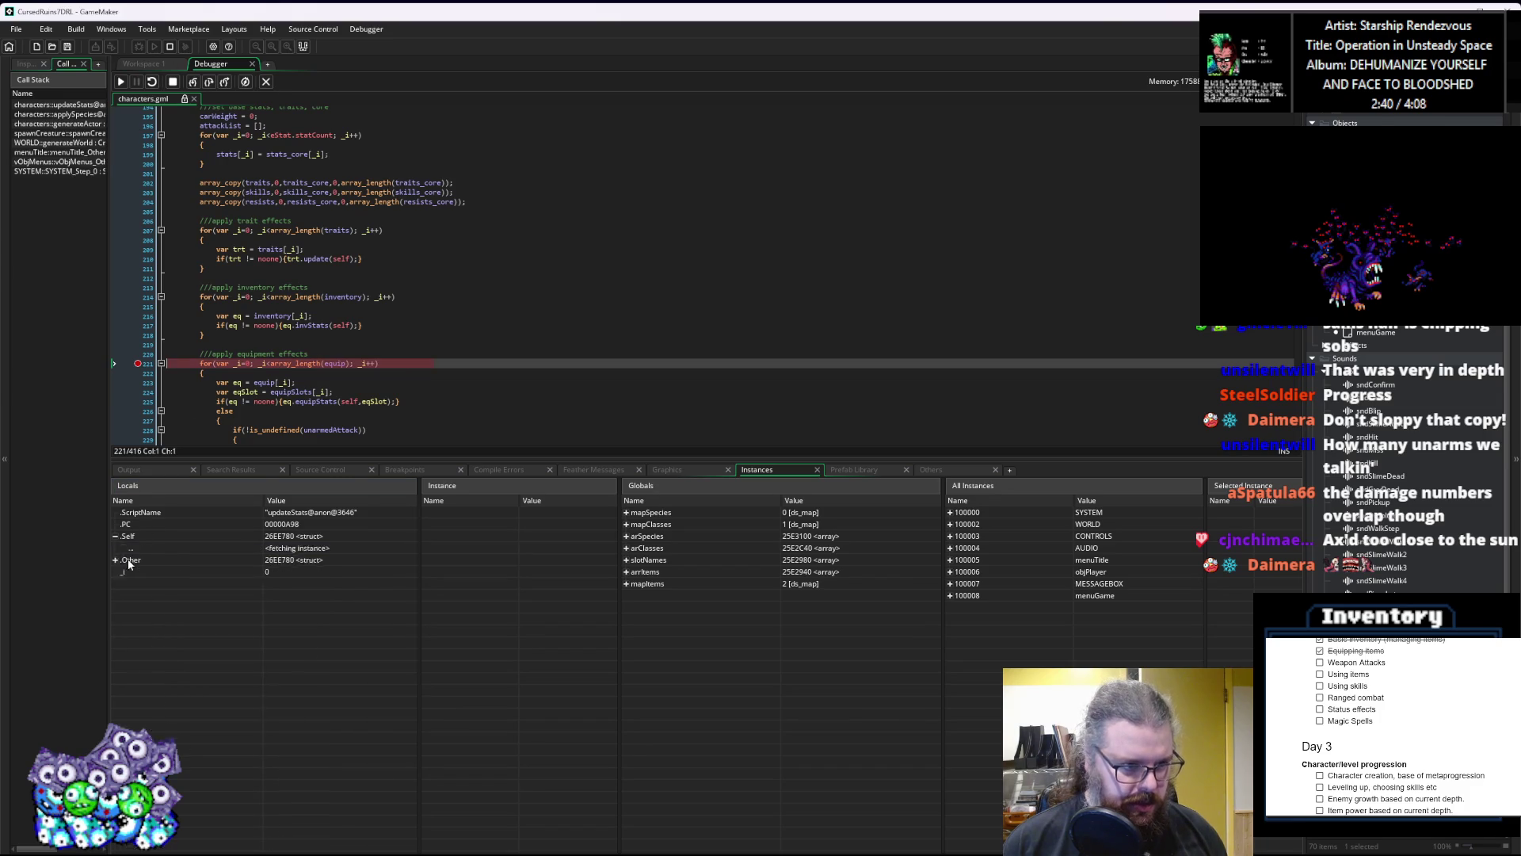
left_click(123, 548)
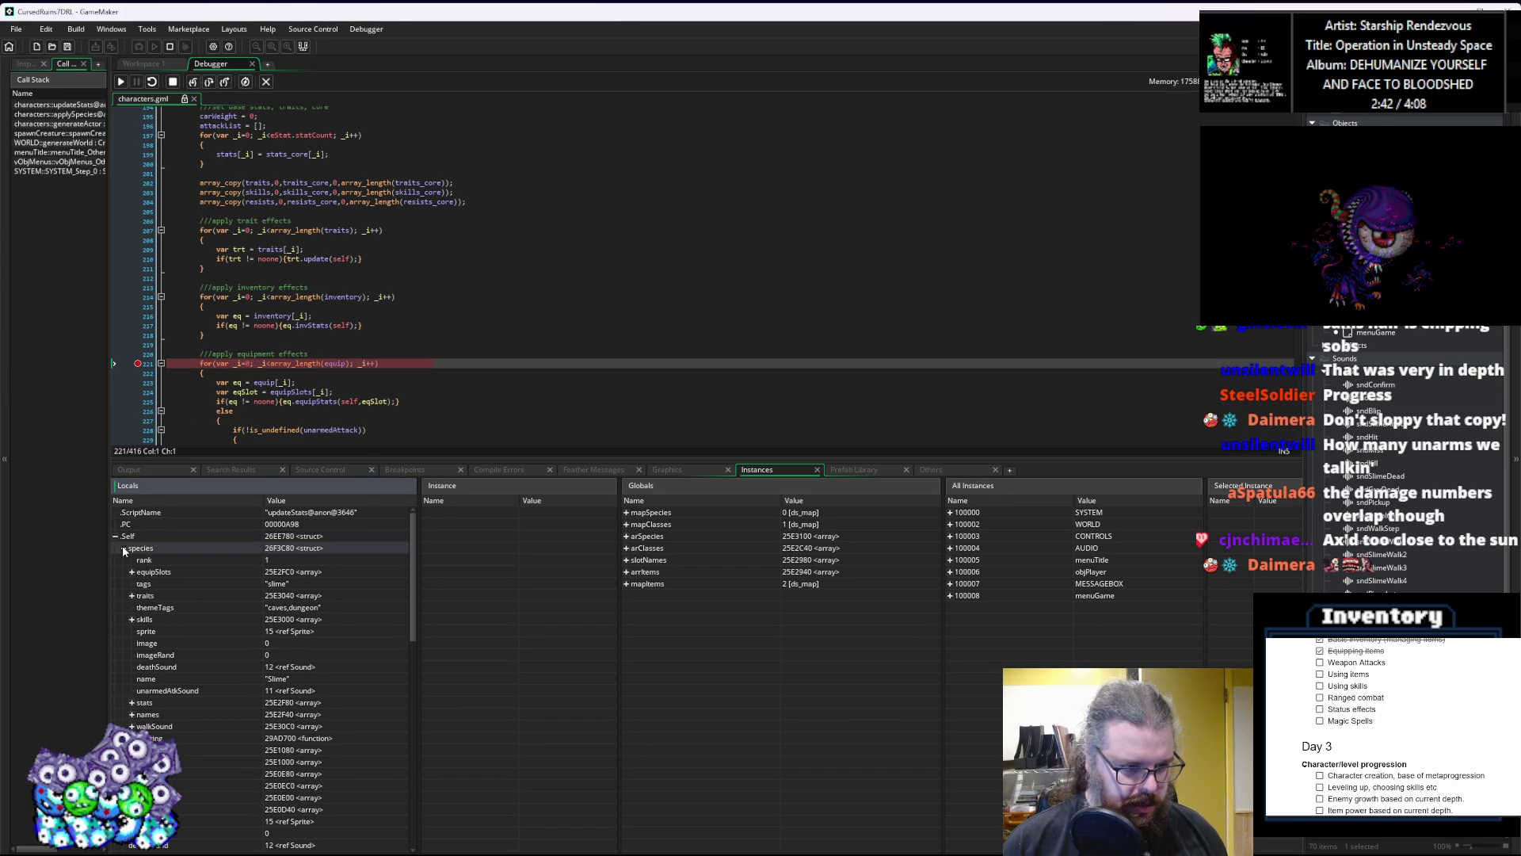
left_click(391, 346)
scroll(391, 348, "down", 3)
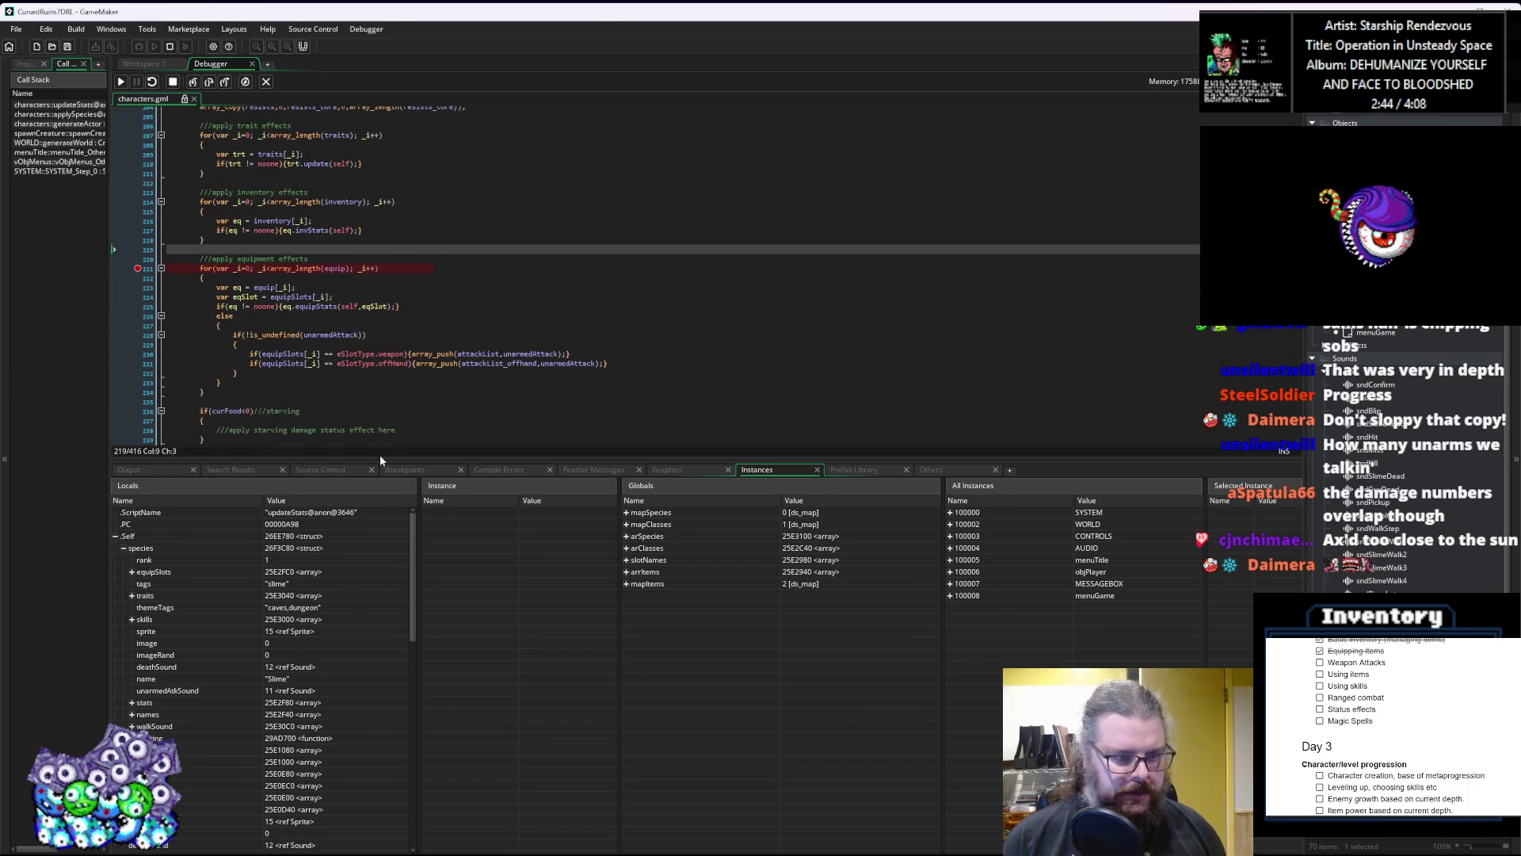
left_click_drag(380, 458, 380, 534)
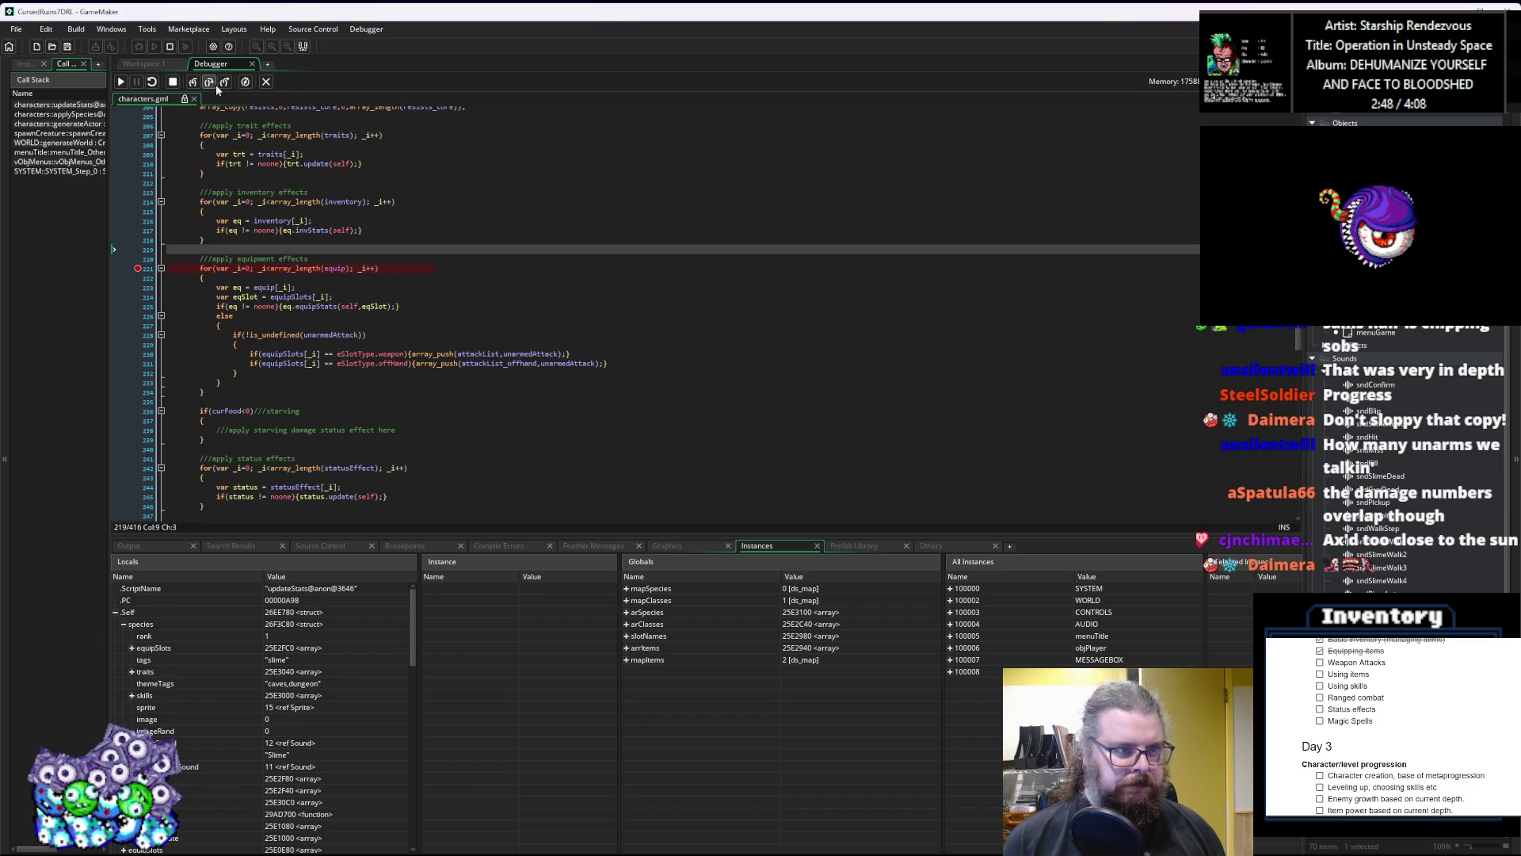
Step: Enlarge the Locals panel and expand the species equipSlots, name and equip array
mouse_move(332, 268)
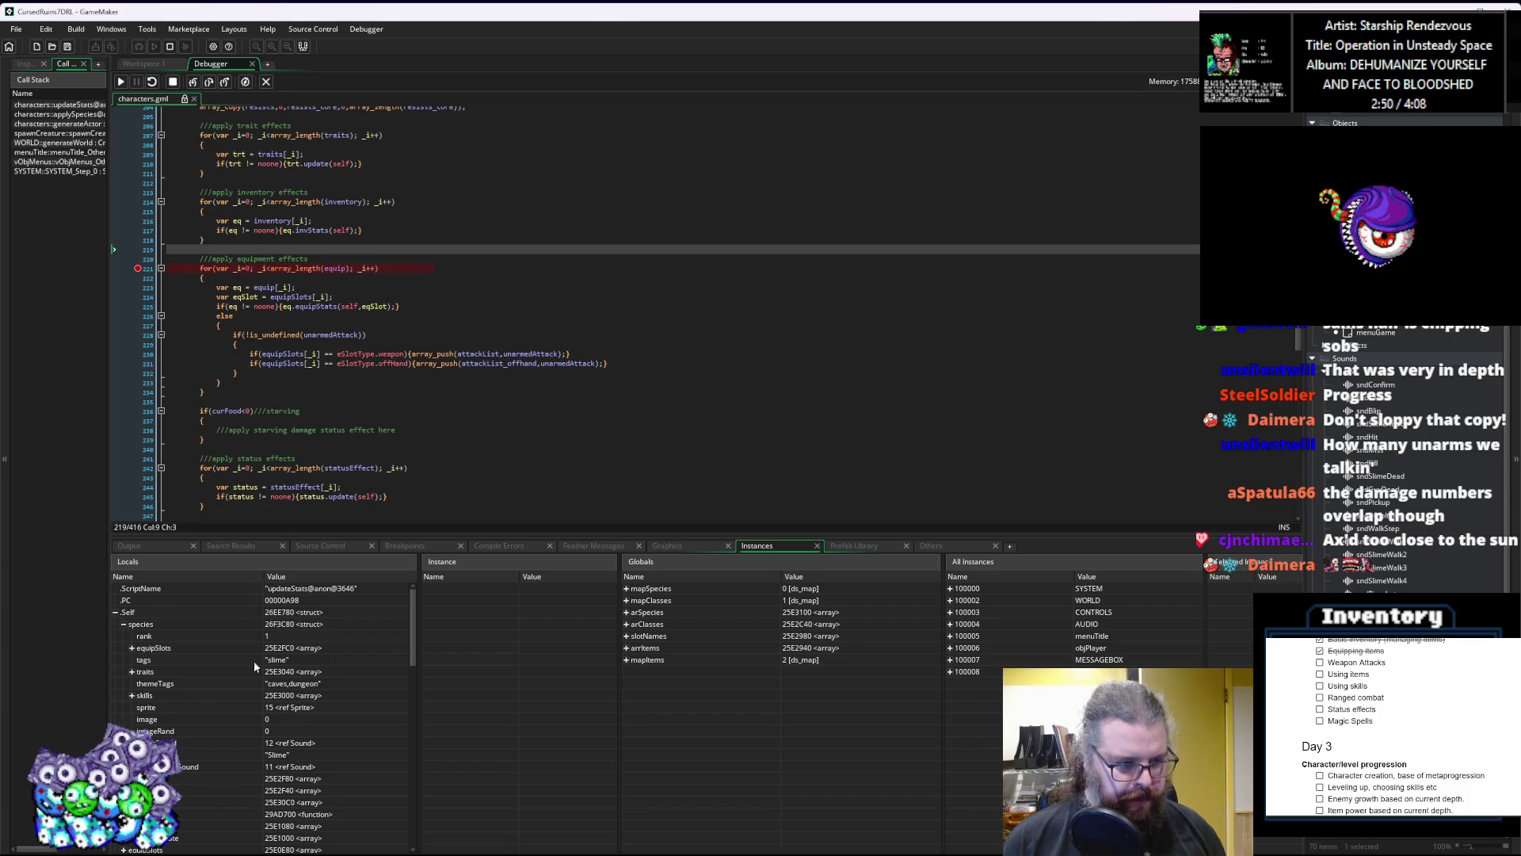
left_click_drag(285, 535, 270, 394)
left_click(206, 602)
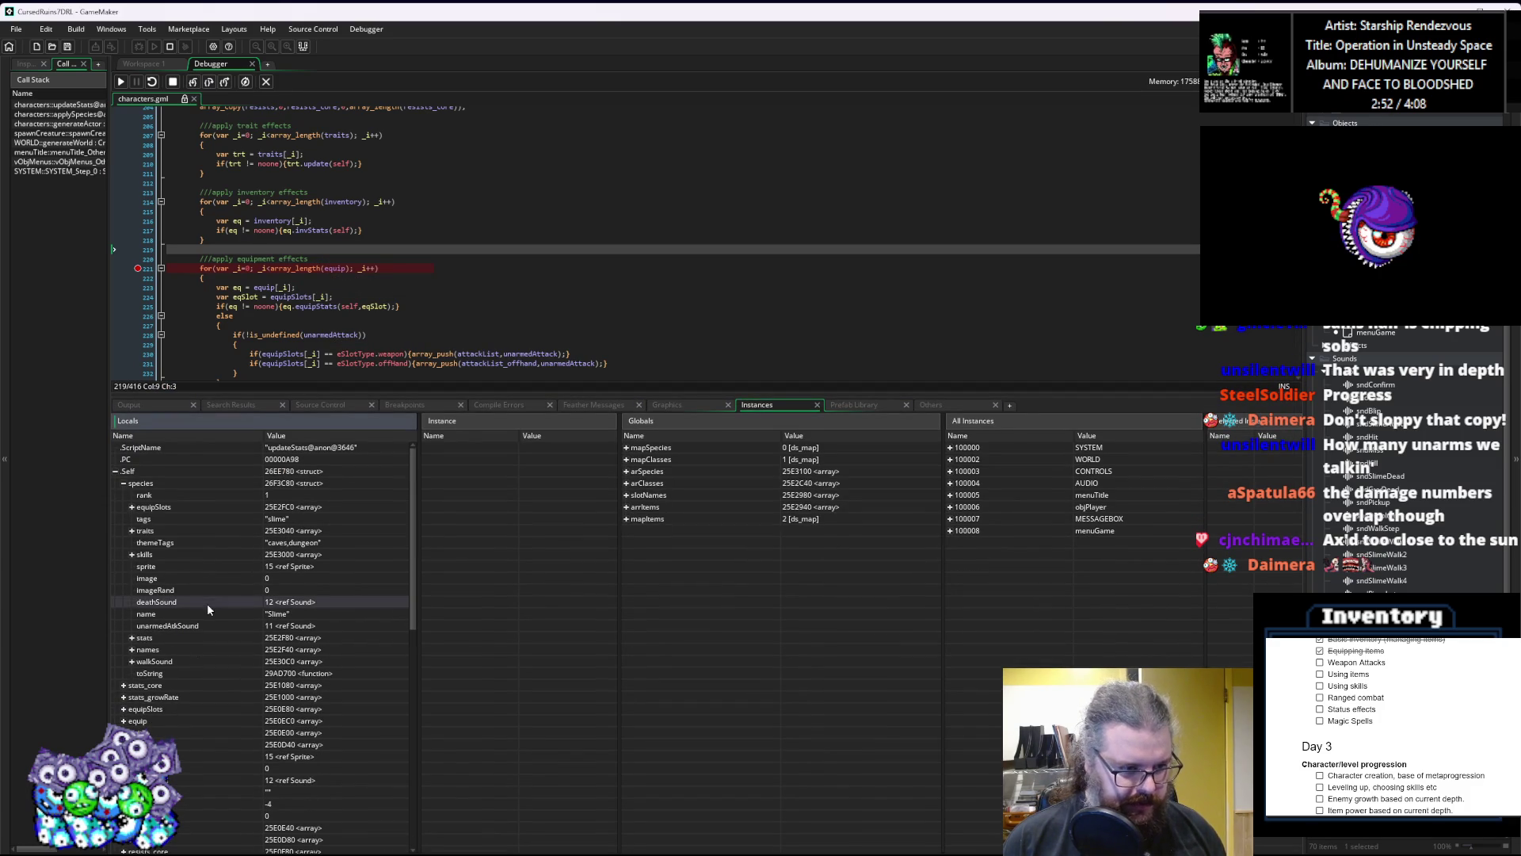
left_click(132, 508)
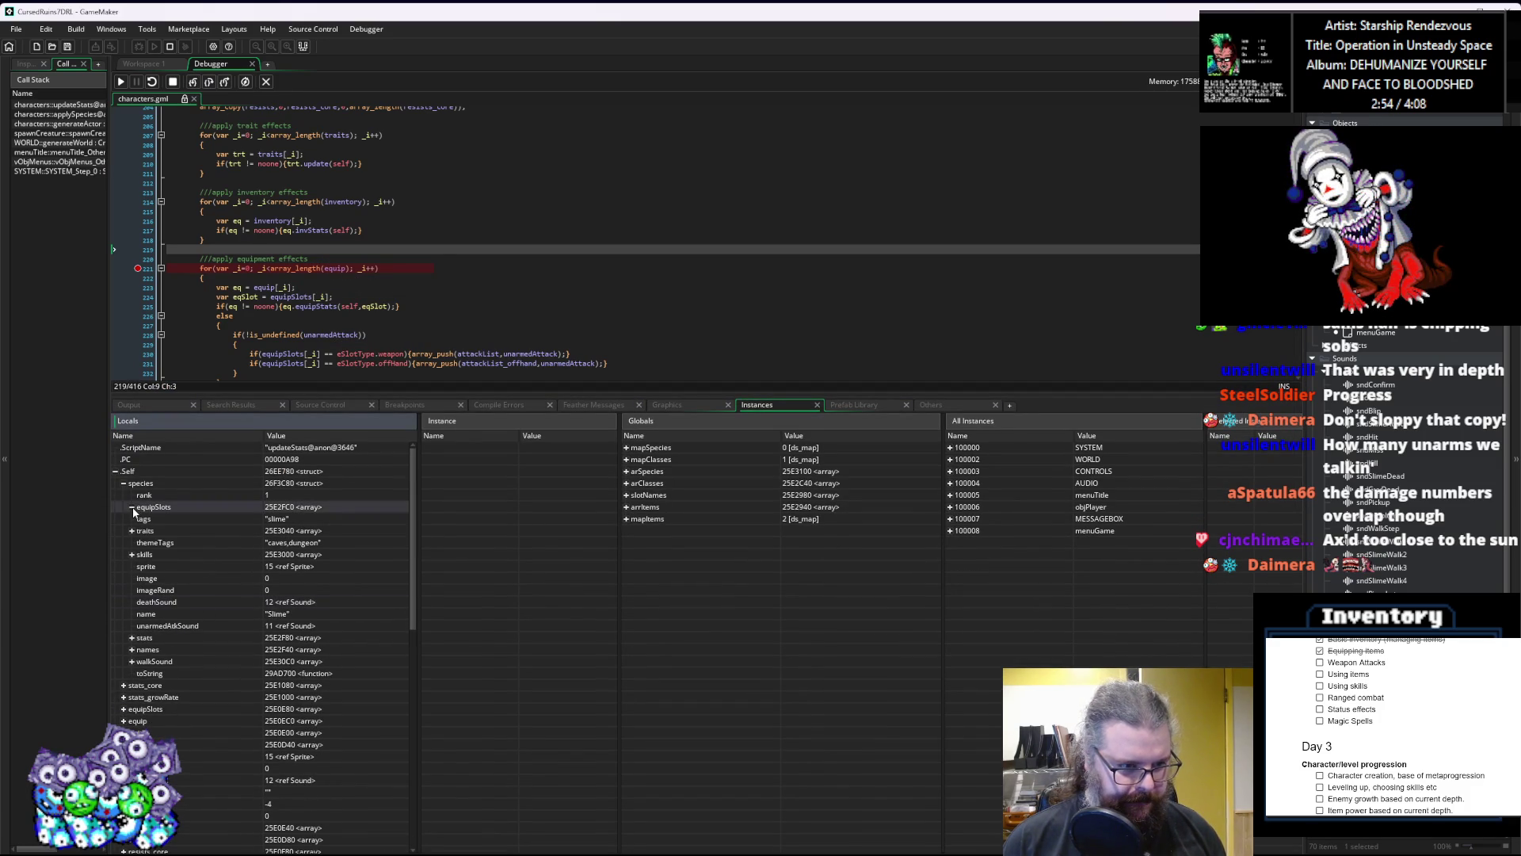
left_click(146, 610)
scroll(145, 607, "down", 1)
left_click(124, 698)
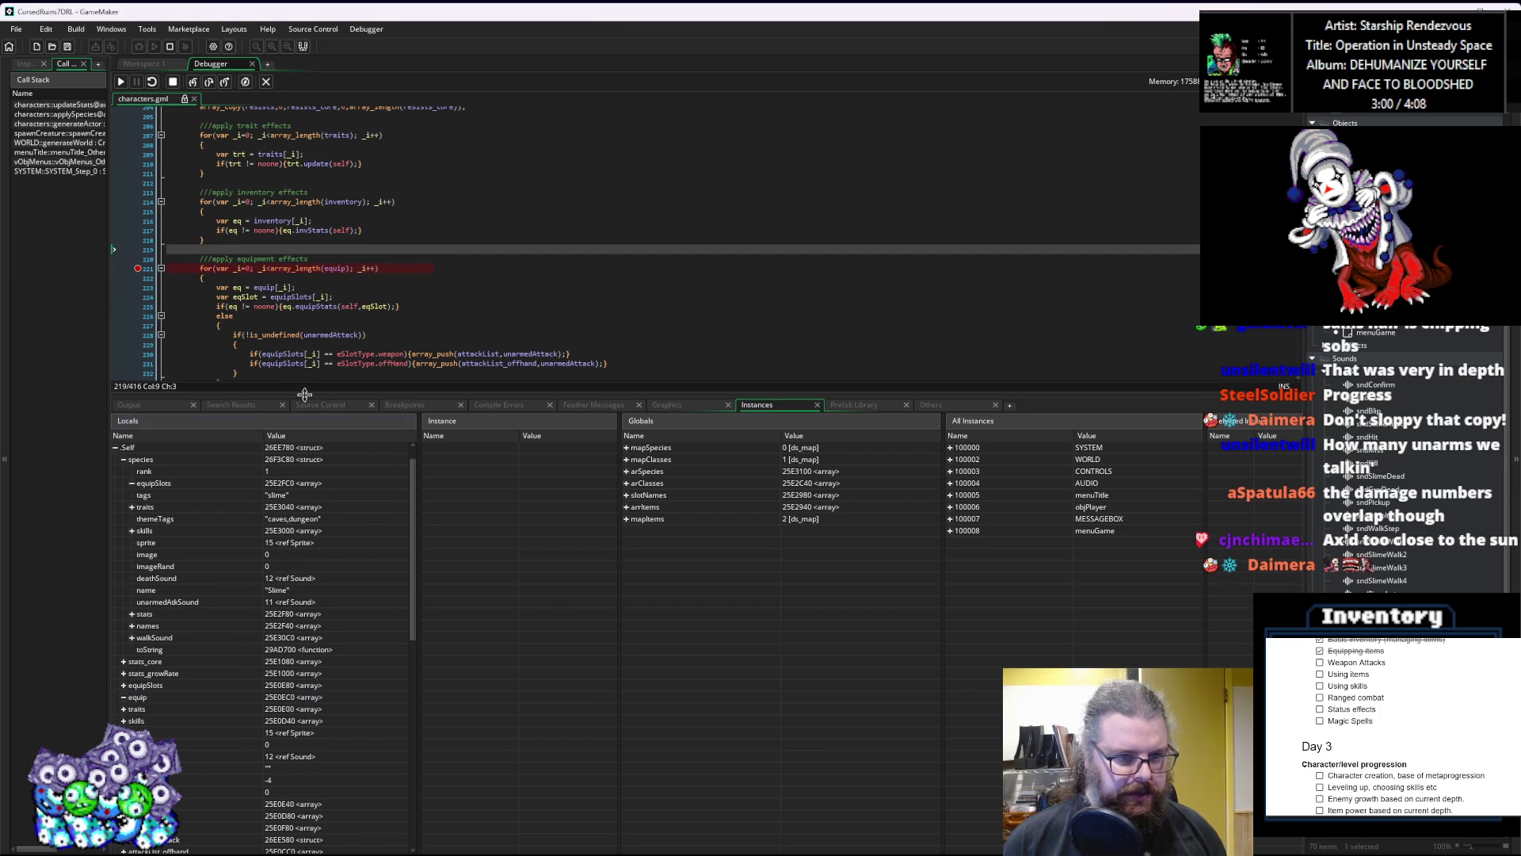
left_click_drag(299, 395, 301, 437)
Step: Scroll the local variables, expand attackList, and enlarge the code view
mouse_move(470, 354)
left_click(201, 630)
scroll(201, 630, "down", 3)
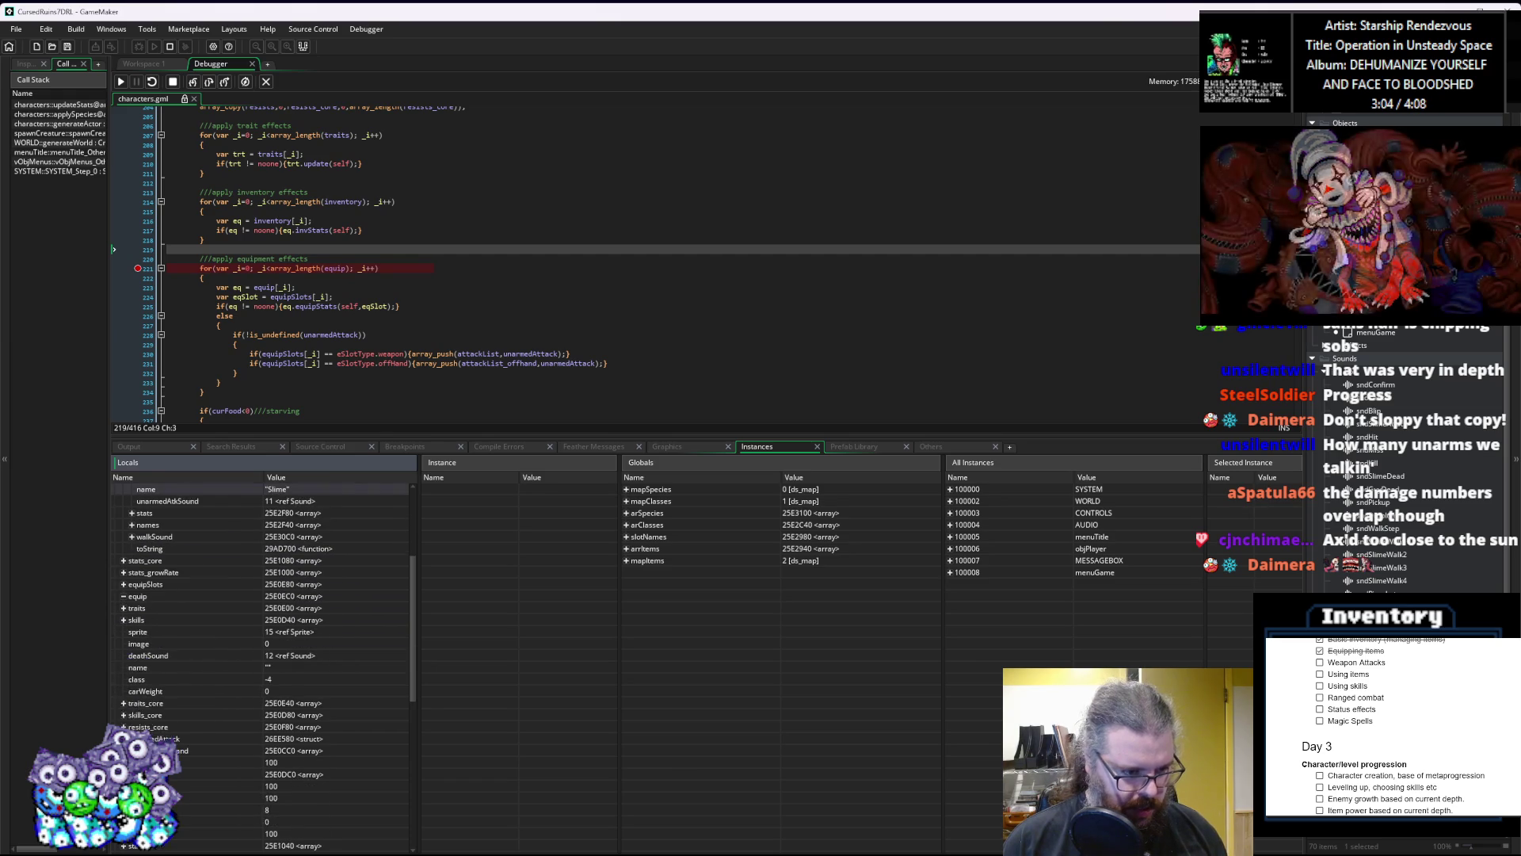
scroll(155, 715, "down", 3)
scroll(151, 706, "down", 5)
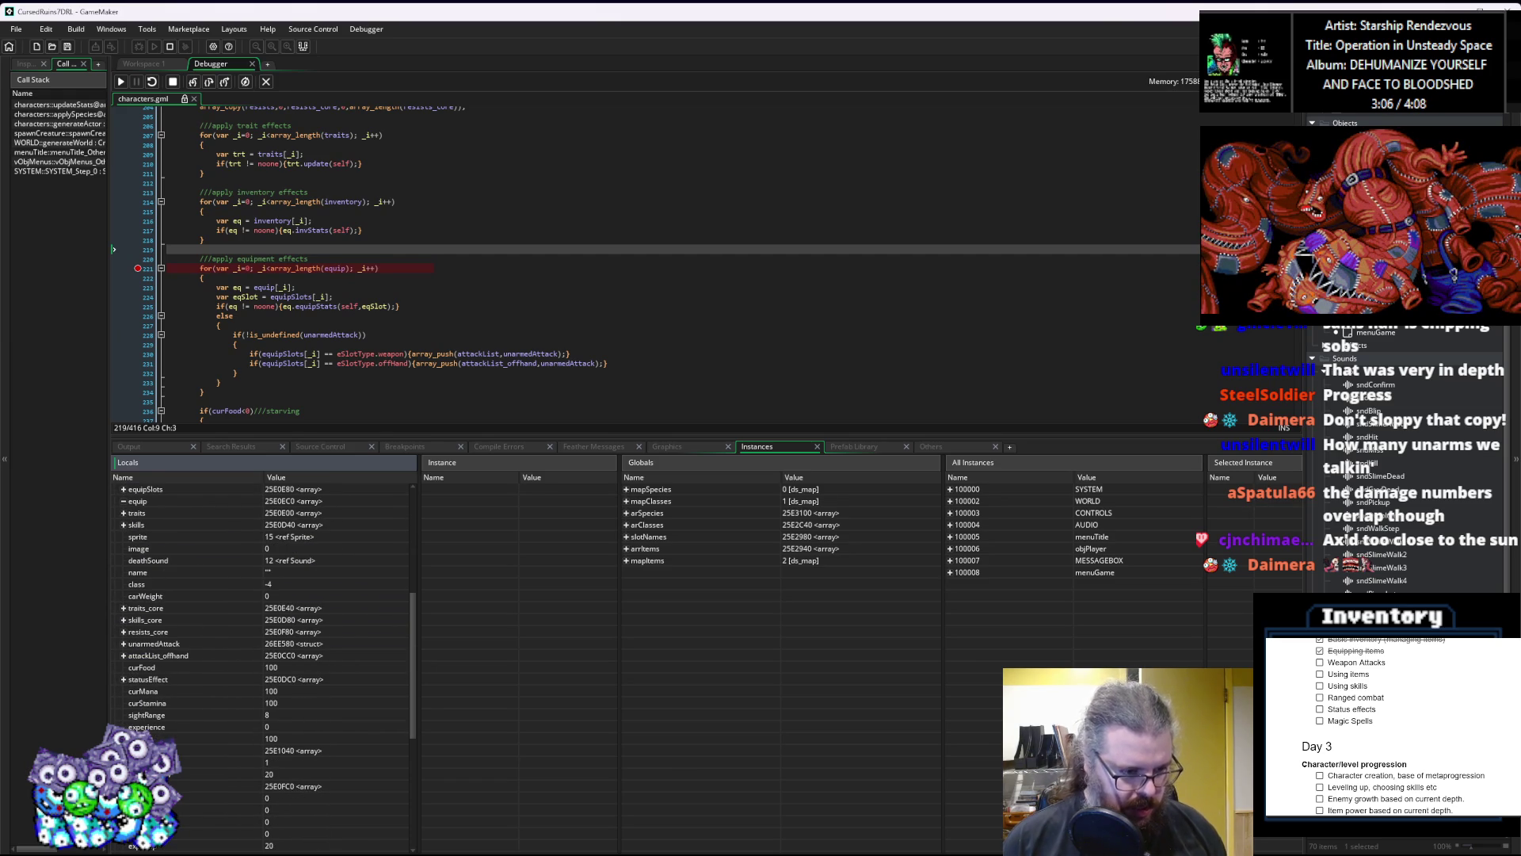
scroll(155, 708, "up", 5)
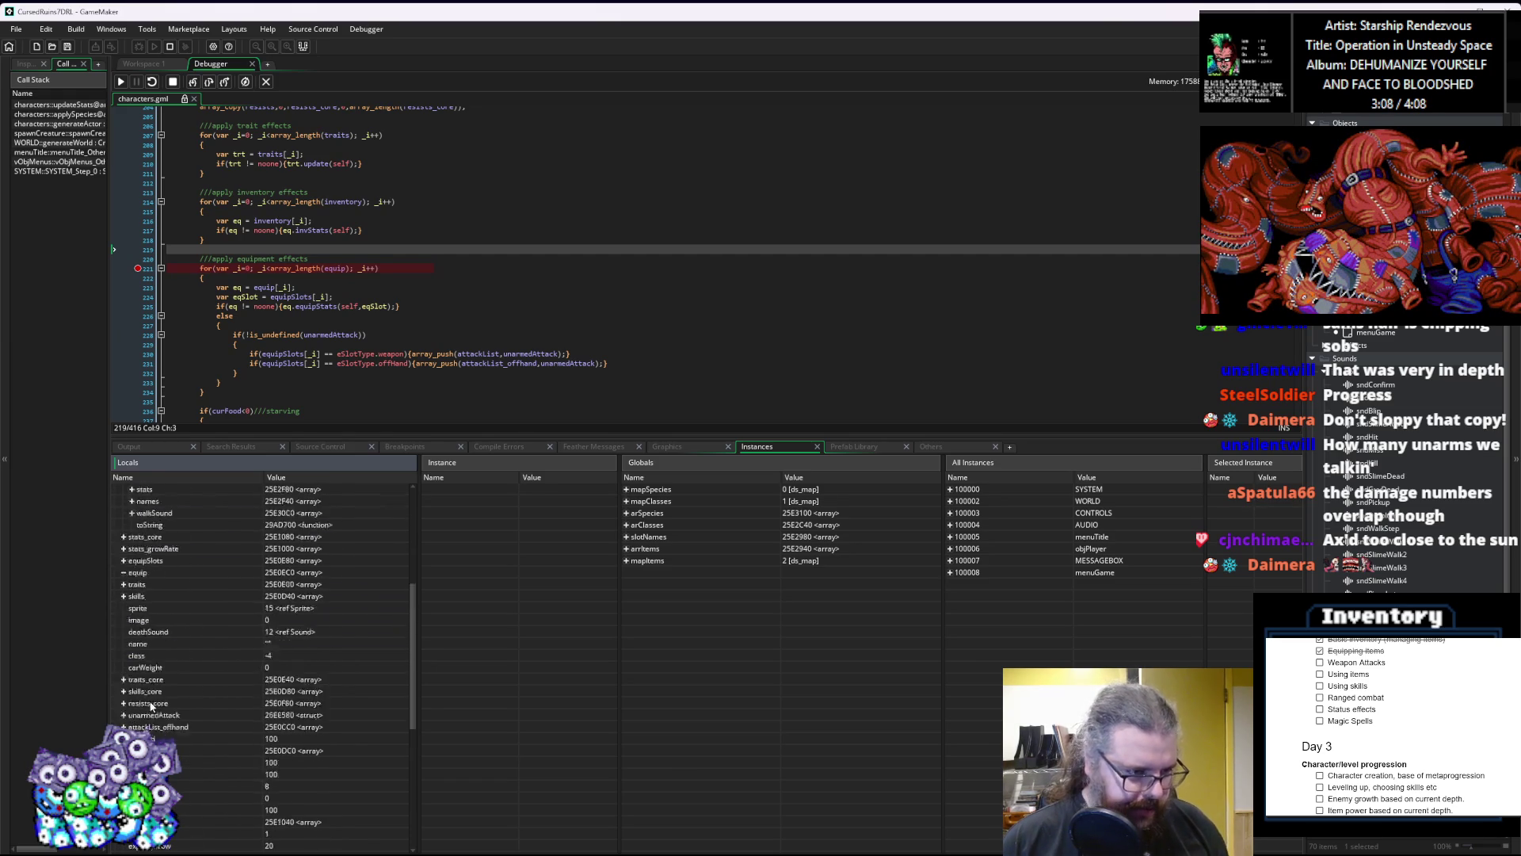
scroll(214, 541, "up", 5)
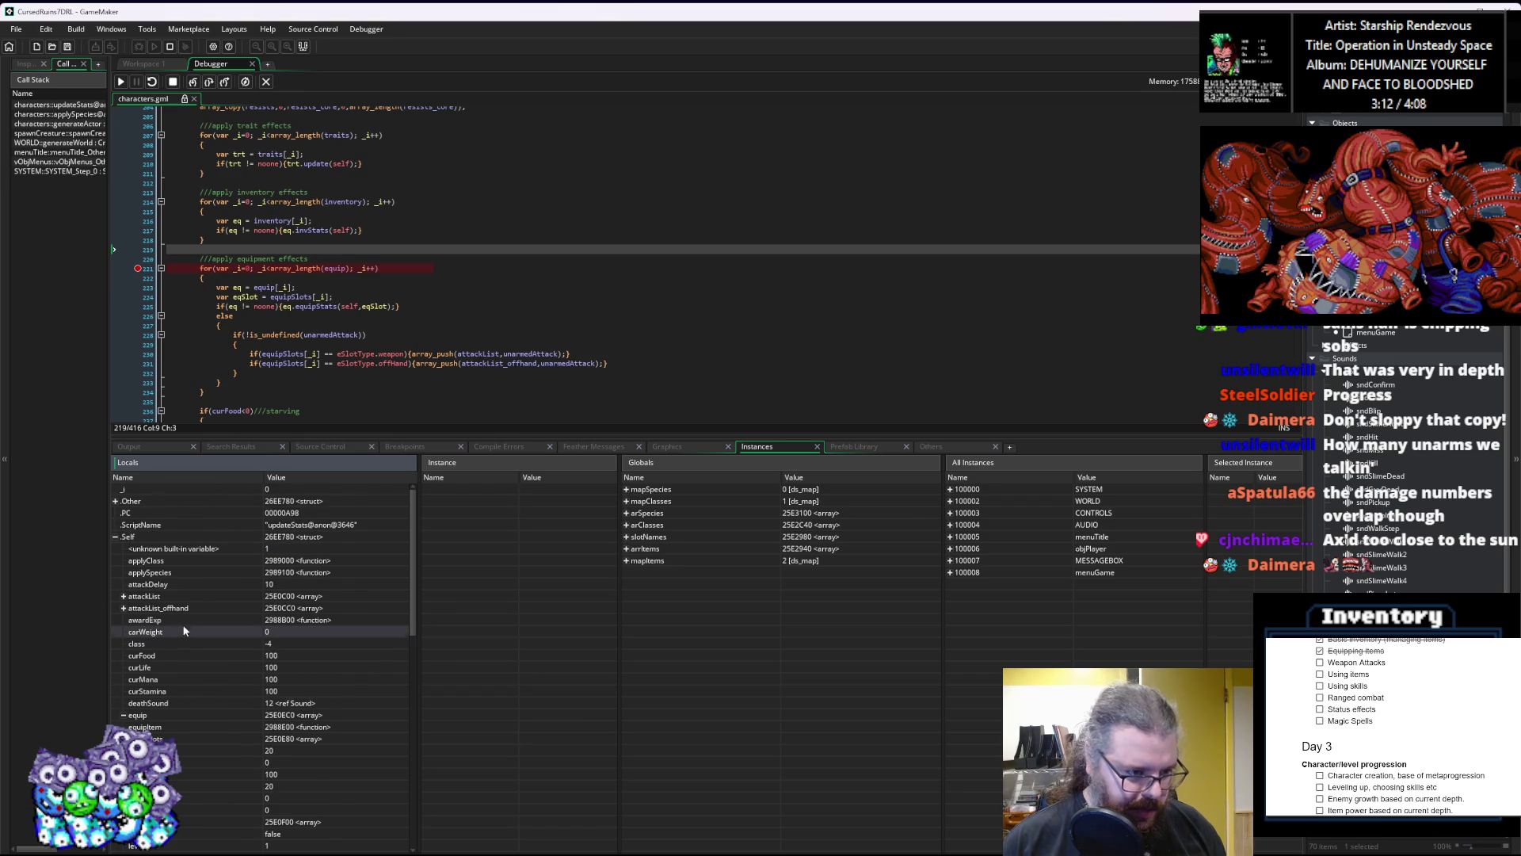
scroll(158, 618, "down", 1)
left_click(123, 573)
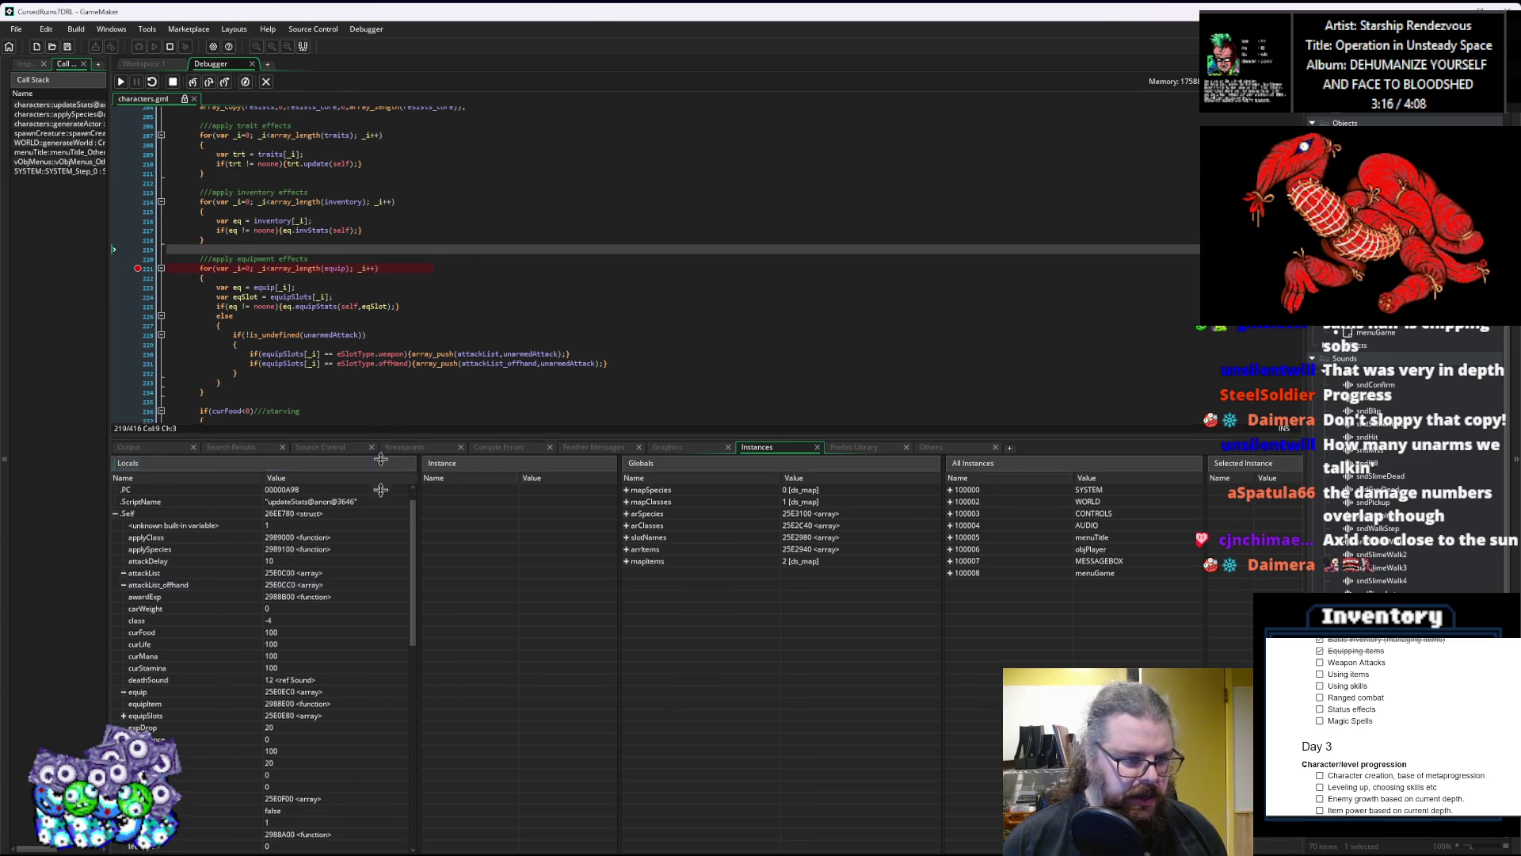
left_click_drag(379, 439, 363, 646)
left_click(433, 432)
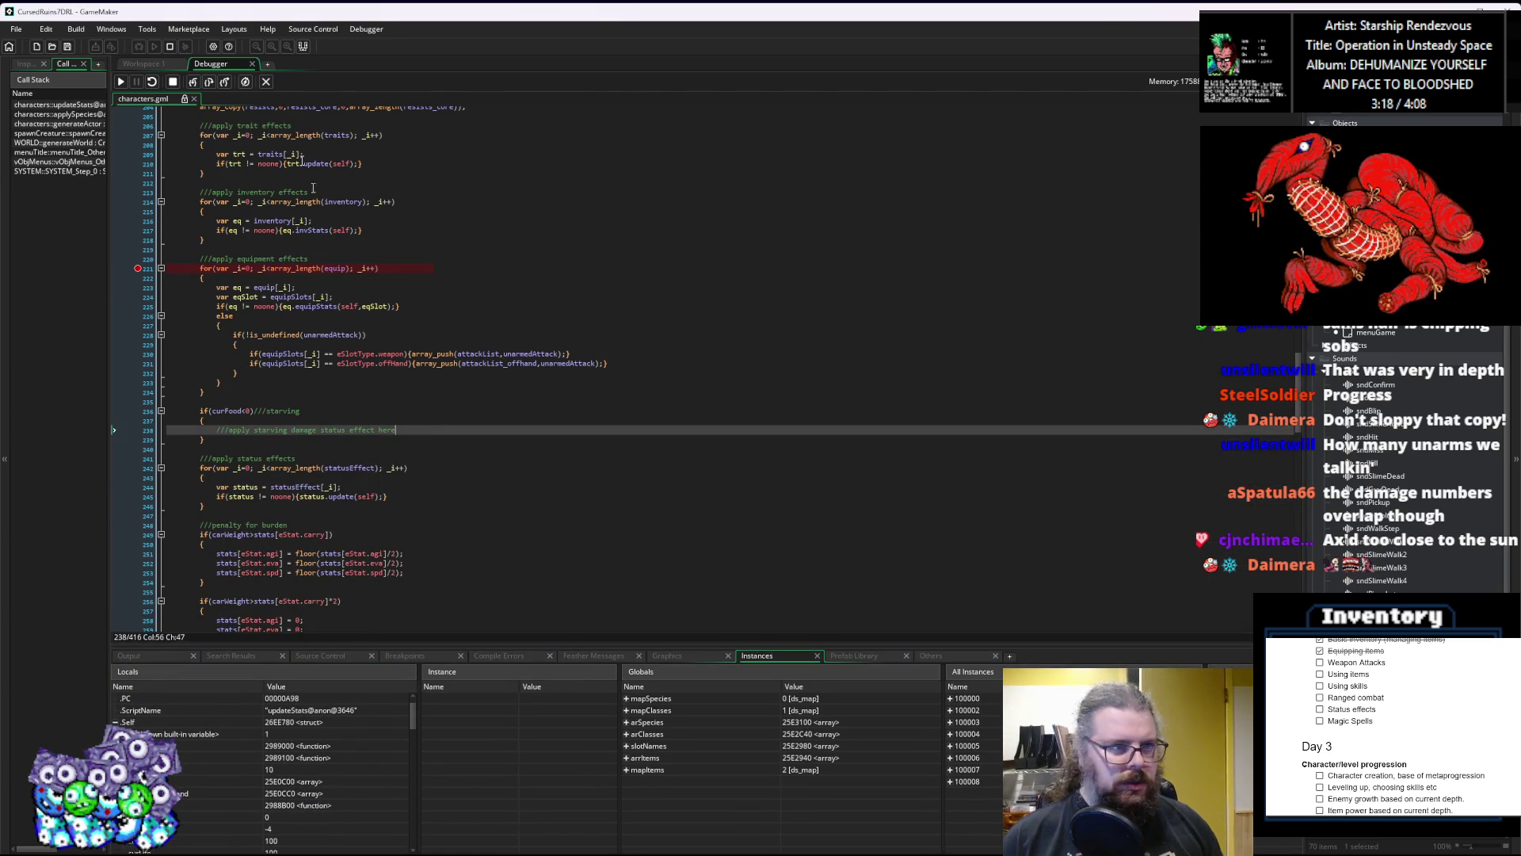
Step: Step through updateStats past the starving, burden penalty and food regeneration checks
left_click(207, 86)
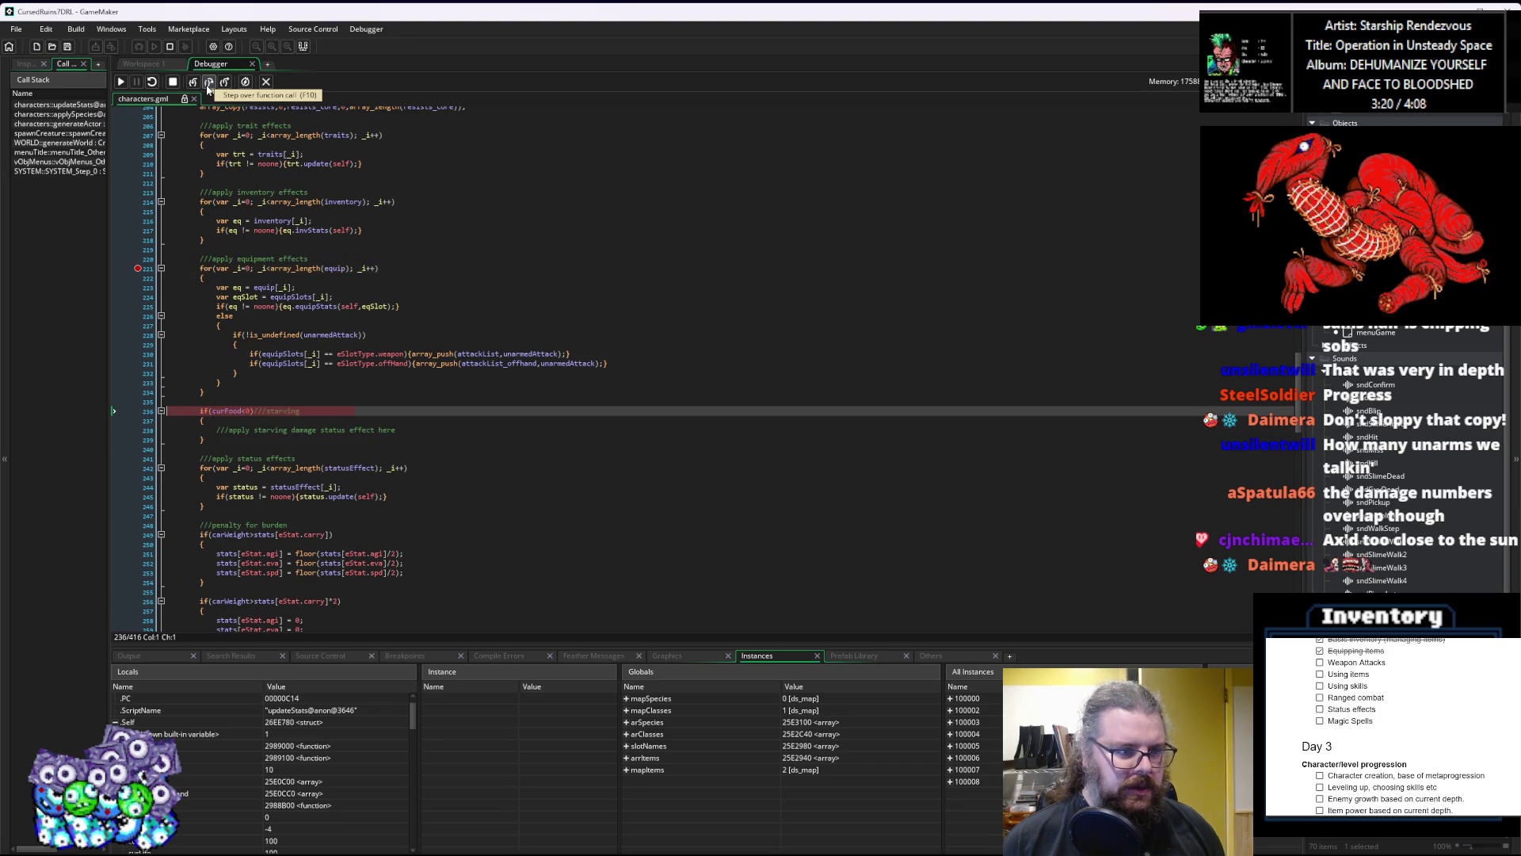
left_click(207, 86)
left_click(208, 86)
mouse_move(489, 362)
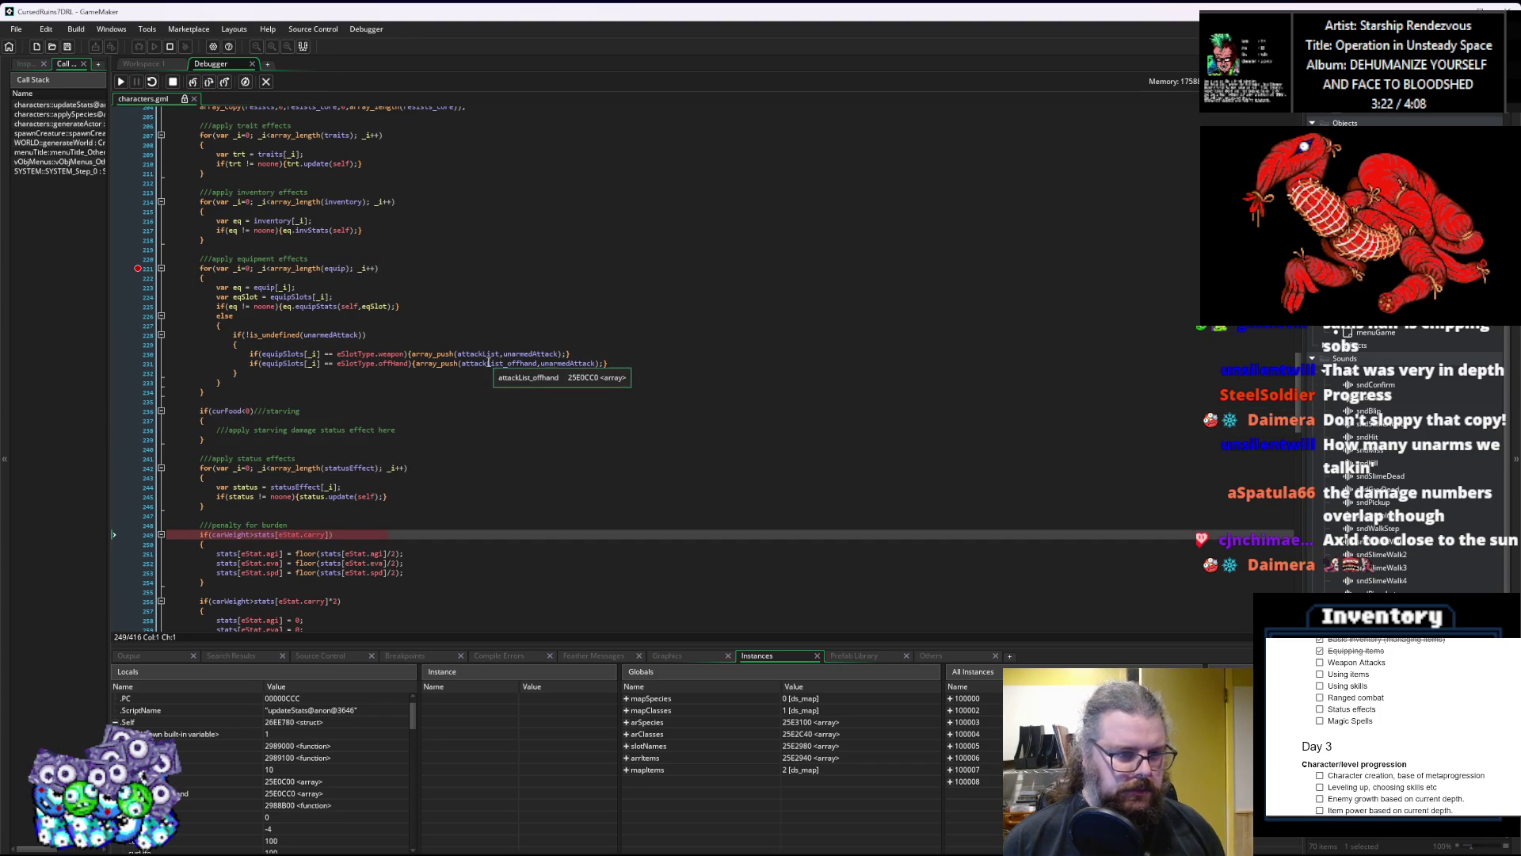
scroll(479, 362, "down", 4)
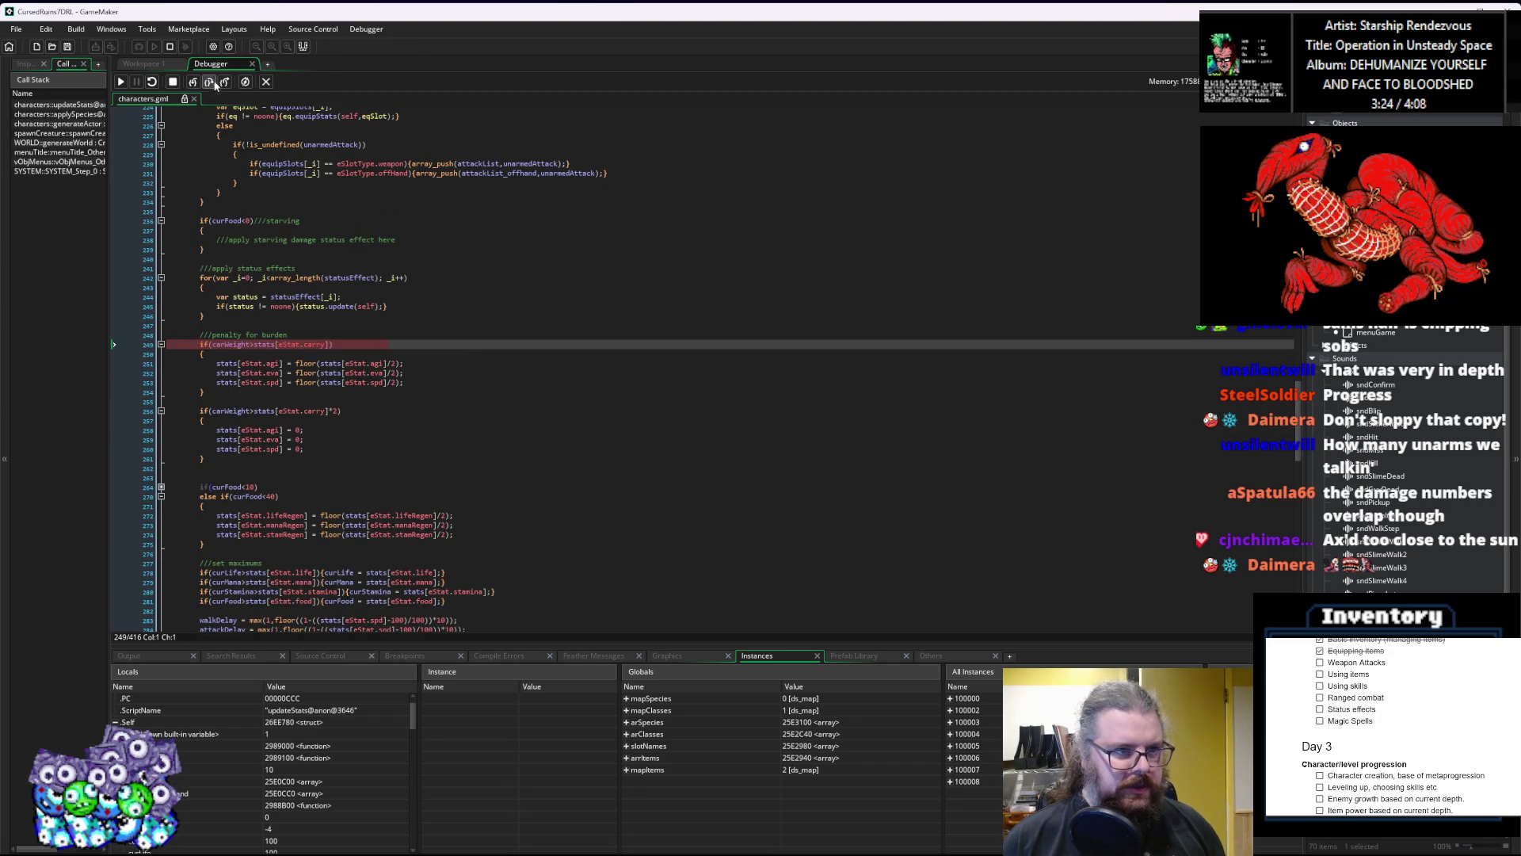
left_click(210, 82)
left_click(211, 83)
left_click(211, 82)
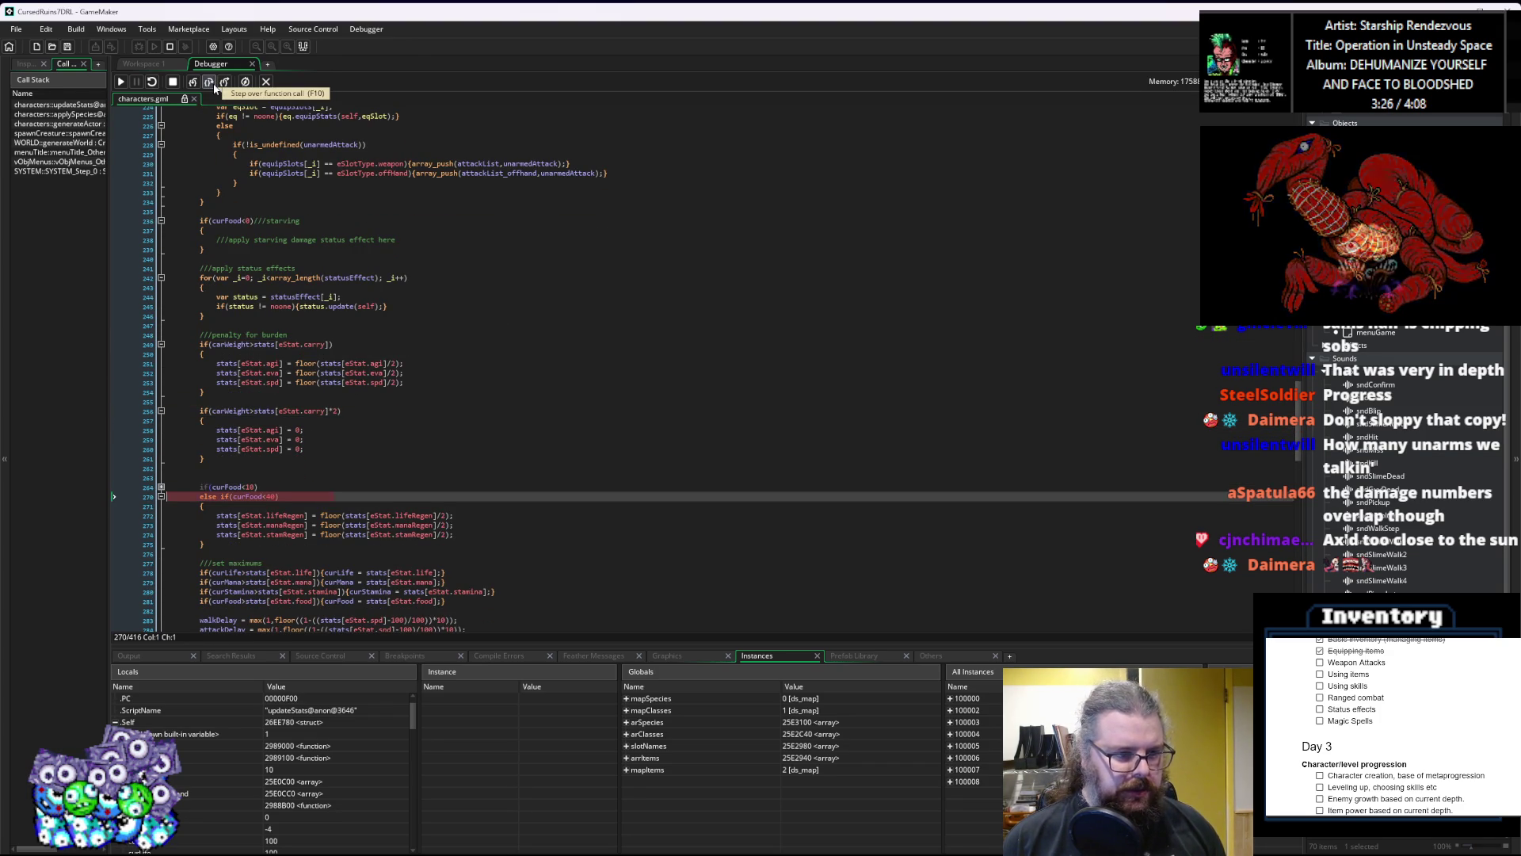
scroll(370, 412, "down", 3)
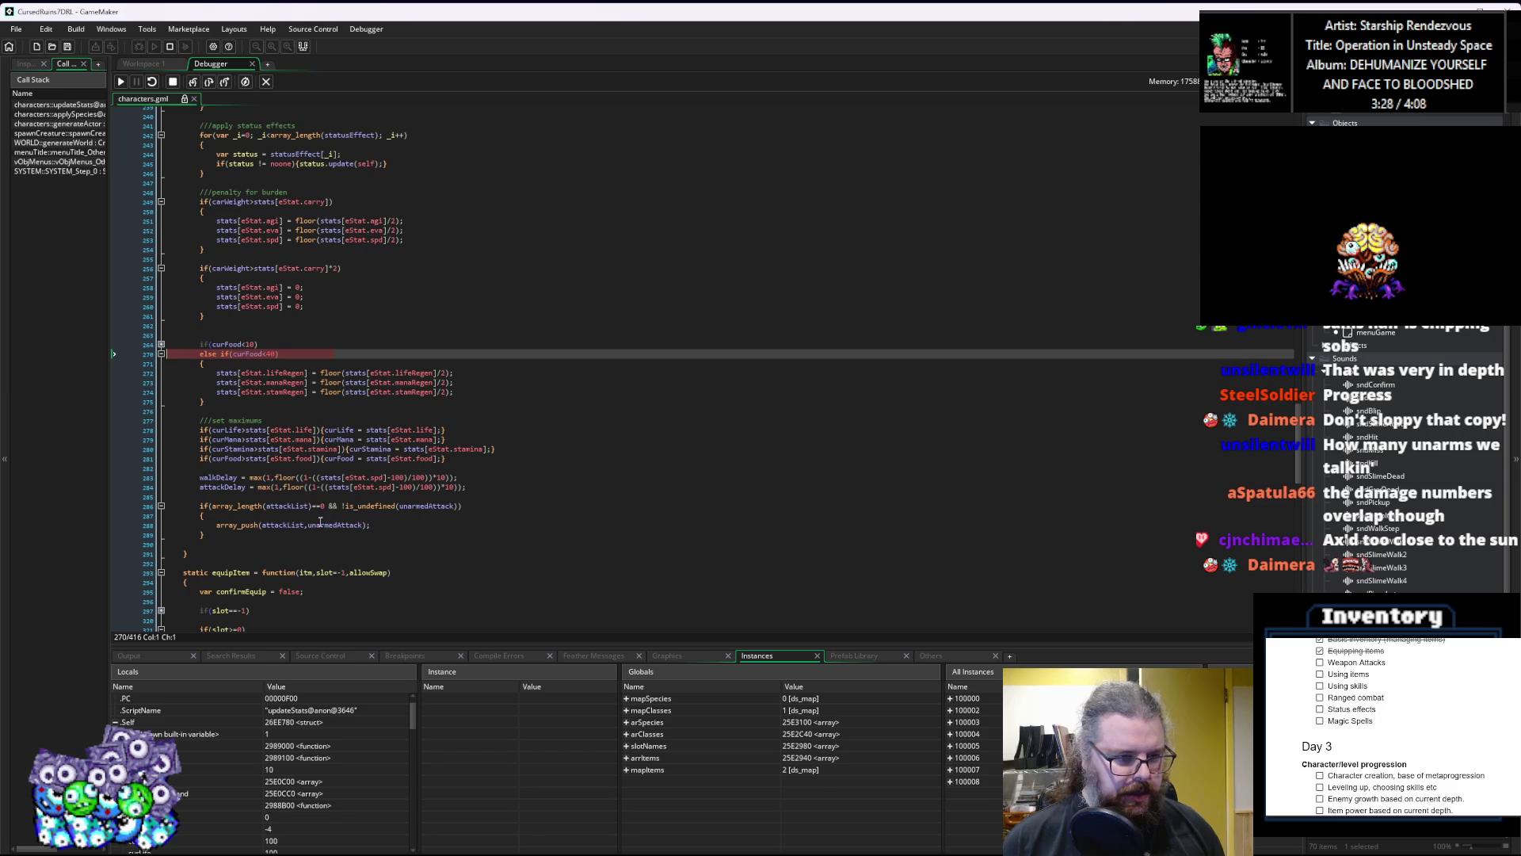
mouse_move(286, 519)
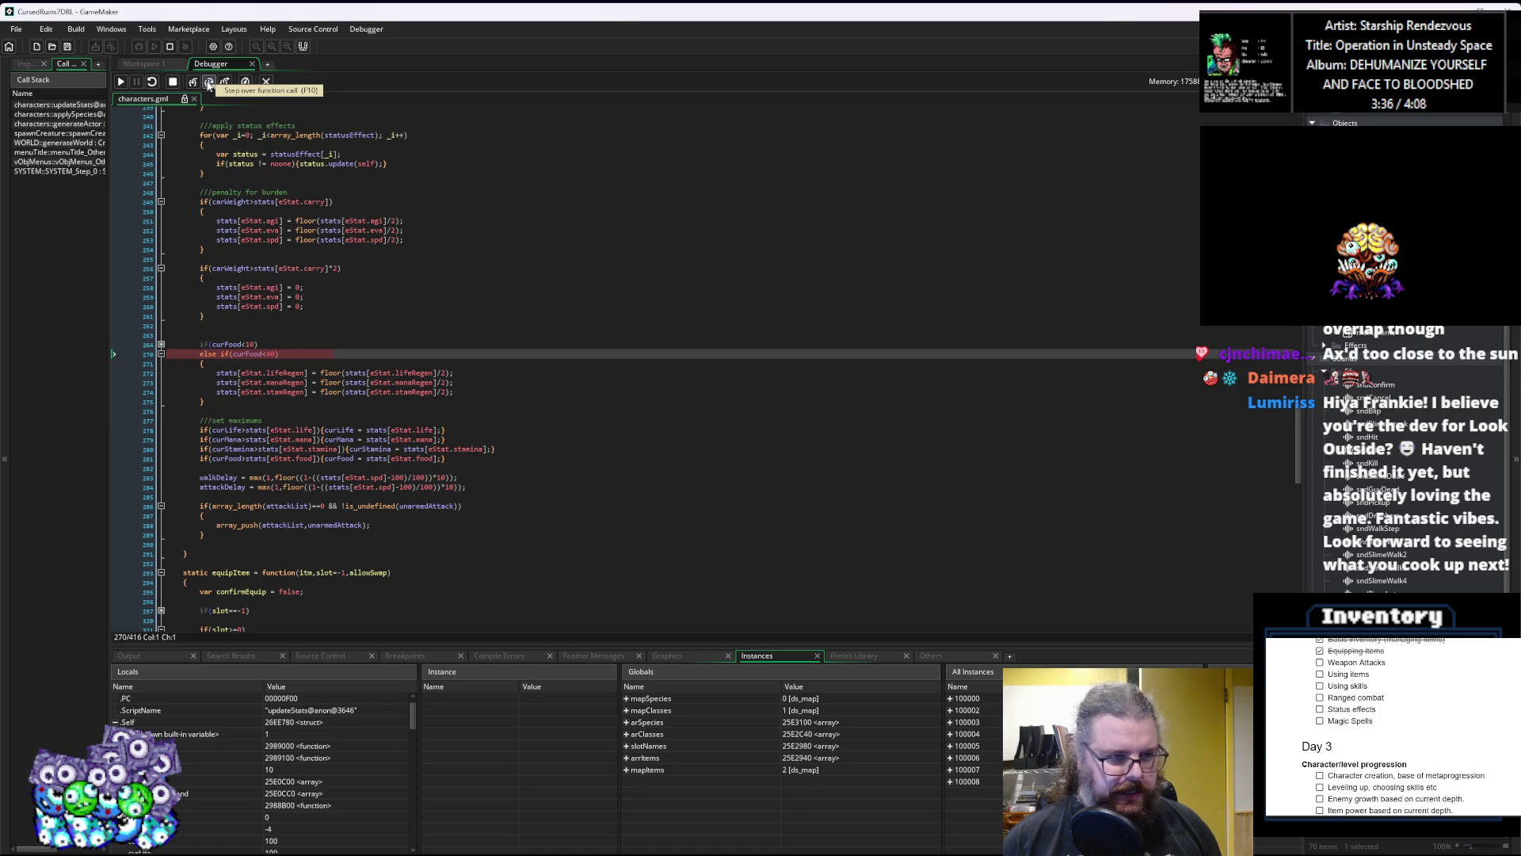
Step: Continue stepping through the stat maximums and walk delay into the empty-attackList unarmed branch
left_click(208, 83)
left_click(208, 83)
left_click(209, 83)
left_click(208, 82)
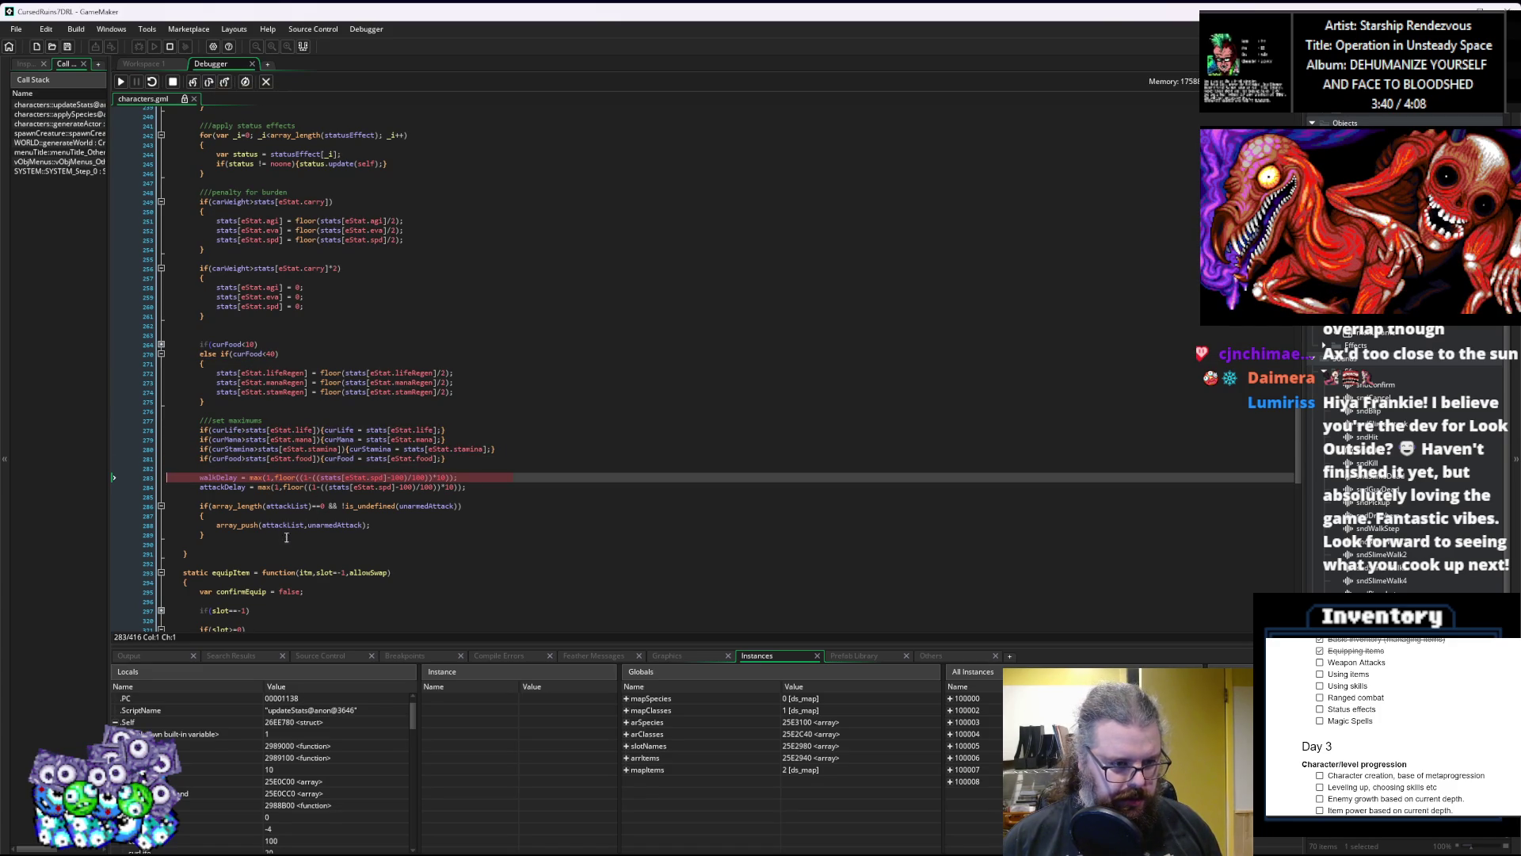
mouse_move(357, 524)
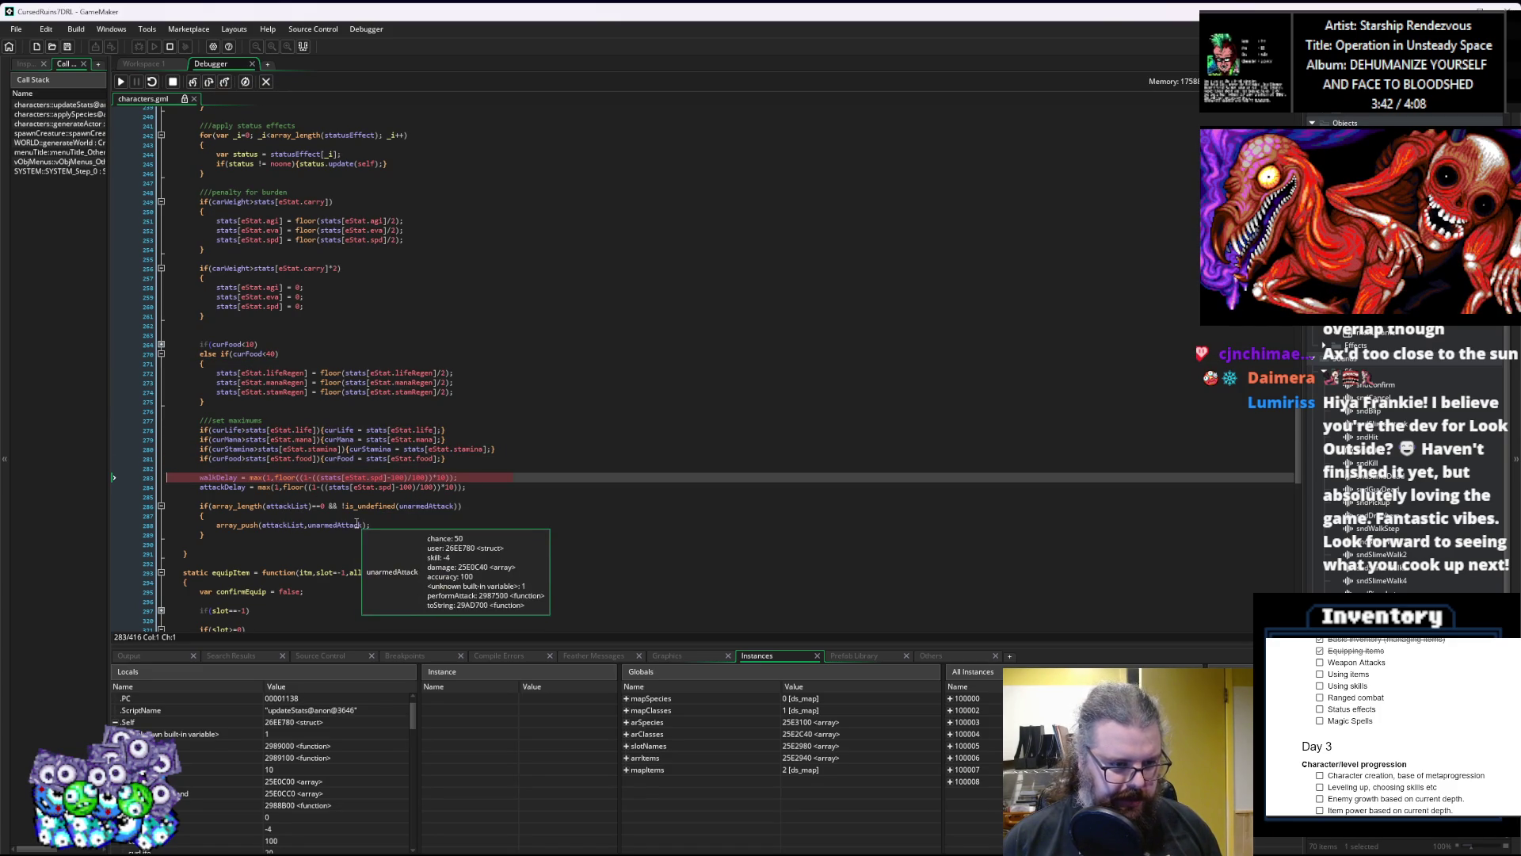
left_click(291, 526)
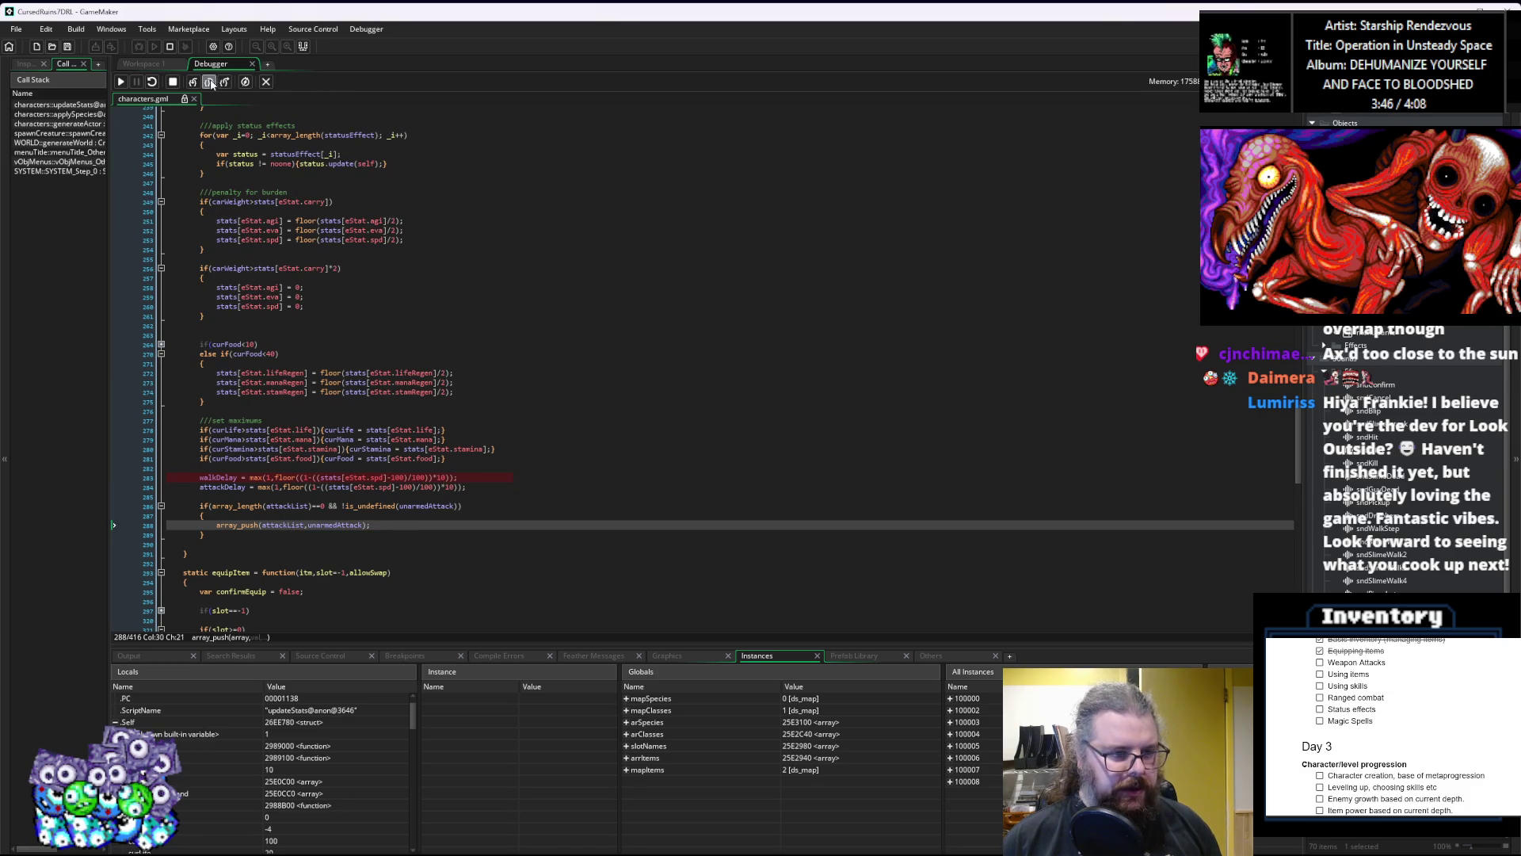
left_click(211, 83)
left_click(211, 84)
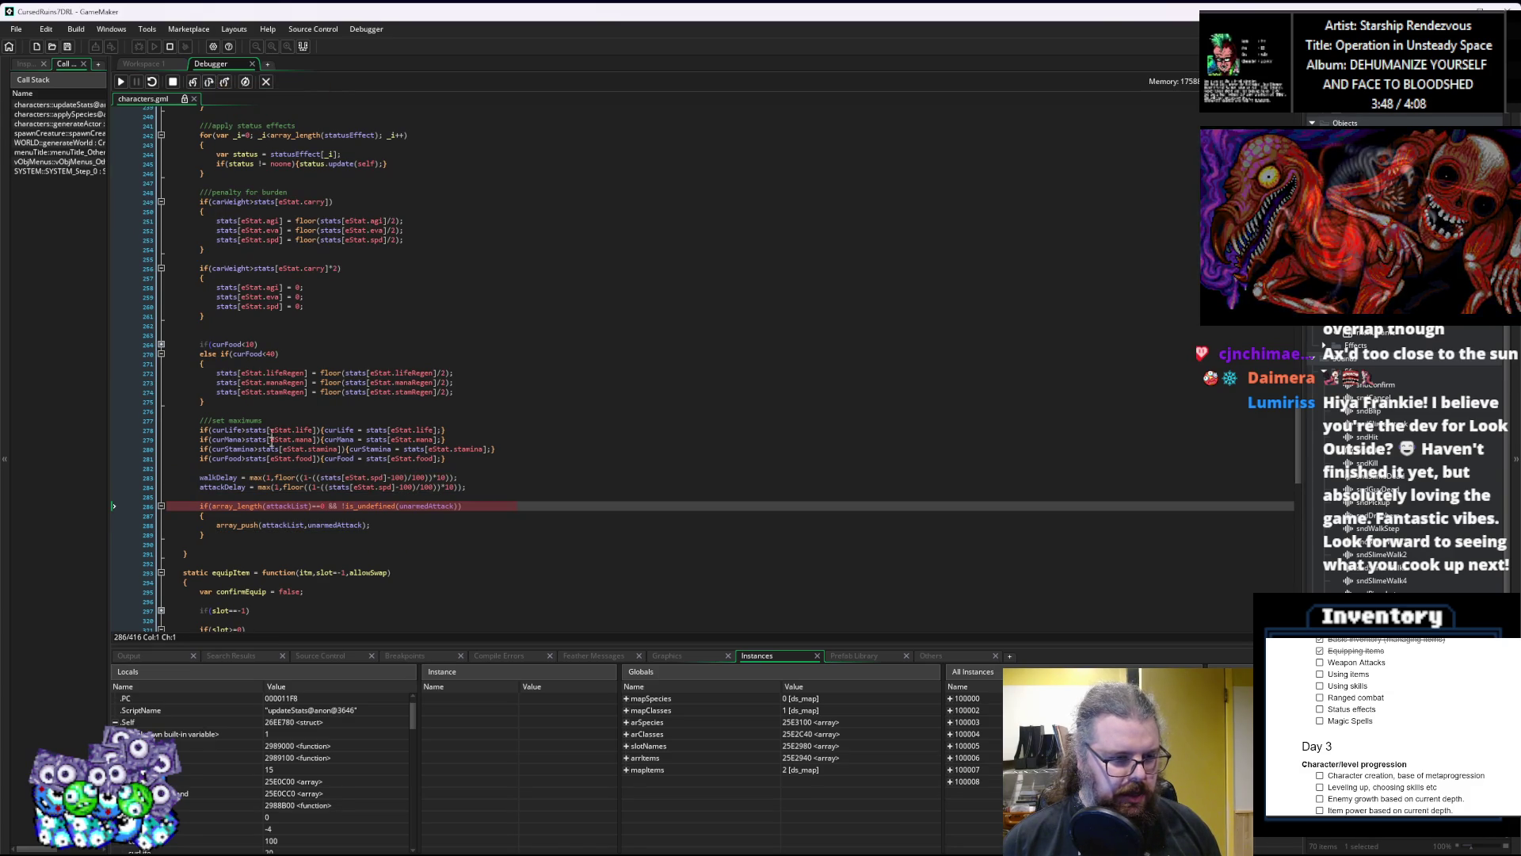
Step: Advance to the unarmedAttack array_push line and inspect attackList on line 288
mouse_move(277, 526)
key("F10")
double_click(278, 525)
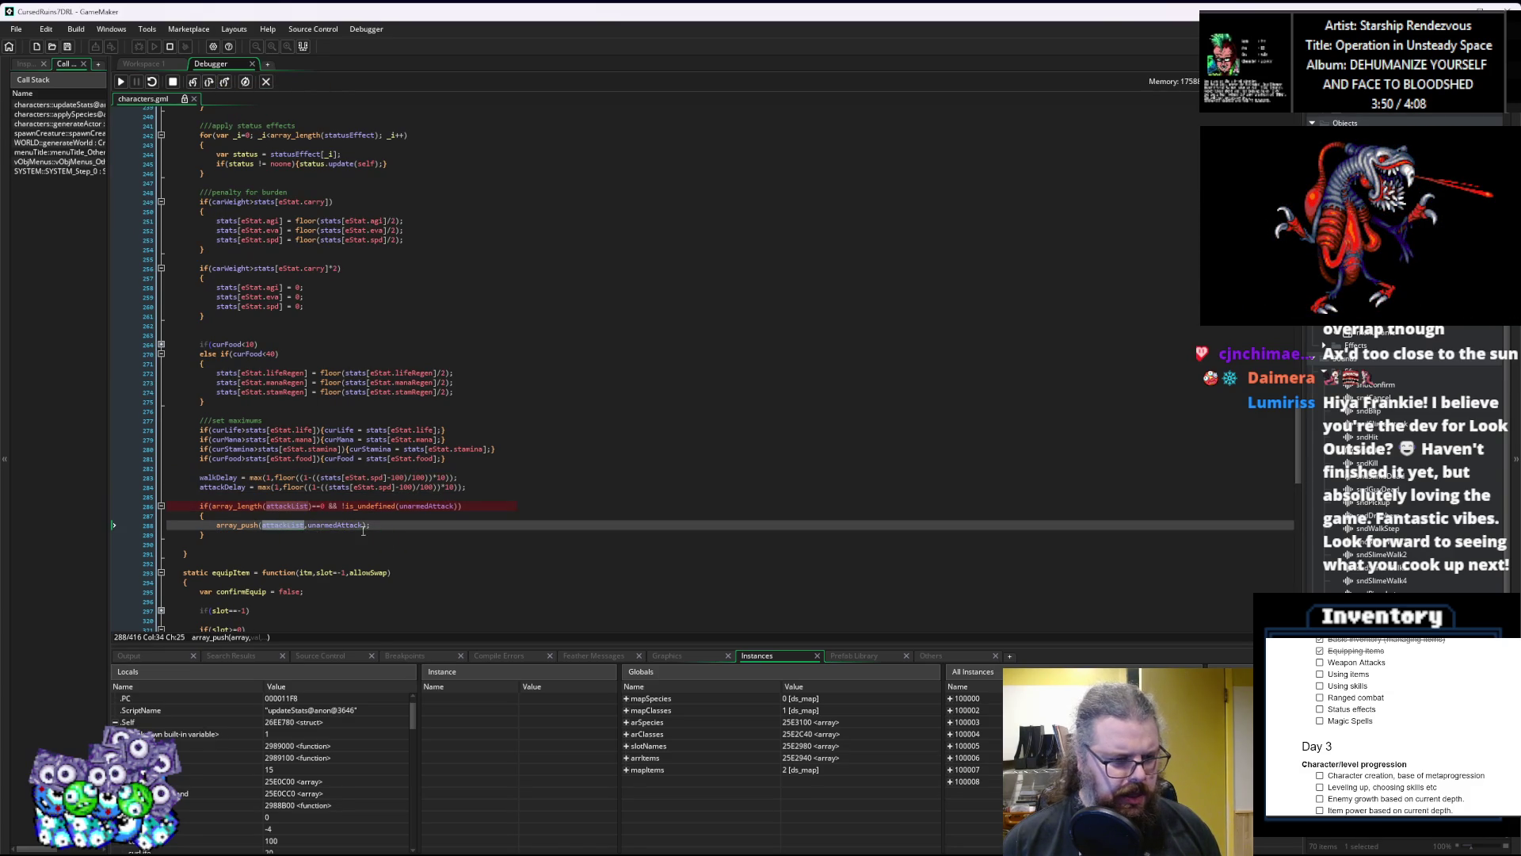
left_click_drag(372, 649, 377, 588)
scroll(348, 476, "down", 3)
mouse_move(335, 433)
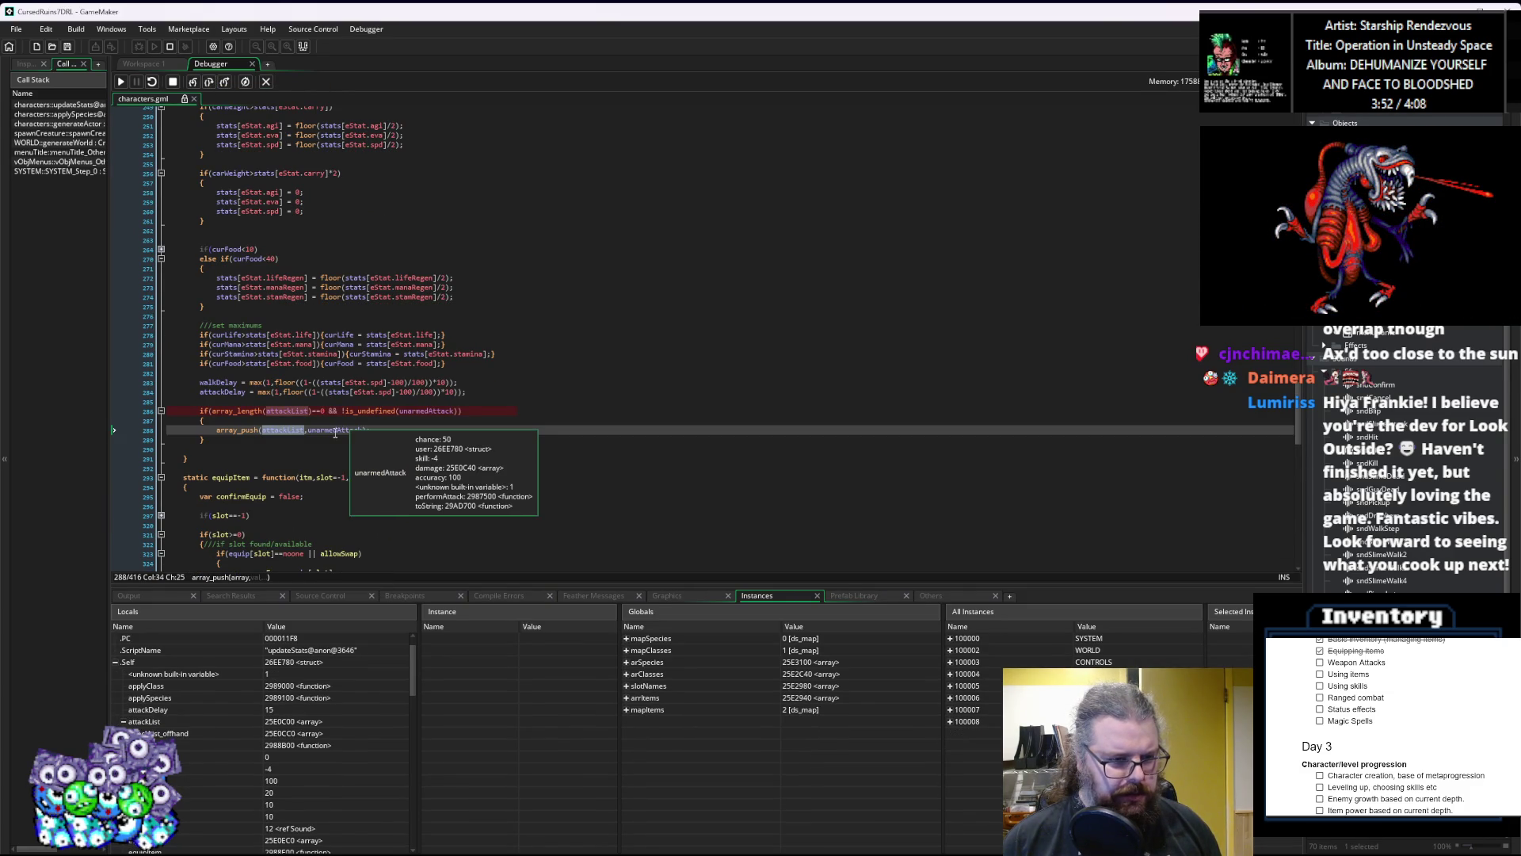
Step: Execute the push, then expand attackList in Locals to check its new unarmedAttack entry
left_click(210, 81)
mouse_move(320, 433)
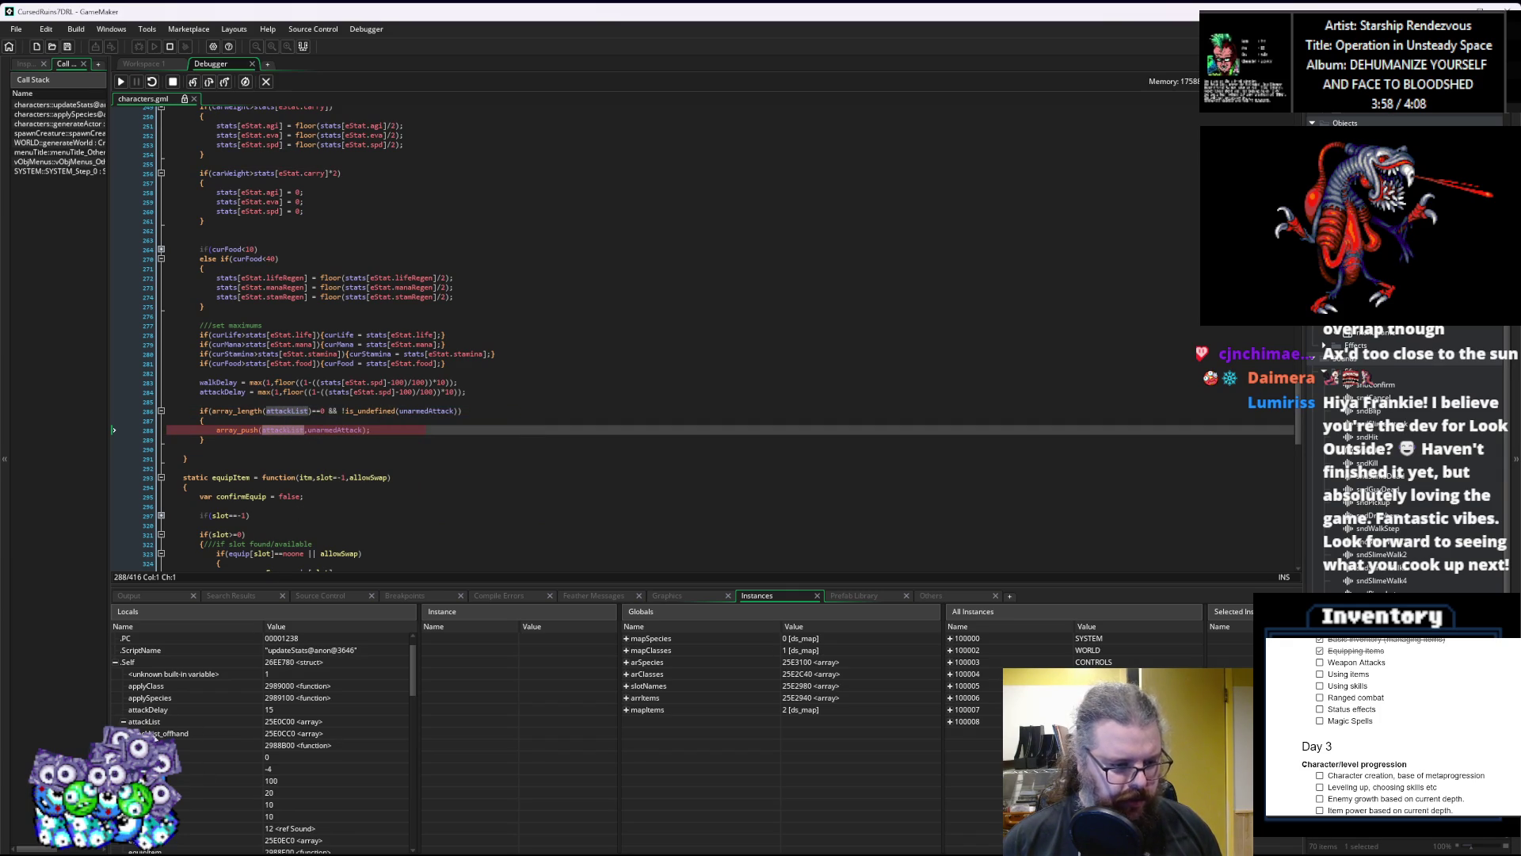
left_click(159, 733)
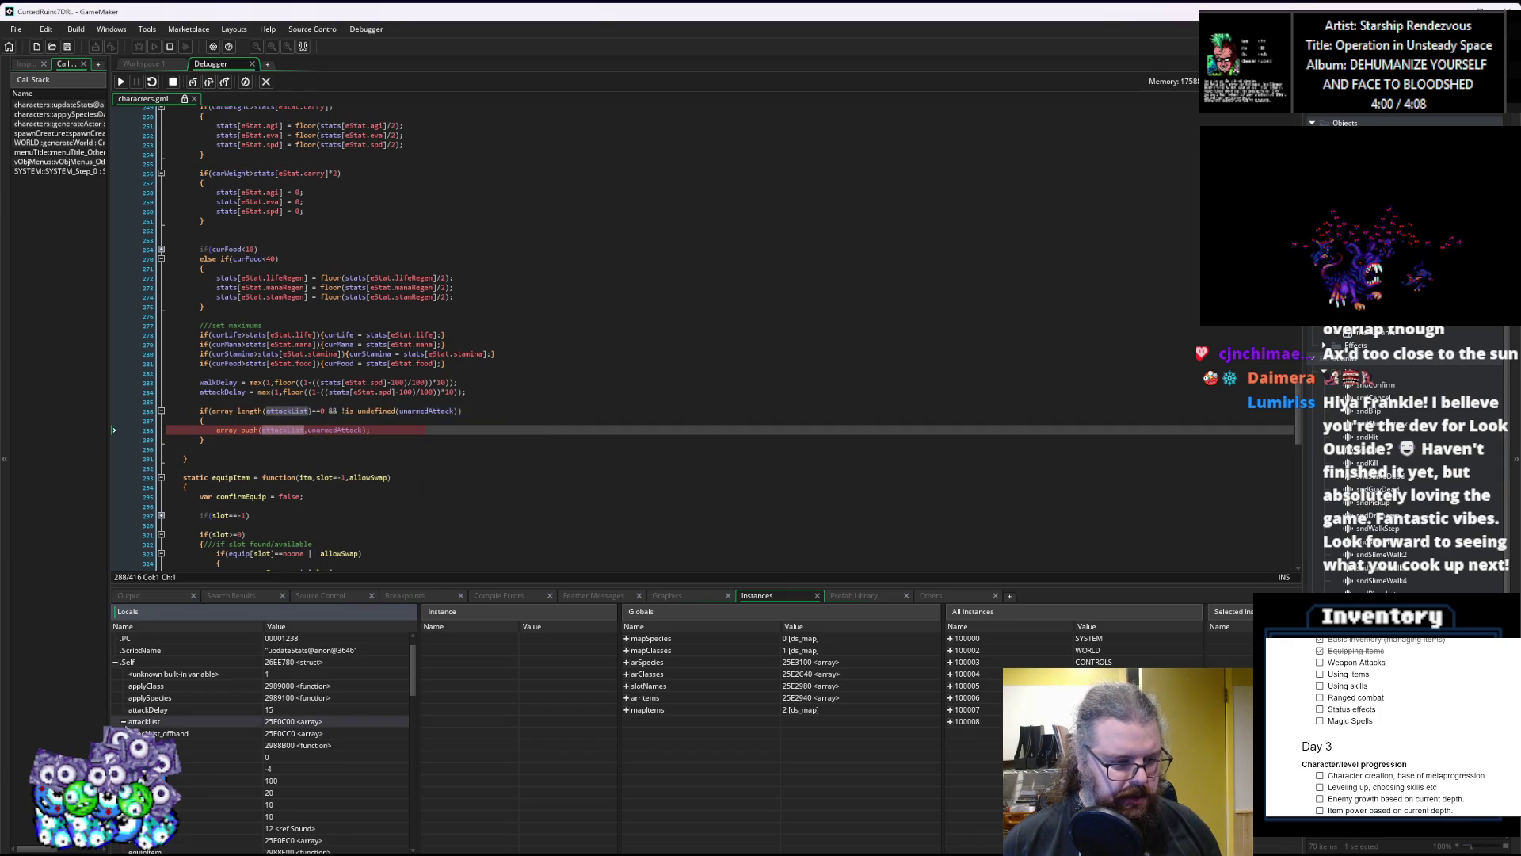
left_click(209, 81)
left_click(133, 733)
key("Left")
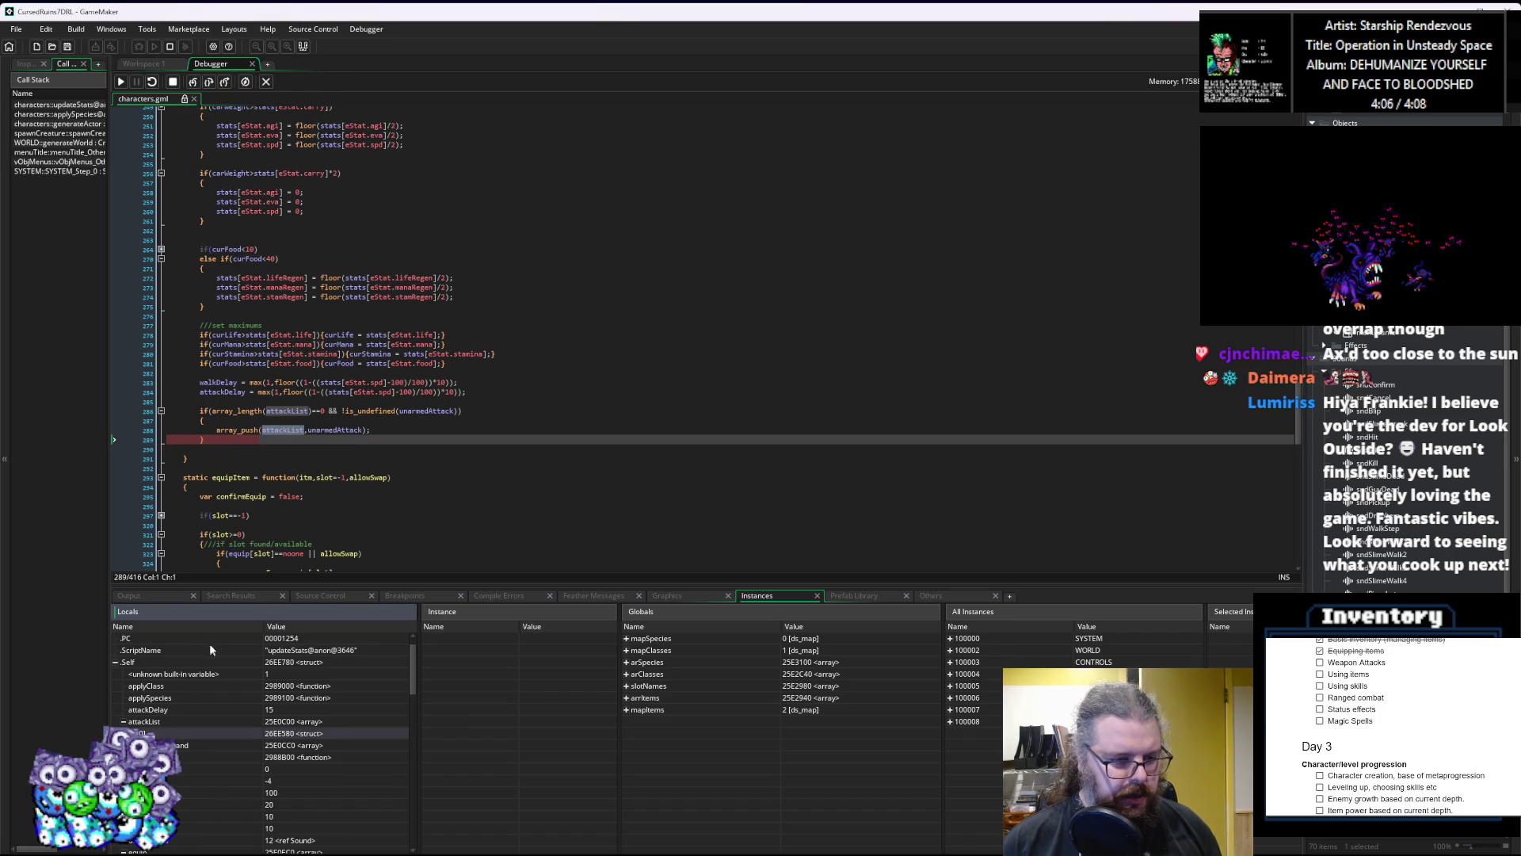
left_click_drag(233, 597, 233, 703)
key("F10")
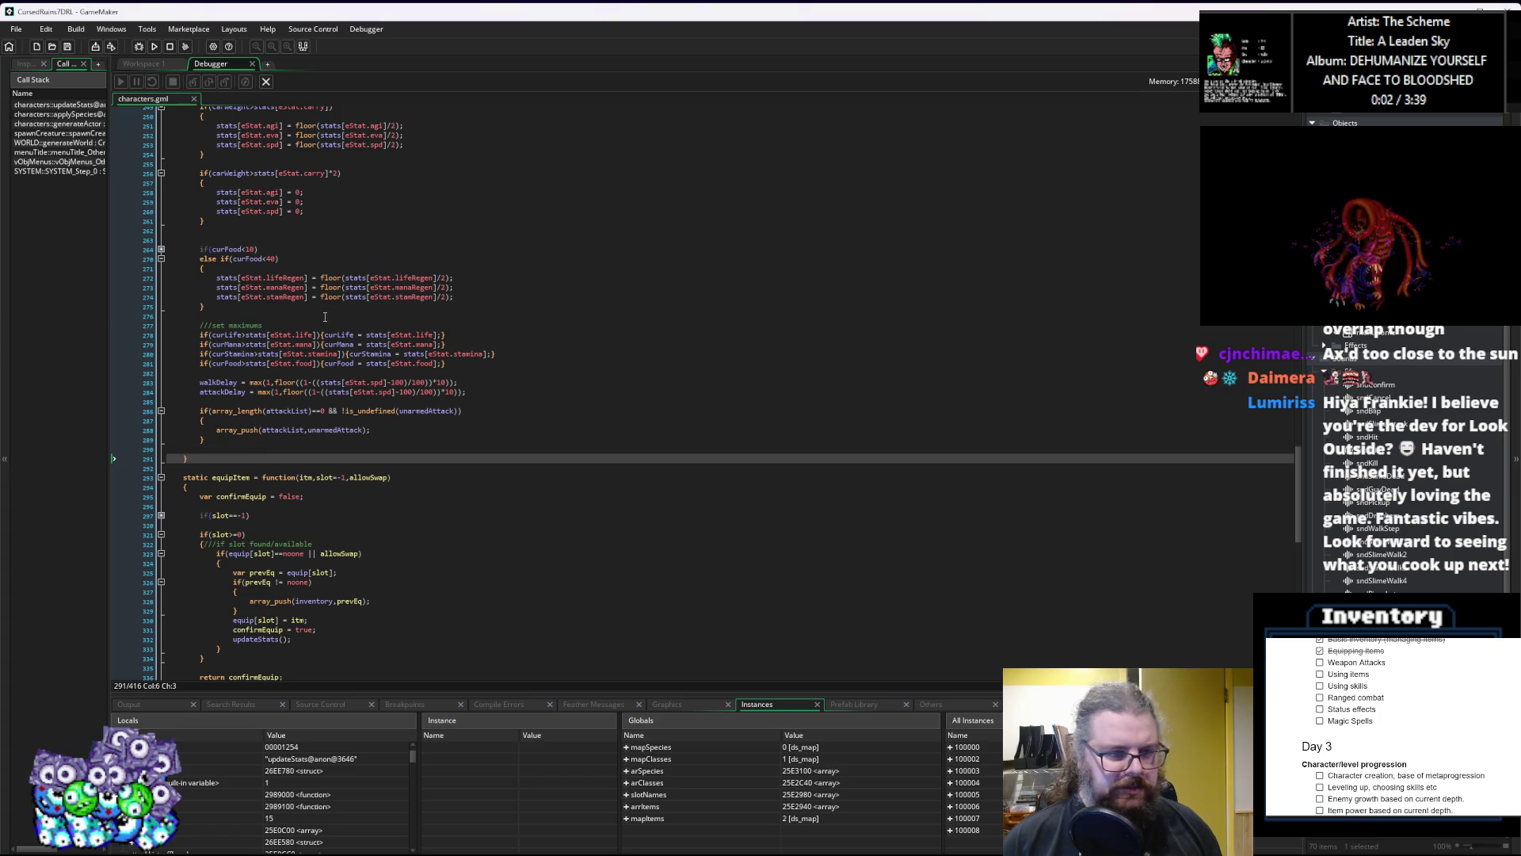
Step: Stop debugging and jump to where levelScale is defined in Effects.gml
left_click(266, 82)
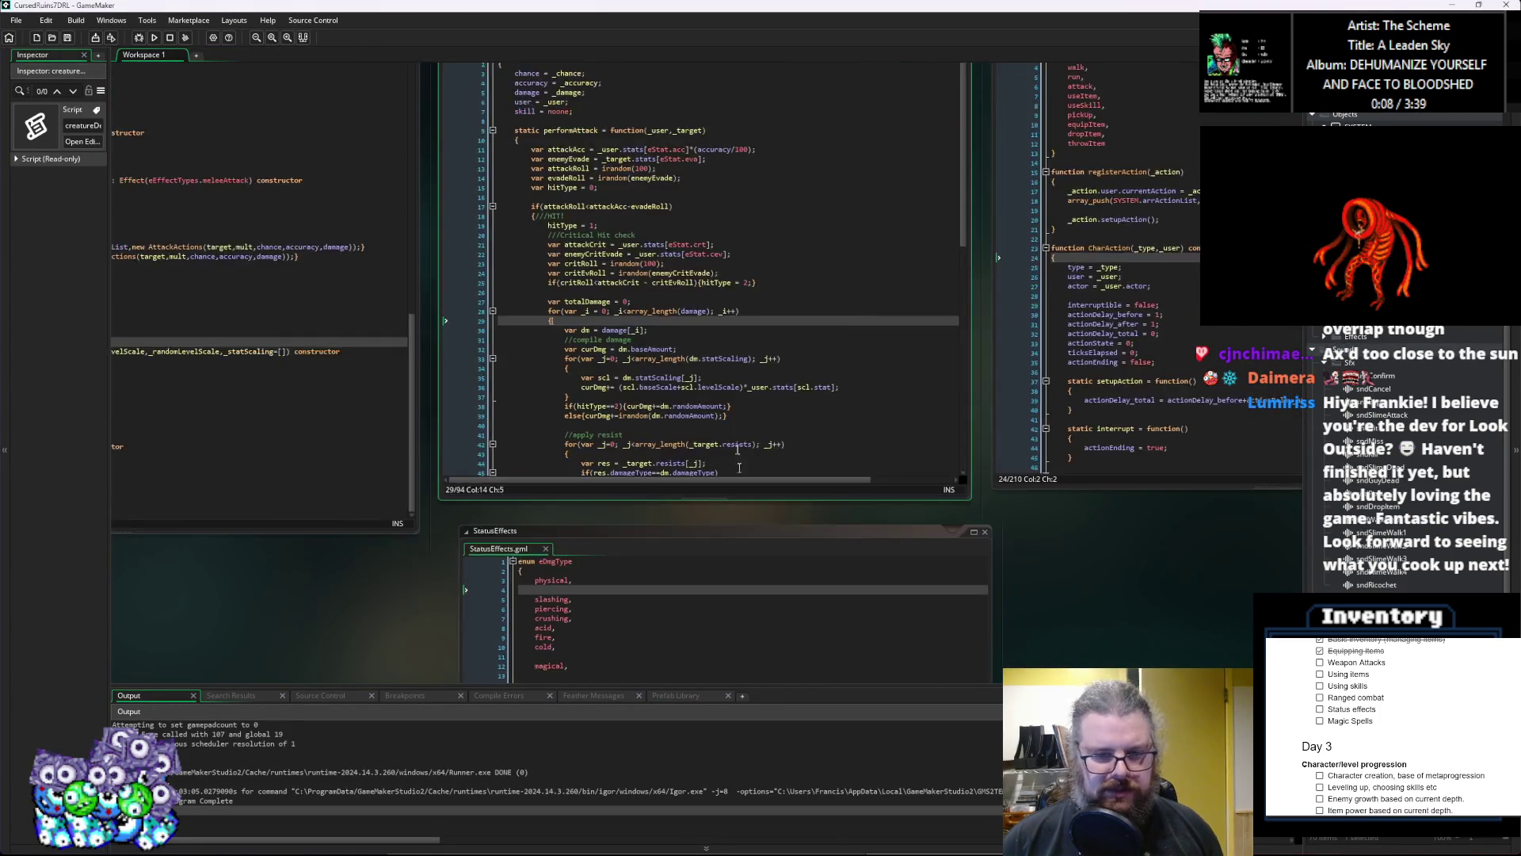
left_click(548, 532)
left_click_drag(548, 535, 580, 495)
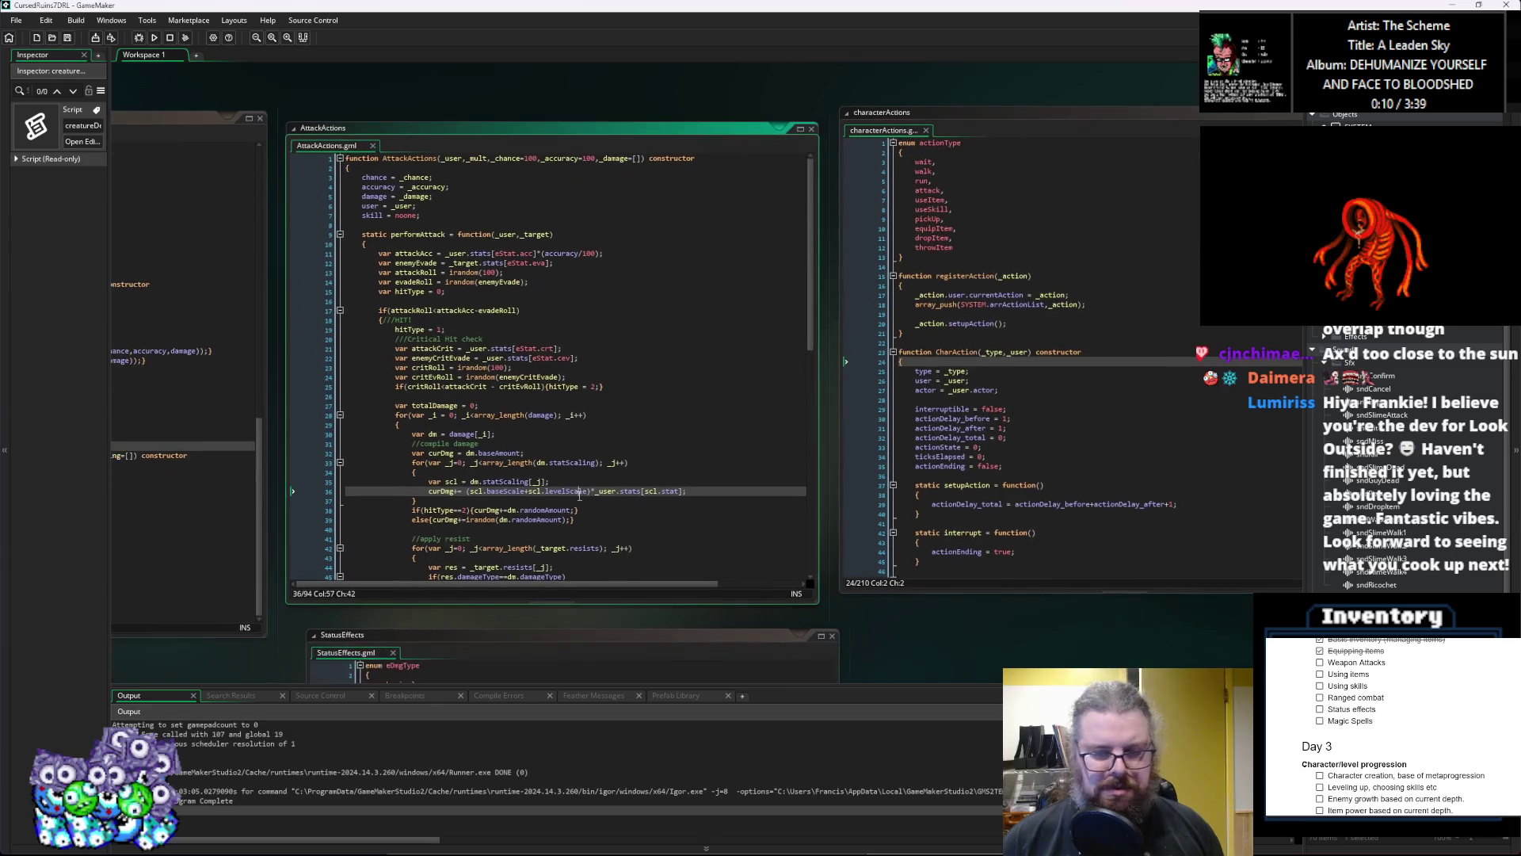
middle_click(579, 493)
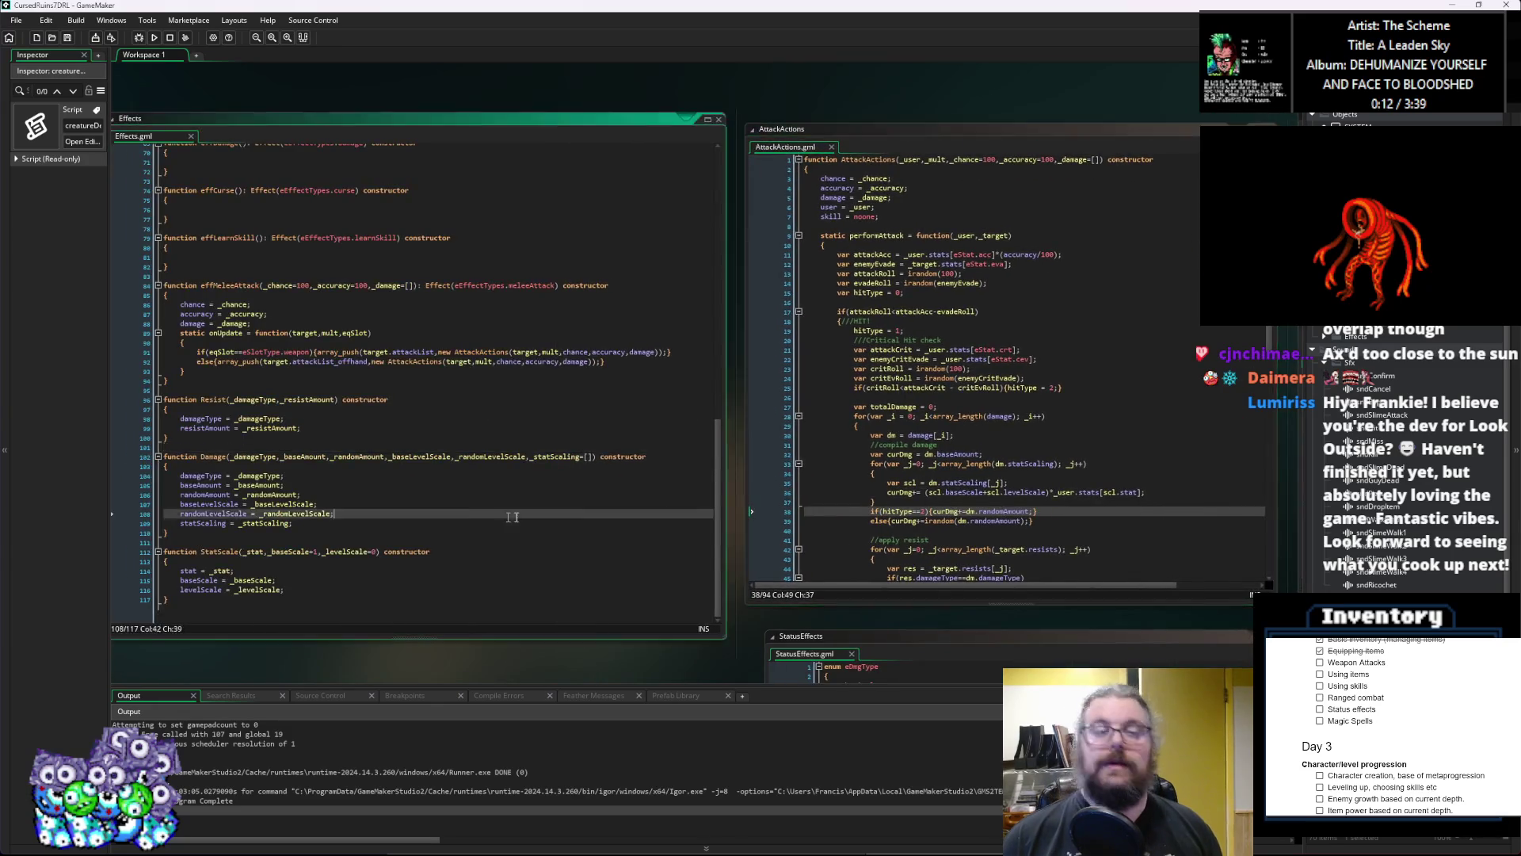
left_click_drag(748, 454, 726, 515)
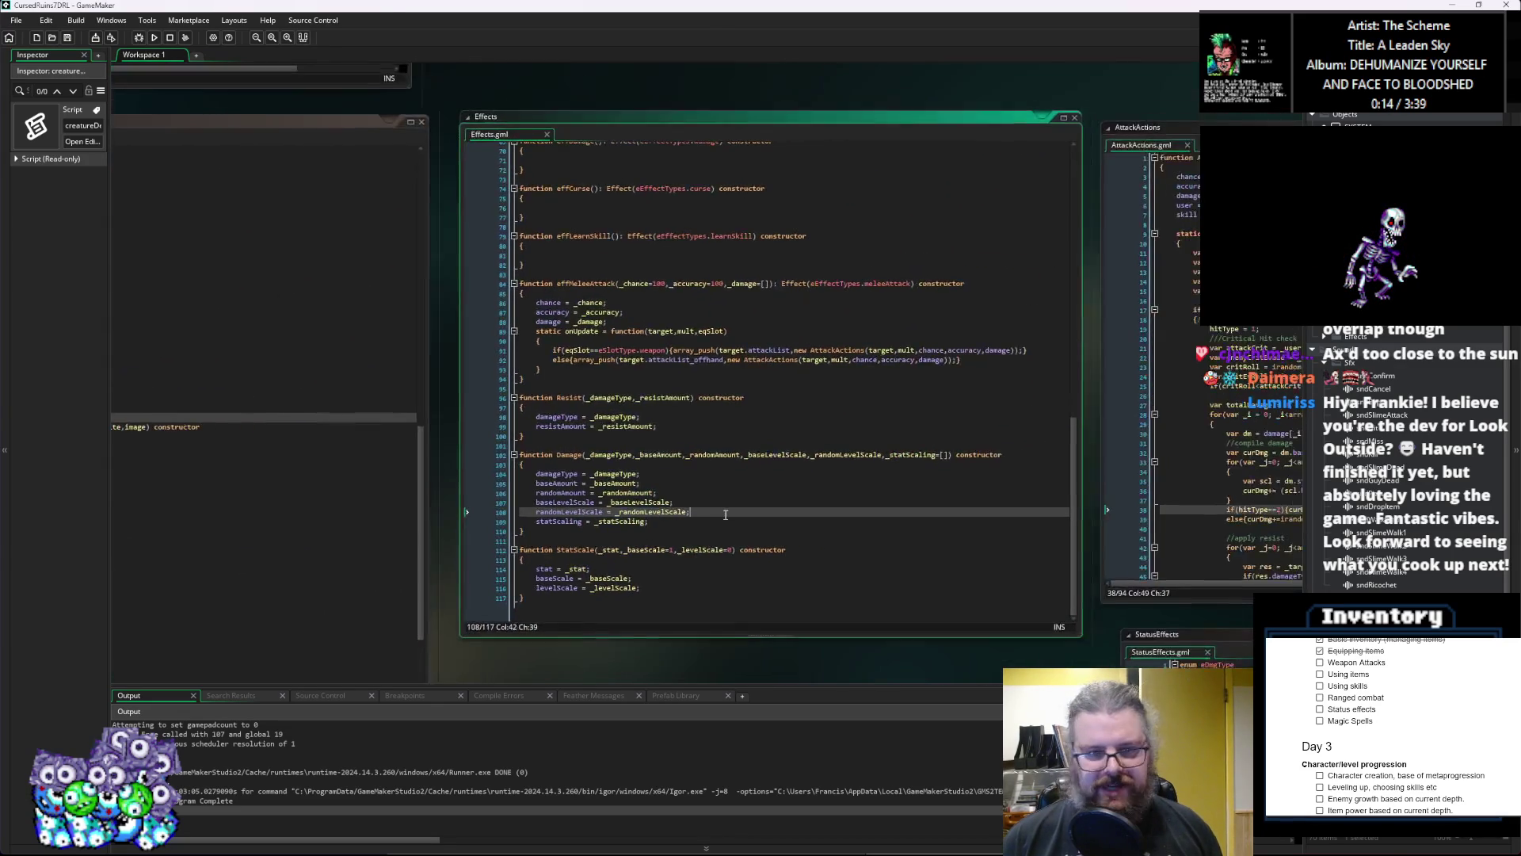
Step: Navigate back through previous code locations until the characterActions script is shown
key("alt+Left")
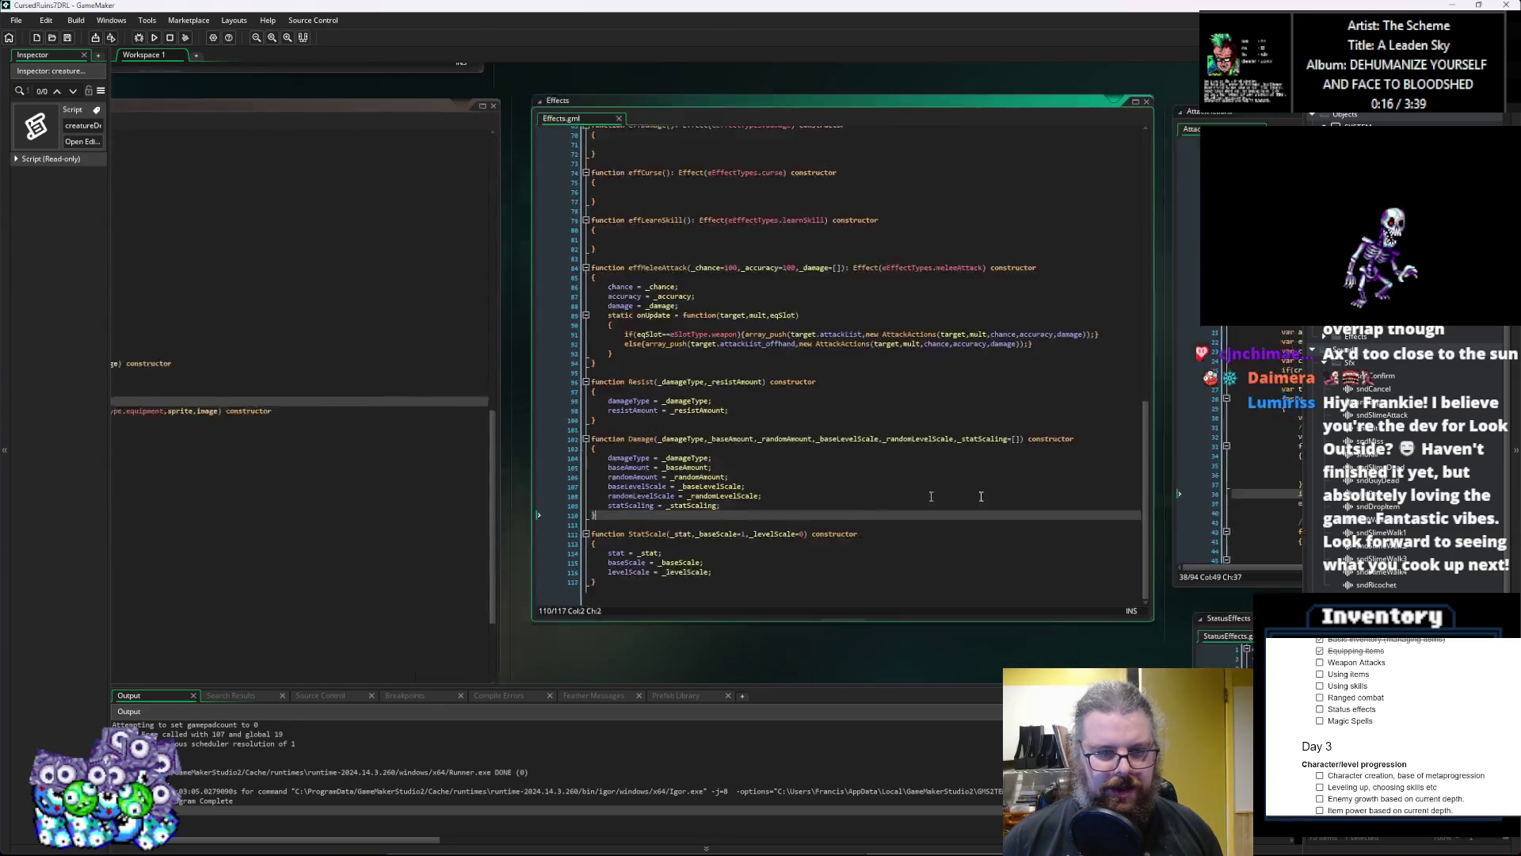
key("alt+Left")
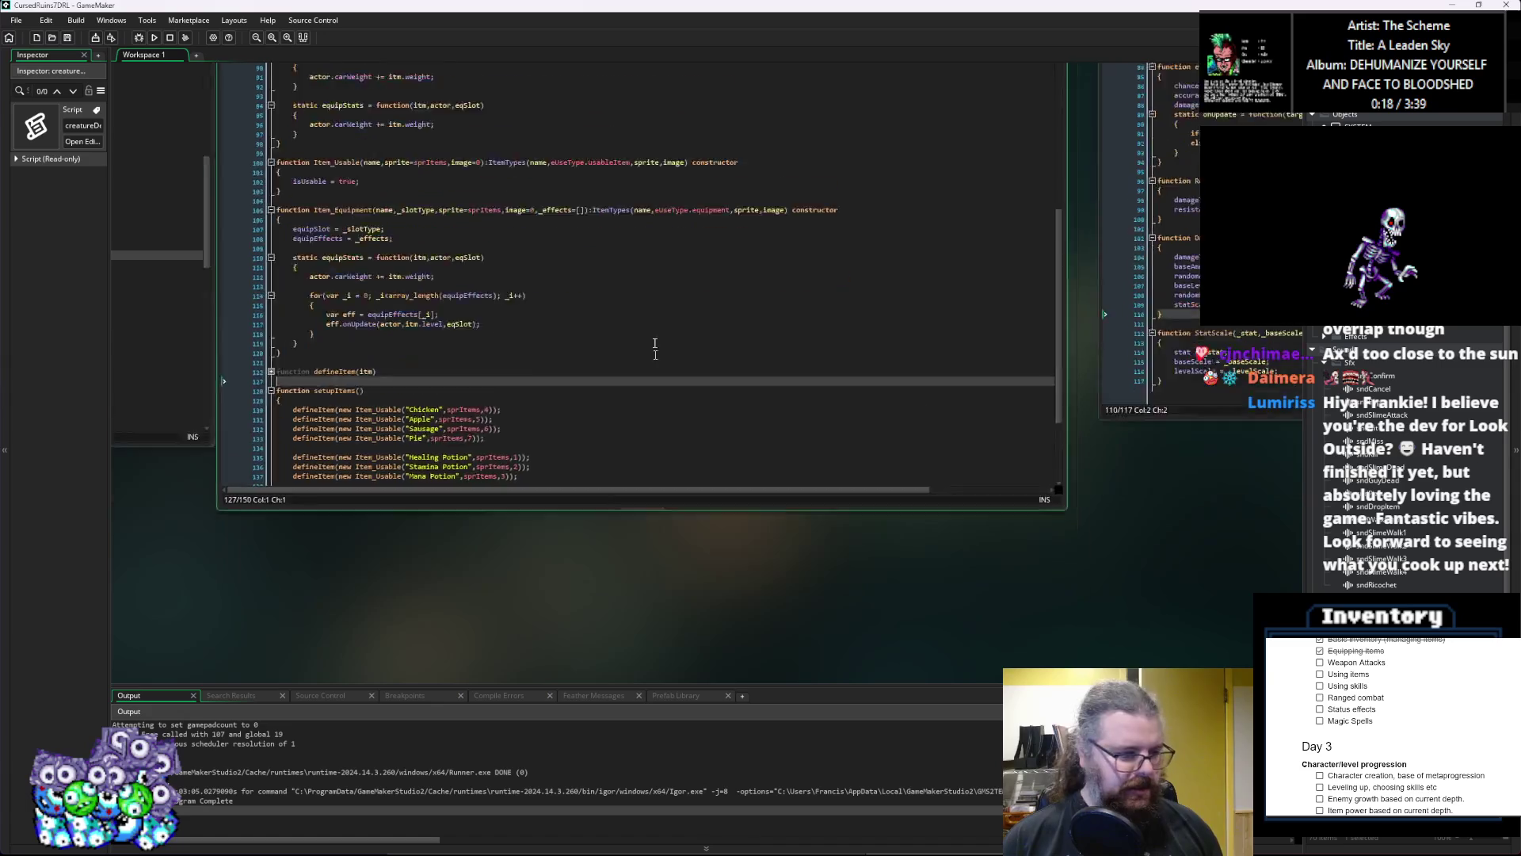
key("alt+Left")
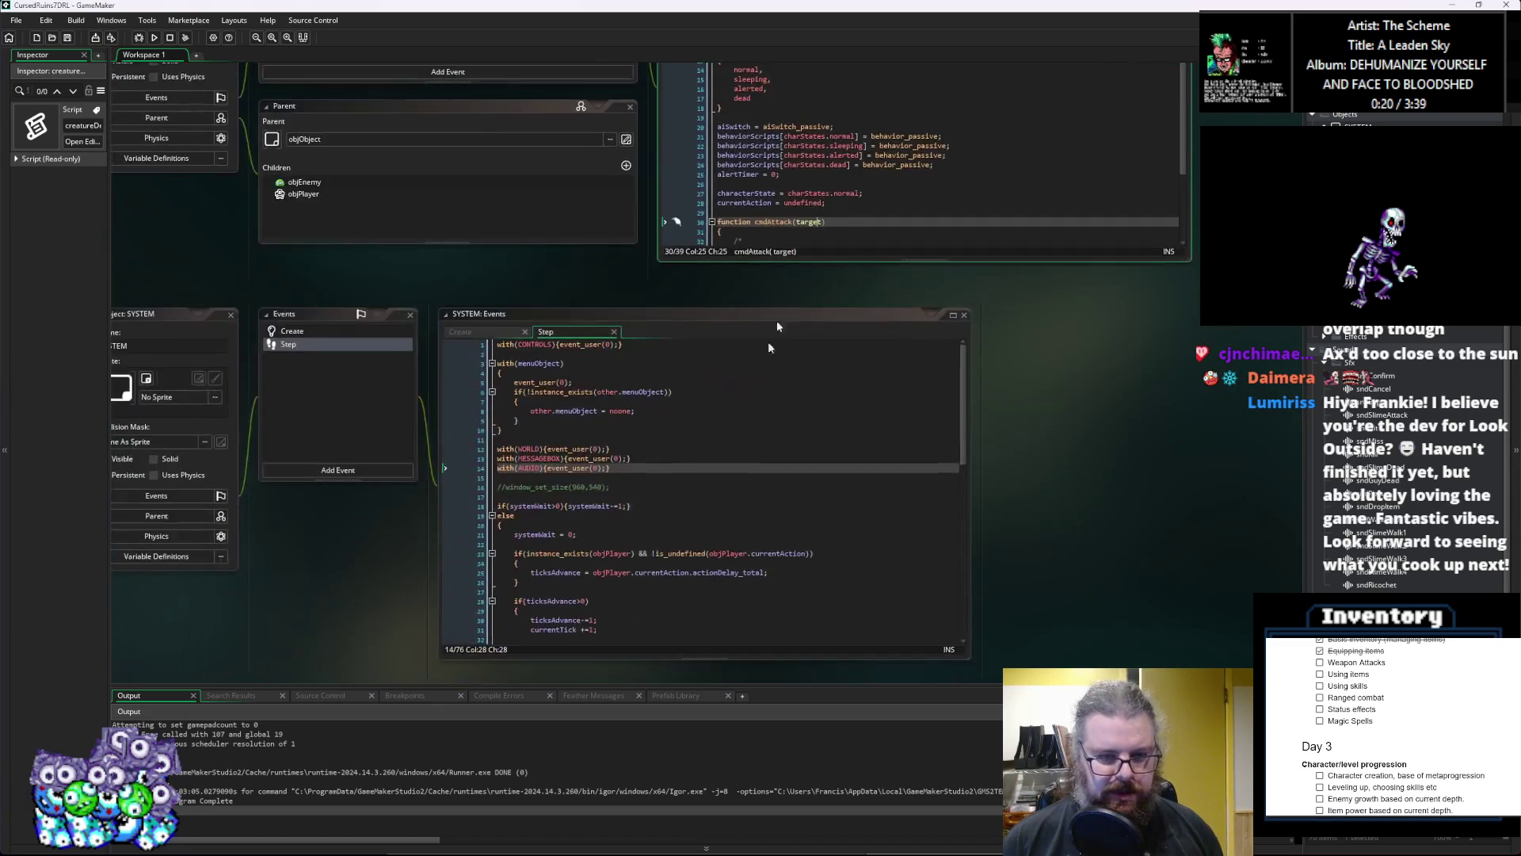
key("alt+Left")
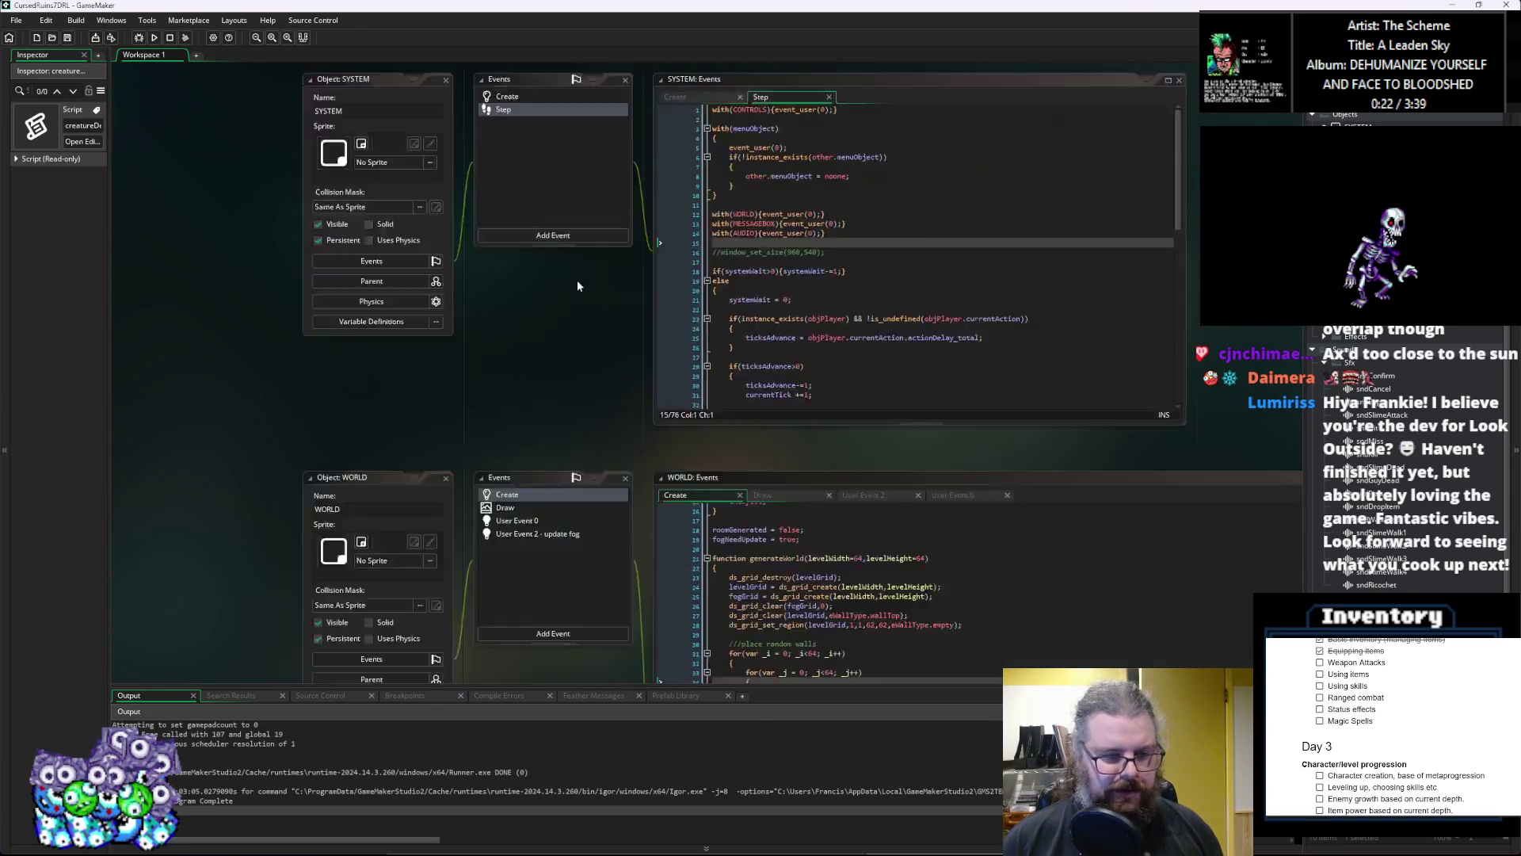
key("alt+Left")
key("alt+Left")
key("alt+Left")
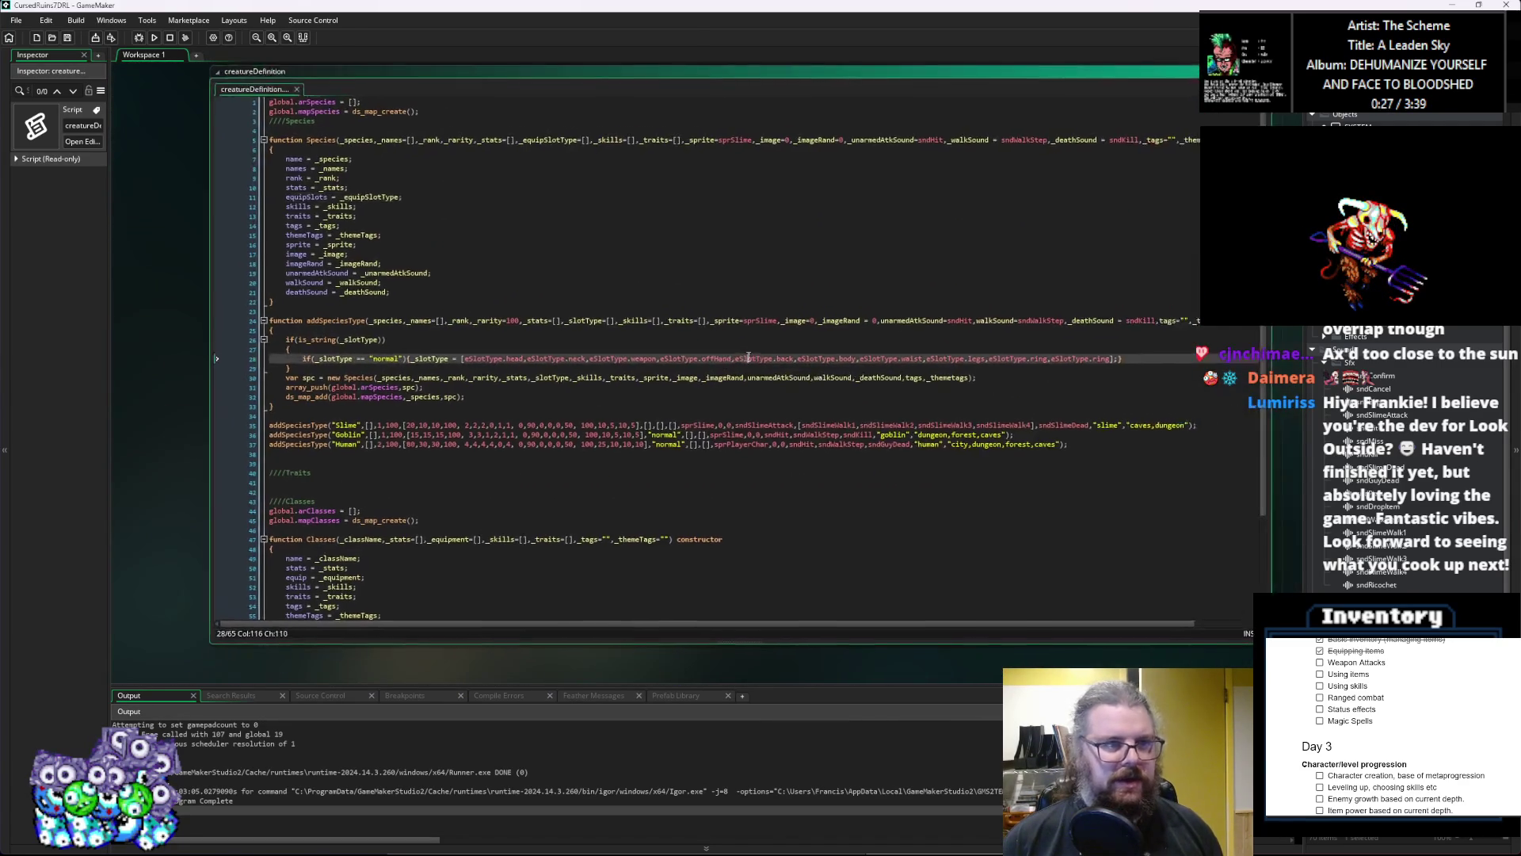
left_click(545, 303)
scroll(545, 303, "down", 1)
key("alt+Left")
key("alt+Left")
key("alt+Left")
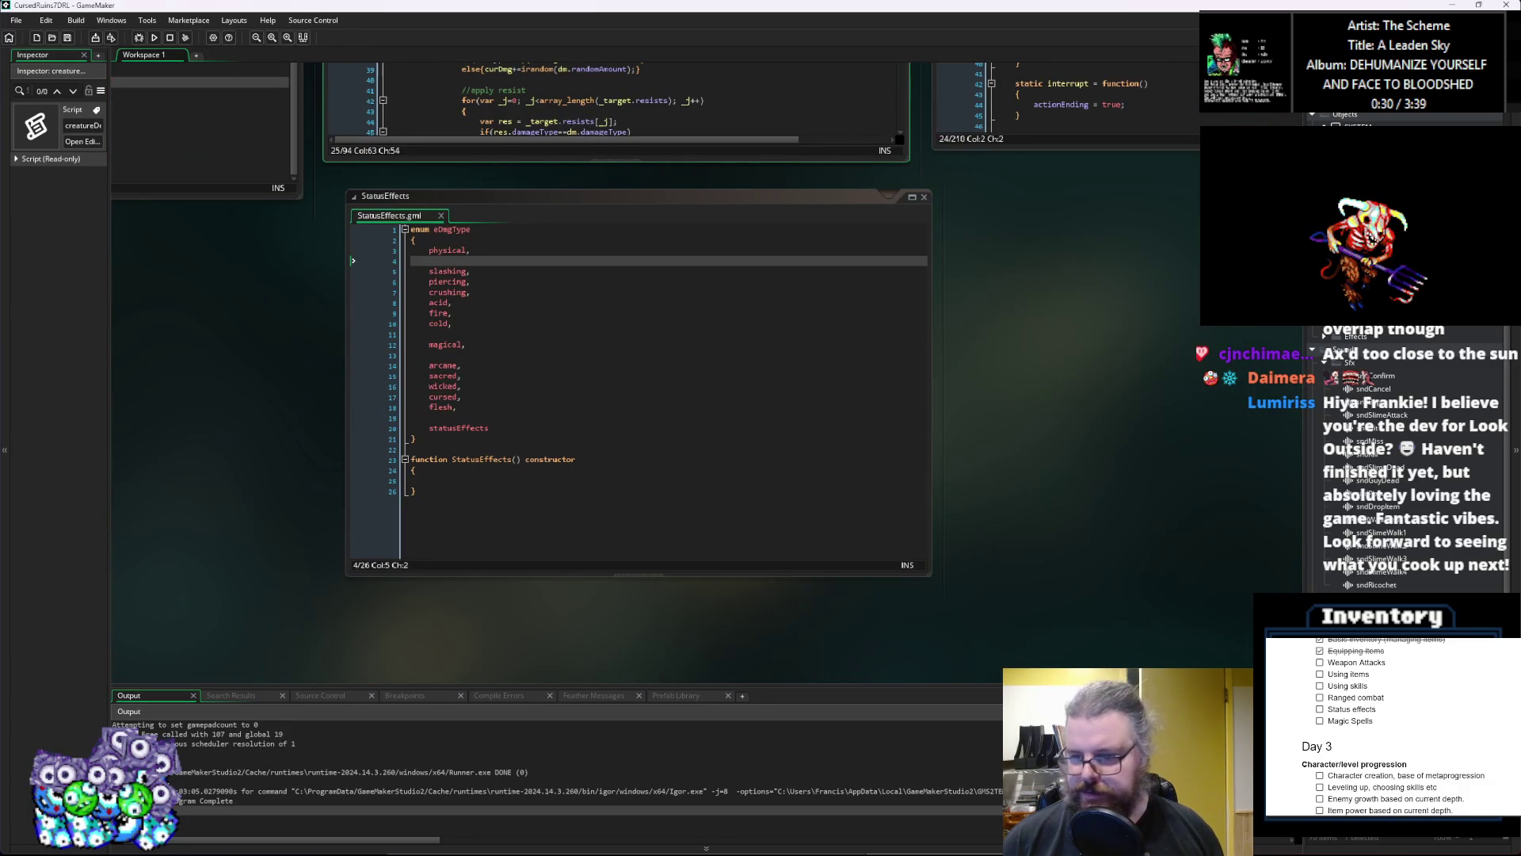
key("alt+Left")
key("alt+Left")
key("alt+Left")
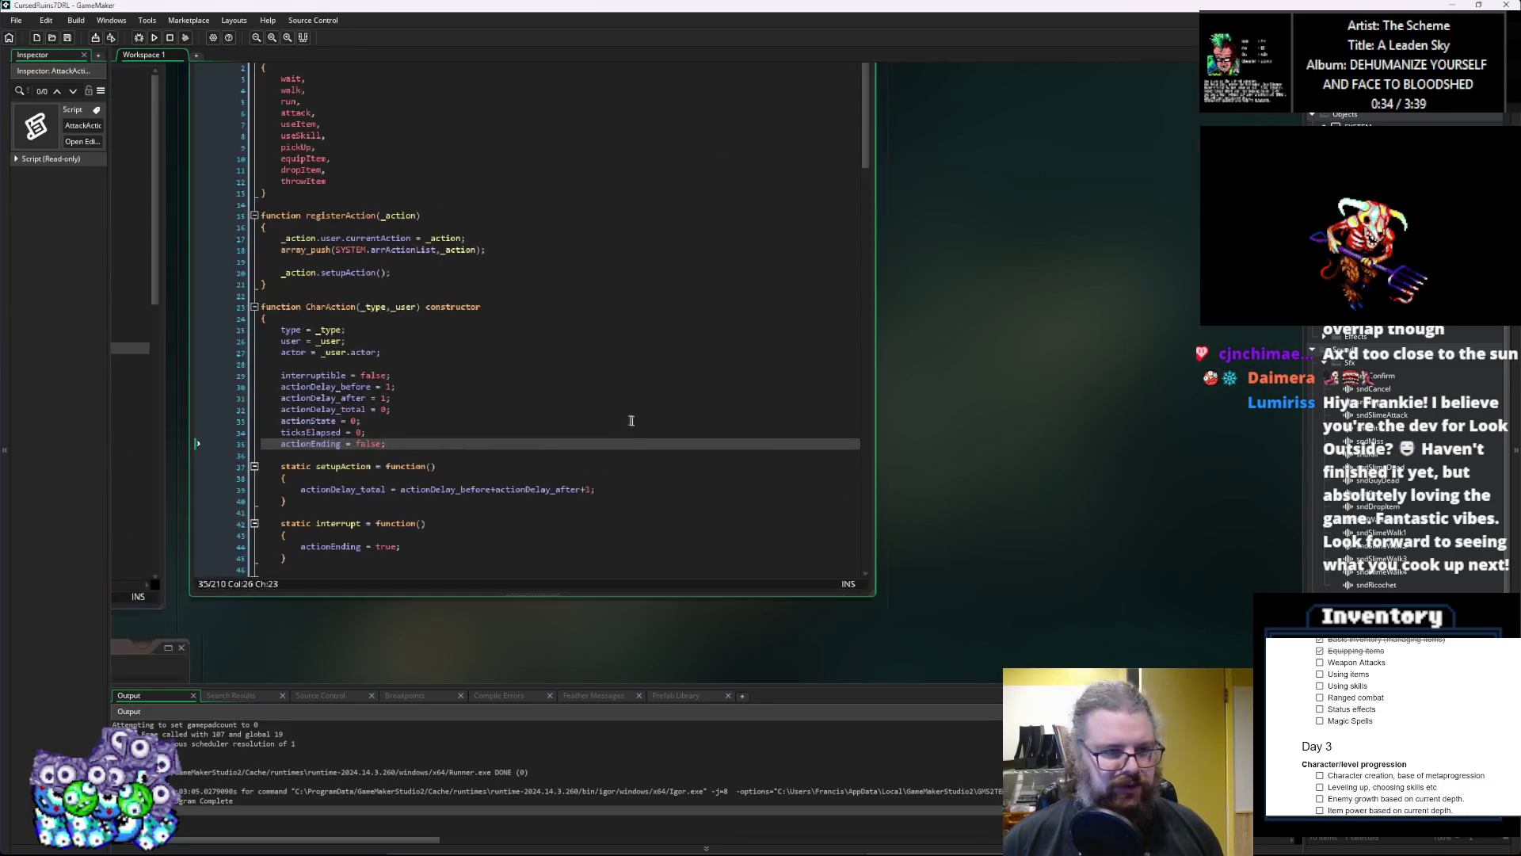
key("alt+Left")
key("alt+Left")
key("alt+Left")
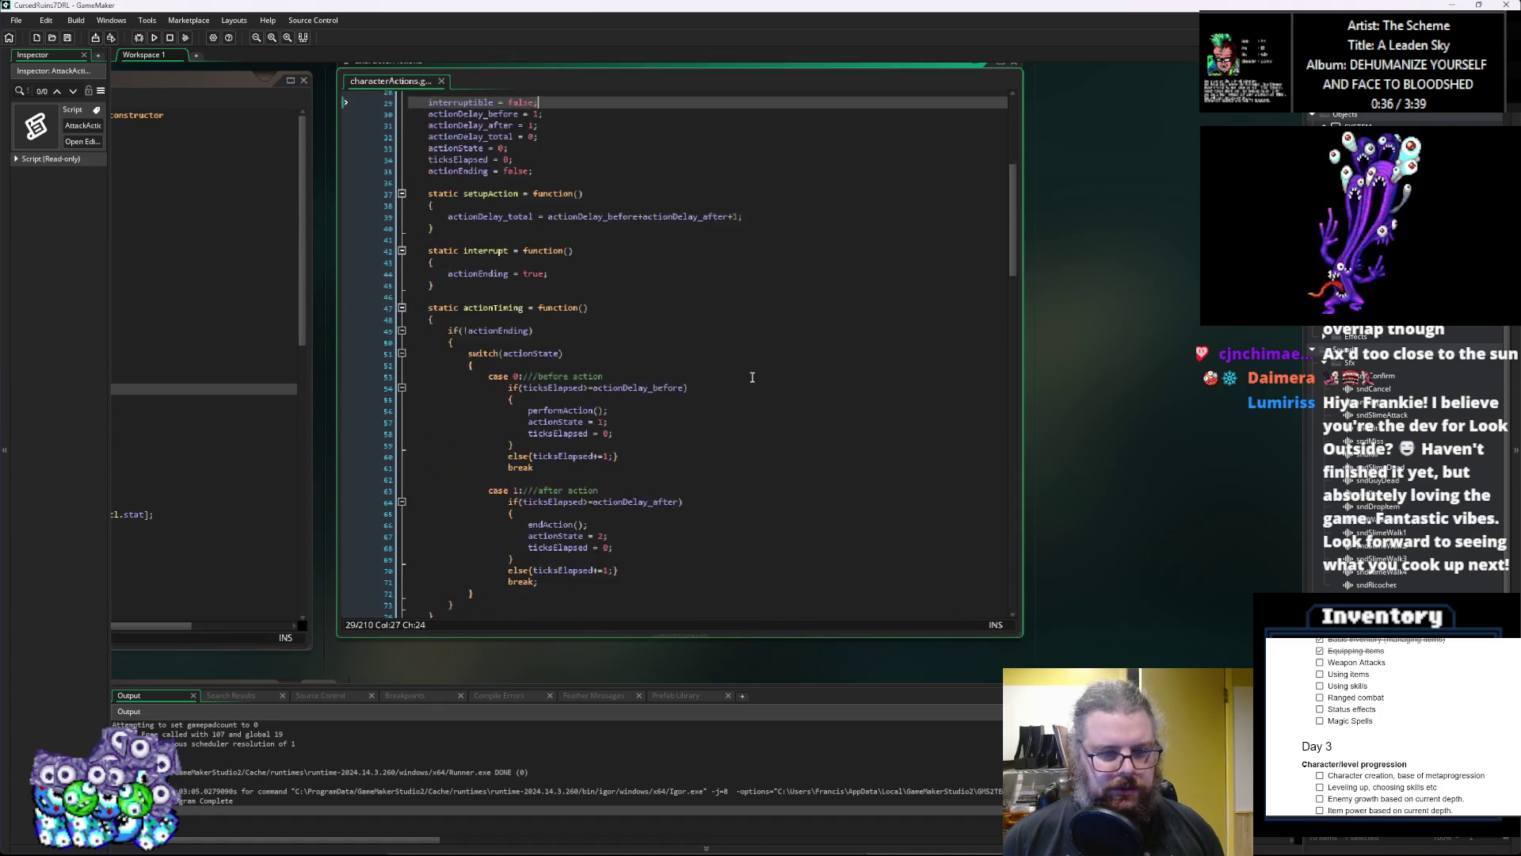
Step: Find act_attack's second attack loop and place the caret after attackList on line 138
scroll(752, 378, "down", 20)
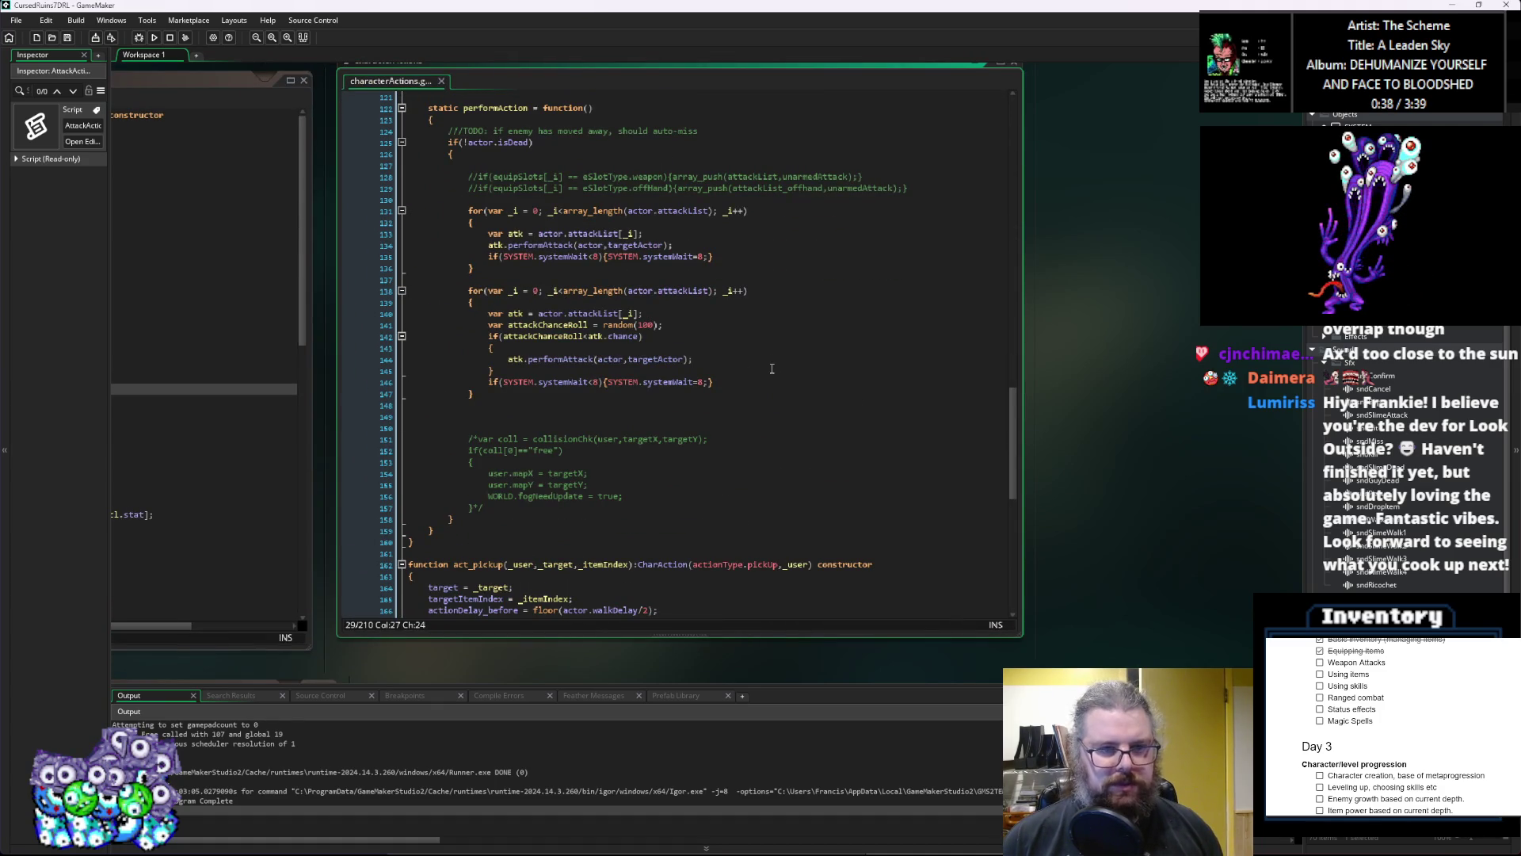
scroll(769, 370, "up", 3)
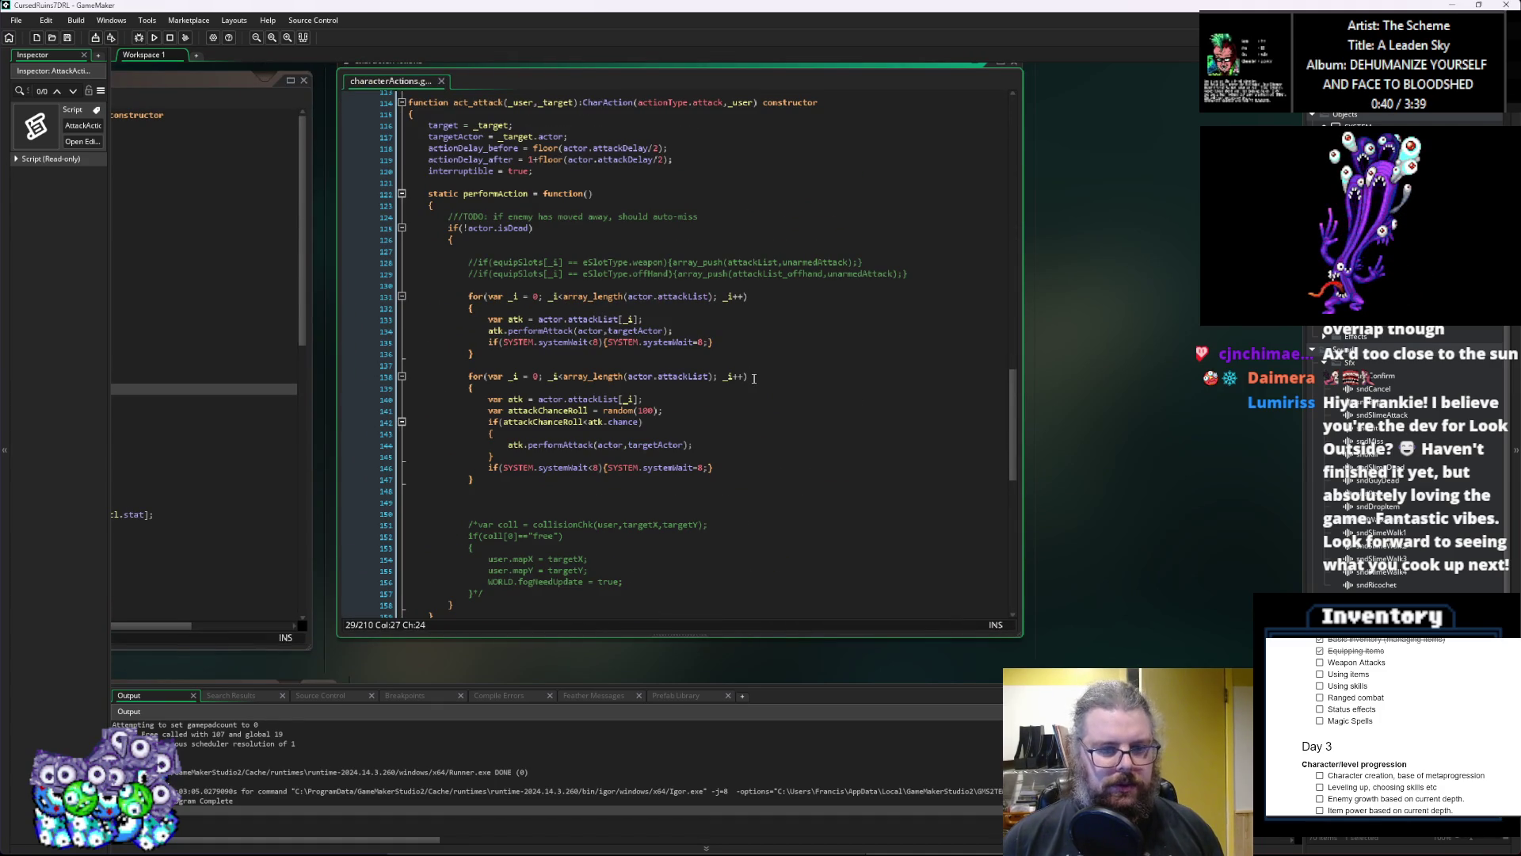
left_click(686, 377)
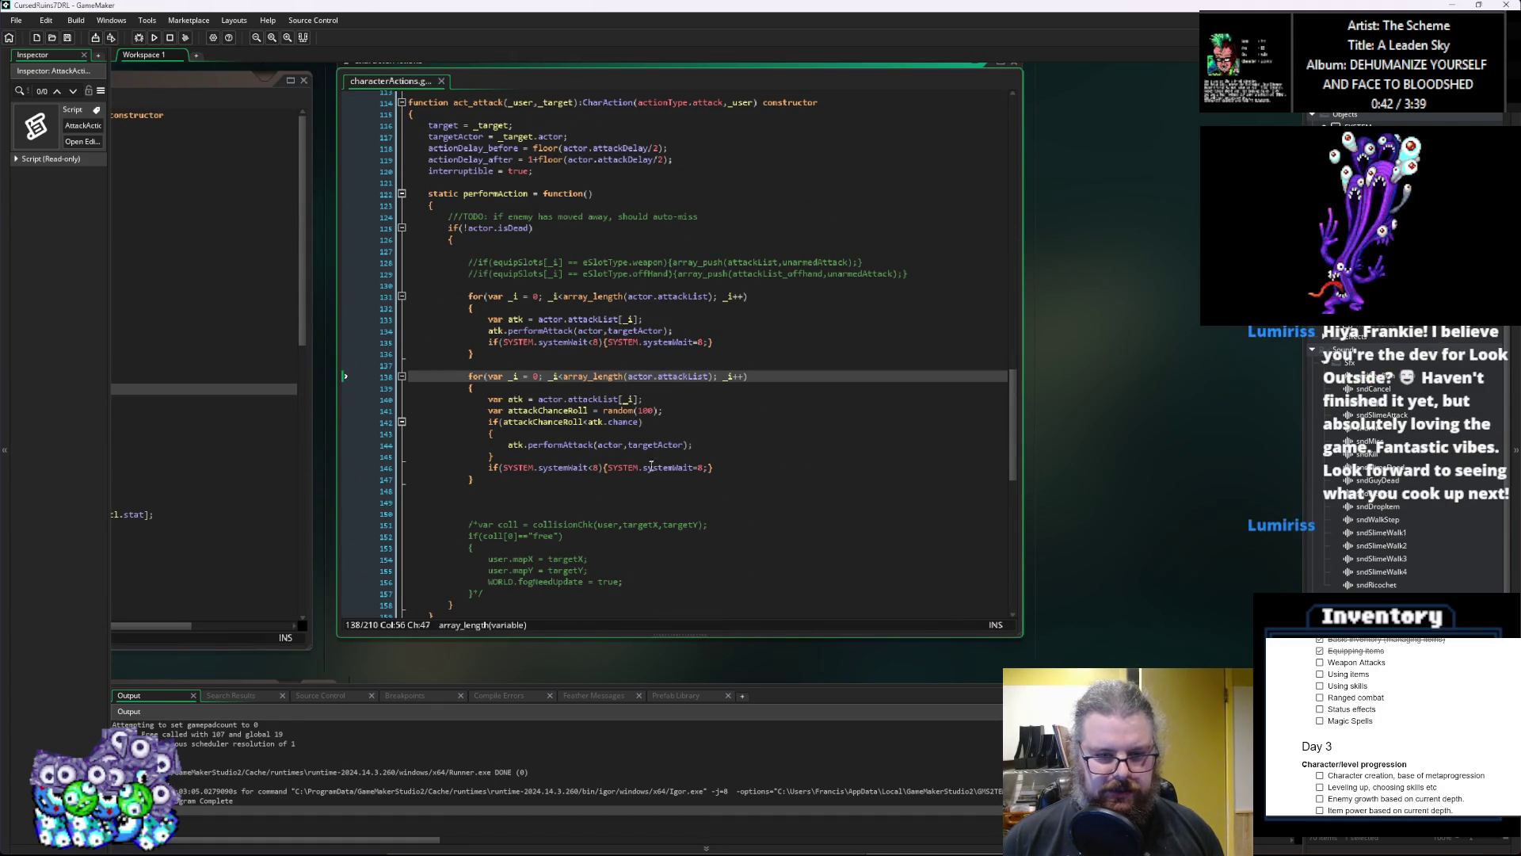
left_click(709, 378)
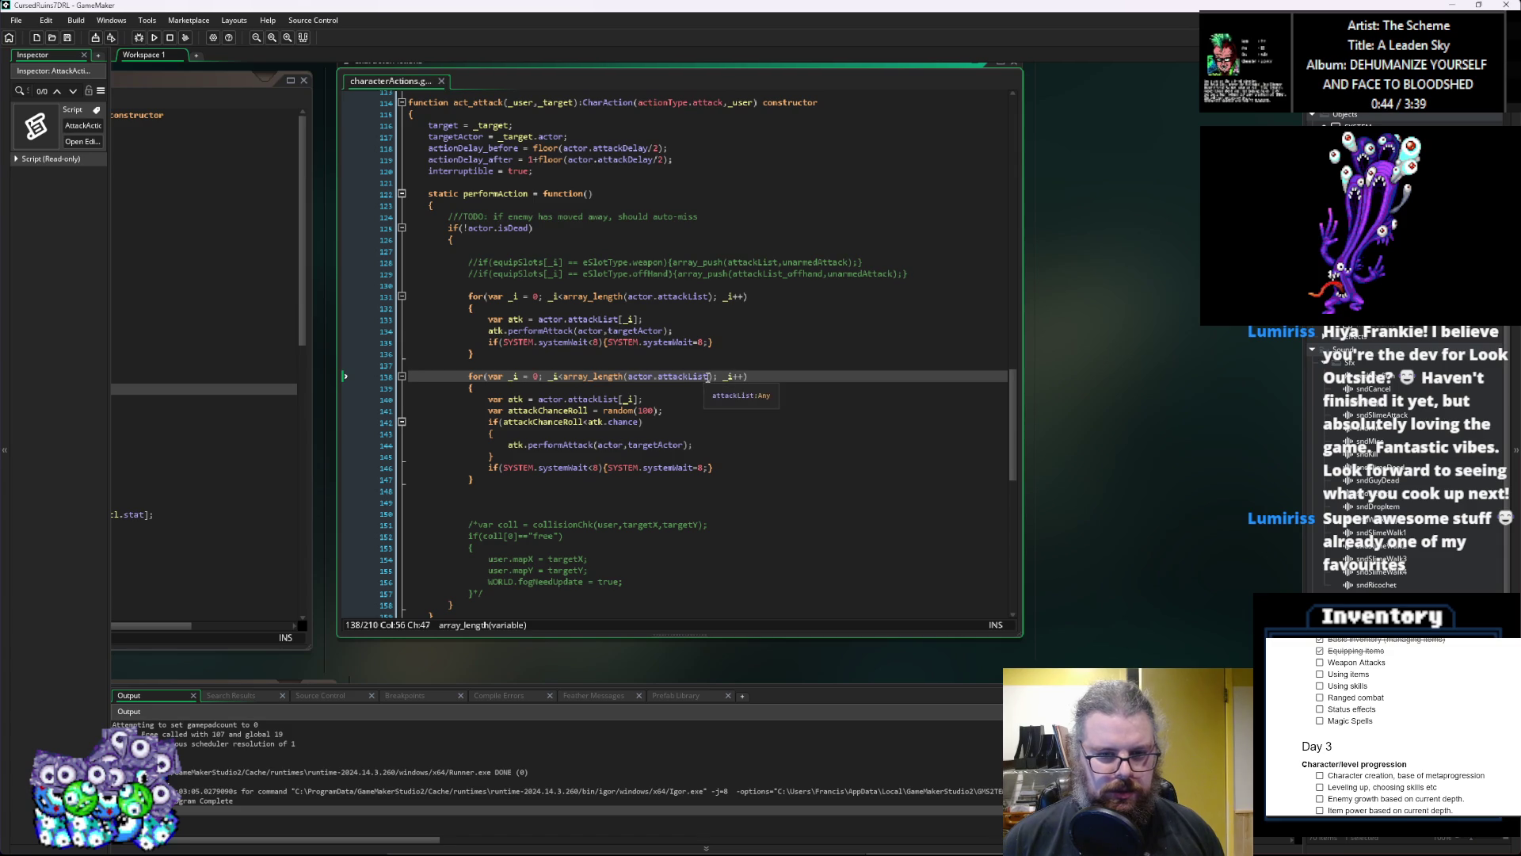
Step: Change attackList to attackList_offhand on lines 138 and 140 of act_attack
key("BackSpace")
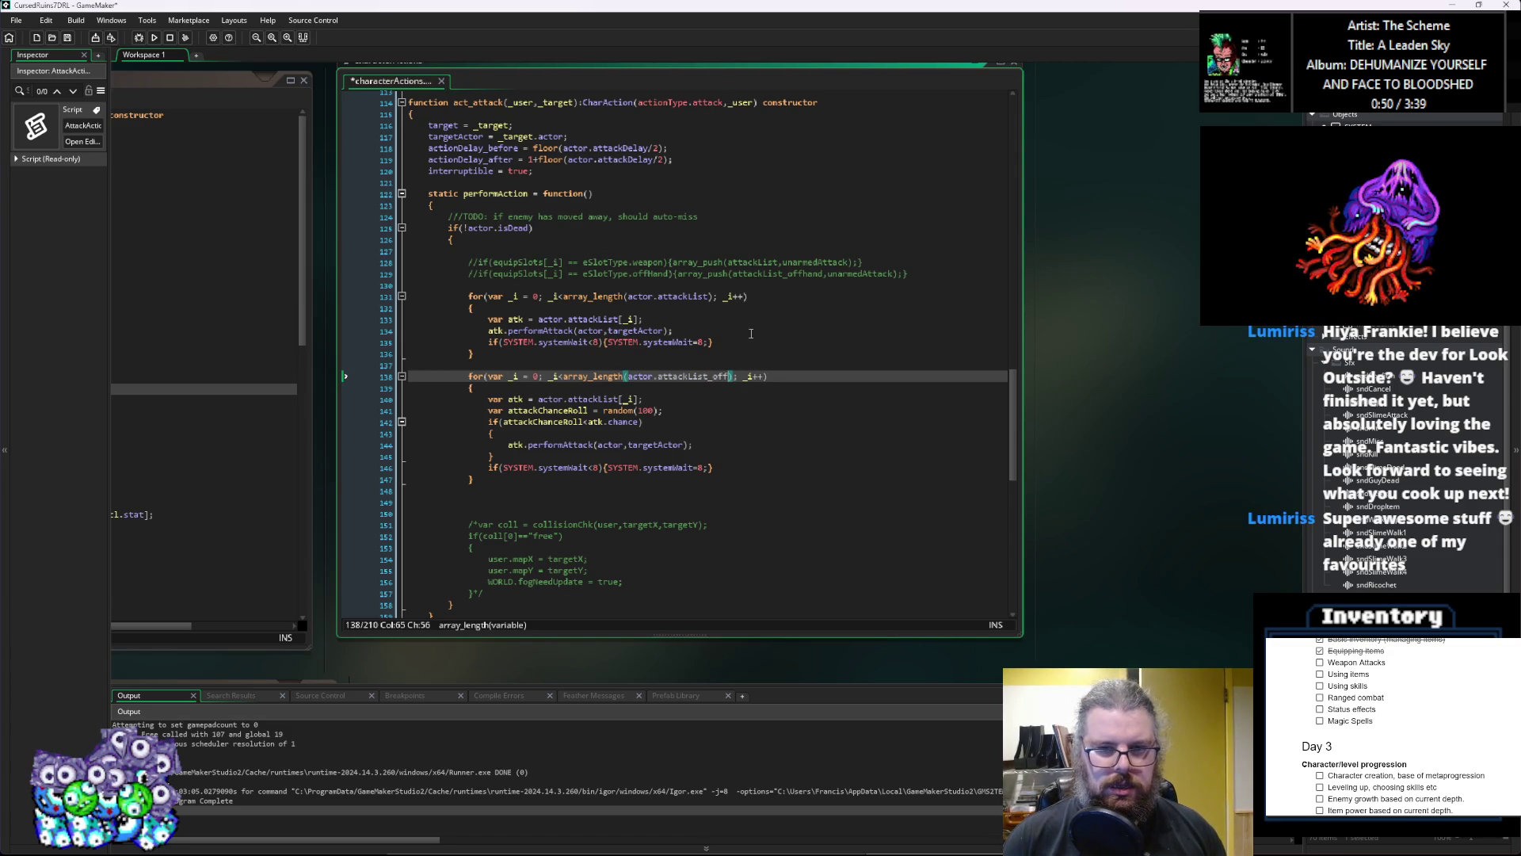
type("hand")
double_click(684, 377)
key("ctrl+c")
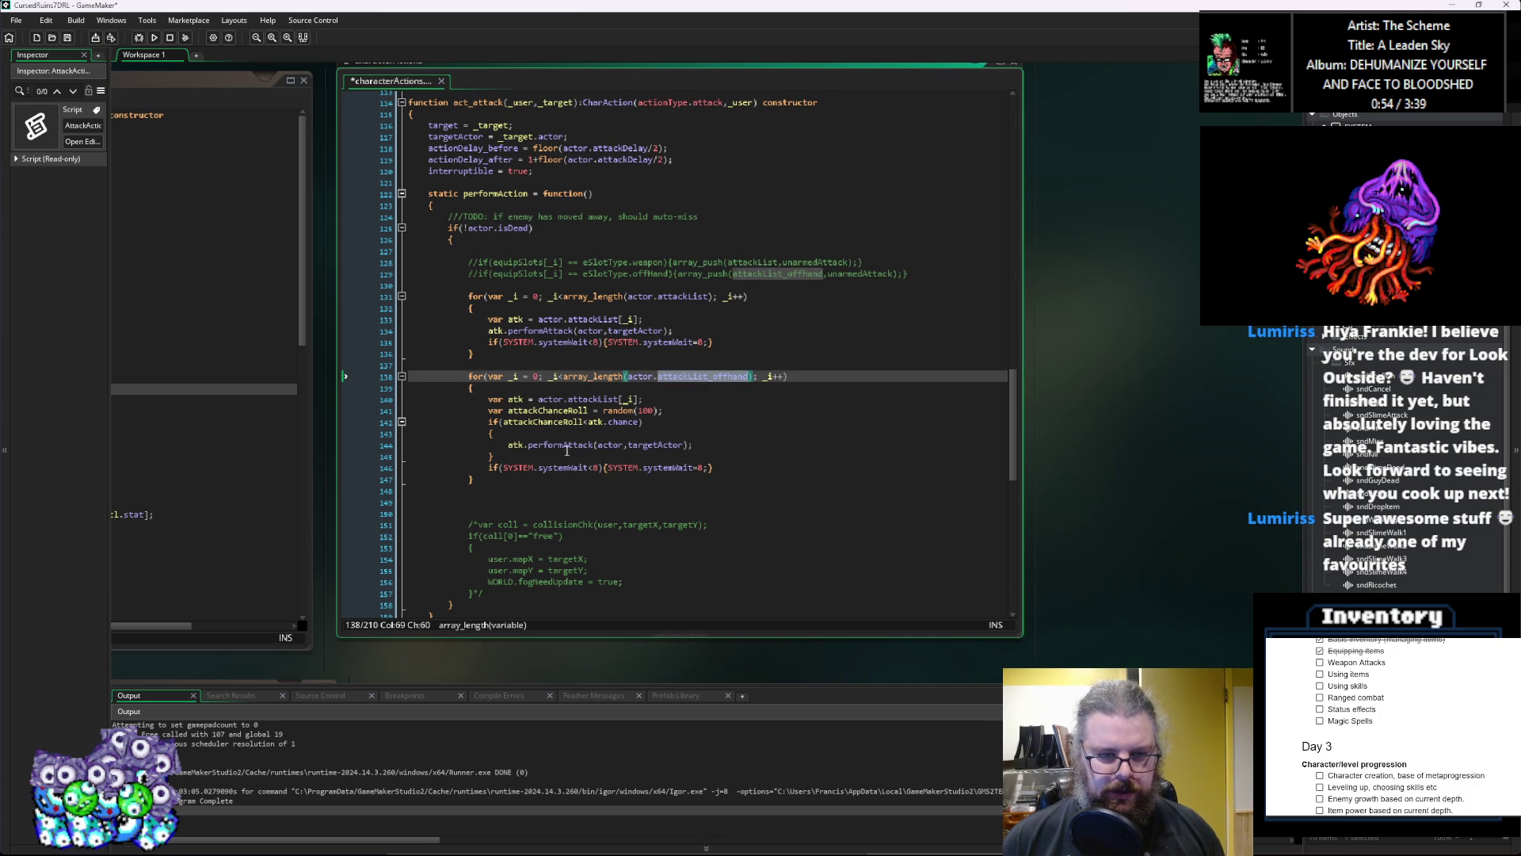
double_click(594, 400)
key("ctrl+v")
left_click(770, 438)
Step: Save the characterActions script and launch the game in debug mode
left_click(67, 38)
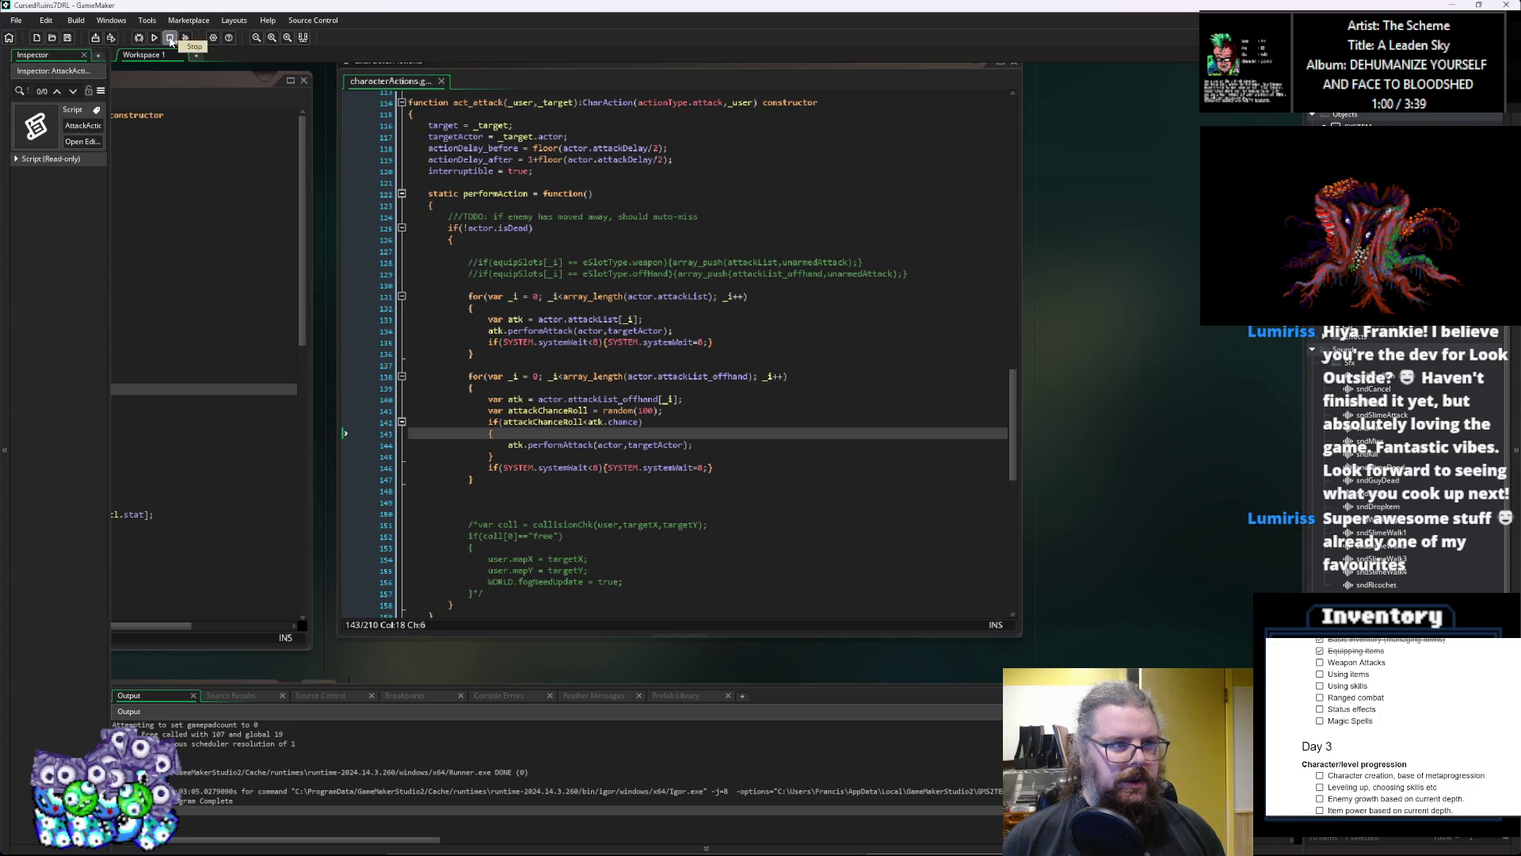
left_click(475, 479)
left_click(141, 38)
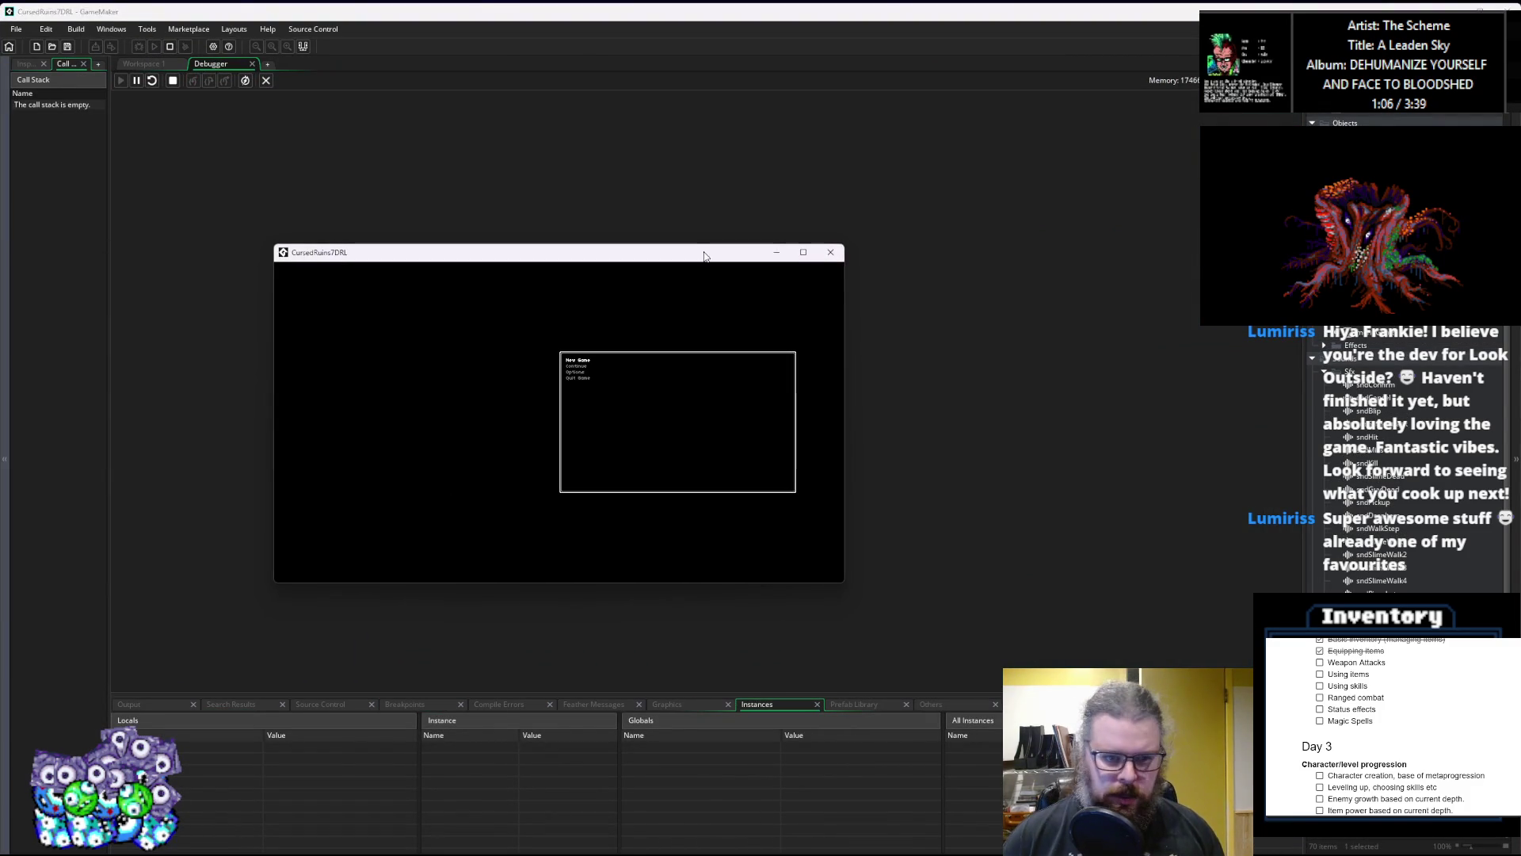
Step: Start a New Game, inspect the equipStats breakpoint at line 225, resume, and maximise the game window
key("Return")
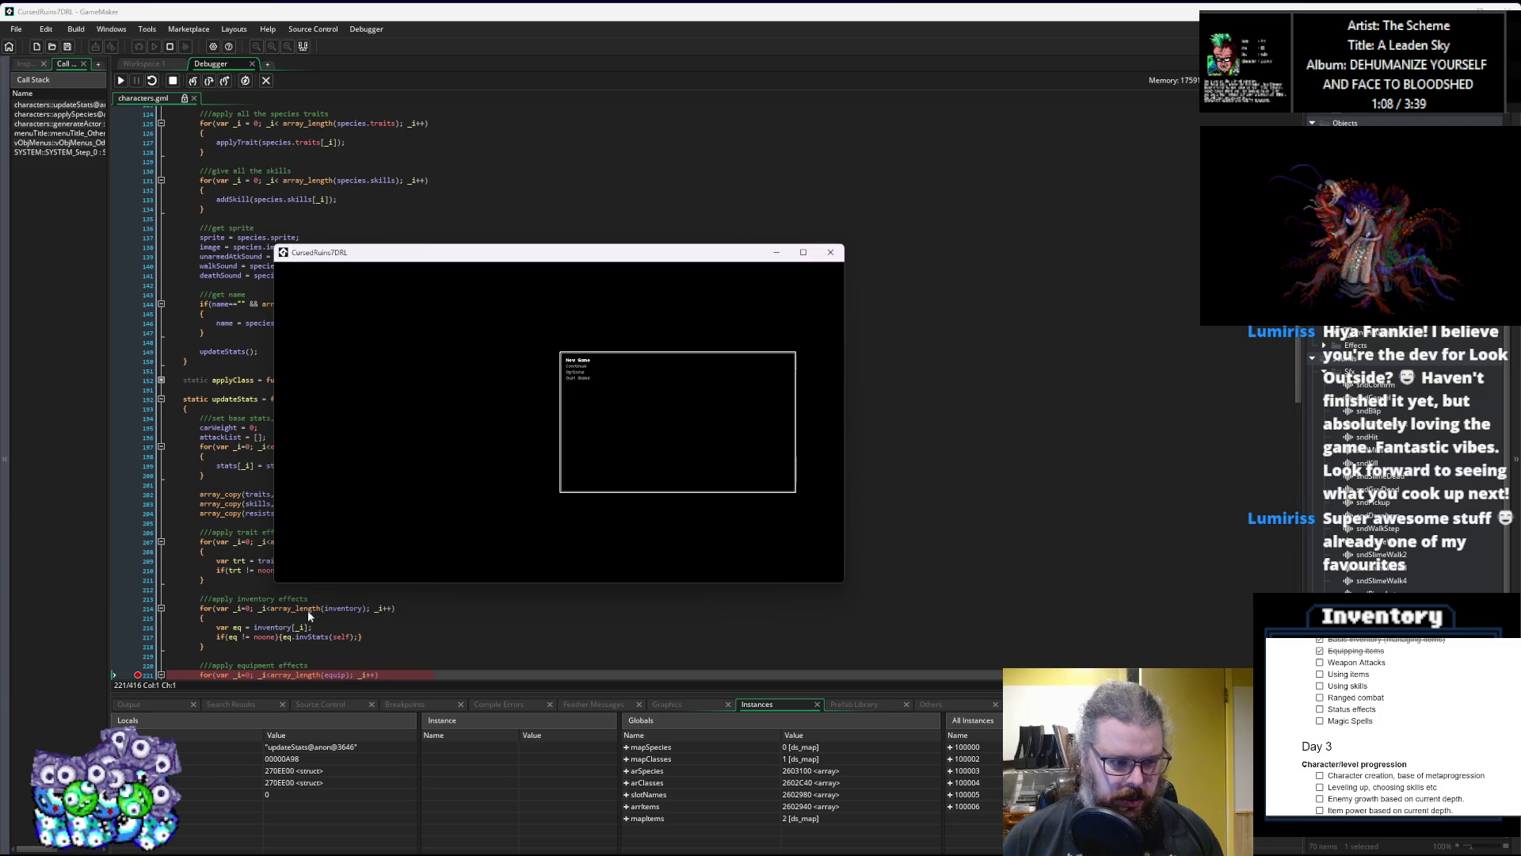
scroll(198, 638, "down", 1)
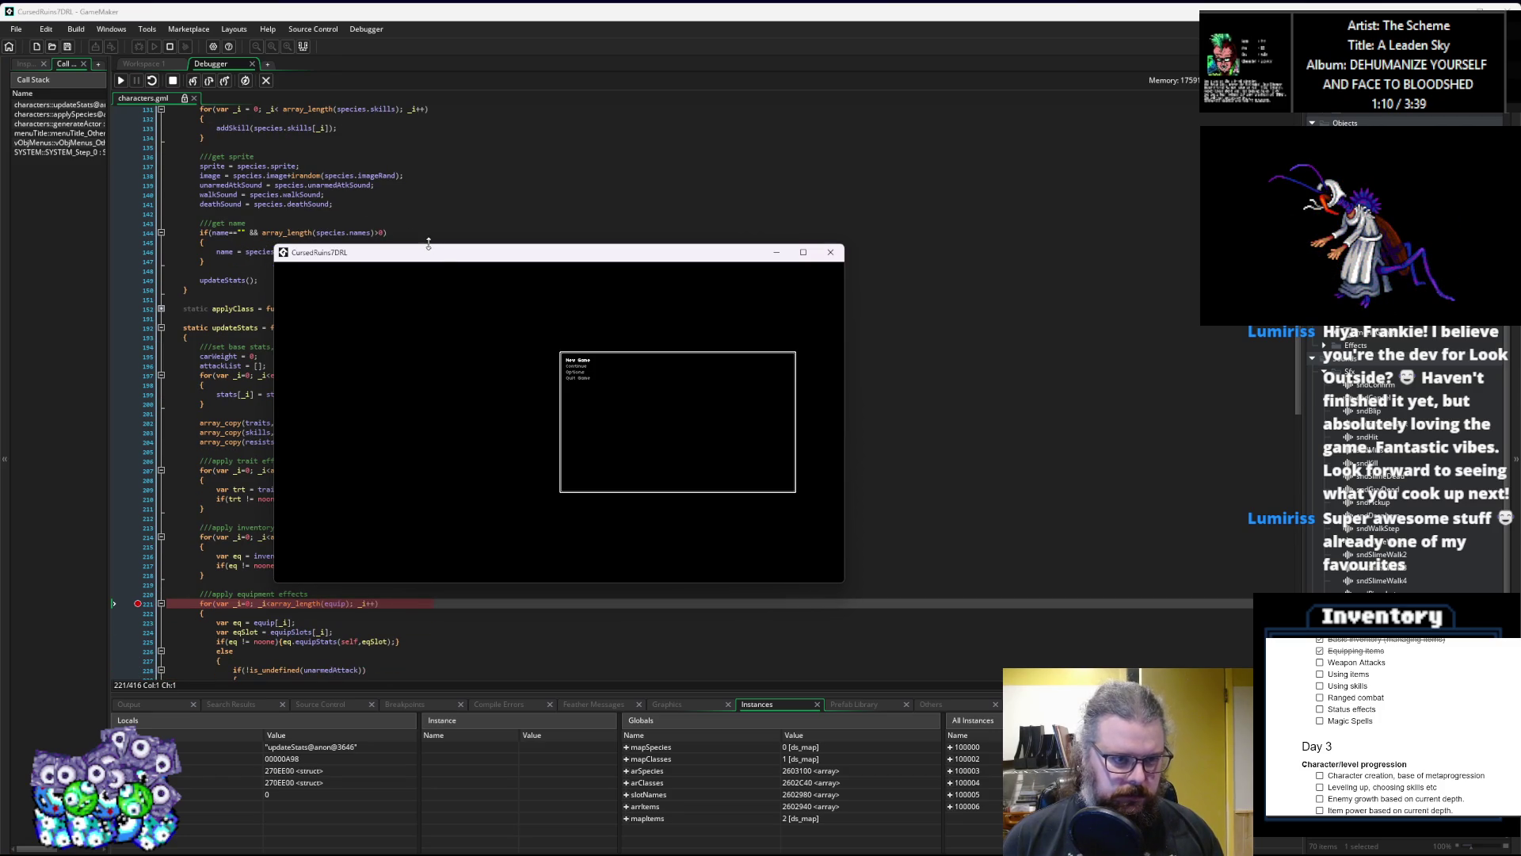
left_click_drag(427, 243, 516, 312)
left_click(117, 613)
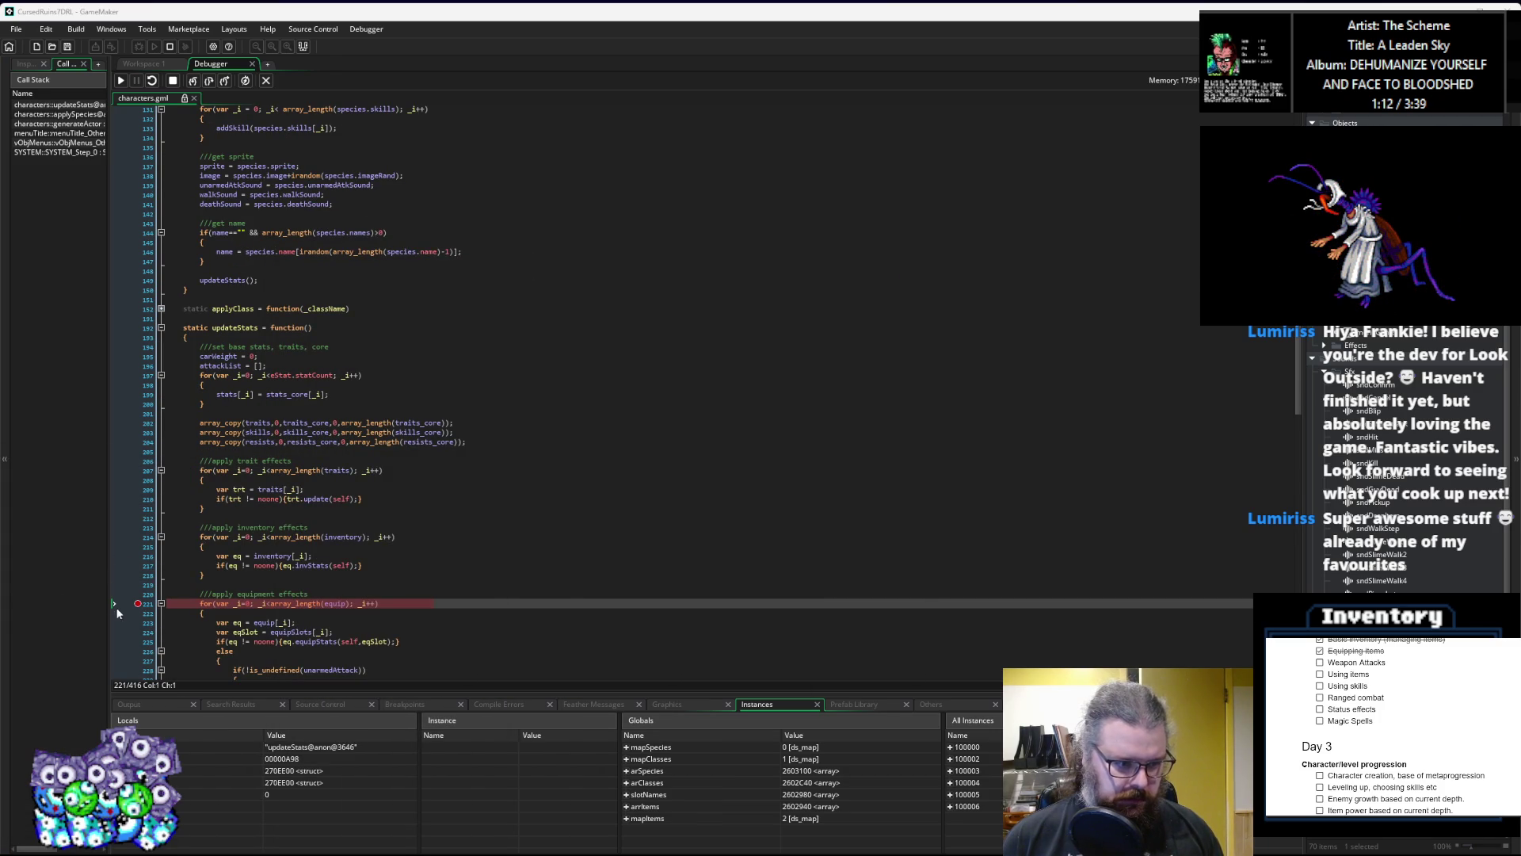
scroll(357, 571, "down", 3)
left_click(358, 570)
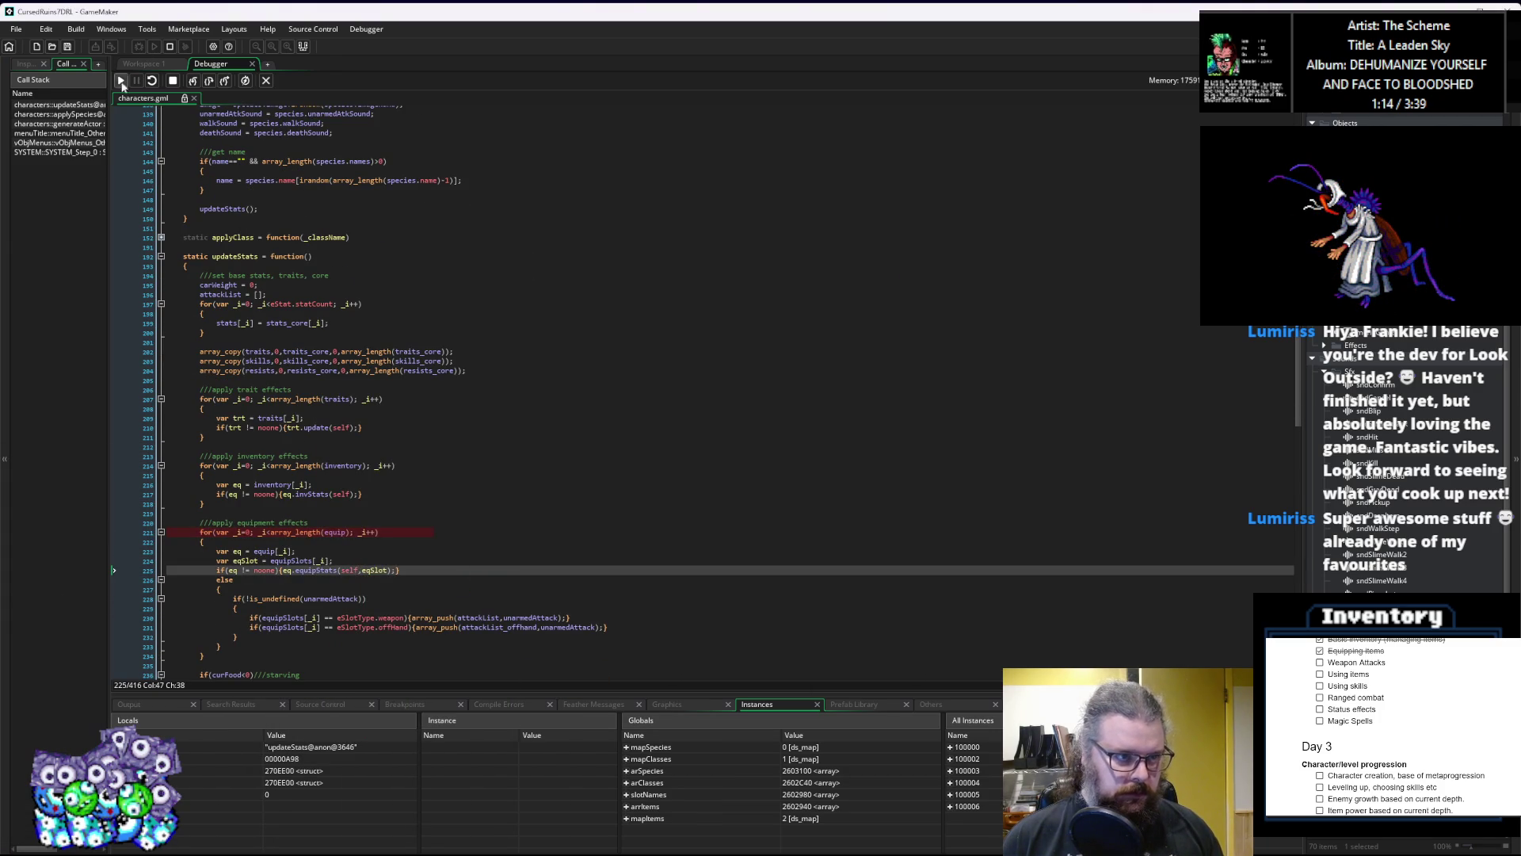
left_click(121, 80)
mouse_move(878, 286)
left_mouse_down()
mouse_move(753, 10)
mouse_move(740, 25)
left_mouse_up()
key("Up")
key("Up")
key("Up")
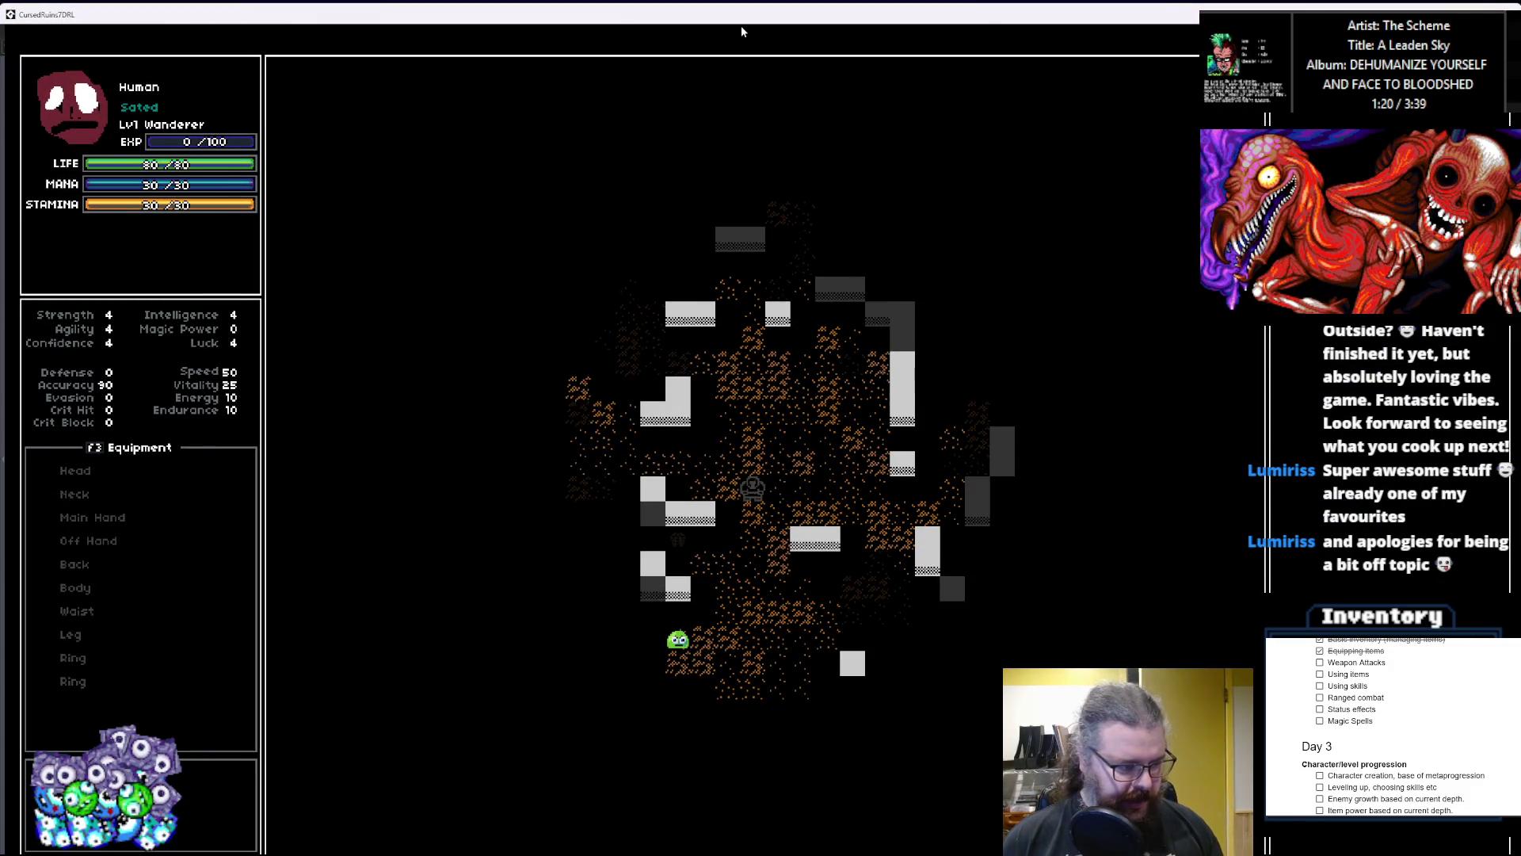
Step: Walk down-left toward the slimes and bump-attack the adjacent enemy
key("Down")
key("Down")
key("Down")
key("Left")
key("Left")
key("Up")
key("Up")
key("Left")
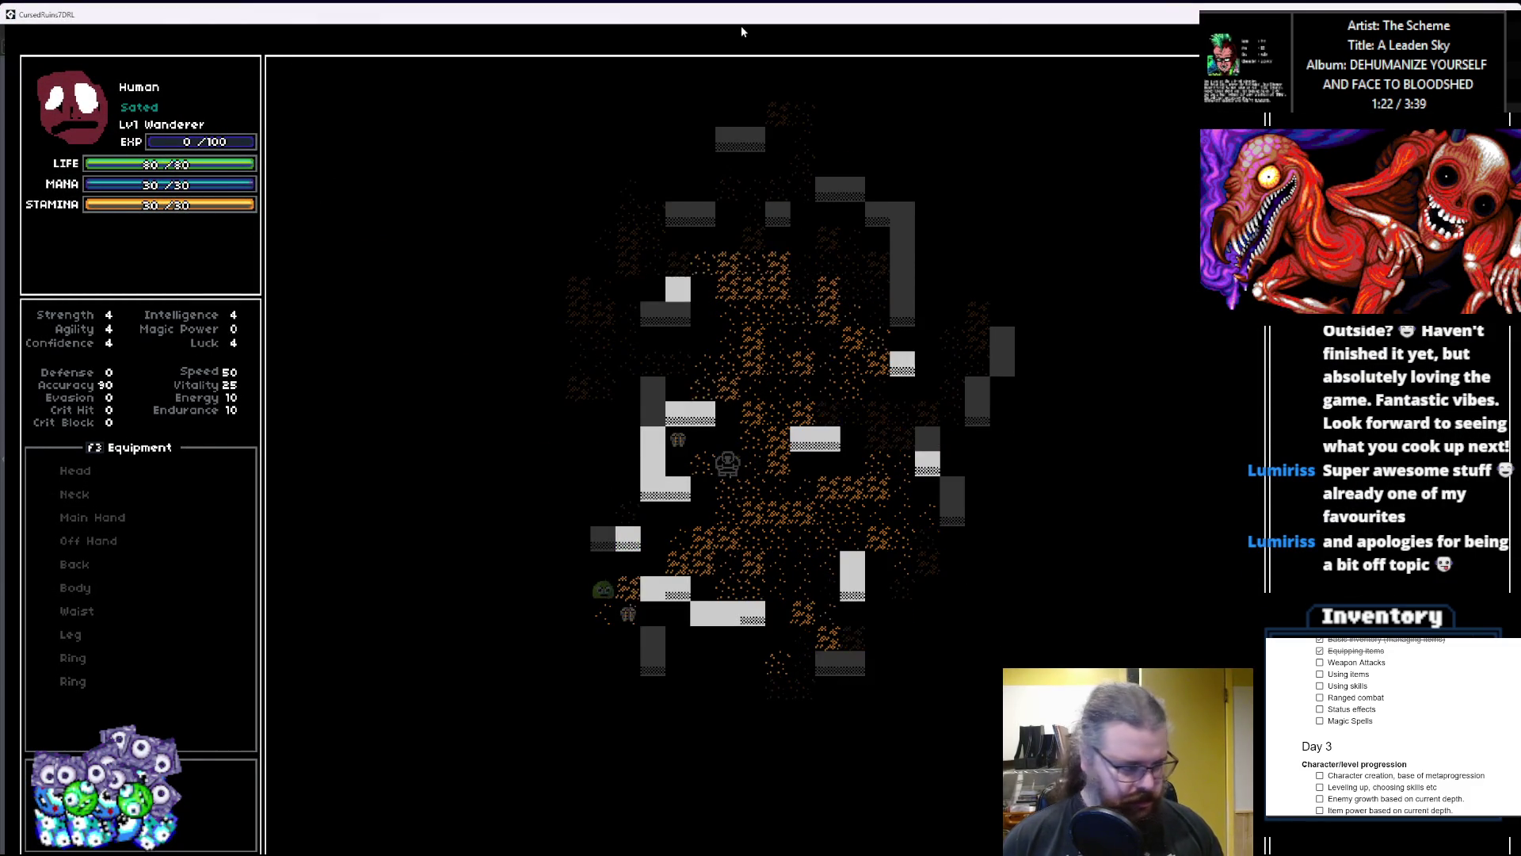
key("Down")
key("Down")
key("Down")
key("Left")
key("Left")
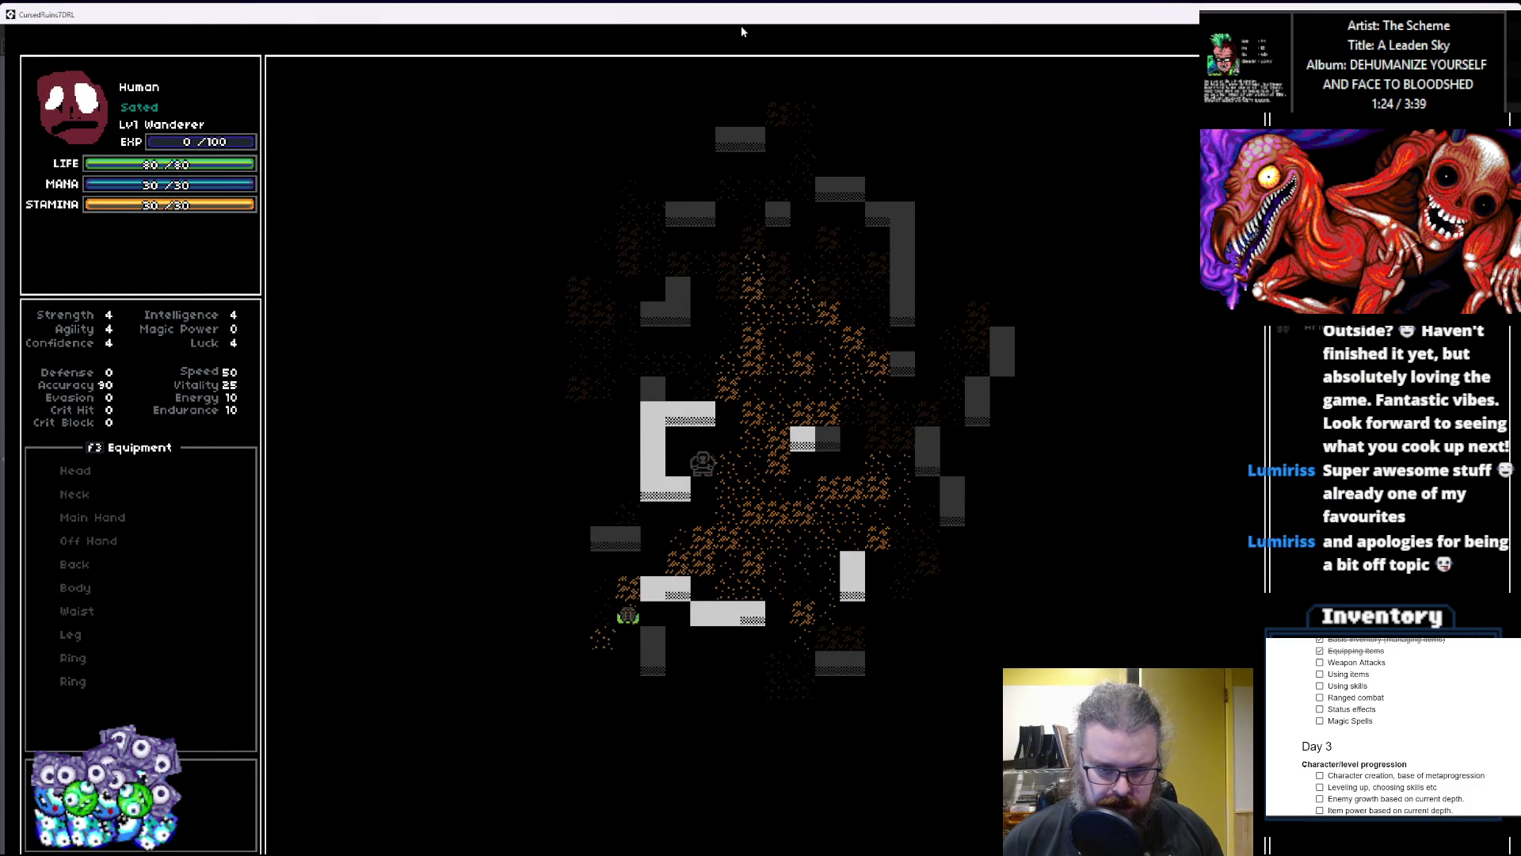
key("Down")
key("Left")
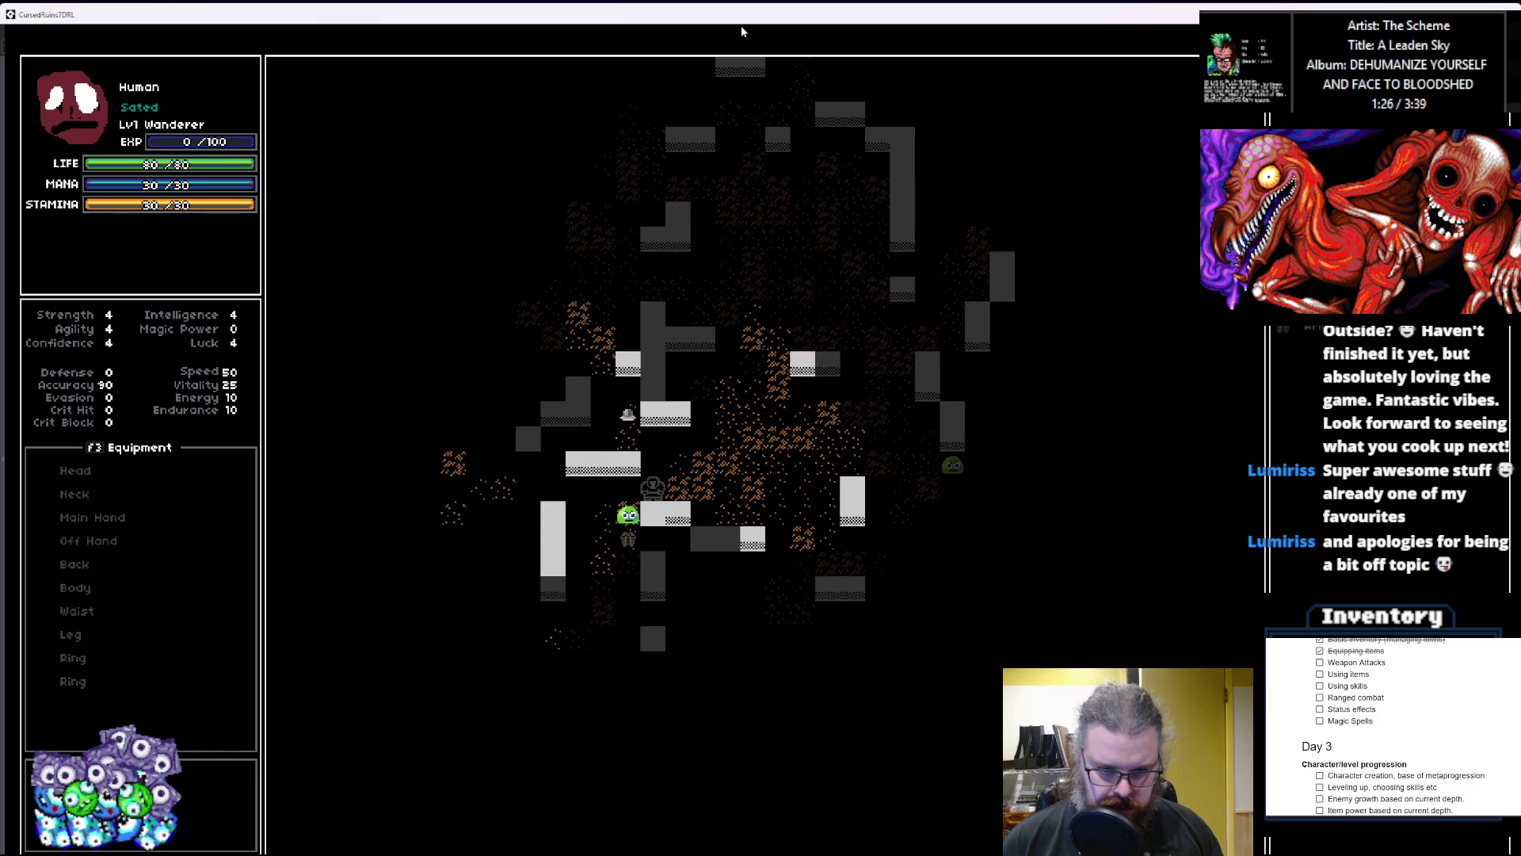
key("Down")
key("Down")
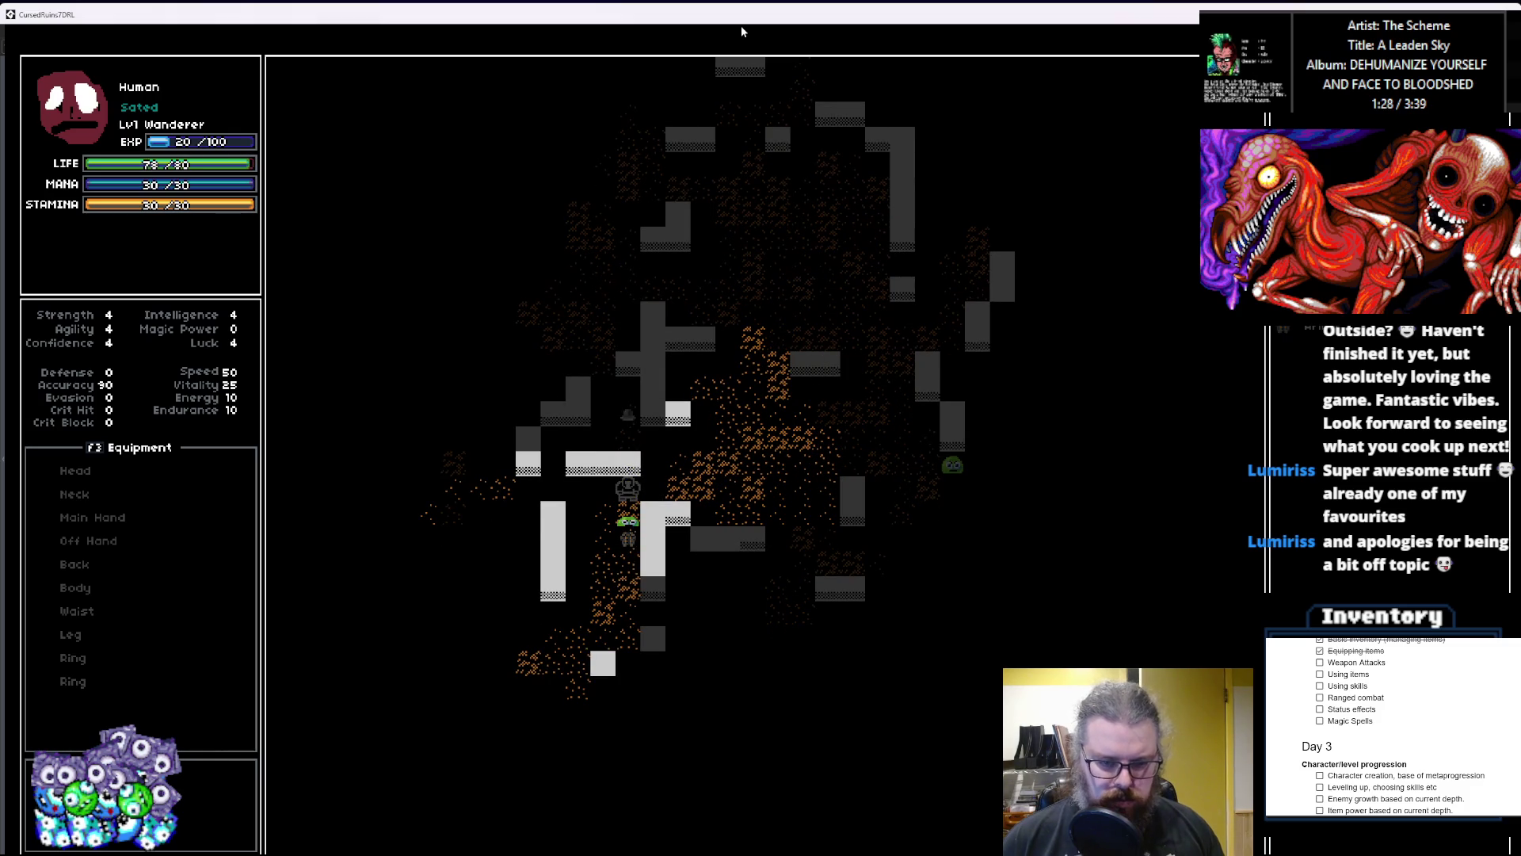
key("Down")
key("Down")
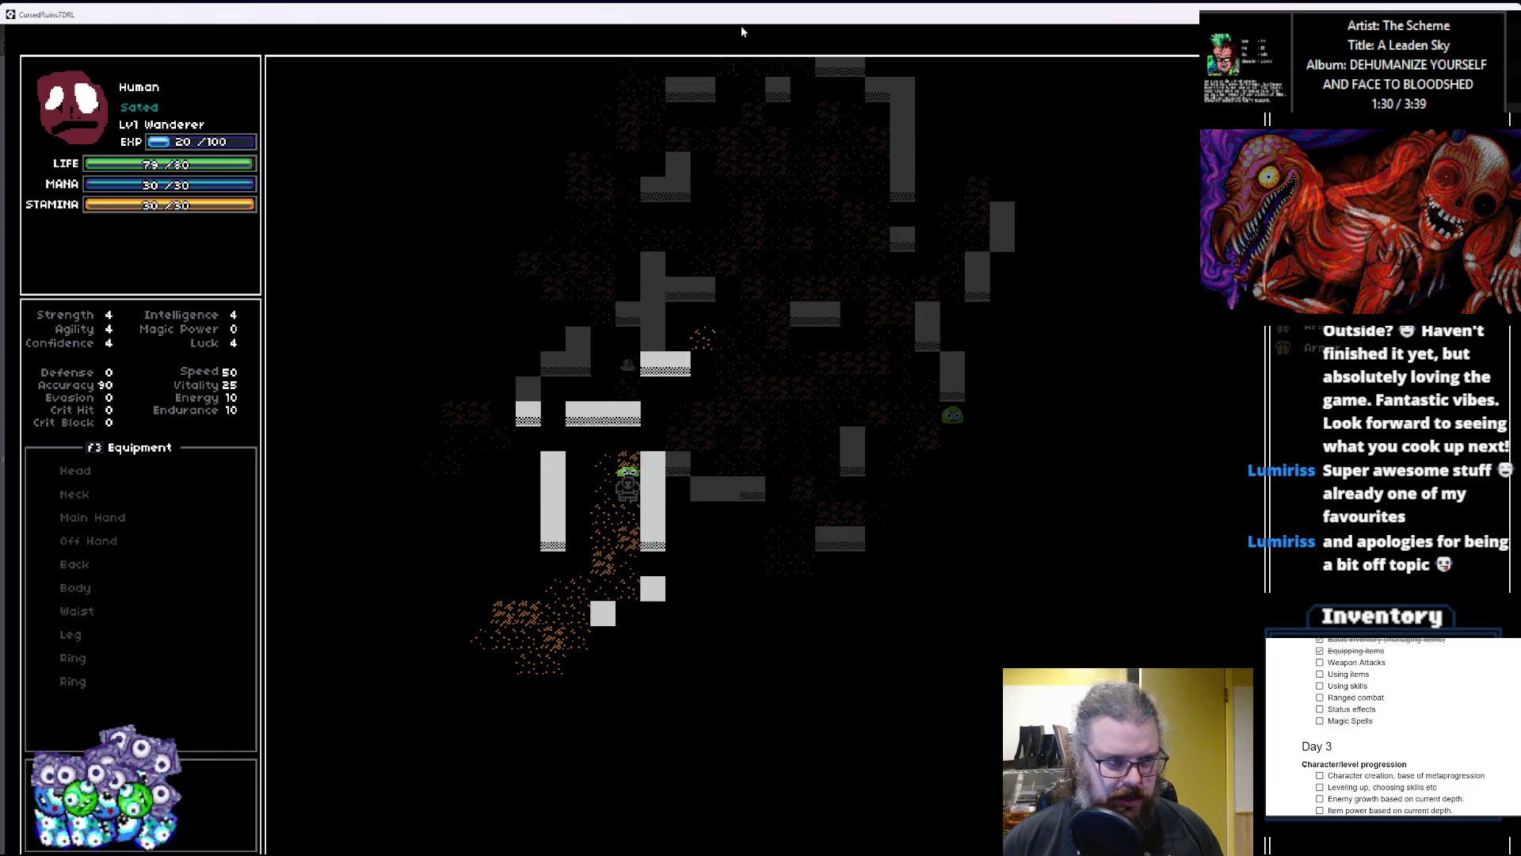
key("Up")
key("Right")
key("Up")
key("Right")
key("Right")
key("Right")
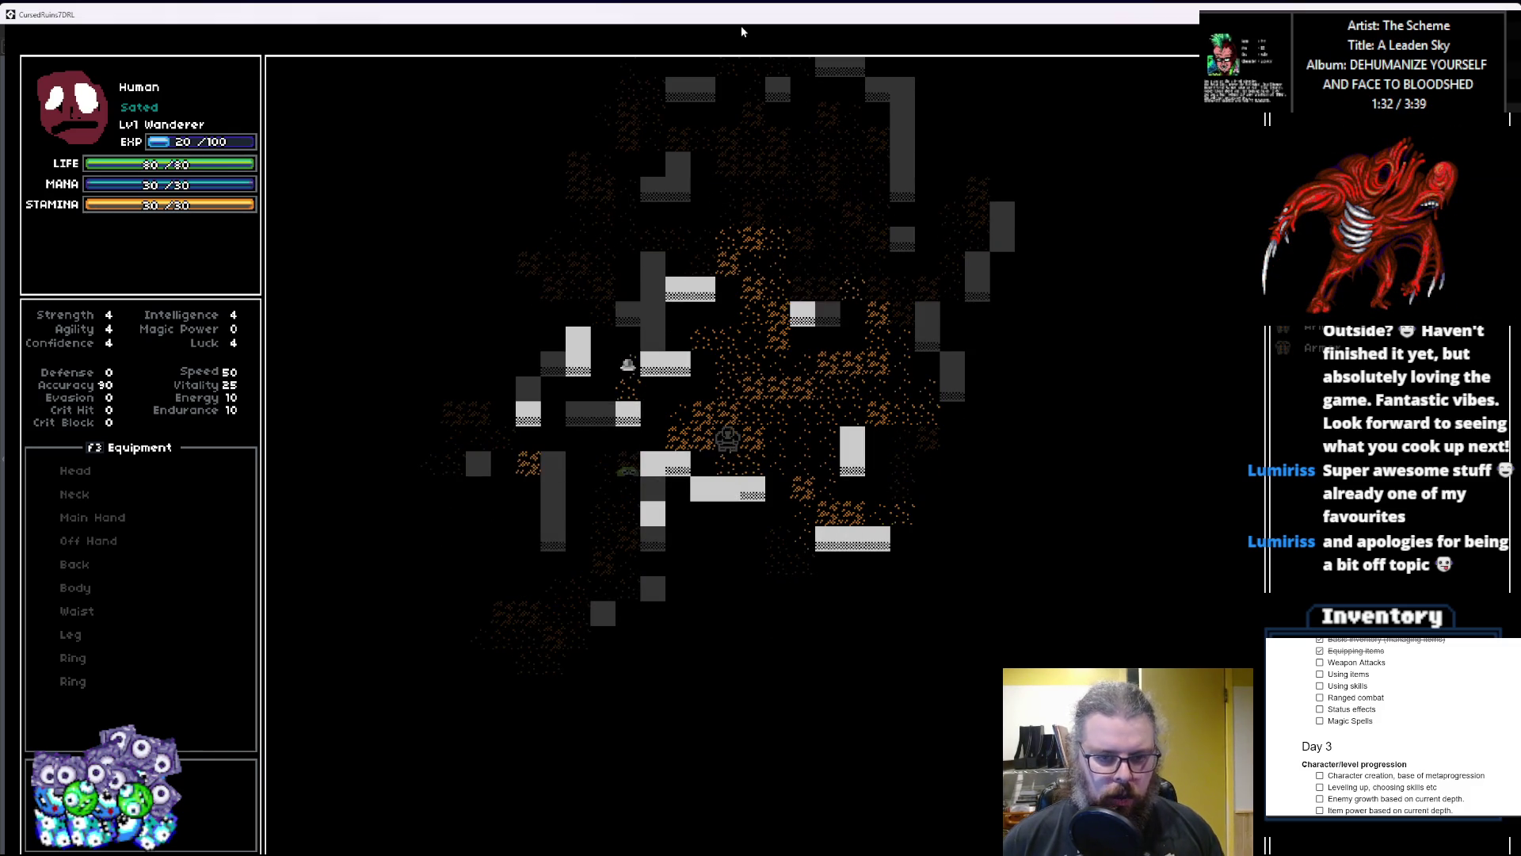
key("Up")
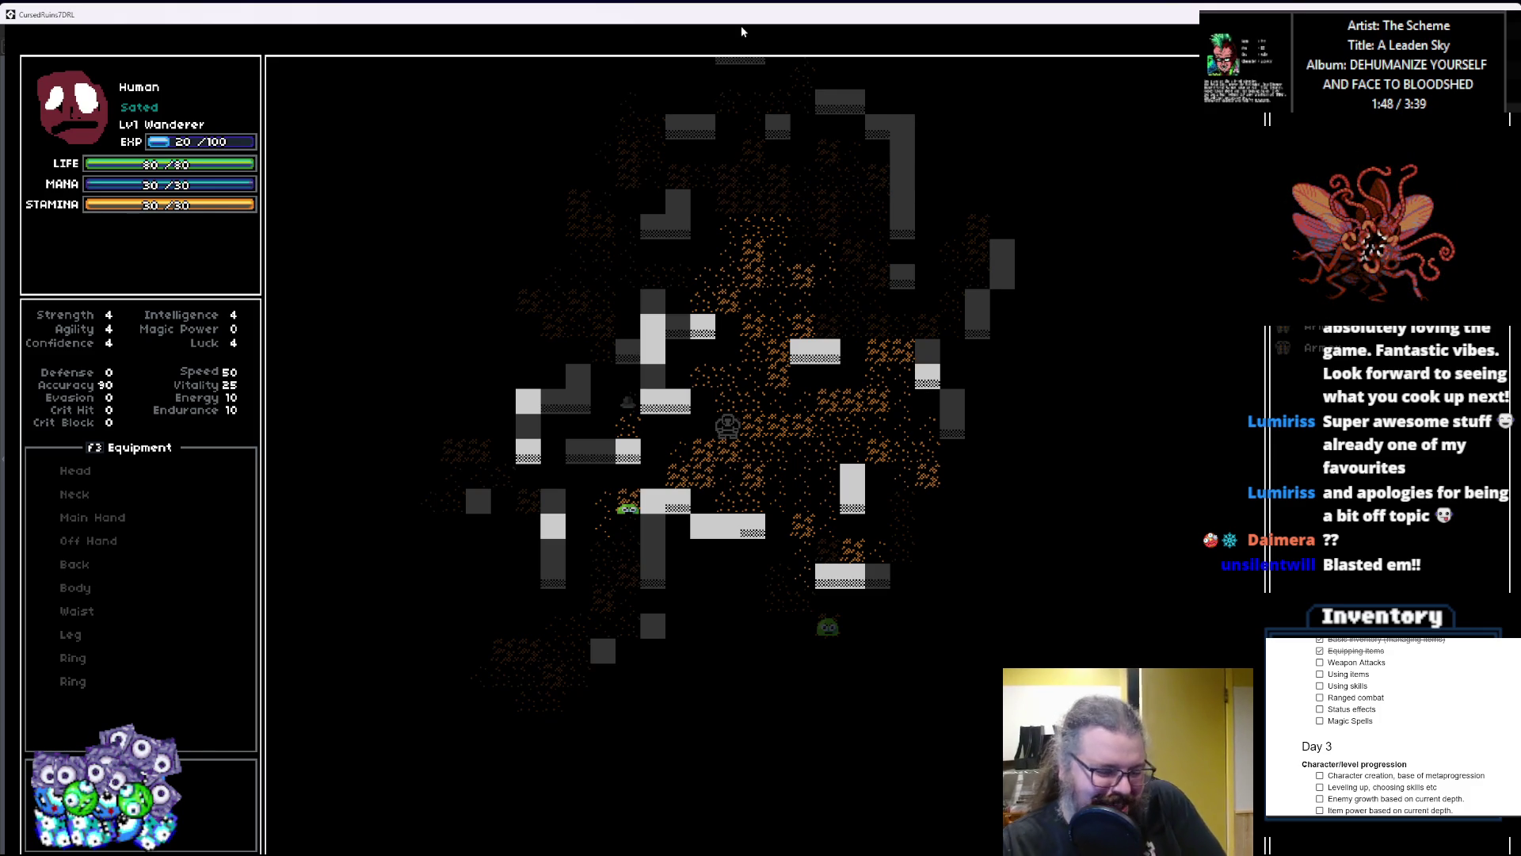
Step: Attack the green slimes until two die and EXP rises from 40 to 80, then close the game
key("Right")
key("Down")
key("Right")
key("Down")
key("Right")
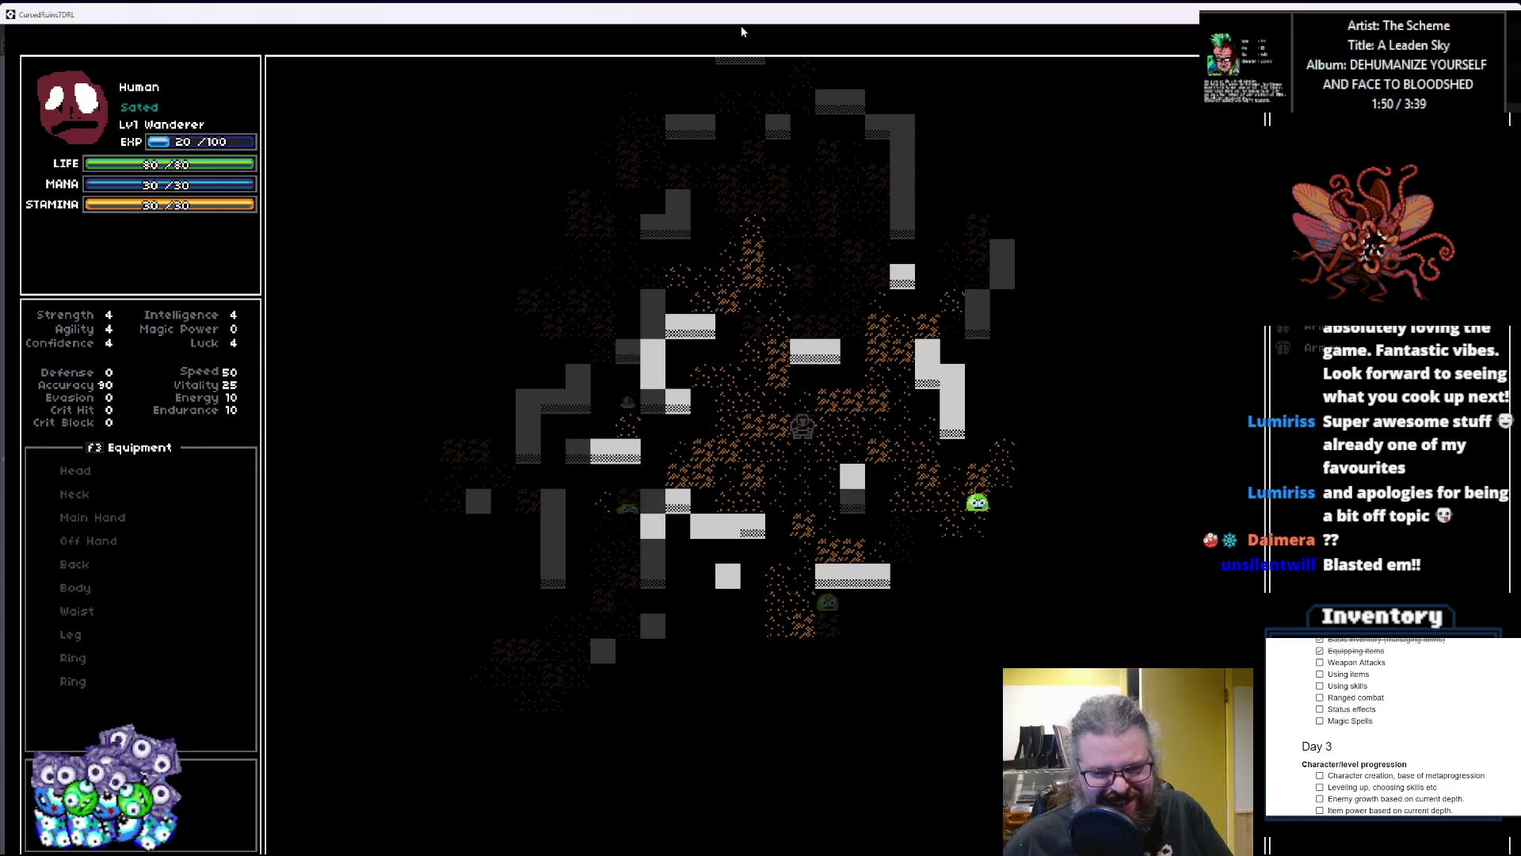
key("Right")
key("Down")
key("Right")
key("Right")
key("Down")
key("Right")
key("Right")
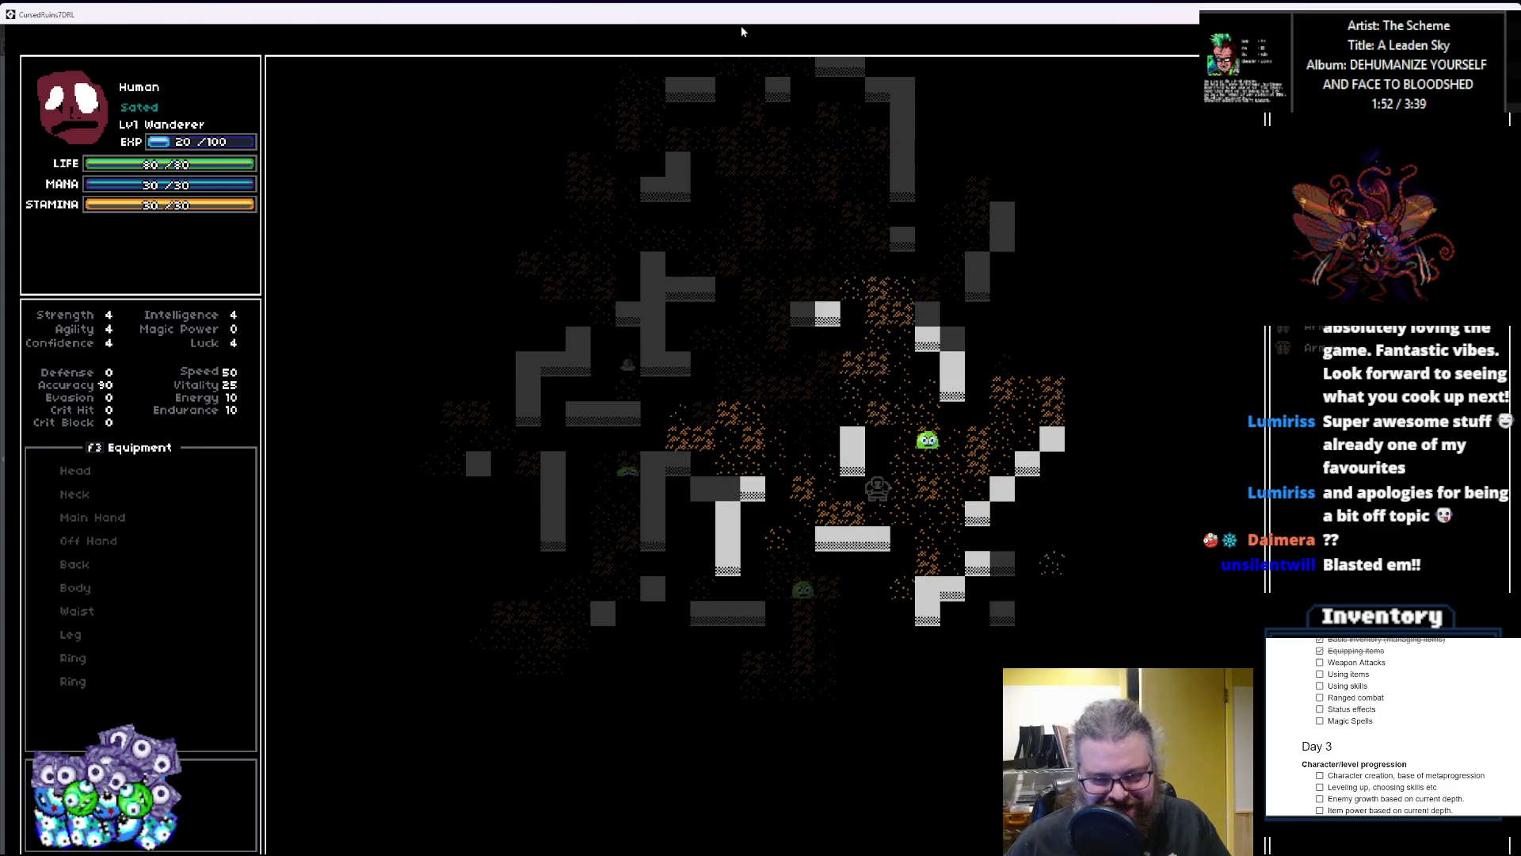
key("Up")
key("Up")
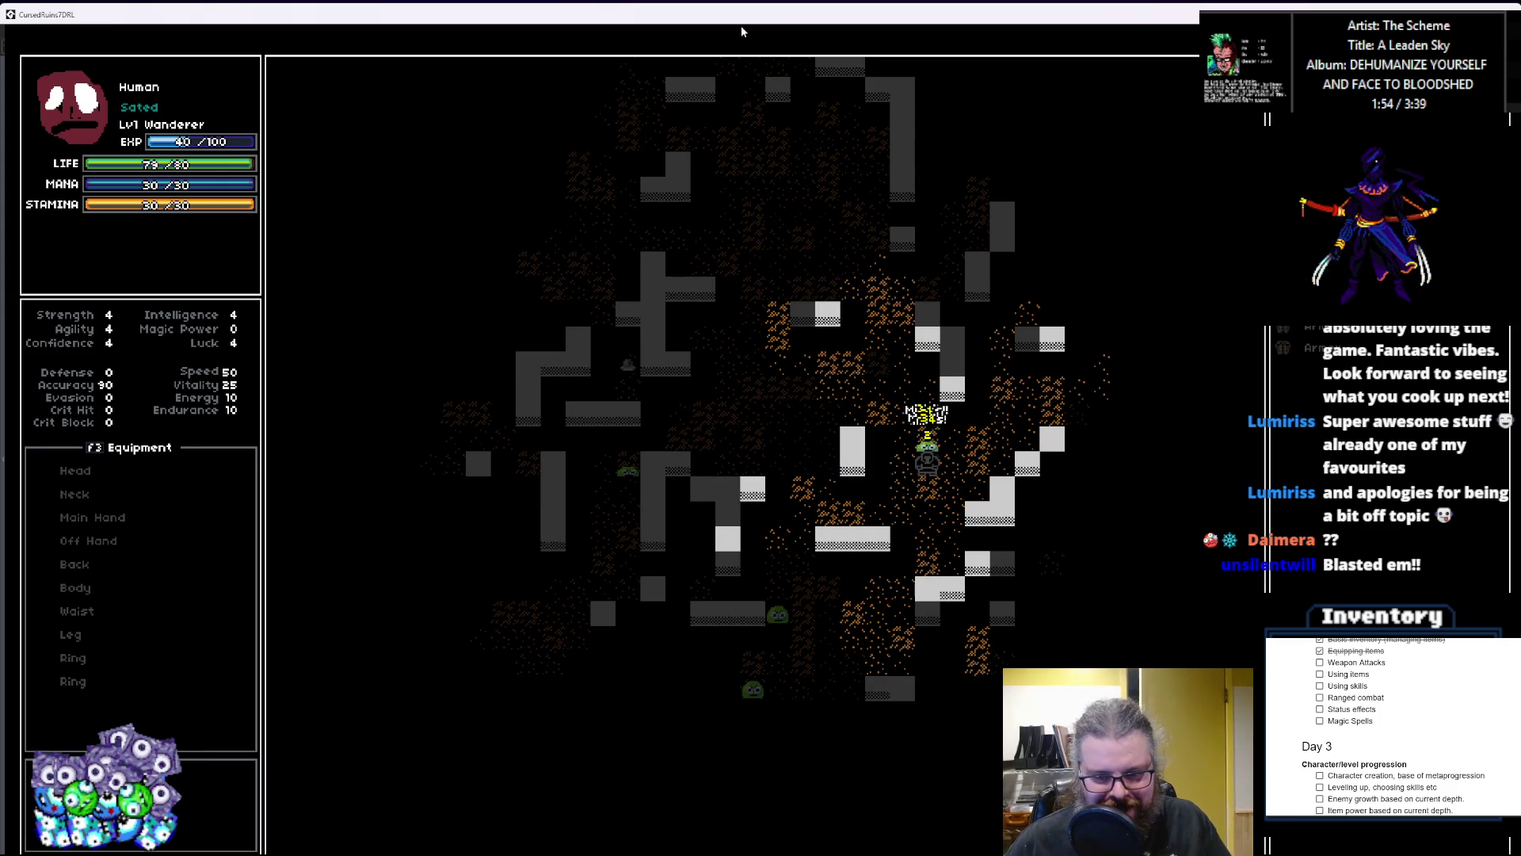
key("Left")
key("Left")
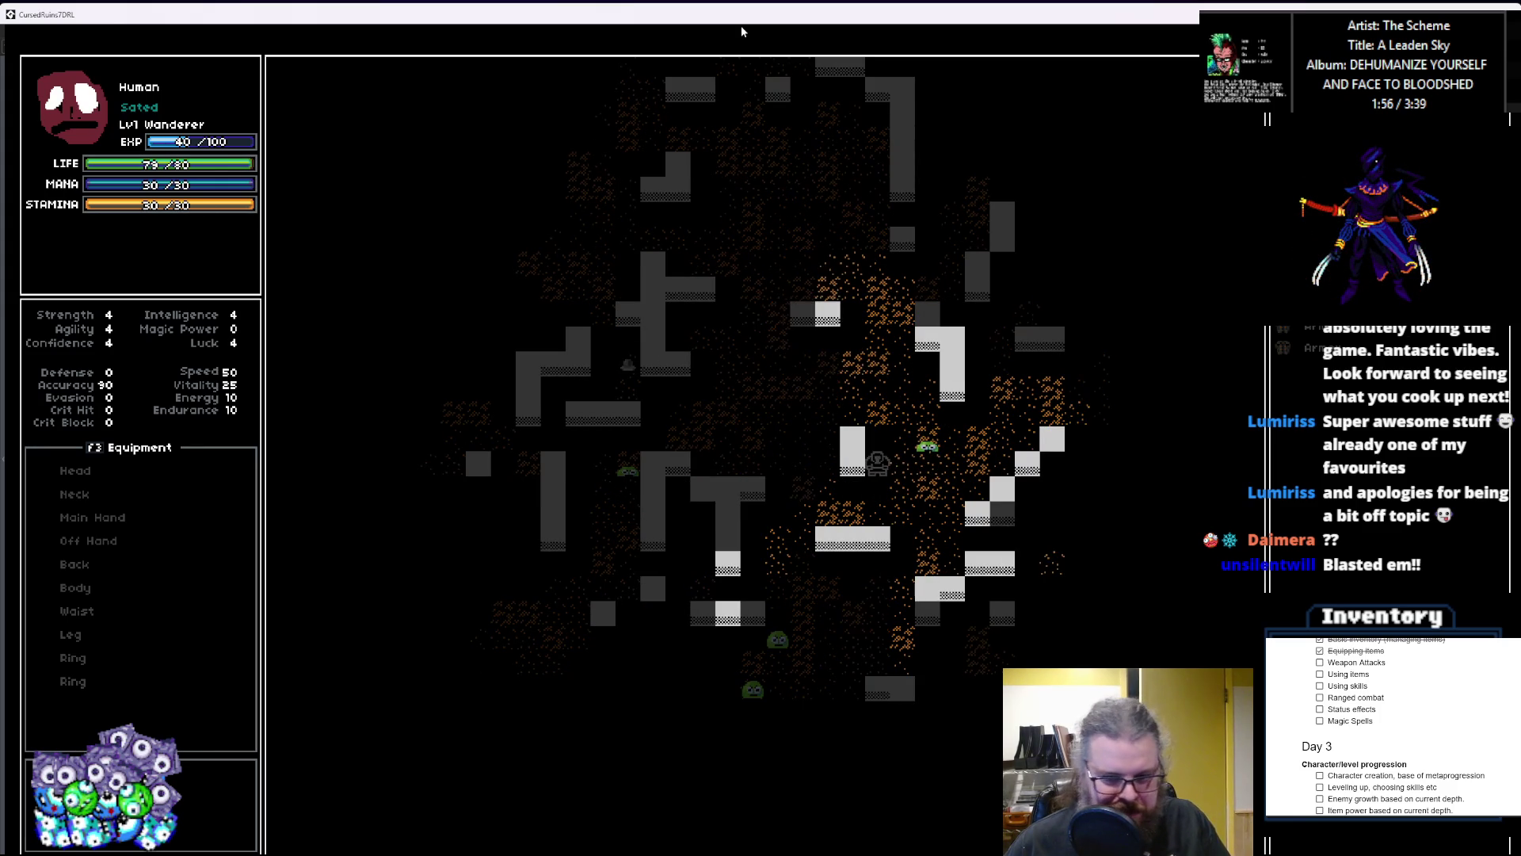
key("Down")
key("Left")
key("Down")
key("Left")
key("Down")
key("Left")
key("Down")
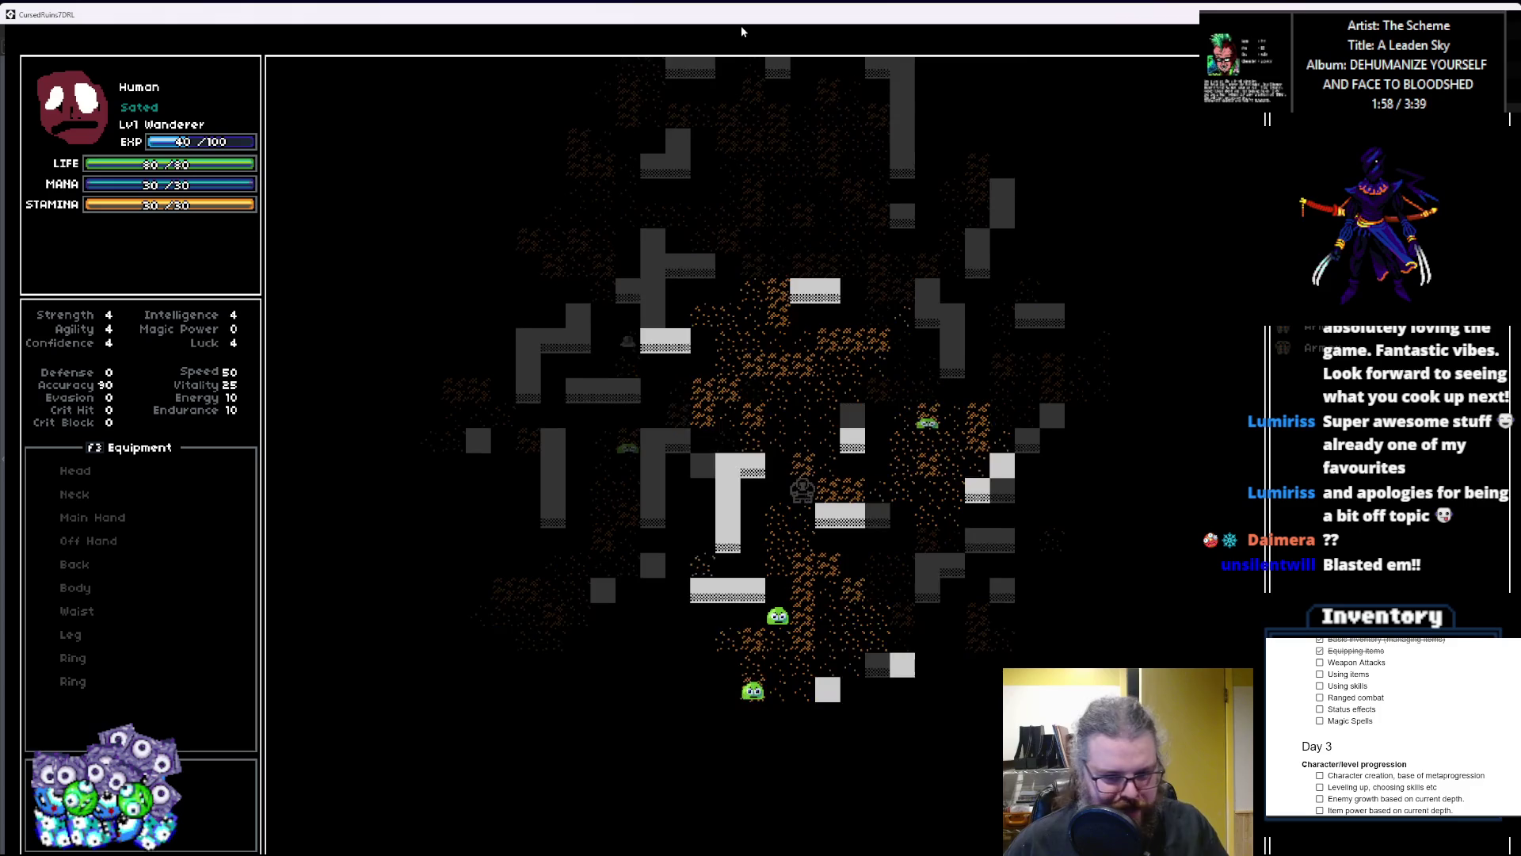
key("Down")
key("Left")
key("Down")
key("Down")
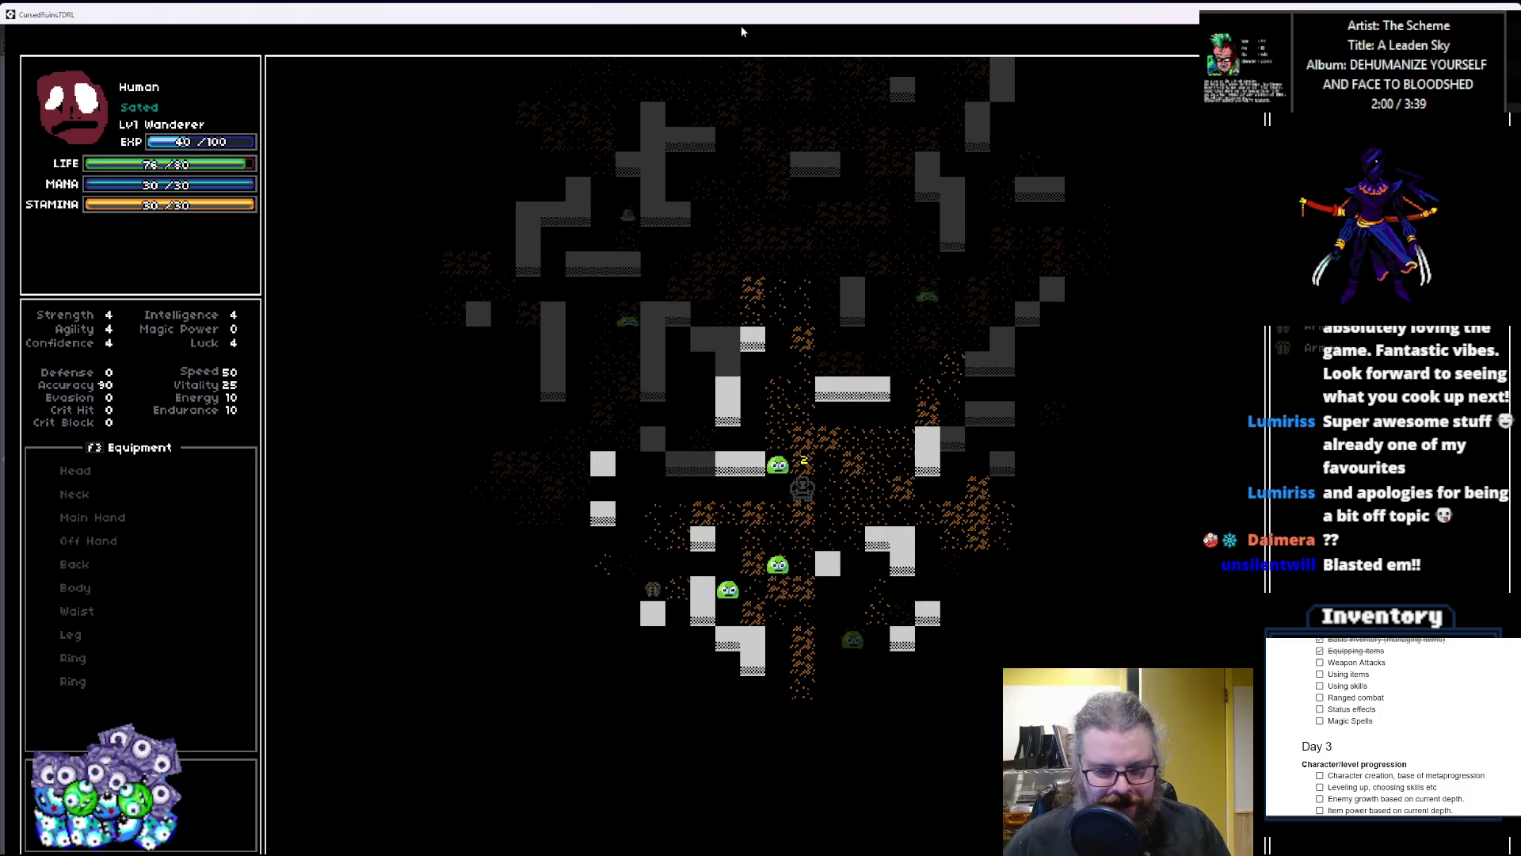
key("Up")
key("Down")
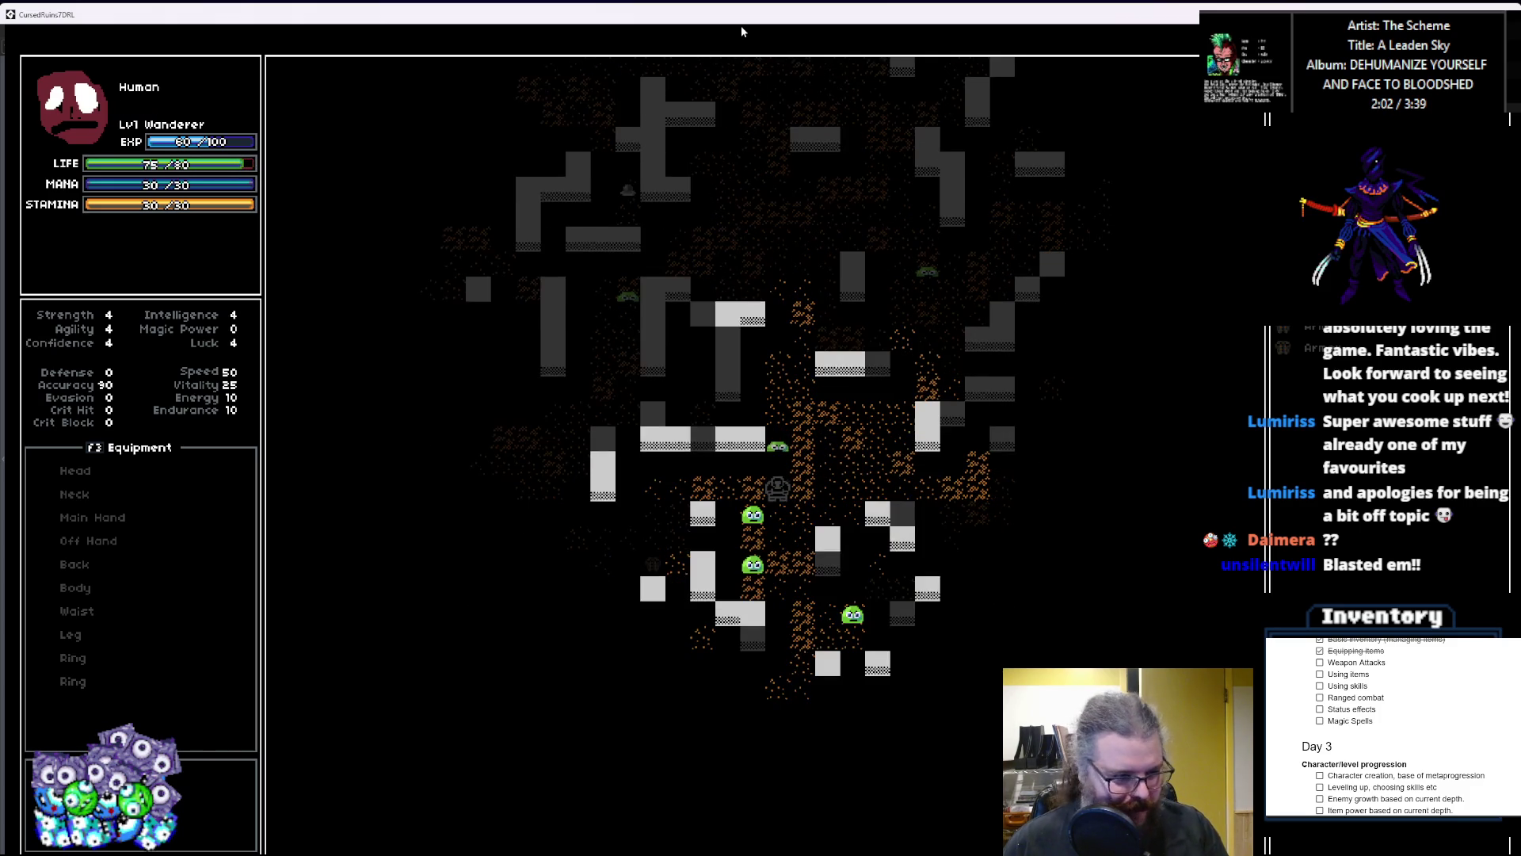
key("Down")
key("Left")
key("Left")
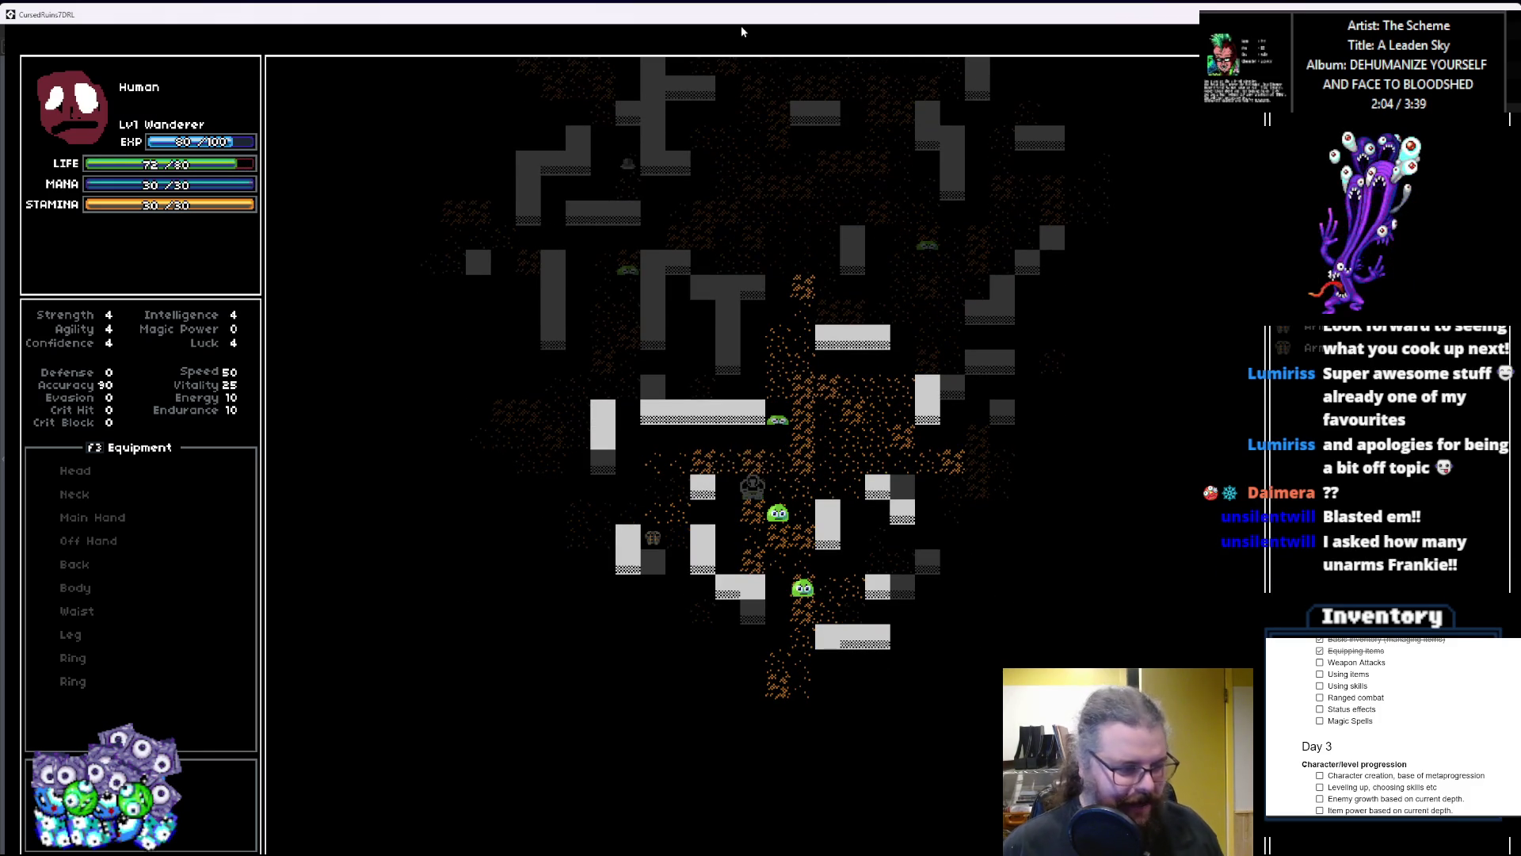
double_click(486, 23)
left_click(848, 163)
Step: Close the running game and stop the debugger to return to Workspace 1
left_click(367, 404)
scroll(347, 374, "down", 3)
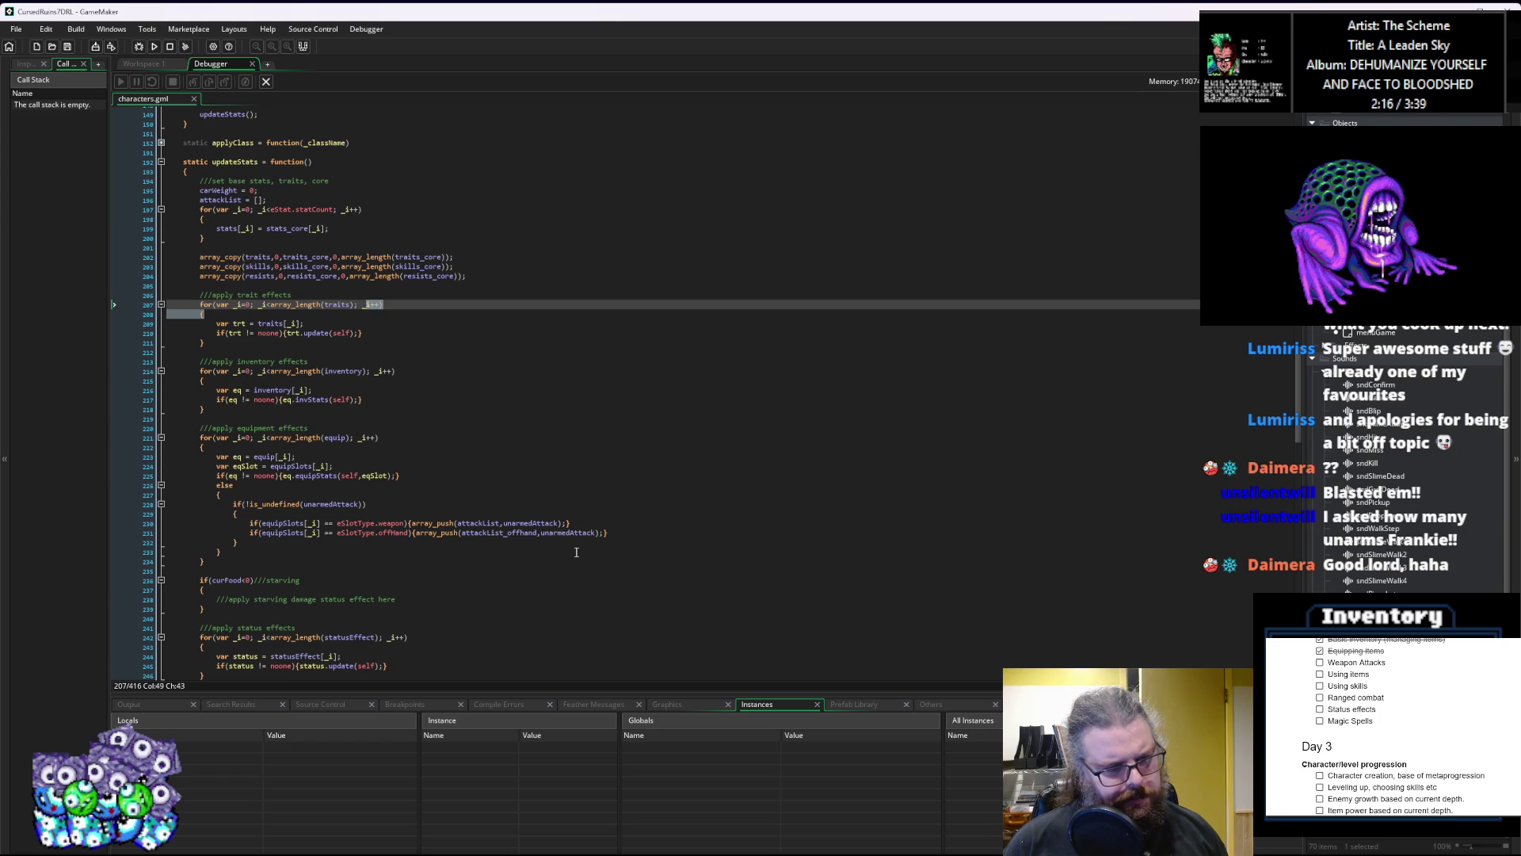
left_click(266, 80)
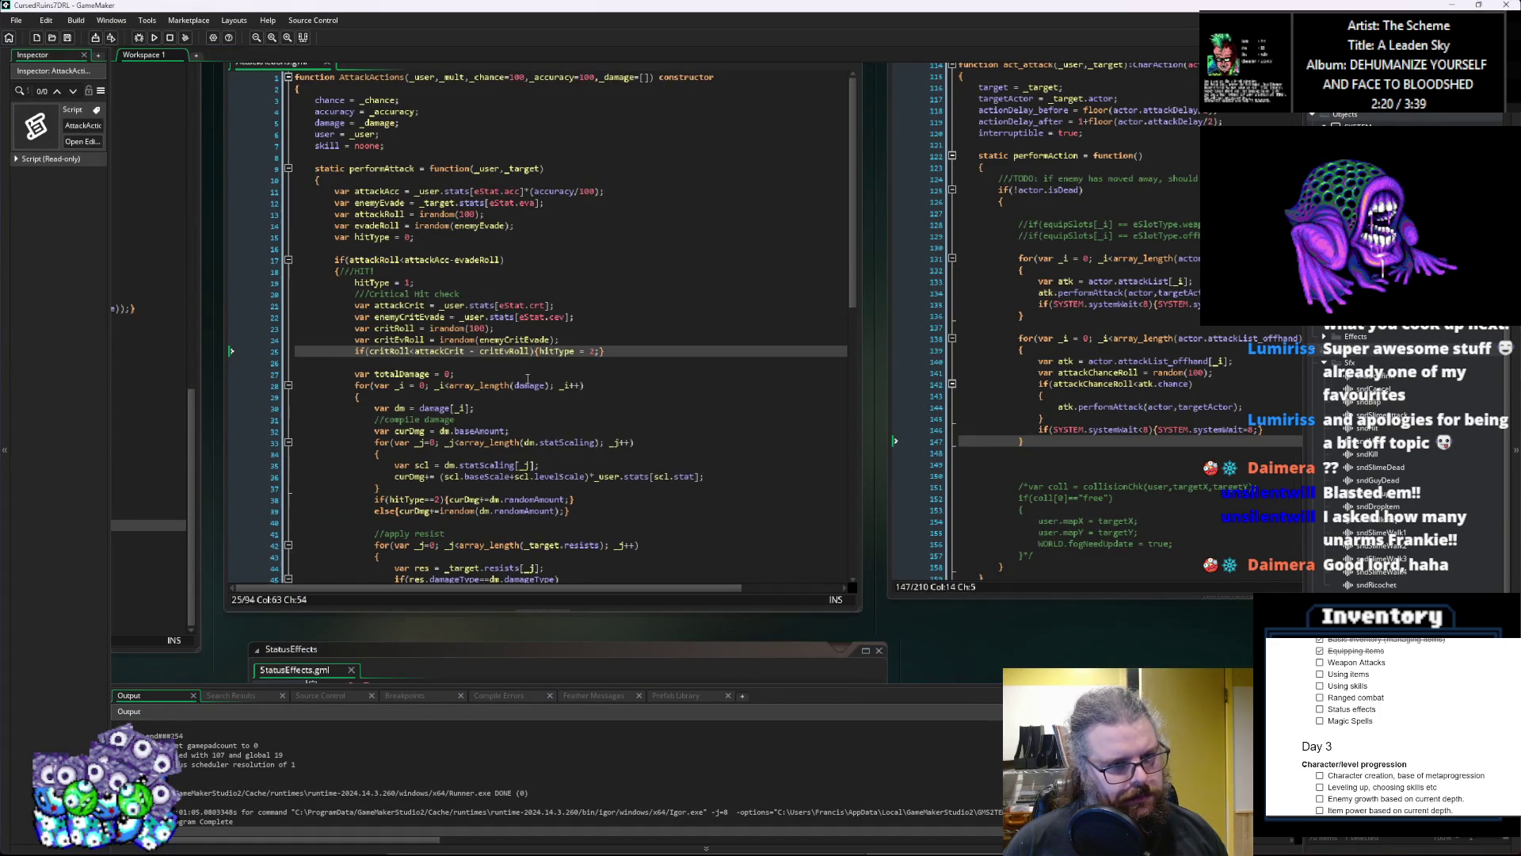
Step: Pan past the AttackActions, Effects and ItemStructs editors to characters.gml's updateStats code
left_click(654, 442)
left_click(726, 432)
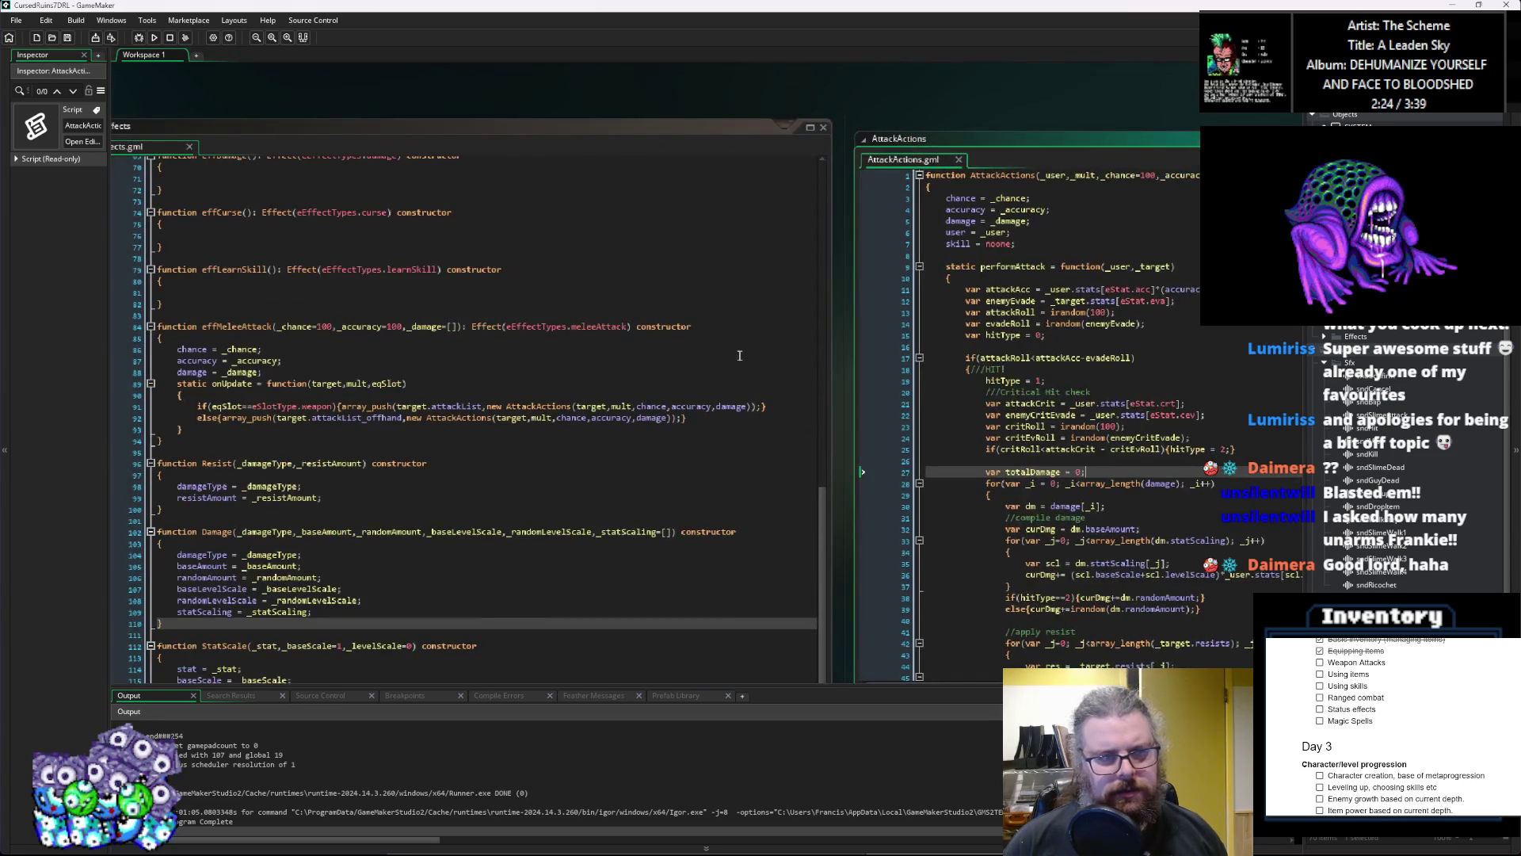
left_click(548, 401)
scroll(548, 401, "up", 5)
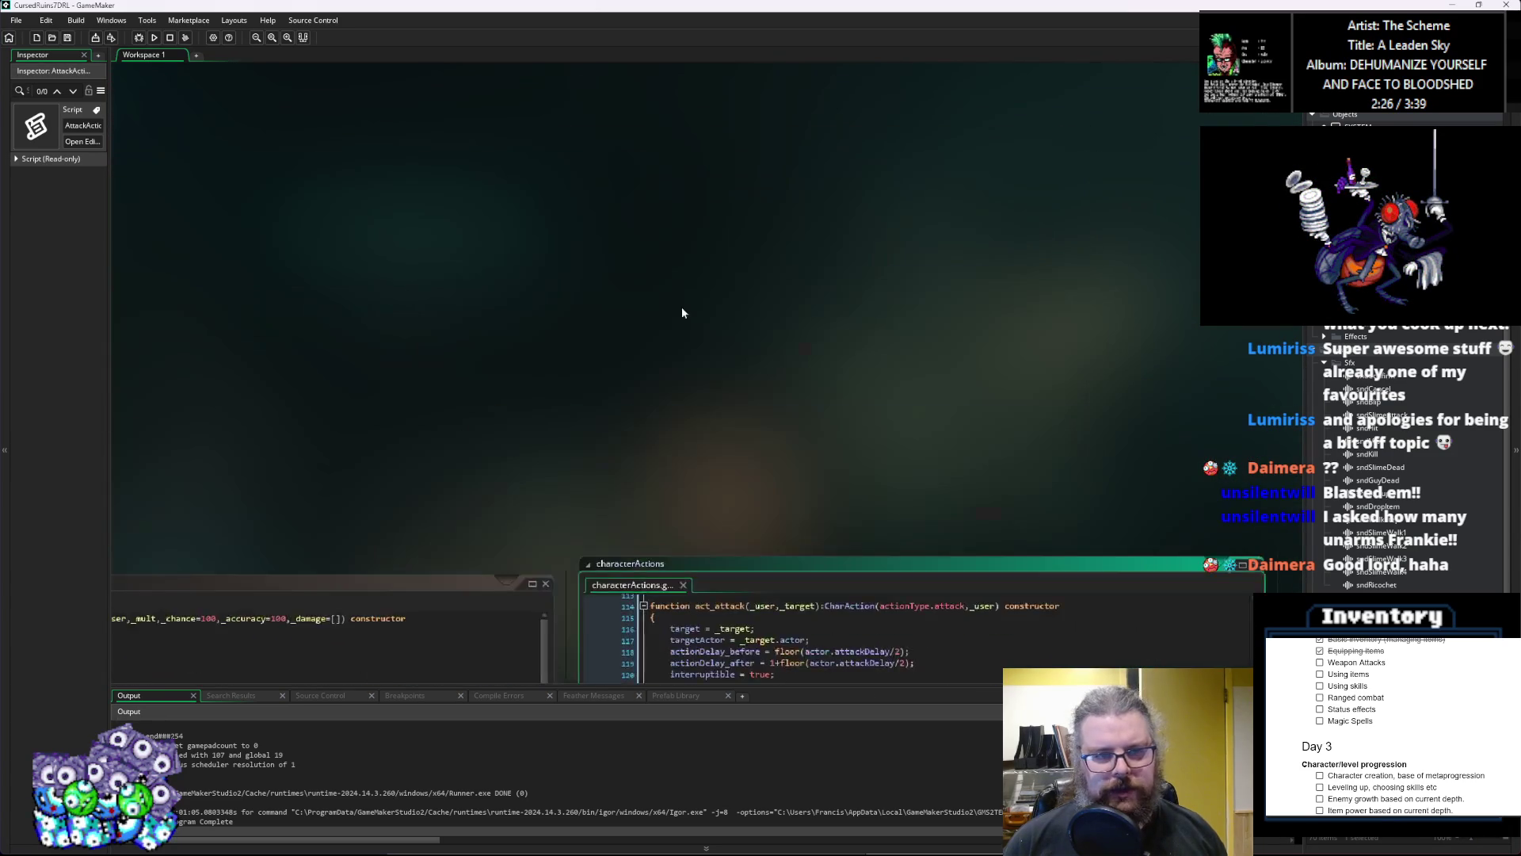
scroll(943, 324, "down", 10)
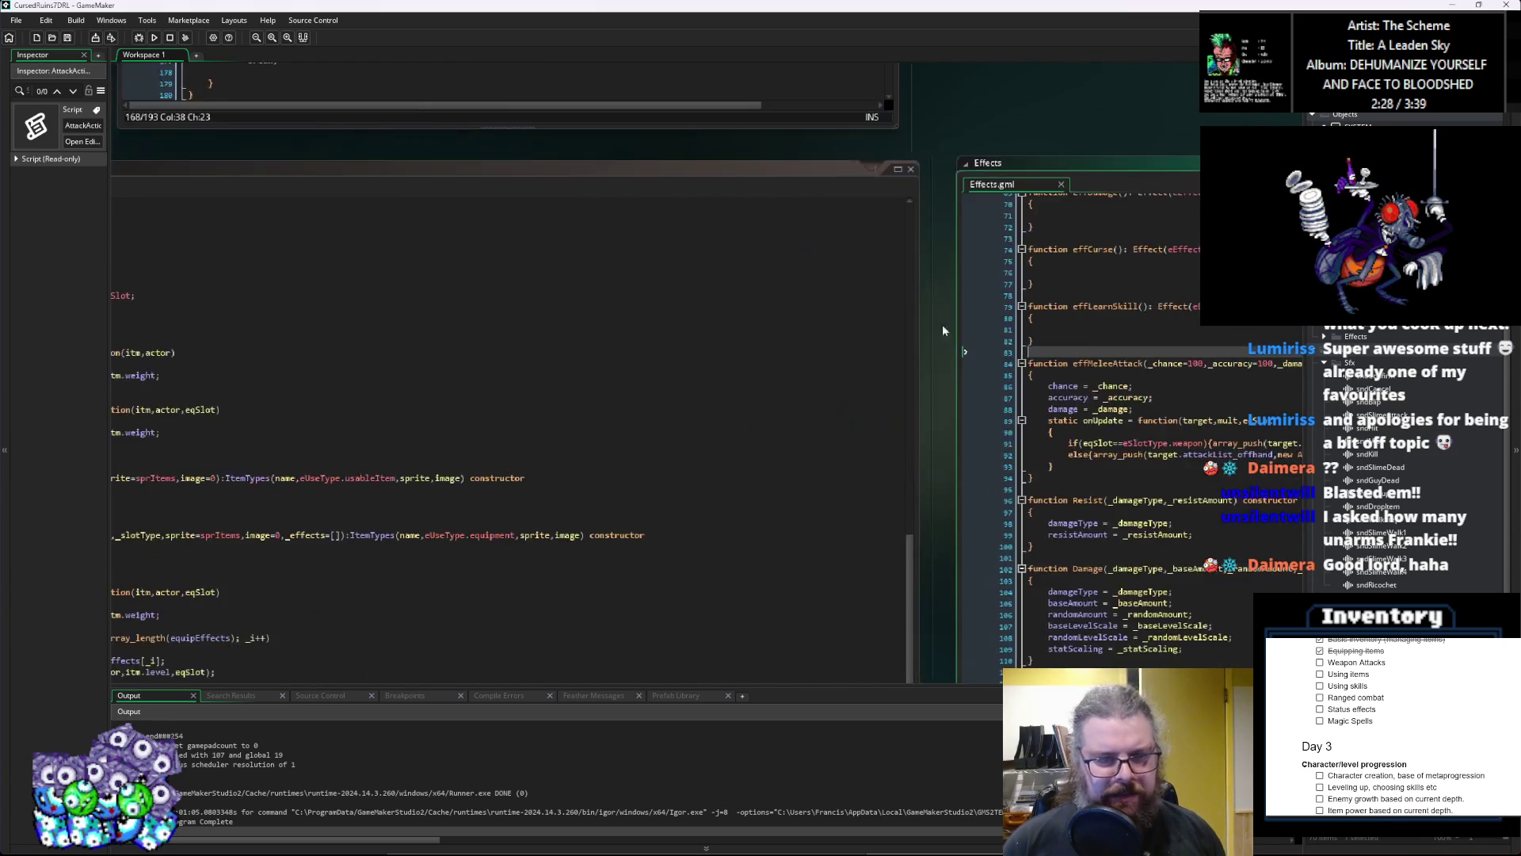
left_click(797, 292)
scroll(797, 292, "up", 10)
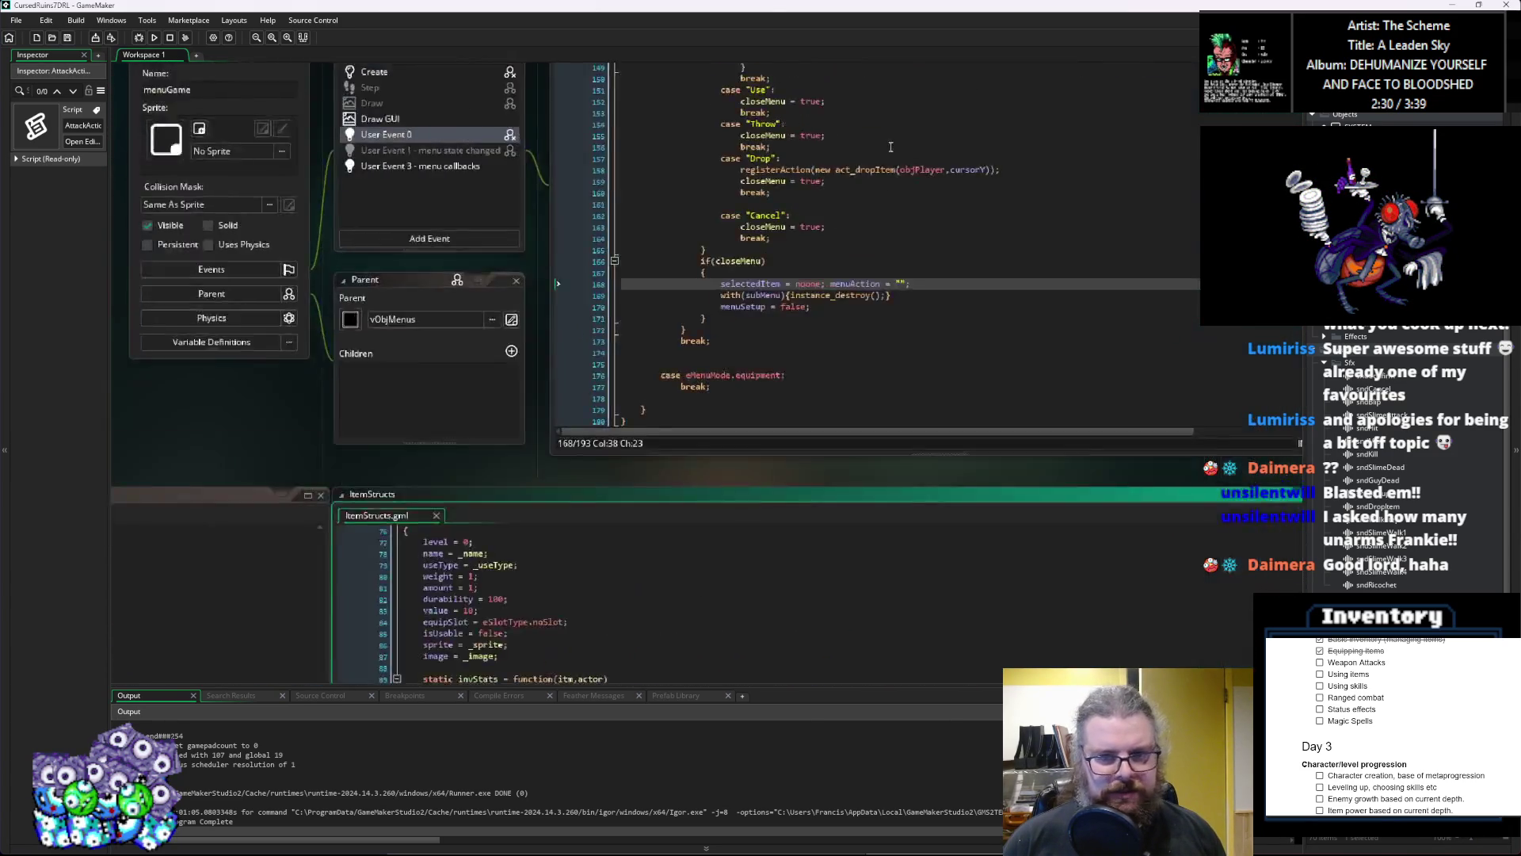
scroll(596, 364, "up", 5)
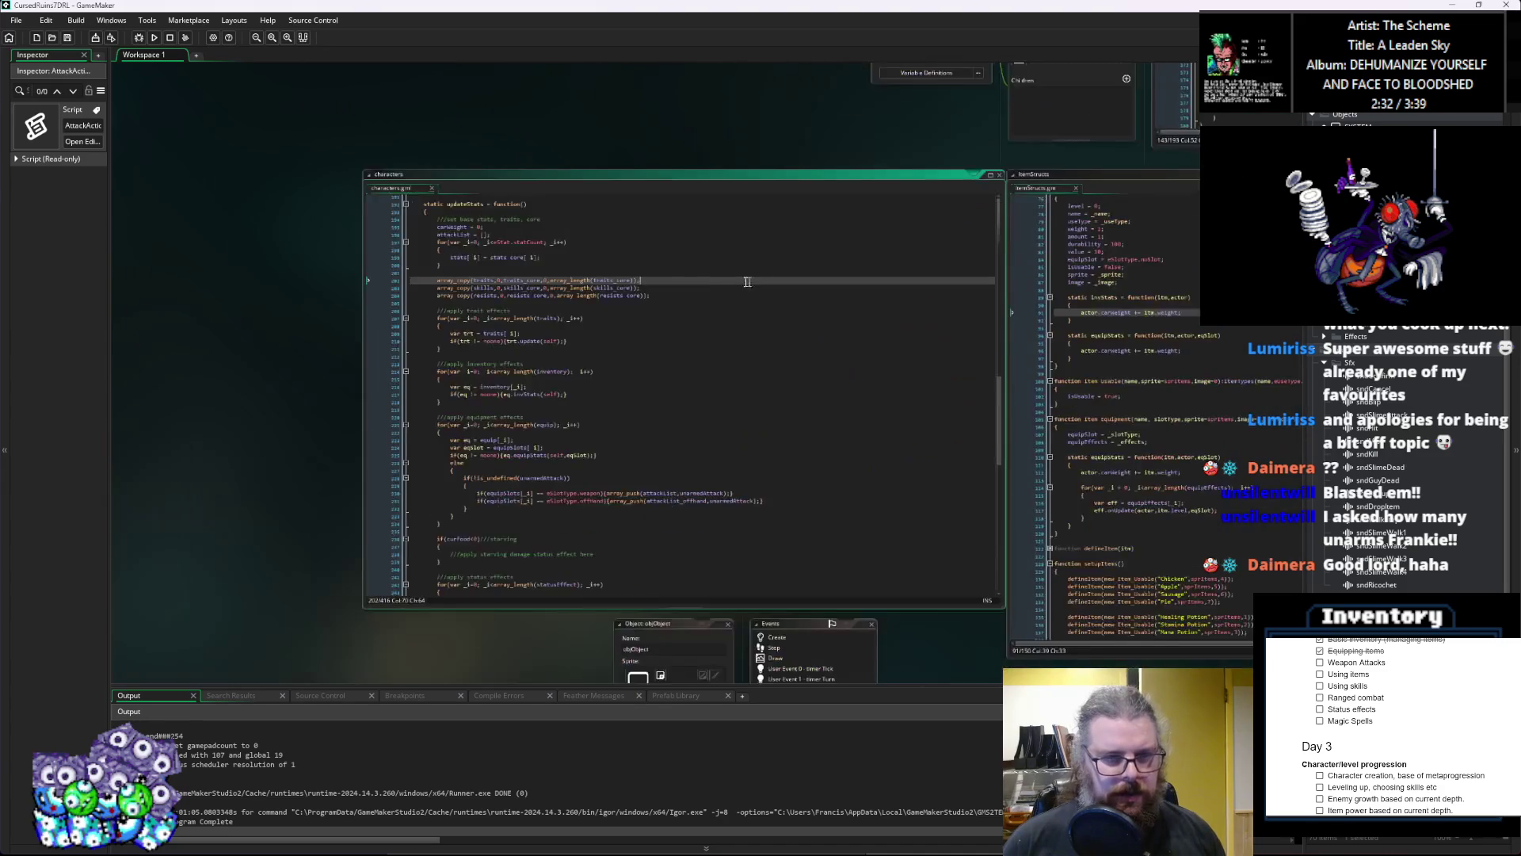
left_click(596, 361)
scroll(596, 364, "up", 2)
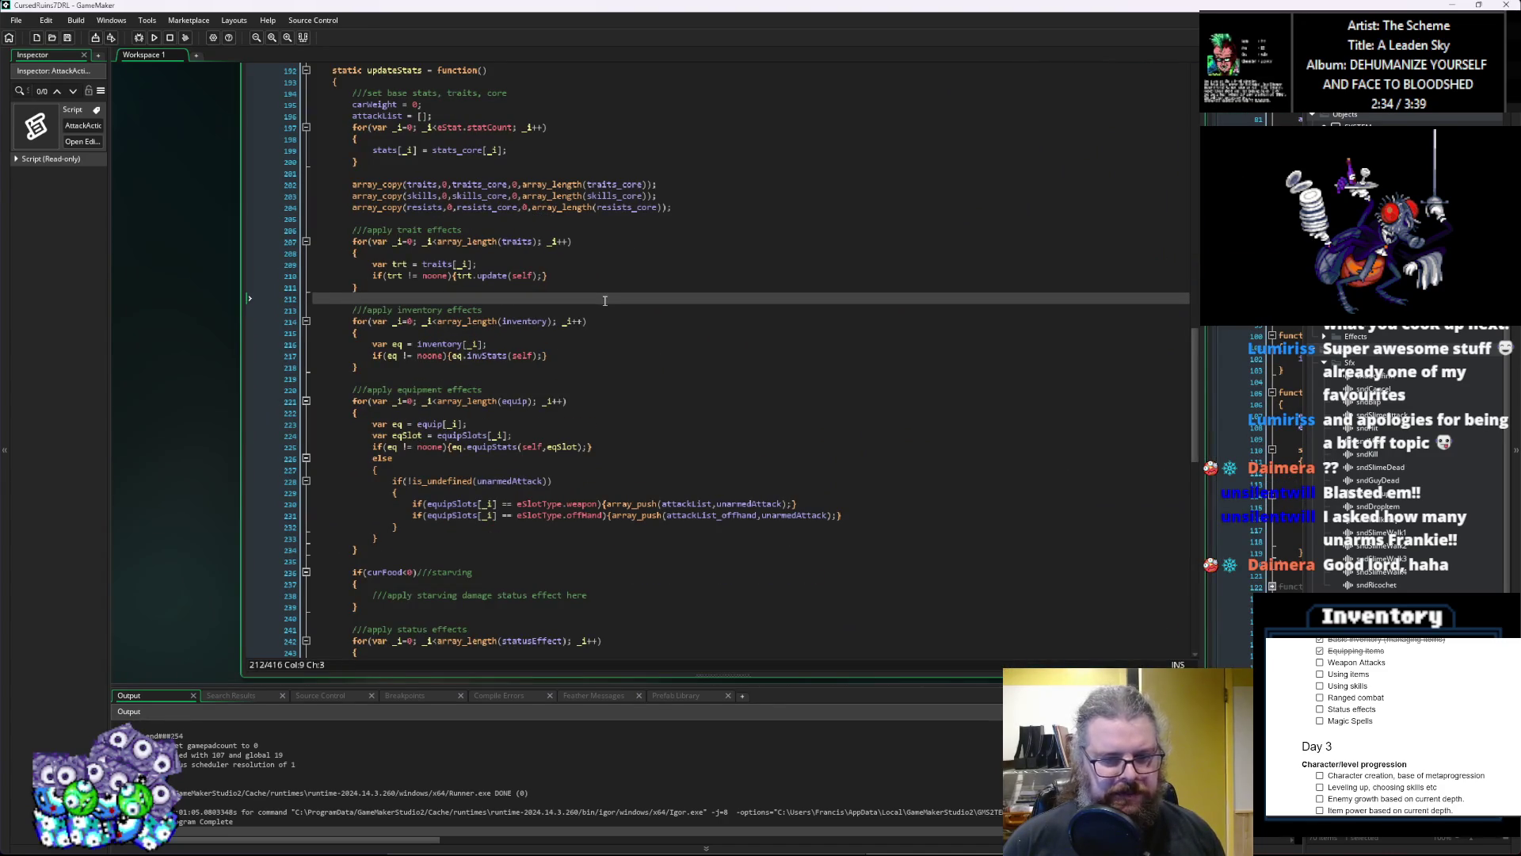
Step: Review where attackList_offhand is used in the equipment effects loop
left_click(624, 420)
scroll(639, 437, "down", 2)
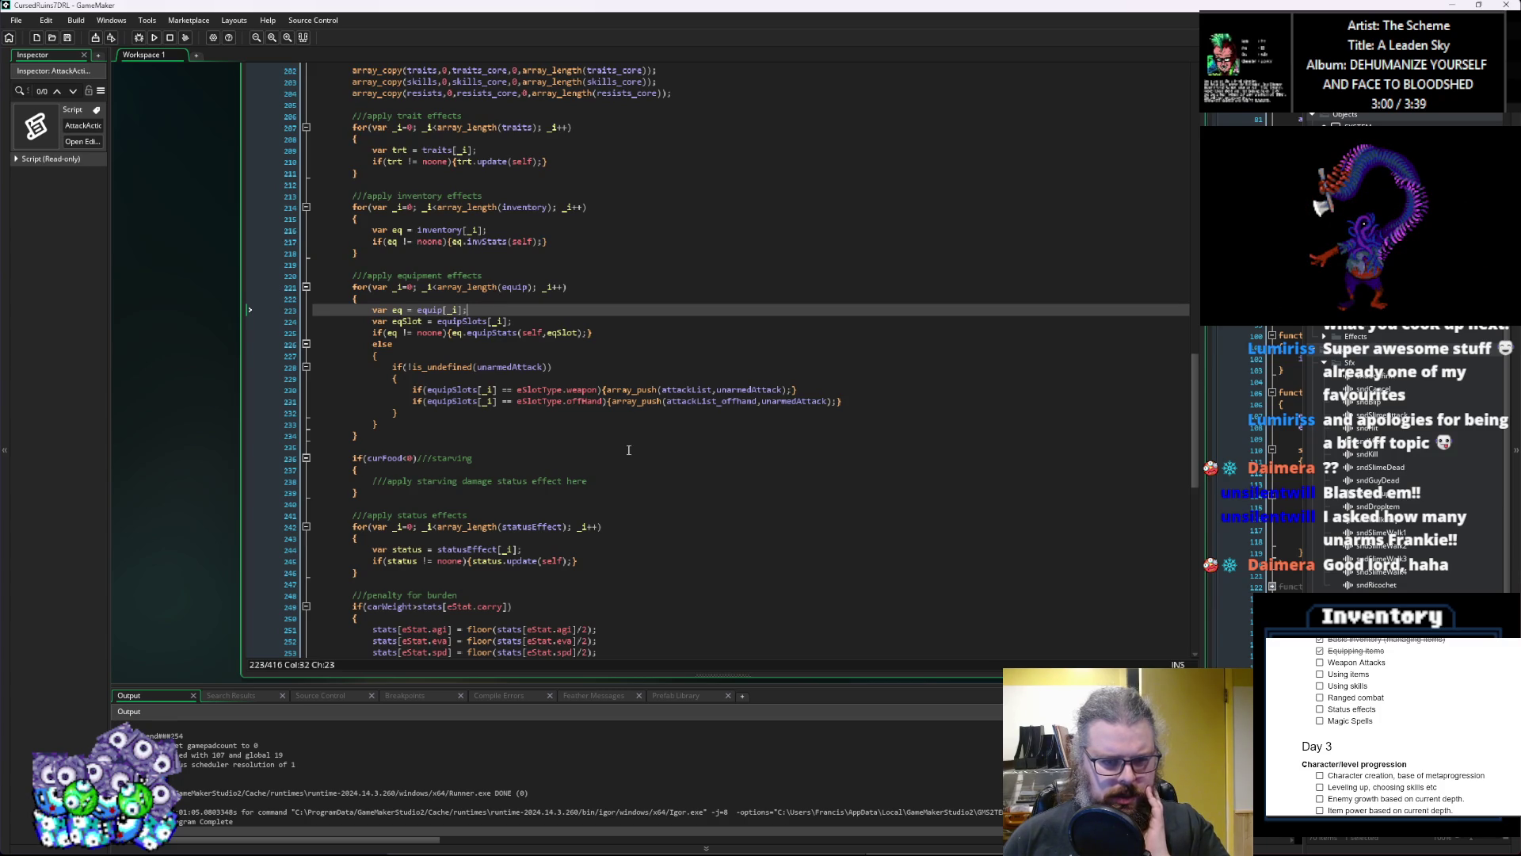
scroll(628, 450, "up", 3)
double_click(707, 515)
key("ctrl+c")
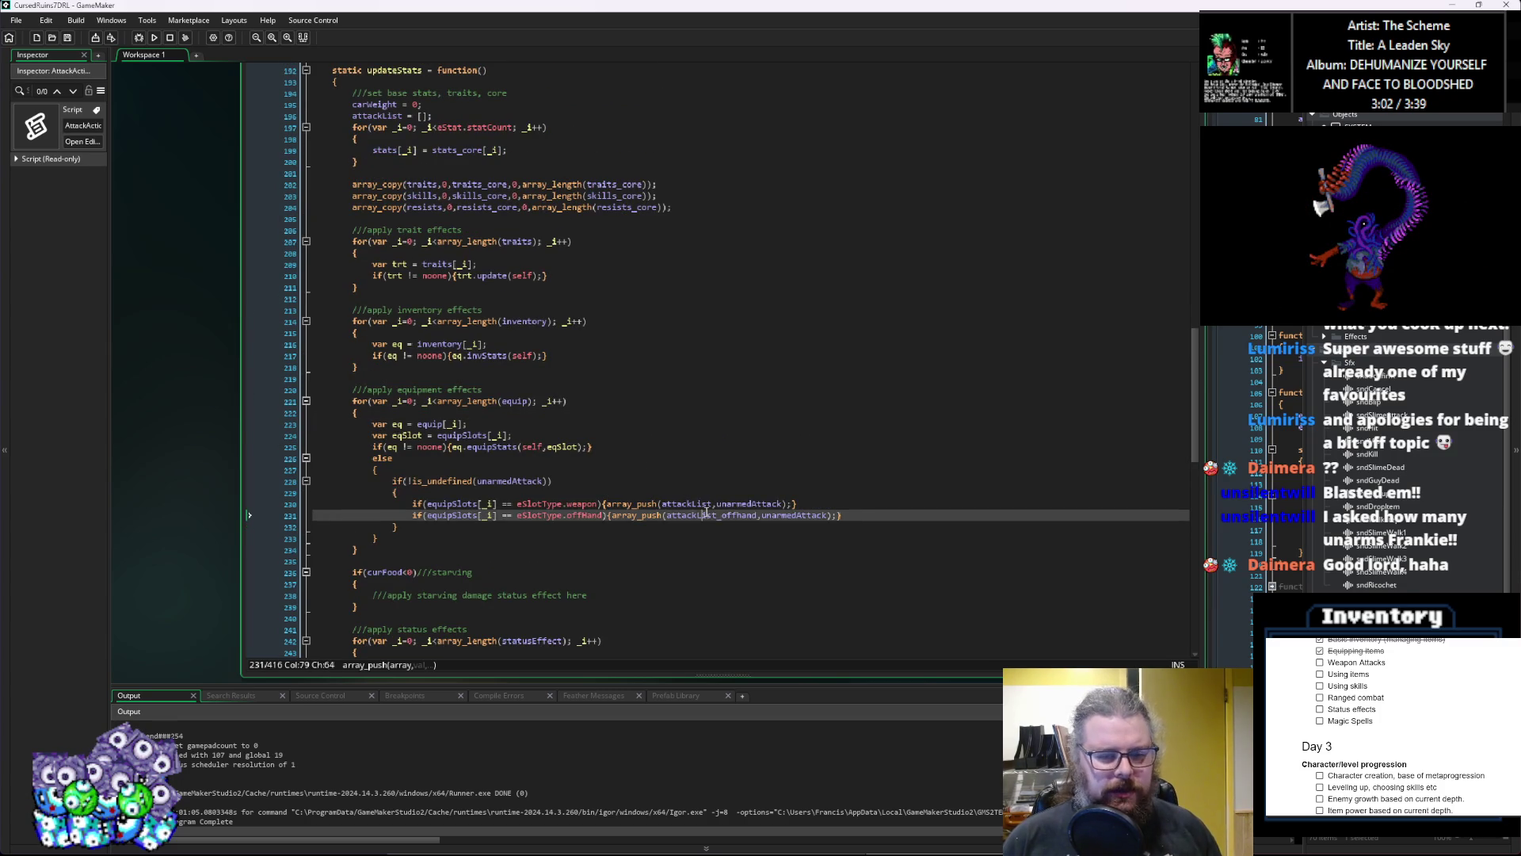
scroll(564, 315, "up", 5)
Step: Add 'attackList_offhand = [];' beneath 'attackList = [];' in updateStats
left_click(519, 298)
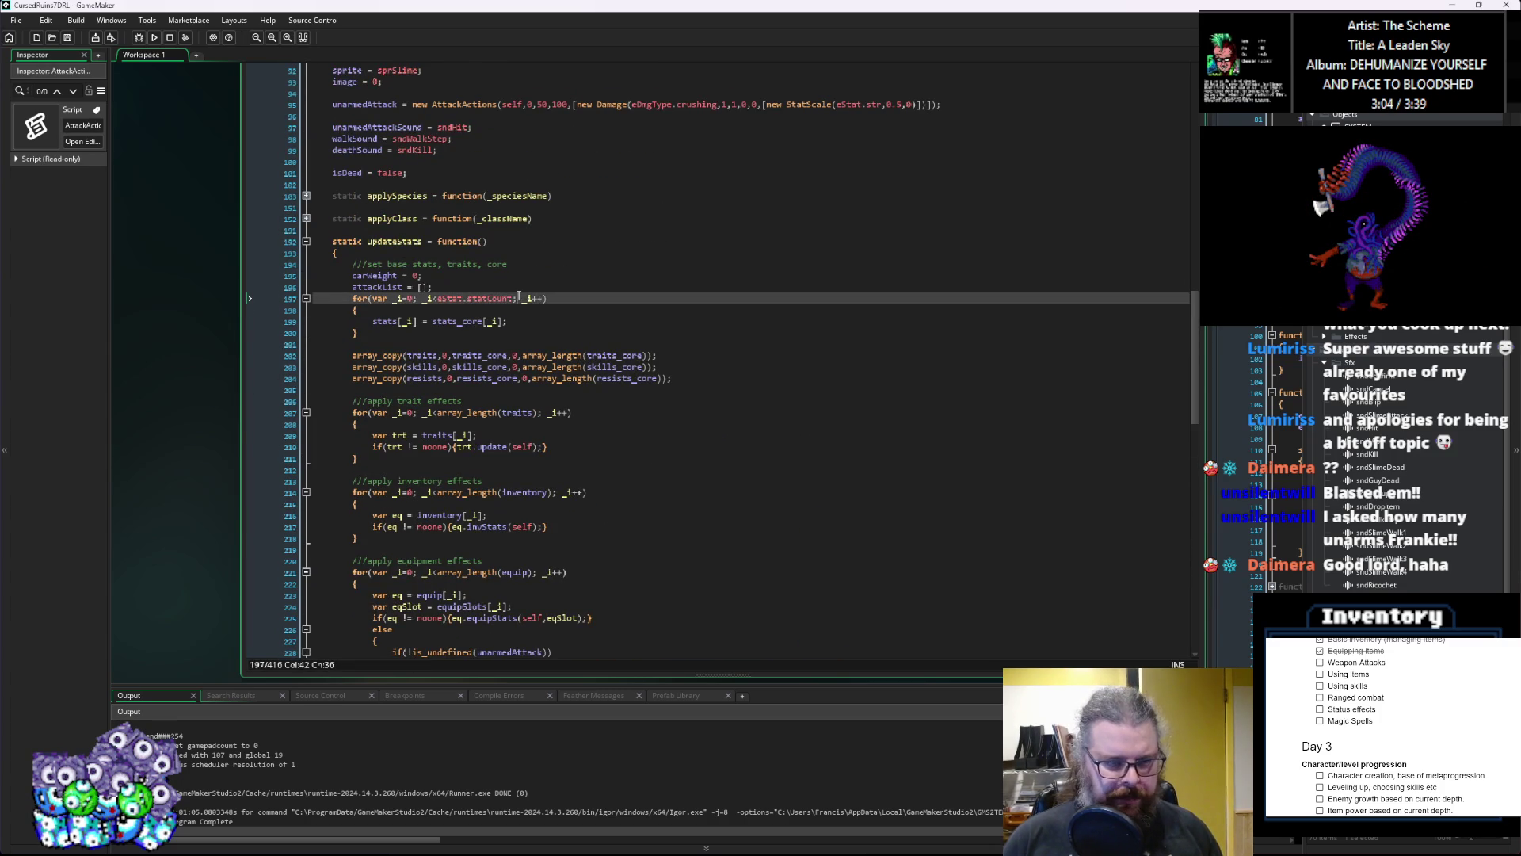
key("Home")
key("Return")
key("Up")
key("ctrl+v")
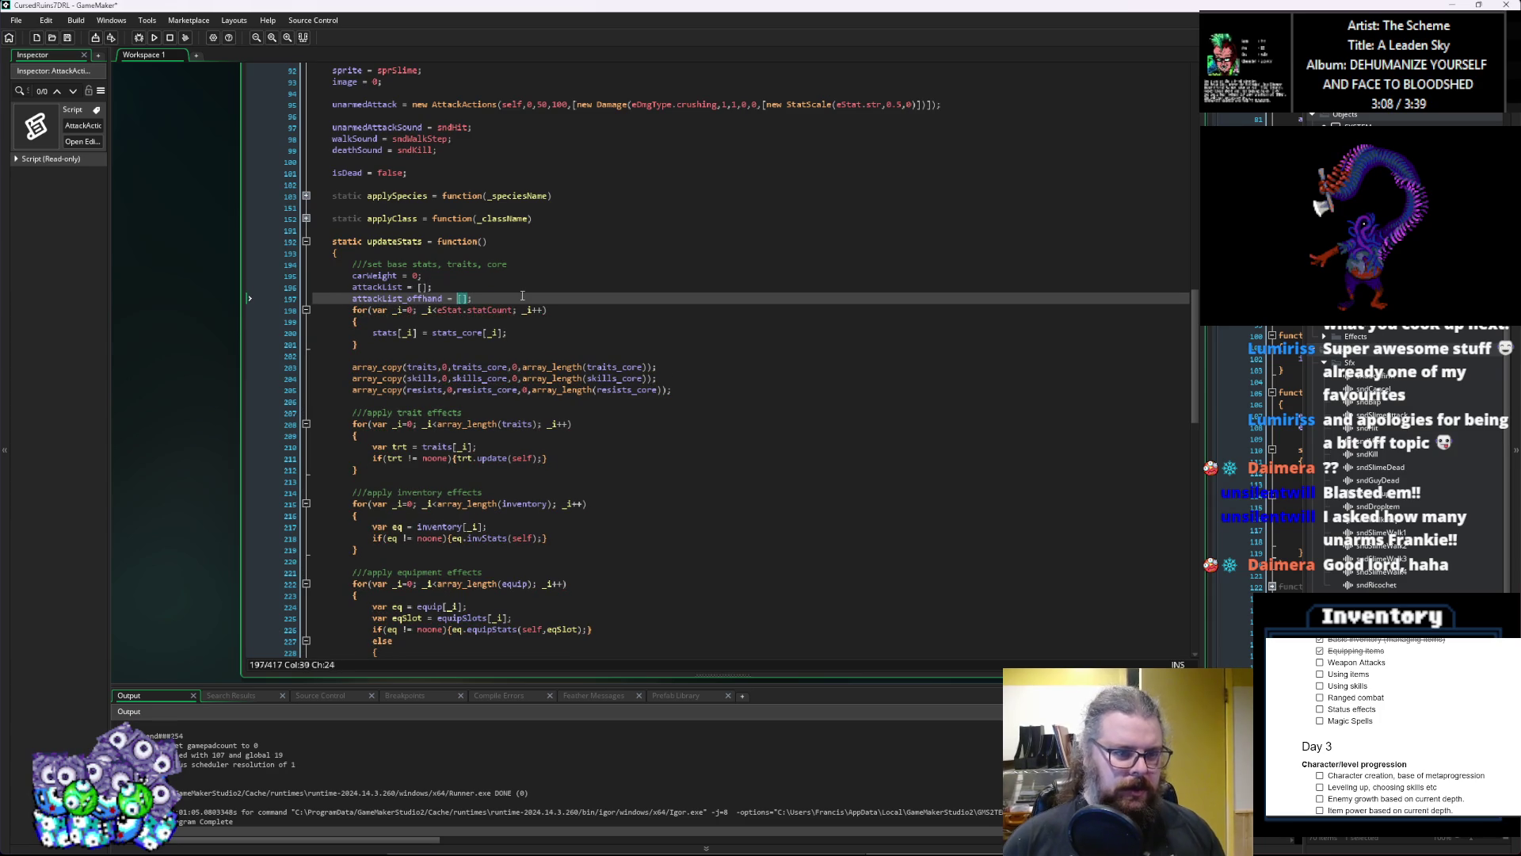
key("End")
Step: Confirm the new name matches its use on line 232, then run the game in debug mode
scroll(519, 295, "down", 3)
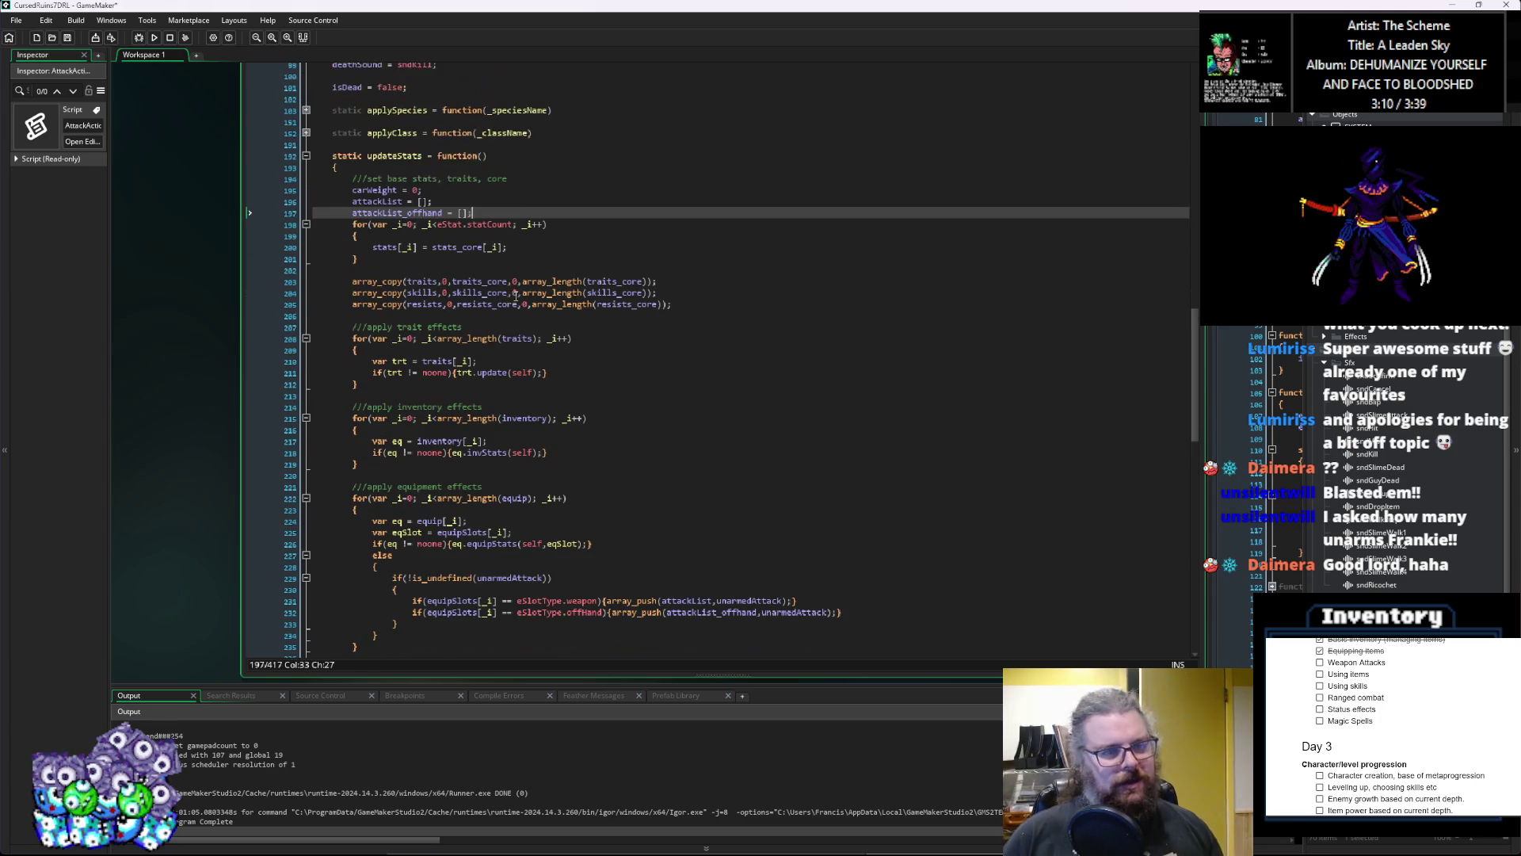
double_click(376, 201)
double_click(396, 213)
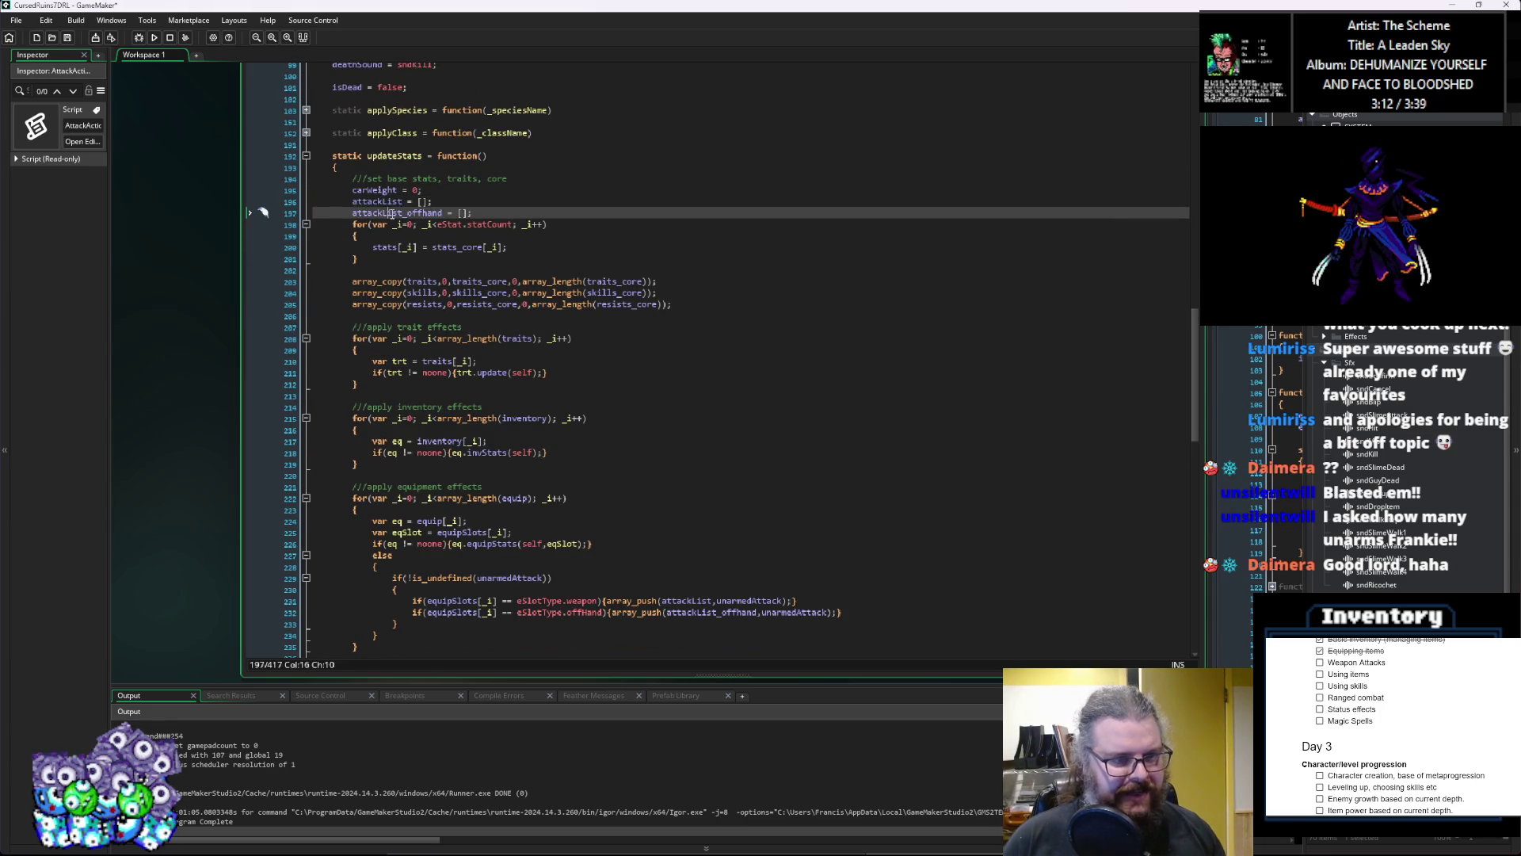
left_click(592, 305)
scroll(634, 341, "down", 4)
left_click(671, 373)
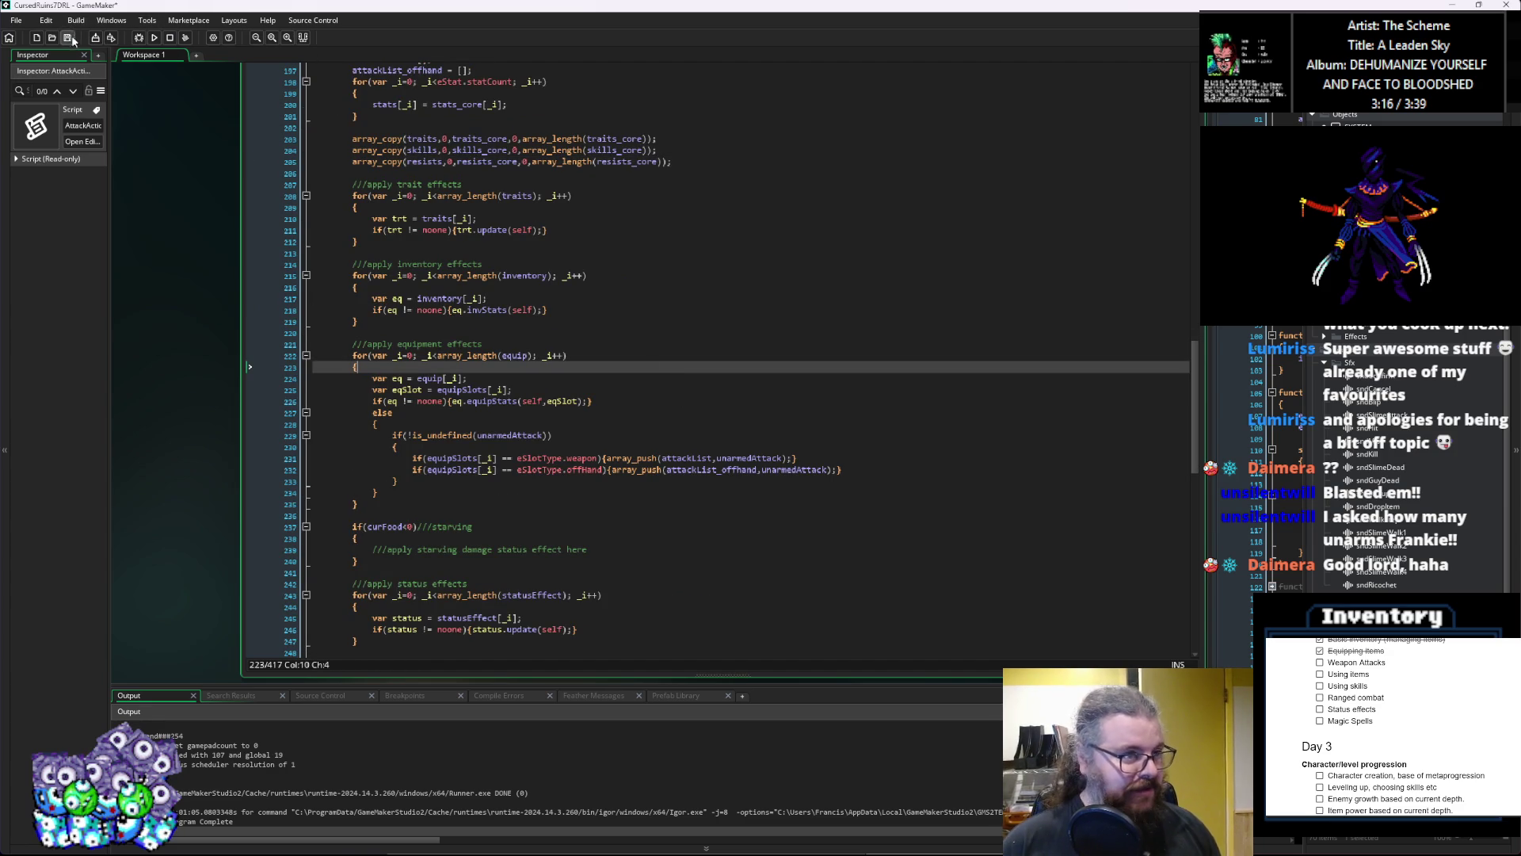
left_click(139, 37)
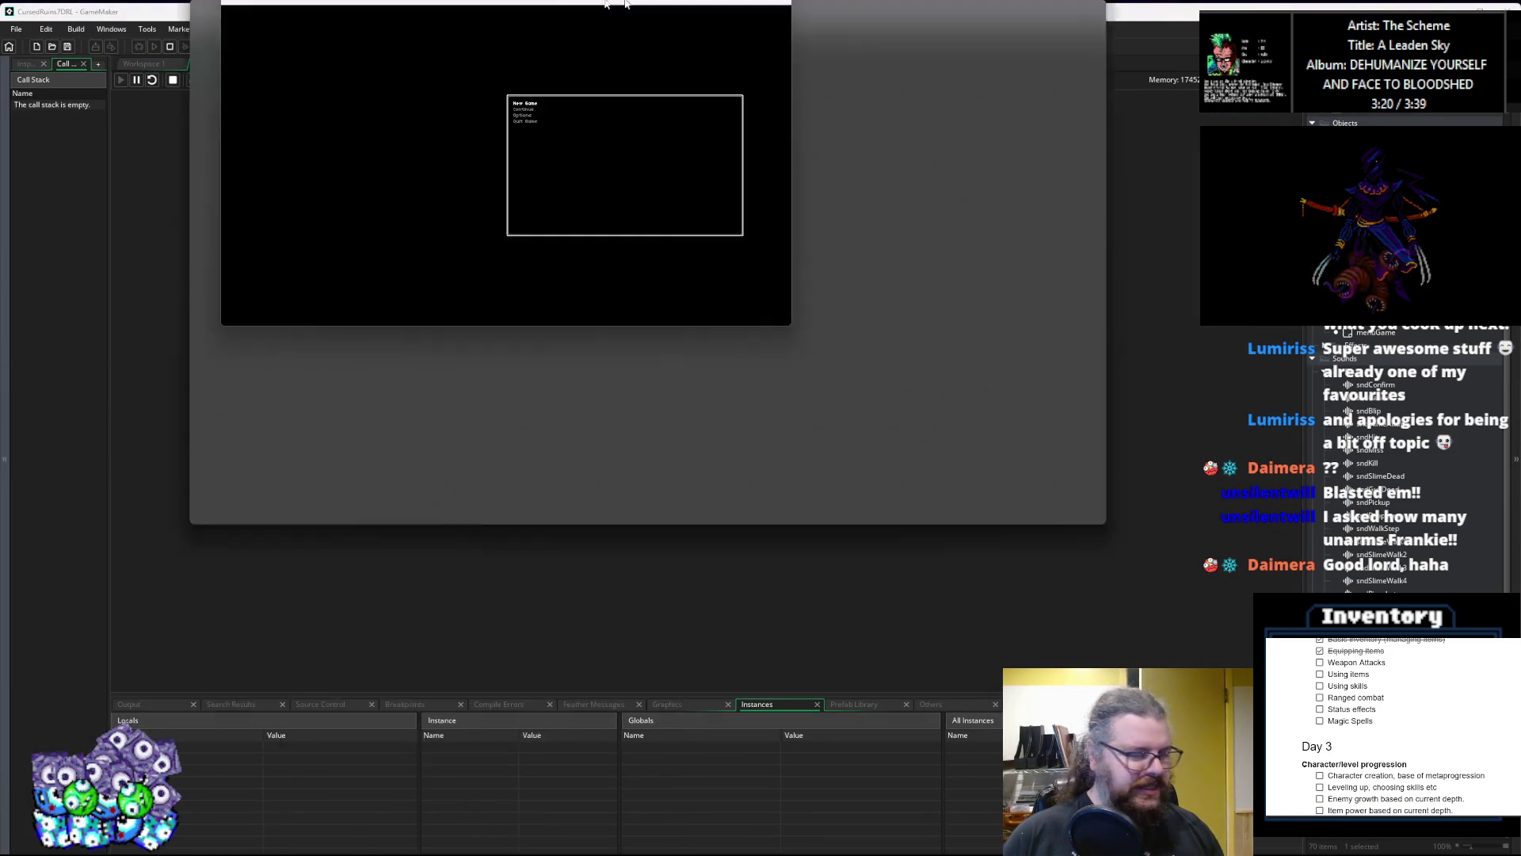
Step: Maximize the CursedRuinsTDRL window and start a New Game from the main menu
left_click_drag(625, 4, 551, 4)
key("Down")
key("Up")
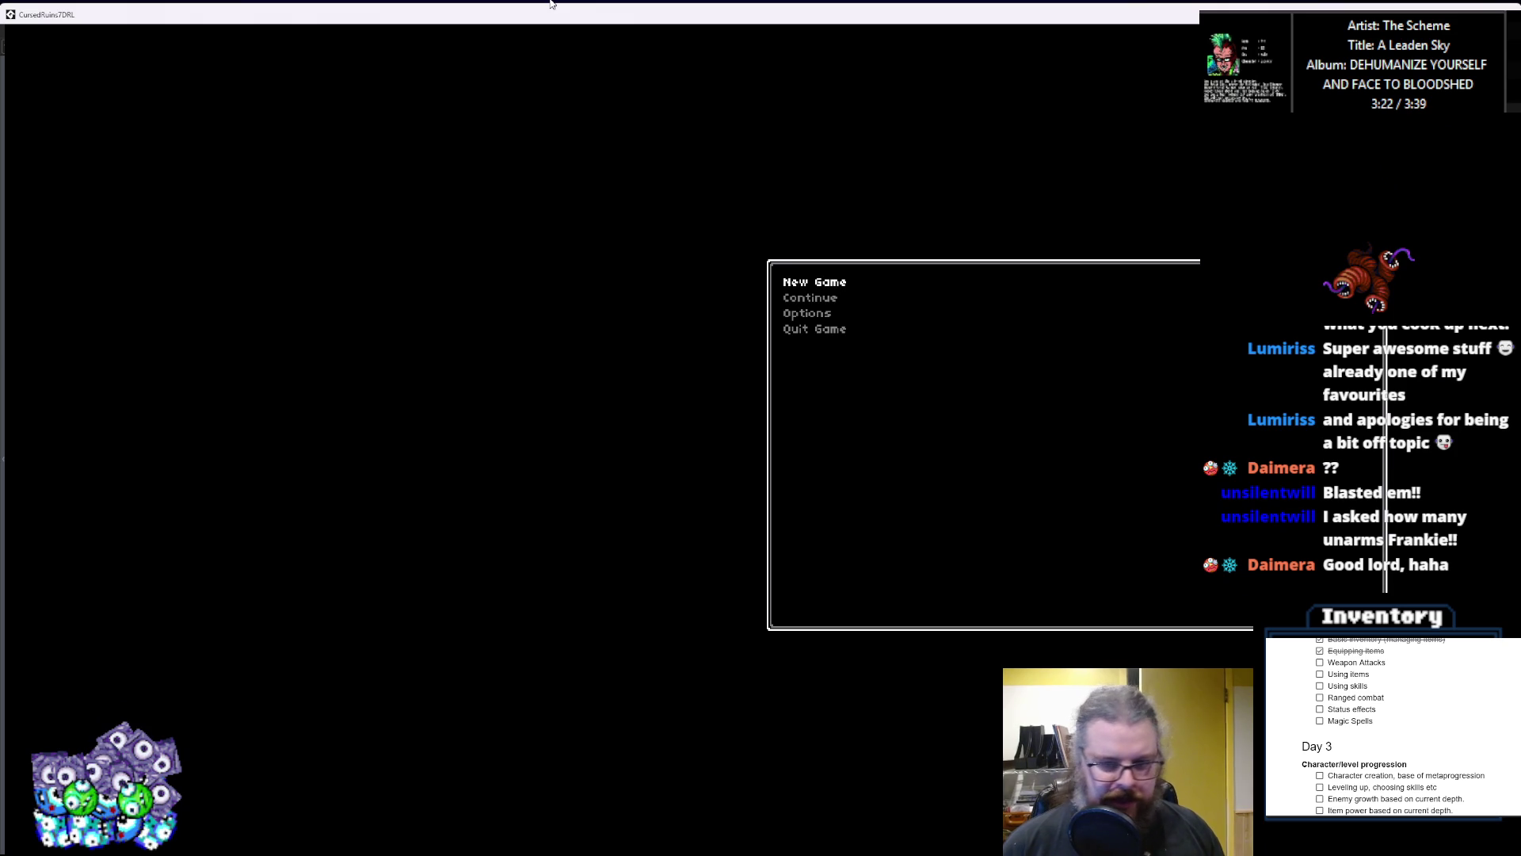
key("Down")
key("Up")
key("Return")
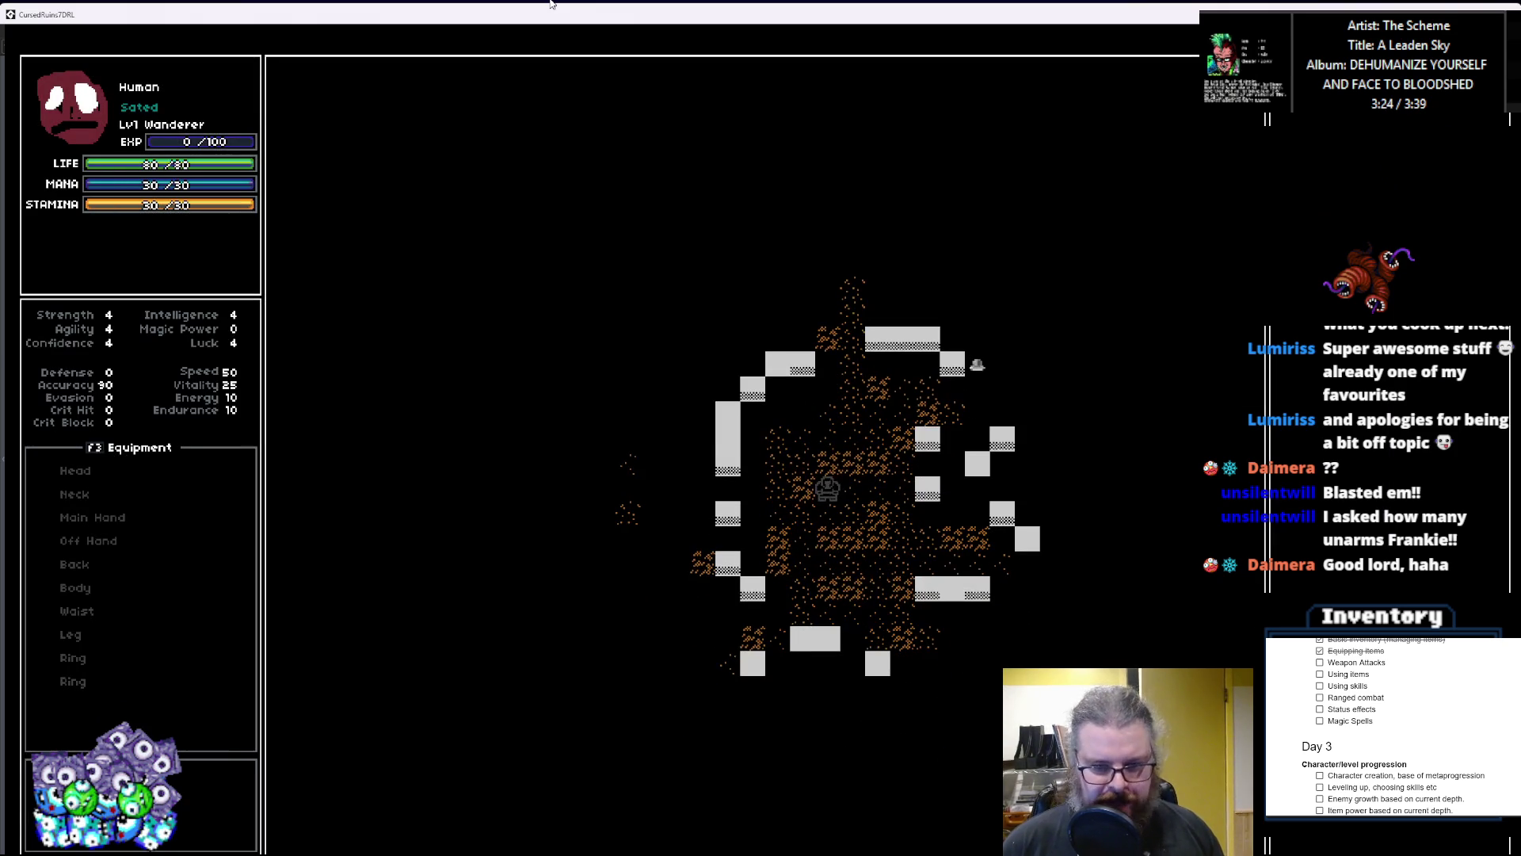
Step: Walk the Wanderer through the dungeon and bump-attack the first green slime until it dies
key("Left")
key("Left")
key("Left")
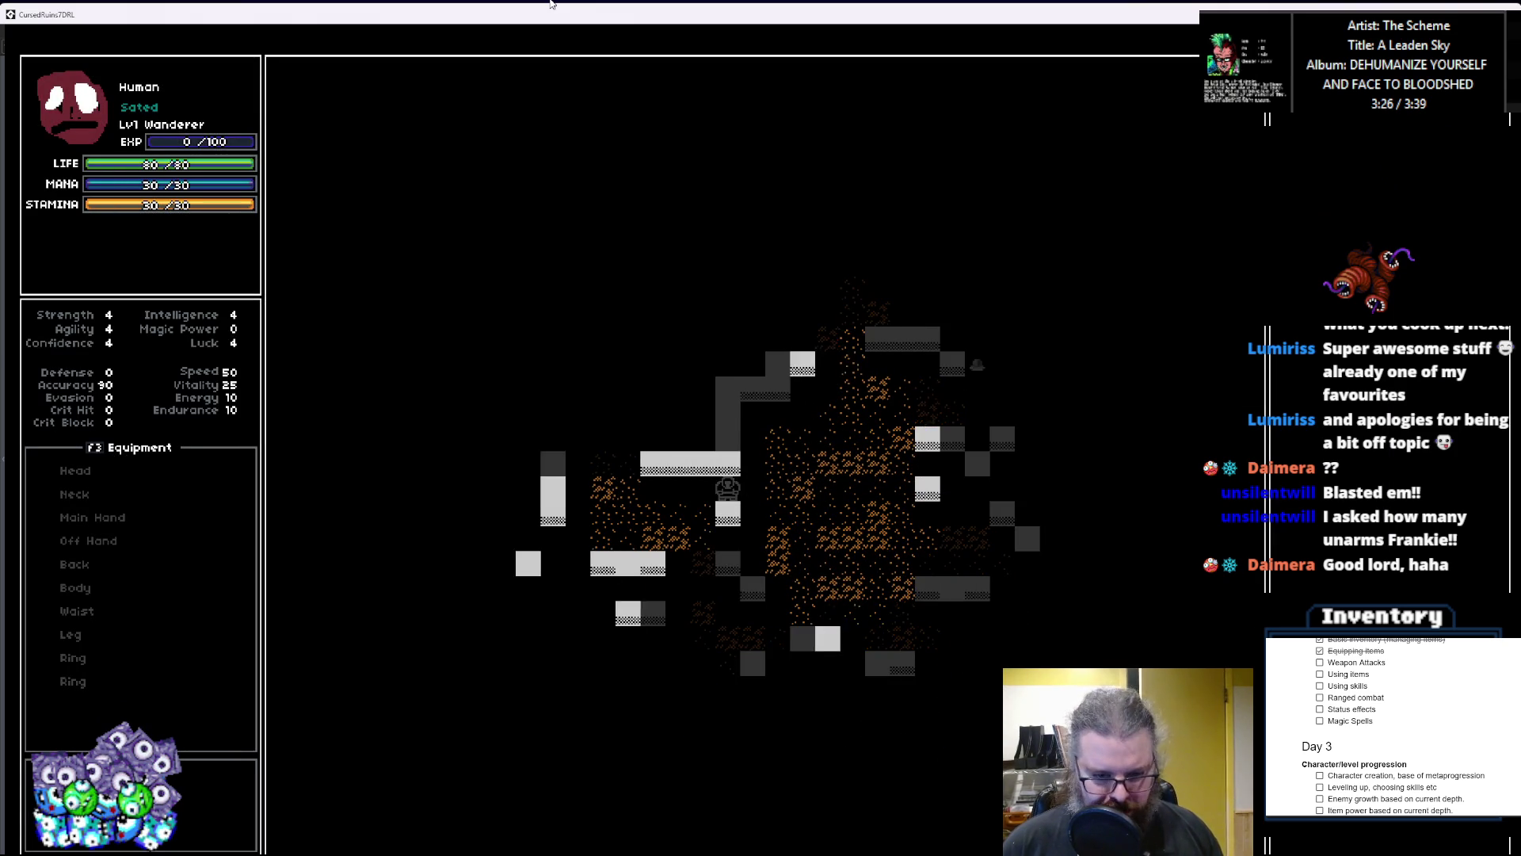
key("Left")
key("Left")
key("Up")
key("Left")
key("Left")
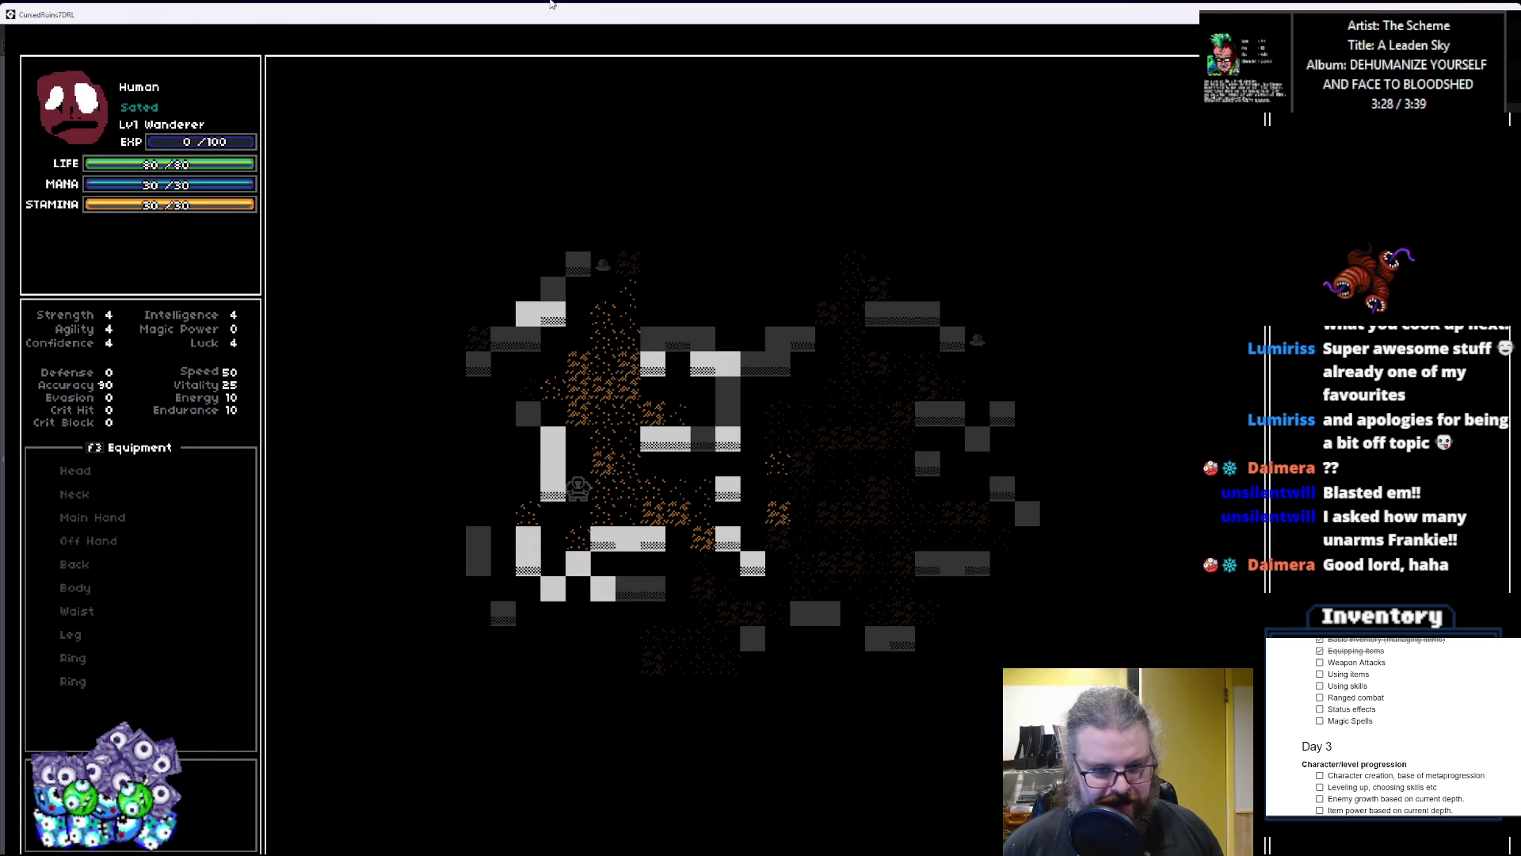
key("Up")
key("Up")
key("Up")
key("Right")
key("Right")
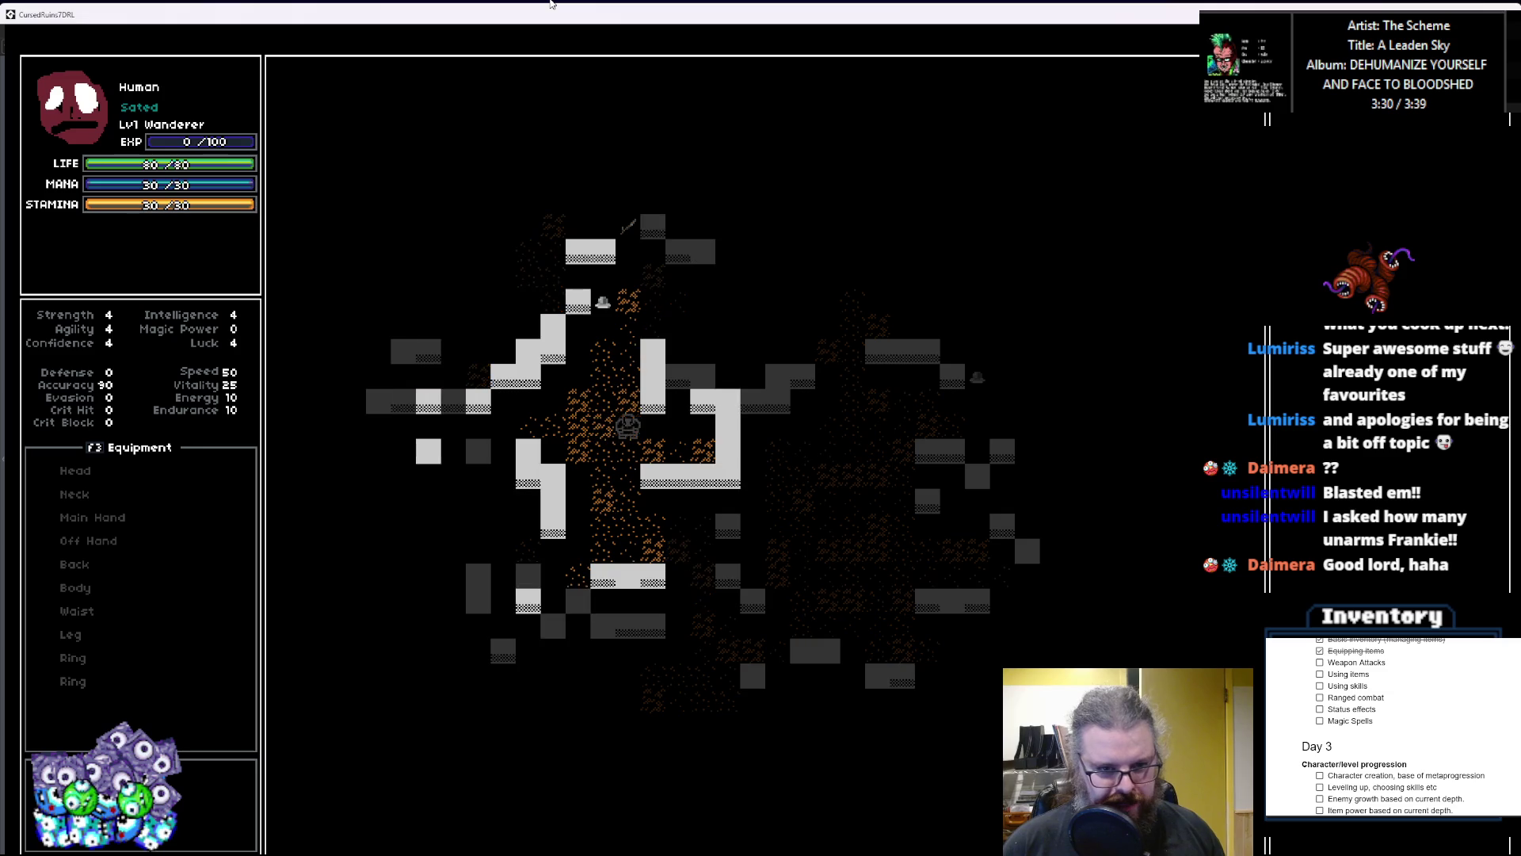
key("Up")
key("Up")
key("Up")
key("Left")
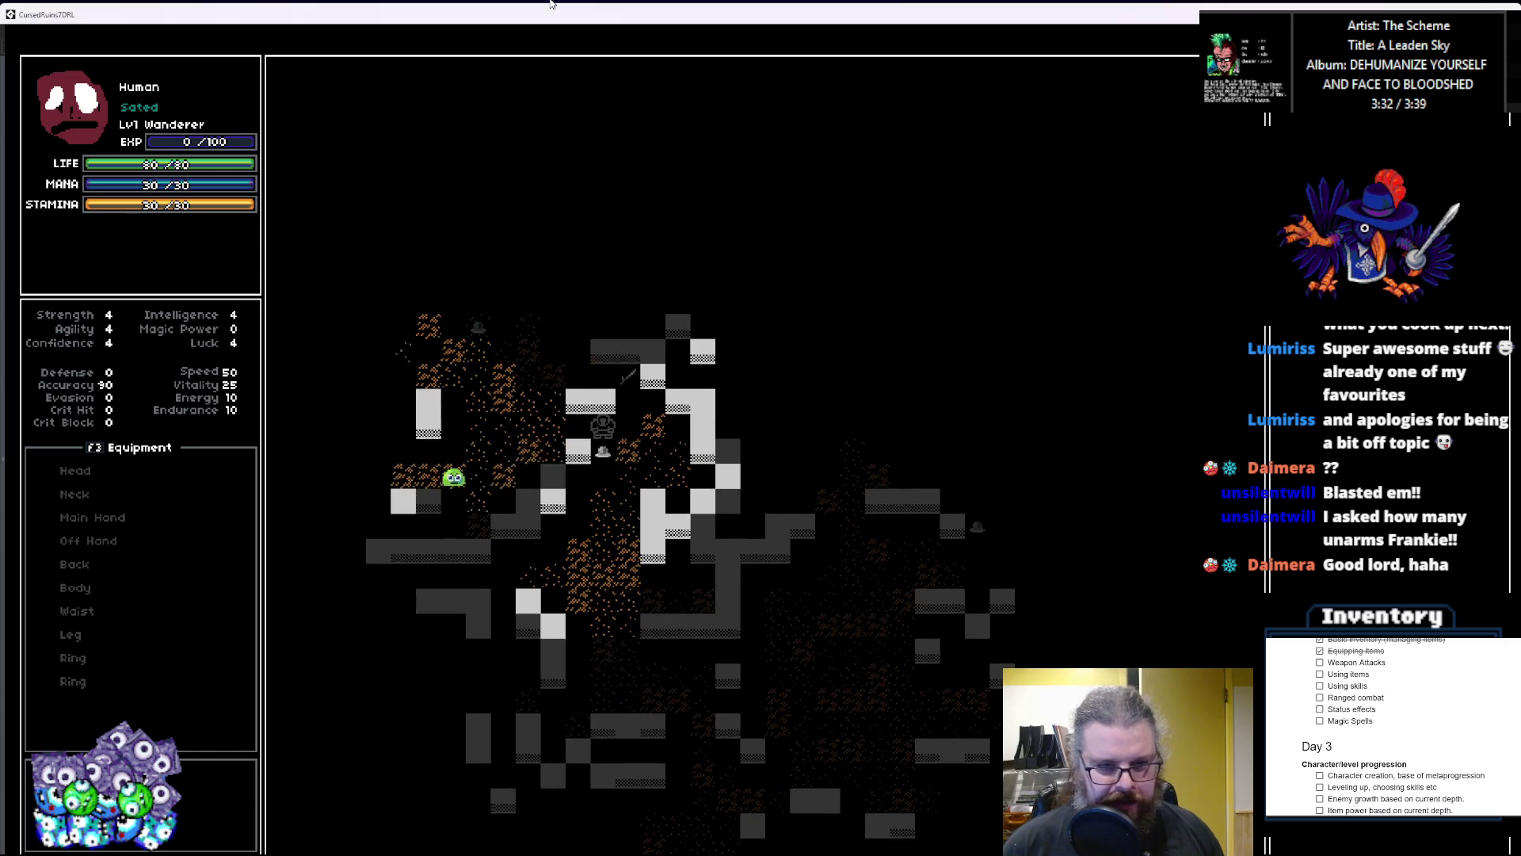
key("Left")
key("Left")
key("Down")
key("Left")
key("Left")
key("Left")
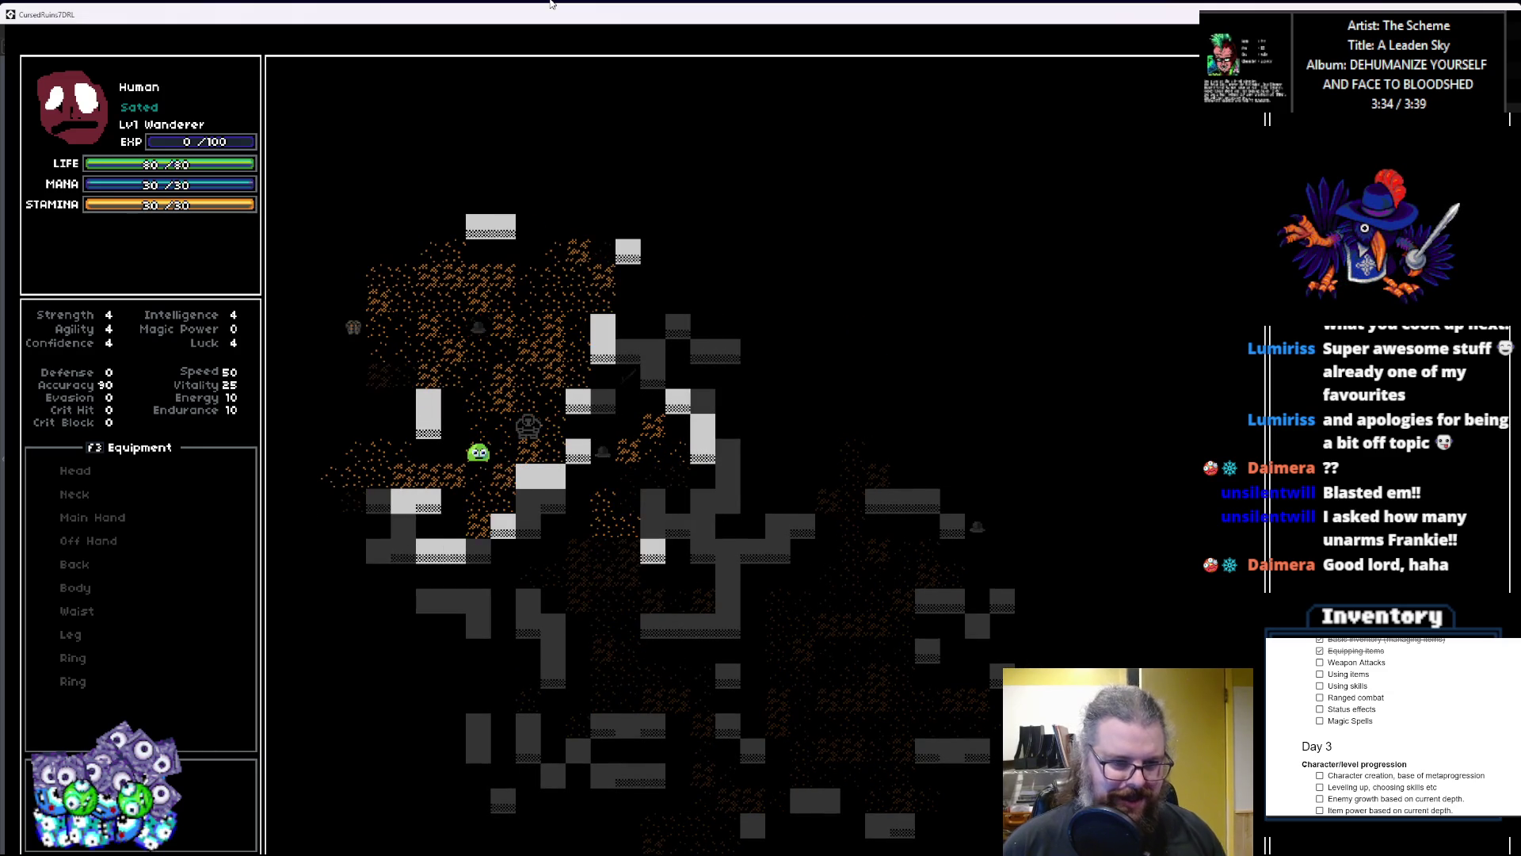
key("Left")
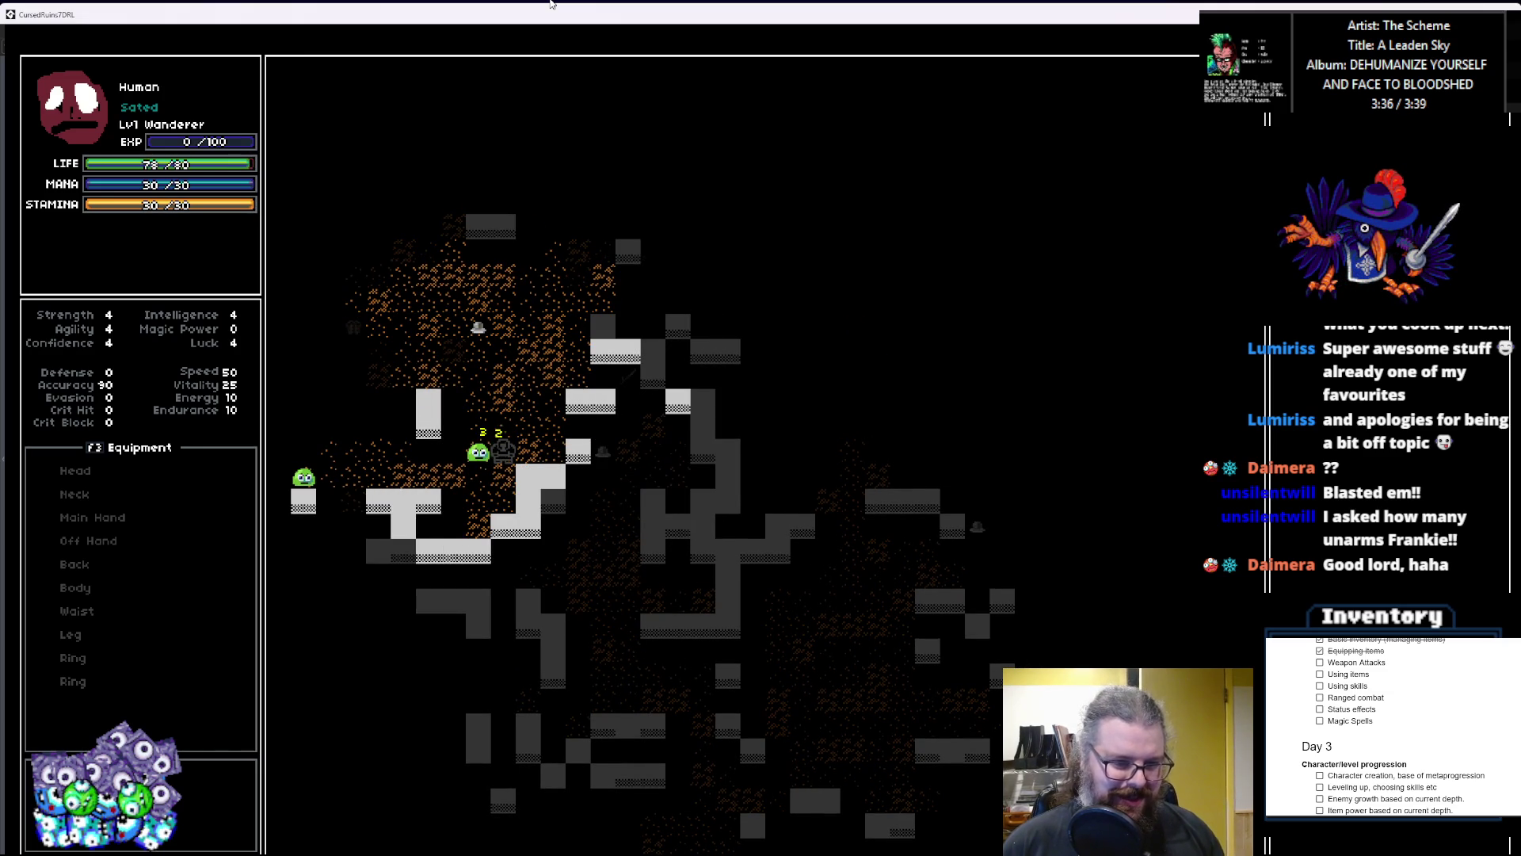
key("Left")
key("Left")
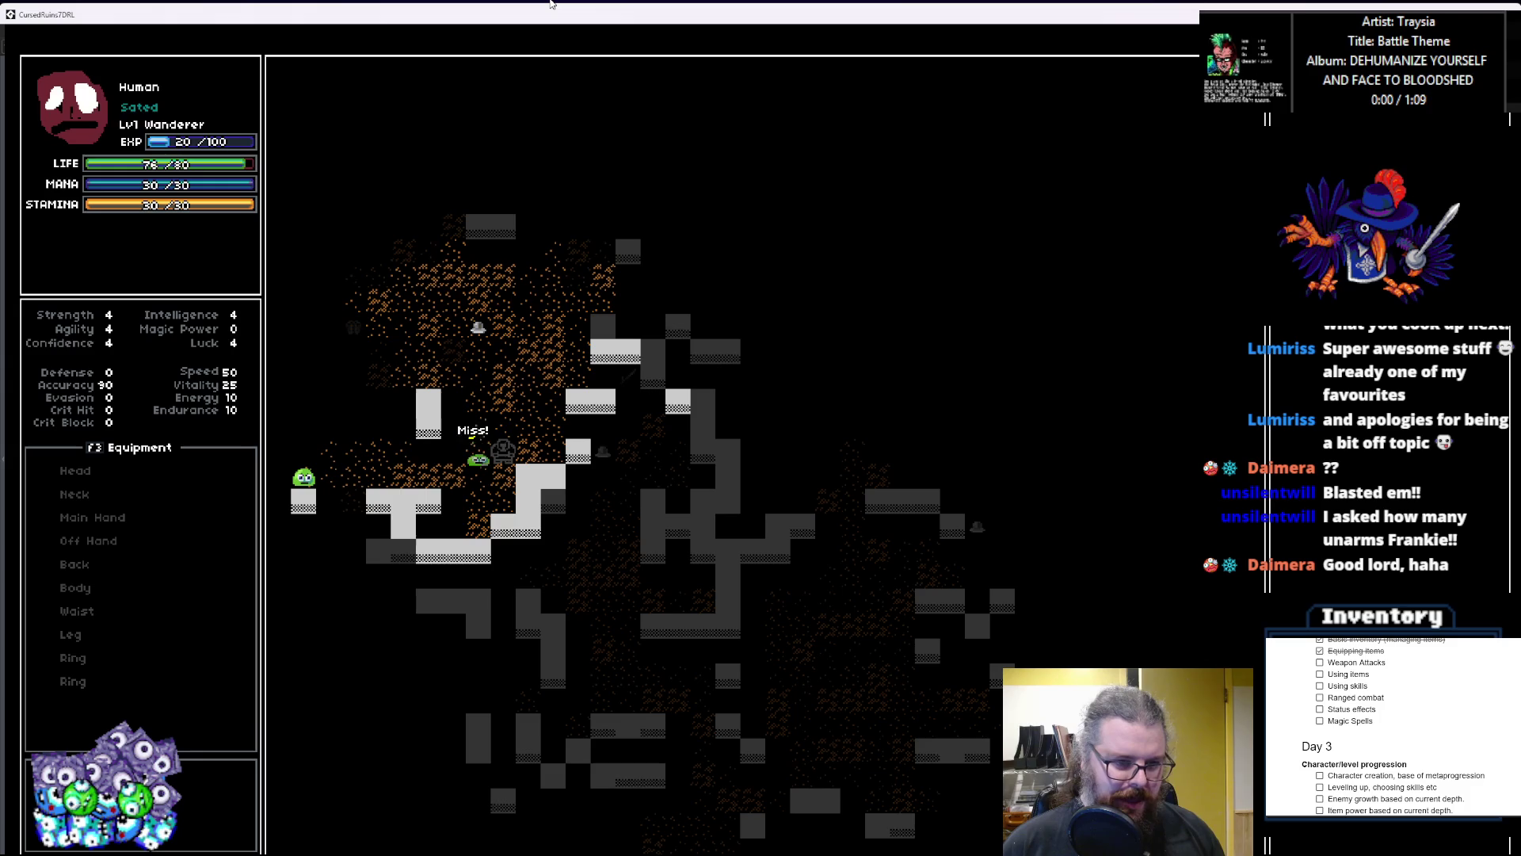
Step: Move left through the cave and kill the second green slime by attacking upward
key("Left")
key("Left")
key("Left")
key("Down")
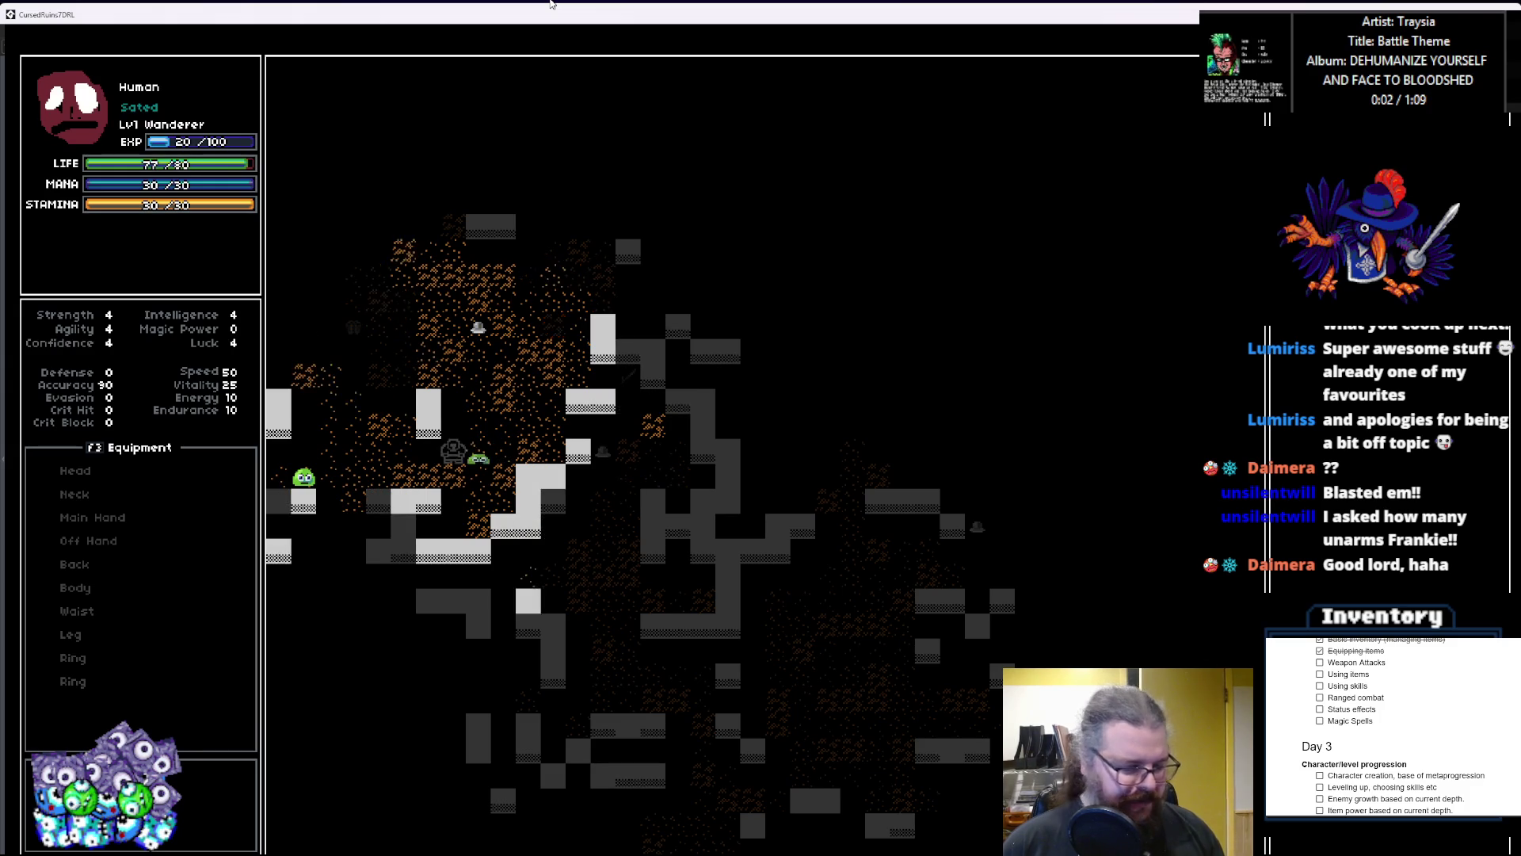
key("Left")
key("Left")
key("Left")
key("Up")
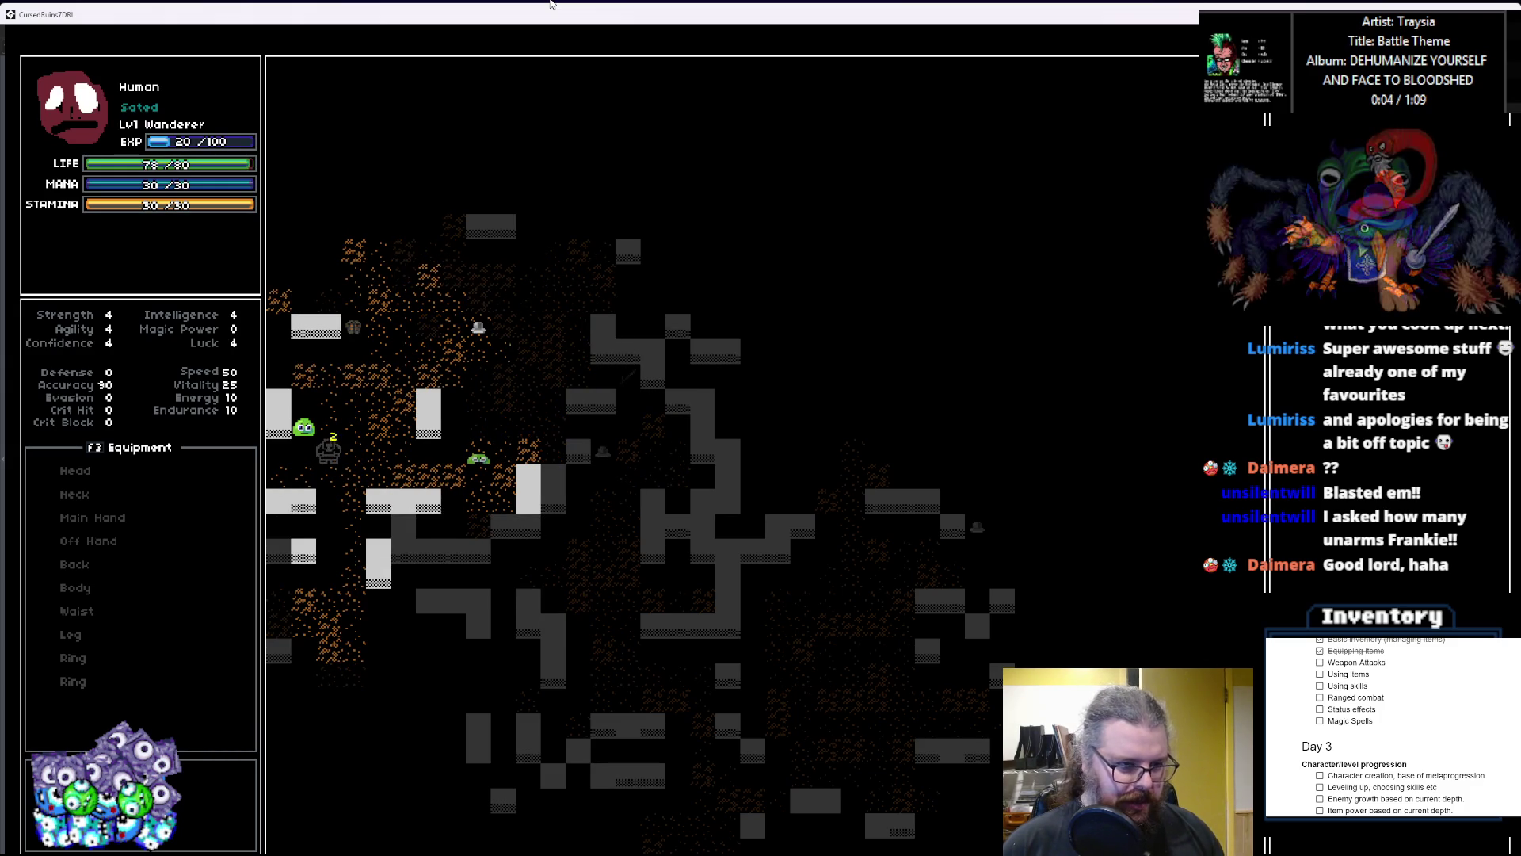
key("Up")
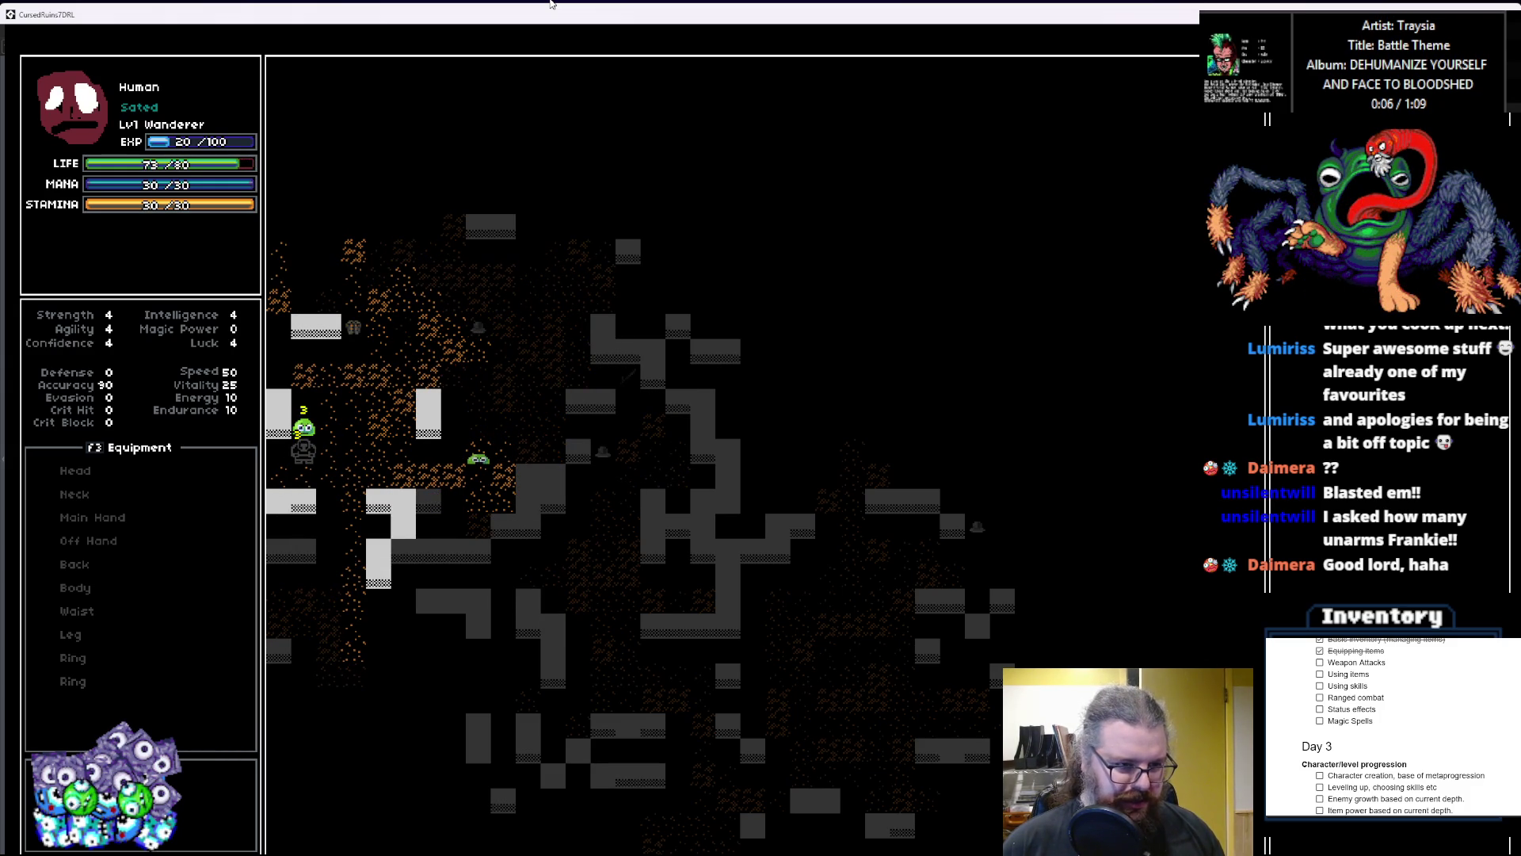
key("Up")
key("Up")
key("Up")
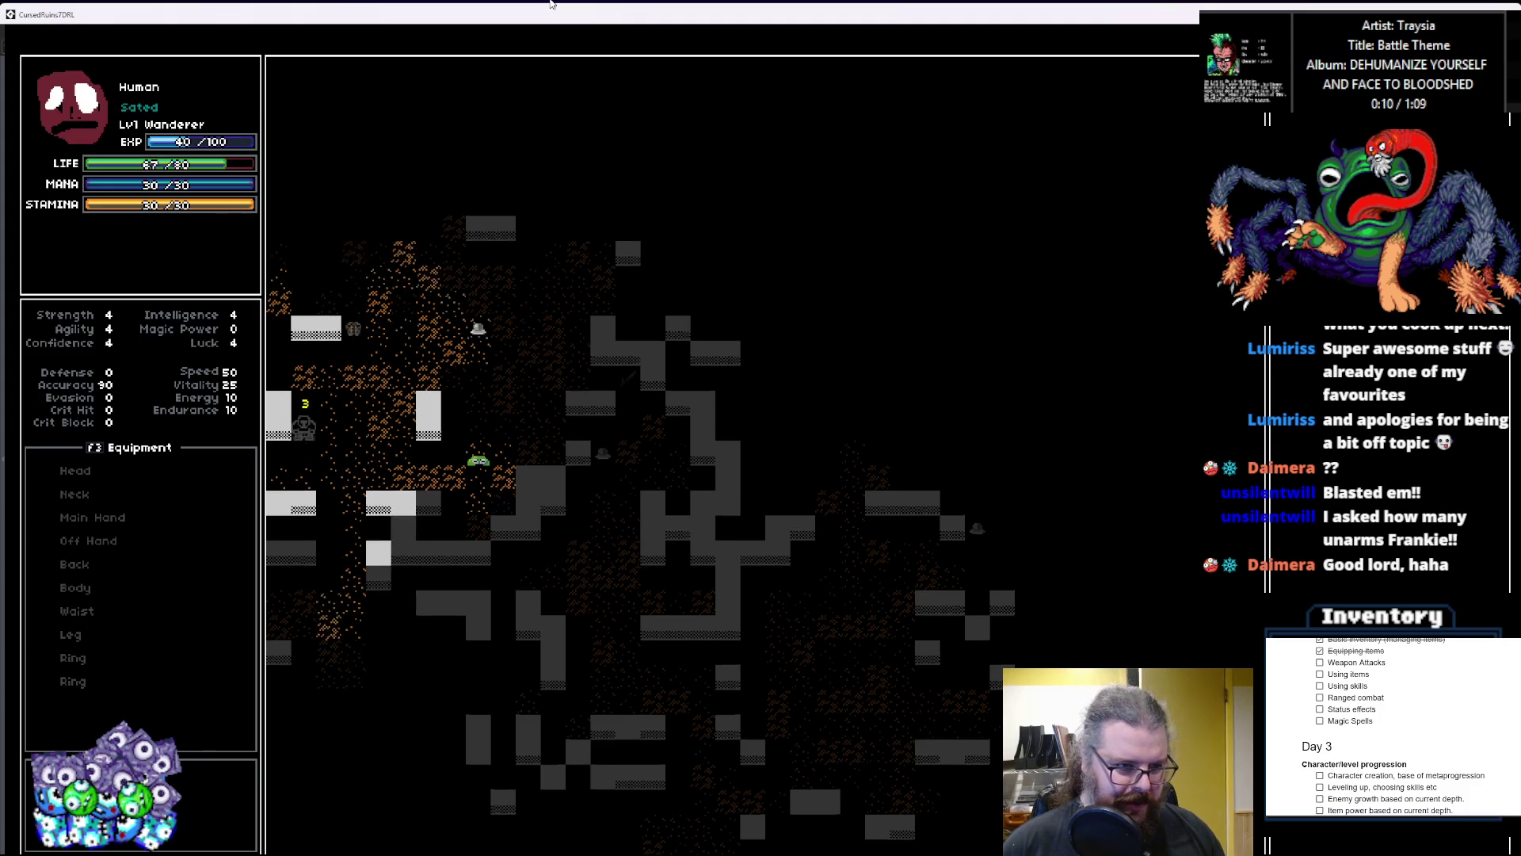
Step: Head up and right through the cave and kill the slime above the hero
key("Up")
key("Up")
key("Right")
key("Right")
key("Up")
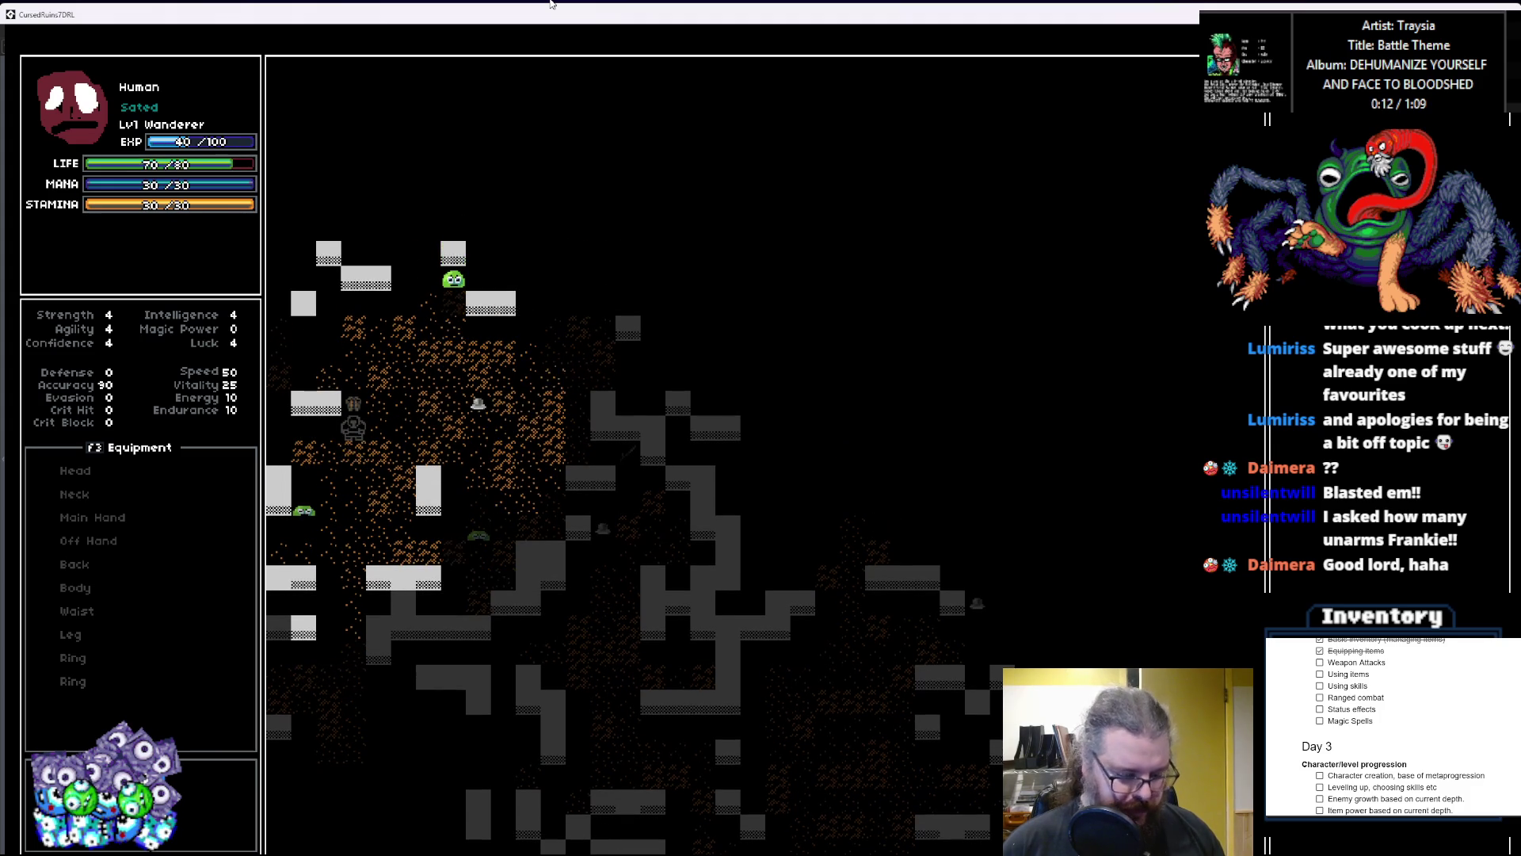
key("Up")
key("Right")
key("Right")
key("Right")
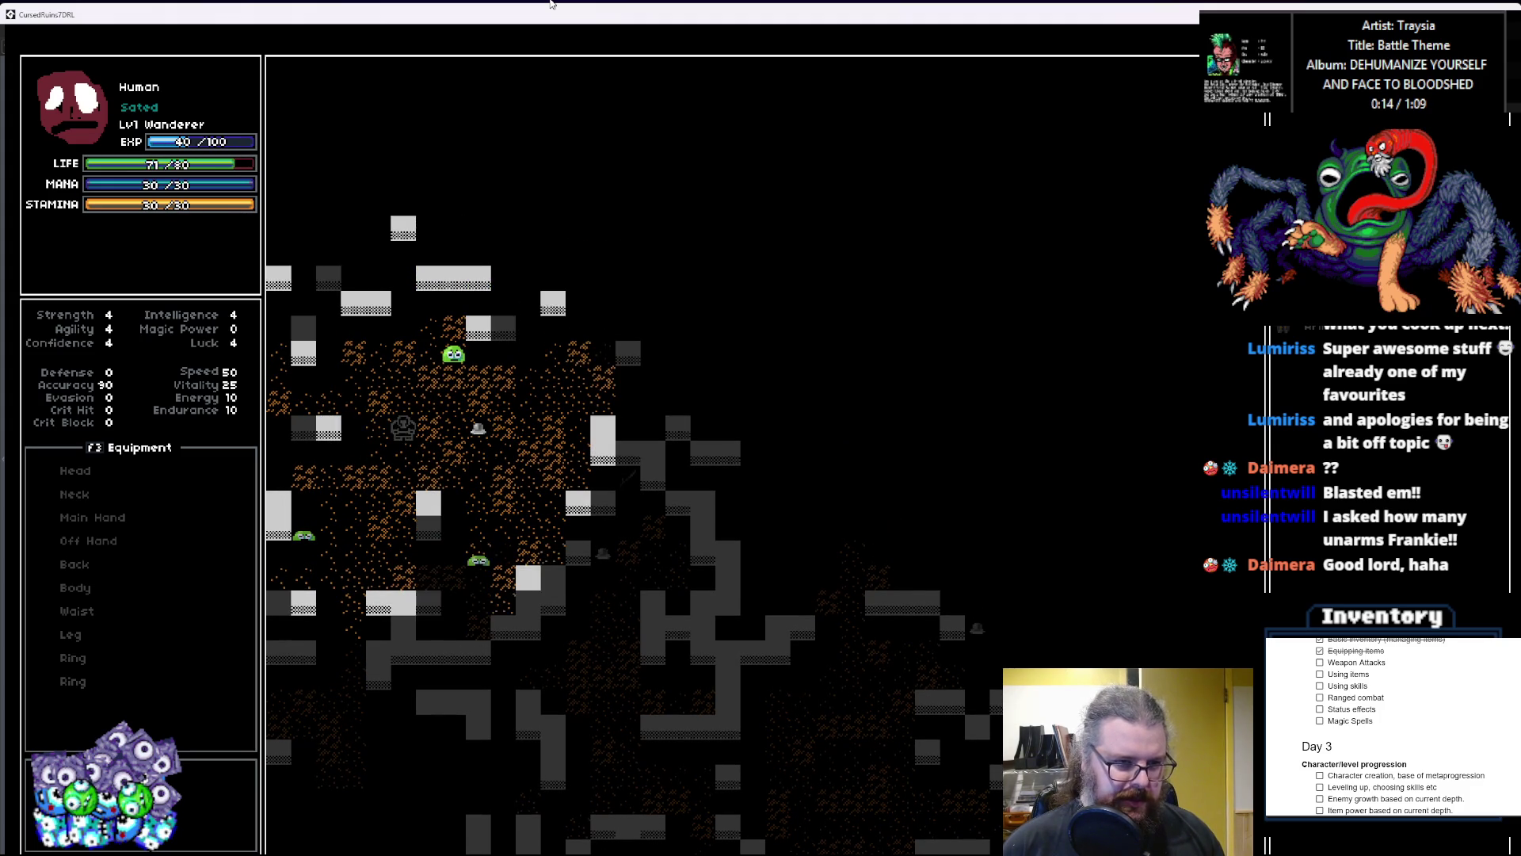
key("Up")
key("Up")
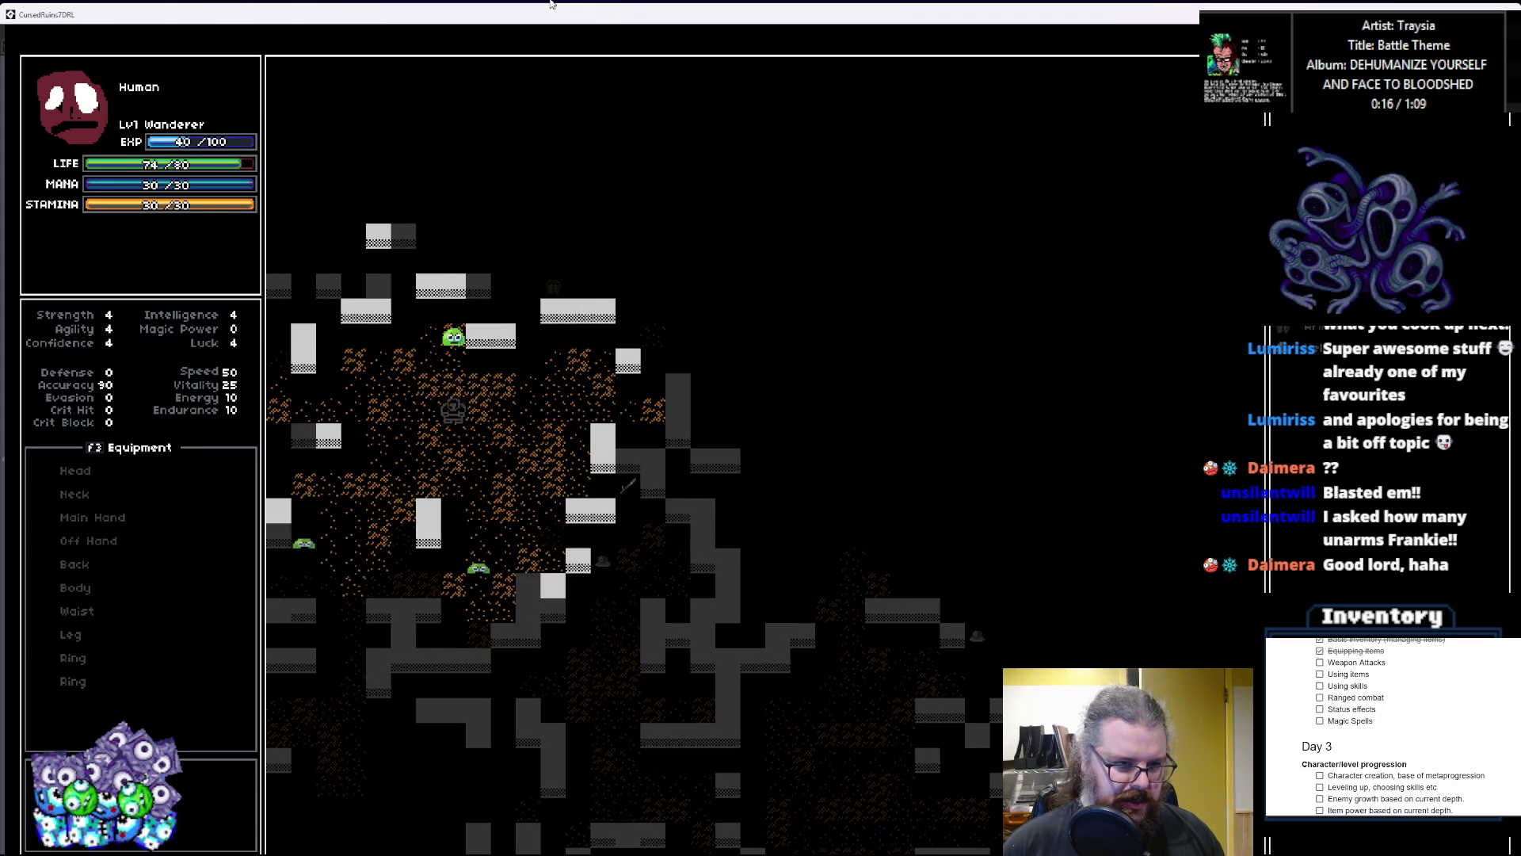
key("Up")
key("Up")
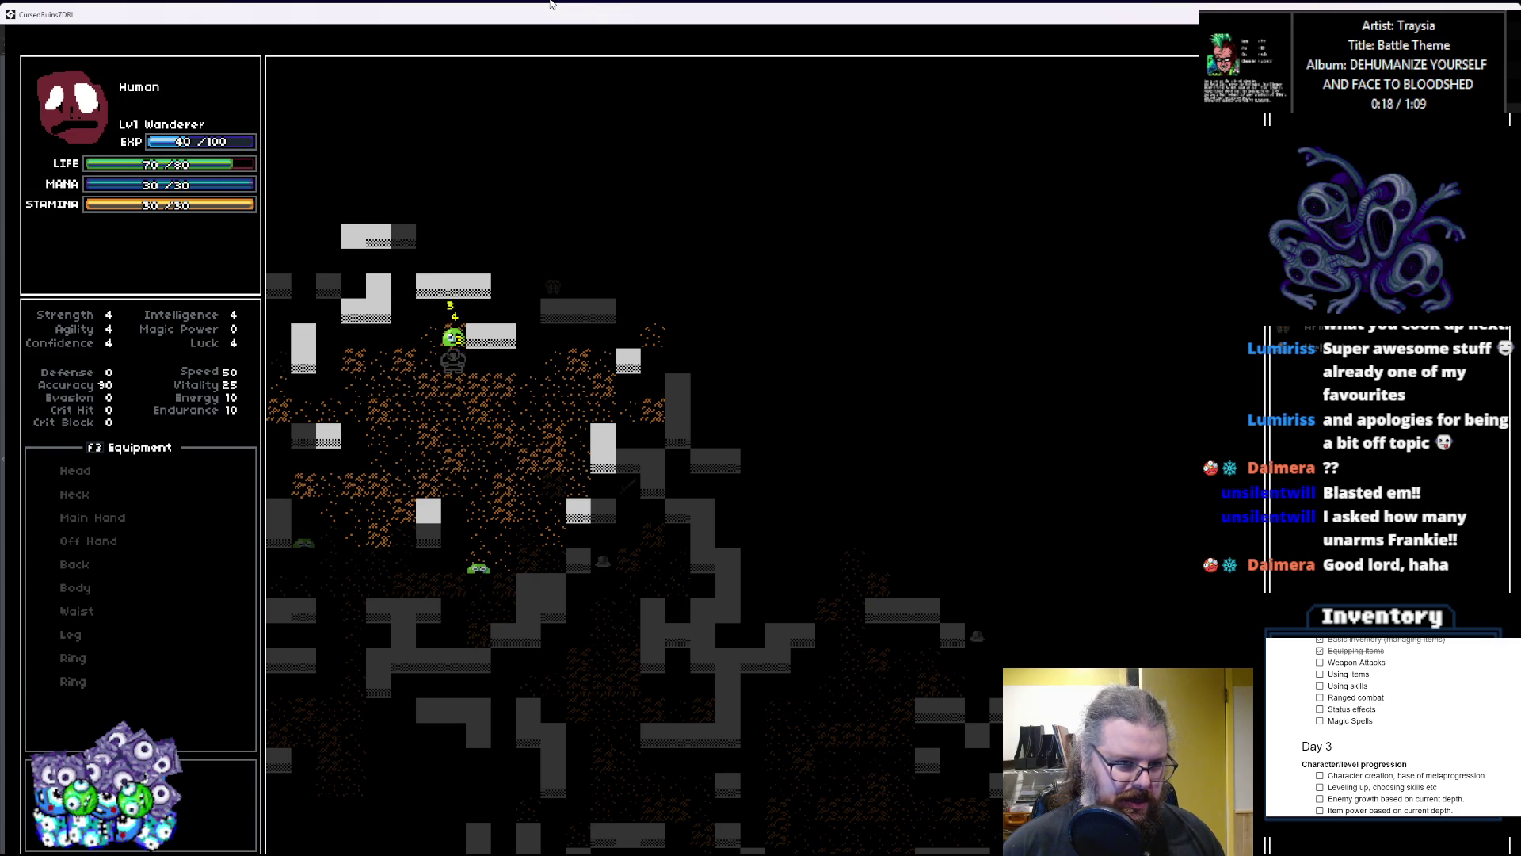
key("Up")
key("Up")
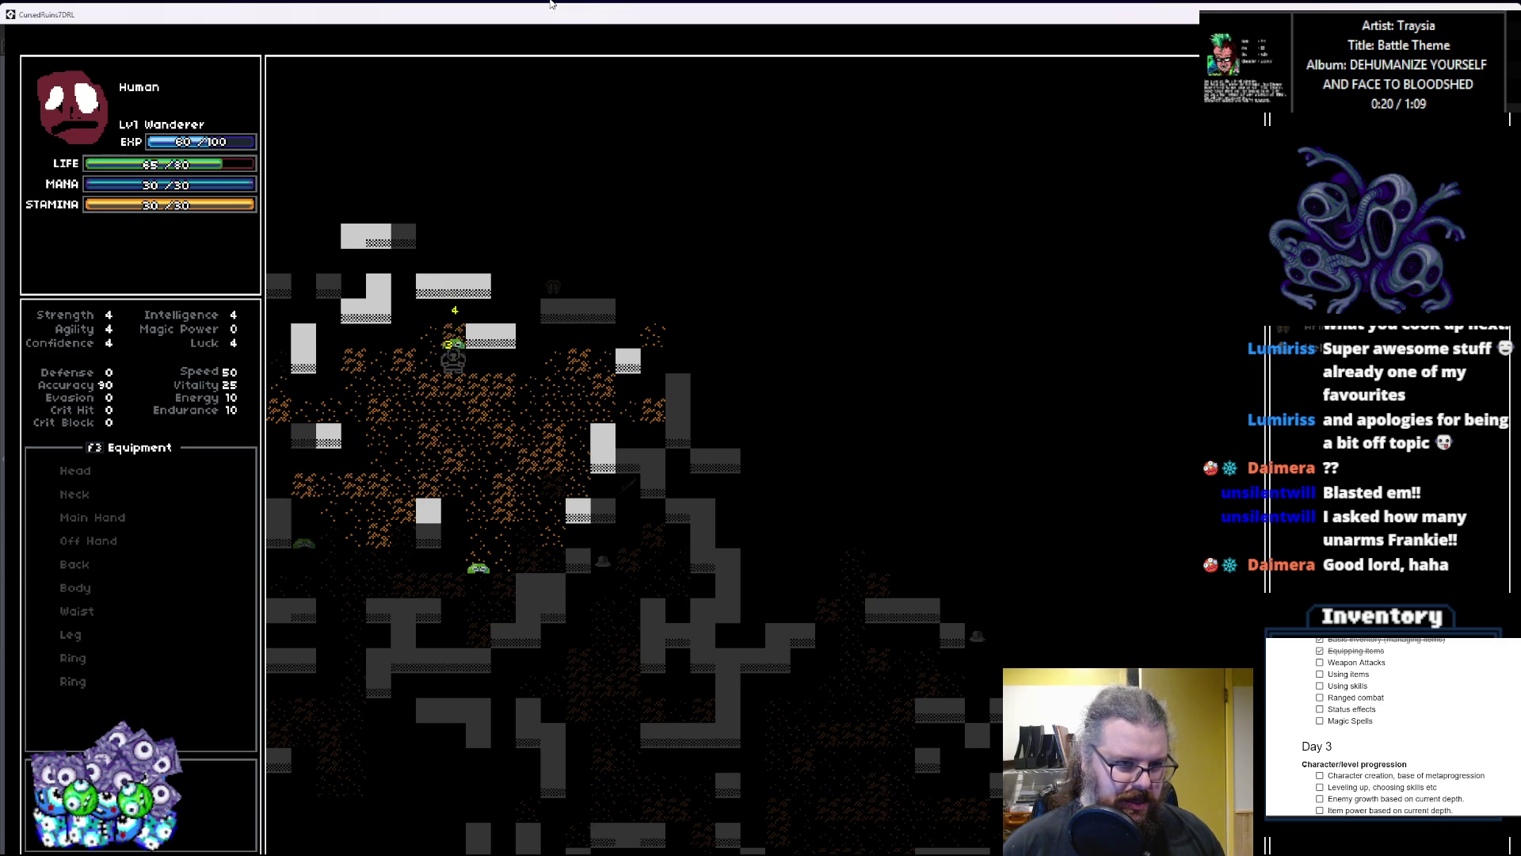
key("Up")
key("Up")
key("Right")
Step: Walk onto the axe, pick it up with g, and equip the Axe and Armor
key("Right")
key("Right")
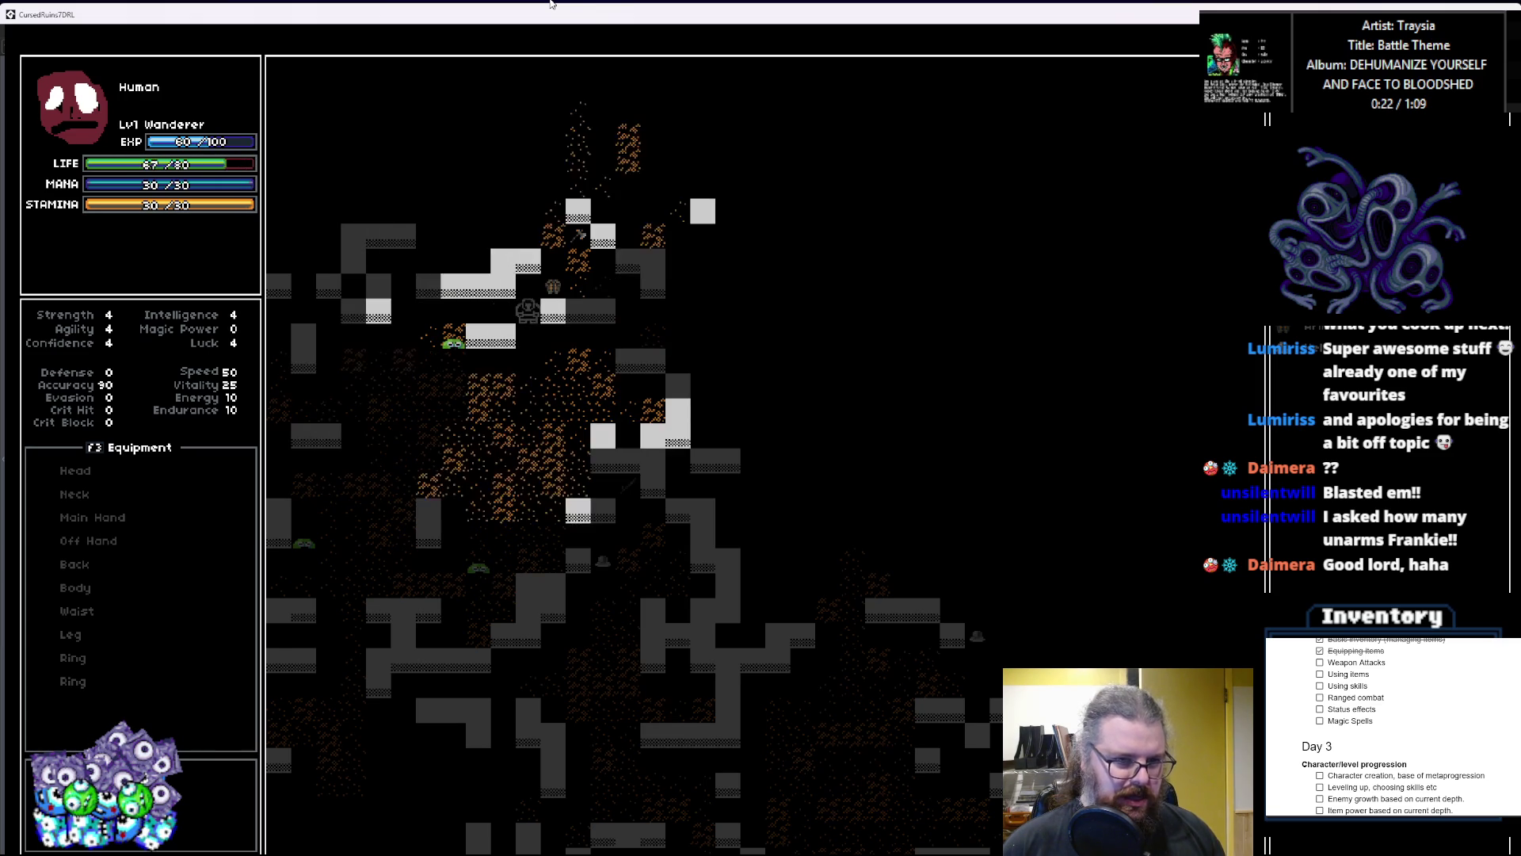
key("Up")
key("Right")
key("Up")
key("Up")
key("Right")
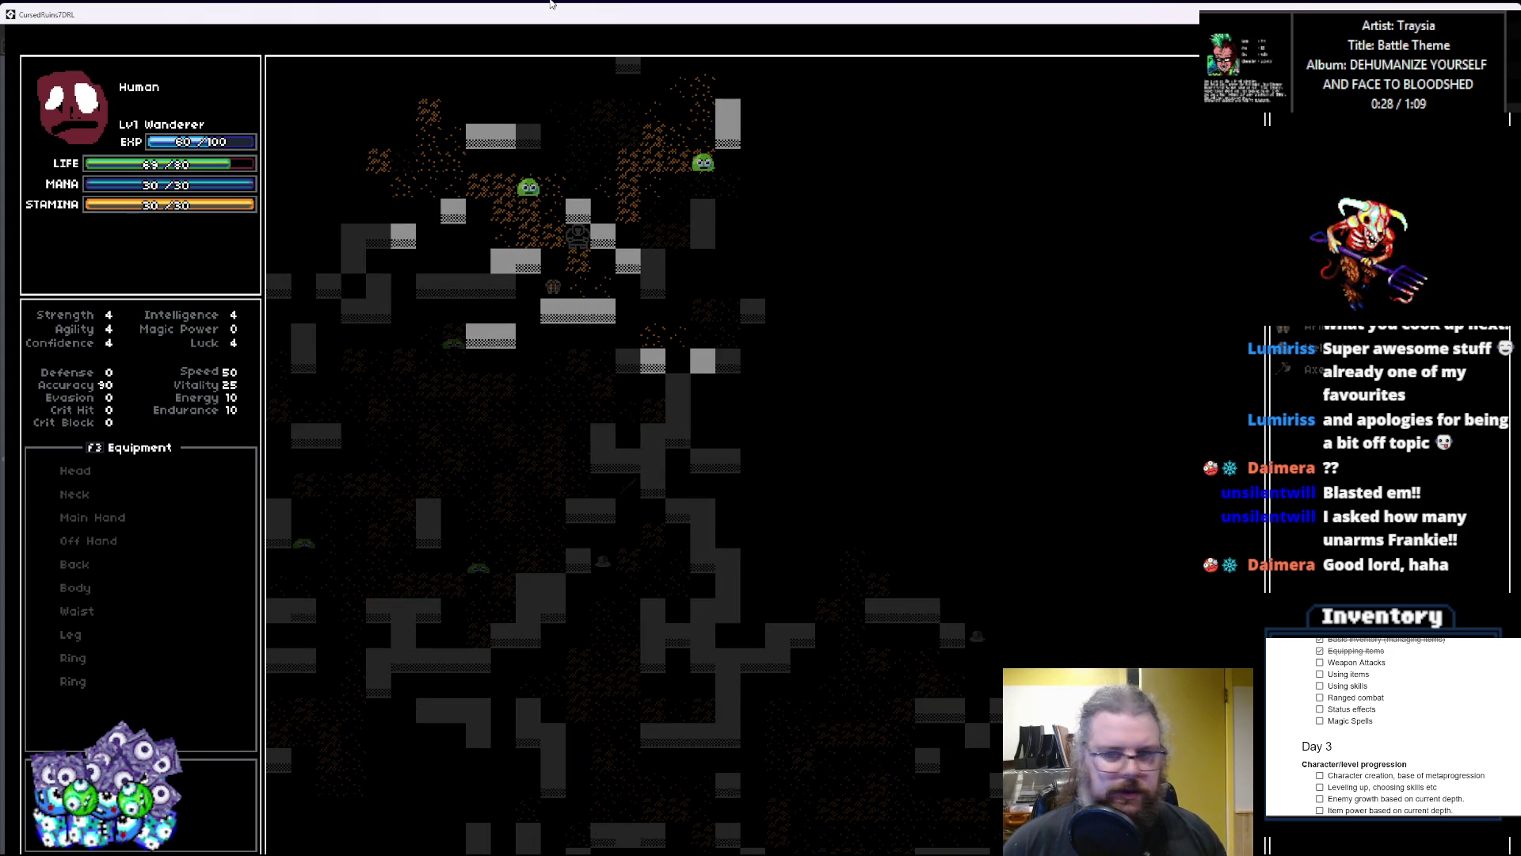
key("g")
key("Return")
key("e")
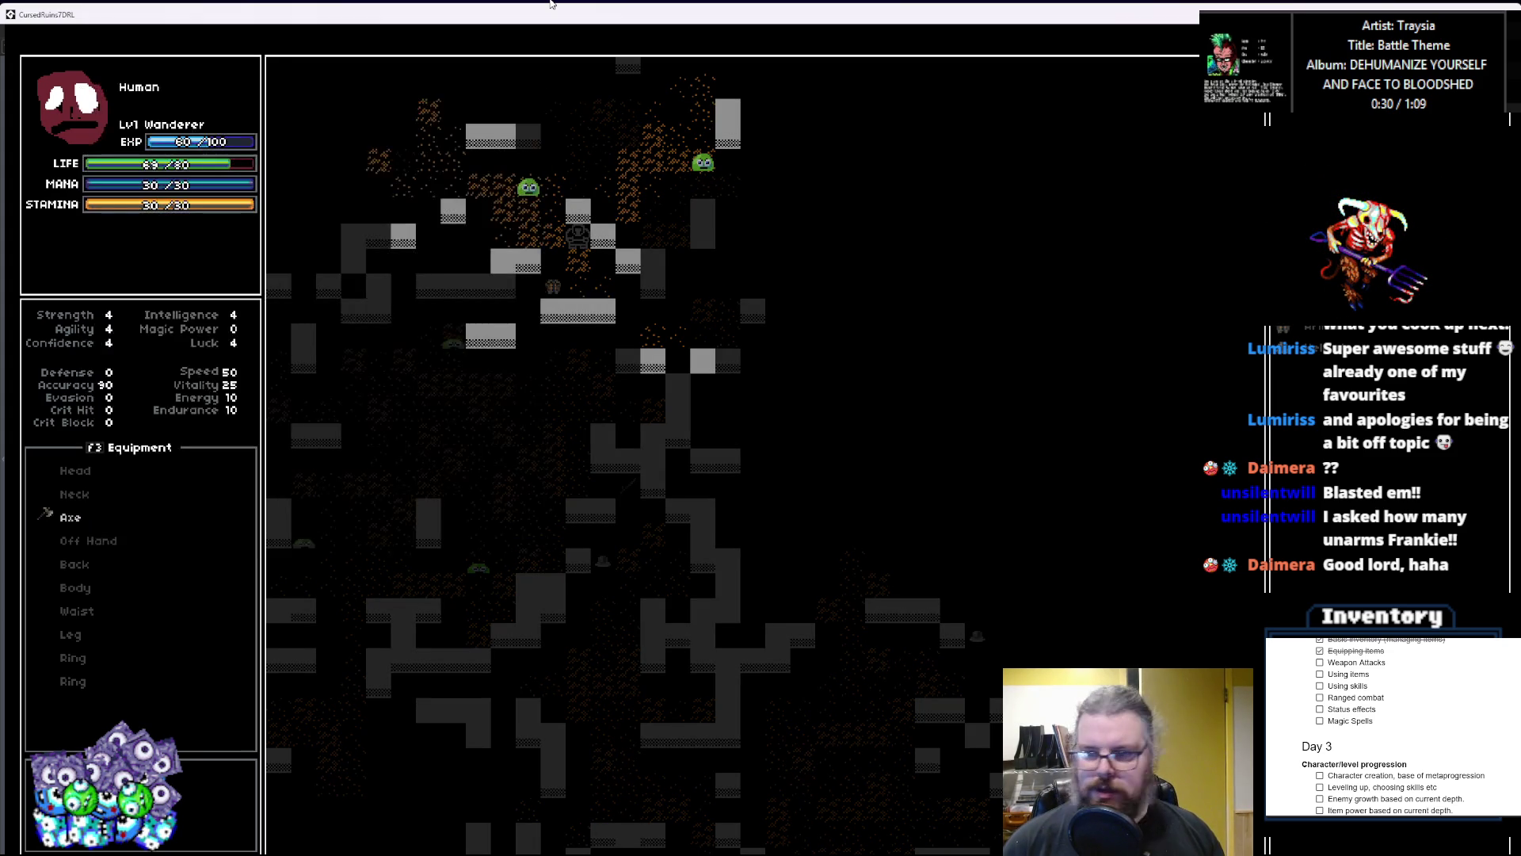
key("Return")
key("Return")
key("Return")
key("Escape")
Step: Attack the neighbouring slimes until they die and the Wanderer reaches level 2
key("Up")
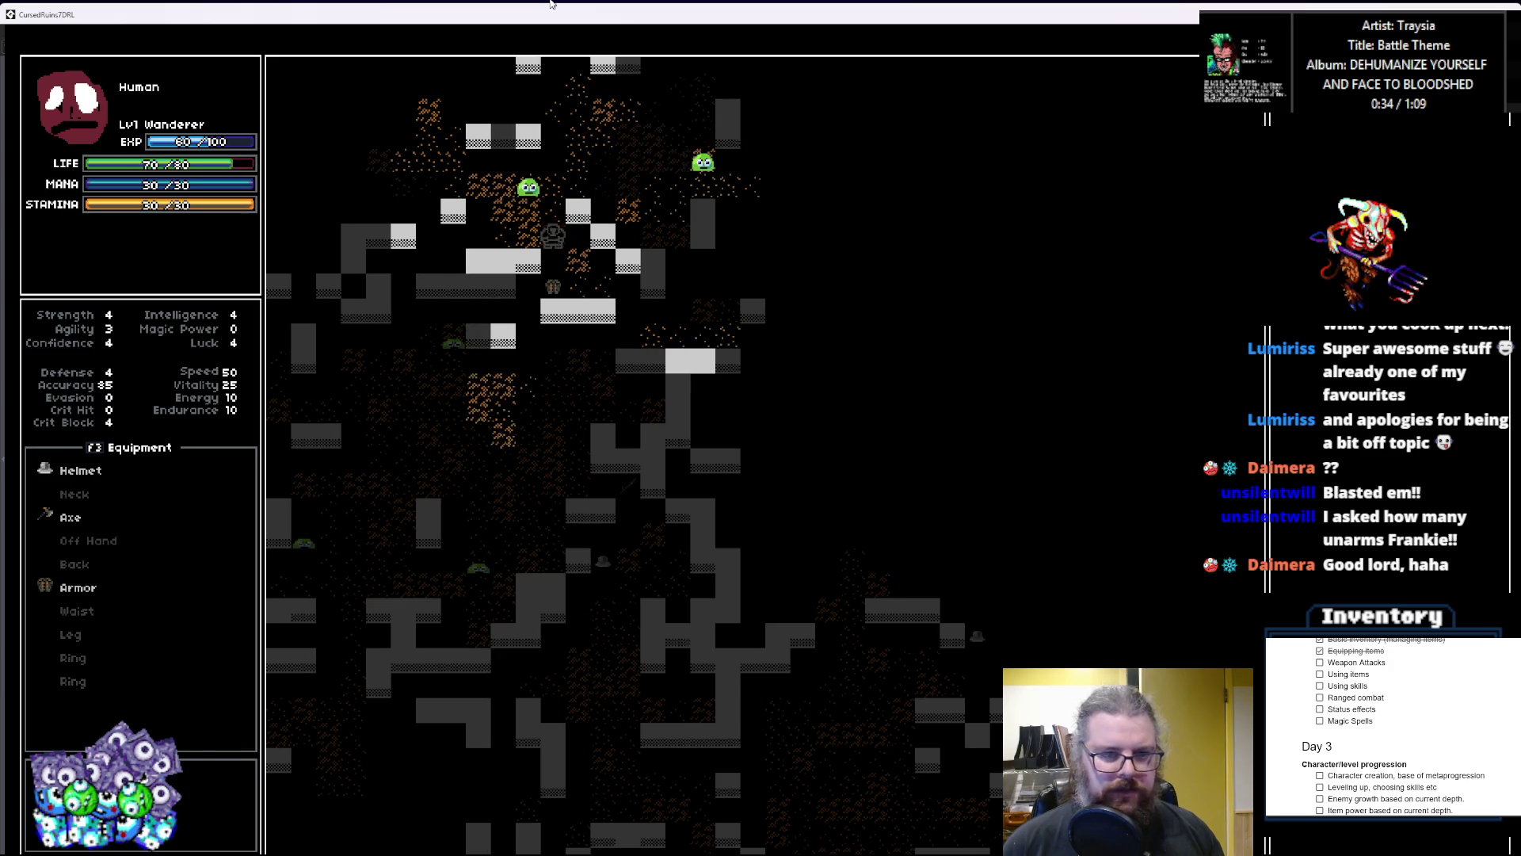
key("Up")
key("Left")
key("Left")
key("Left")
key("Left")
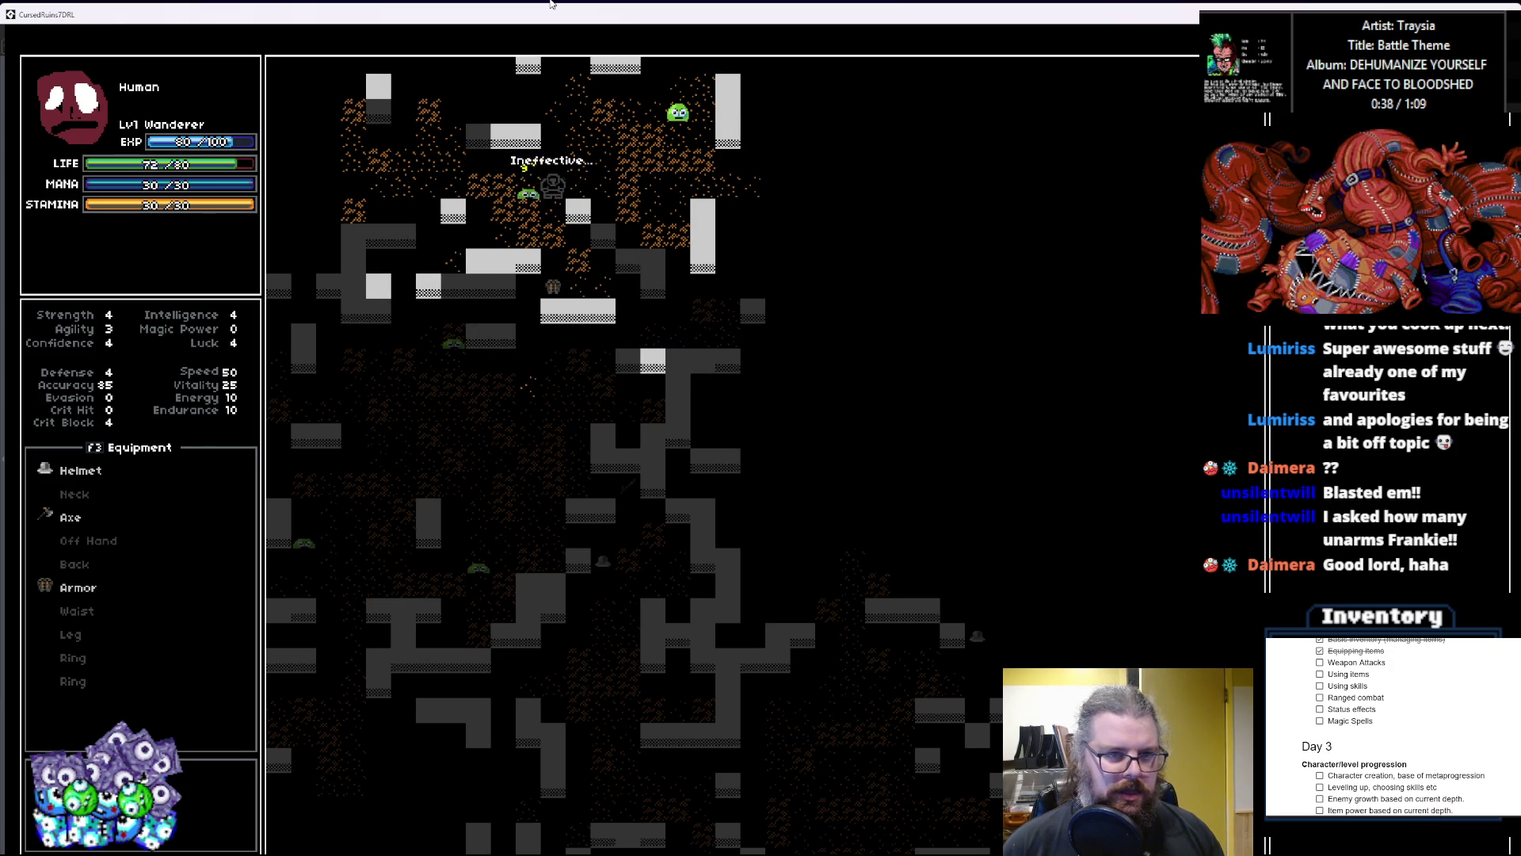
key("Right")
key("Right")
key("Right")
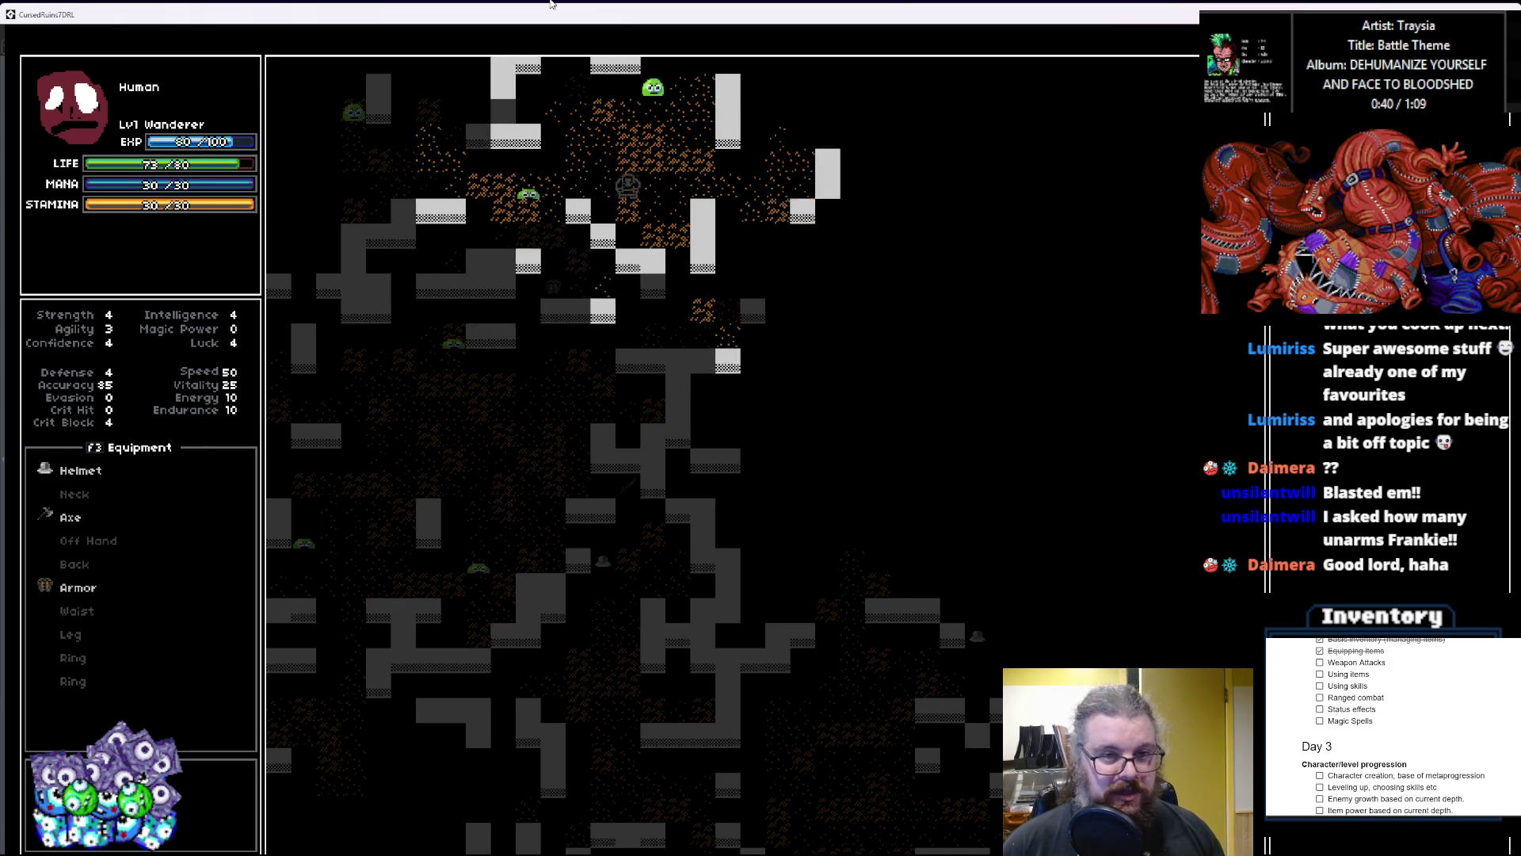
key("Up")
key("Up")
key("Right")
key("Left")
key("Left")
key("Left")
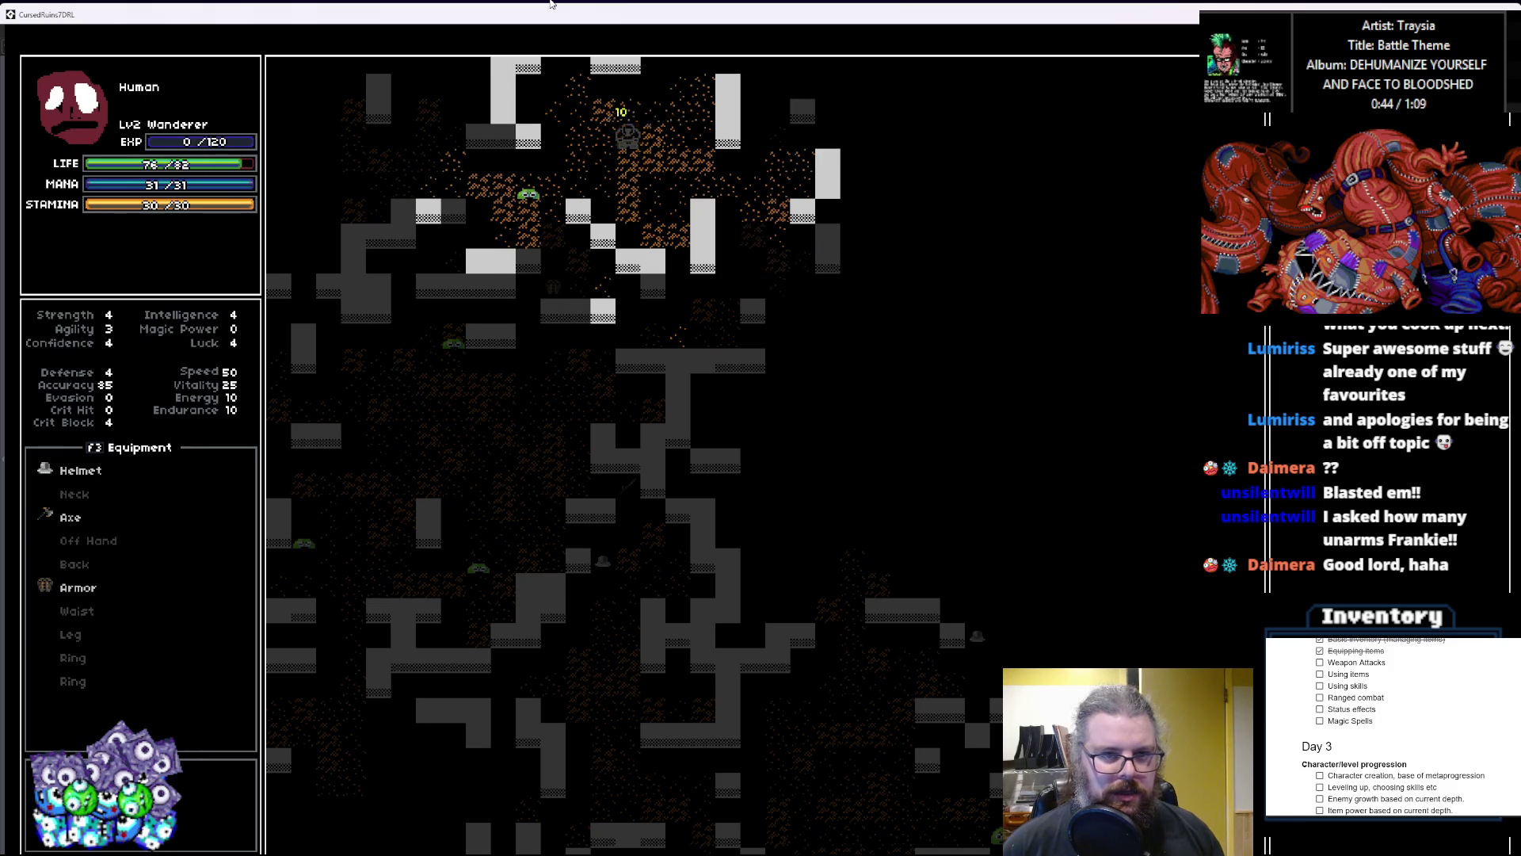
key("Right")
Step: Explore down and right through the cave, then restore the game to a normal window
key("Down")
key("Right")
key("Down")
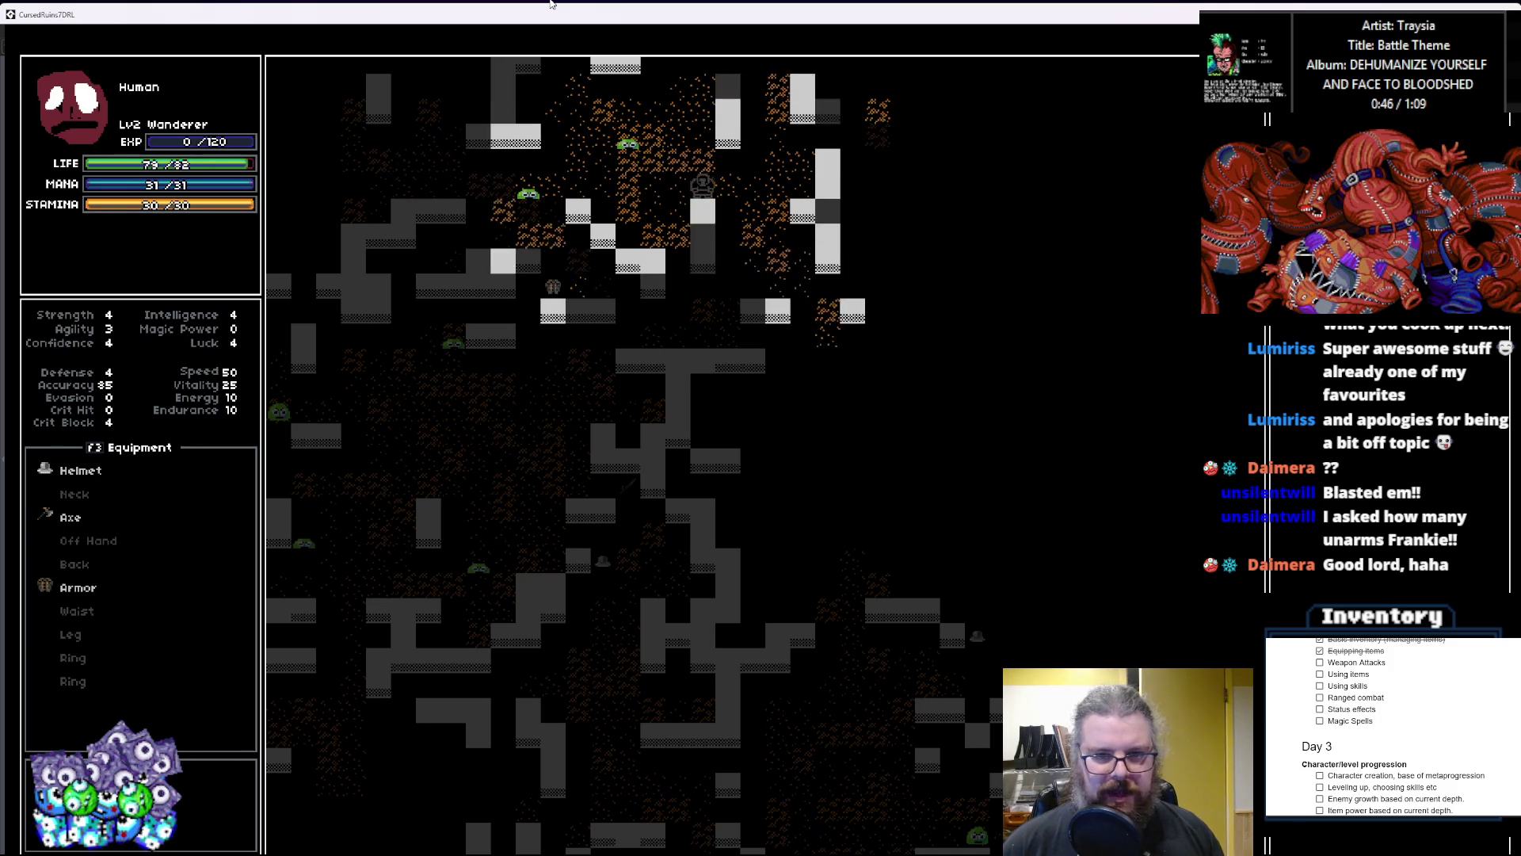
key("Right")
key("Down")
key("Right")
key("Down")
key("Down")
key("Down")
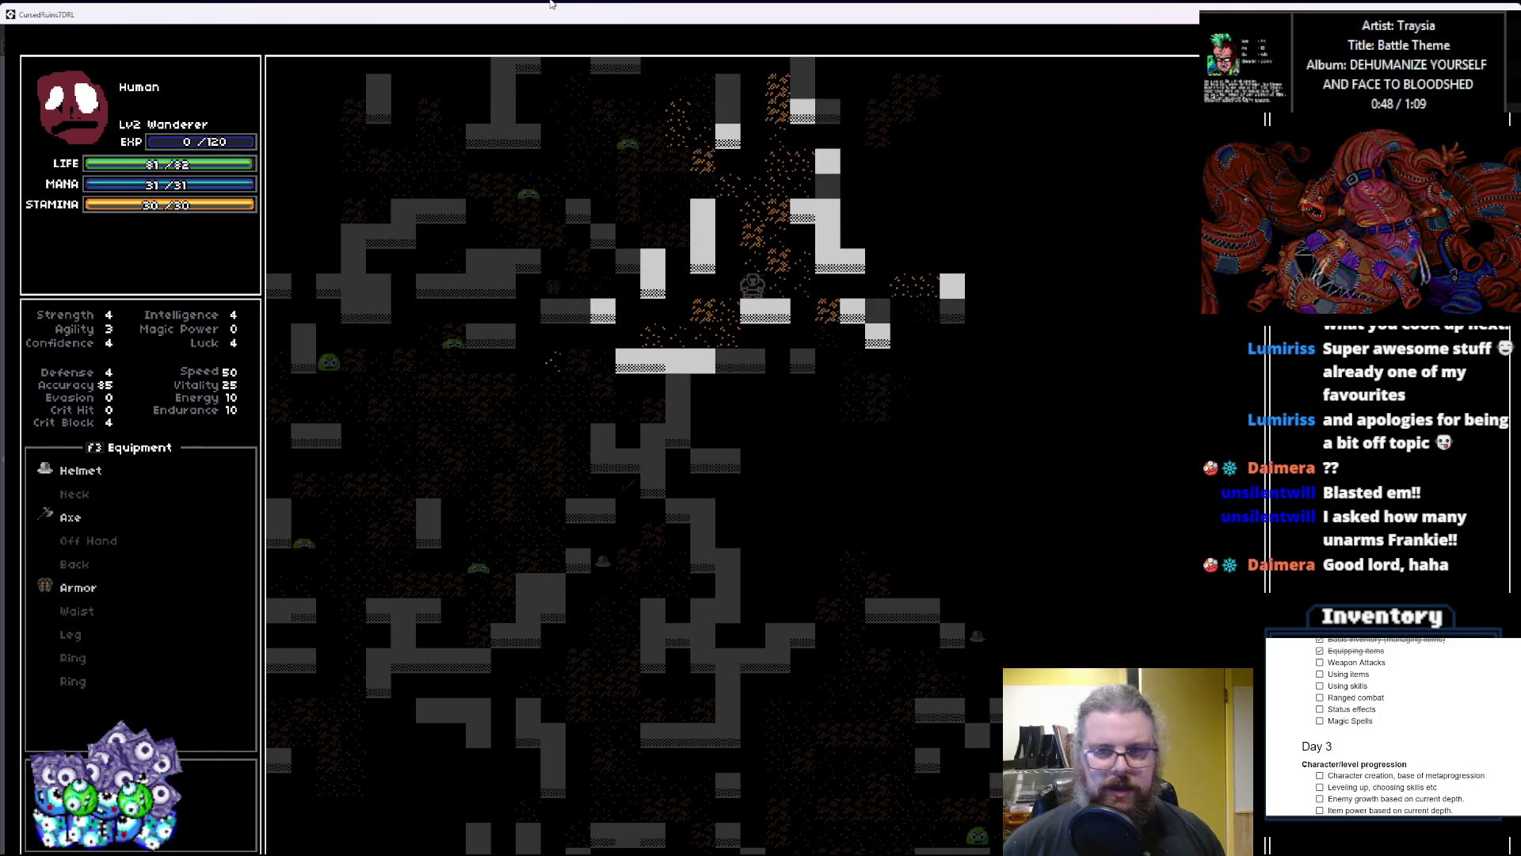
double_click(457, 24)
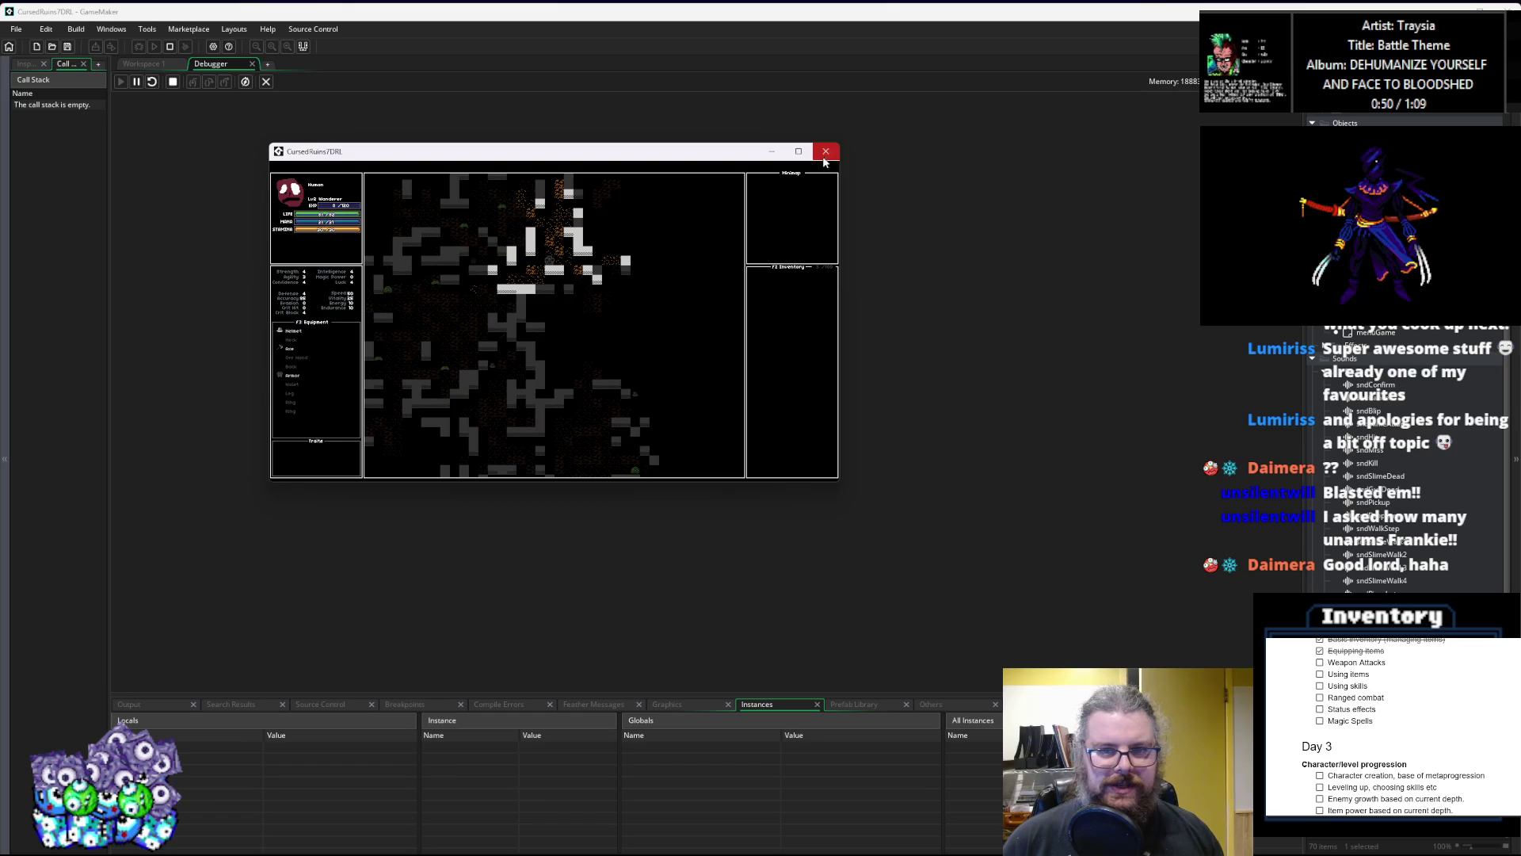
Step: Close the test game, leave the debugger, and bring the characters and itemStructs offhand attack code into view
left_click(827, 156)
left_click(267, 83)
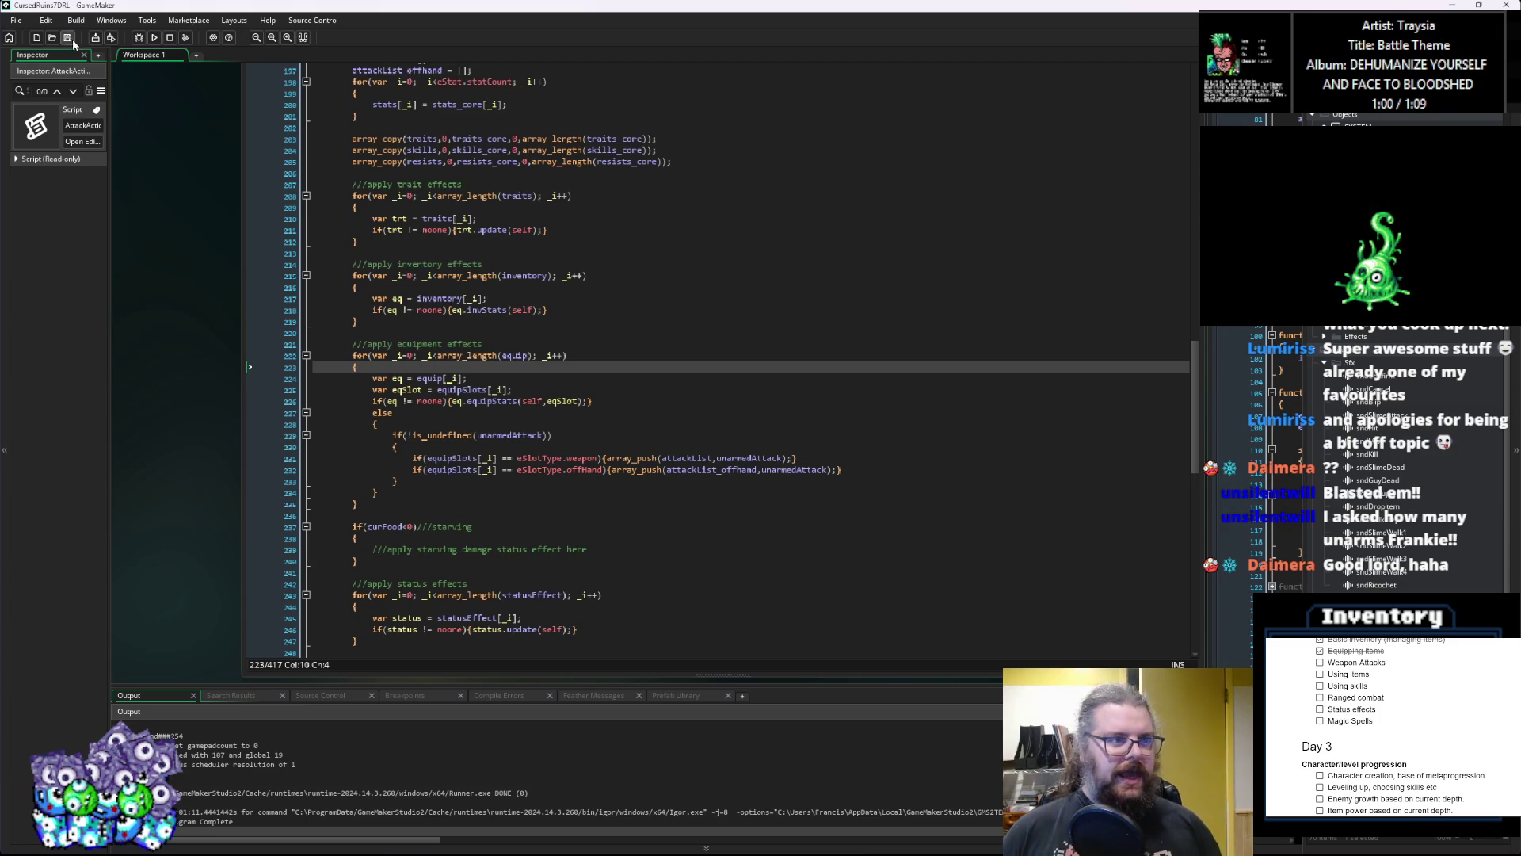
scroll(534, 412, "down", 3)
scroll(523, 287, "up", 2)
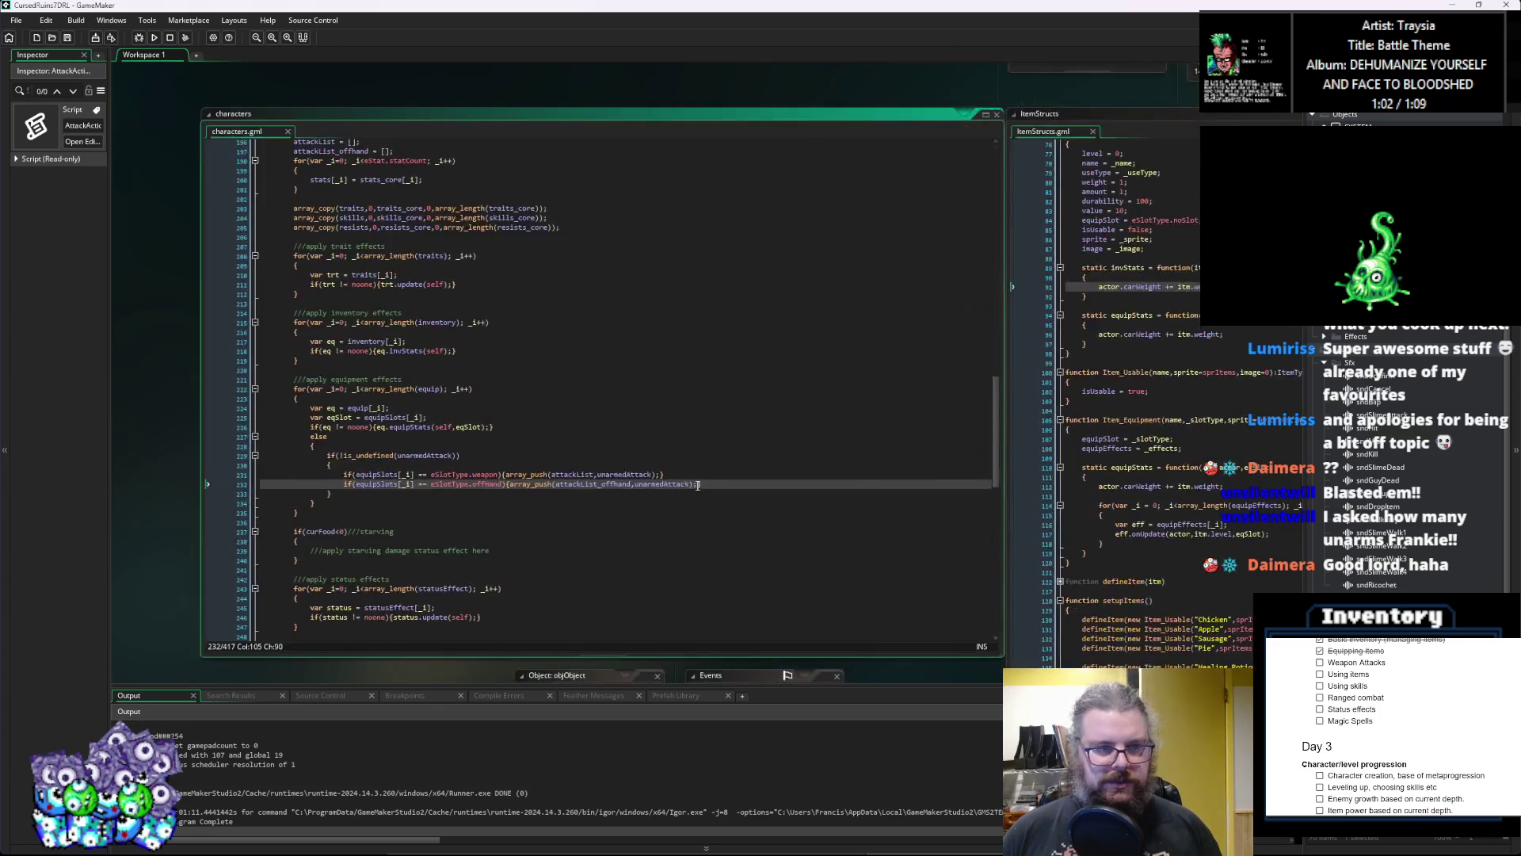
left_click(523, 287)
scroll(528, 297, "up", 3)
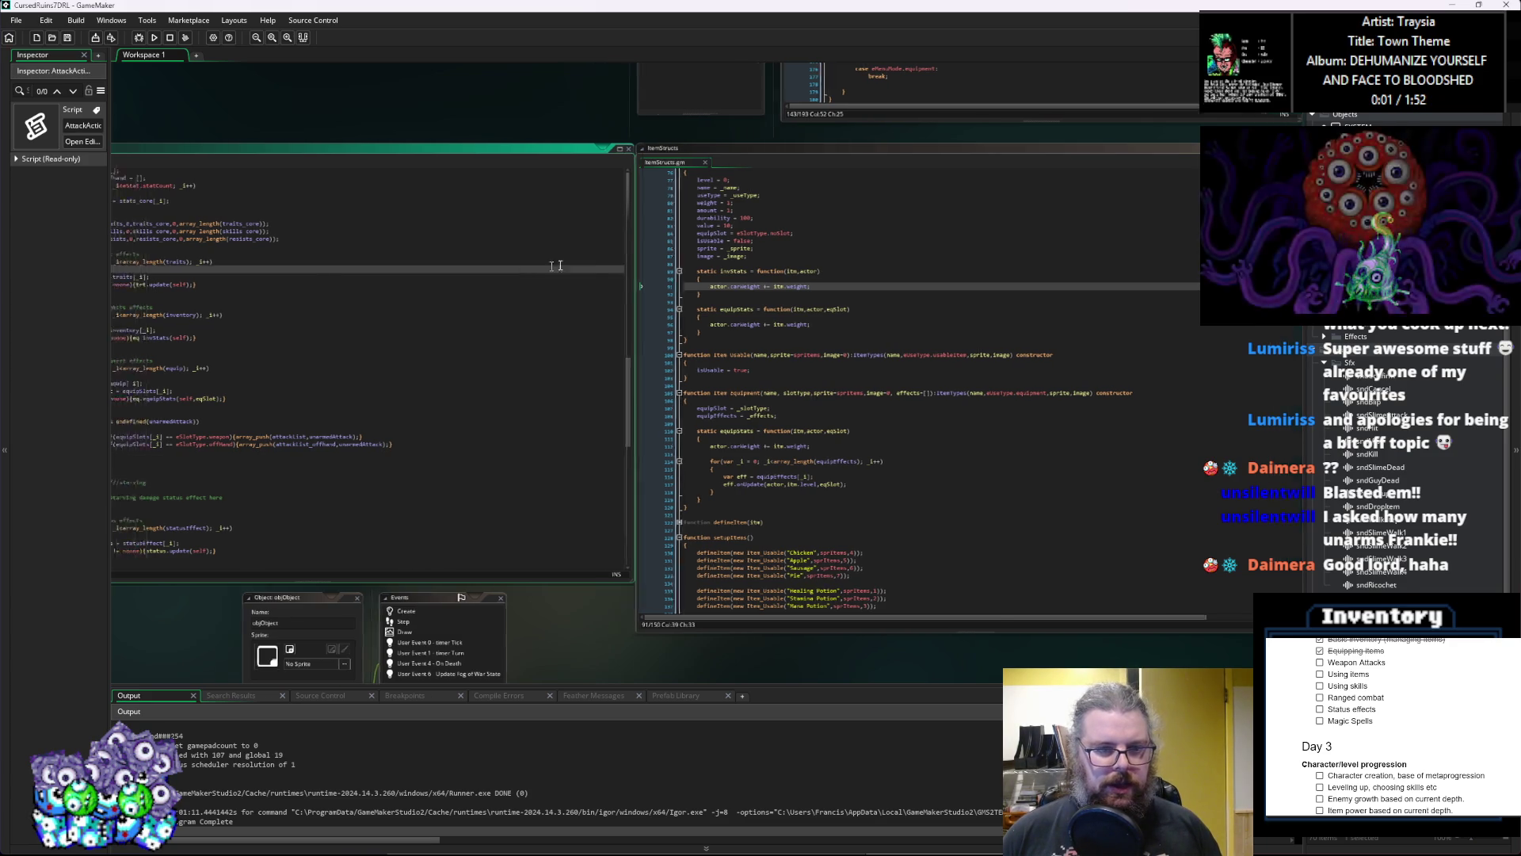
scroll(593, 156, "left", 3)
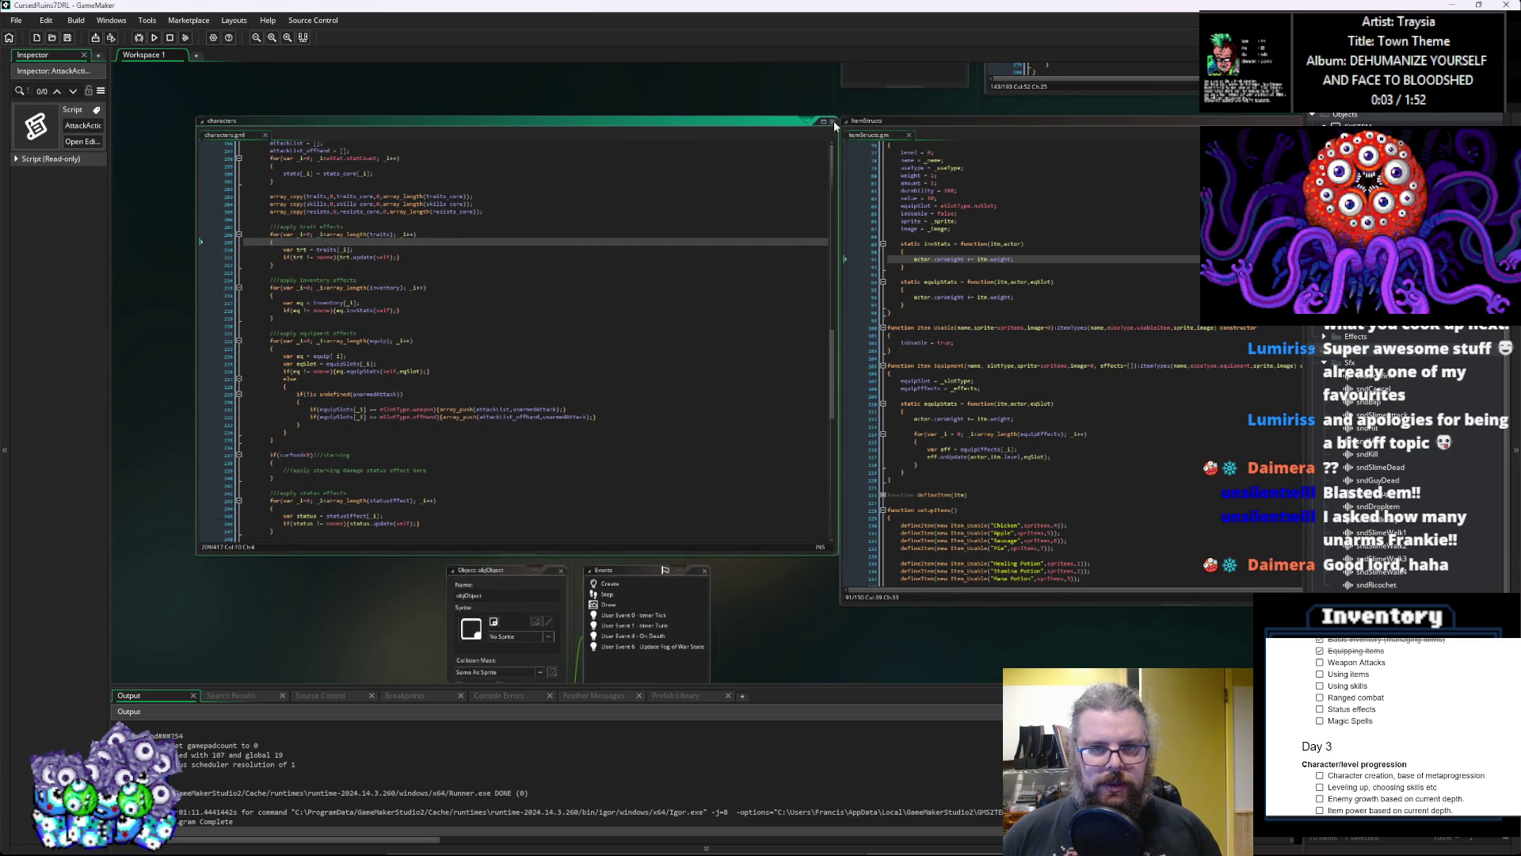
Step: Close the characters and itemStructs code windows and move the objObject editor group toward the centre
left_click(833, 122)
left_click(1041, 327)
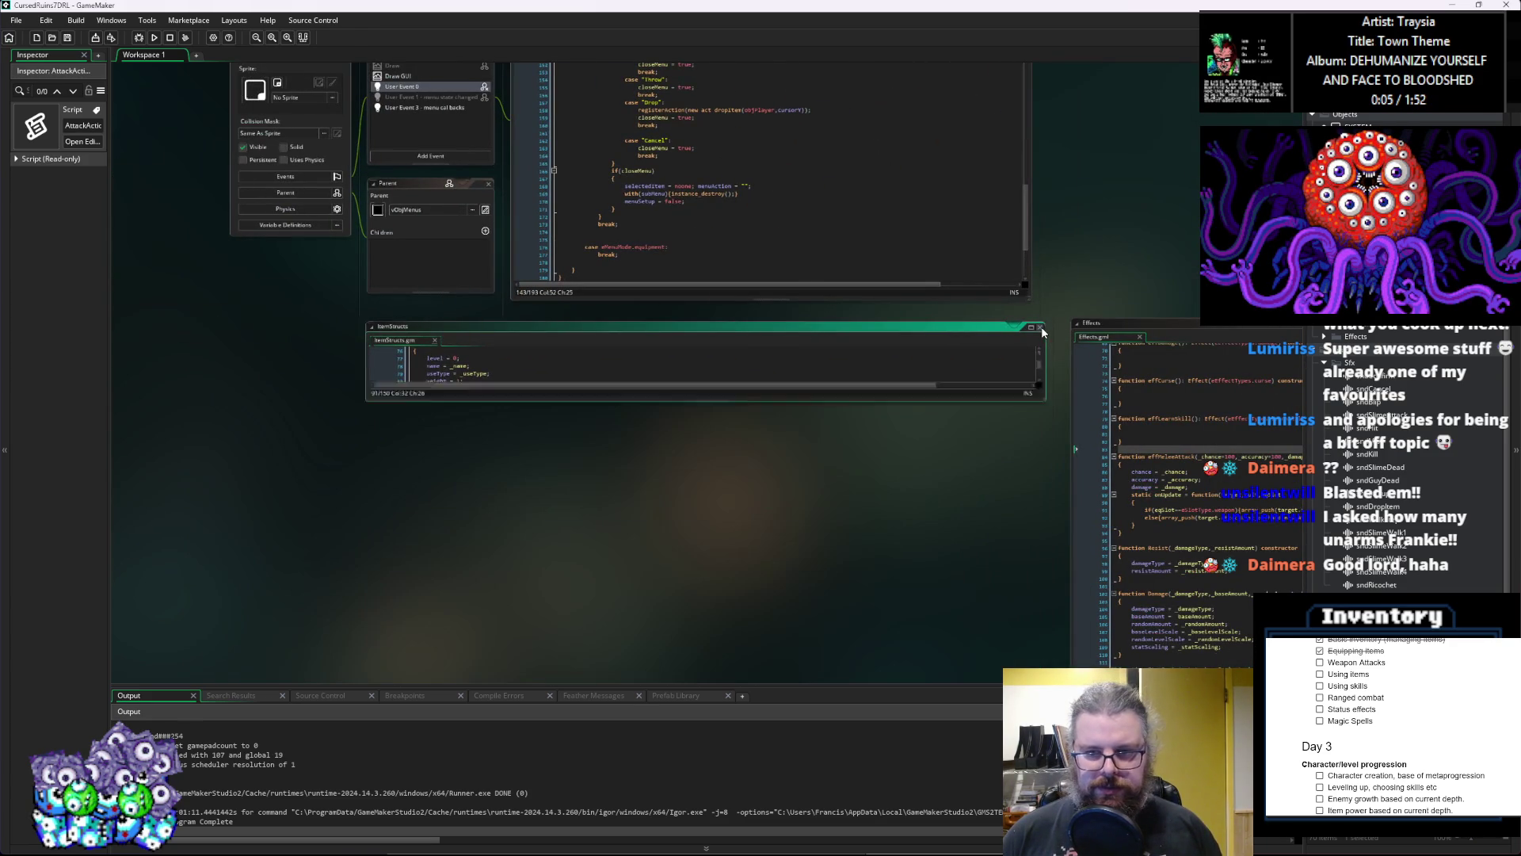
mouse_move(302, 516)
left_mouse_down()
mouse_move(683, 204)
mouse_move(388, 488)
left_mouse_up()
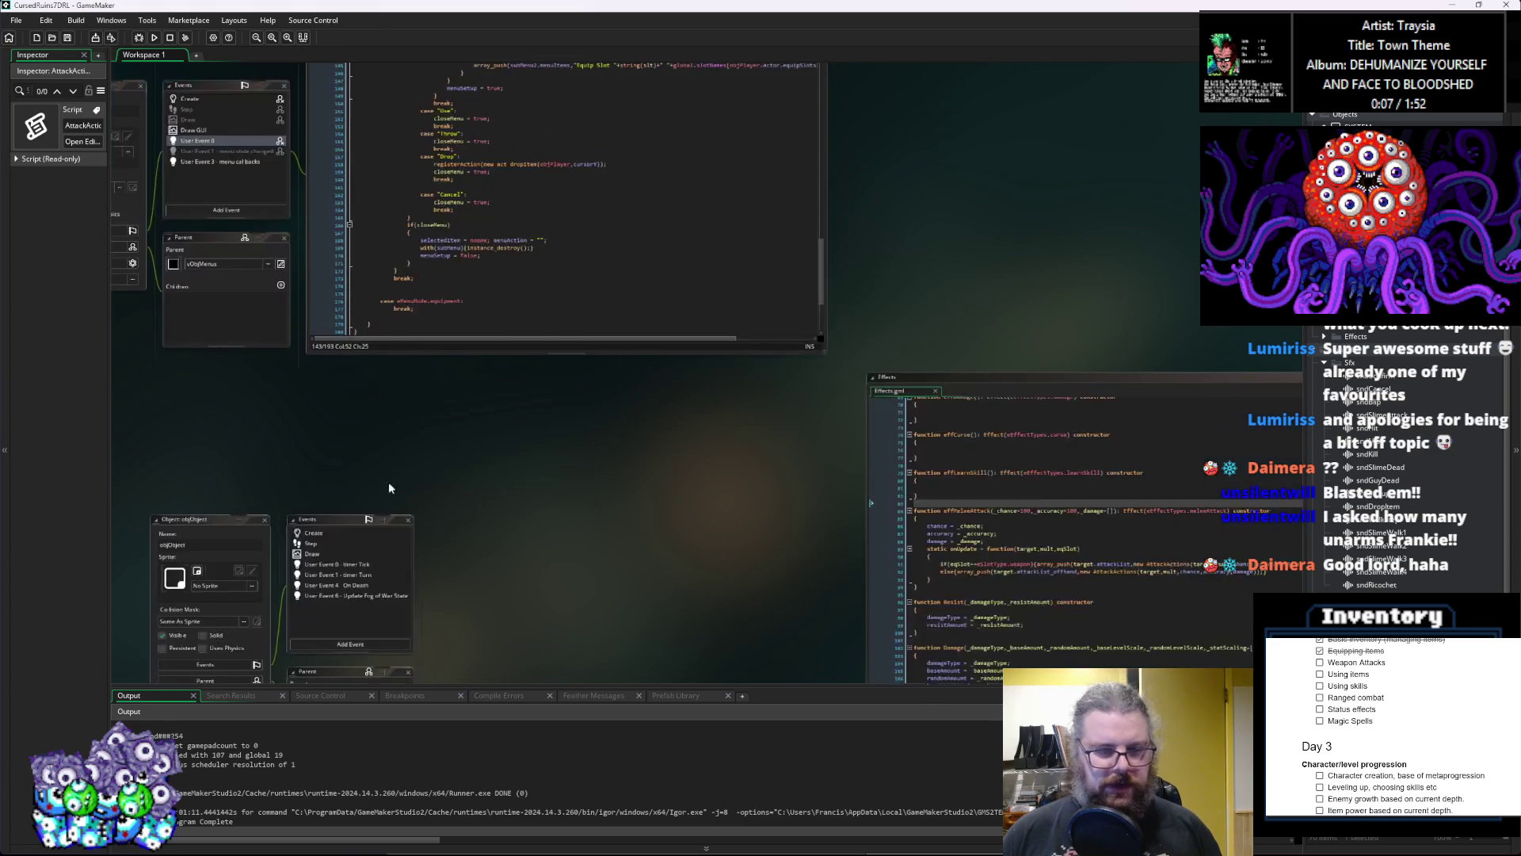
left_click(201, 523)
Step: Center the Effects.gml window and scroll up to the effStatAdd and effStatRatio constructors
mouse_move(909, 384)
left_mouse_down()
mouse_move(918, 220)
mouse_move(511, 378)
left_mouse_up()
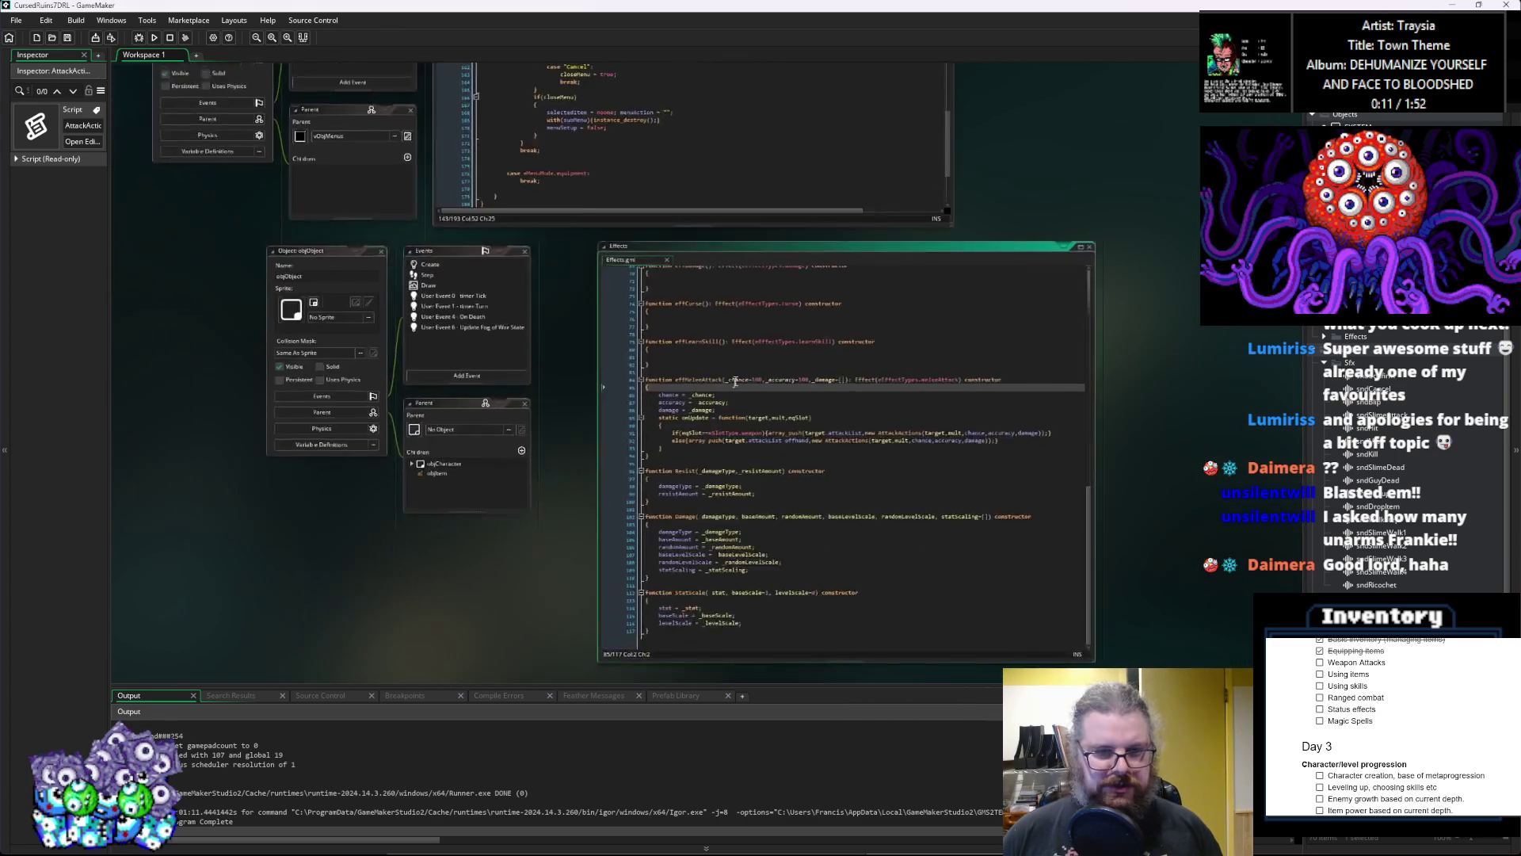
scroll(736, 381, "up", 3)
left_click(797, 464)
scroll(793, 468, "up", 8)
scroll(767, 431, "up", 4)
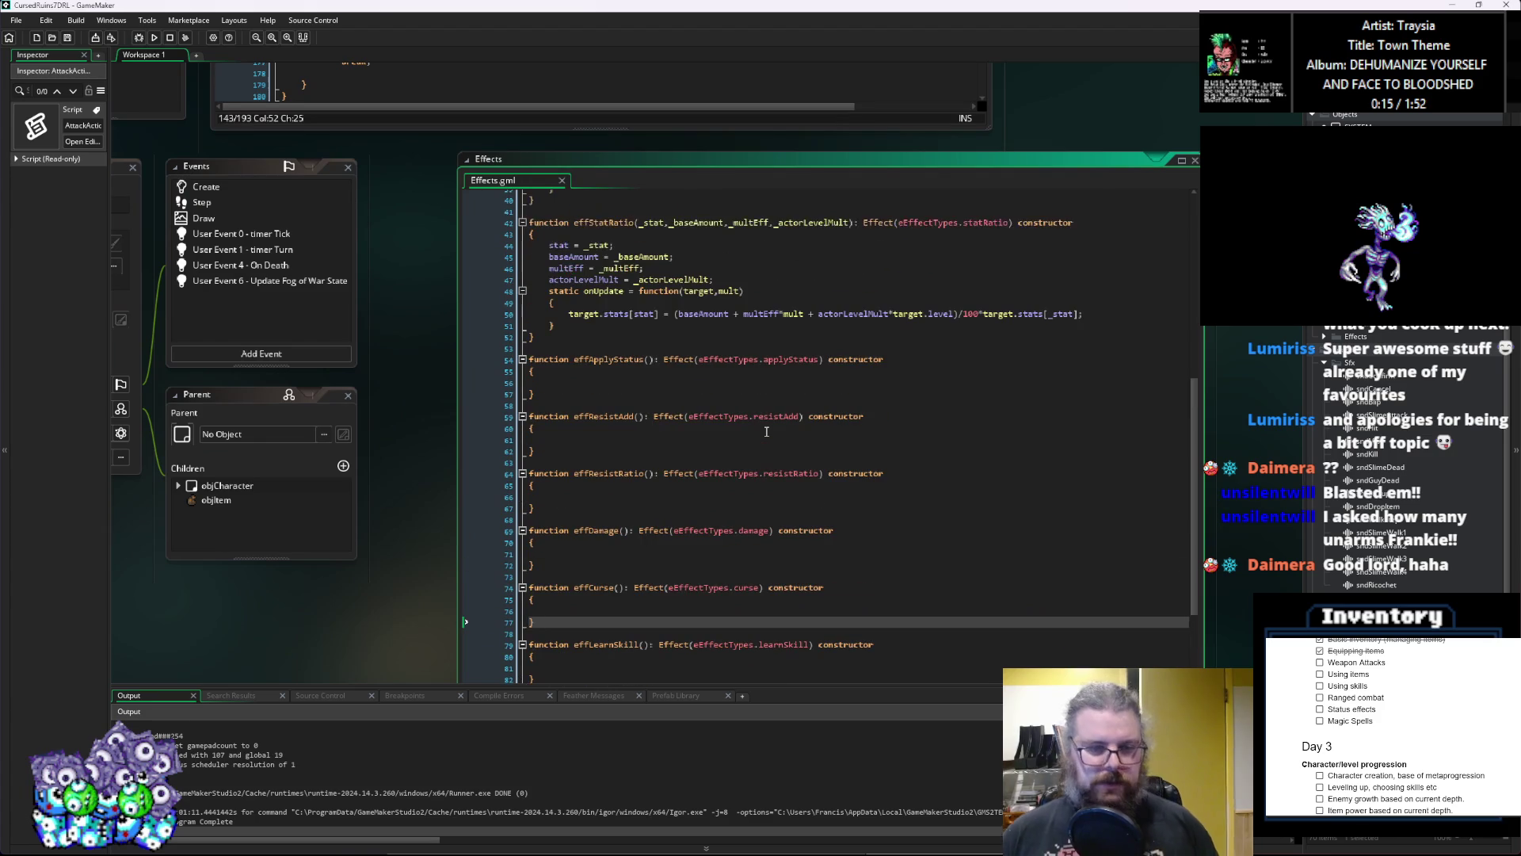
scroll(766, 431, "up", 5)
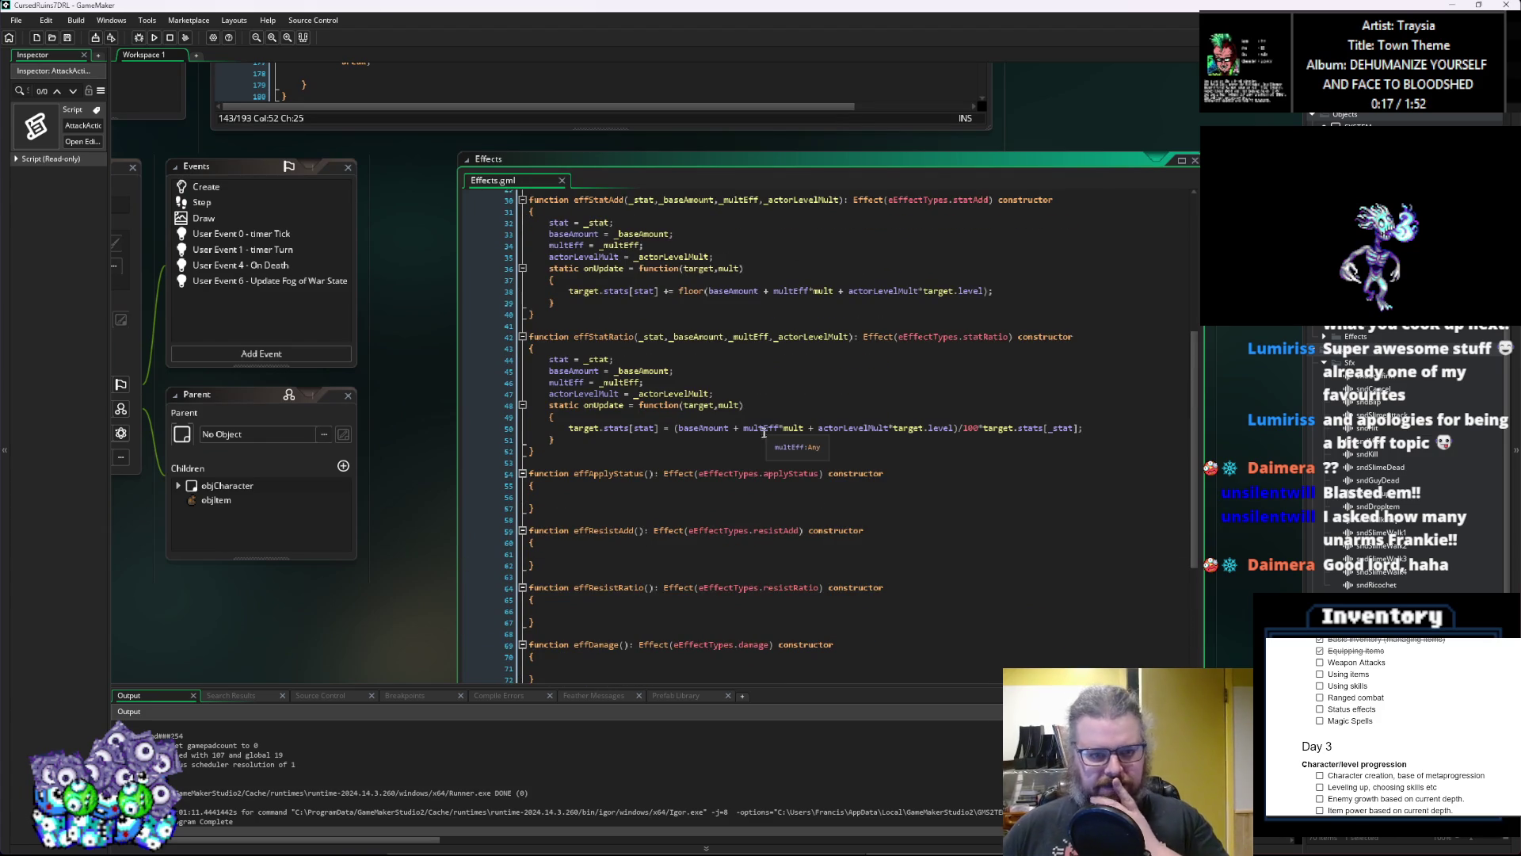